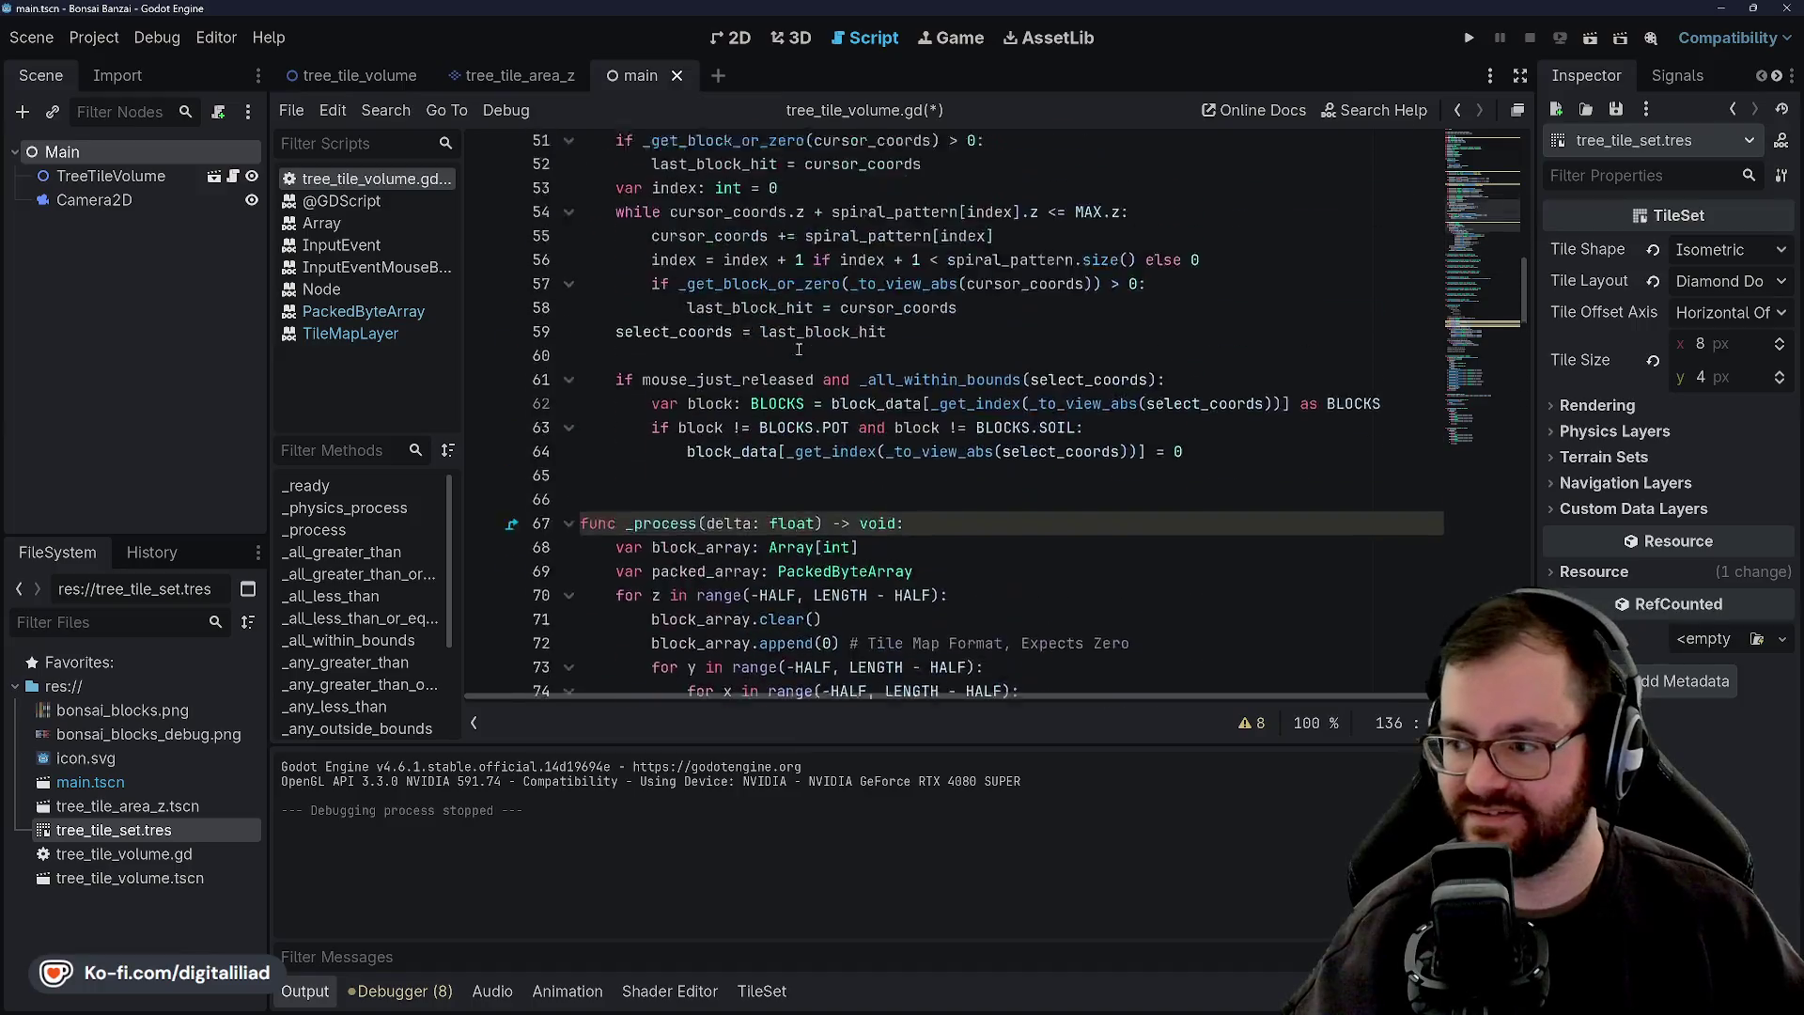
click(591, 177)
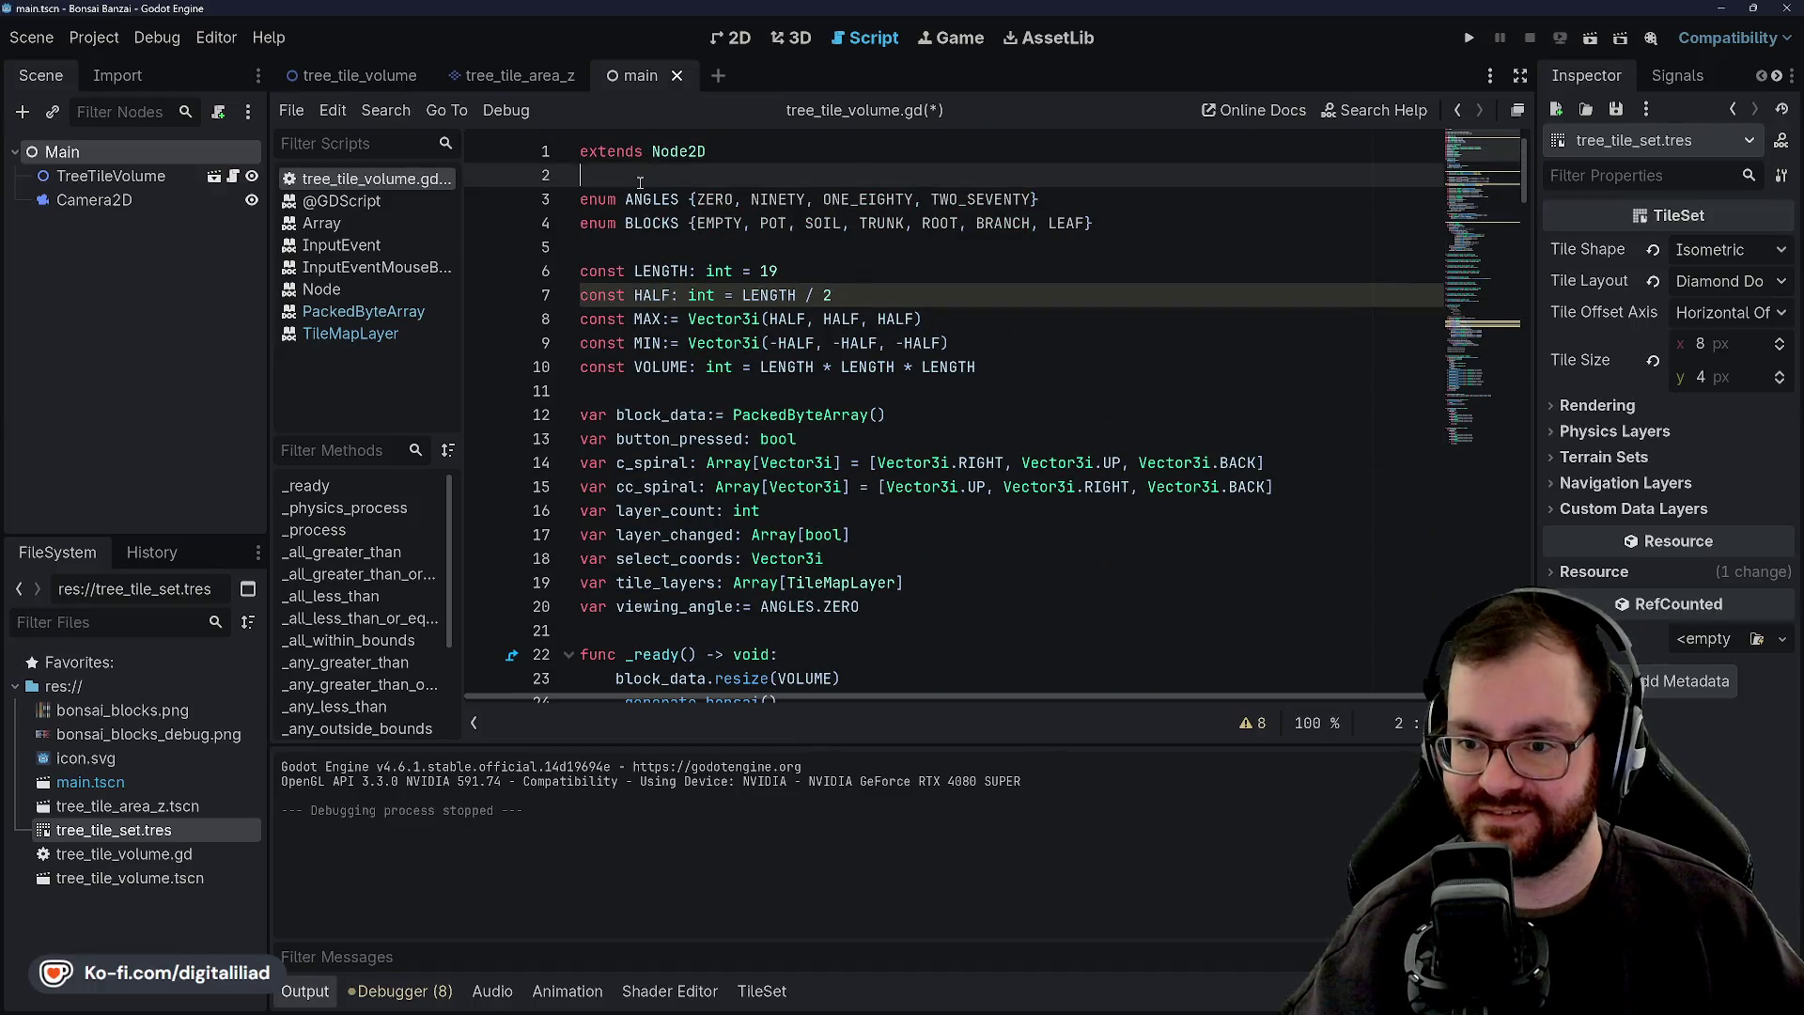
key(Return)
key(Return)
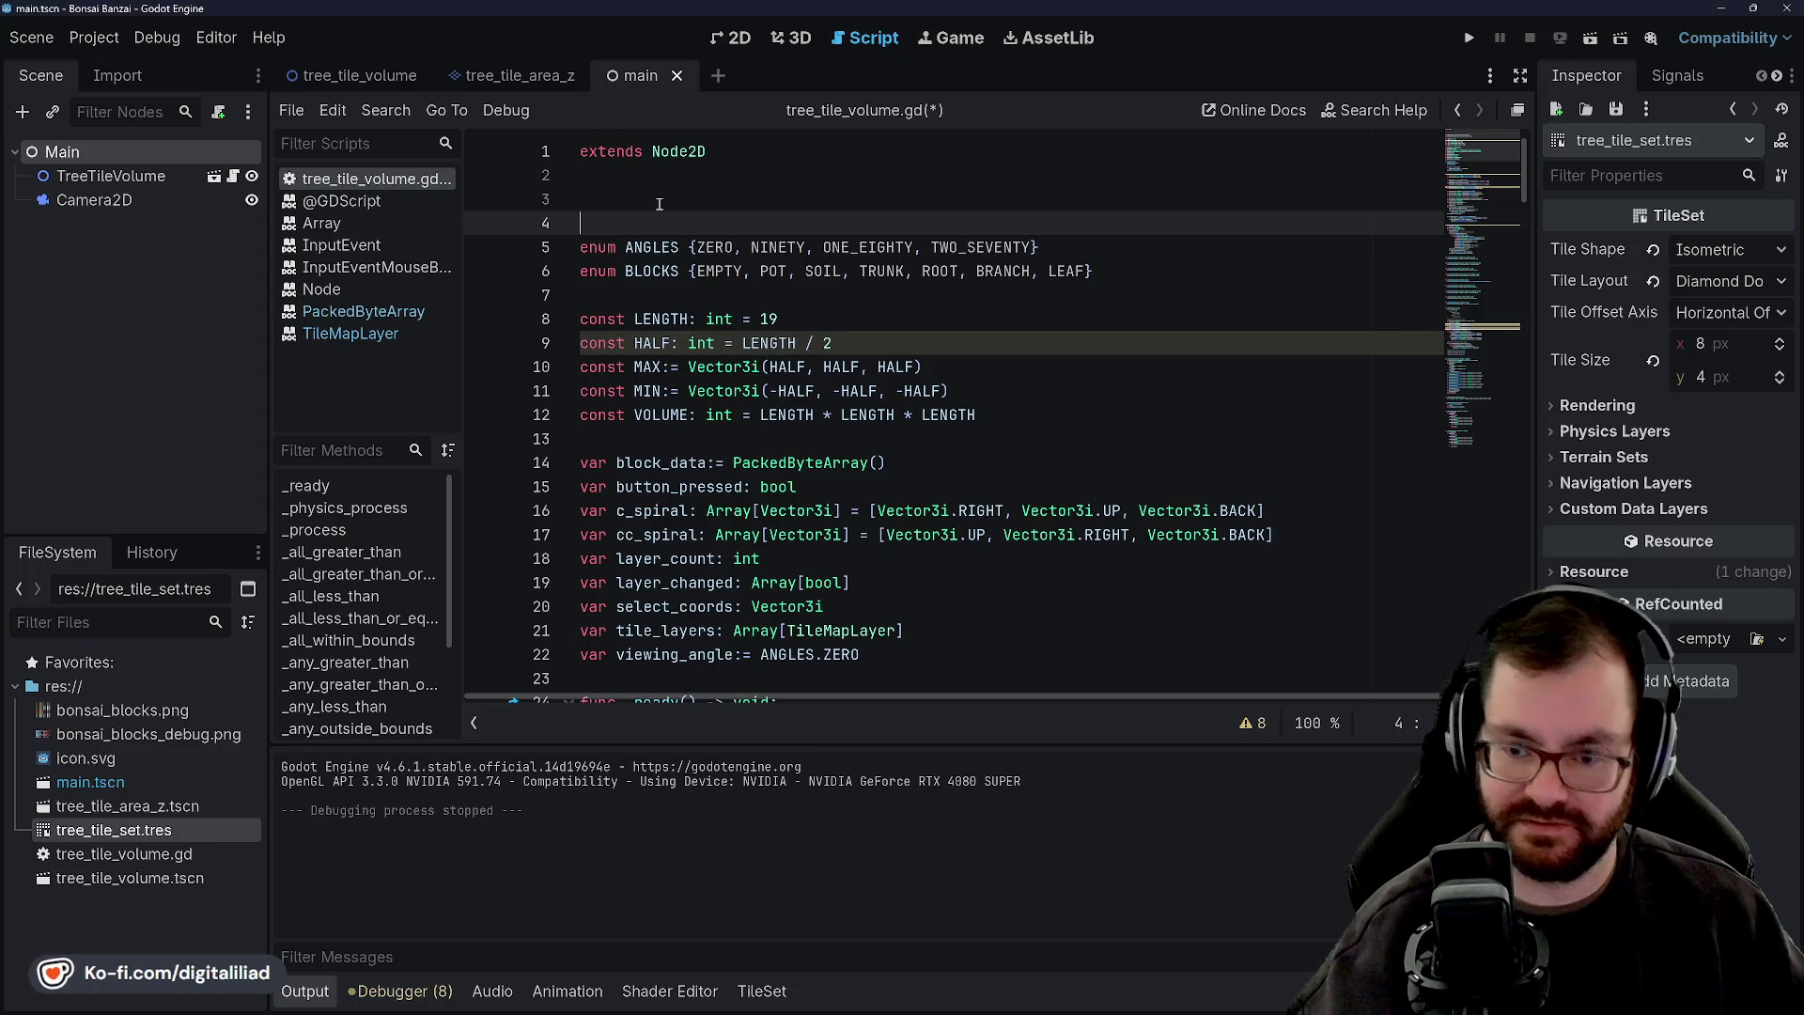
key(Up)
text(@warning_ignore("integer_division"))
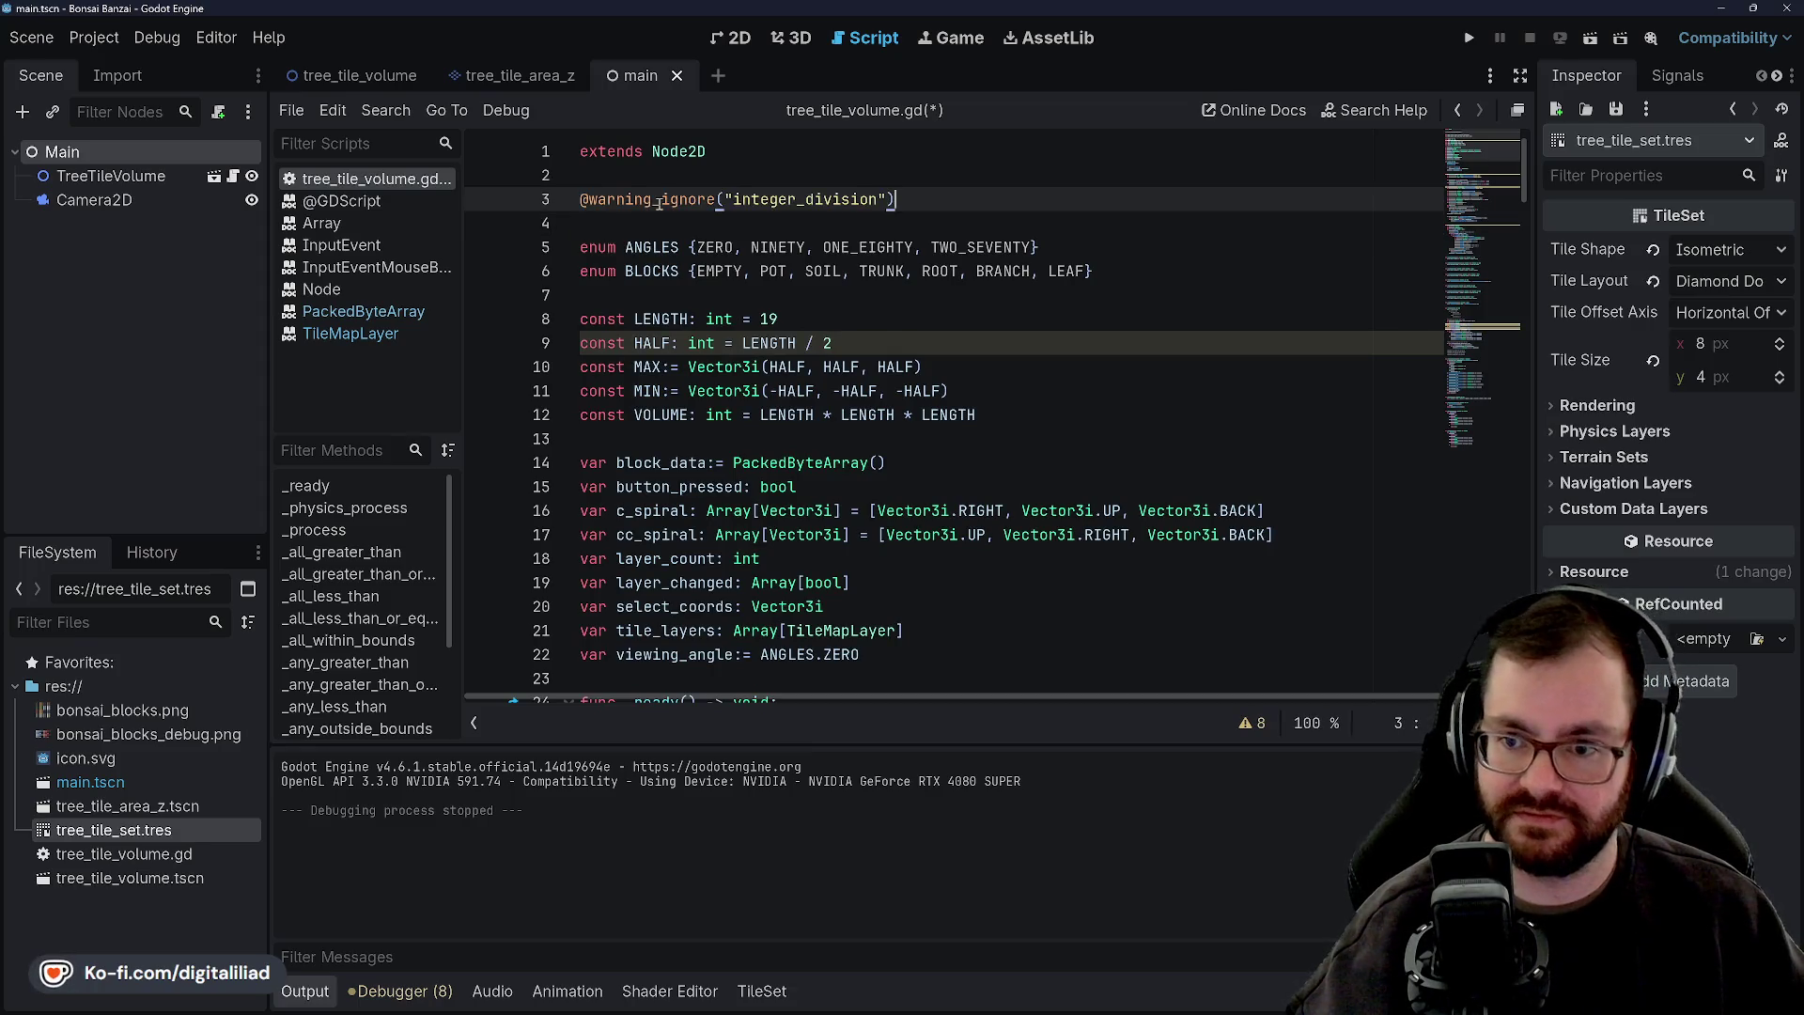
key(ctrl+s)
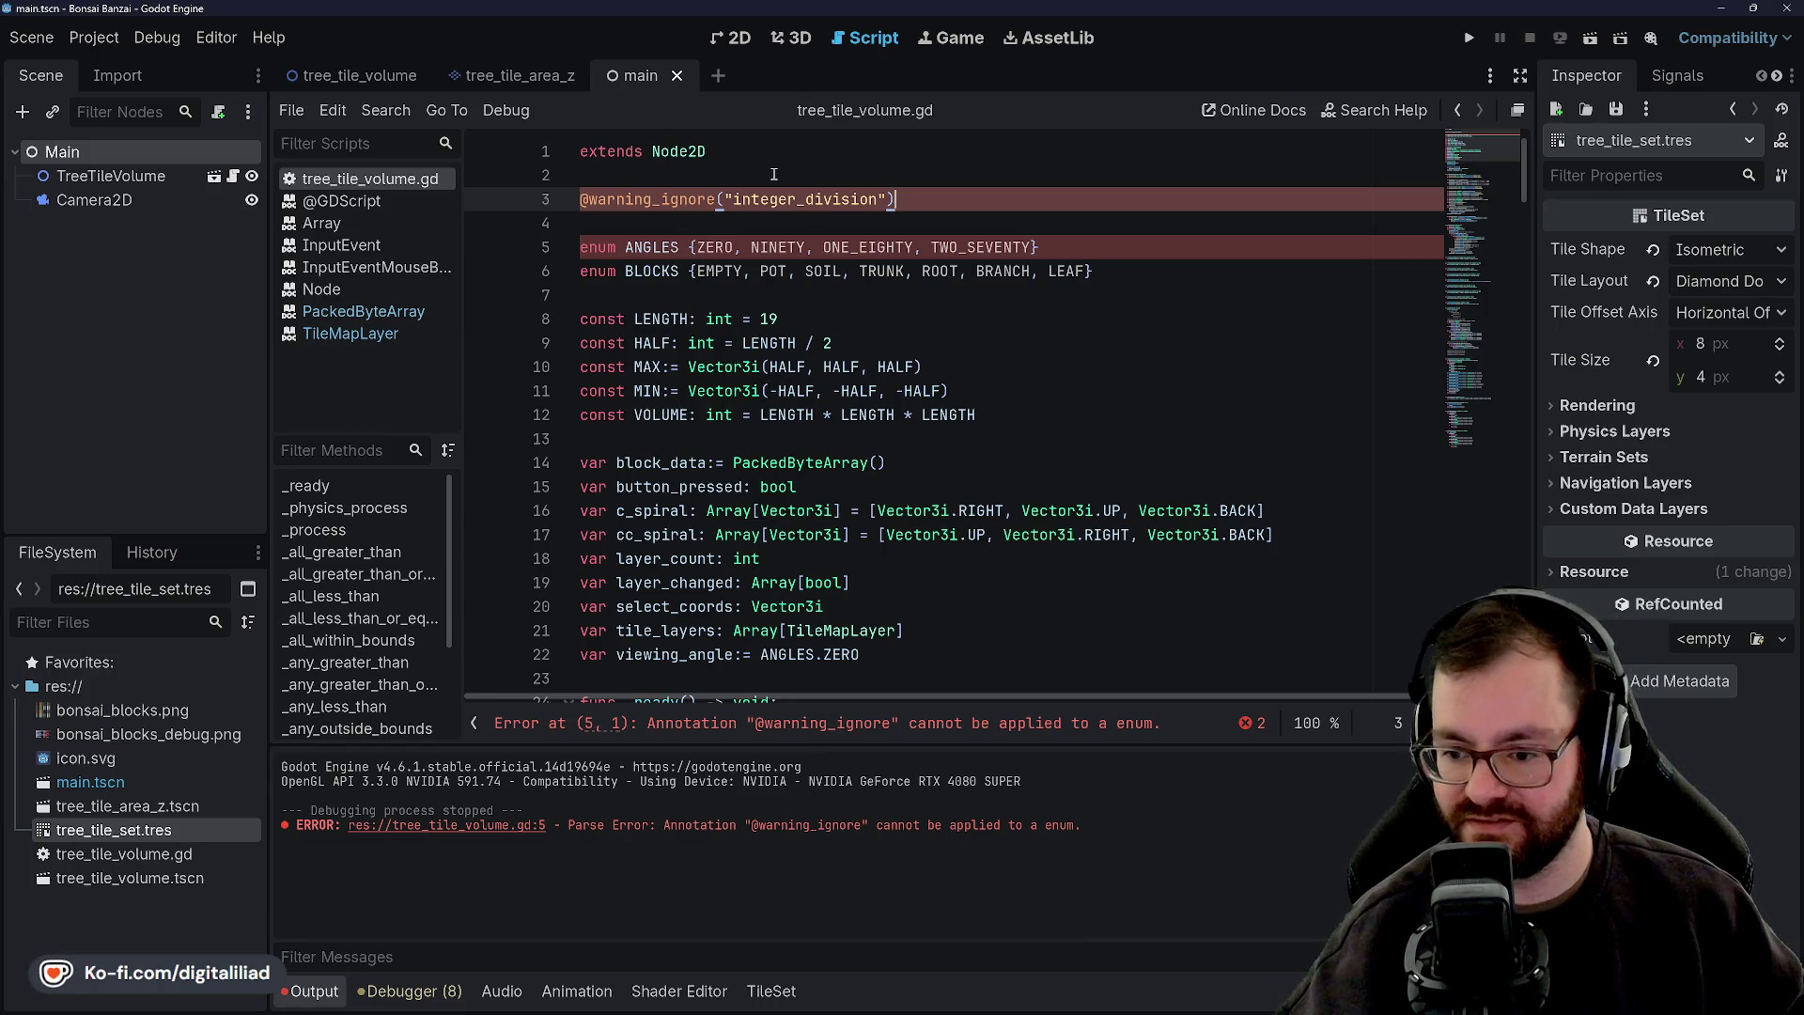
Delete the annotation line after it causes a parse error on the enum.
key(ctrl+shift+k)
scroll(936, 289, down, 20)
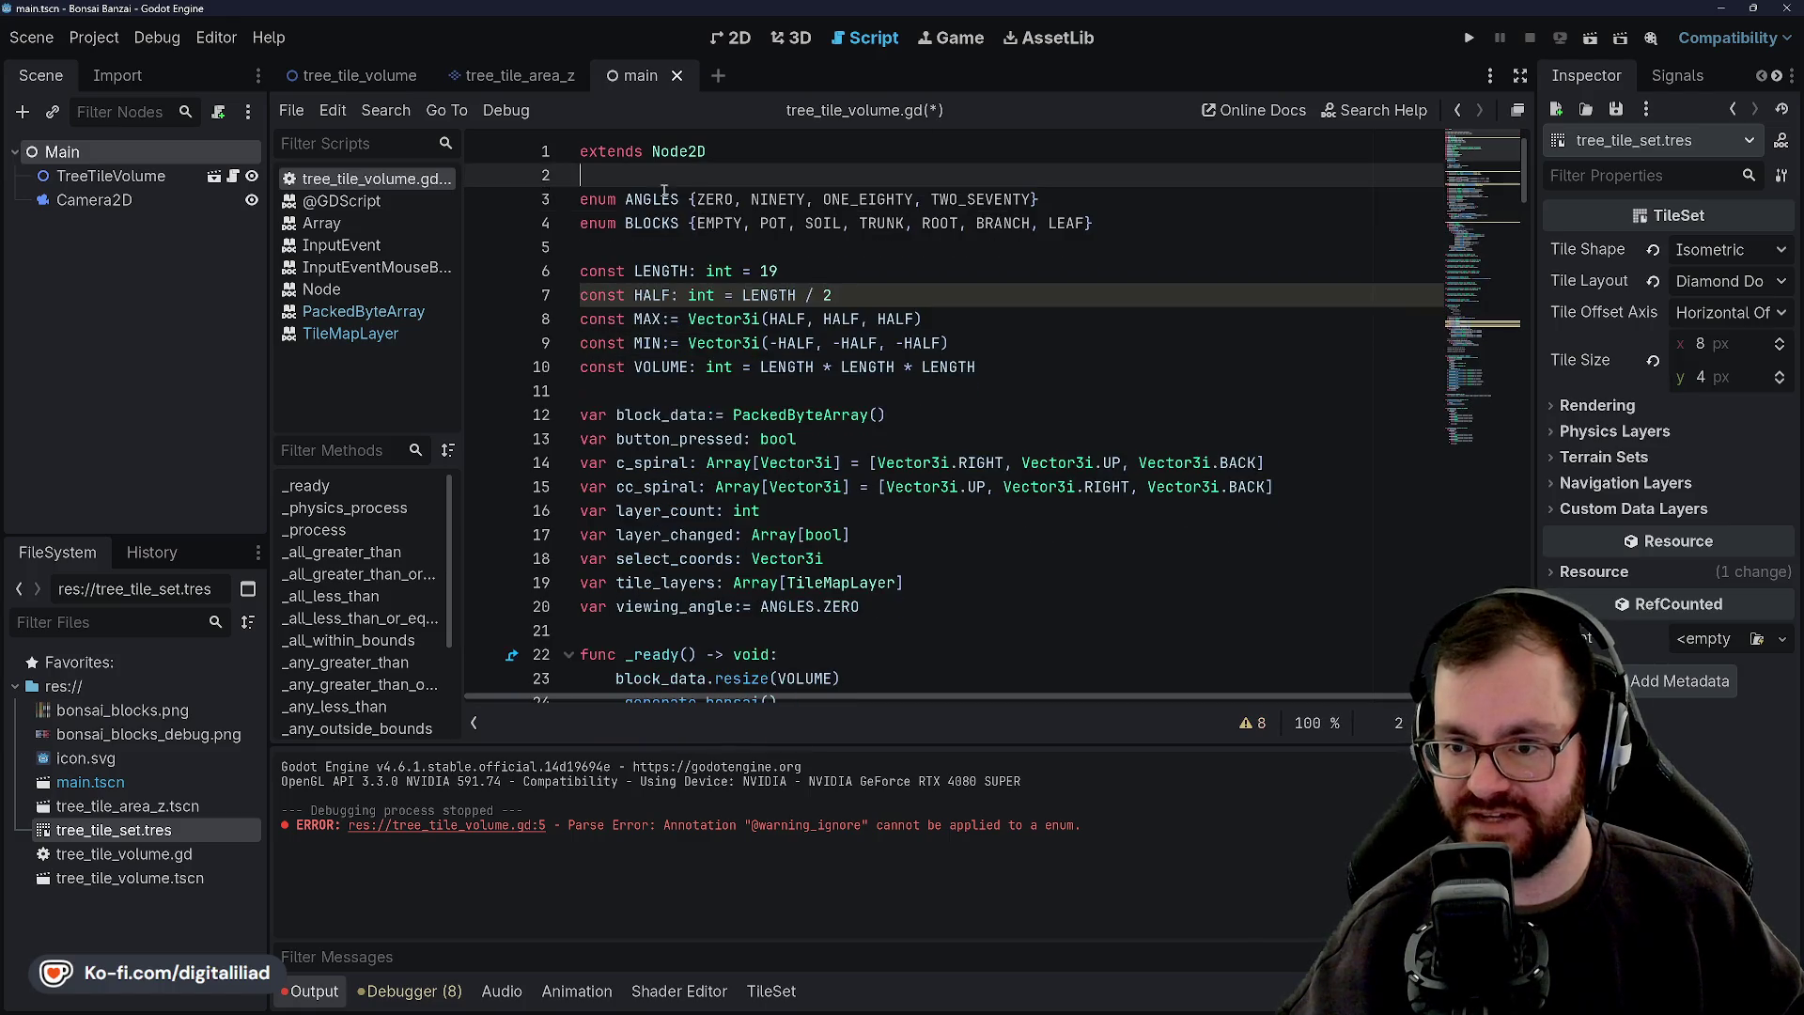
scroll(936, 289, down, 20)
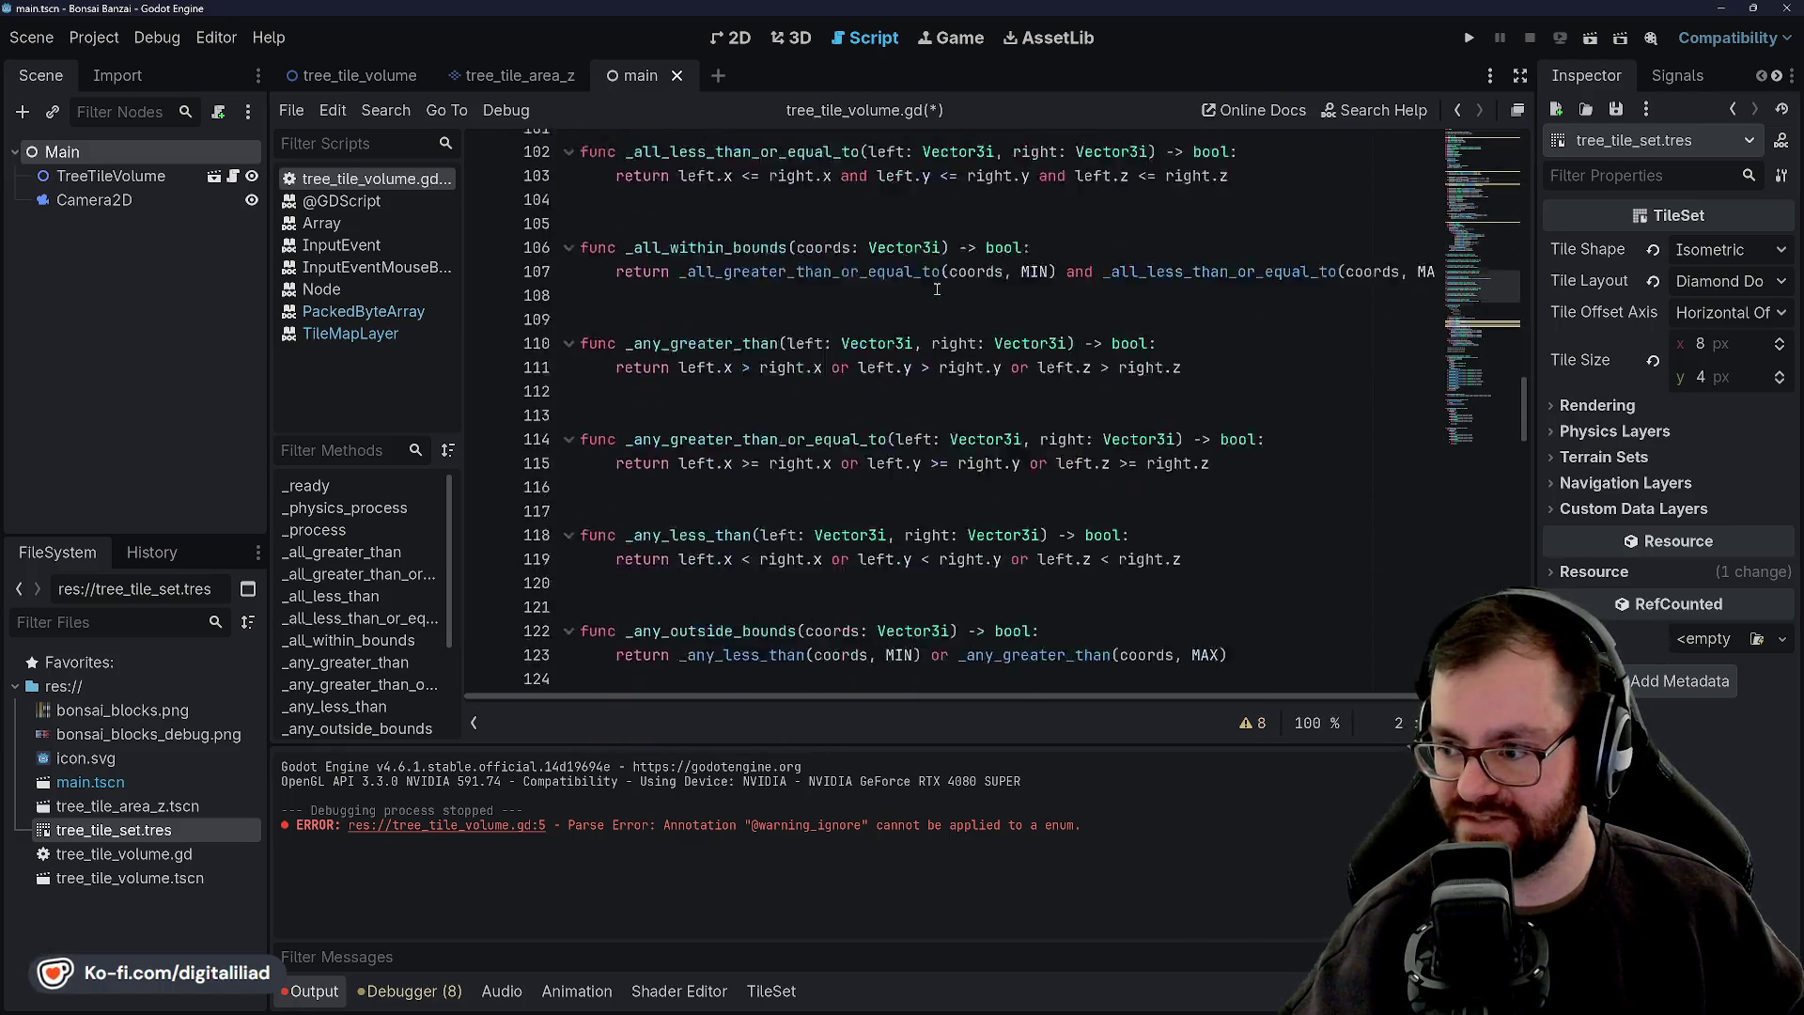
click(928, 308)
key(ctrl+s)
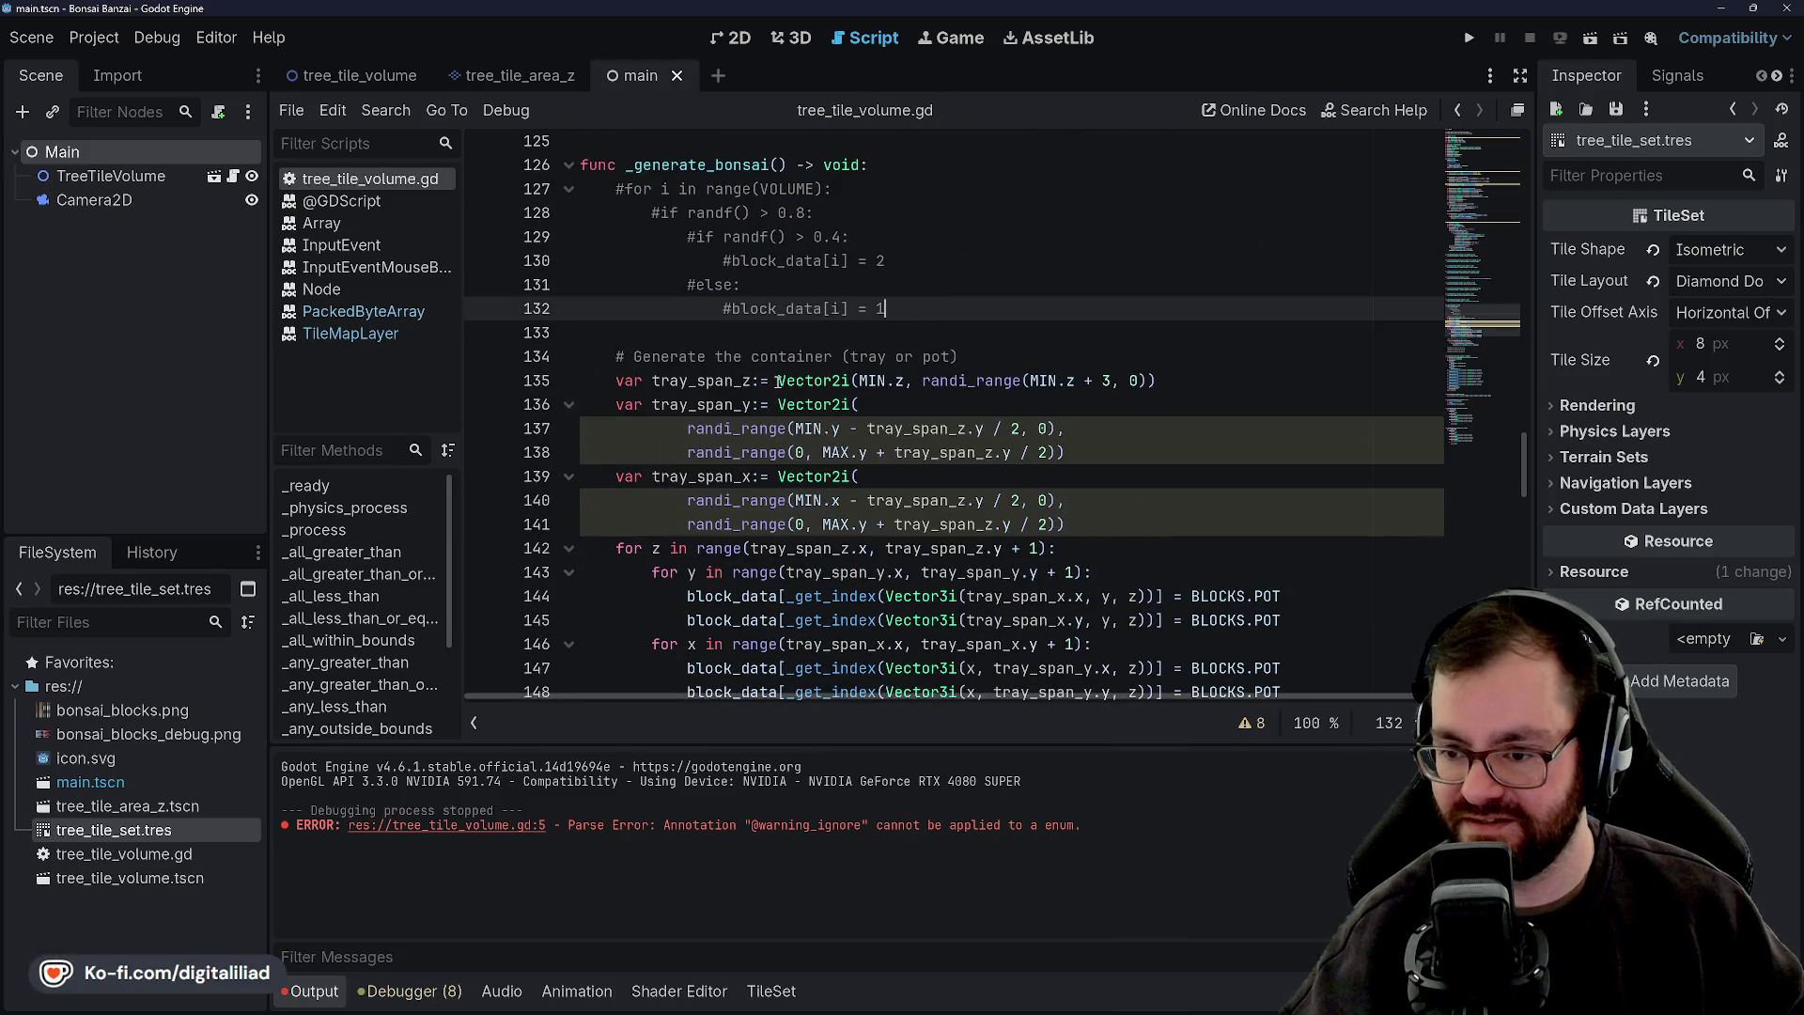
click(779, 406)
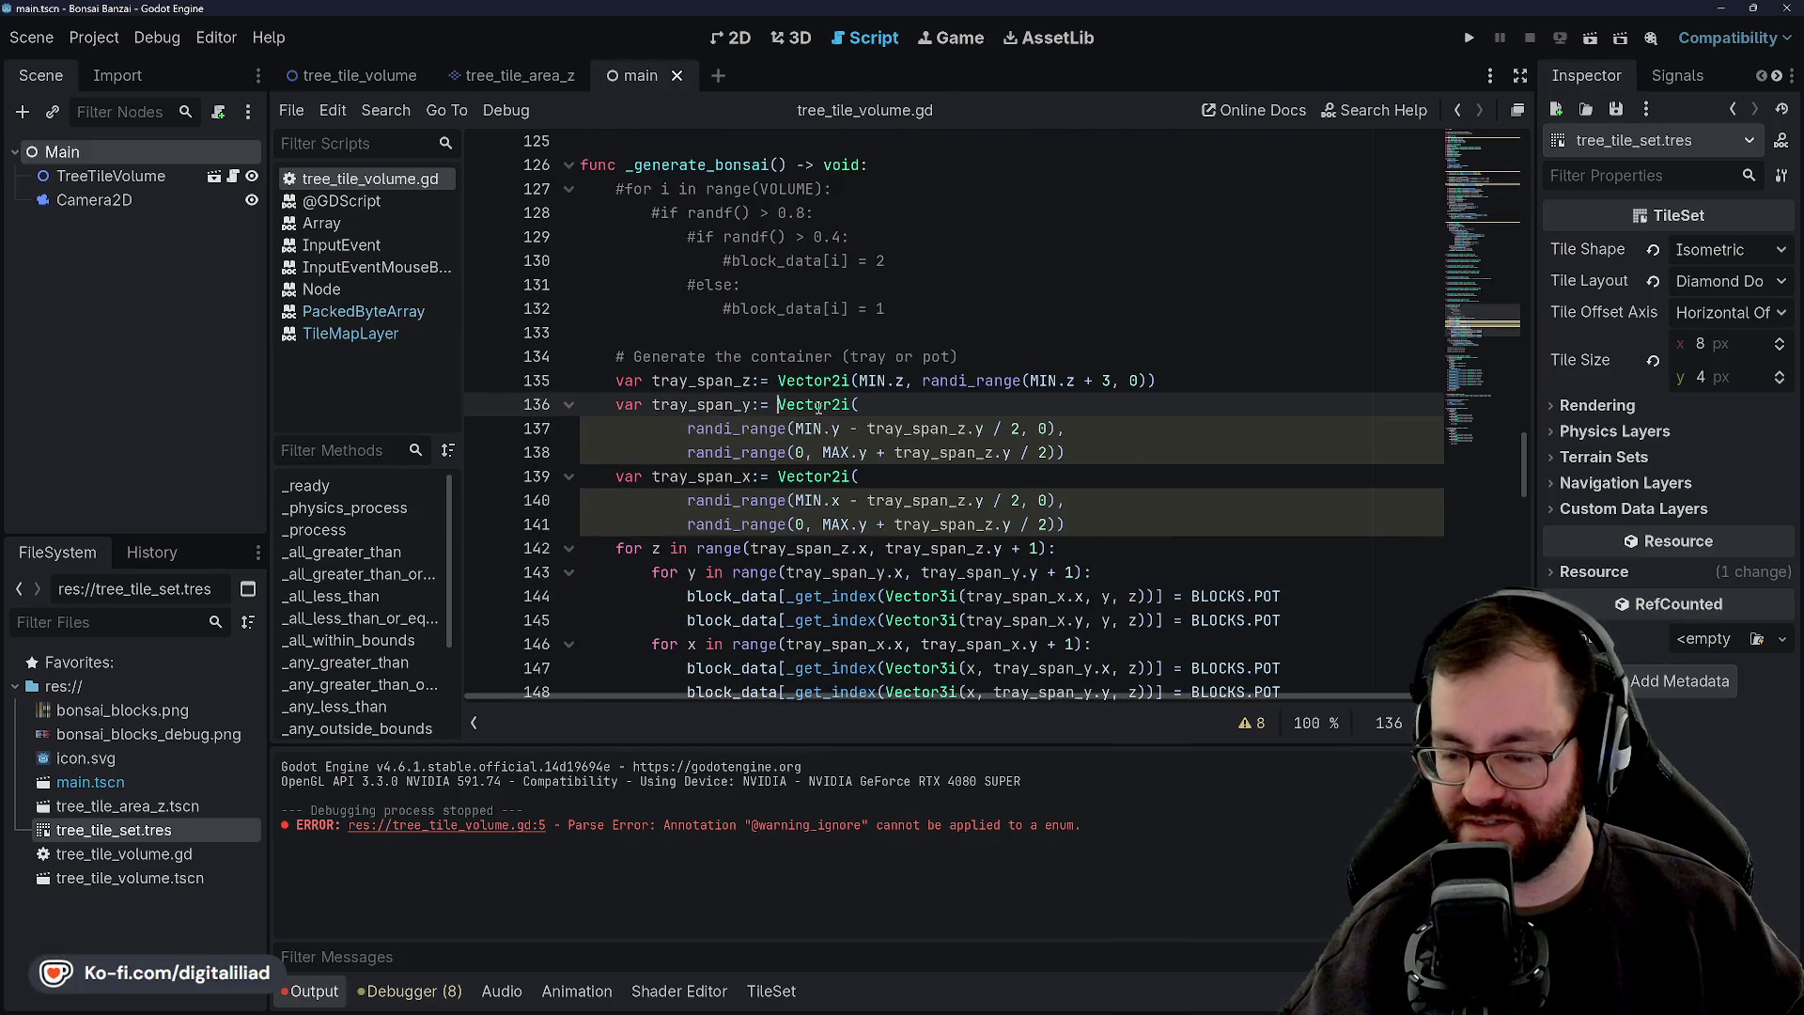
text(@i)
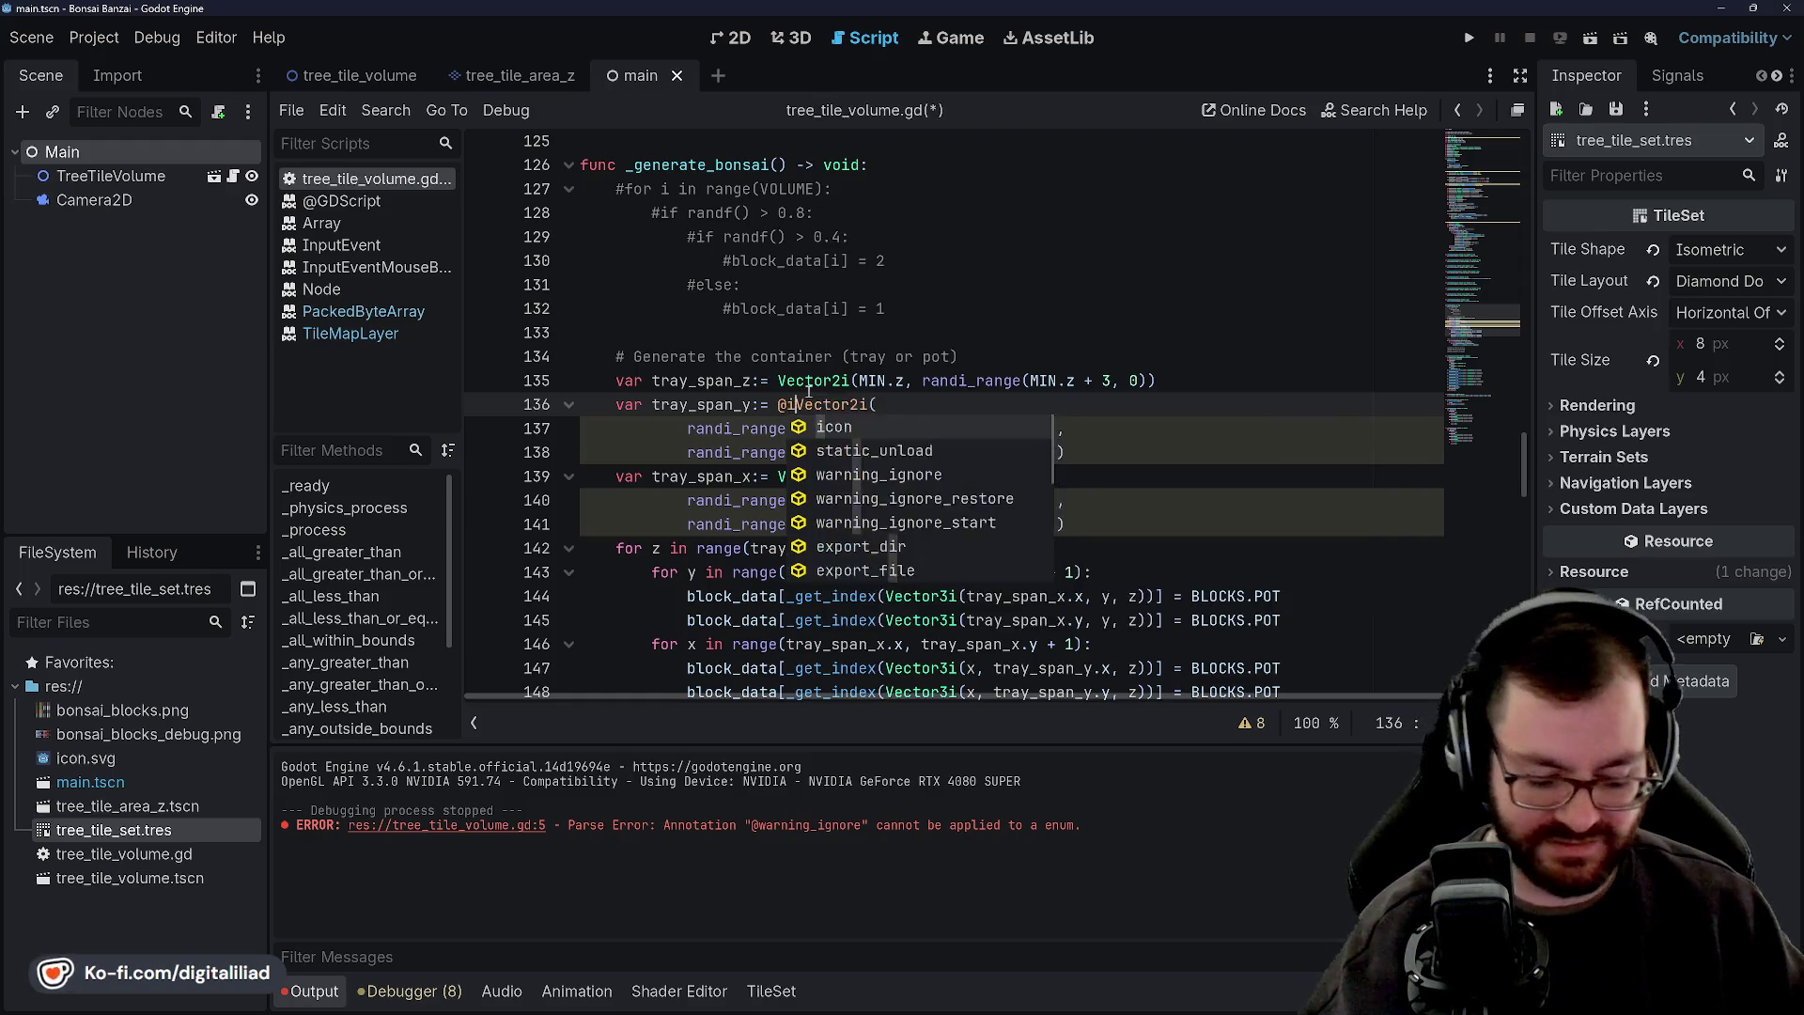
text(gnore)
key(Tab)
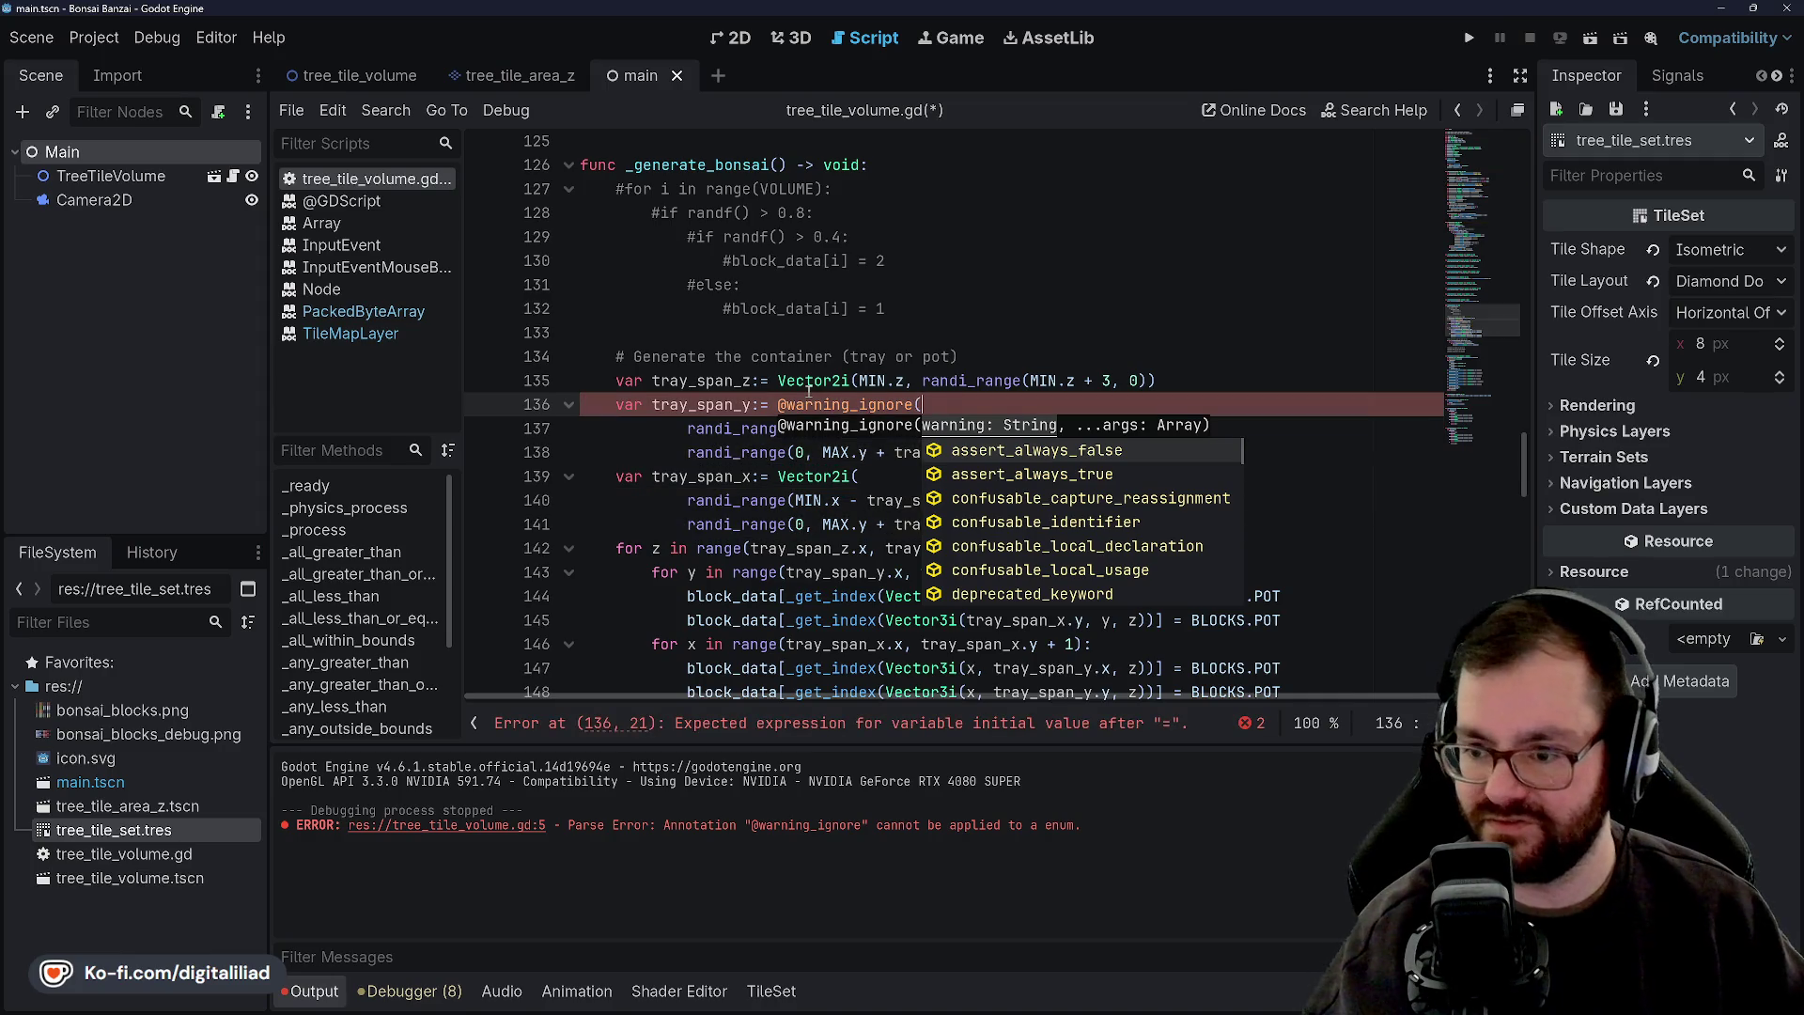
text(int)
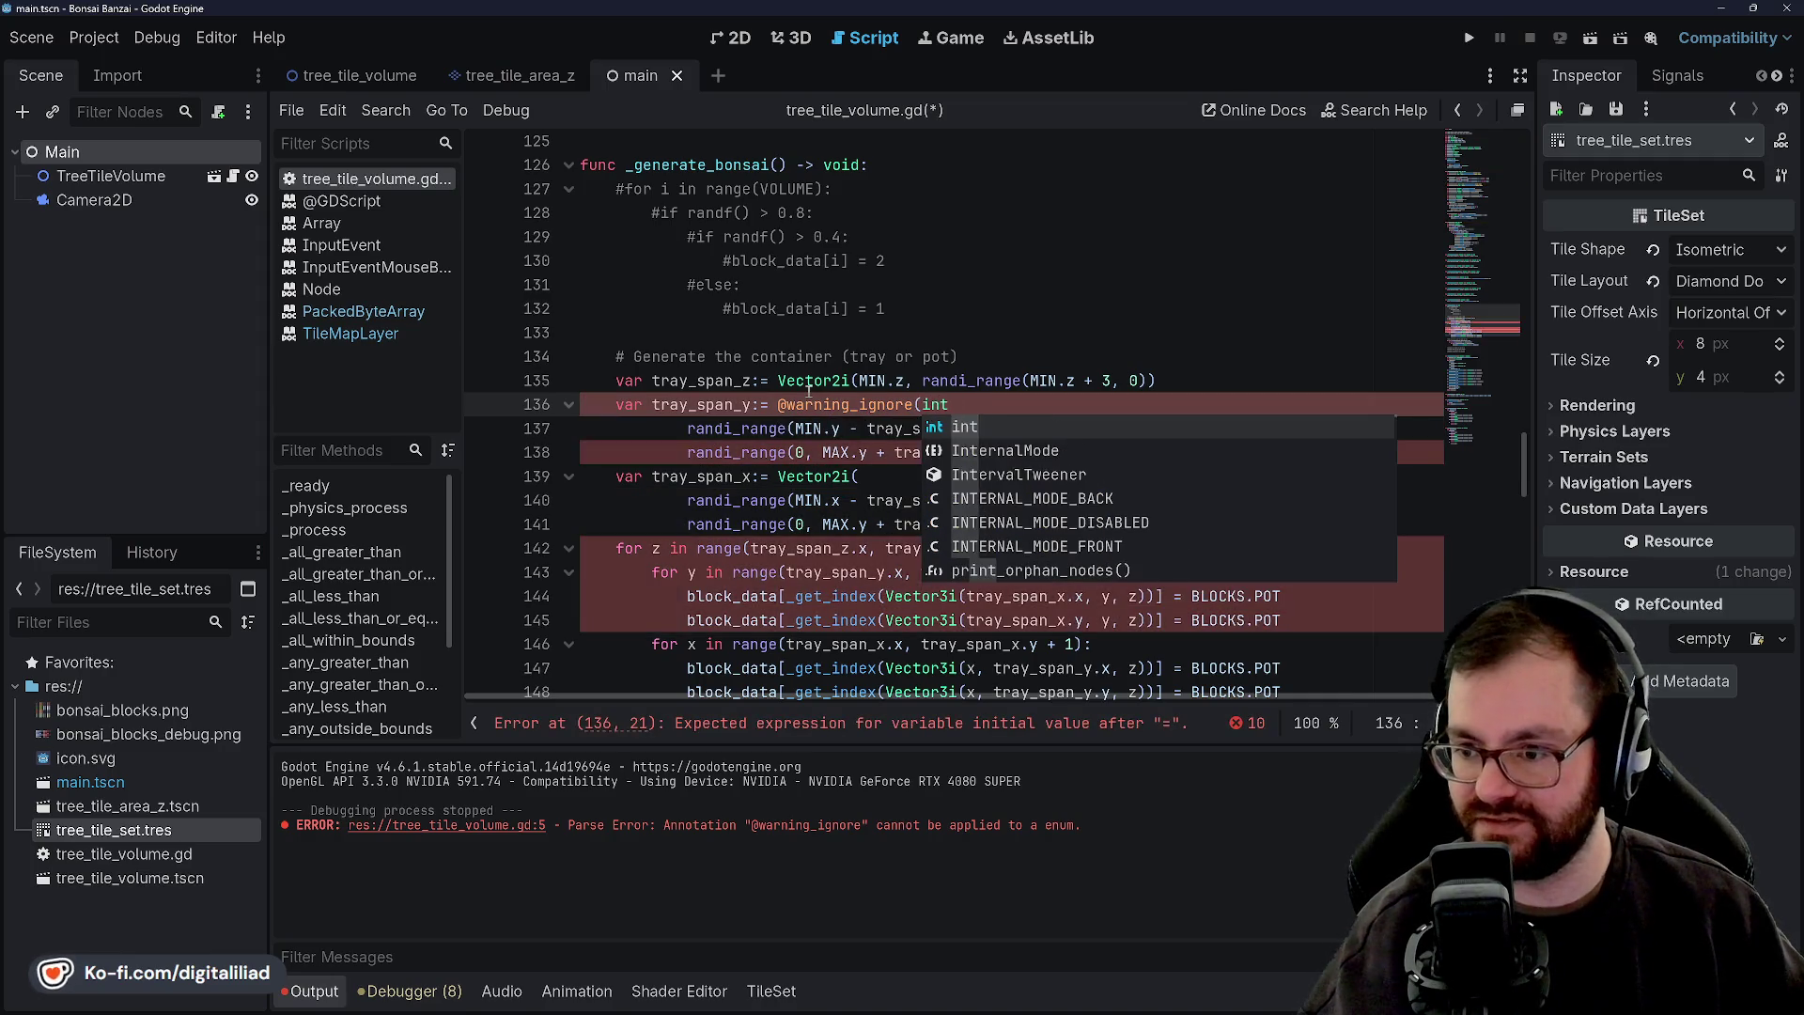
text(eger)
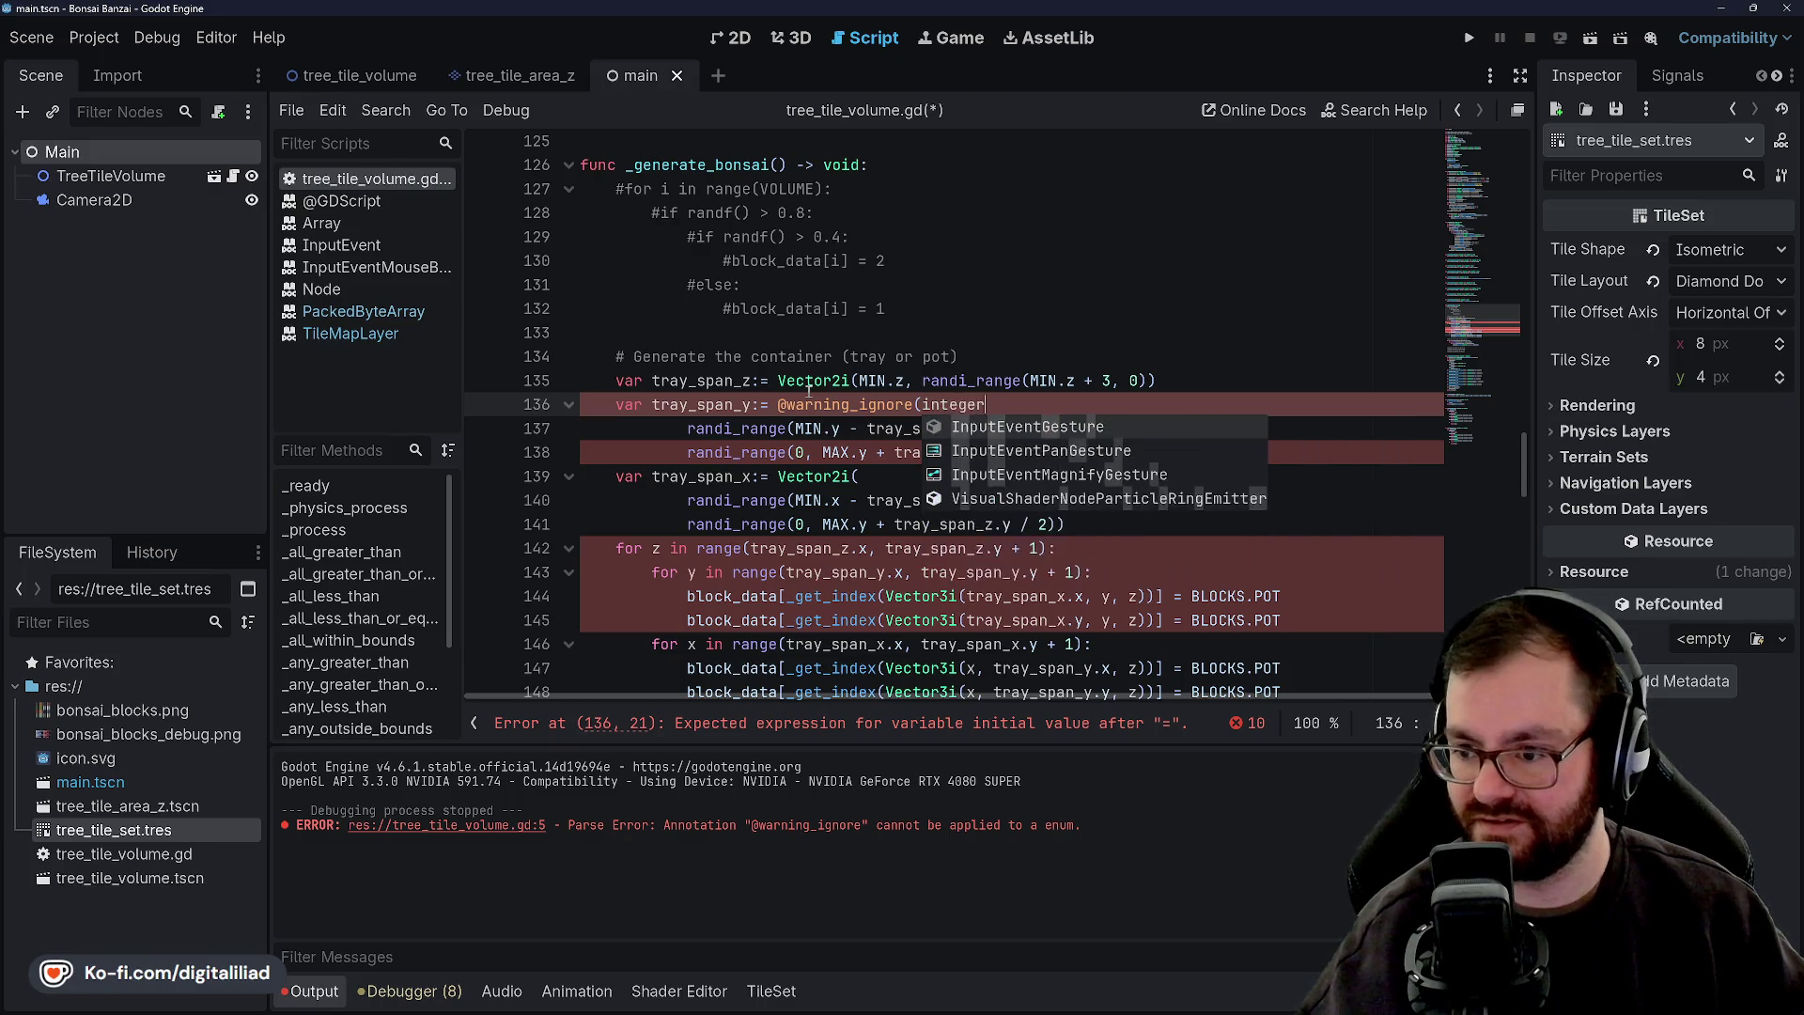
key(BackSpace)
key(BackSpace)
key(BackSpace)
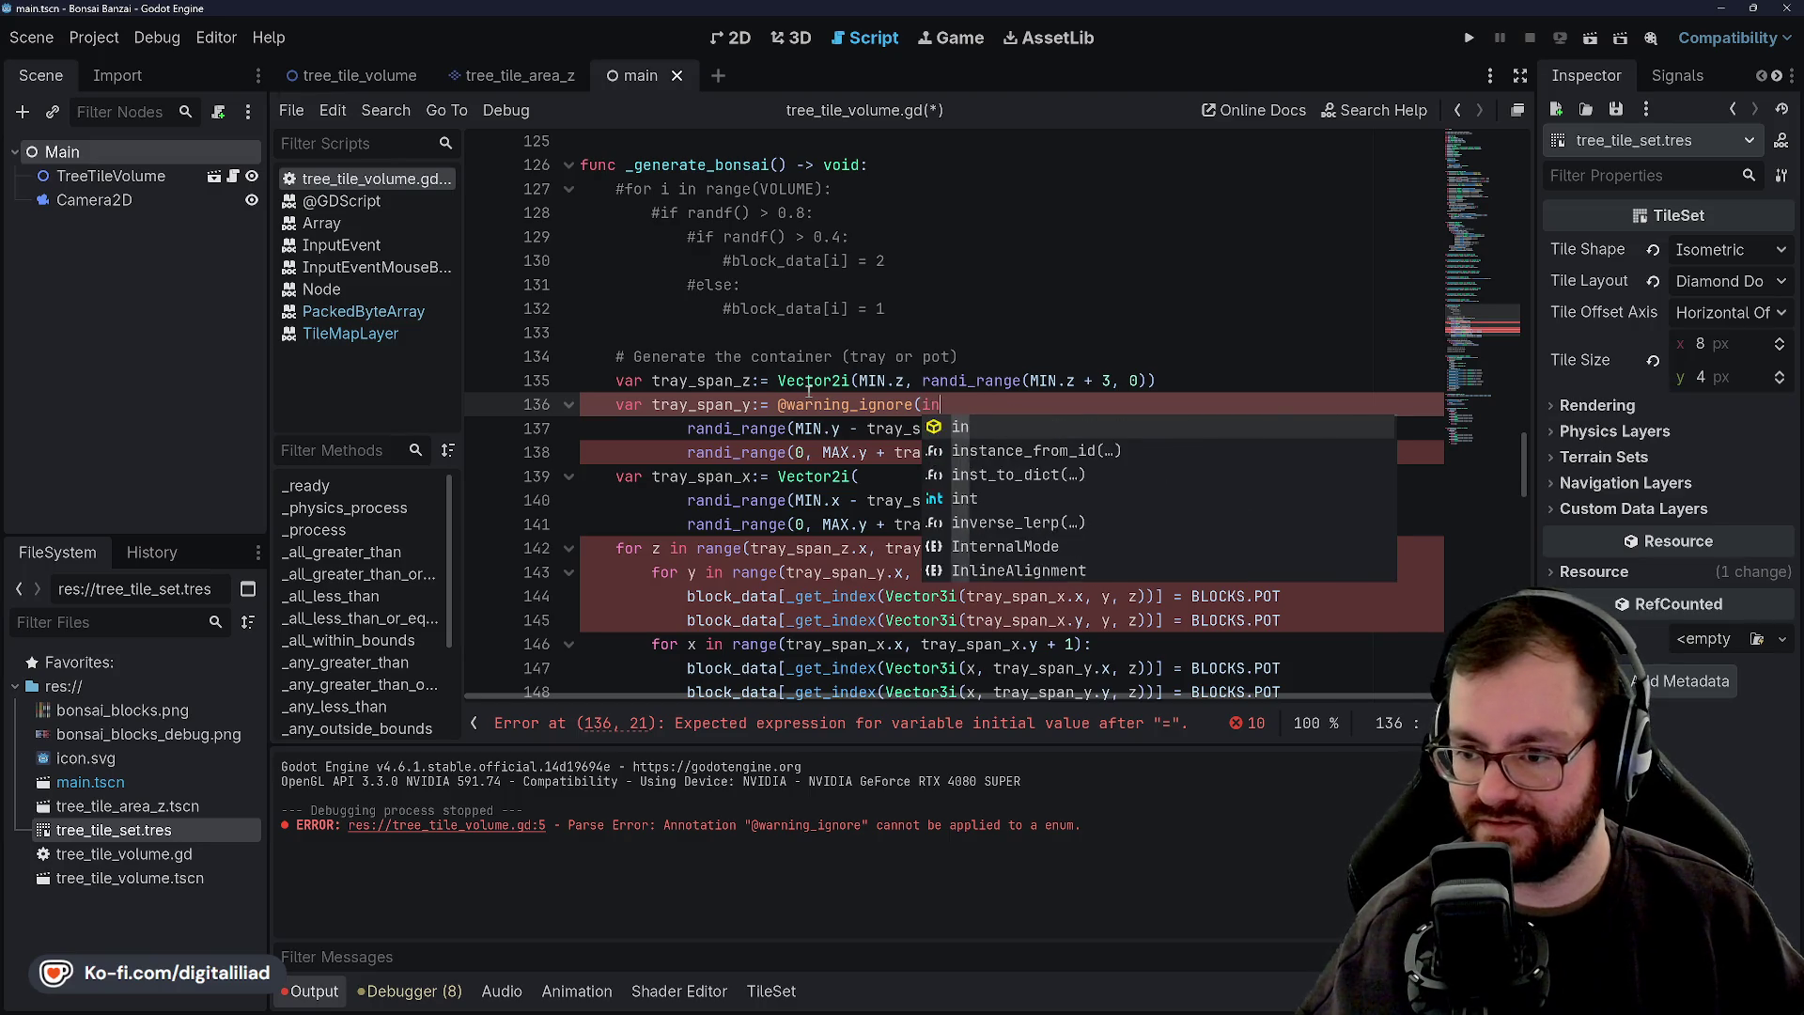
text(")
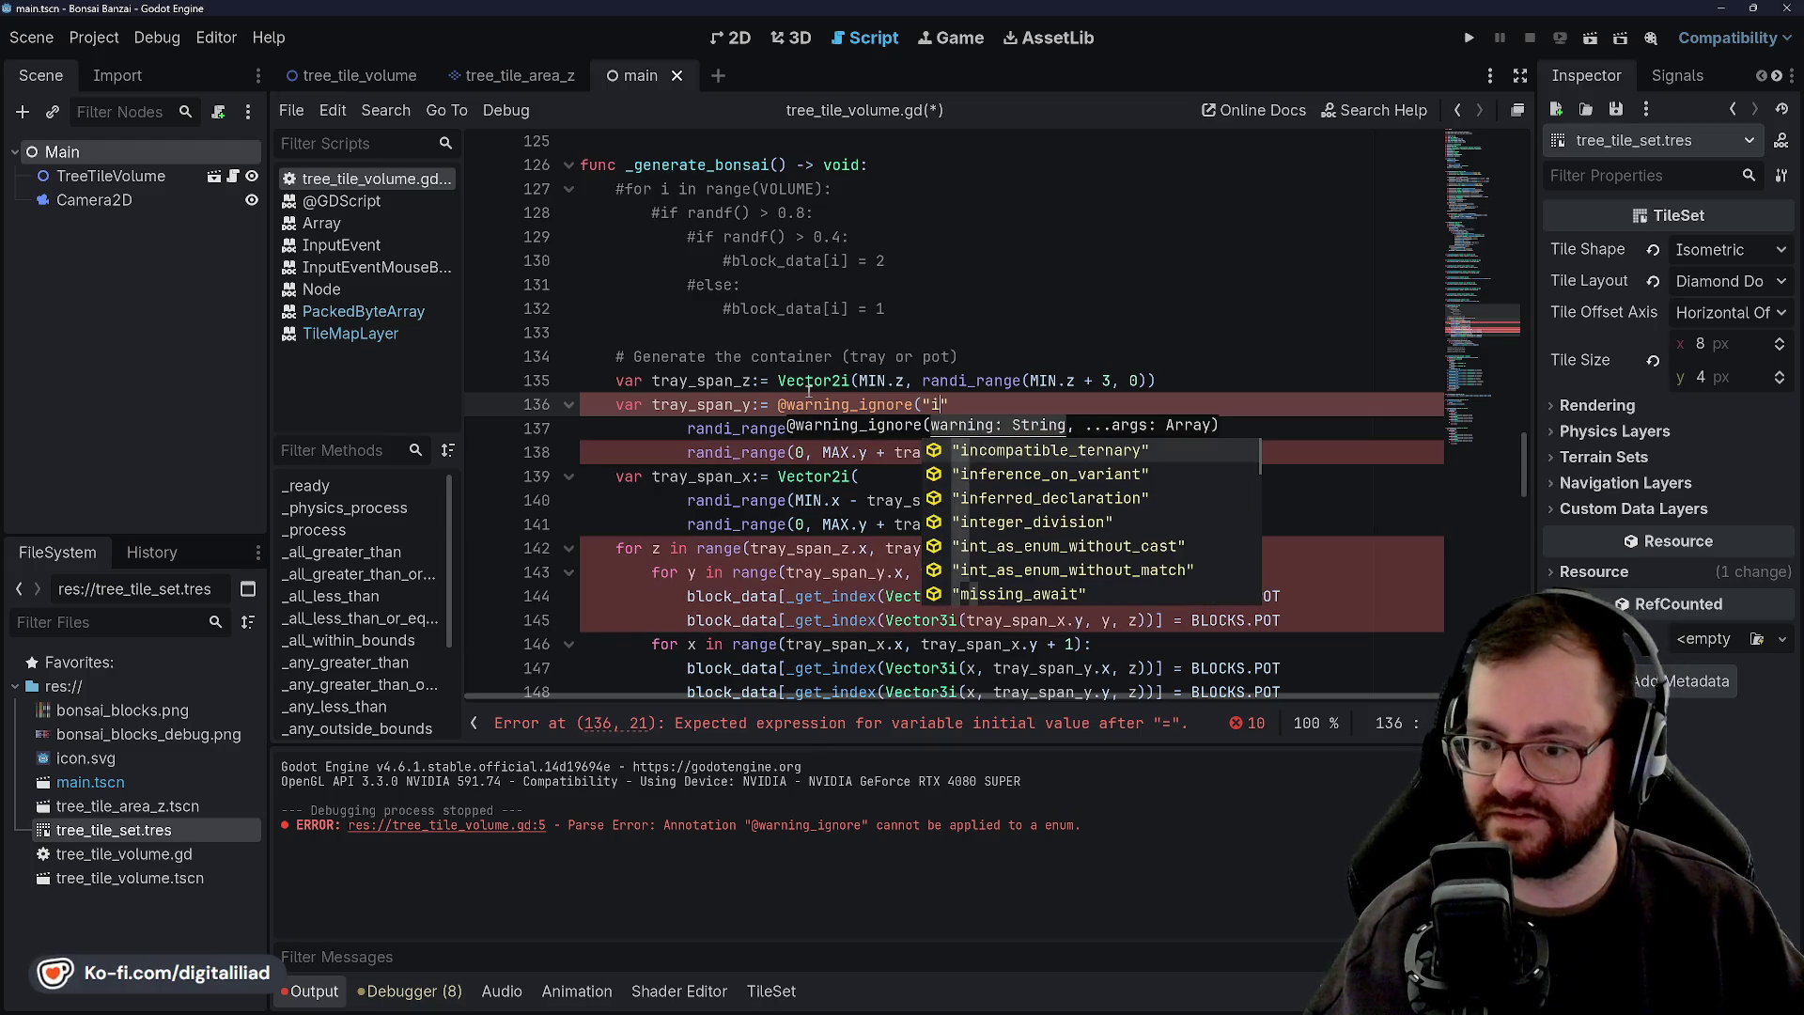
text(intege)
key(Return)
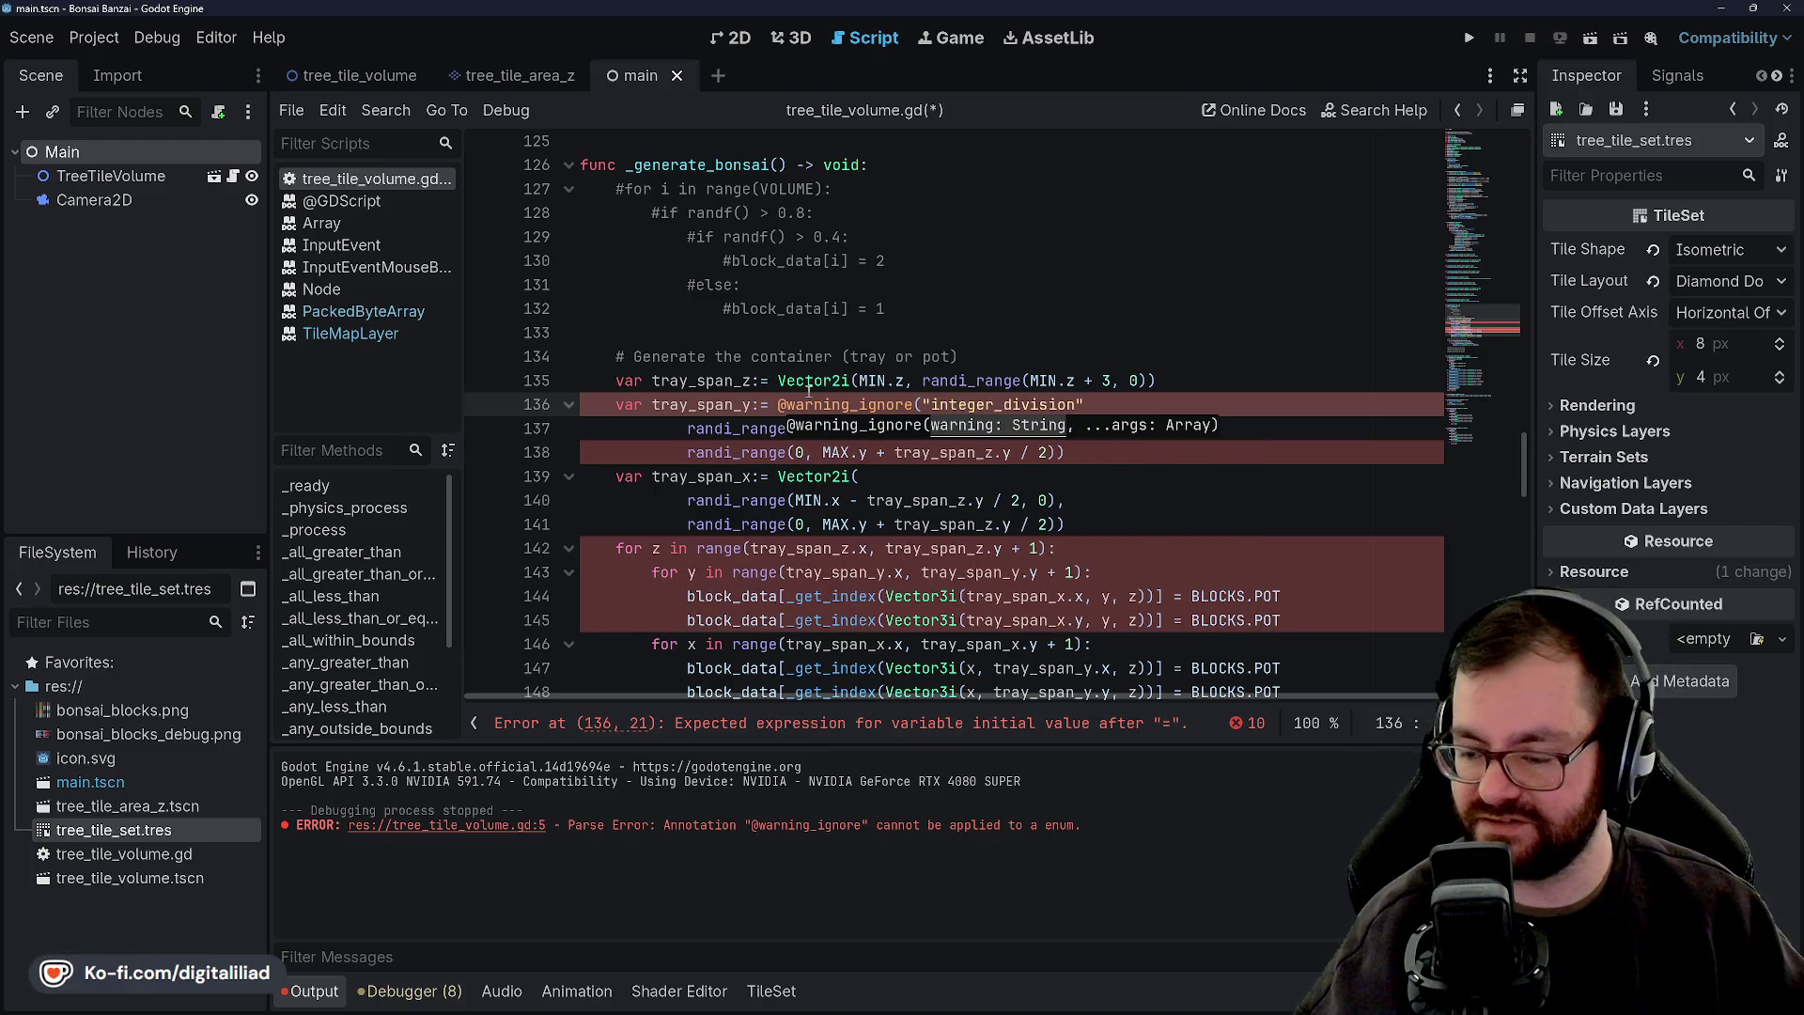
text()Vector)
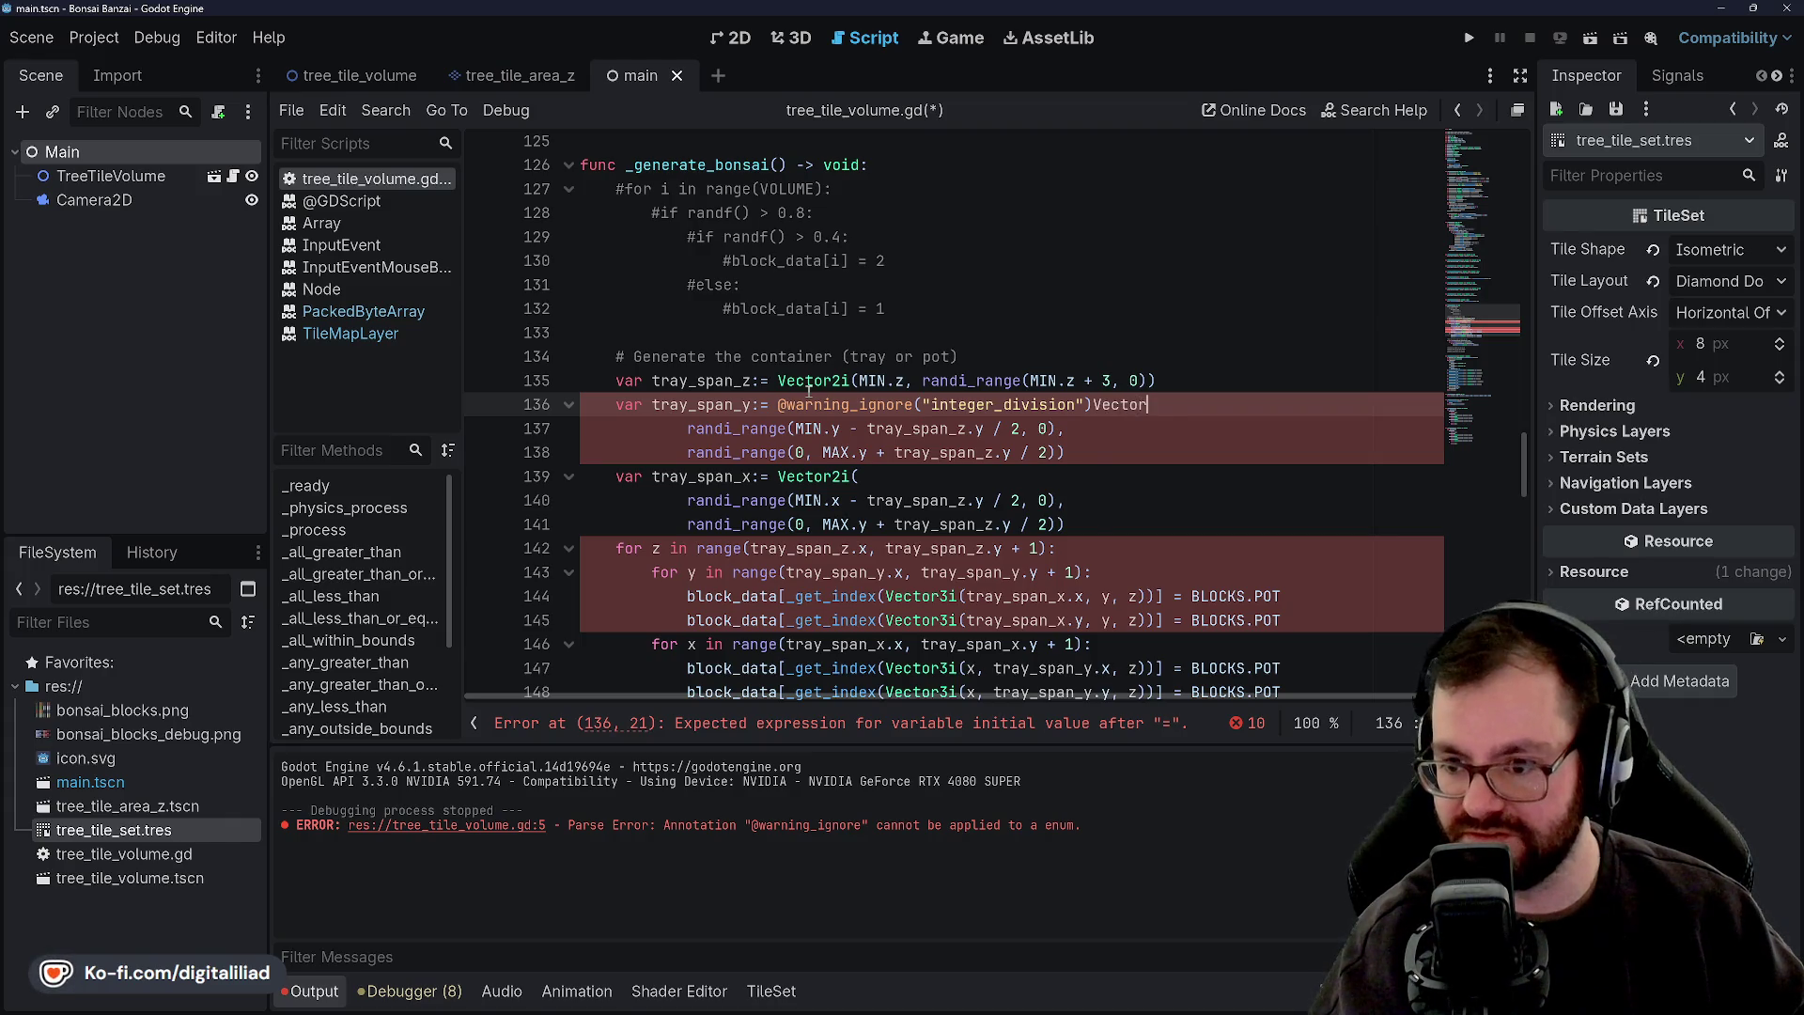
Complete the Vector2i( initializer after the annotation and save, showing a line 136 parse error.
key(ctrl+space)
text(2i)
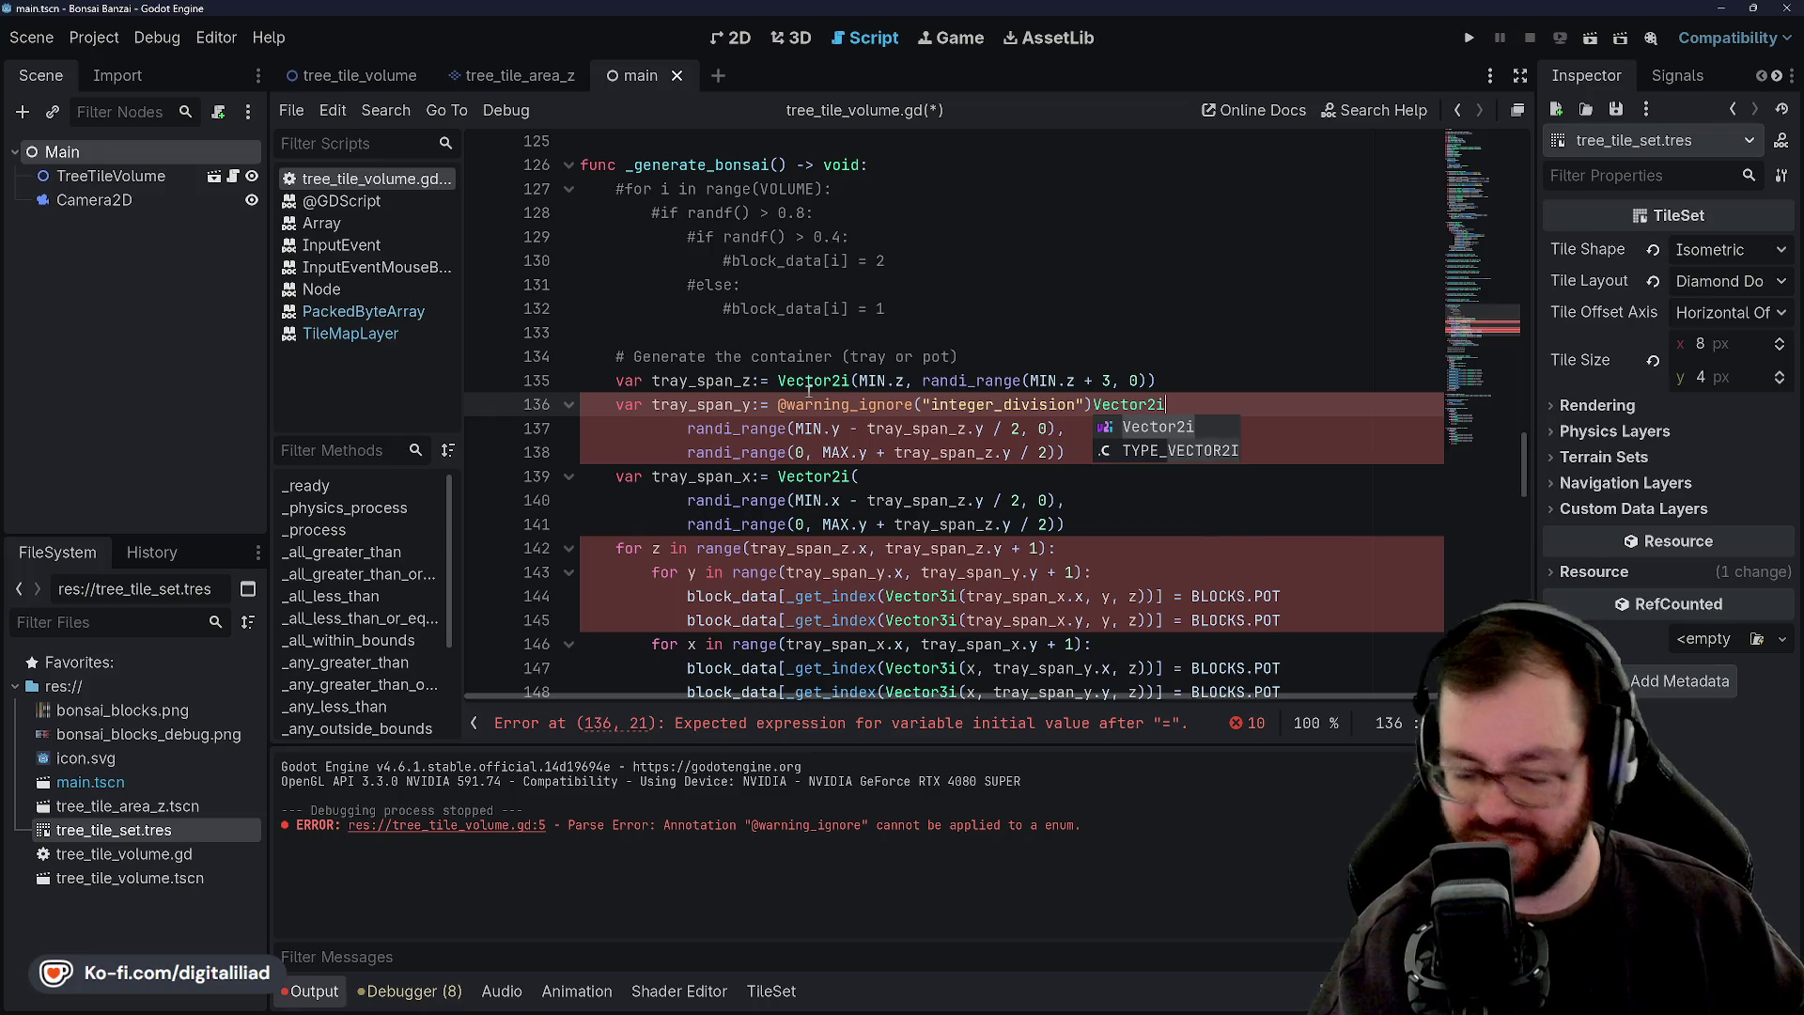
text(()
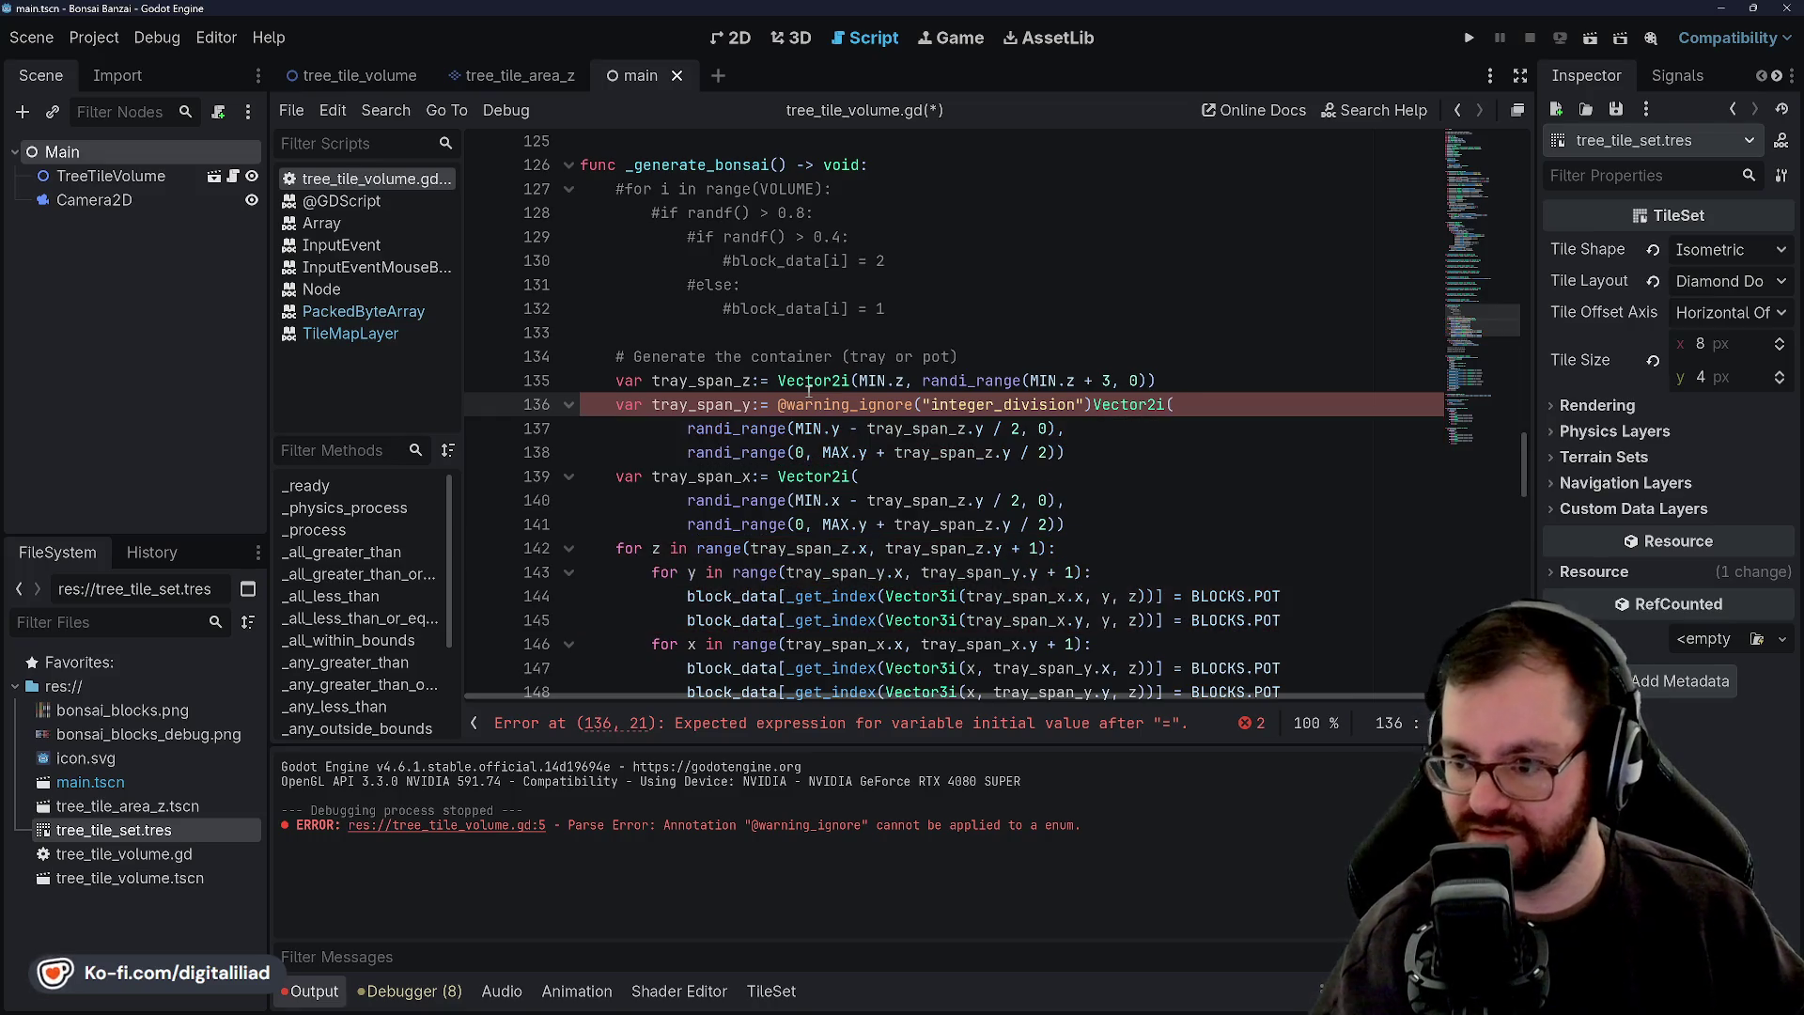
click(766, 360)
key(ctrl+s)
Select the whole inline integer_division annotation on line 136.
key(Down)
key(Down)
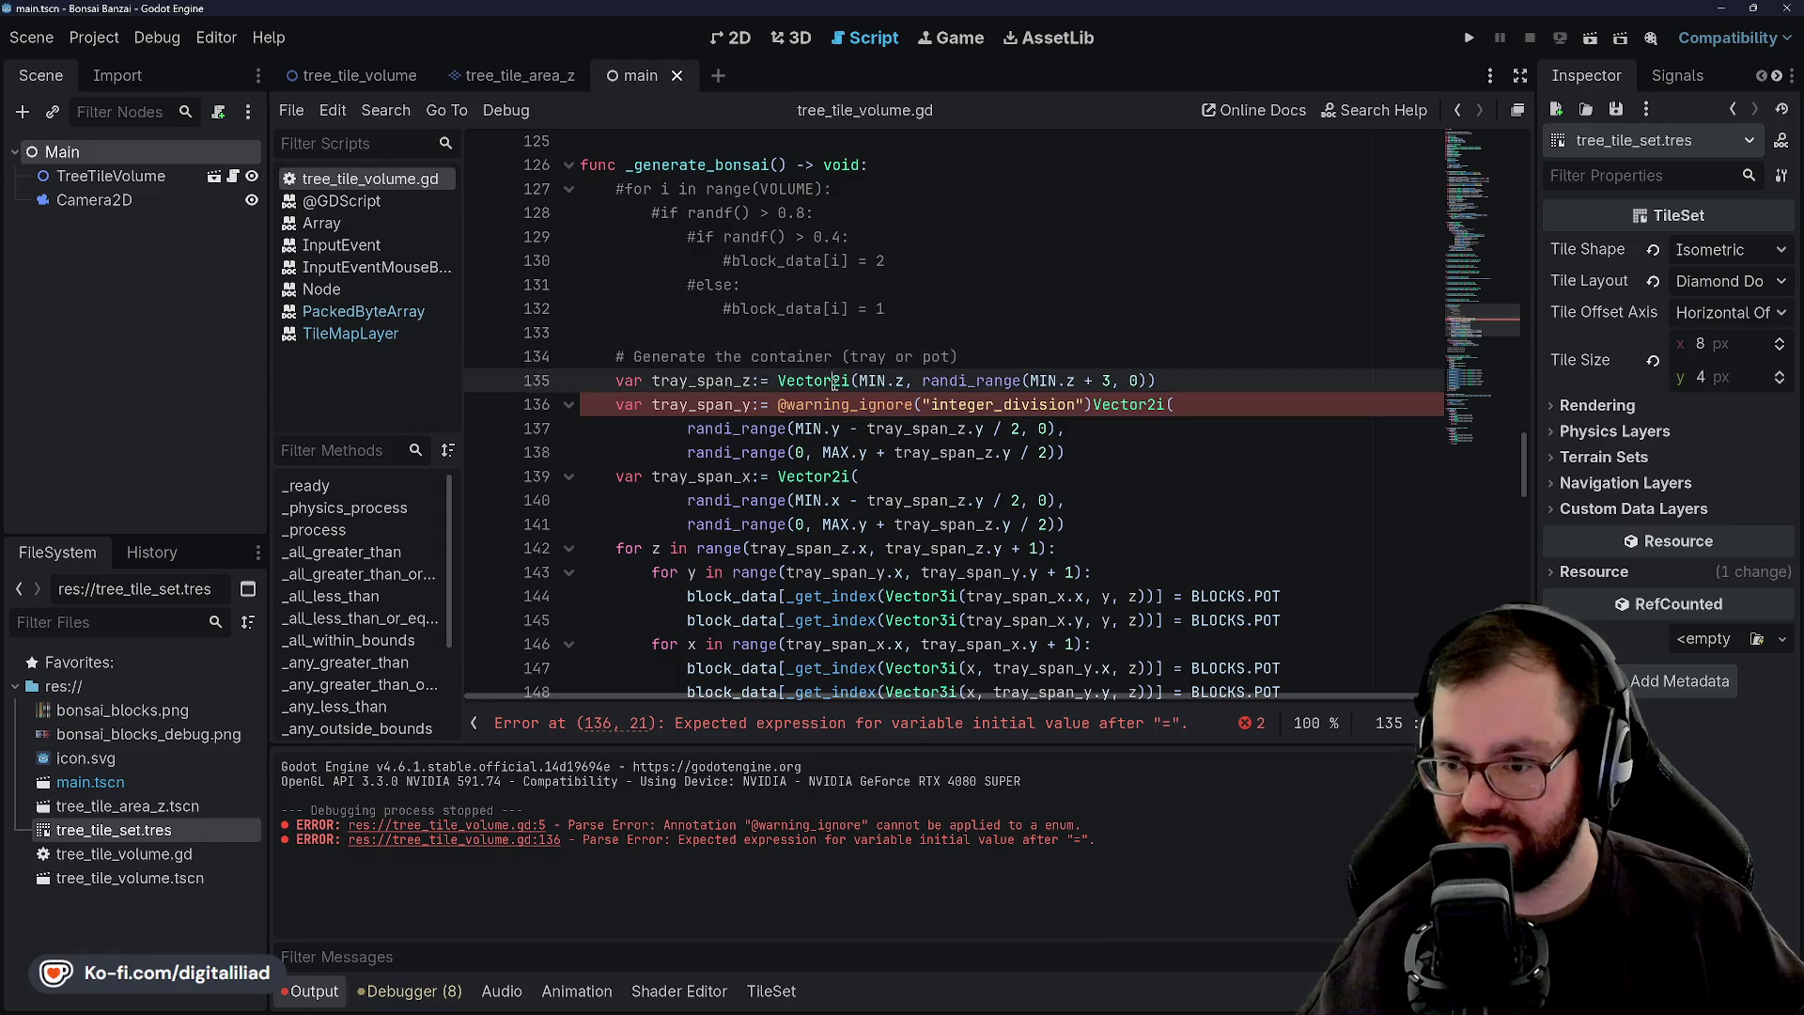
key(ctrl+shift+Right)
click(949, 381)
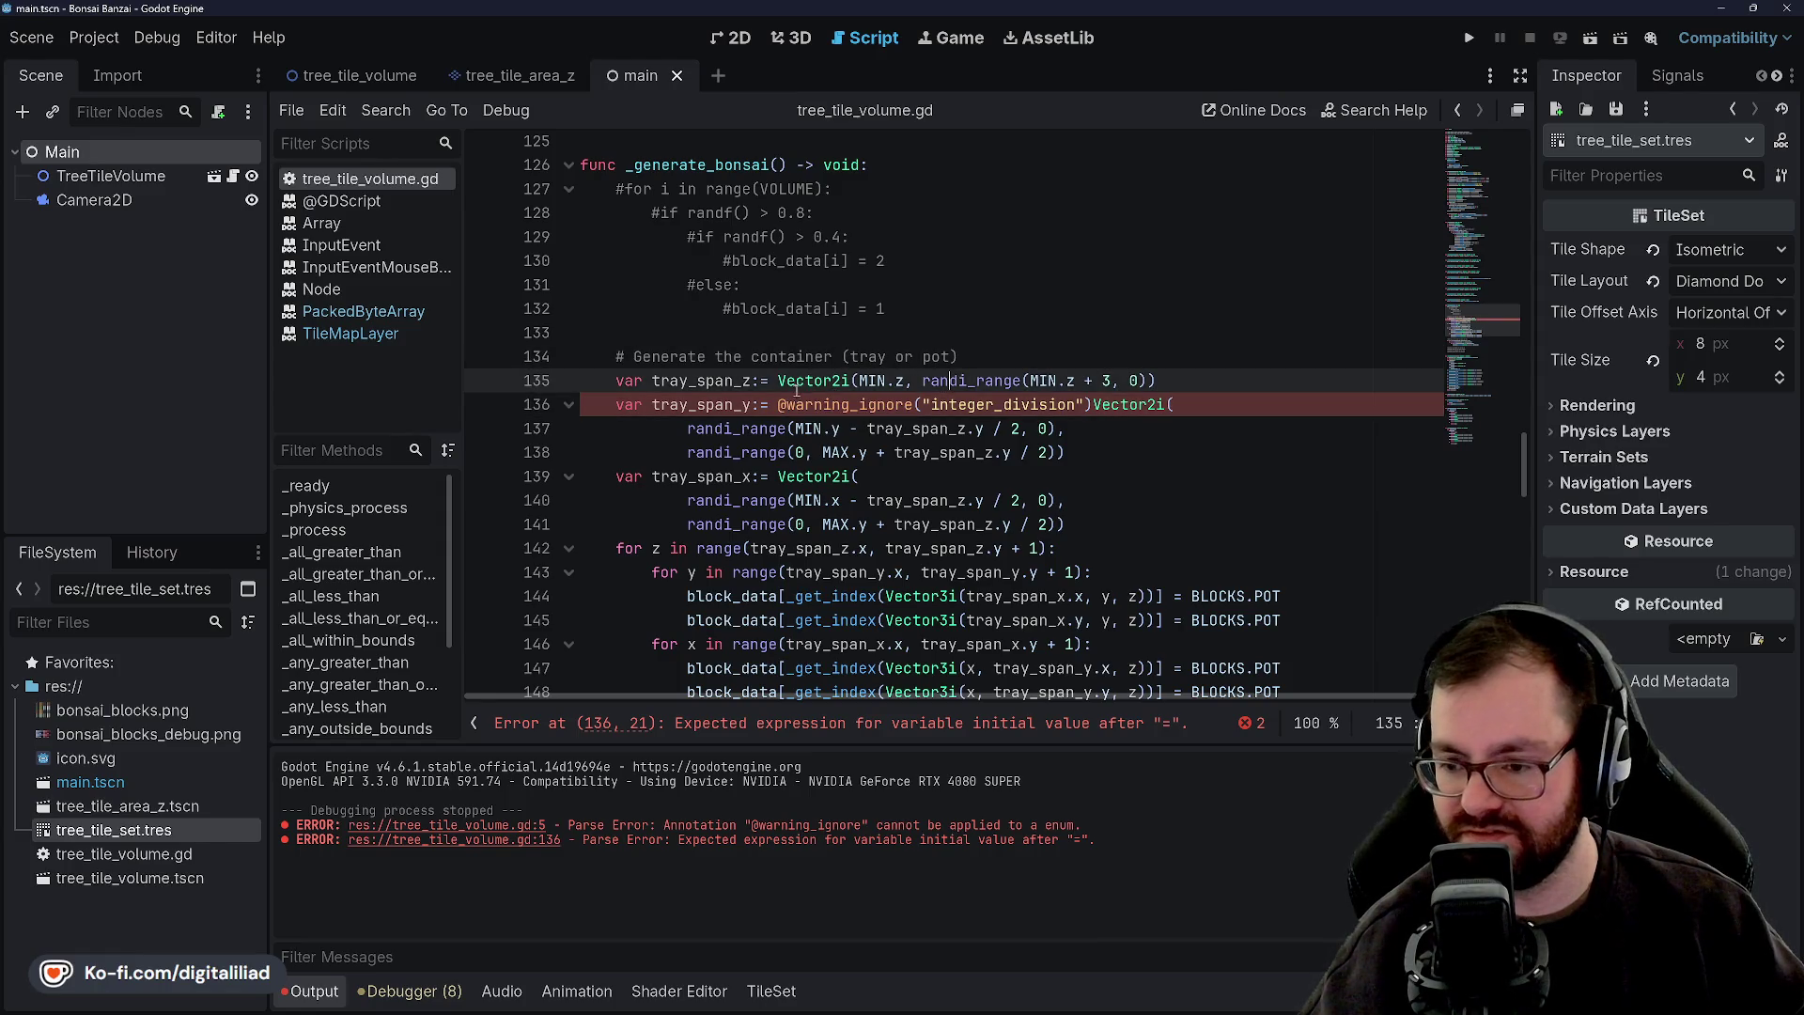
drag(778, 404, 1092, 406)
key(ctrl+c)
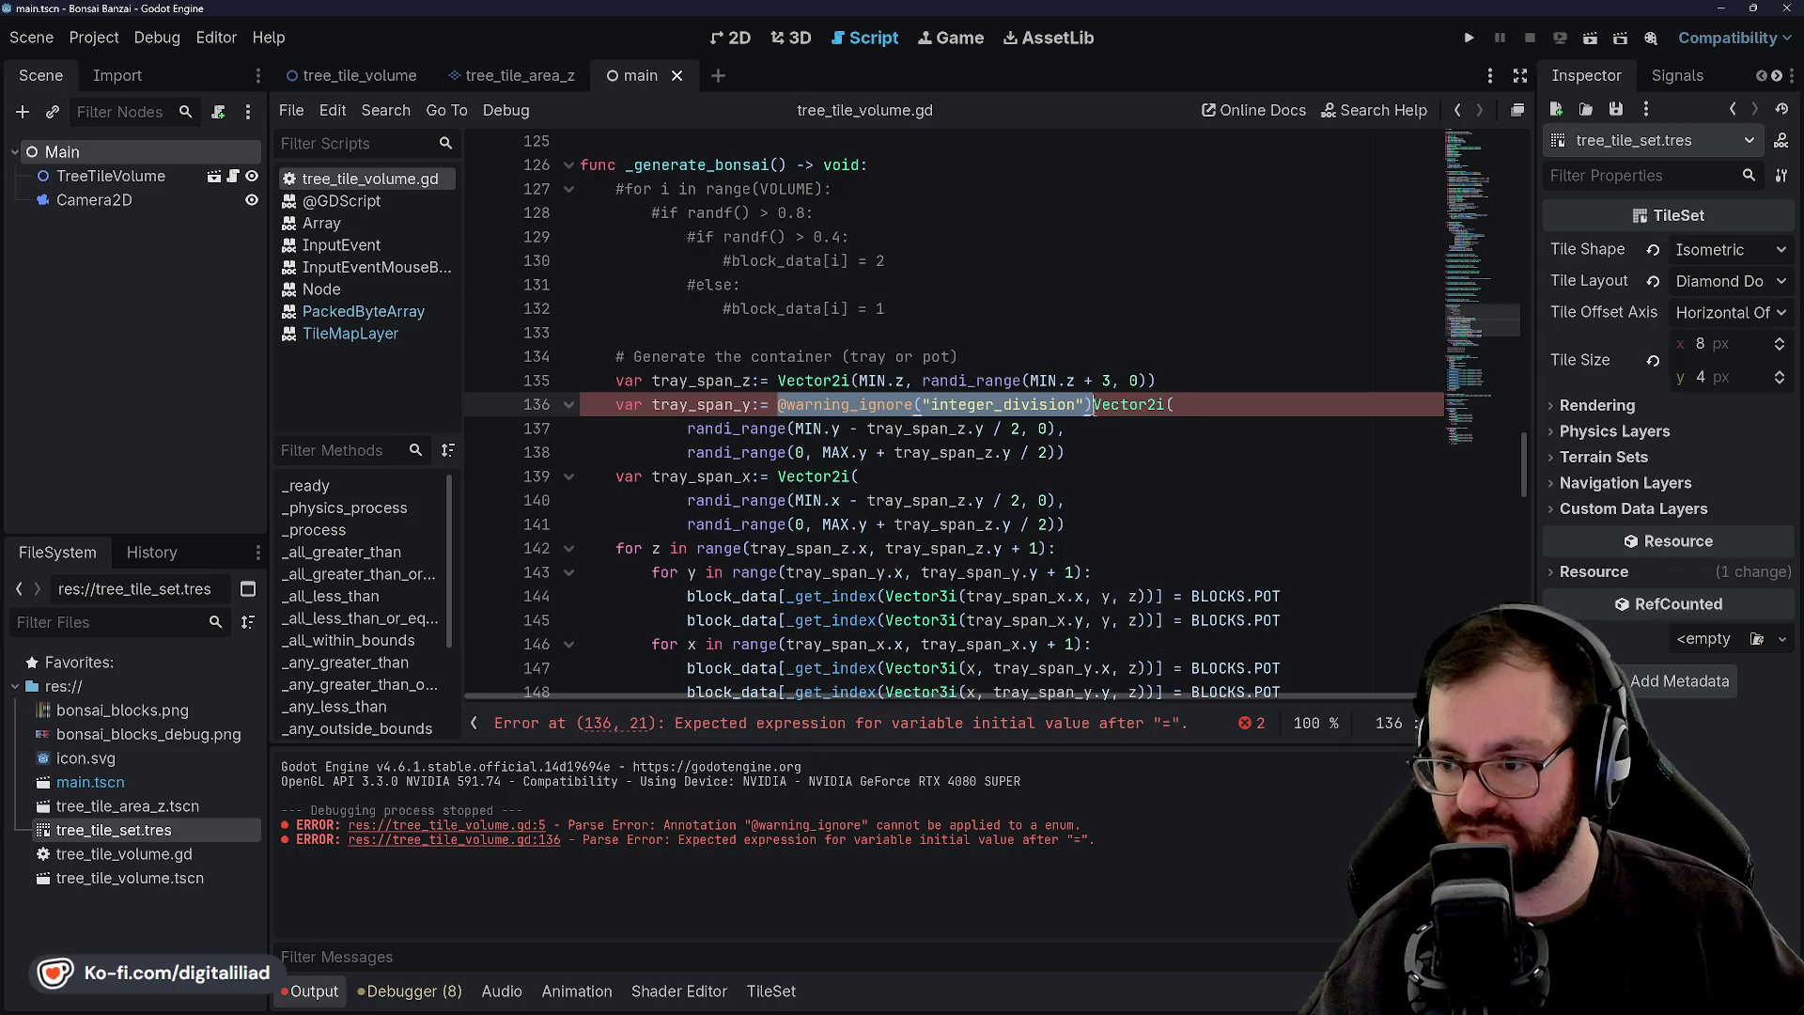
click(1209, 377)
Move the annotation onto its own line above tray_span_y, delete the inline copy, and save.
key(Return)
key(ctrl+v)
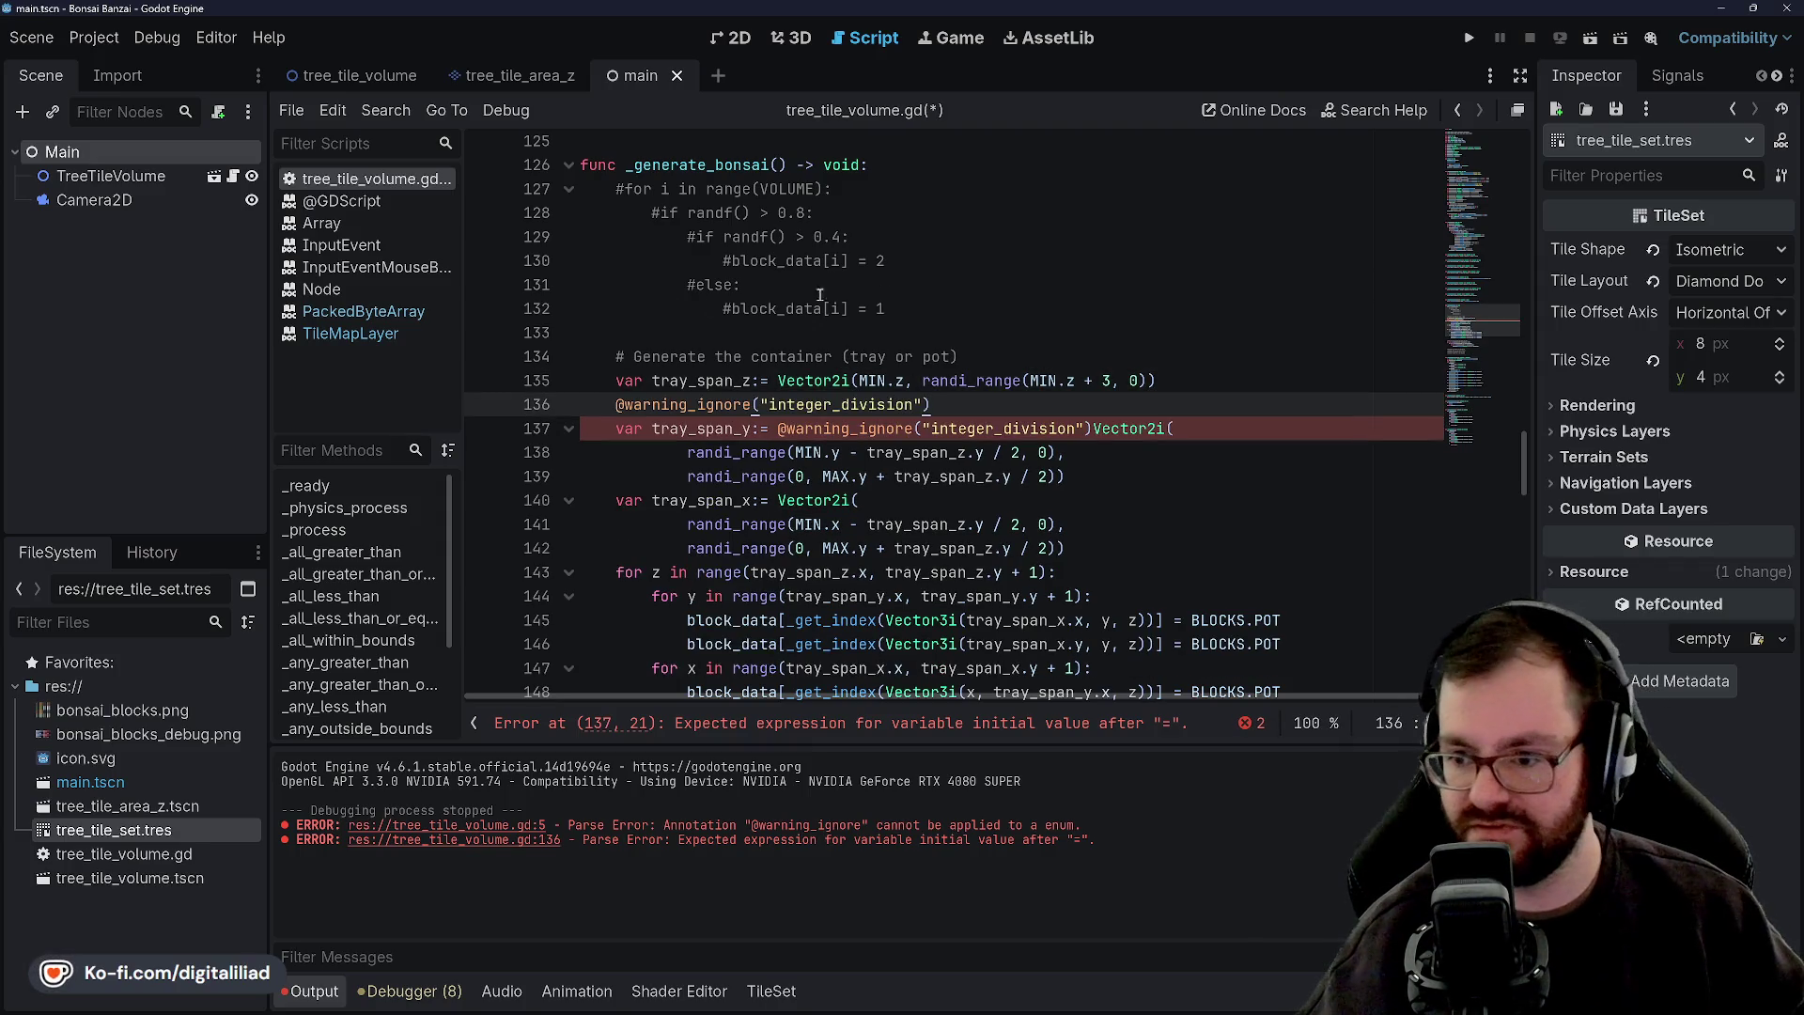
drag(777, 429, 1091, 429)
key(BackSpace)
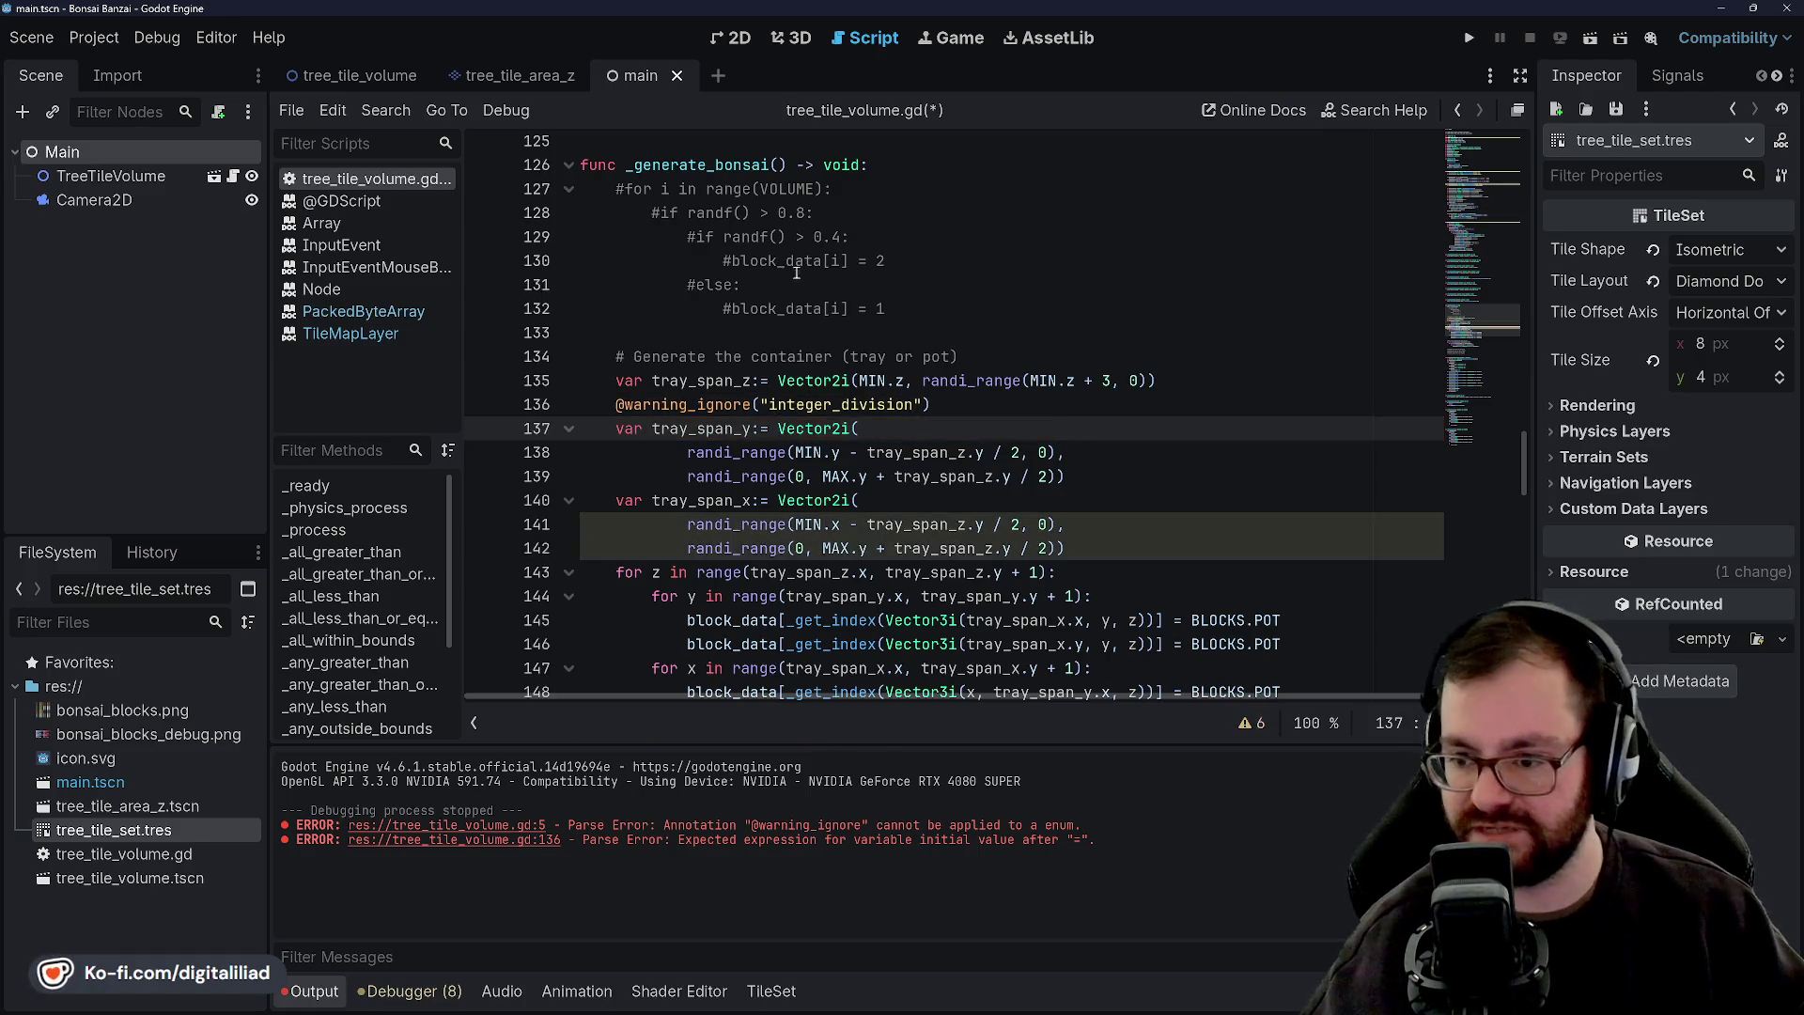
key(ctrl+s)
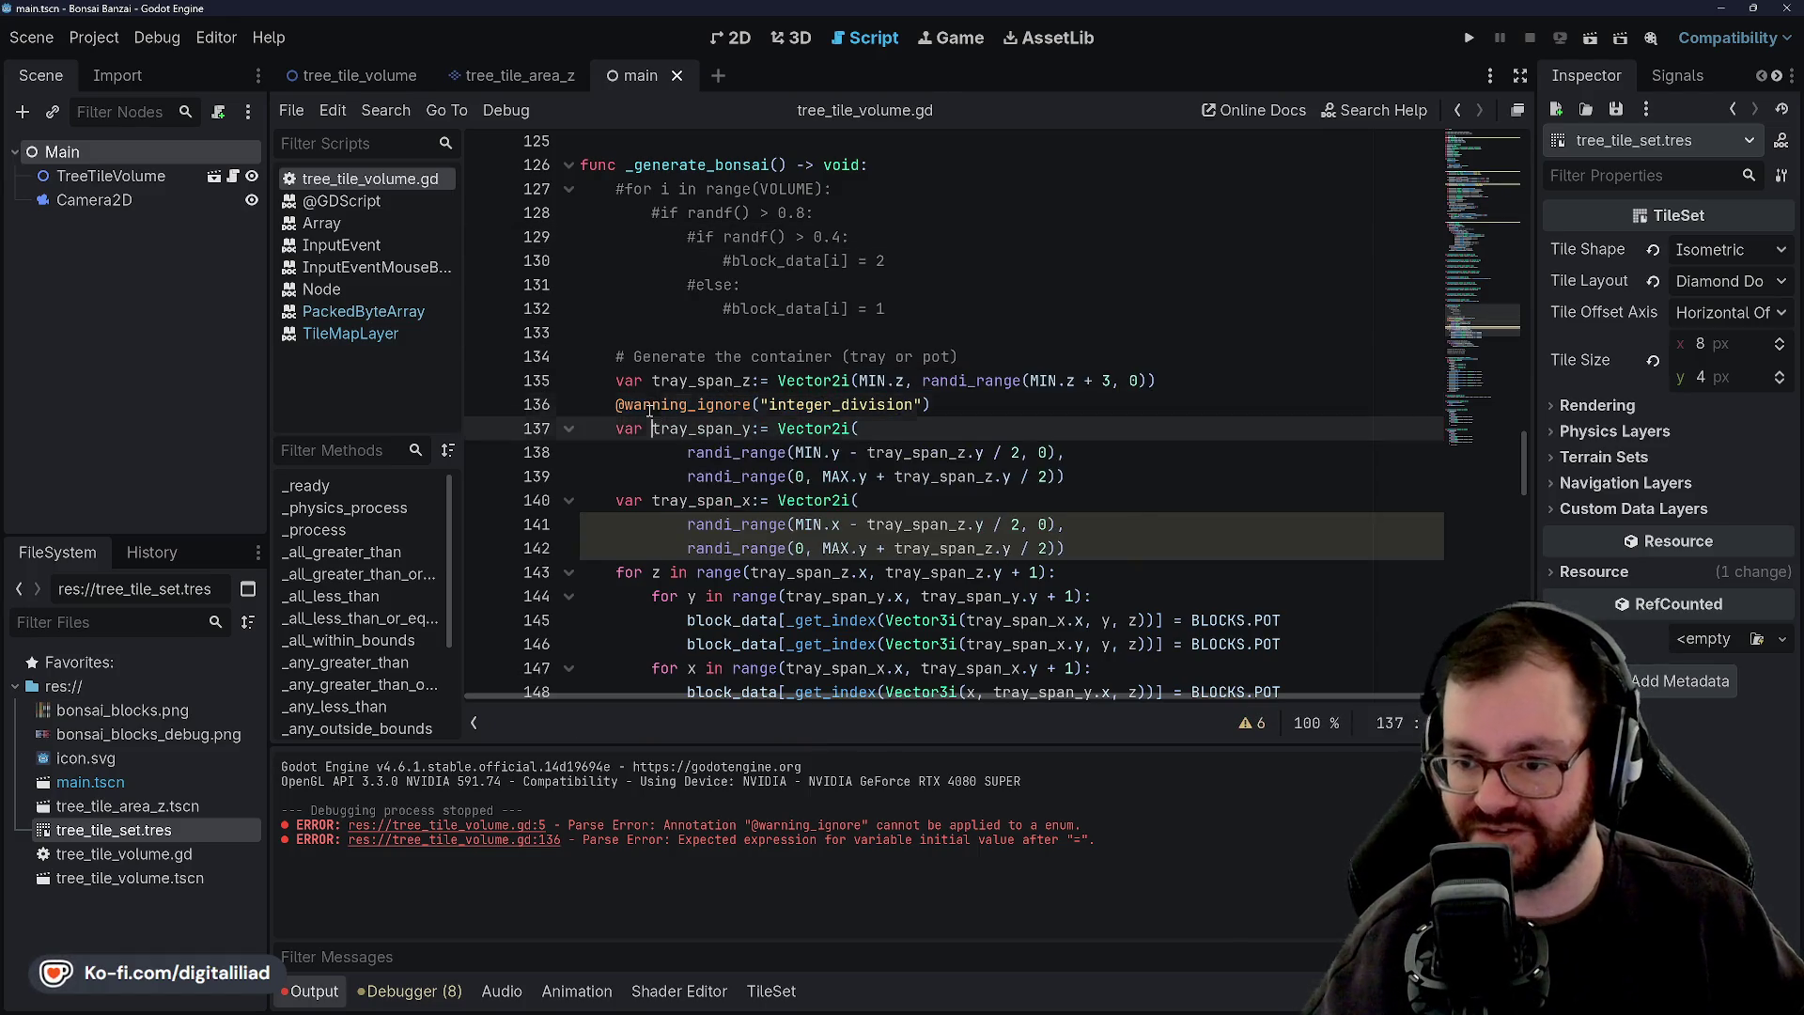
Paste a copy of the annotation above tray_span_x, outdent it to the declaration's level, and save.
double_click(682, 404)
click(801, 409)
click(888, 431)
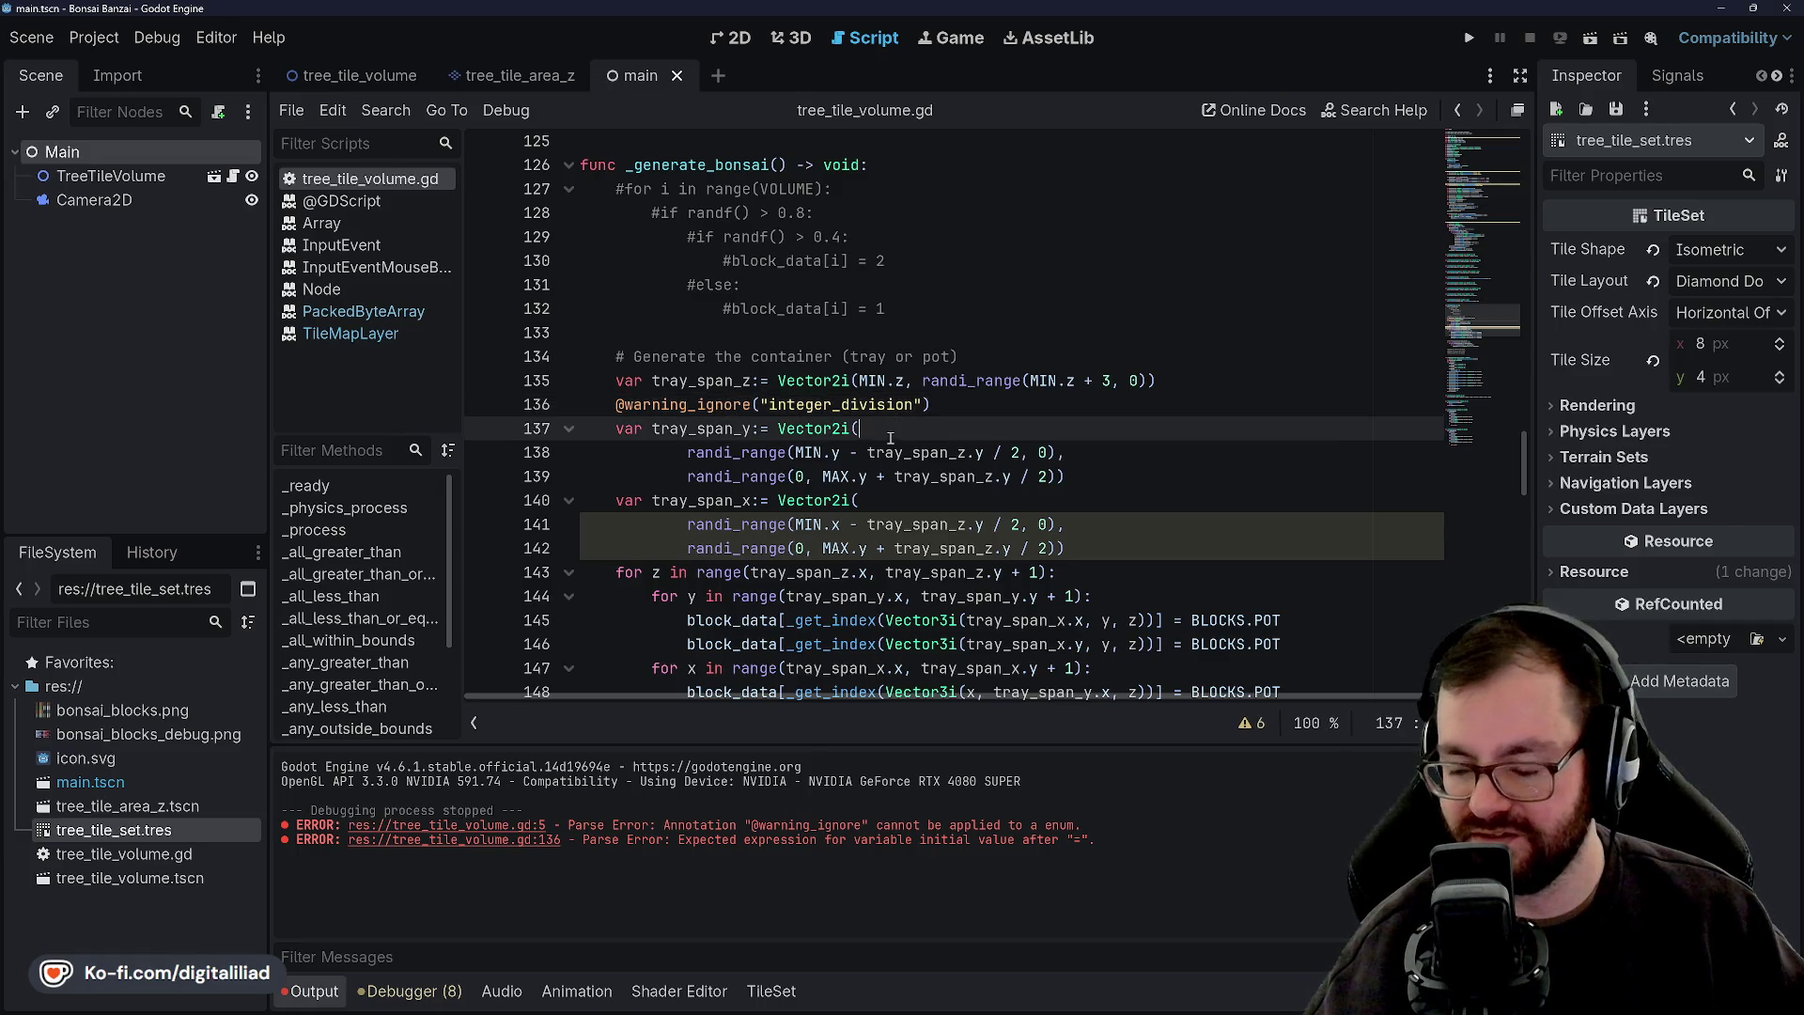
drag(617, 404, 973, 407)
key(ctrl+c)
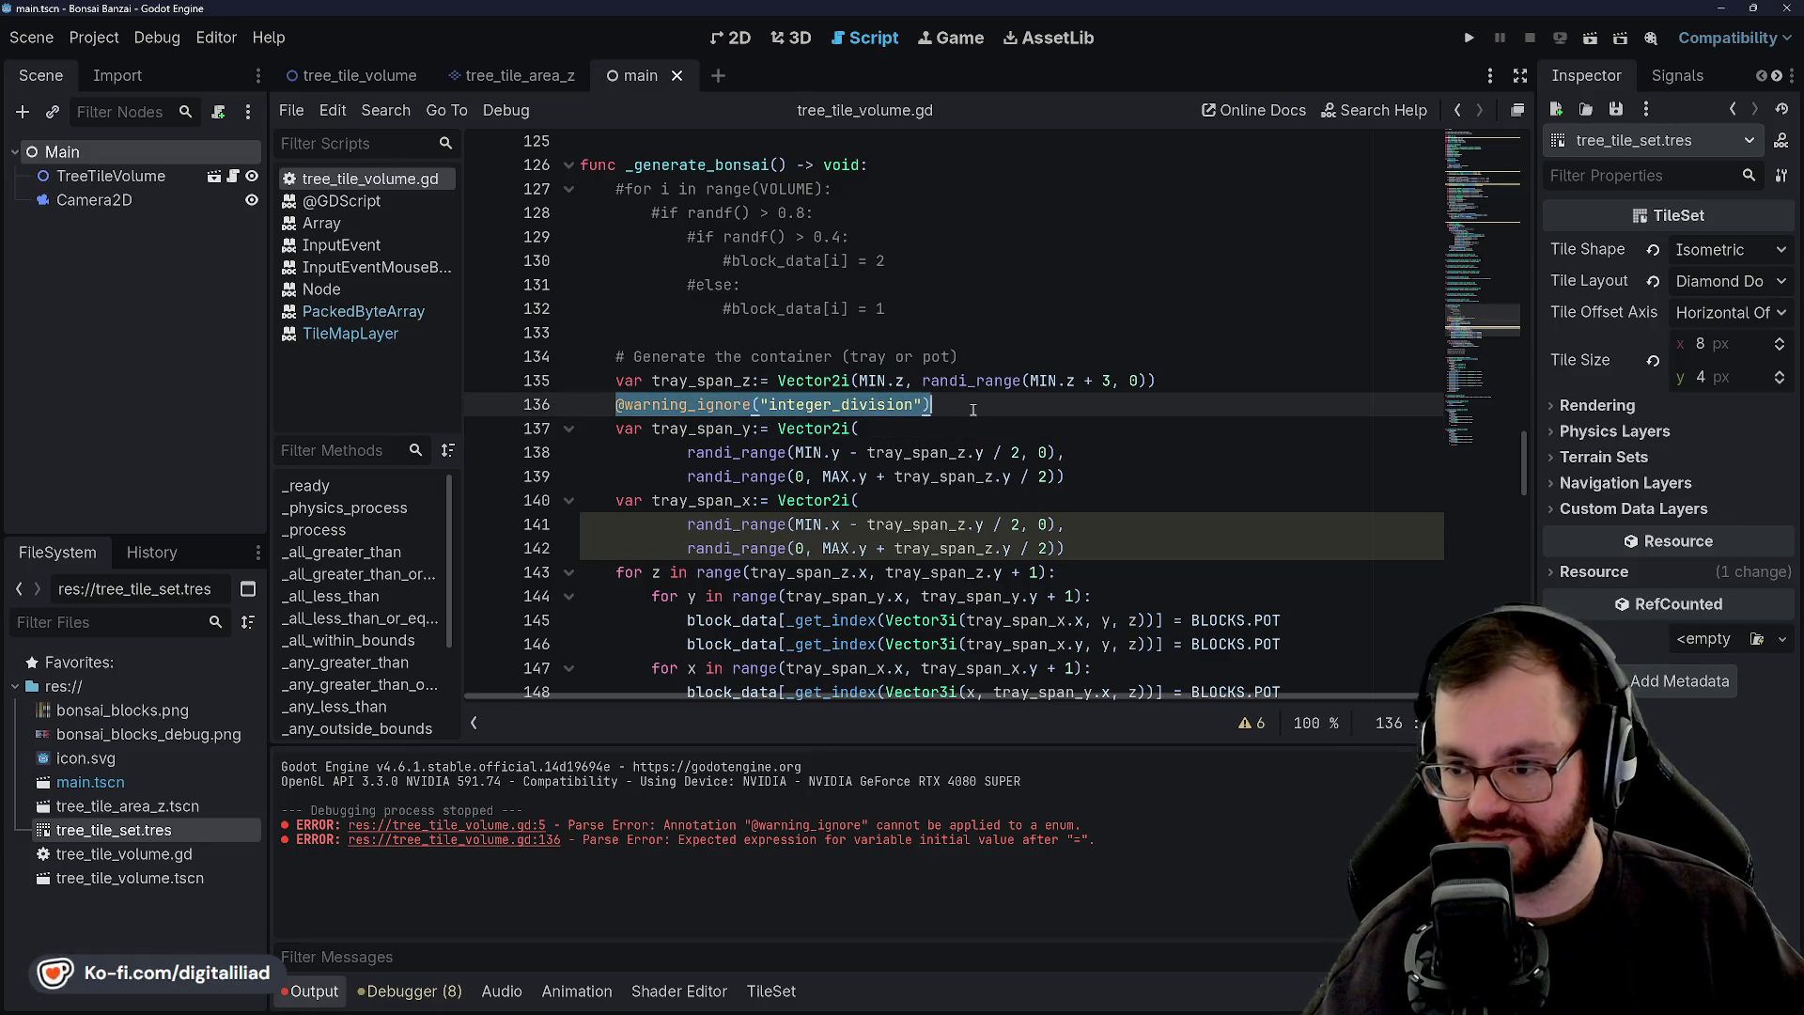
scroll(910, 388, down, 1)
click(905, 431)
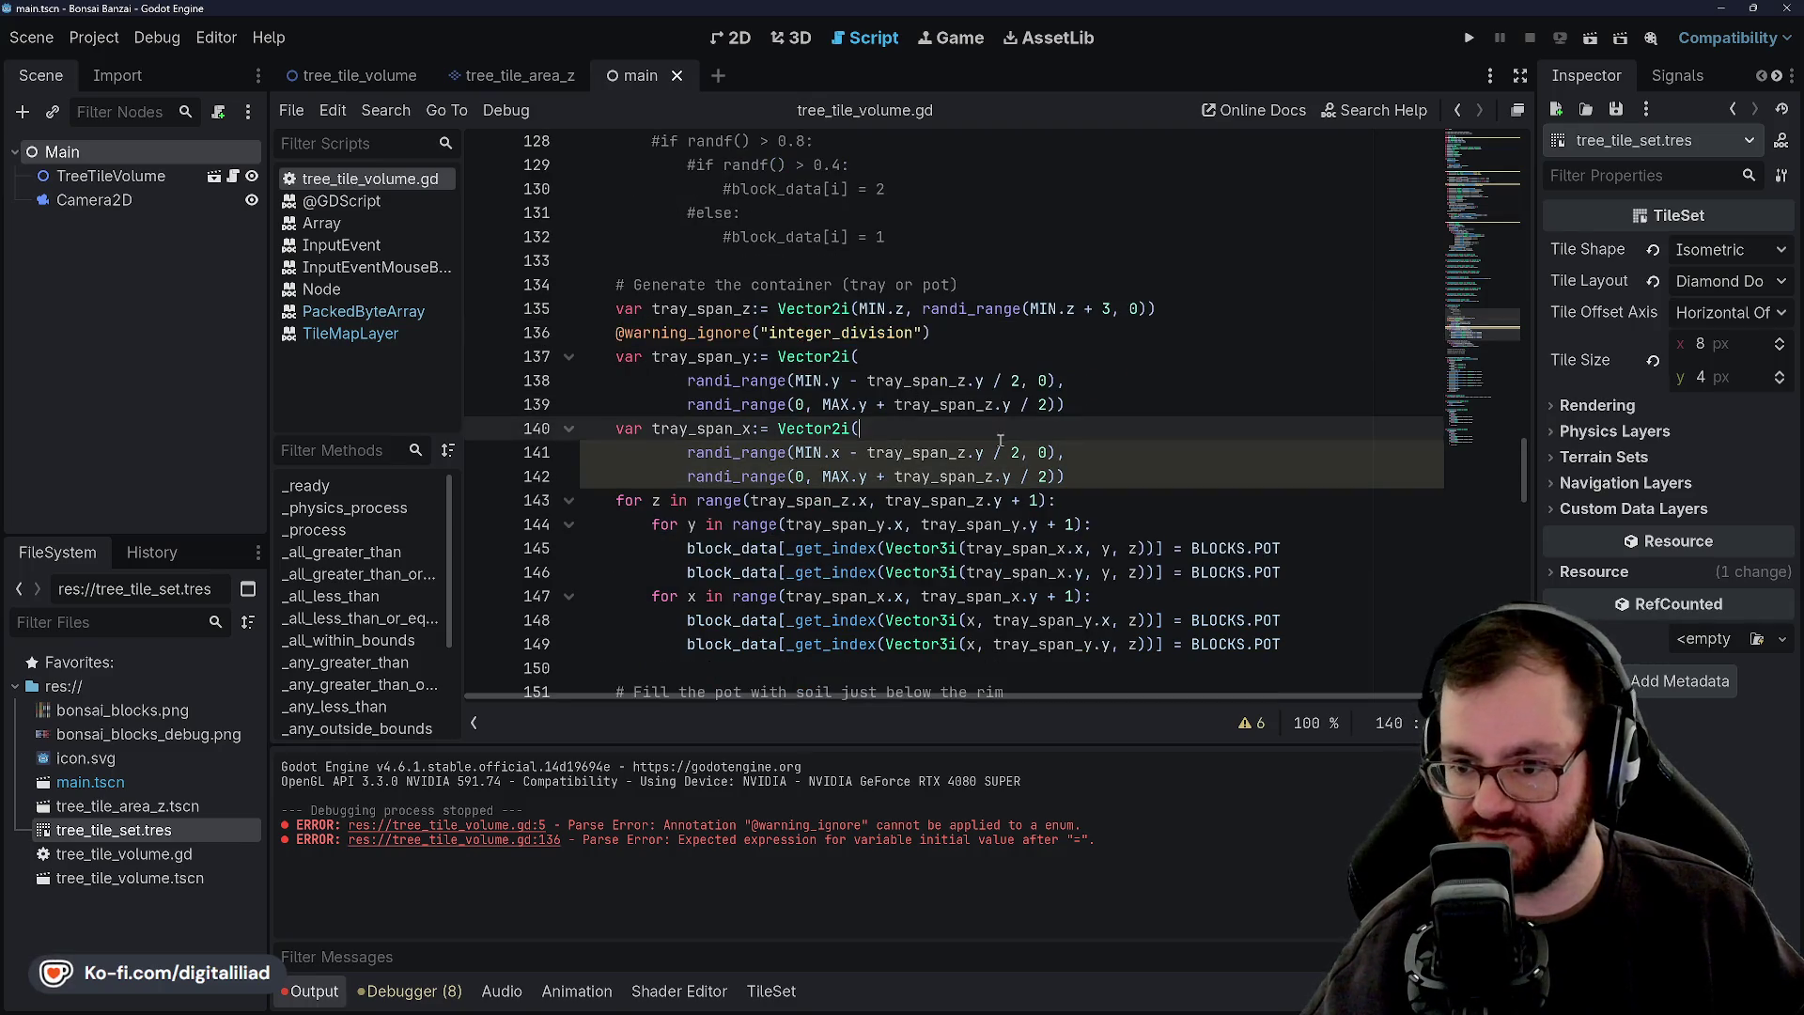
click(1080, 406)
key(Return)
key(ctrl+v)
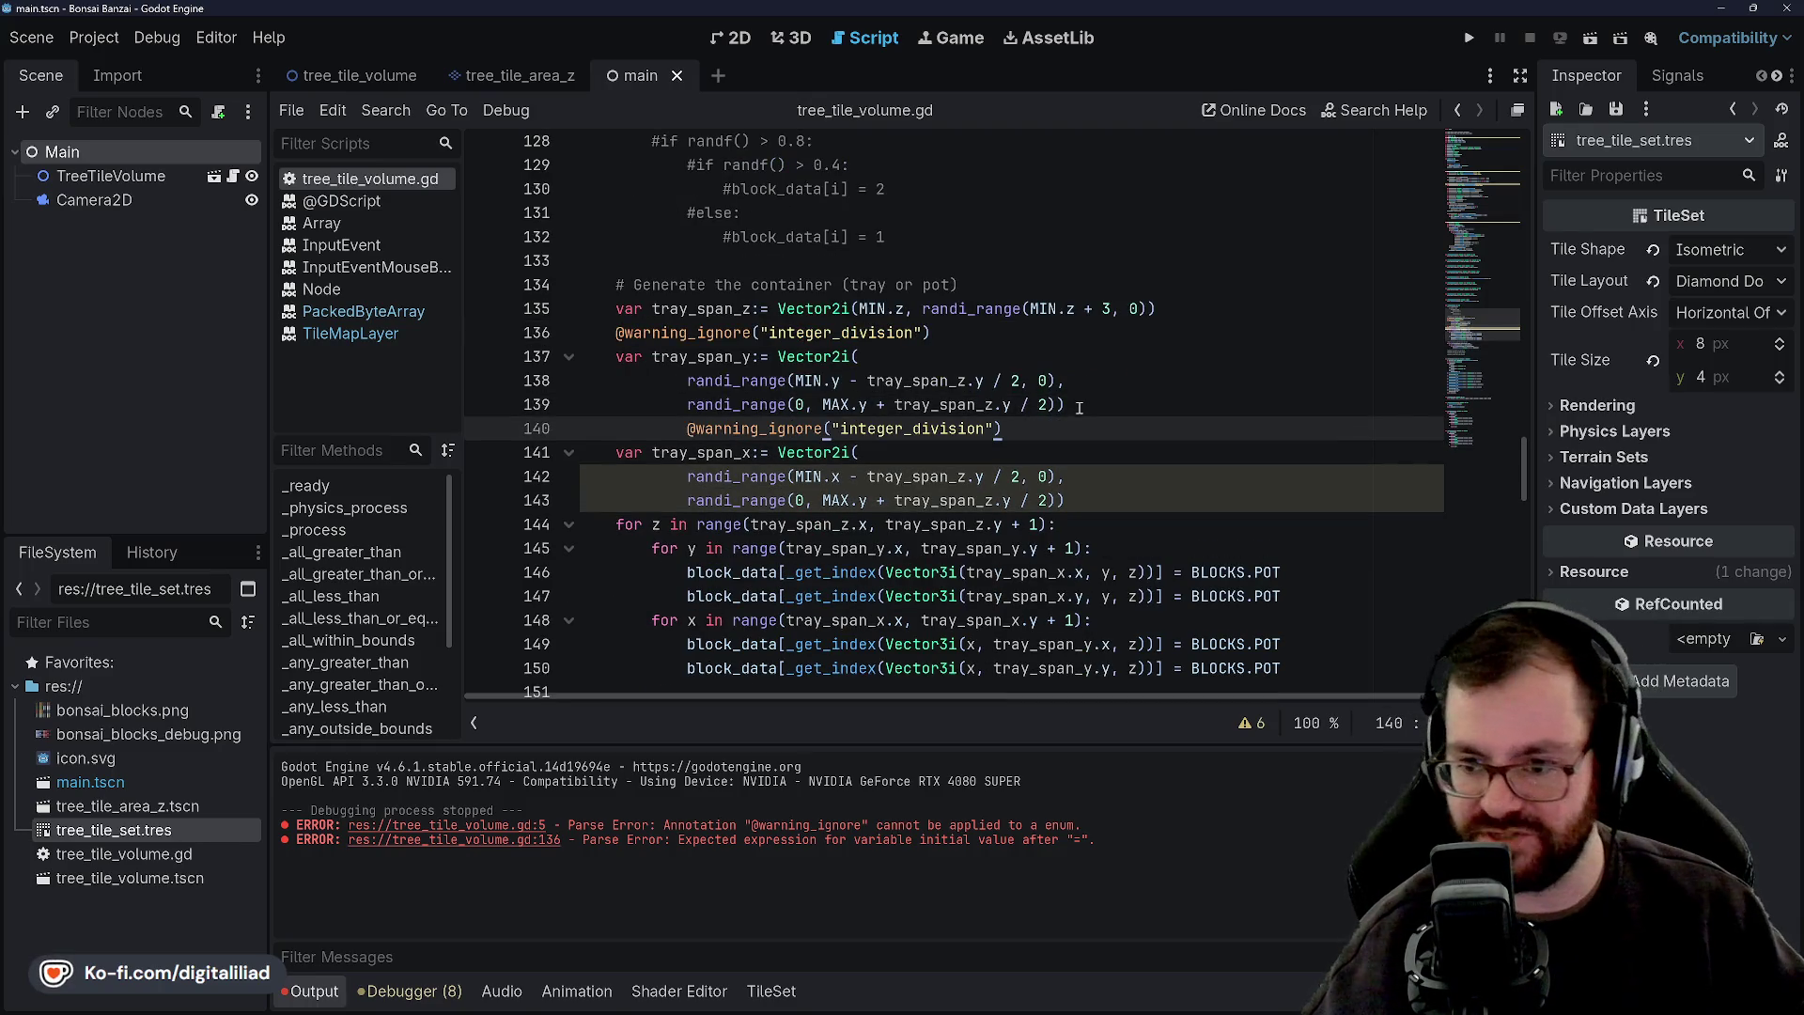
key(shift+Tab)
key(shift+Tab)
key(Up)
key(Up)
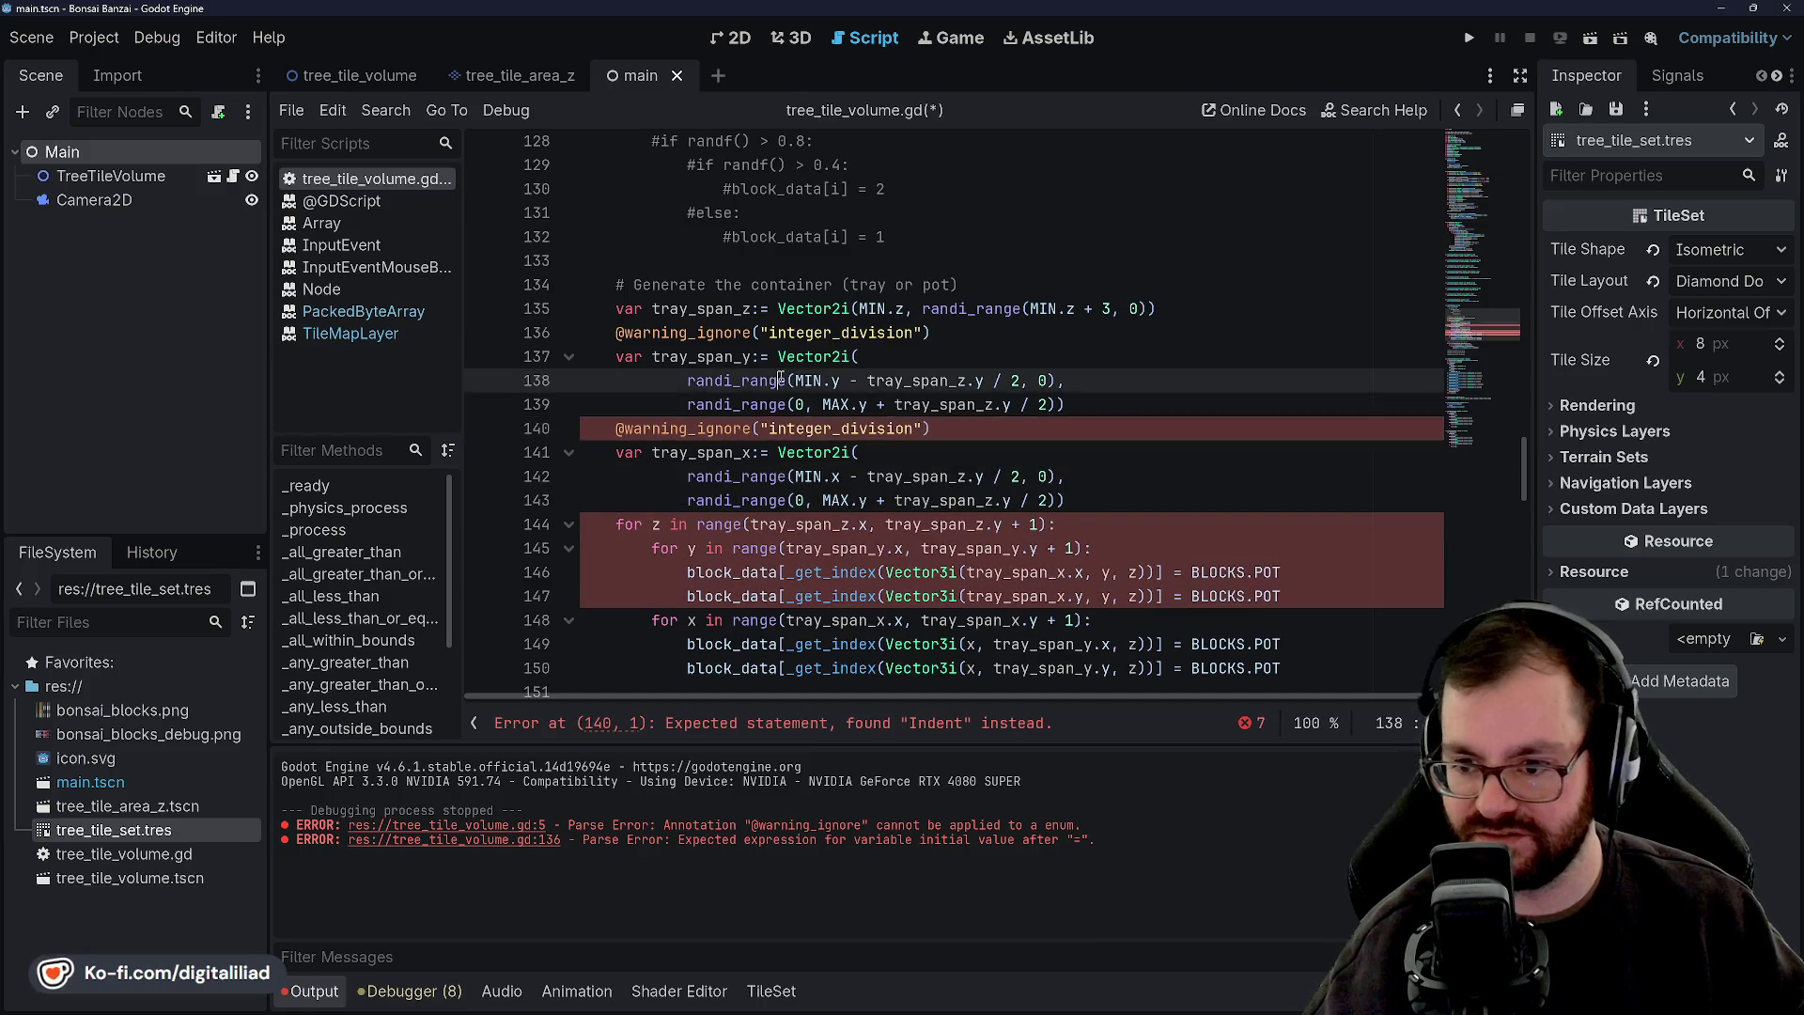
key(ctrl+s)
Compare the integer_division annotations on lines 136 and 140.
key(Up)
key(Up)
key(ctrl+shift+Left)
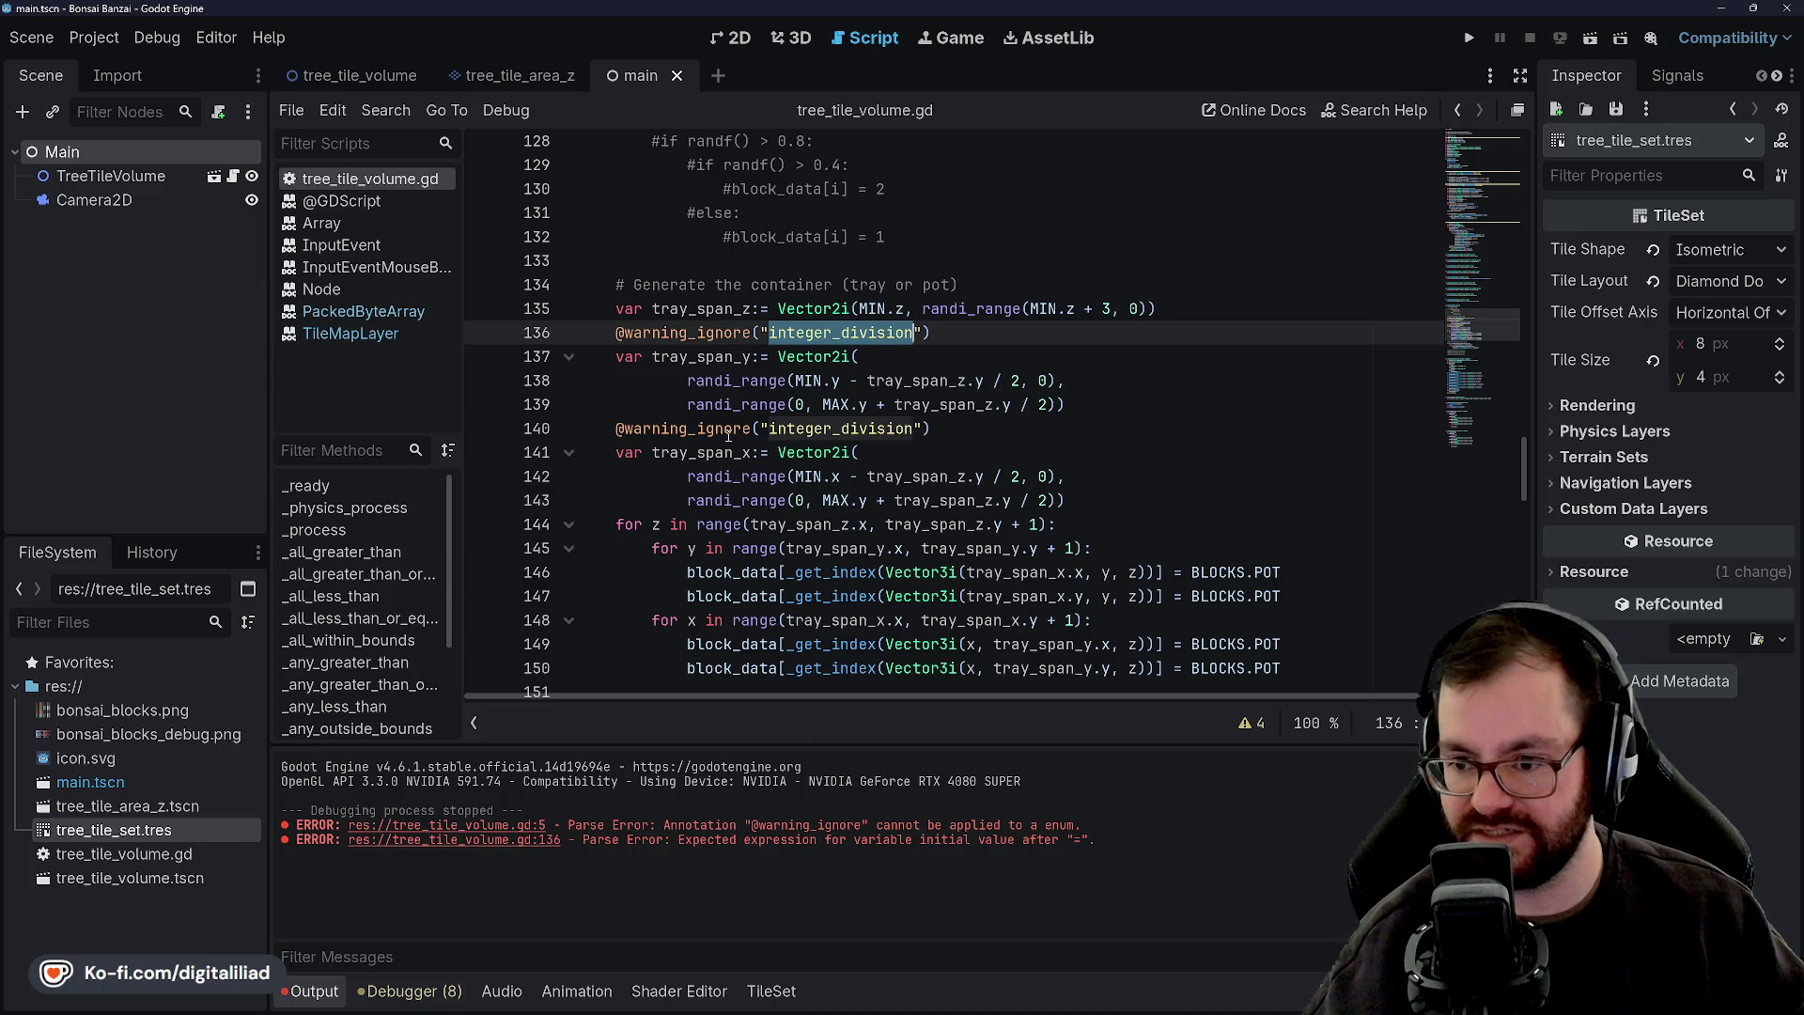
double_click(794, 429)
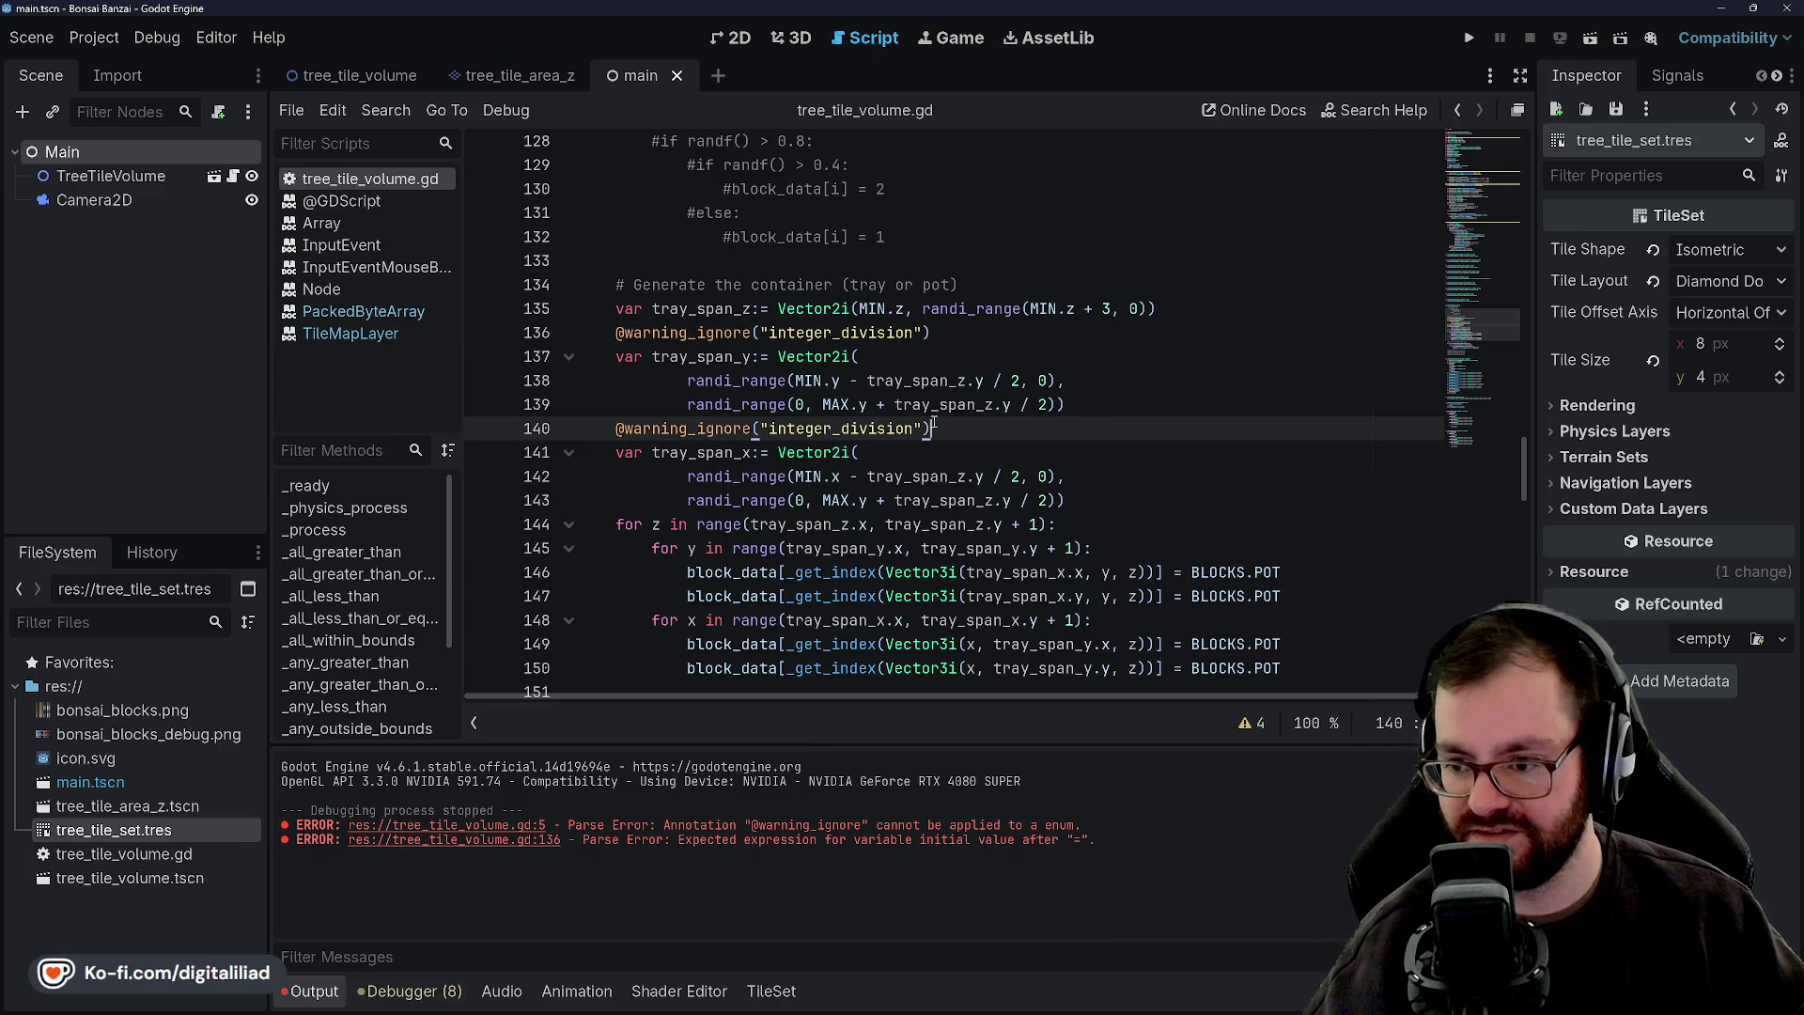
Review the tray_span_z, tray_span_y and tray_span_x declarations around the new annotations.
click(889, 368)
double_click(874, 335)
click(907, 364)
double_click(834, 315)
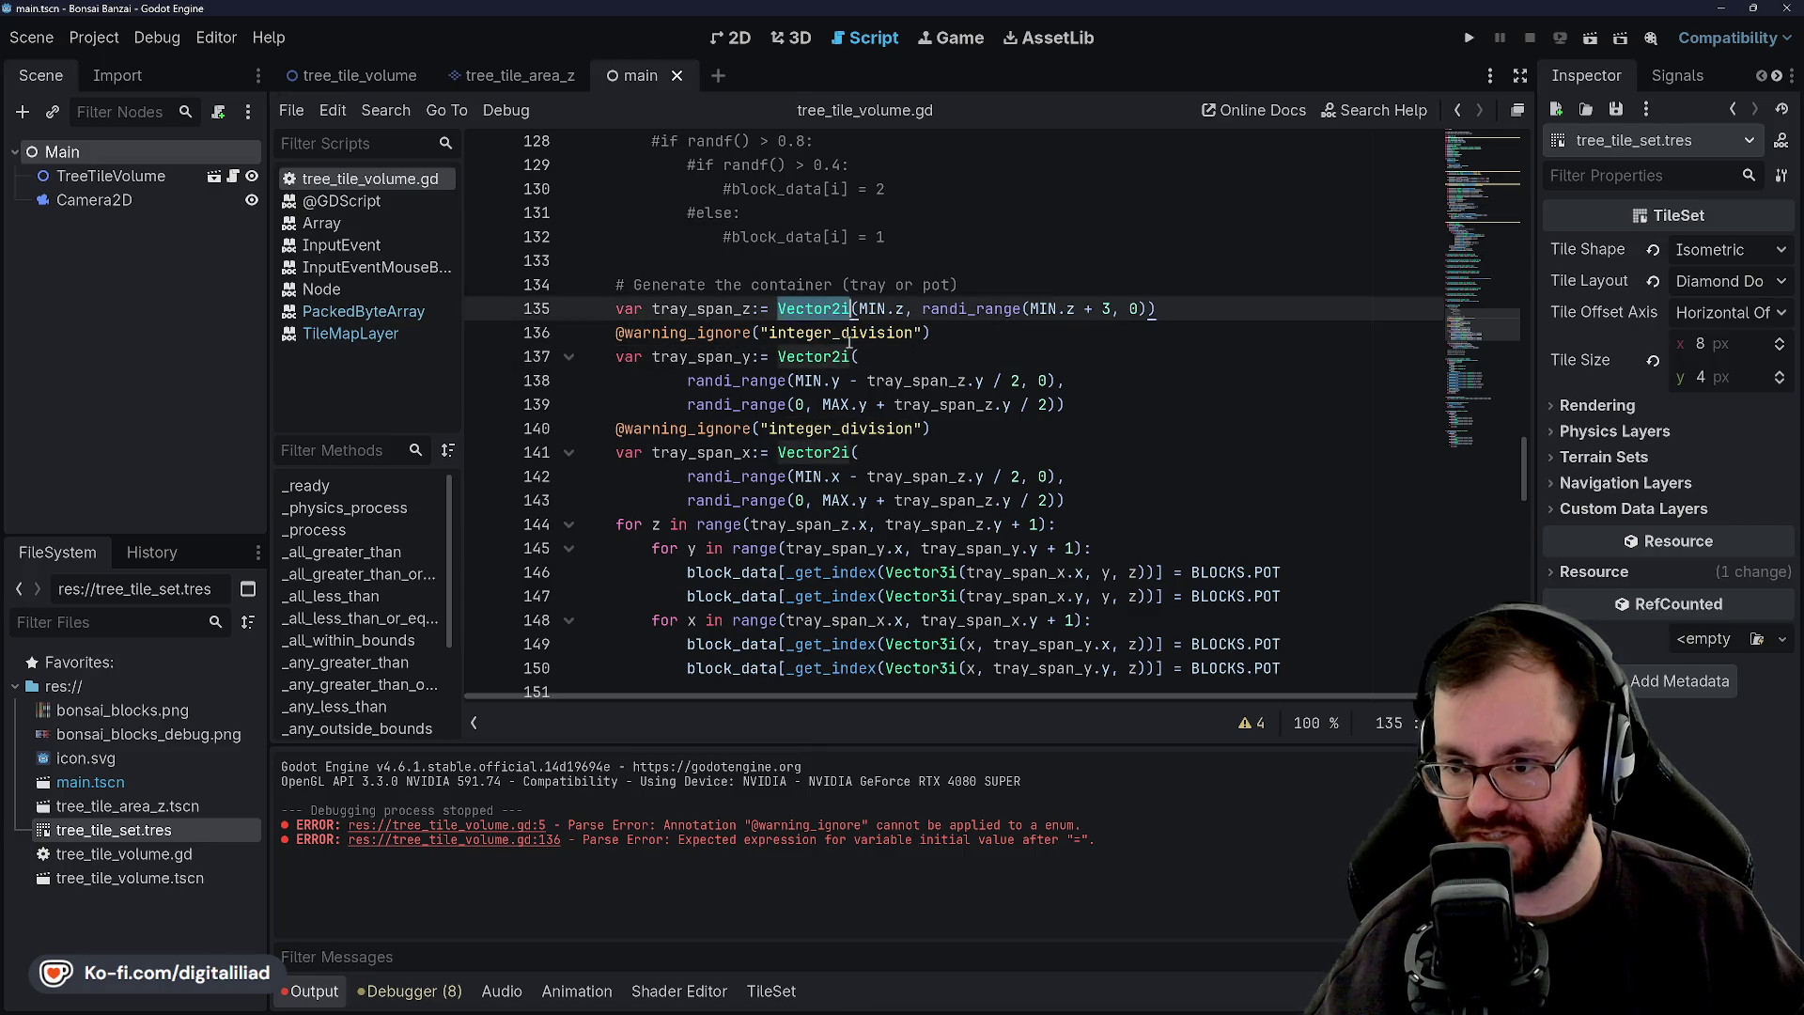
click(848, 334)
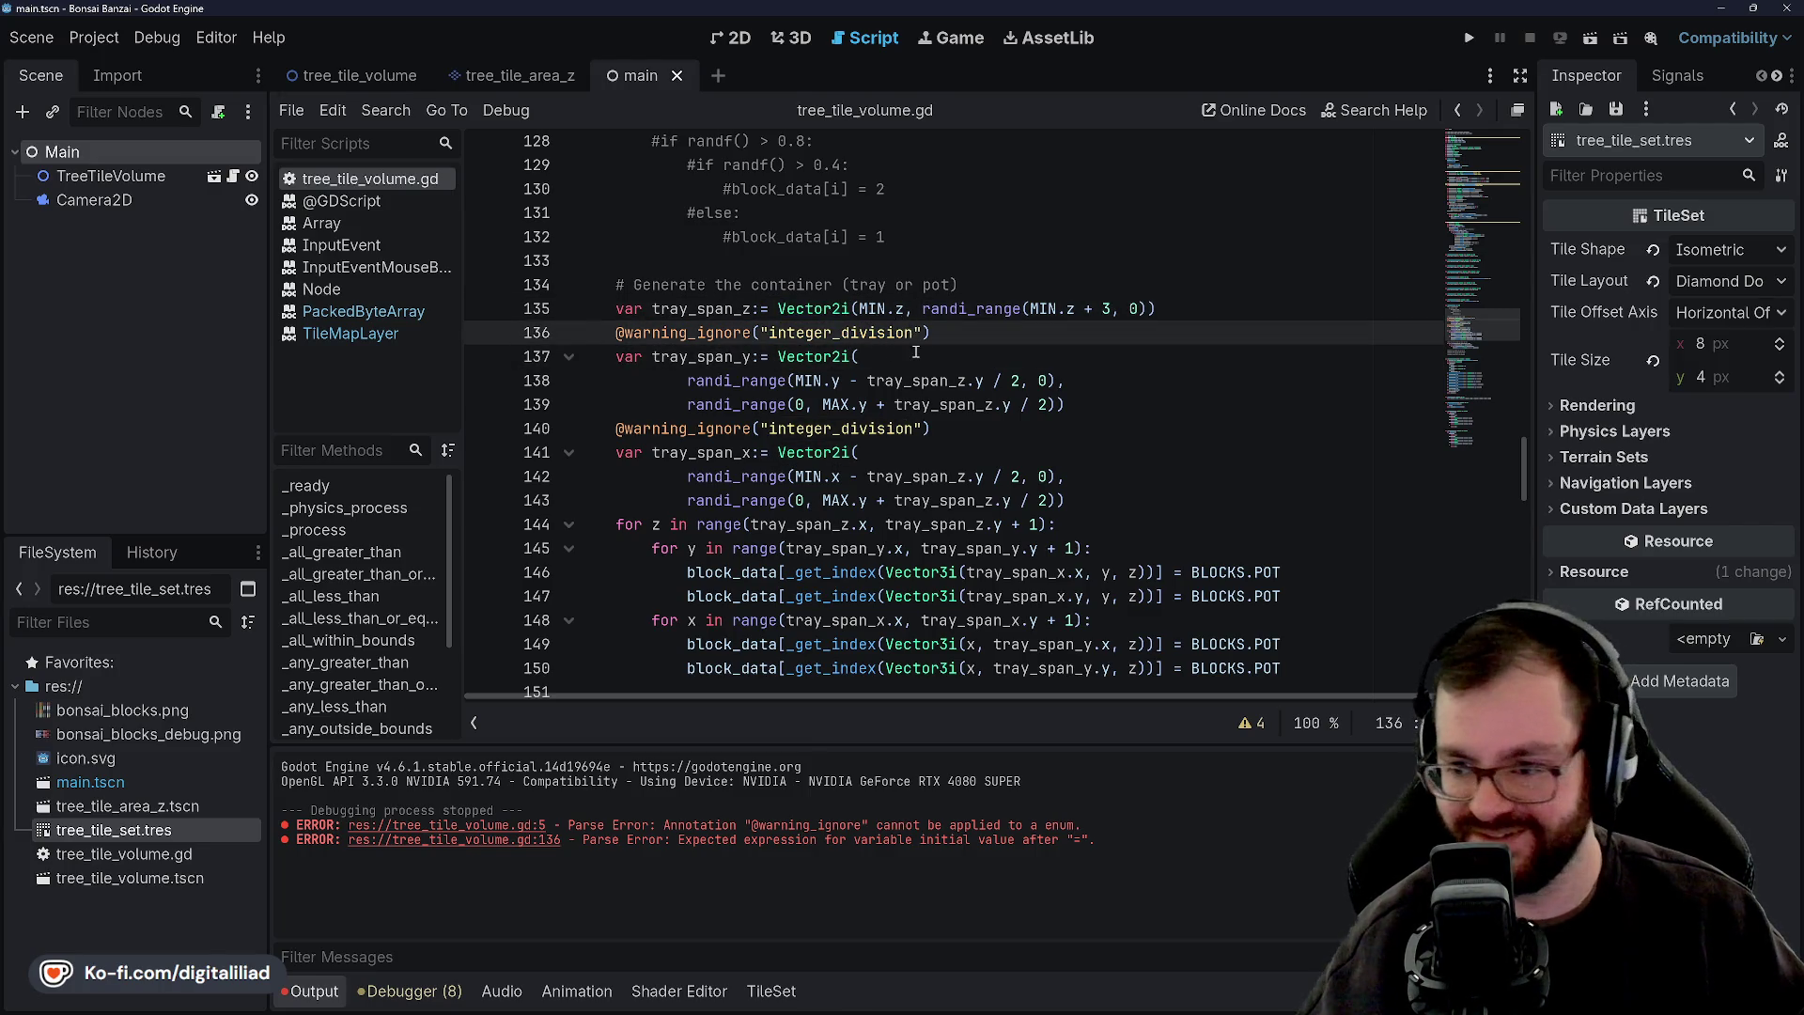
click(1009, 328)
key(Down)
key(Down)
key(Down)
key(Down)
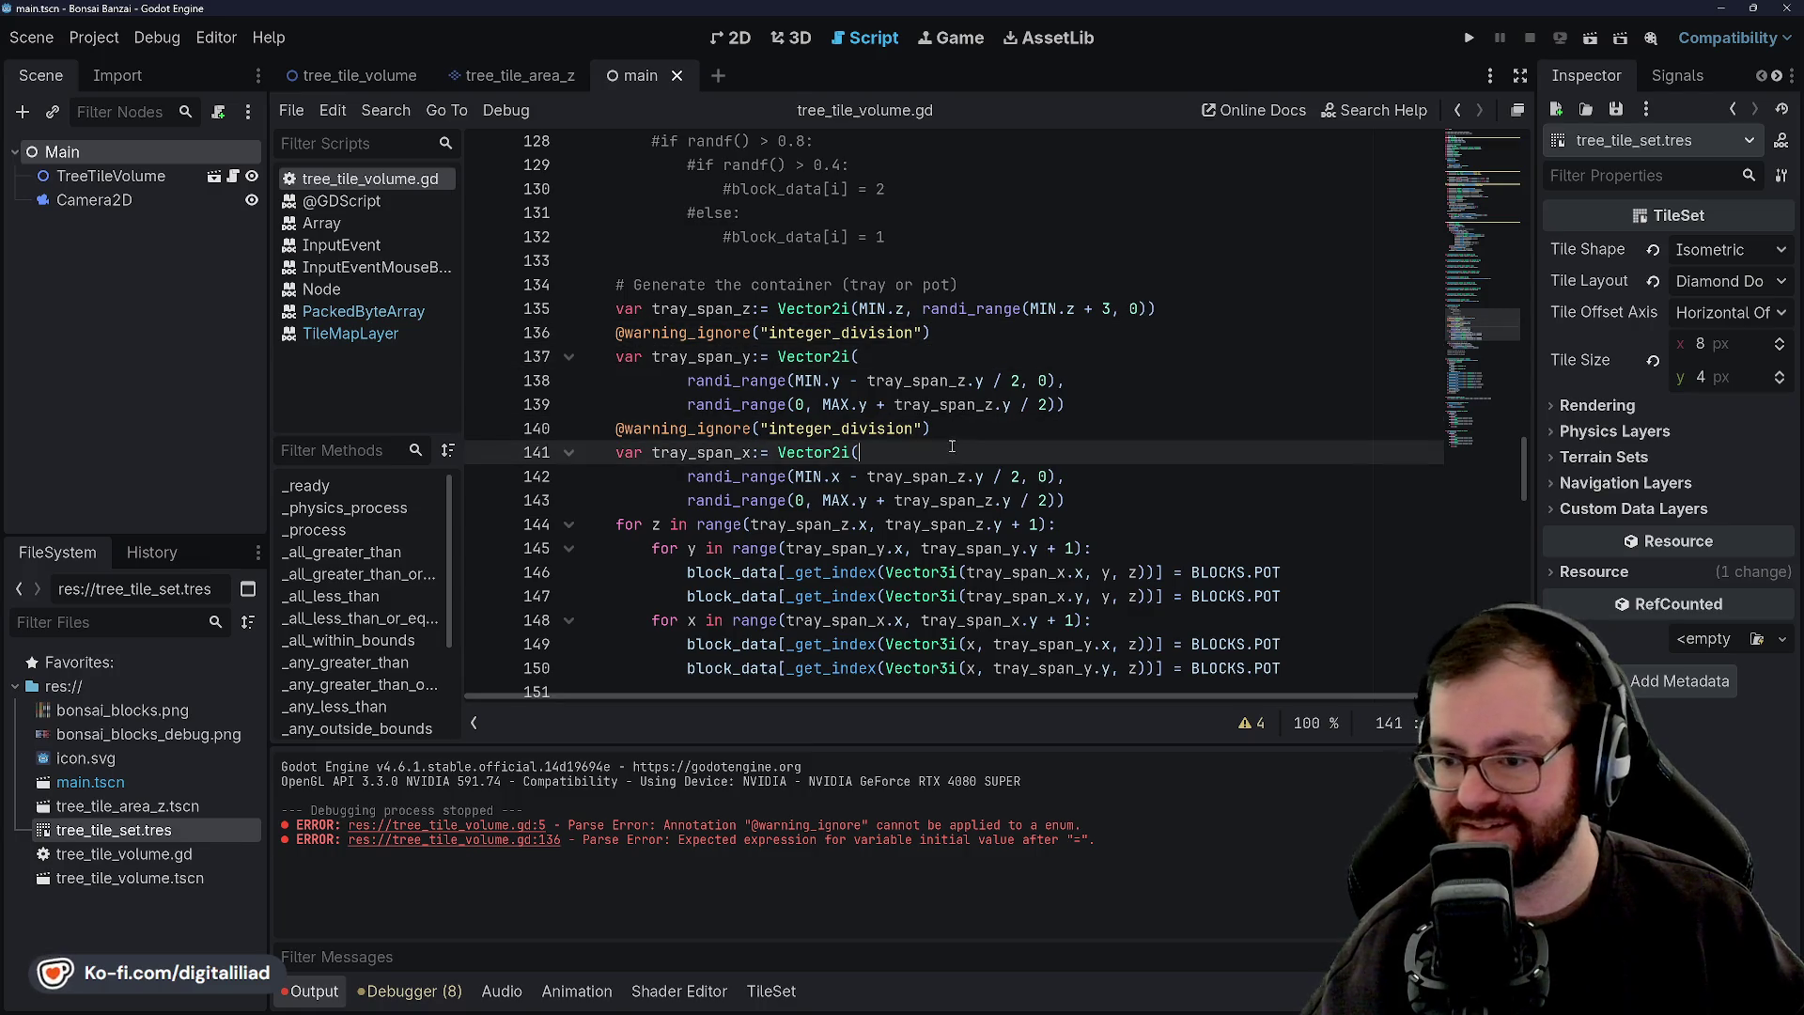
key(Up)
key(Up)
key(Up)
key(Up)
key(Down)
key(Down)
key(Down)
key(Down)
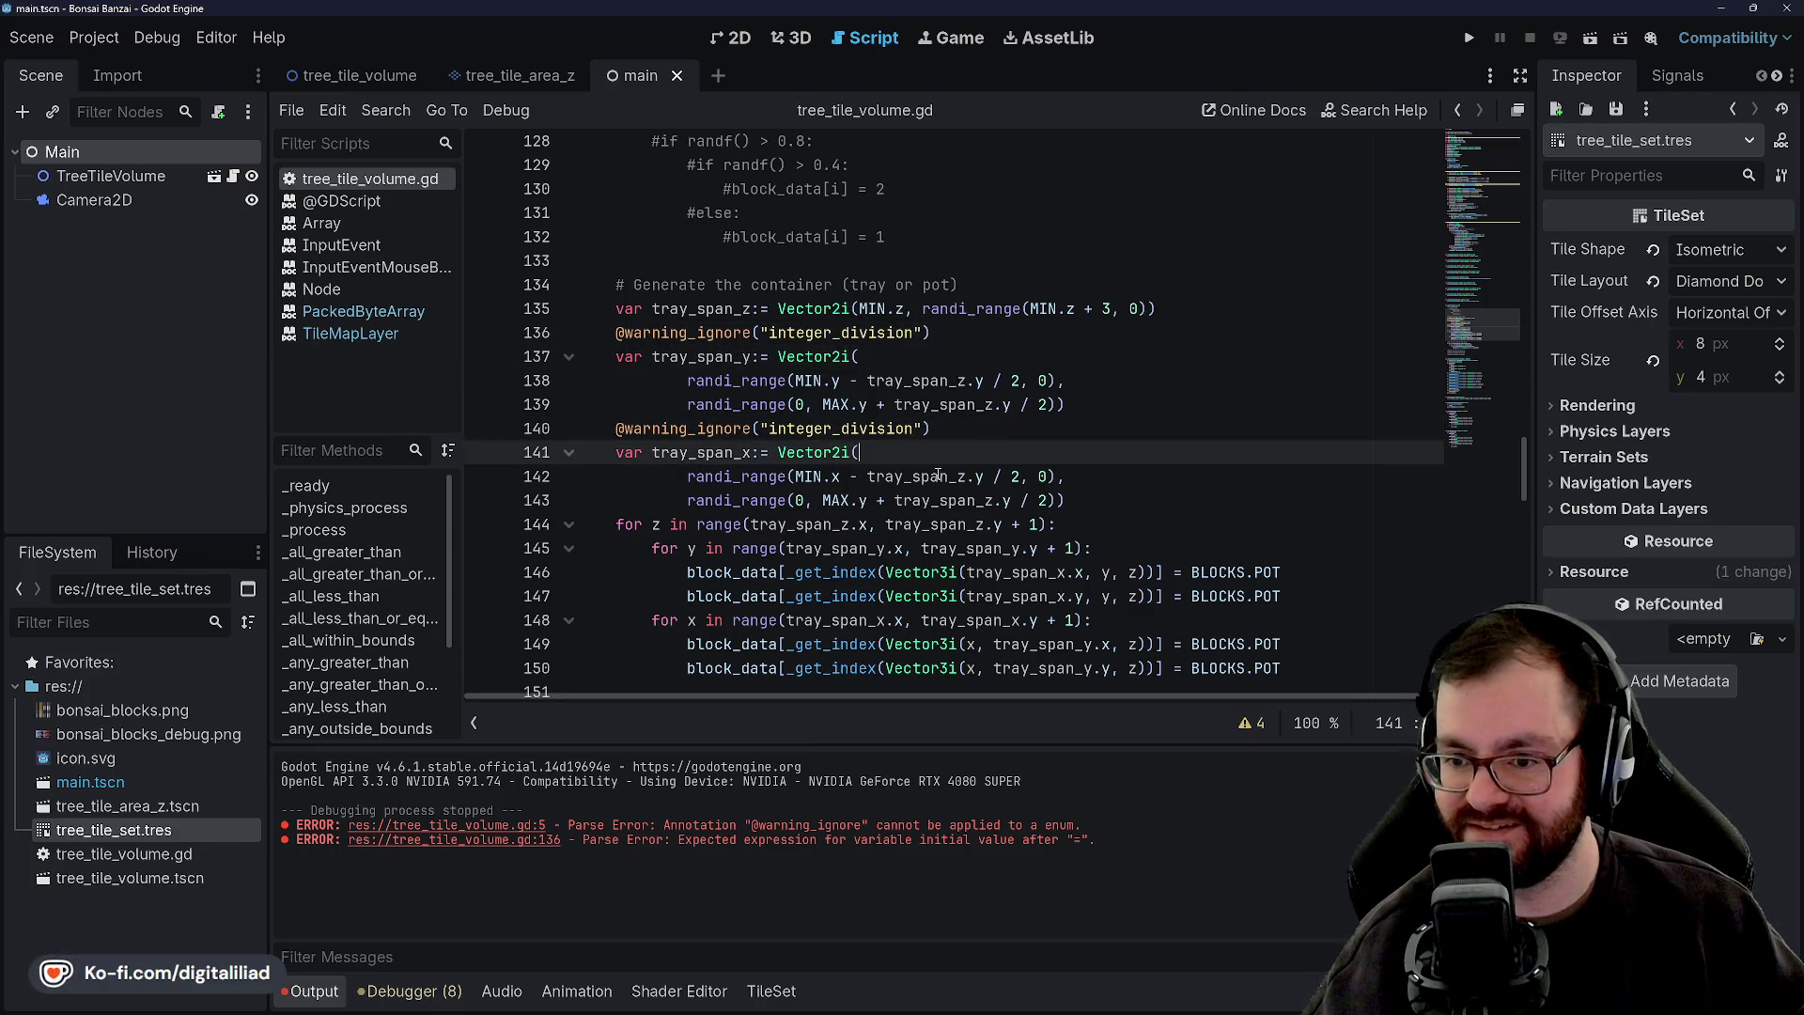
key(Up)
key(Down)
key(Down)
key(Down)
key(Down)
key(Down)
key(Up)
key(Up)
key(Up)
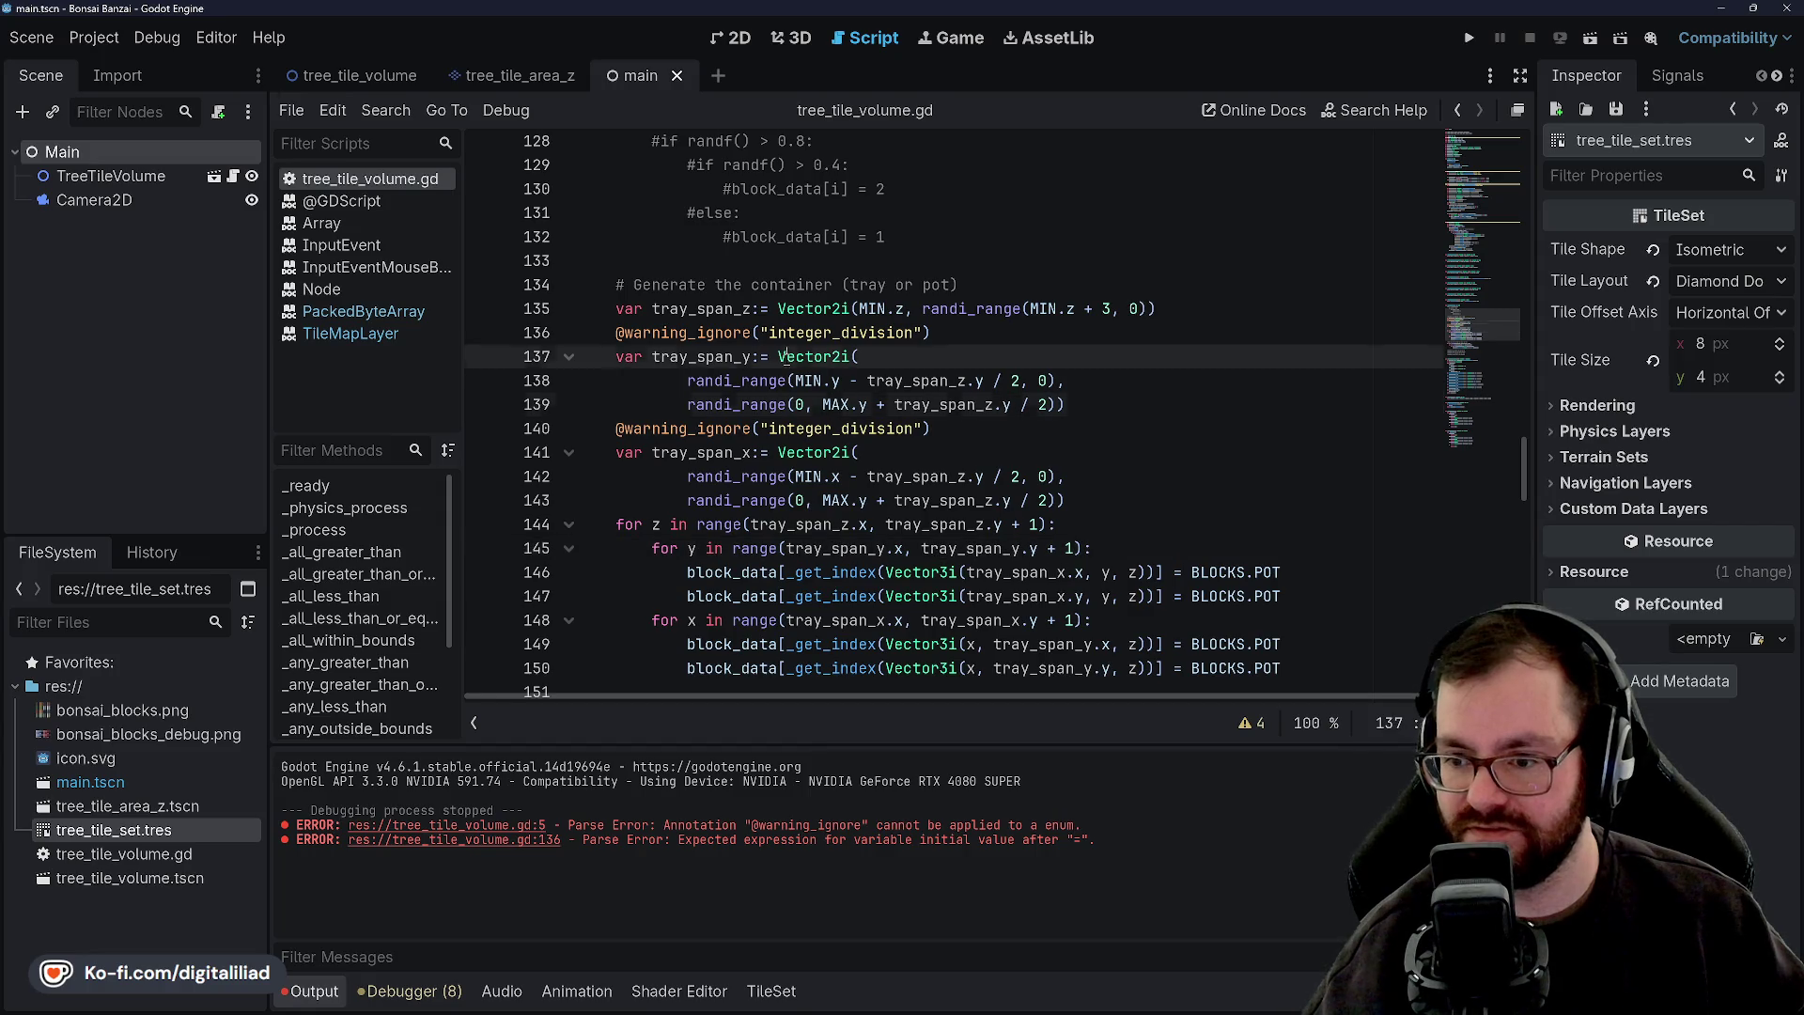
key(Up)
click(666, 356)
key(Down)
key(Up)
key(Up)
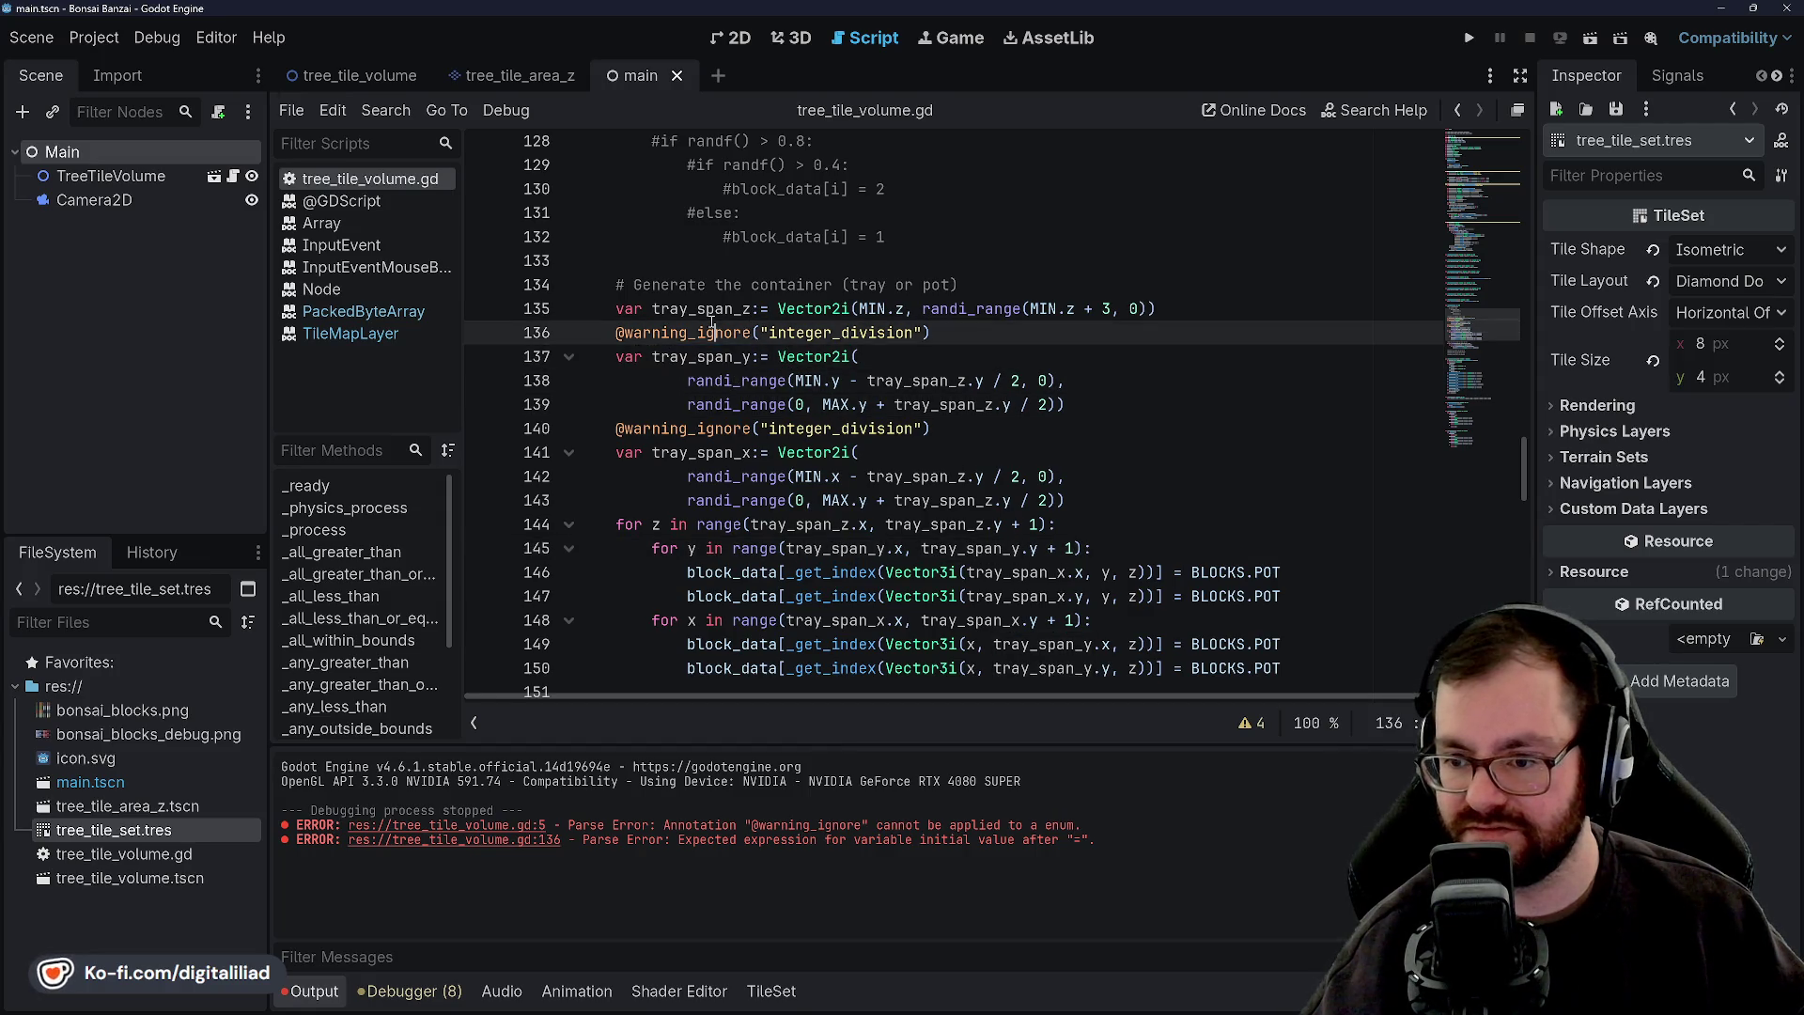
key(Up)
Inspect where MIN and randi_range are used on lines 135 to 139.
click(868, 305)
key(ctrl+Left)
key(ctrl+Left)
key(ctrl+Right)
key(ctrl+Right)
key(ctrl+Right)
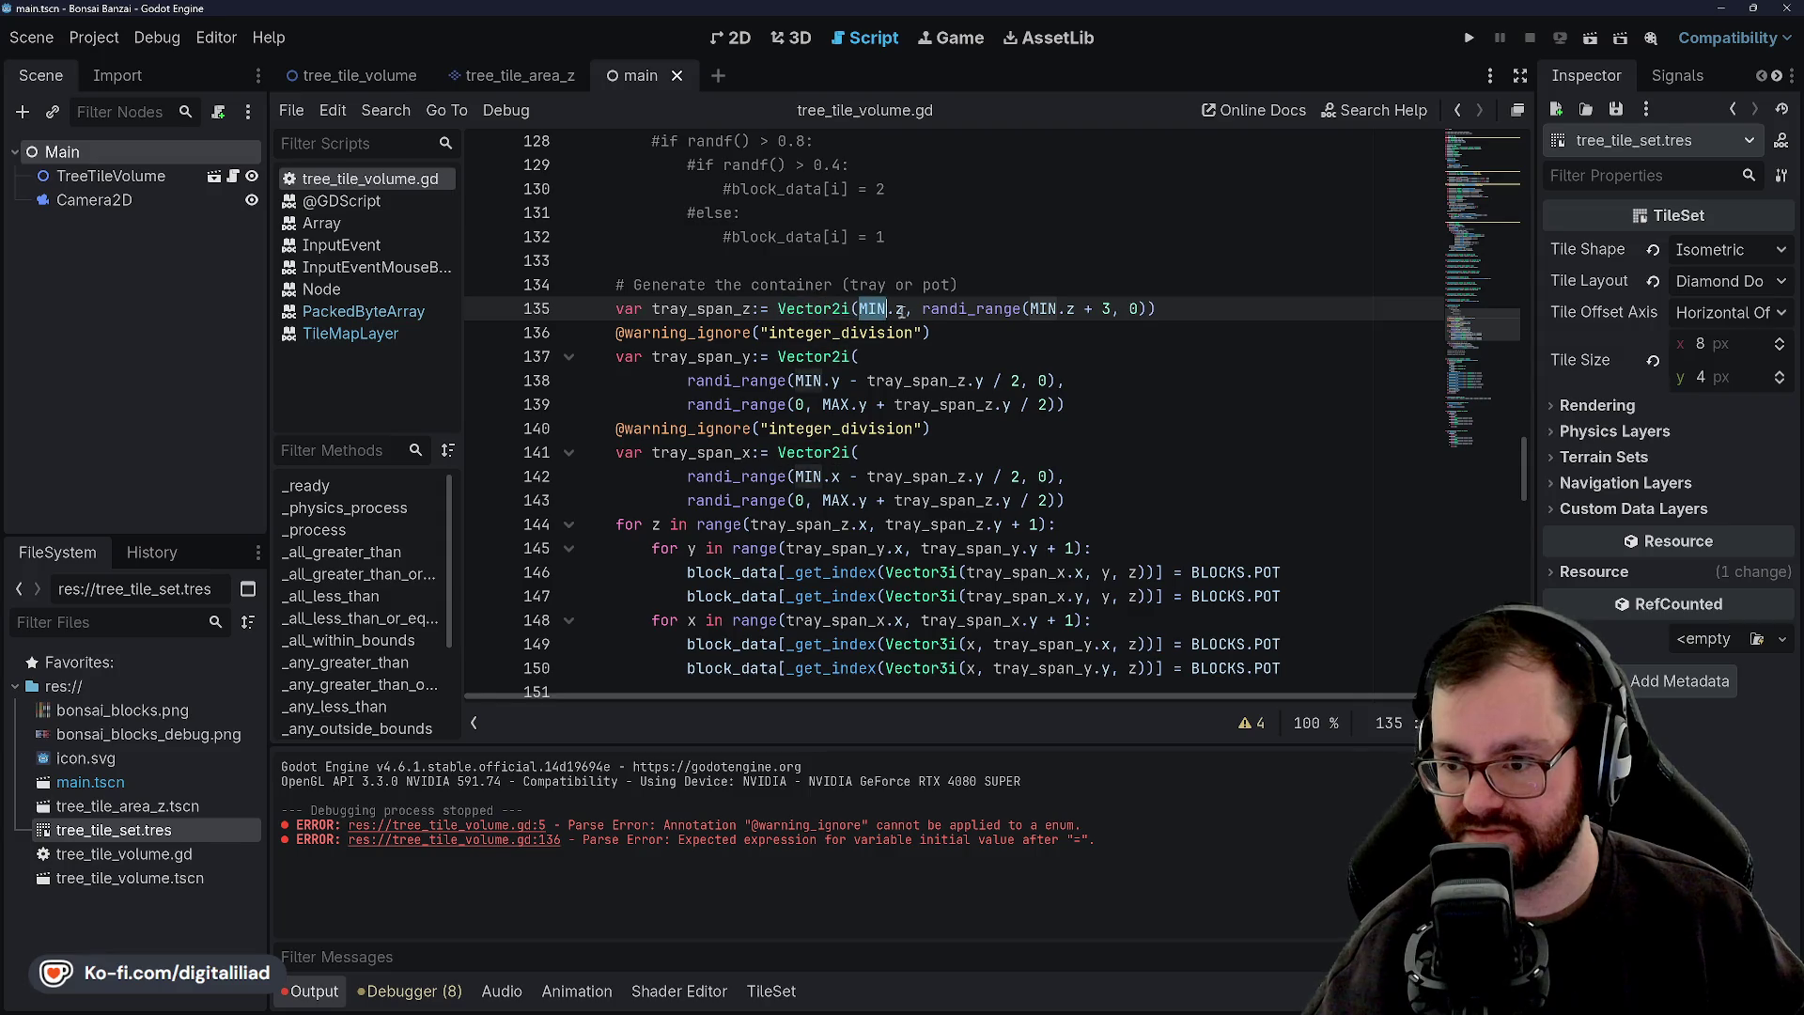
double_click(1038, 308)
click(1038, 308)
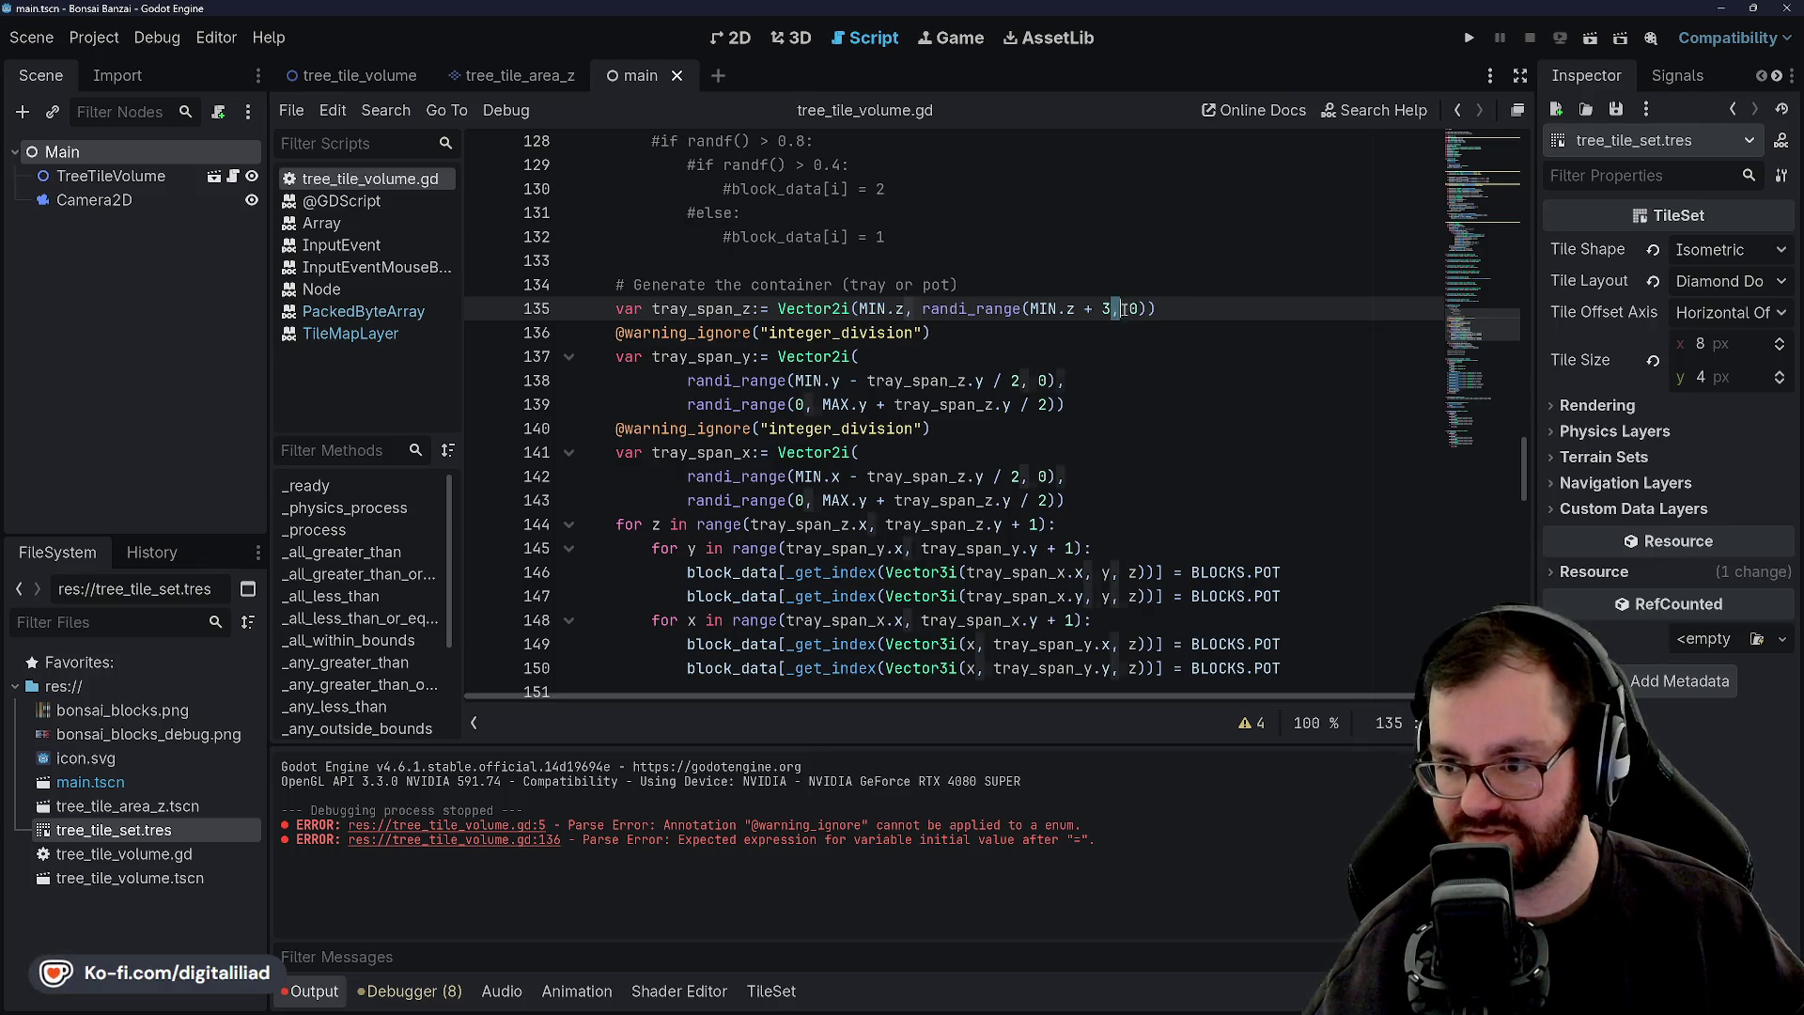
click(1170, 310)
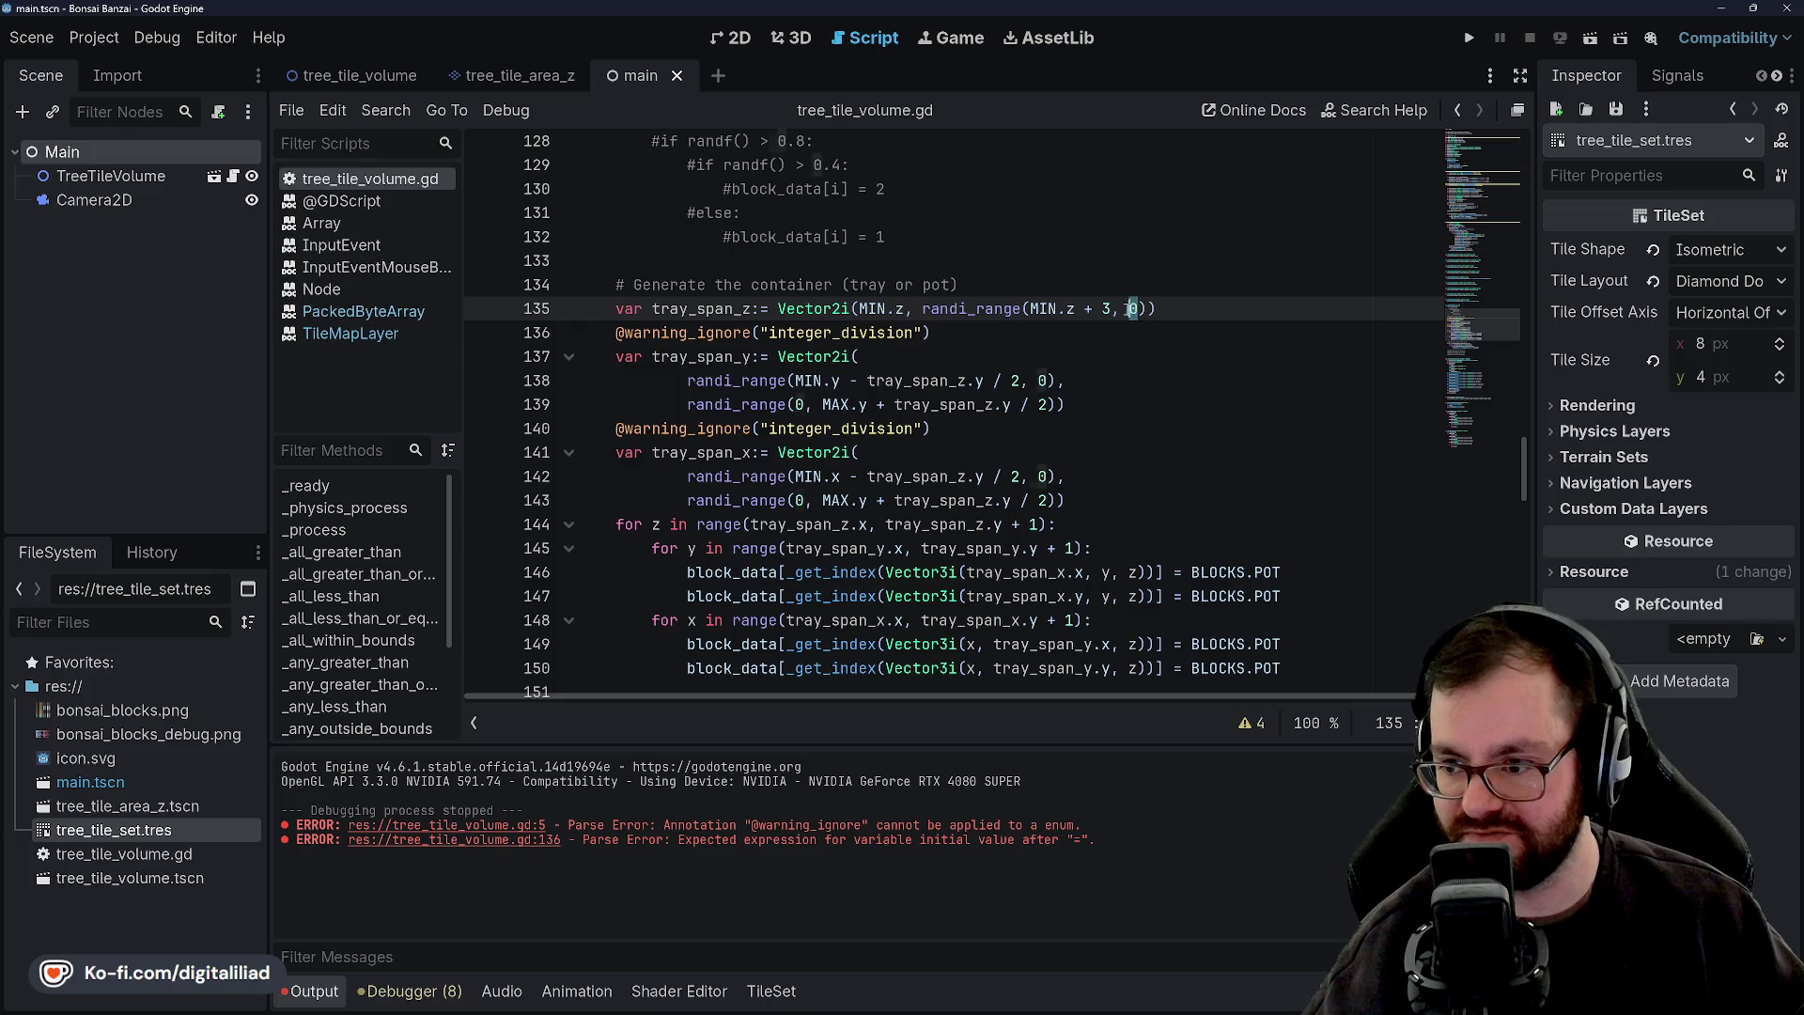
click(978, 354)
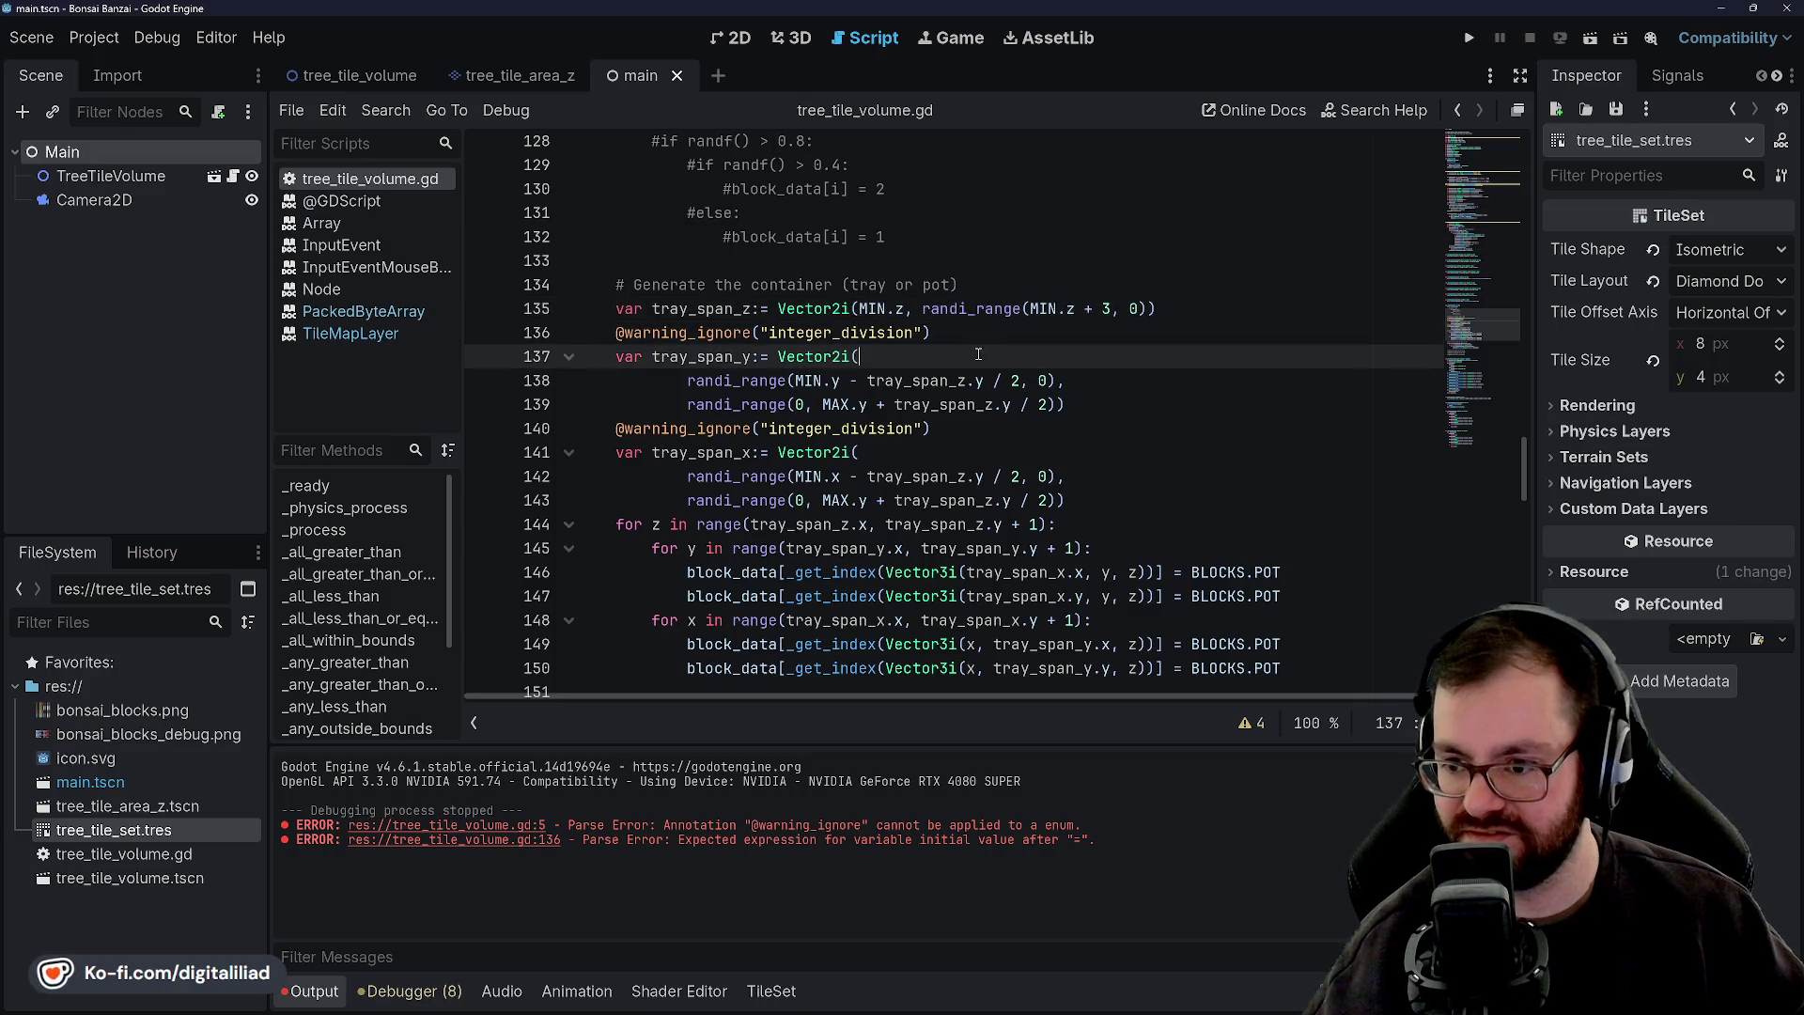
double_click(737, 385)
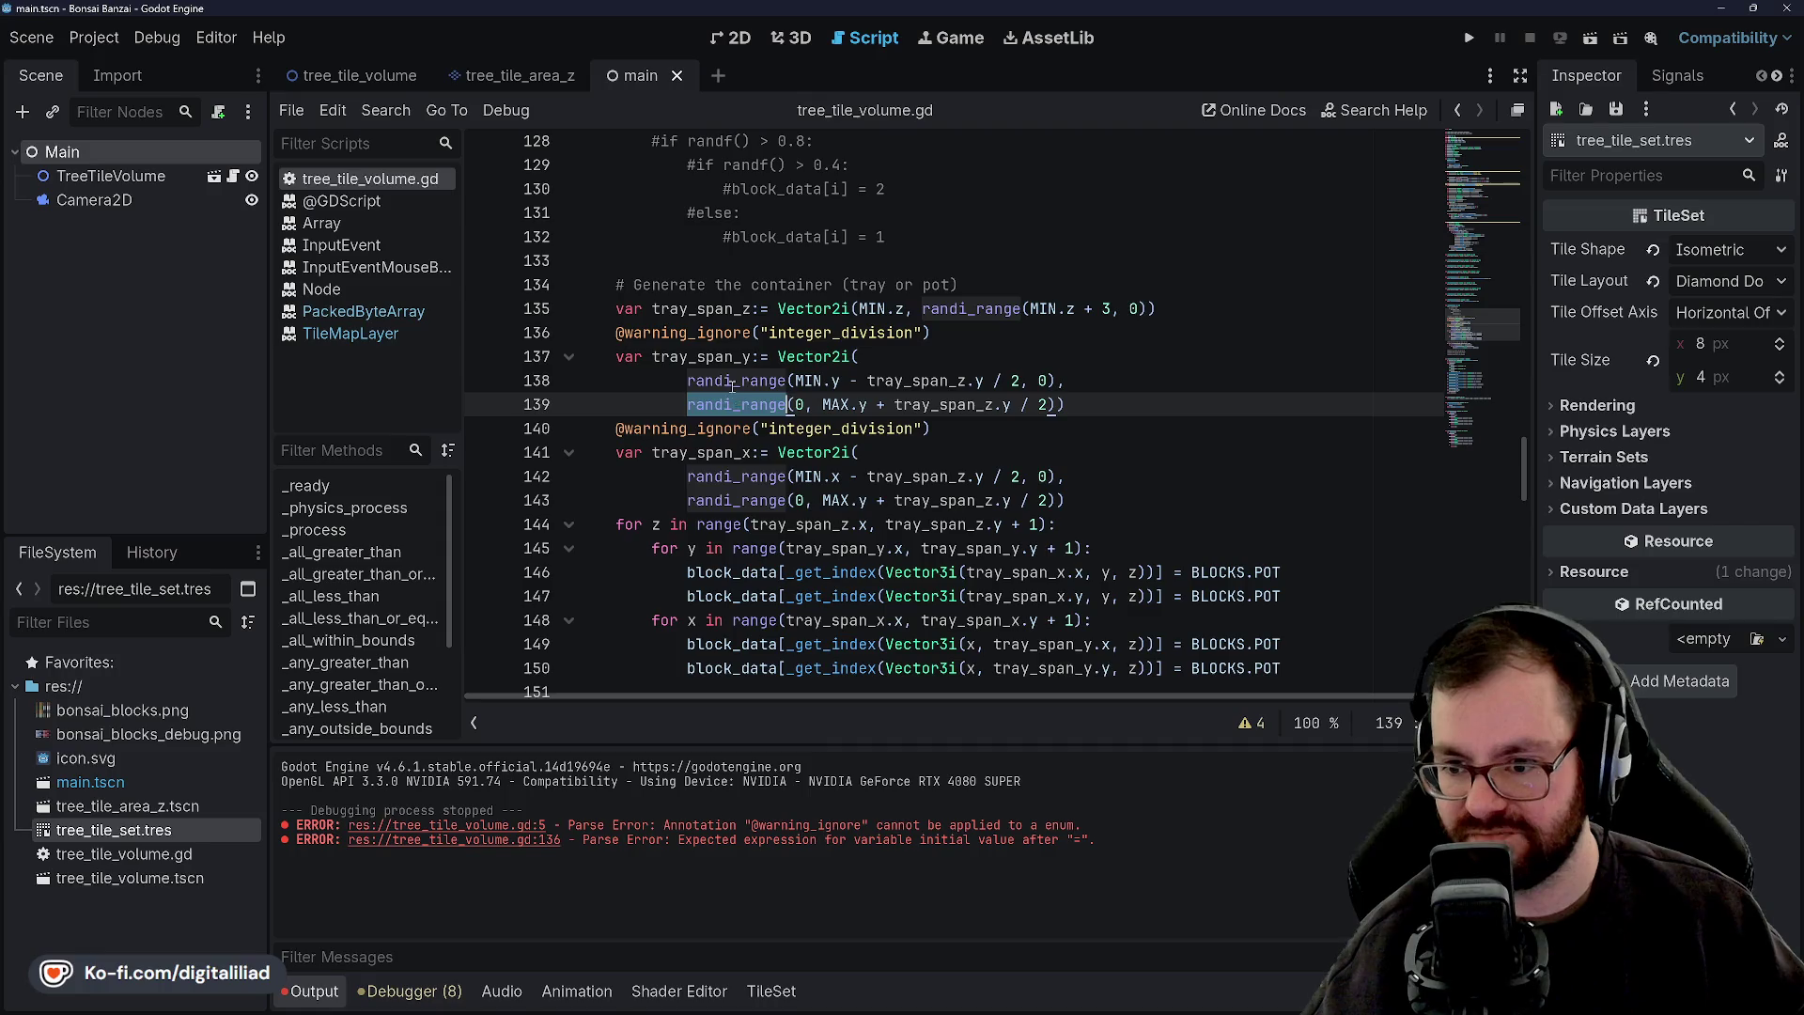
click(733, 360)
double_click(737, 380)
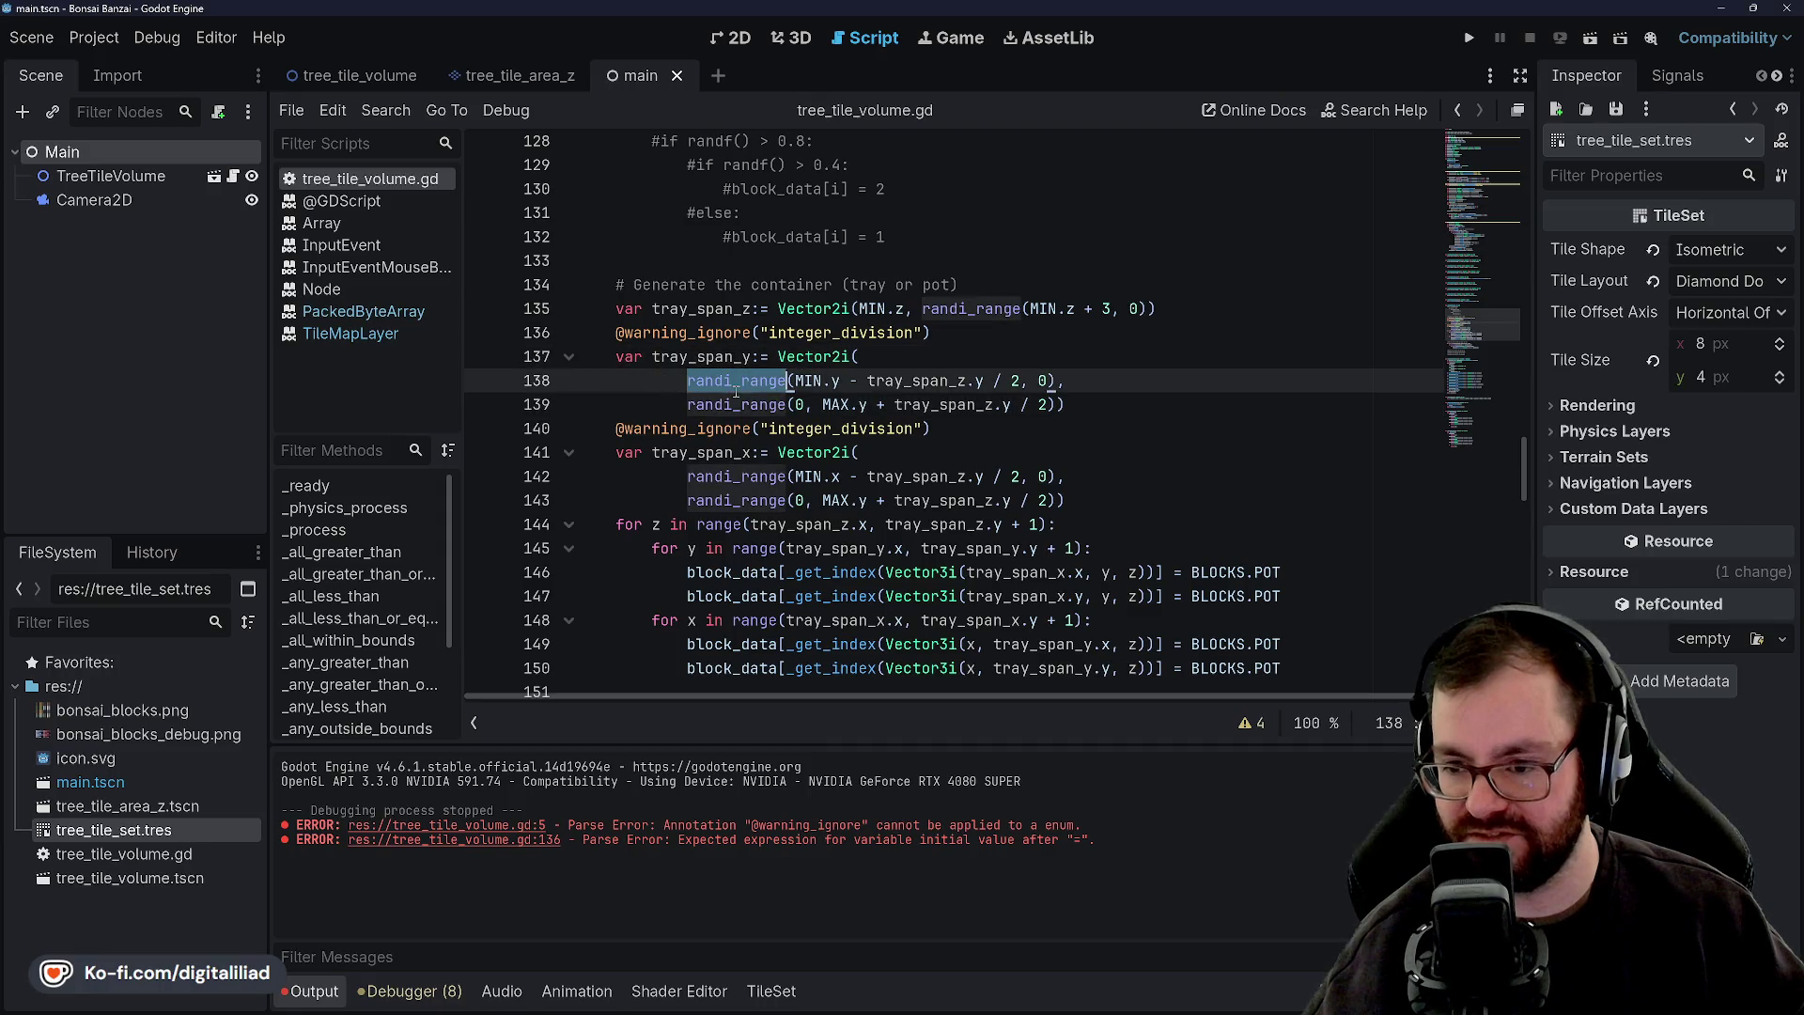
click(744, 404)
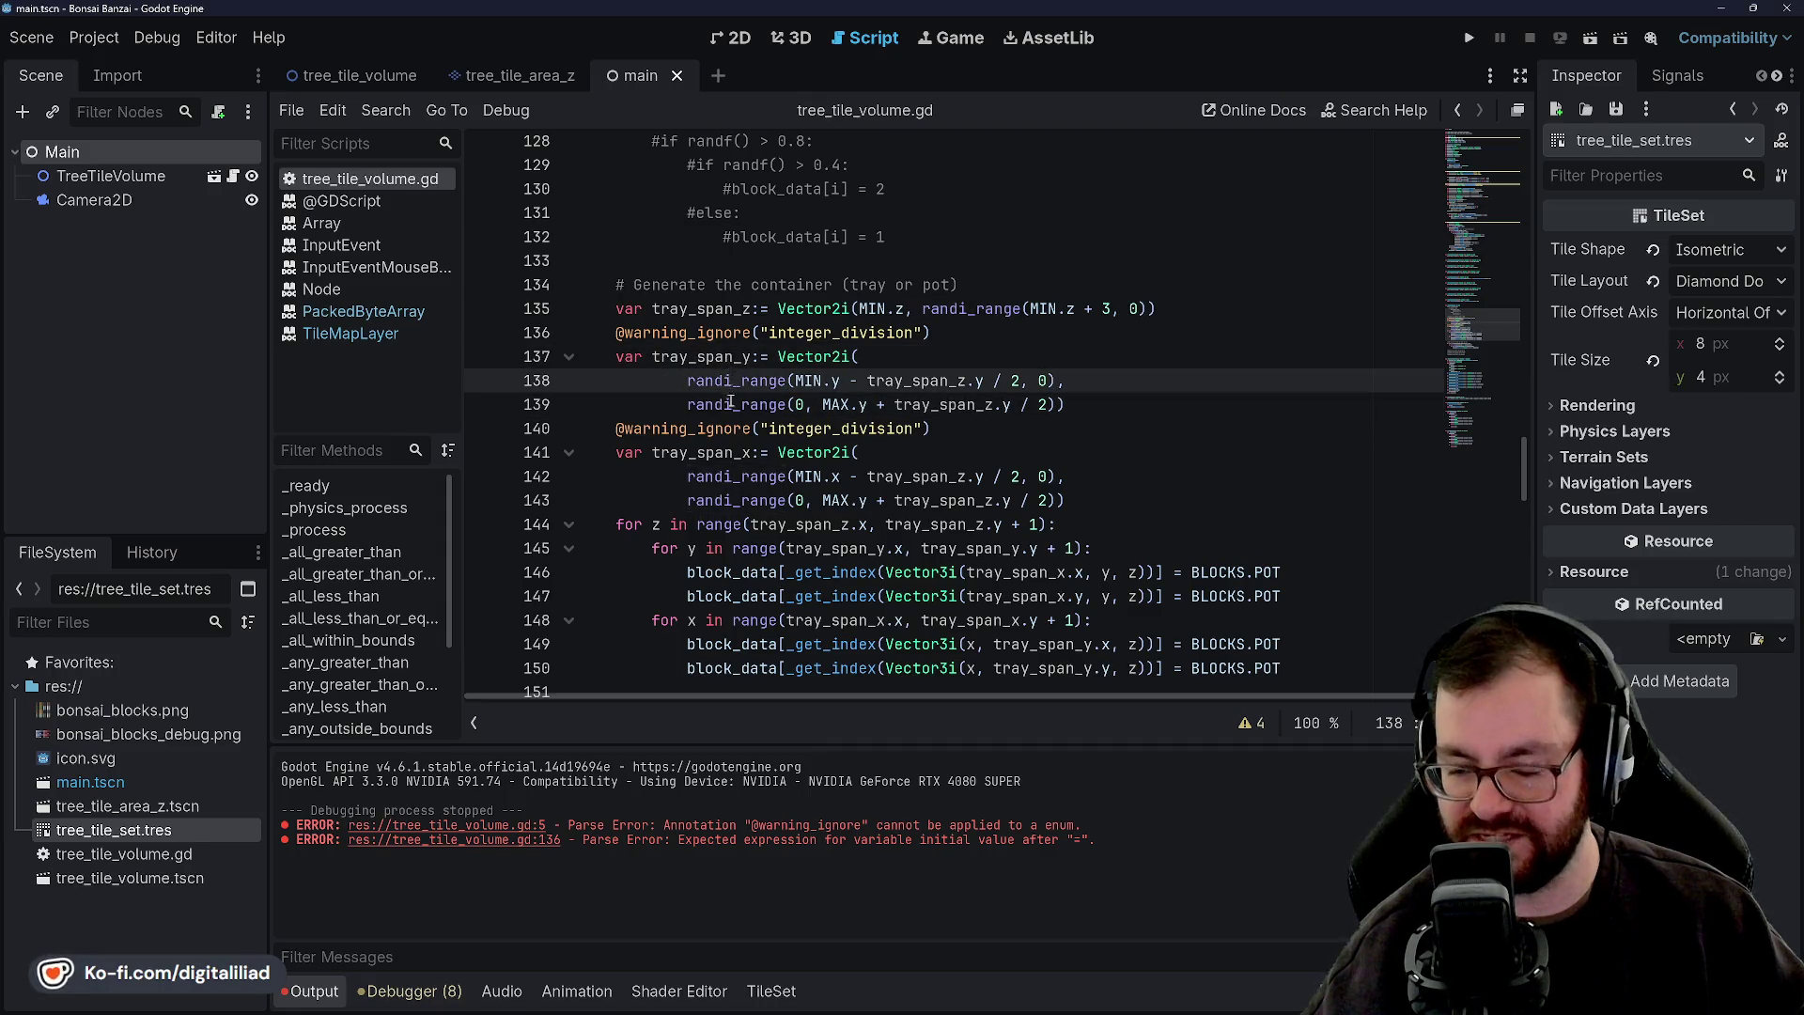
double_click(738, 385)
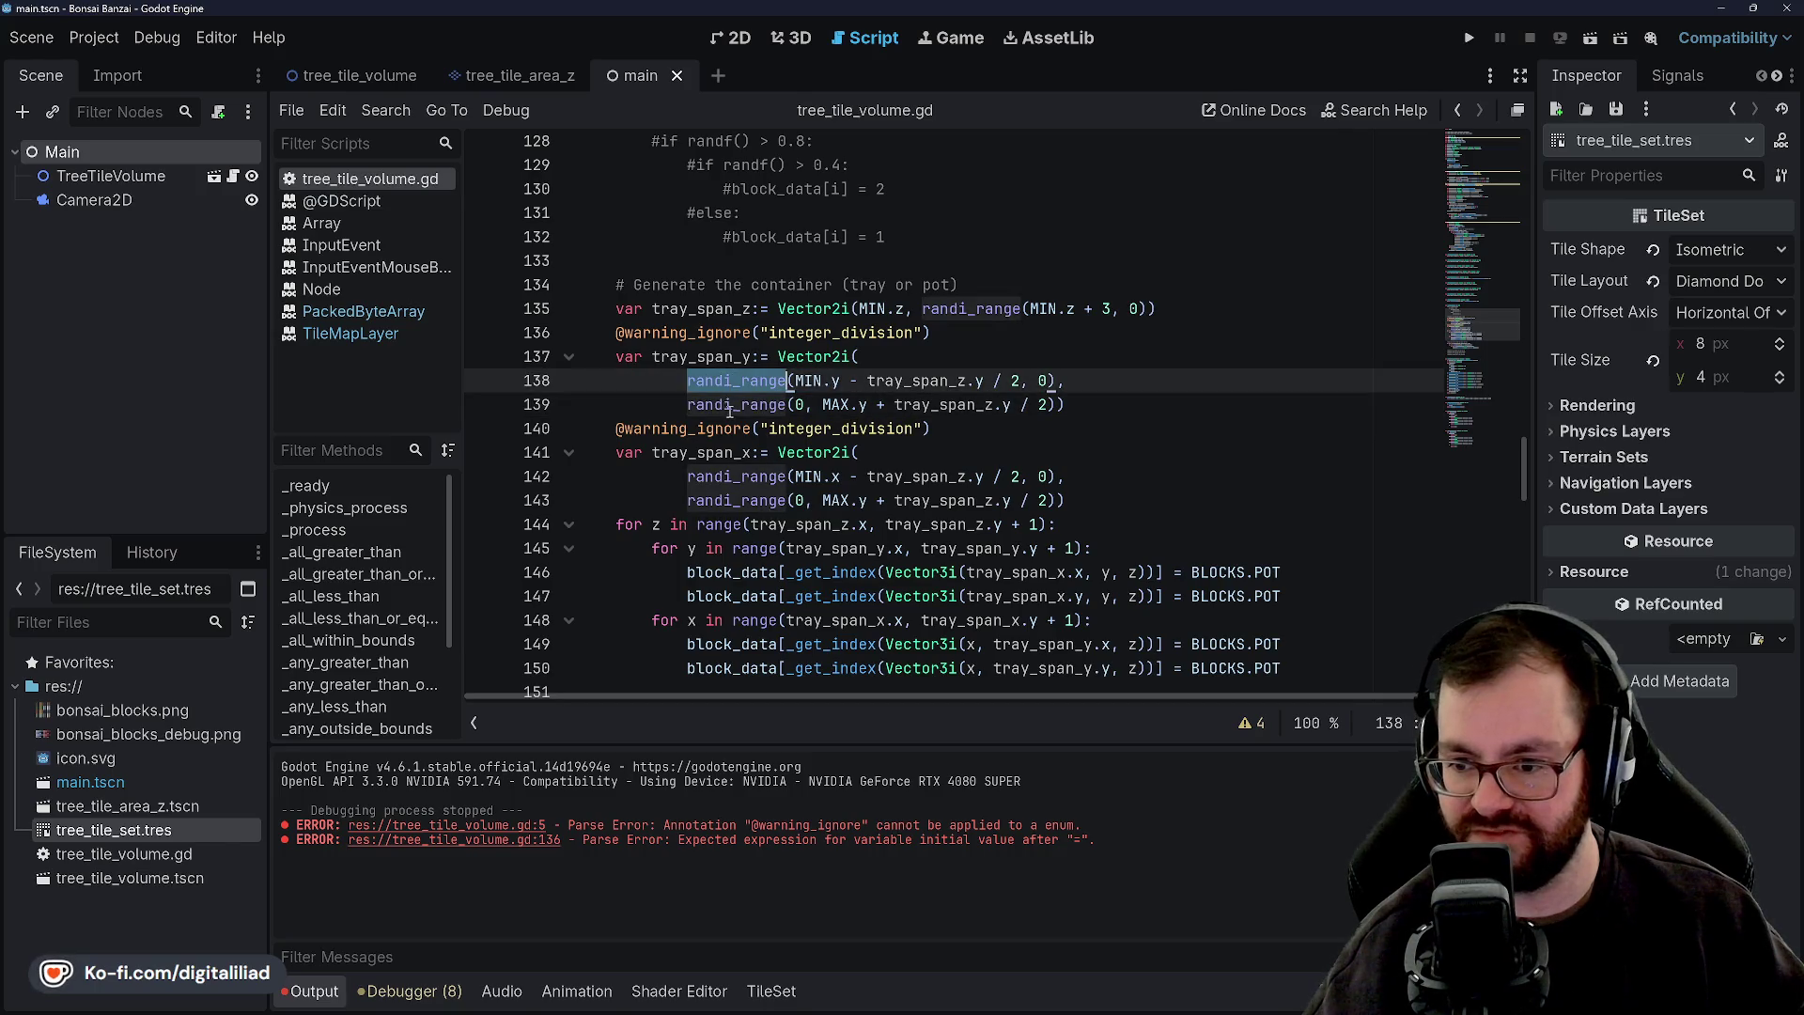
click(761, 404)
click(733, 380)
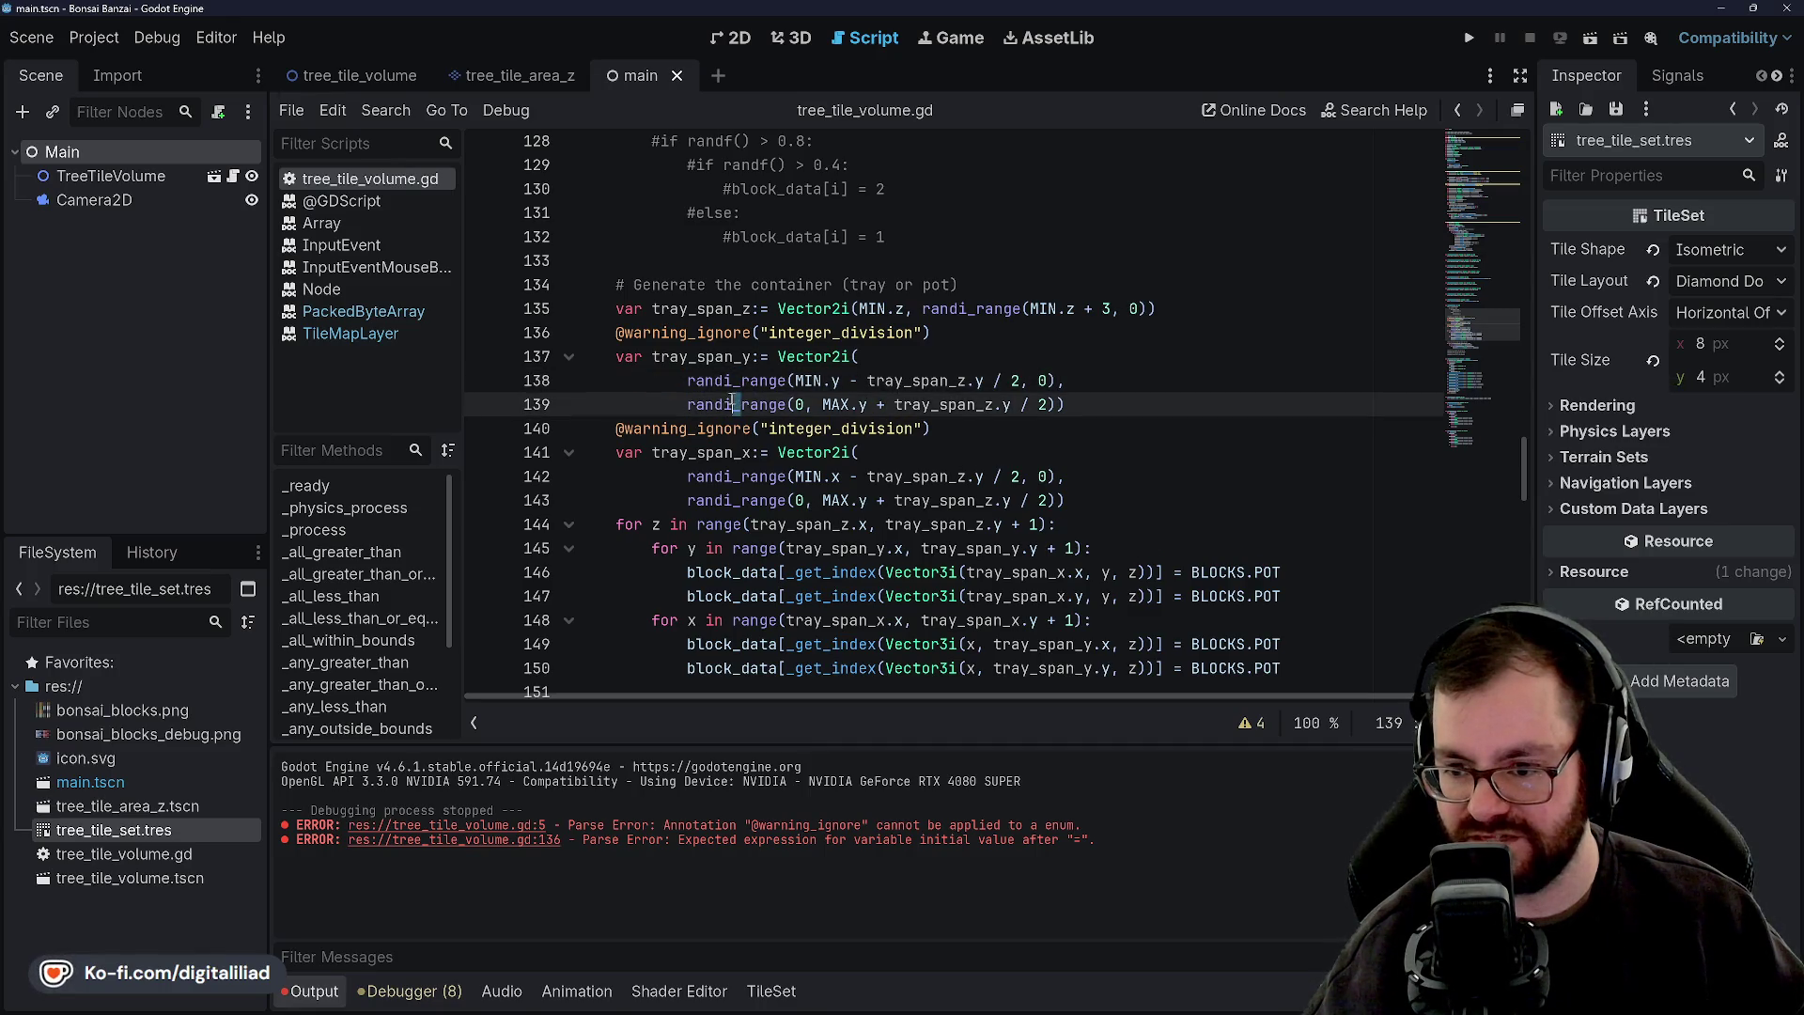
click(739, 404)
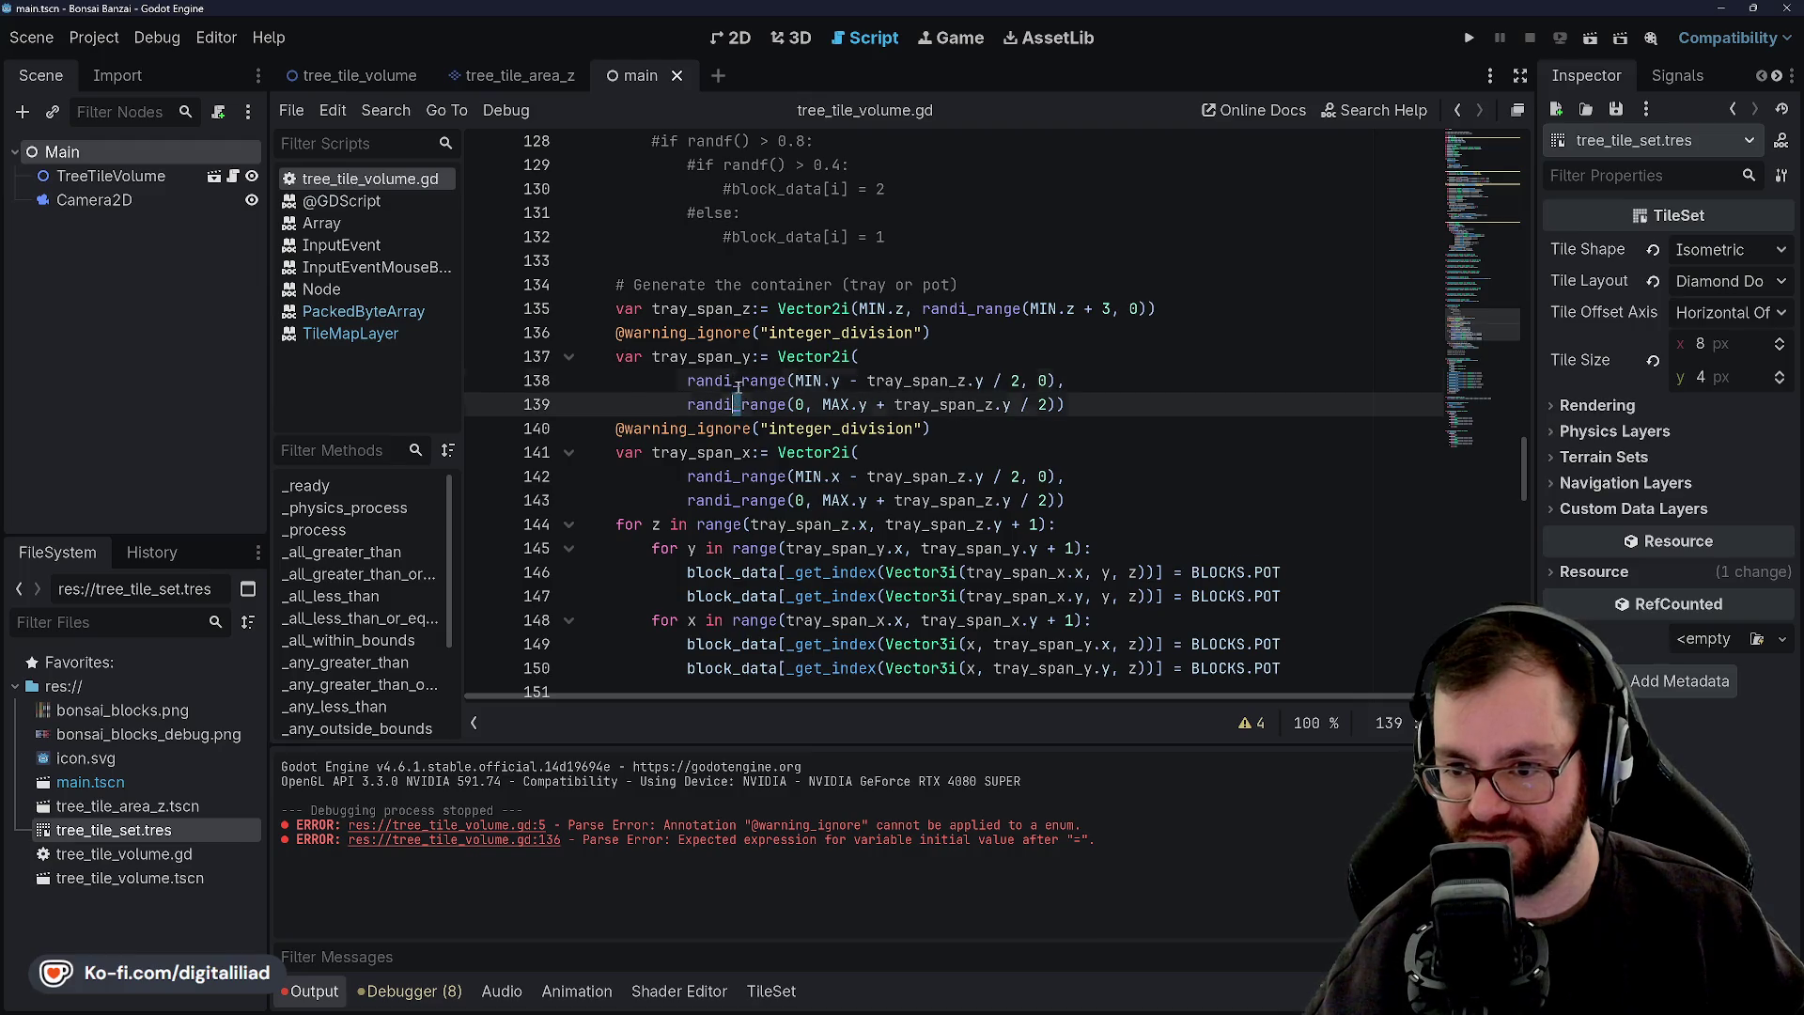
click(749, 381)
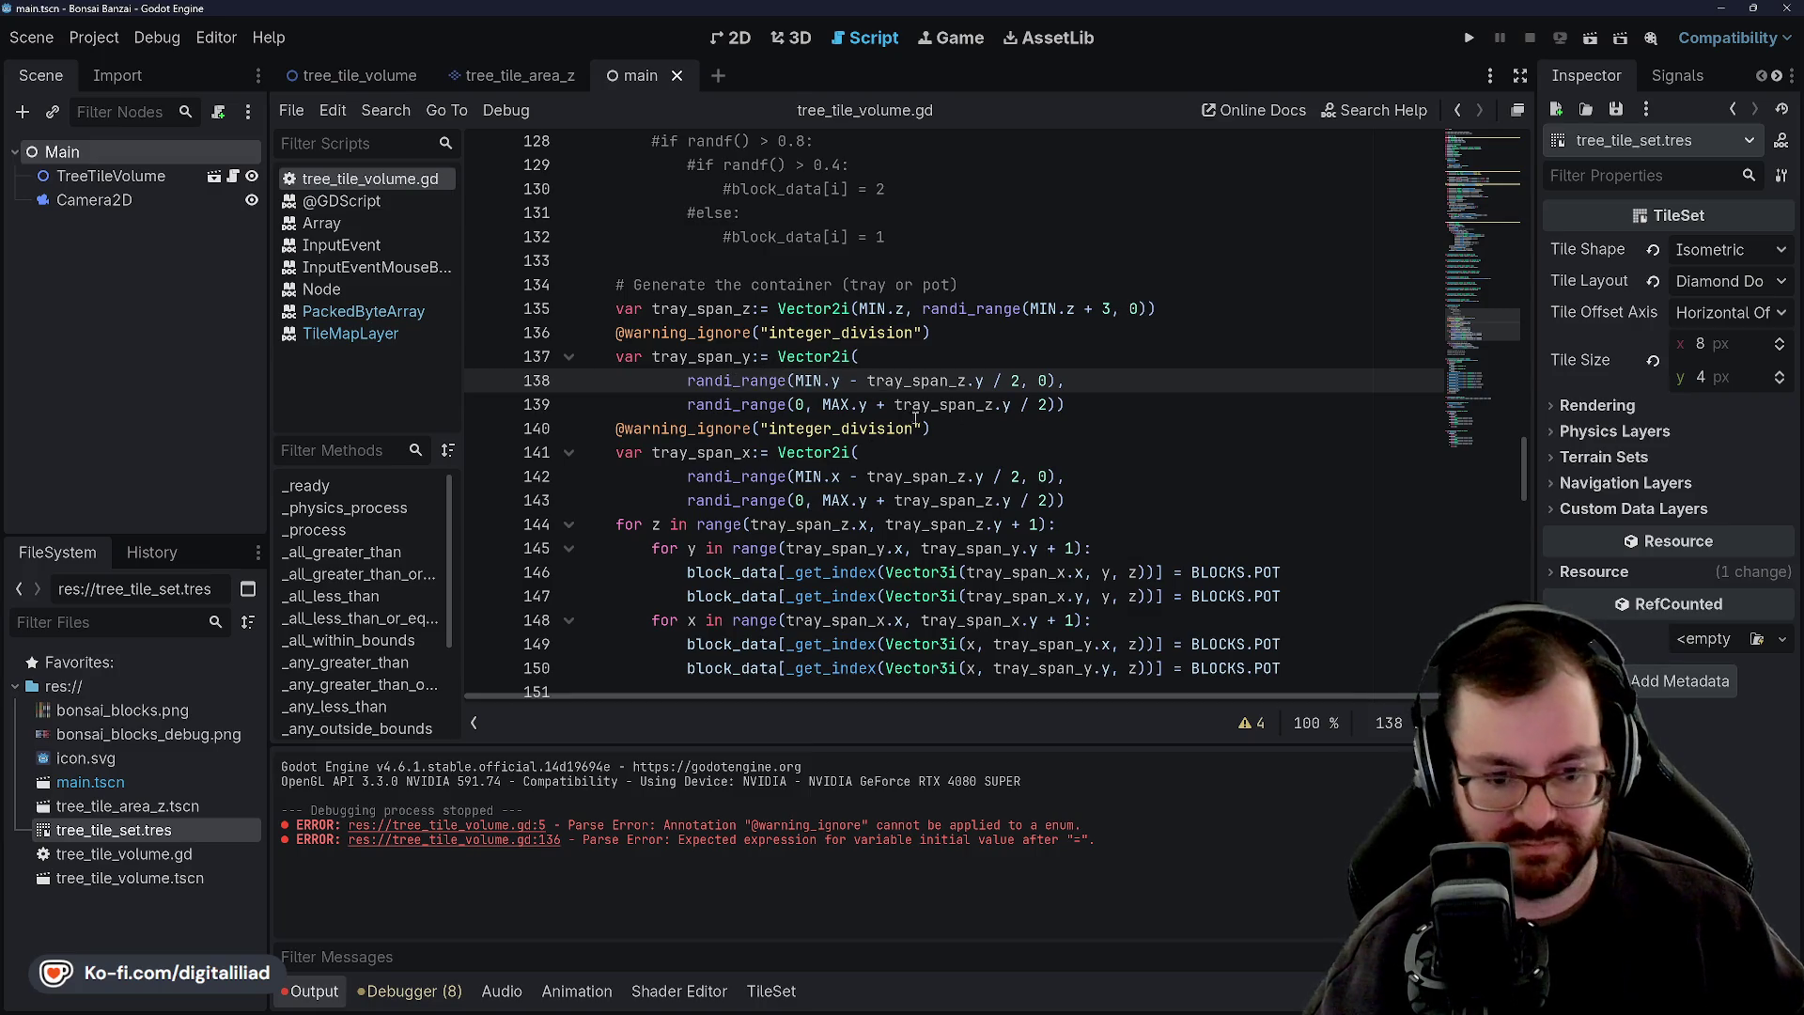
Examine the tray_span_z randi_range arguments, MIN.z and the 3, on line 135.
click(916, 341)
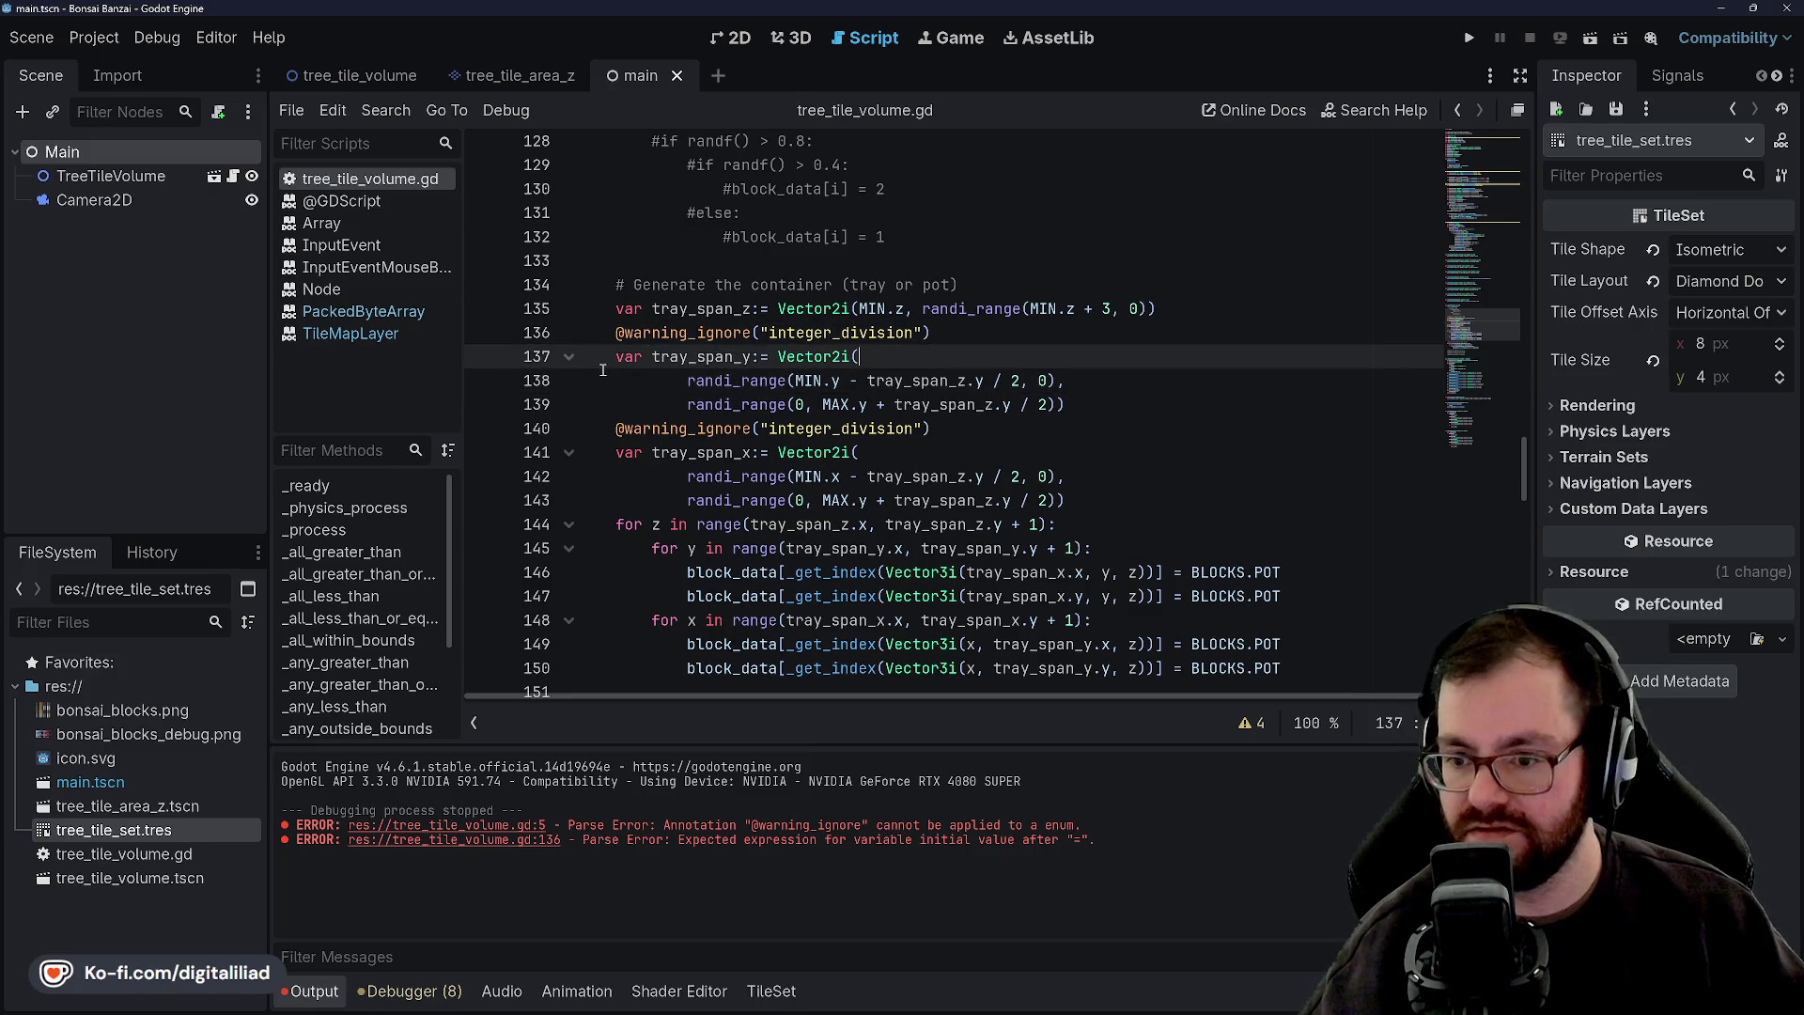
click(788, 332)
click(814, 308)
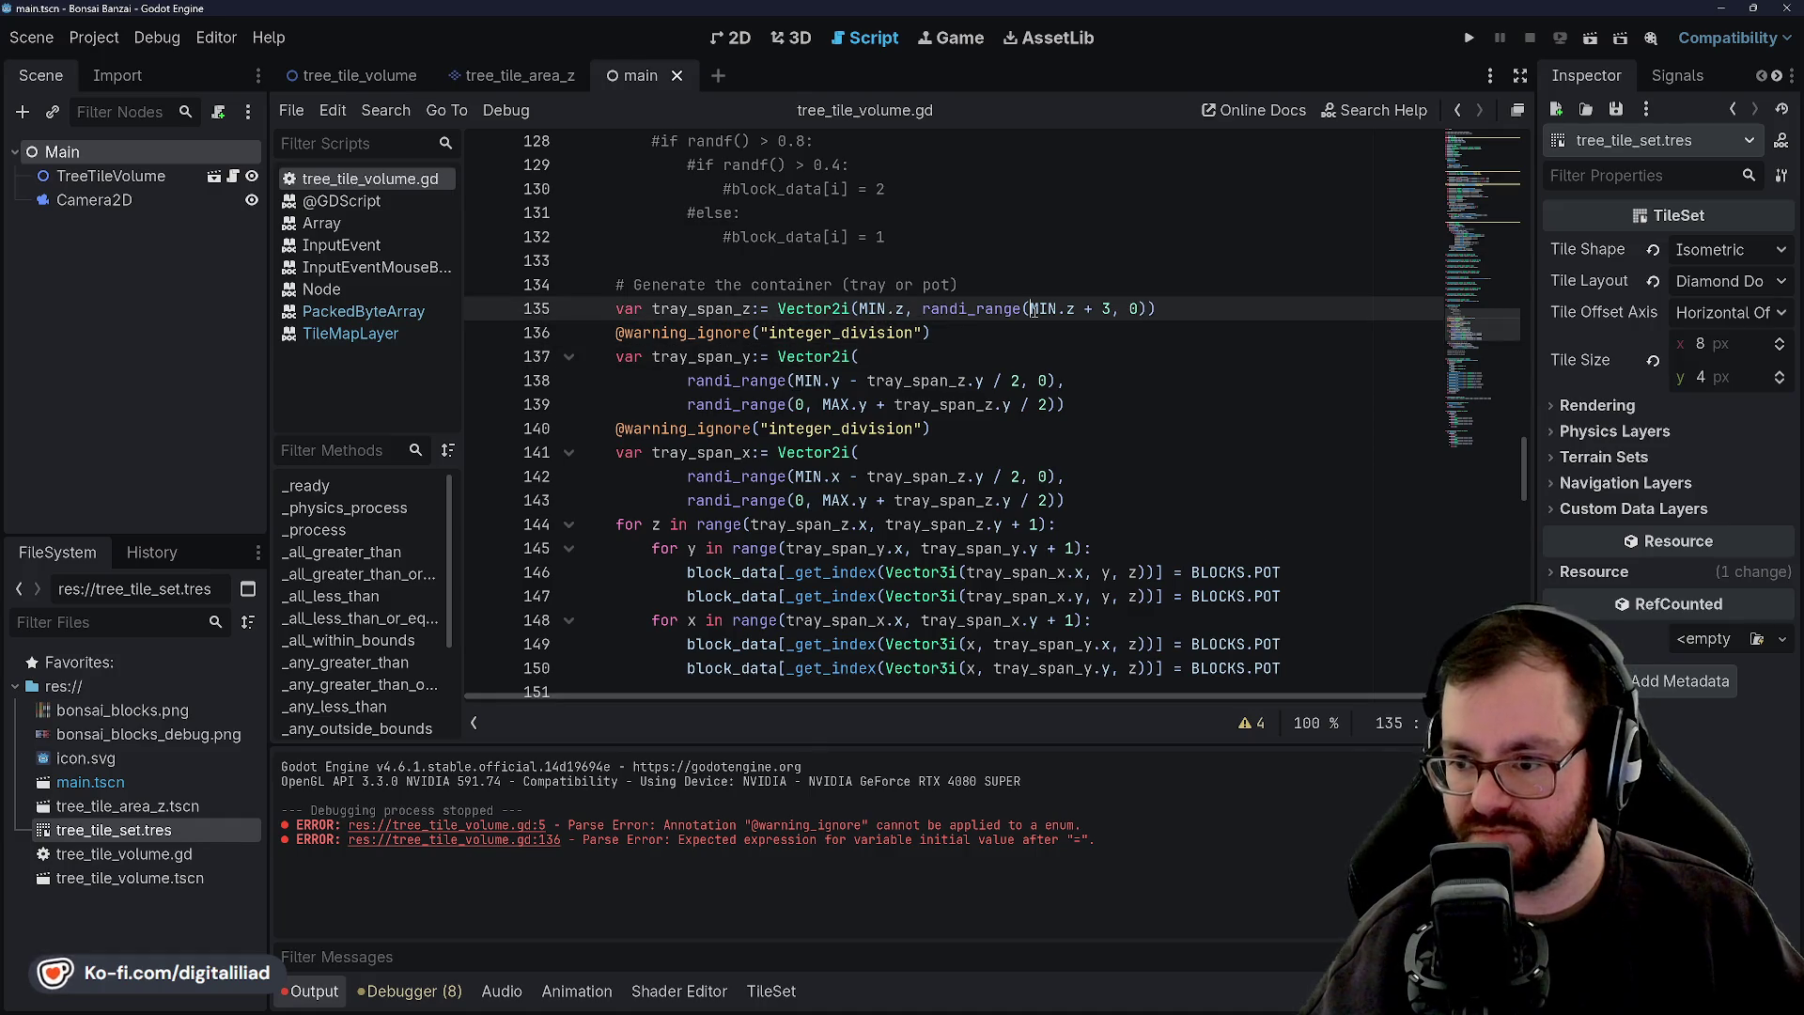
double_click(873, 308)
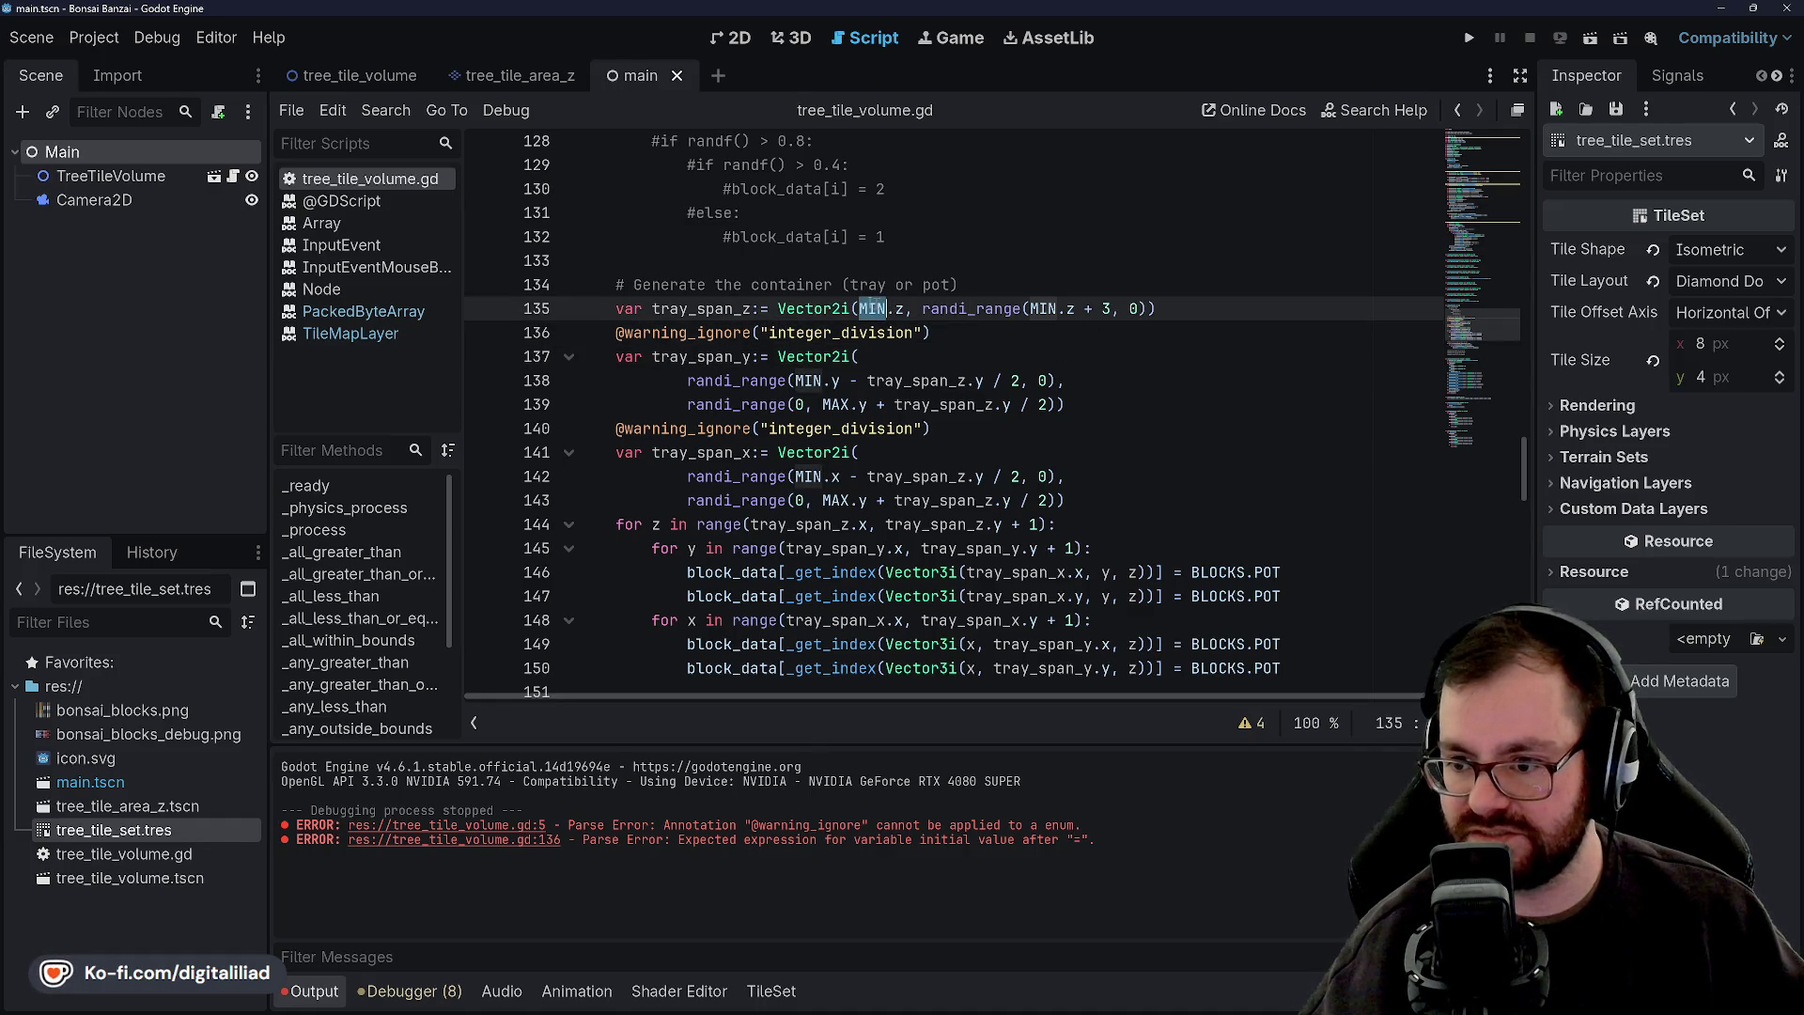
double_click(662, 308)
click(989, 308)
double_click(989, 308)
click(897, 308)
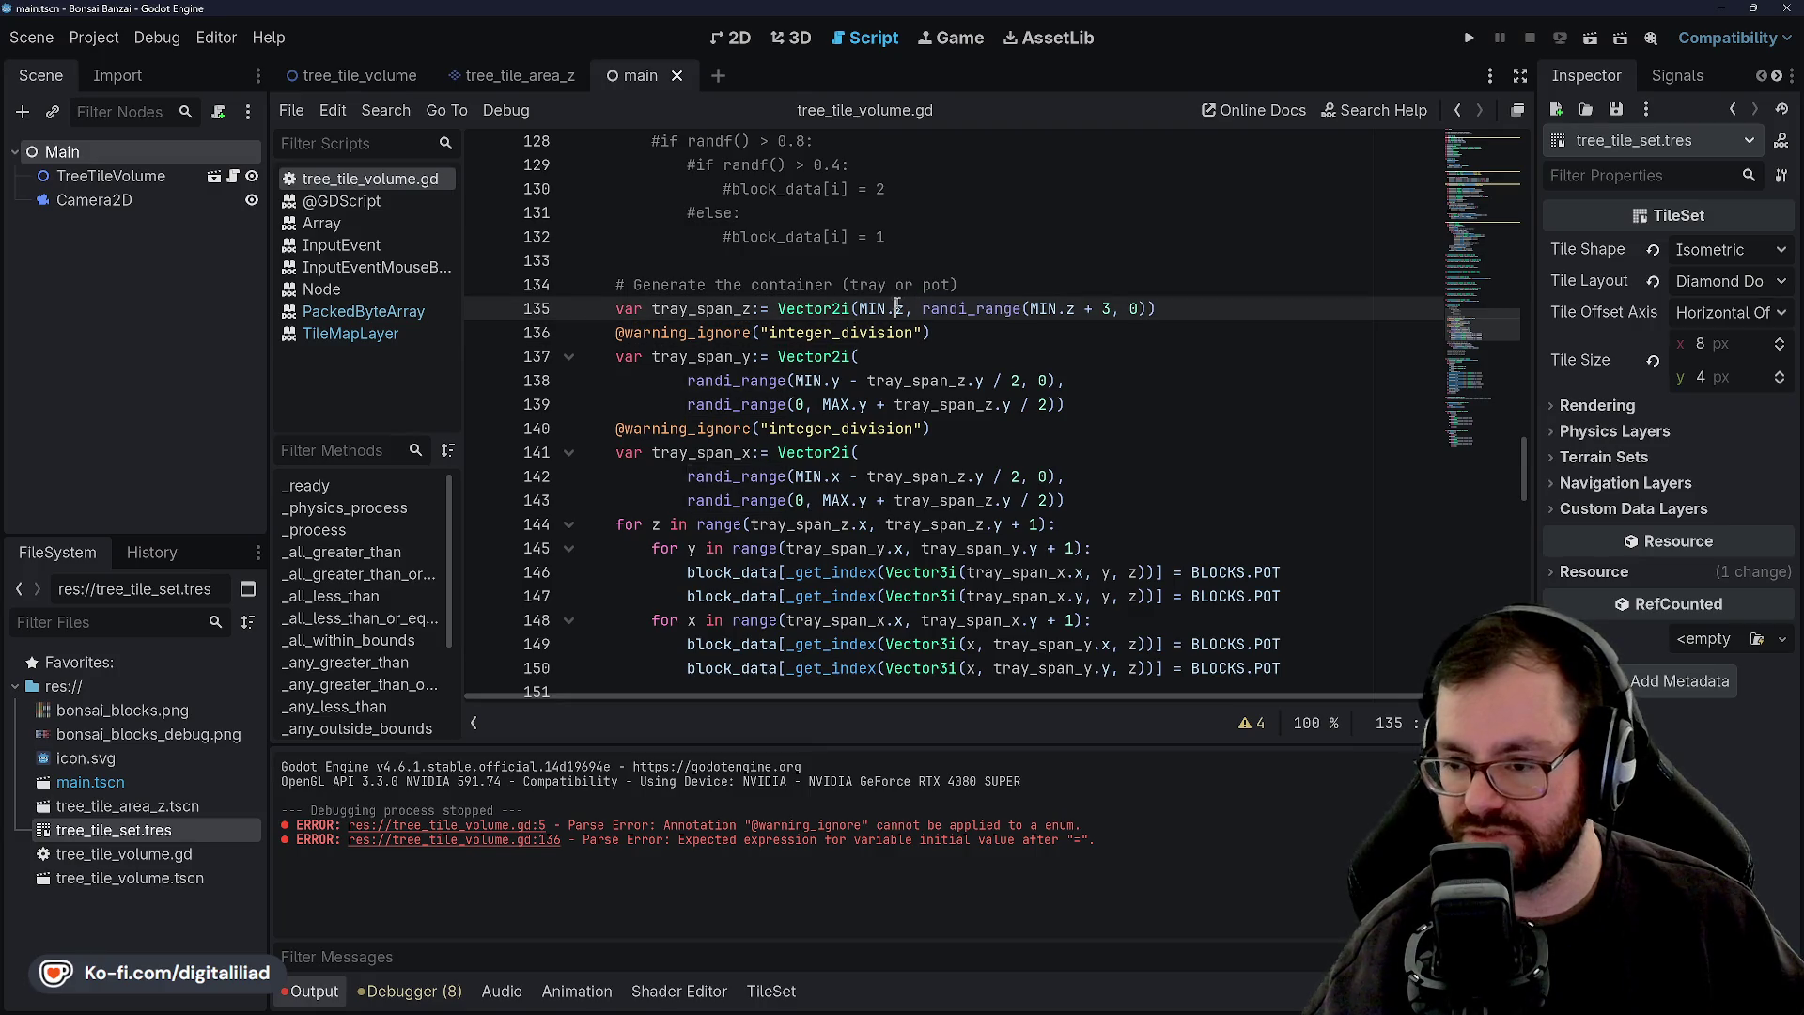
double_click(970, 308)
click(1116, 308)
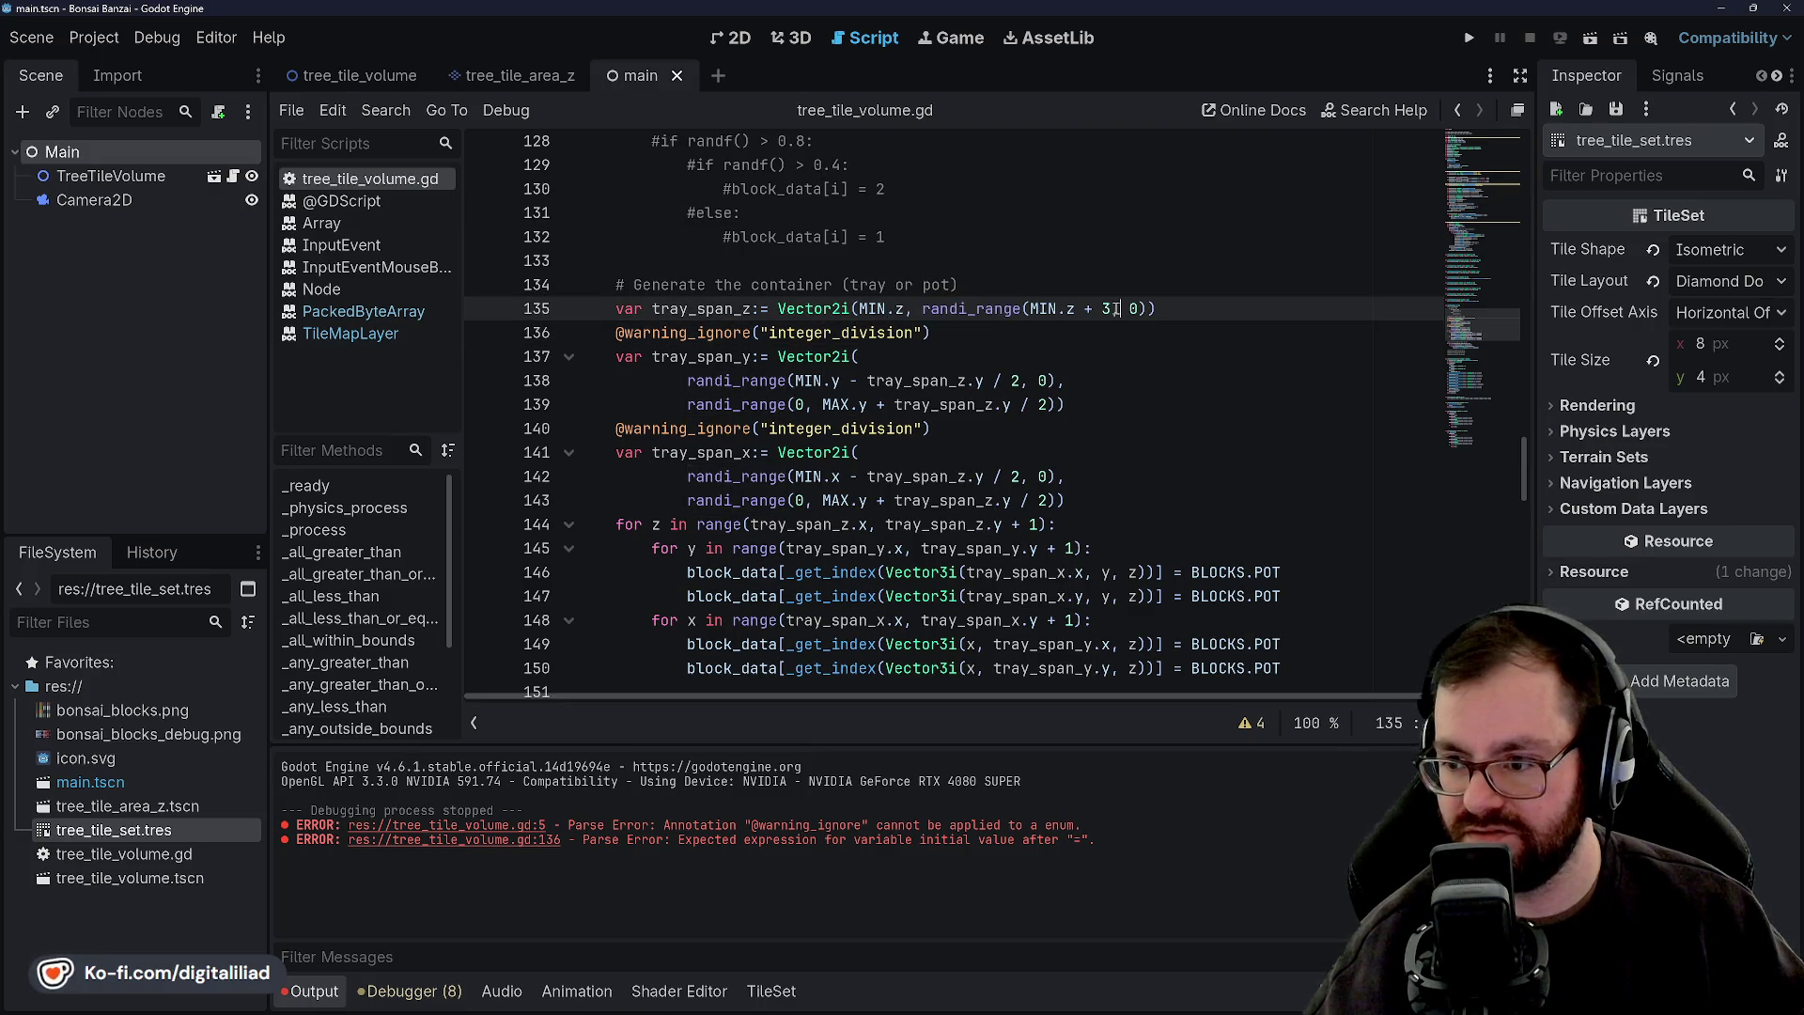
double_click(1107, 308)
double_click(1064, 308)
double_click(1043, 308)
click(1118, 309)
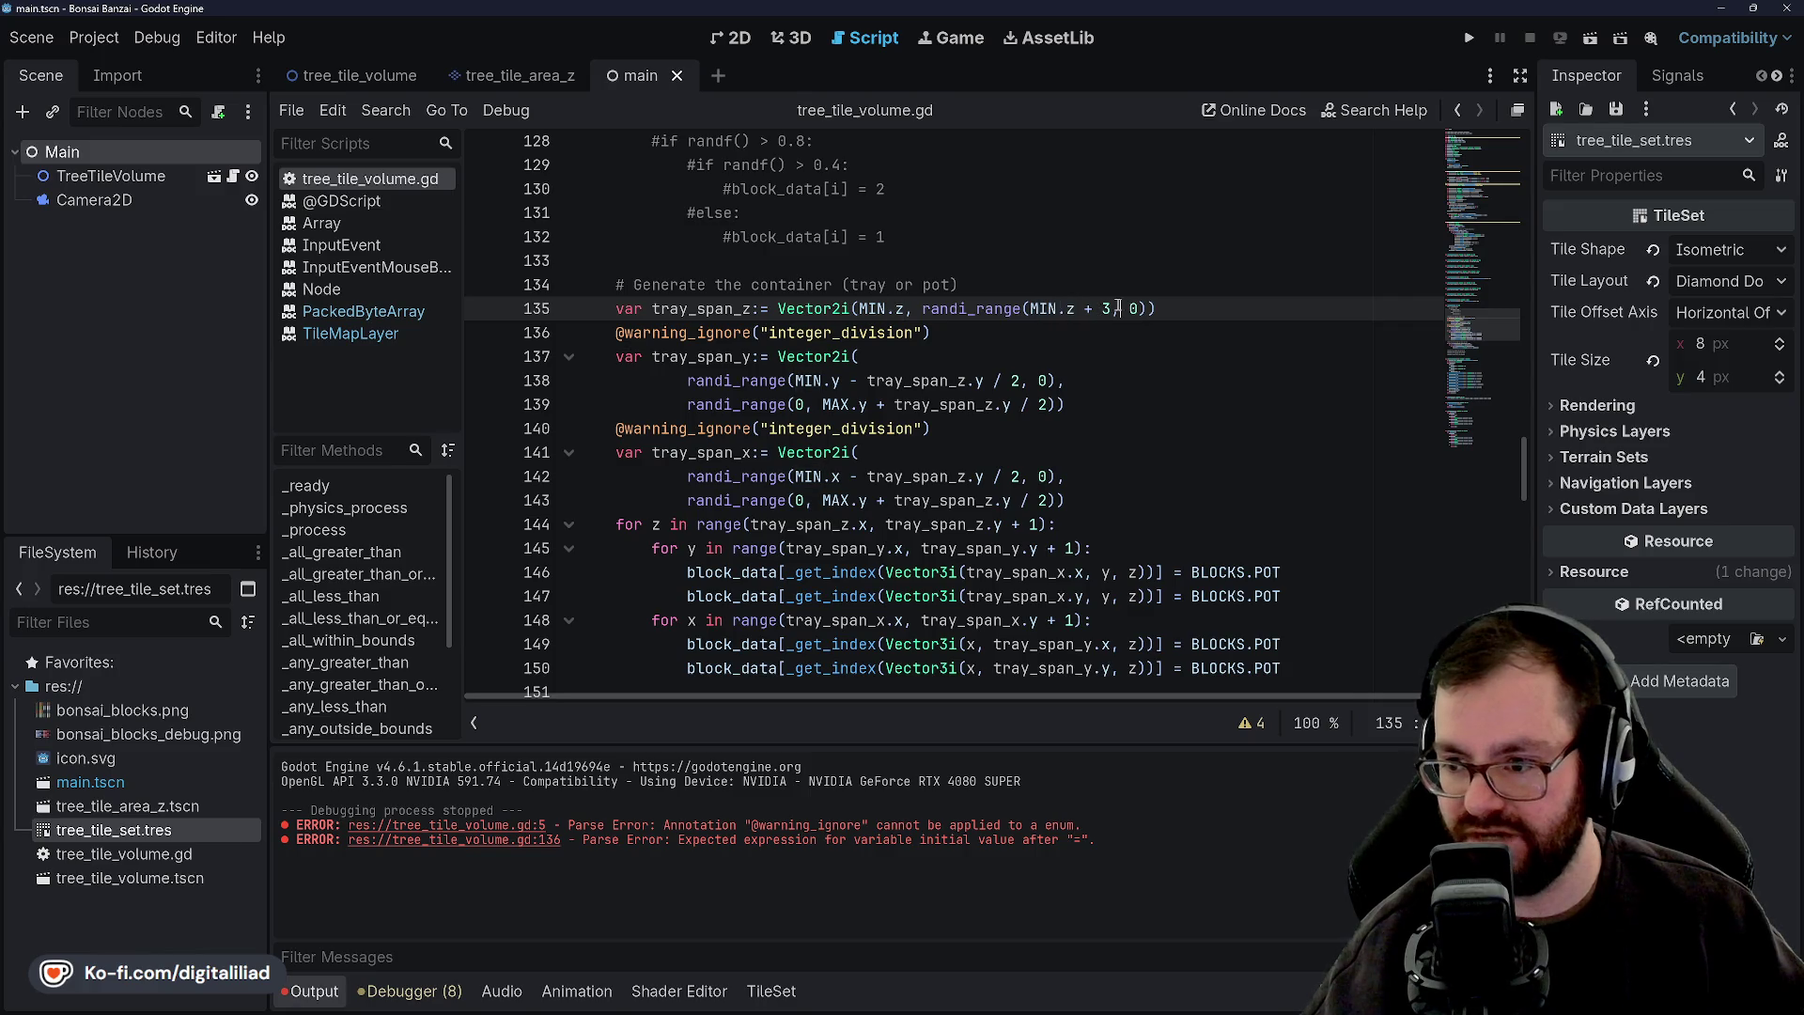
key(Down)
key(Down)
key(Up)
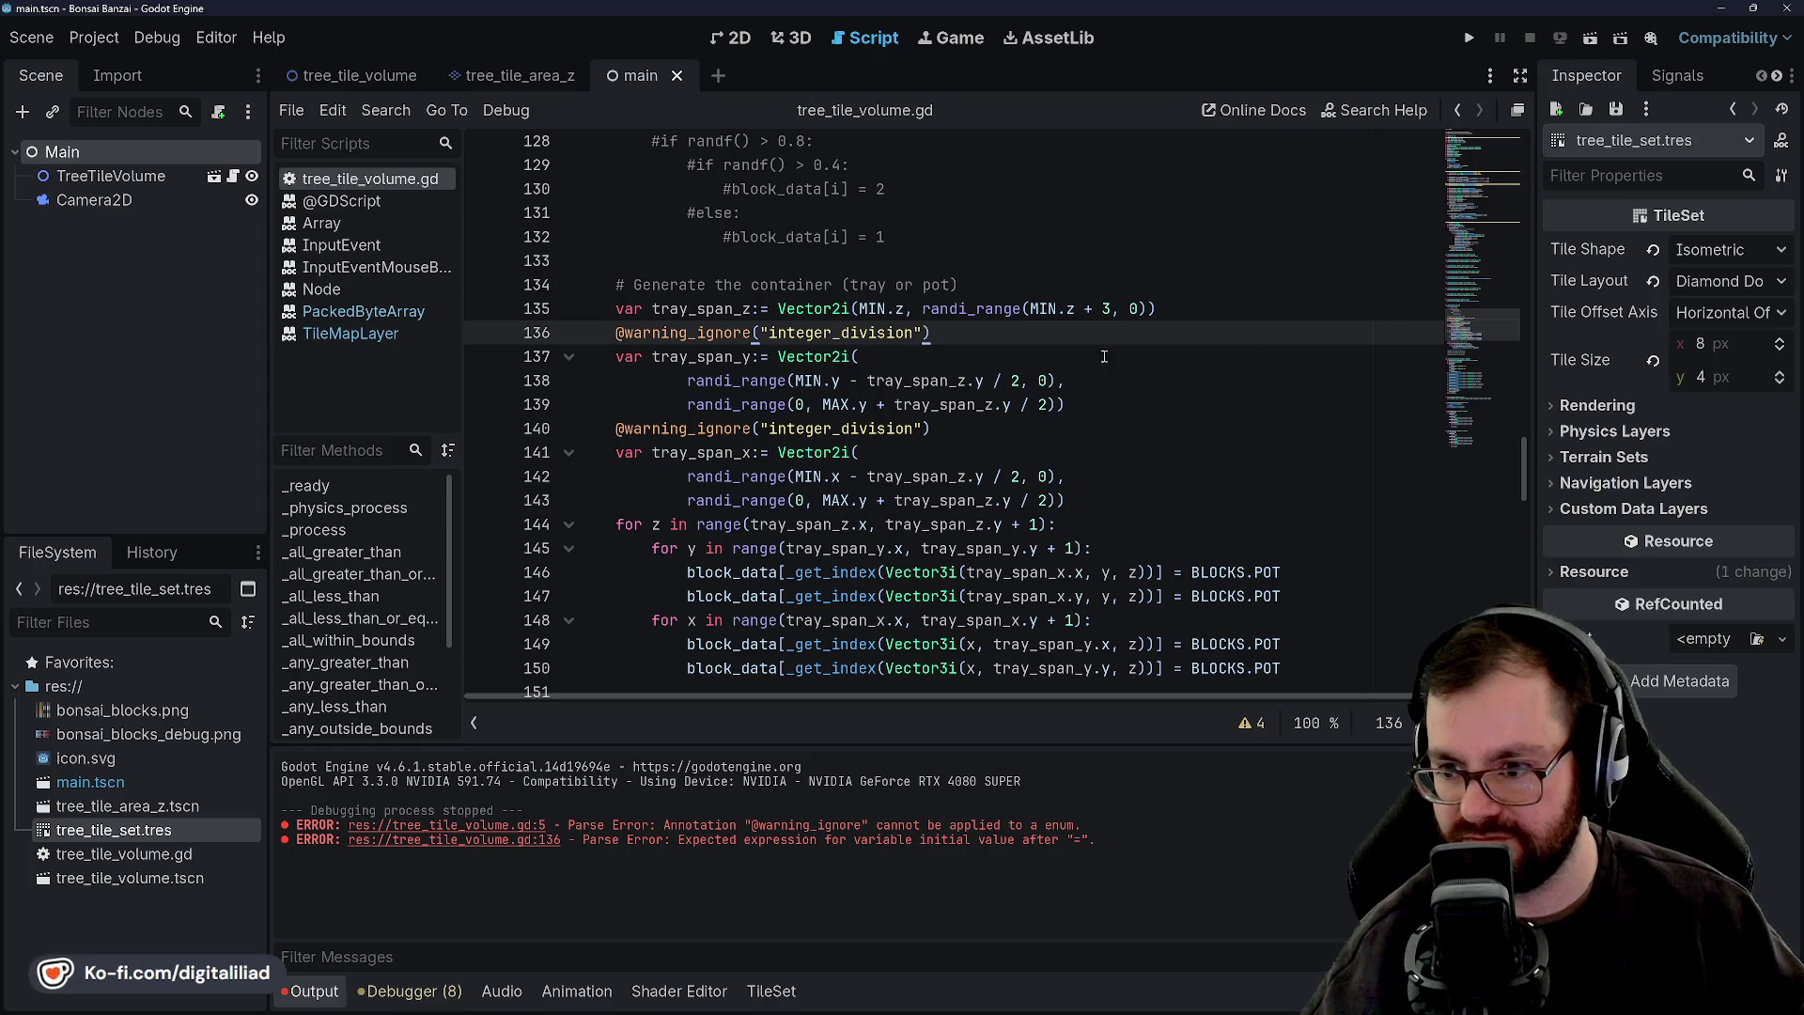
scroll(694, 342, down, 1)
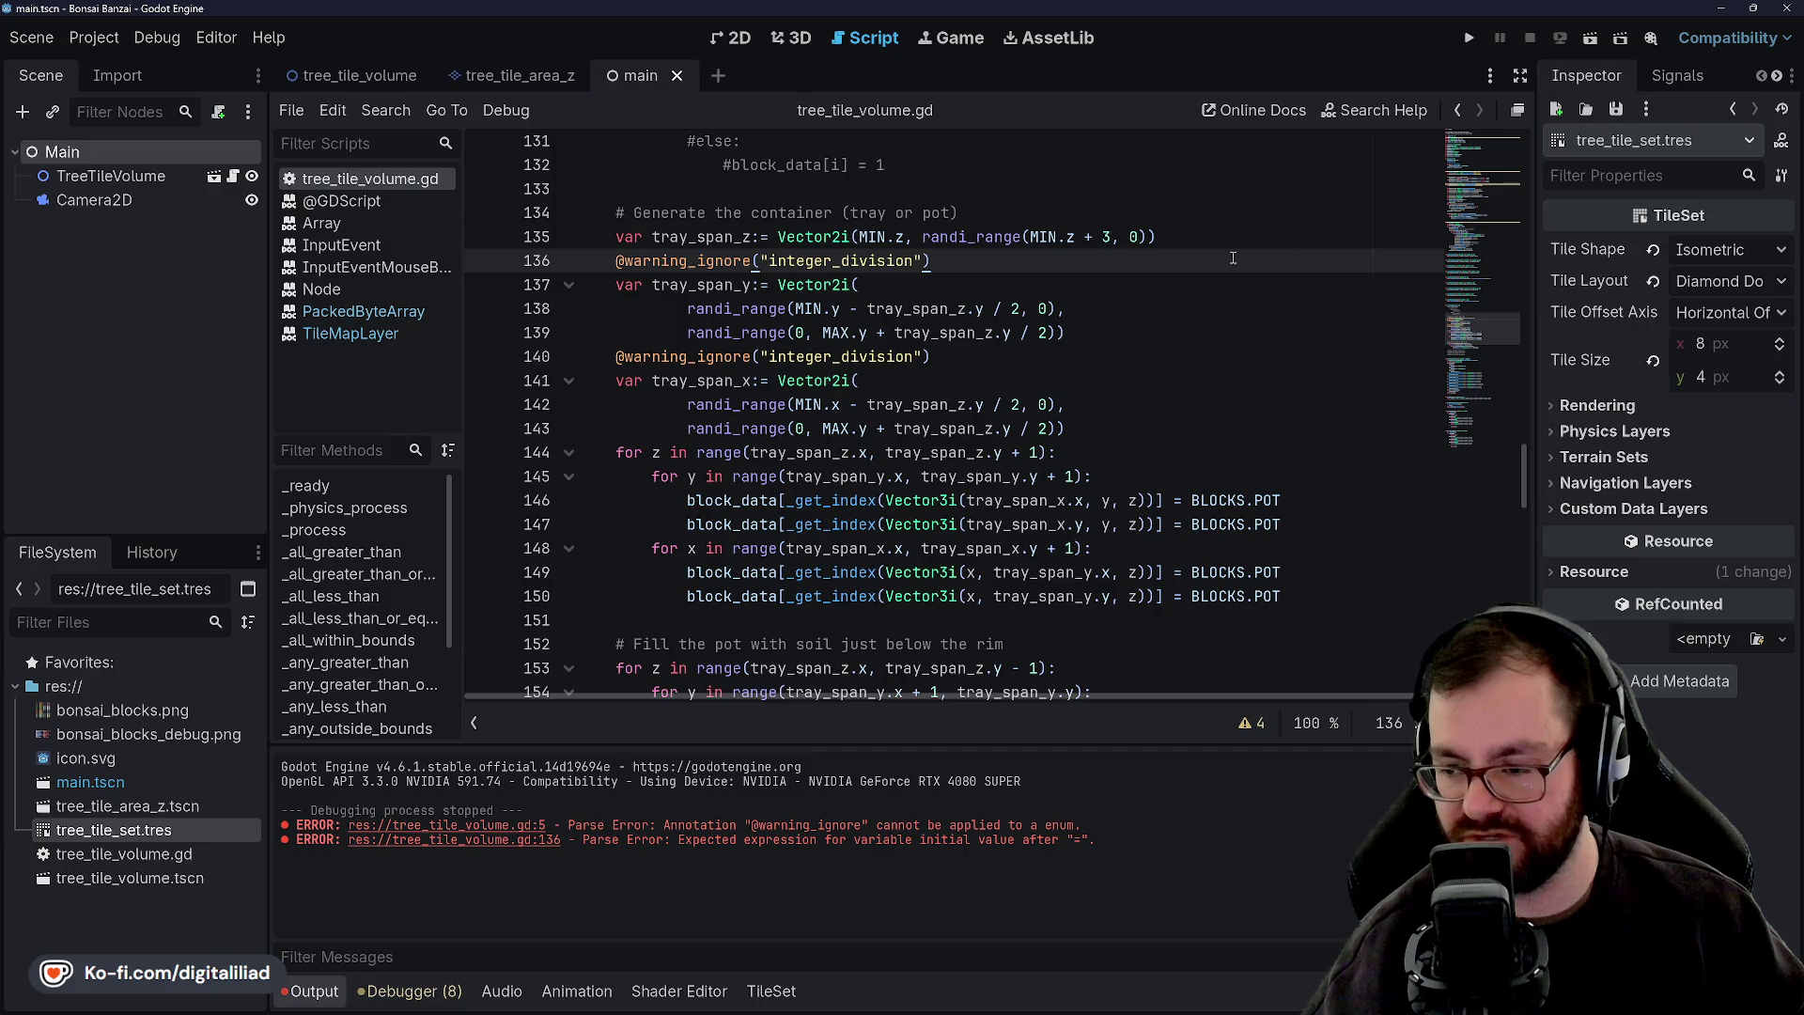
Study tray_span_y's randi_range and MIN.y terms, placing the caret at the y range's first argument.
double_click(716, 282)
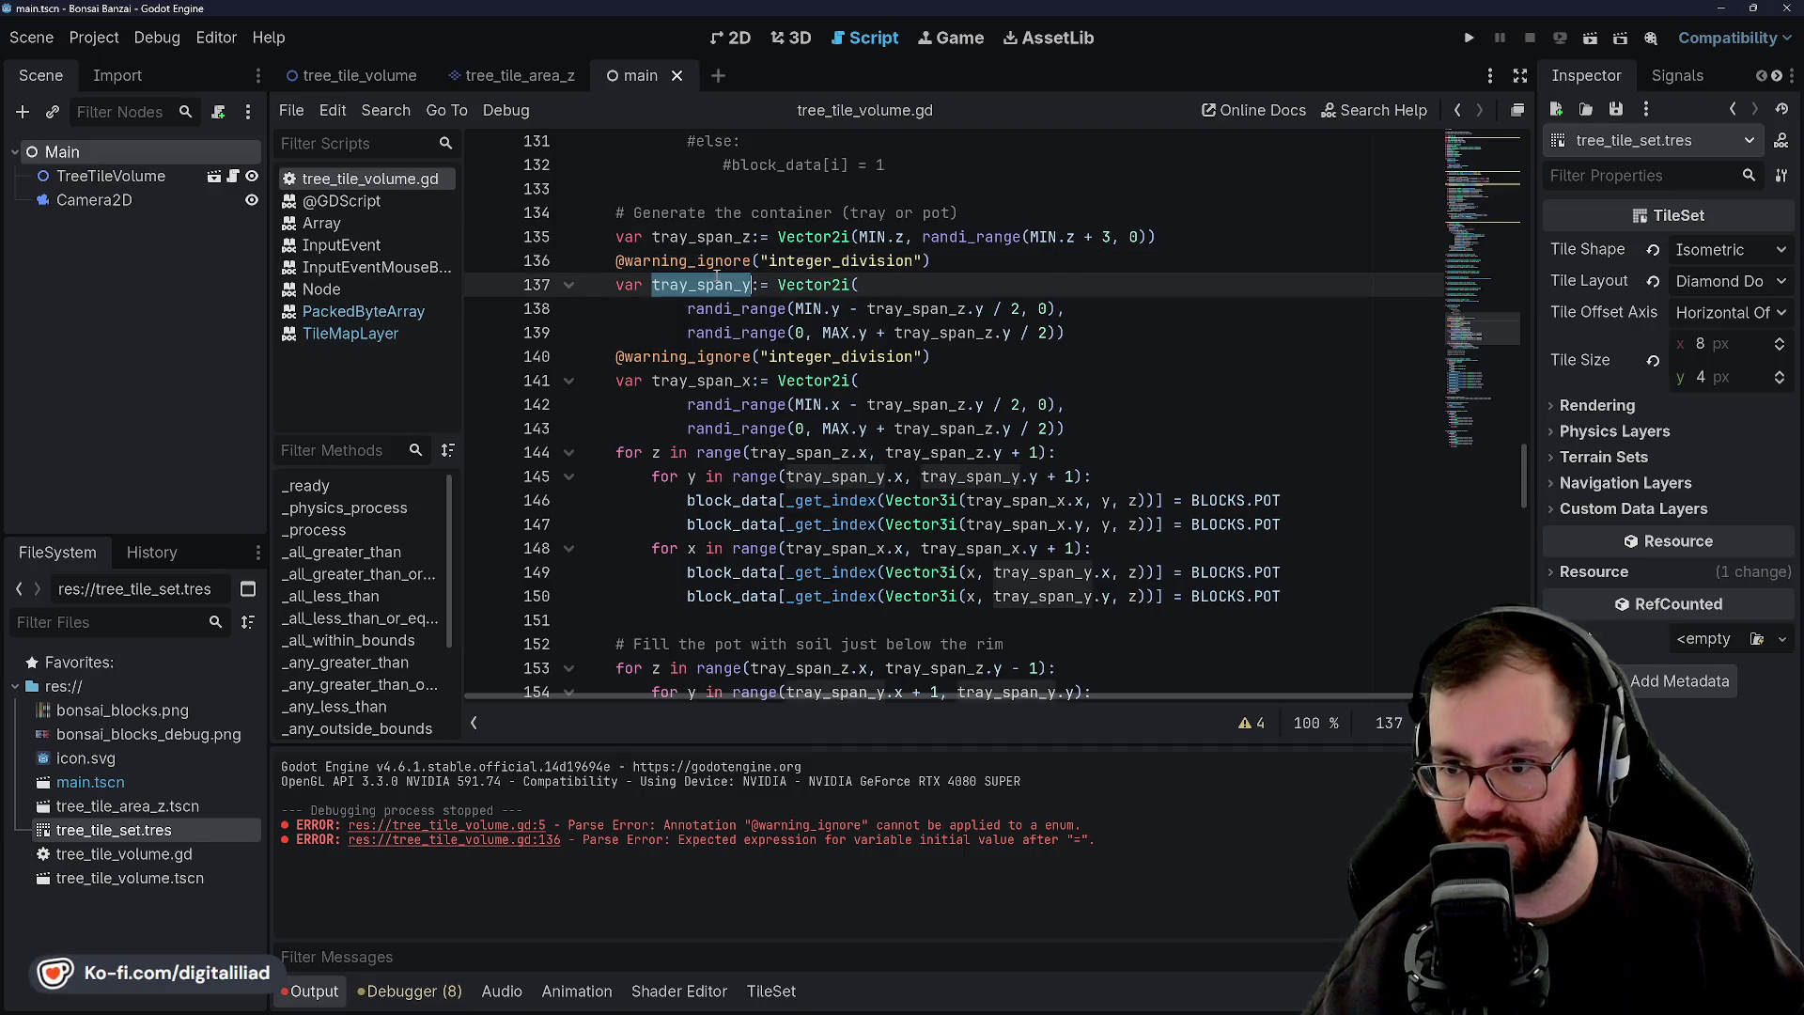
click(776, 285)
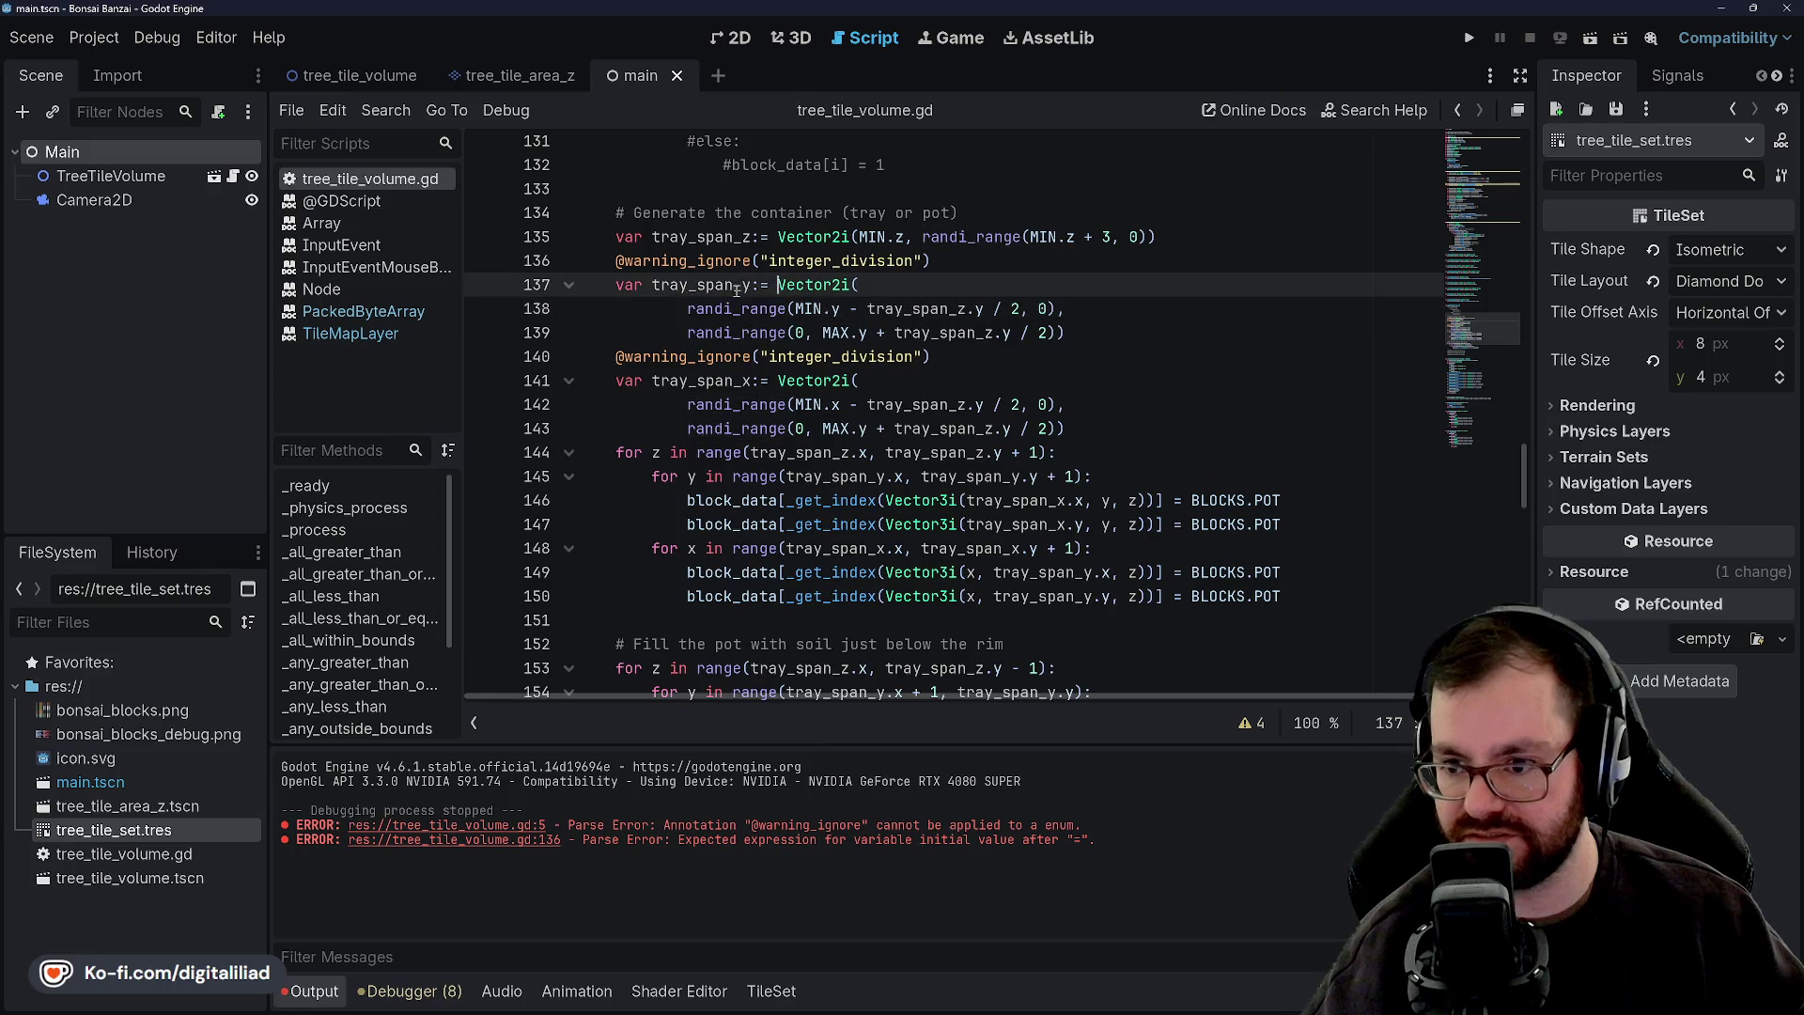
double_click(738, 285)
double_click(752, 308)
double_click(808, 285)
double_click(770, 308)
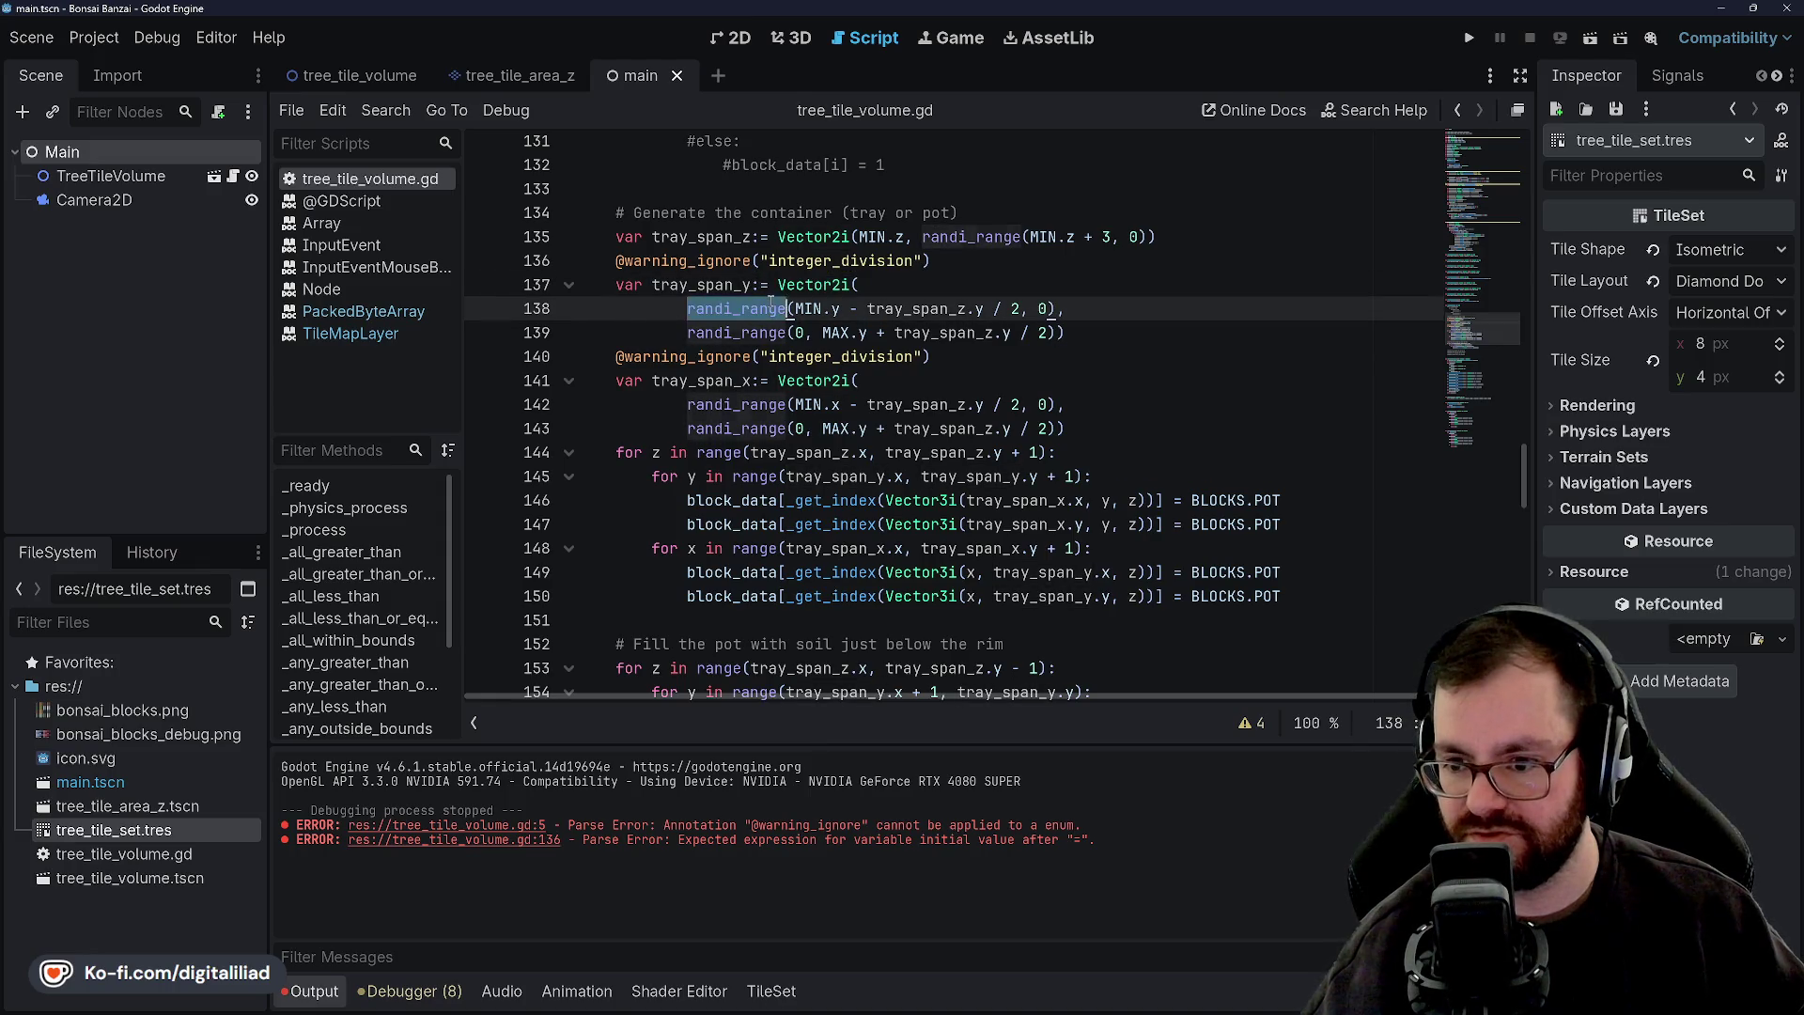
click(777, 284)
double_click(752, 308)
click(776, 284)
click(825, 308)
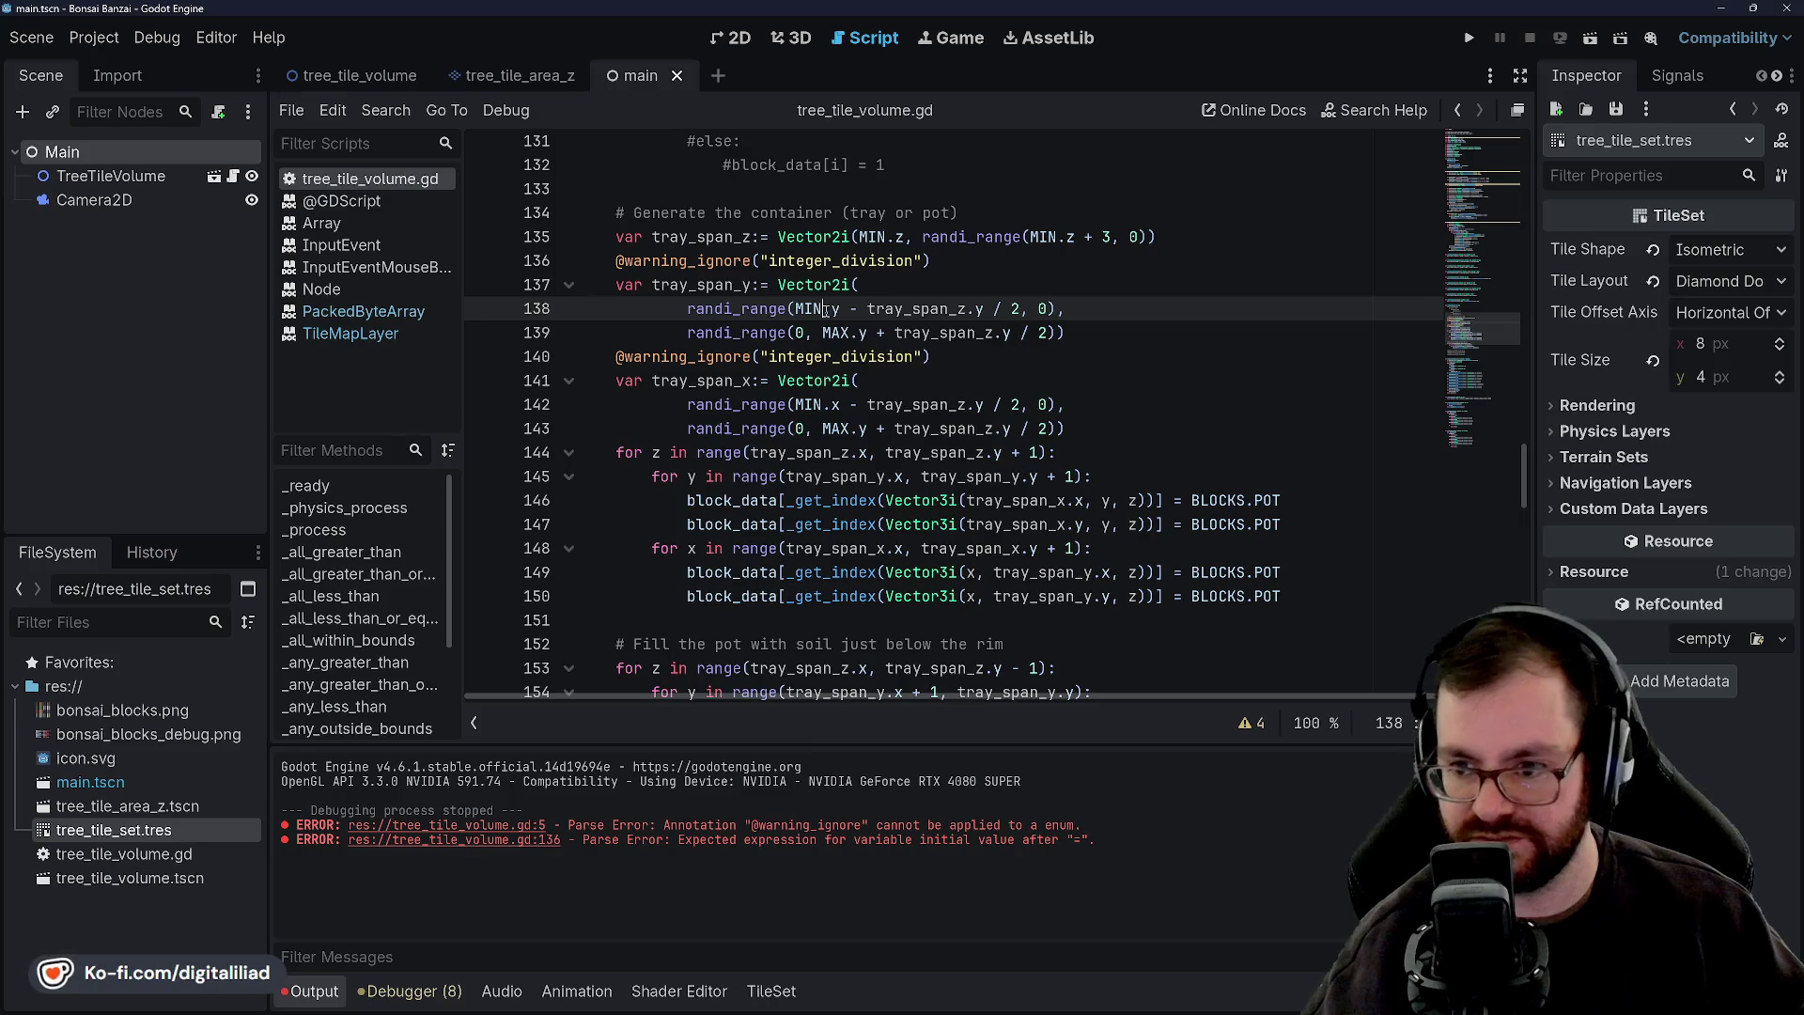
click(824, 284)
click(825, 308)
click(824, 284)
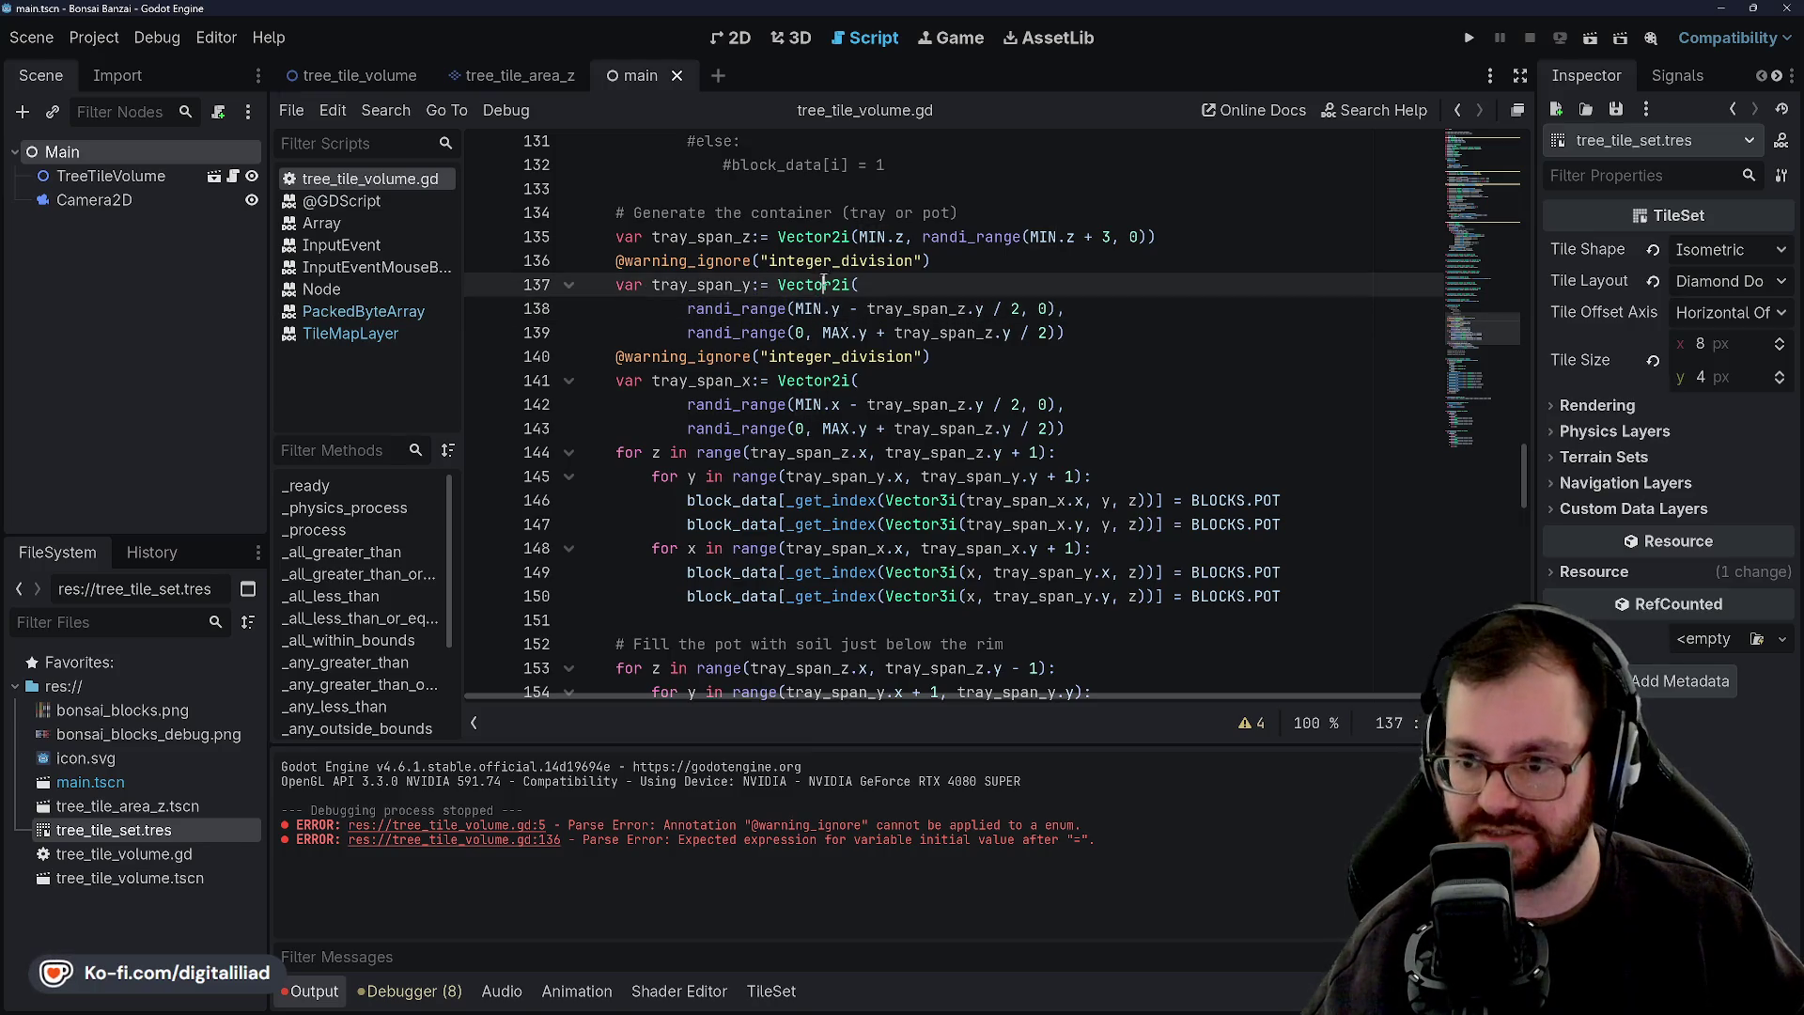
click(780, 308)
double_click(761, 308)
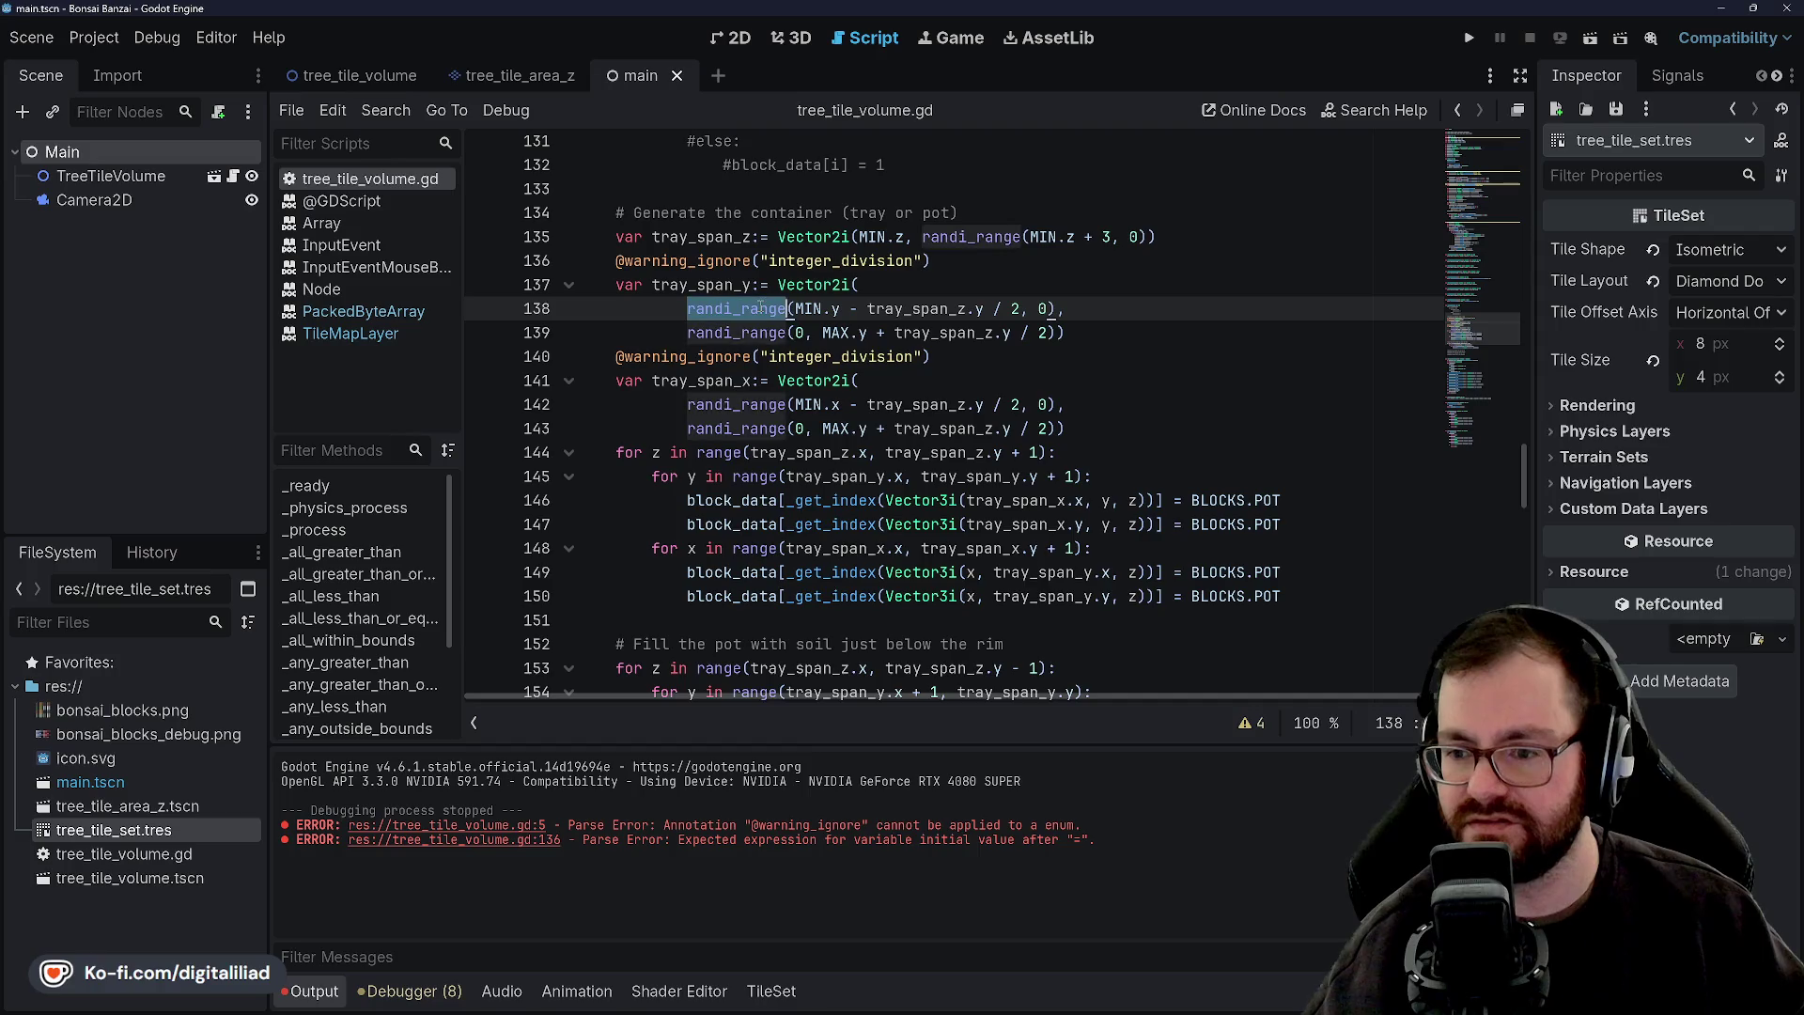
double_click(816, 308)
click(824, 284)
click(815, 308)
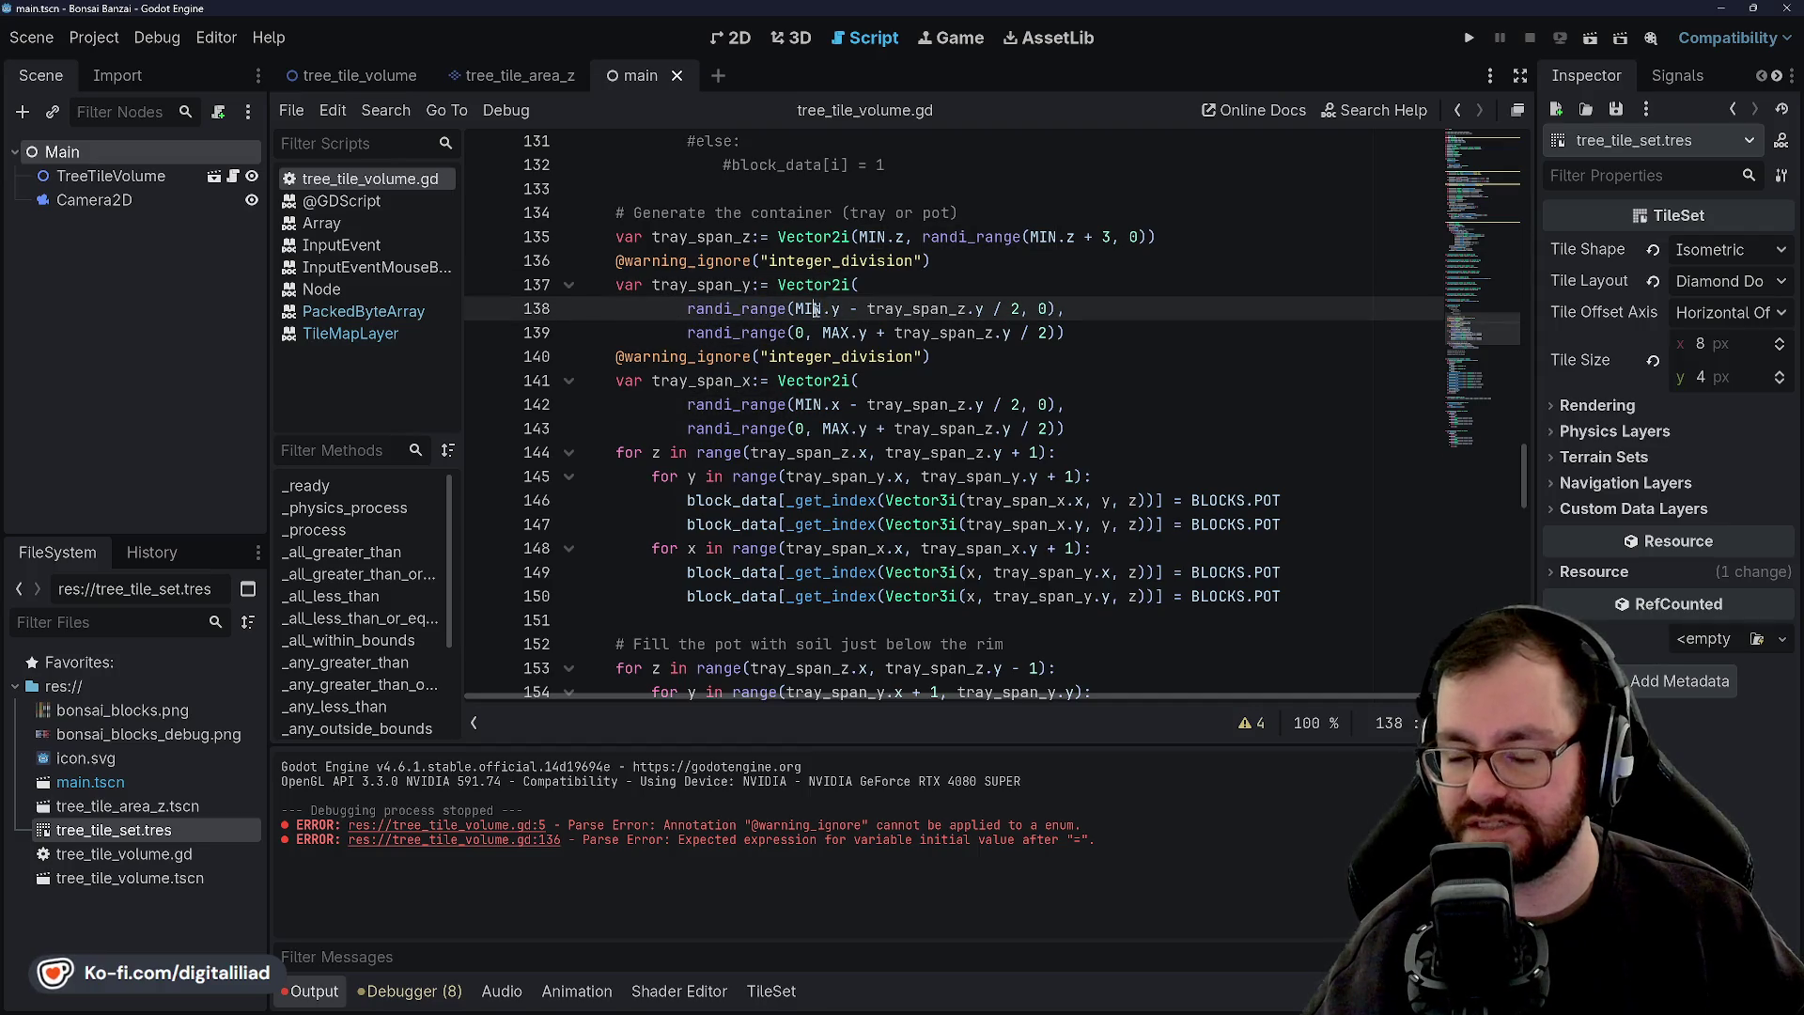
click(849, 308)
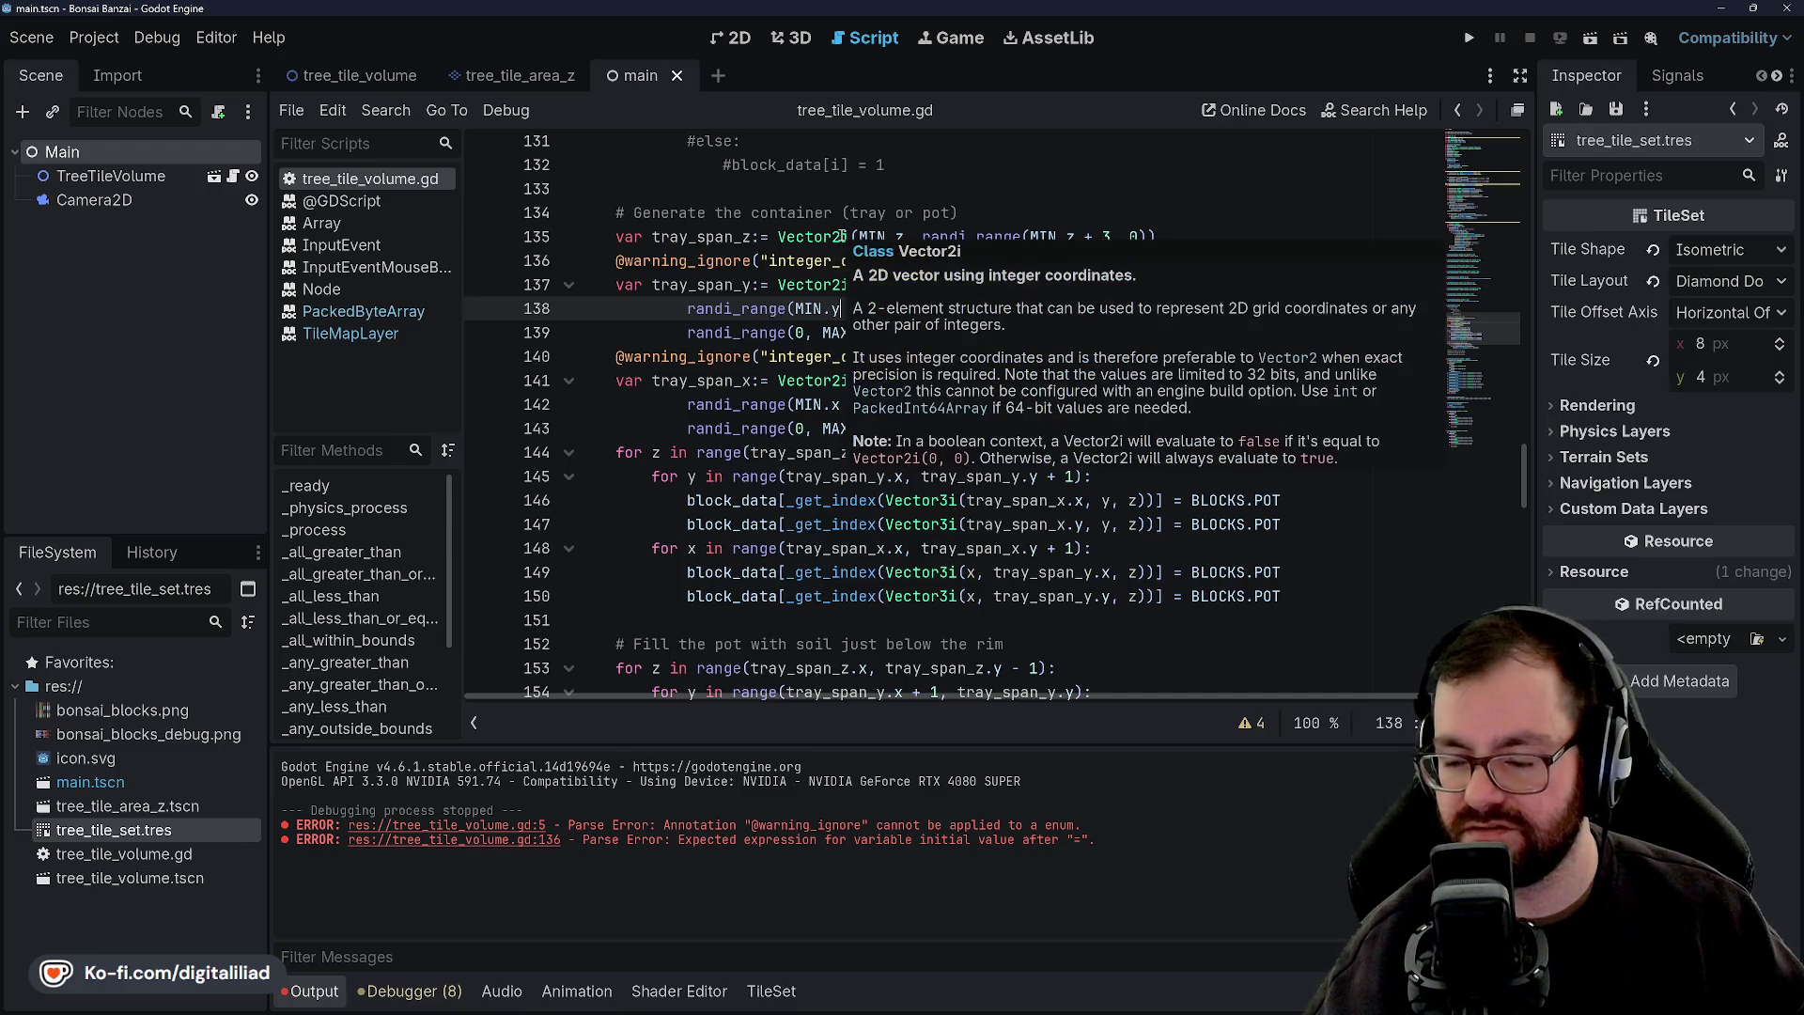
click(779, 284)
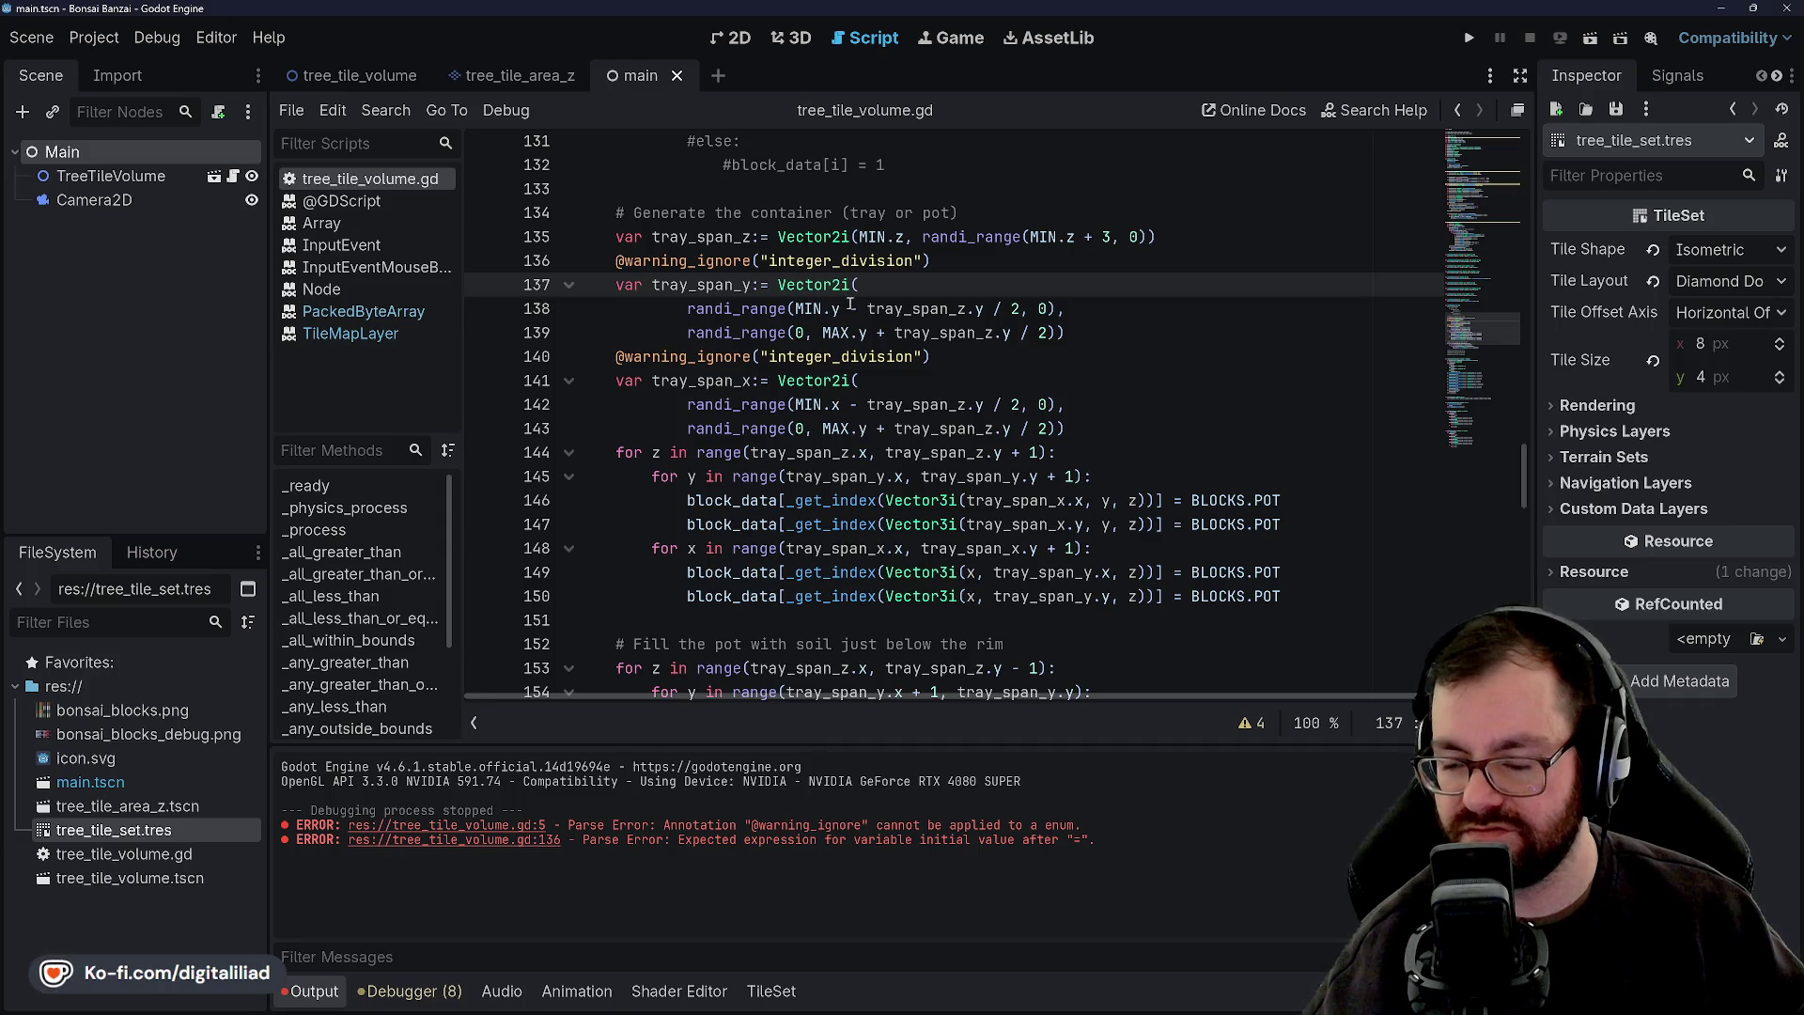
mouse_move(786, 315)
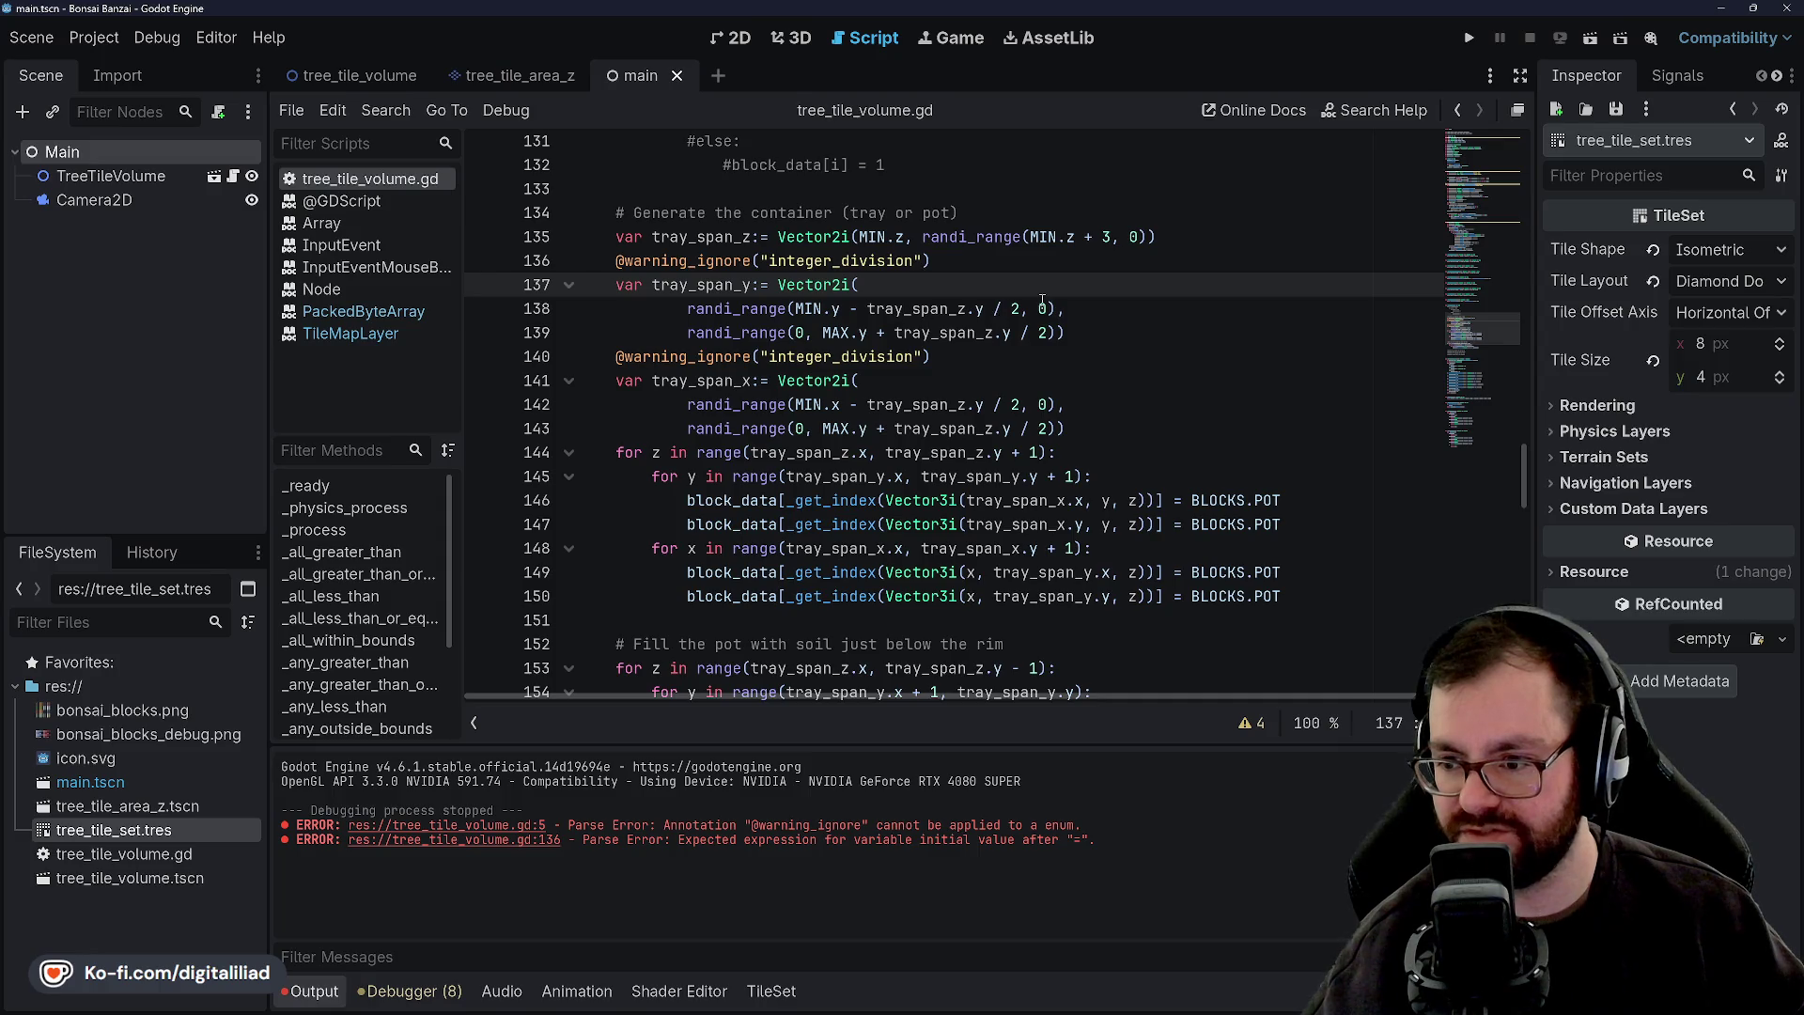
click(795, 308)
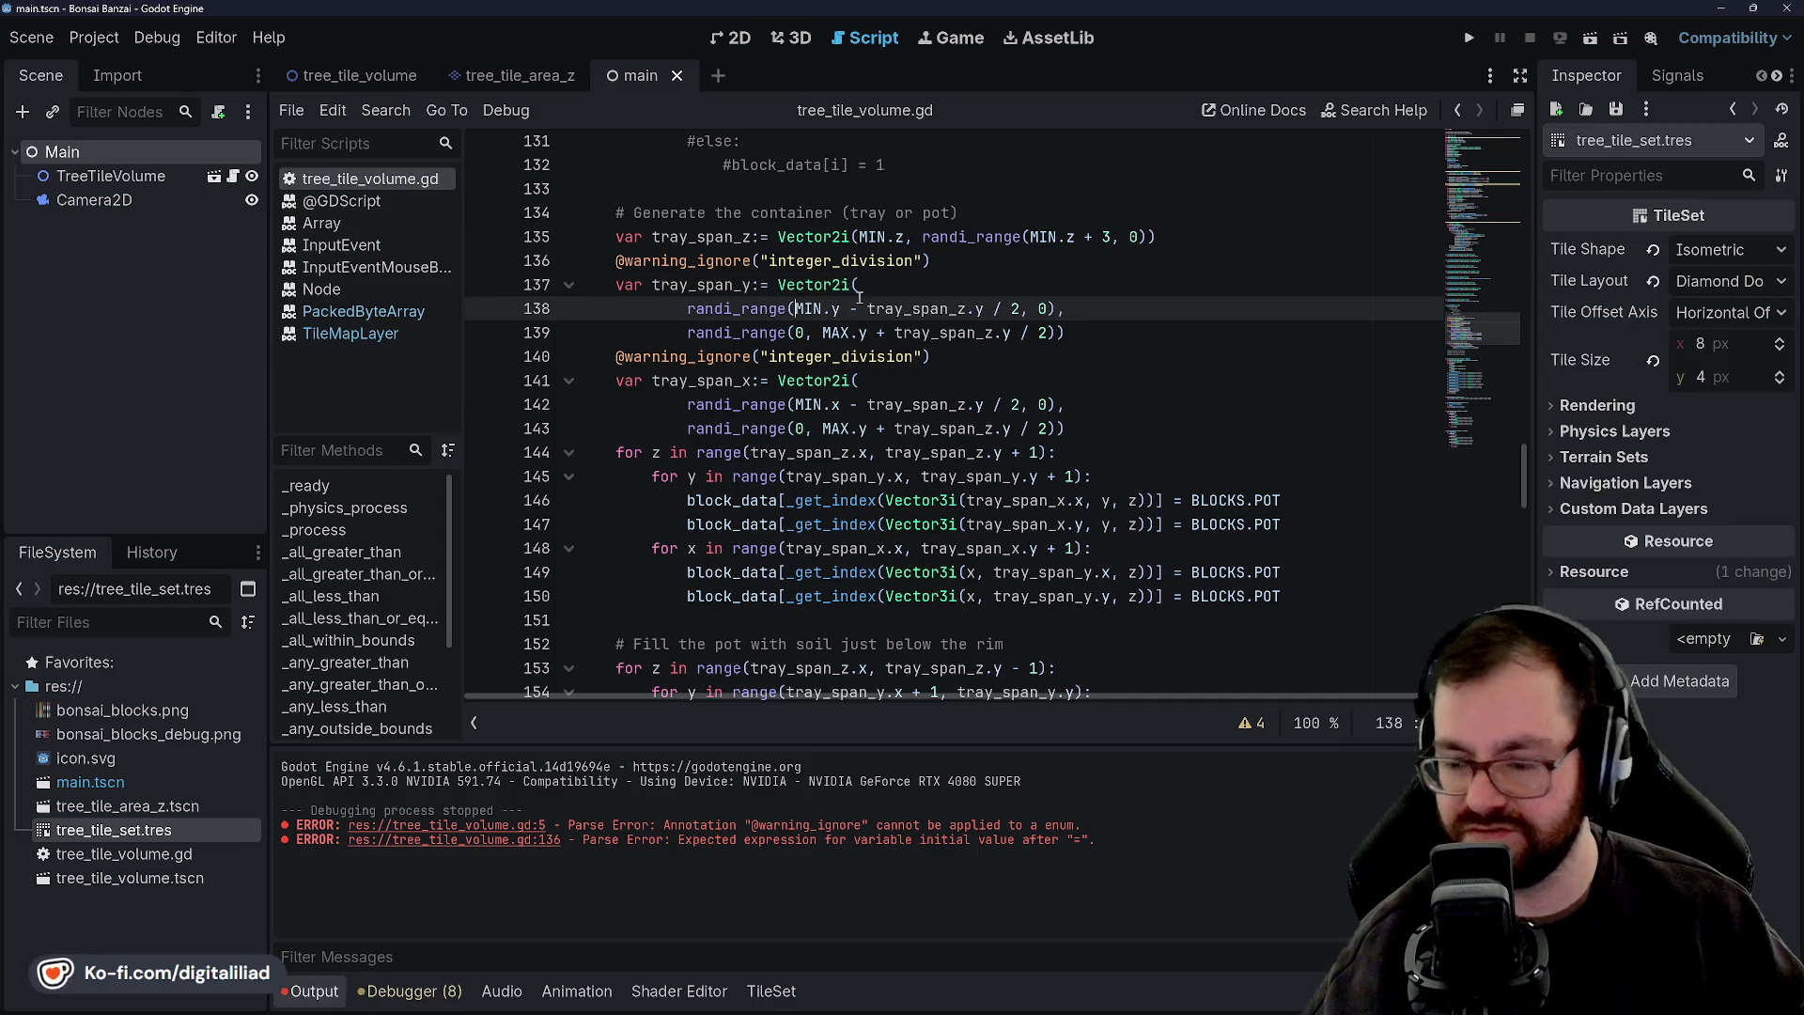
text(0,)
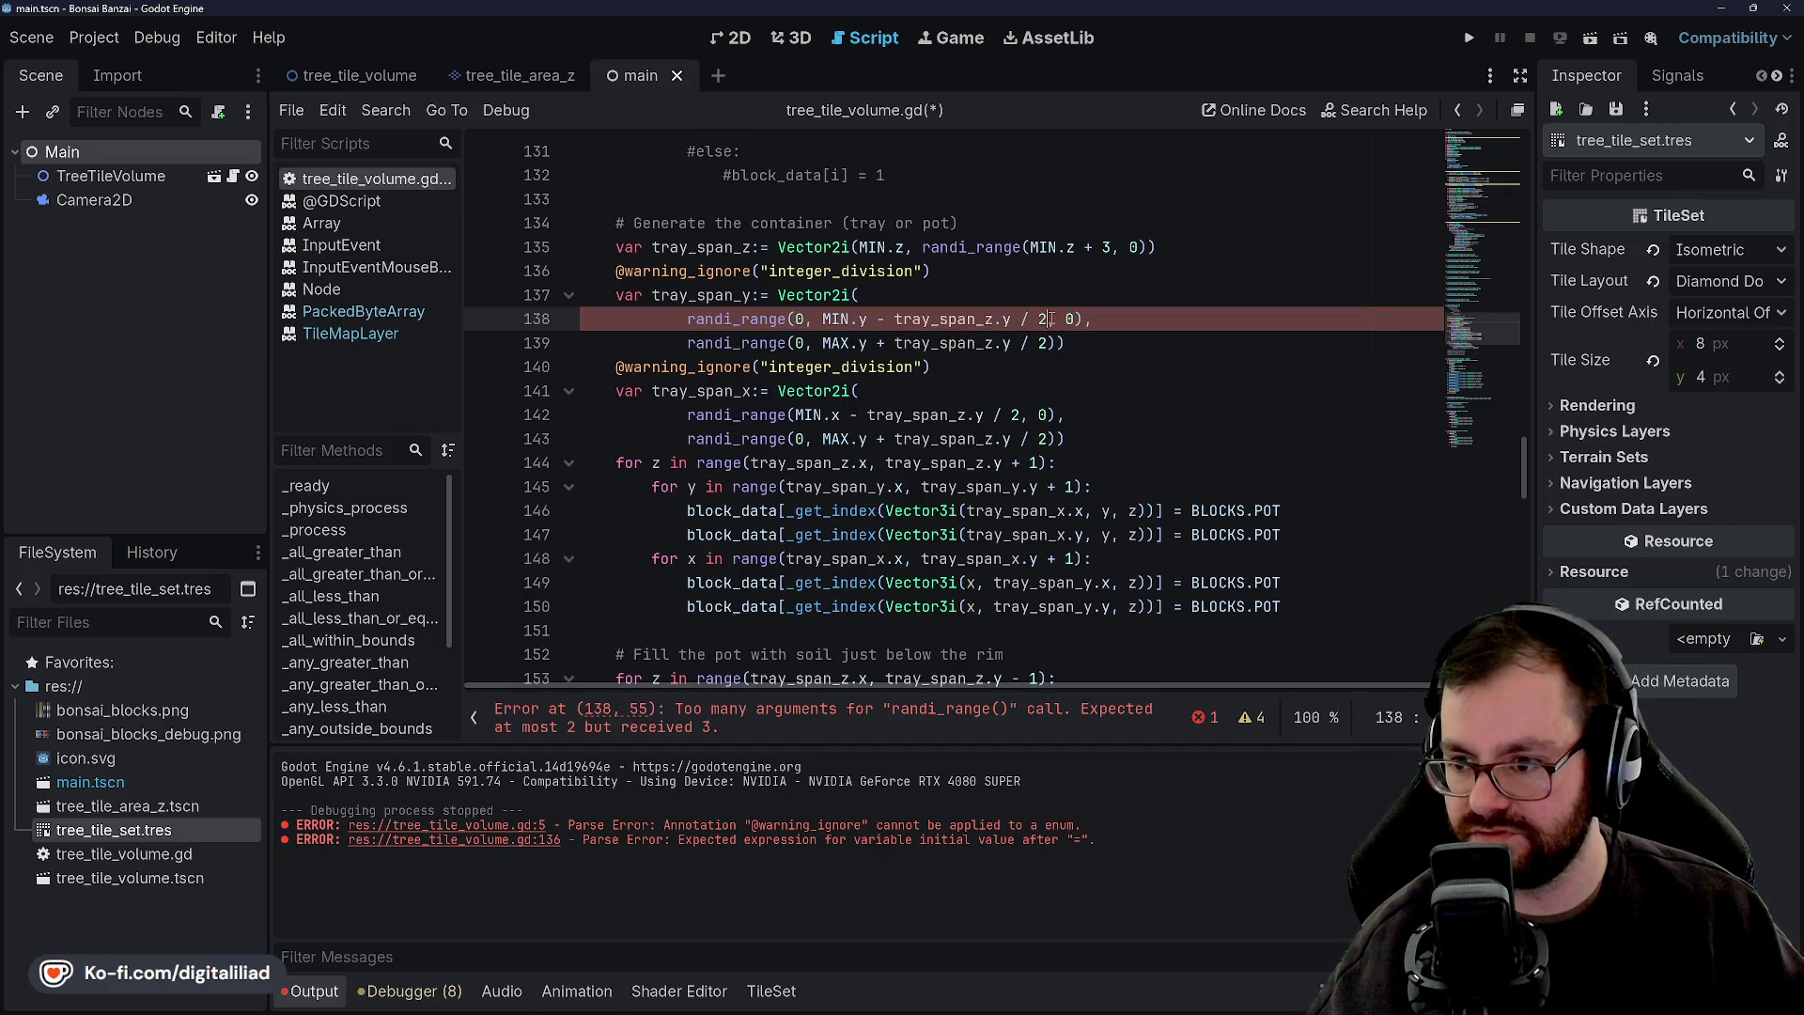
drag(1049, 319, 1082, 319)
key(BackSpace)
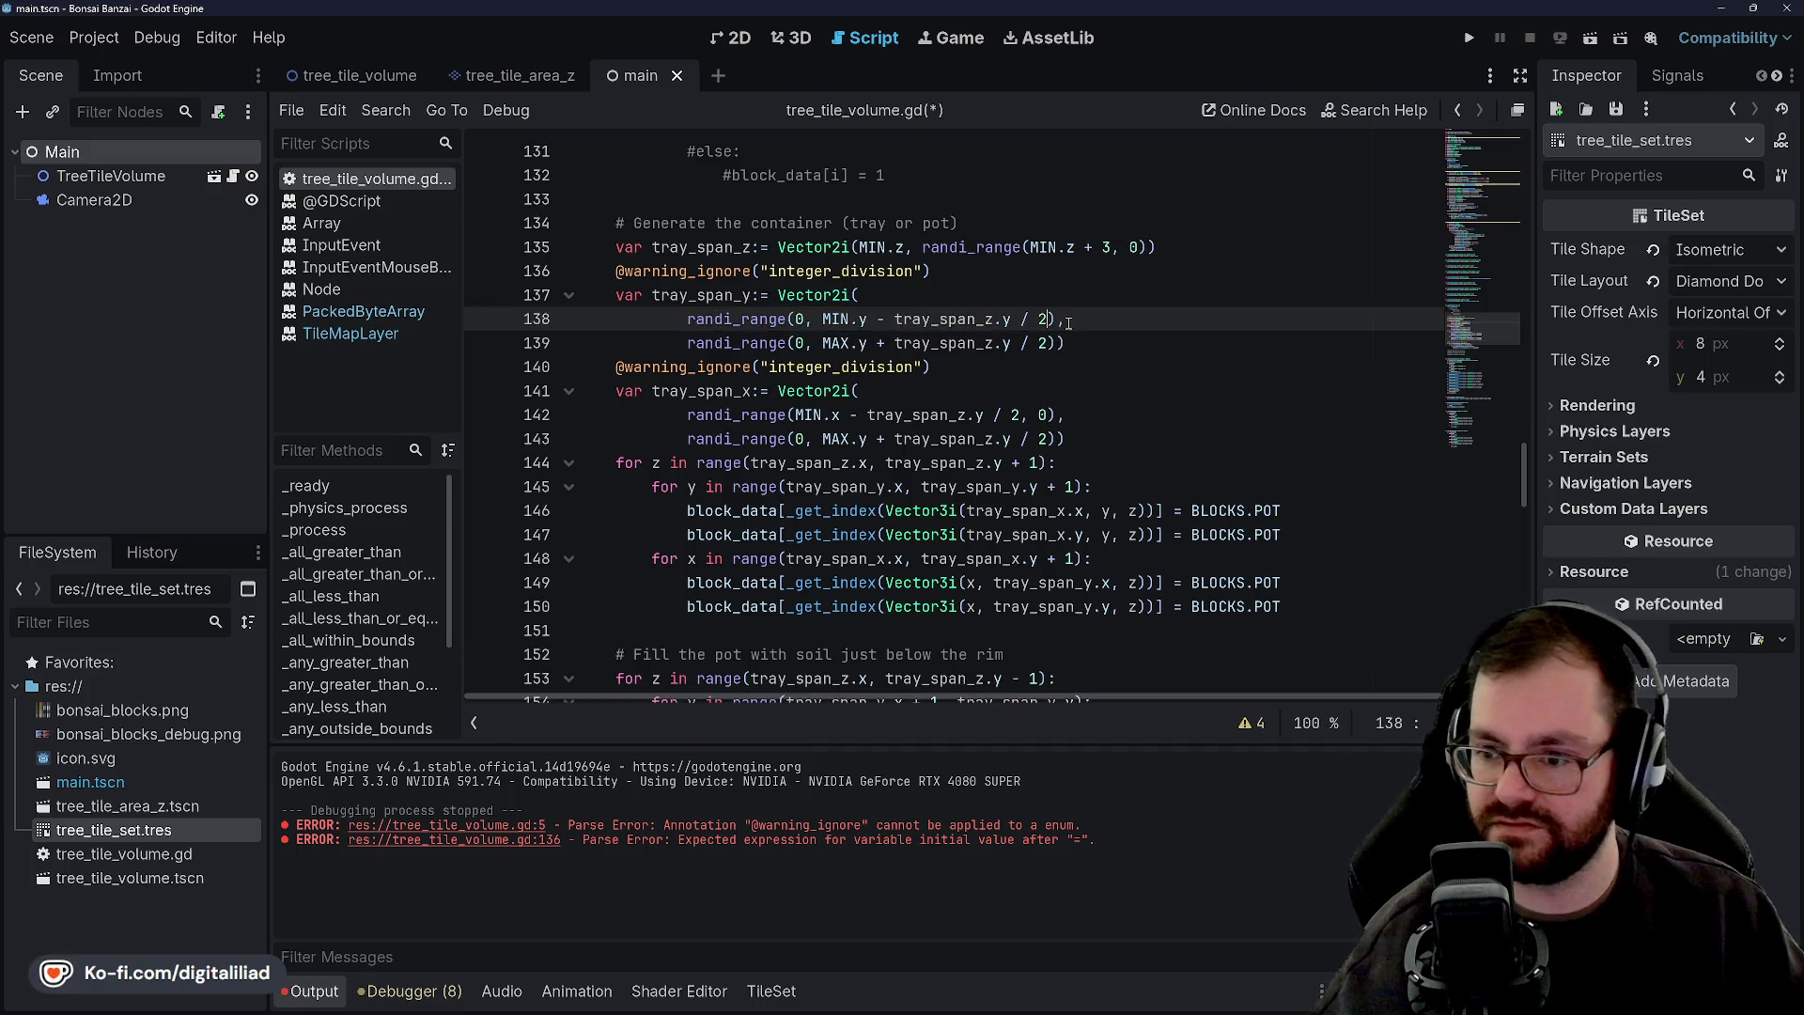
click(930, 292)
key(ctrl+s)
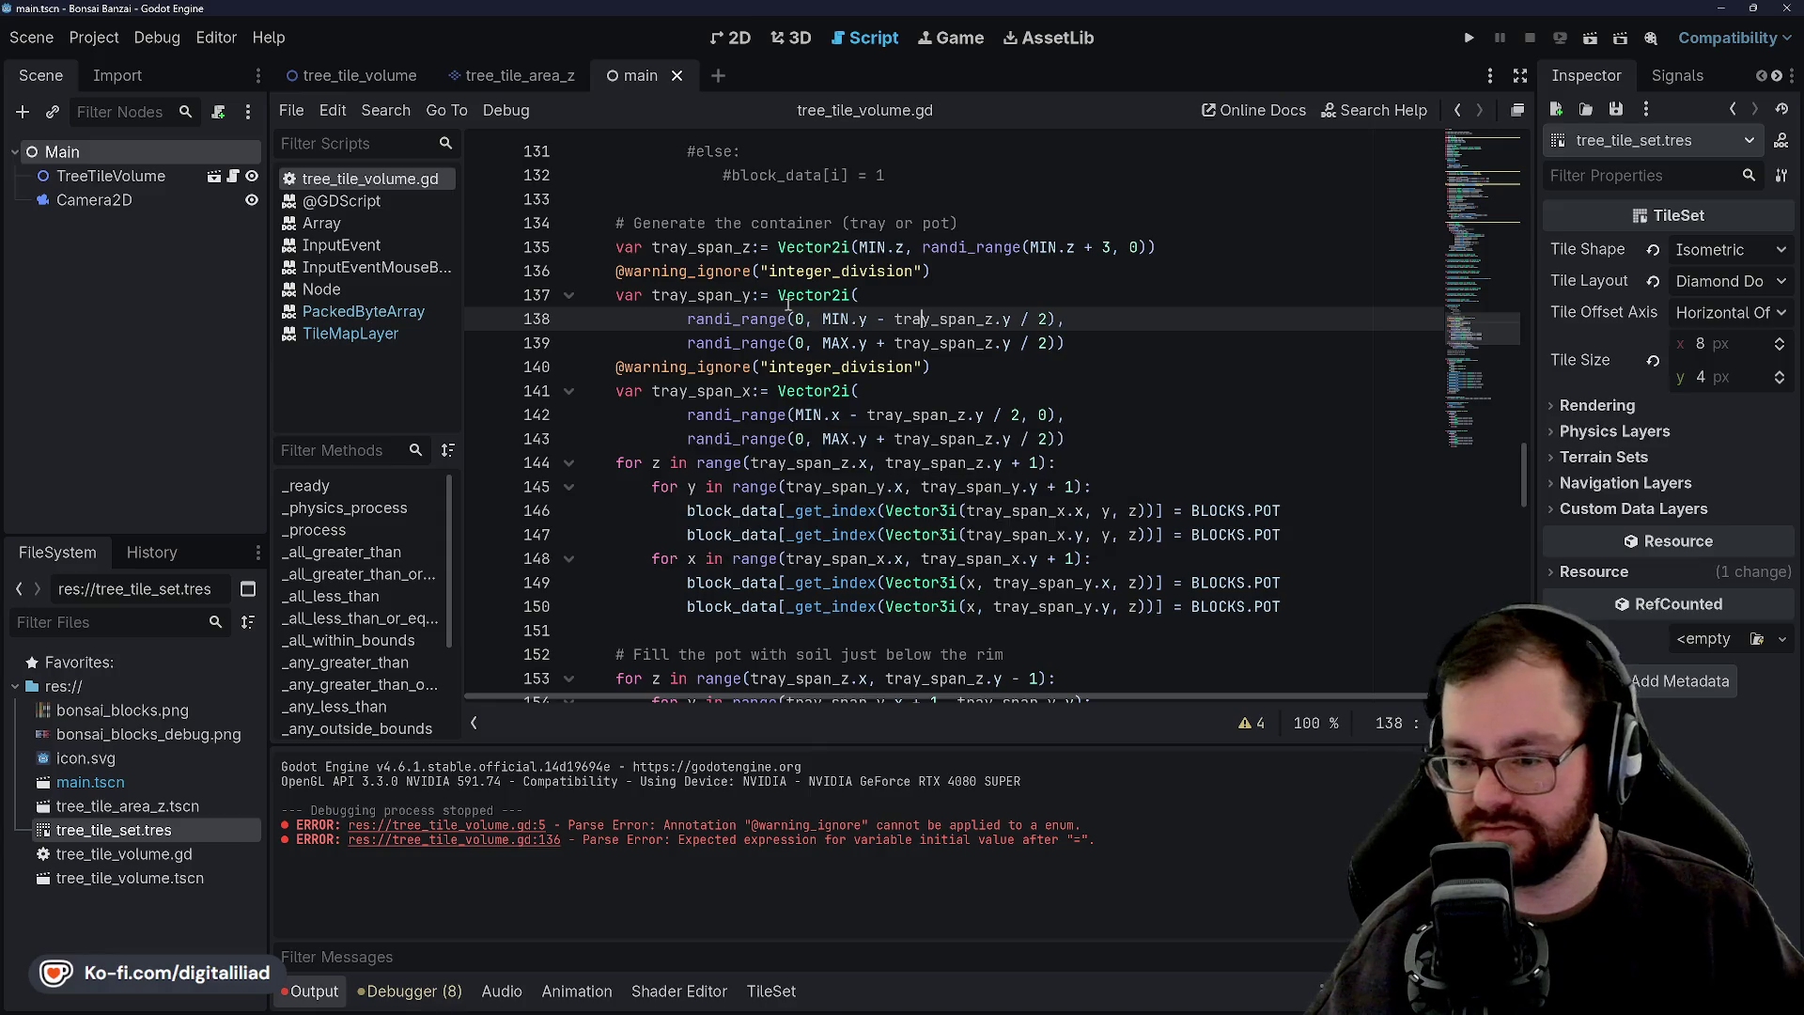
key(Left)
key(Left)
key(Left)
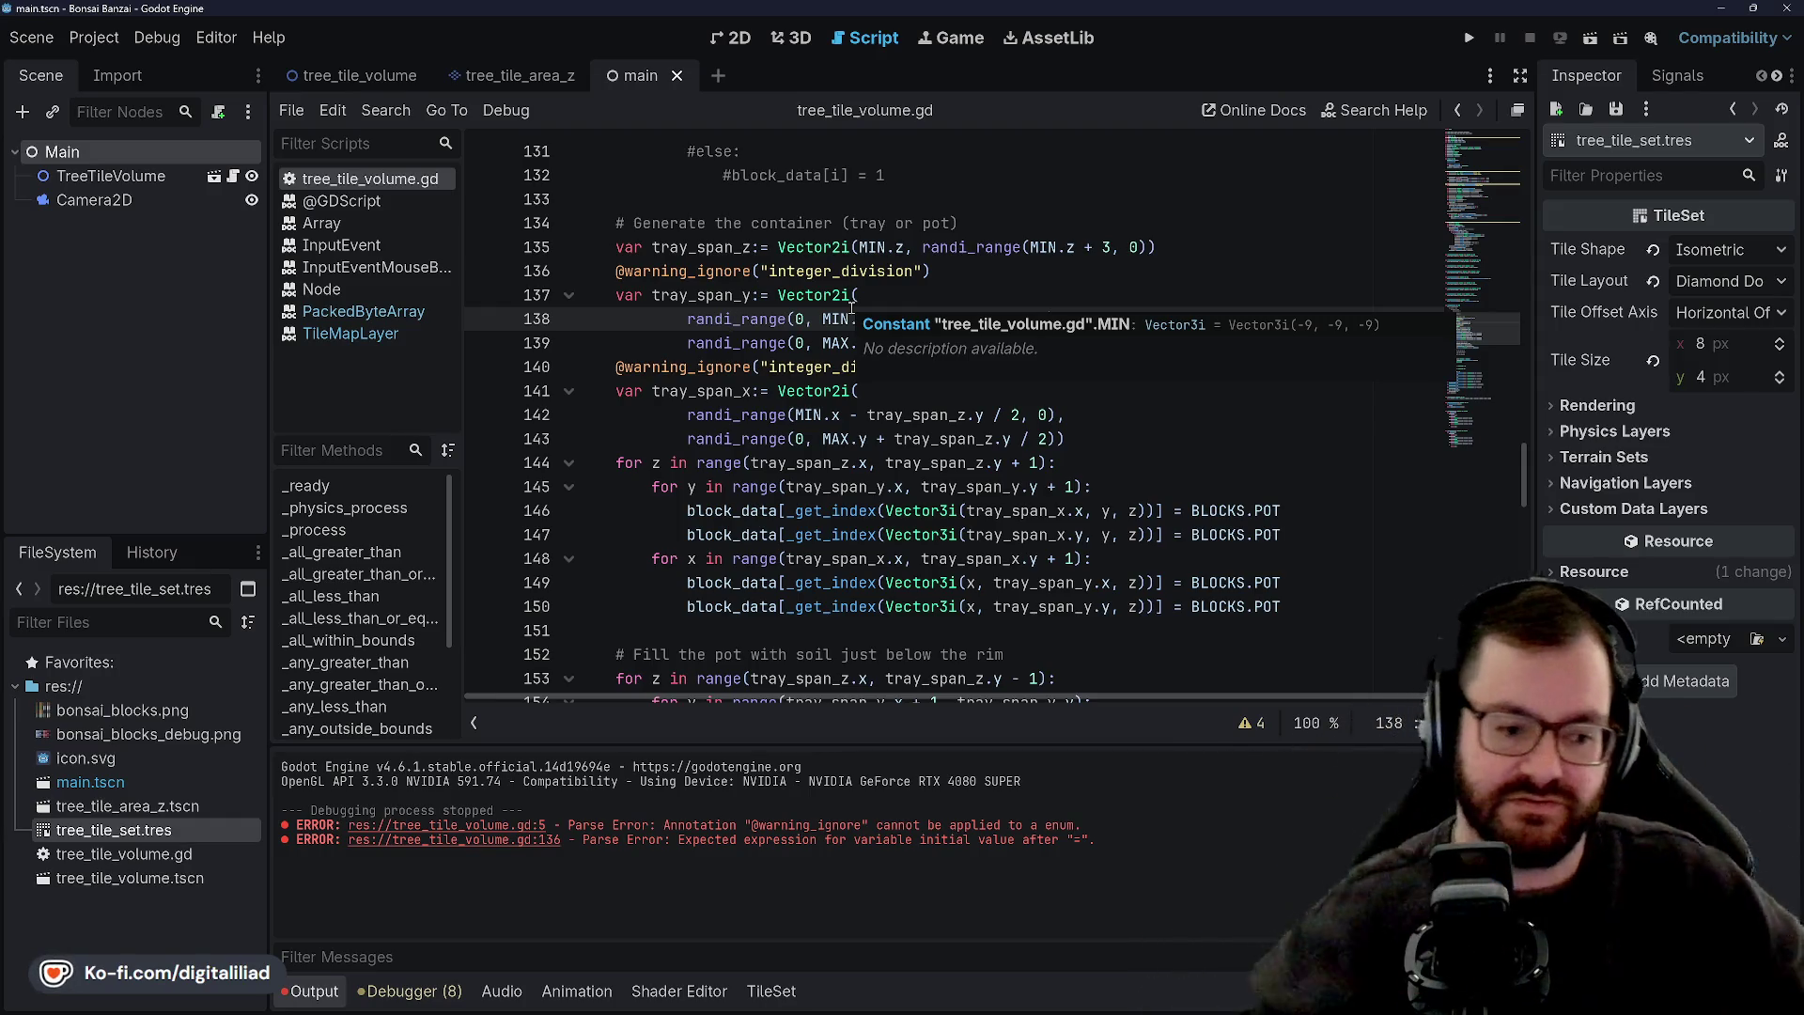
click(911, 392)
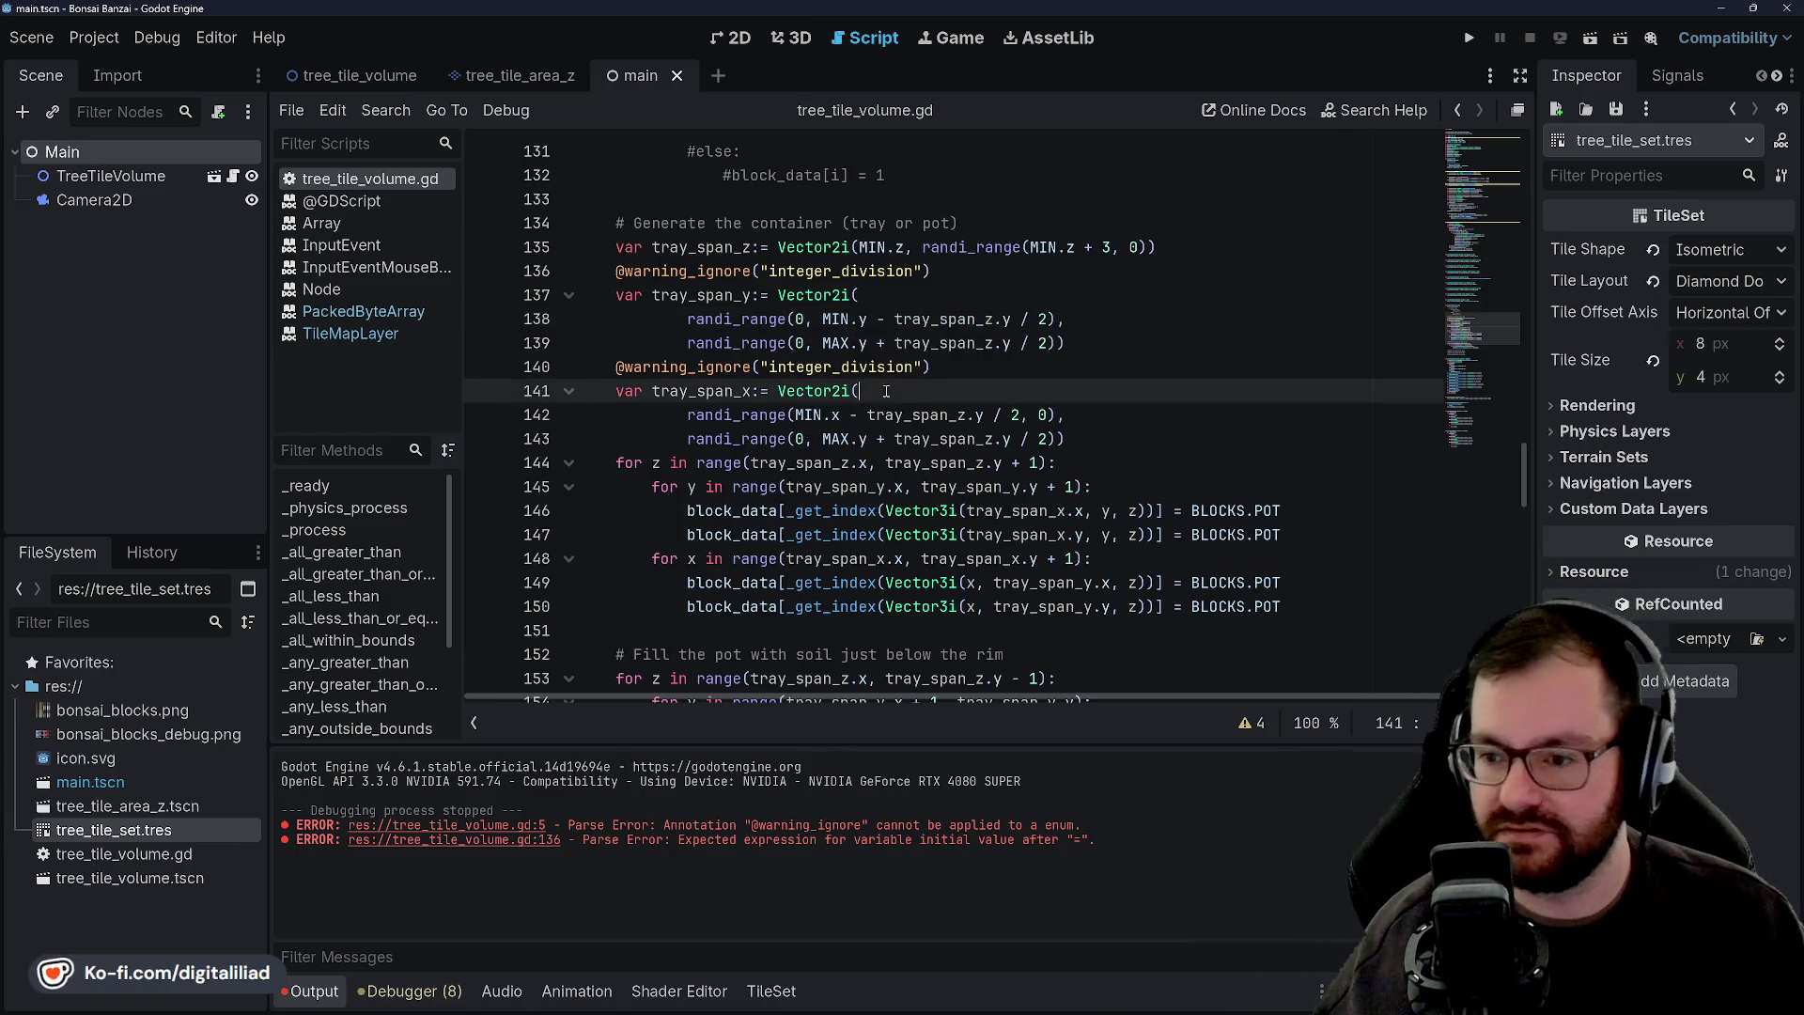
click(876, 319)
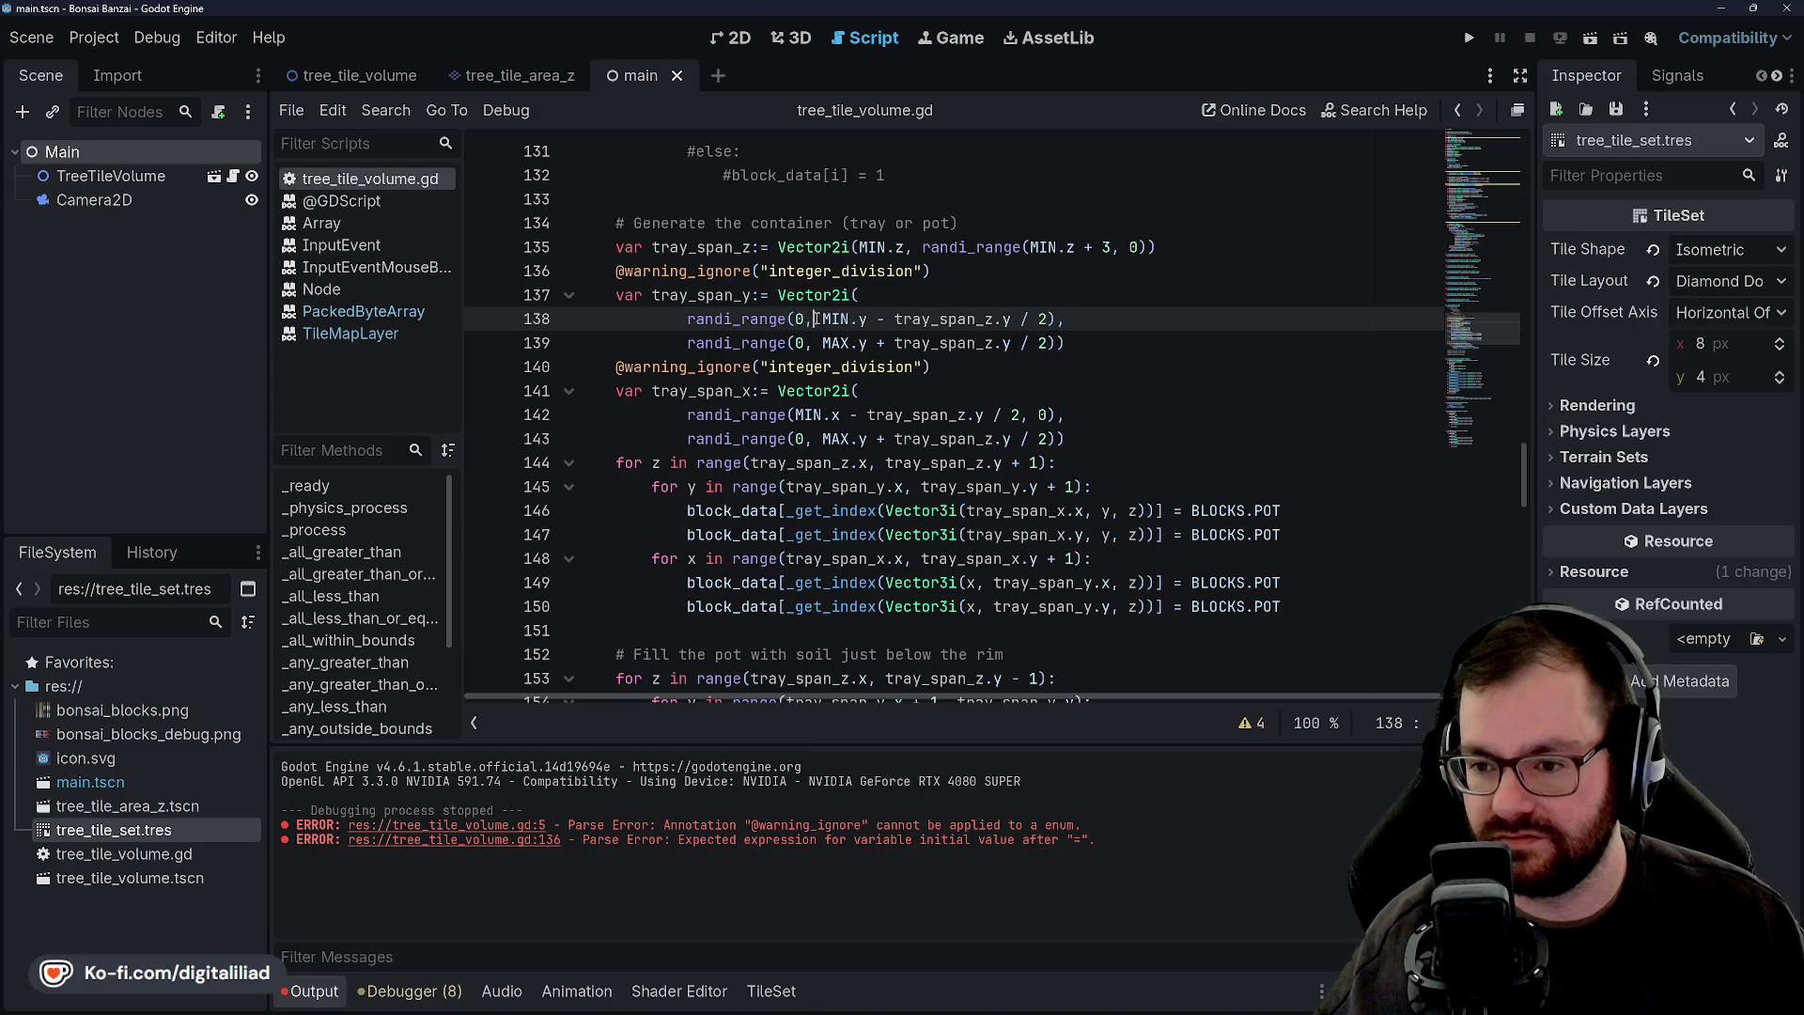
double_click(735, 296)
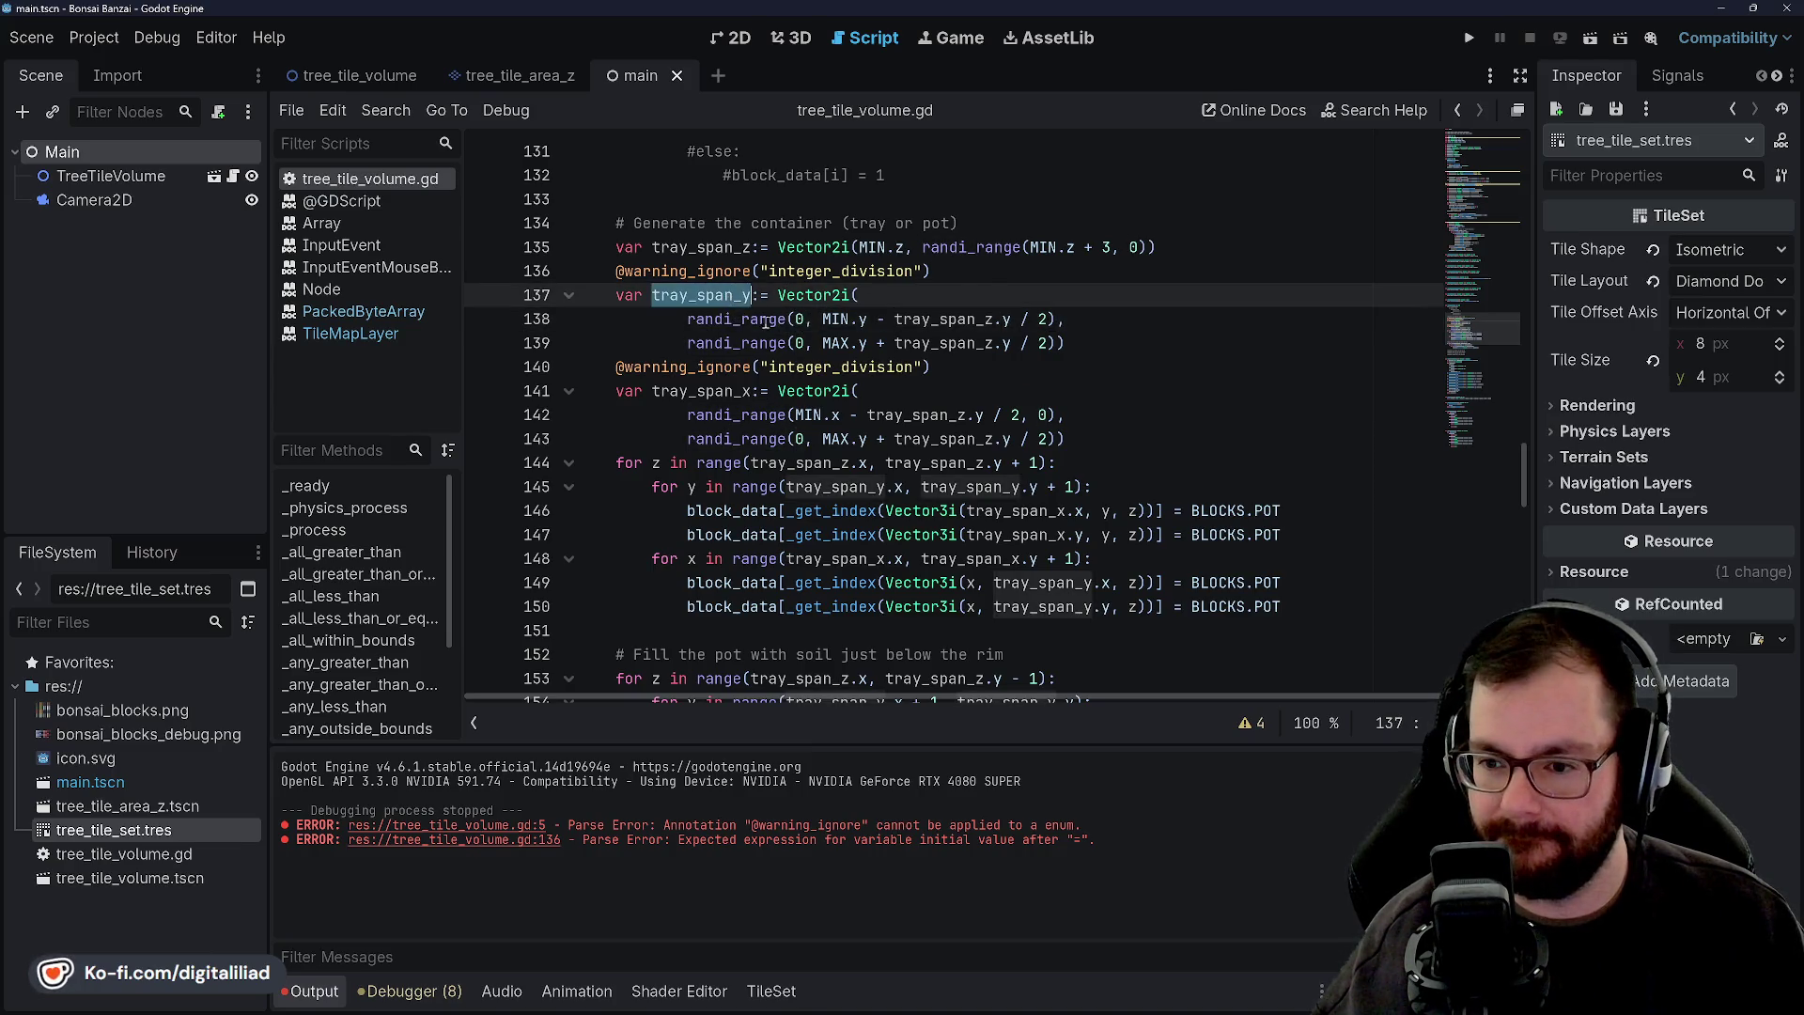
double_click(766, 321)
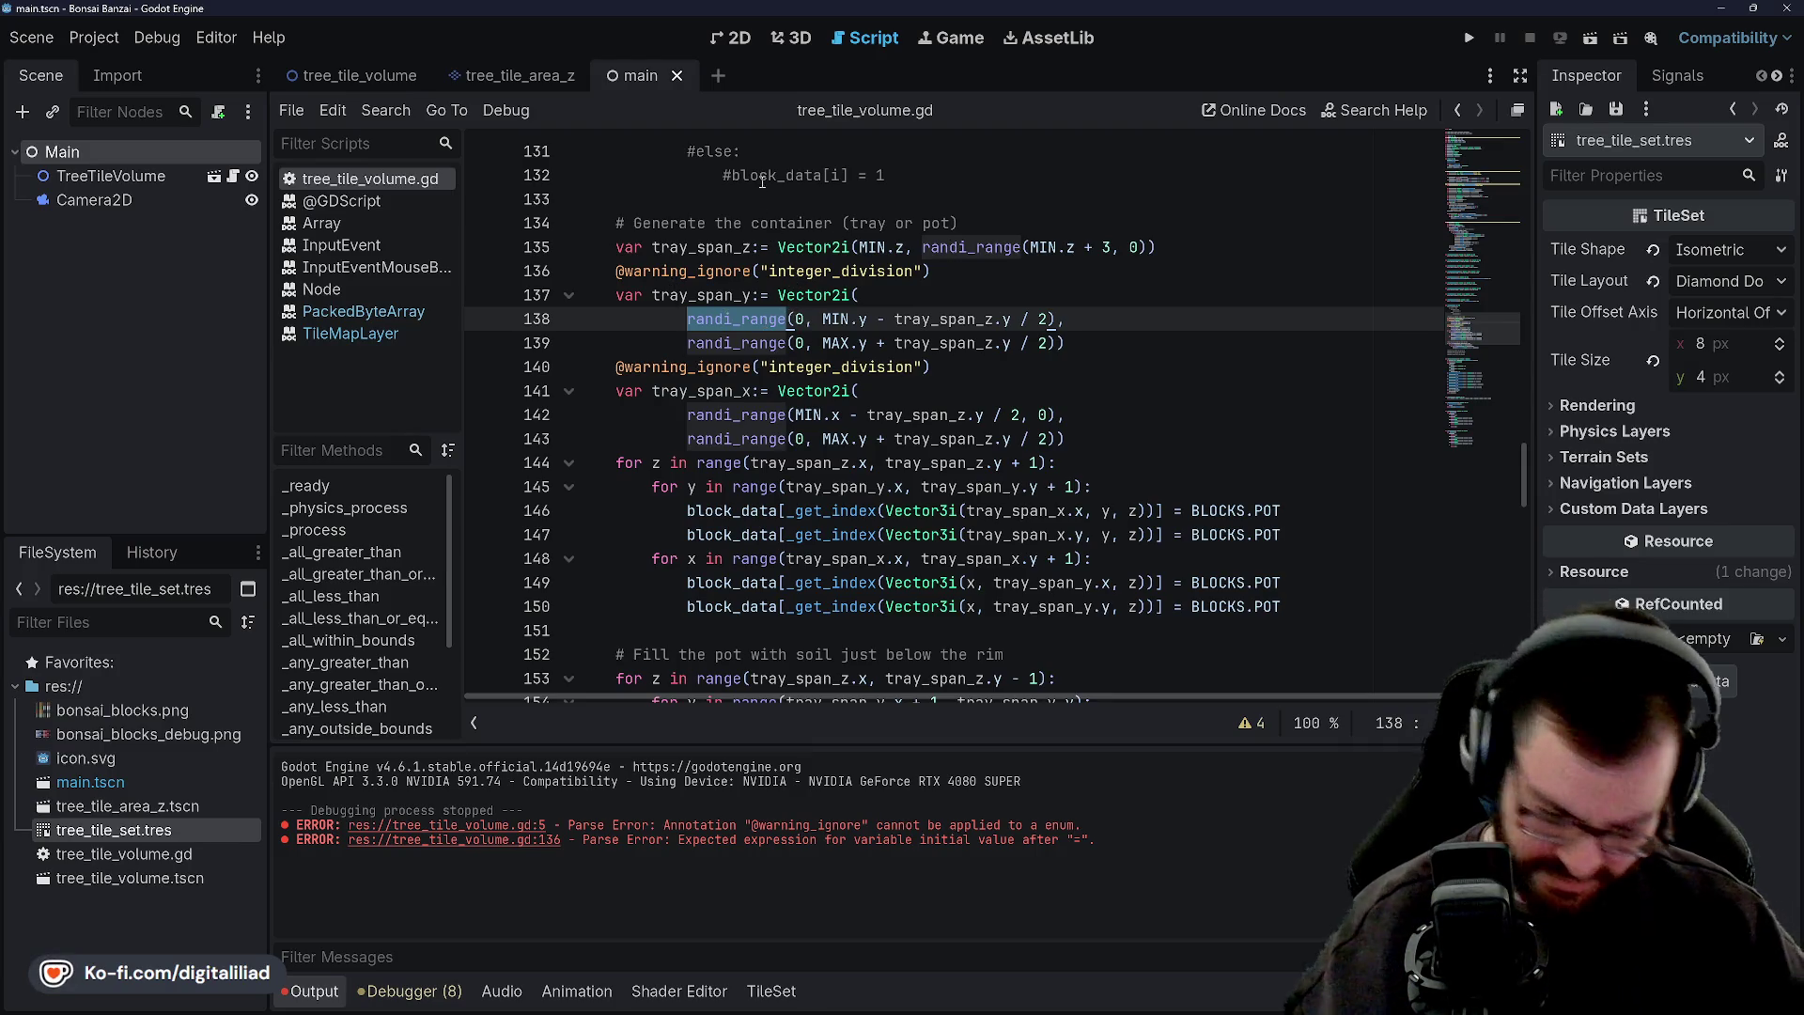
key(ctrl+z)
key(ctrl+z)
key(ctrl+z)
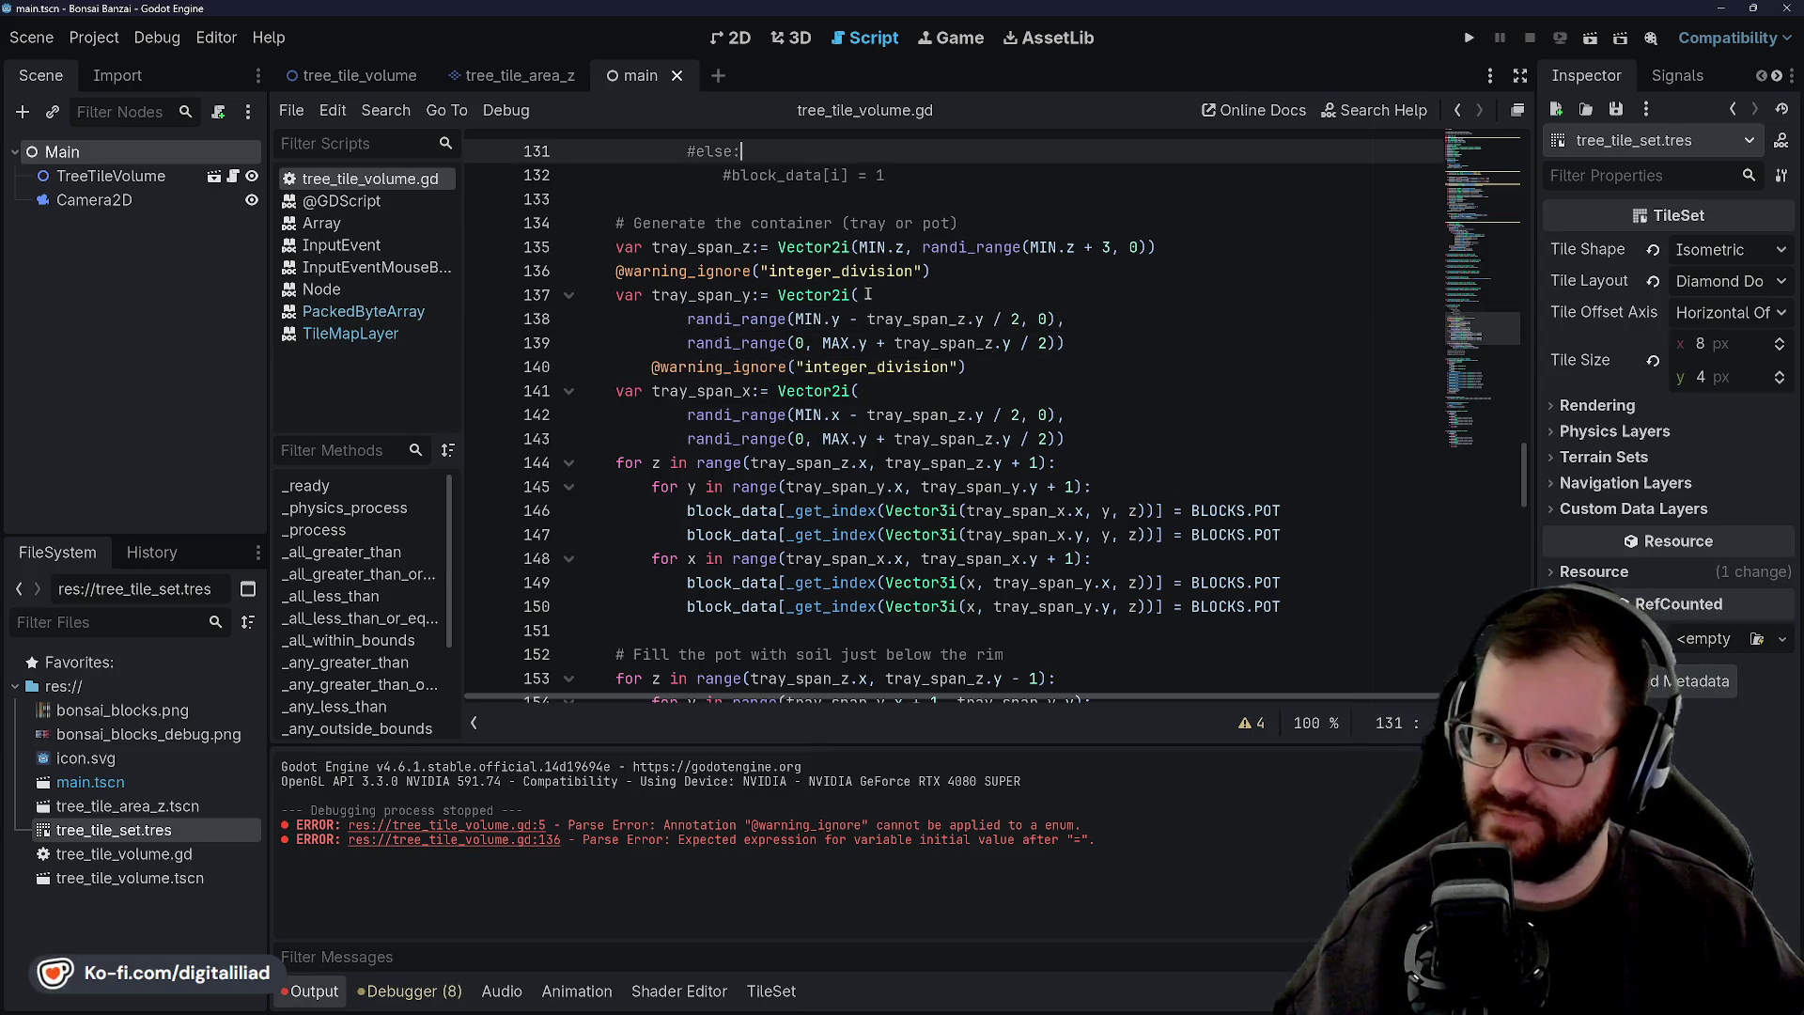
click(848, 343)
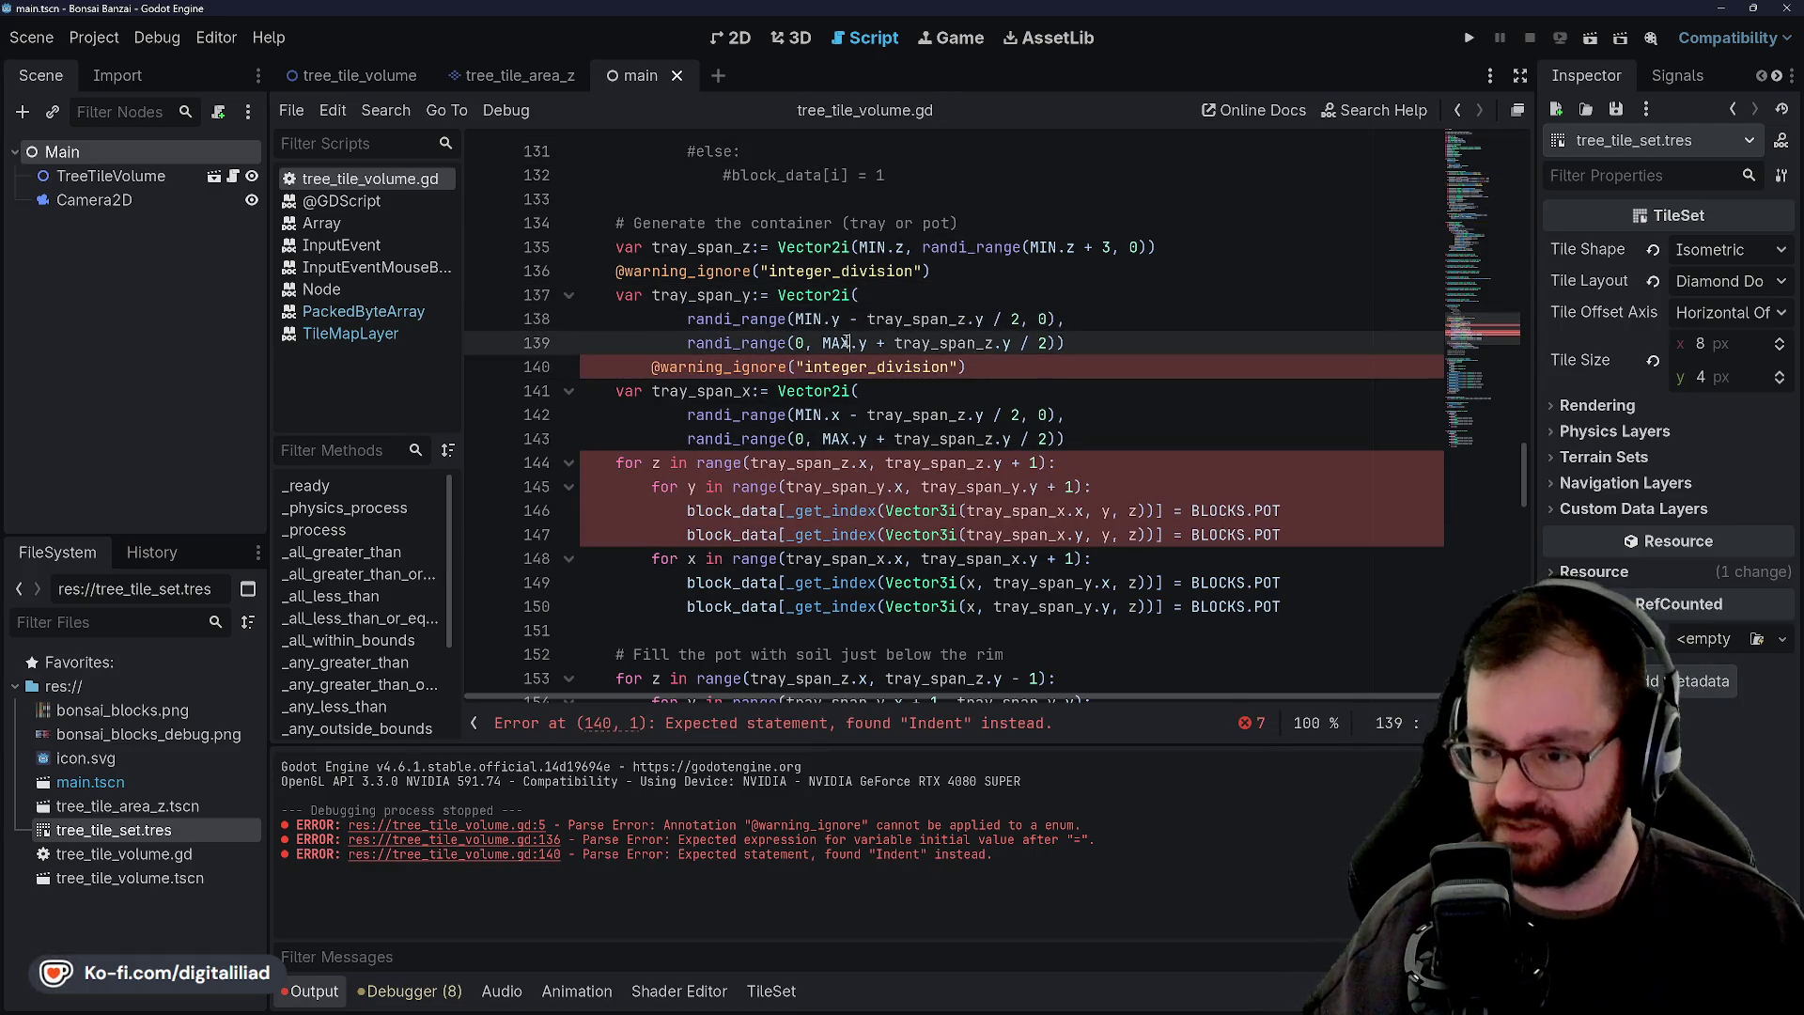
click(895, 300)
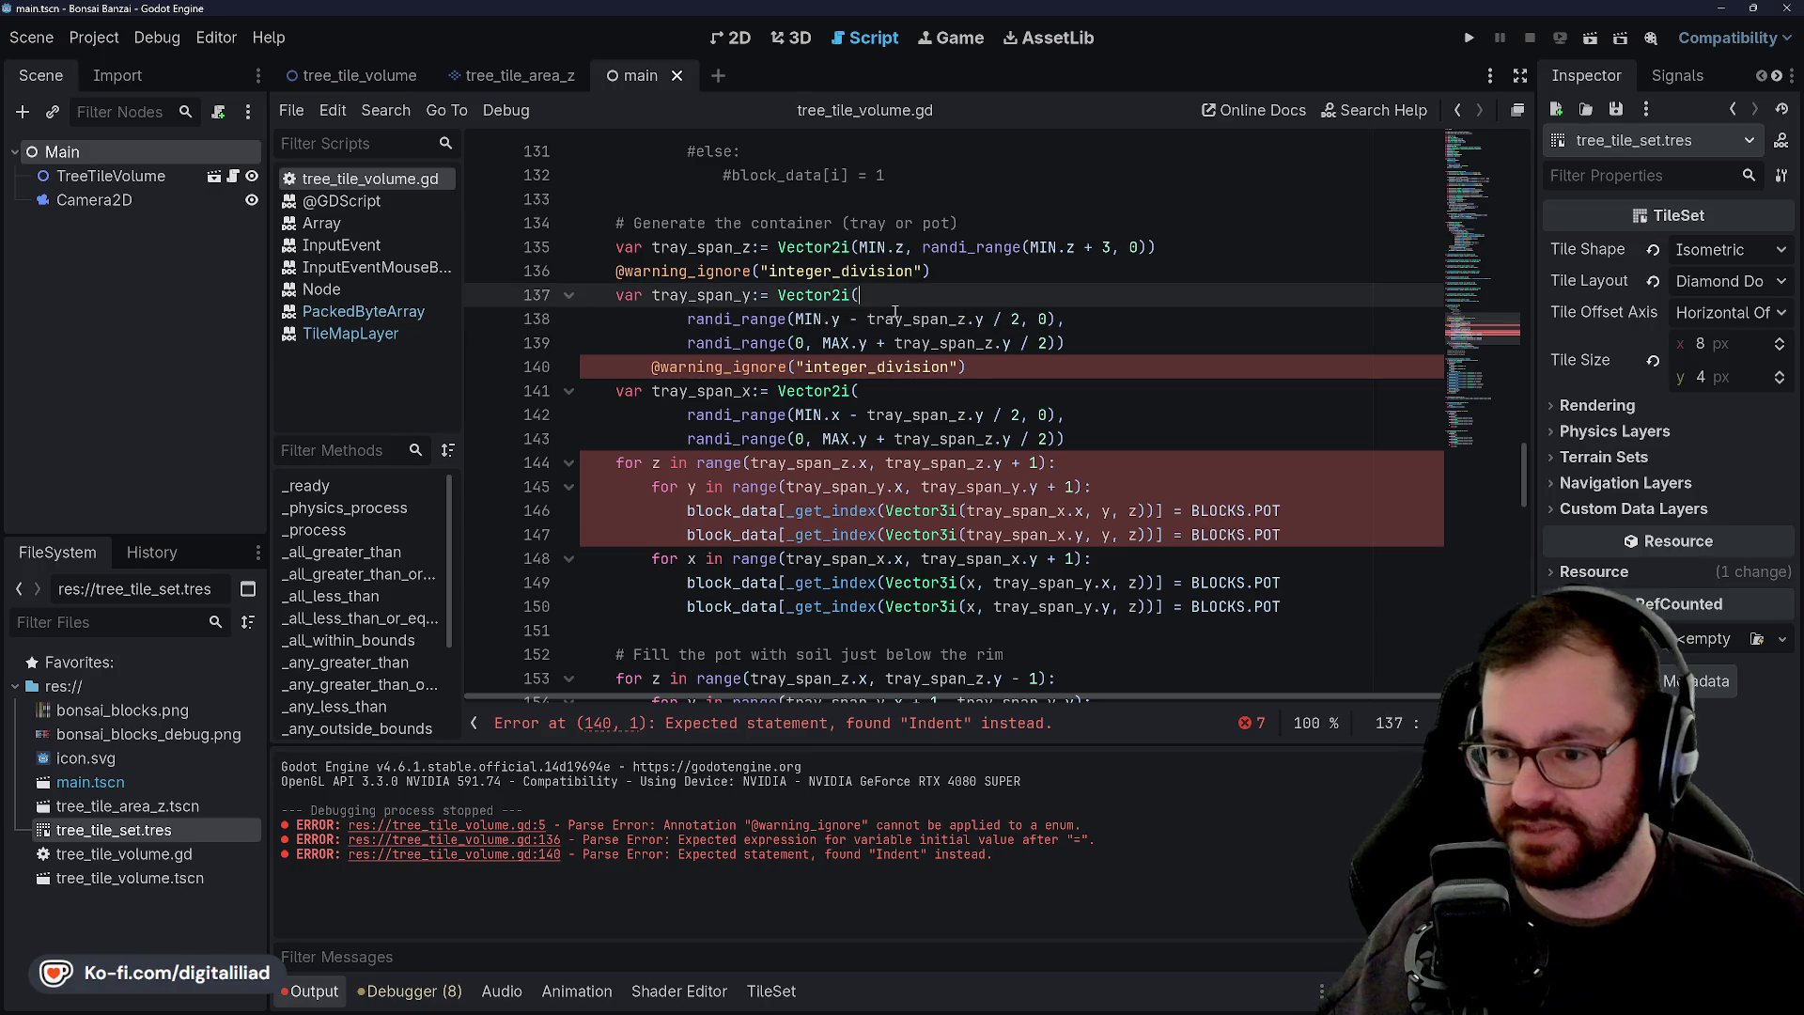
click(642, 366)
key(BackSpace)
click(736, 321)
key(ctrl+s)
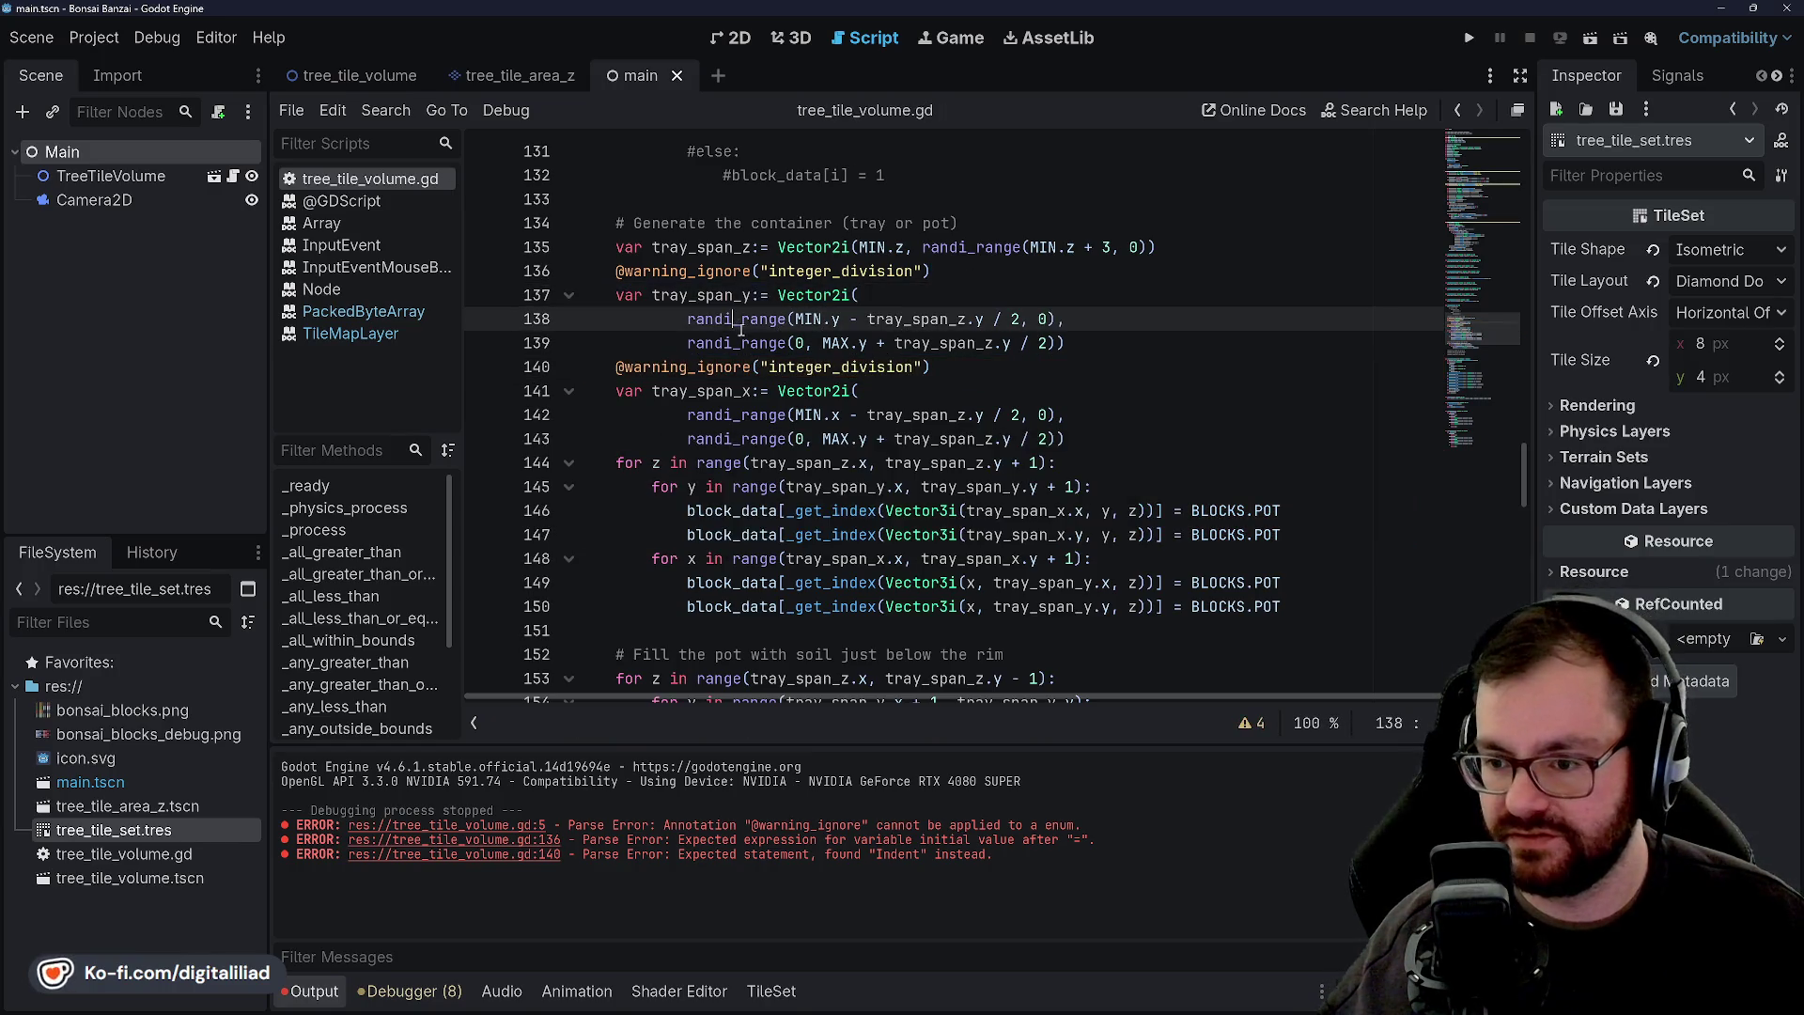
double_click(742, 319)
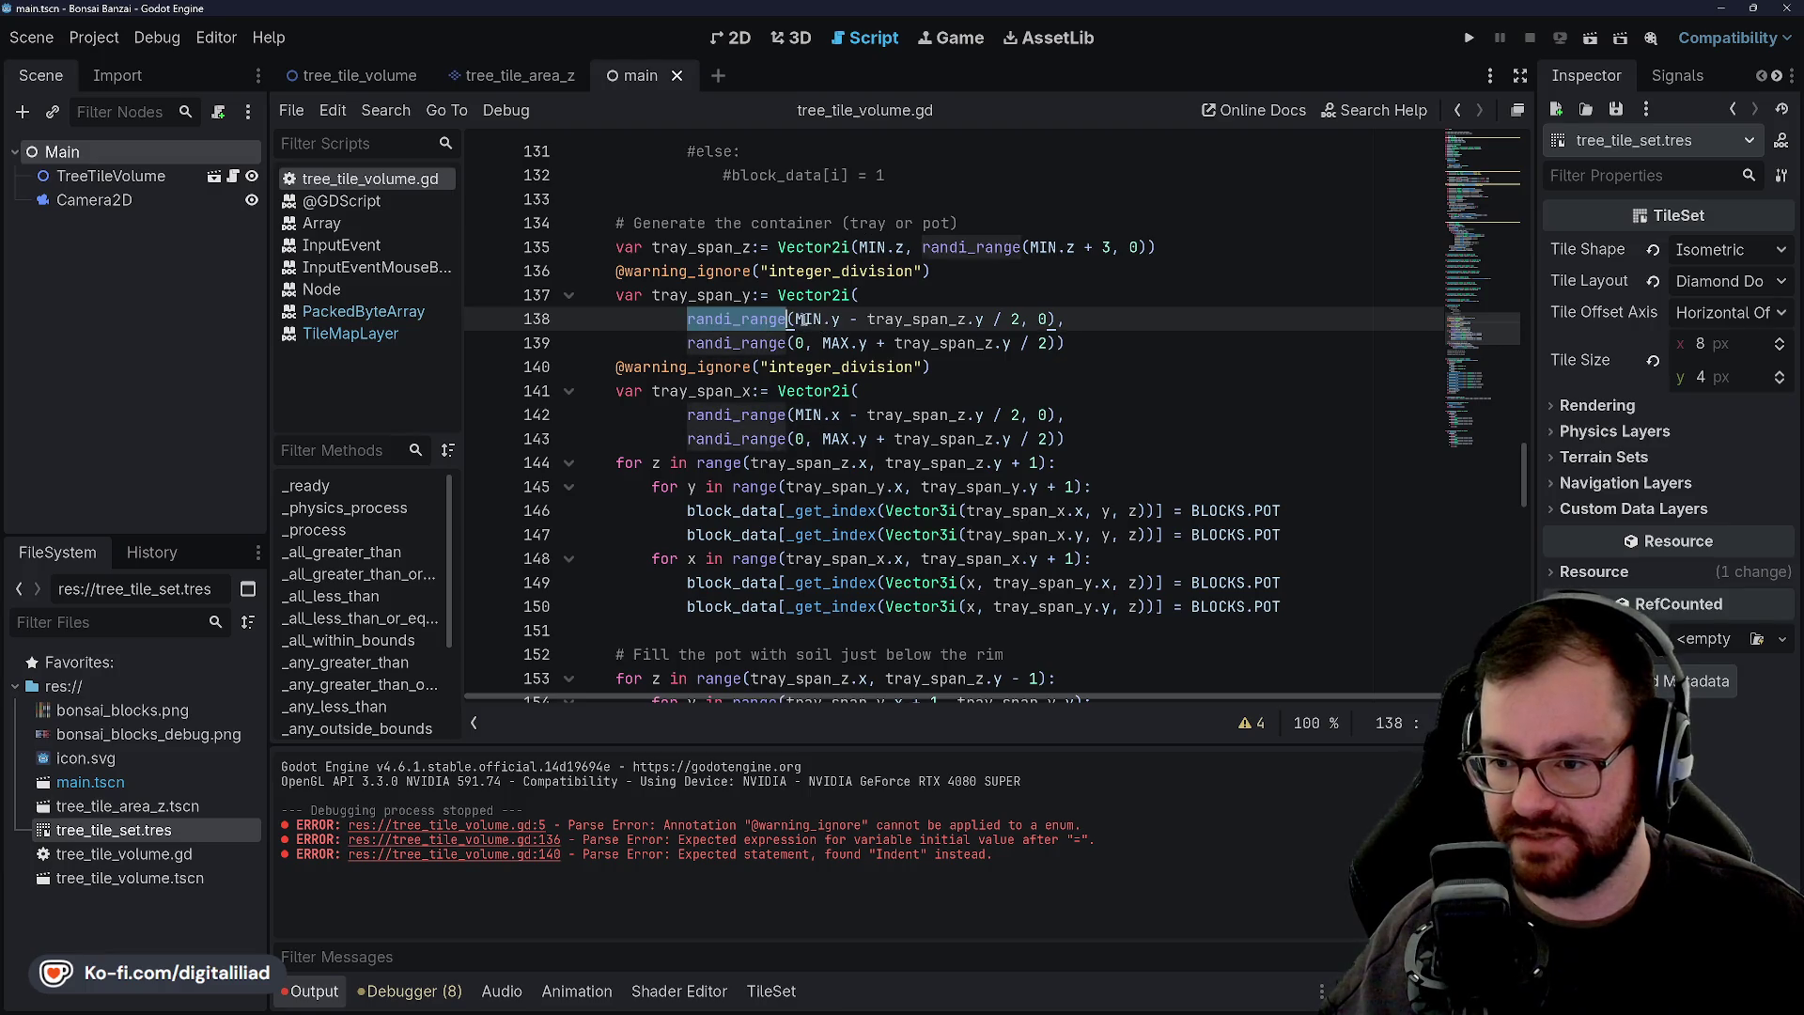
click(803, 320)
click(836, 319)
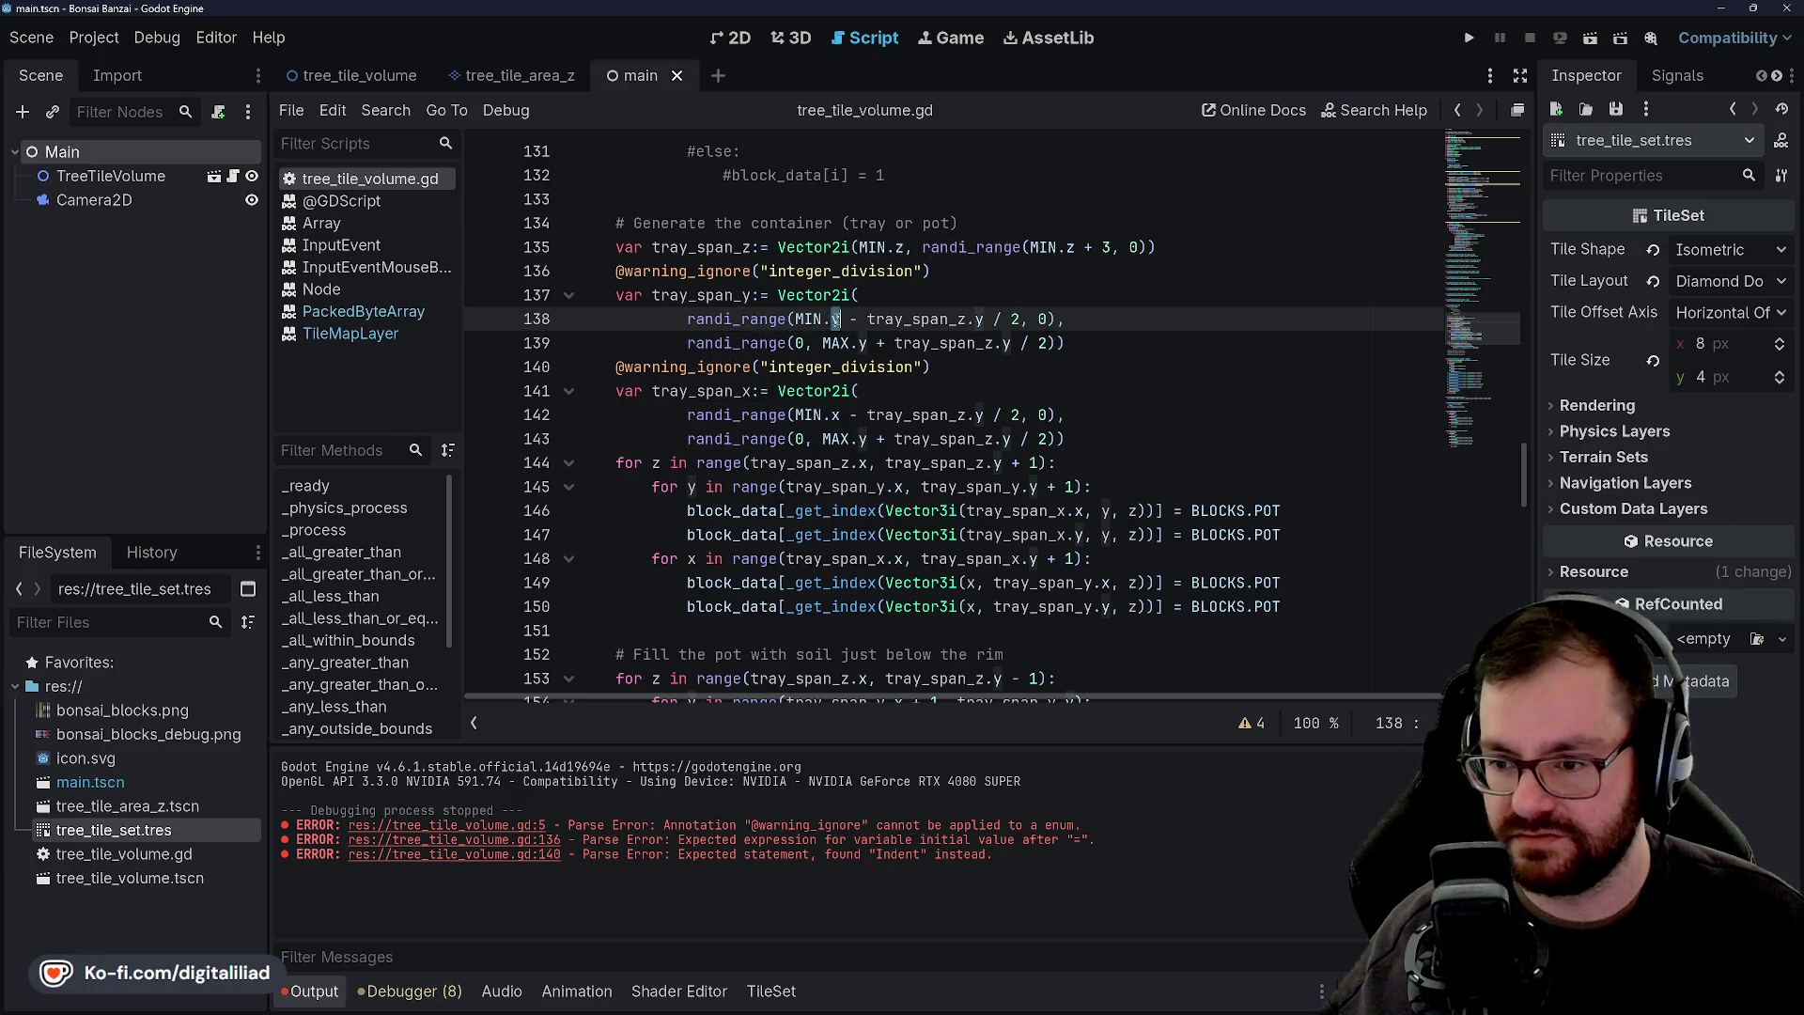
double_click(883, 319)
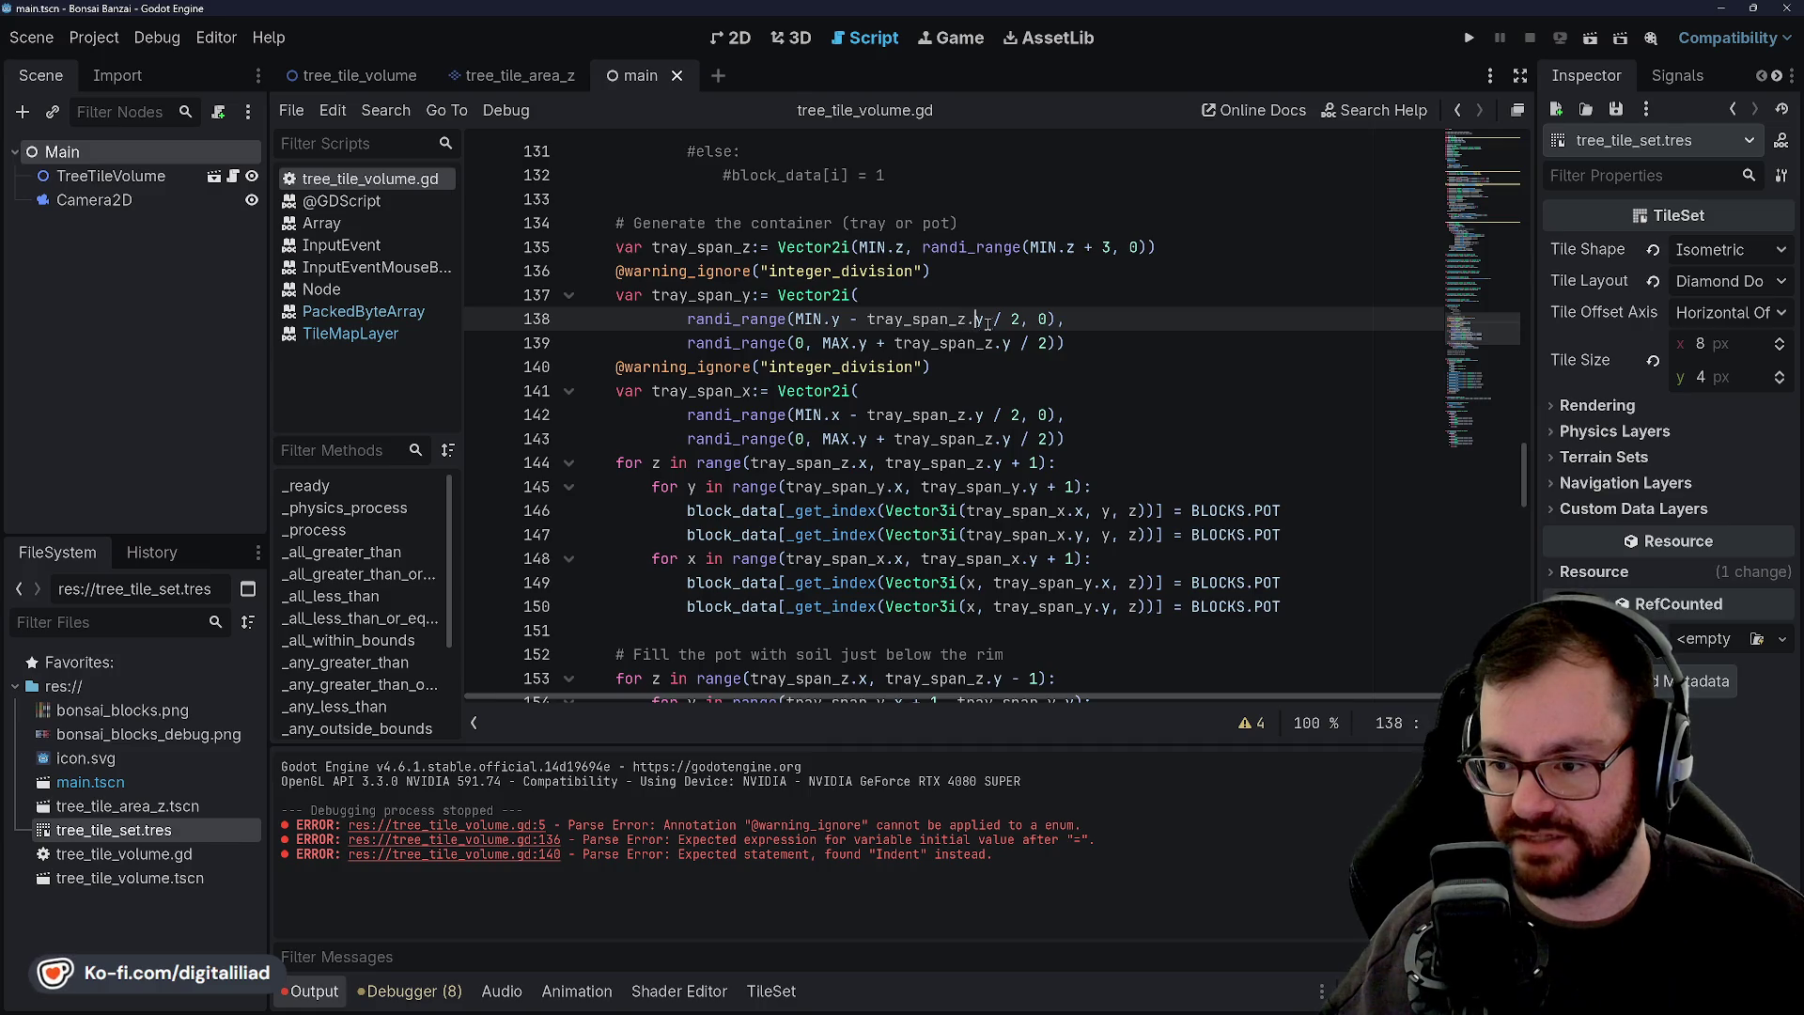
drag(1021, 319, 868, 316)
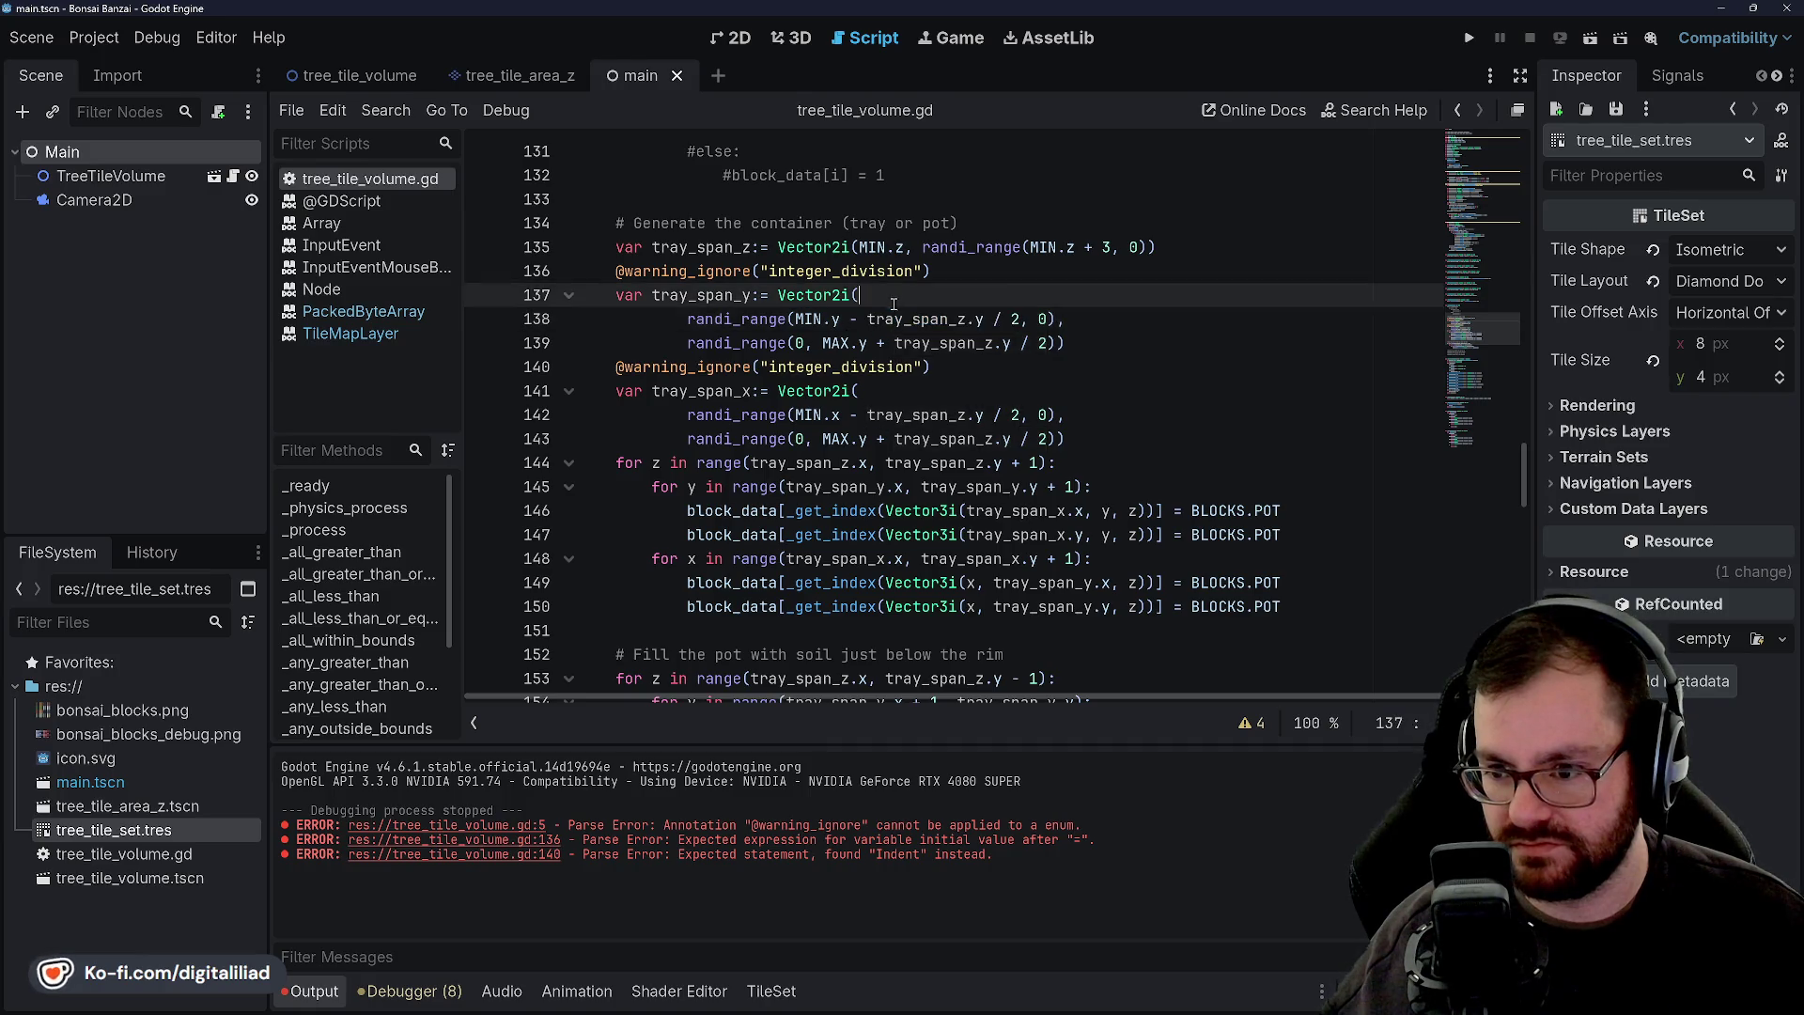
click(1233, 280)
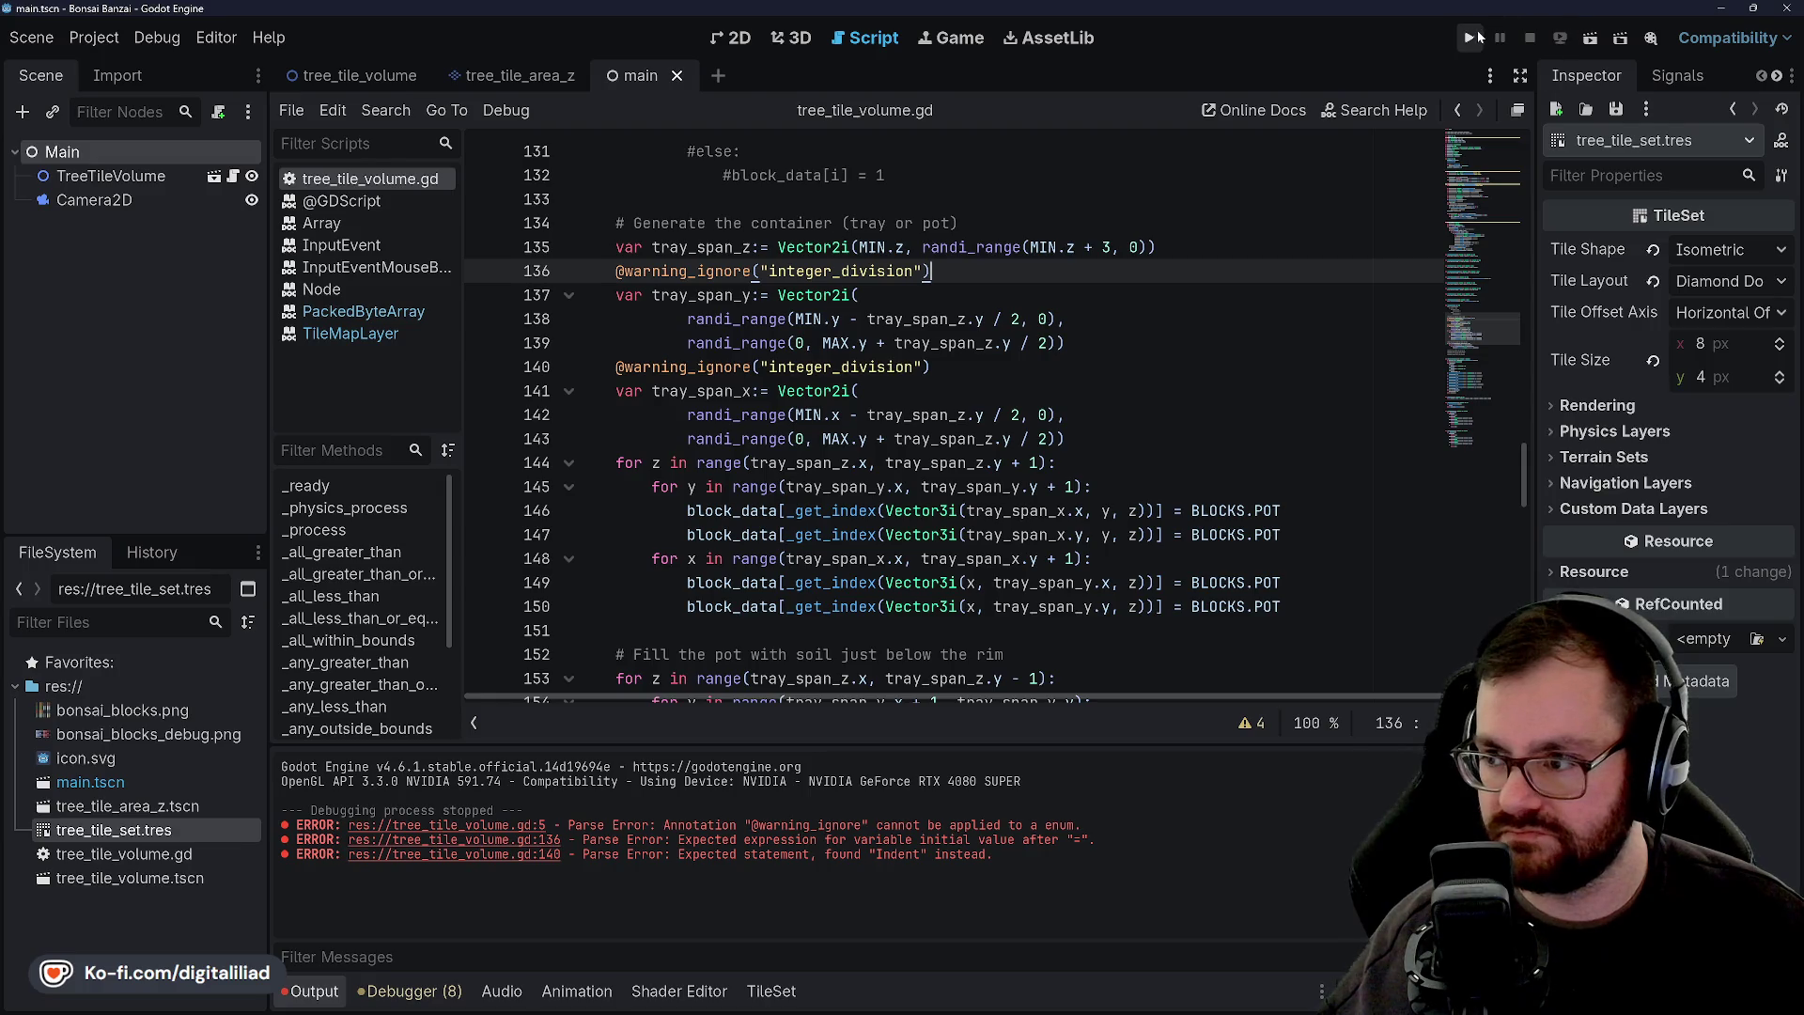
Run the project, reload it five times to compare the random tray shapes, then stop it.
click(1469, 37)
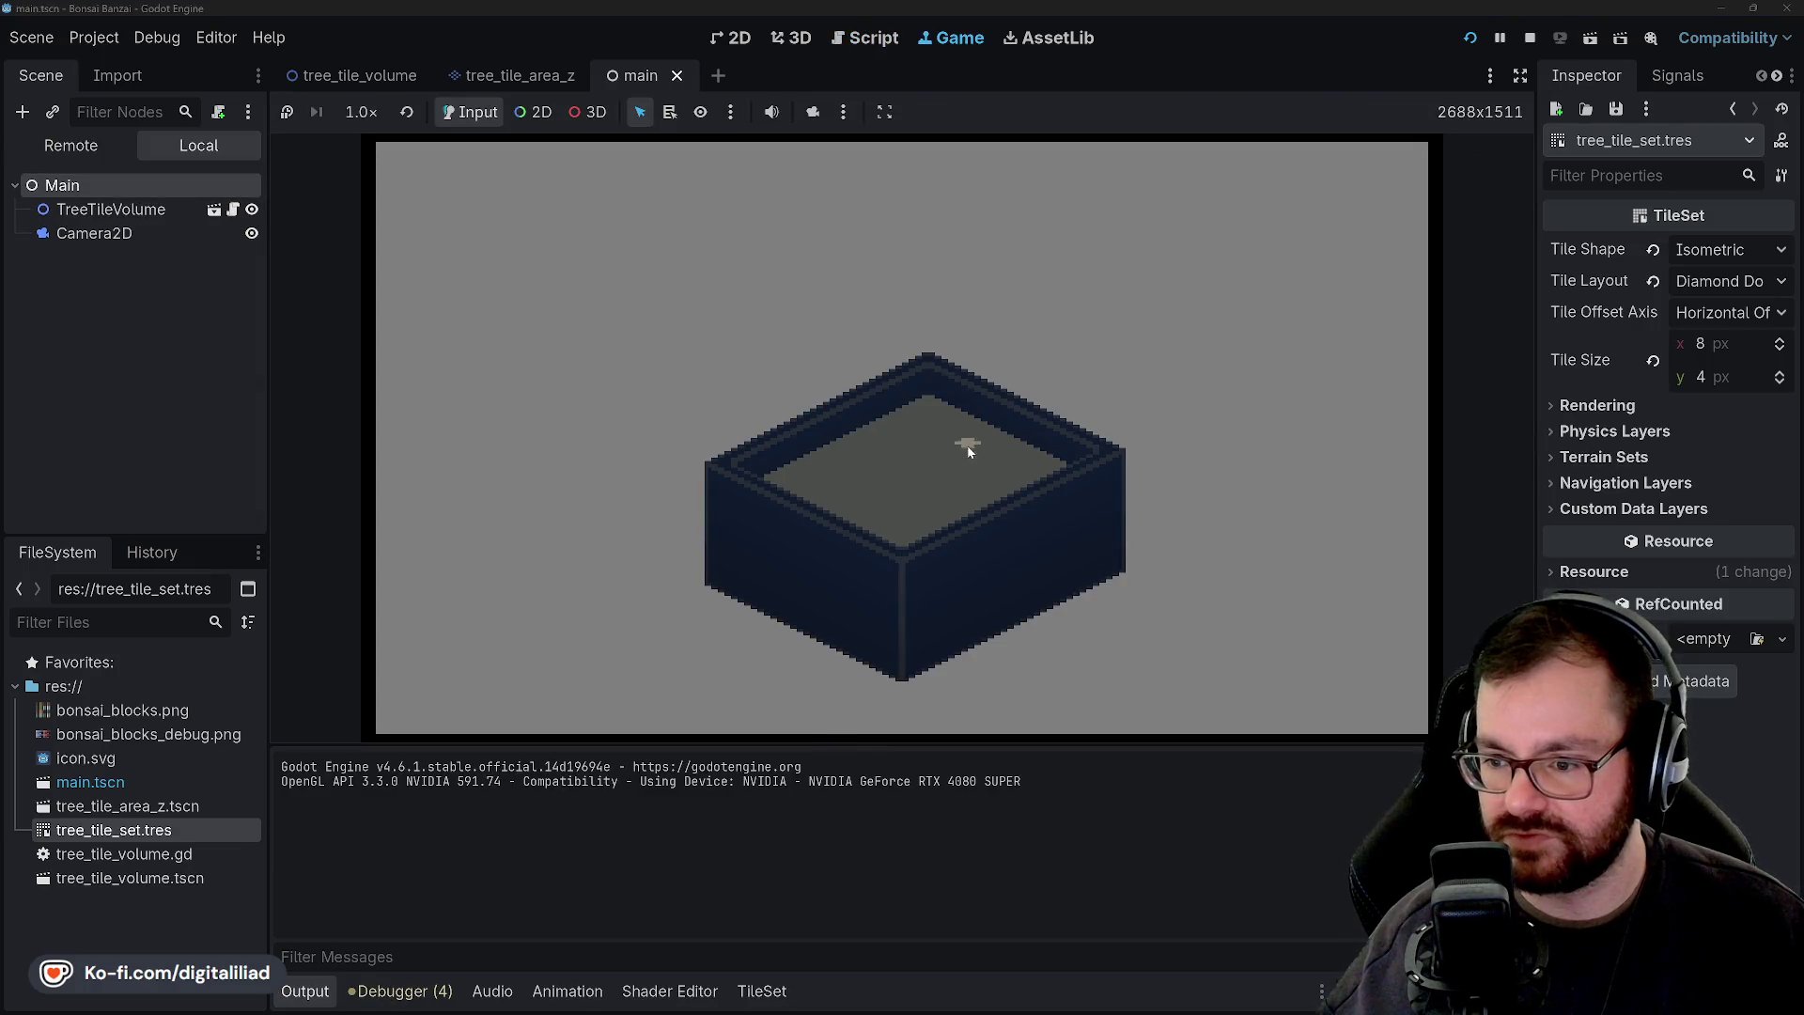
click(1471, 37)
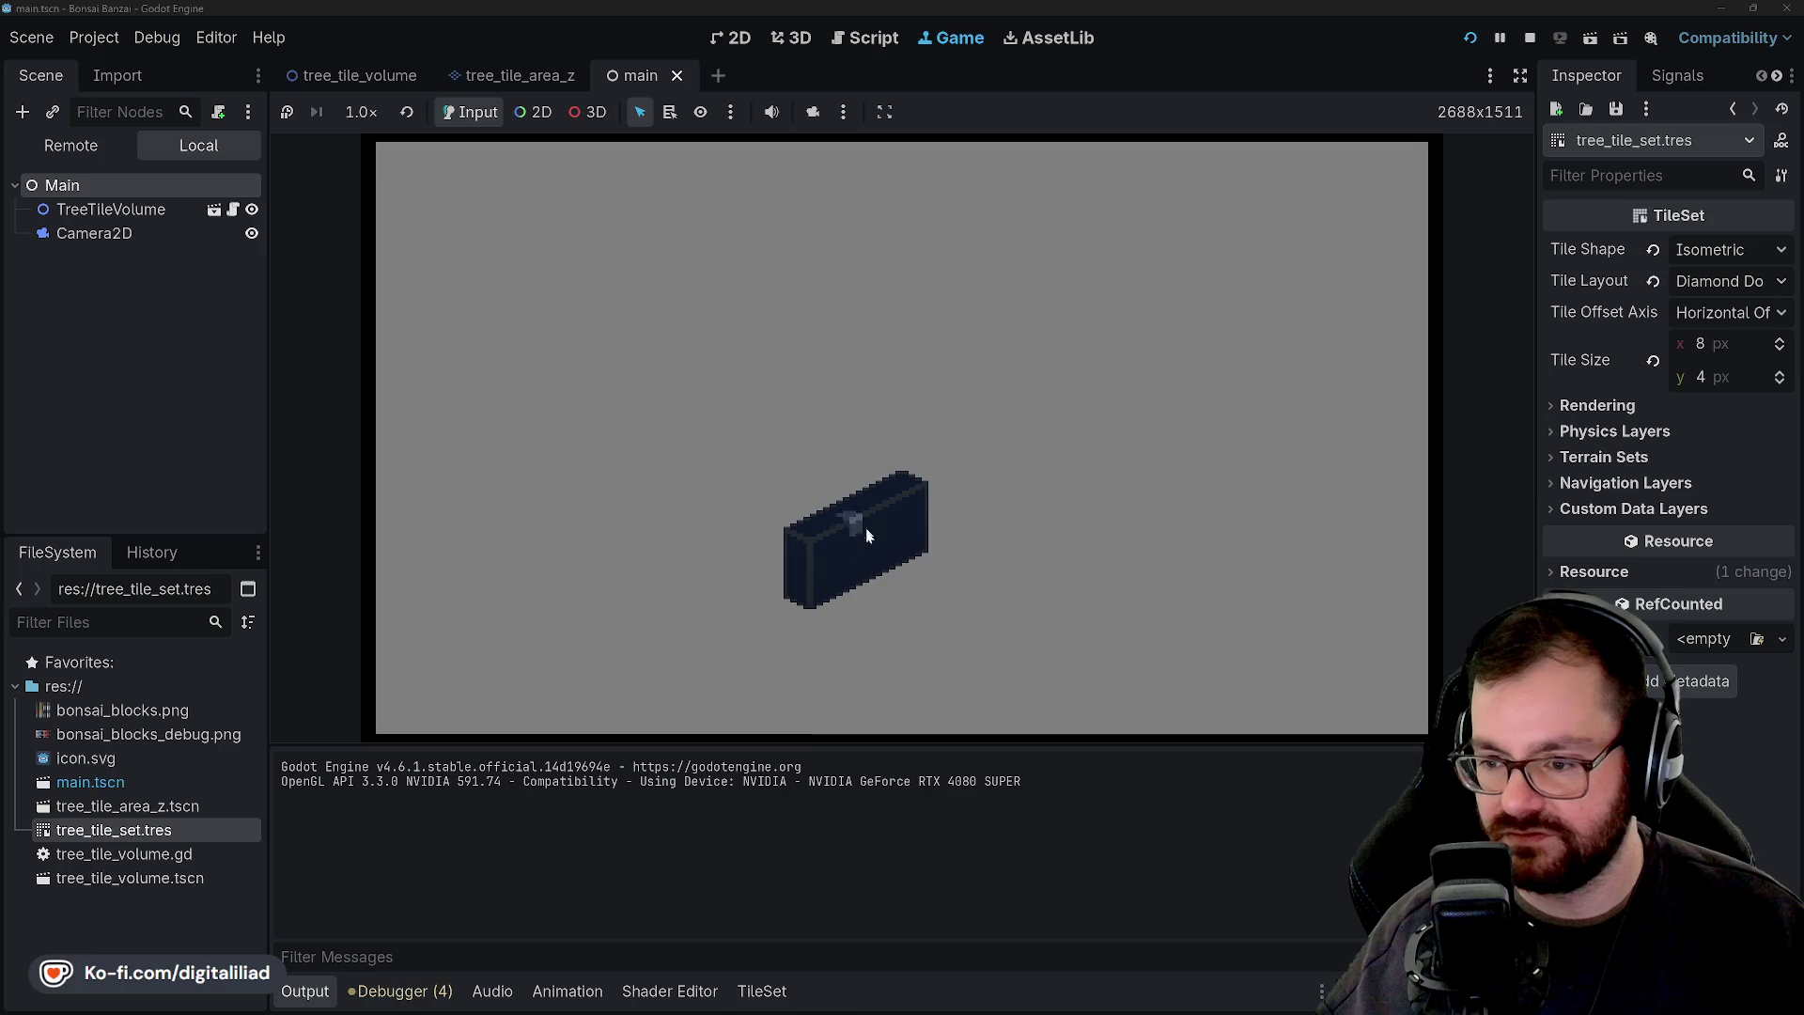
click(1470, 37)
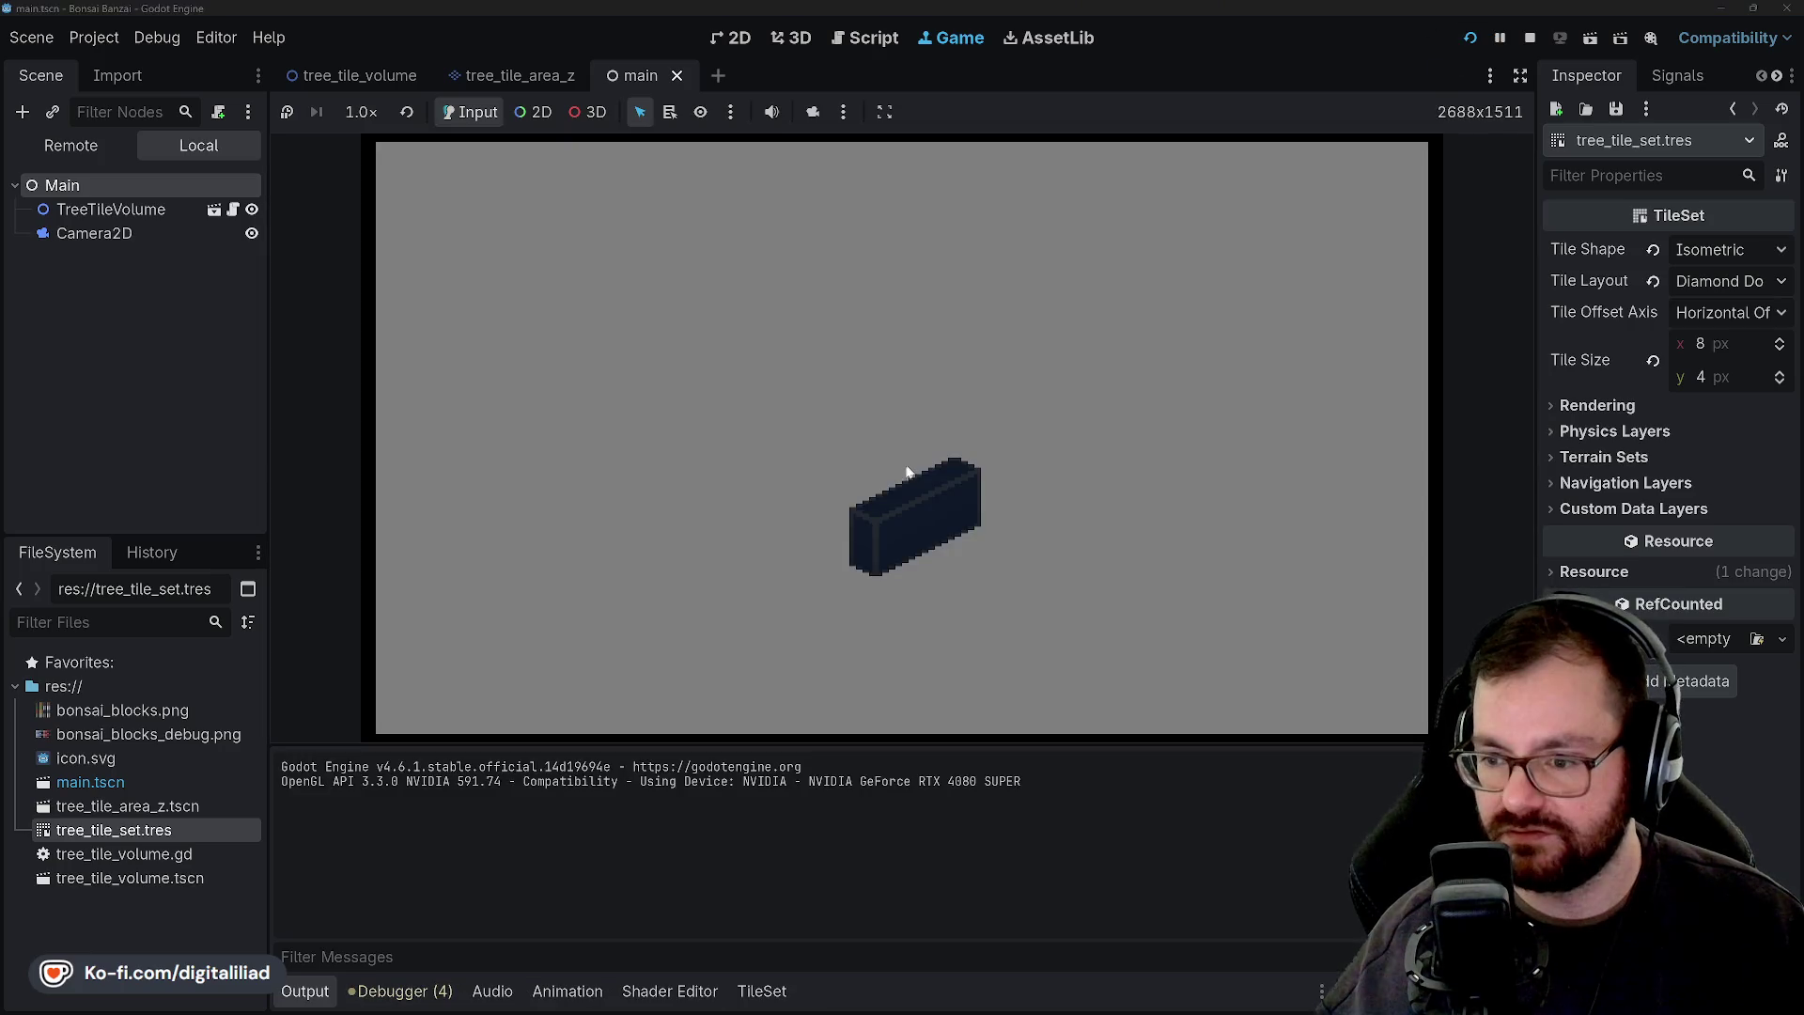
click(1470, 37)
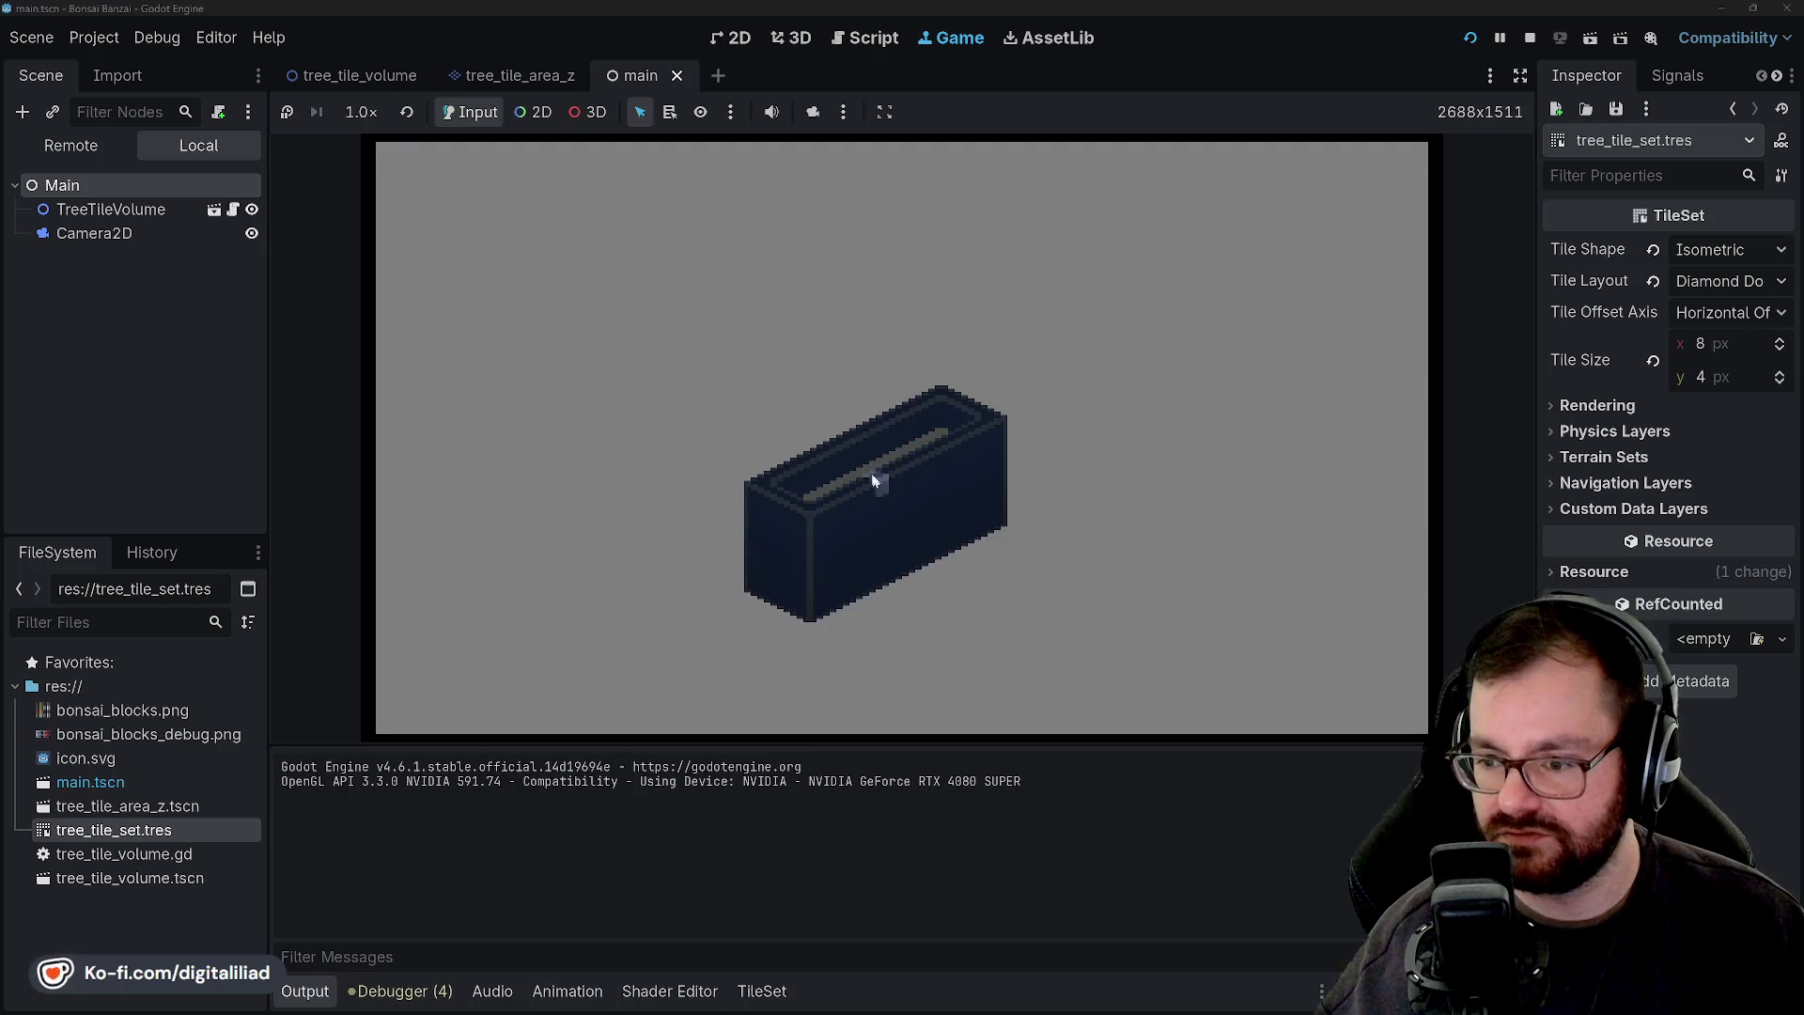
click(1471, 37)
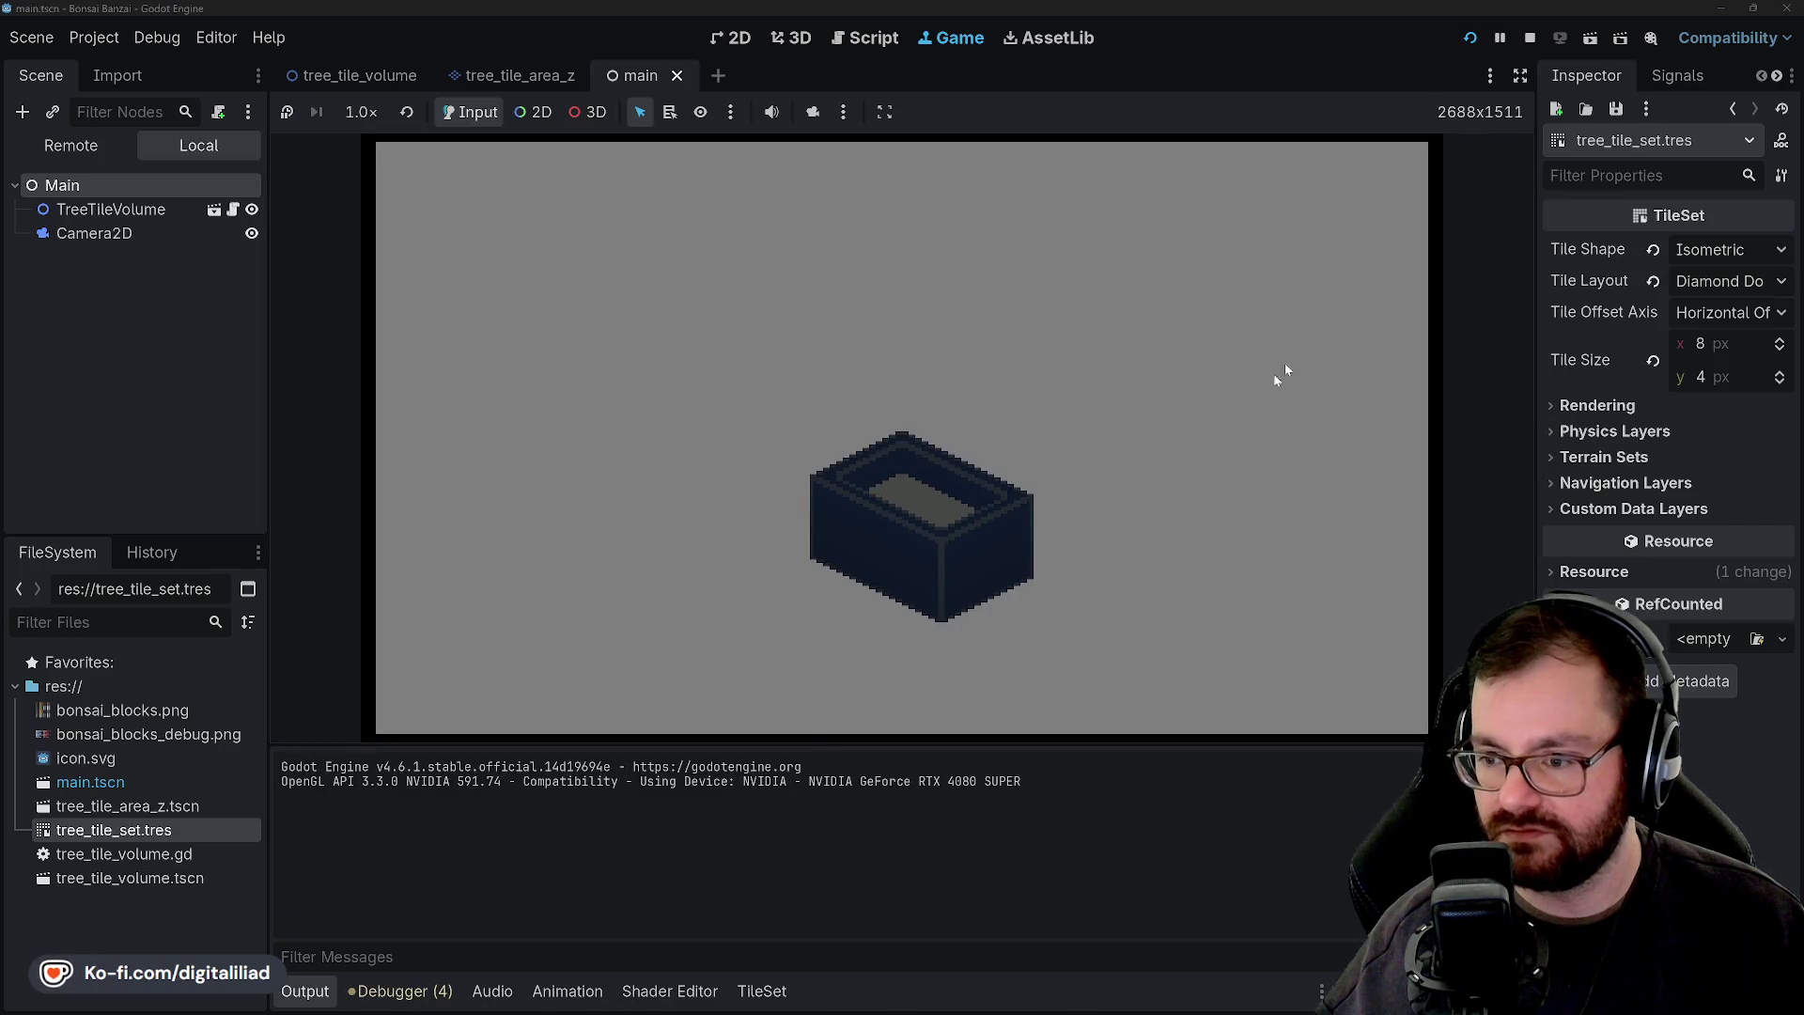
click(1471, 38)
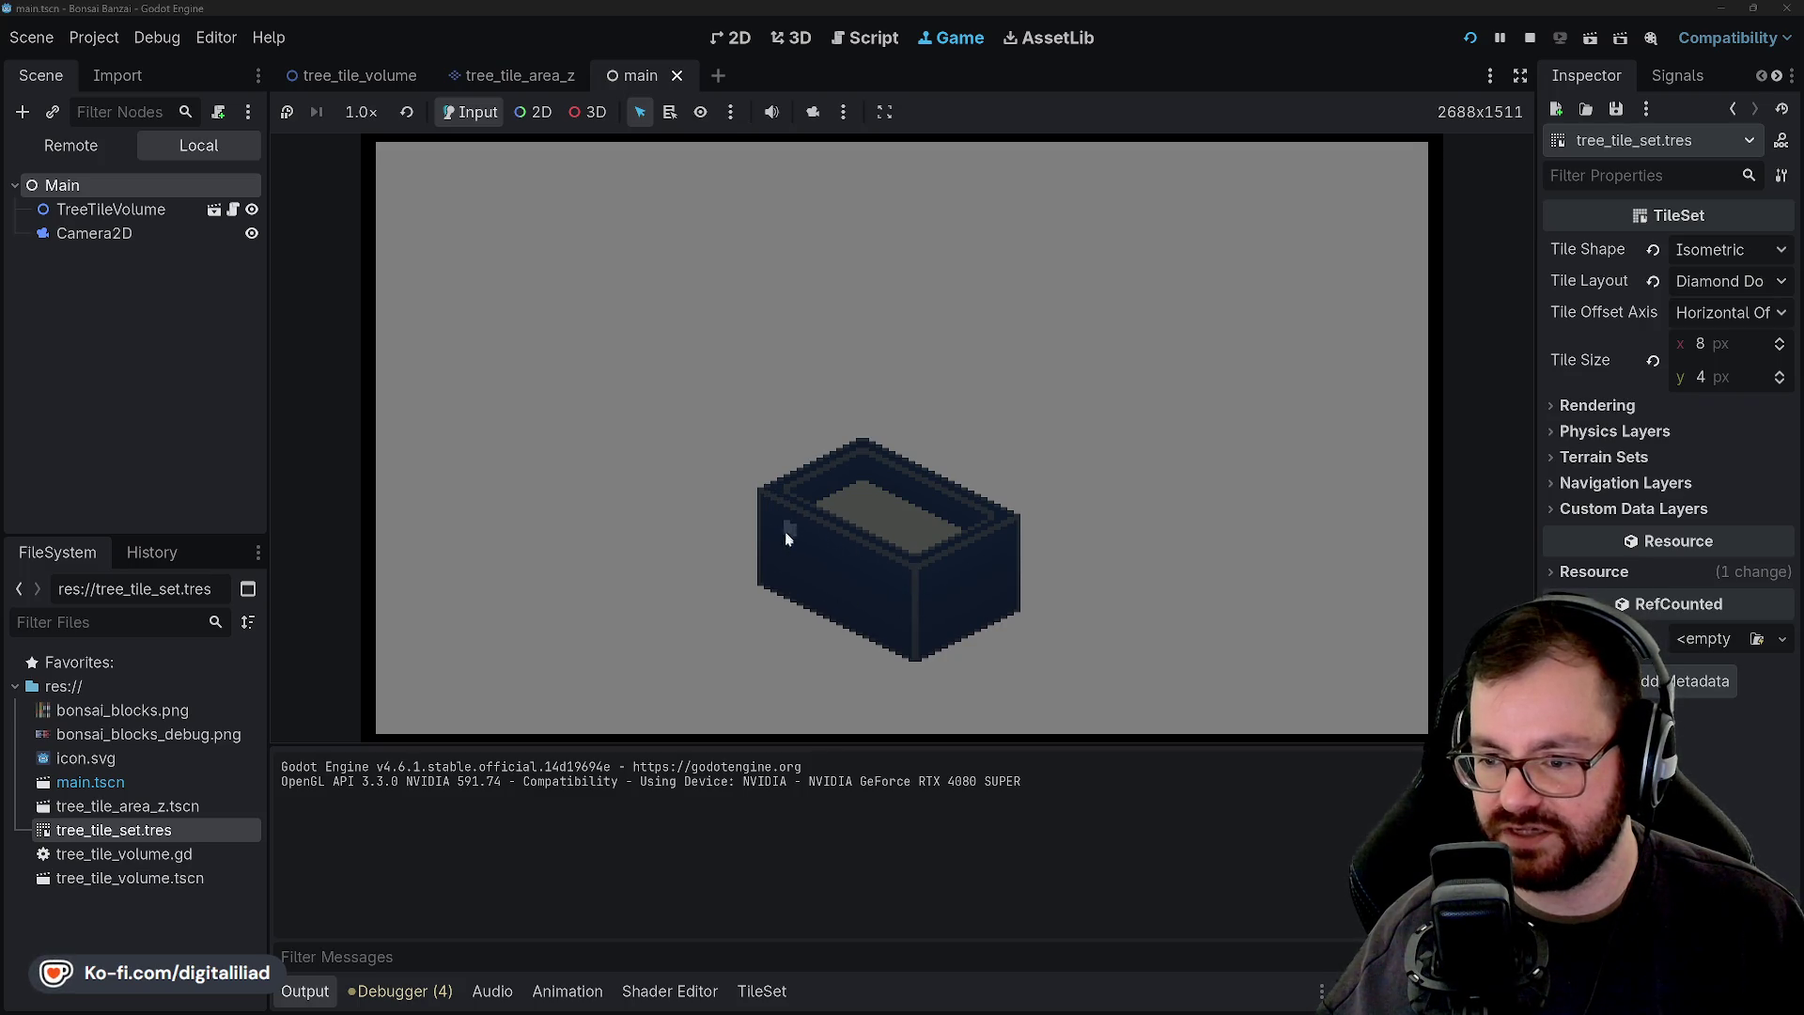
click(1530, 38)
click(971, 367)
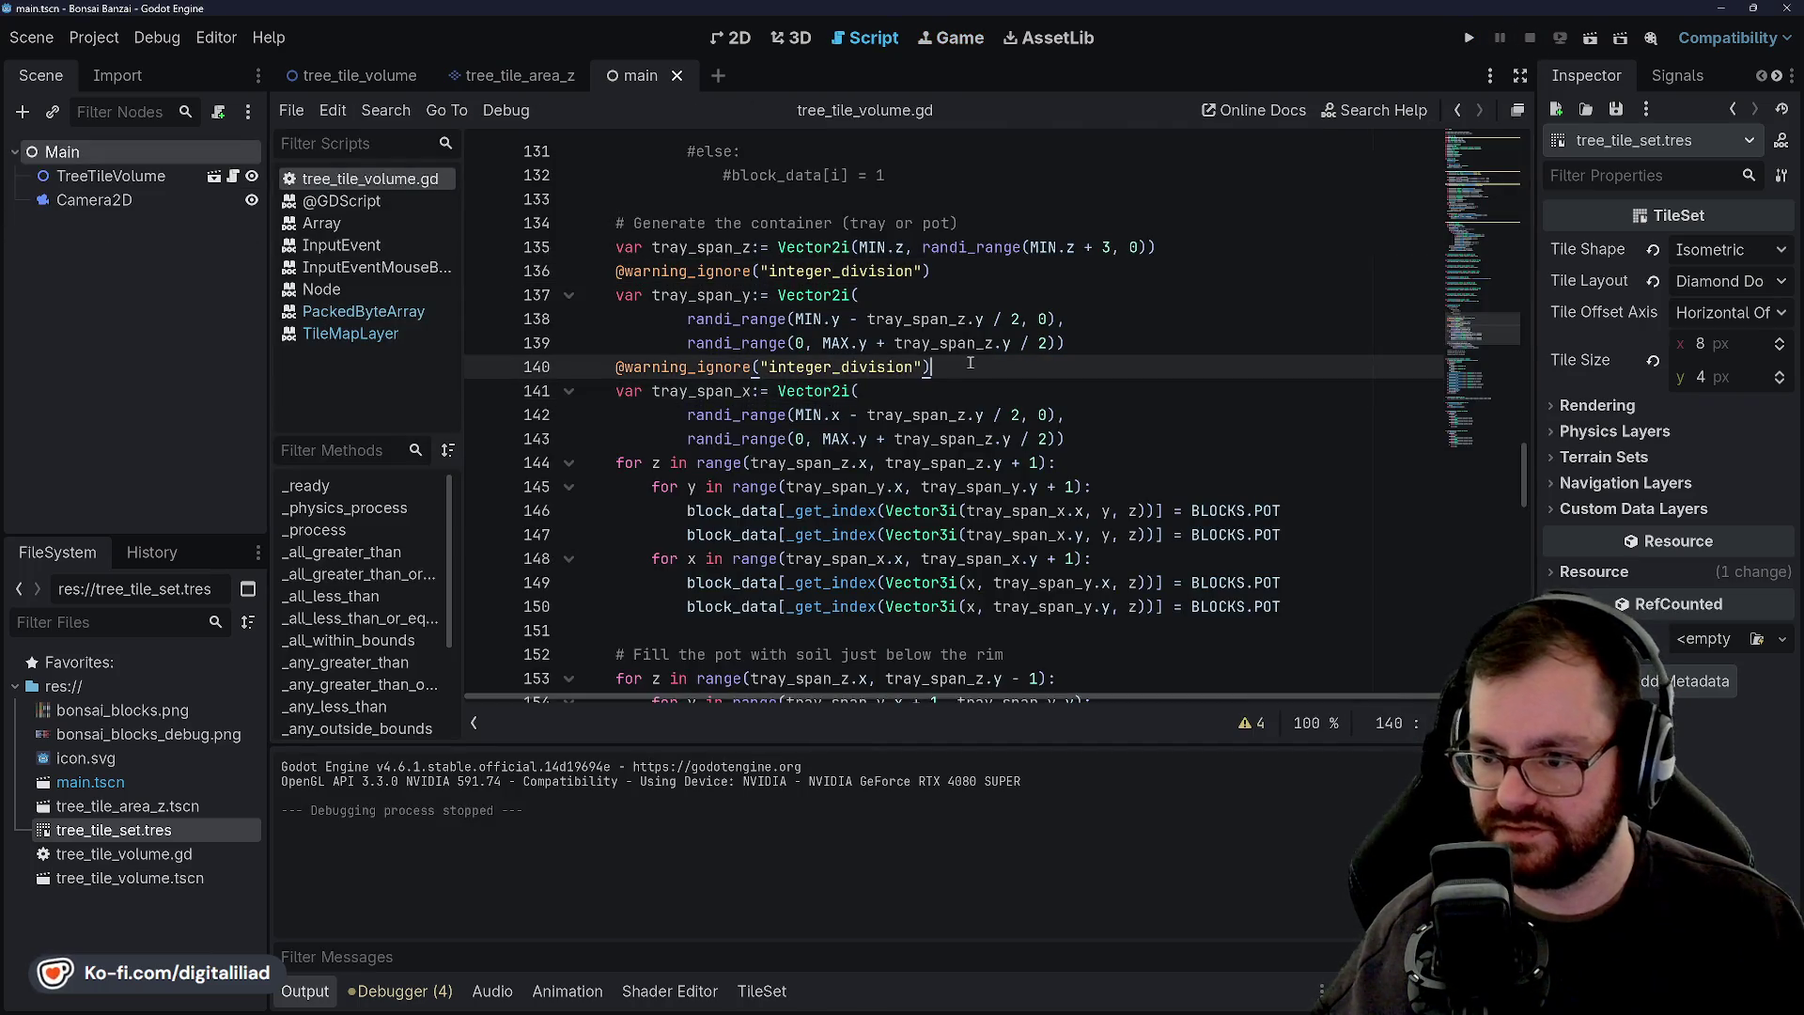
click(904, 319)
click(947, 278)
click(943, 289)
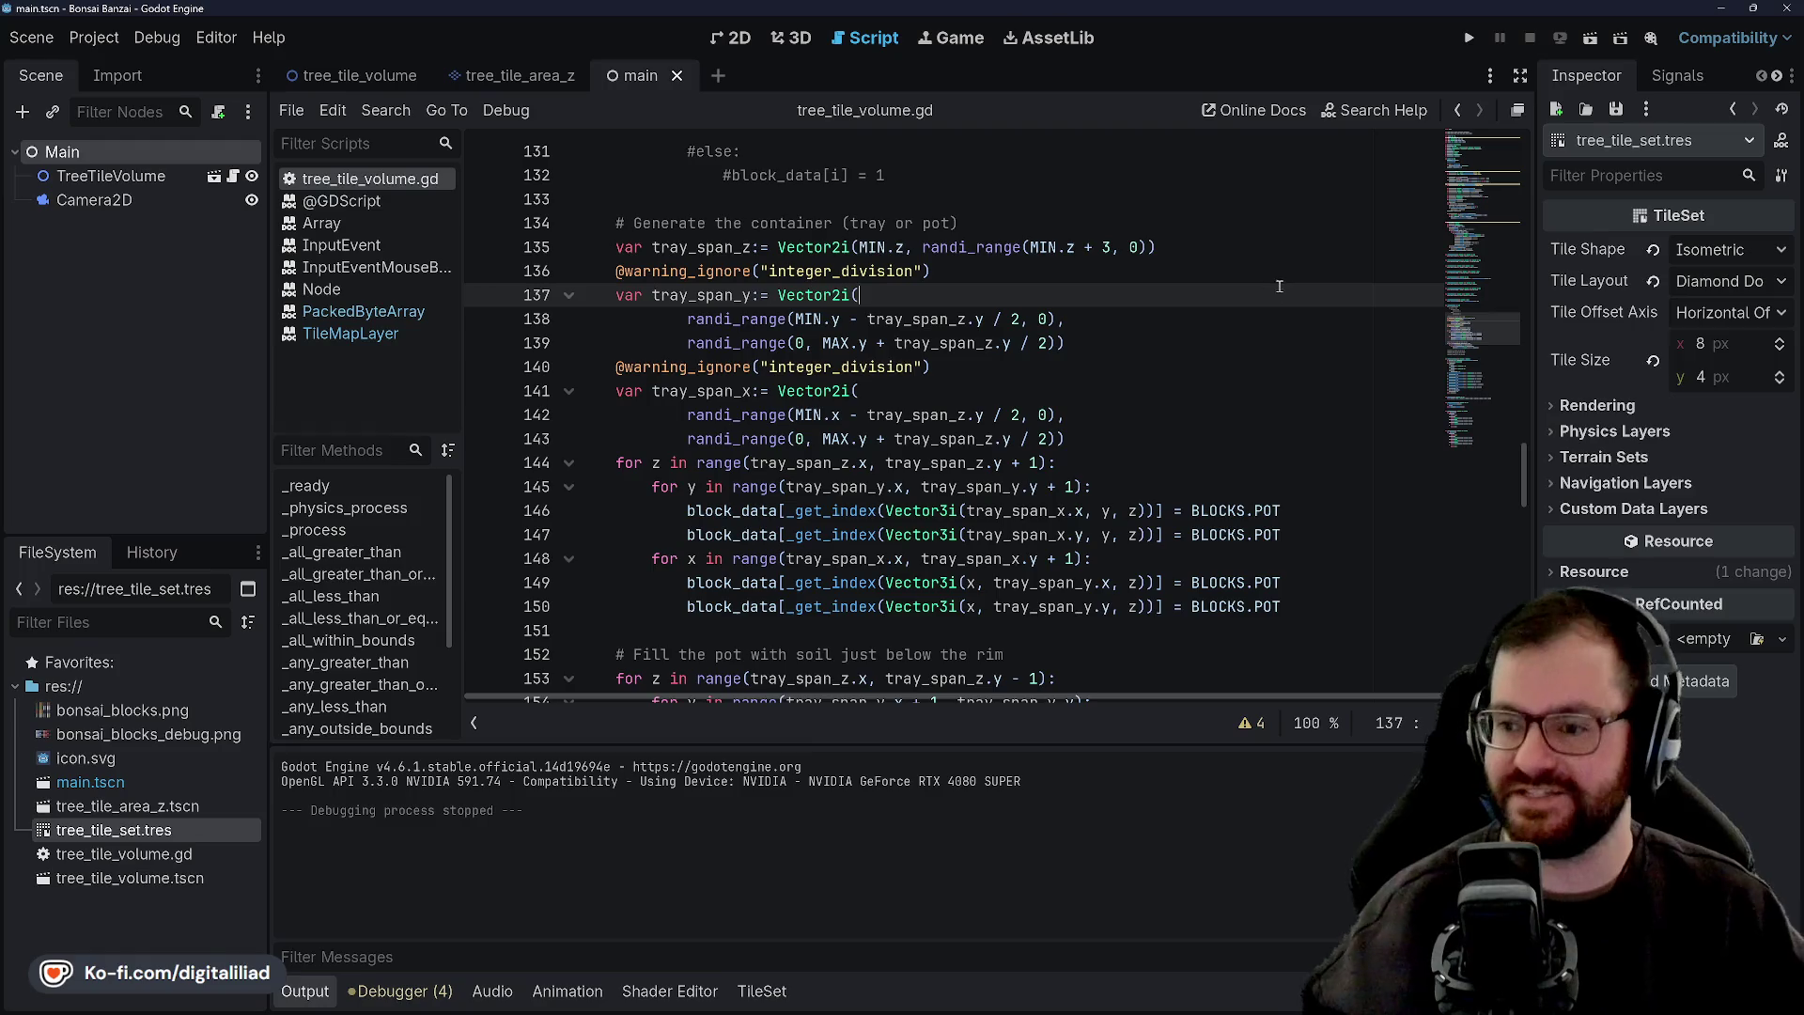
key(Down)
key(Down)
key(Down)
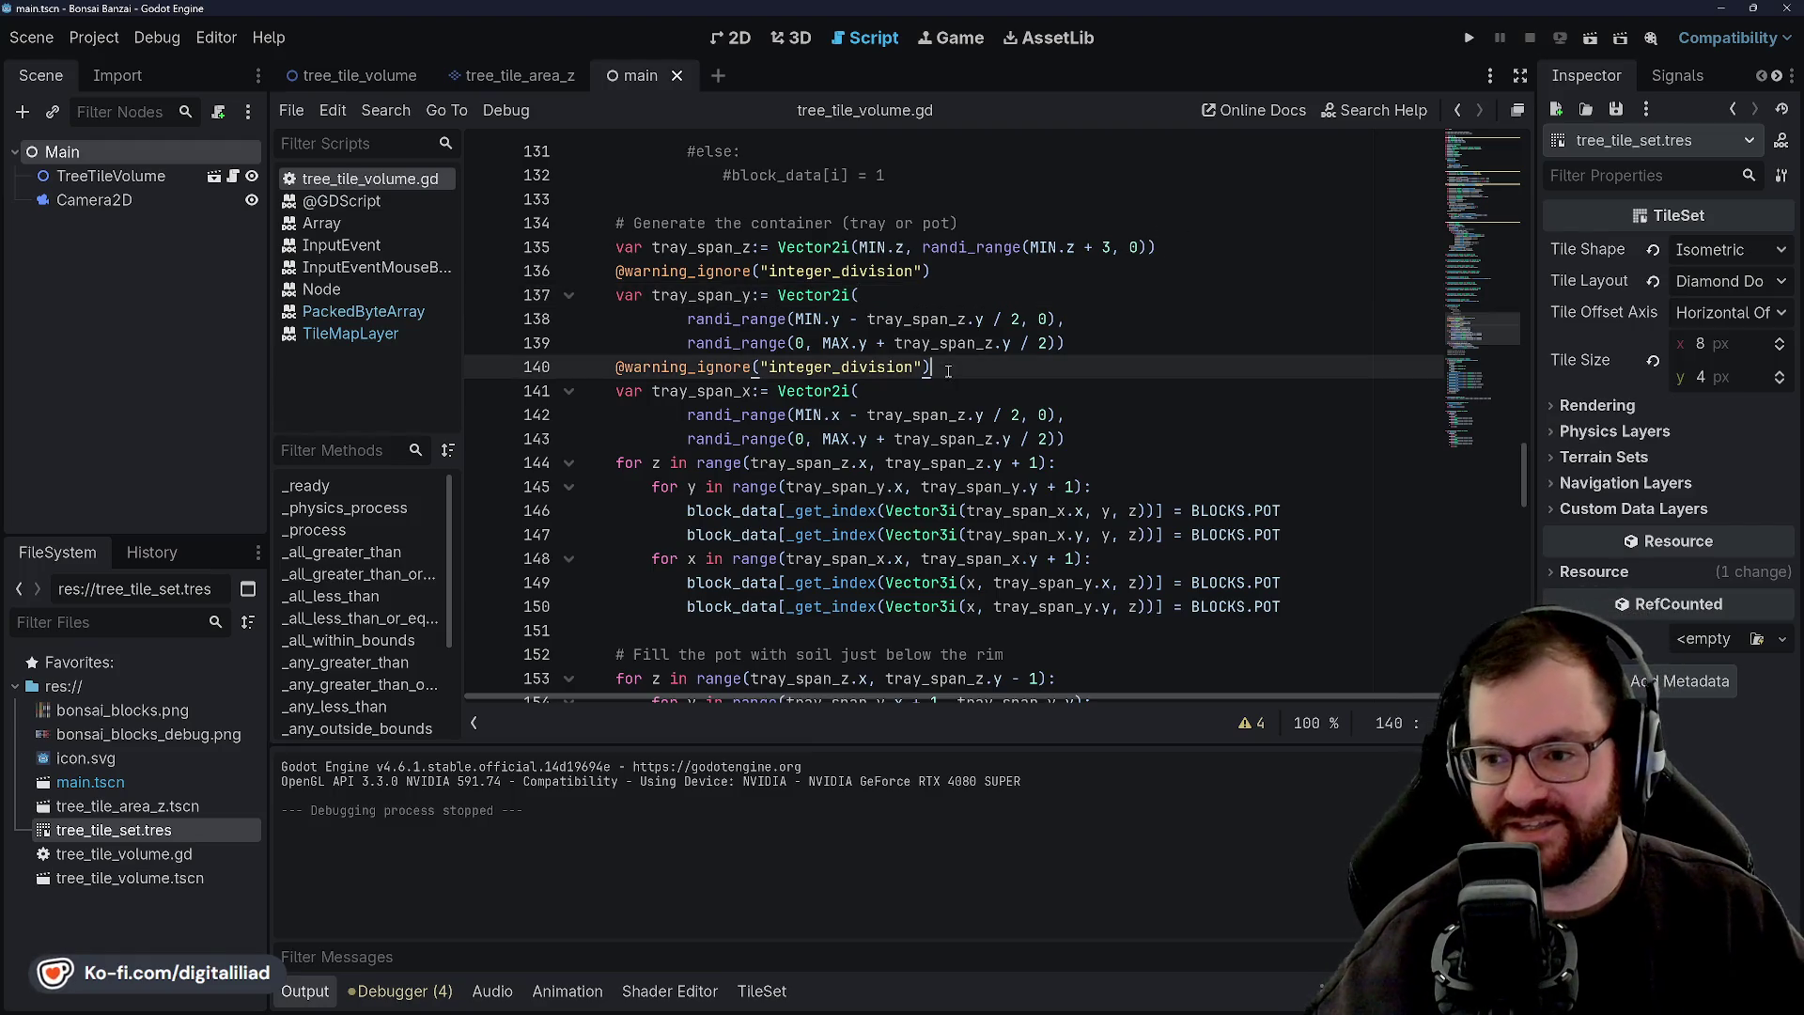
key(Down)
key(Up)
key(Down)
click(965, 368)
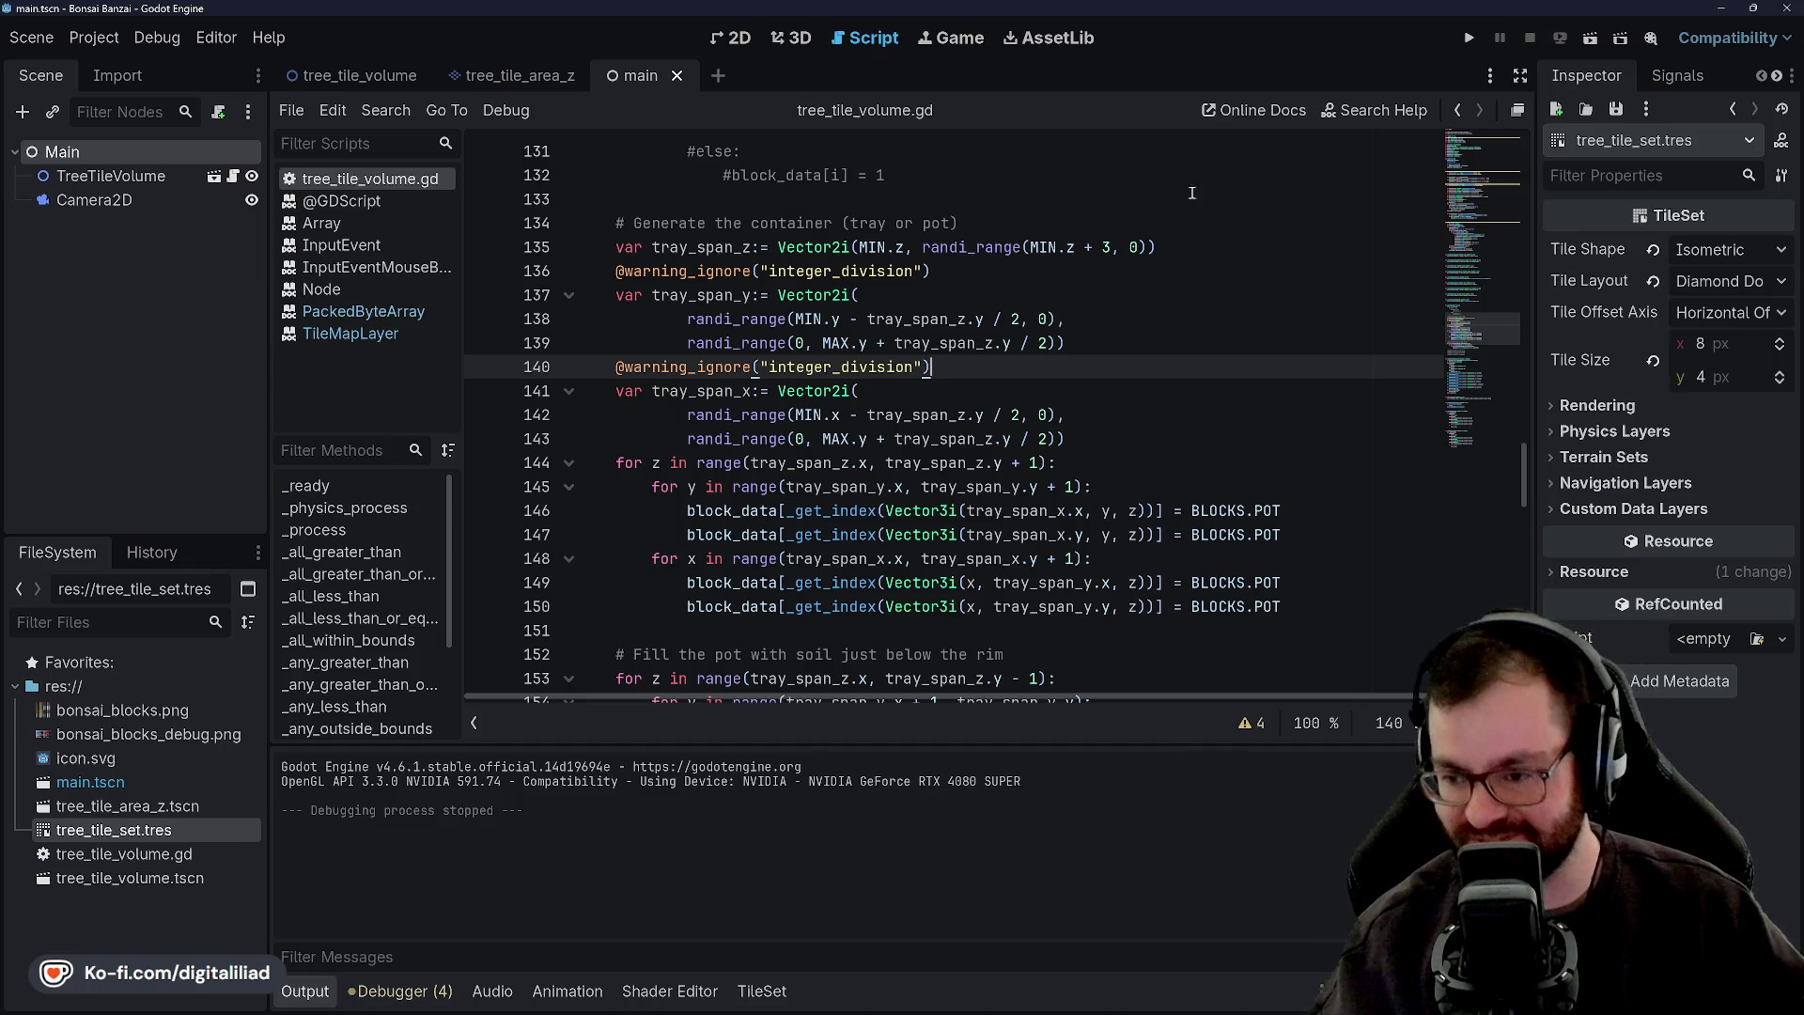
click(1046, 392)
click(1090, 342)
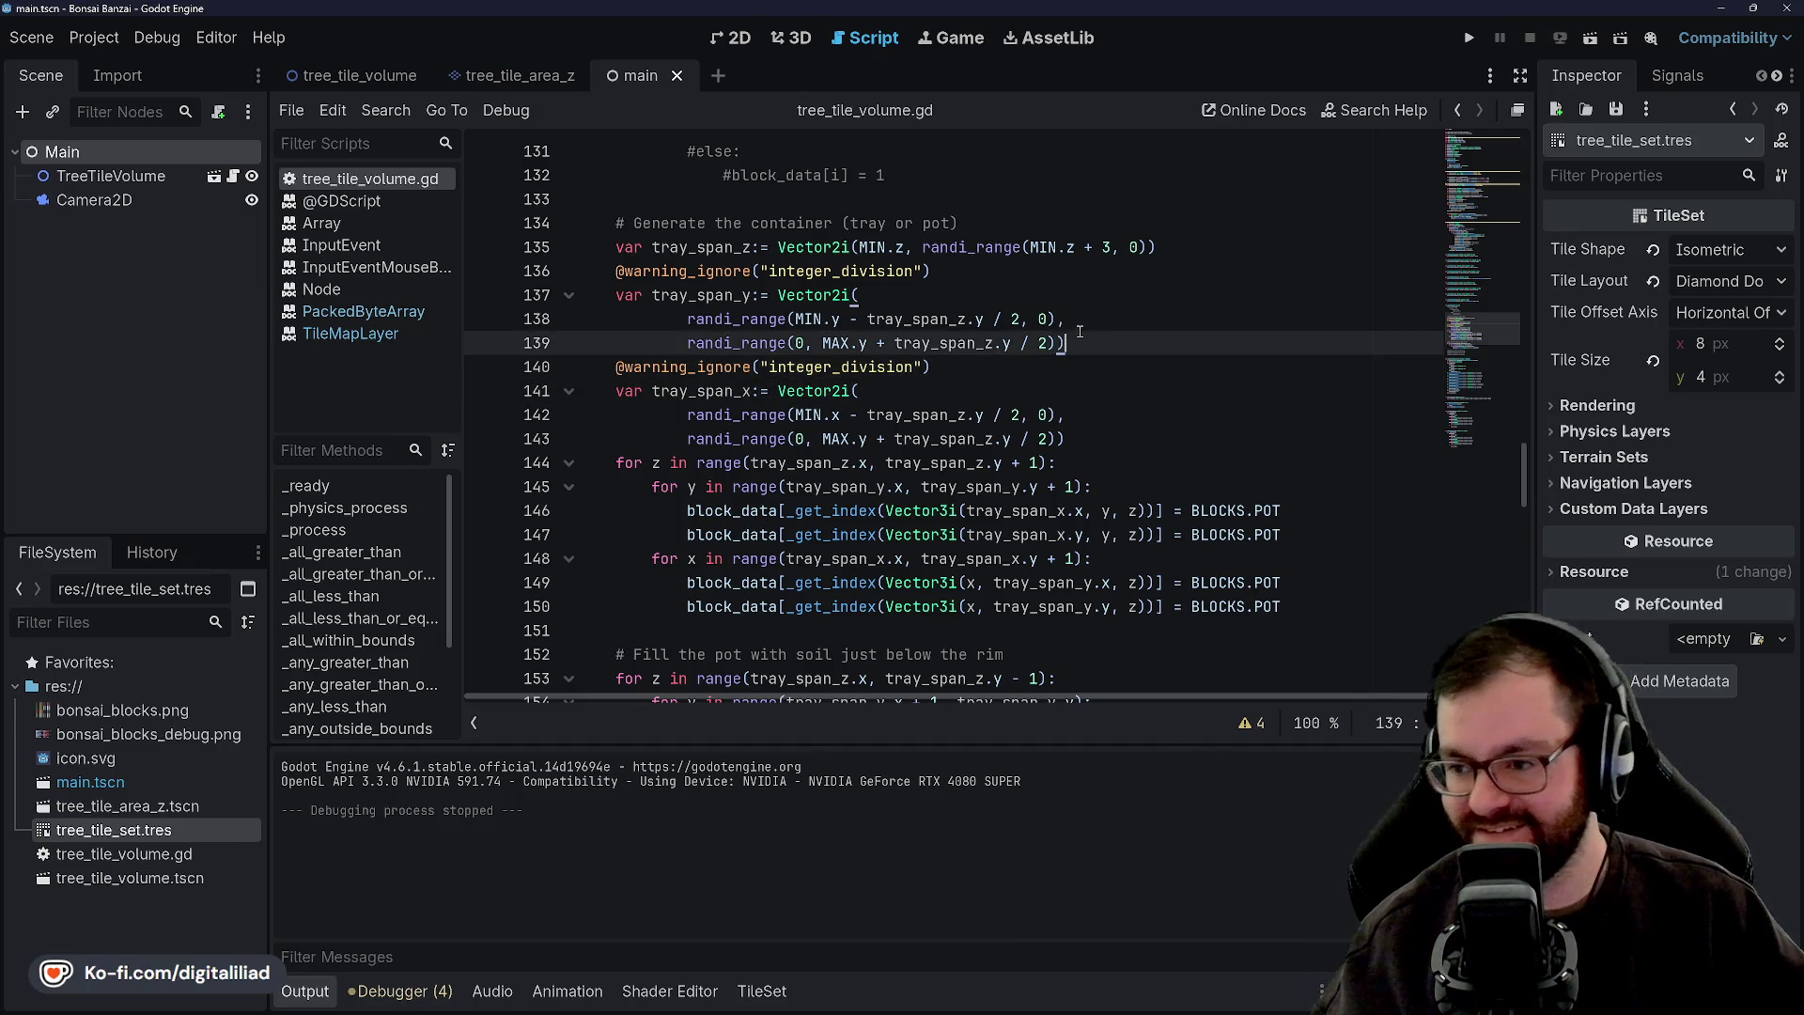
Save tree_tile_volume.gd and review the annotated span declarations on lines 137–140.
key(ctrl+s)
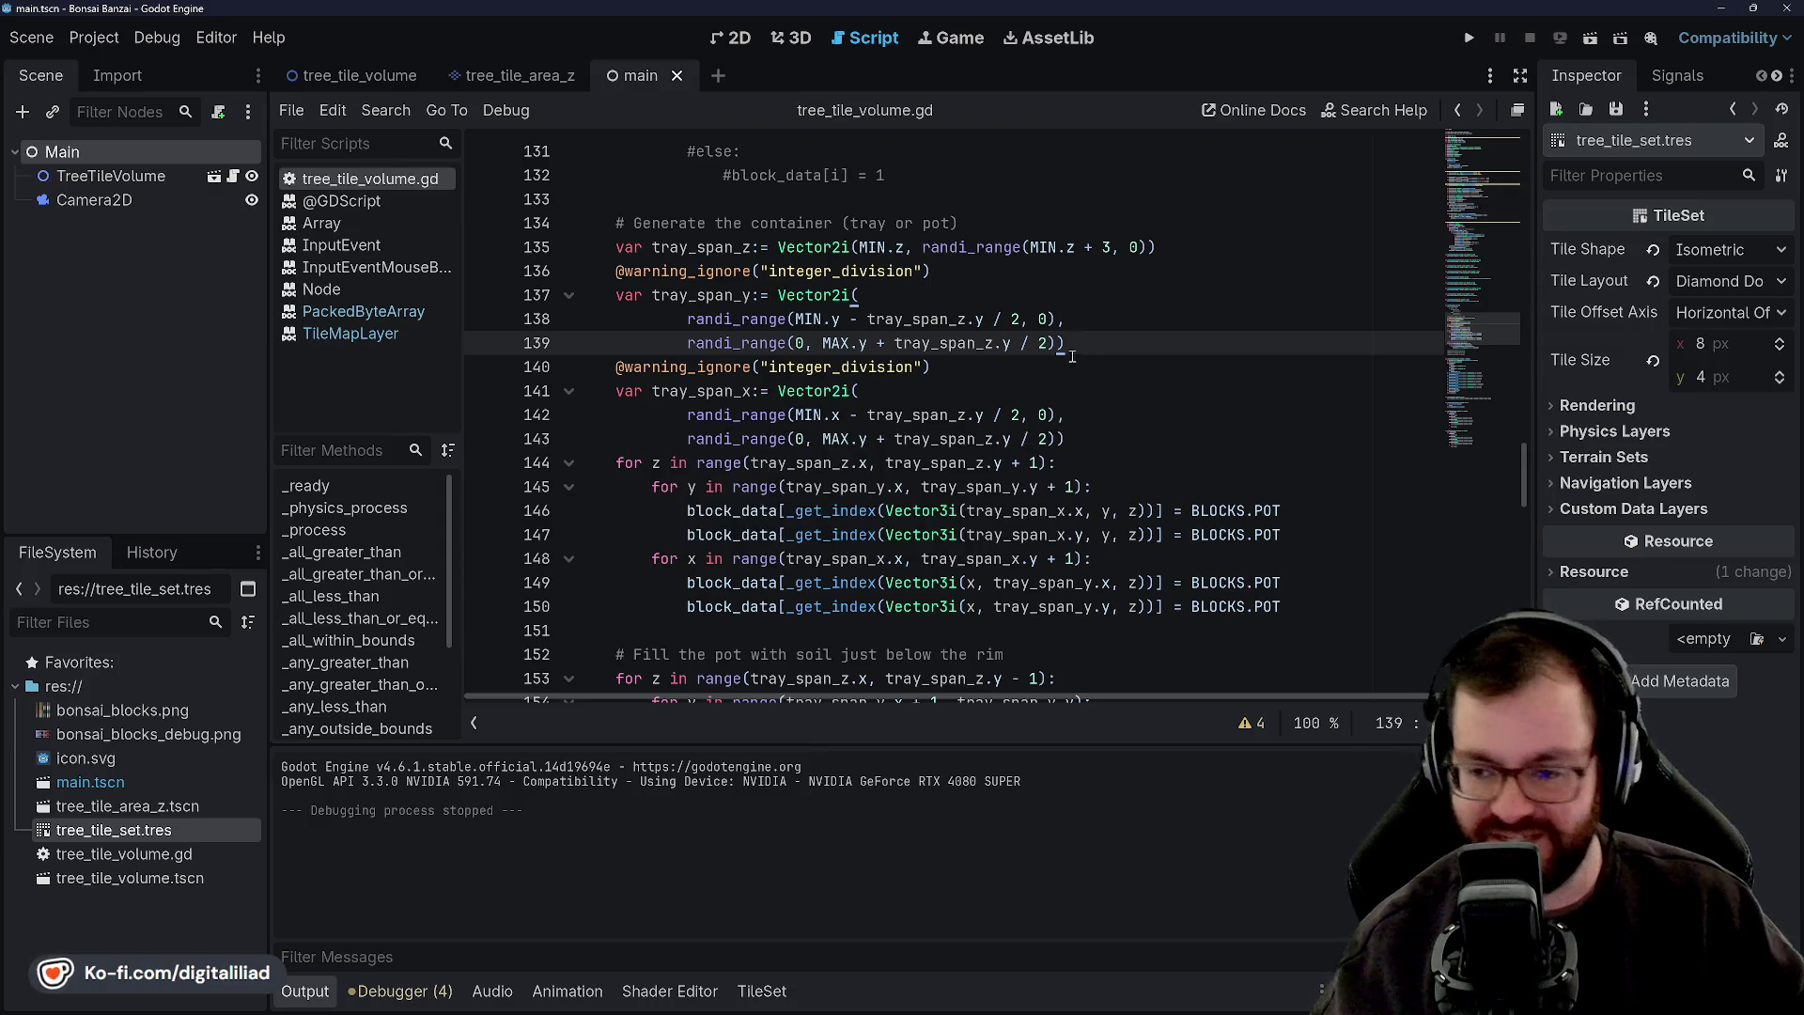
key(Down)
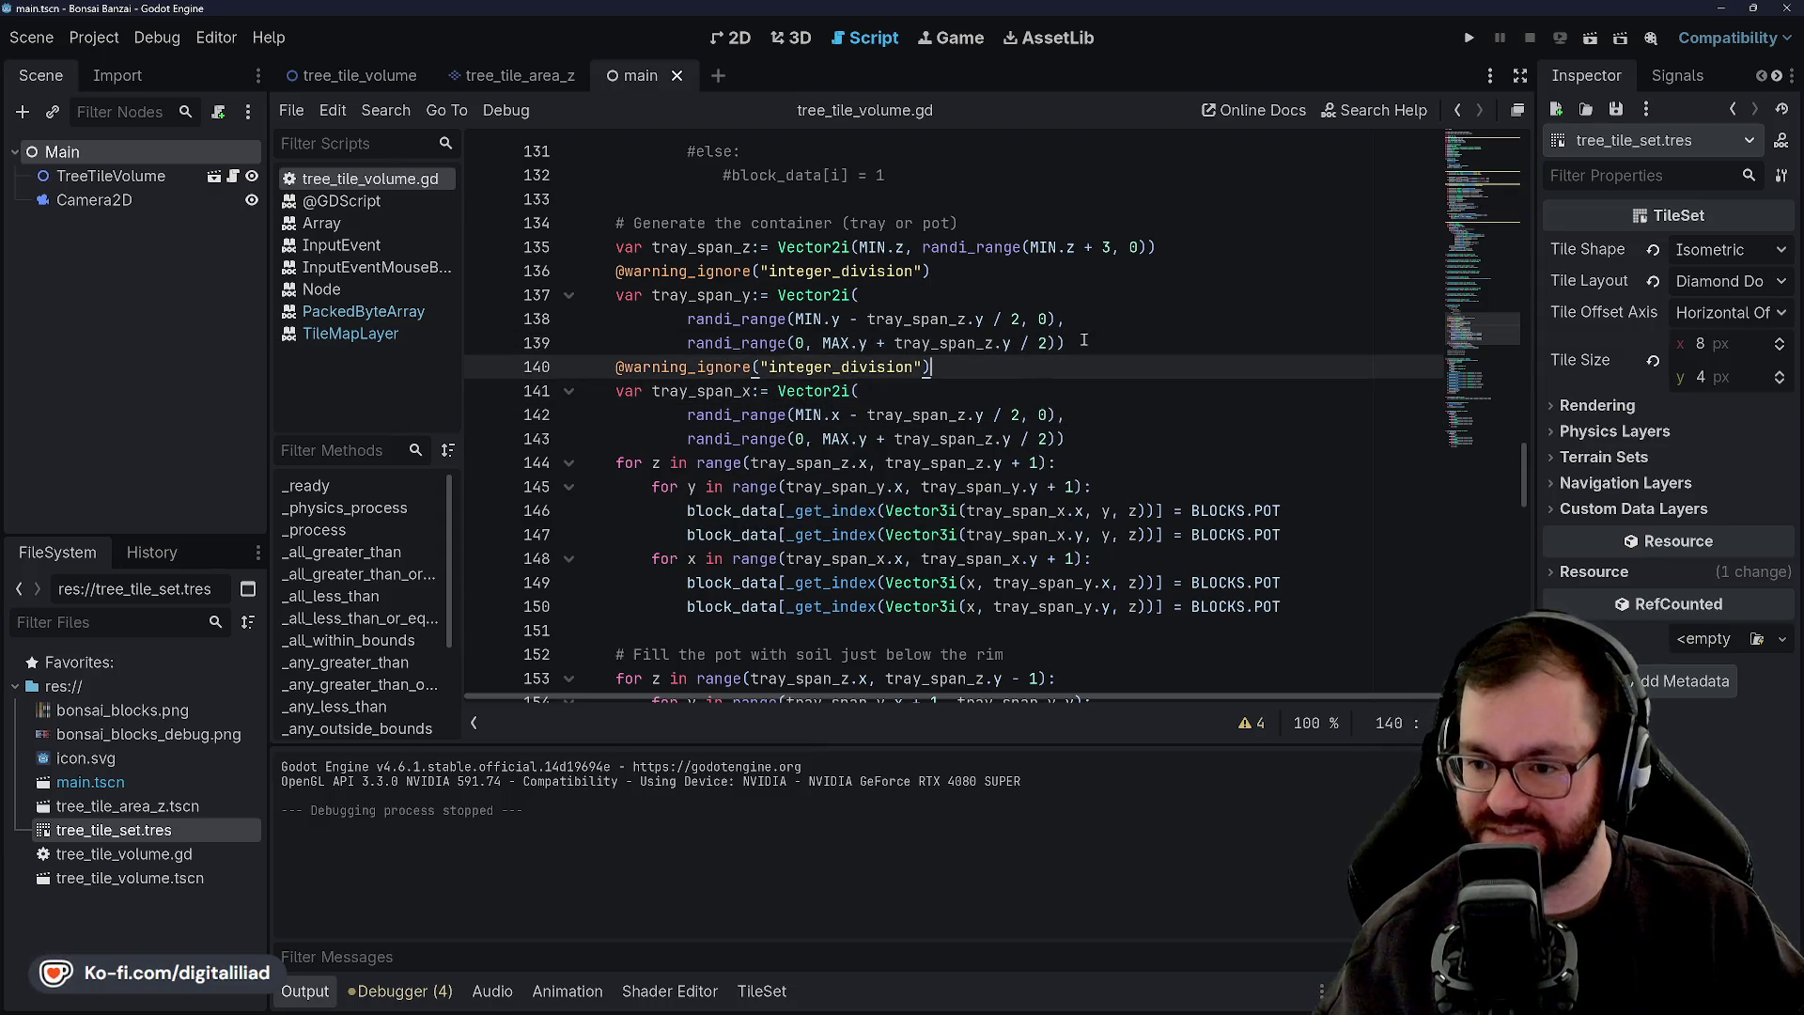
click(1077, 316)
key(Down)
key(Up)
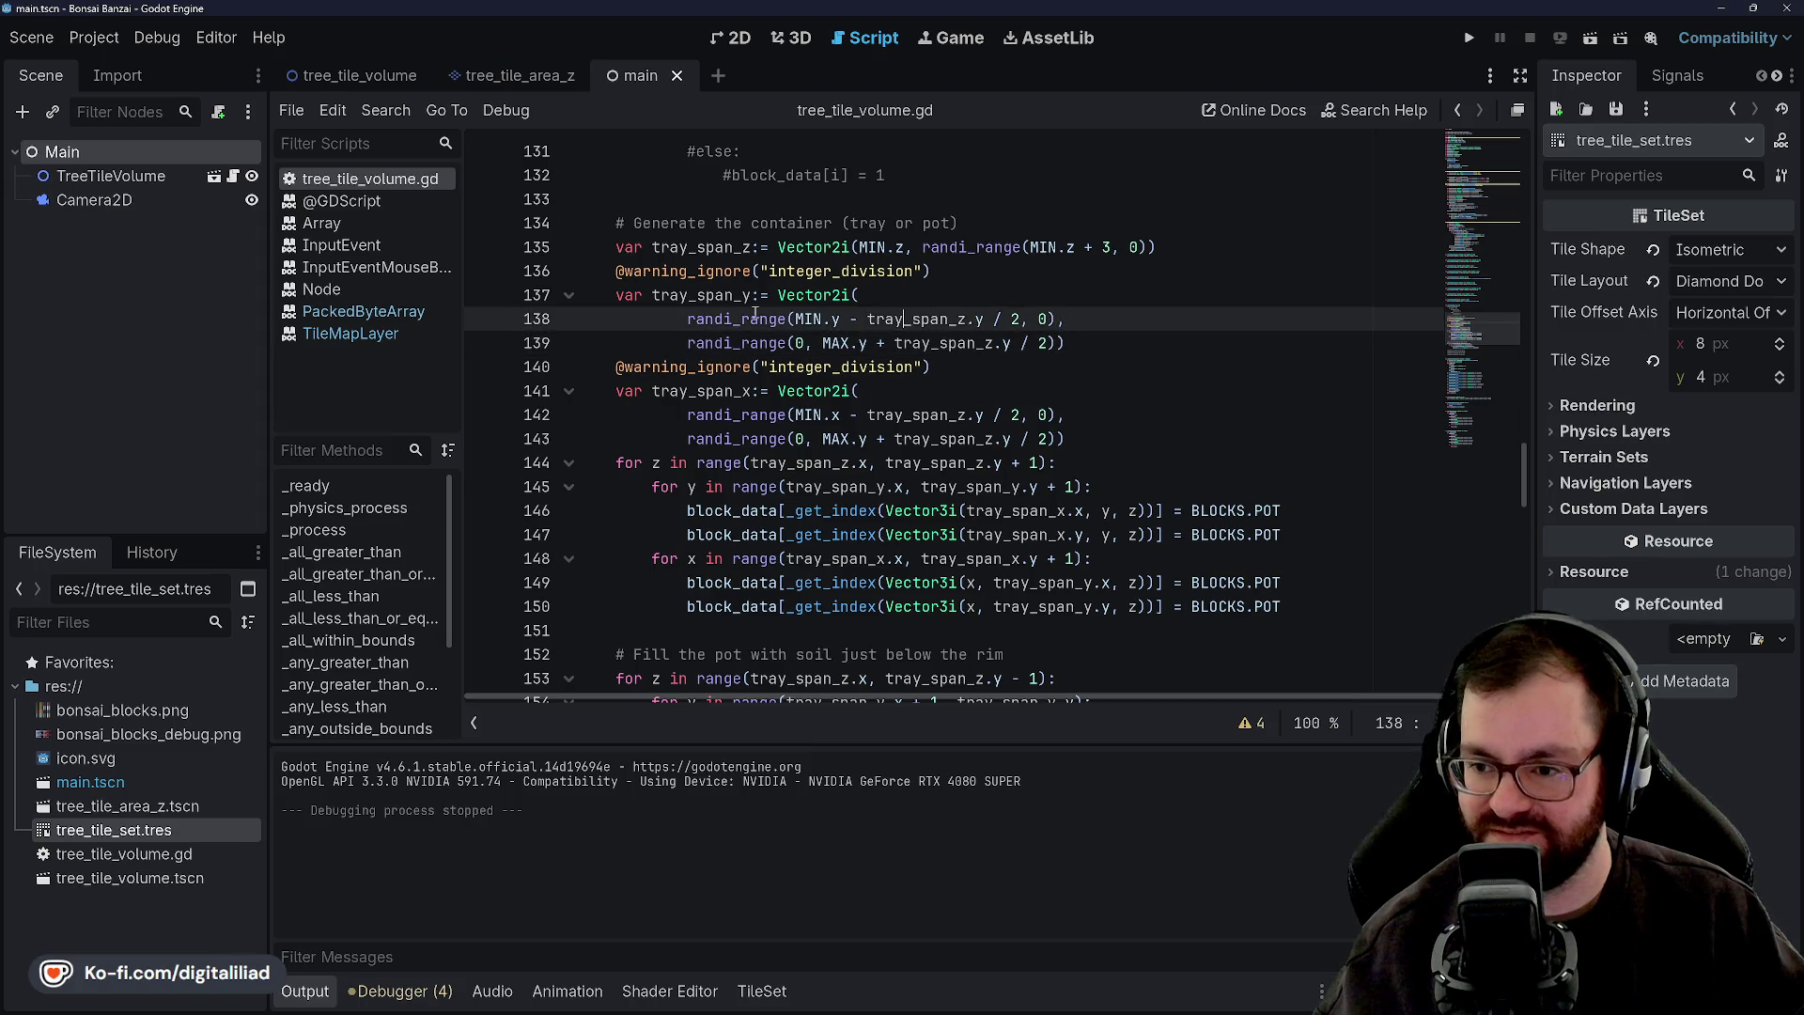
click(845, 295)
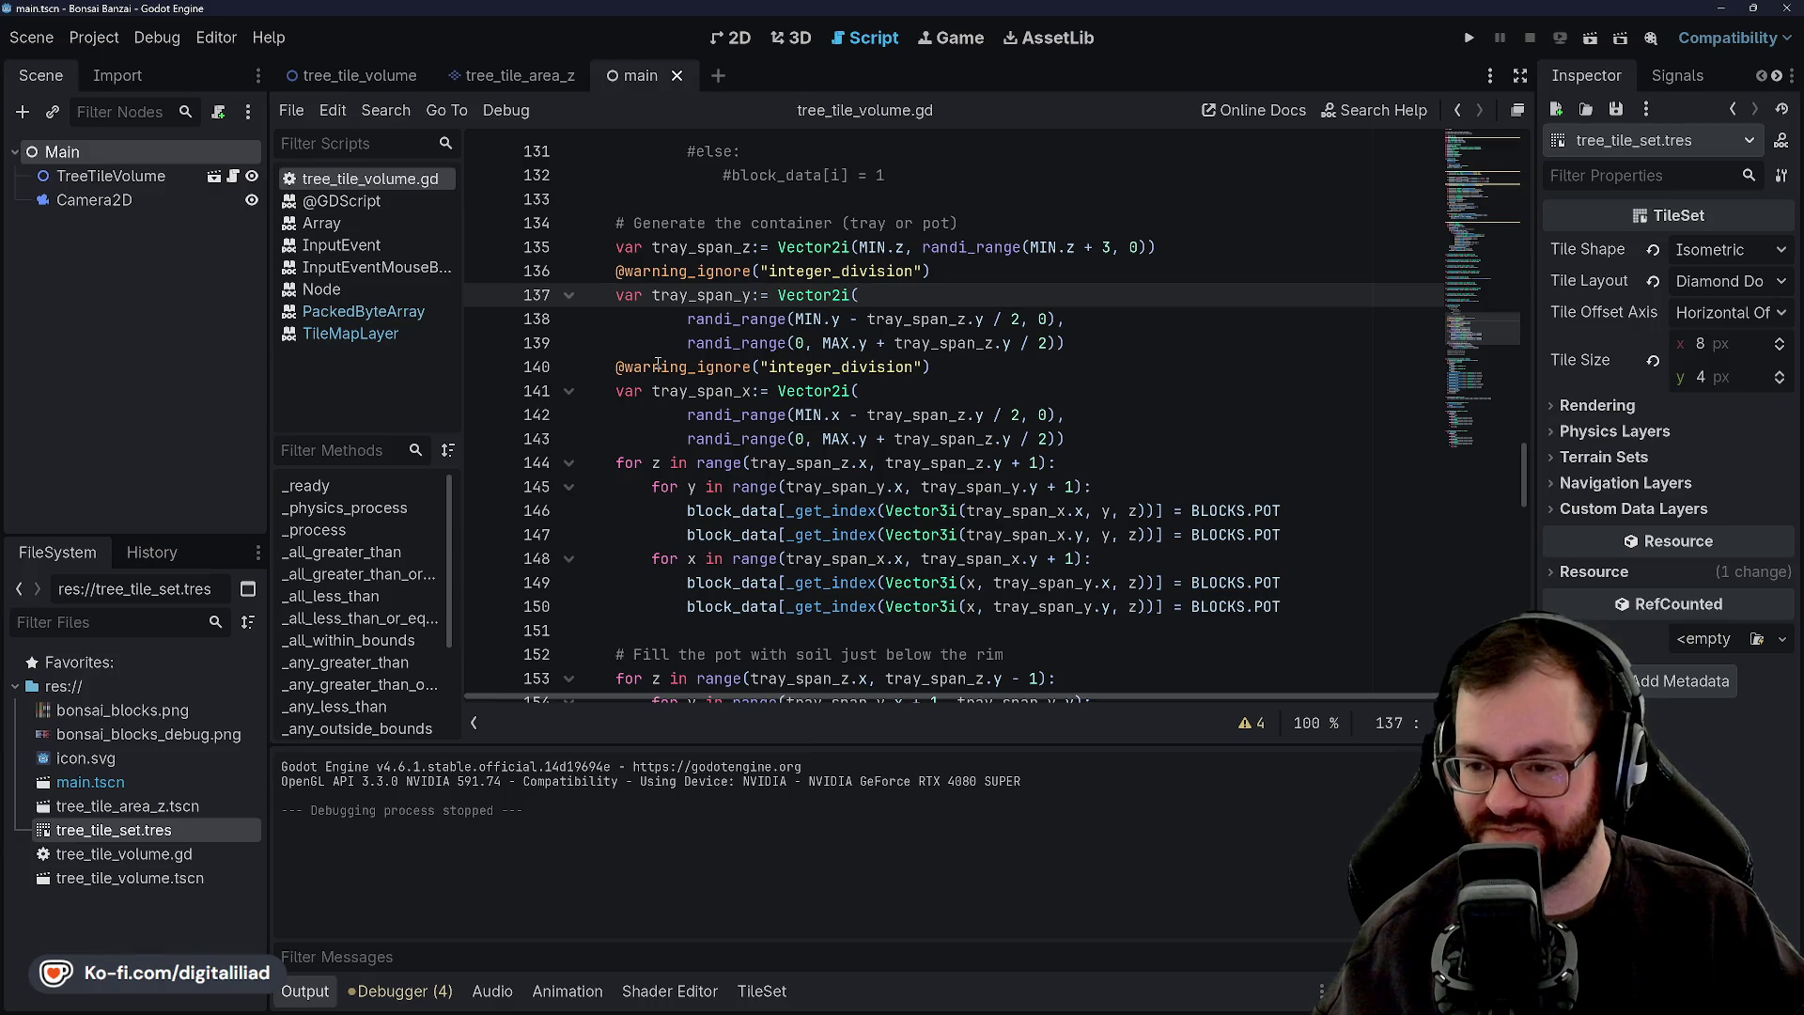
scroll(731, 384, up, 1)
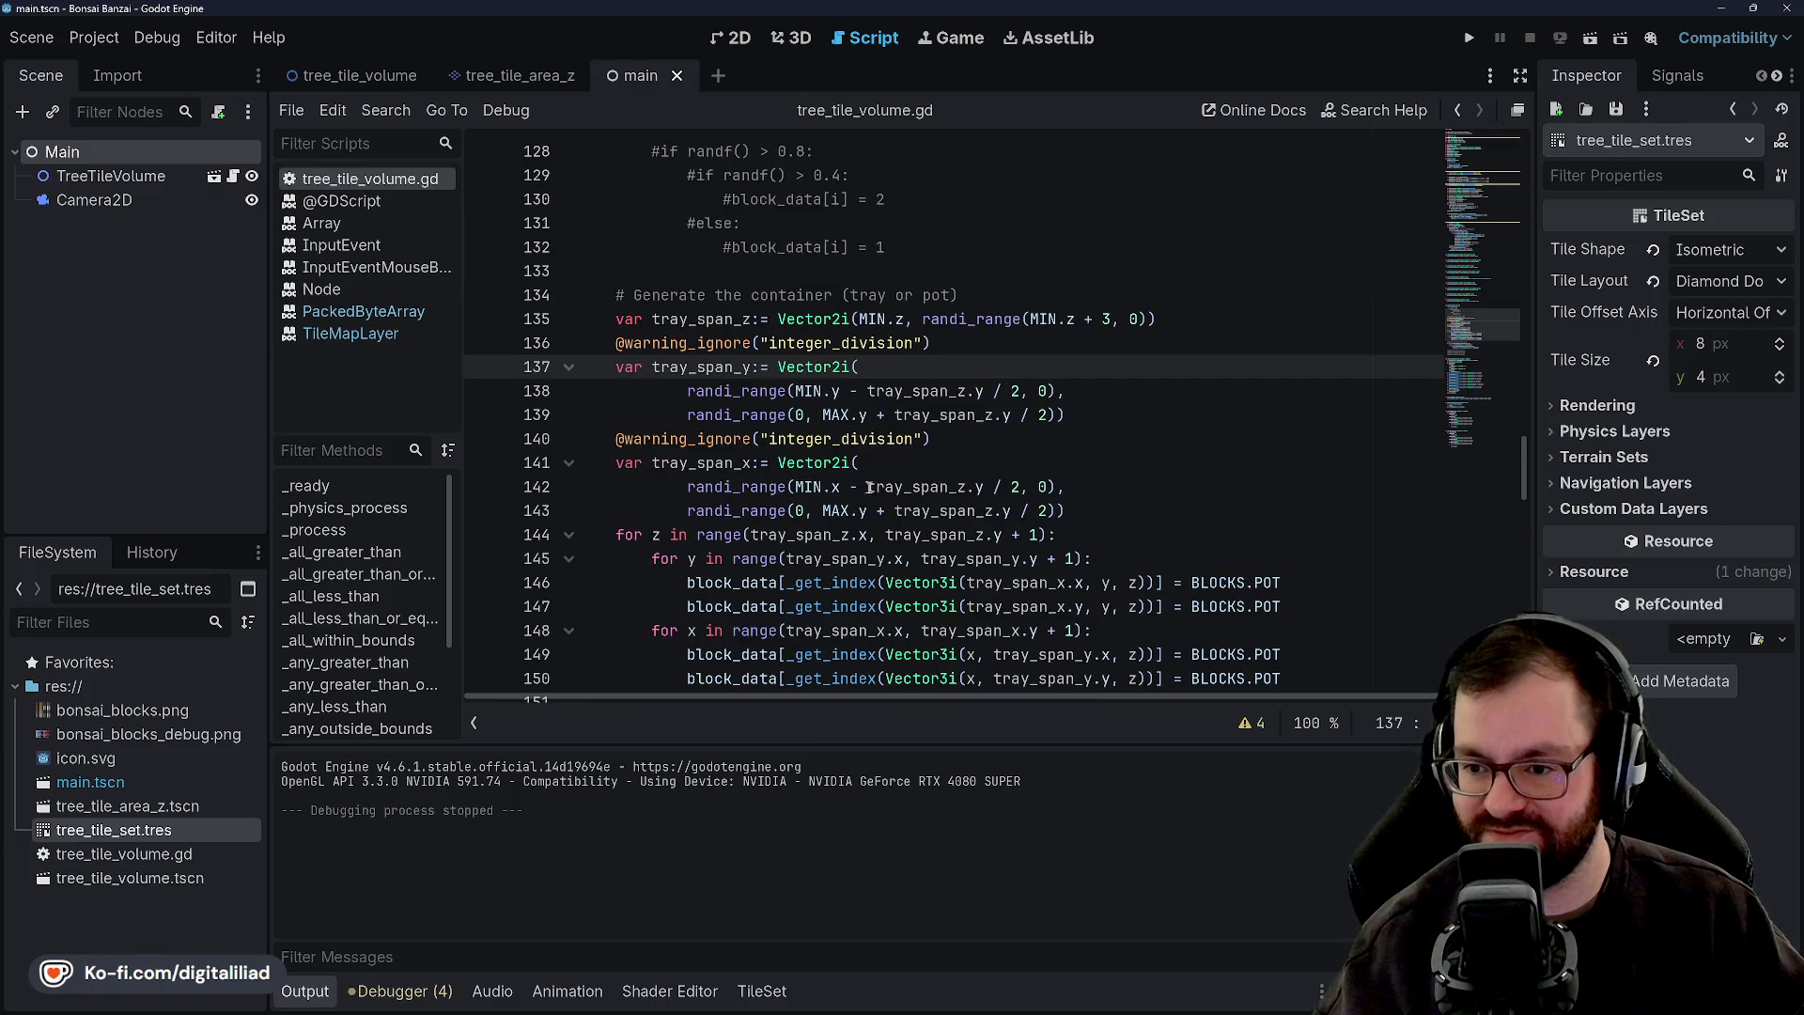
click(31, 36)
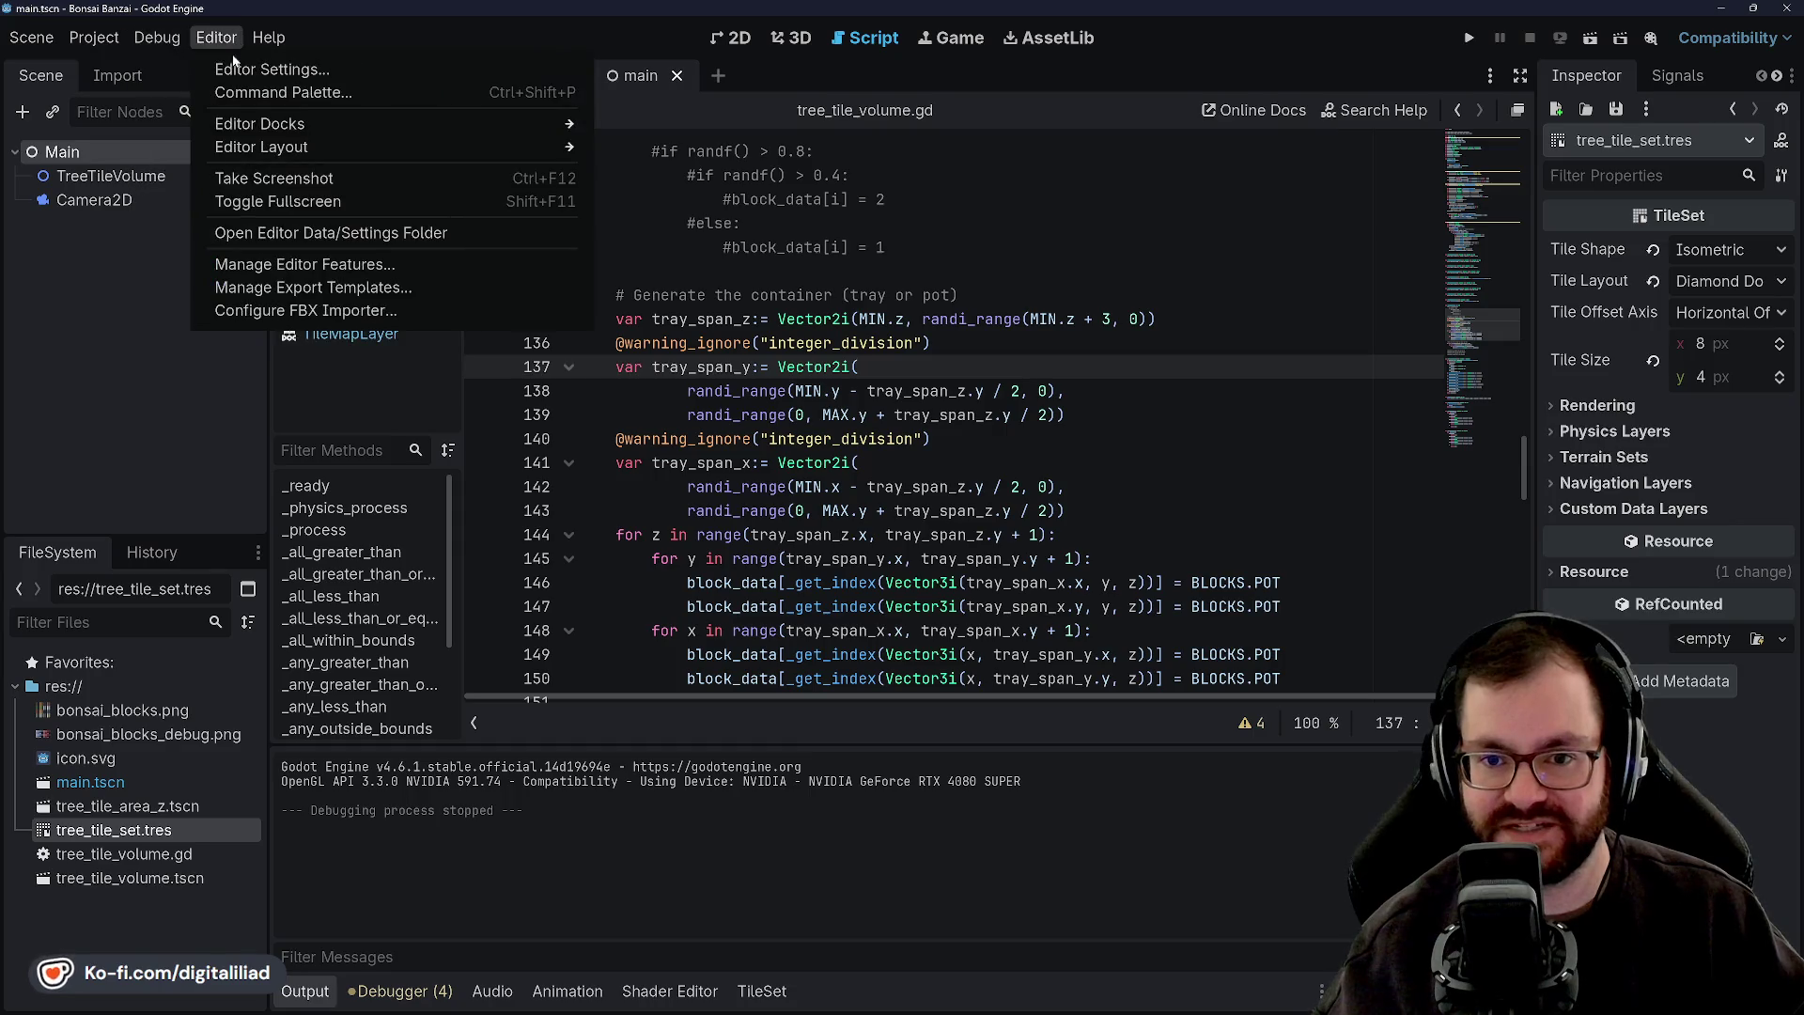
click(272, 65)
text(wa)
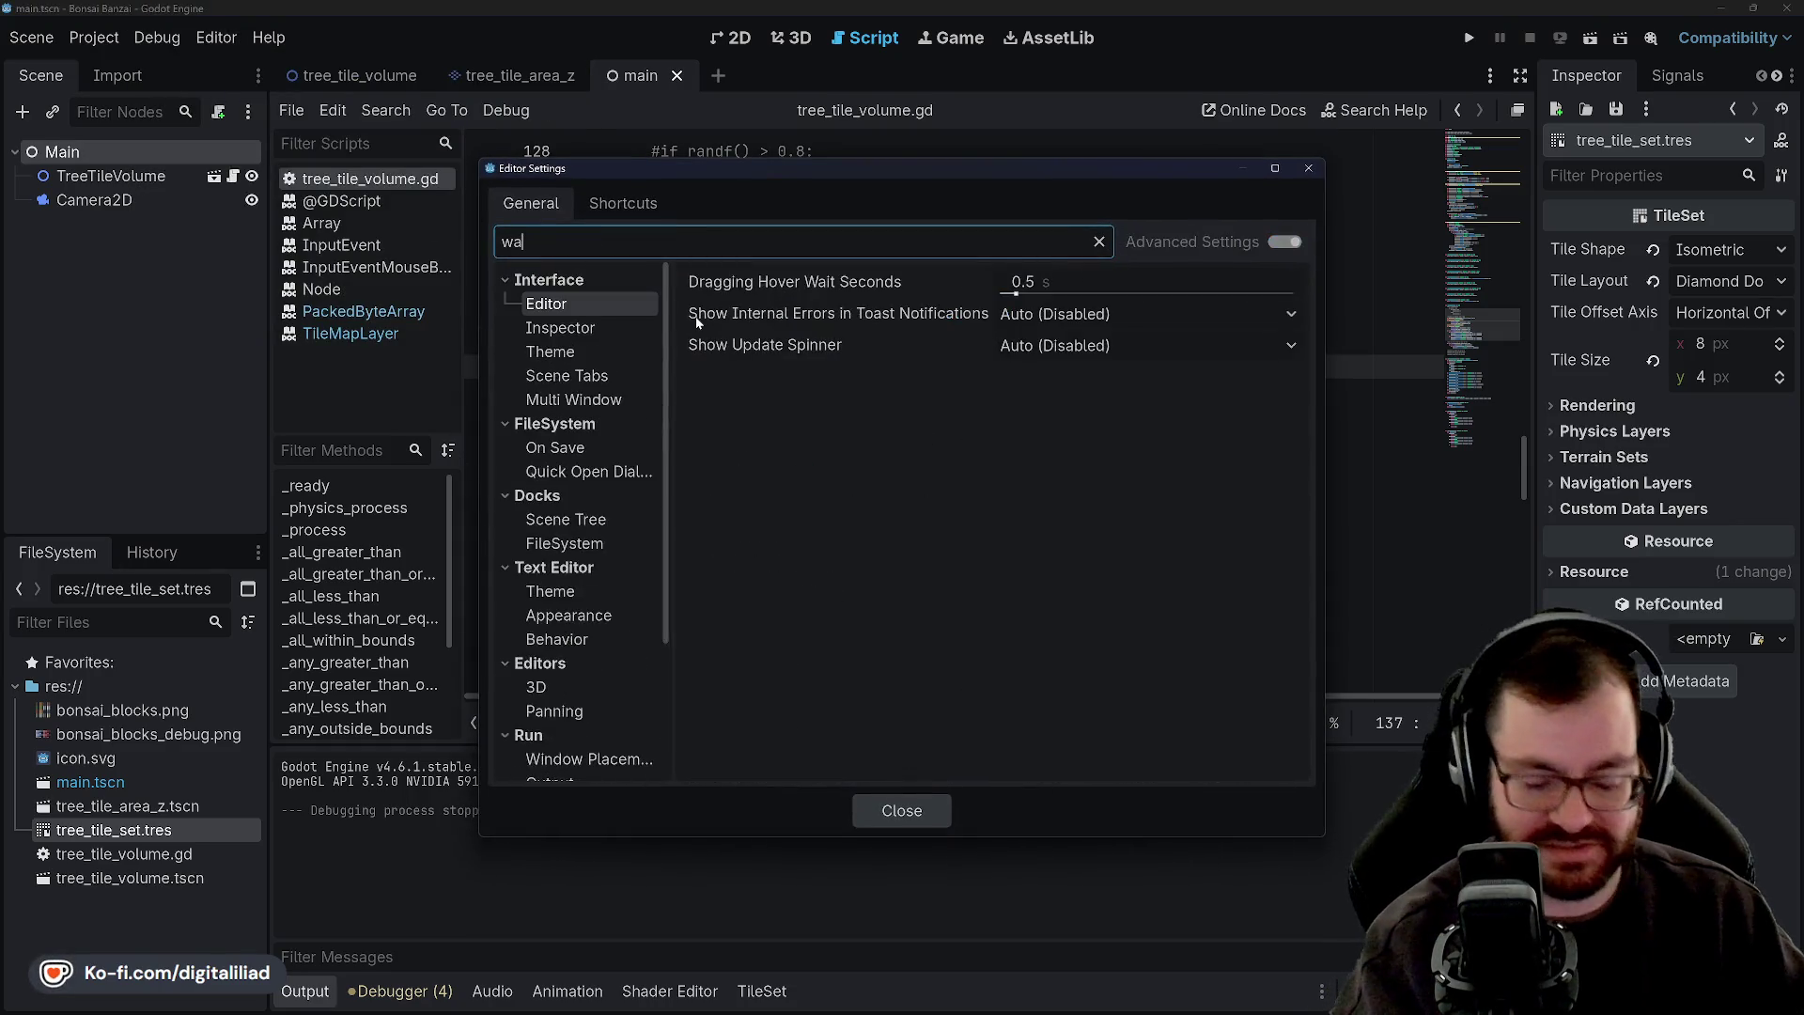
text(rning)
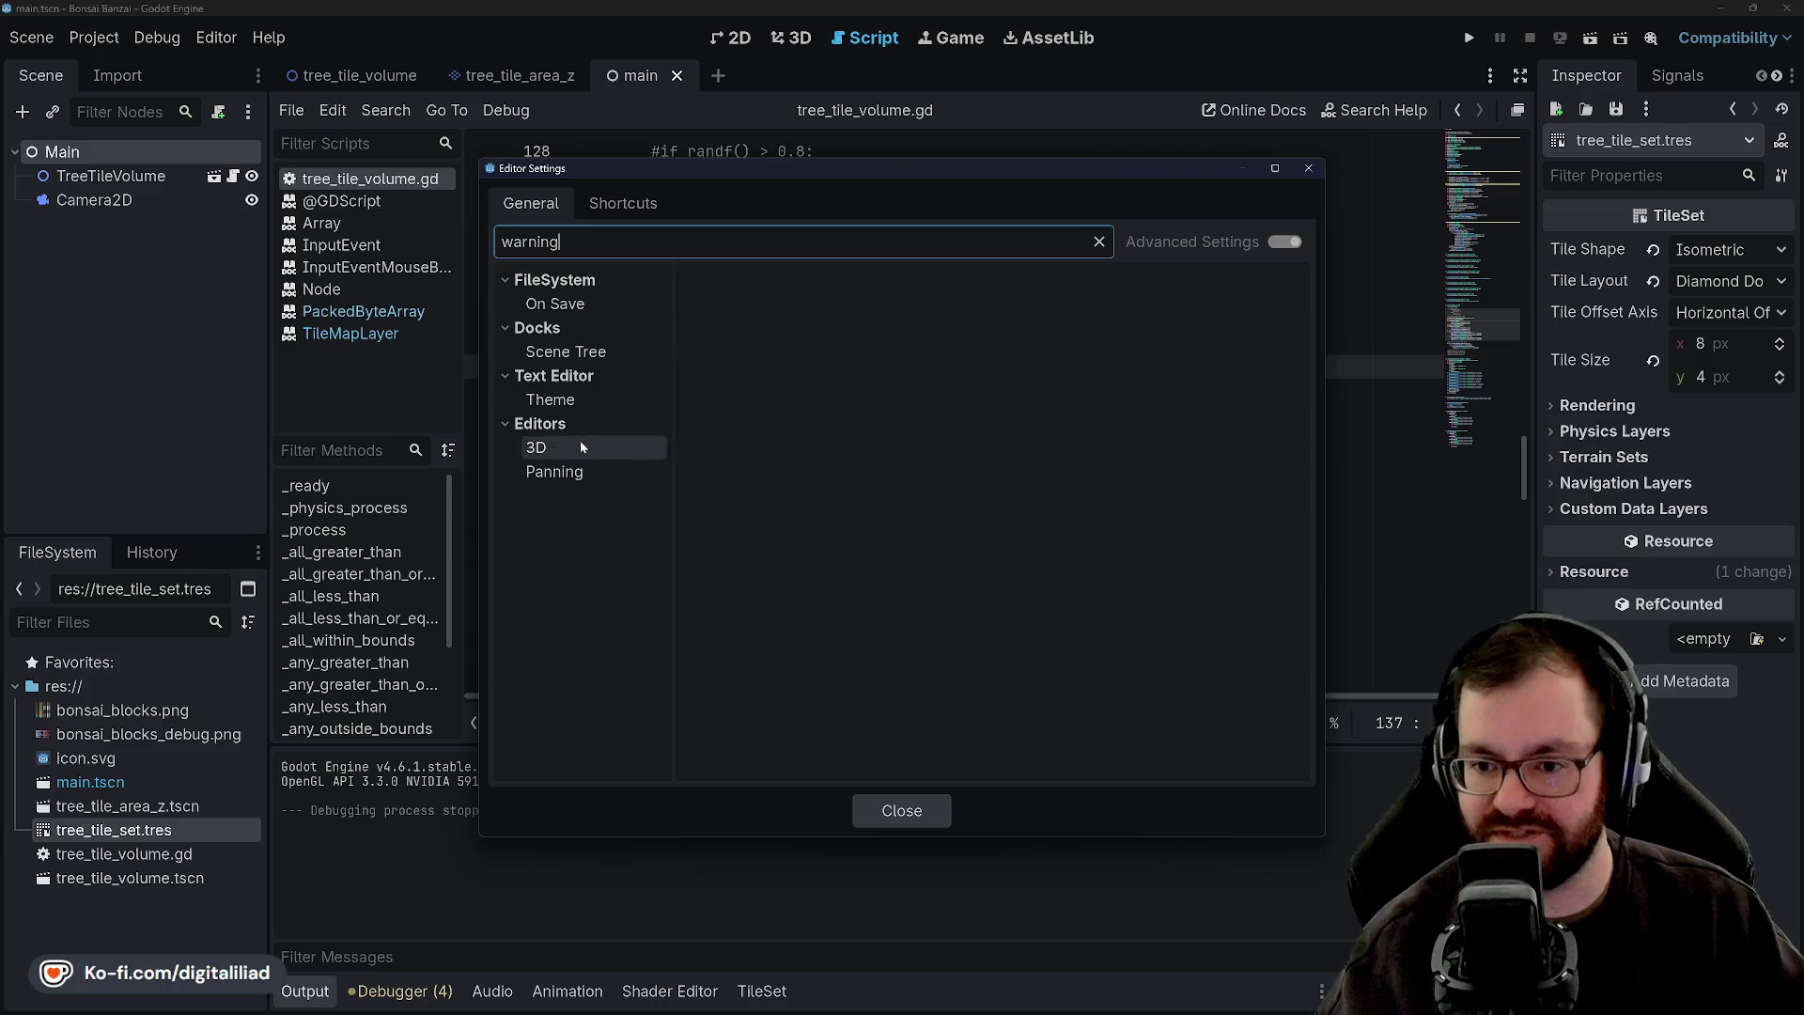
click(595, 360)
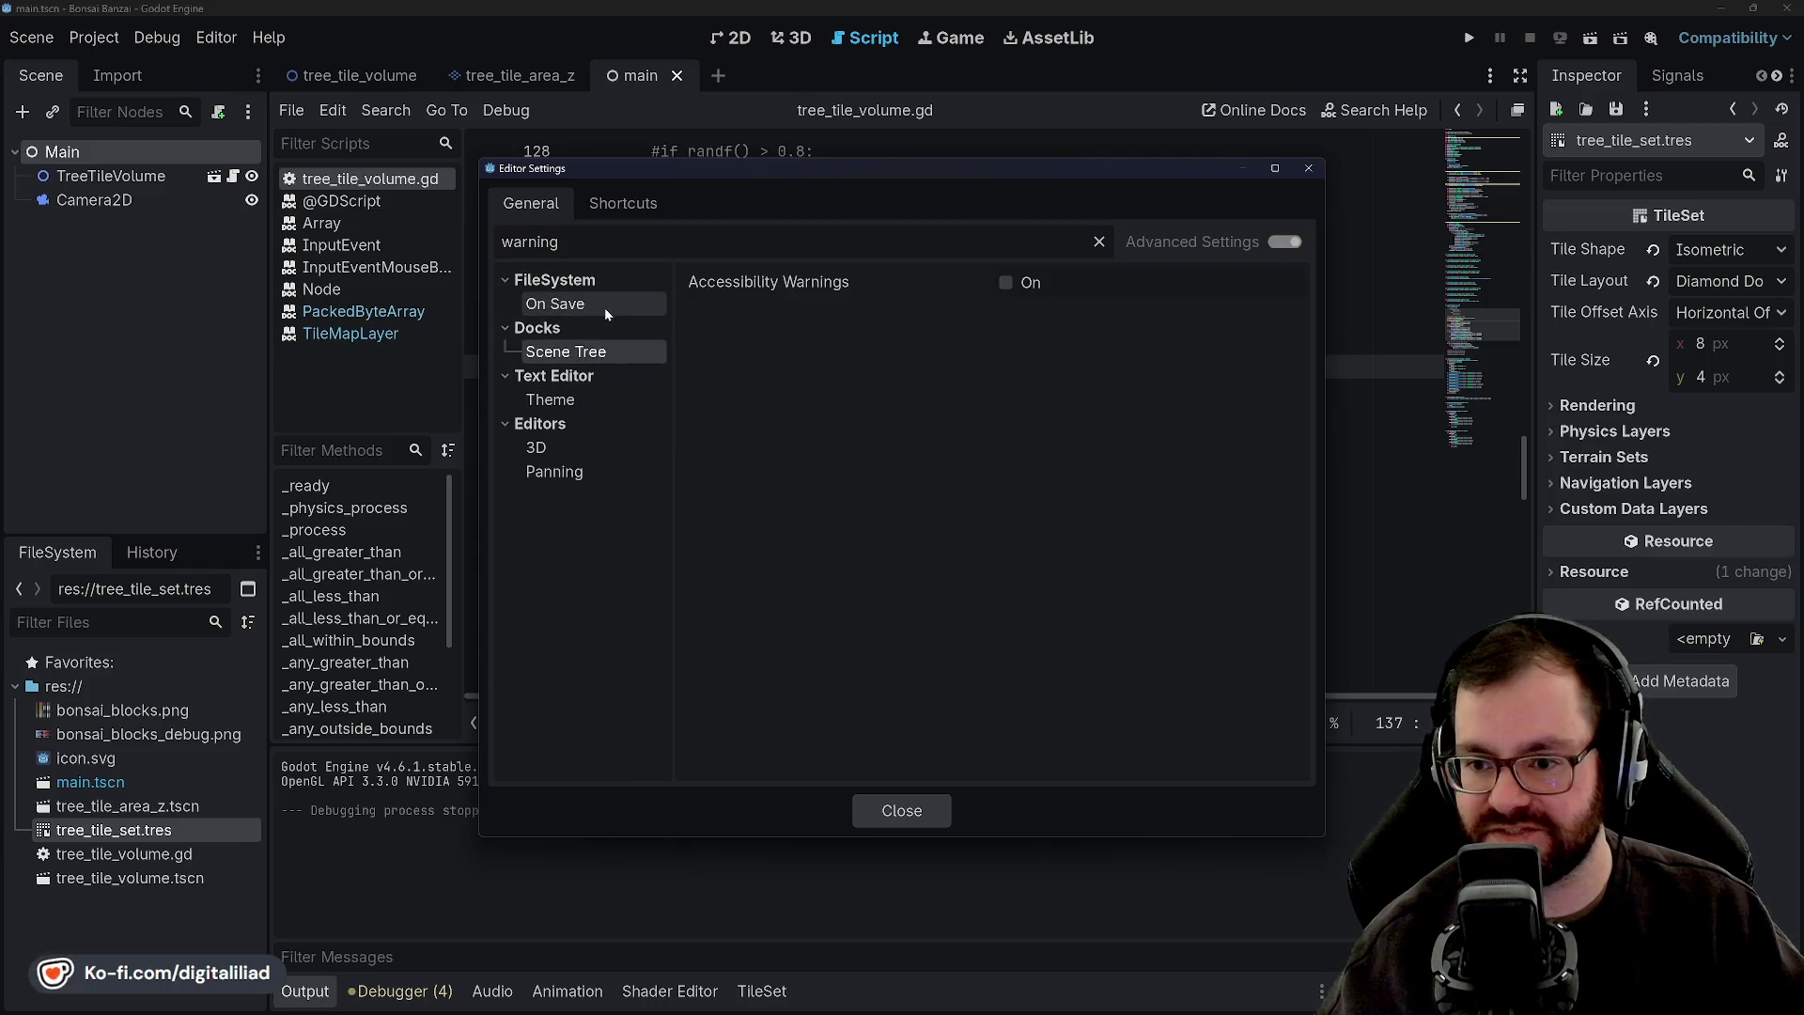
click(602, 308)
click(588, 357)
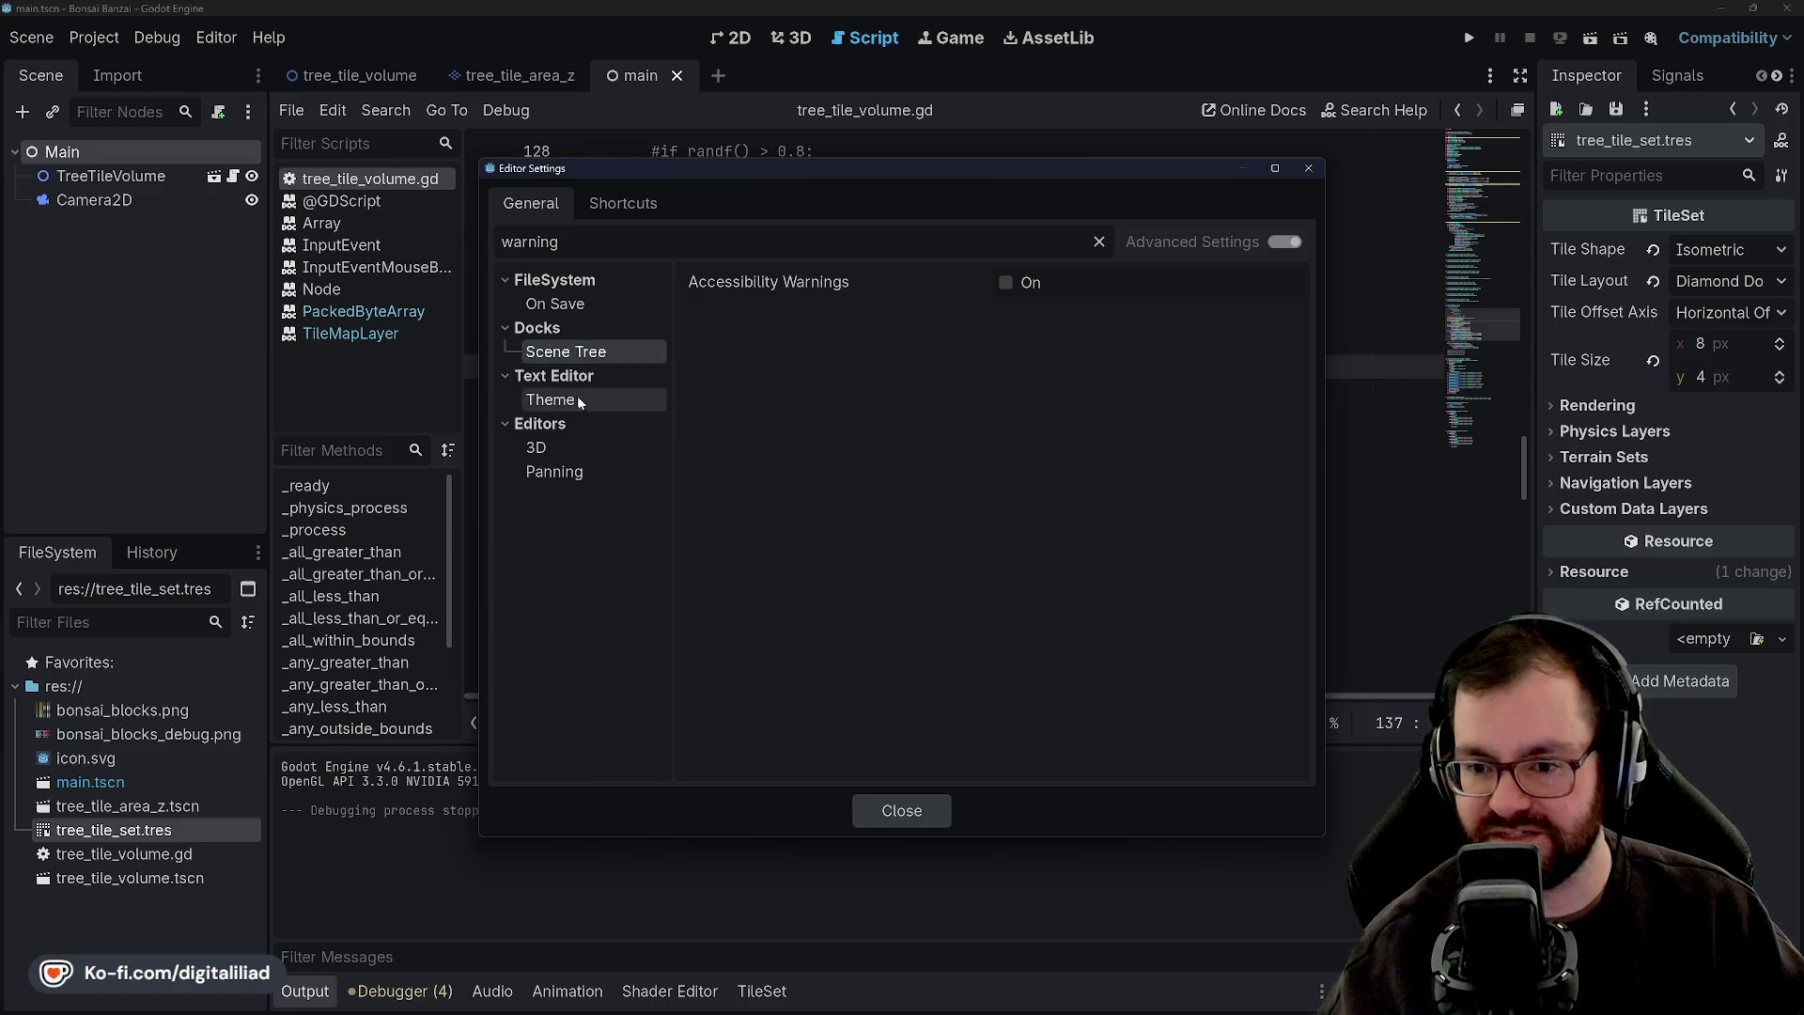
click(577, 398)
click(579, 445)
click(577, 471)
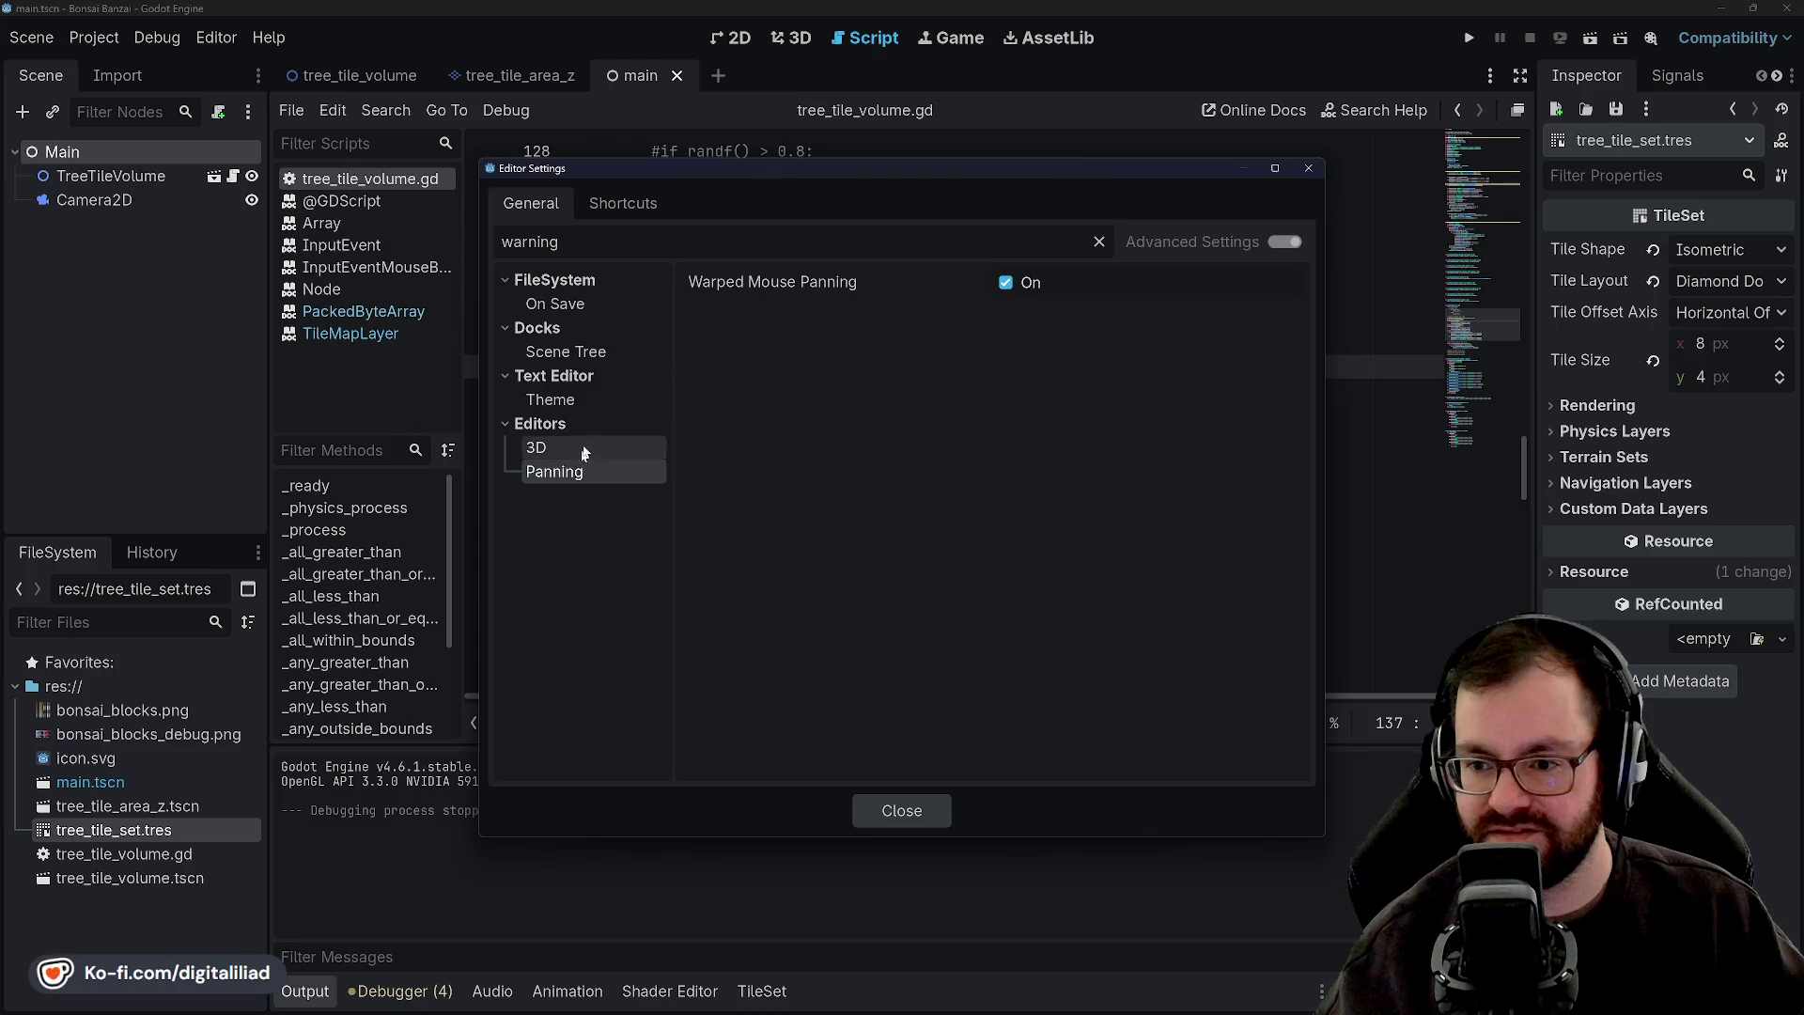
click(550, 303)
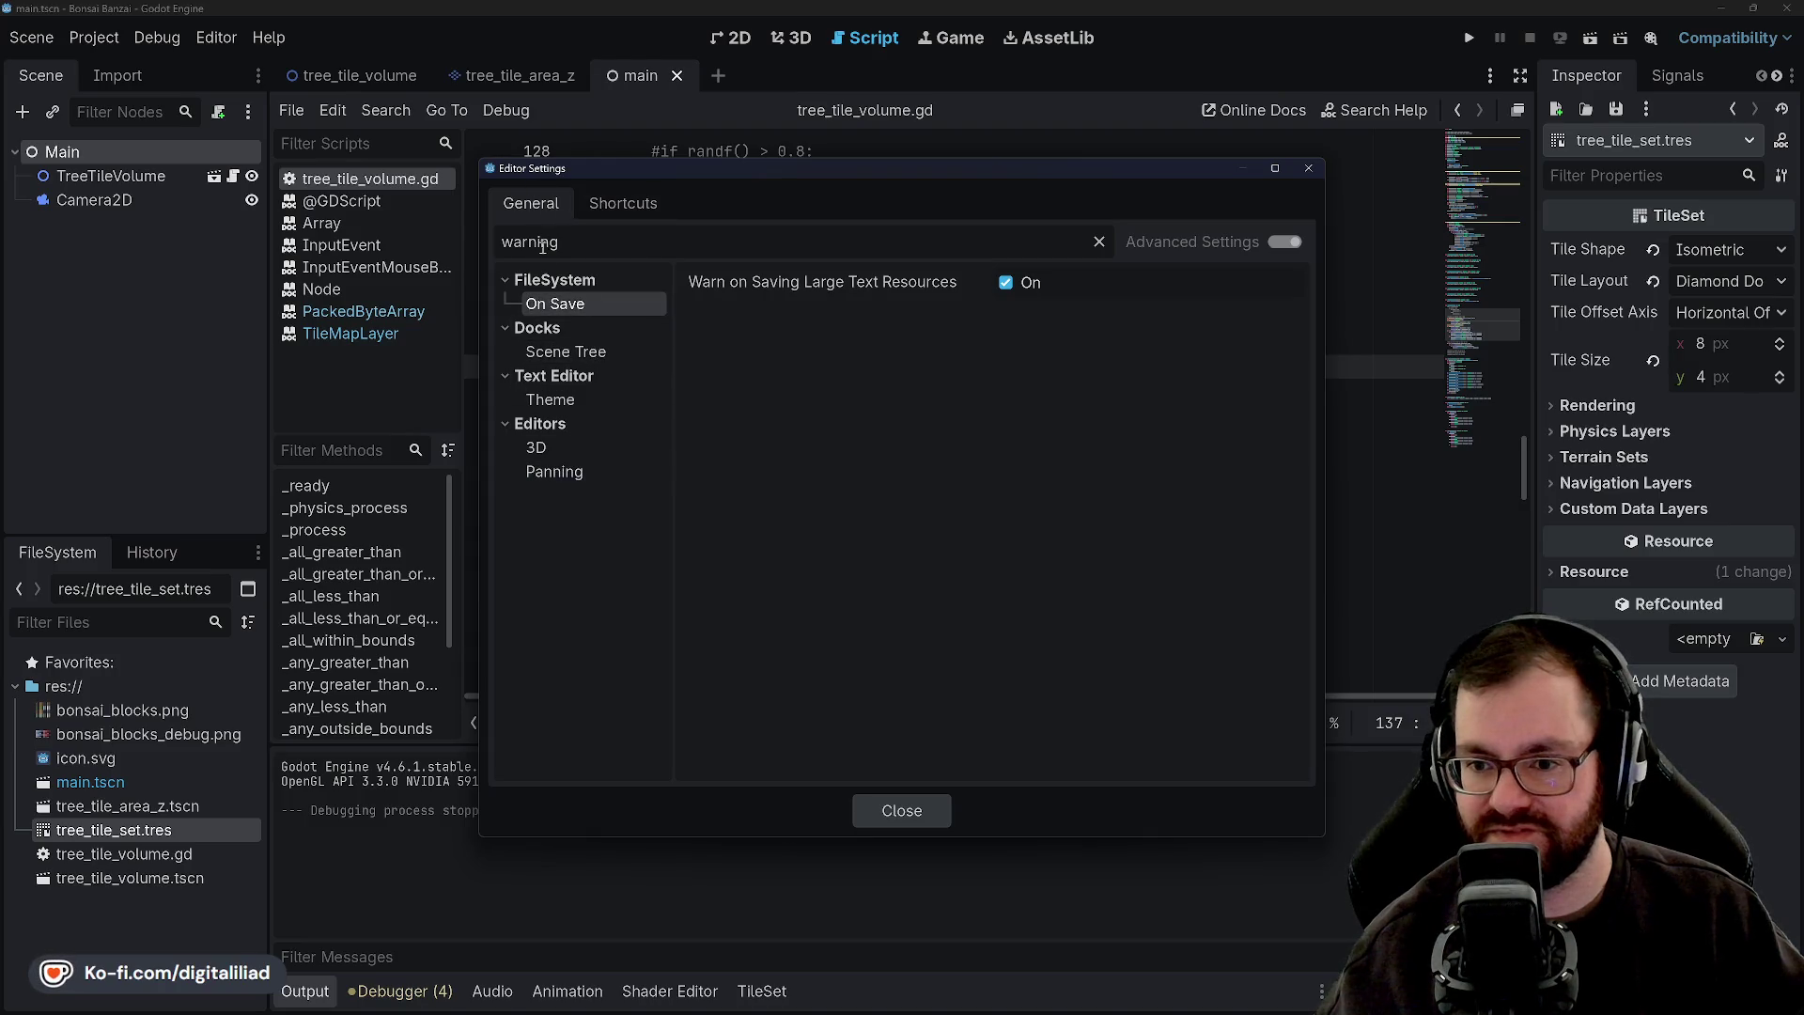
click(902, 810)
click(94, 38)
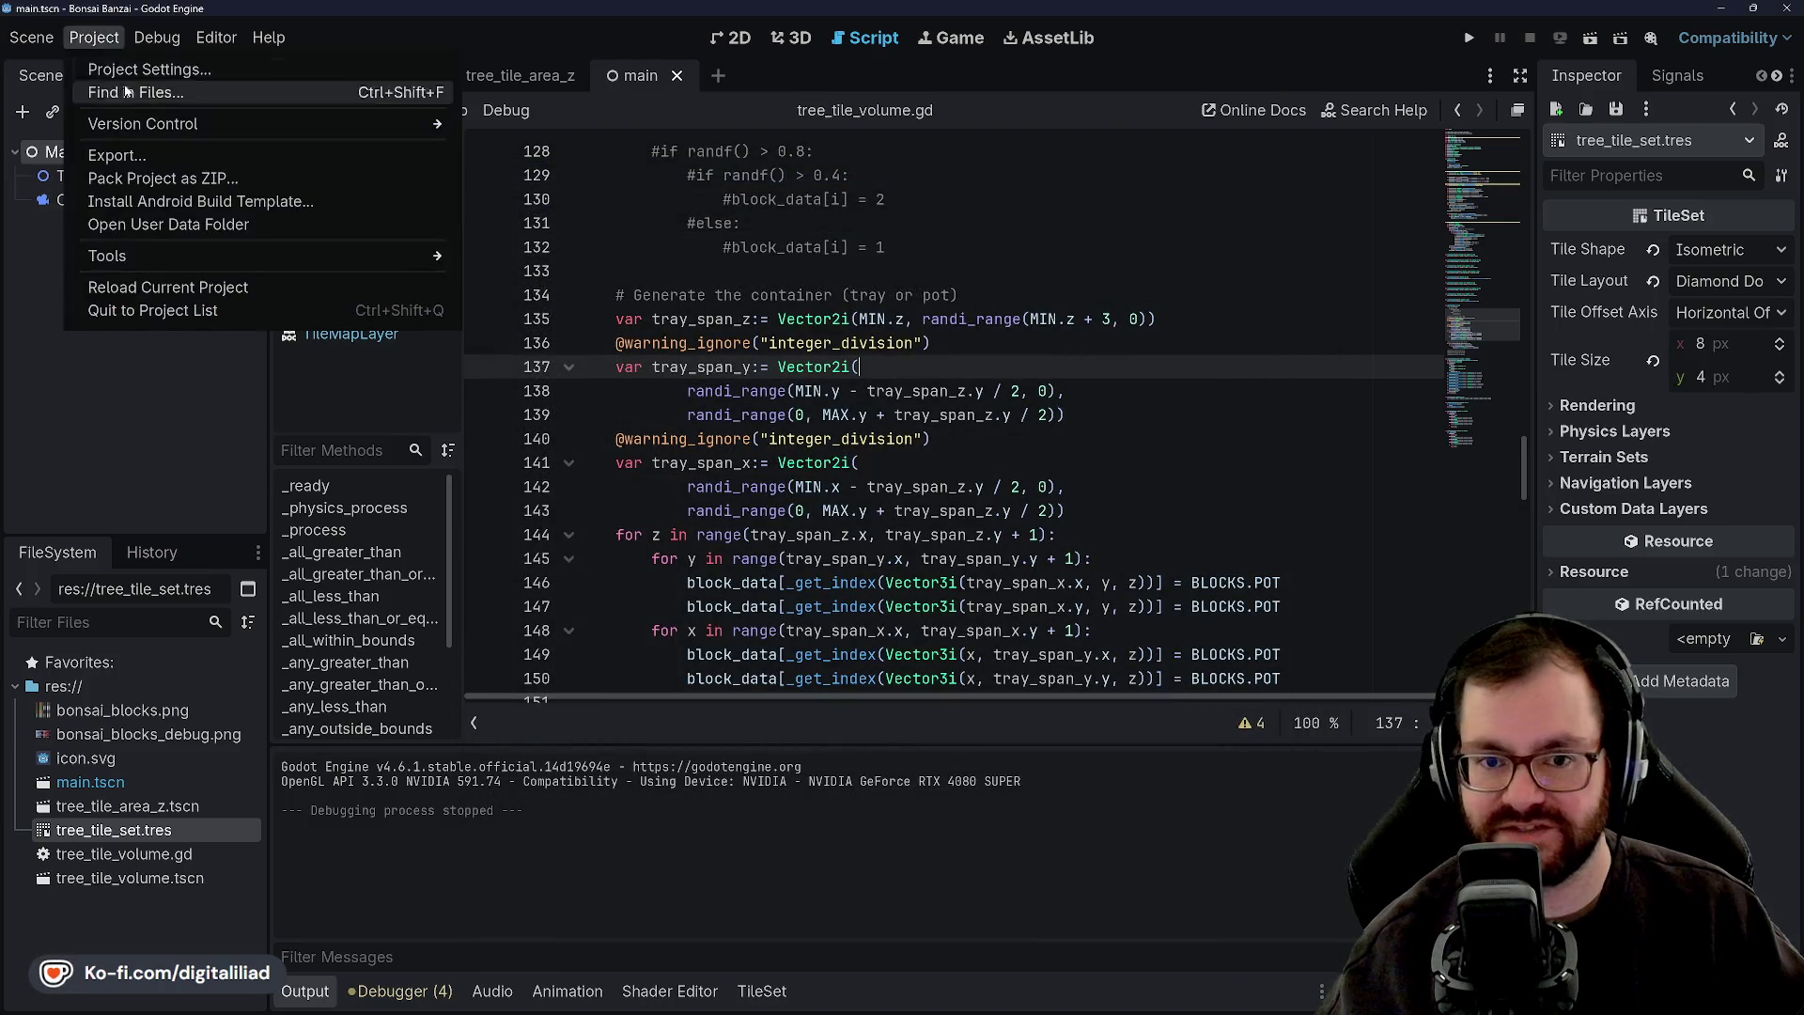
In Project Settings, filter for 'warning' and set Debug > GDScript Integer Division to Ignore.
click(141, 73)
text(war)
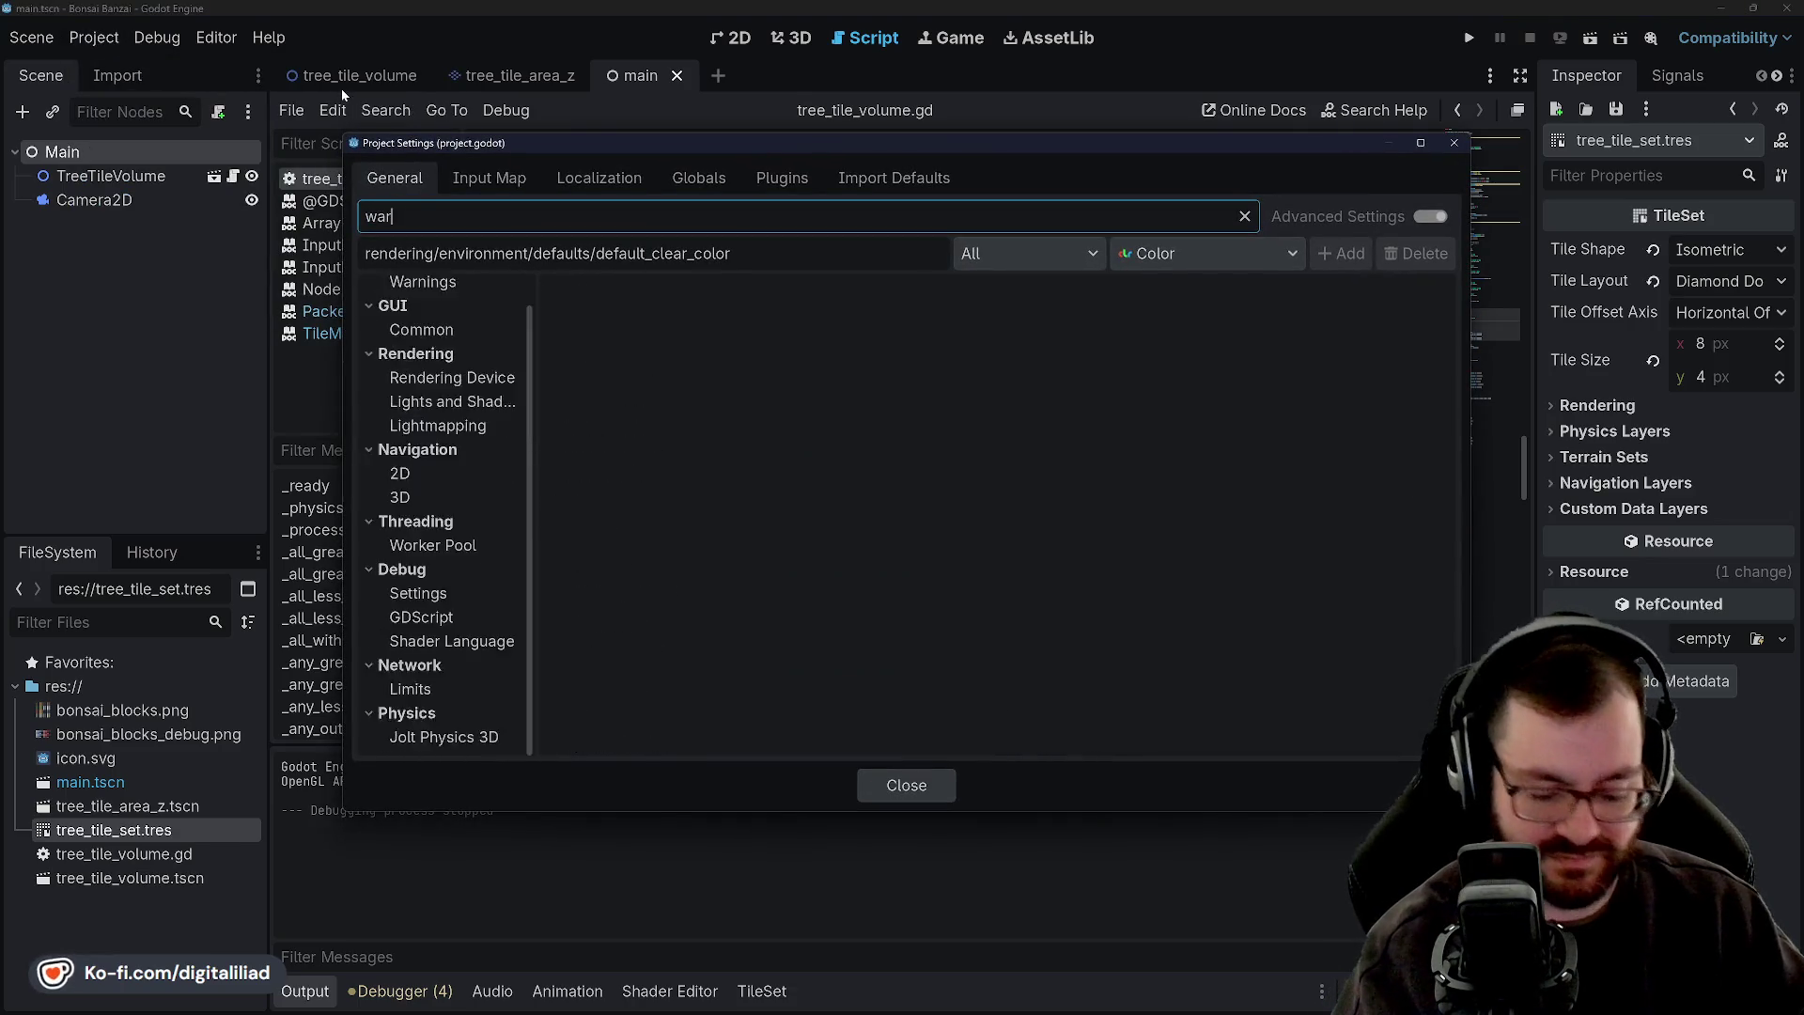
text(ning)
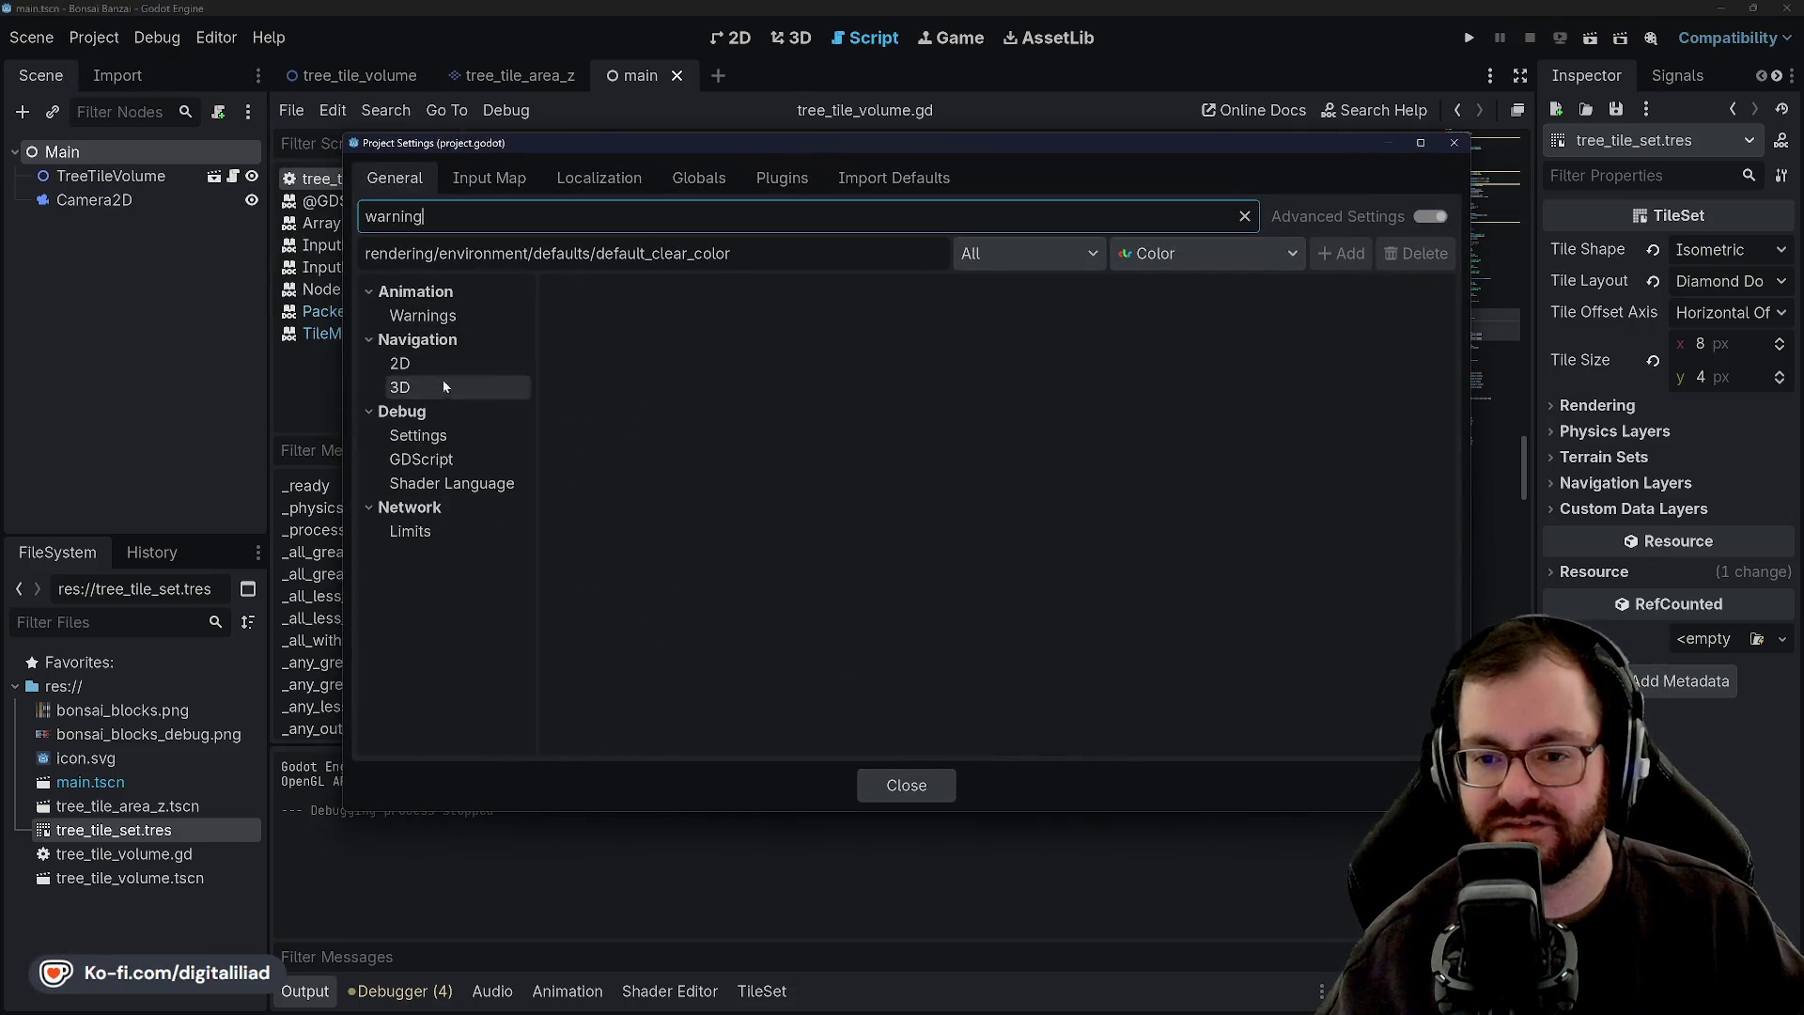
click(425, 460)
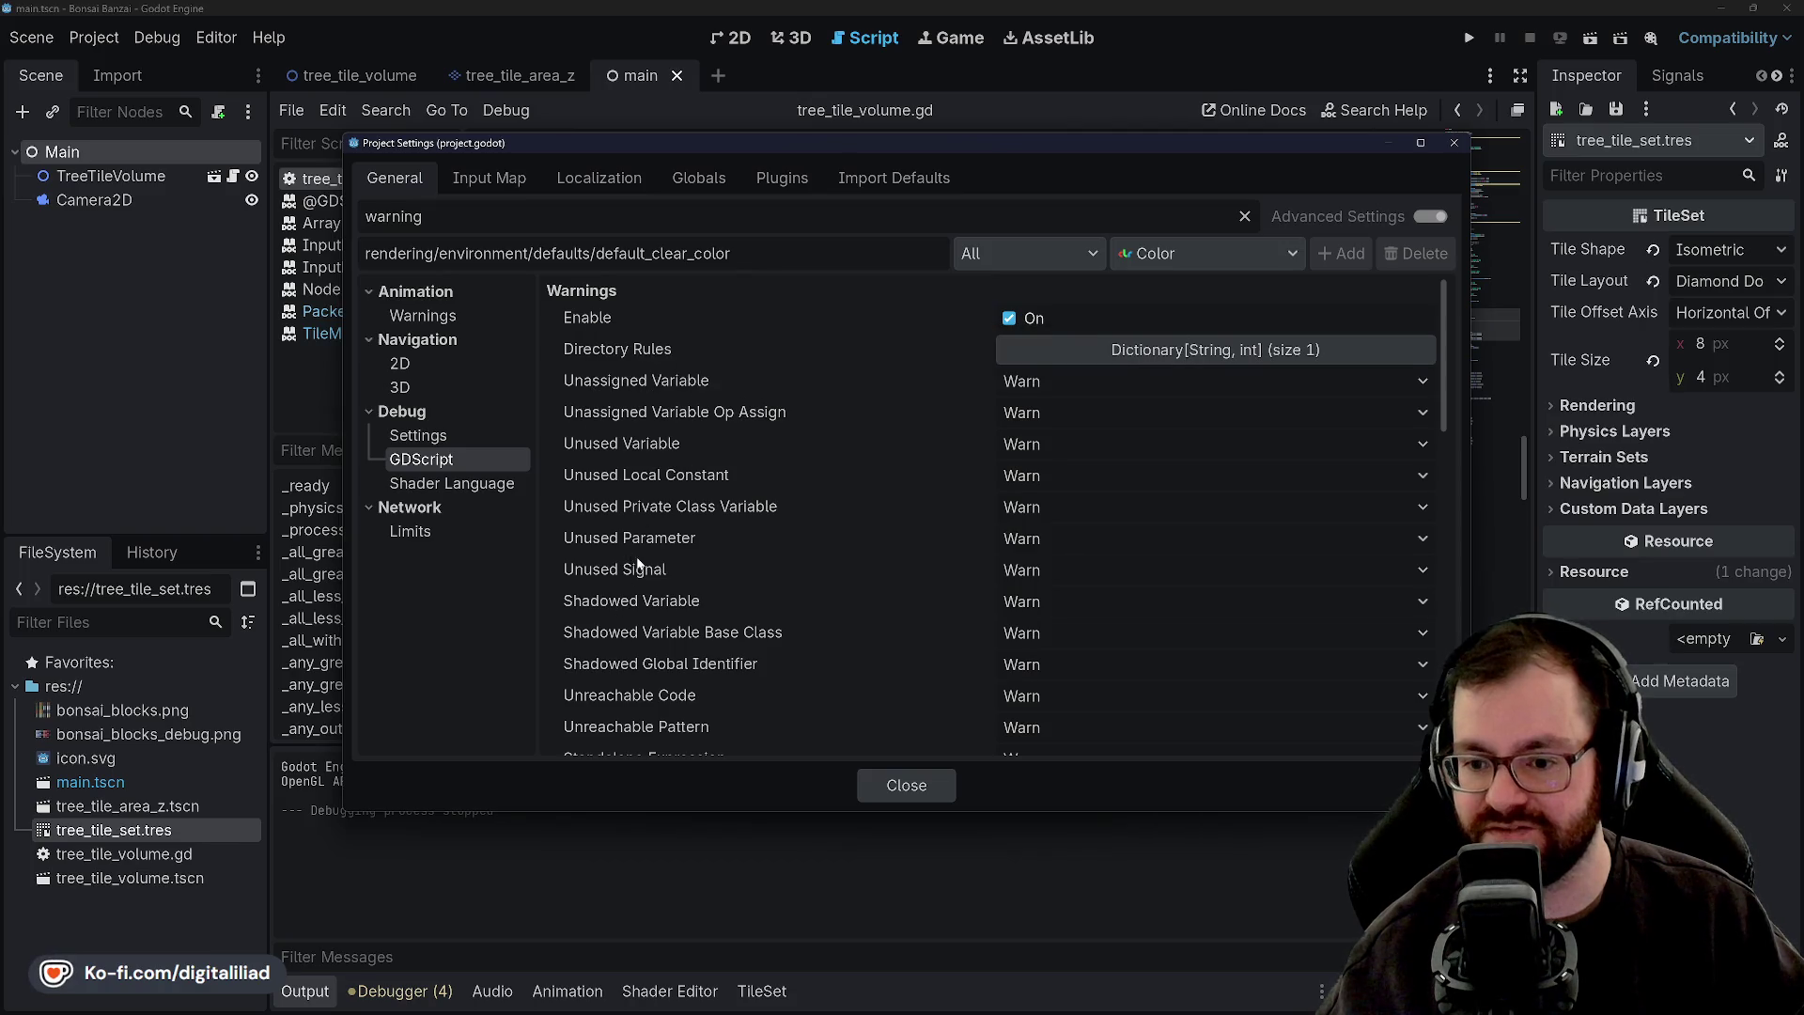
scroll(638, 562, down, 5)
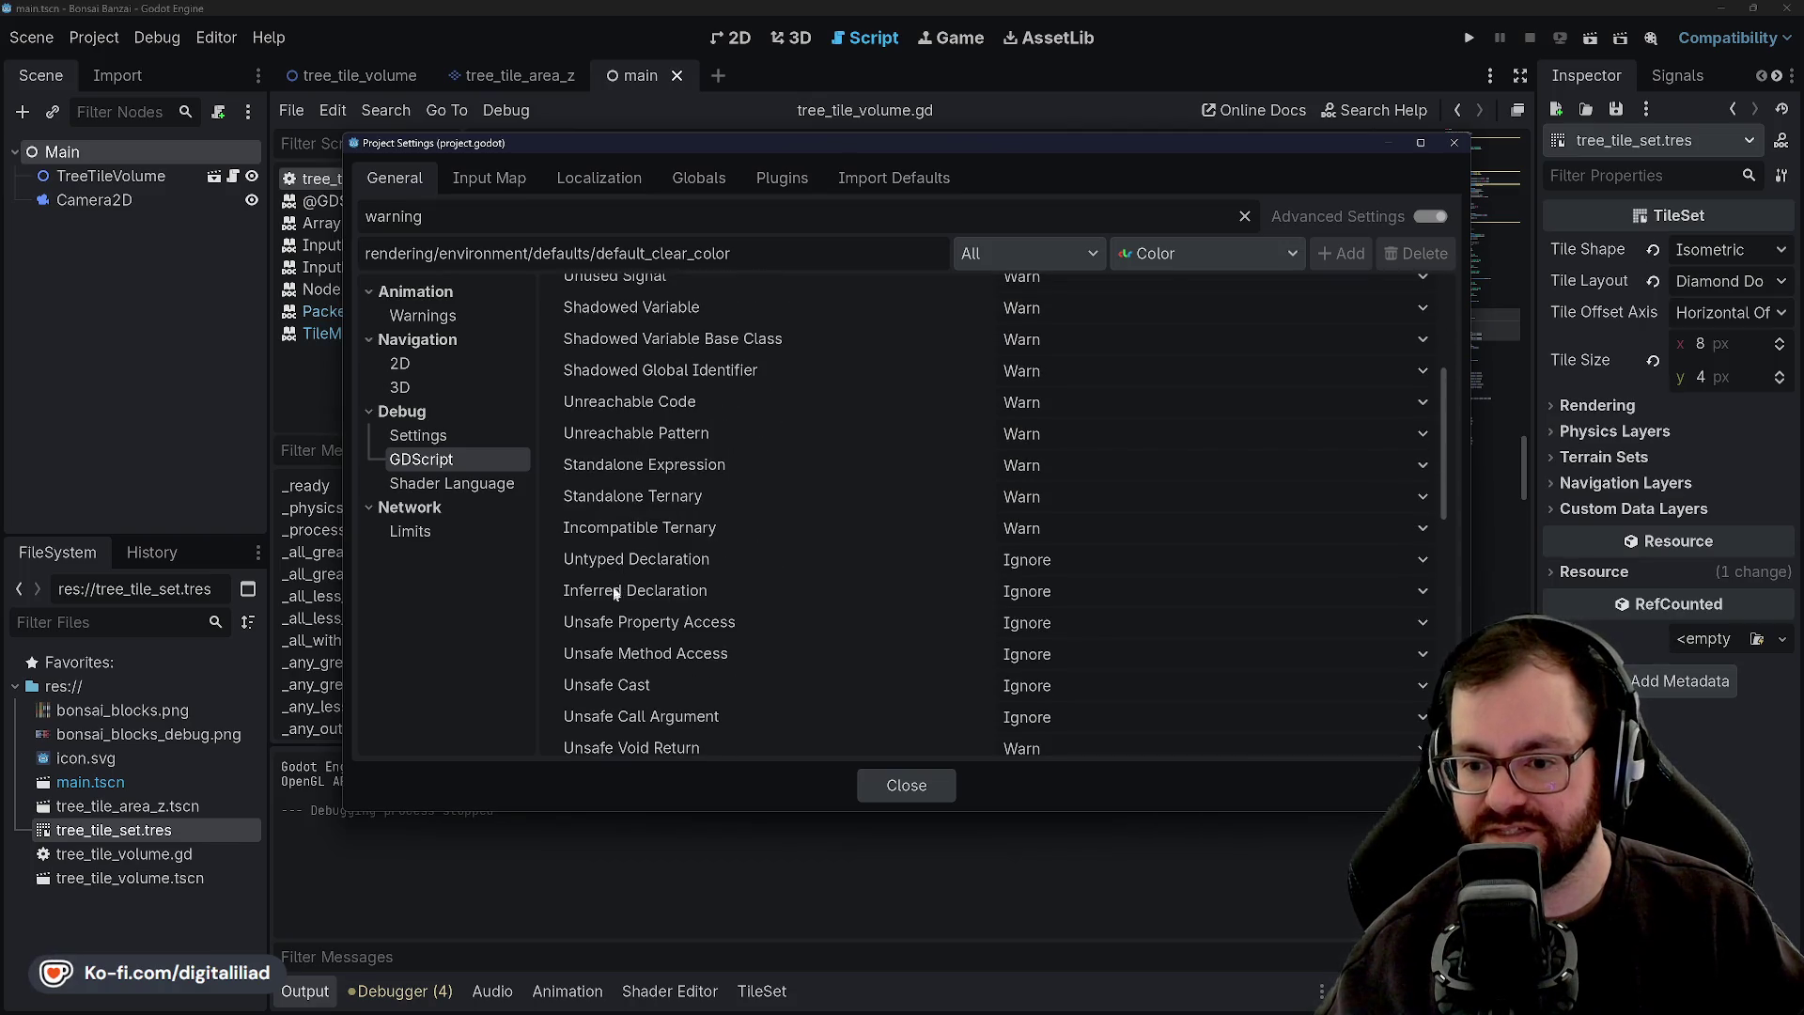
scroll(620, 592, down, 1)
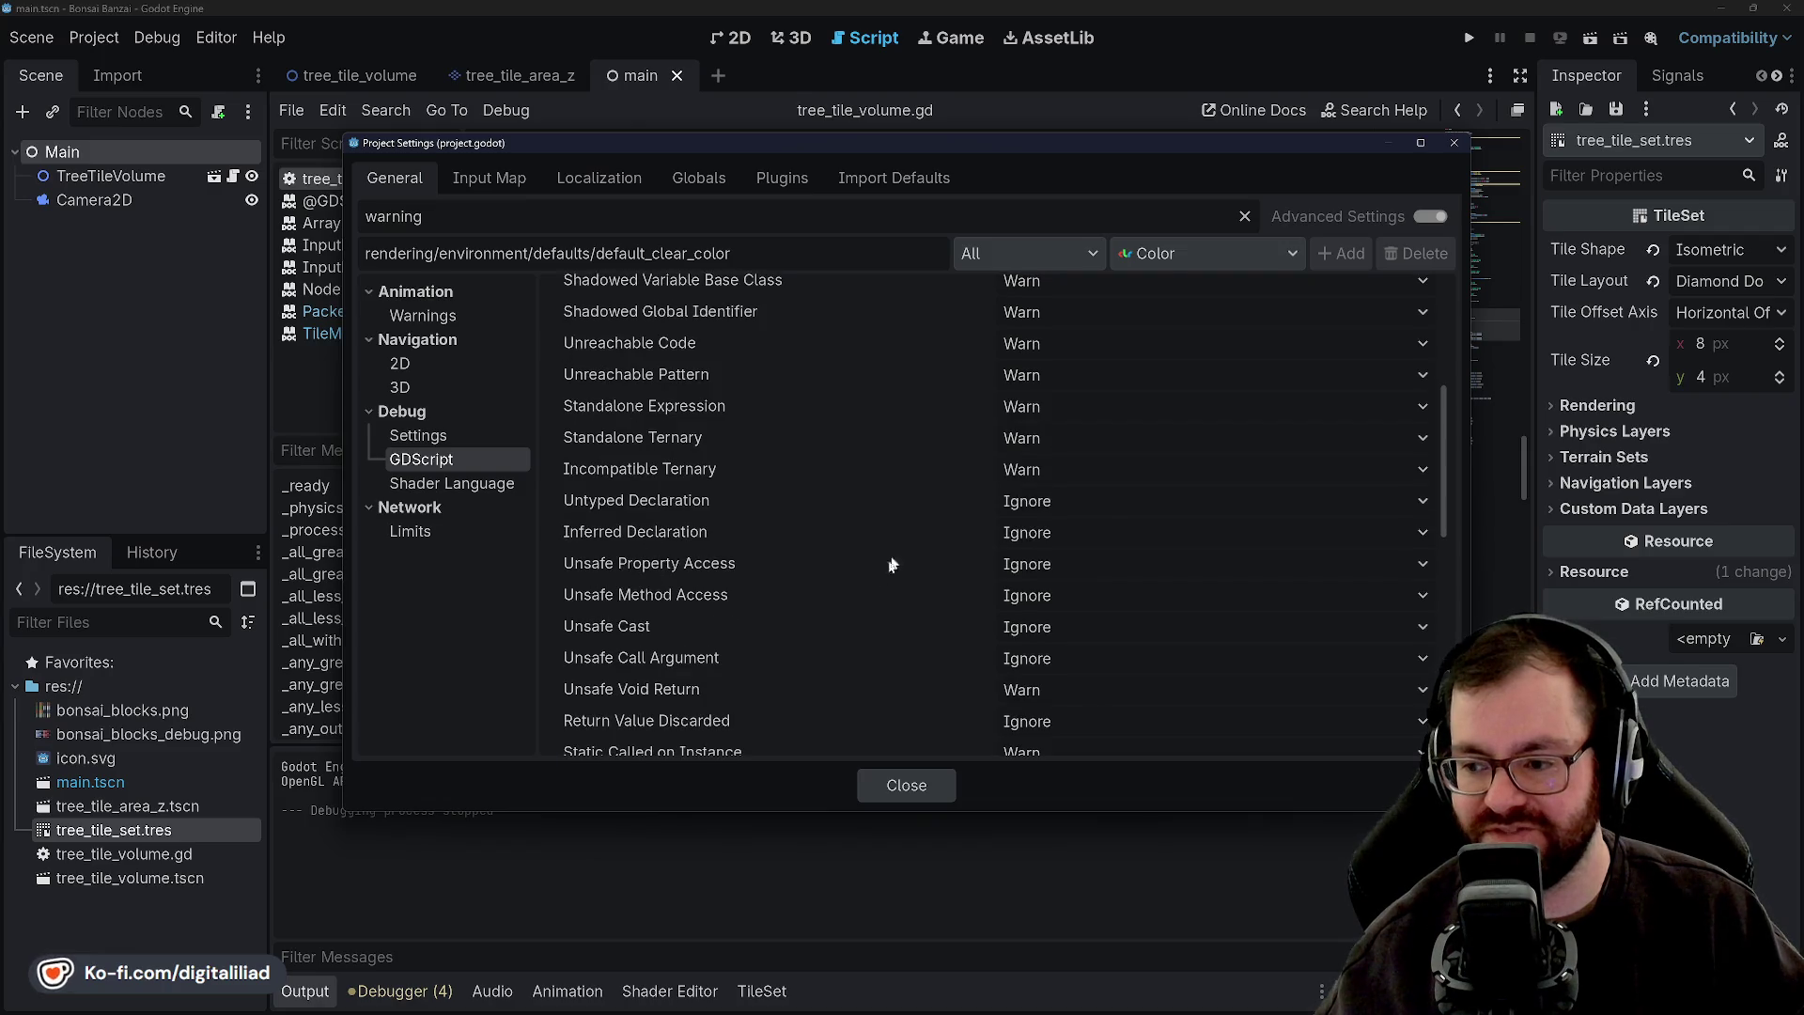
scroll(658, 563, down, 4)
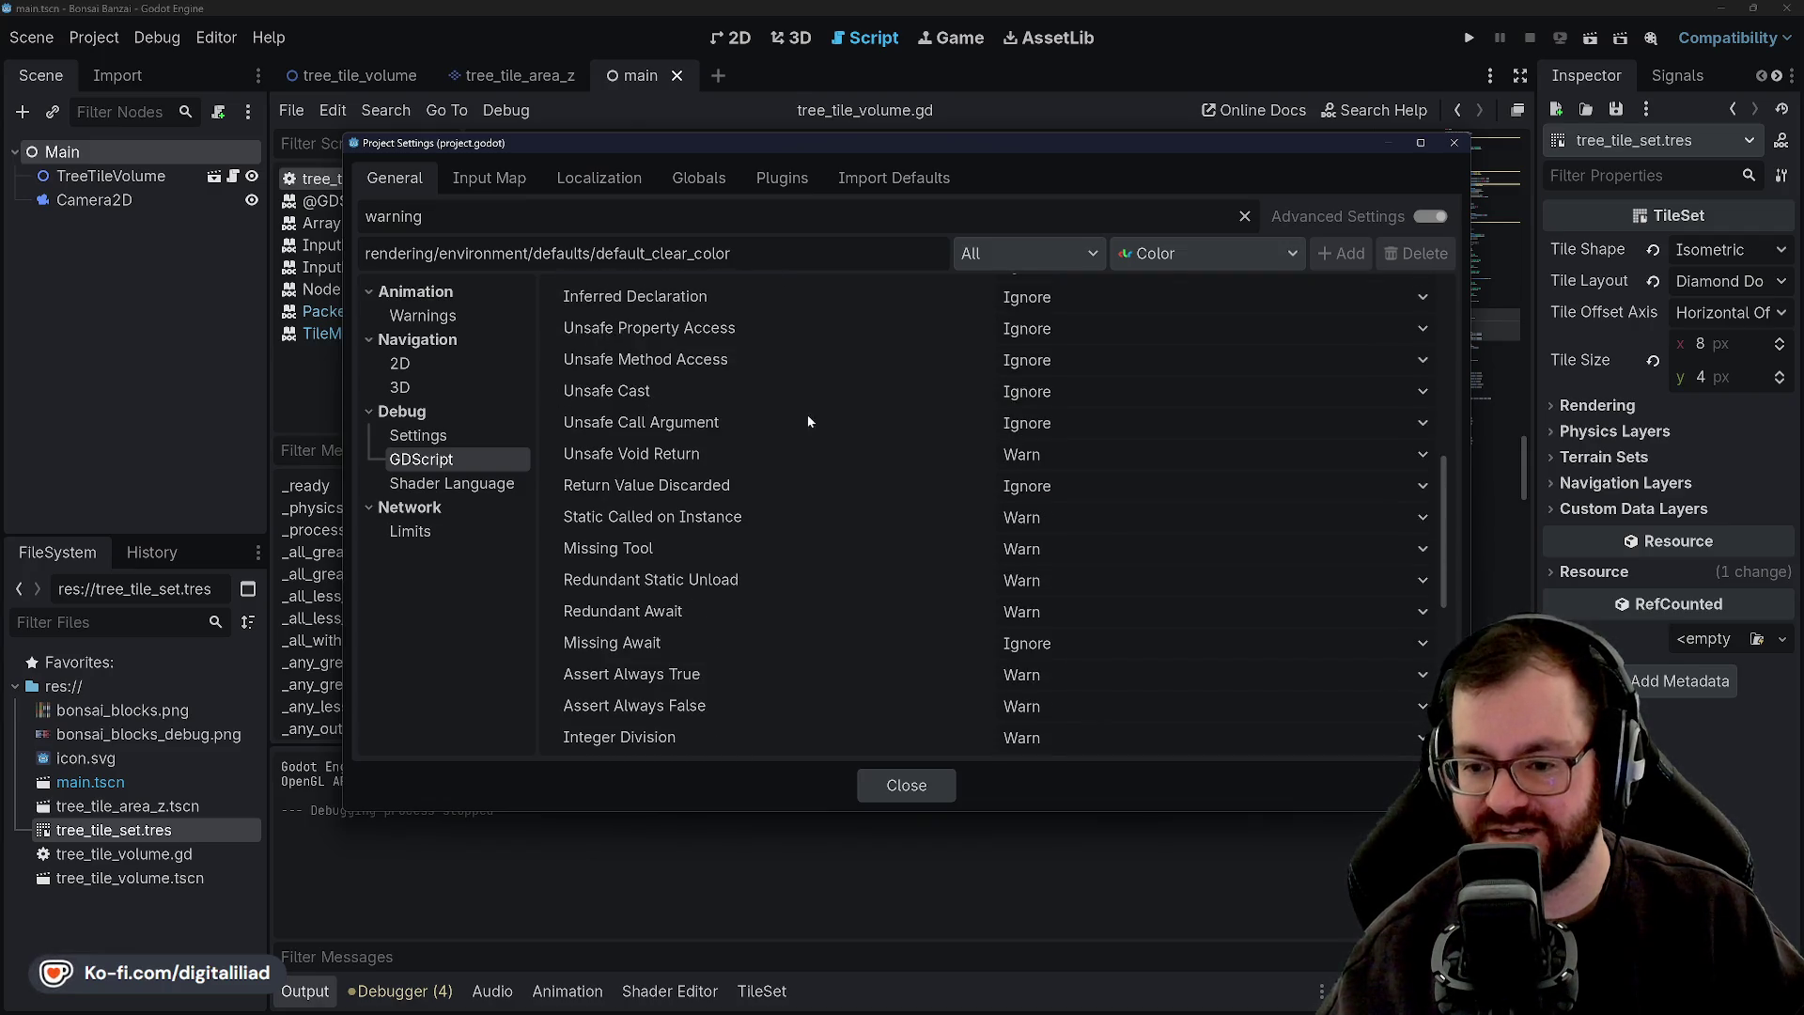
scroll(811, 410, down, 4)
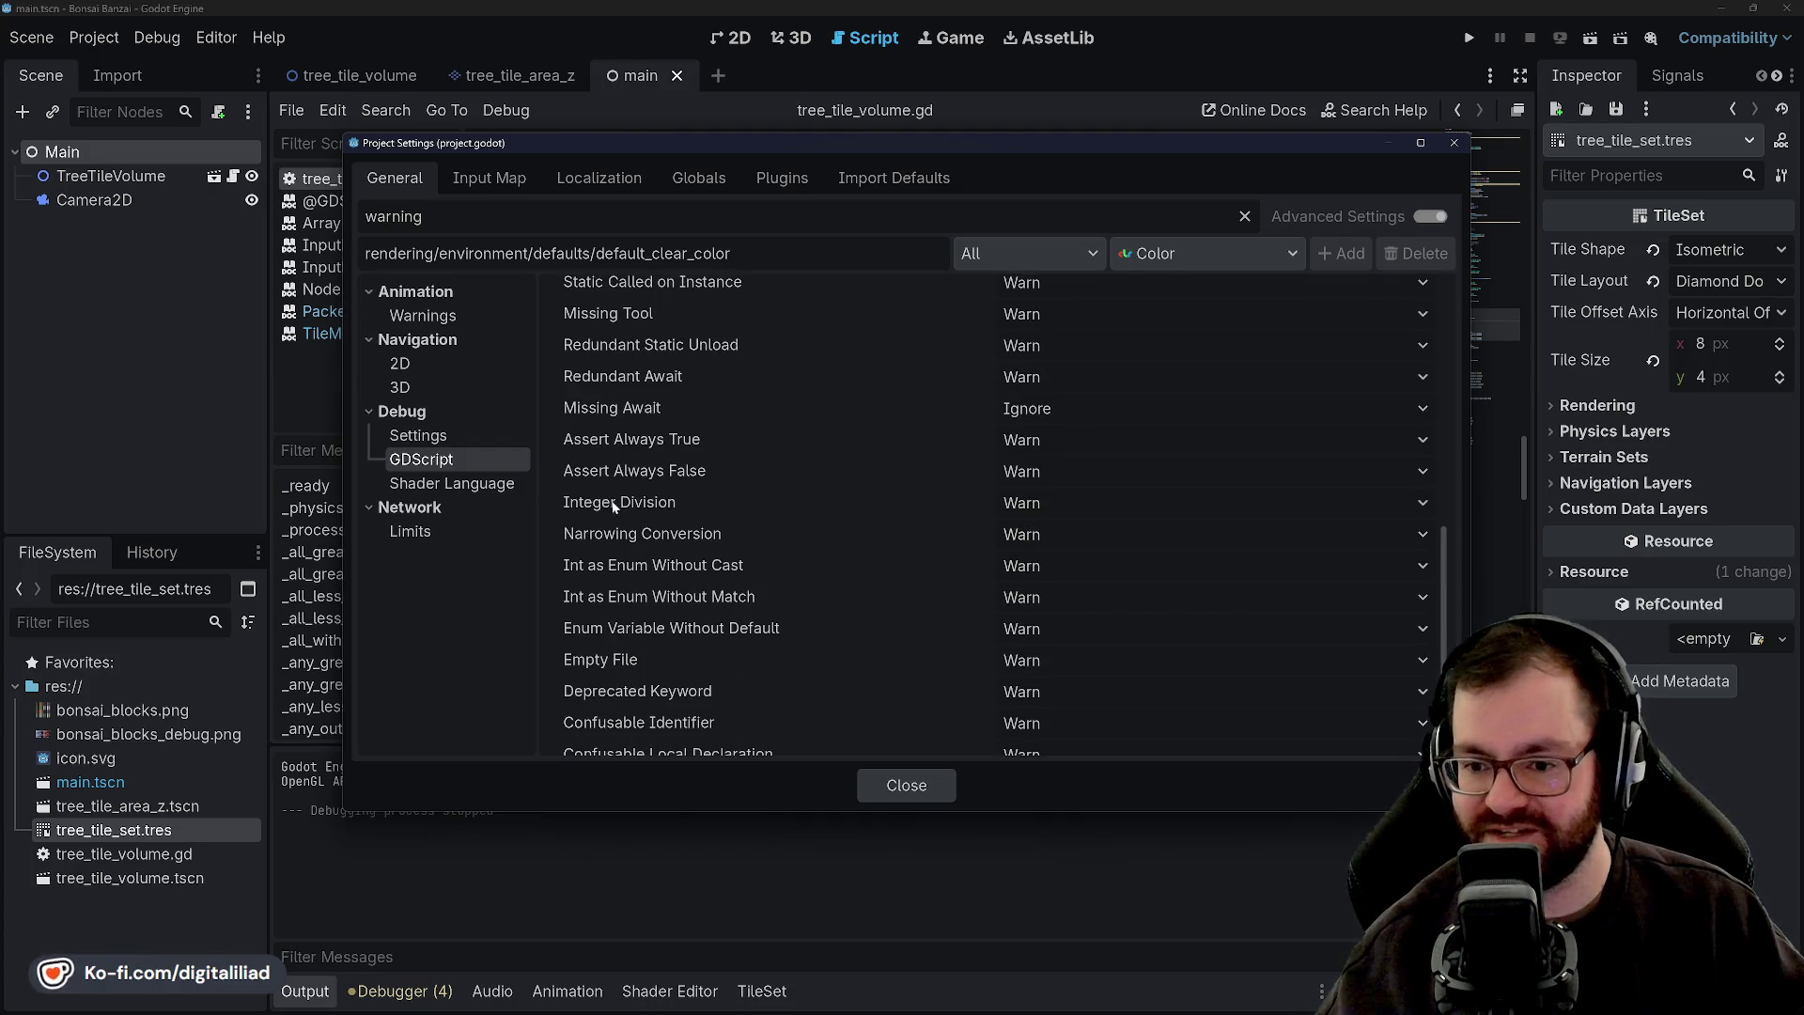
click(1069, 503)
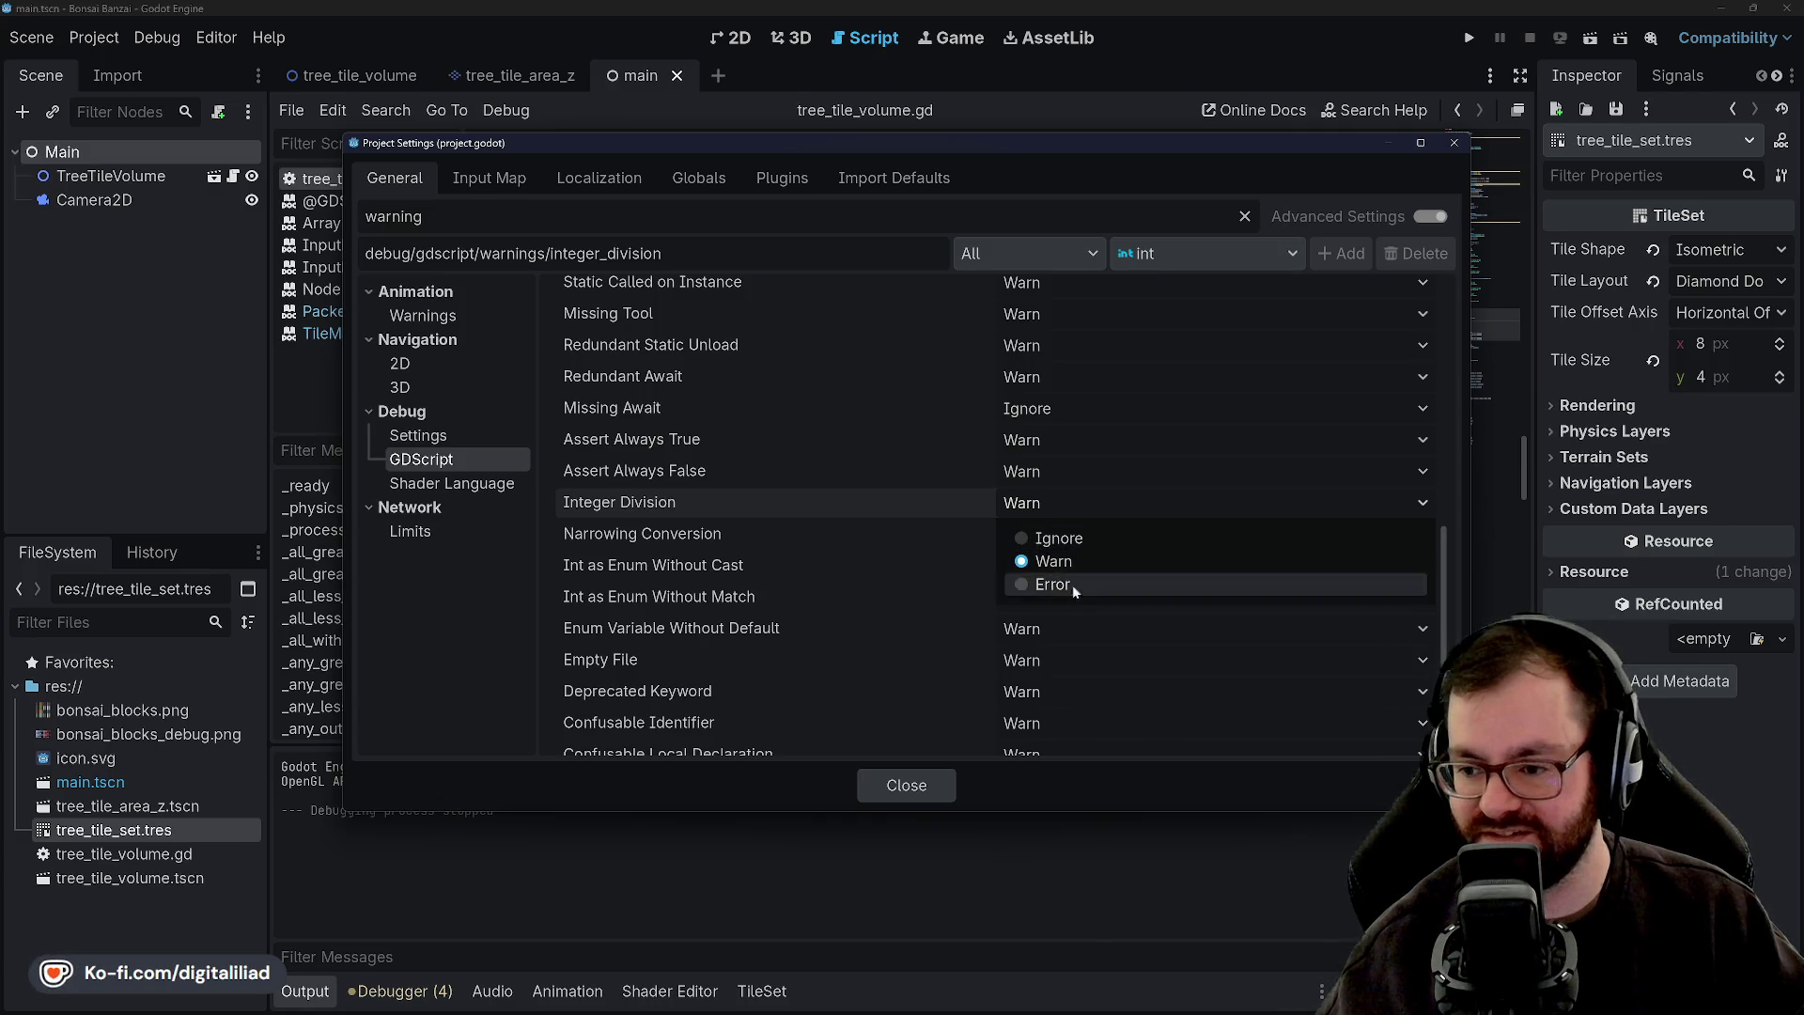
click(1039, 540)
scroll(827, 455, down, 2)
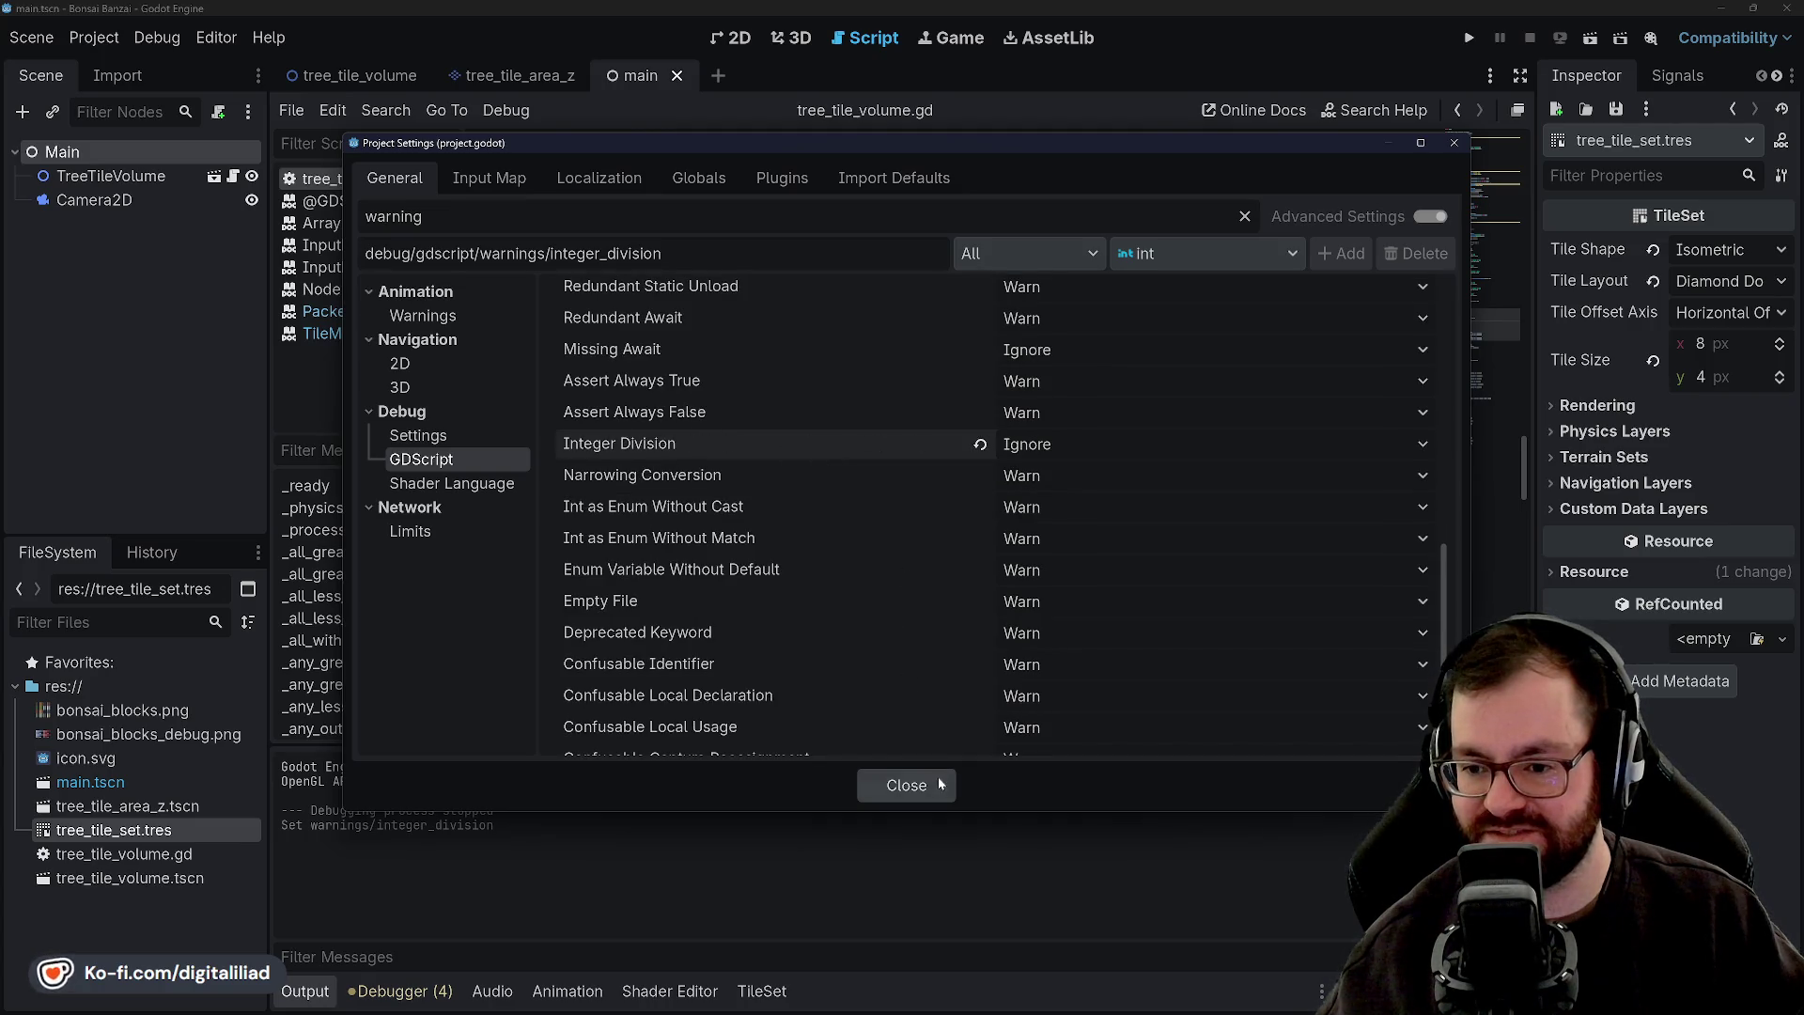
scroll(768, 474, down, 6)
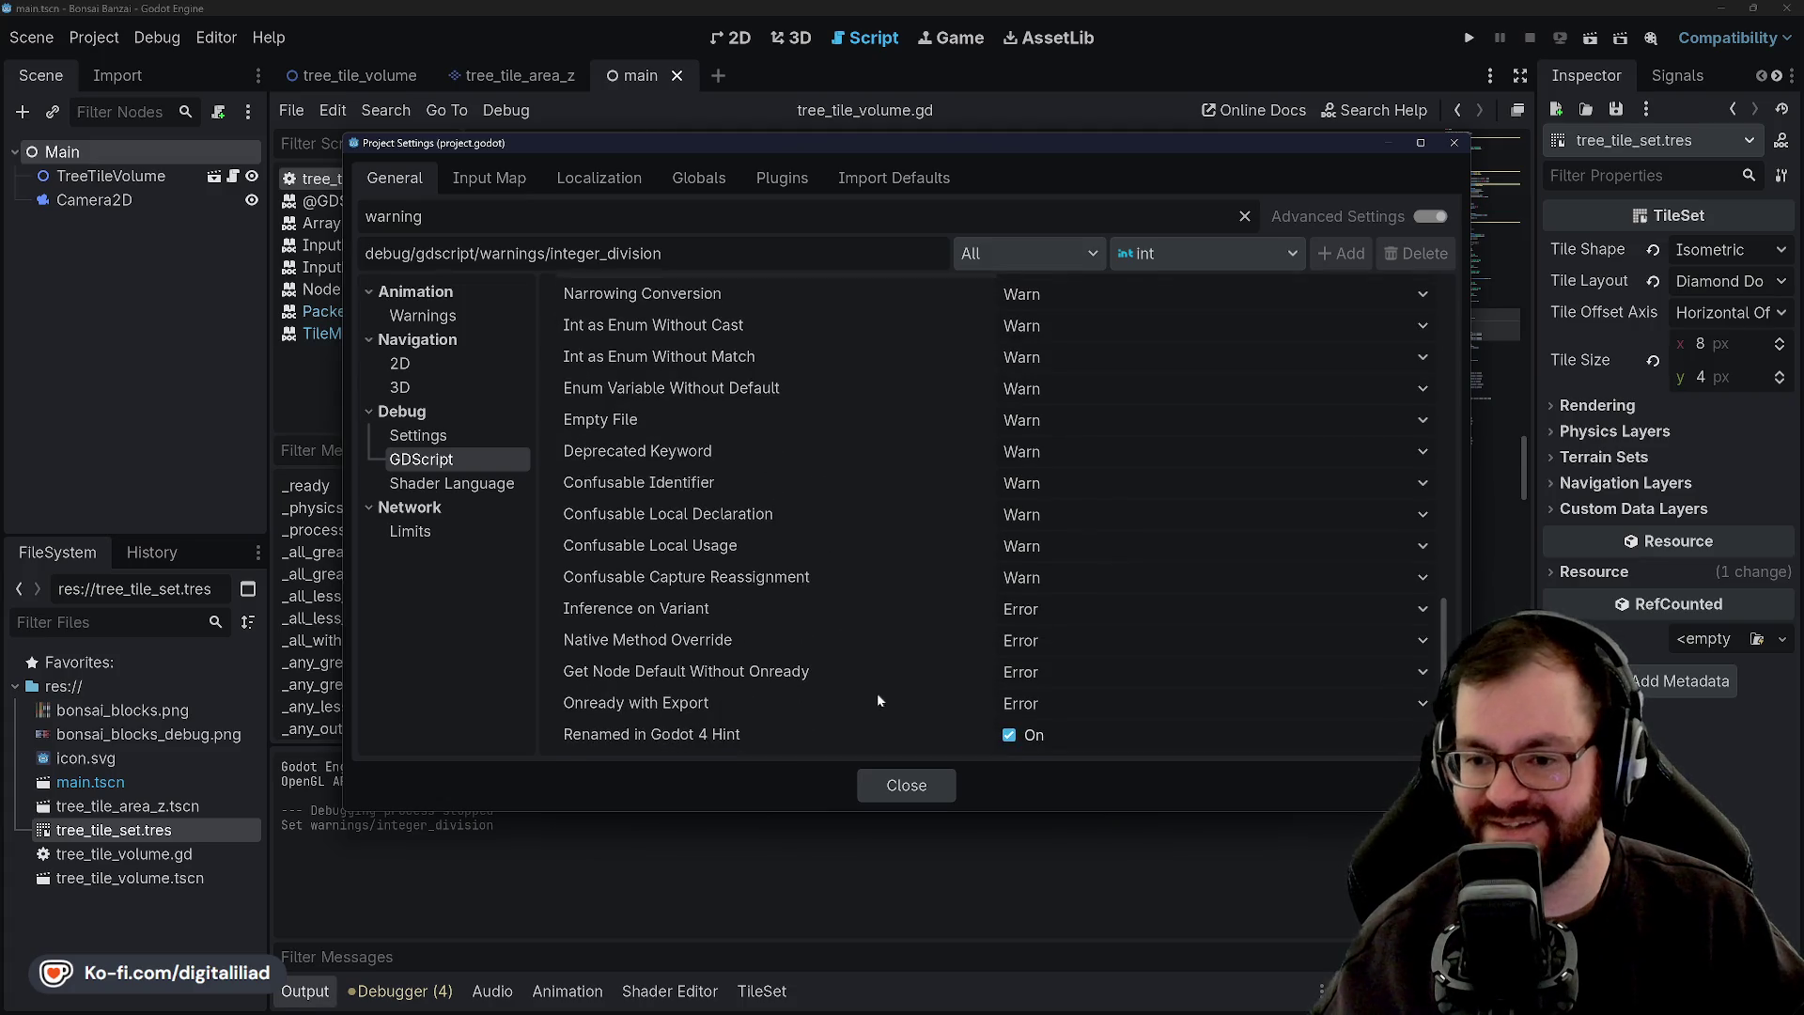
click(911, 789)
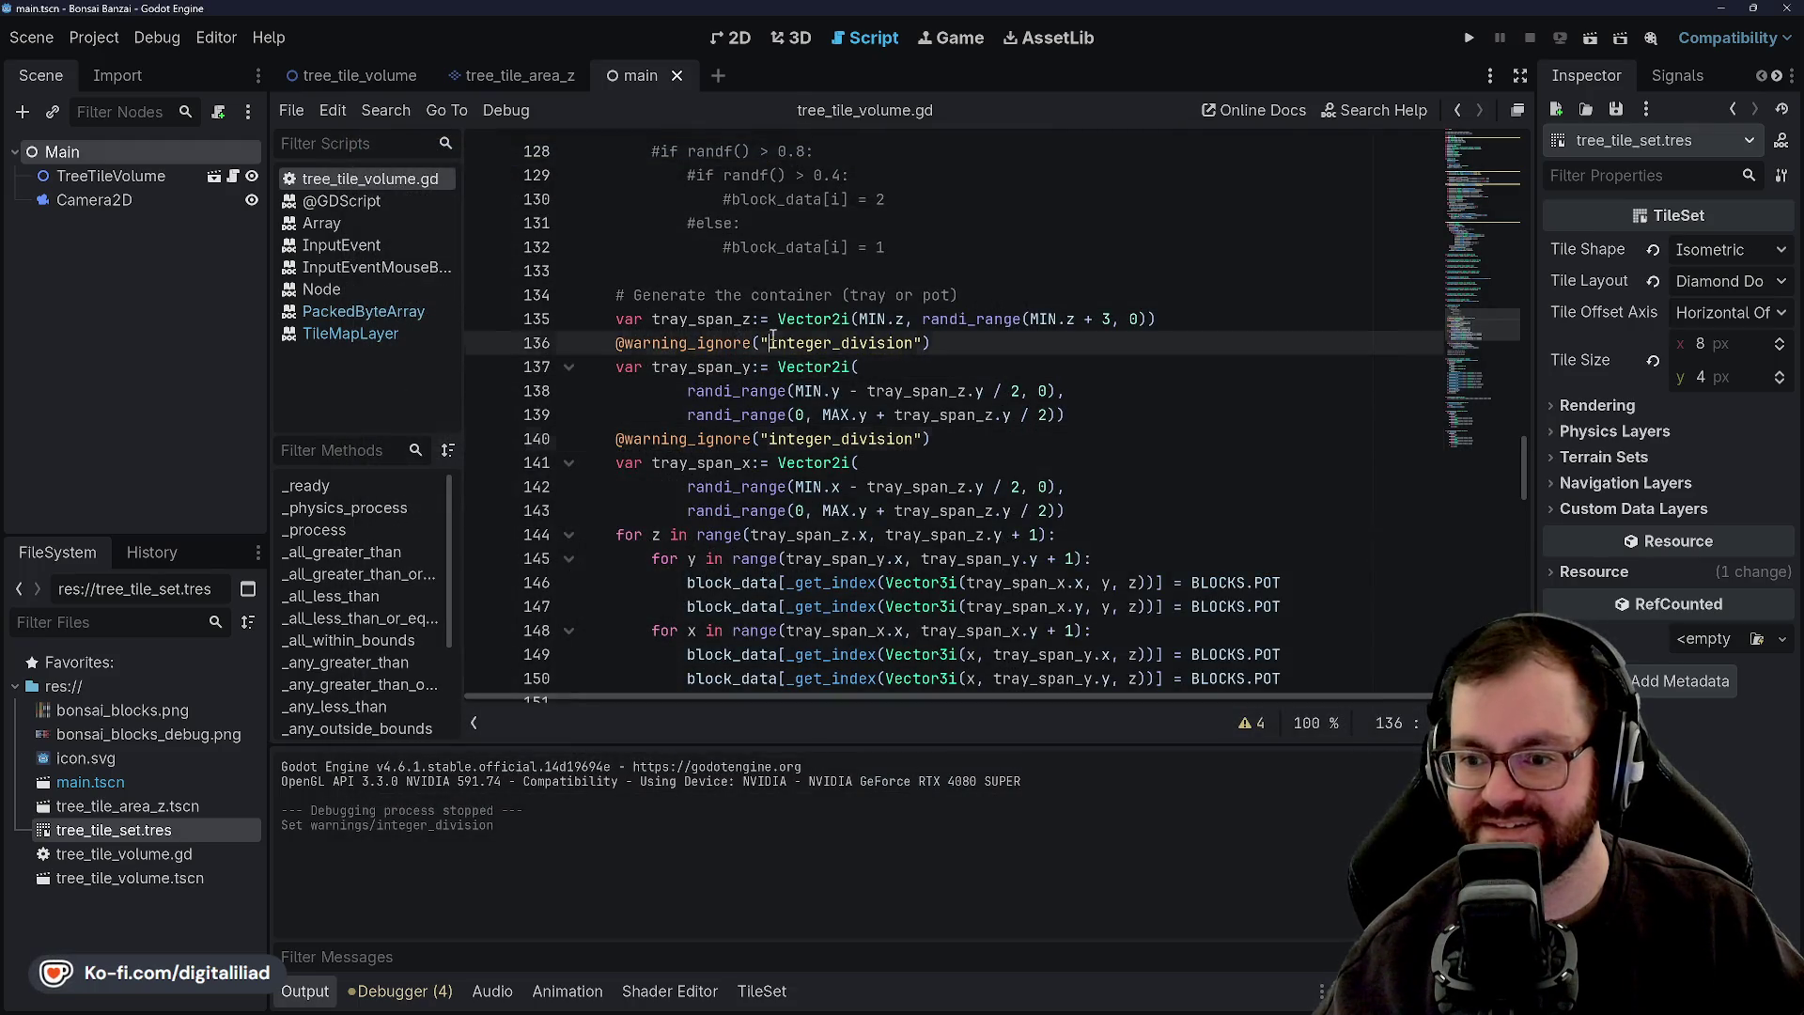
triple_click(780, 343)
key(BackSpace)
triple_click(780, 414)
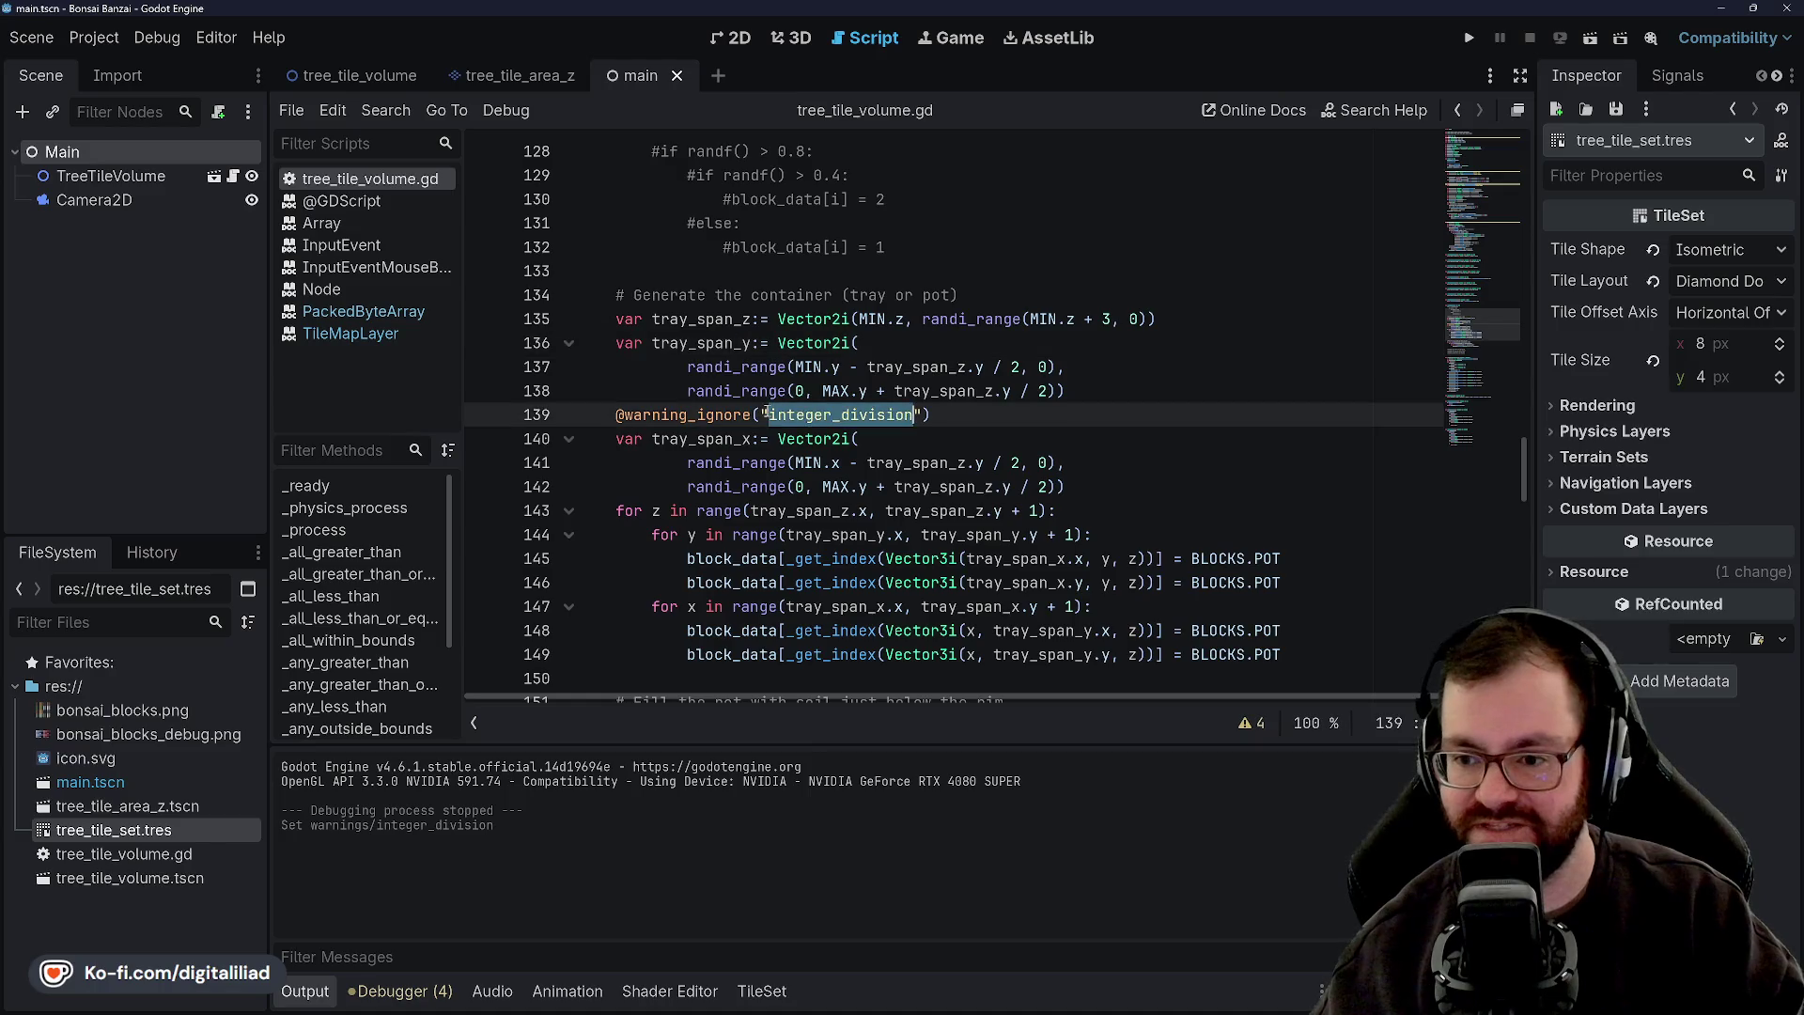
key(BackSpace)
key(ctrl+s)
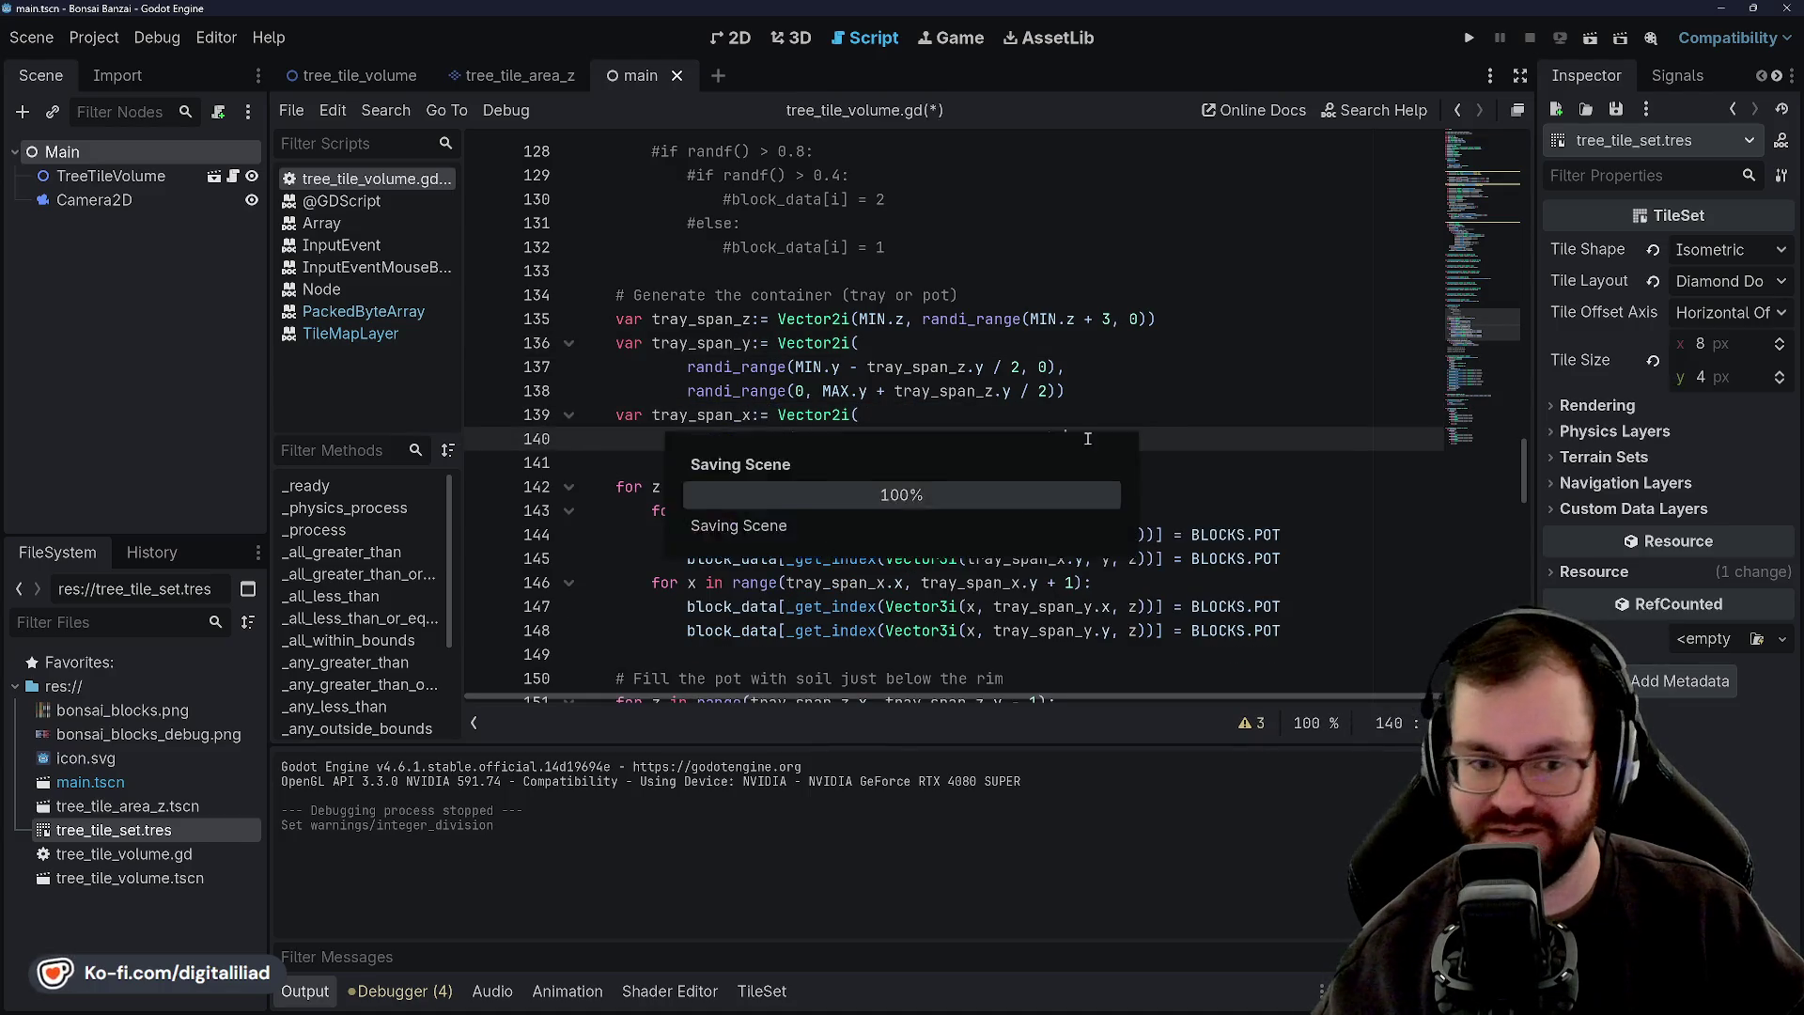
click(1095, 386)
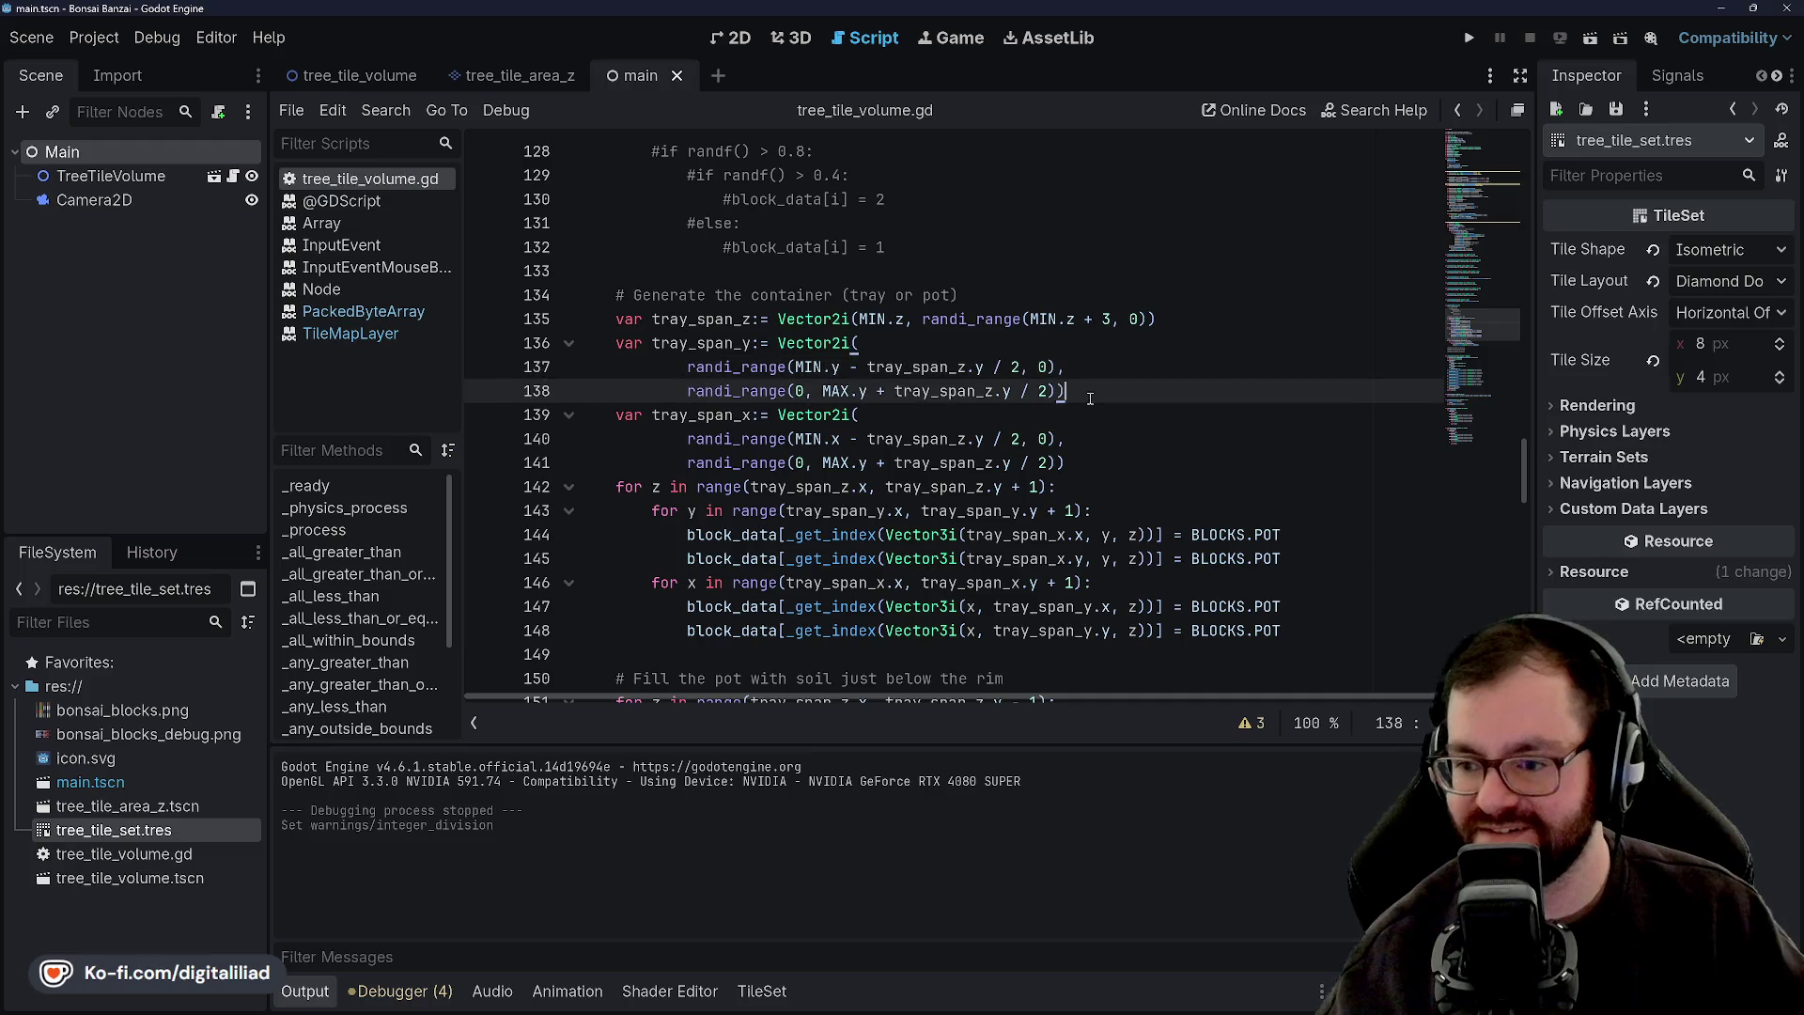
click(1089, 439)
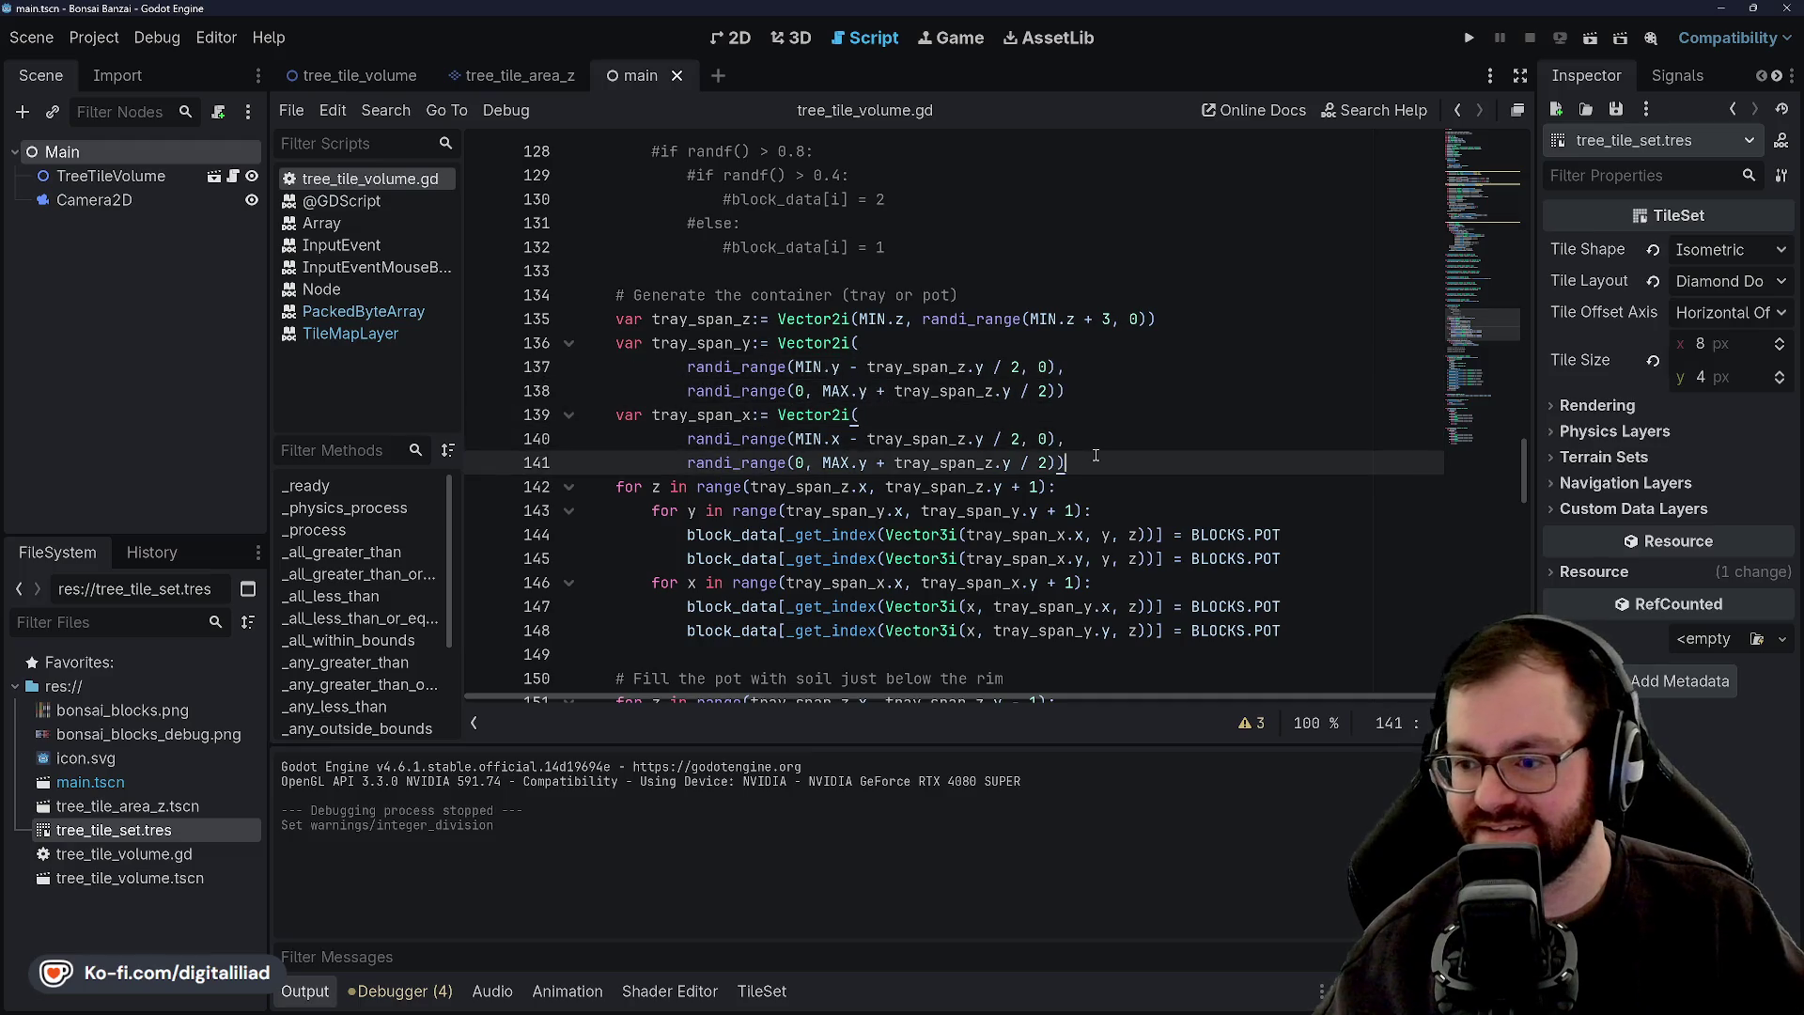
drag(1094, 371, 1094, 380)
click(1093, 390)
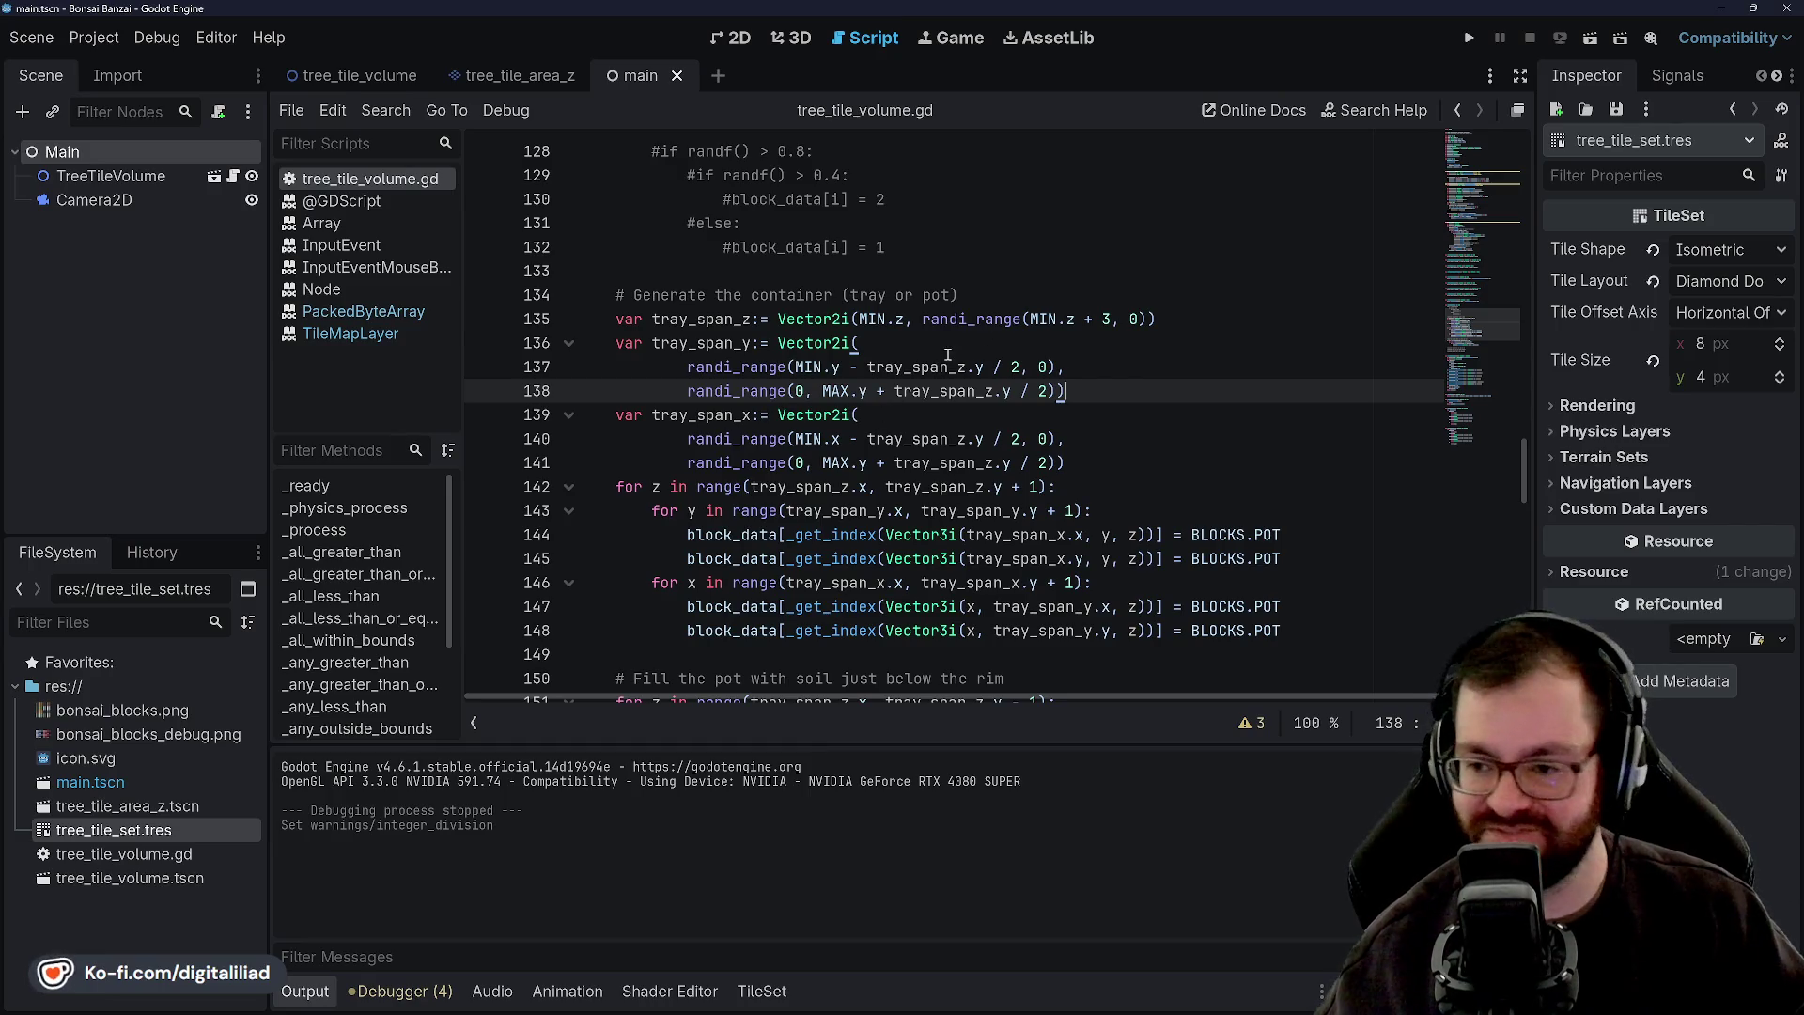
click(987, 339)
click(1127, 368)
key(ctrl+s)
click(1068, 411)
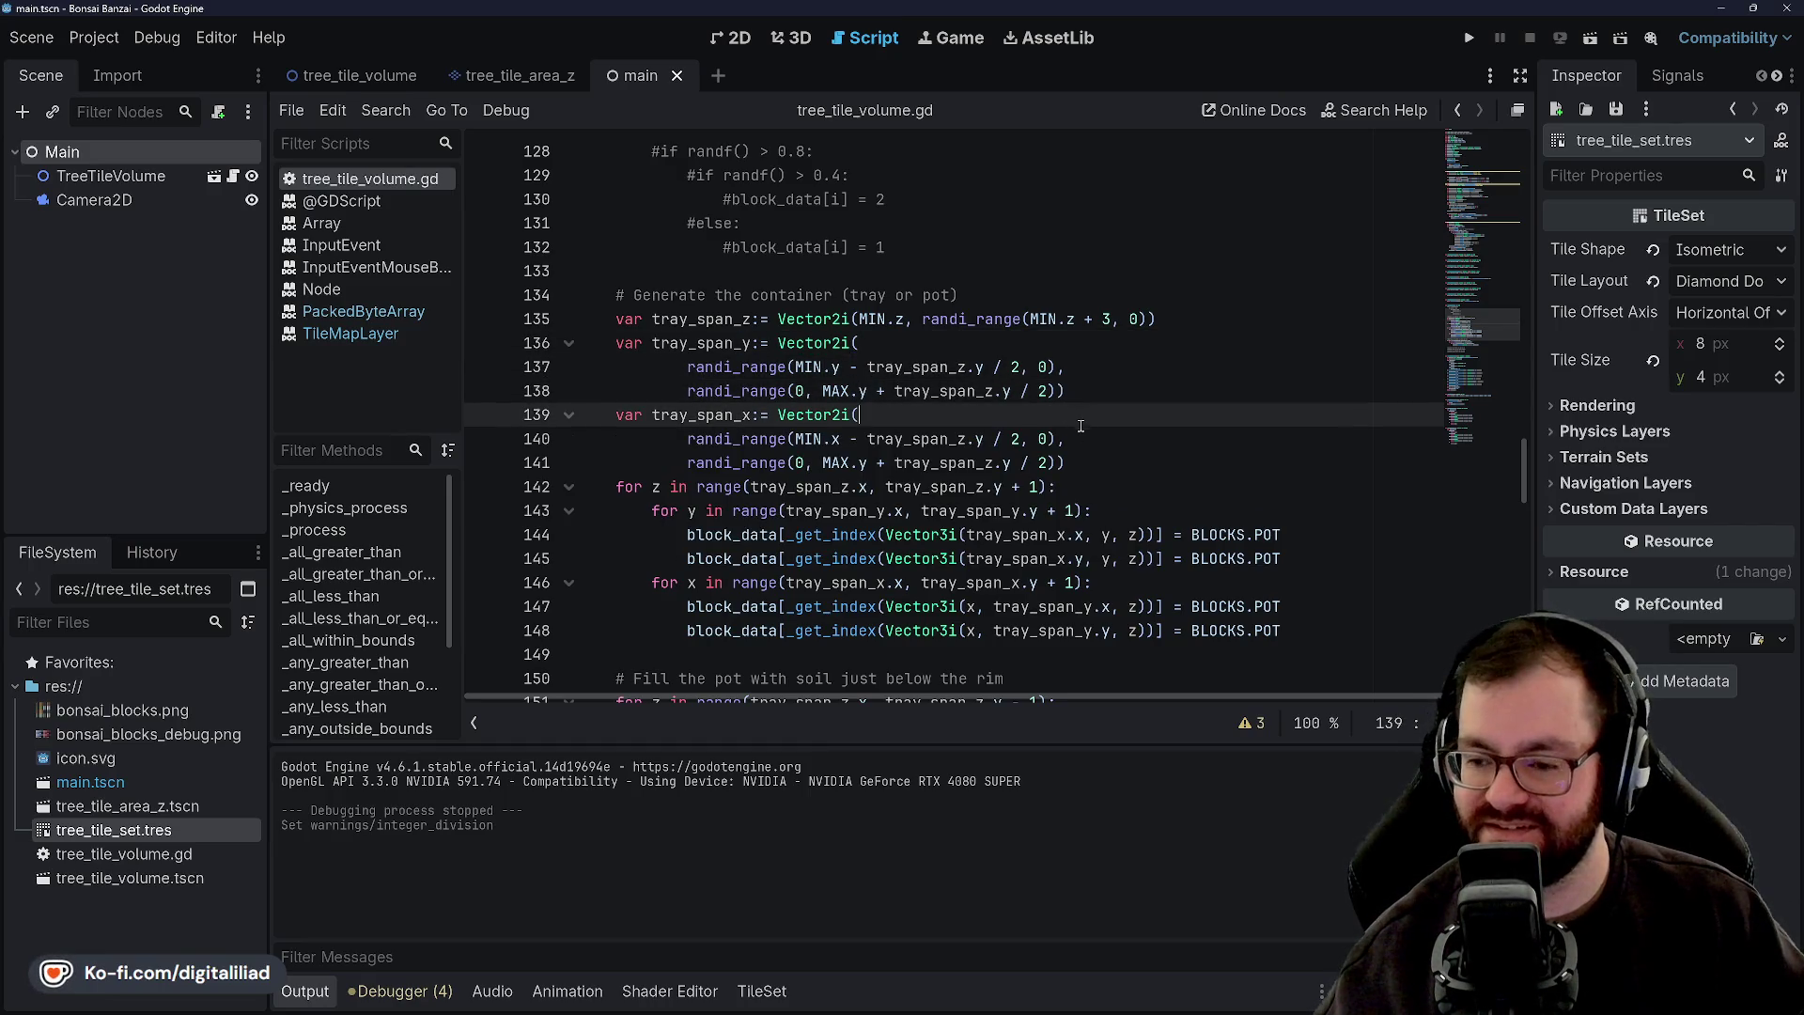
click(1101, 460)
click(1090, 439)
click(1100, 460)
click(987, 393)
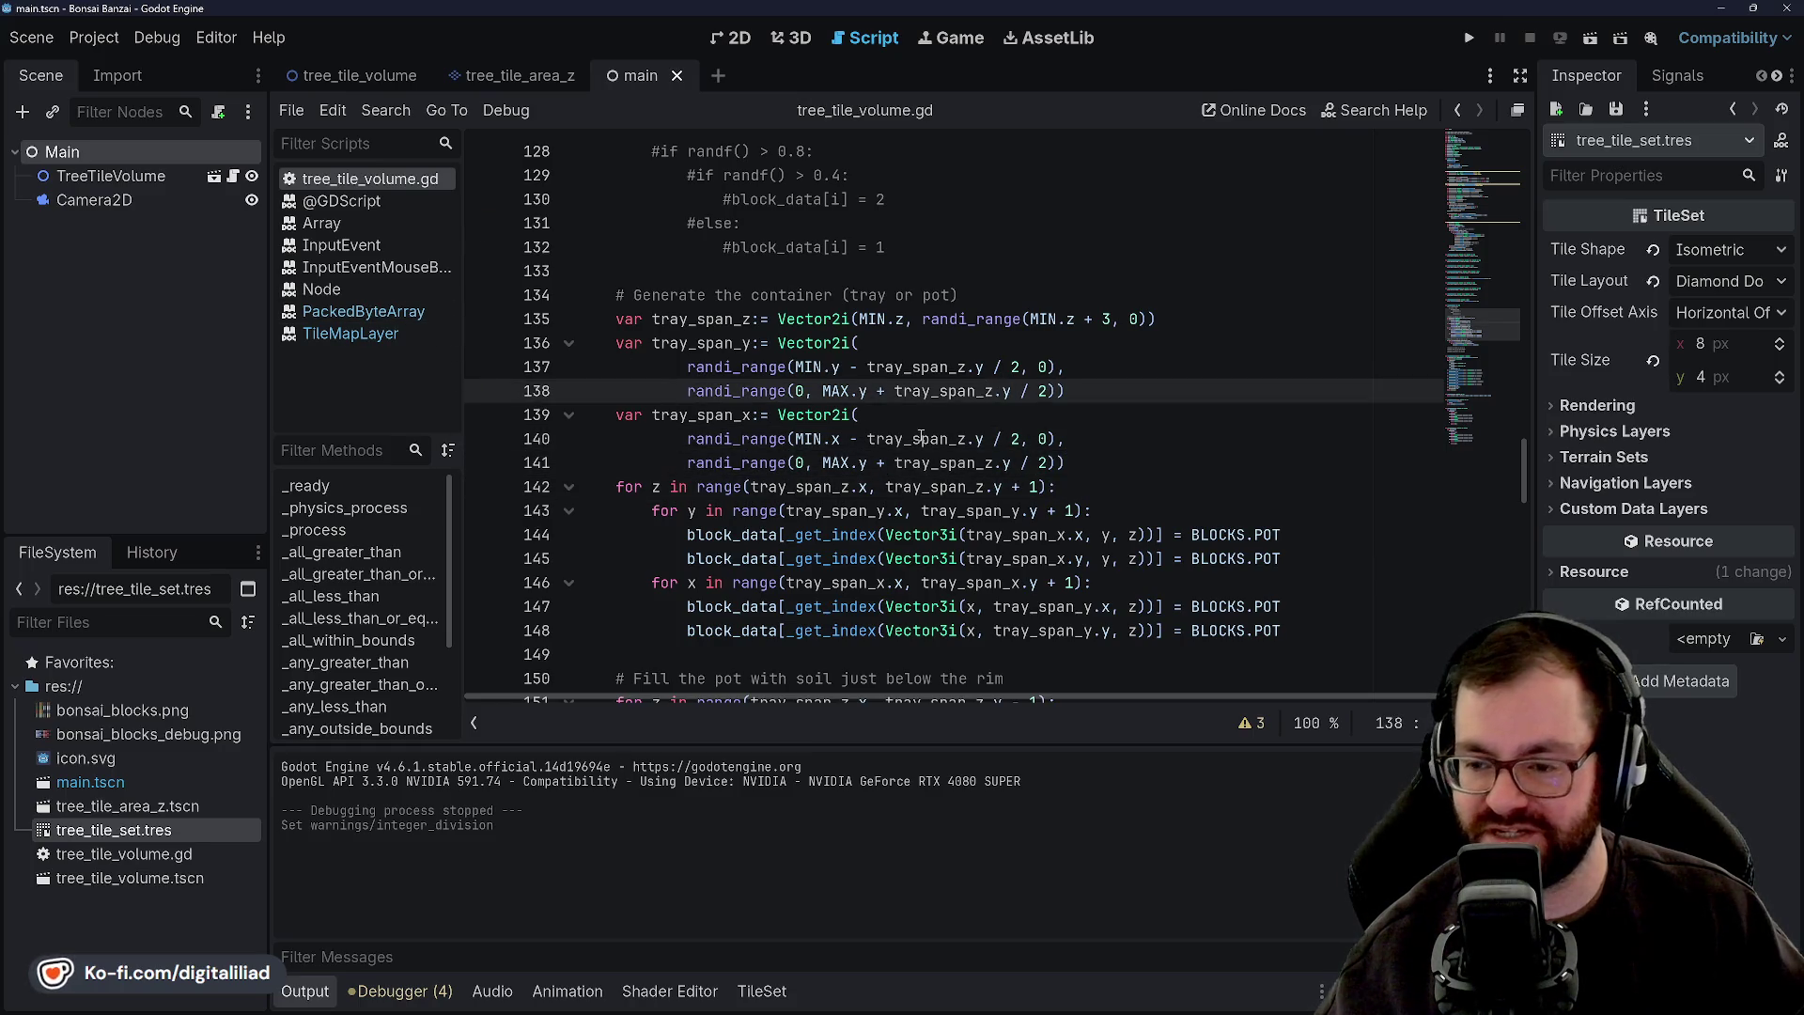
click(1053, 344)
click(1059, 366)
key(Down)
key(Down)
key(Down)
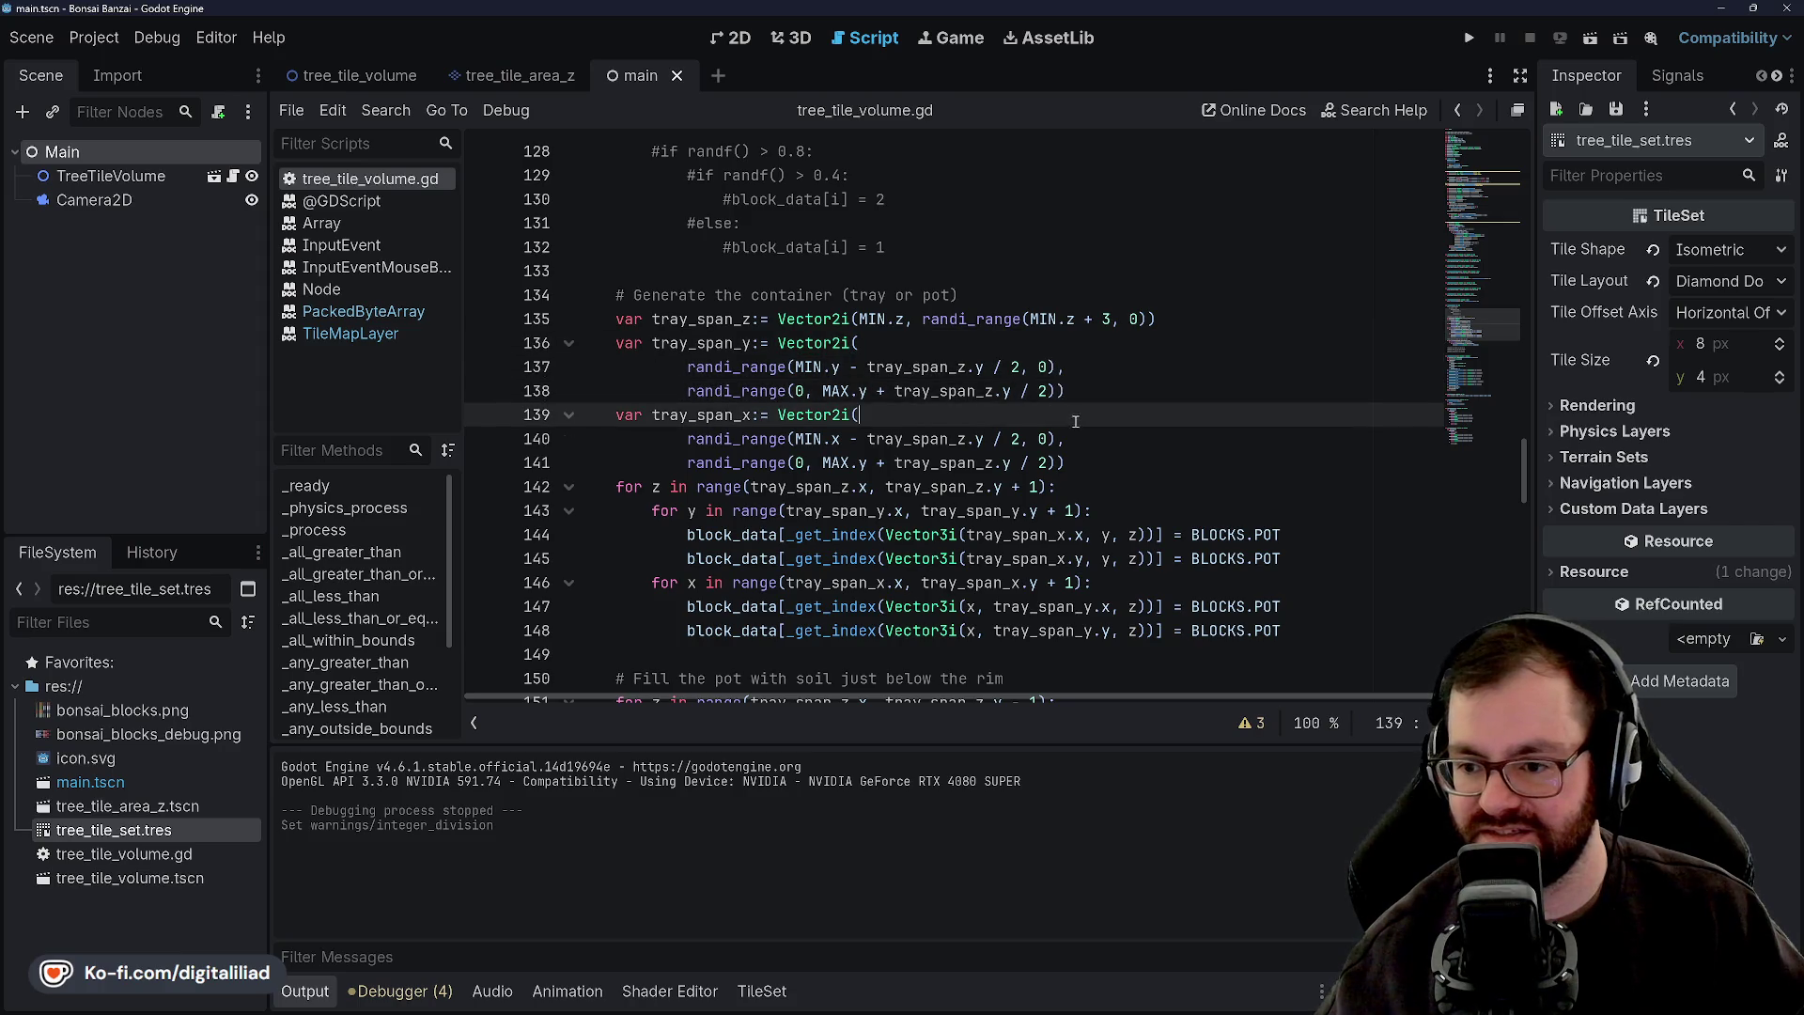
key(Up)
key(Up)
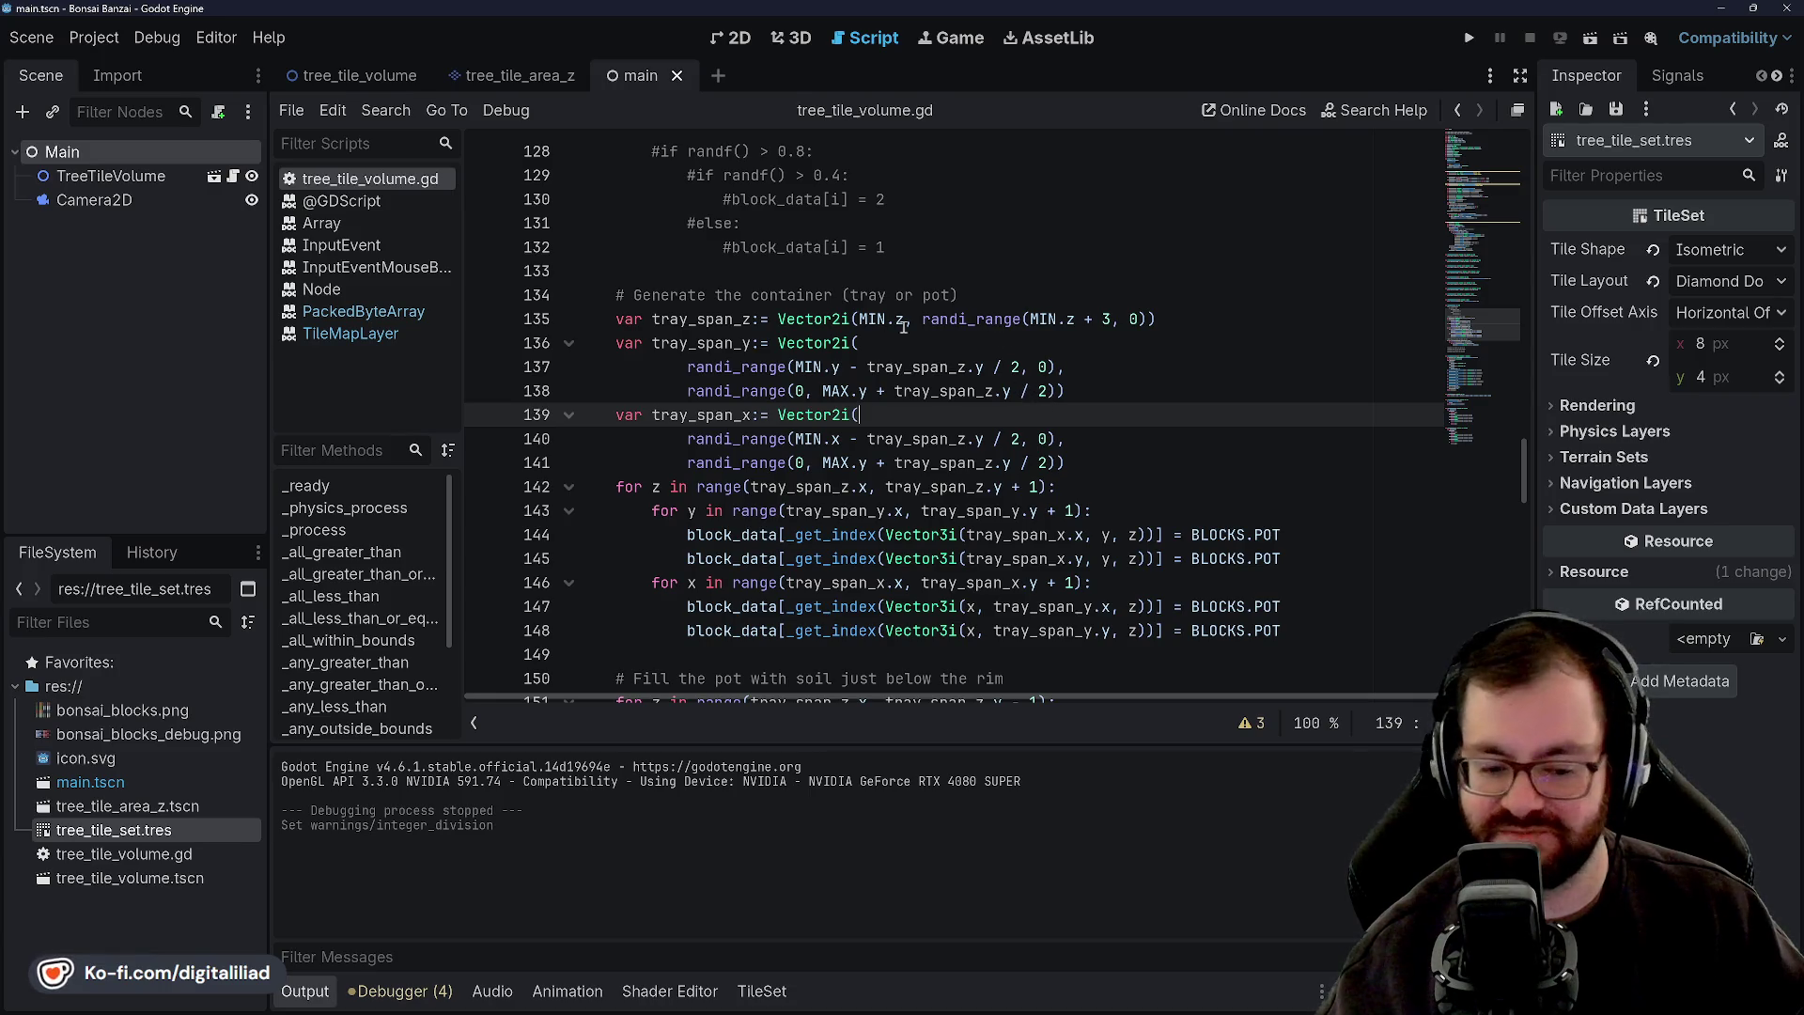
click(689, 359)
key(Up)
key(Down)
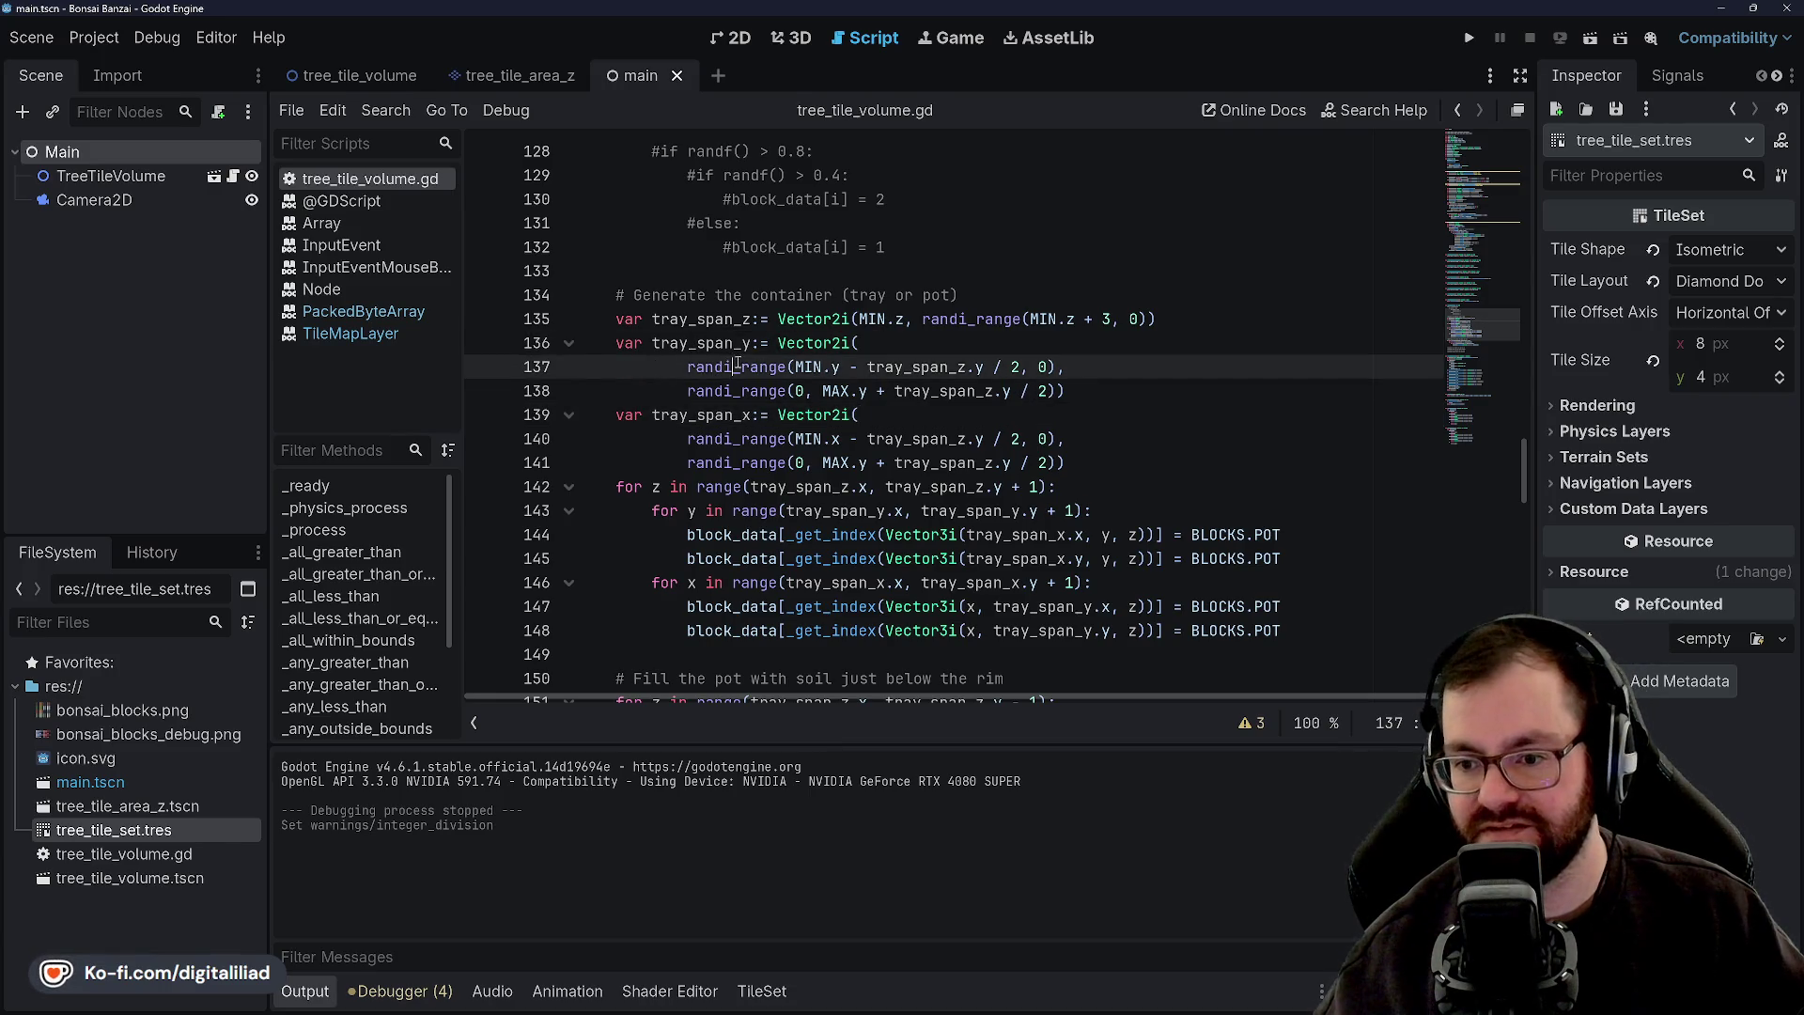
click(823, 391)
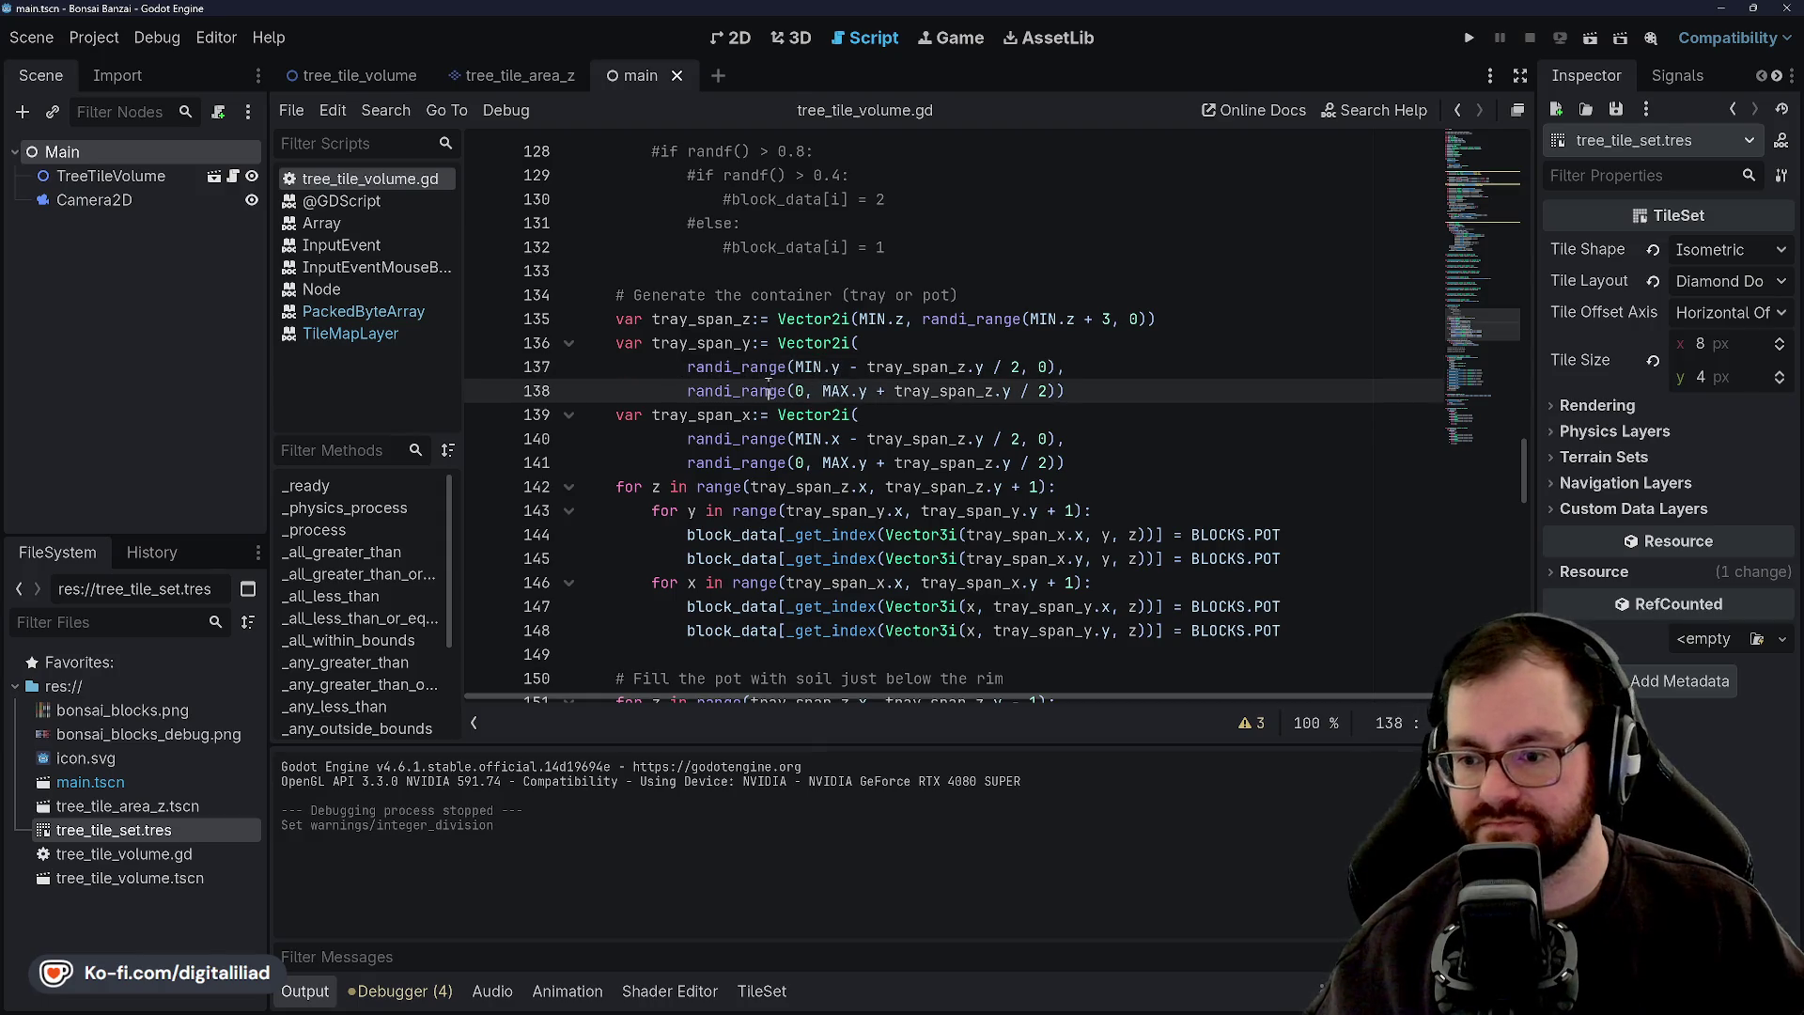
double_click(739, 391)
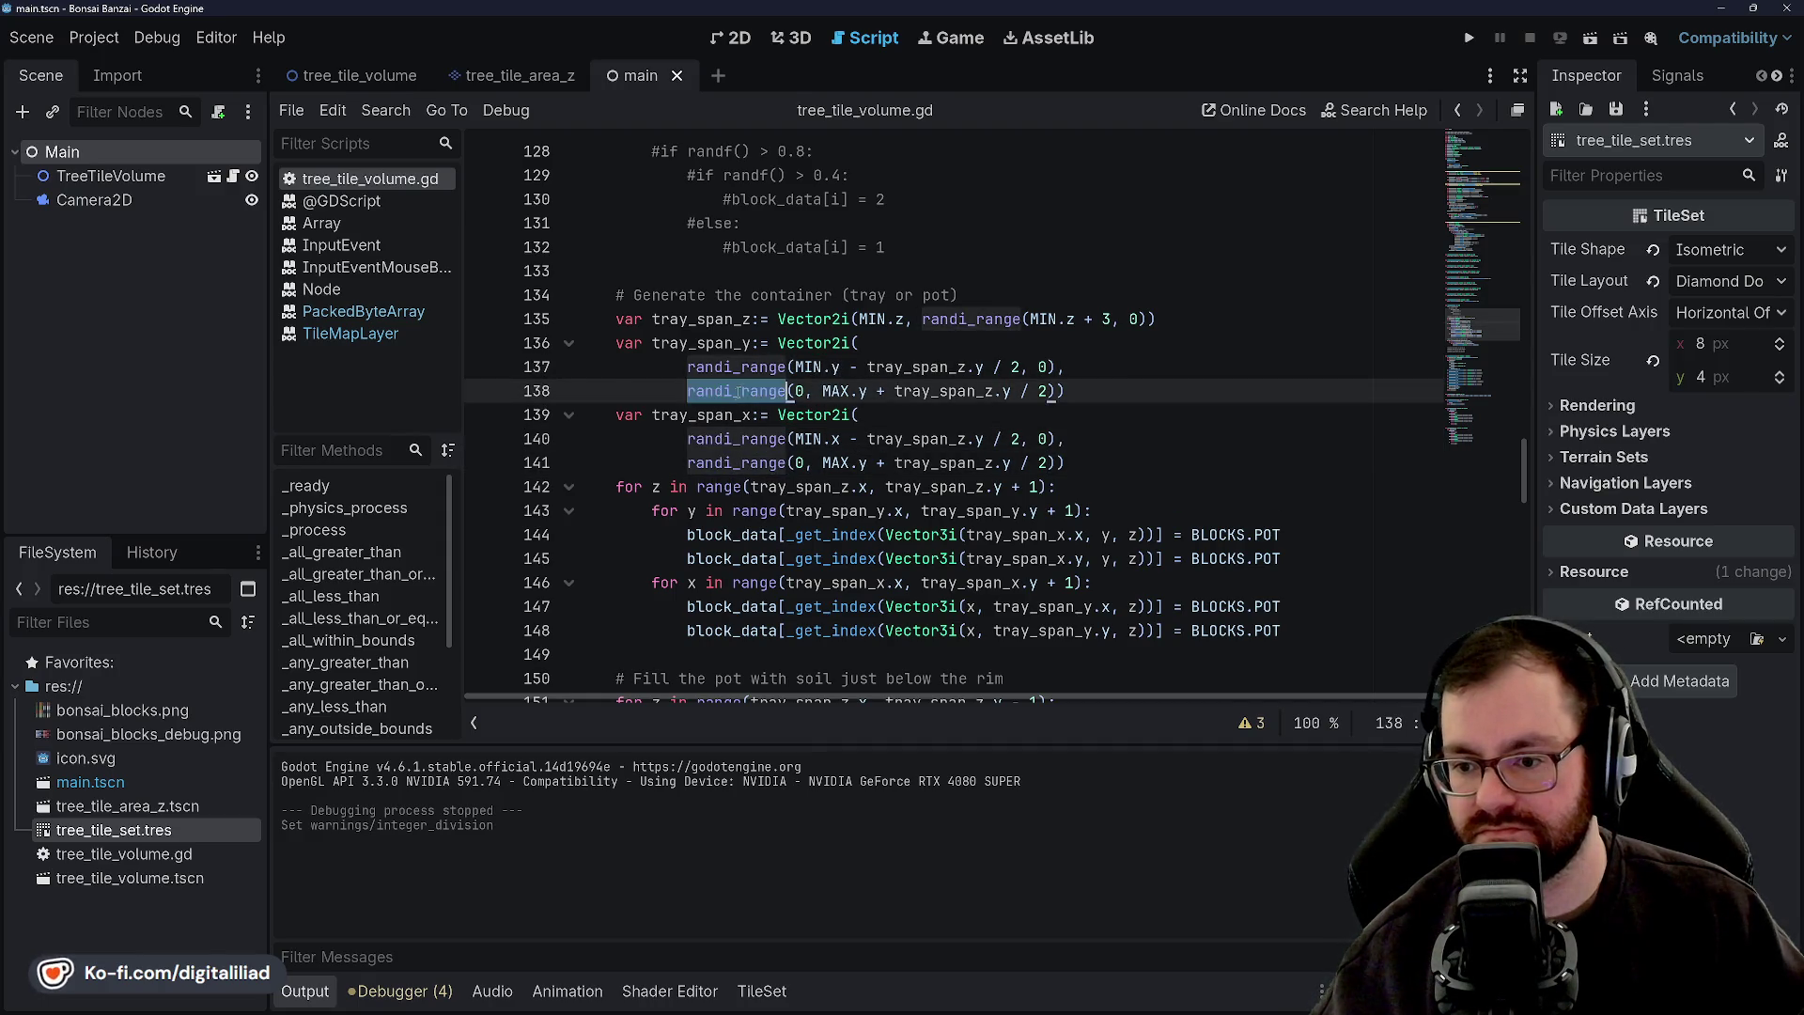
click(1049, 439)
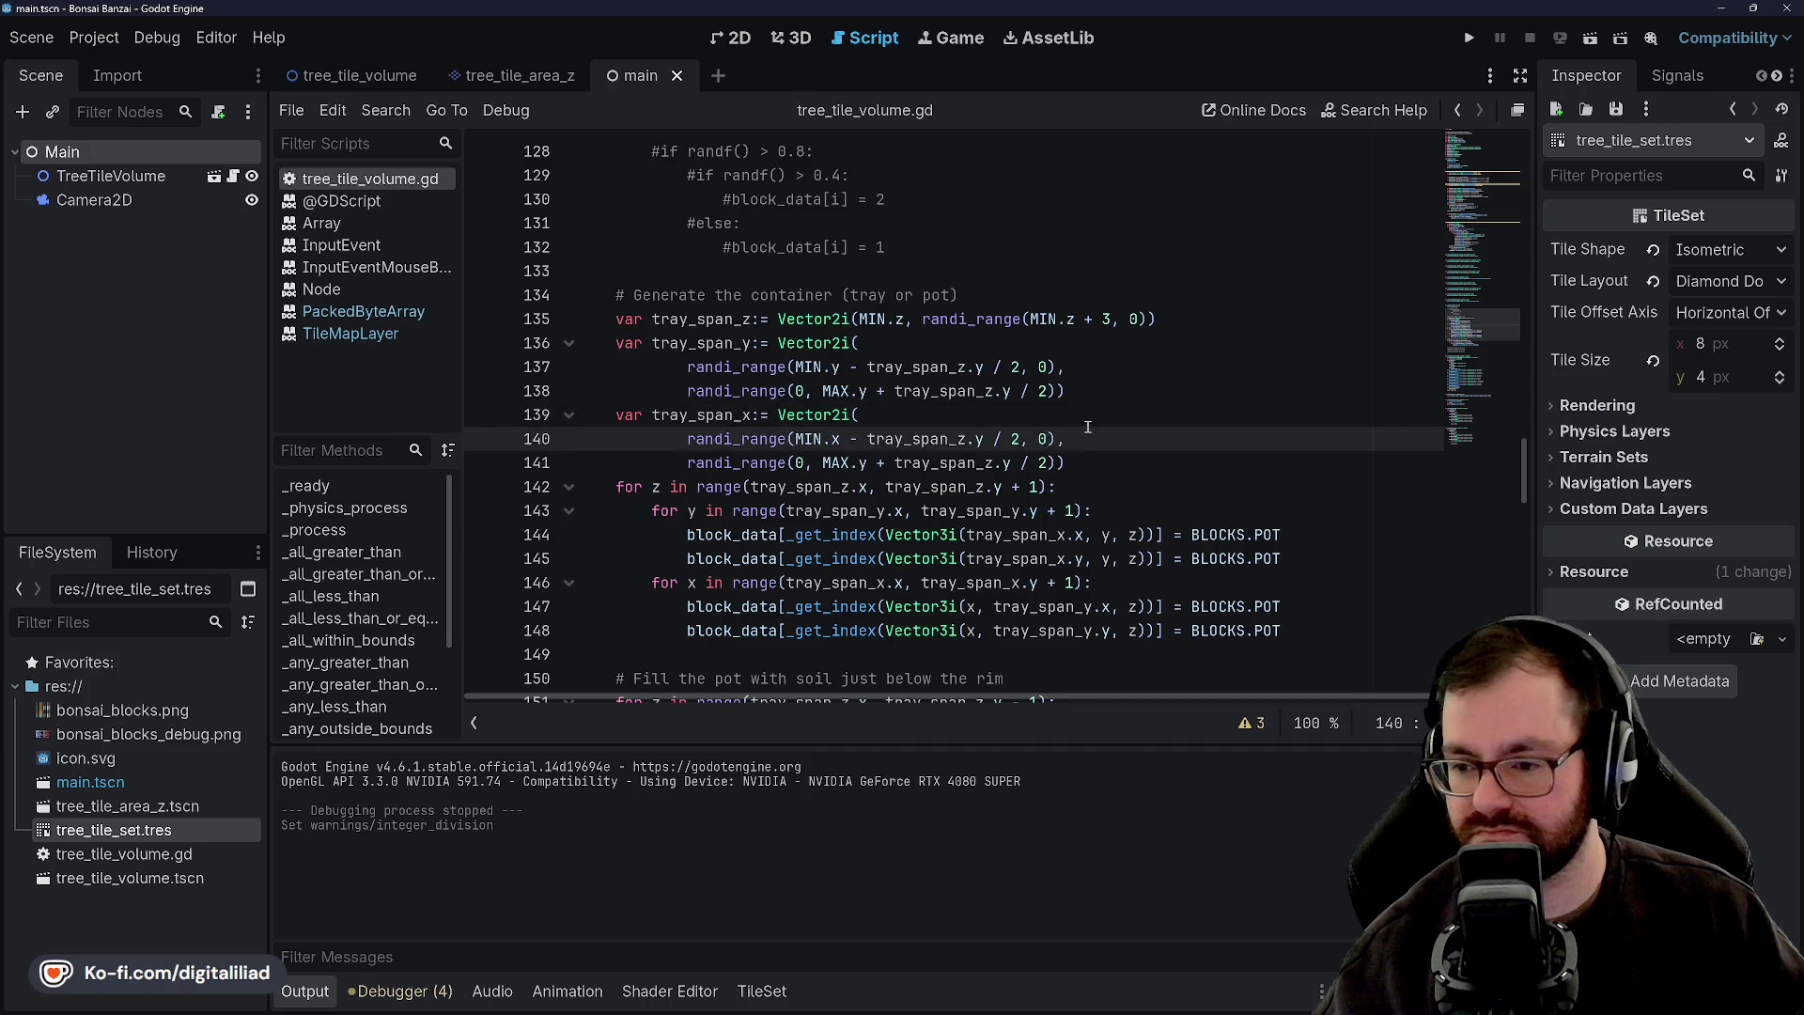
scroll(1087, 427, up, 20)
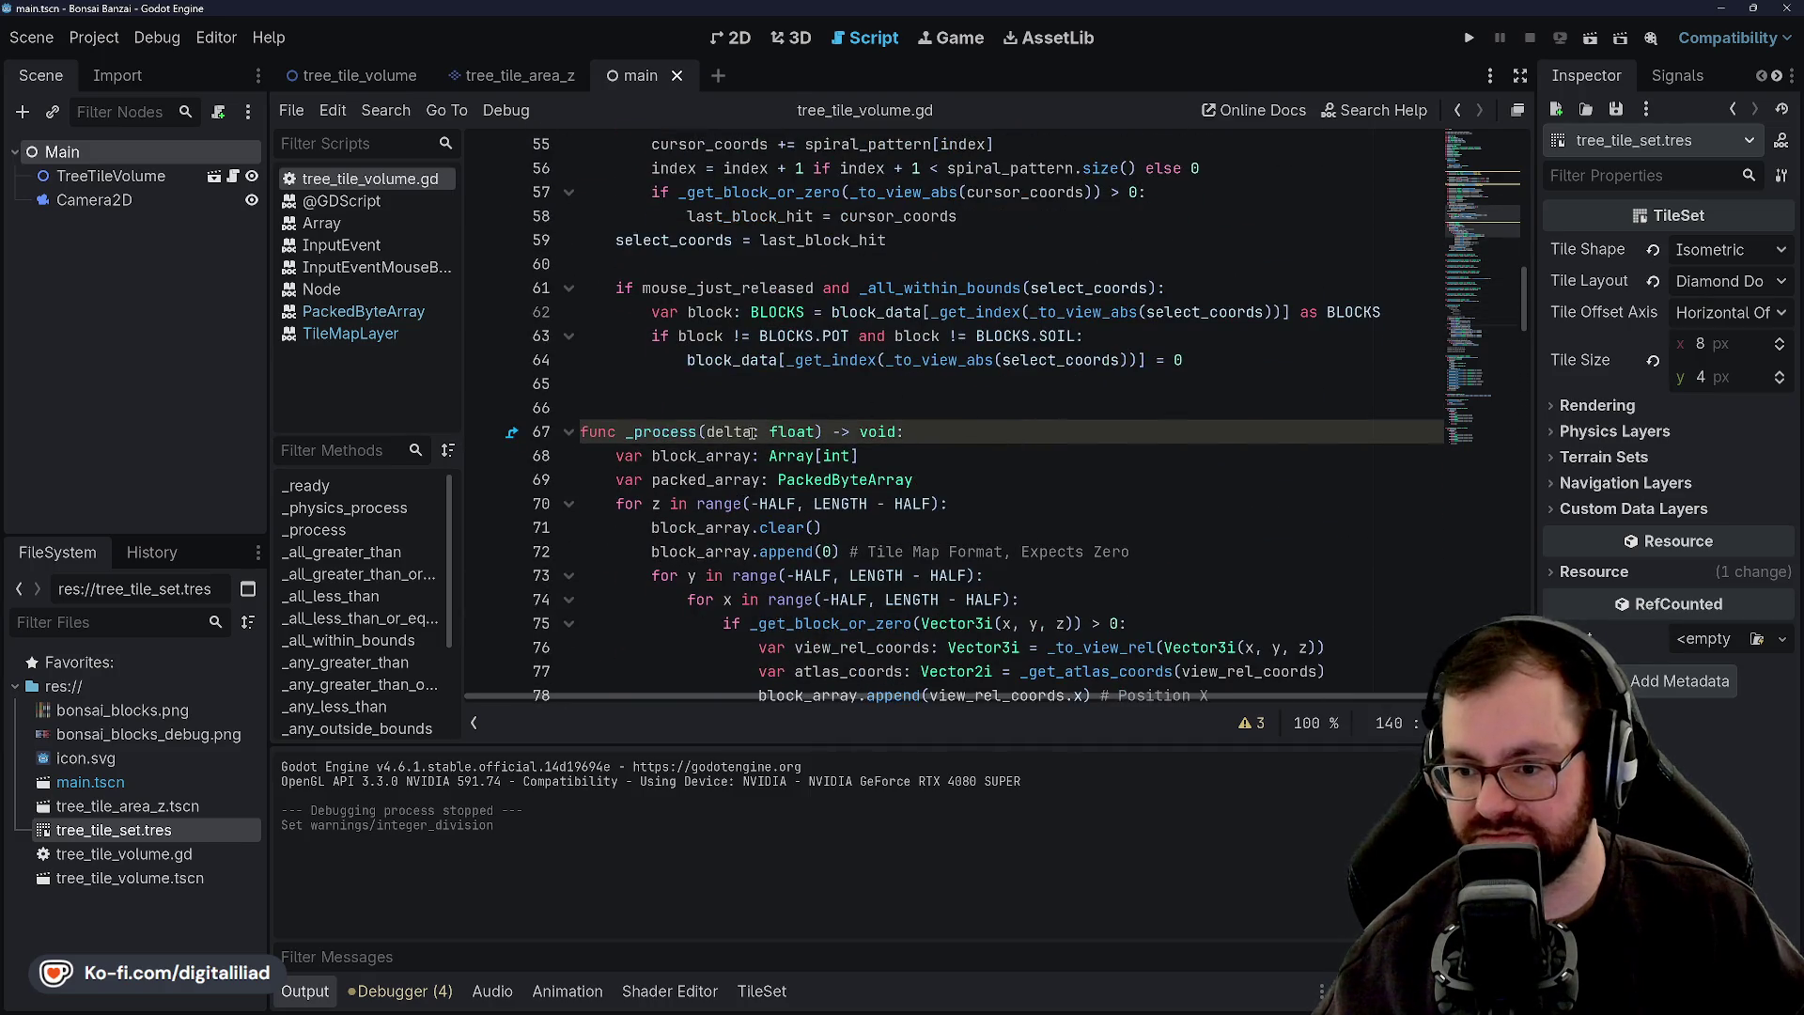
click(750, 433)
double_click(722, 424)
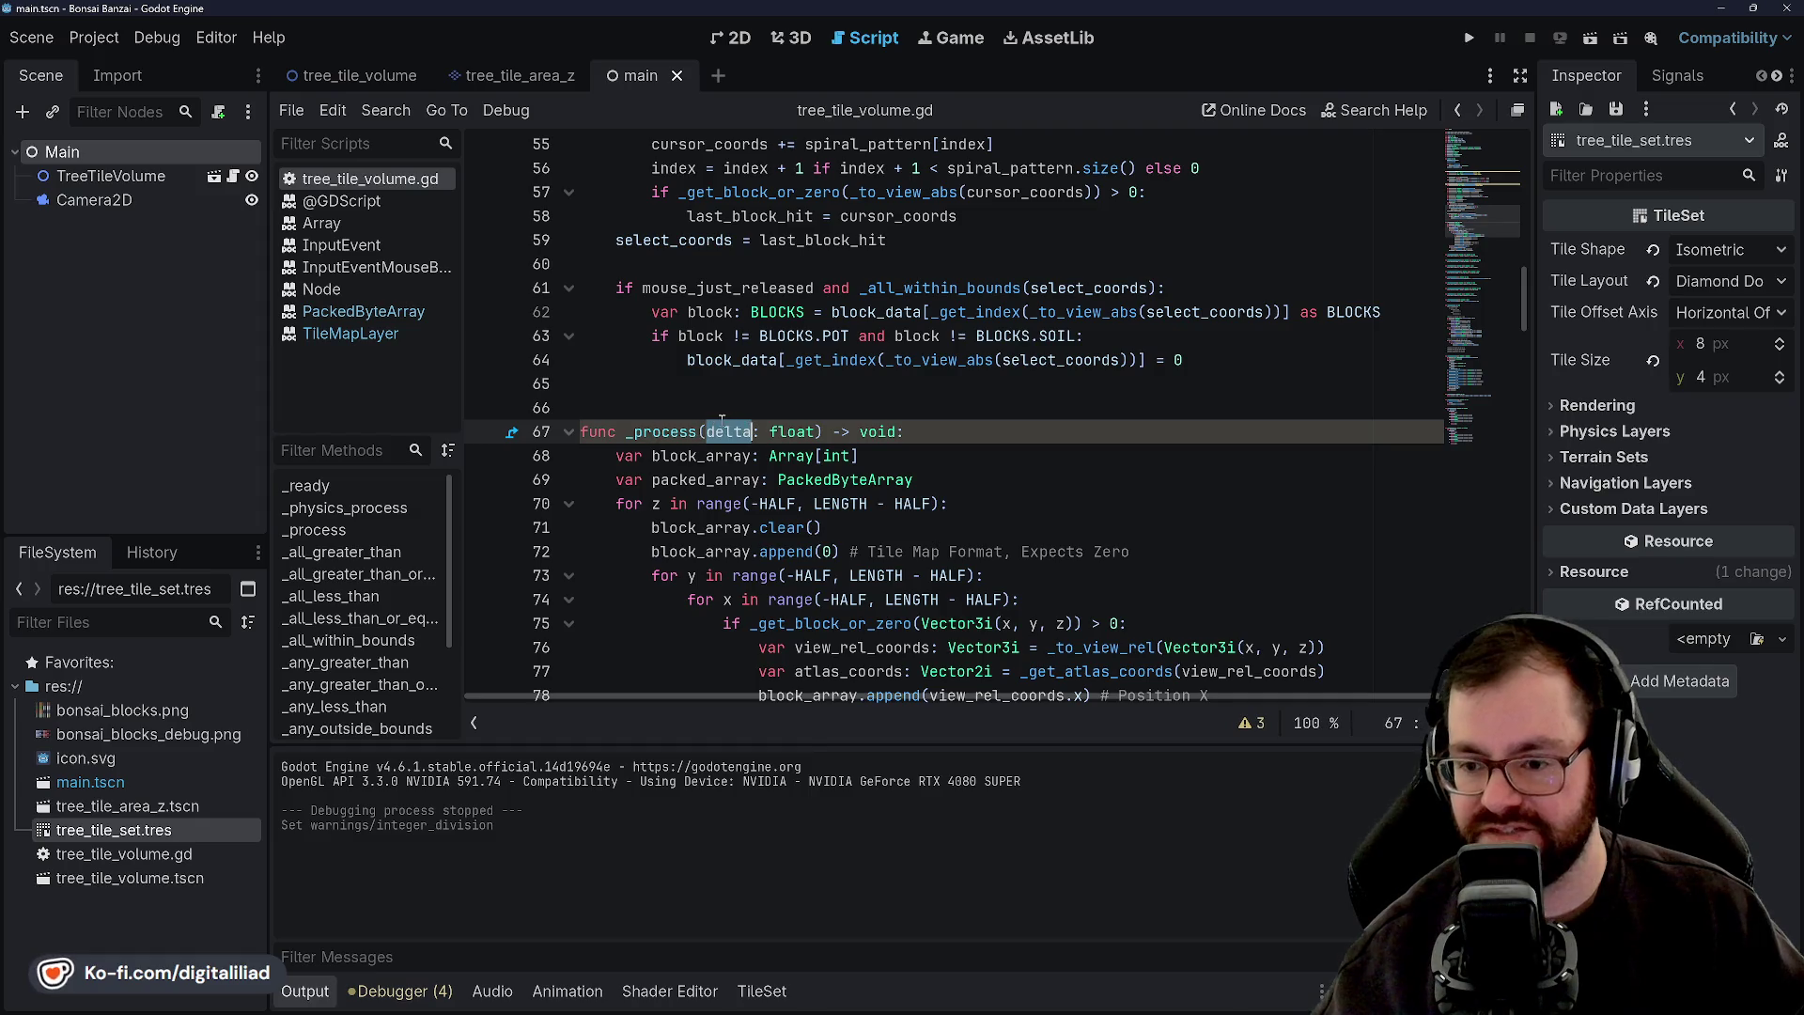
scroll(758, 438, up, 12)
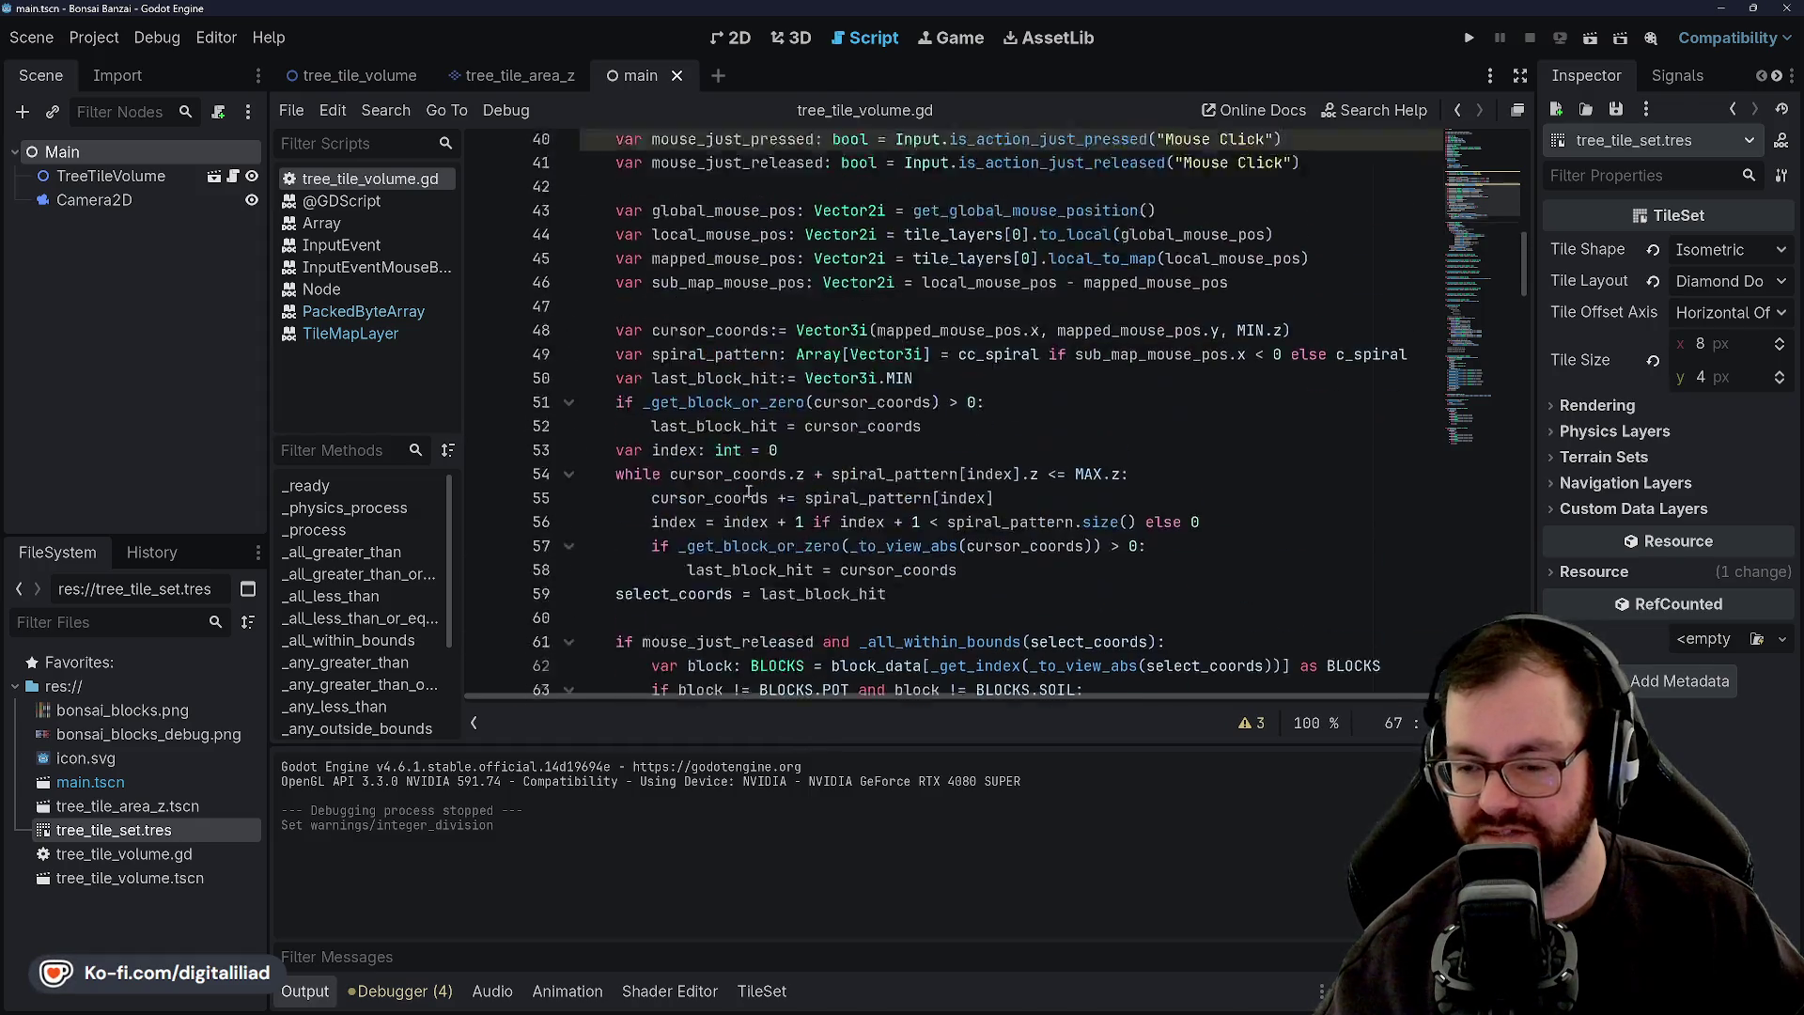
double_click(742, 432)
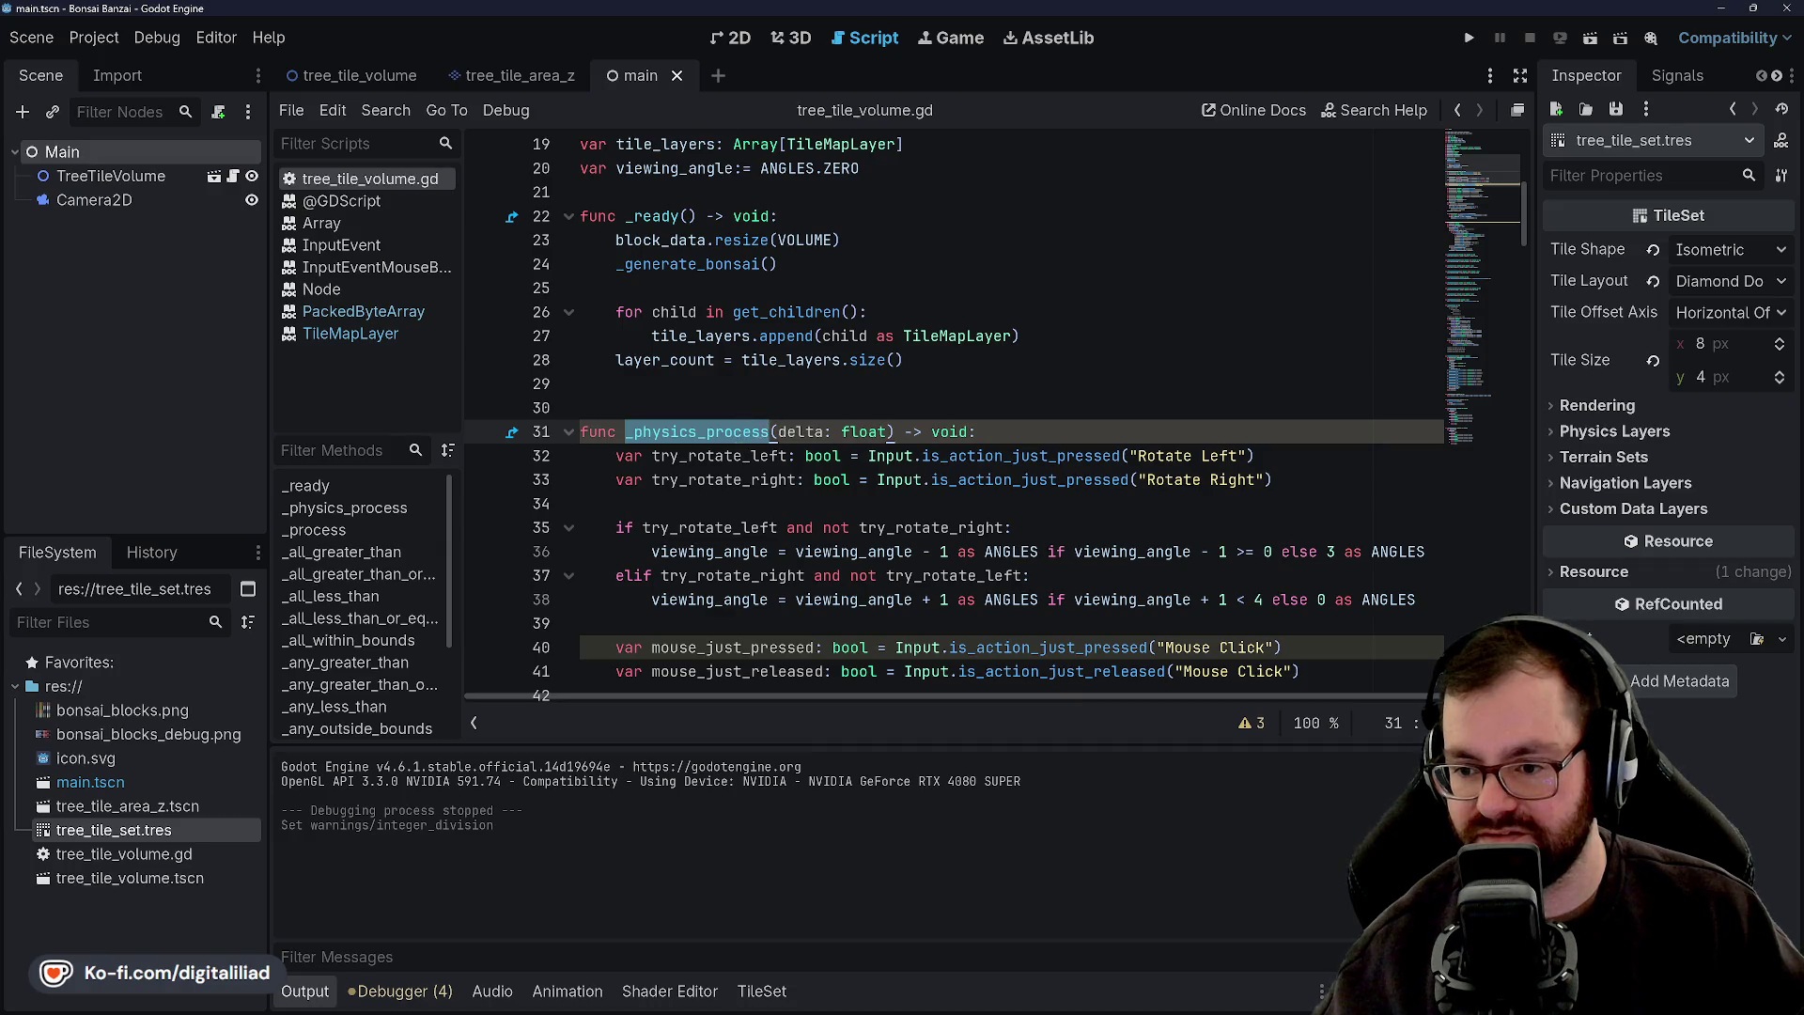
click(752, 648)
scroll(801, 481, down, 8)
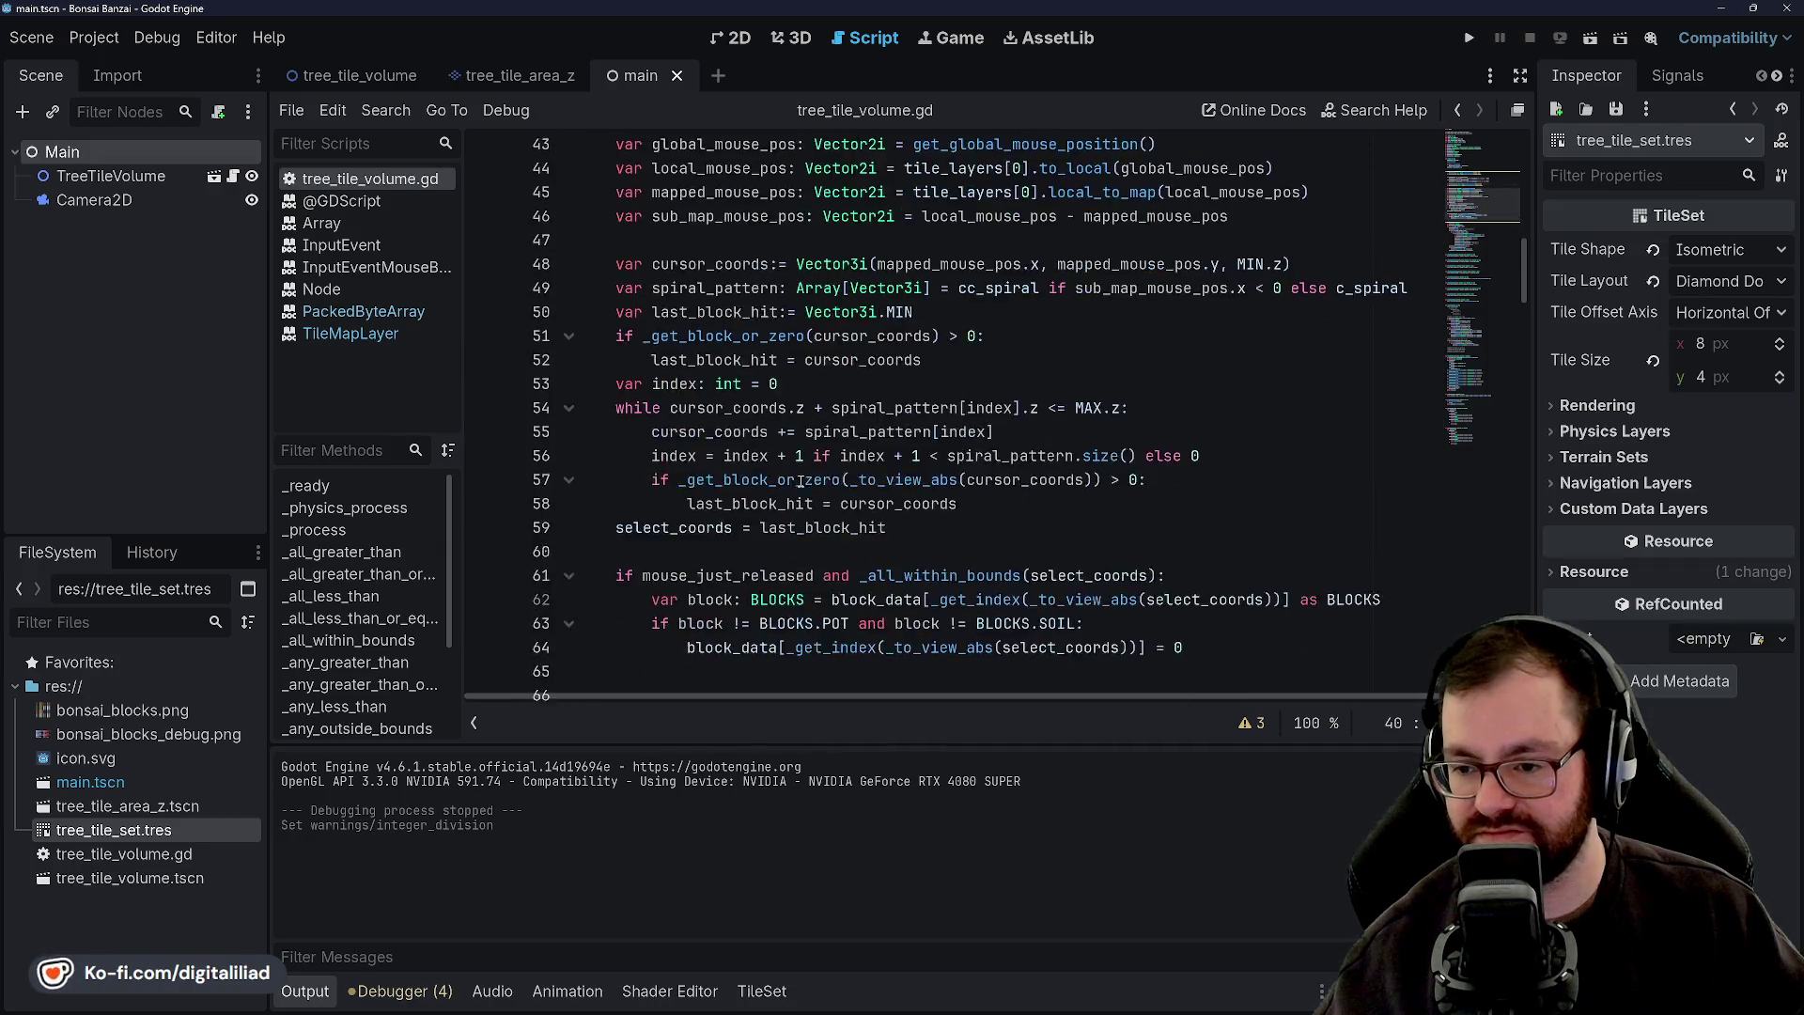
scroll(801, 481, up, 5)
scroll(852, 511, down, 12)
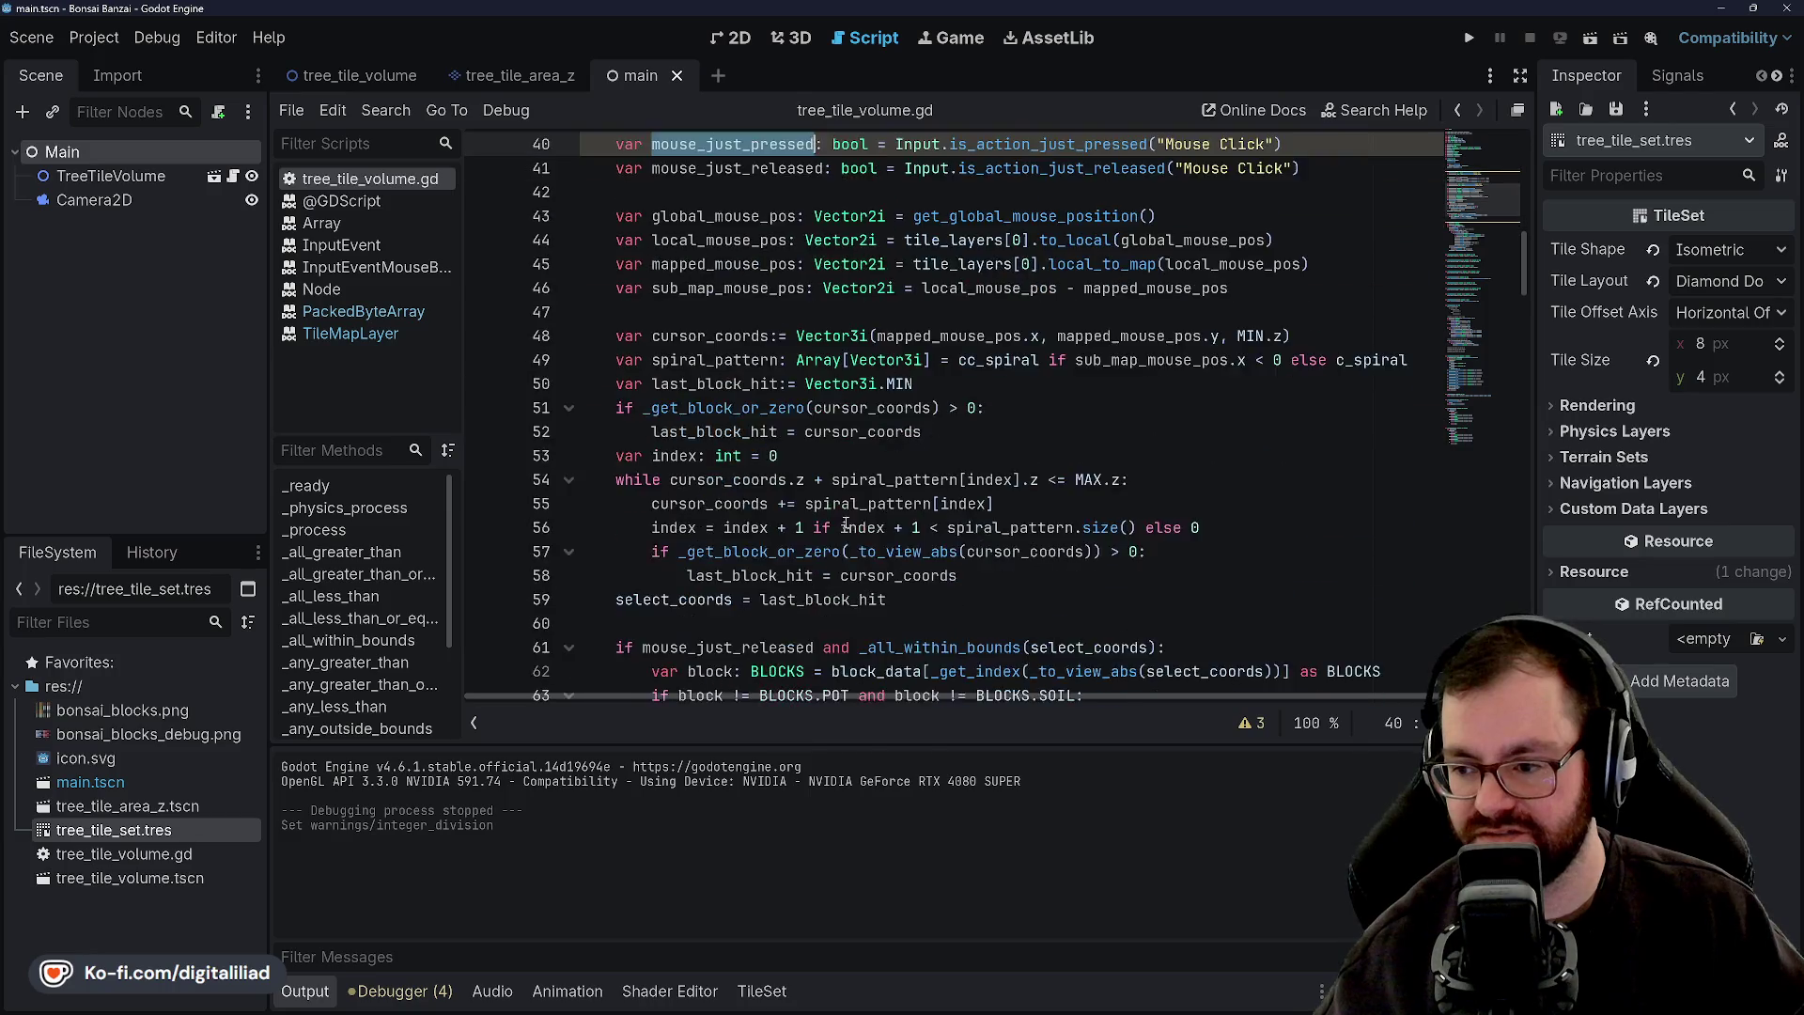
click(700, 217)
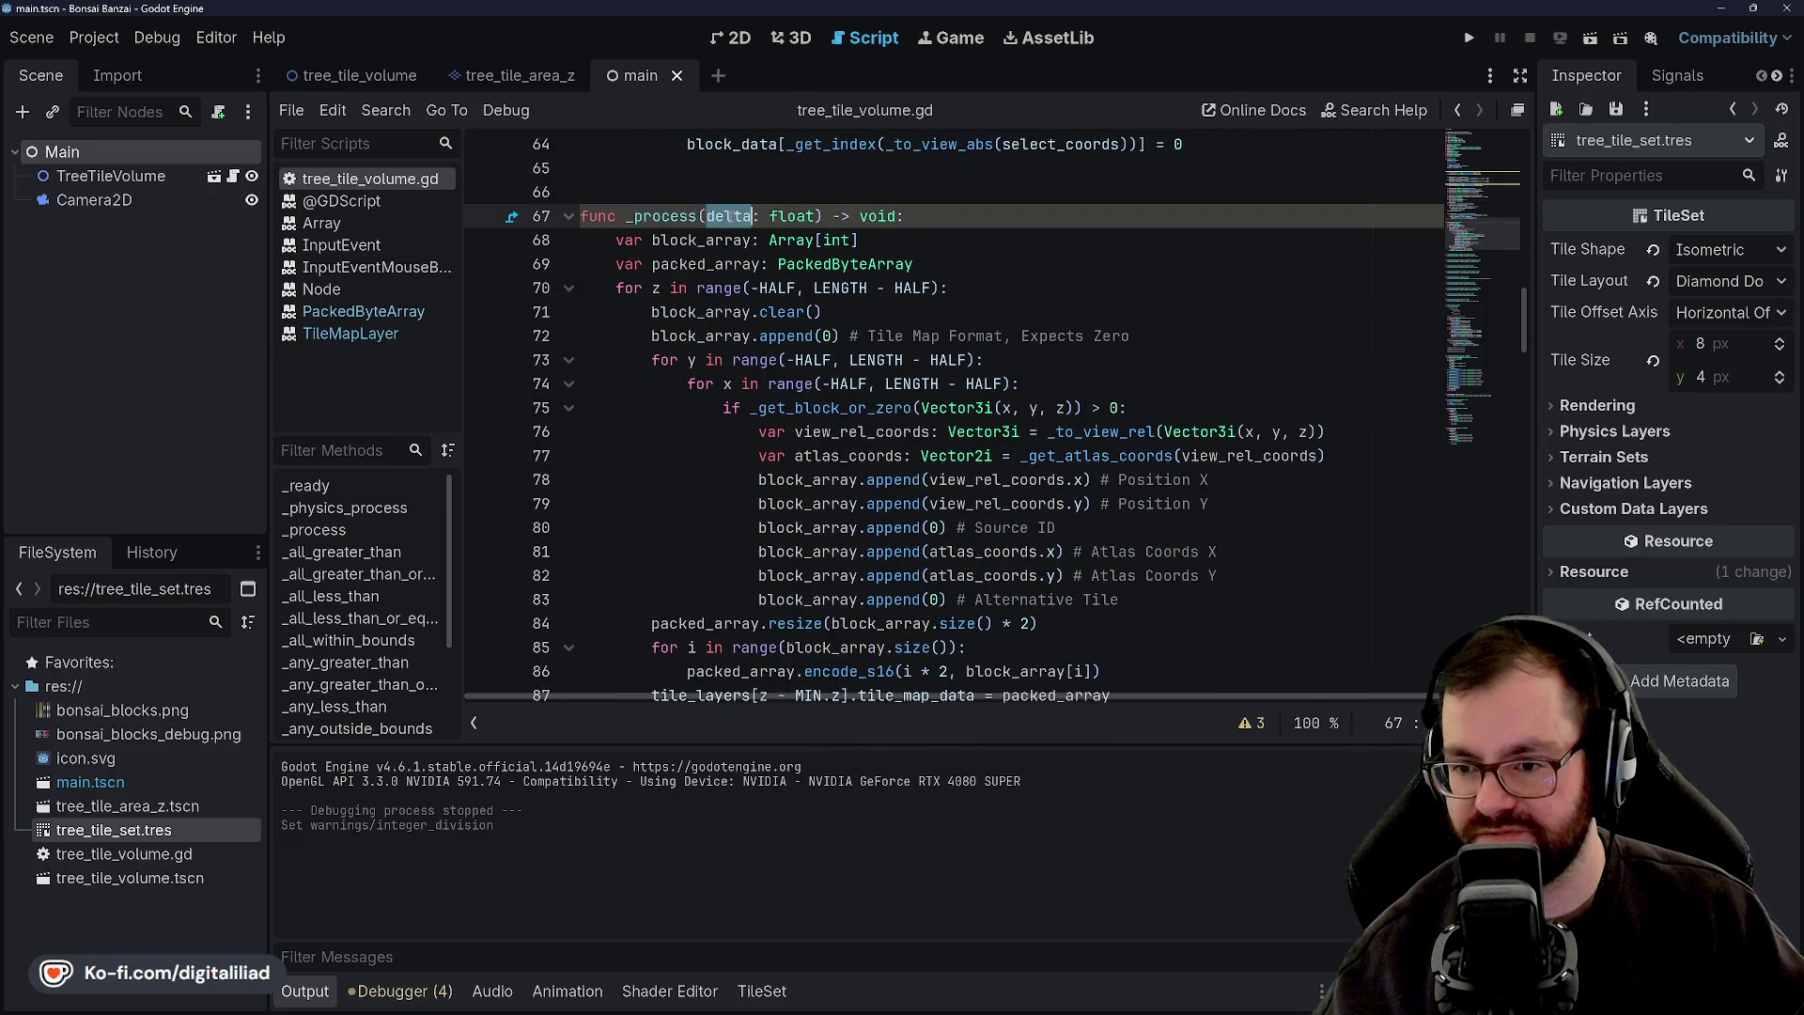
scroll(804, 440, down, 13)
scroll(804, 440, down, 9)
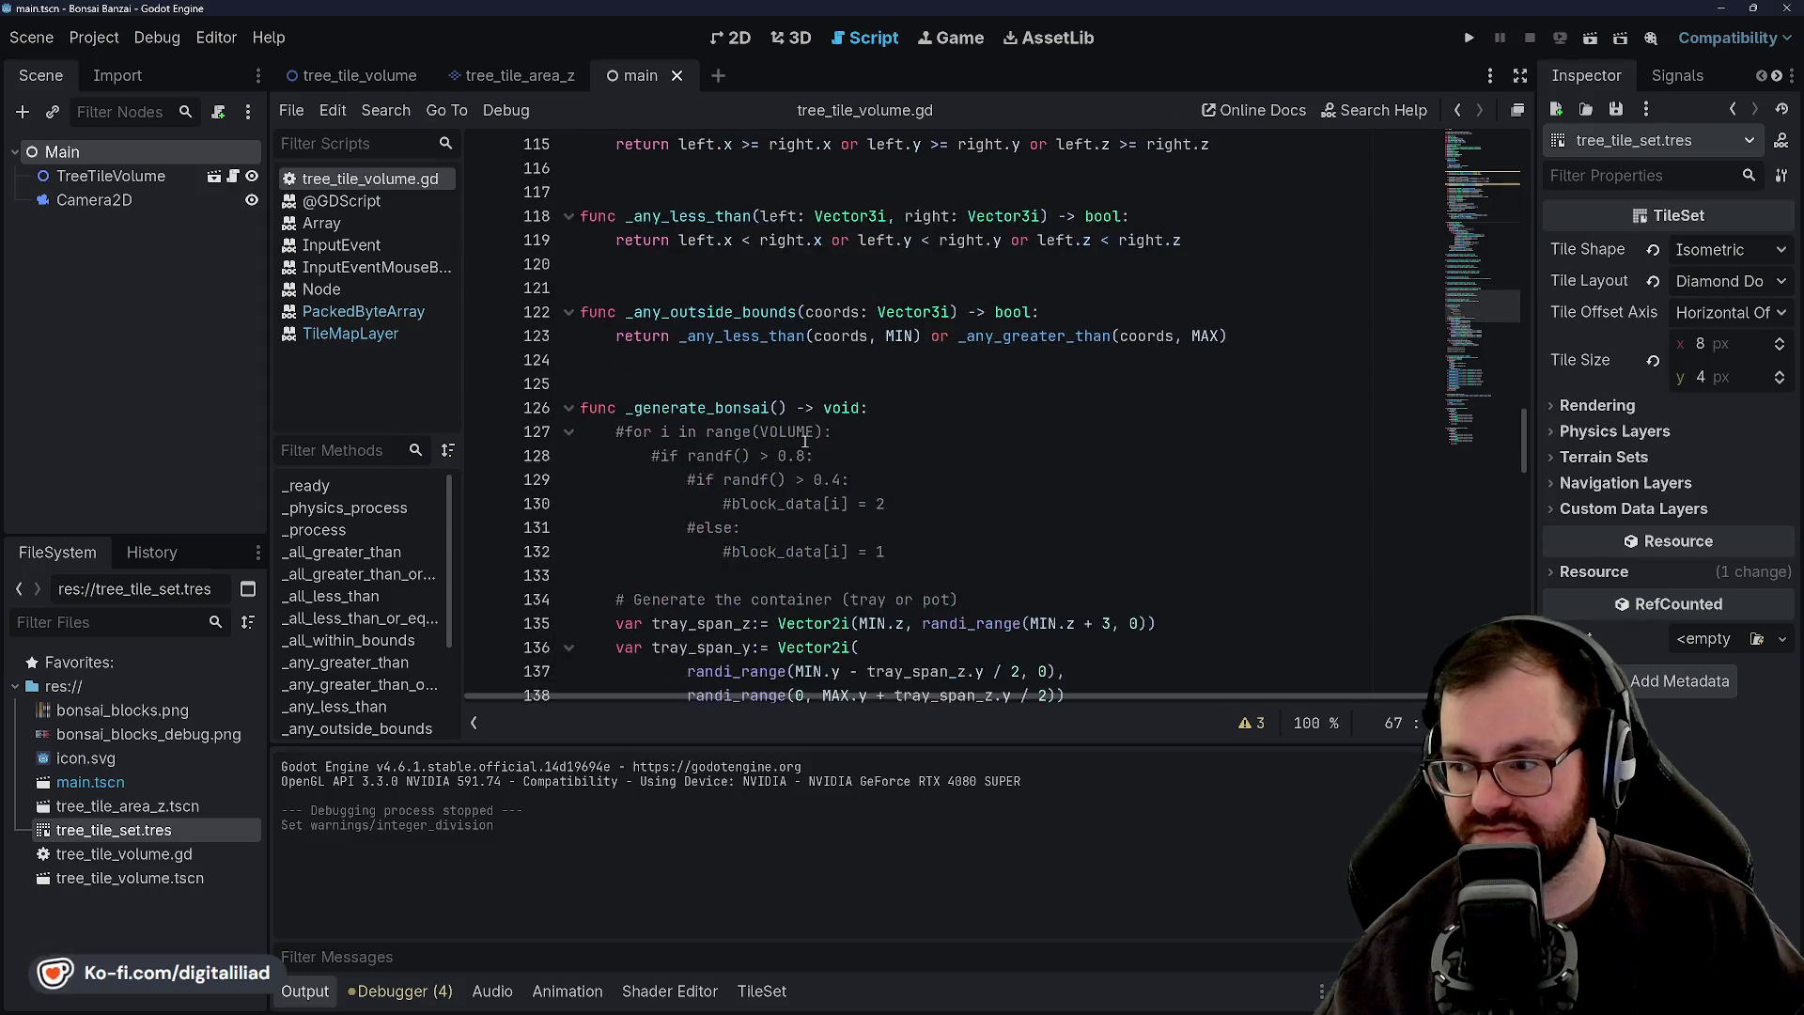
scroll(805, 441, up, 10)
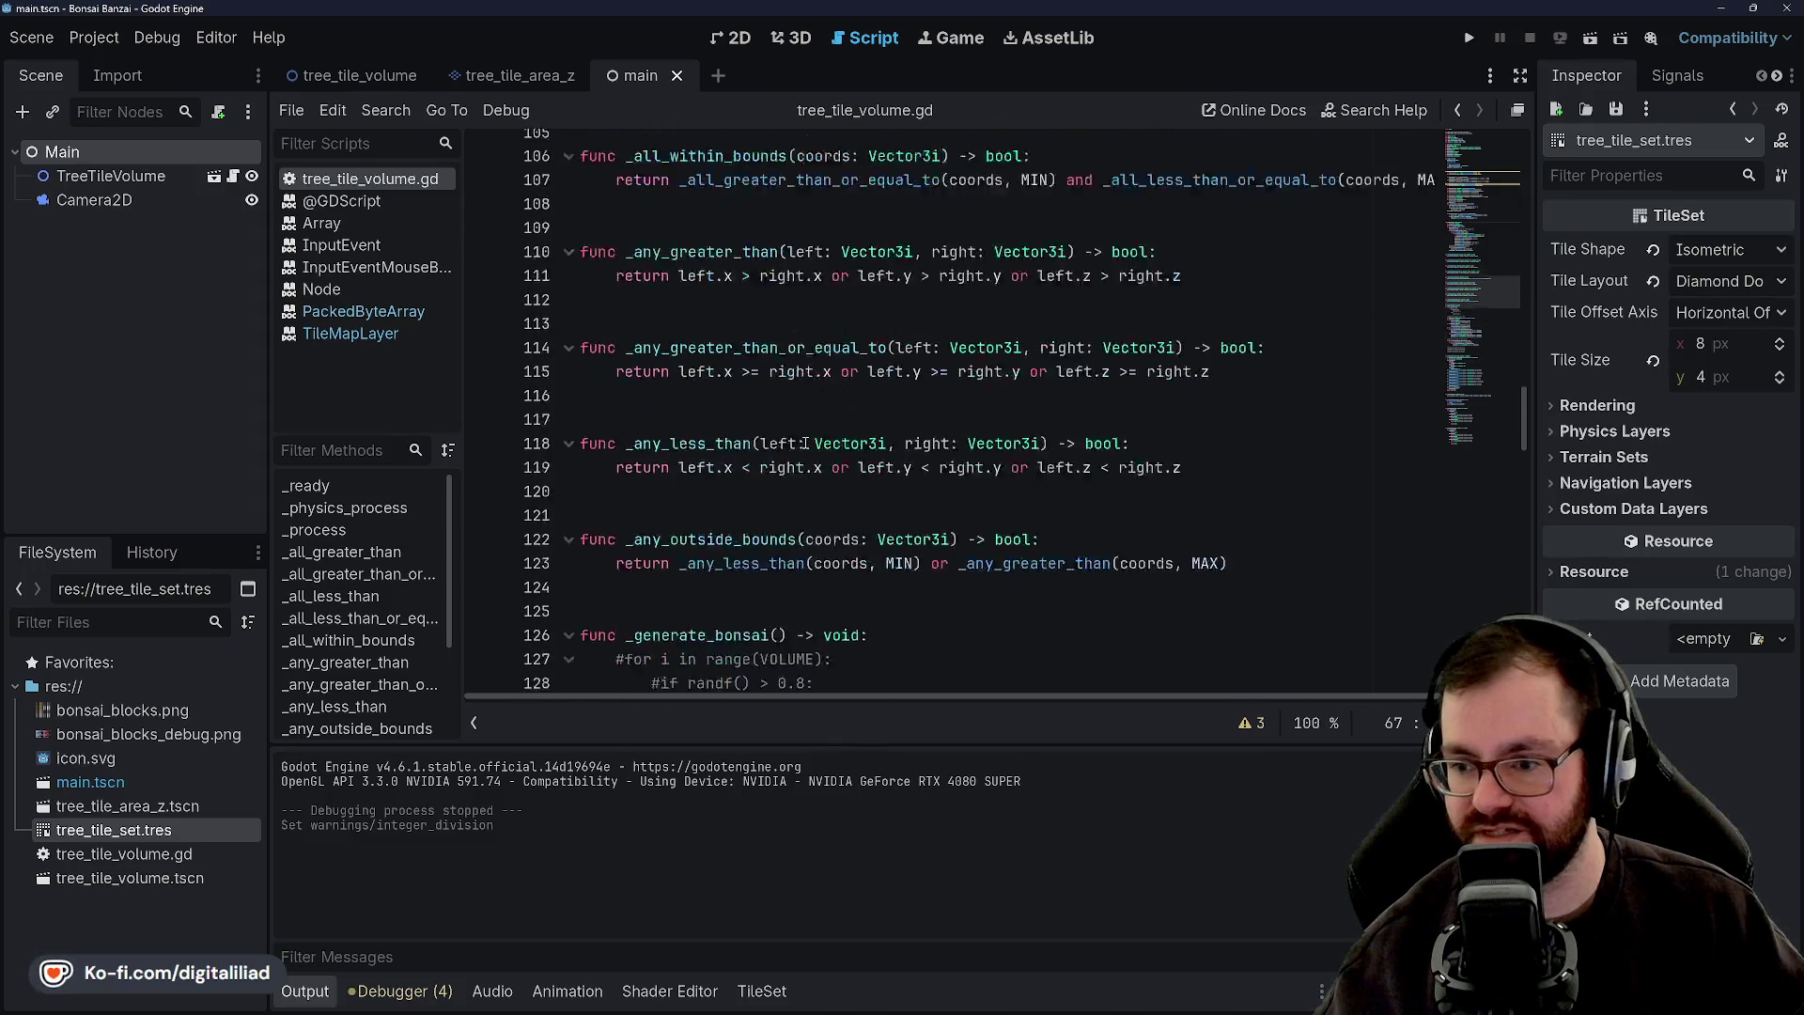
scroll(804, 441, down, 10)
click(805, 384)
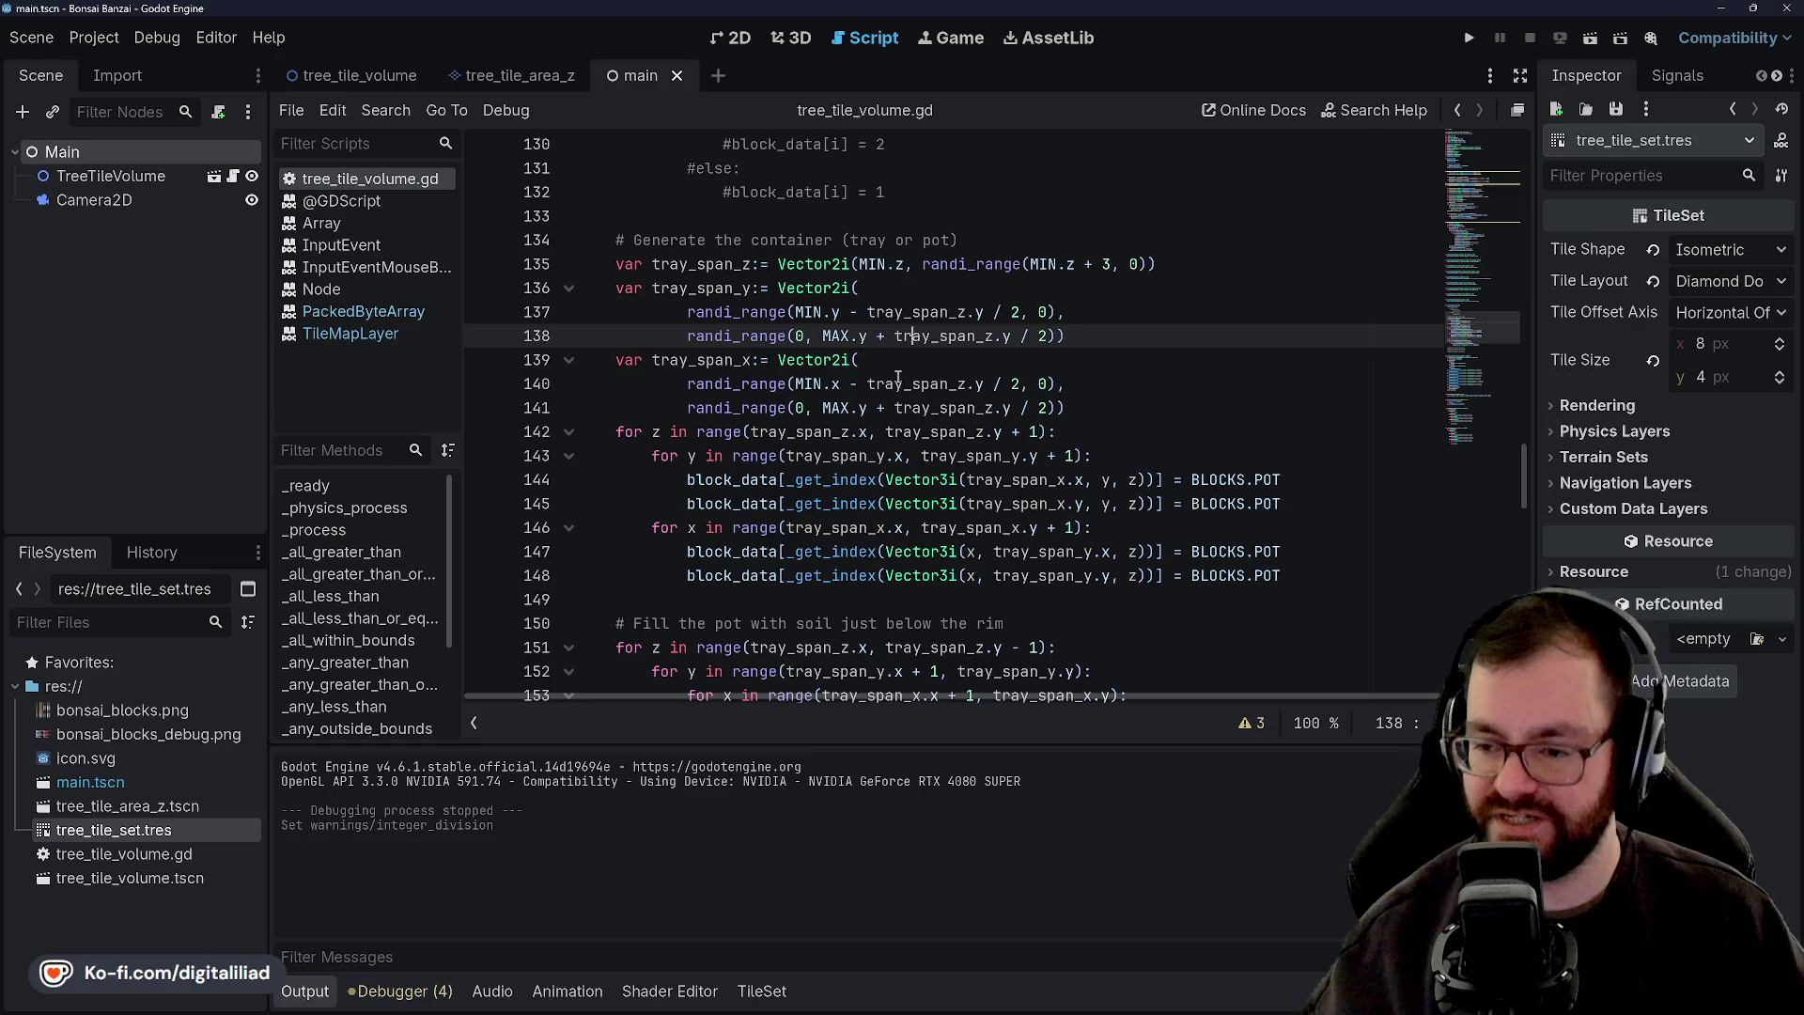
click(1110, 347)
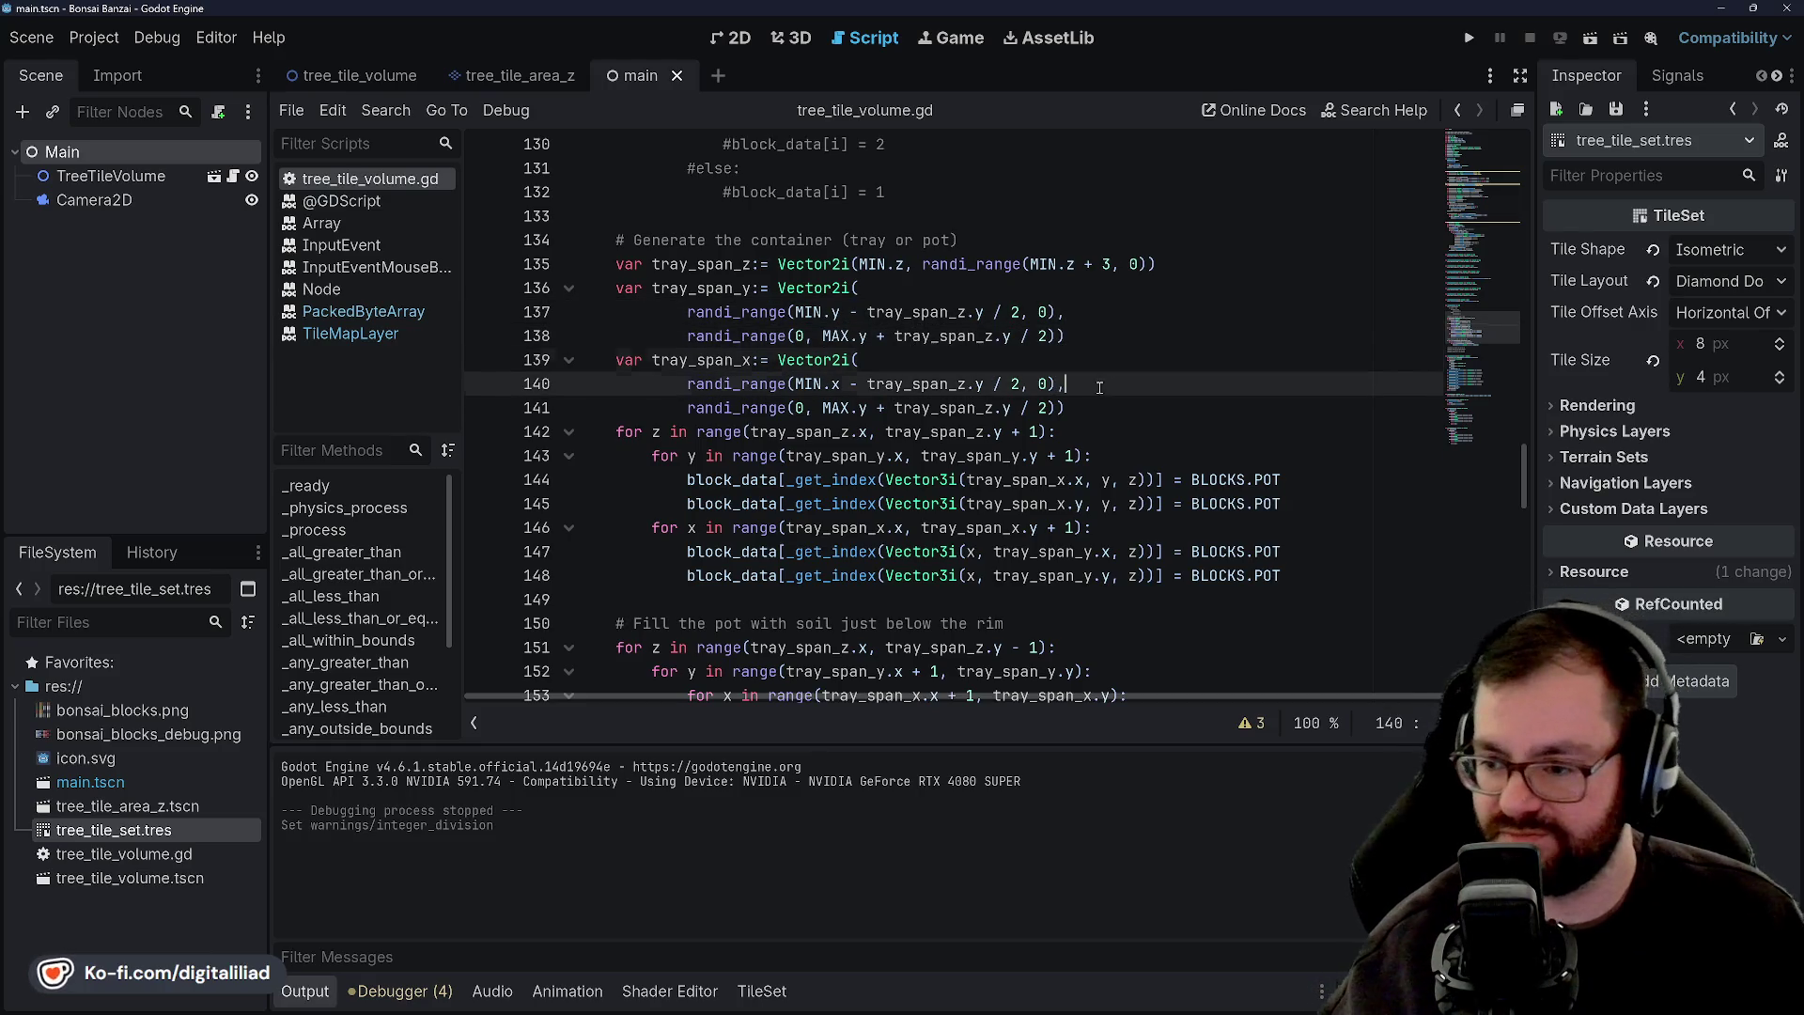
click(1089, 321)
click(805, 312)
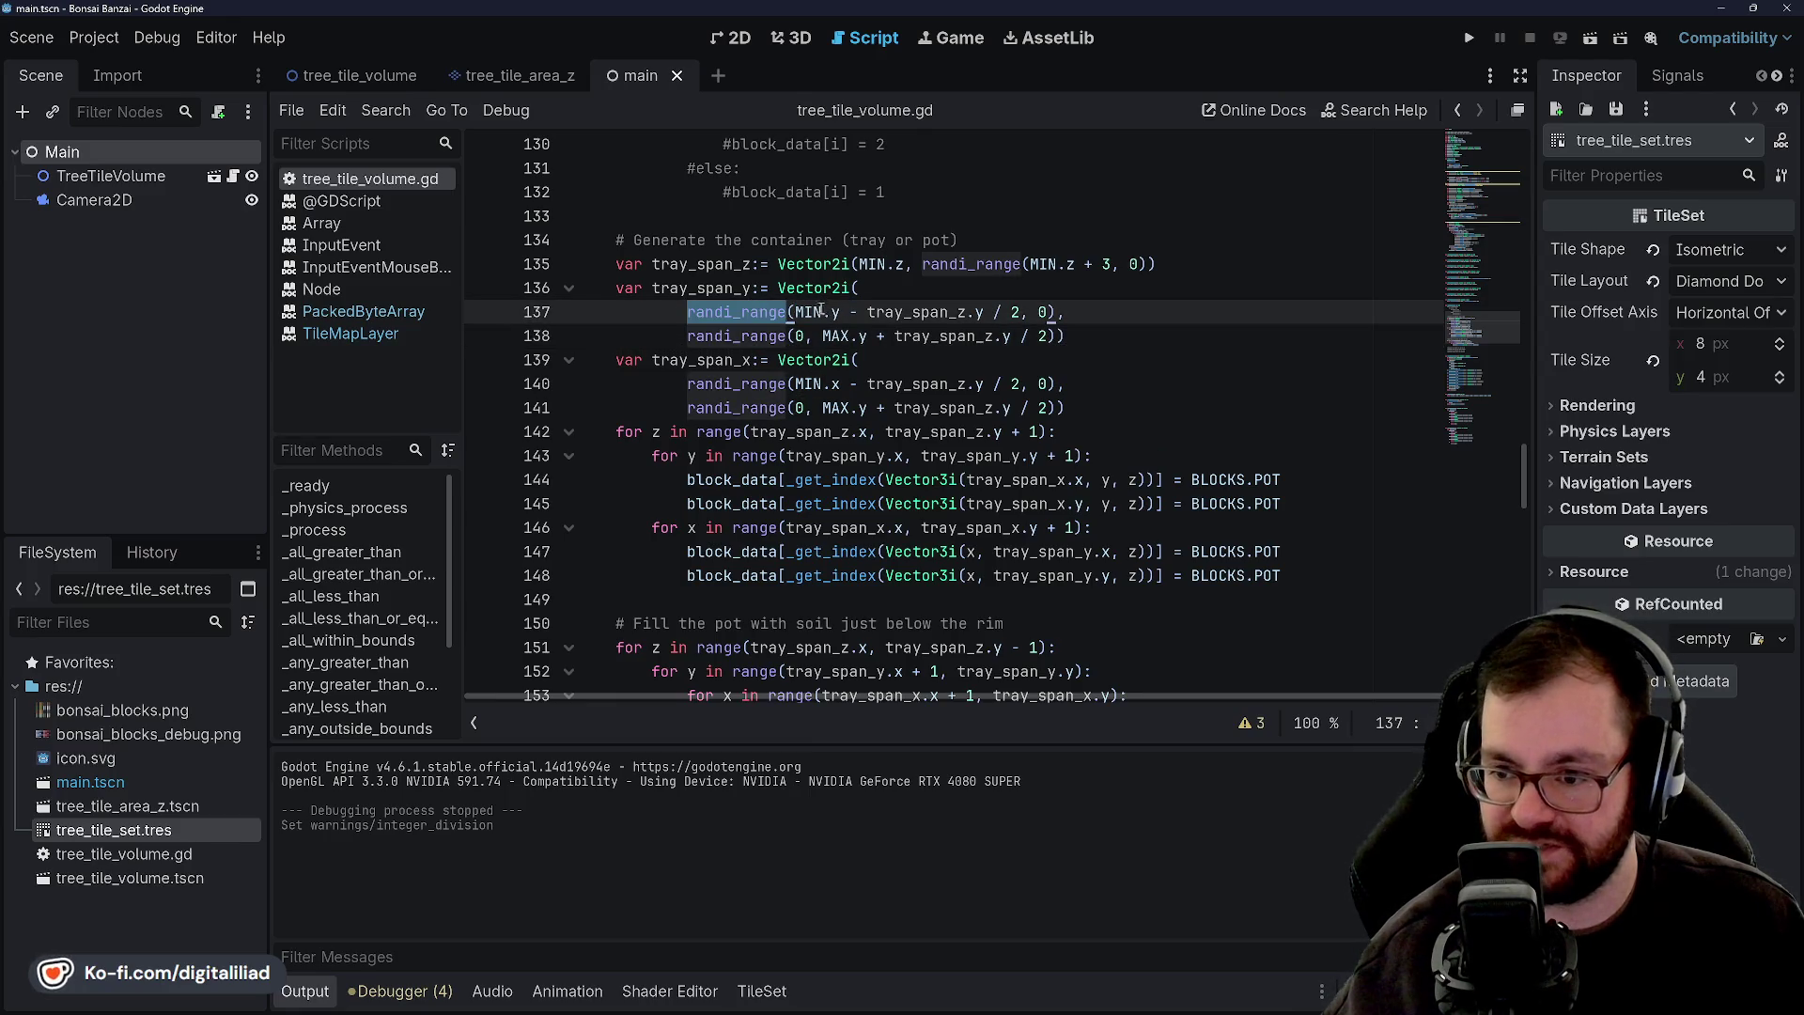
click(812, 287)
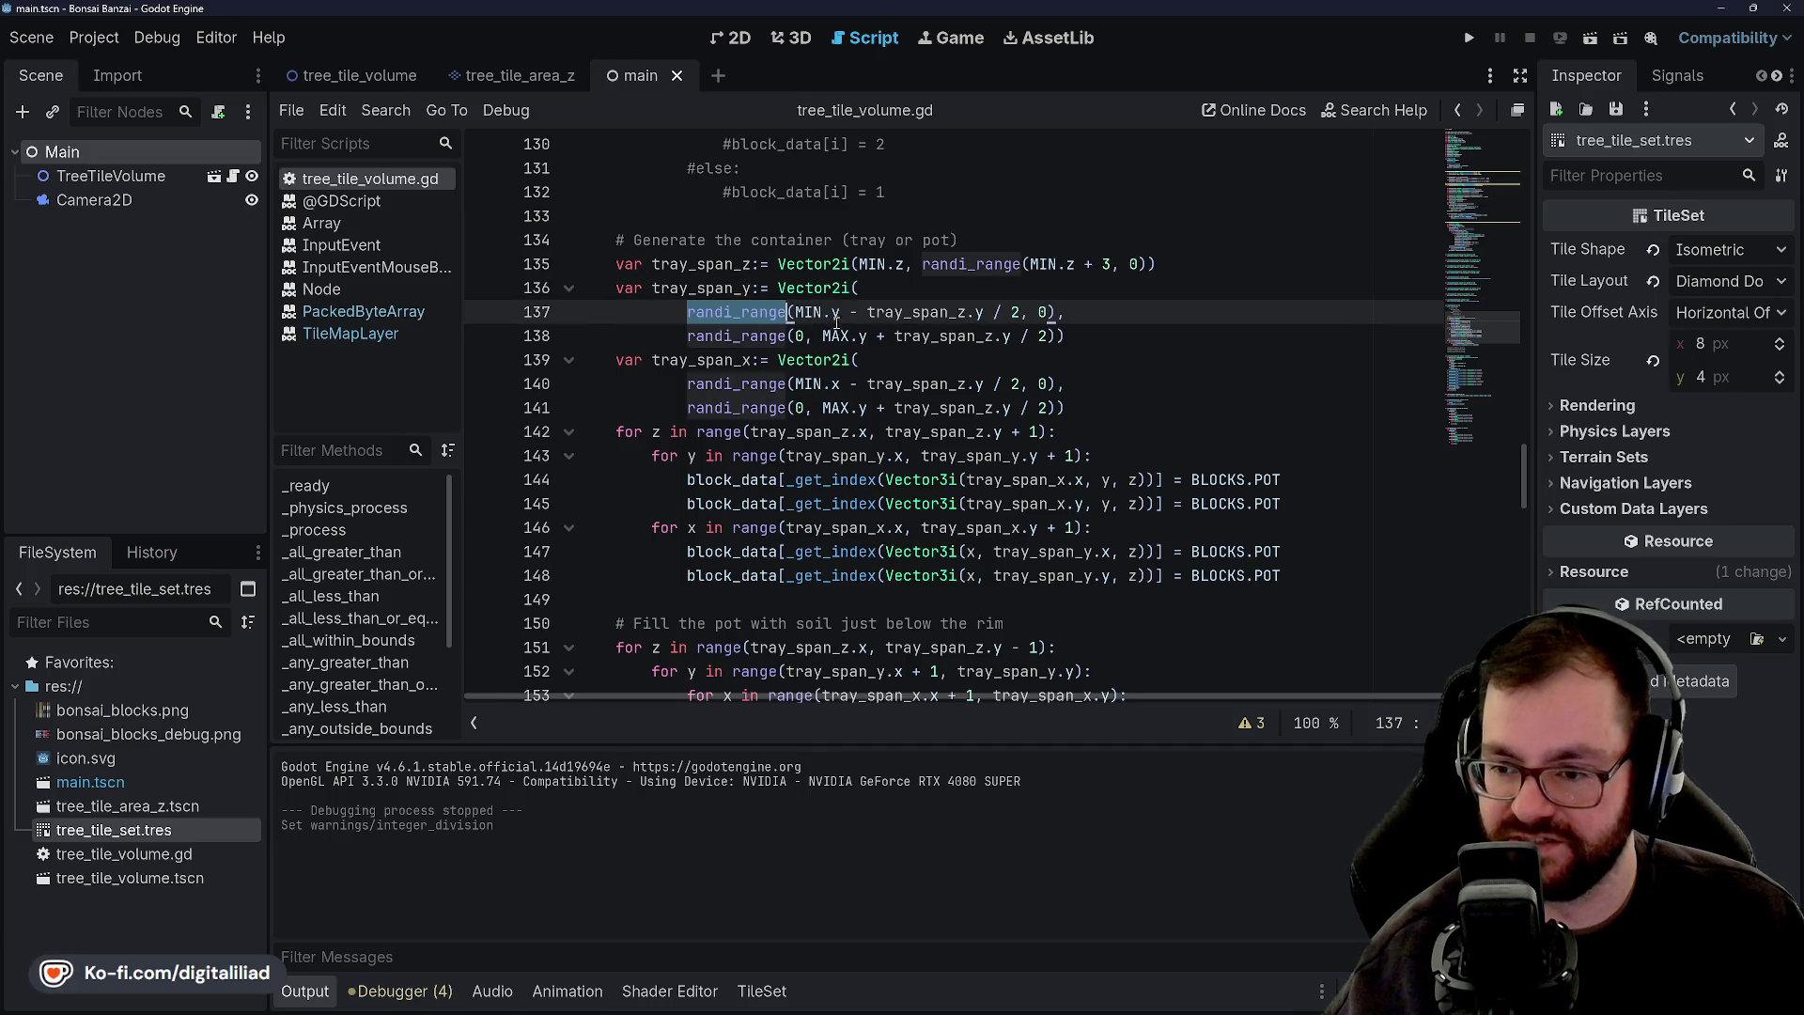
click(805, 335)
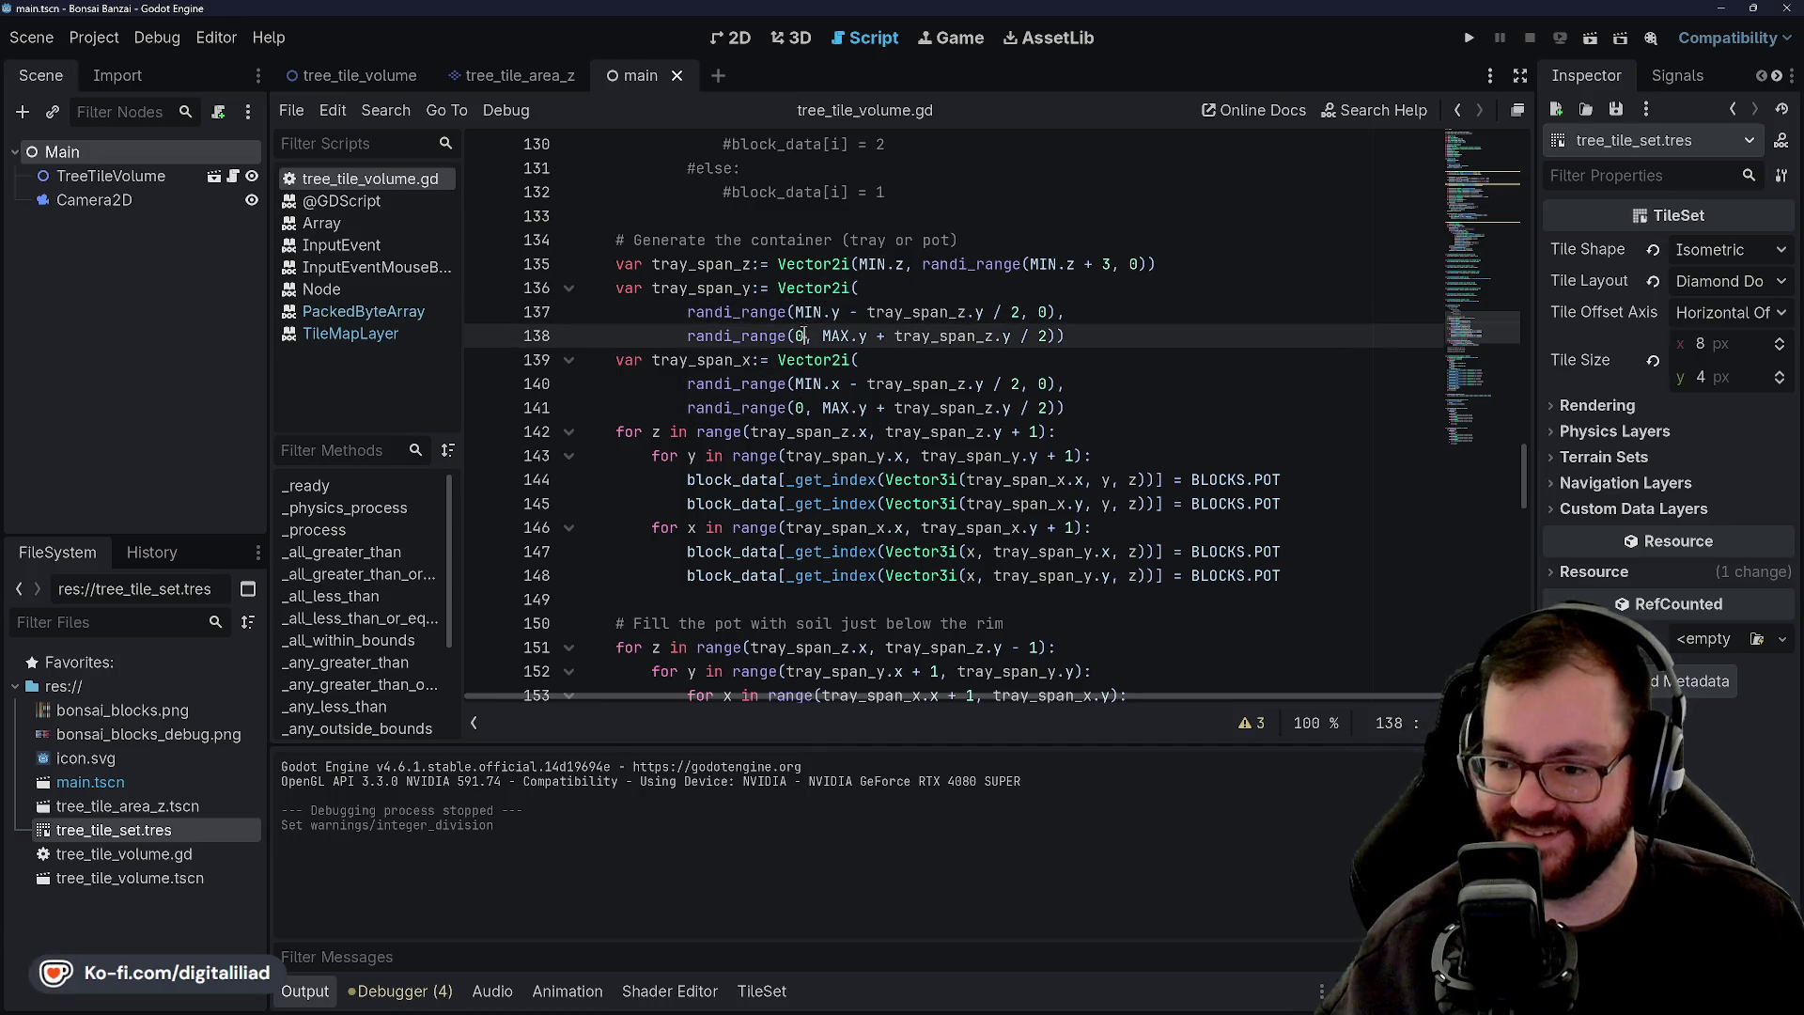
double_click(745, 333)
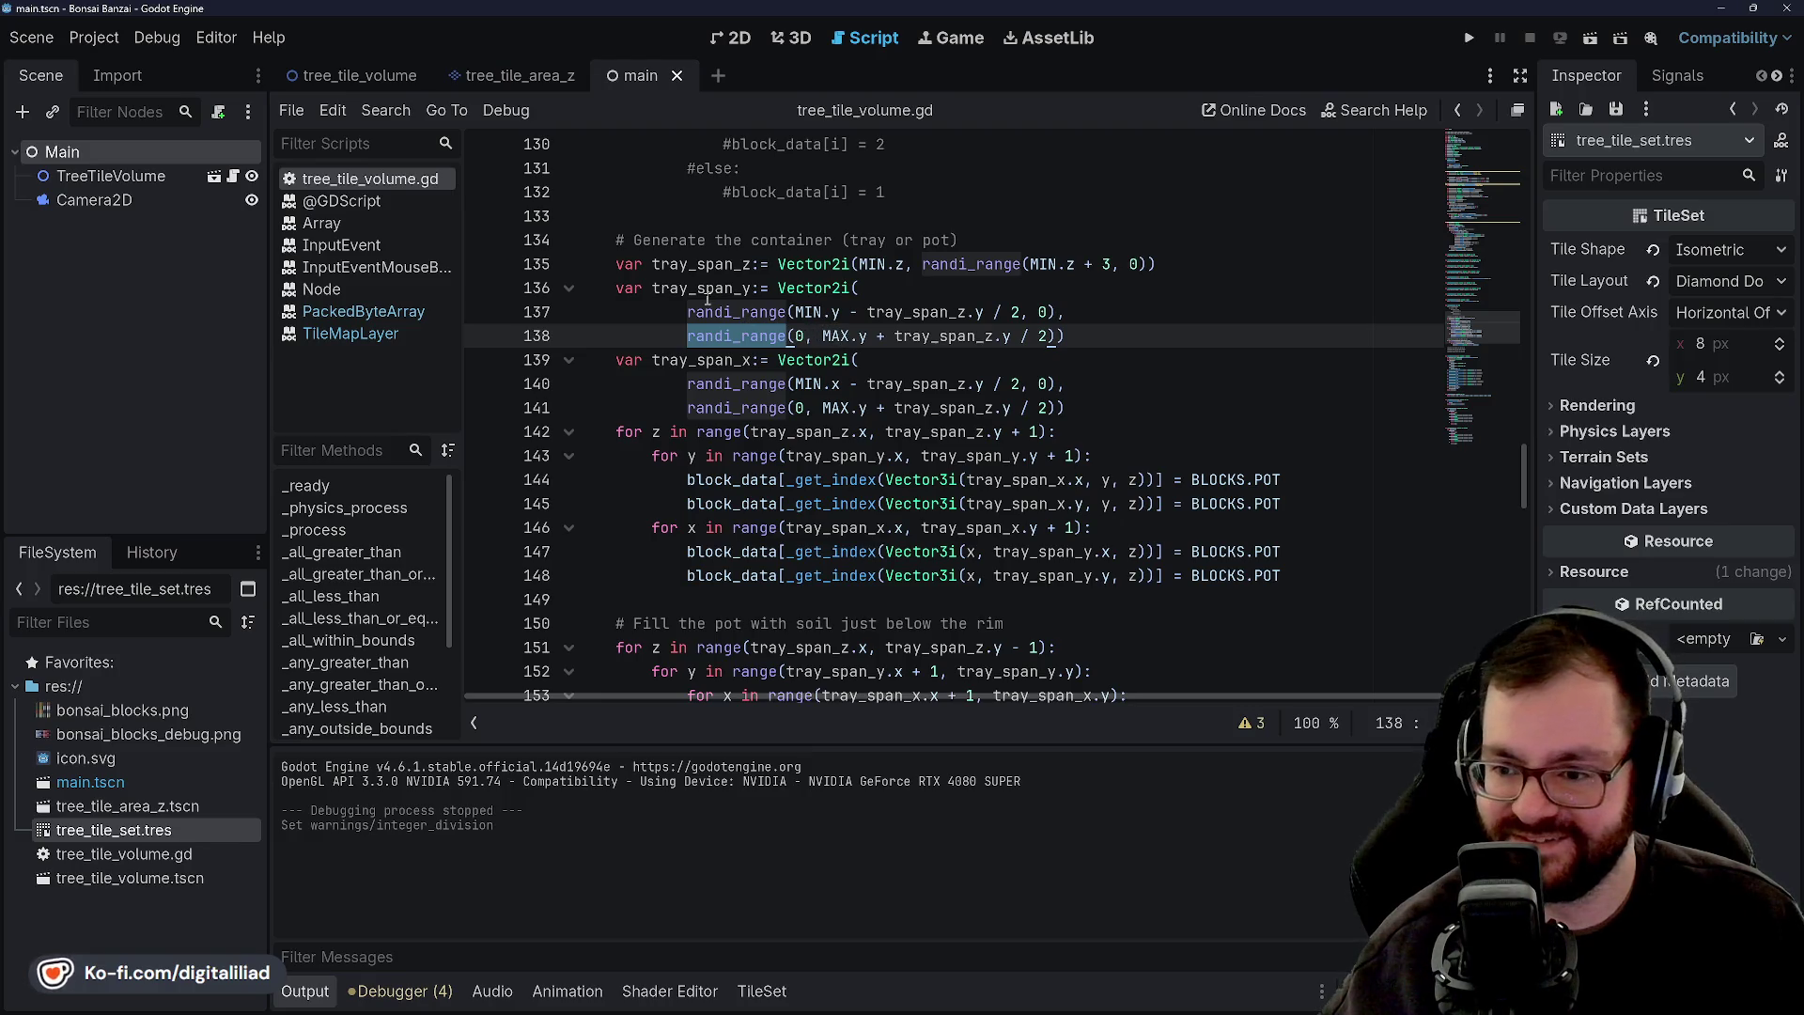
click(806, 311)
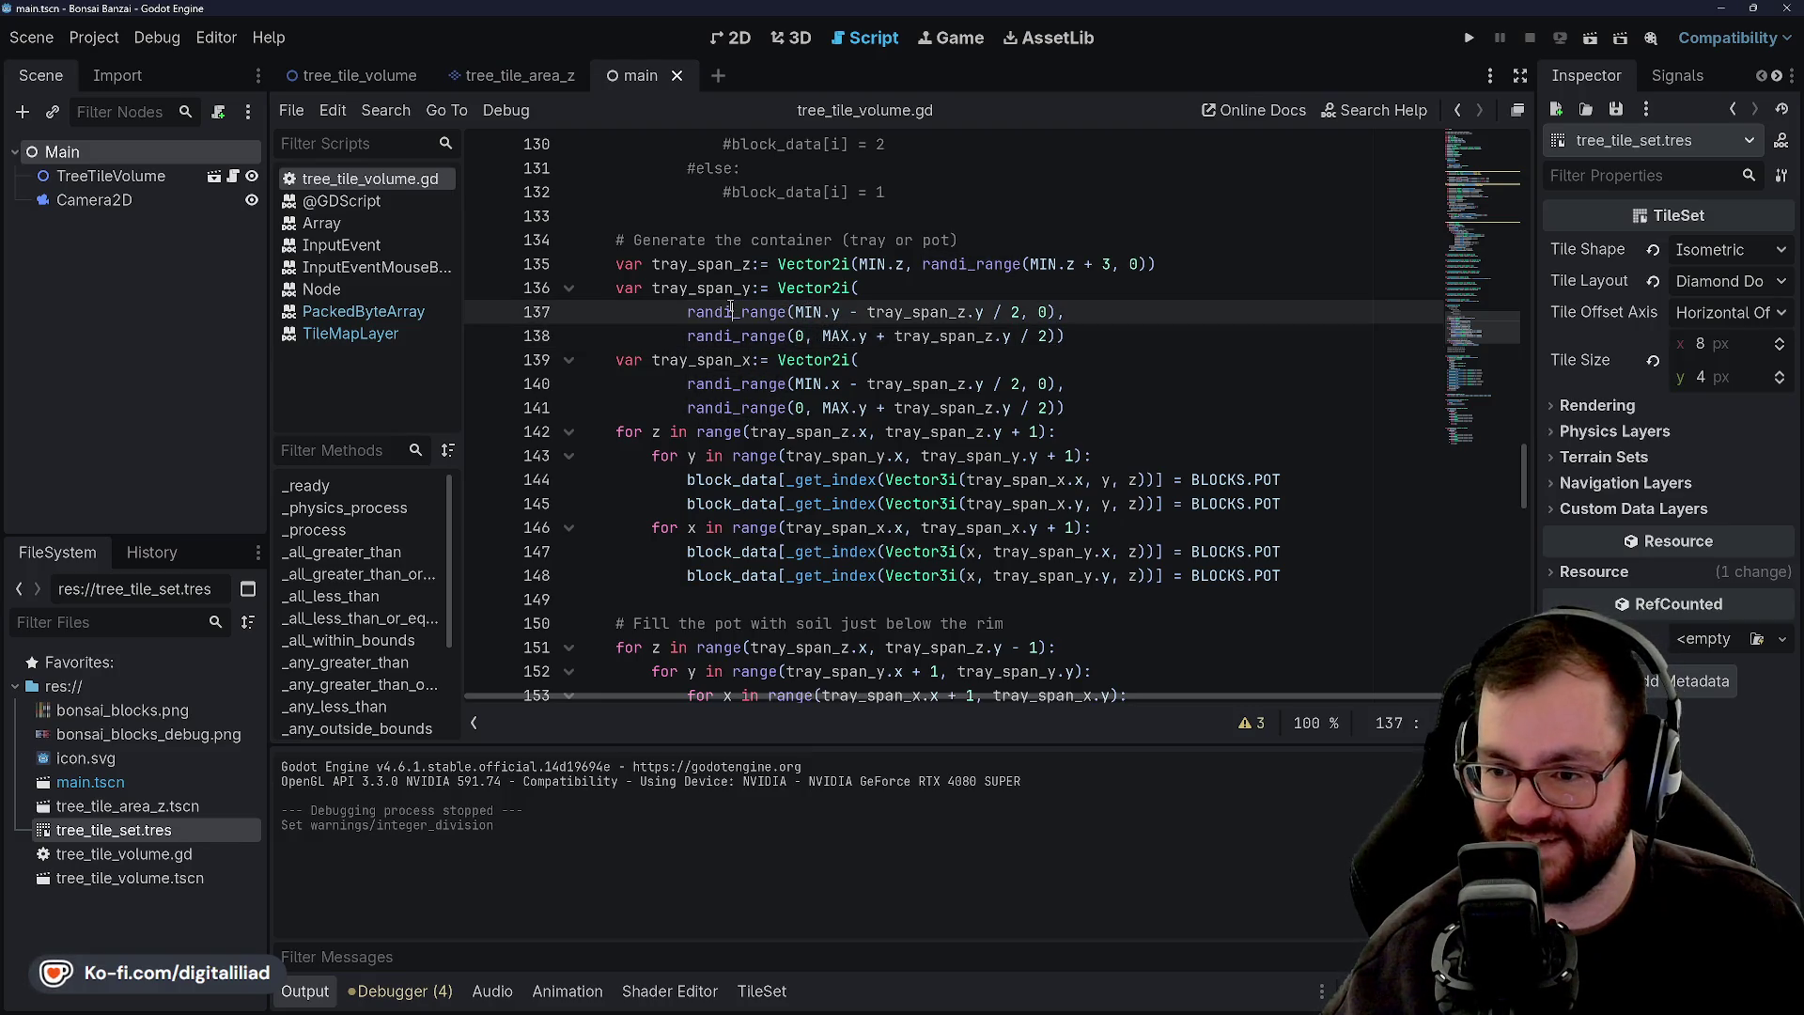
double_click(705, 288)
double_click(736, 313)
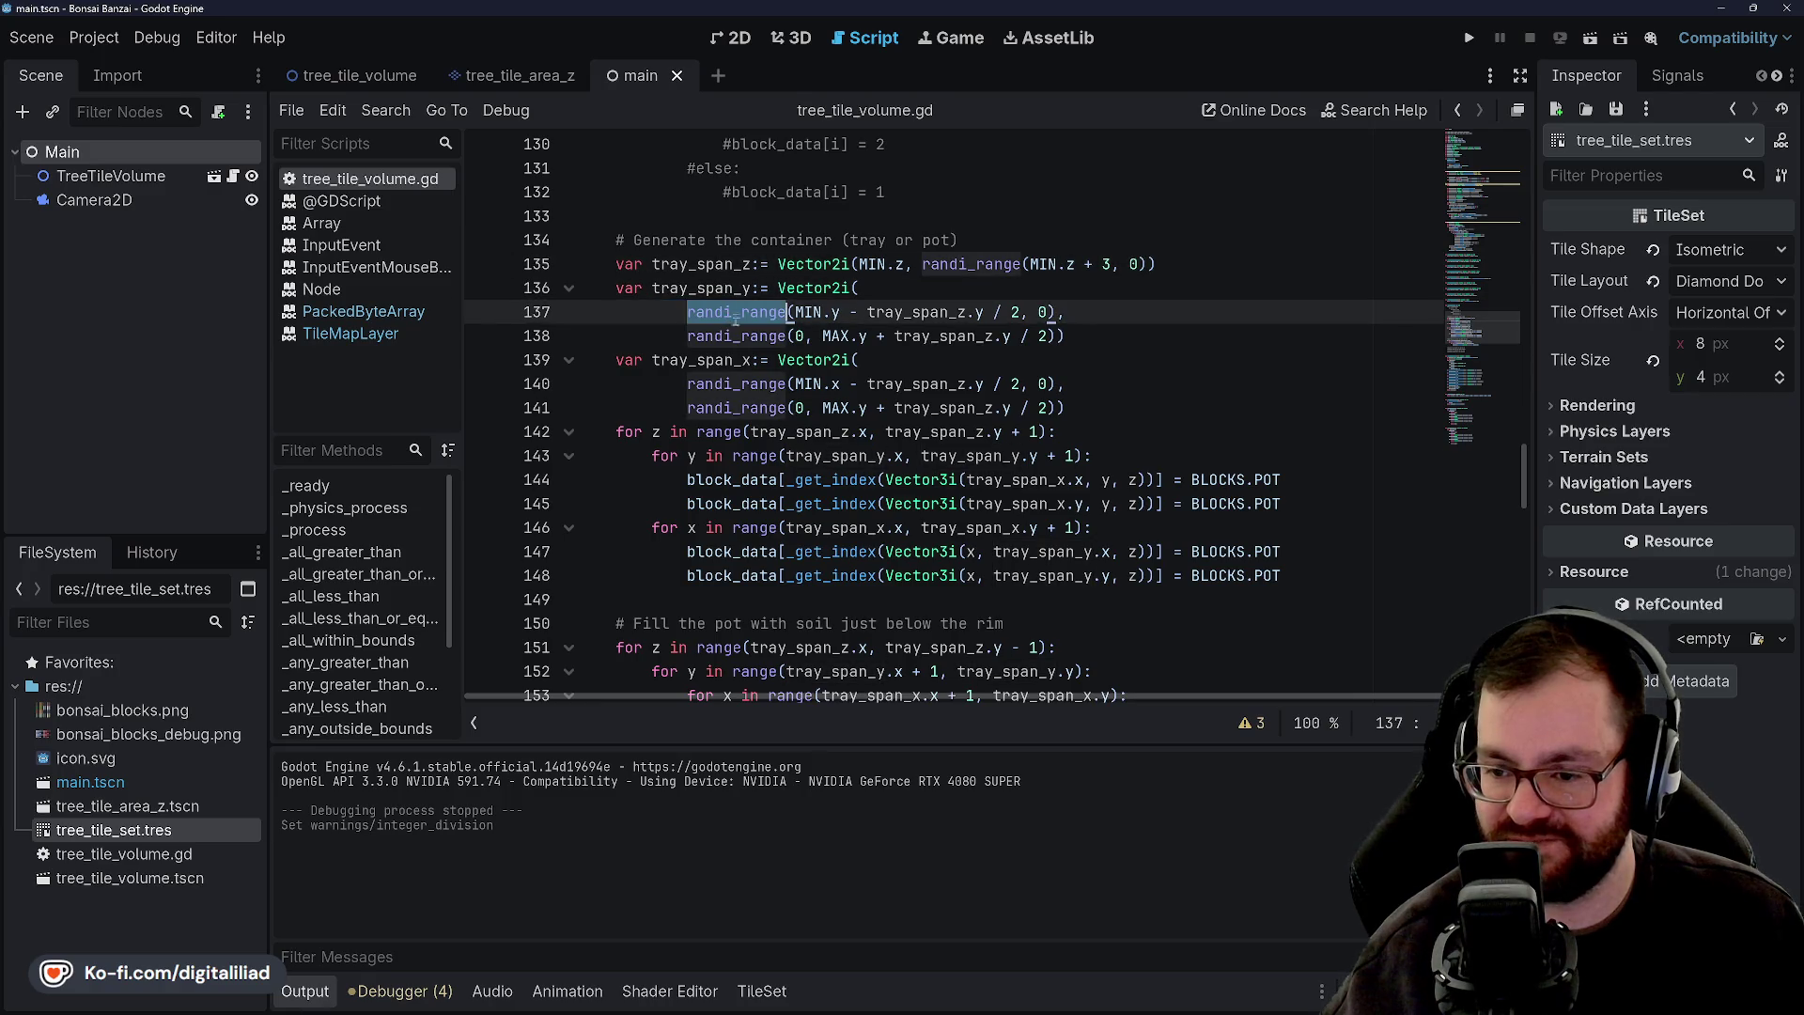
click(797, 312)
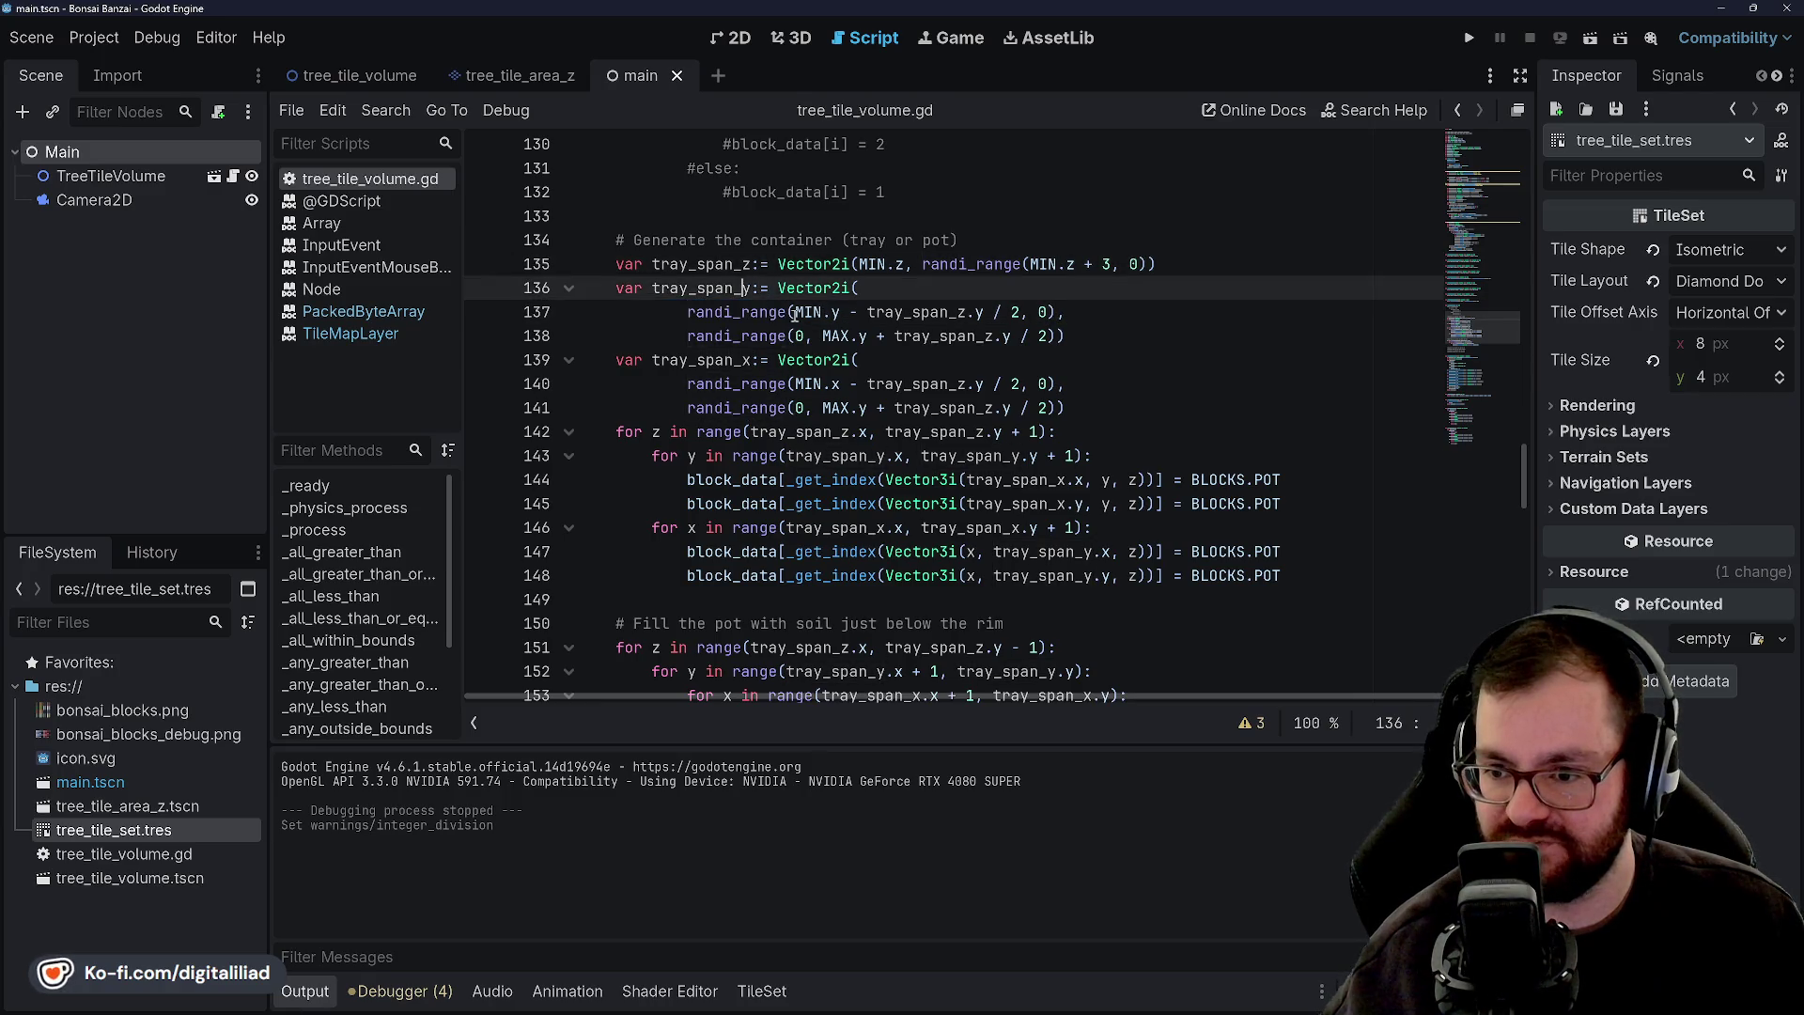
double_click(808, 312)
click(842, 313)
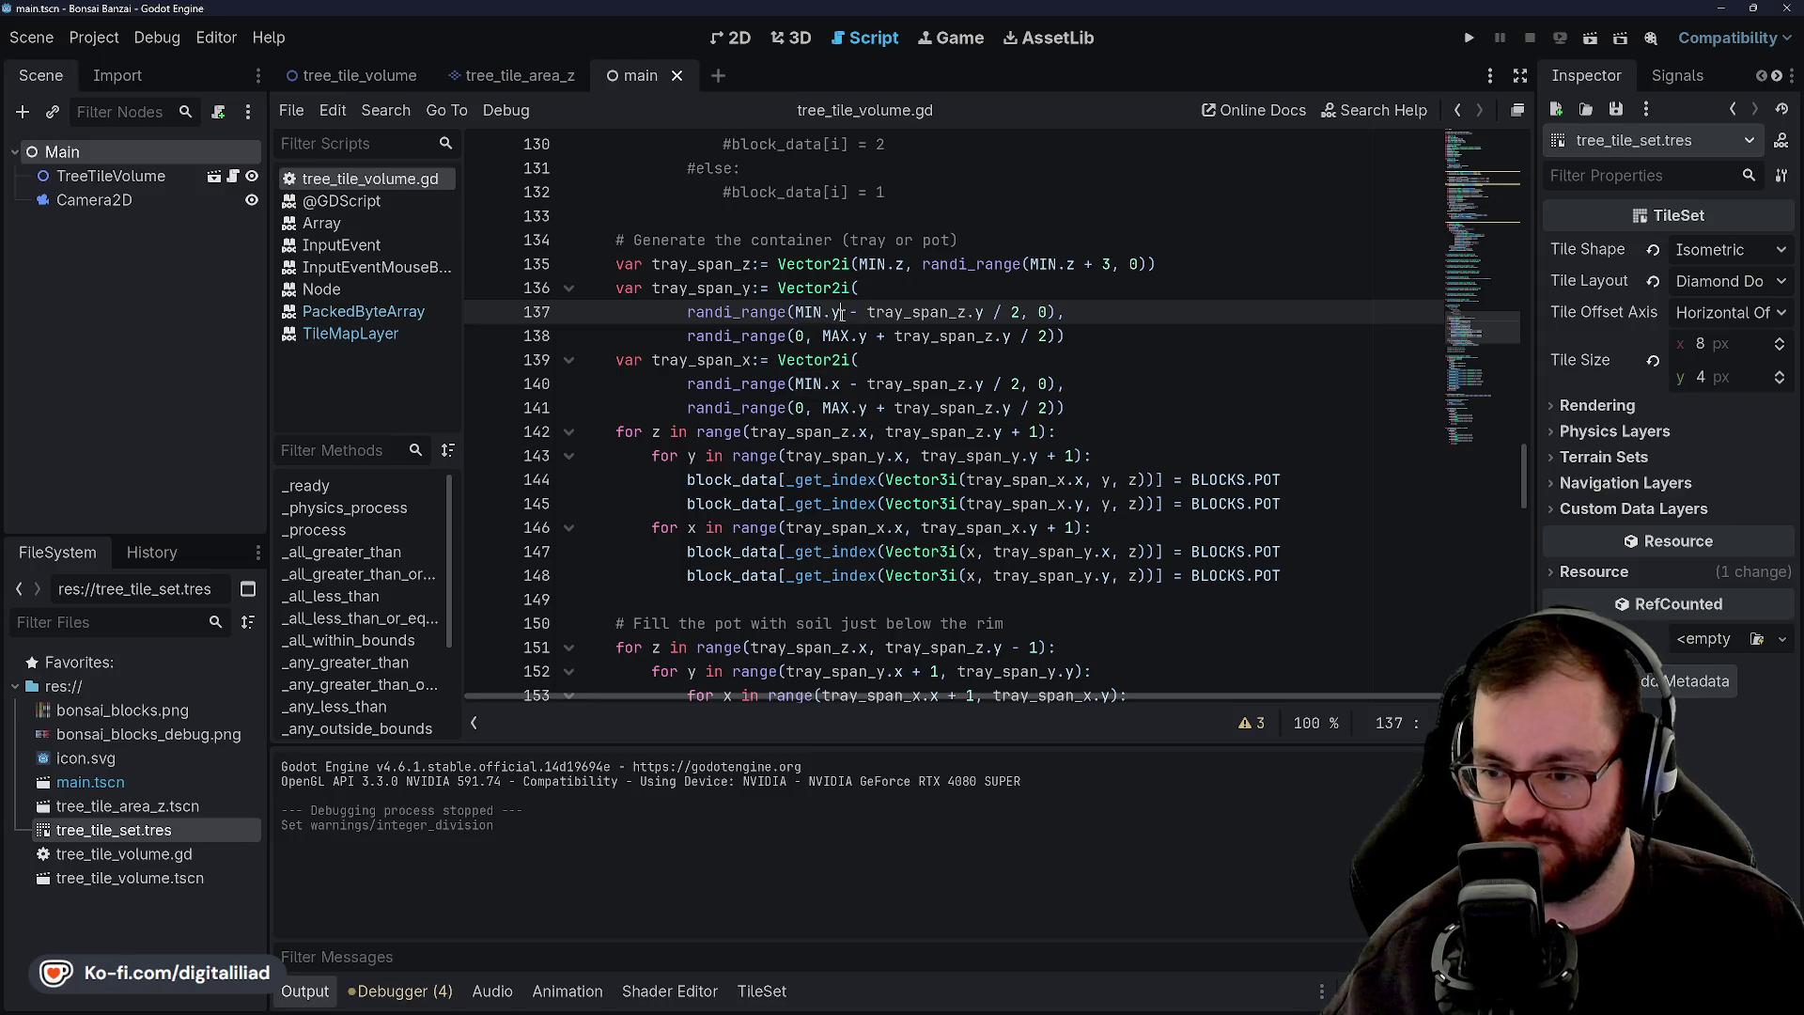
drag(851, 312, 984, 312)
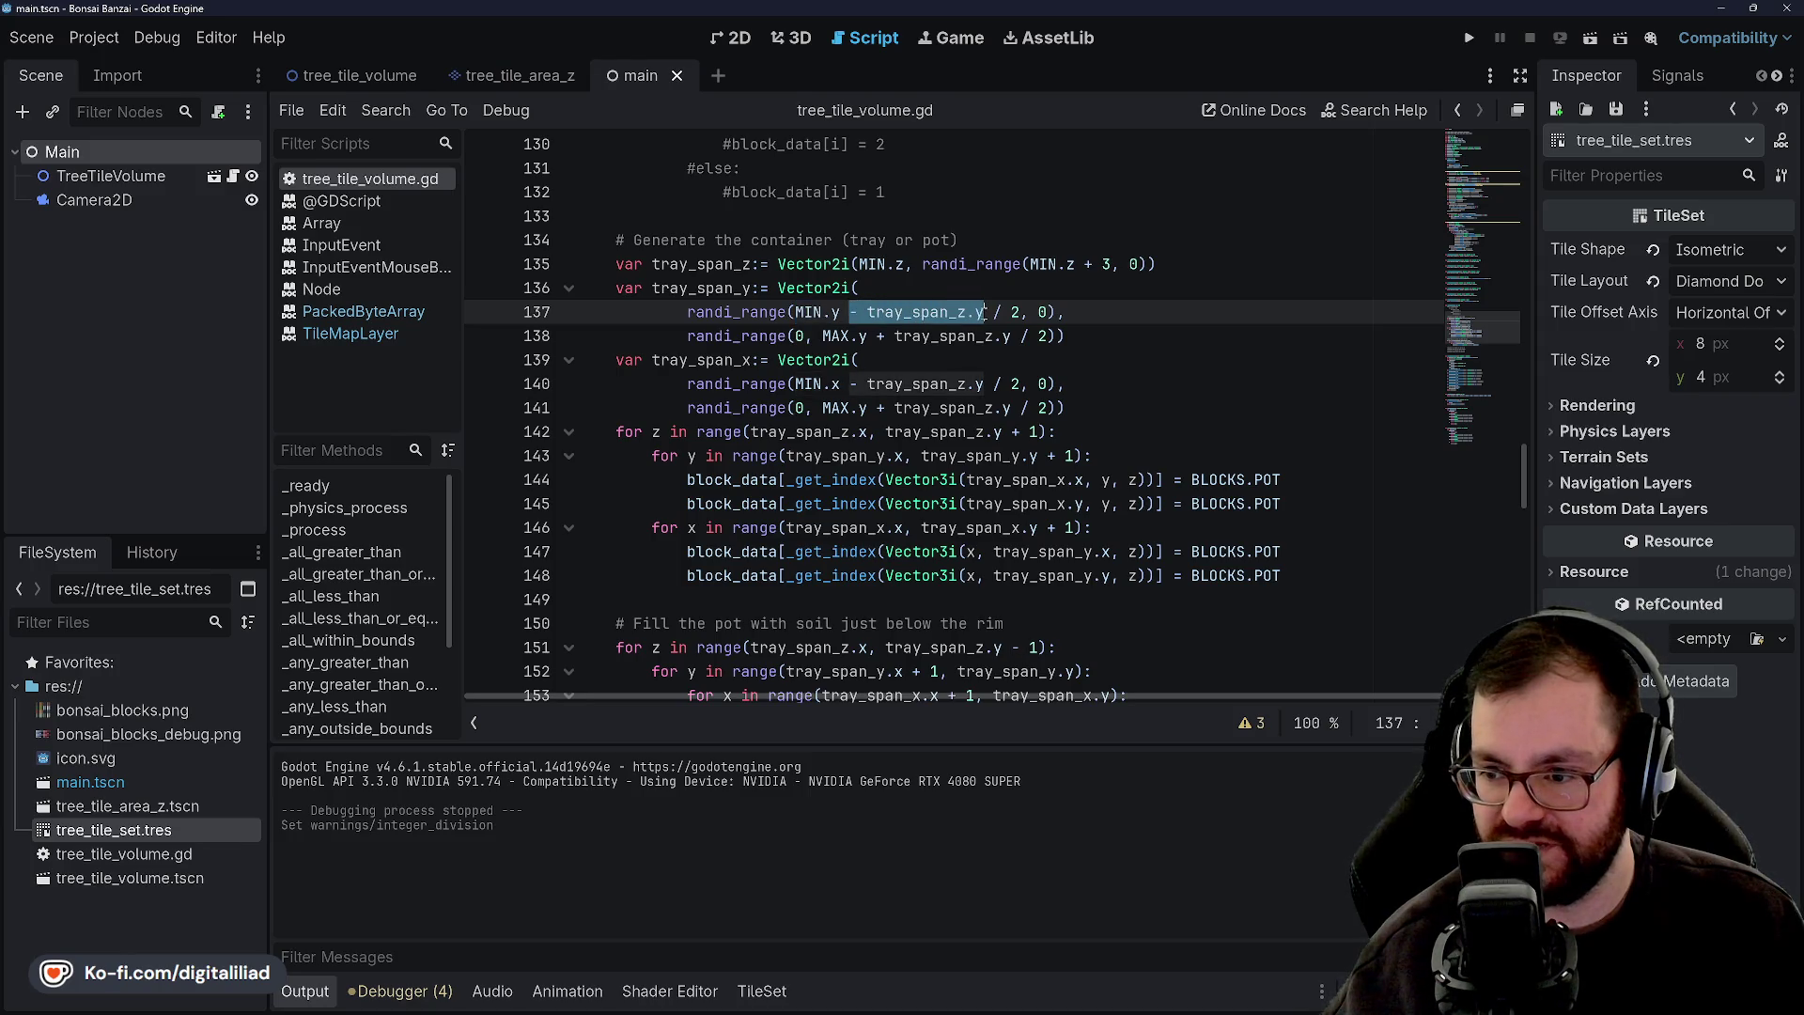
click(896, 312)
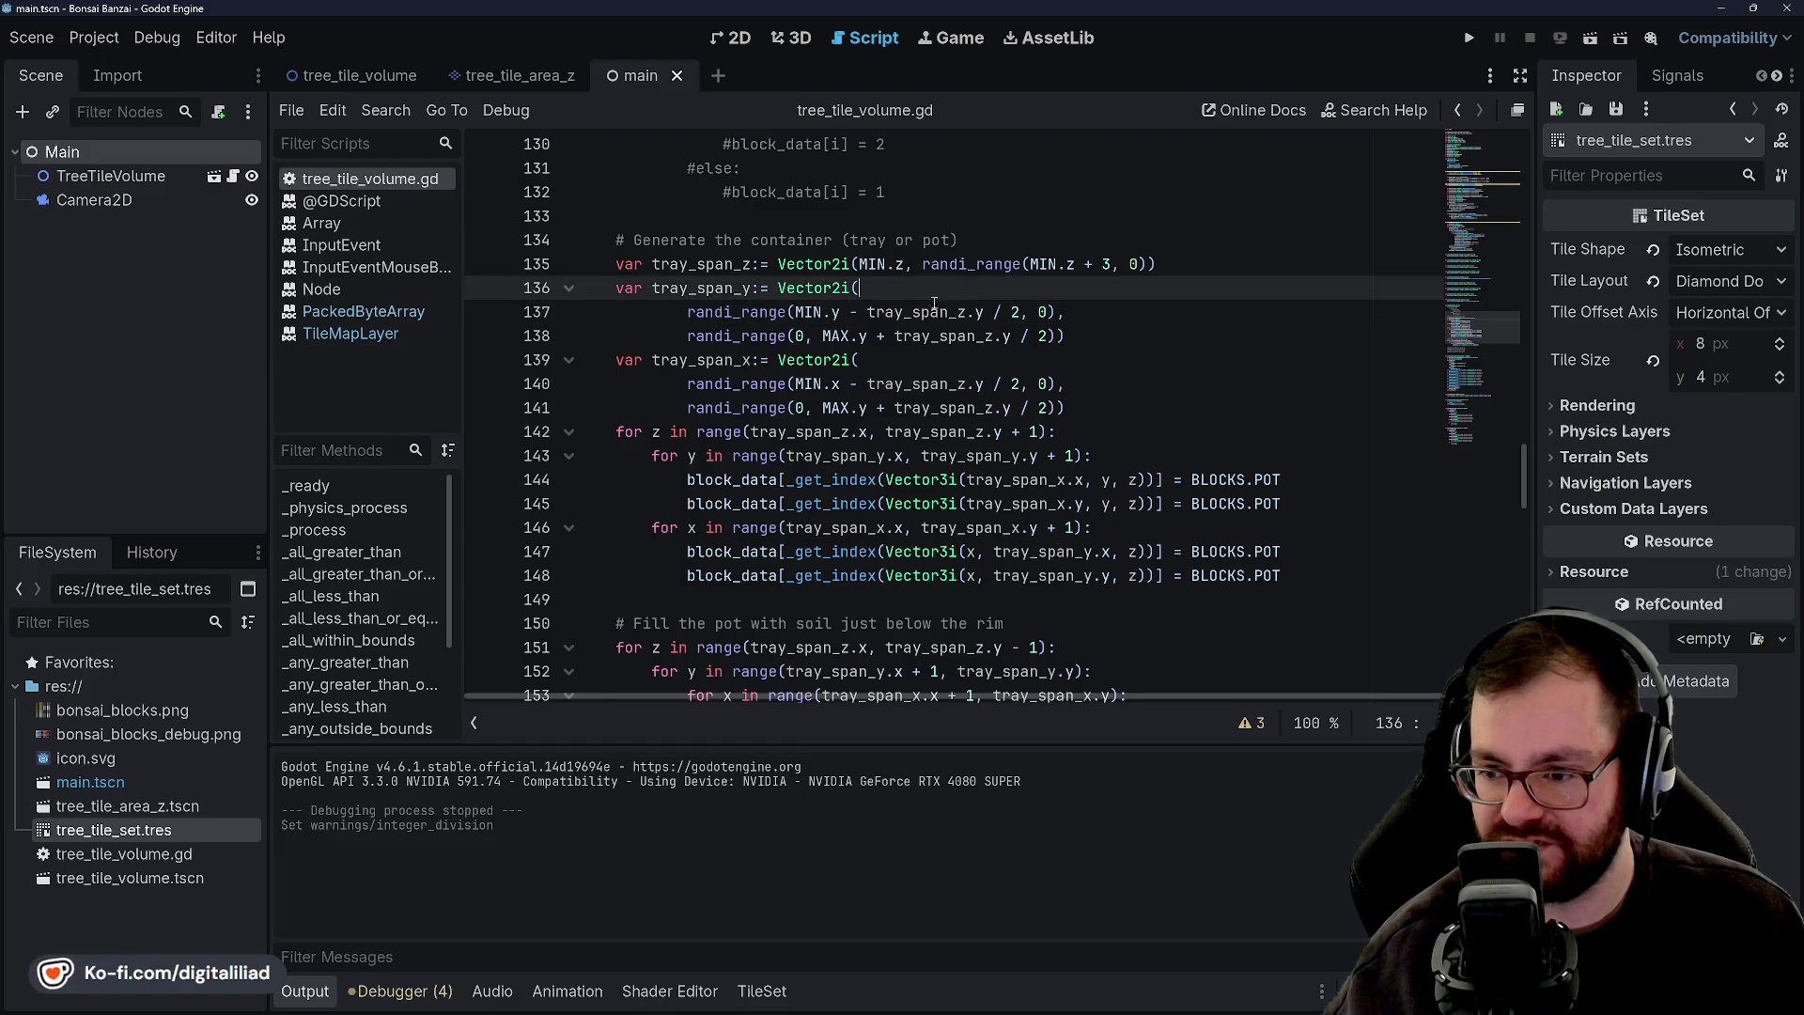
click(898, 293)
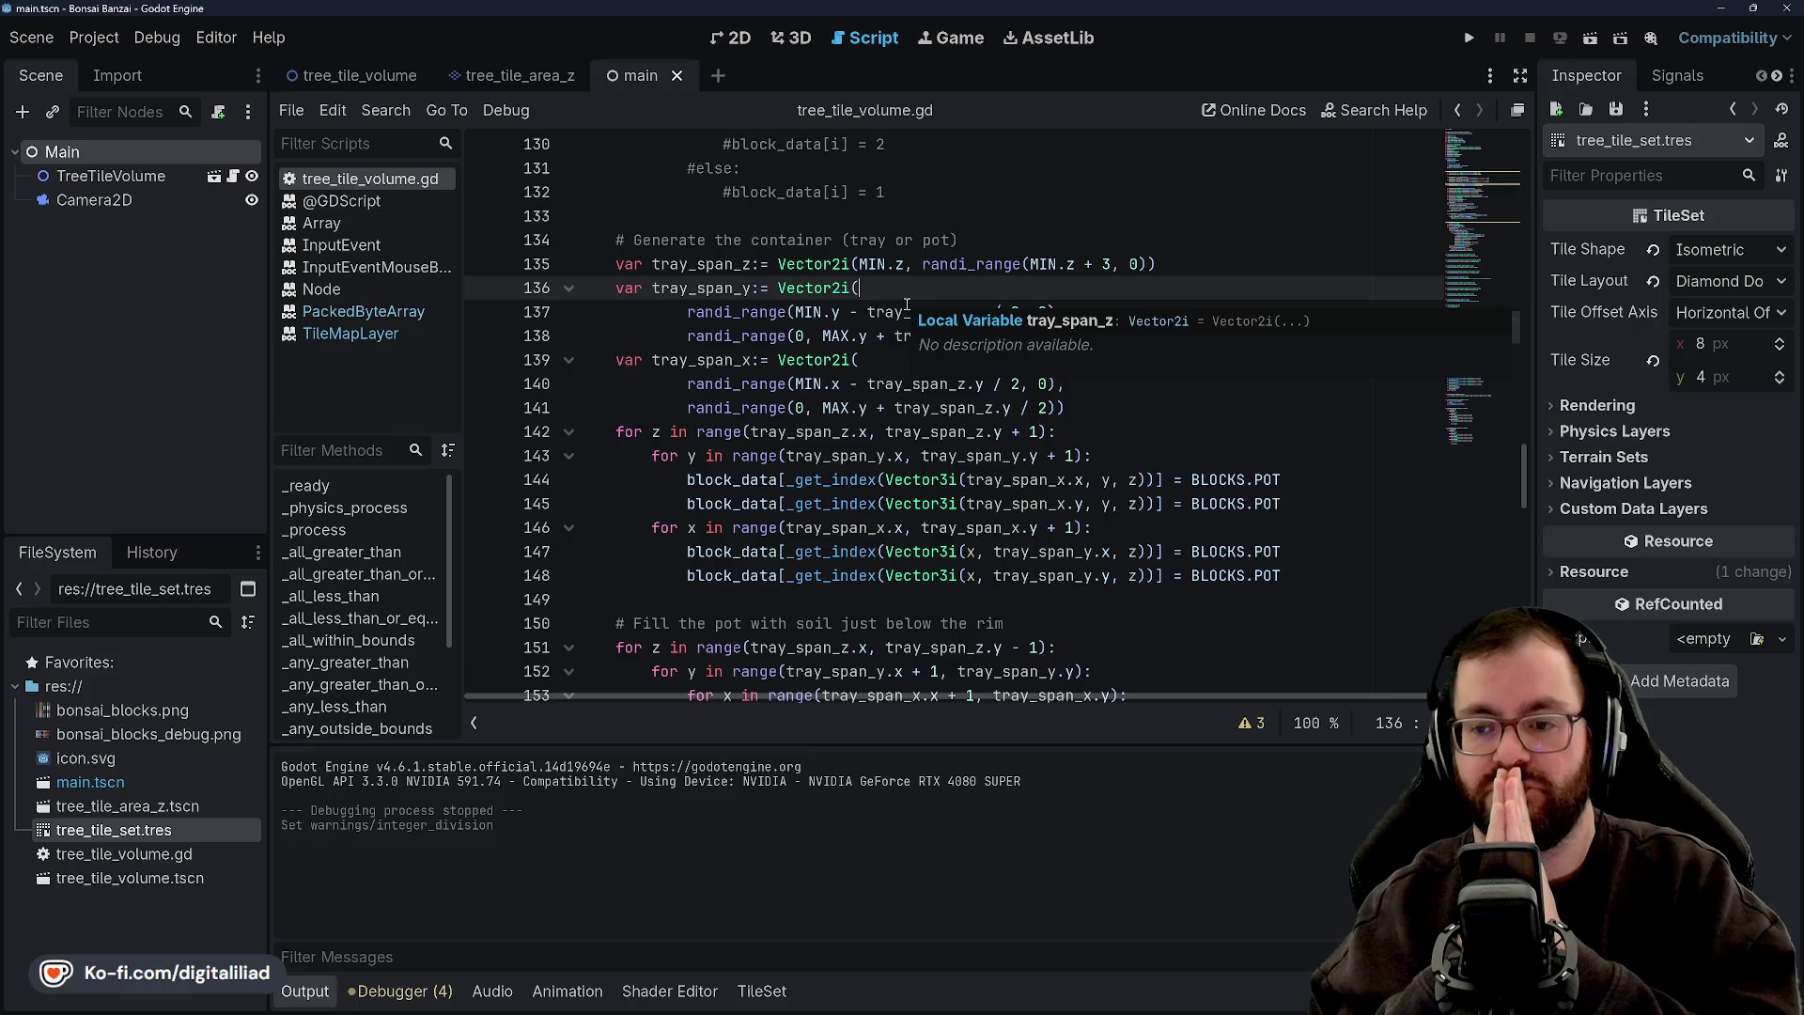
click(843, 241)
click(797, 312)
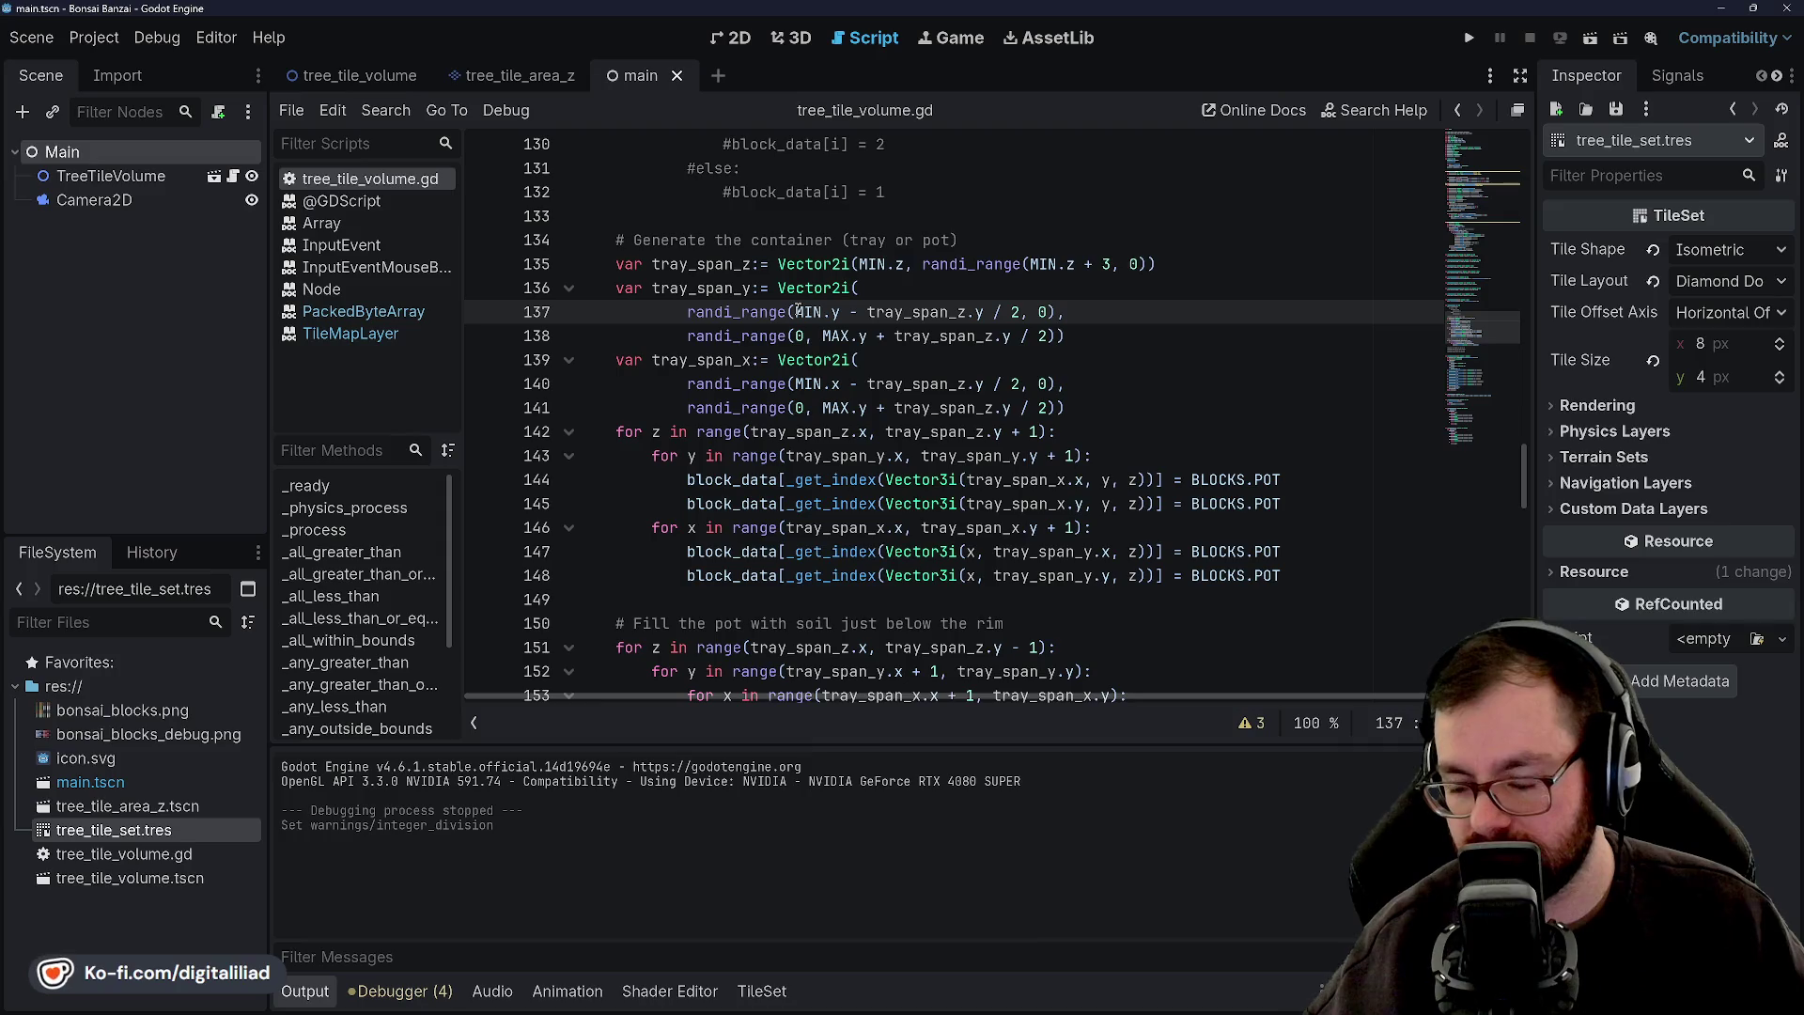
click(936, 295)
double_click(930, 306)
click(903, 286)
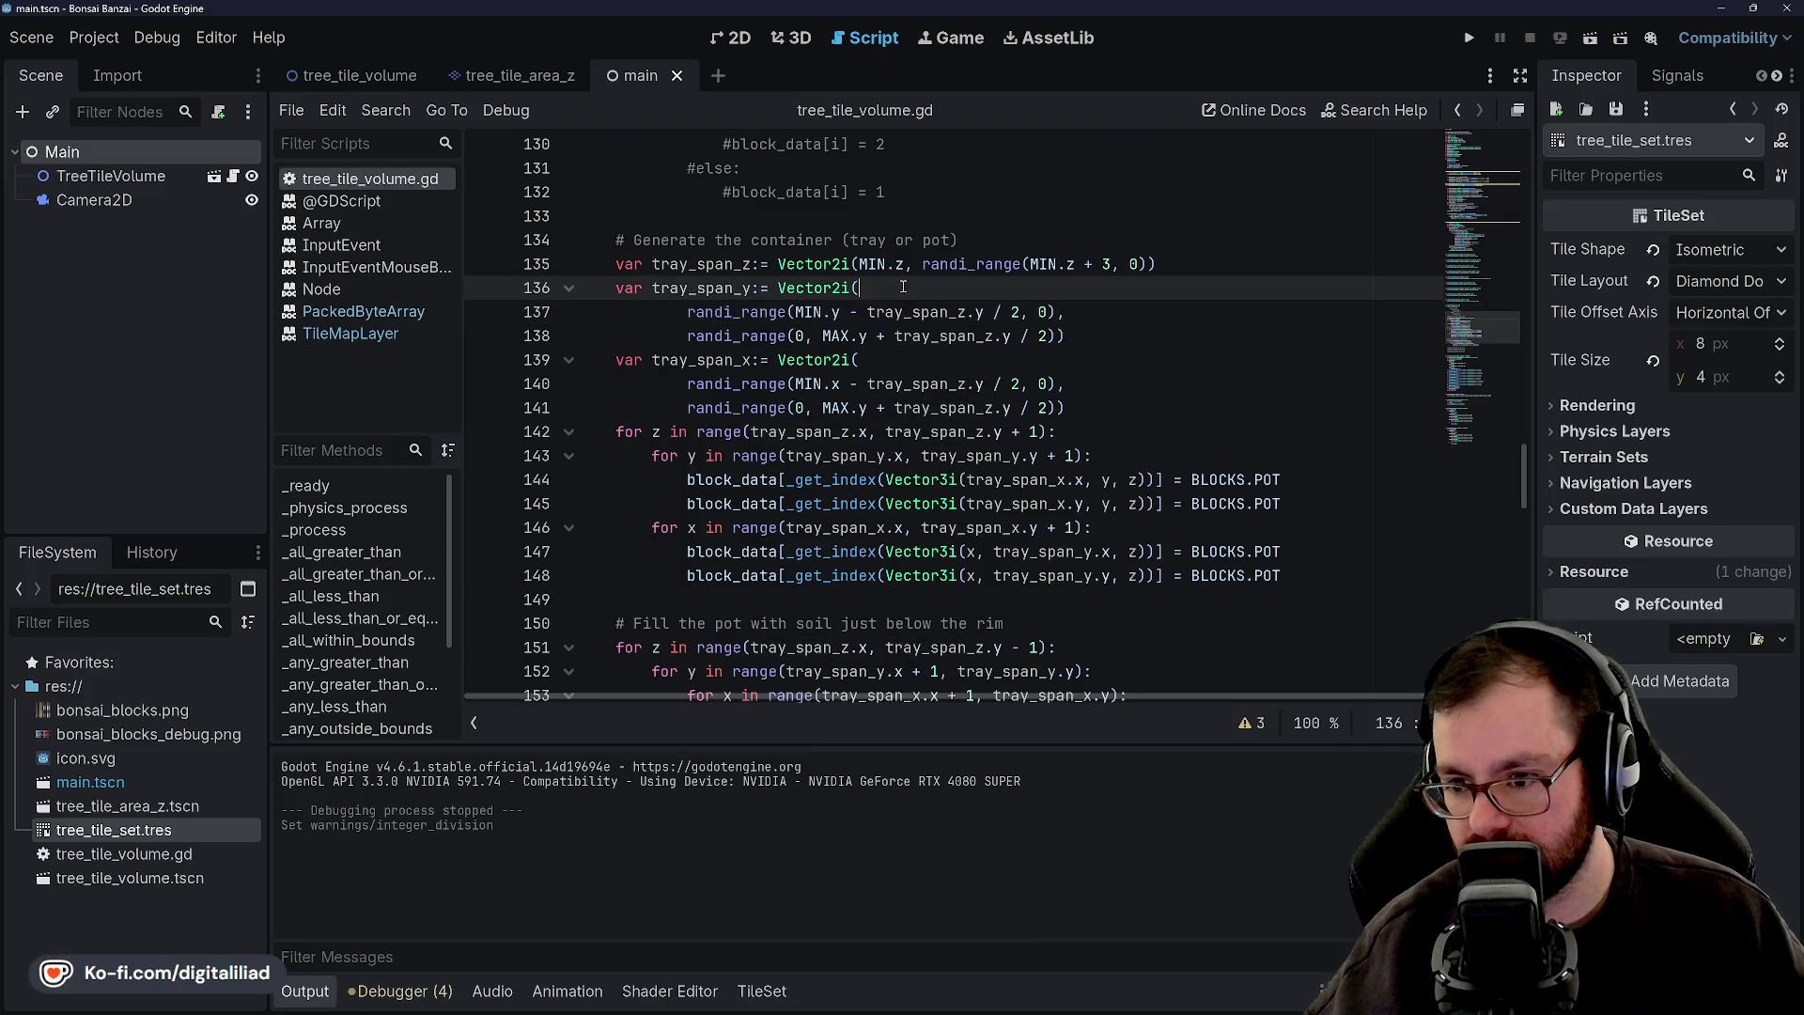
double_click(803, 316)
click(797, 319)
triple_click(789, 319)
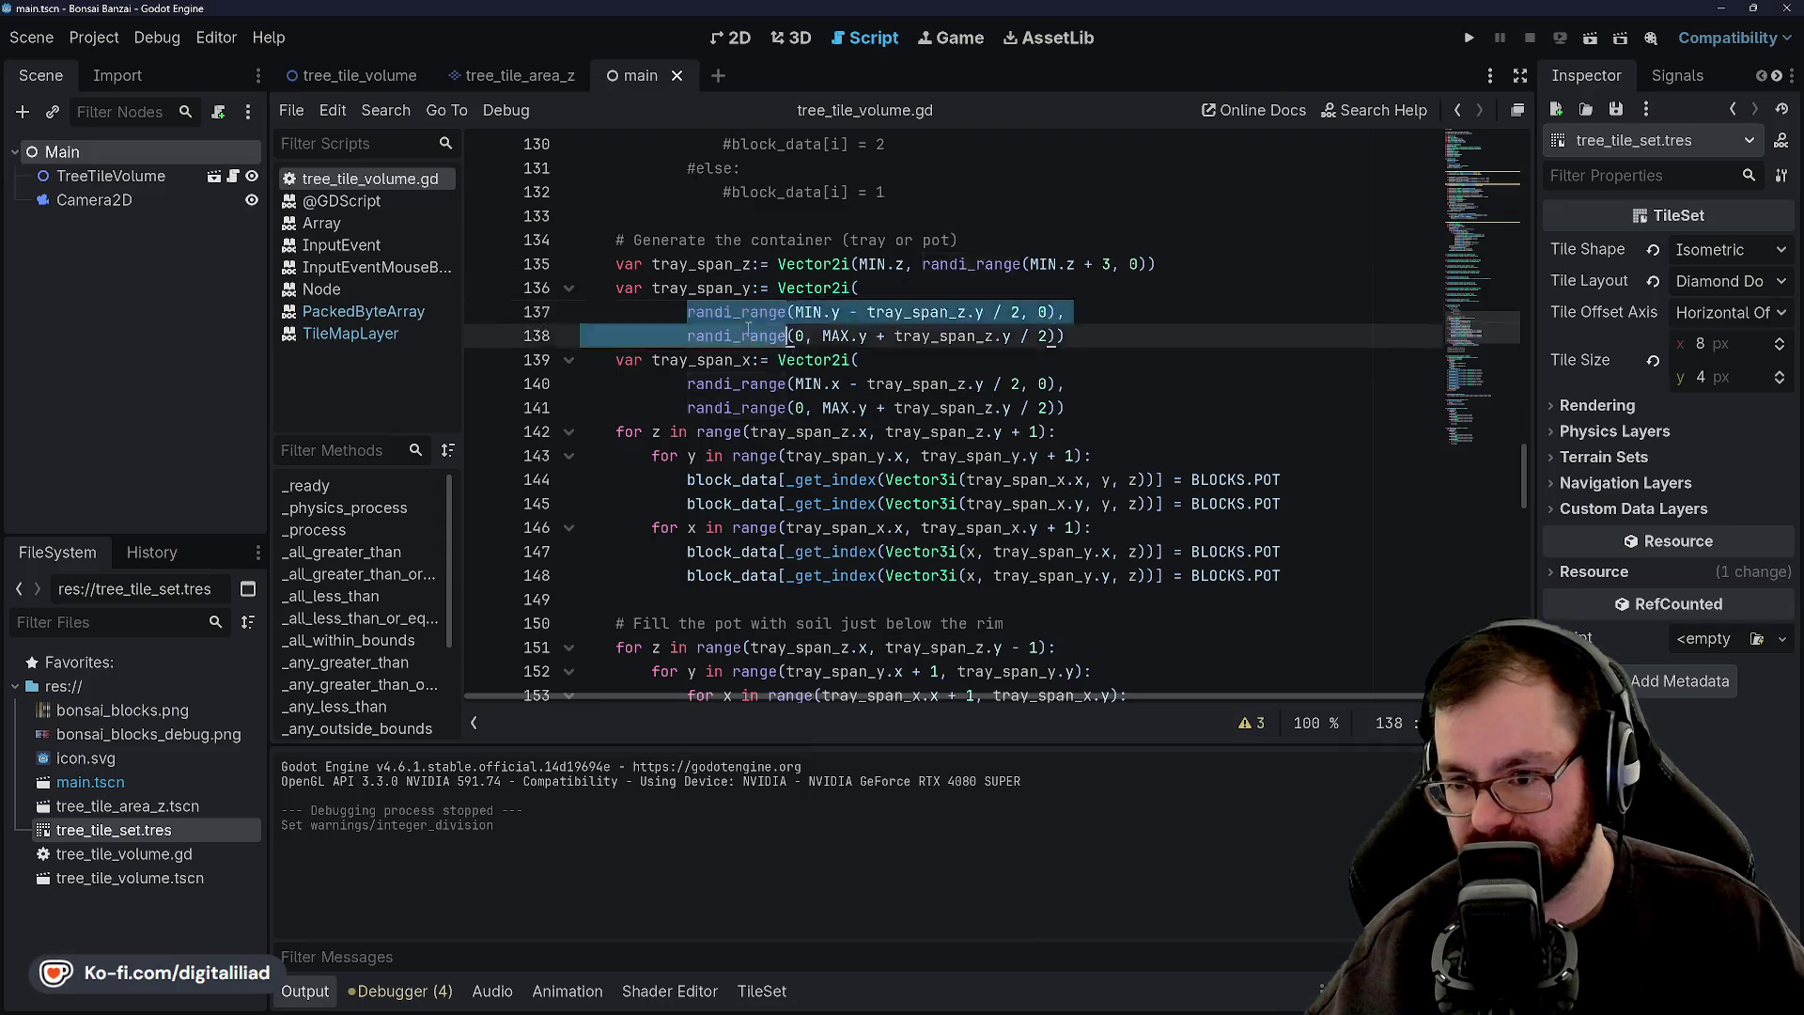
click(740, 339)
double_click(759, 336)
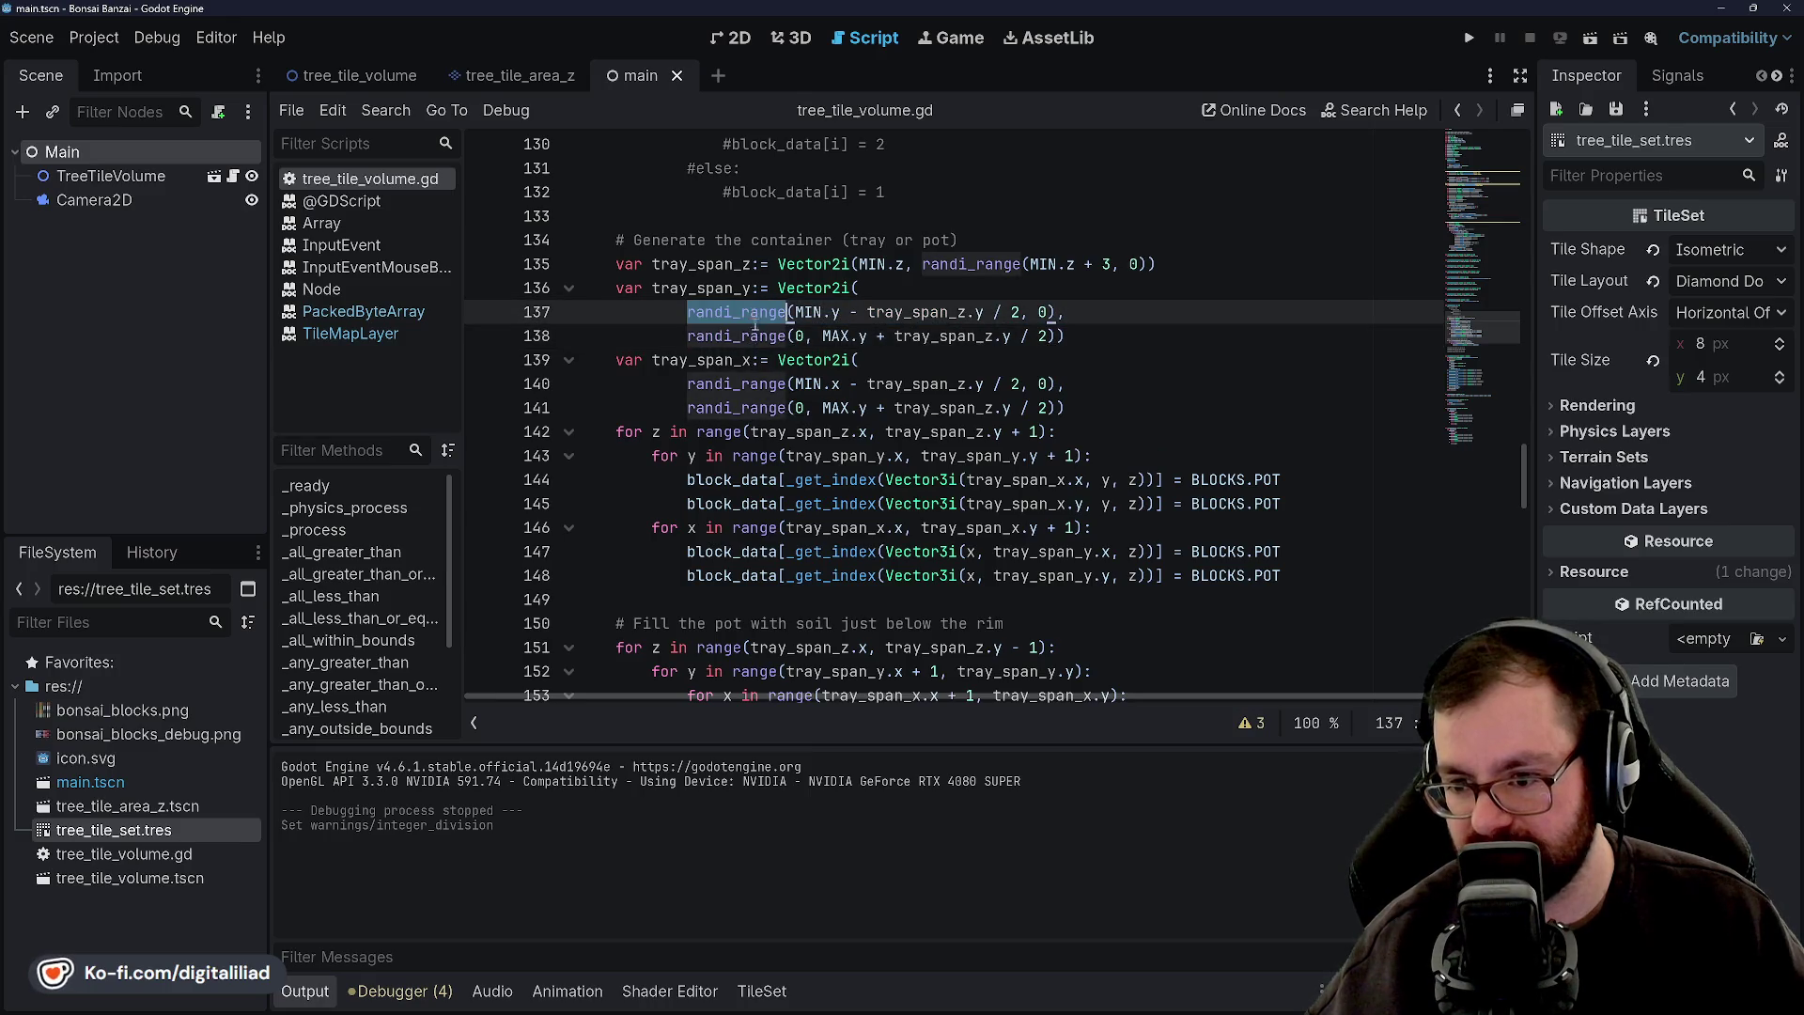
click(761, 338)
double_click(763, 339)
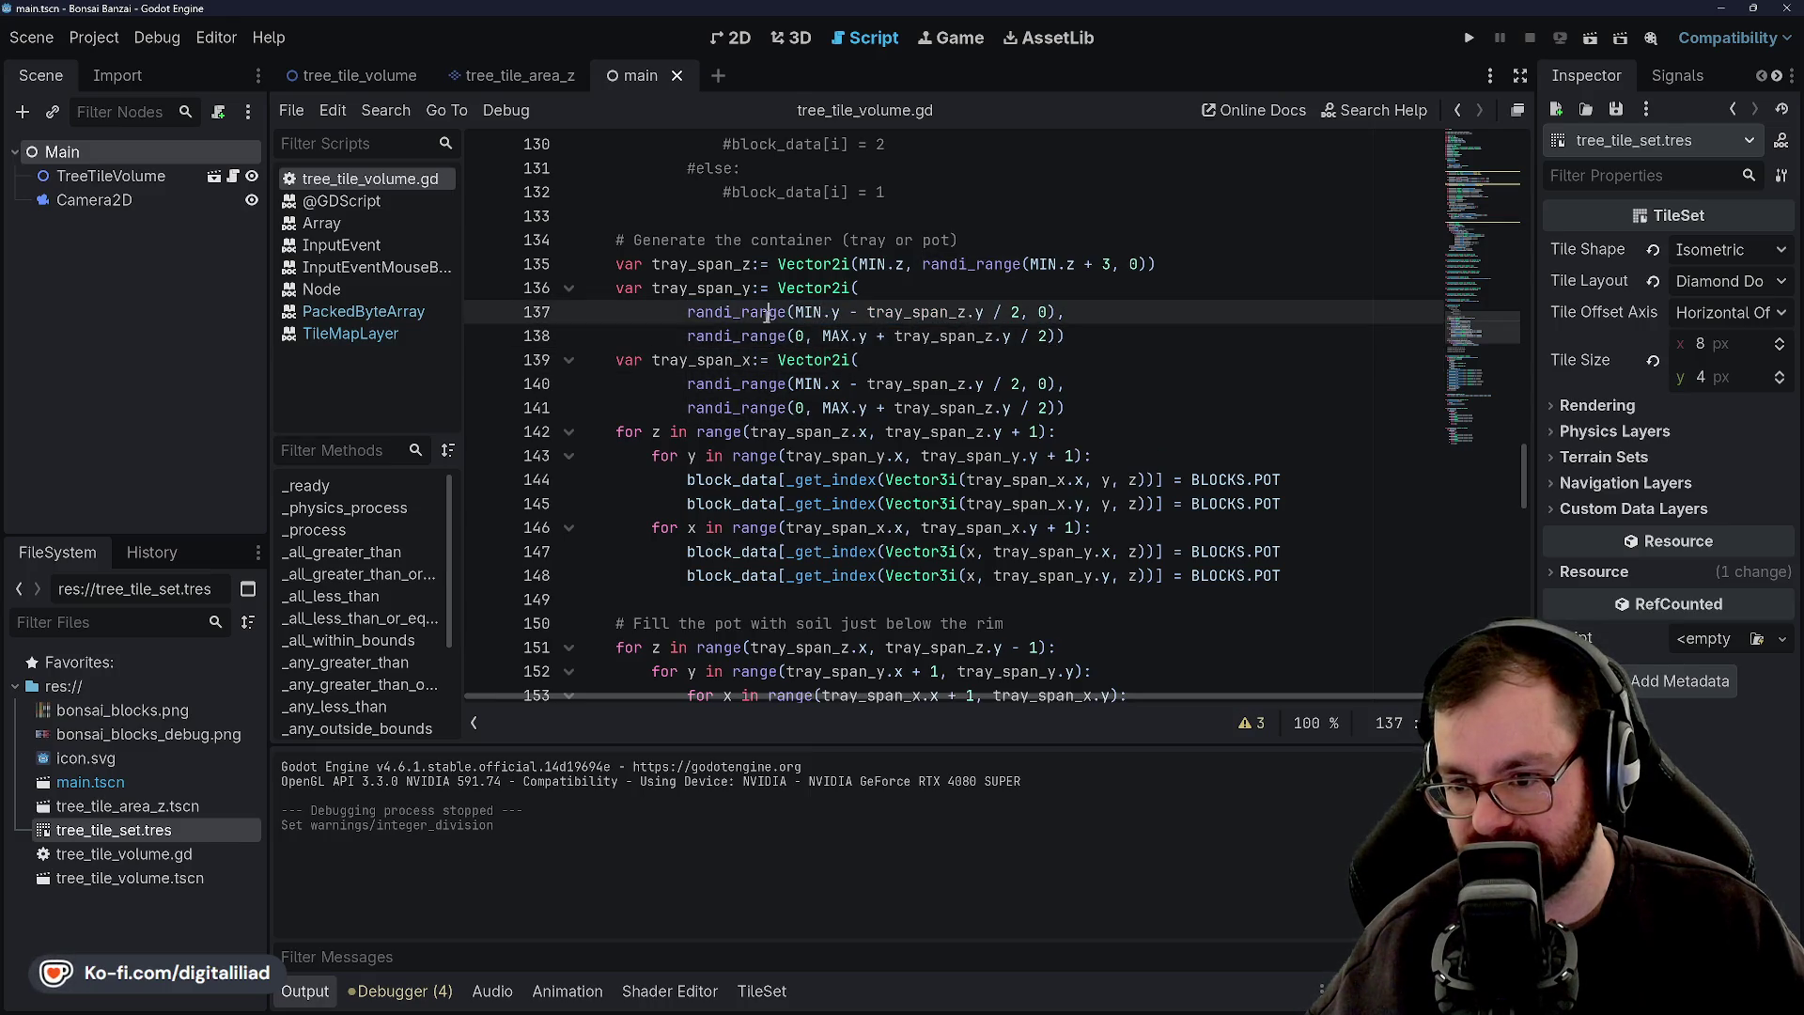
click(767, 338)
double_click(754, 314)
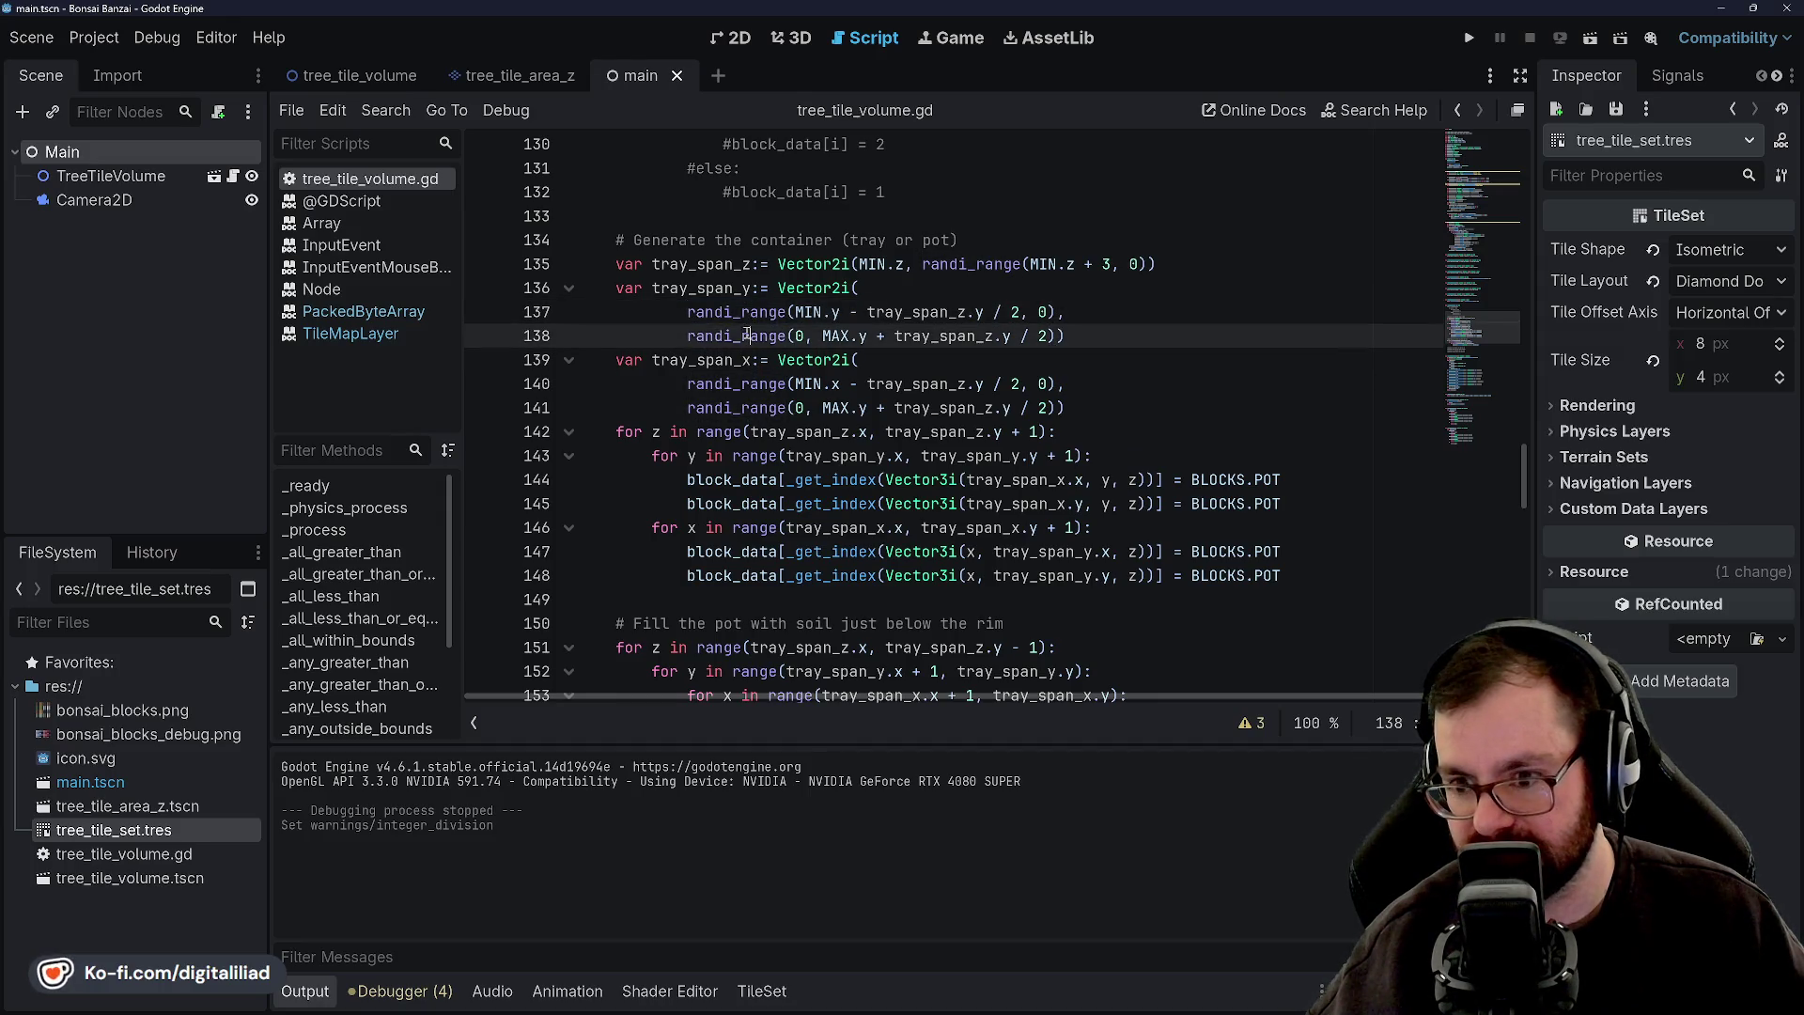
click(748, 312)
double_click(748, 312)
click(750, 336)
double_click(748, 312)
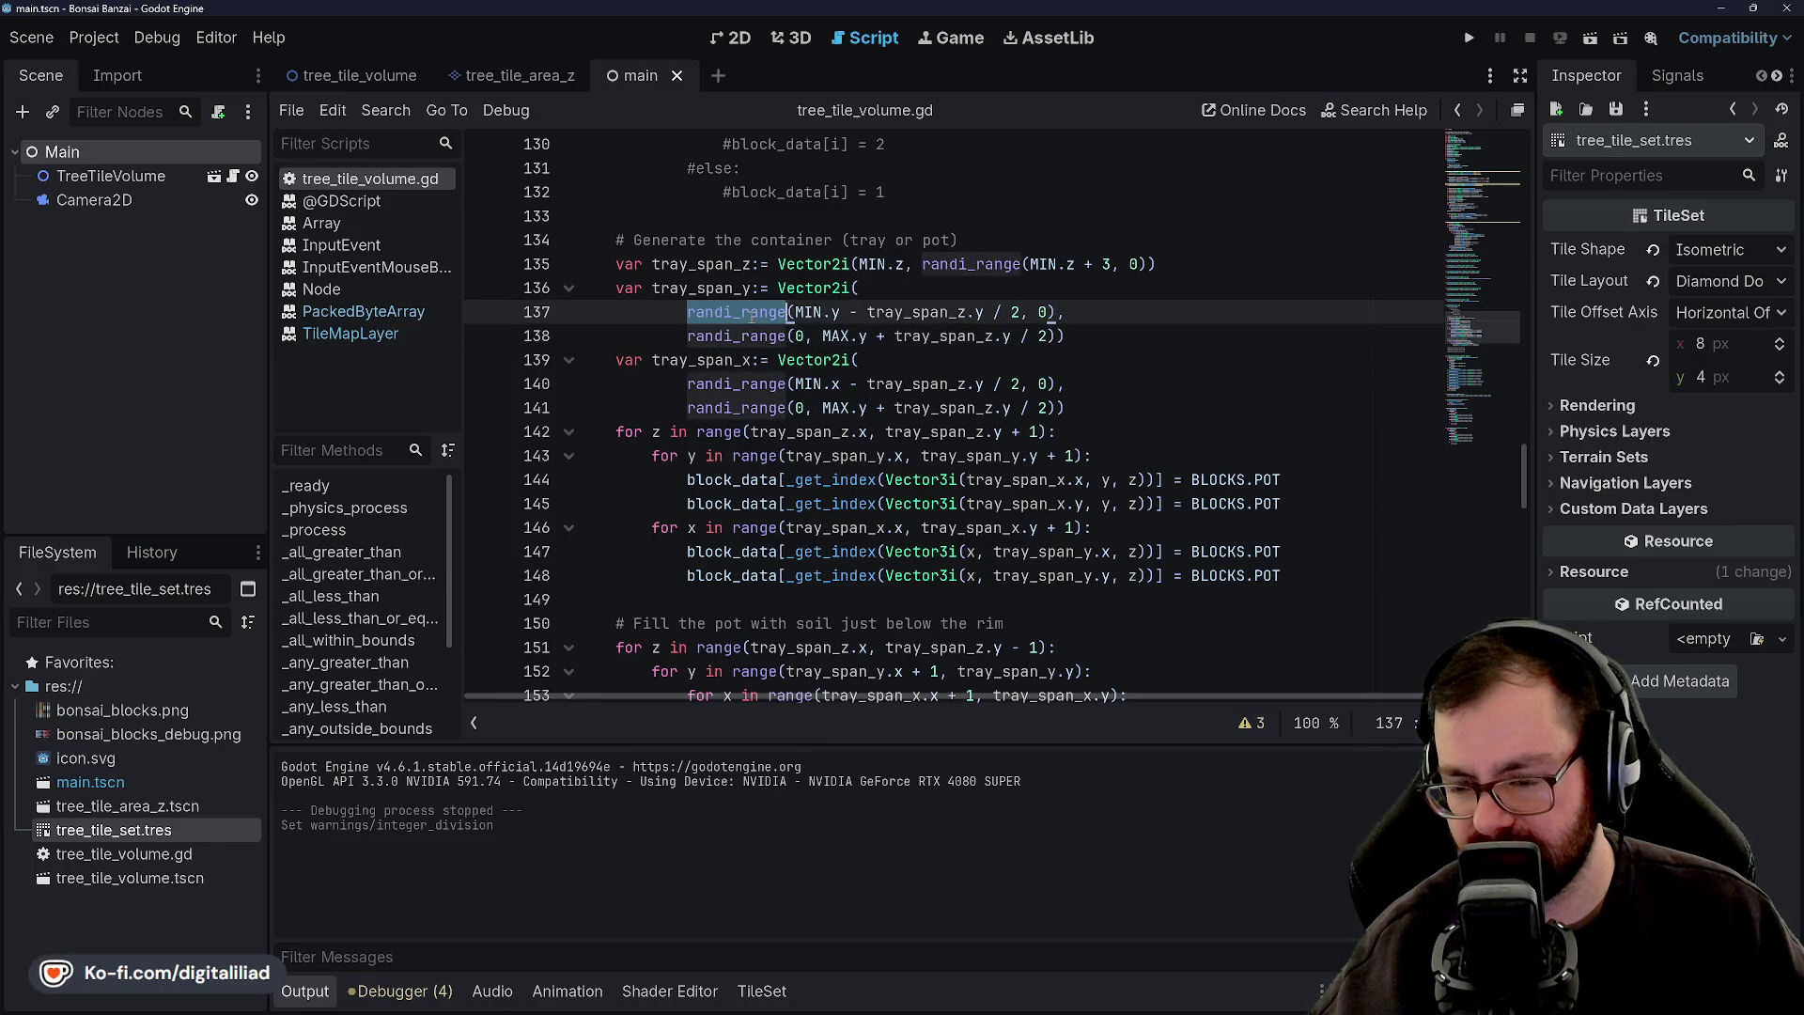
click(749, 335)
double_click(750, 312)
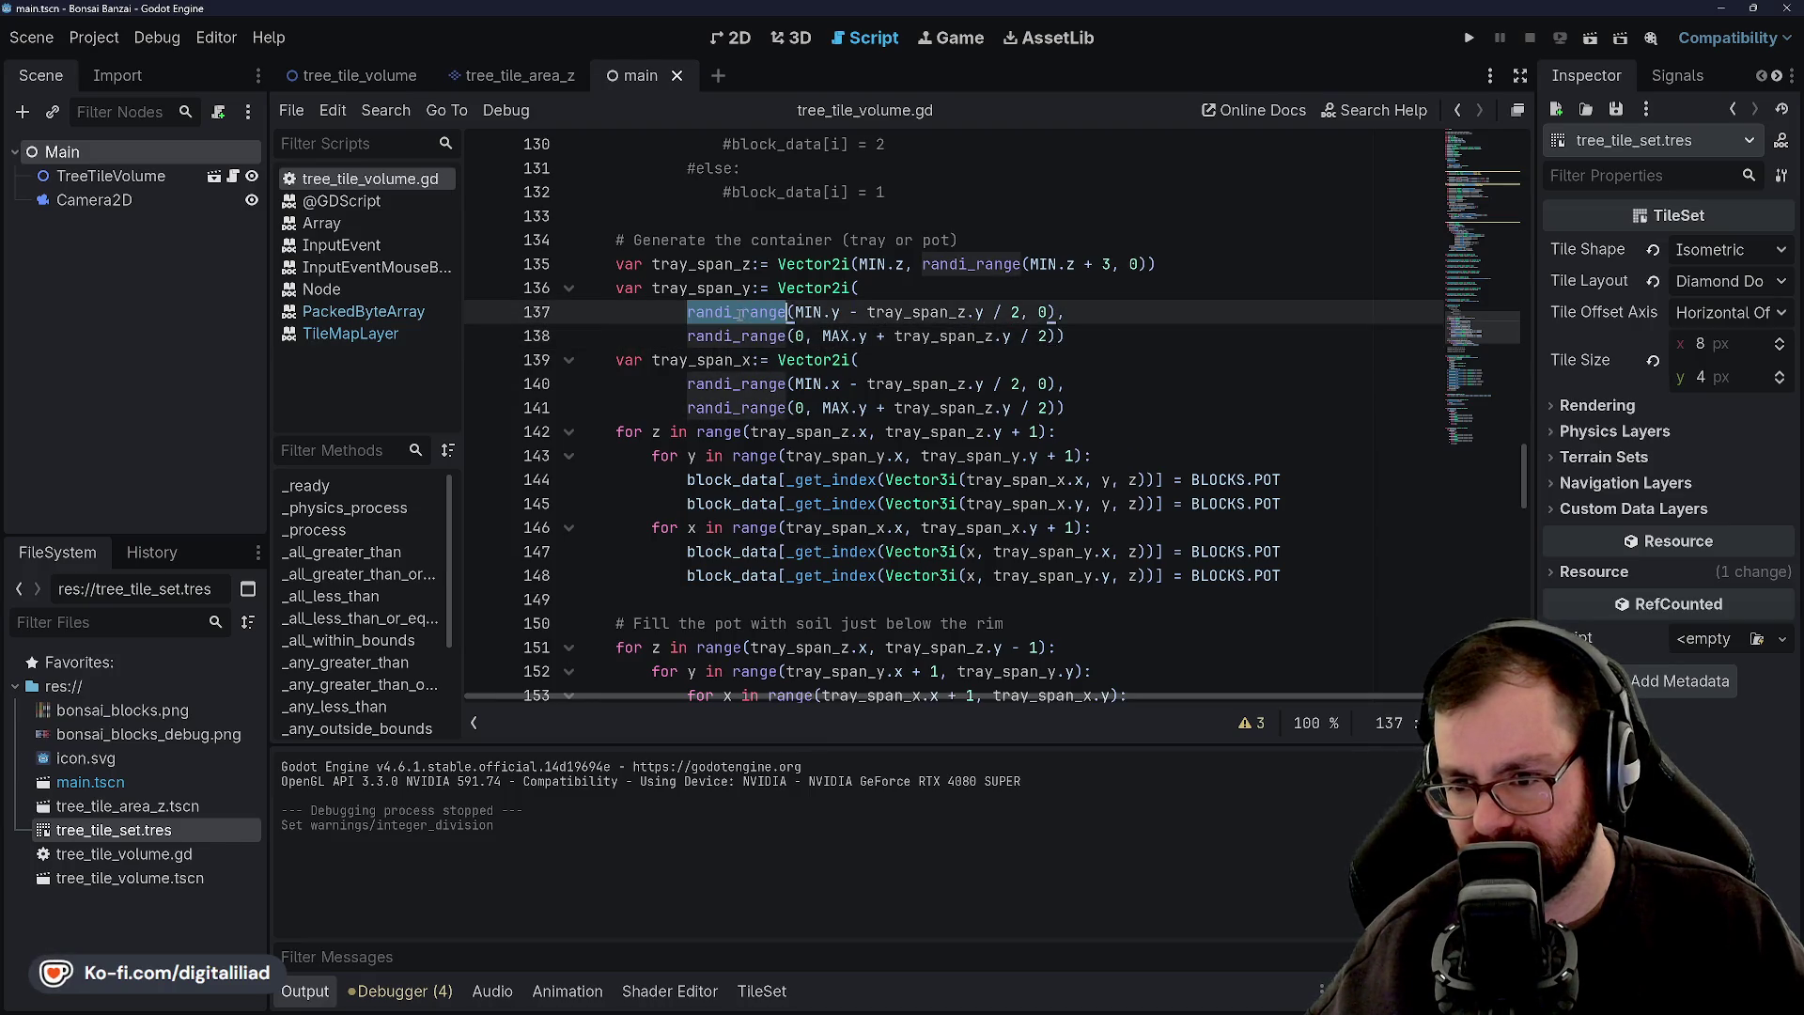
click(740, 288)
click(741, 313)
click(741, 329)
click(735, 313)
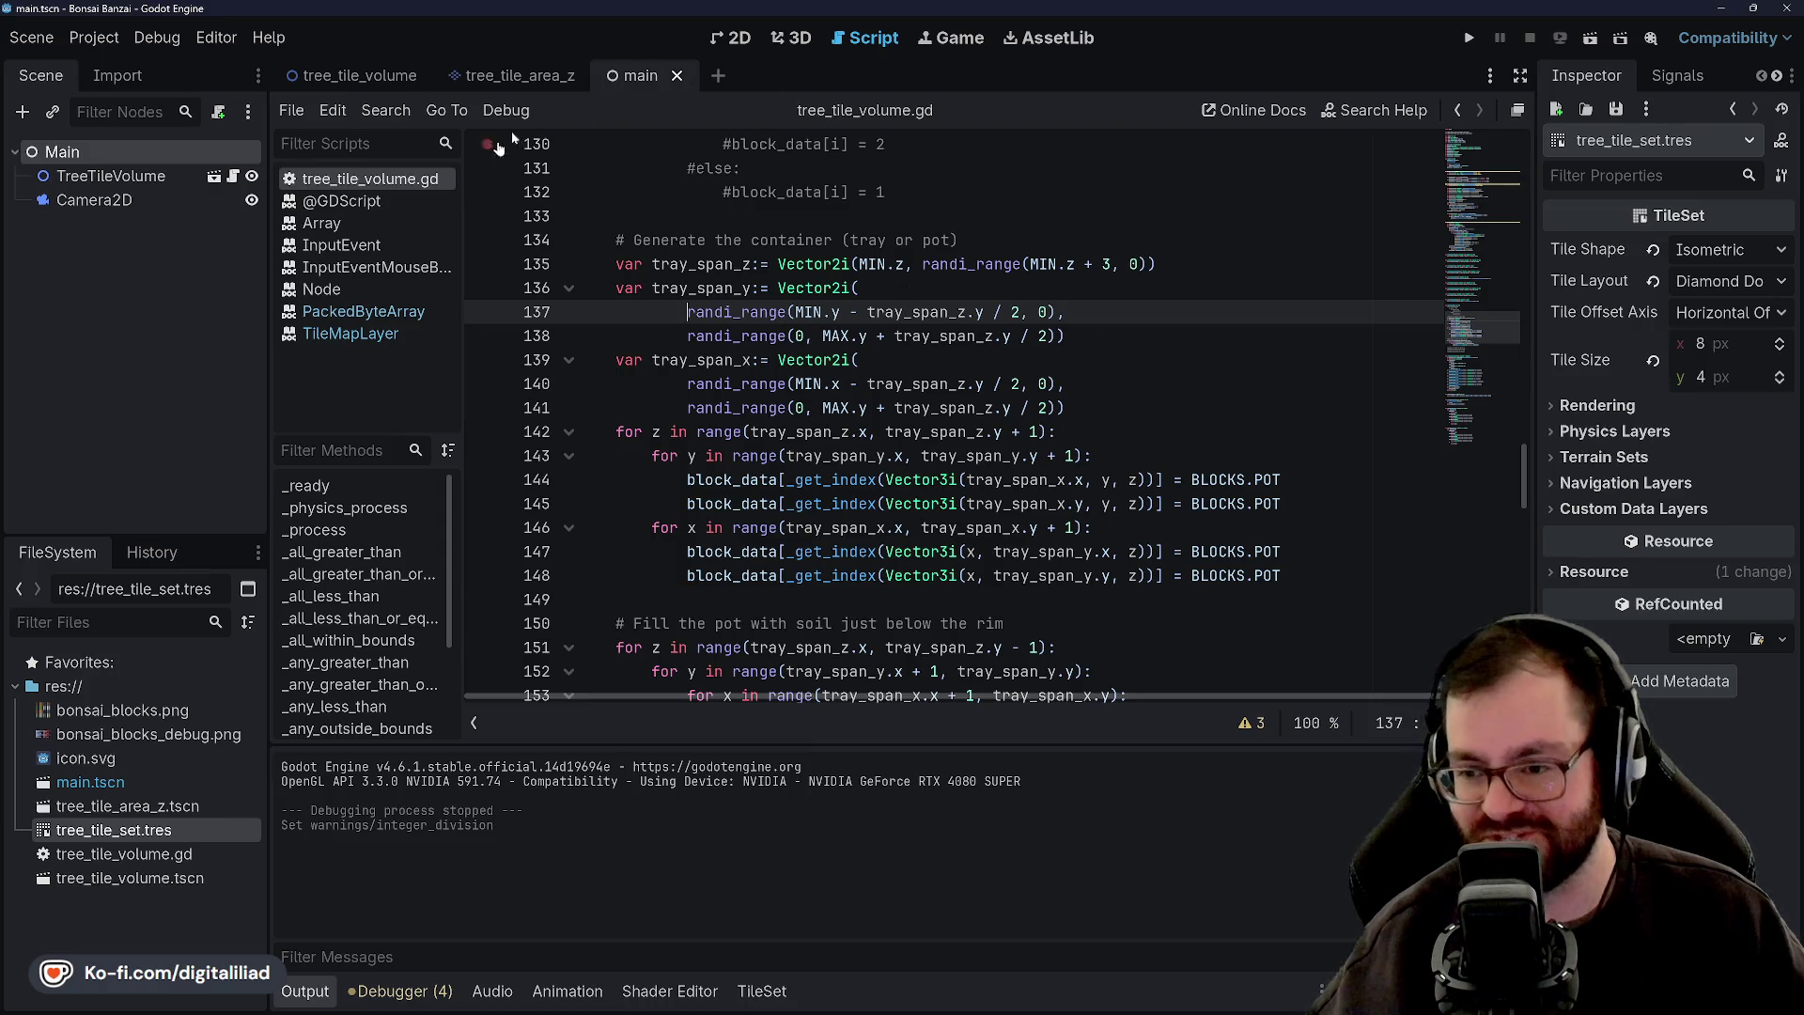
click(913, 297)
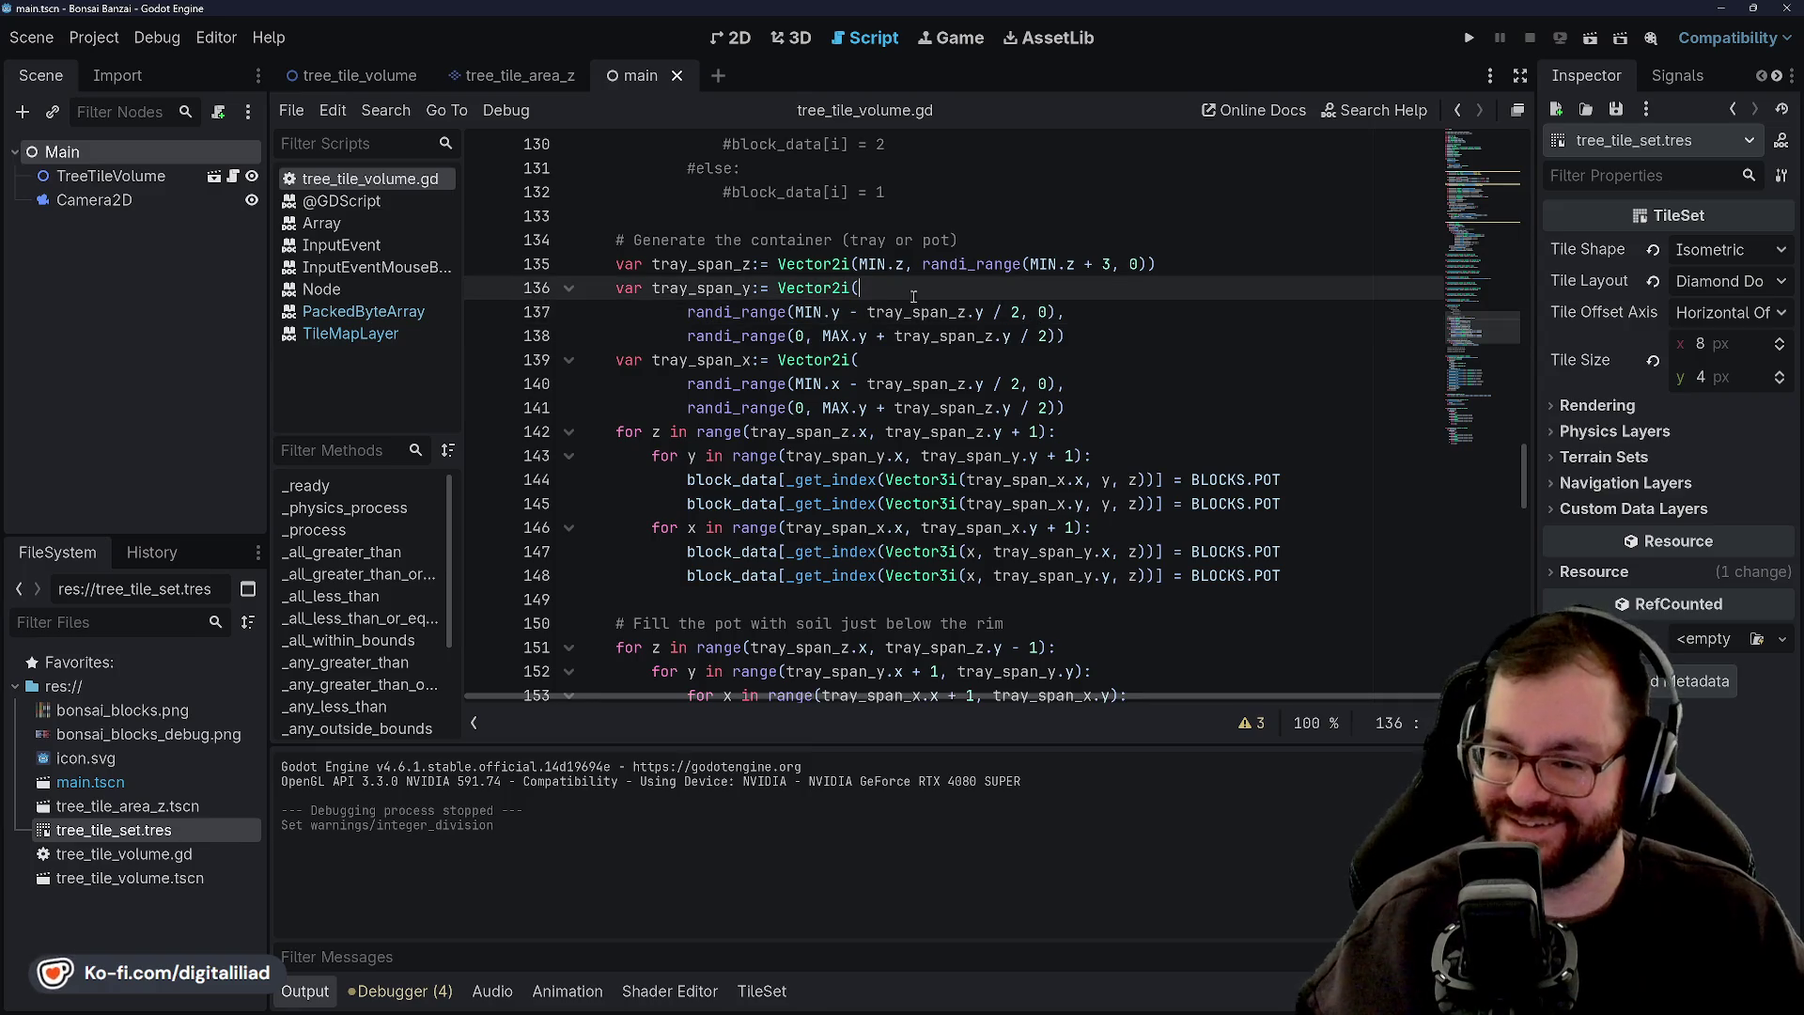
key(Down)
key(Down)
key(Down)
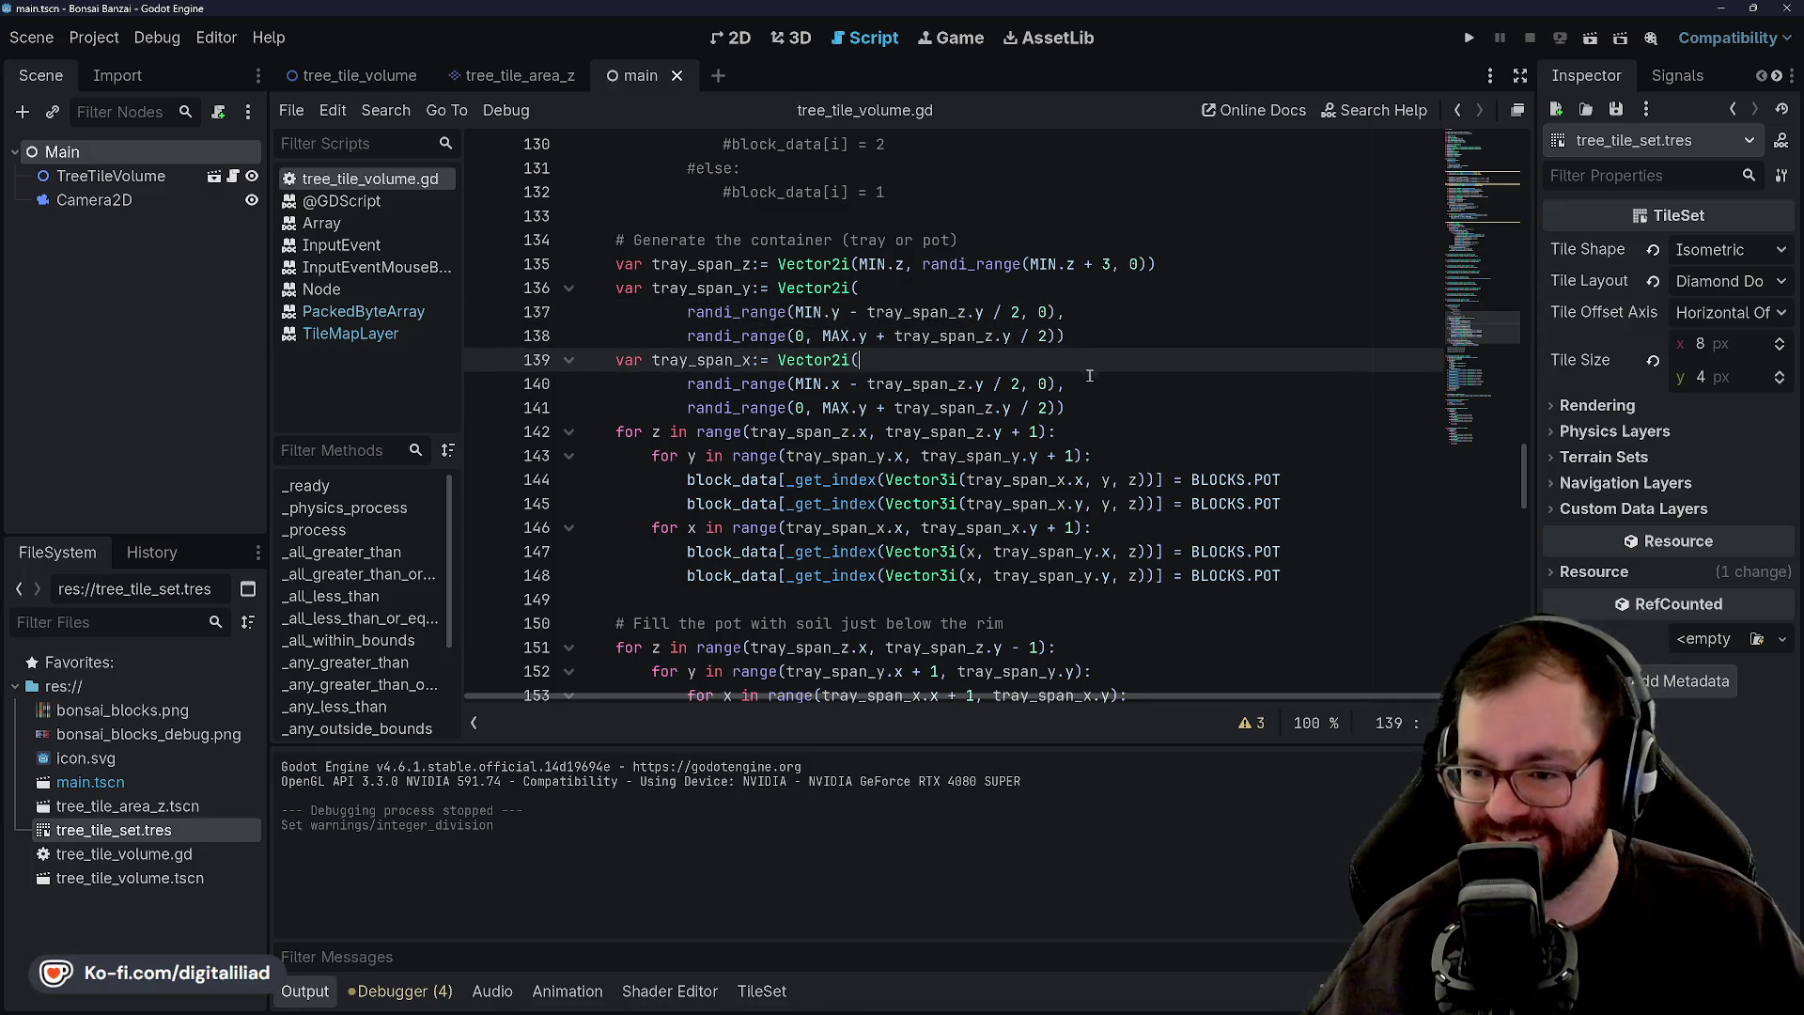
key(Down)
key(Down)
key(Up)
key(Up)
key(Up)
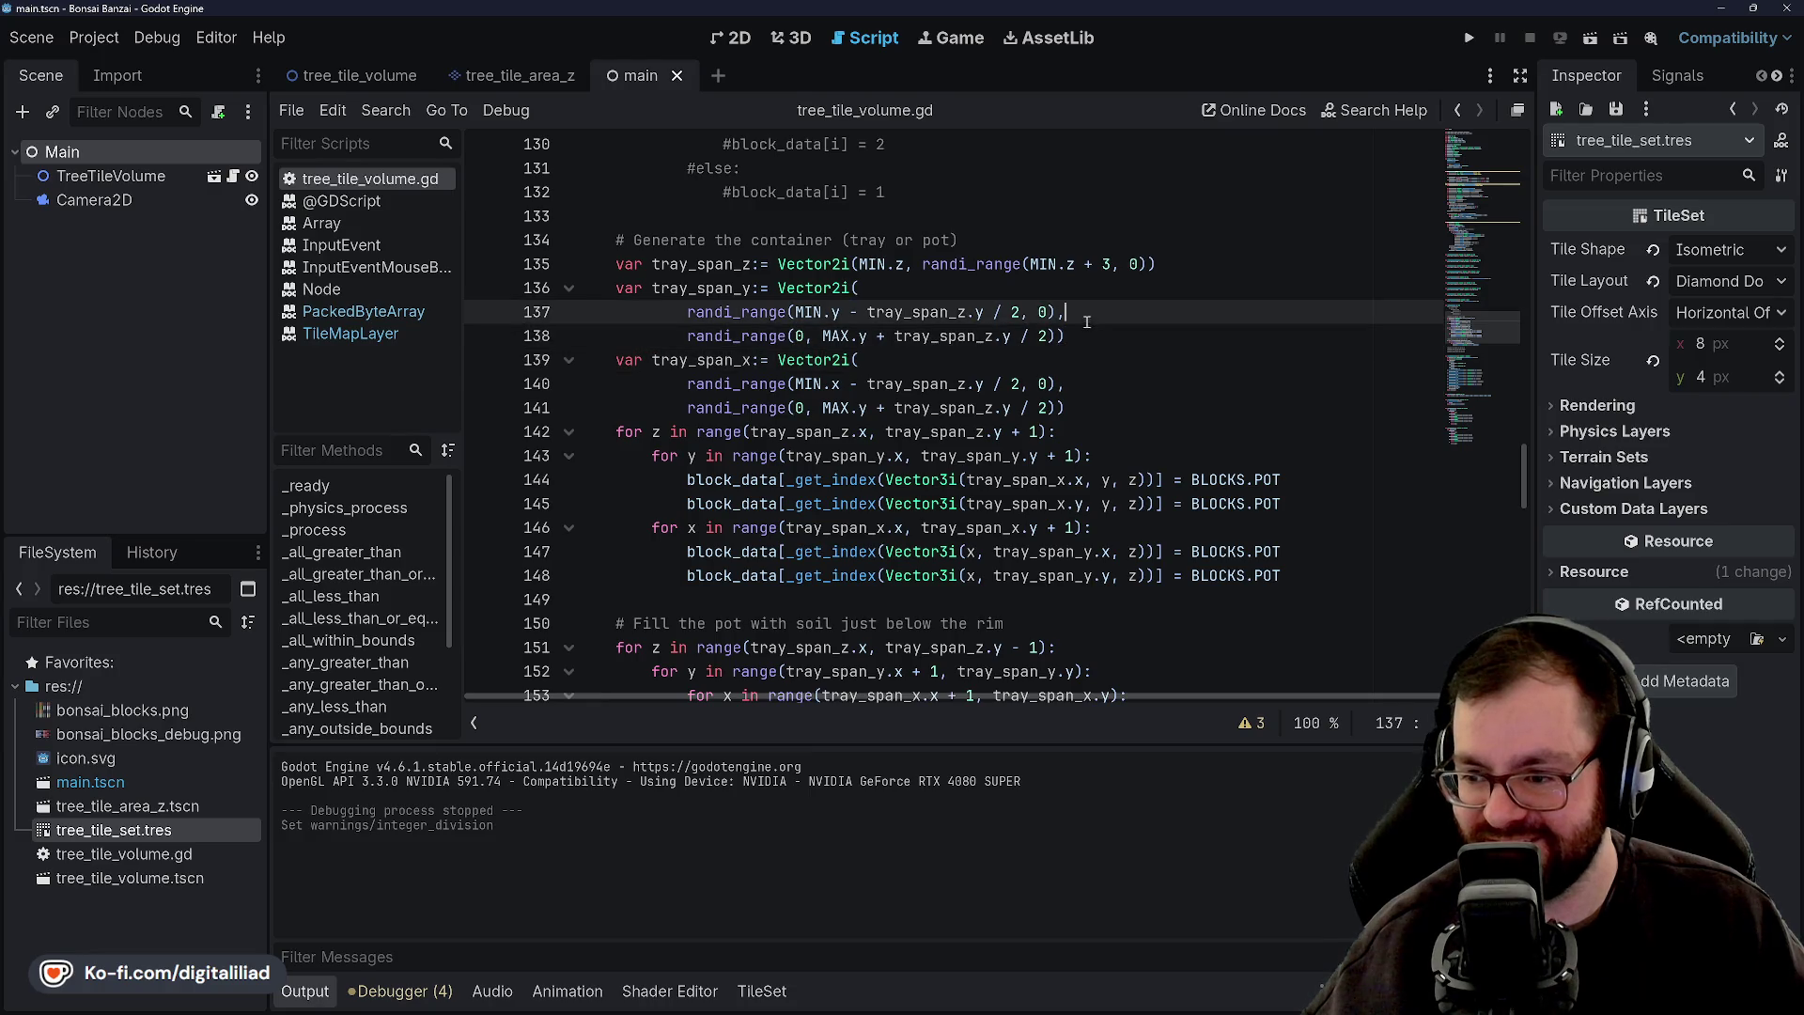
key(Down)
click(747, 317)
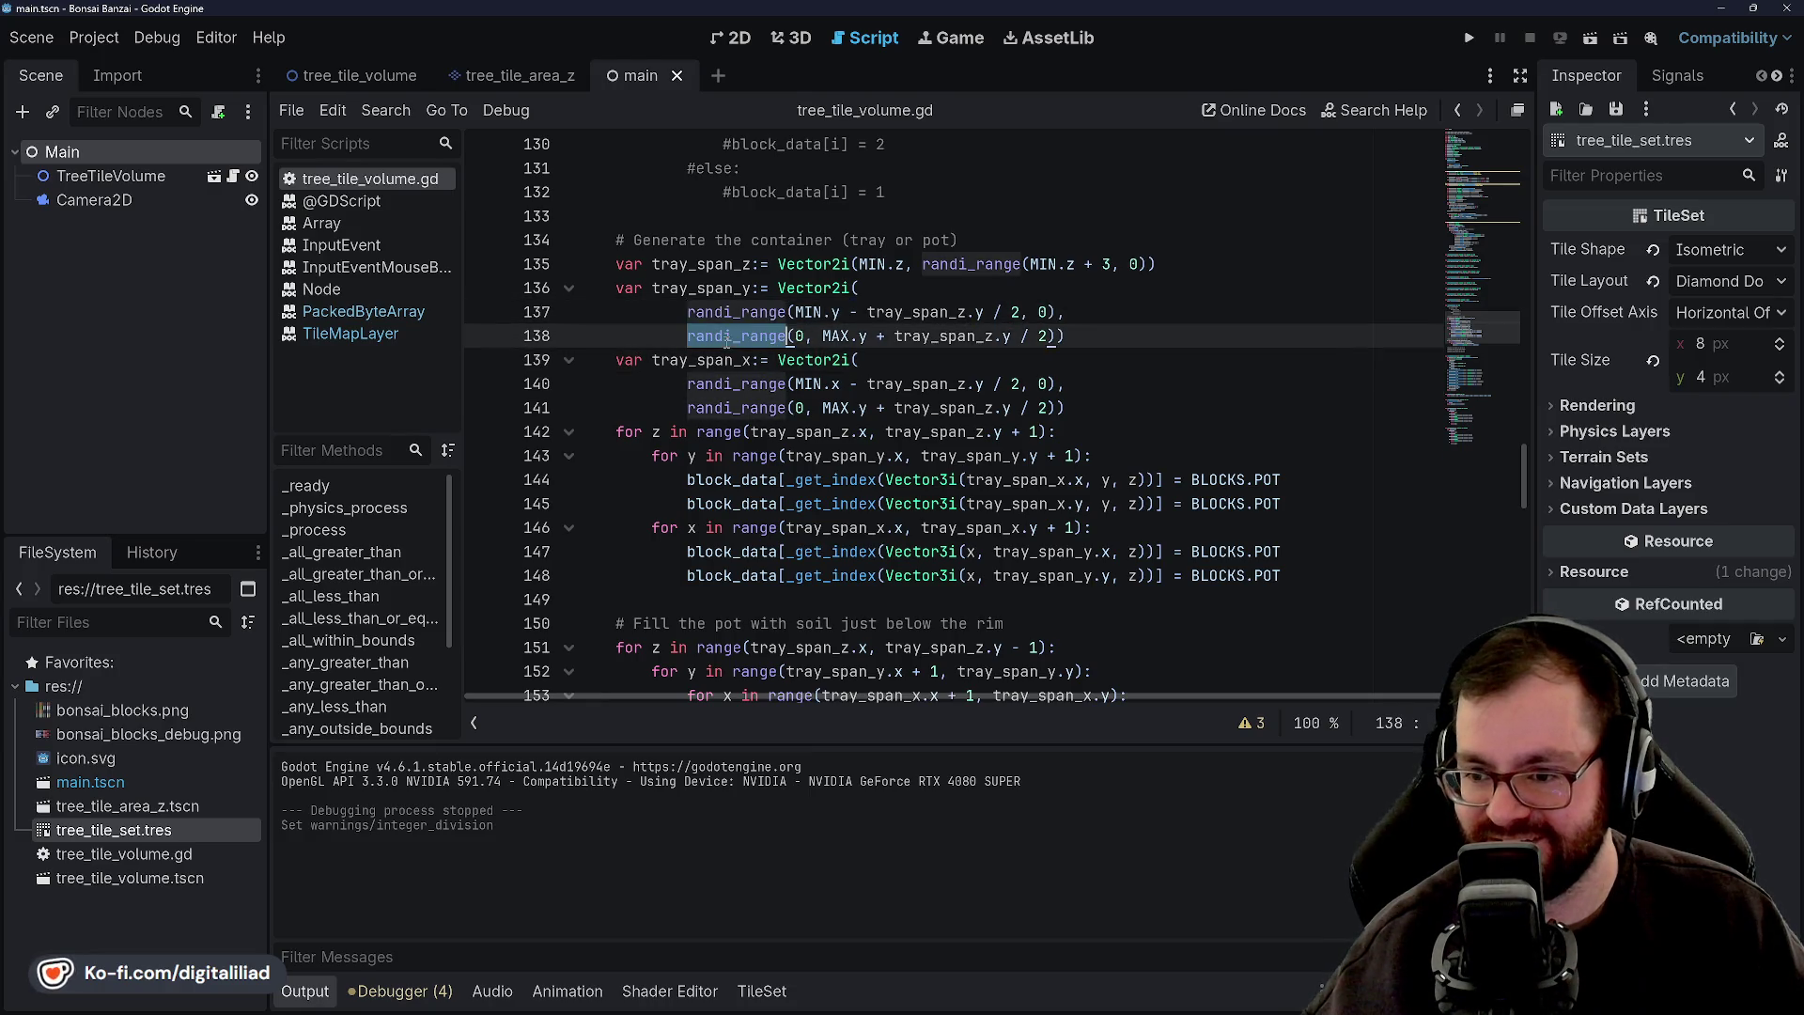
click(745, 291)
click(744, 316)
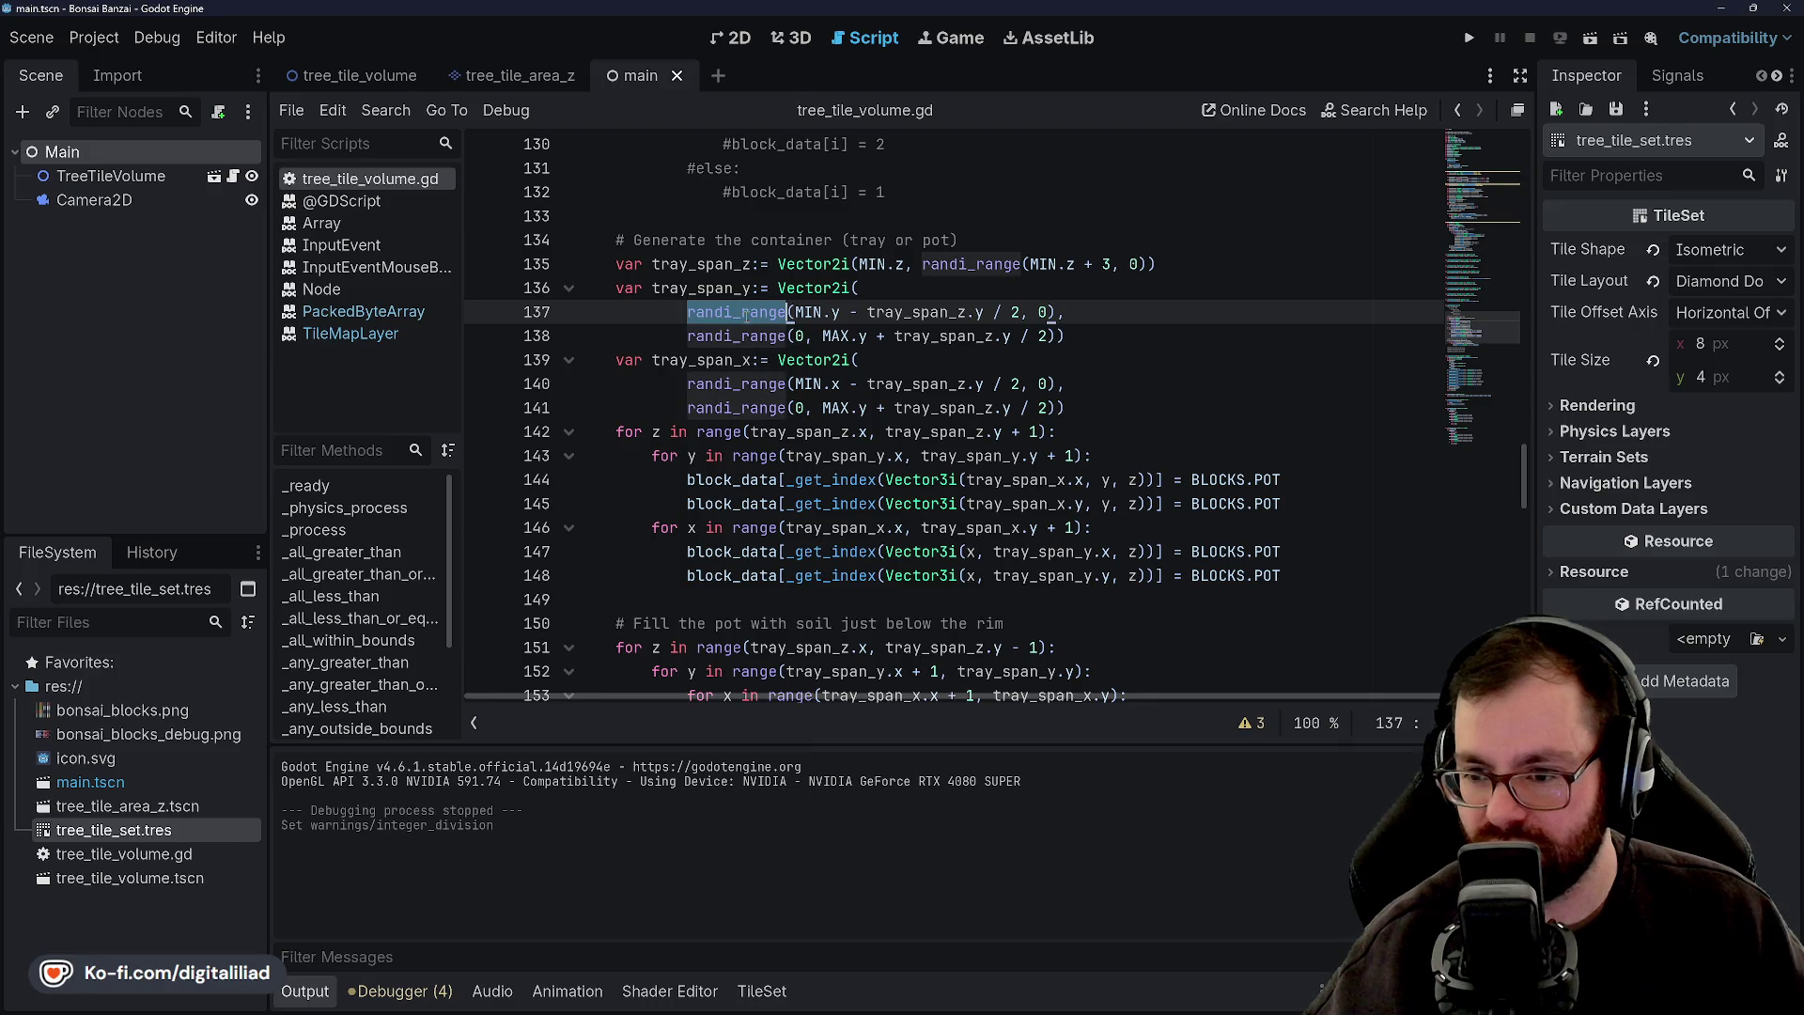
double_click(742, 316)
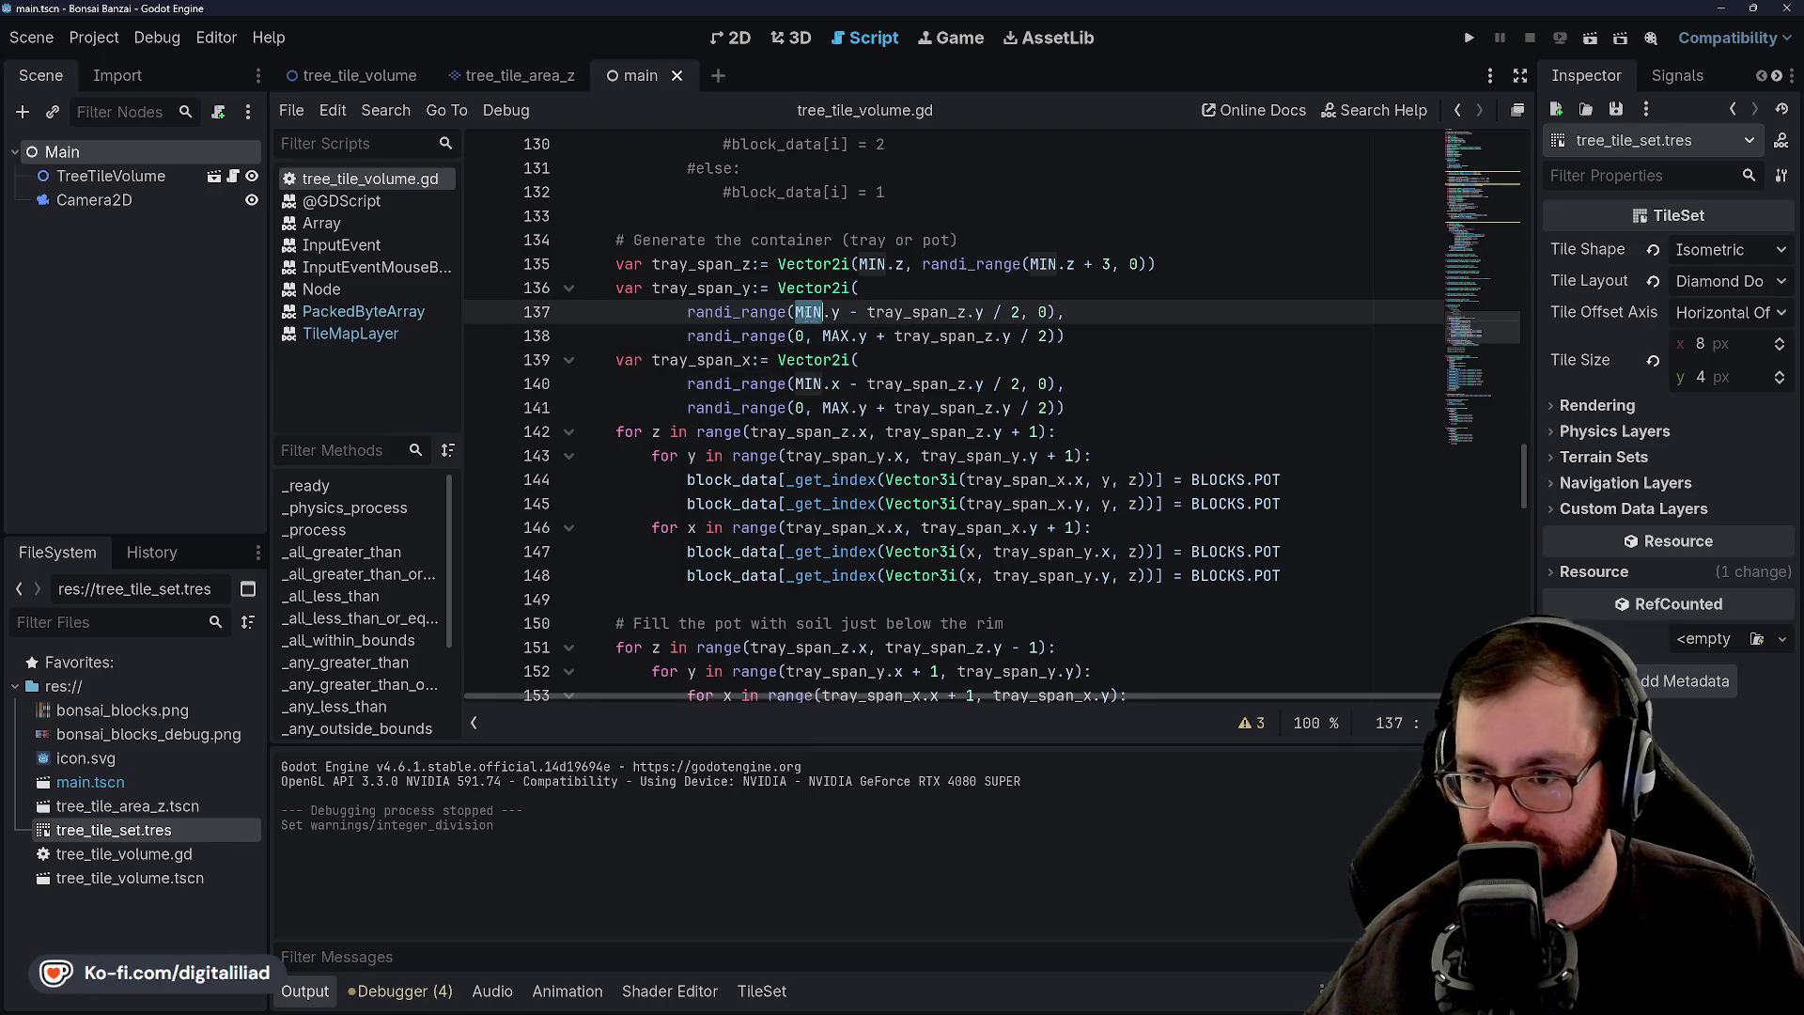
click(742, 335)
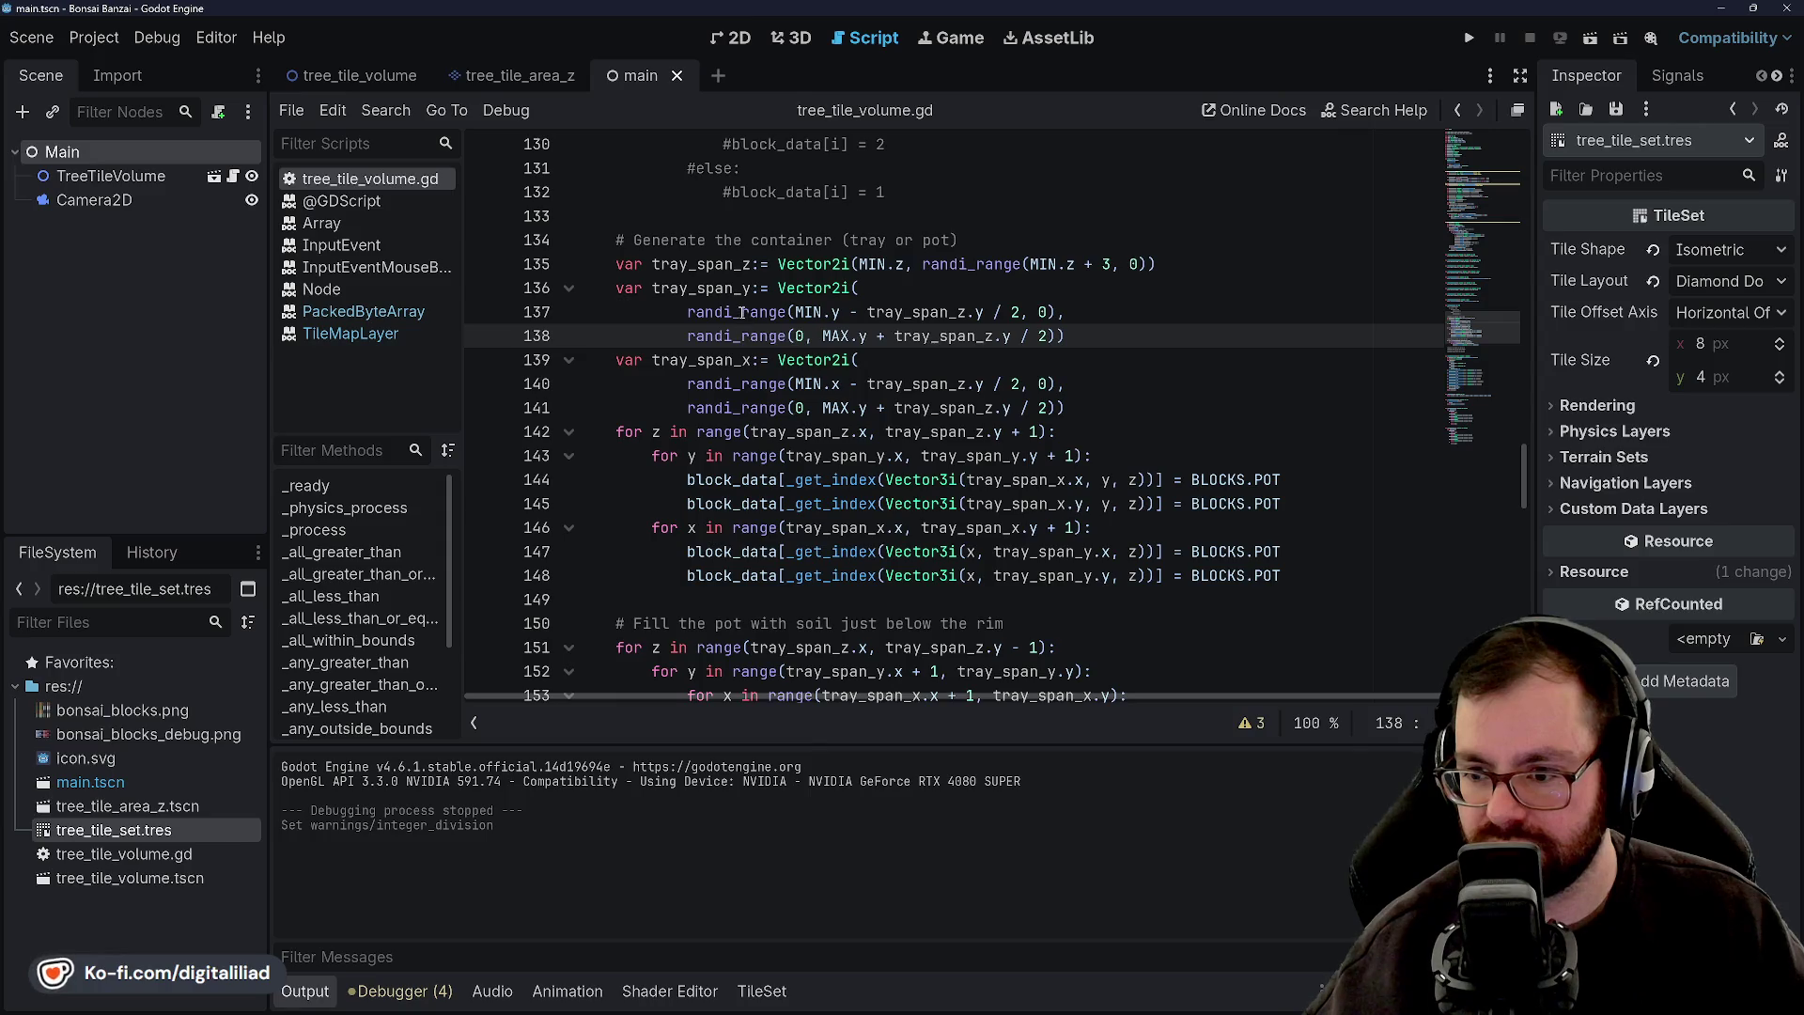
double_click(742, 311)
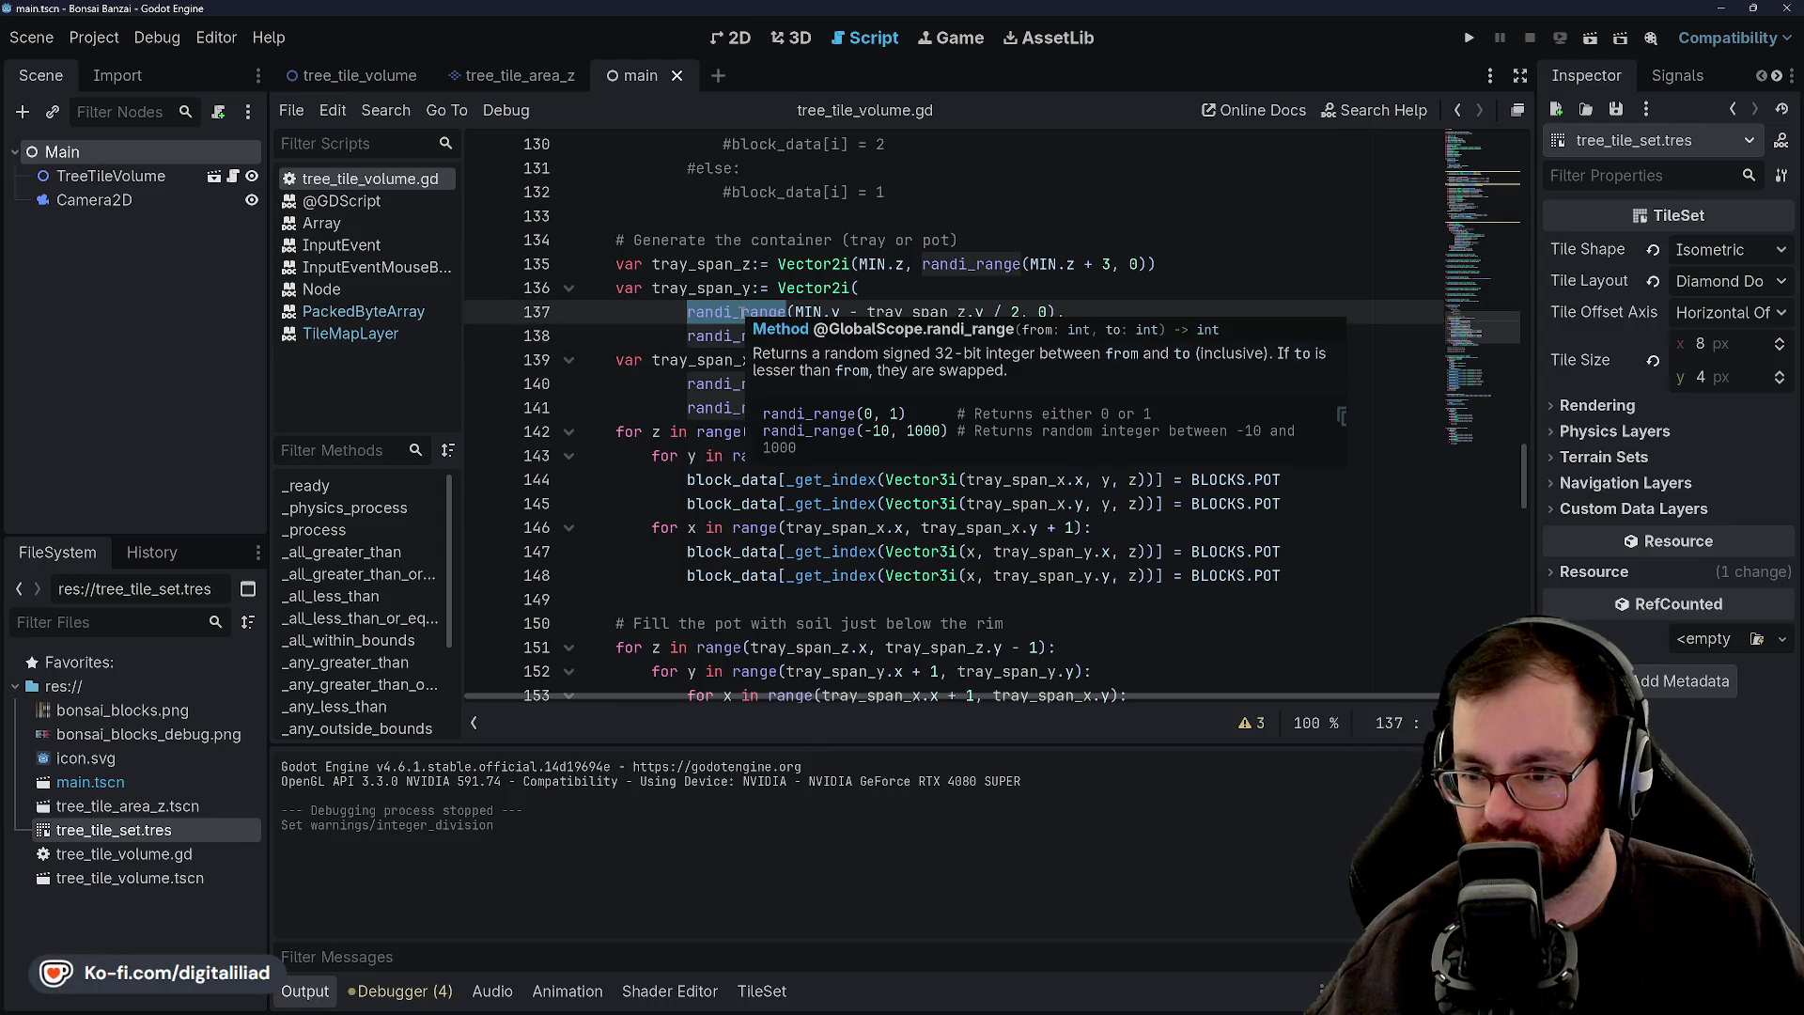
Inspect the randi_range calls and the MIN/MAX bounds on lines 137–138.
click(727, 335)
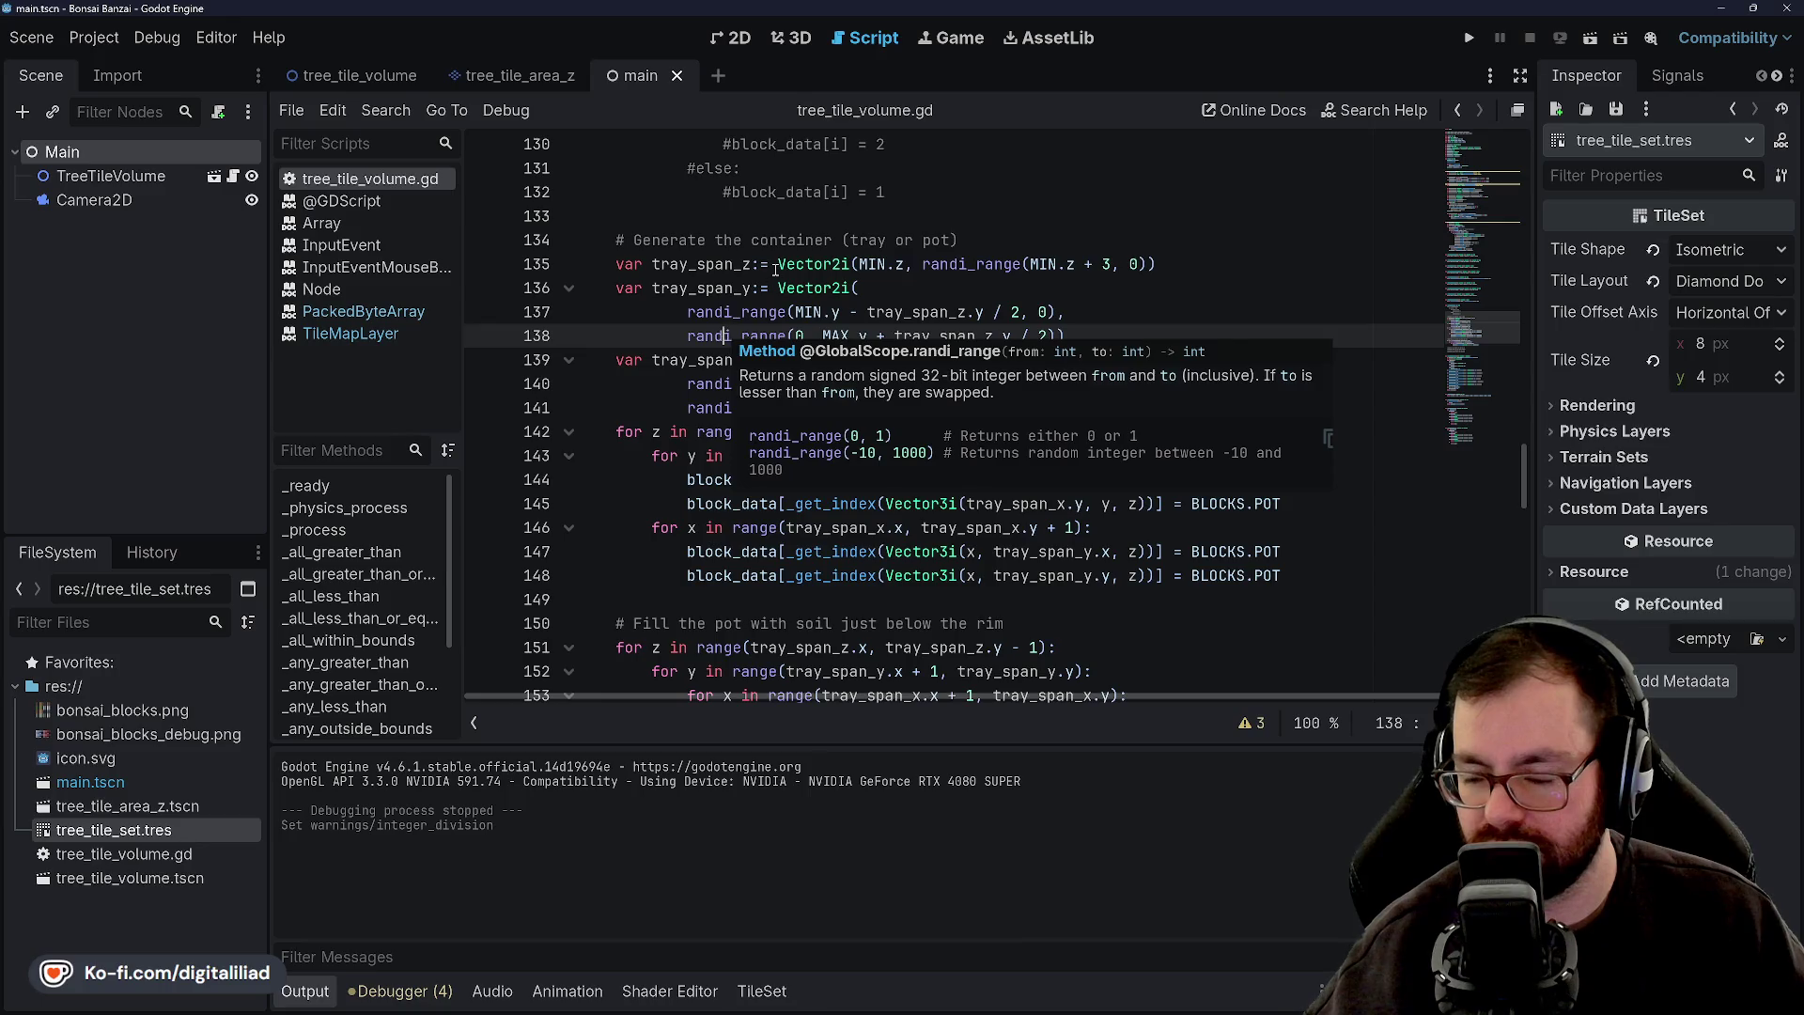
click(799, 287)
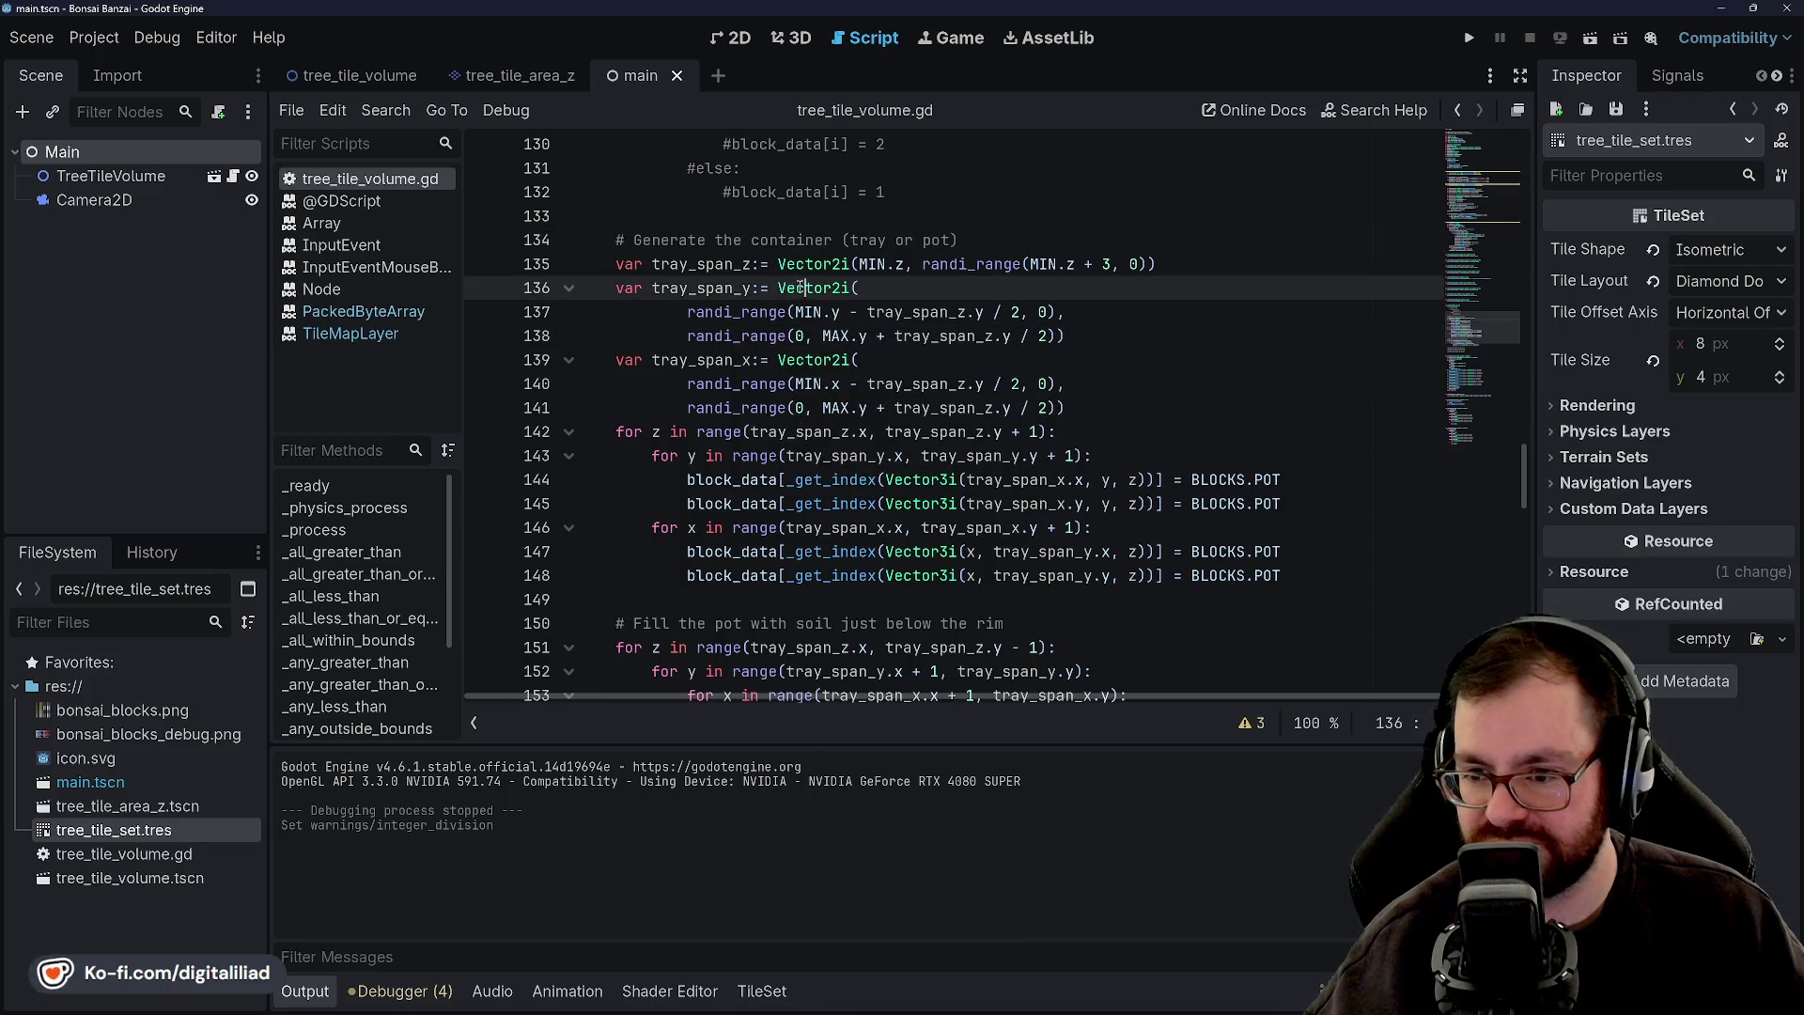
double_click(742, 312)
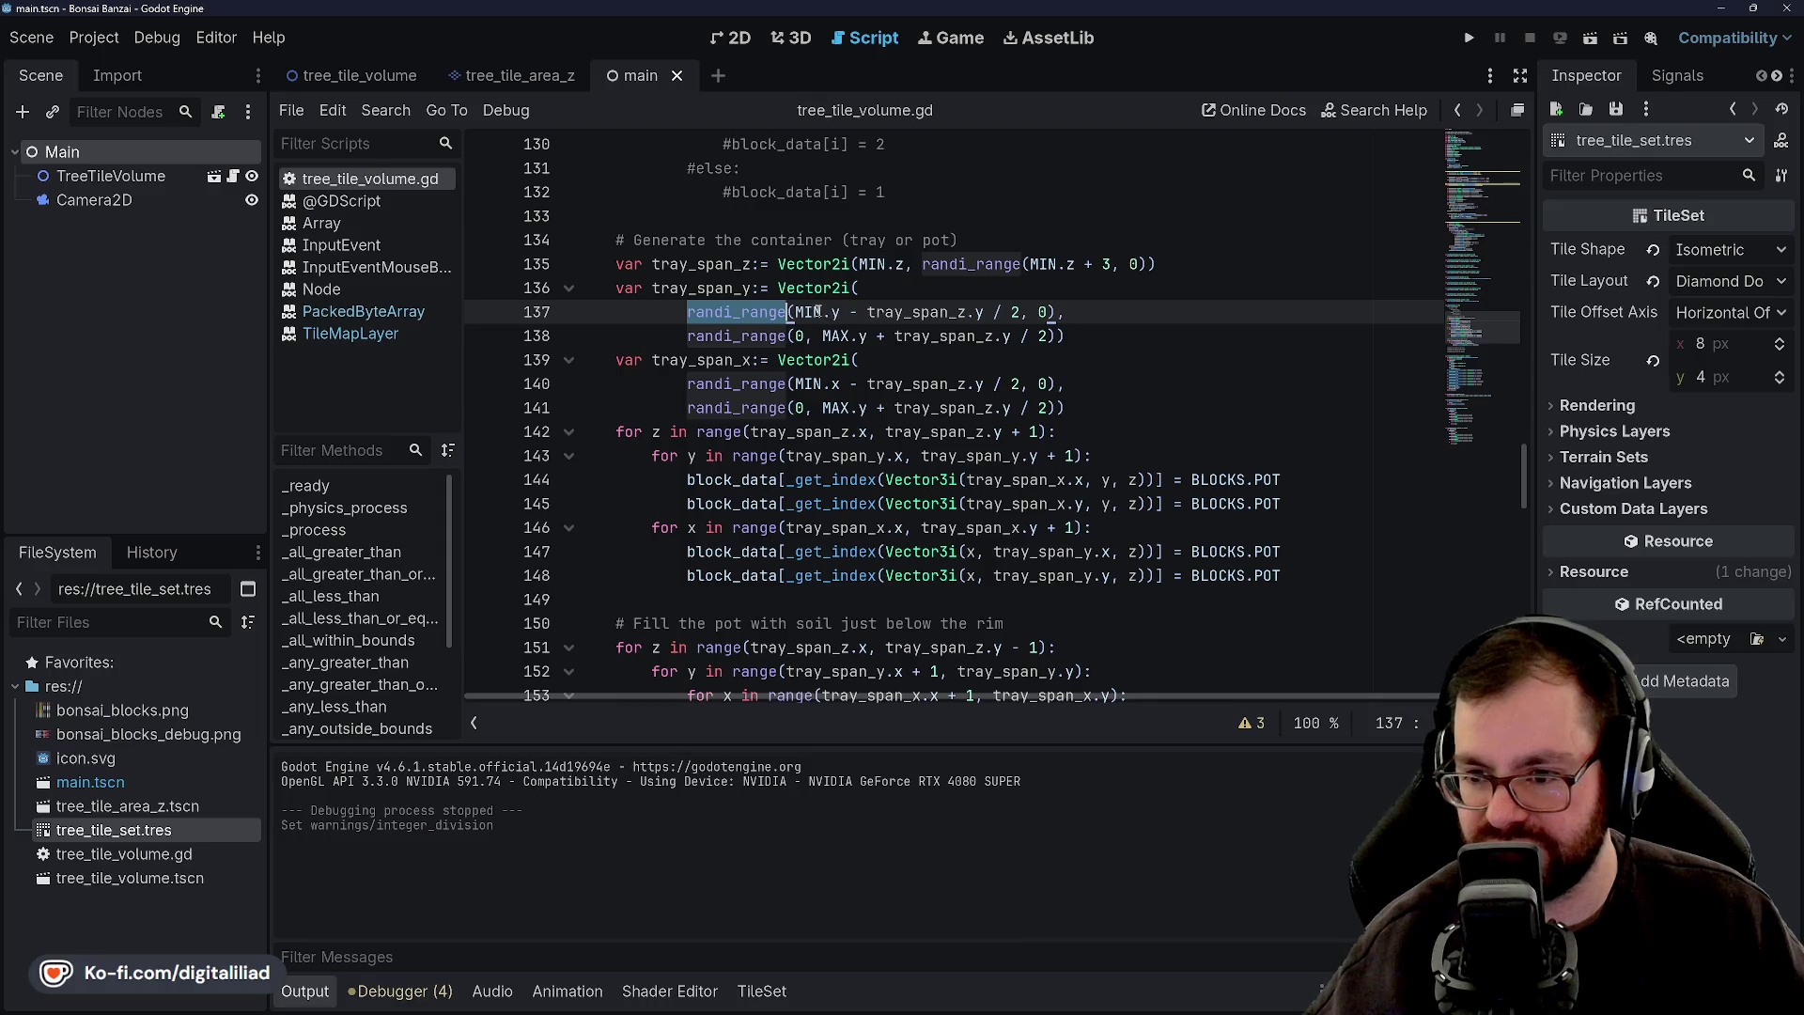
click(842, 289)
click(824, 312)
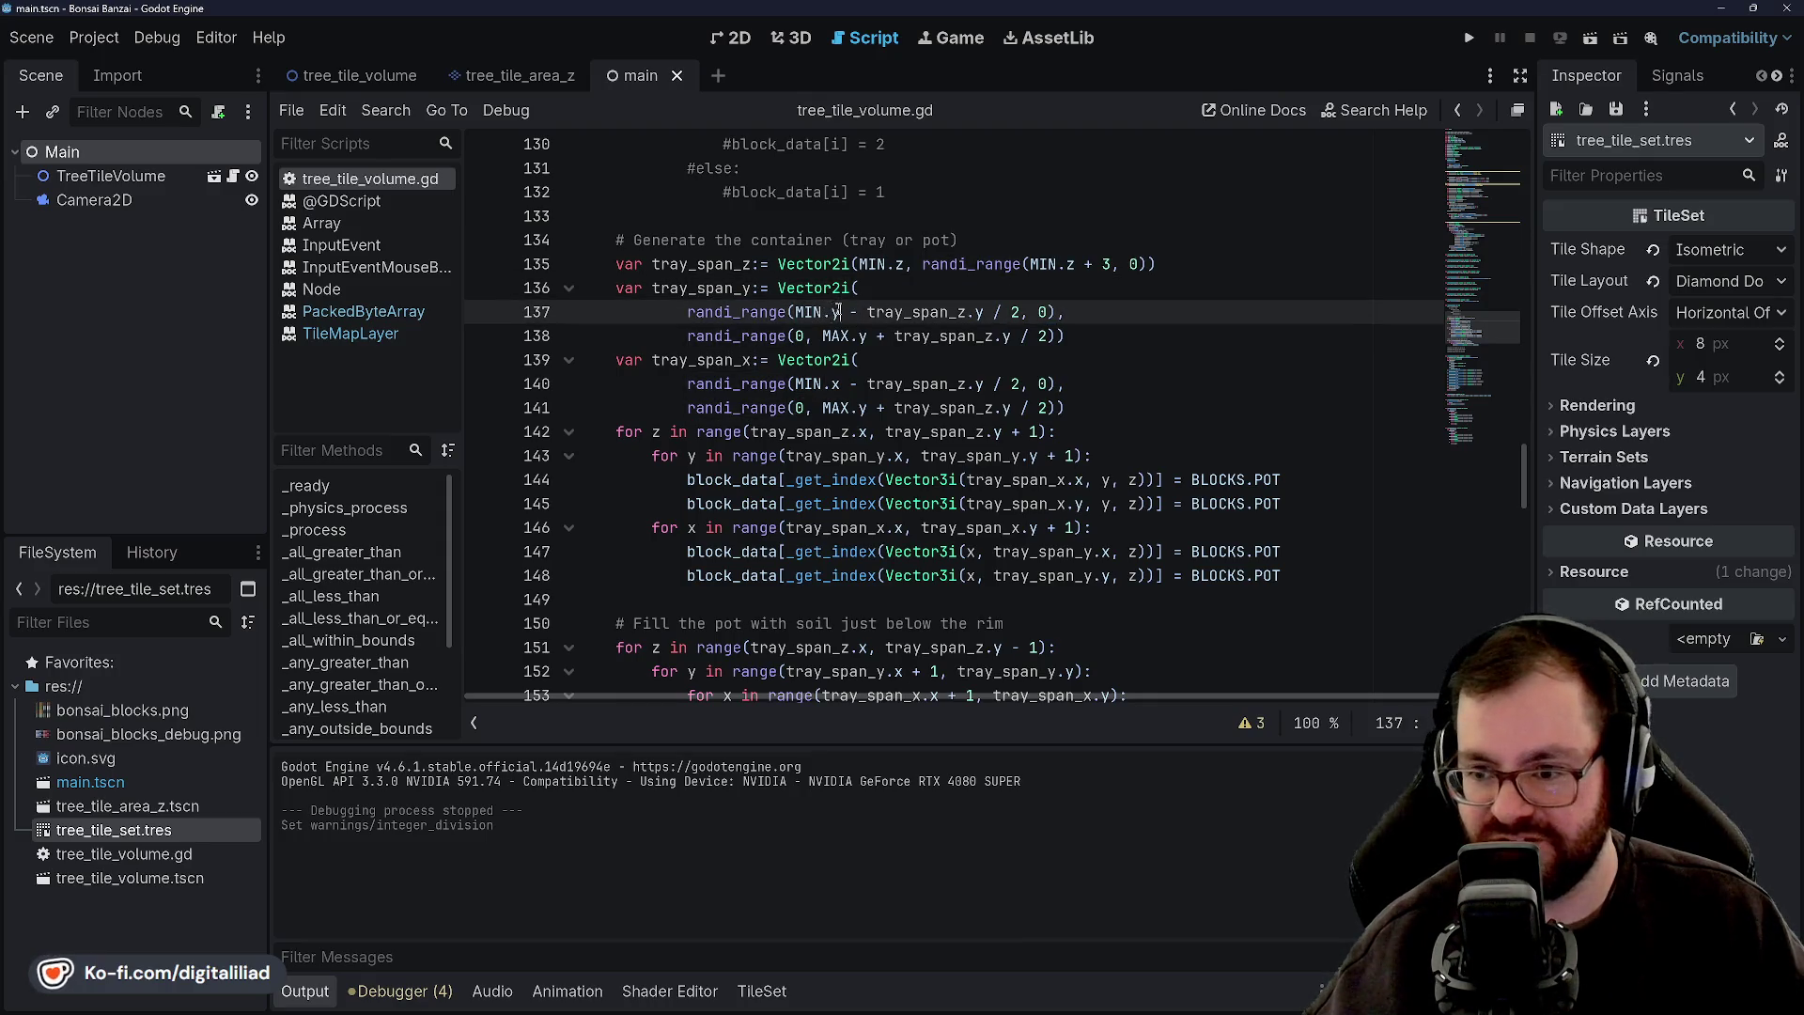
key(shift+Right)
click(851, 336)
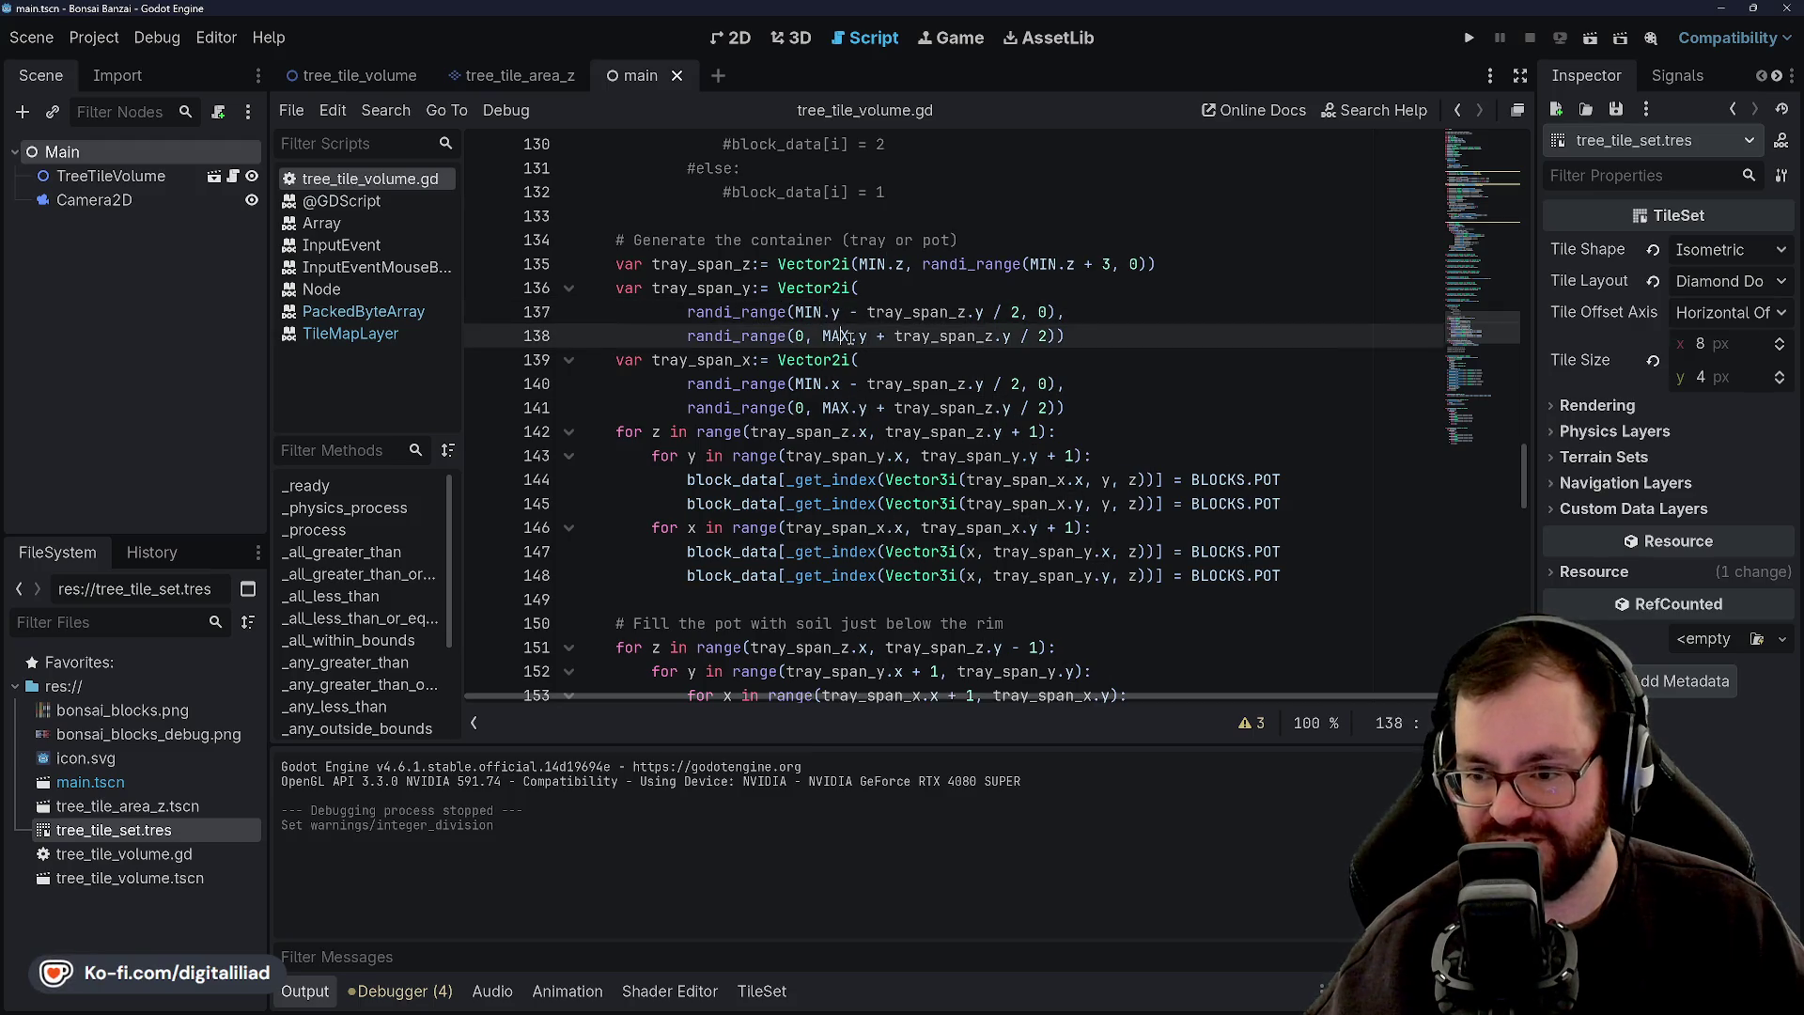
drag(851, 336, 861, 336)
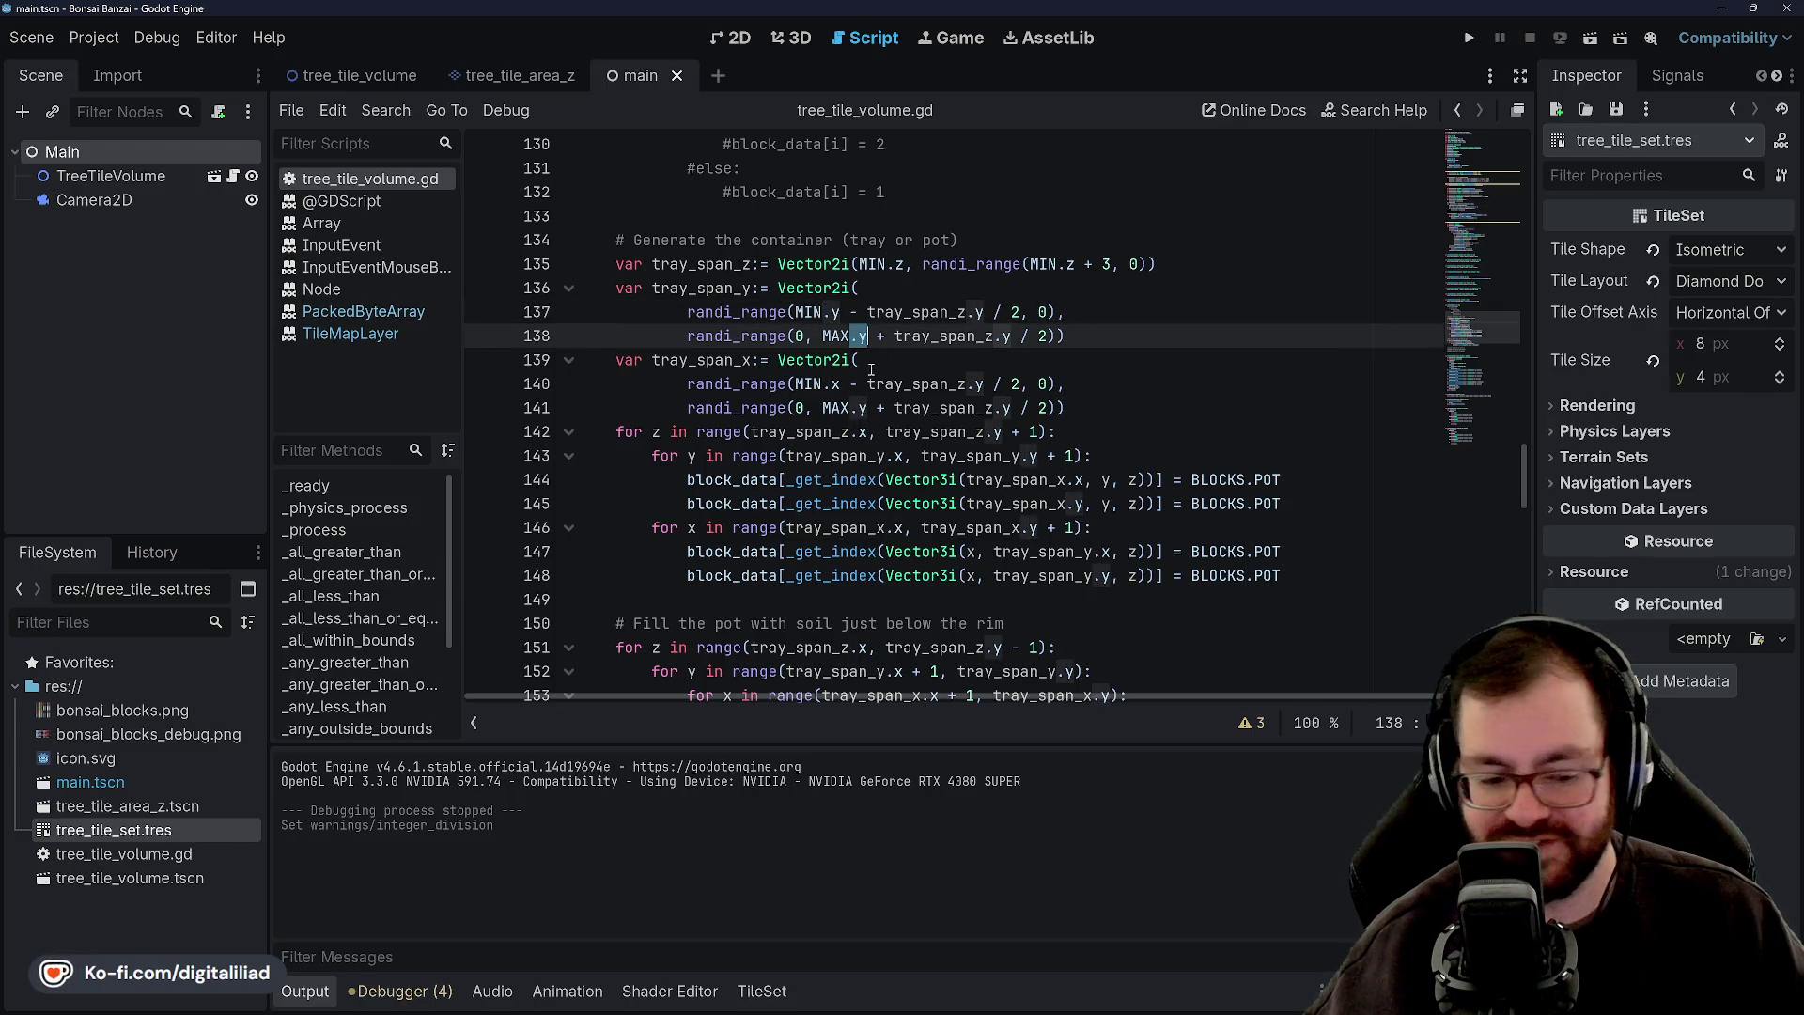
text(;)
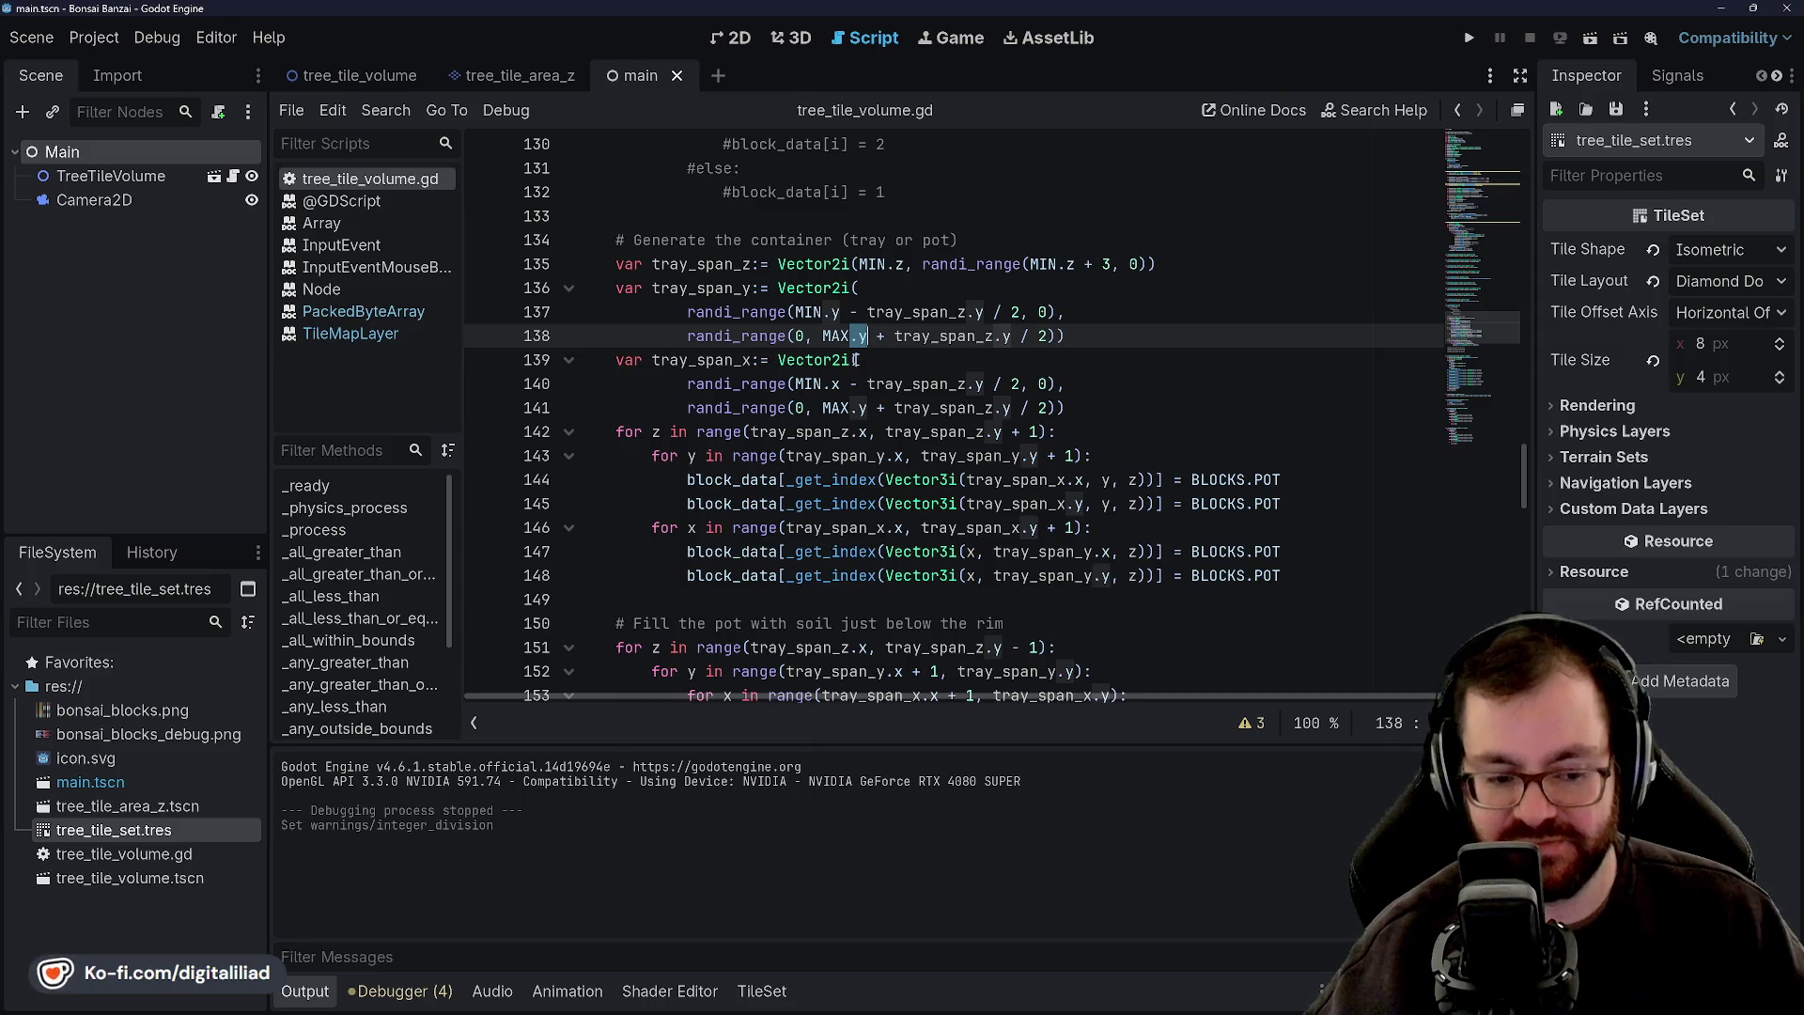
Check the MIN.y and tray_span_z.y terms of line 137's lower-bound expression.
click(856, 288)
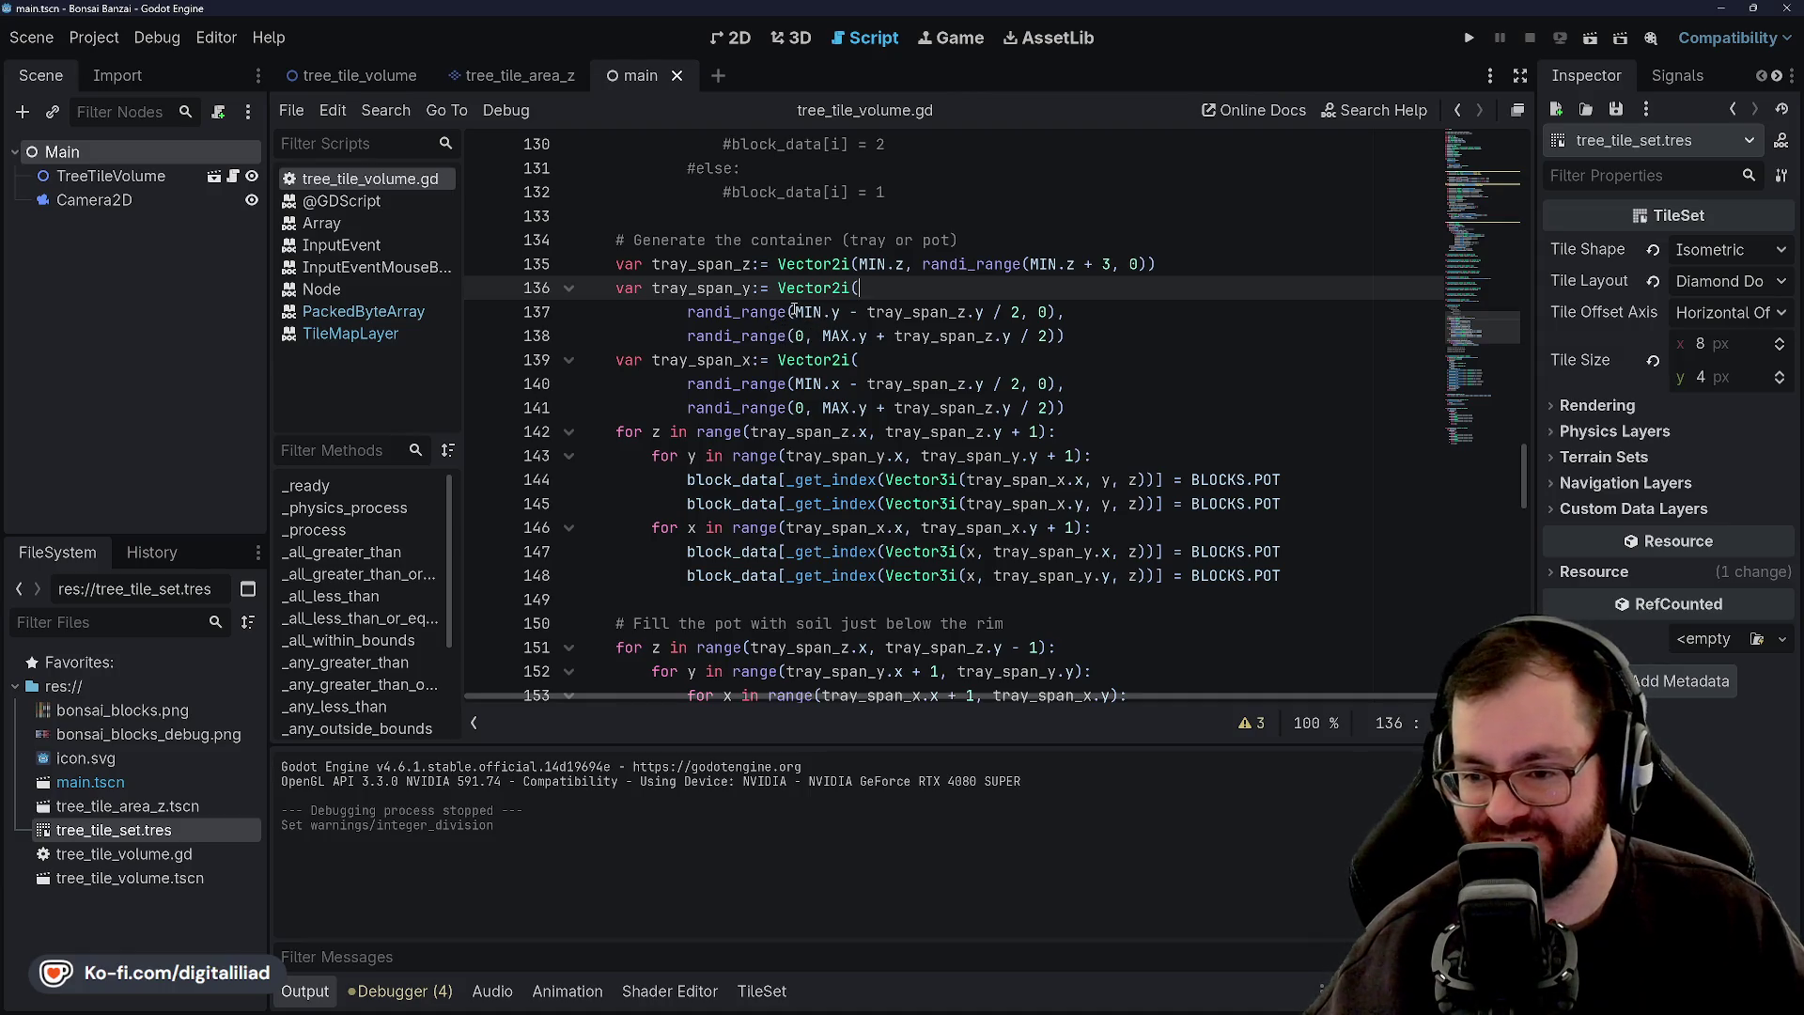
click(823, 312)
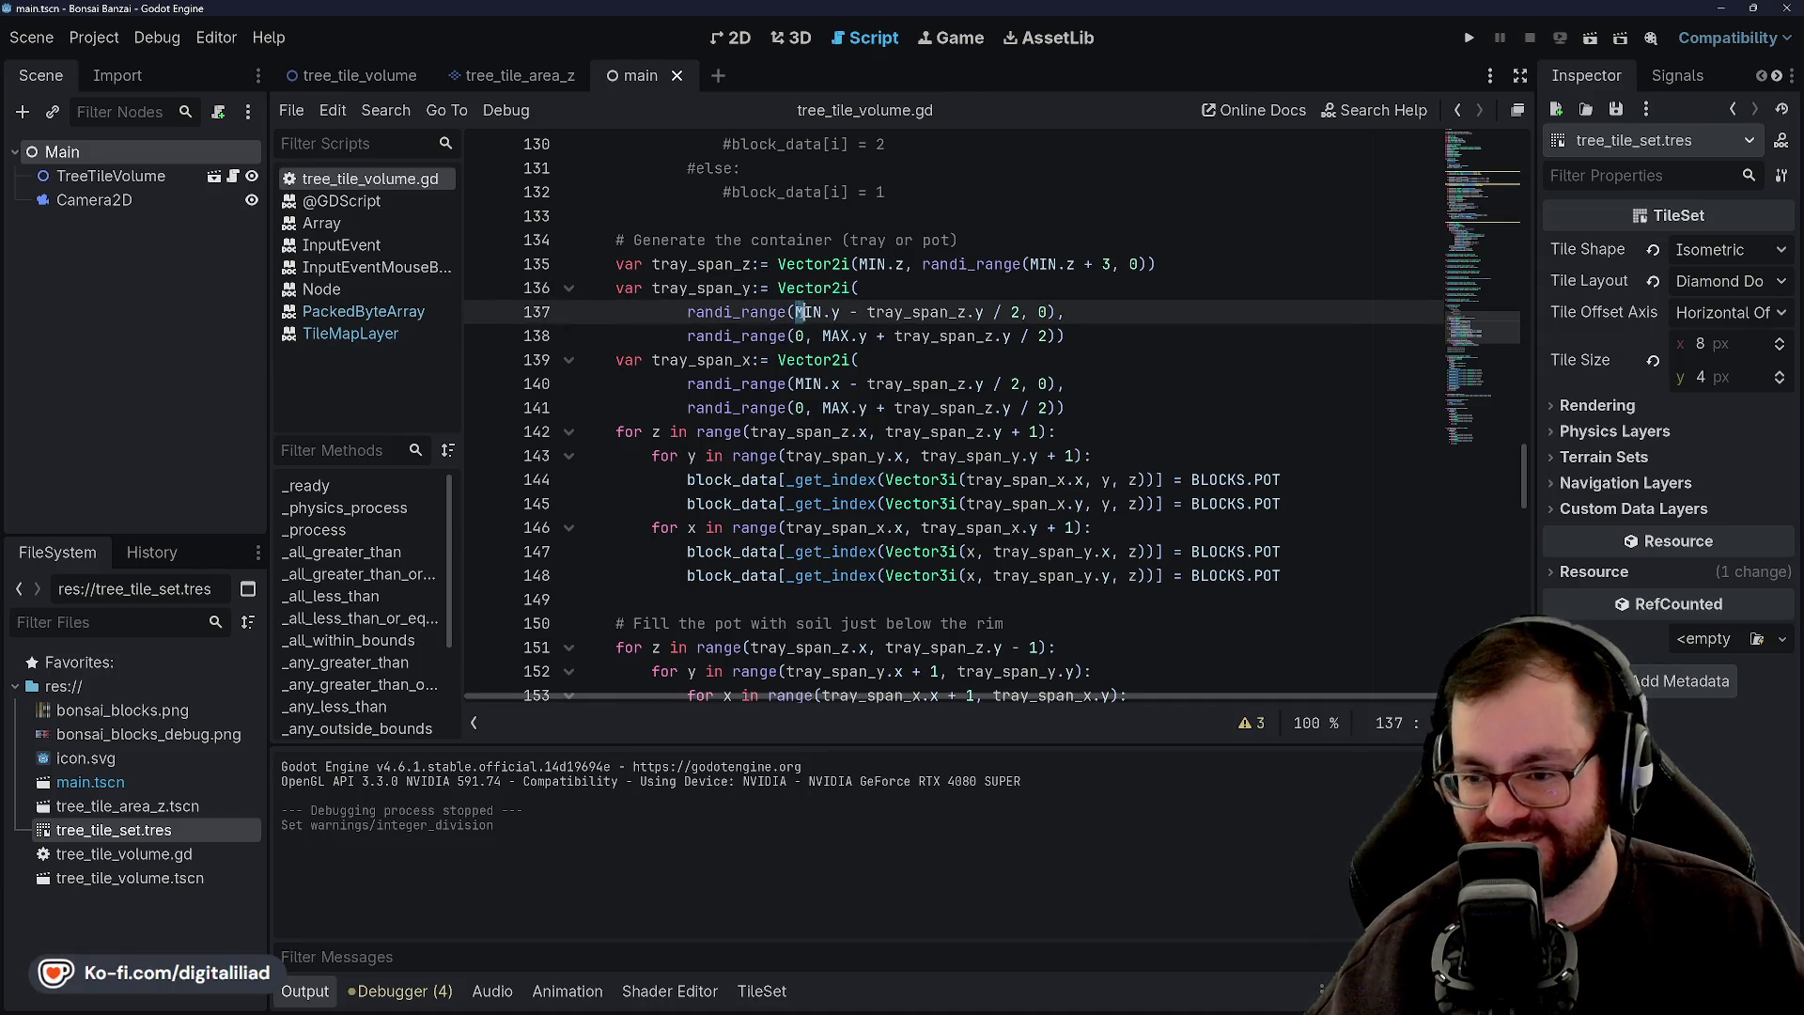
click(810, 335)
click(786, 312)
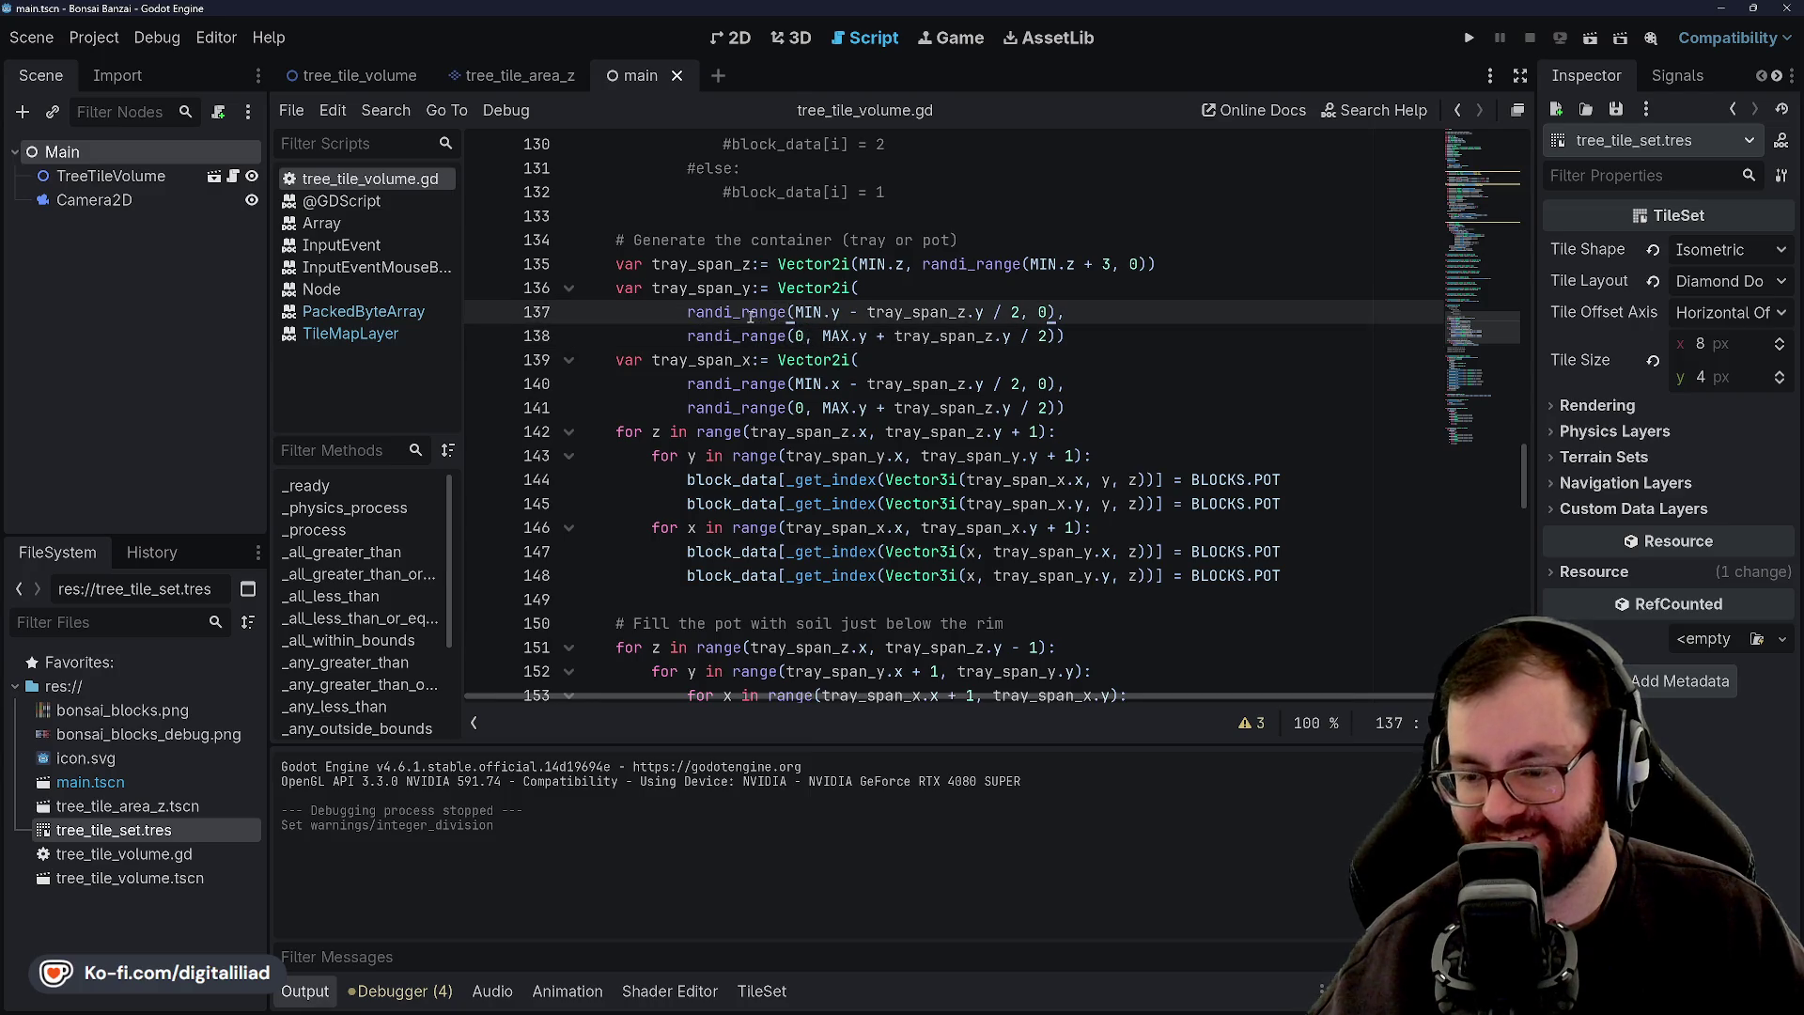
double_click(748, 314)
double_click(808, 312)
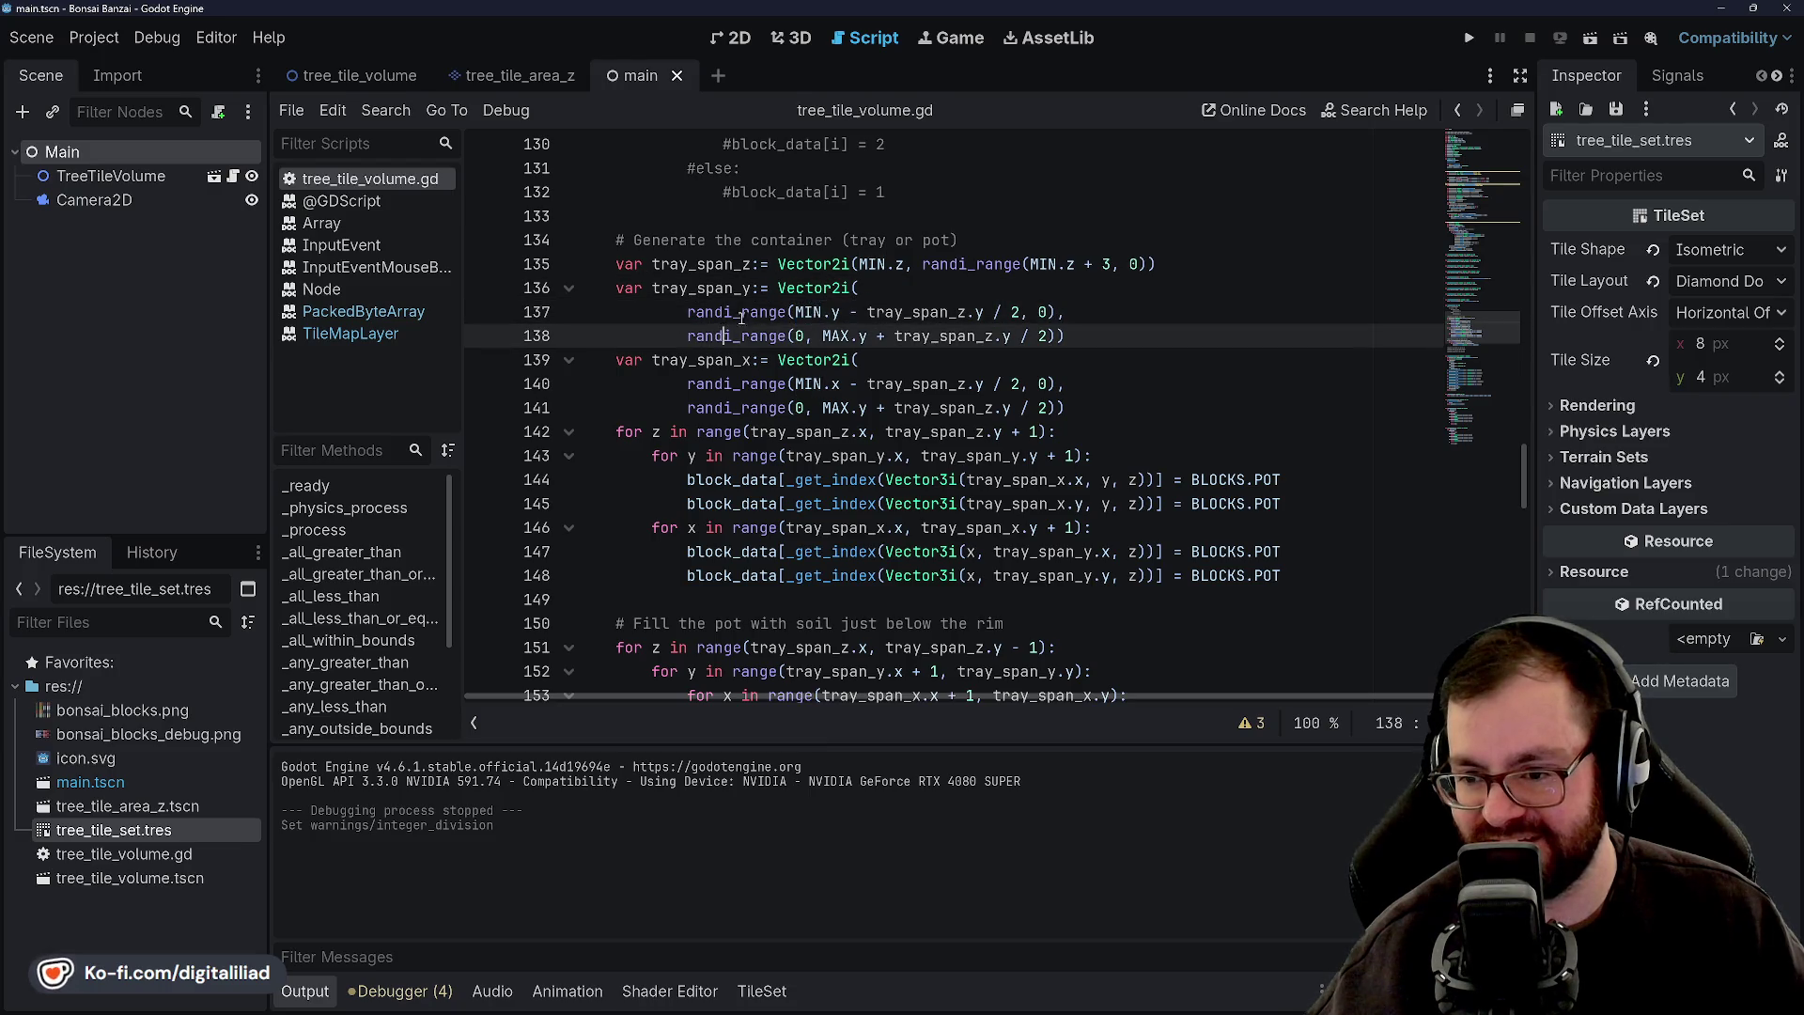
click(808, 311)
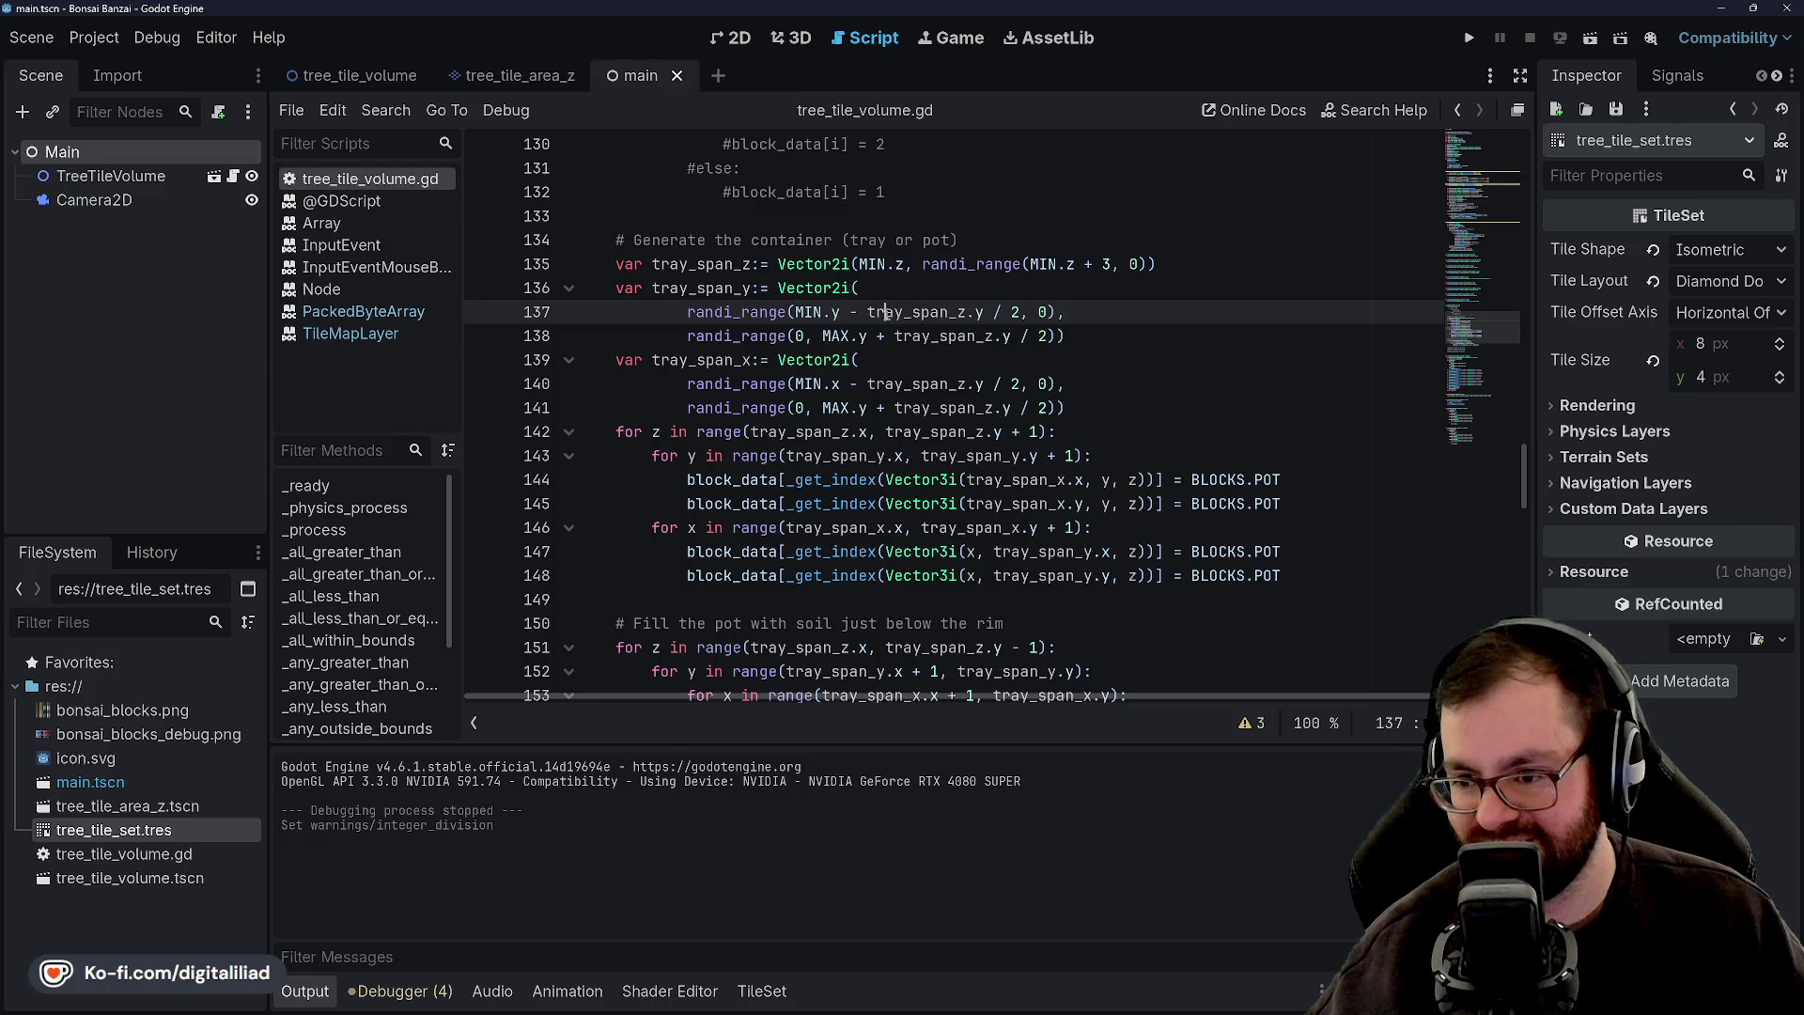
click(872, 285)
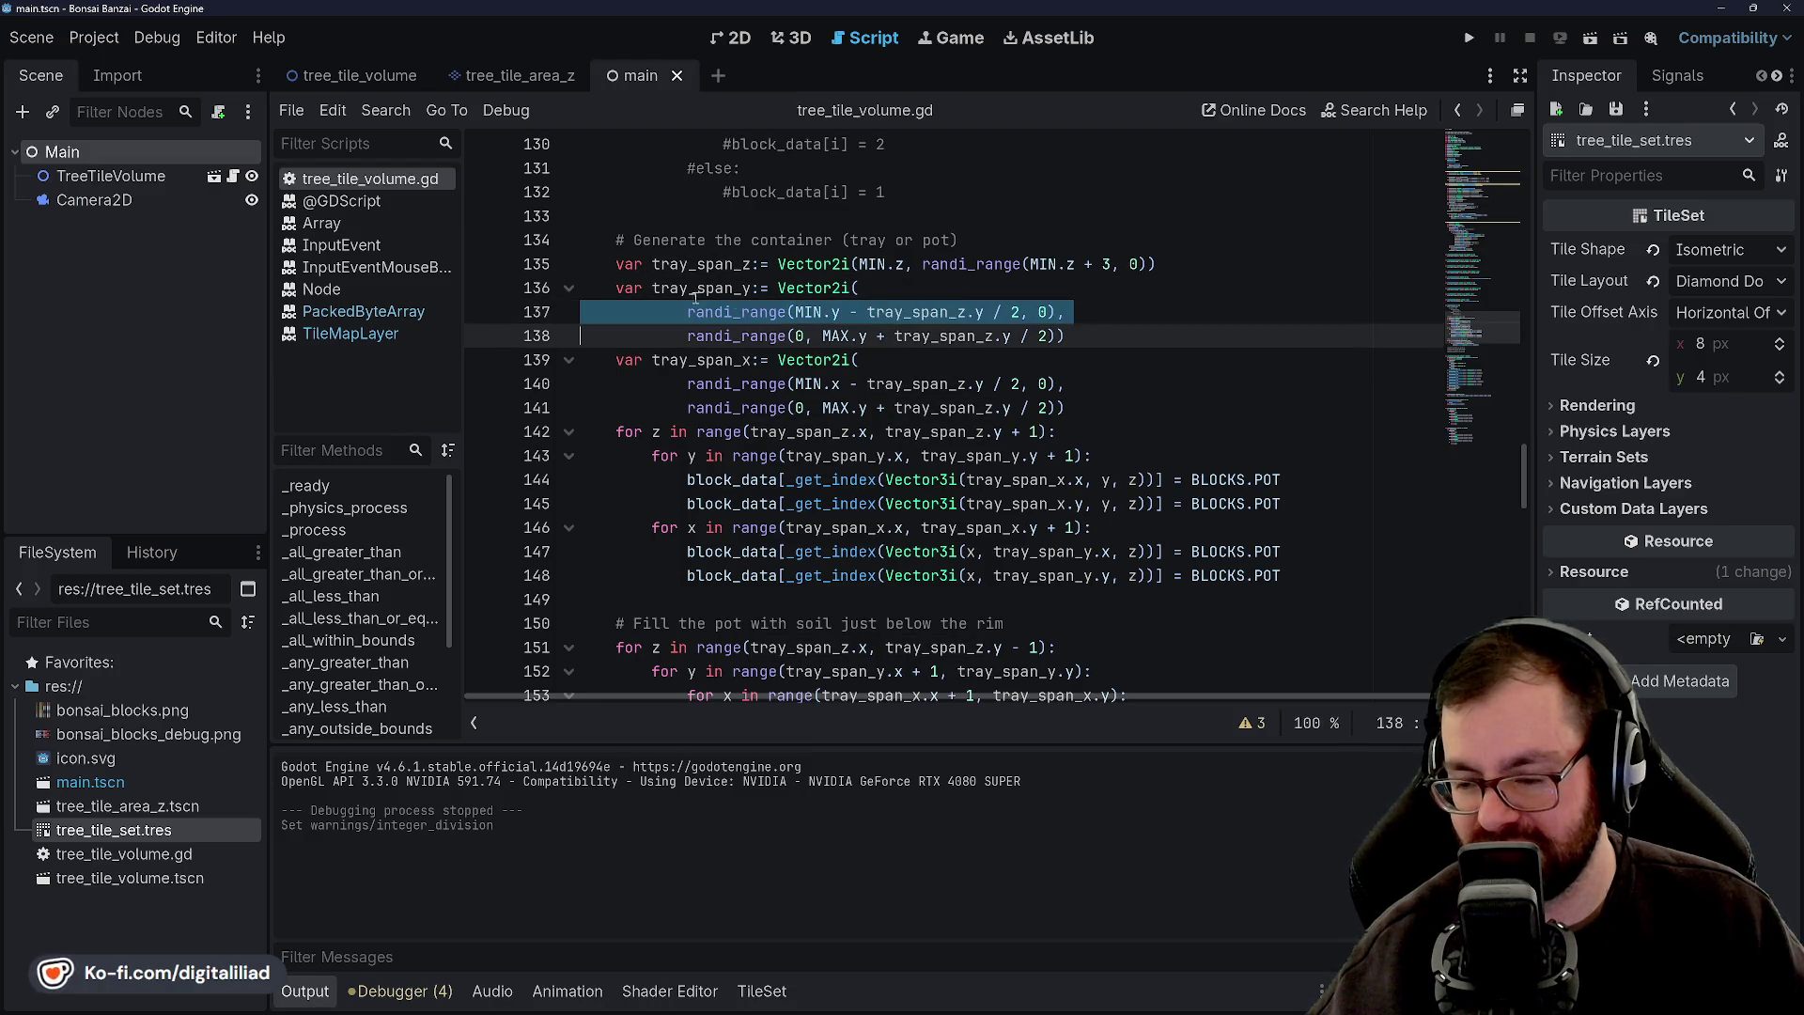
double_click(808, 312)
click(831, 312)
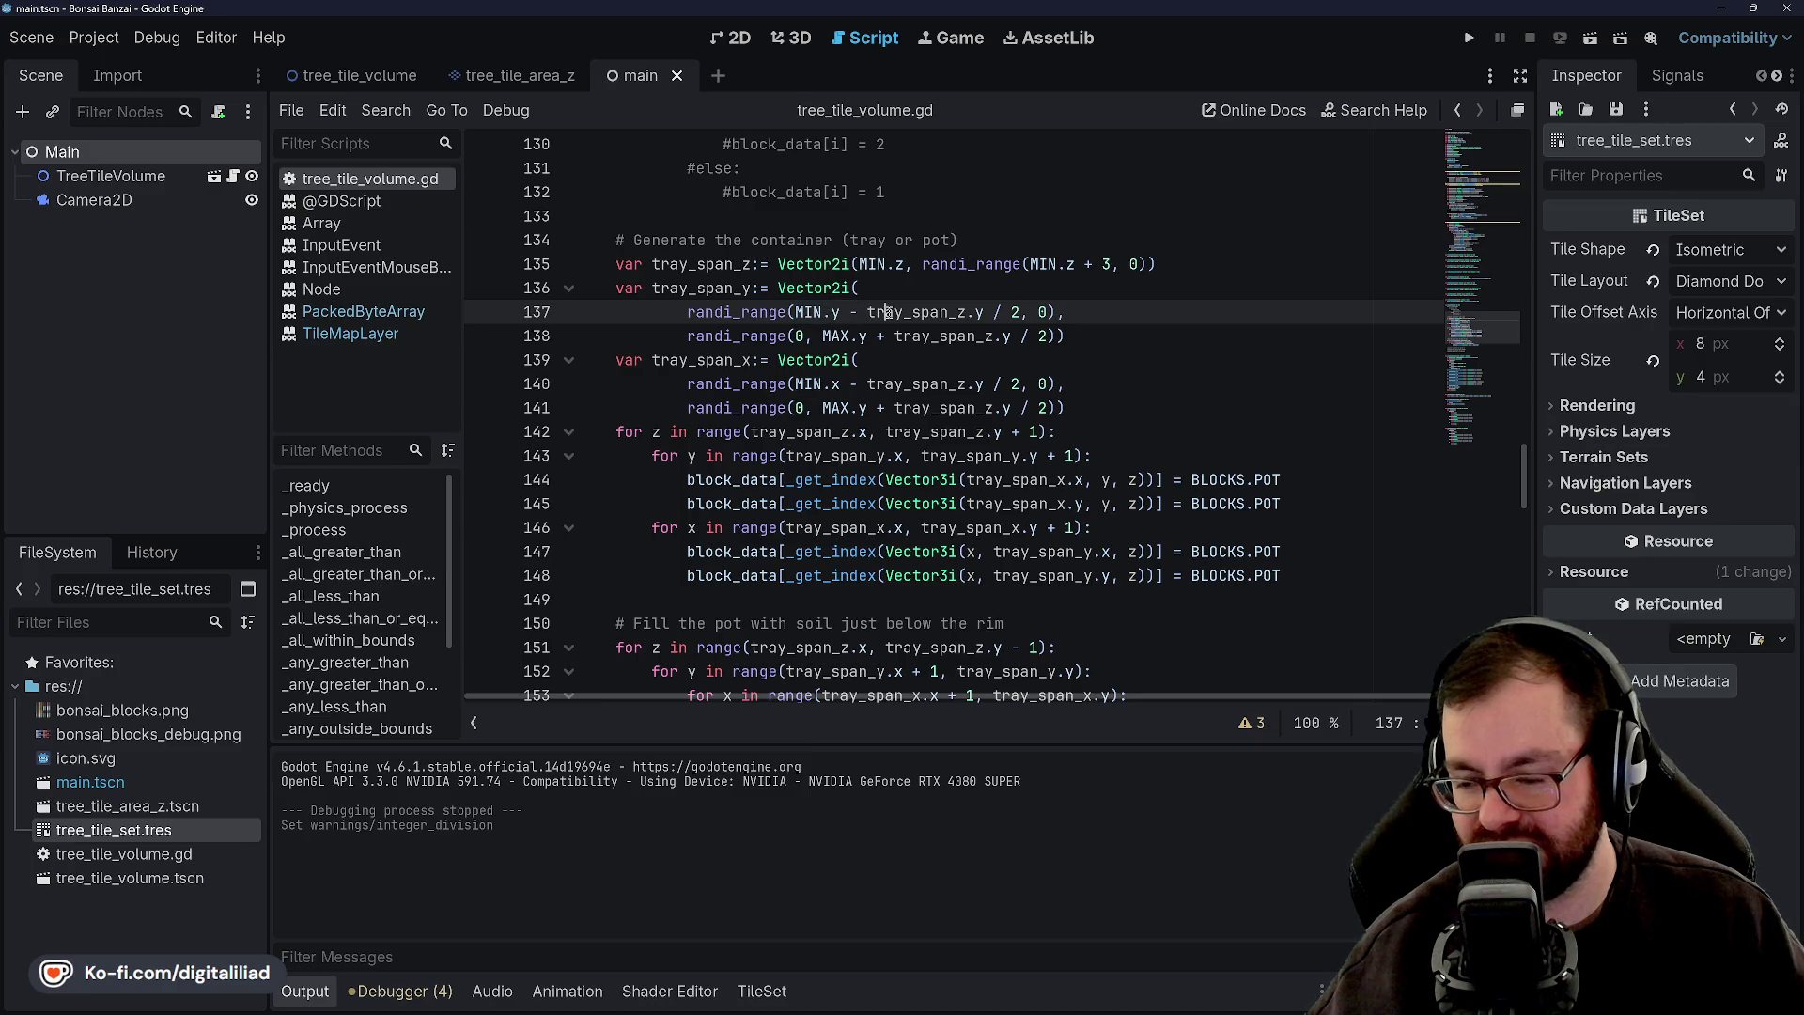
click(909, 340)
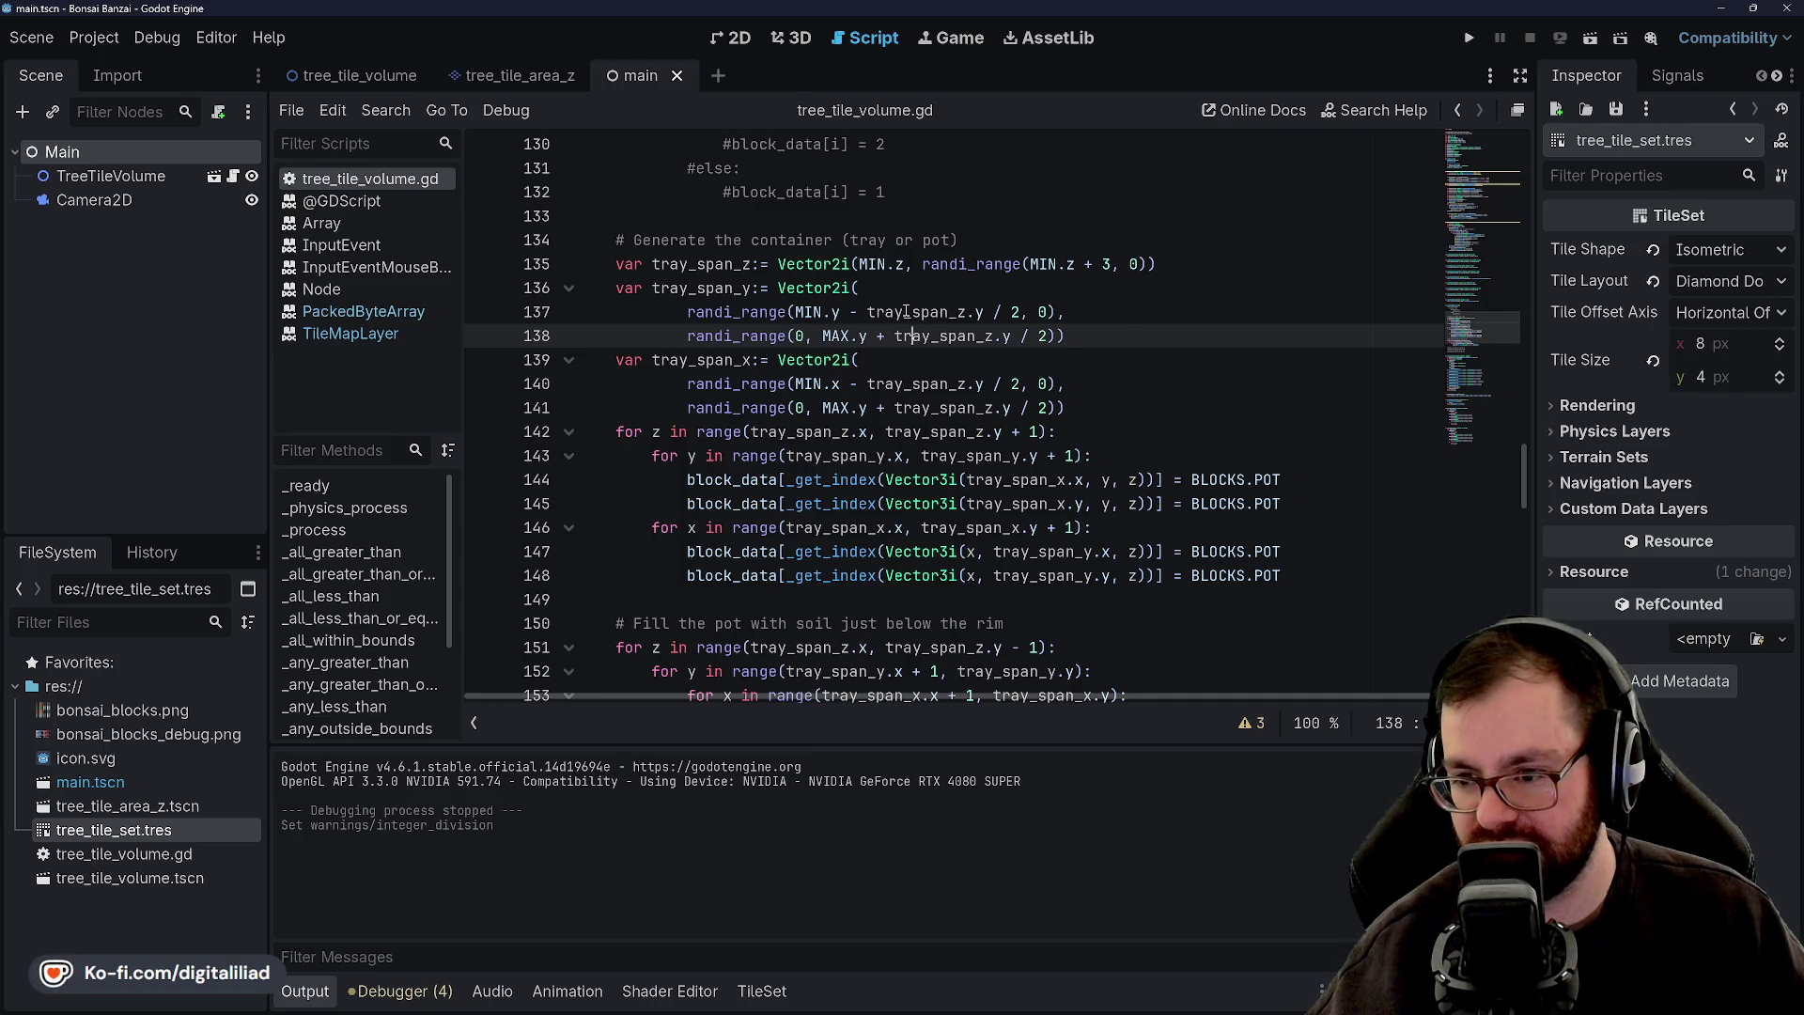
Add a comma after line 137's randi_range call and start typing maxi.
mouse_move(907, 312)
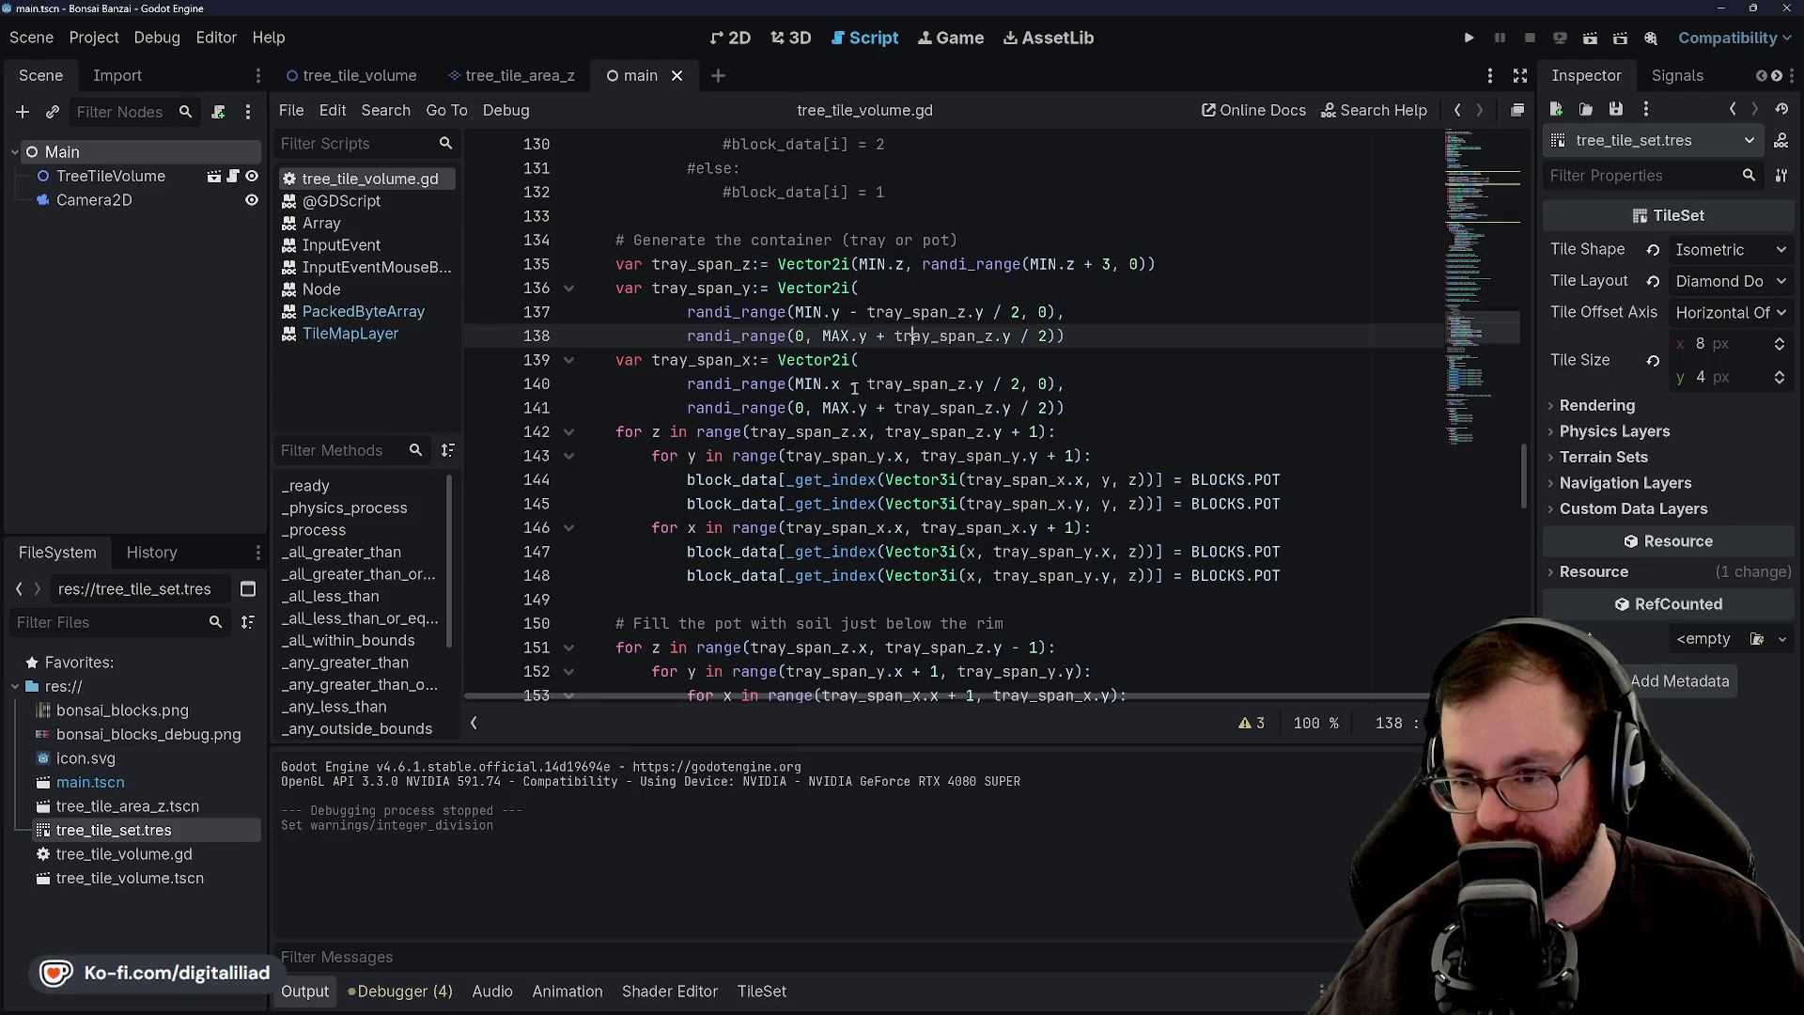
mouse_move(780, 283)
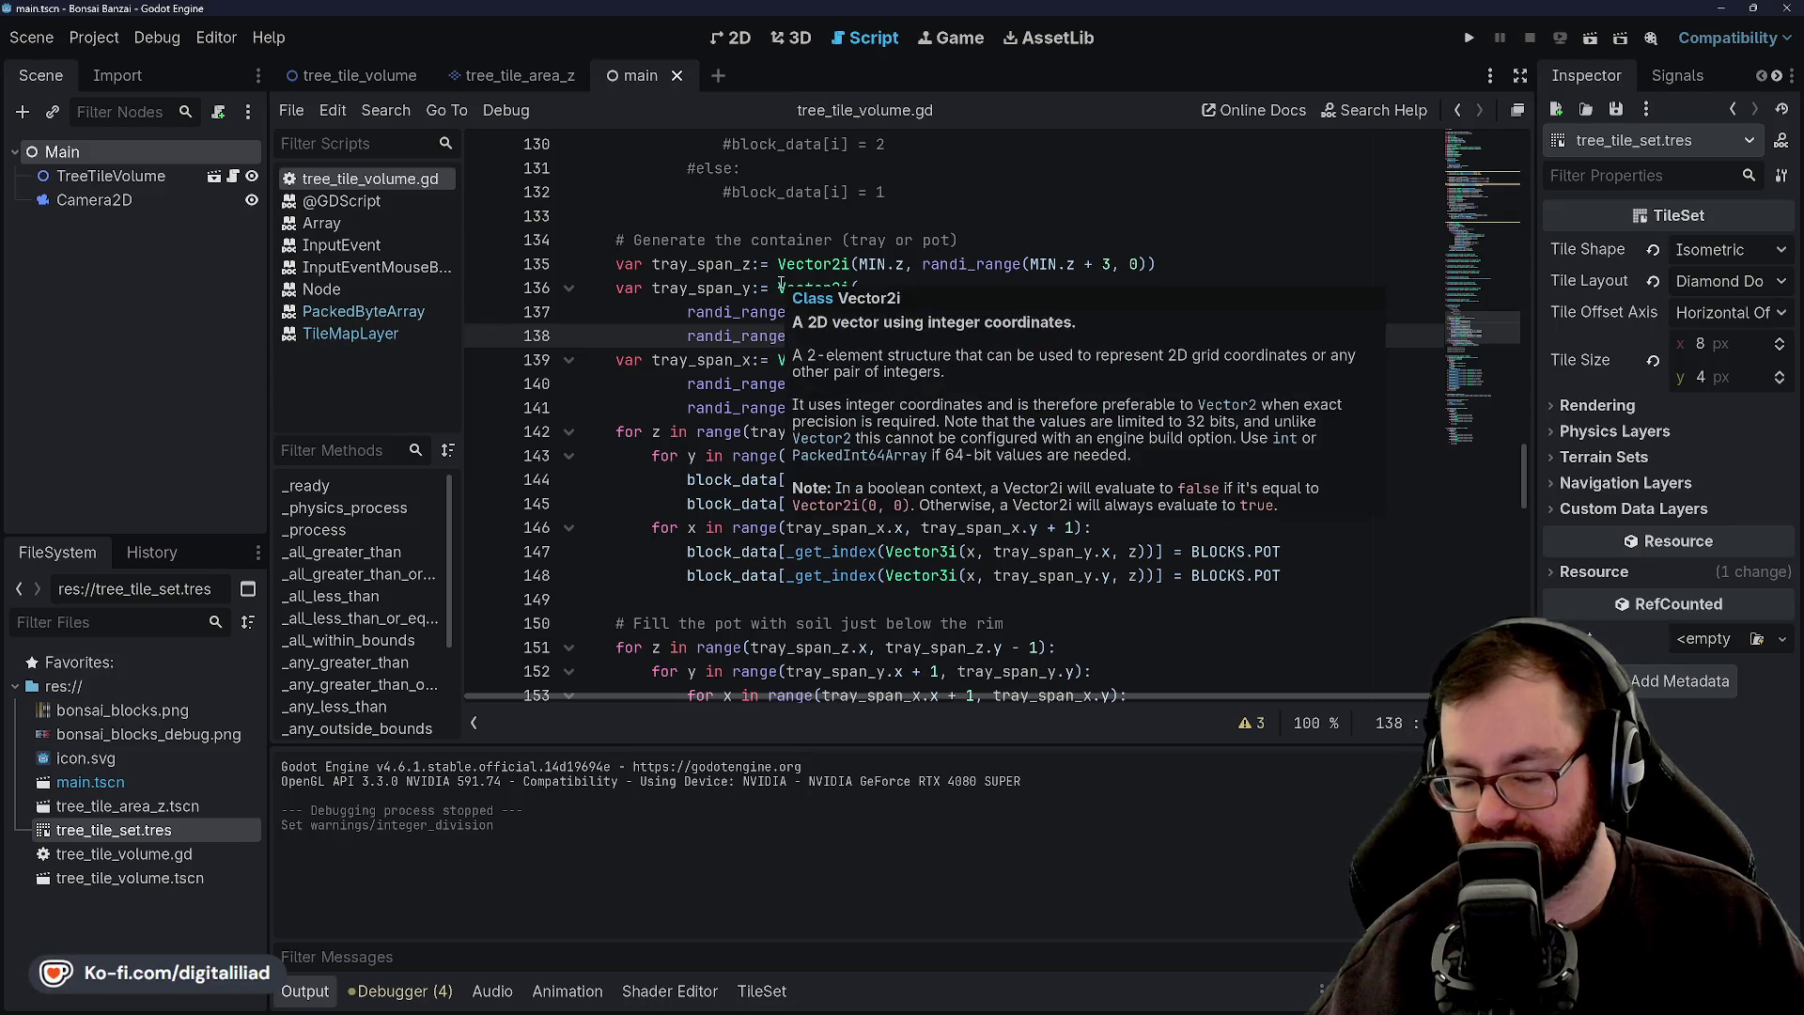
click(742, 342)
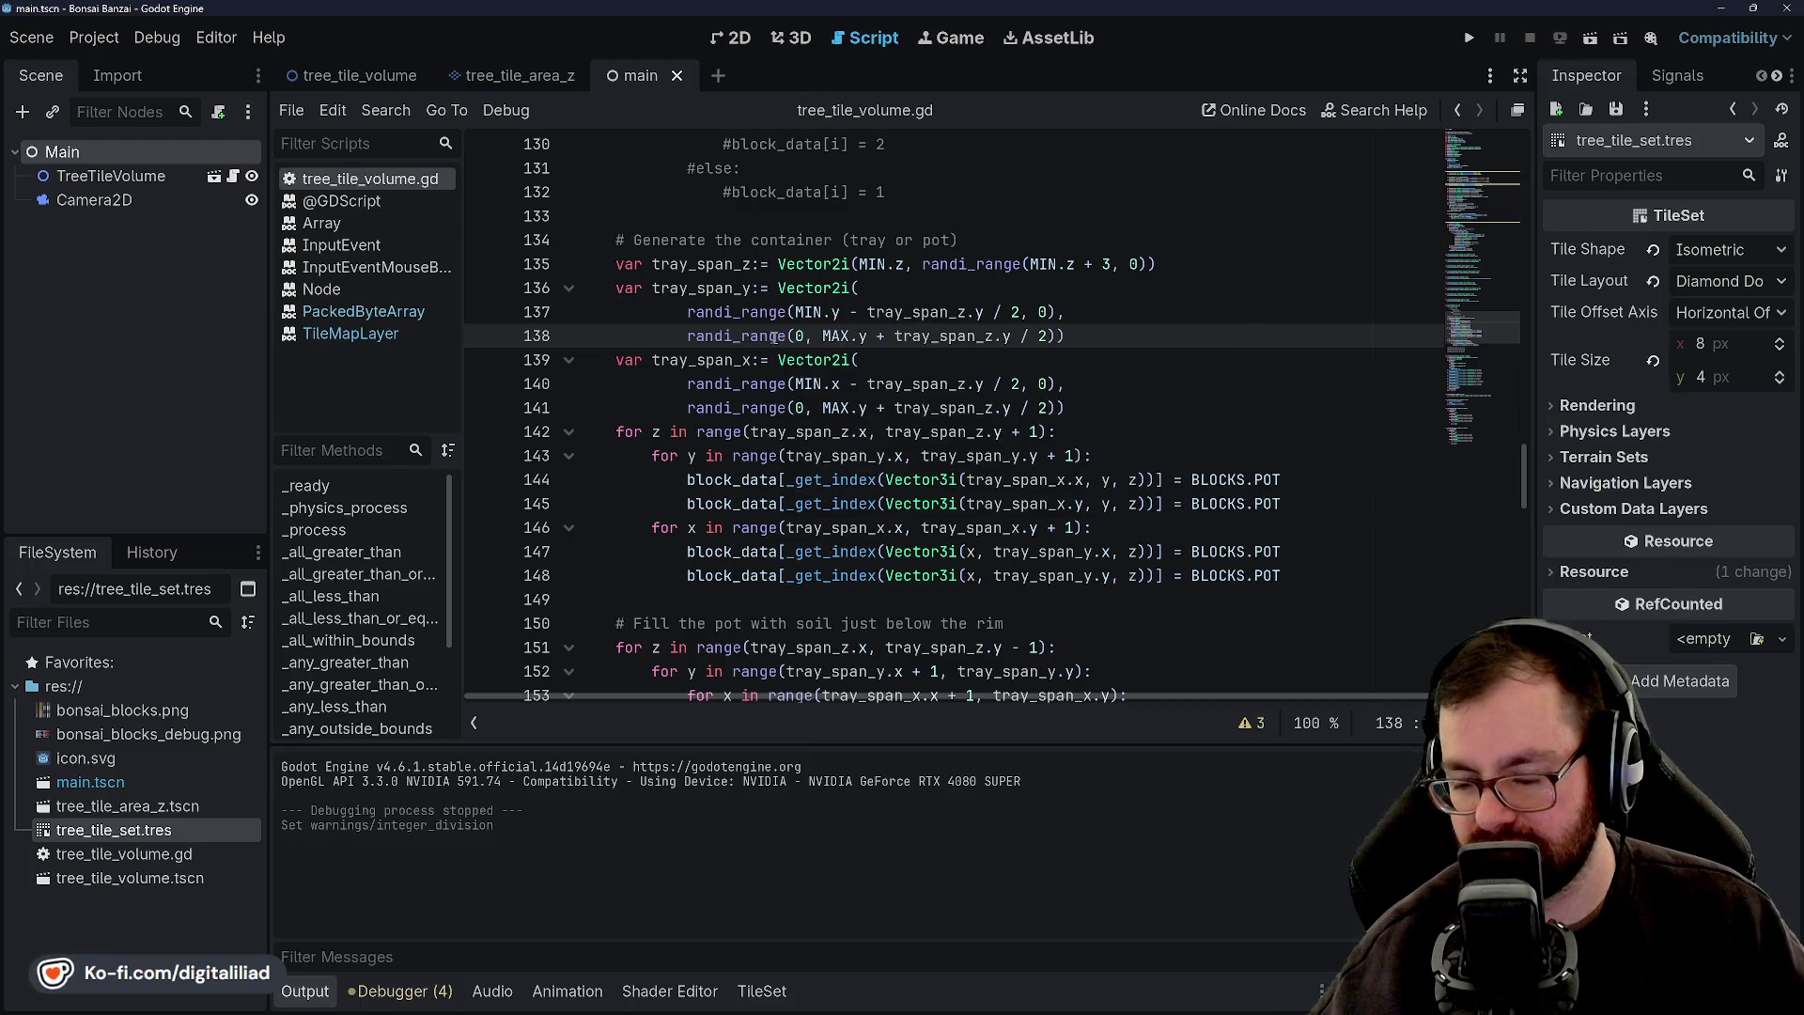
mouse_move(772, 336)
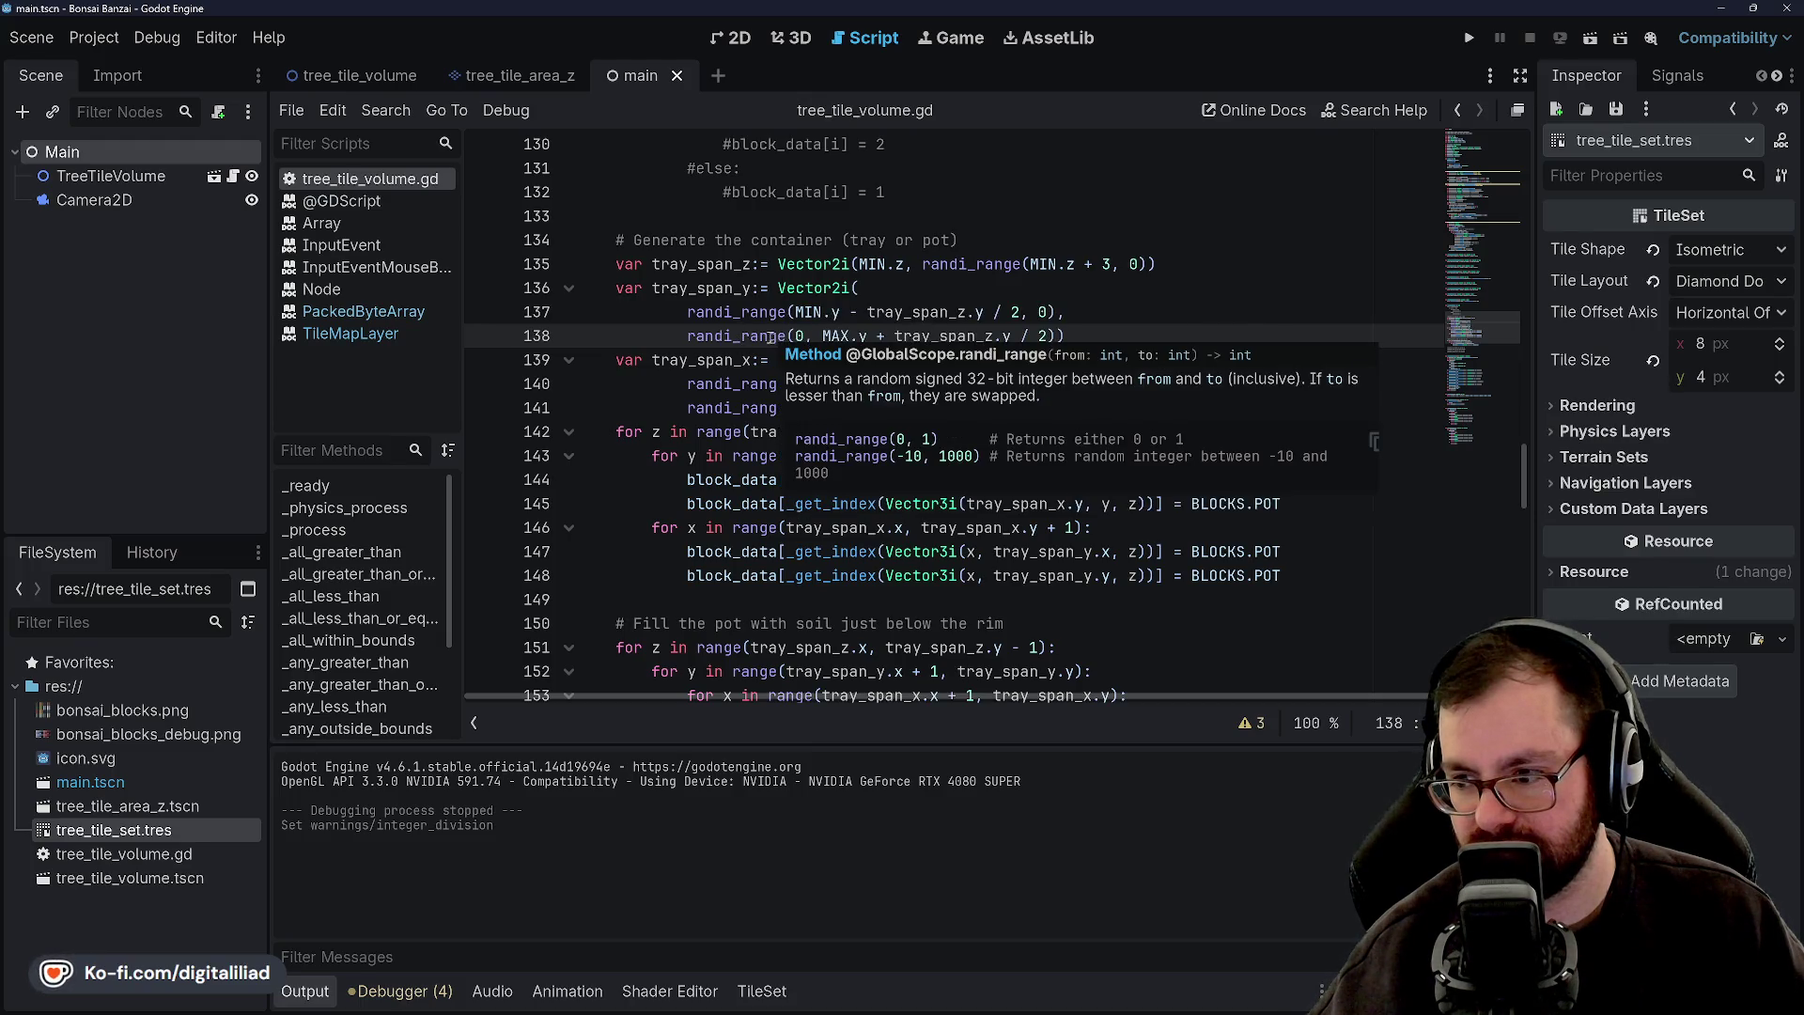
click(811, 311)
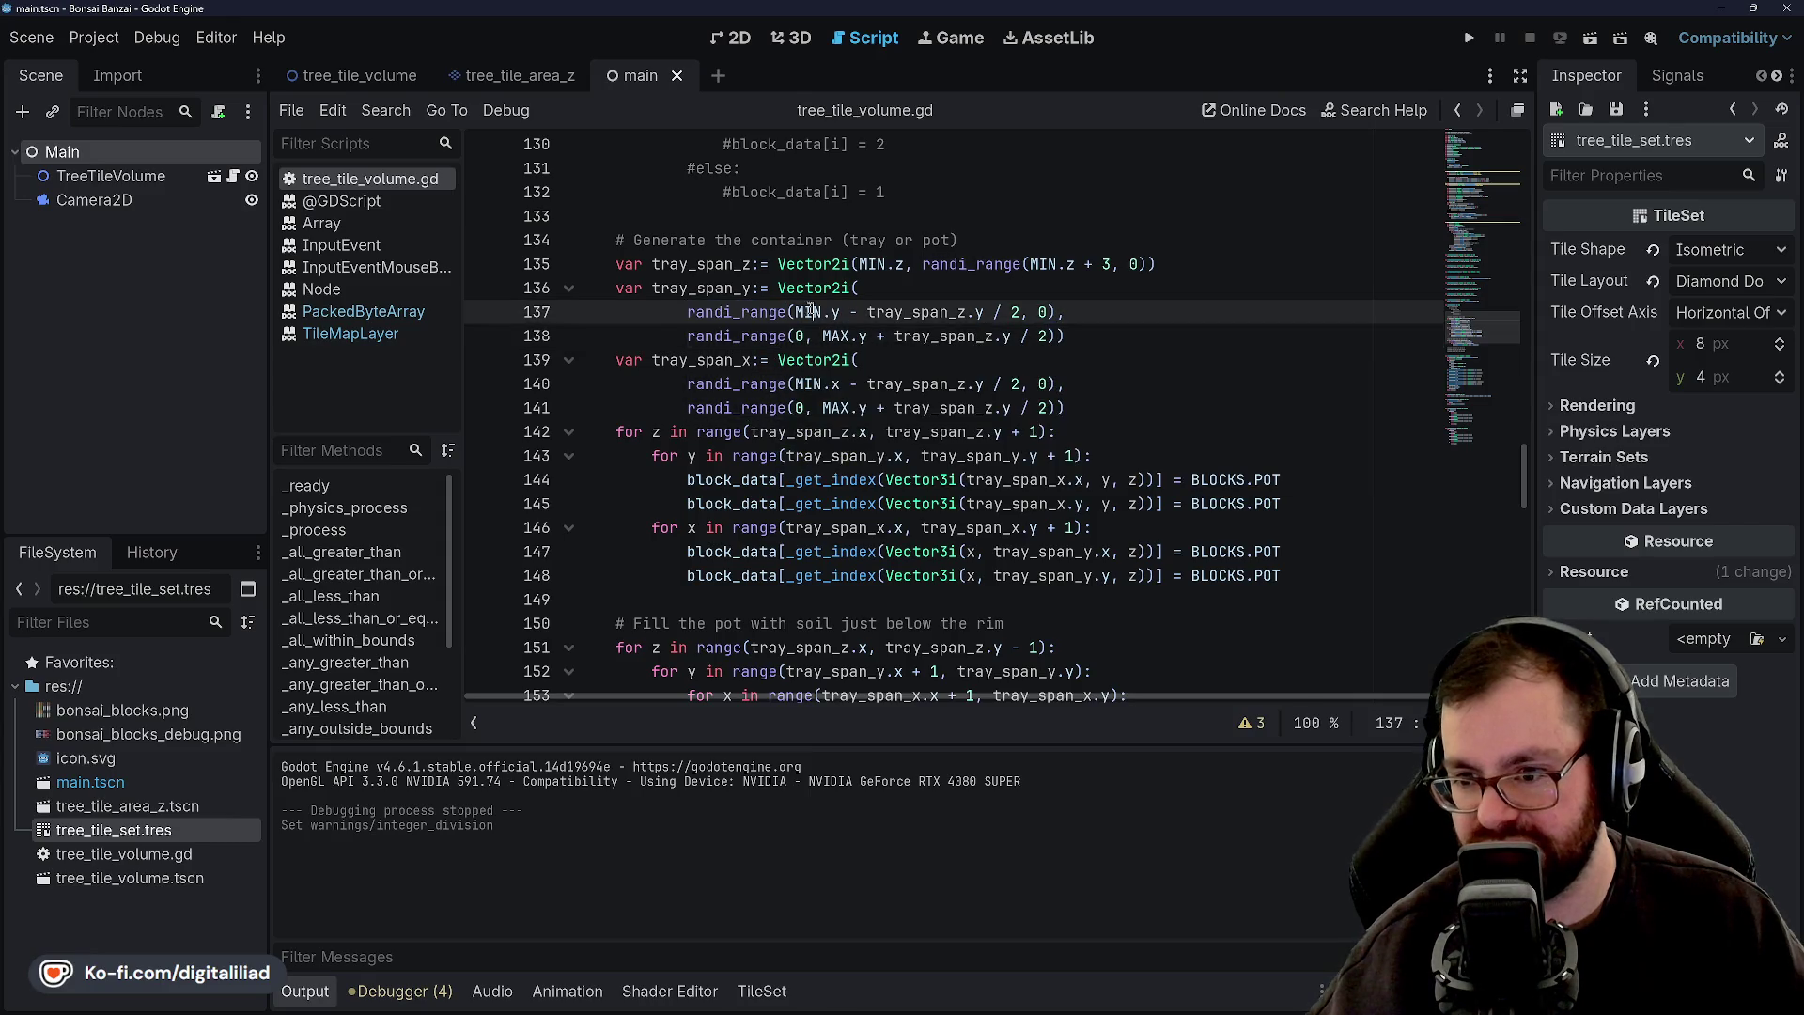
click(1057, 311)
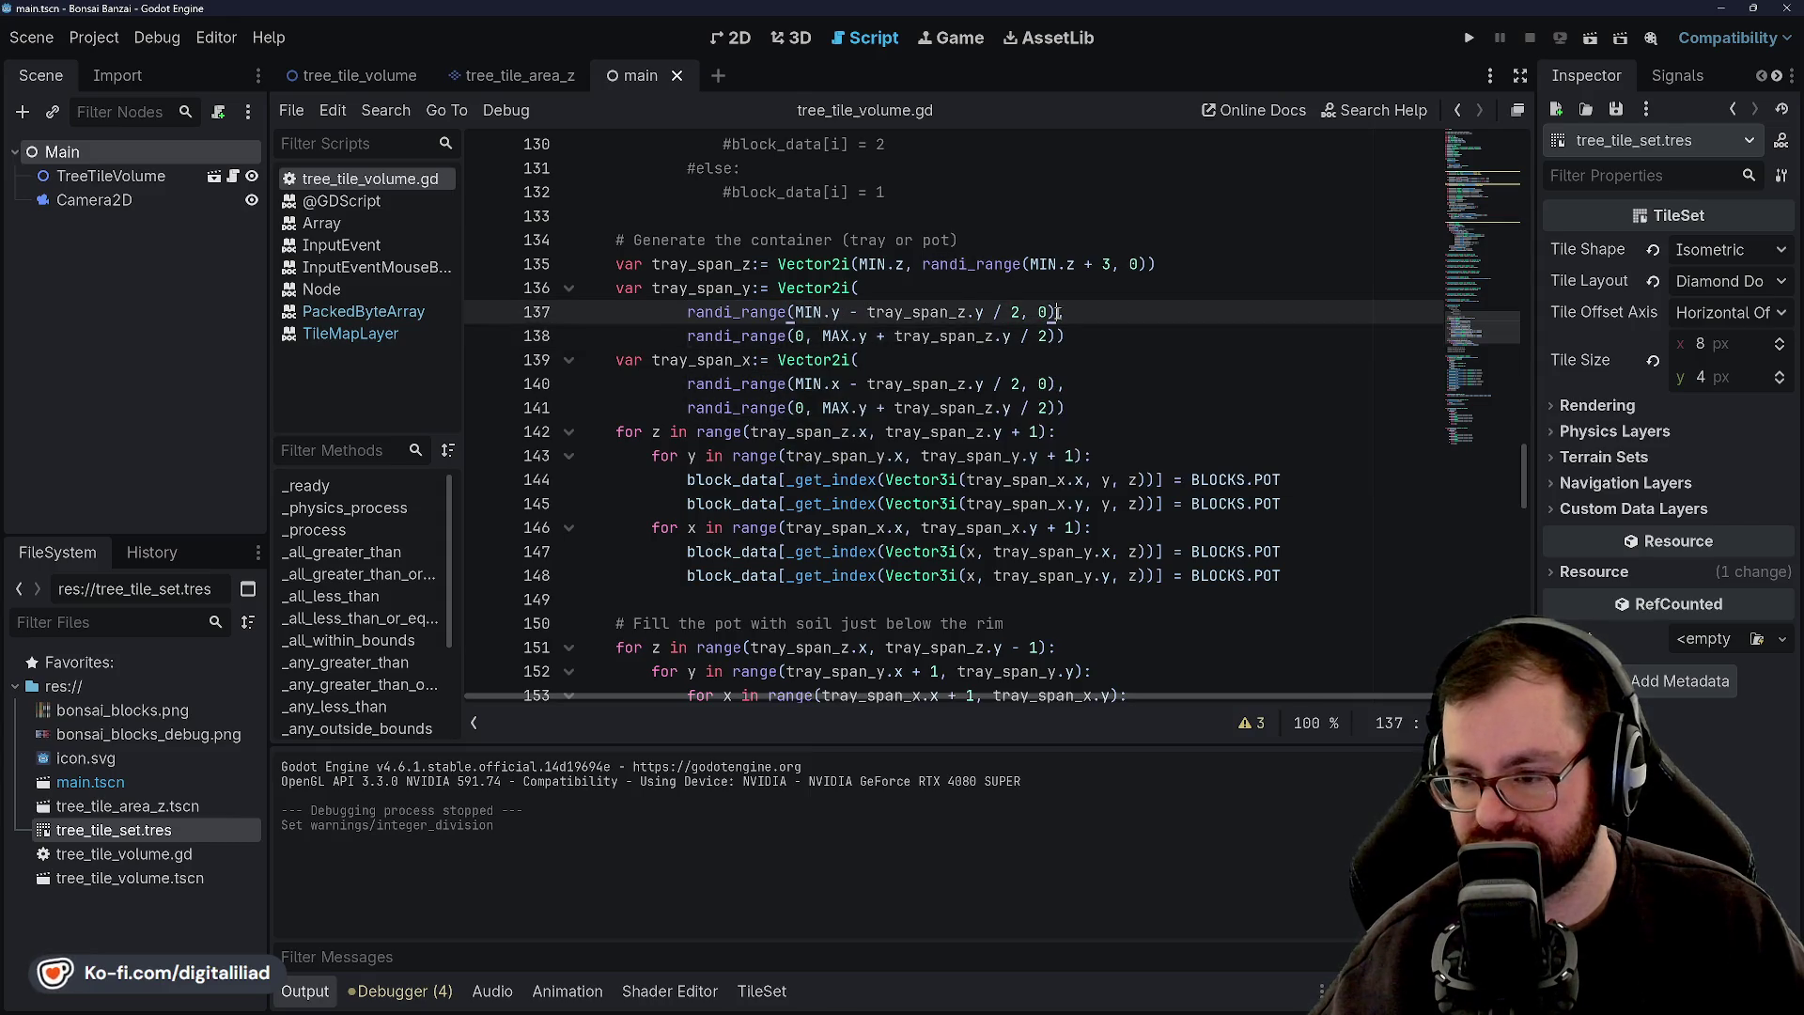
text(,)
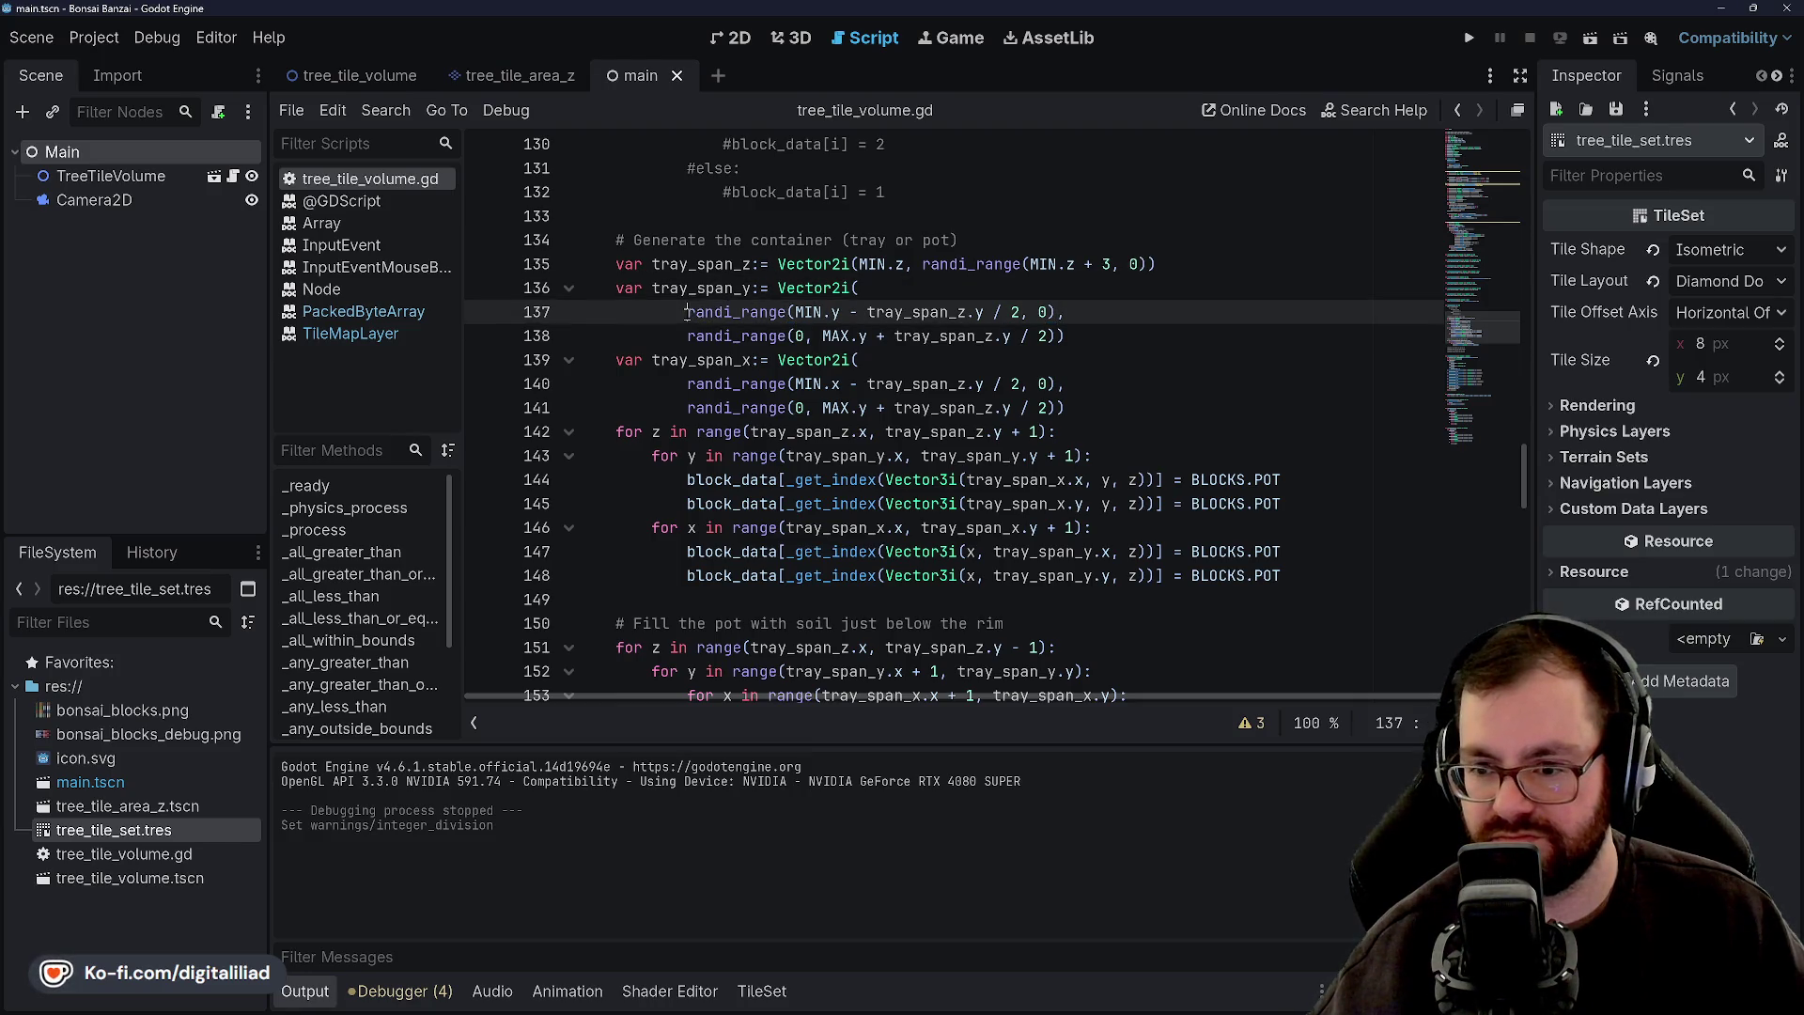
text(max)
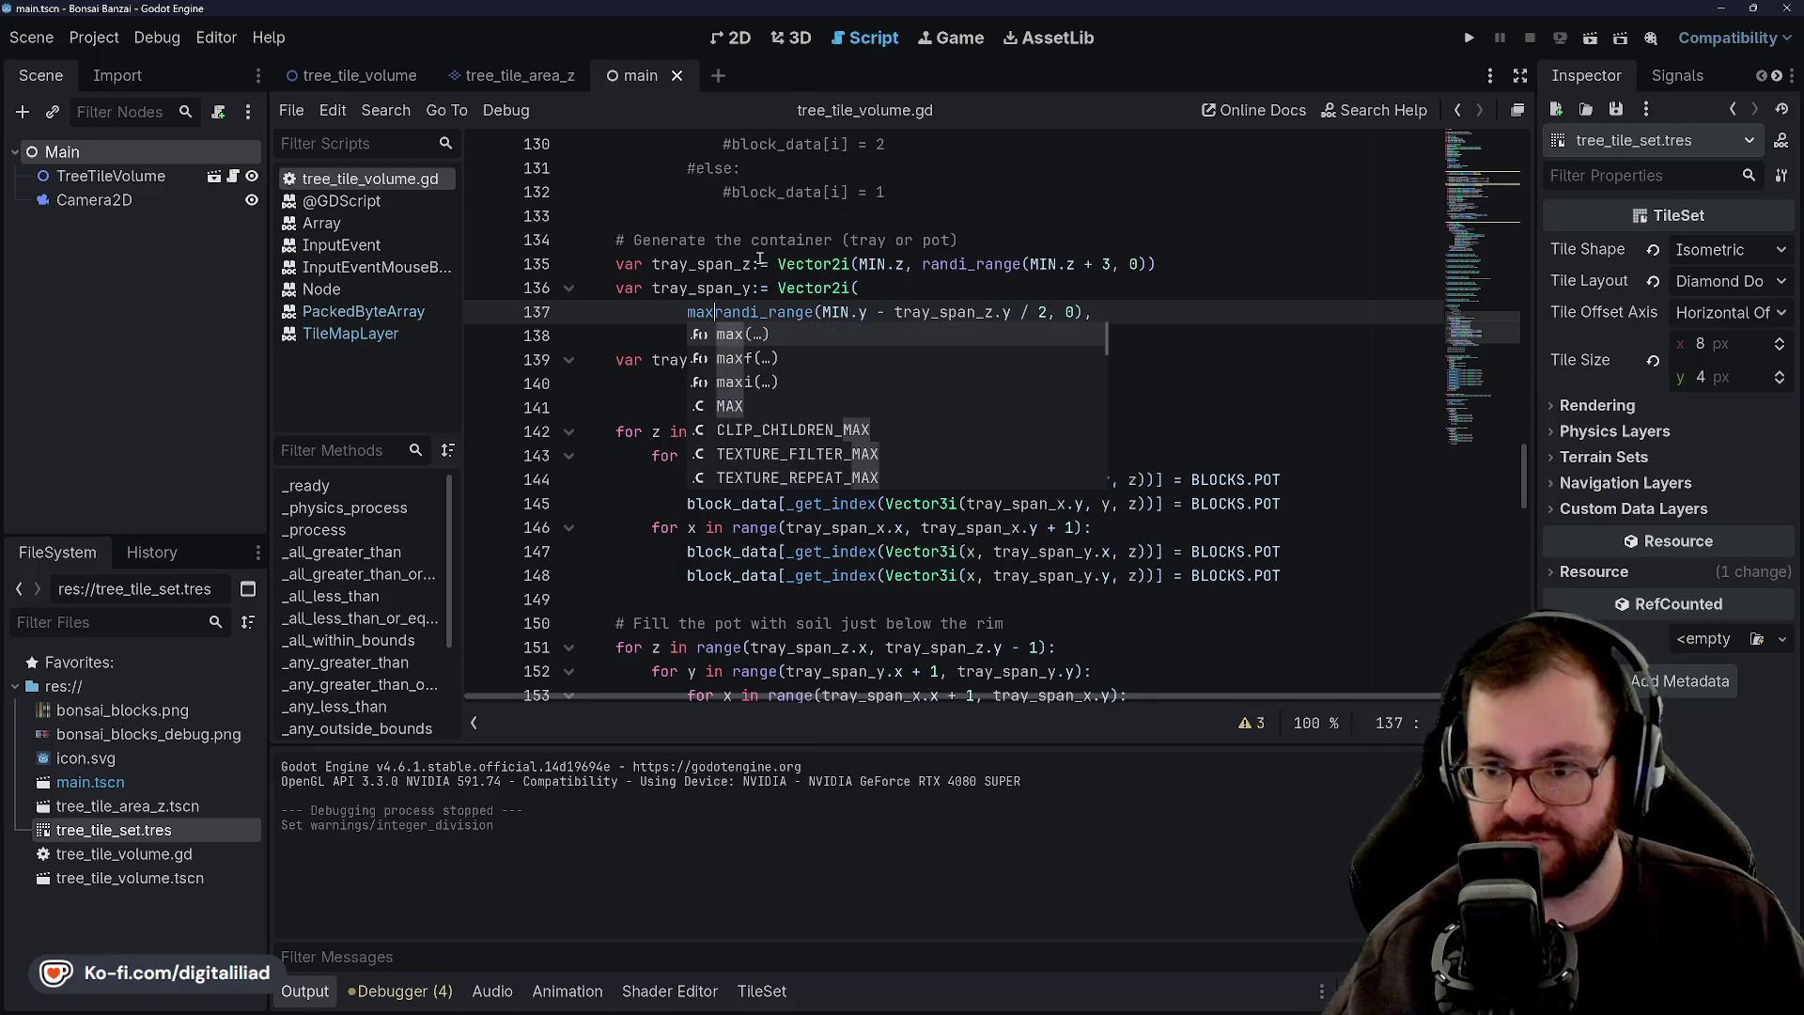
text(i)
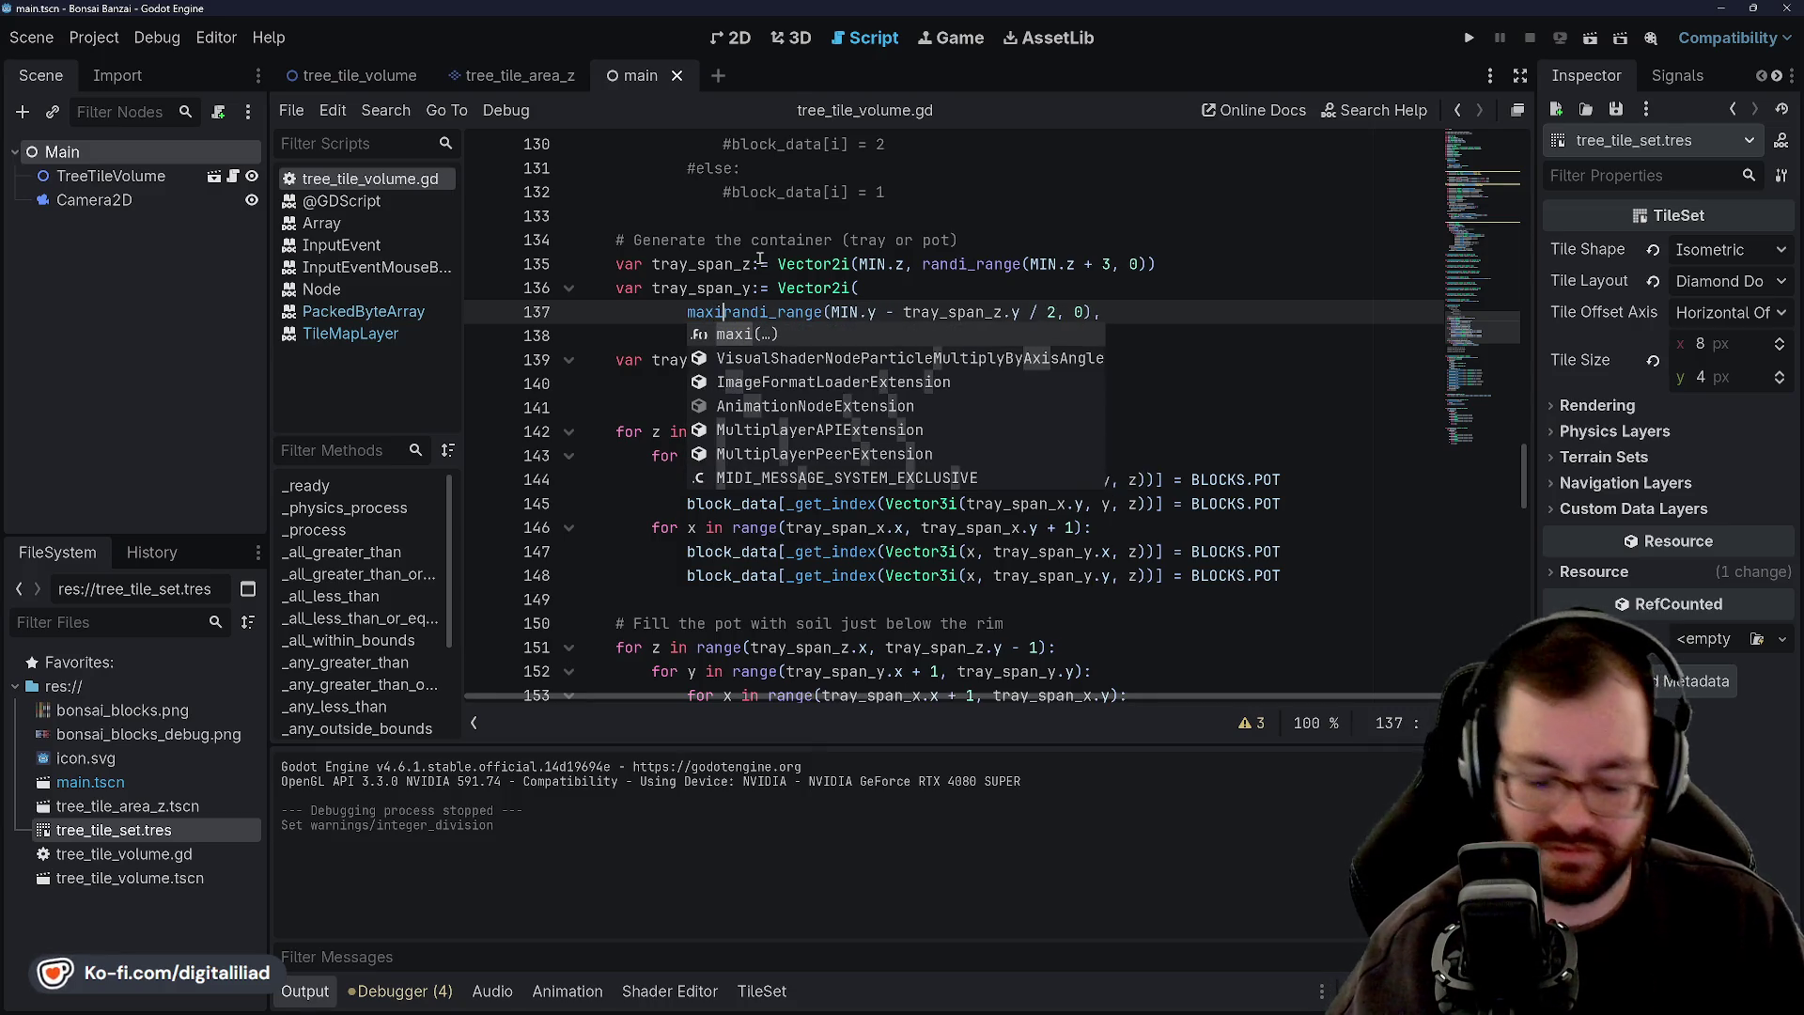
Accept the maxi suggestion so it wraps line 137's randi_range(MIN.y - tray_span_z.y / 2, 0).
key(Return)
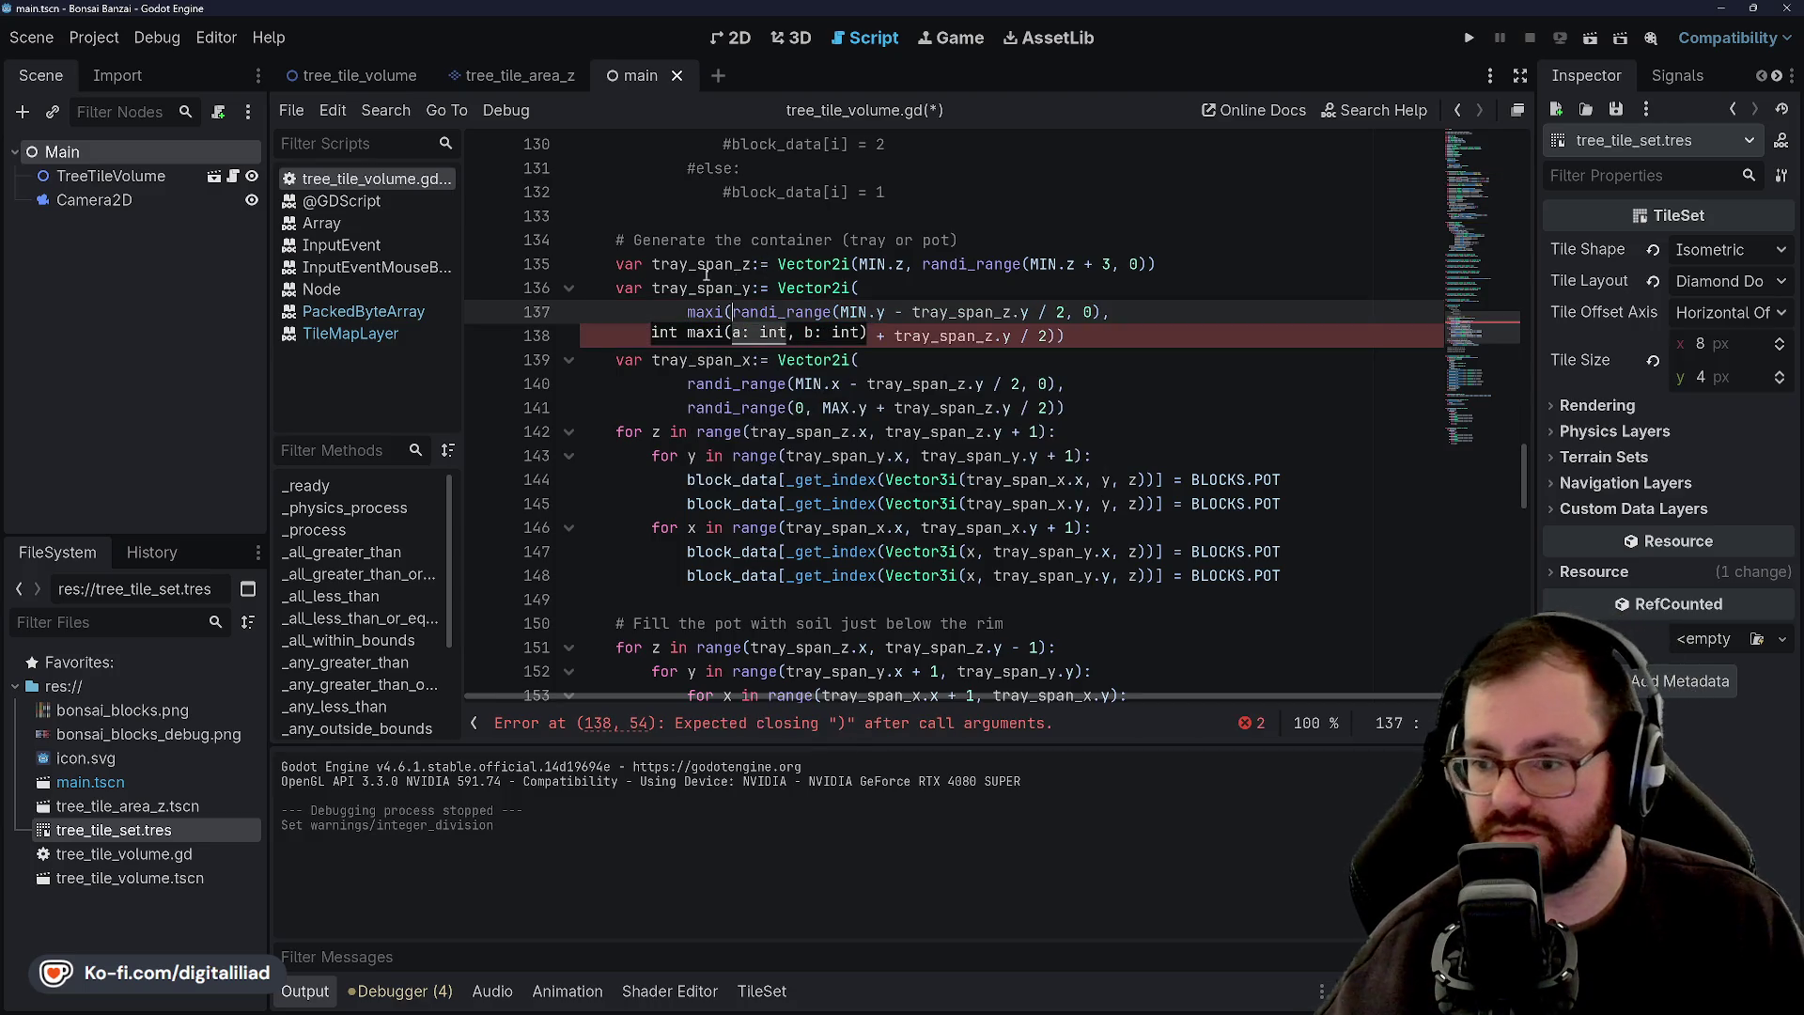
click(1110, 311)
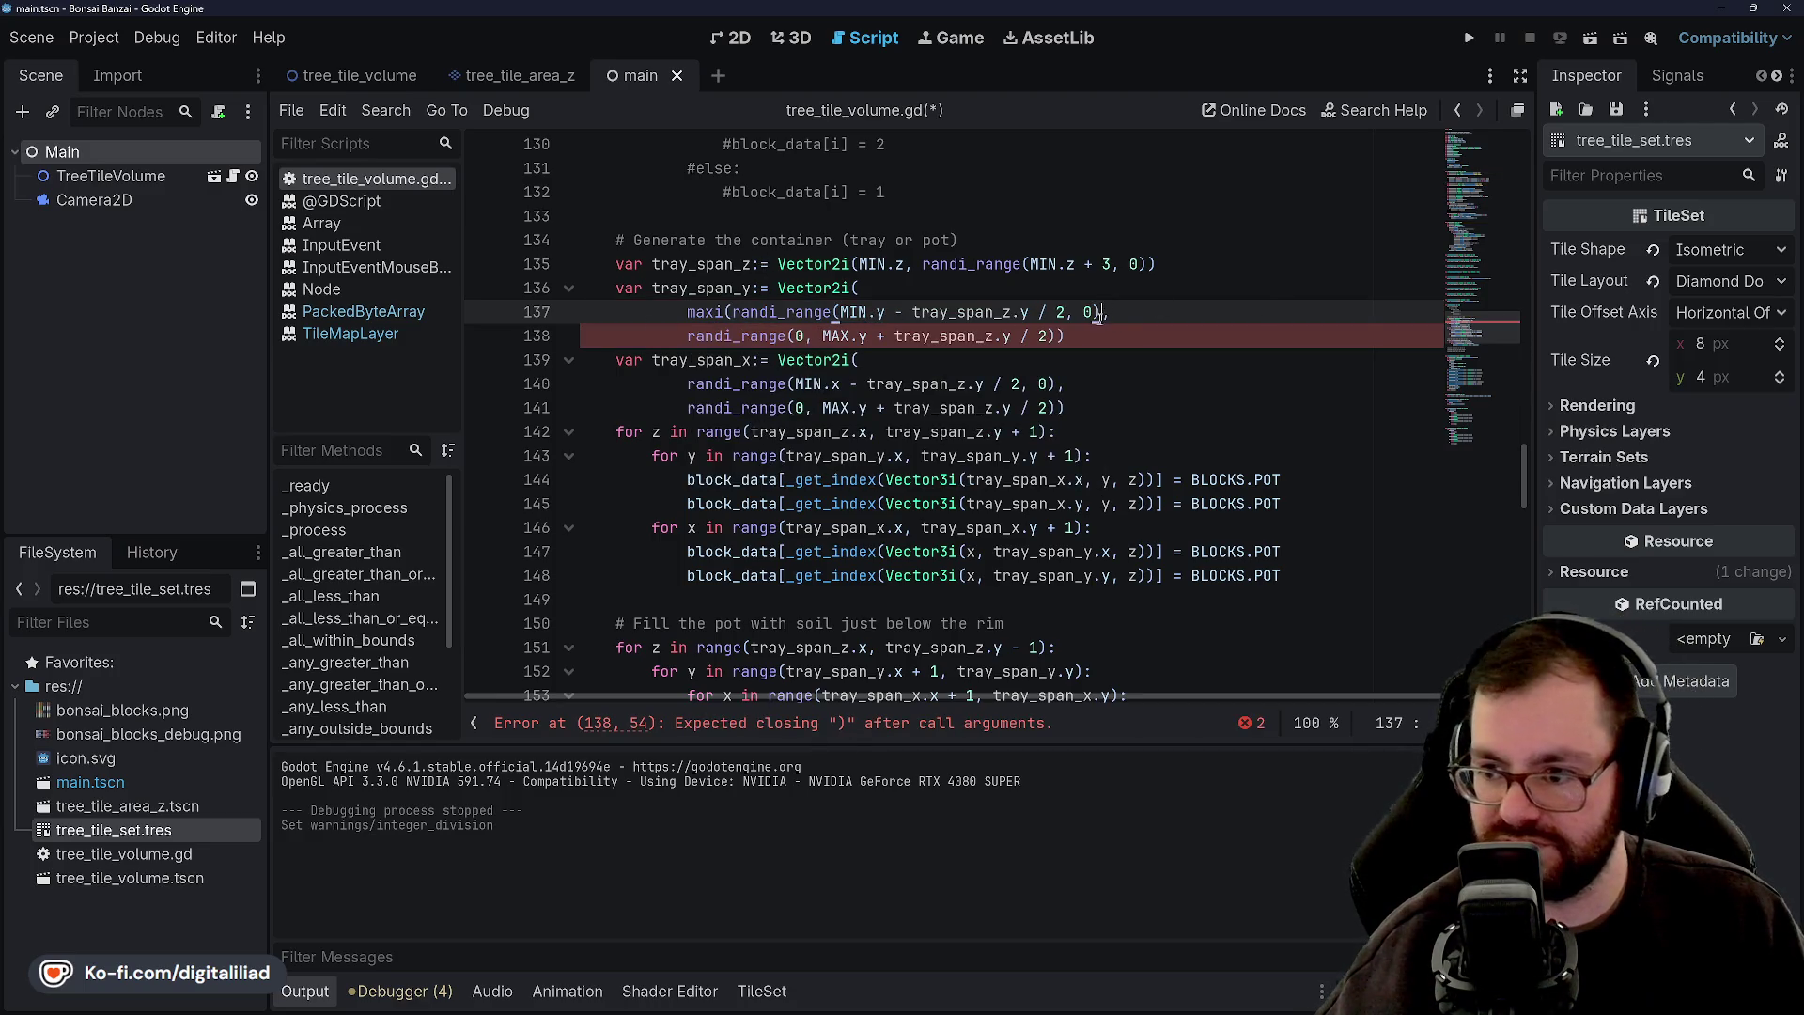
text( ,)
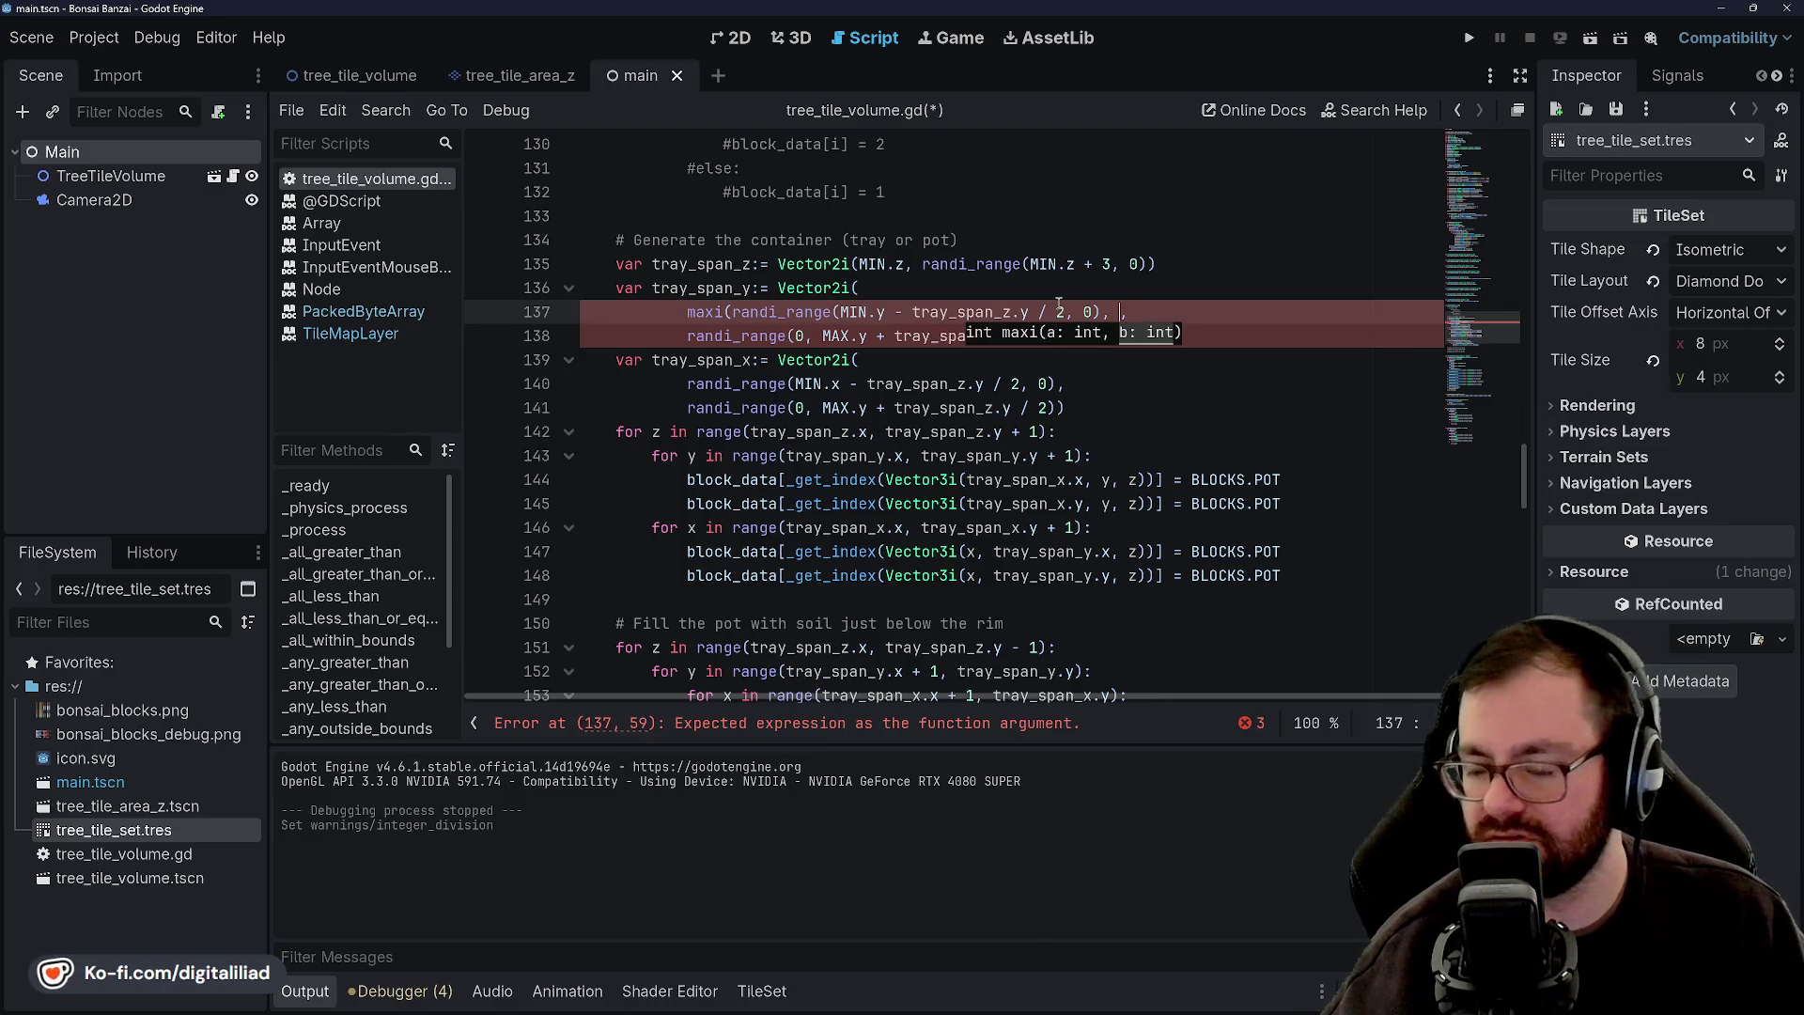
key(Up)
key(Up)
key(Down)
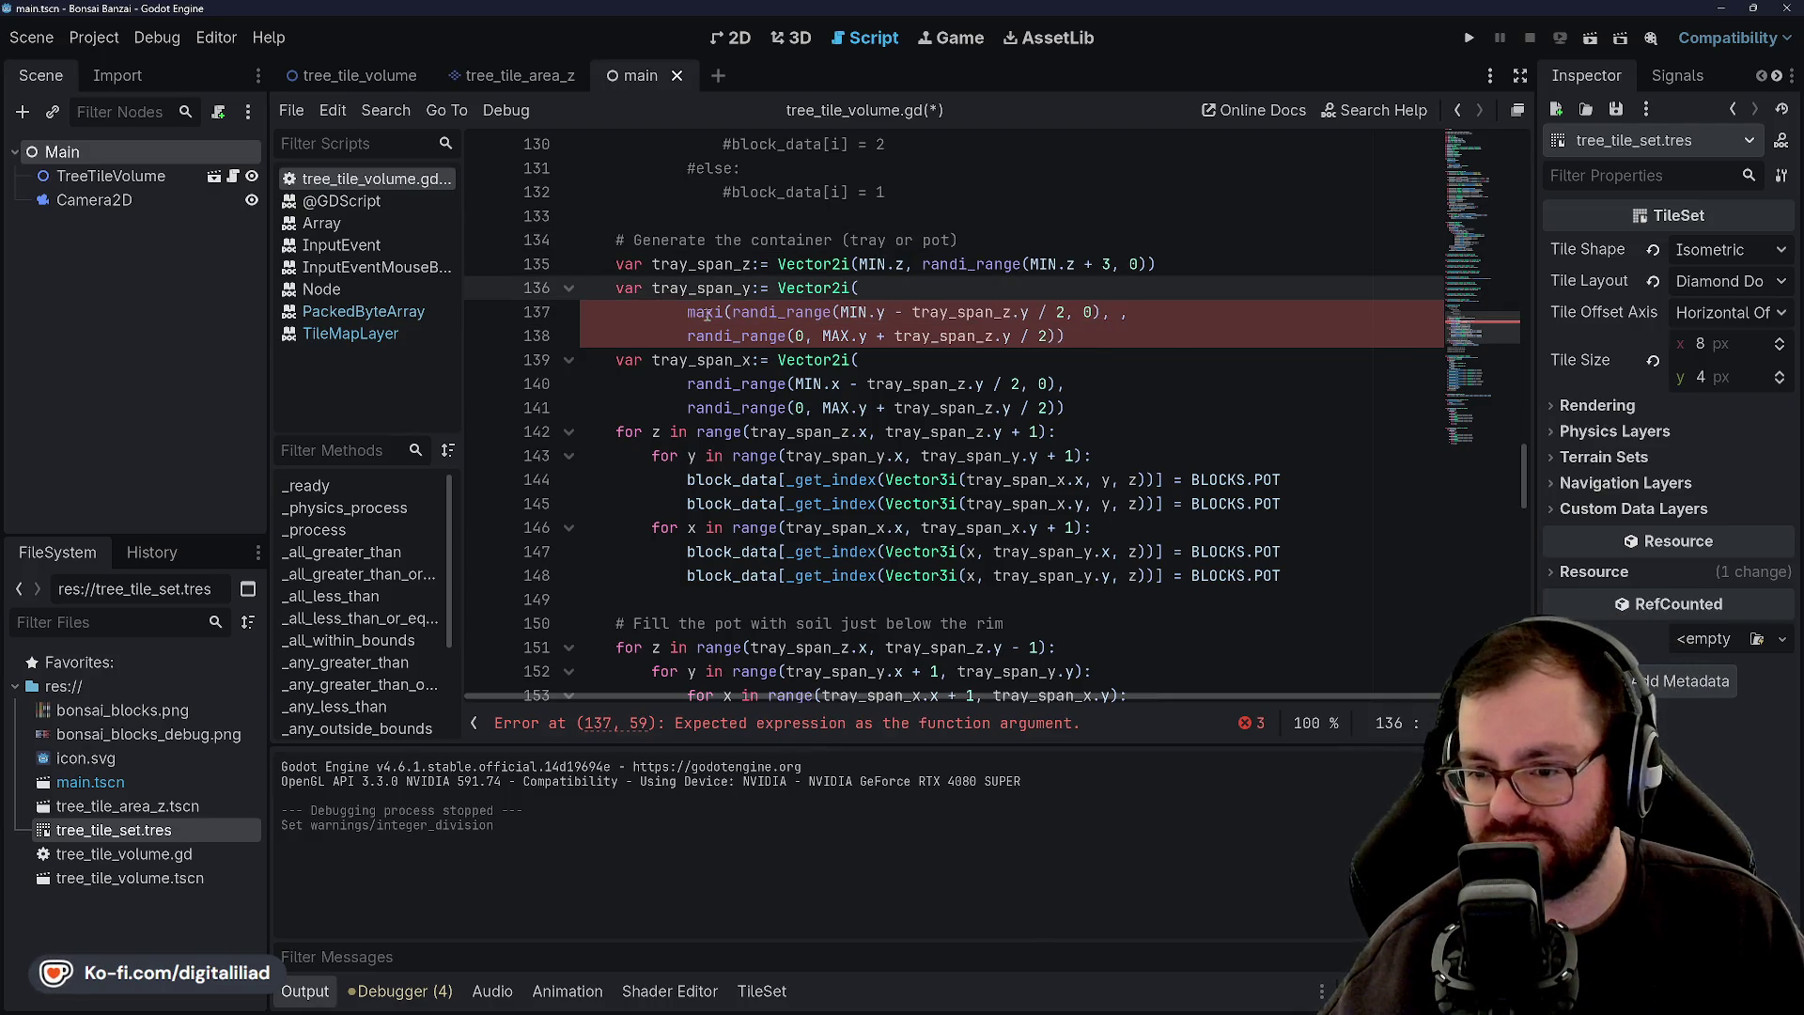
drag(717, 313, 686, 313)
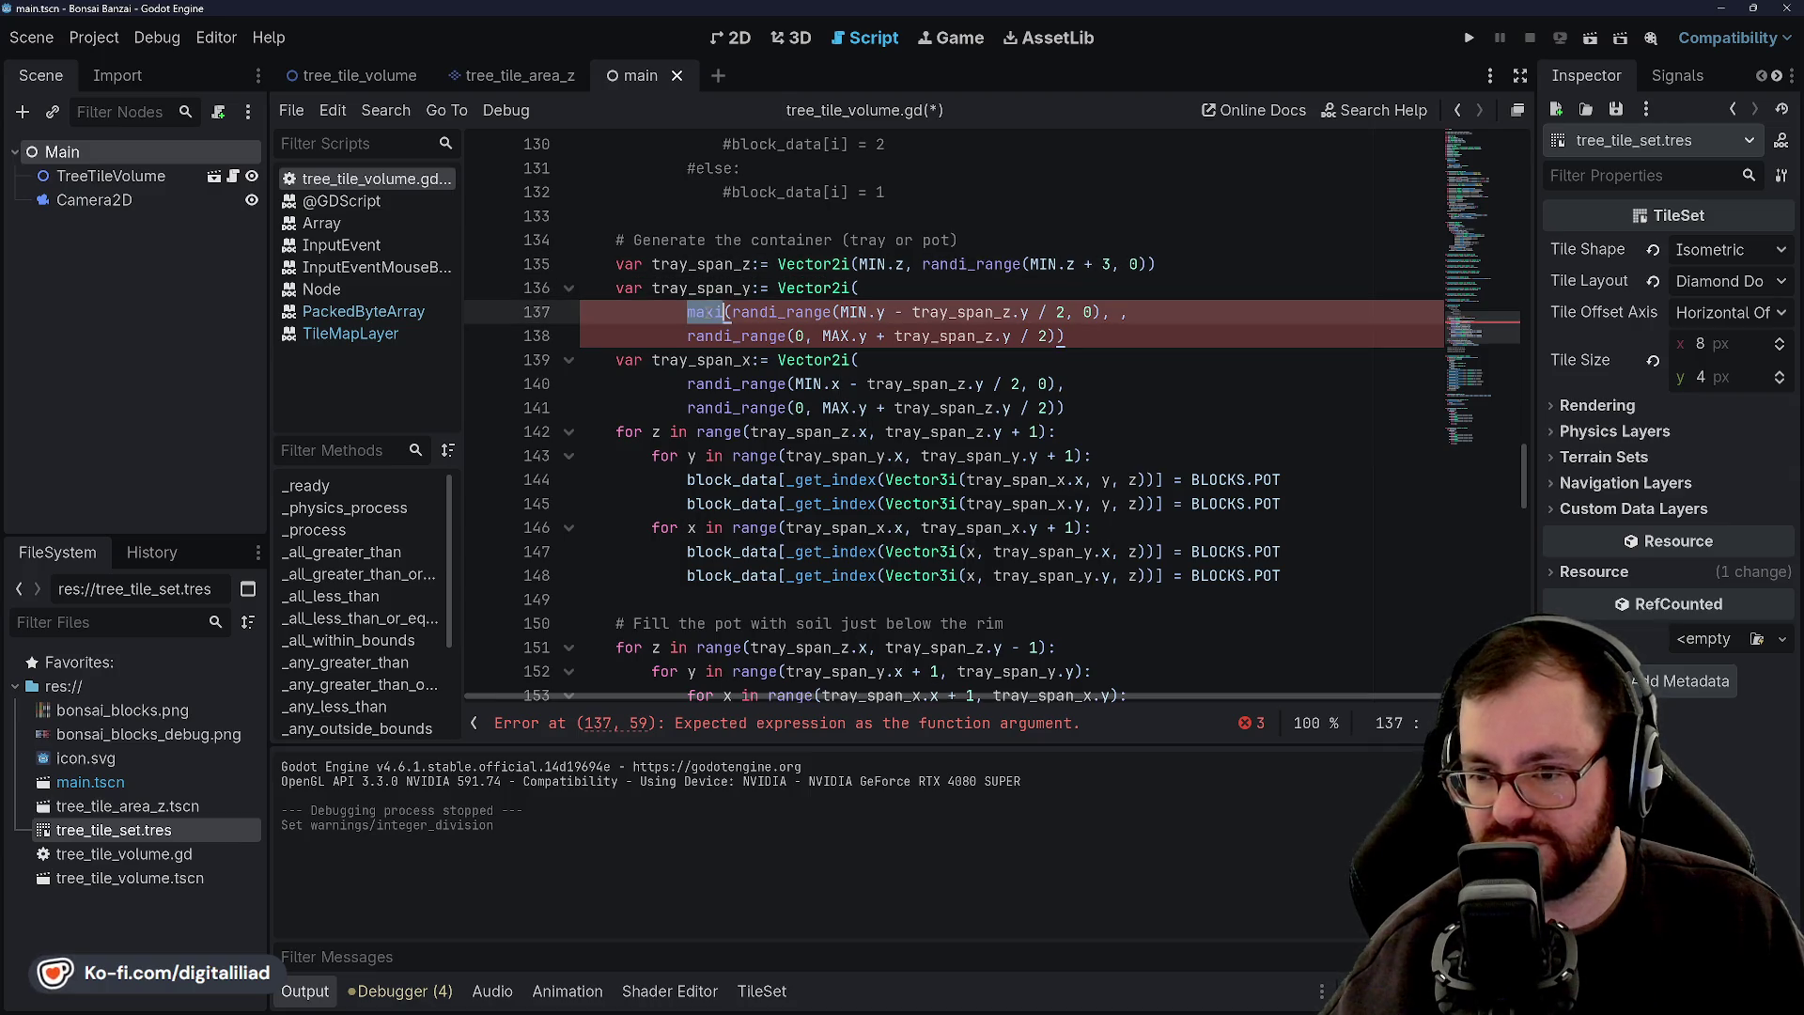
click(739, 311)
drag(687, 312, 832, 313)
click(740, 312)
key(End)
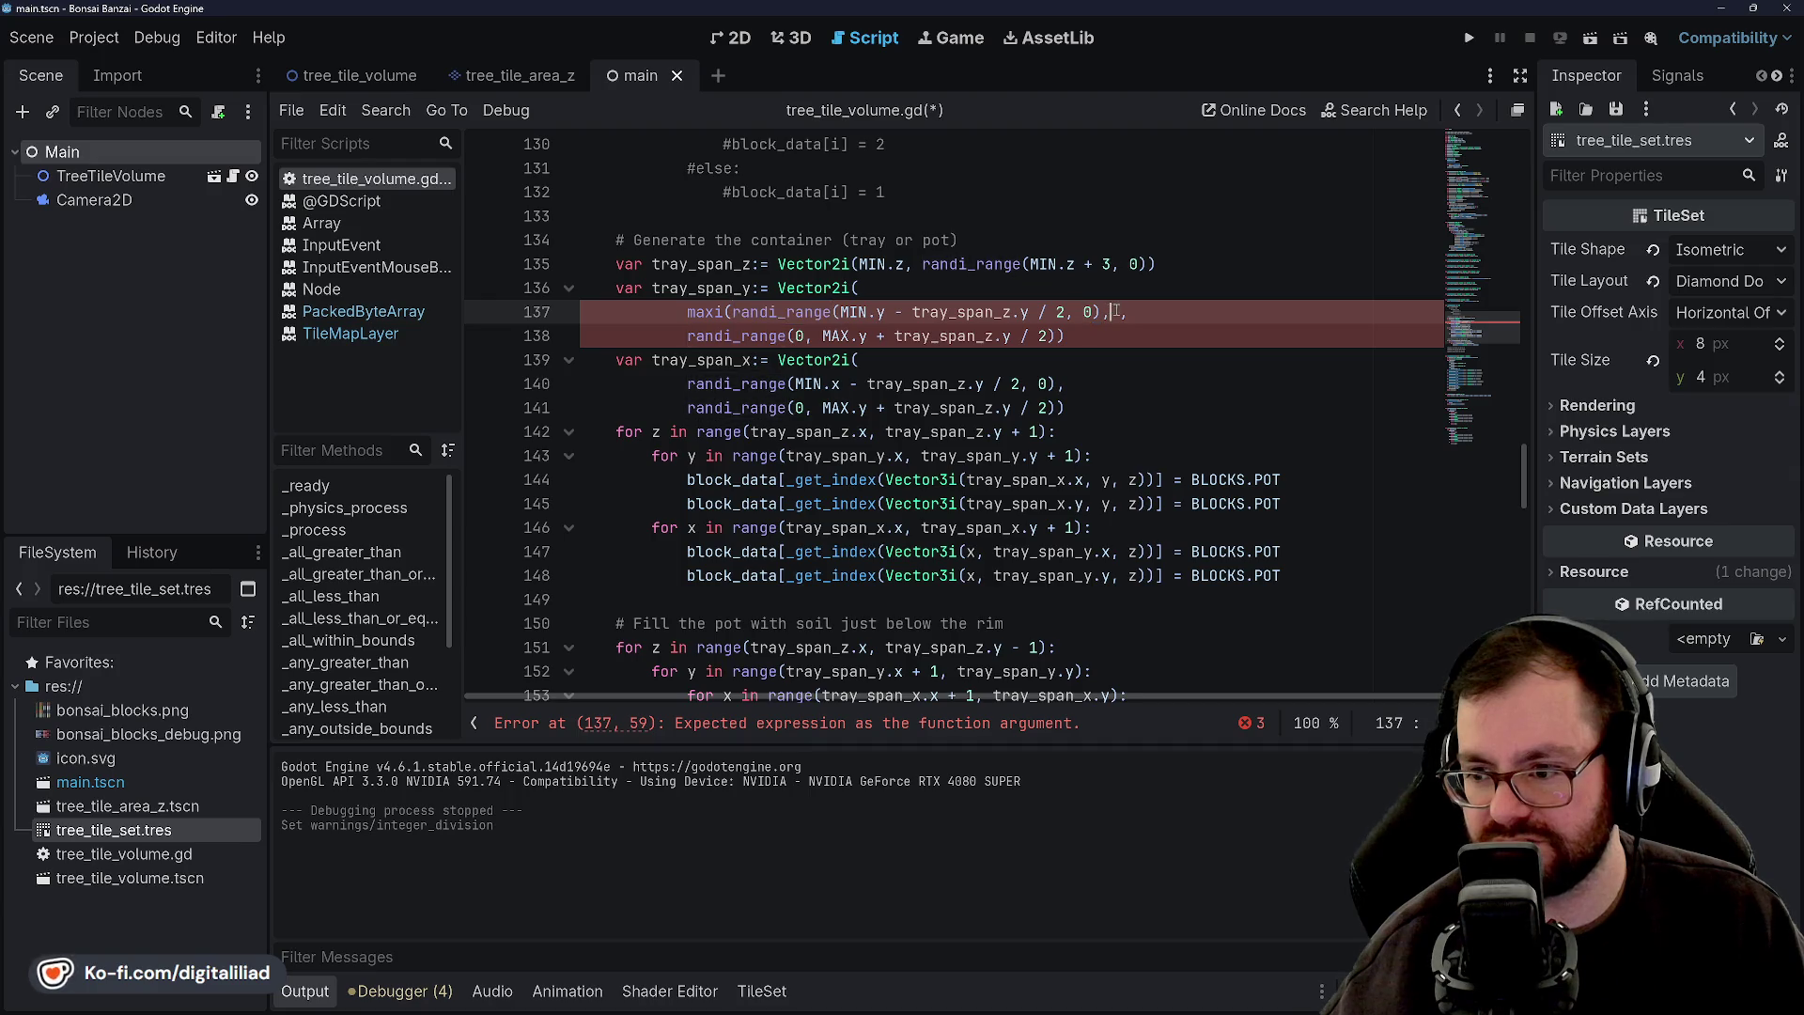
Give maxi -2 as its second argument on line 137 and save the script.
mouse_move(845, 284)
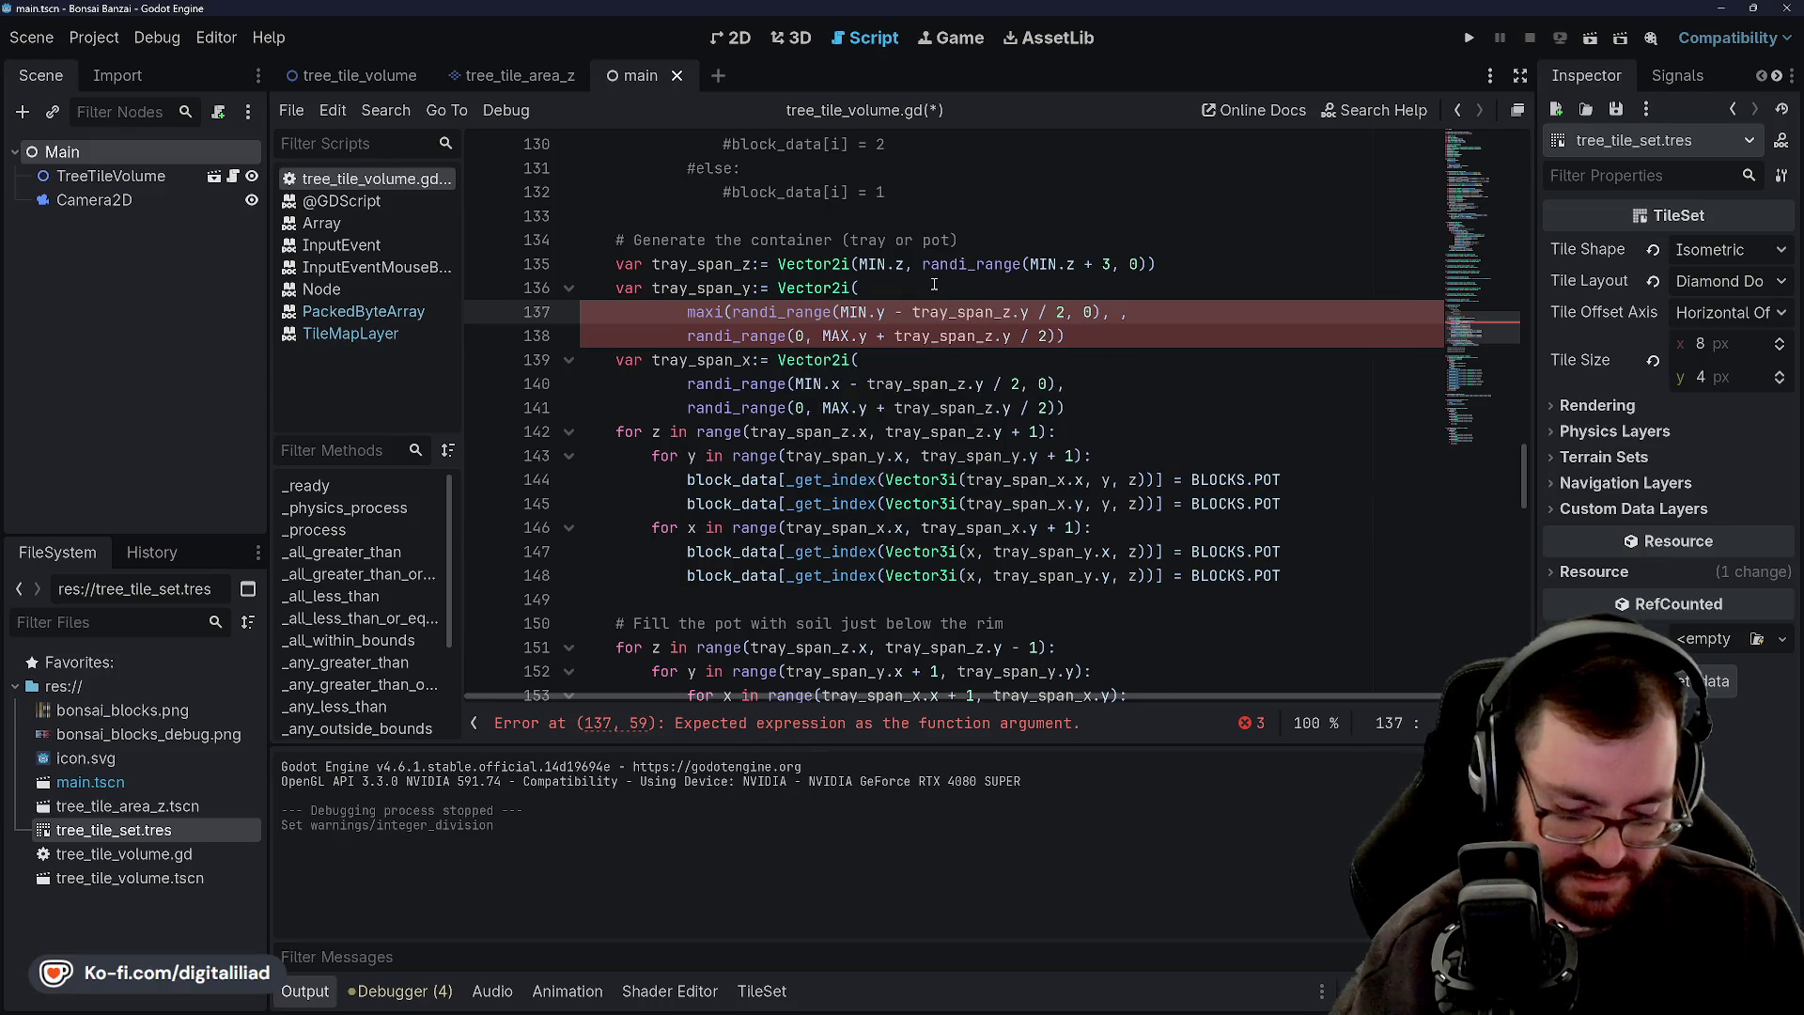
text(-2,)
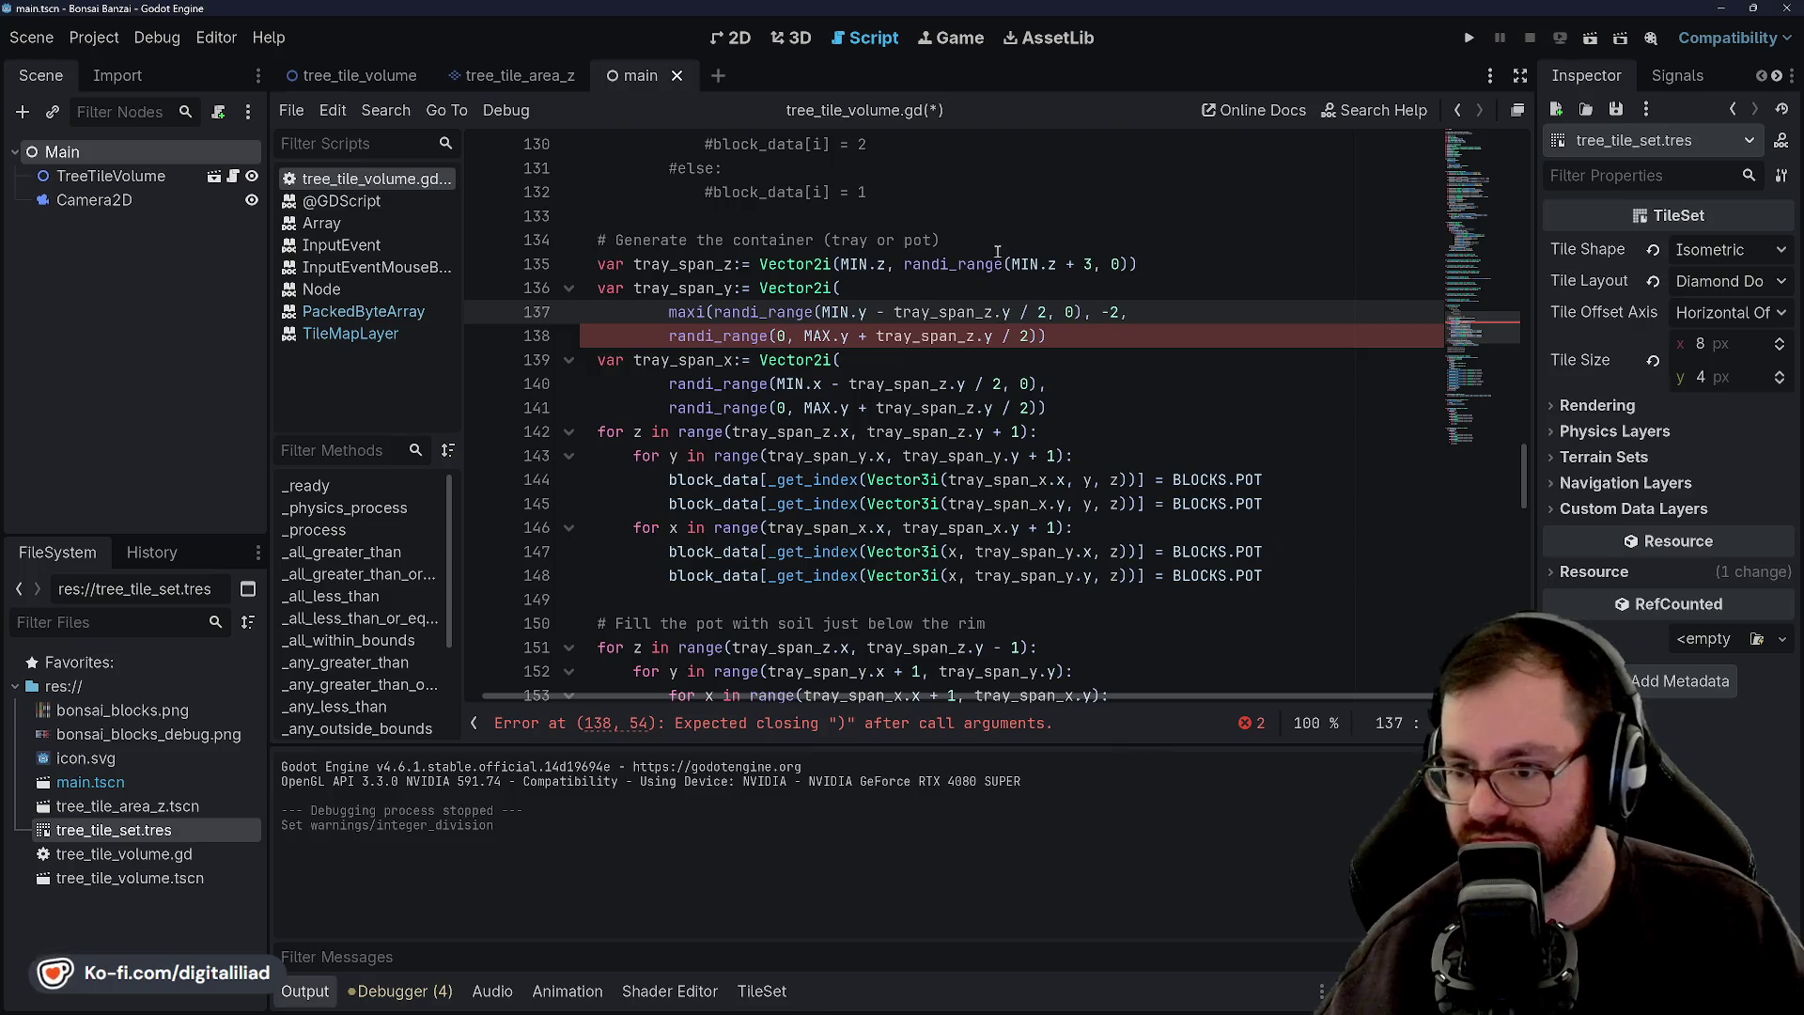
click(1008, 250)
key(ctrl+s)
click(832, 336)
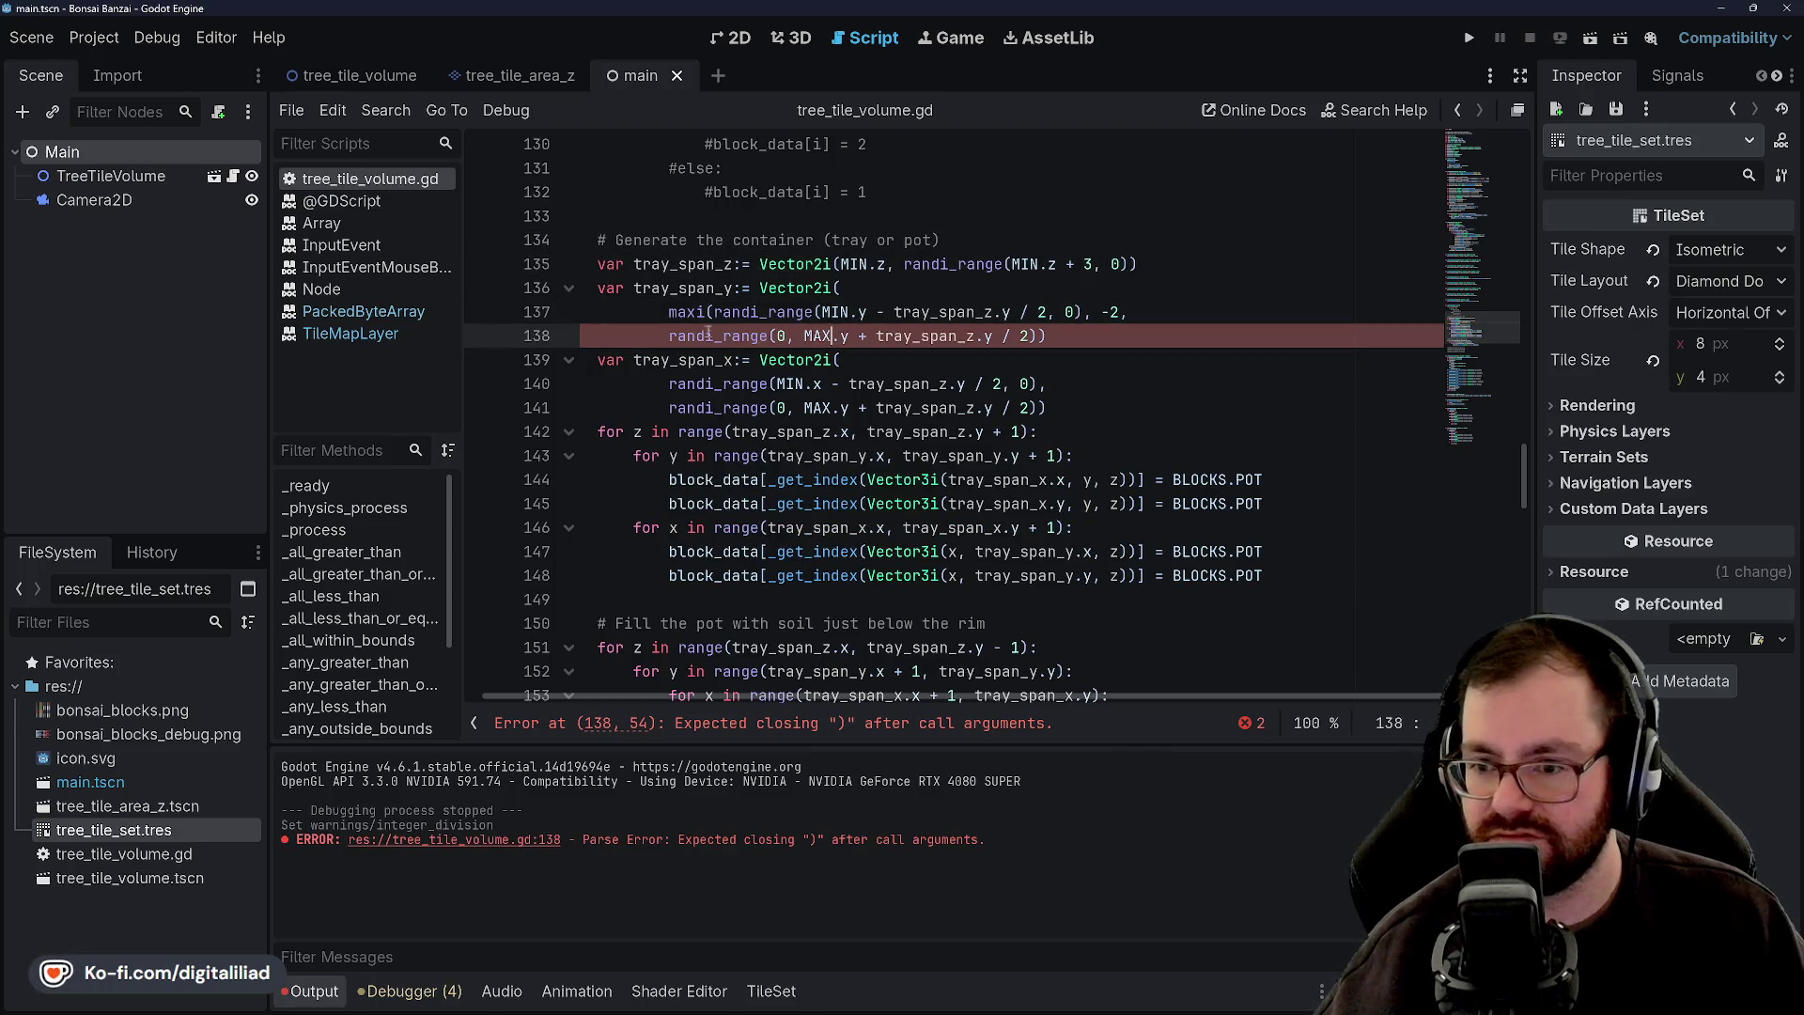
key(Home)
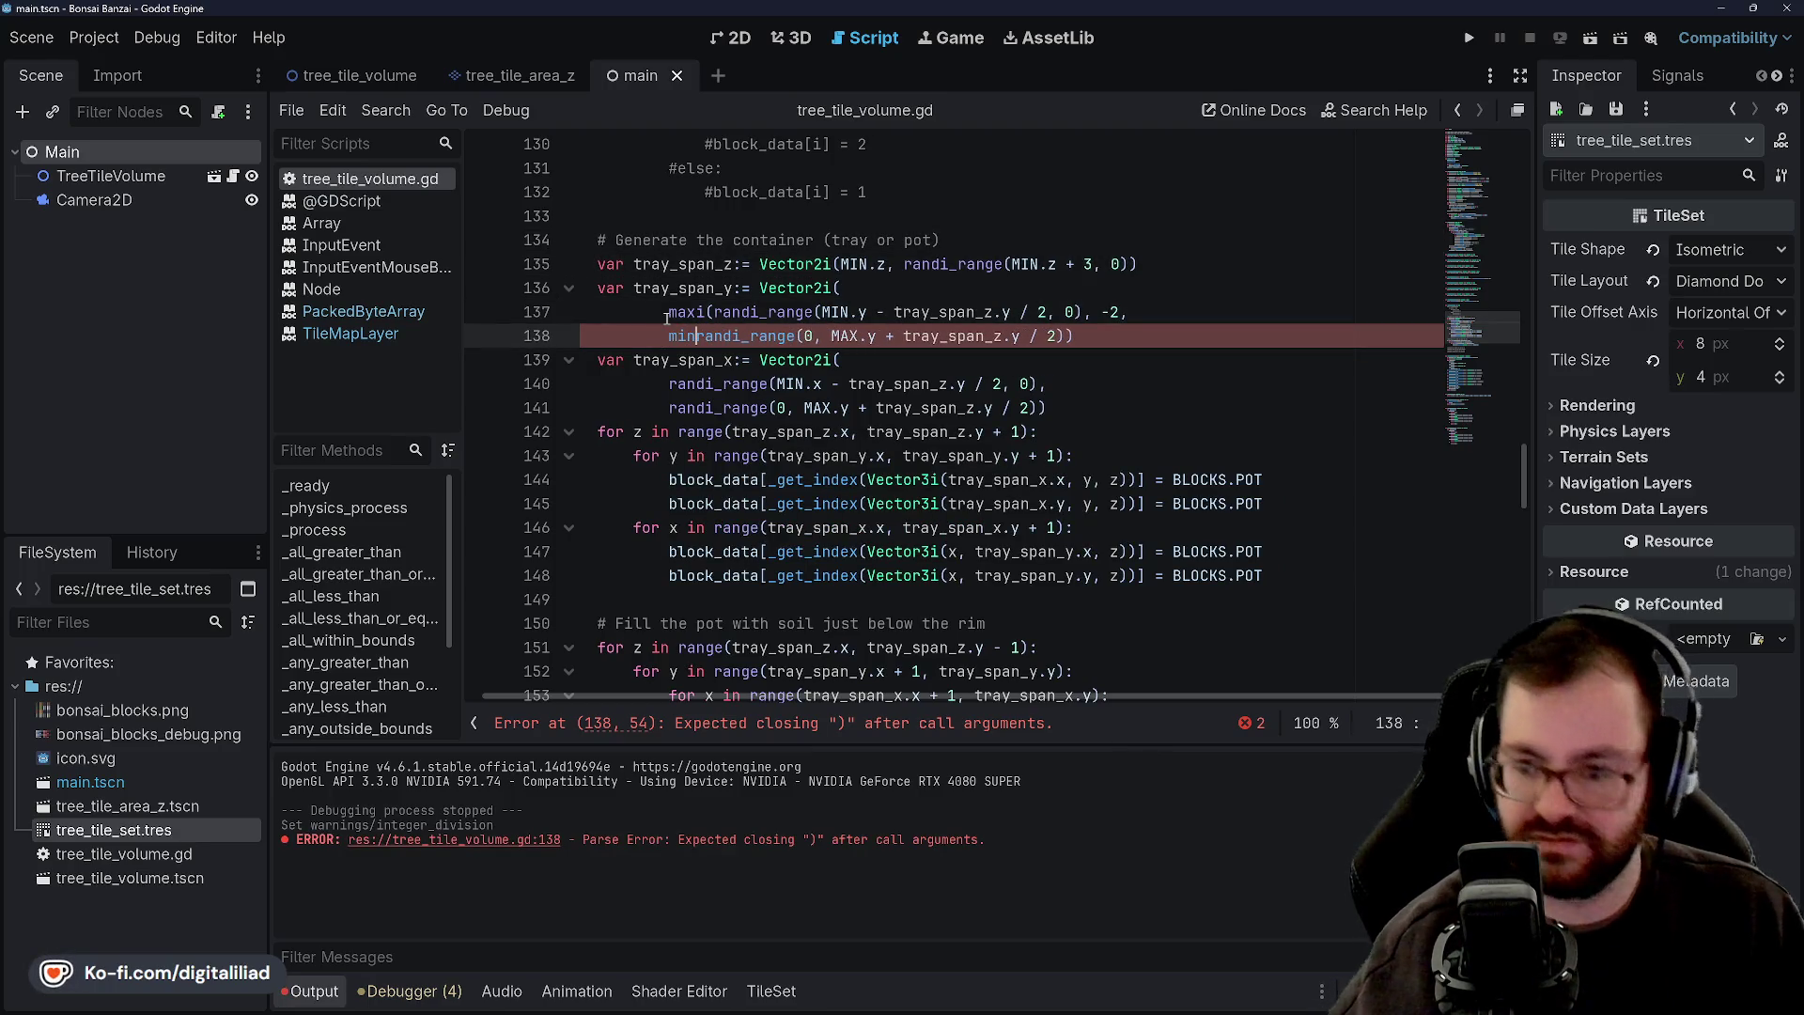
Wrap line 138's randi_range(0, MAX.y + tray_span_z.y / 2) in mini(..., 2) and save.
text(min)
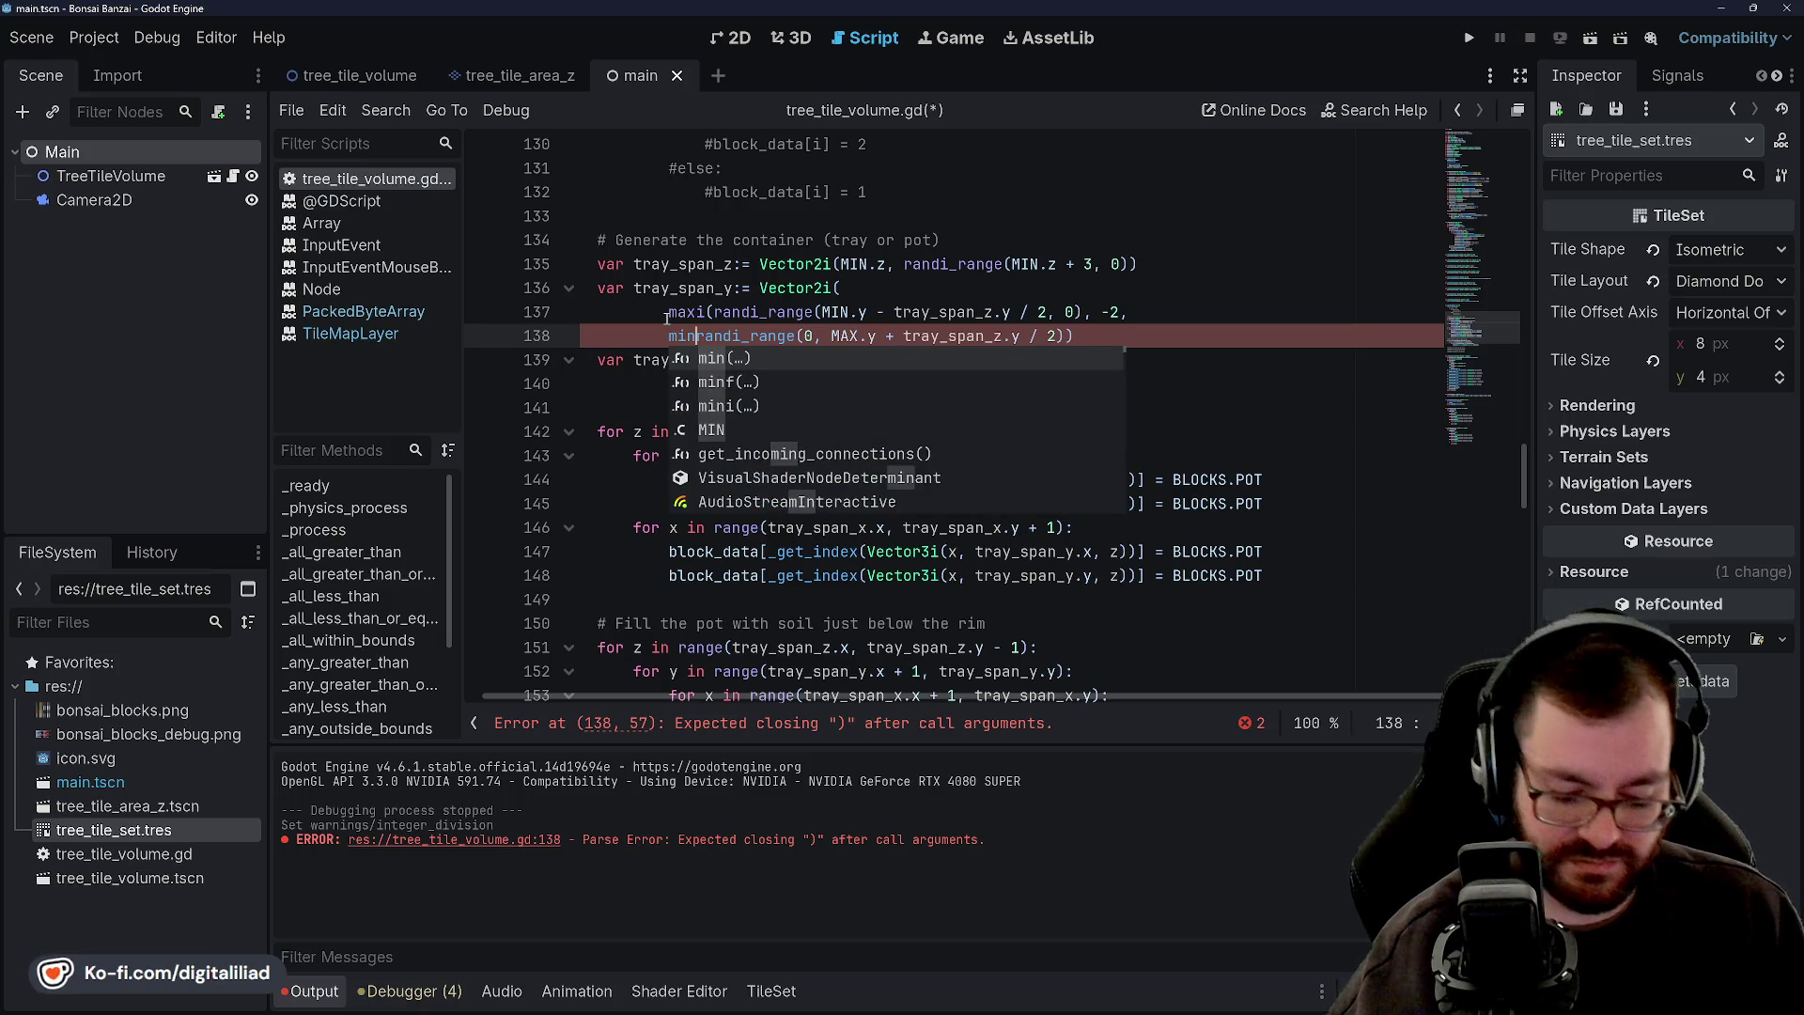
text(()
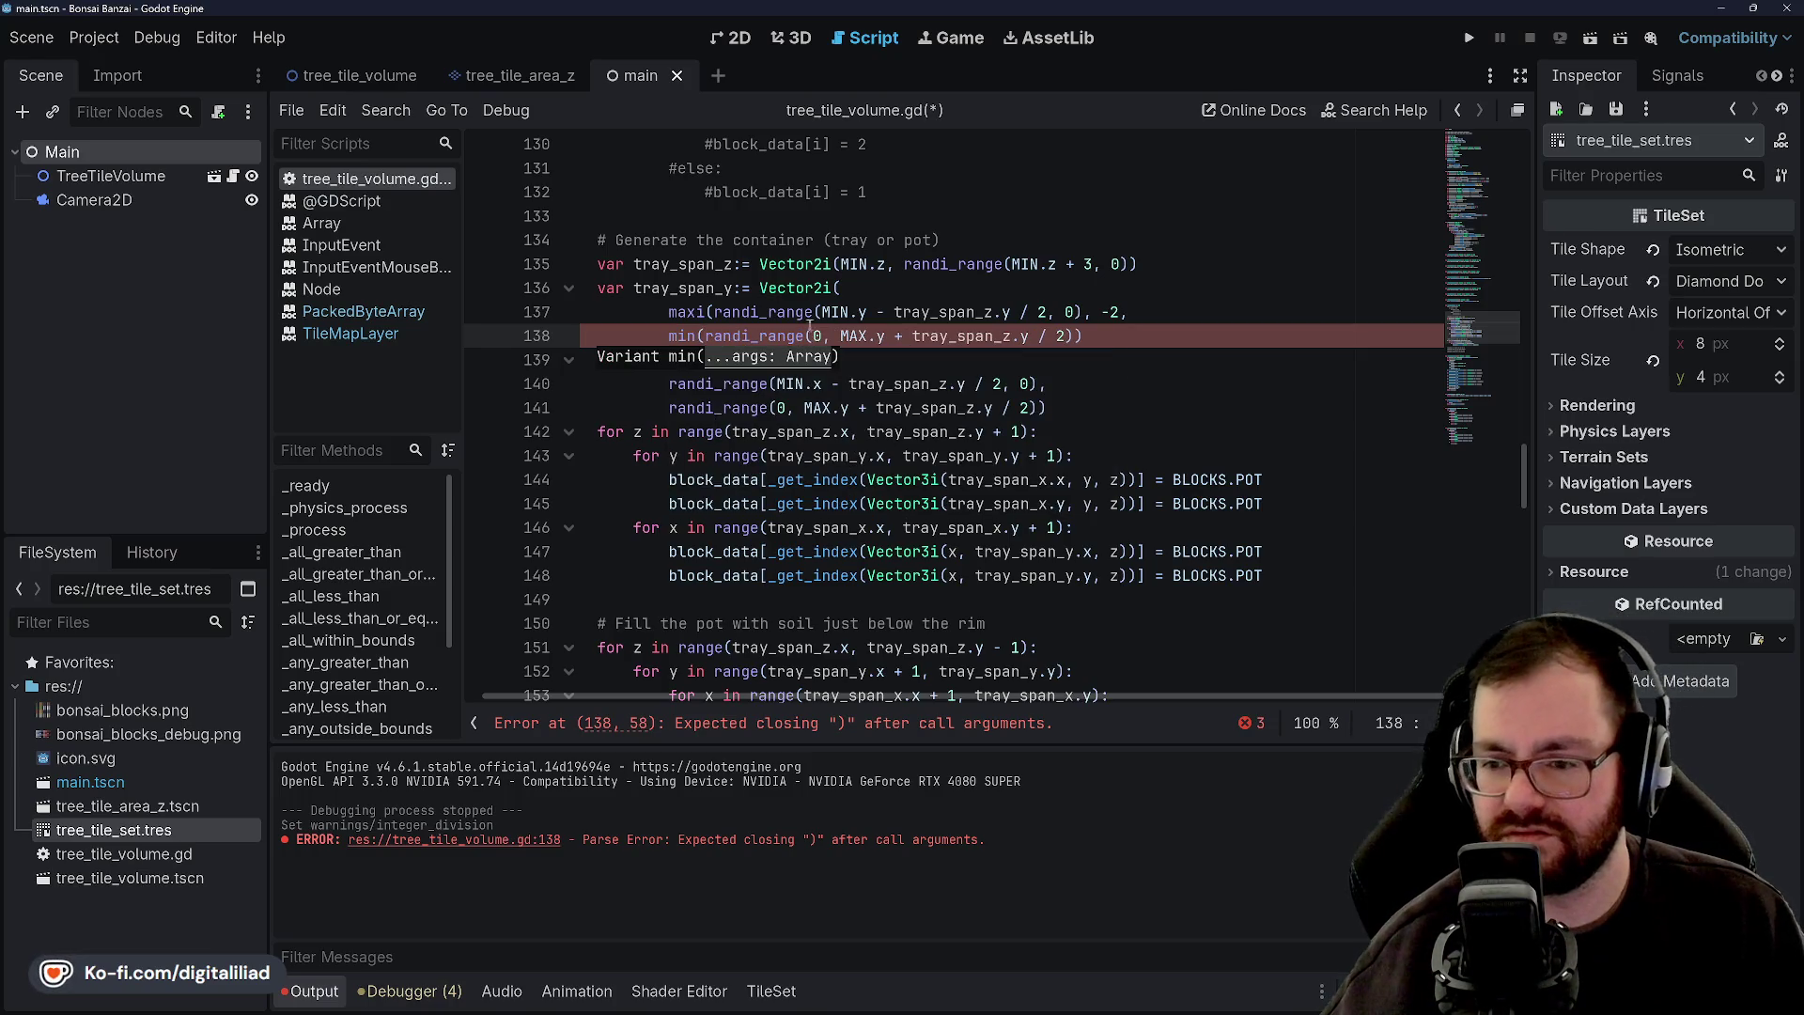
click(816, 288)
click(699, 336)
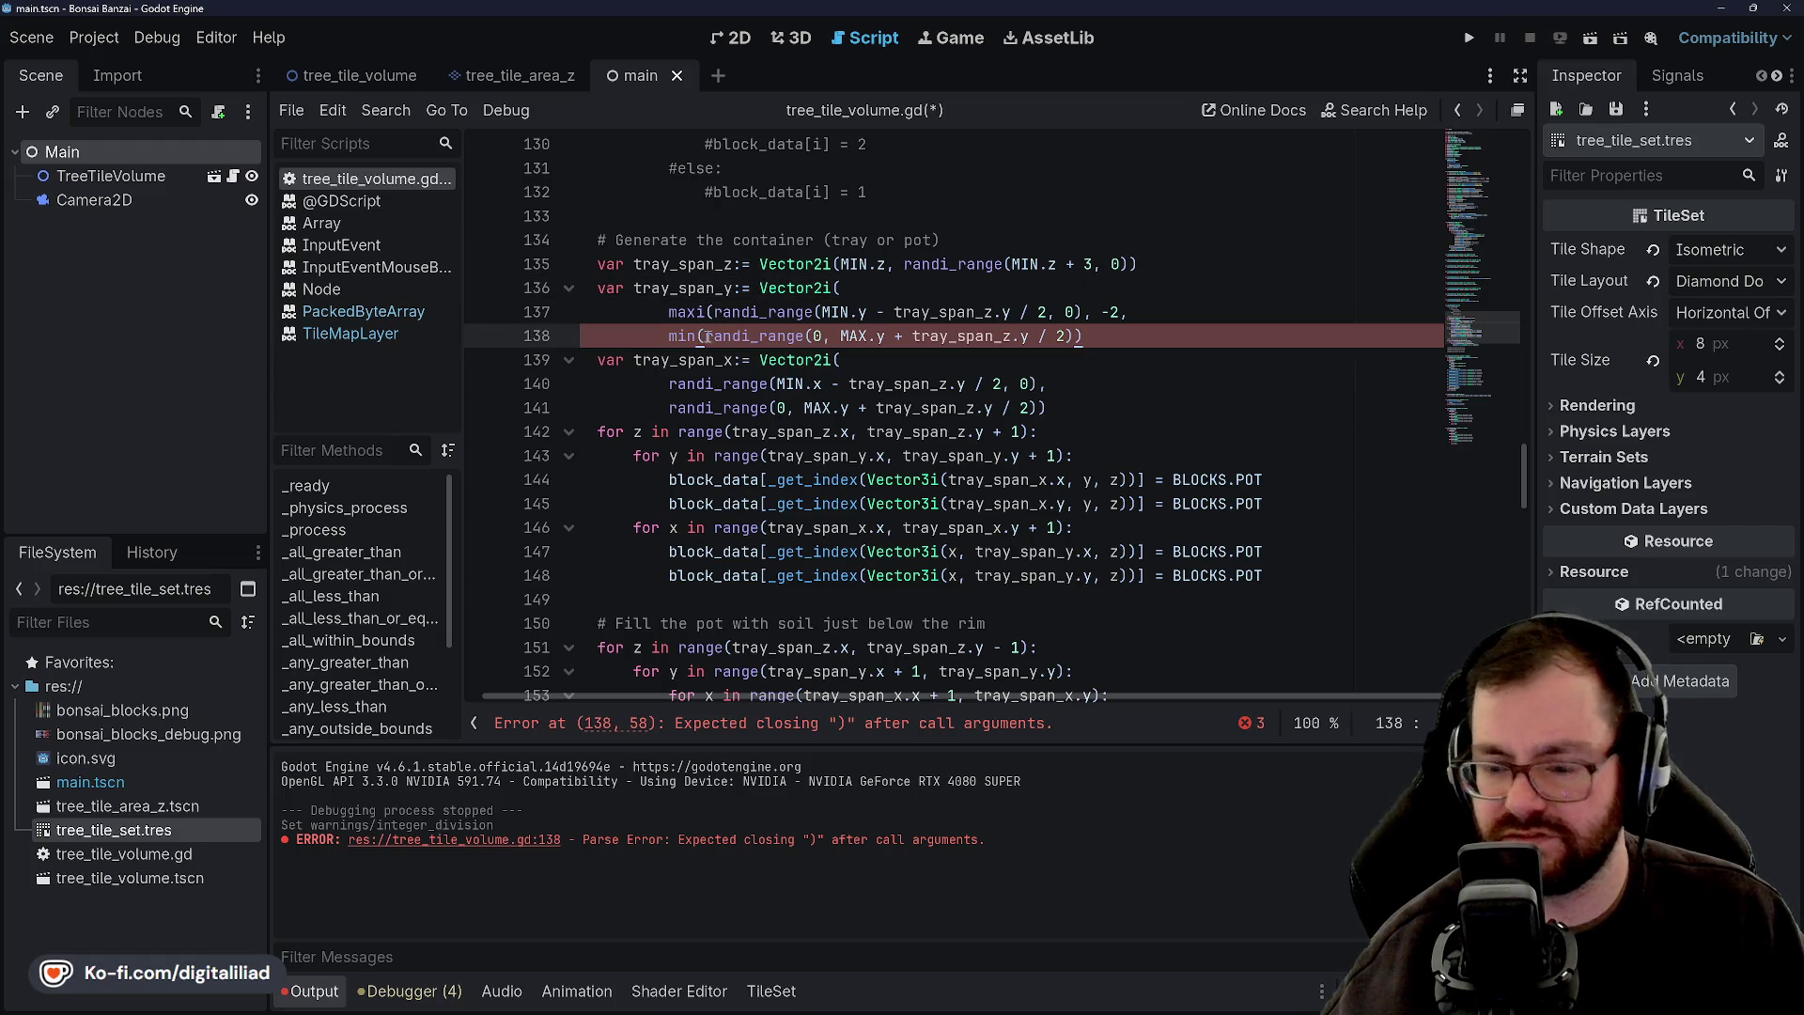
text(i)
click(852, 263)
key(ctrl+s)
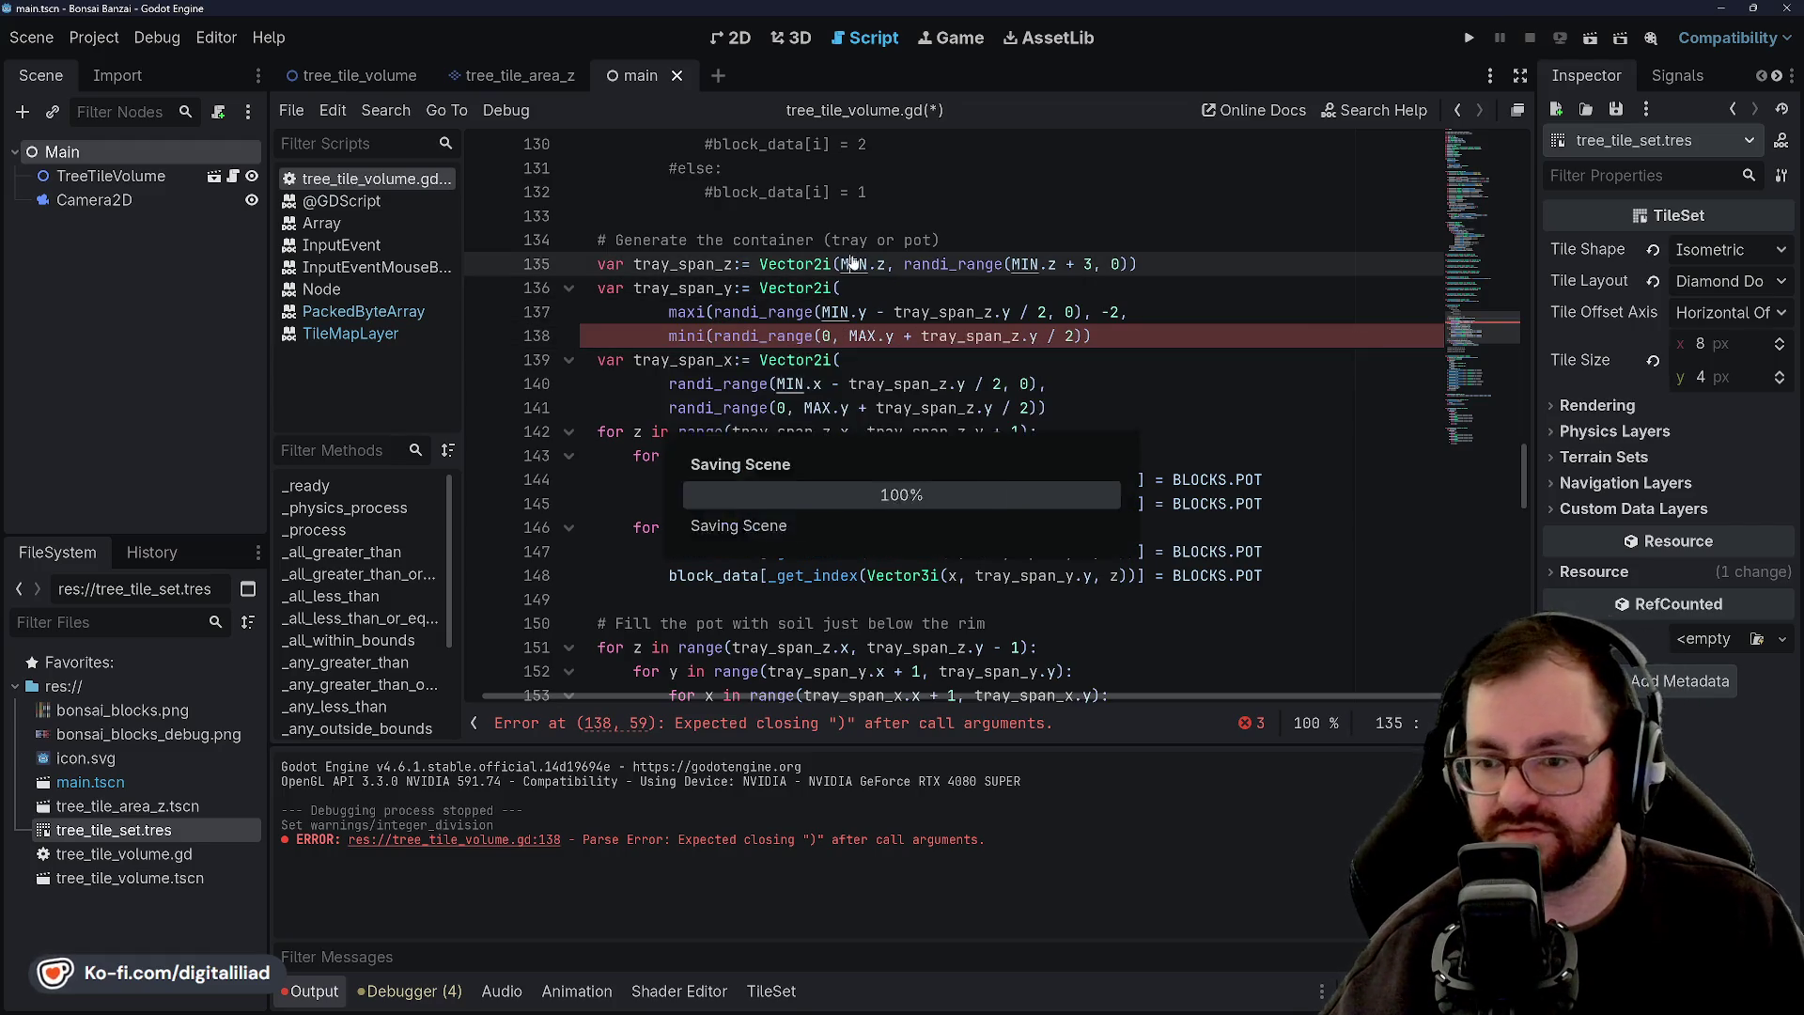
click(713, 336)
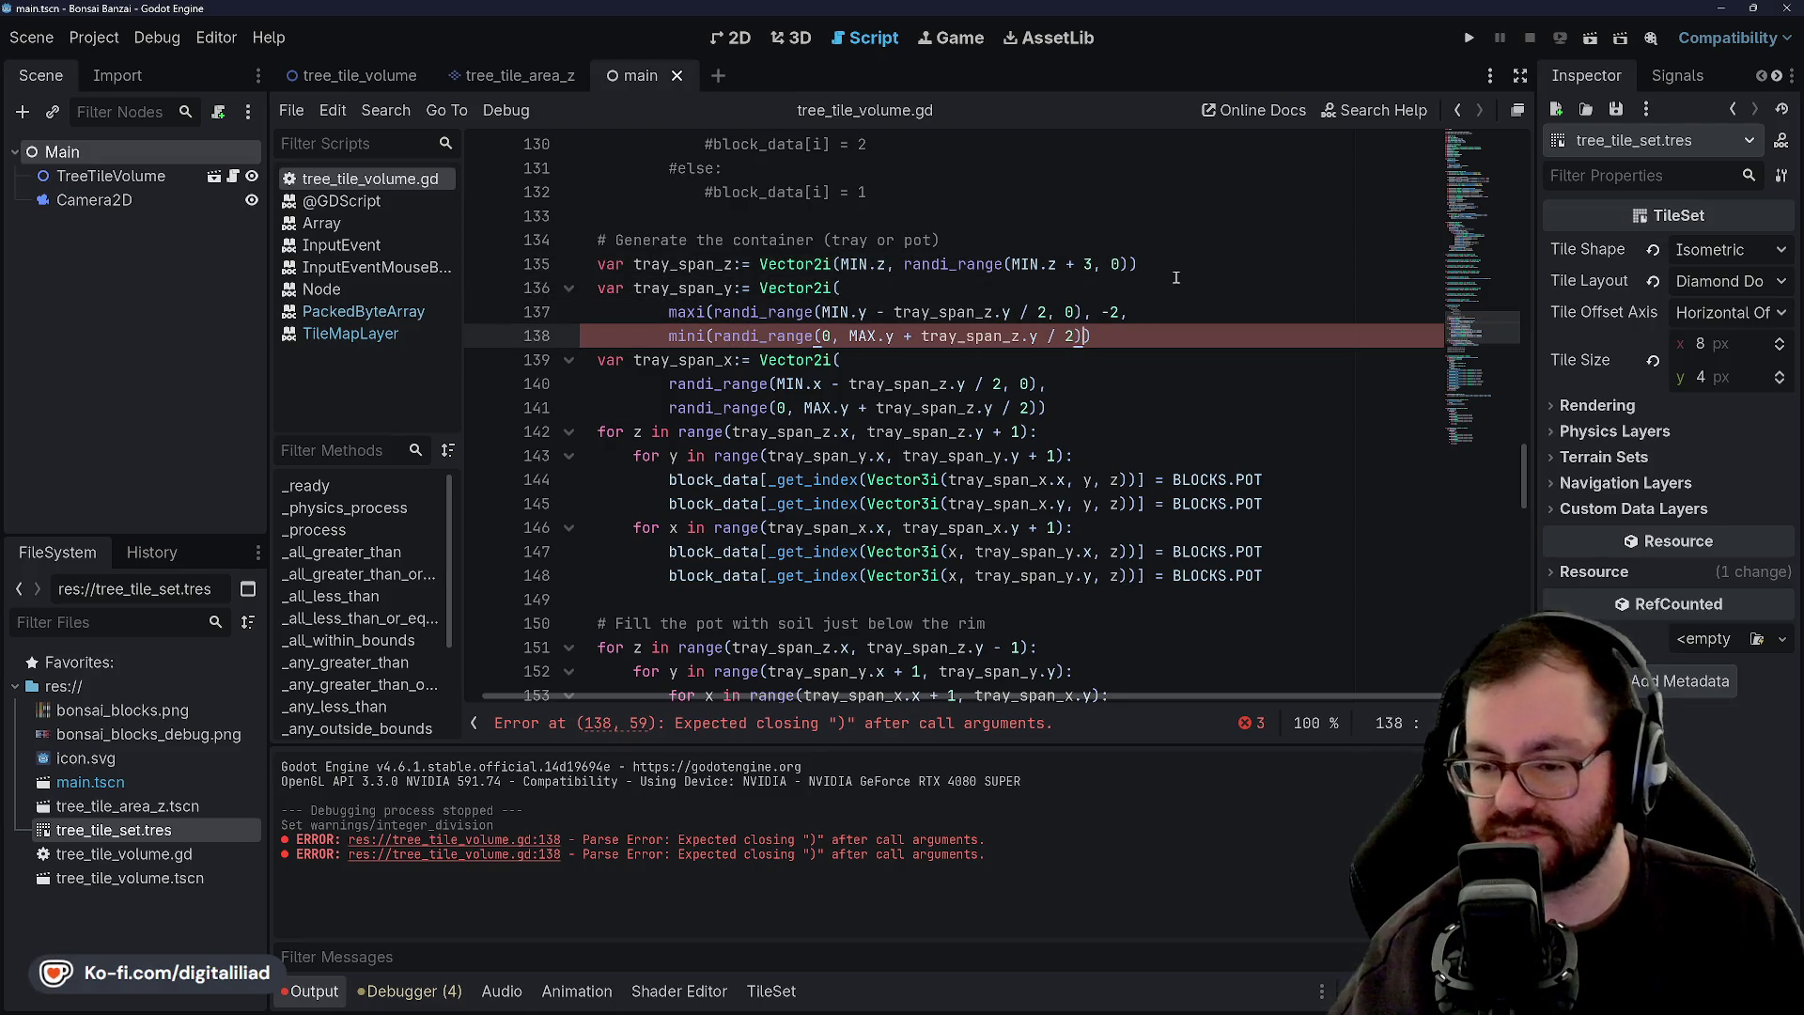
text(), )
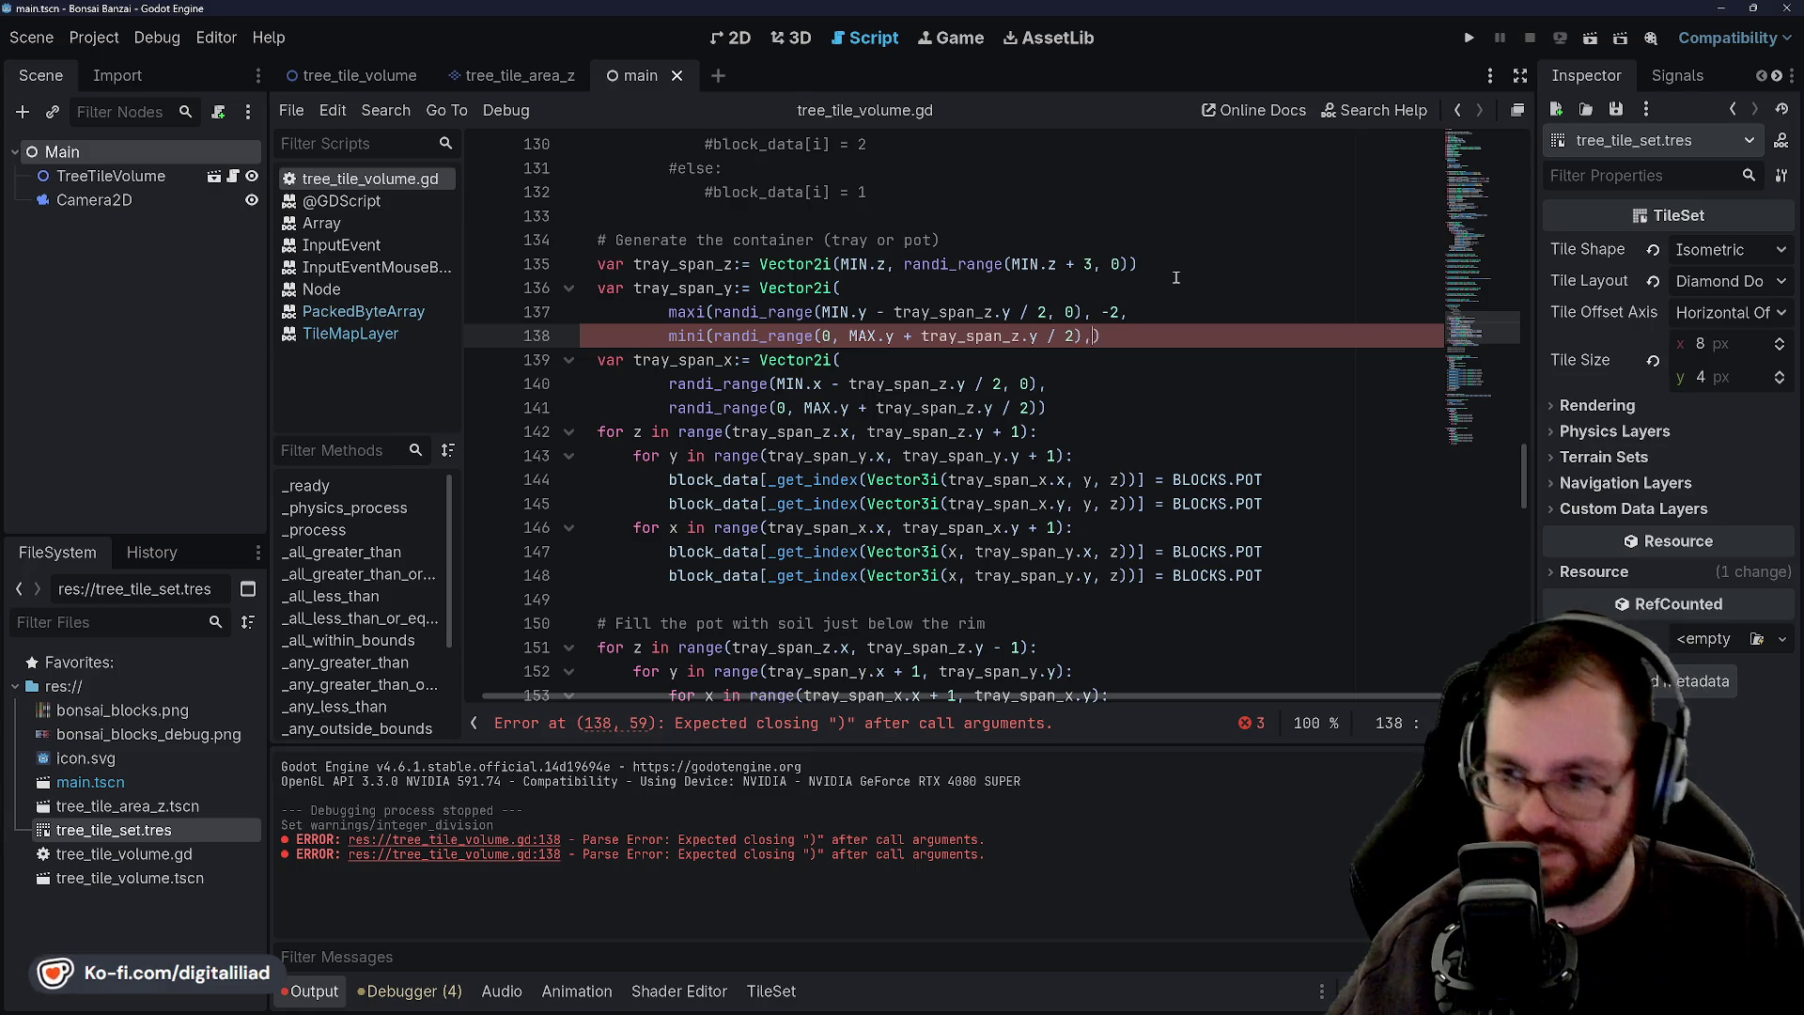
text(2)
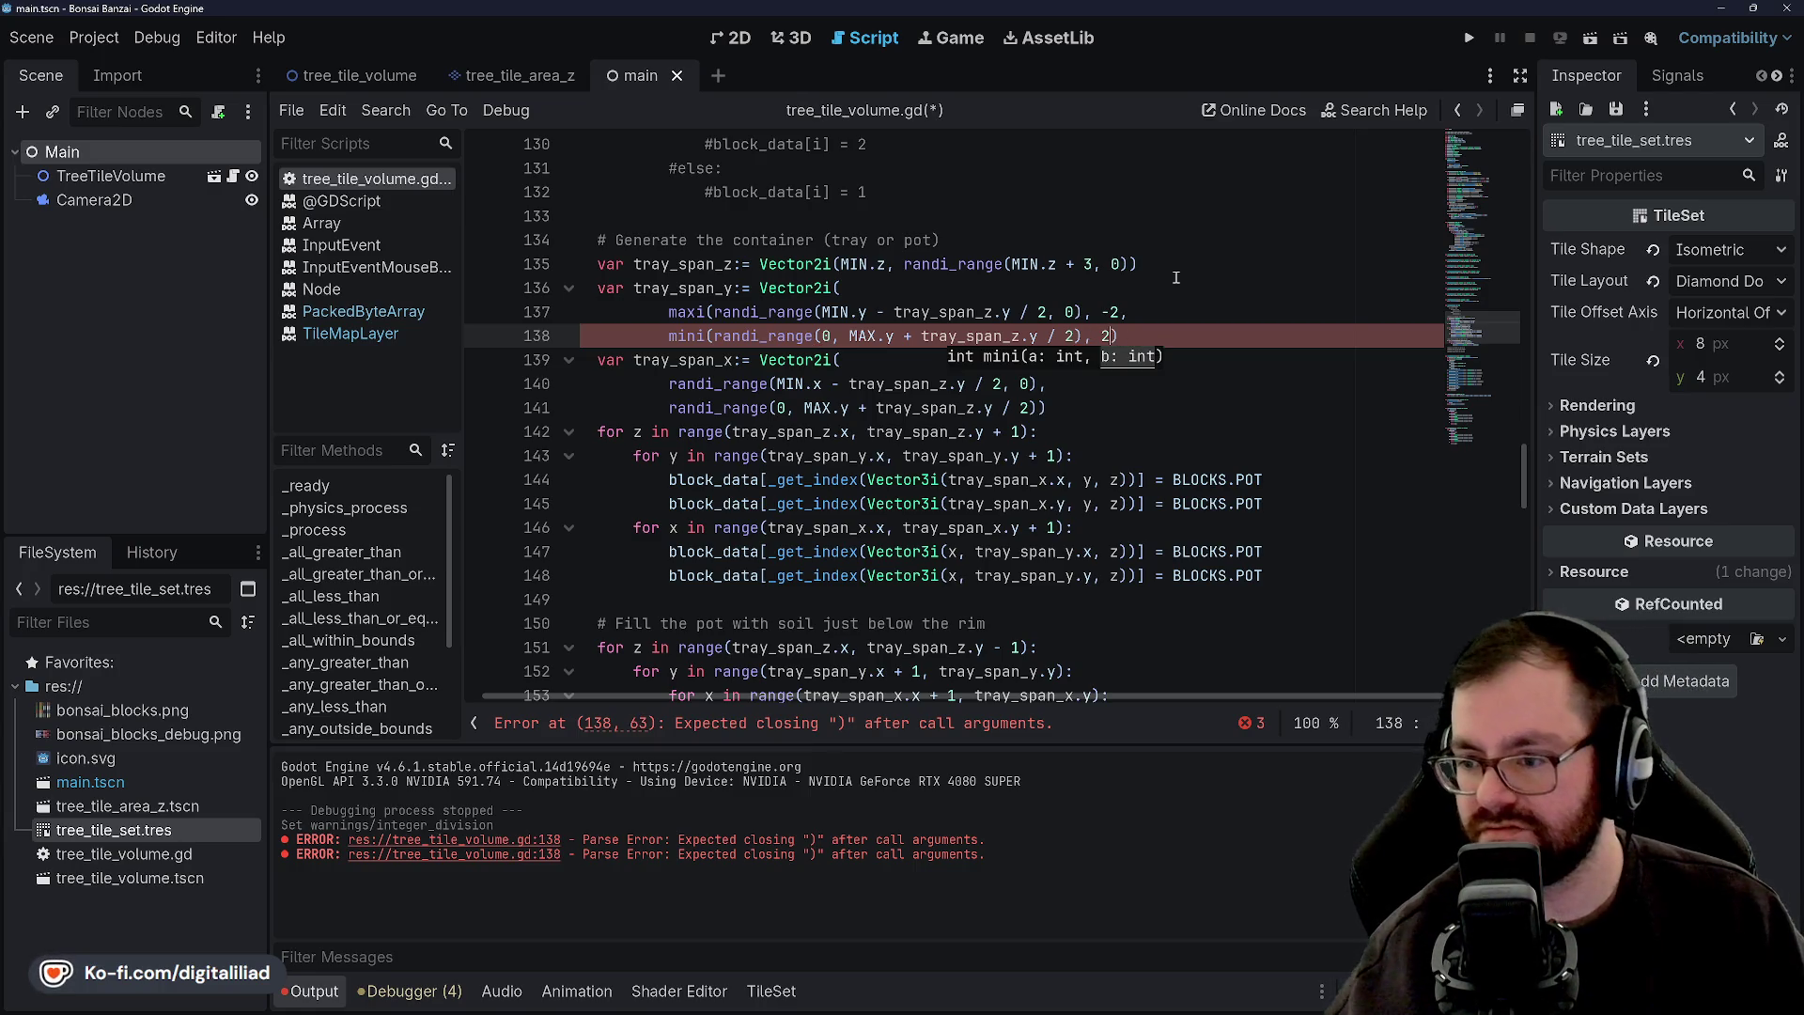
key(End)
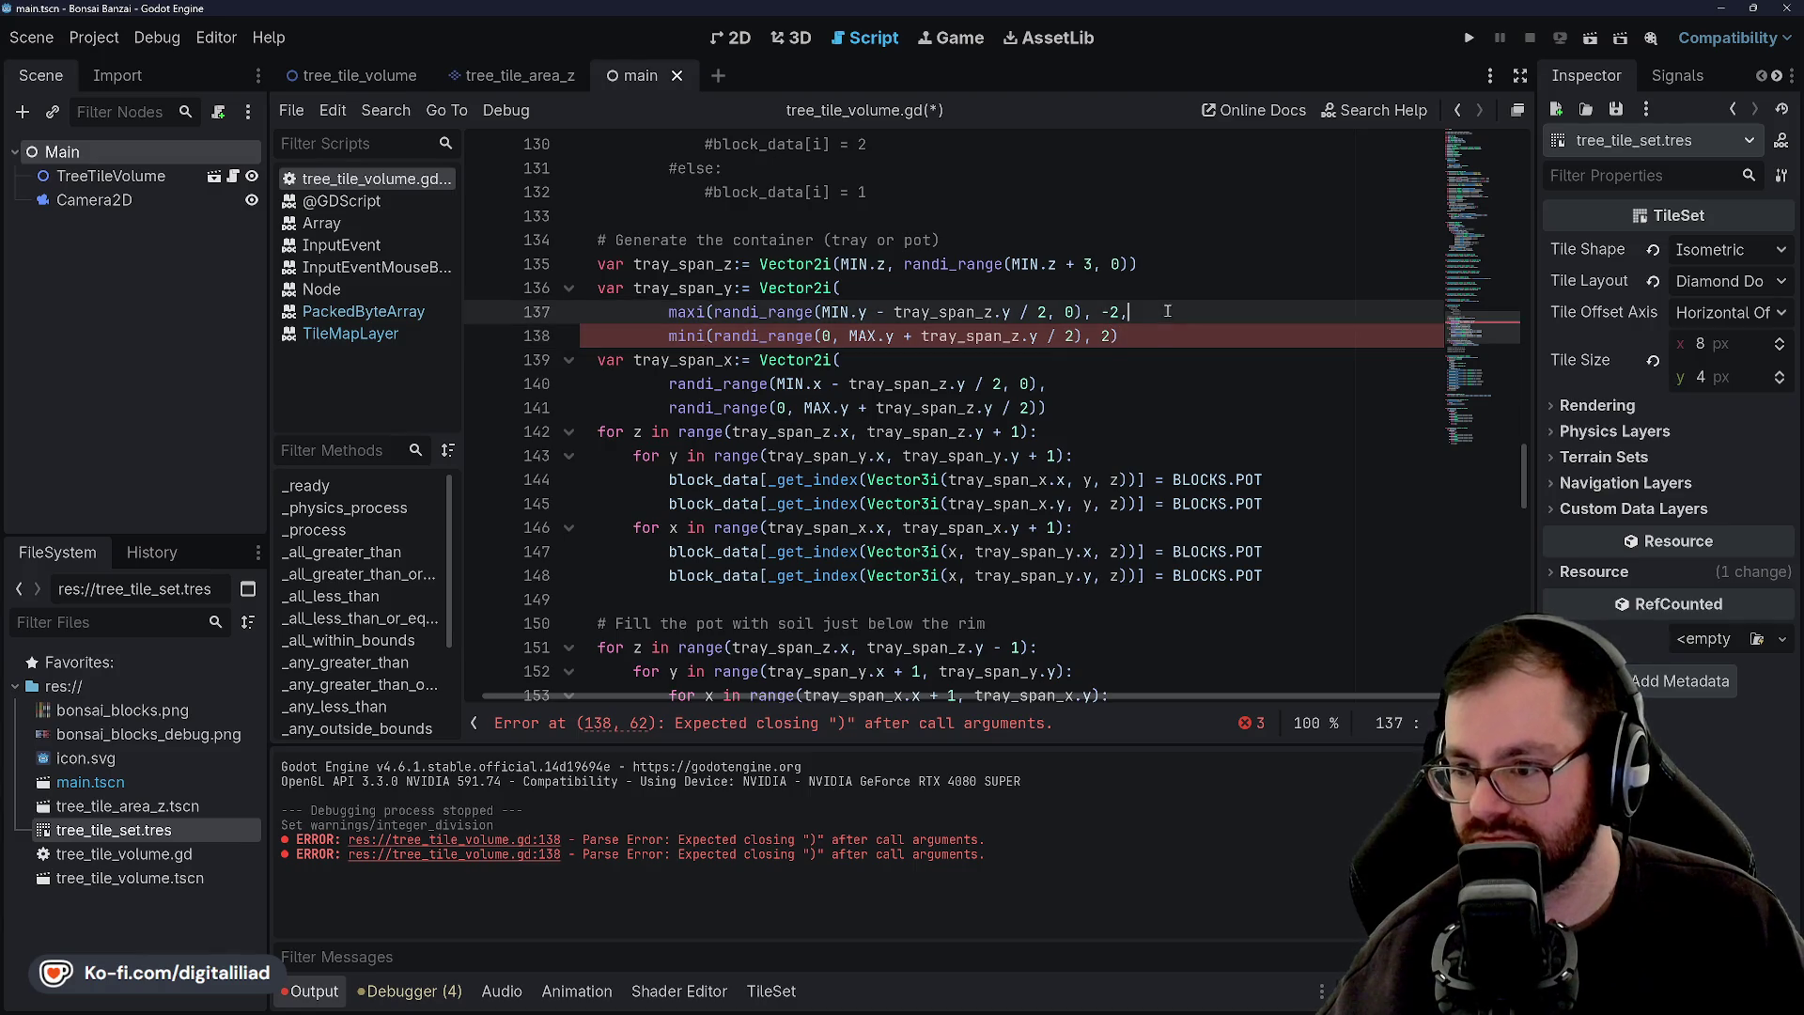
key(ctrl+s)
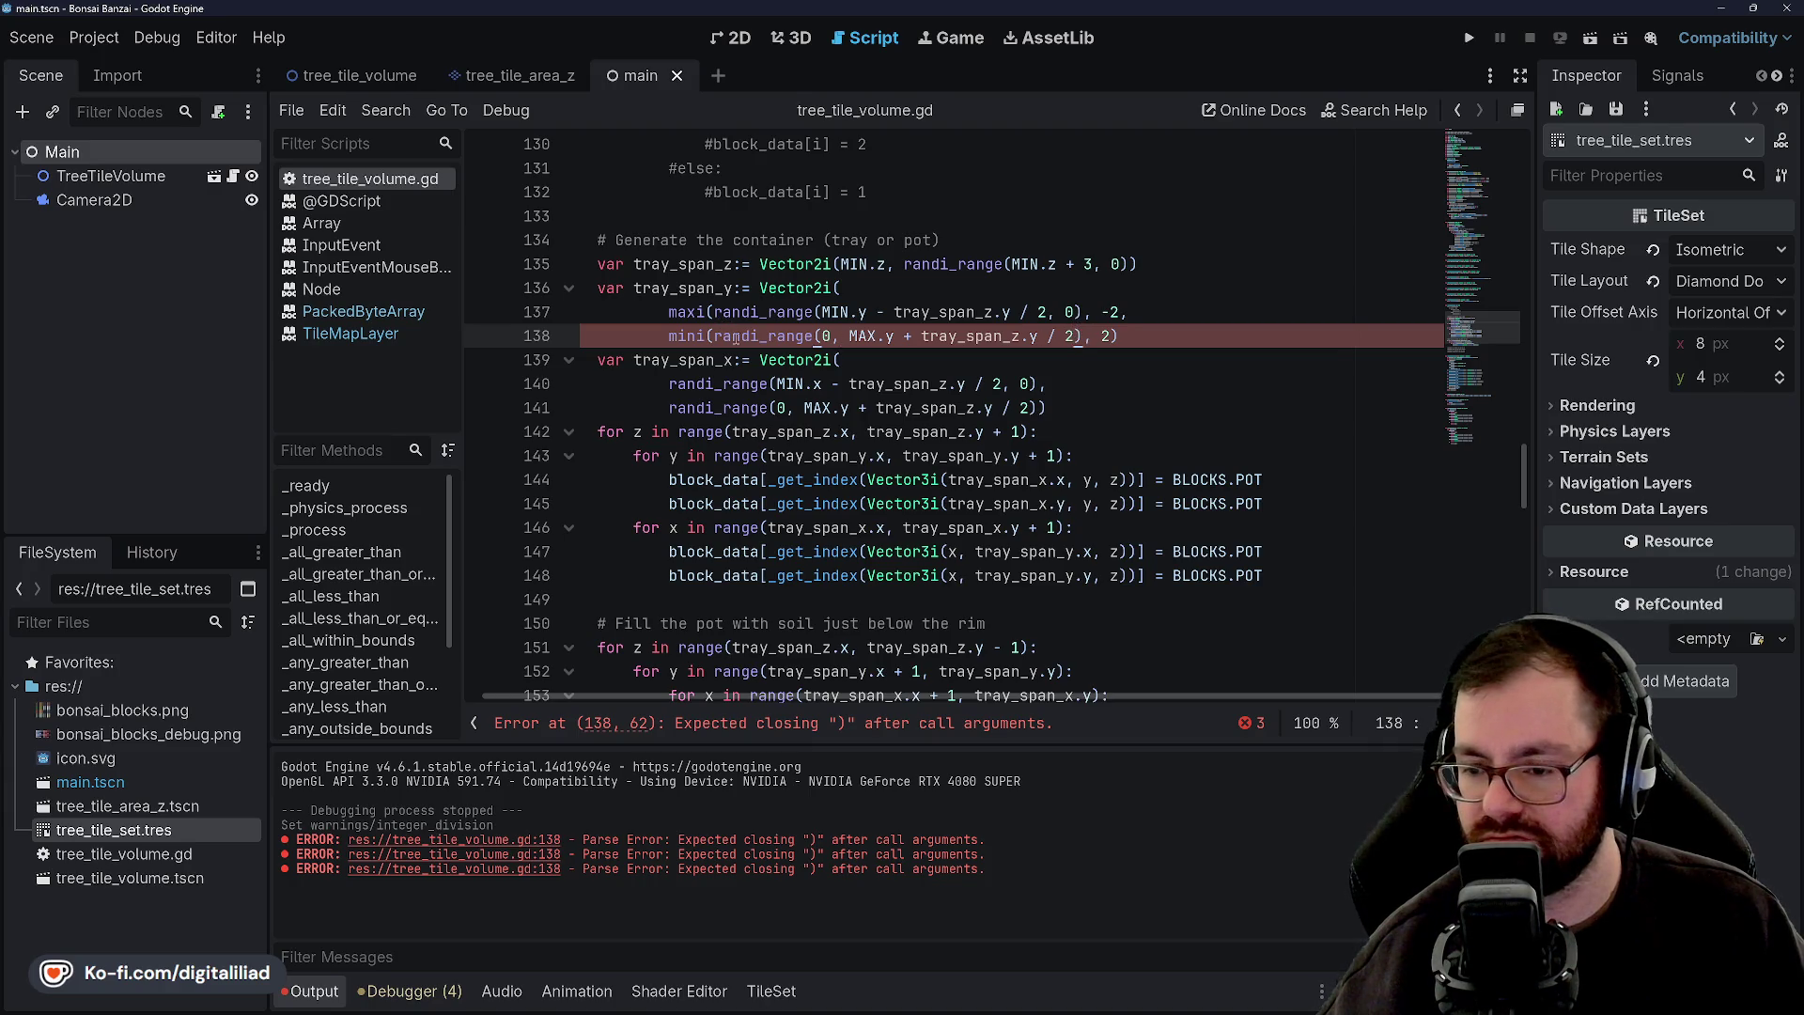
Add the missing closing parenthesis on line 138 to clear the parse error, and save.
mouse_move(736, 338)
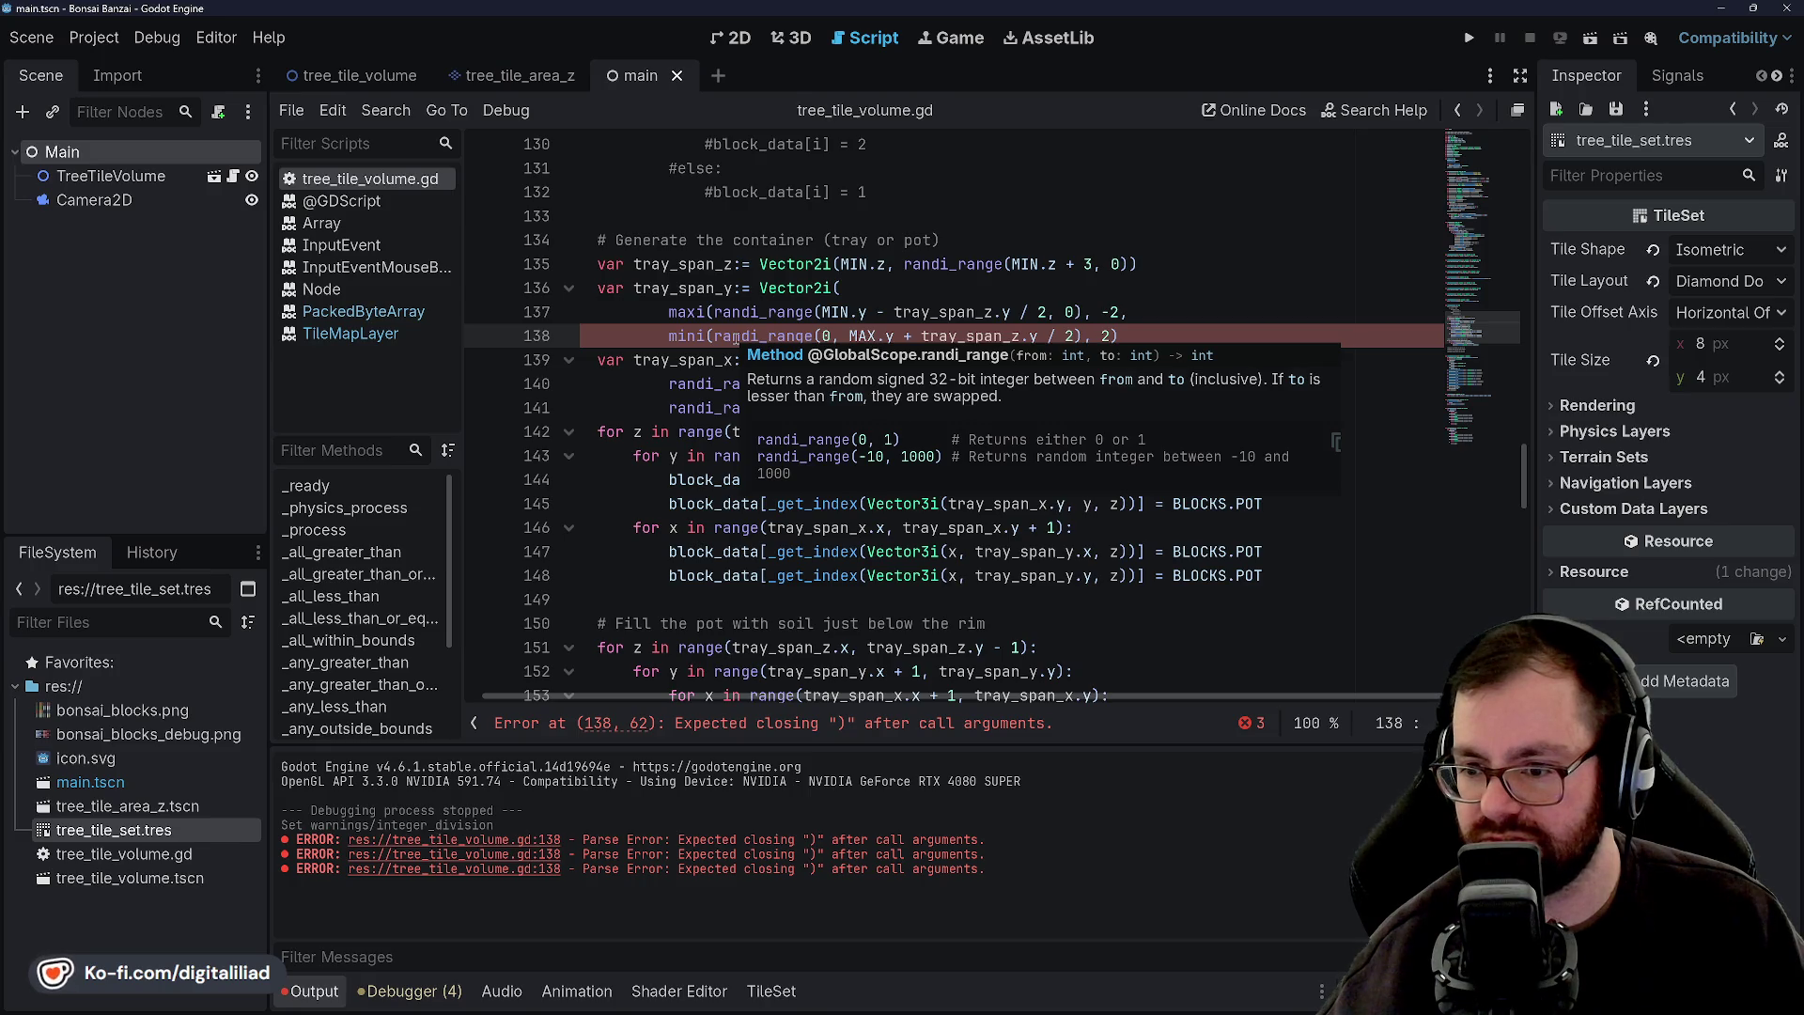
click(784, 287)
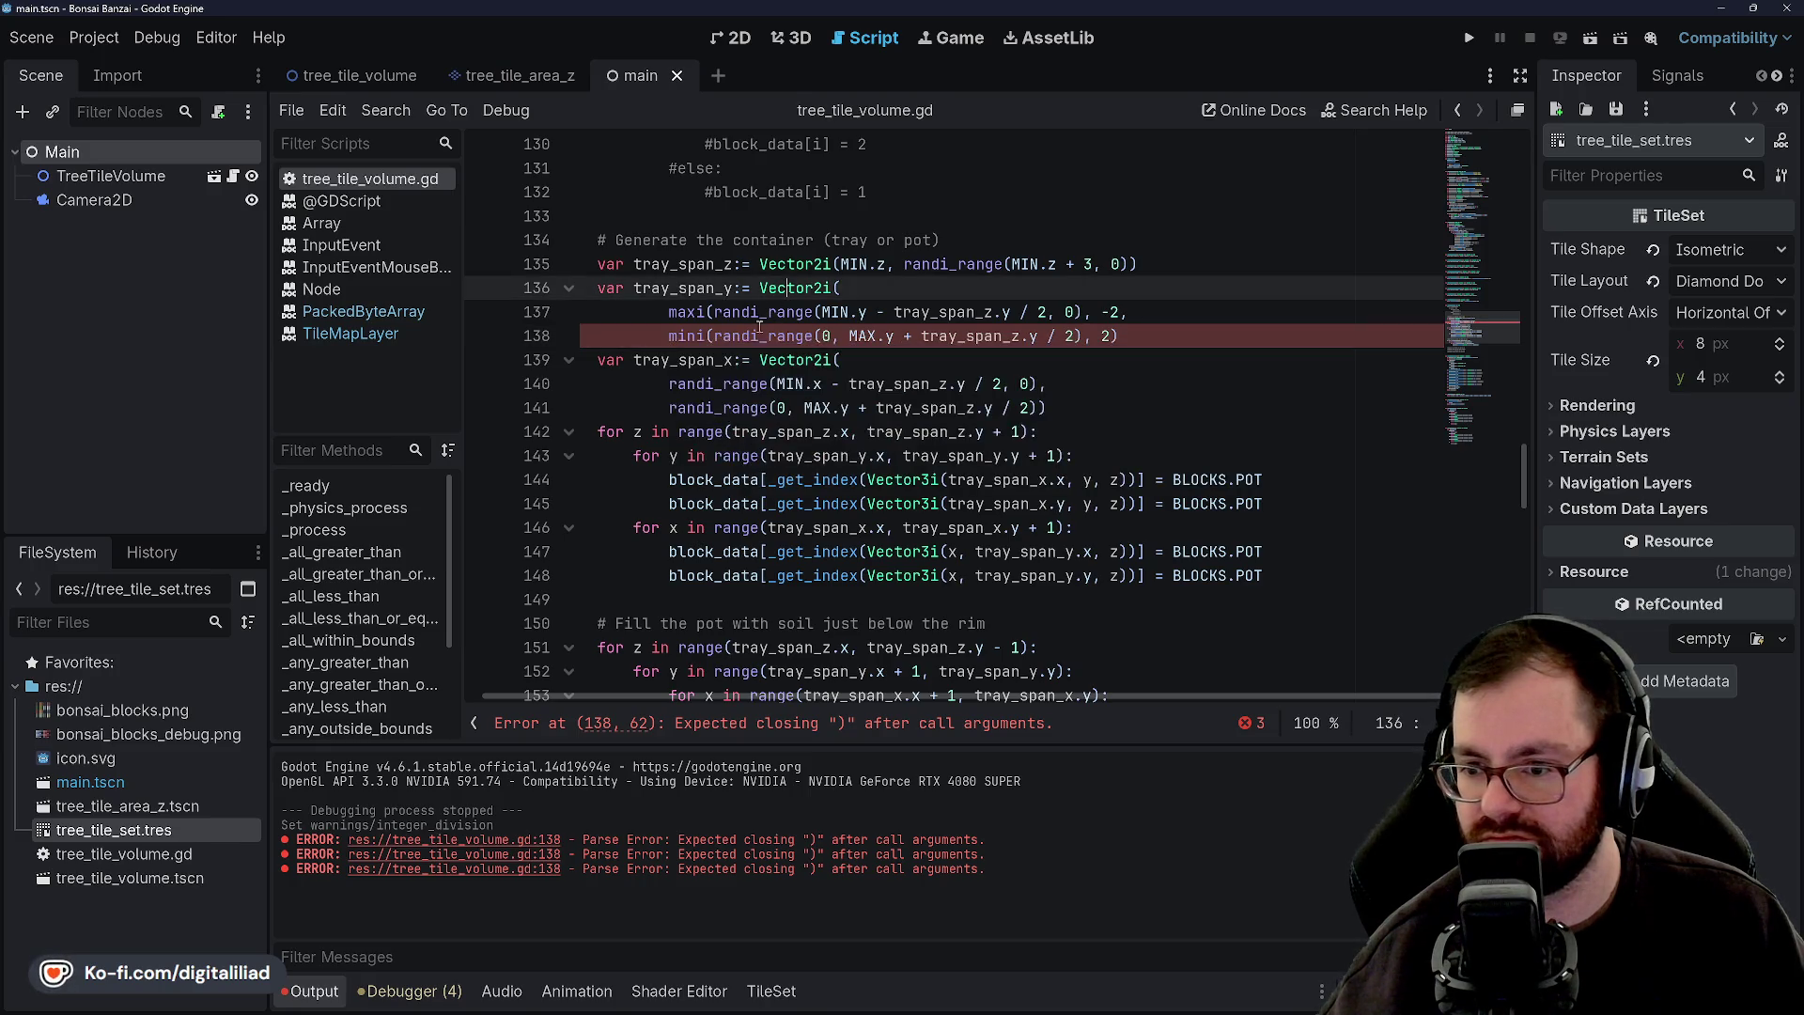
click(708, 336)
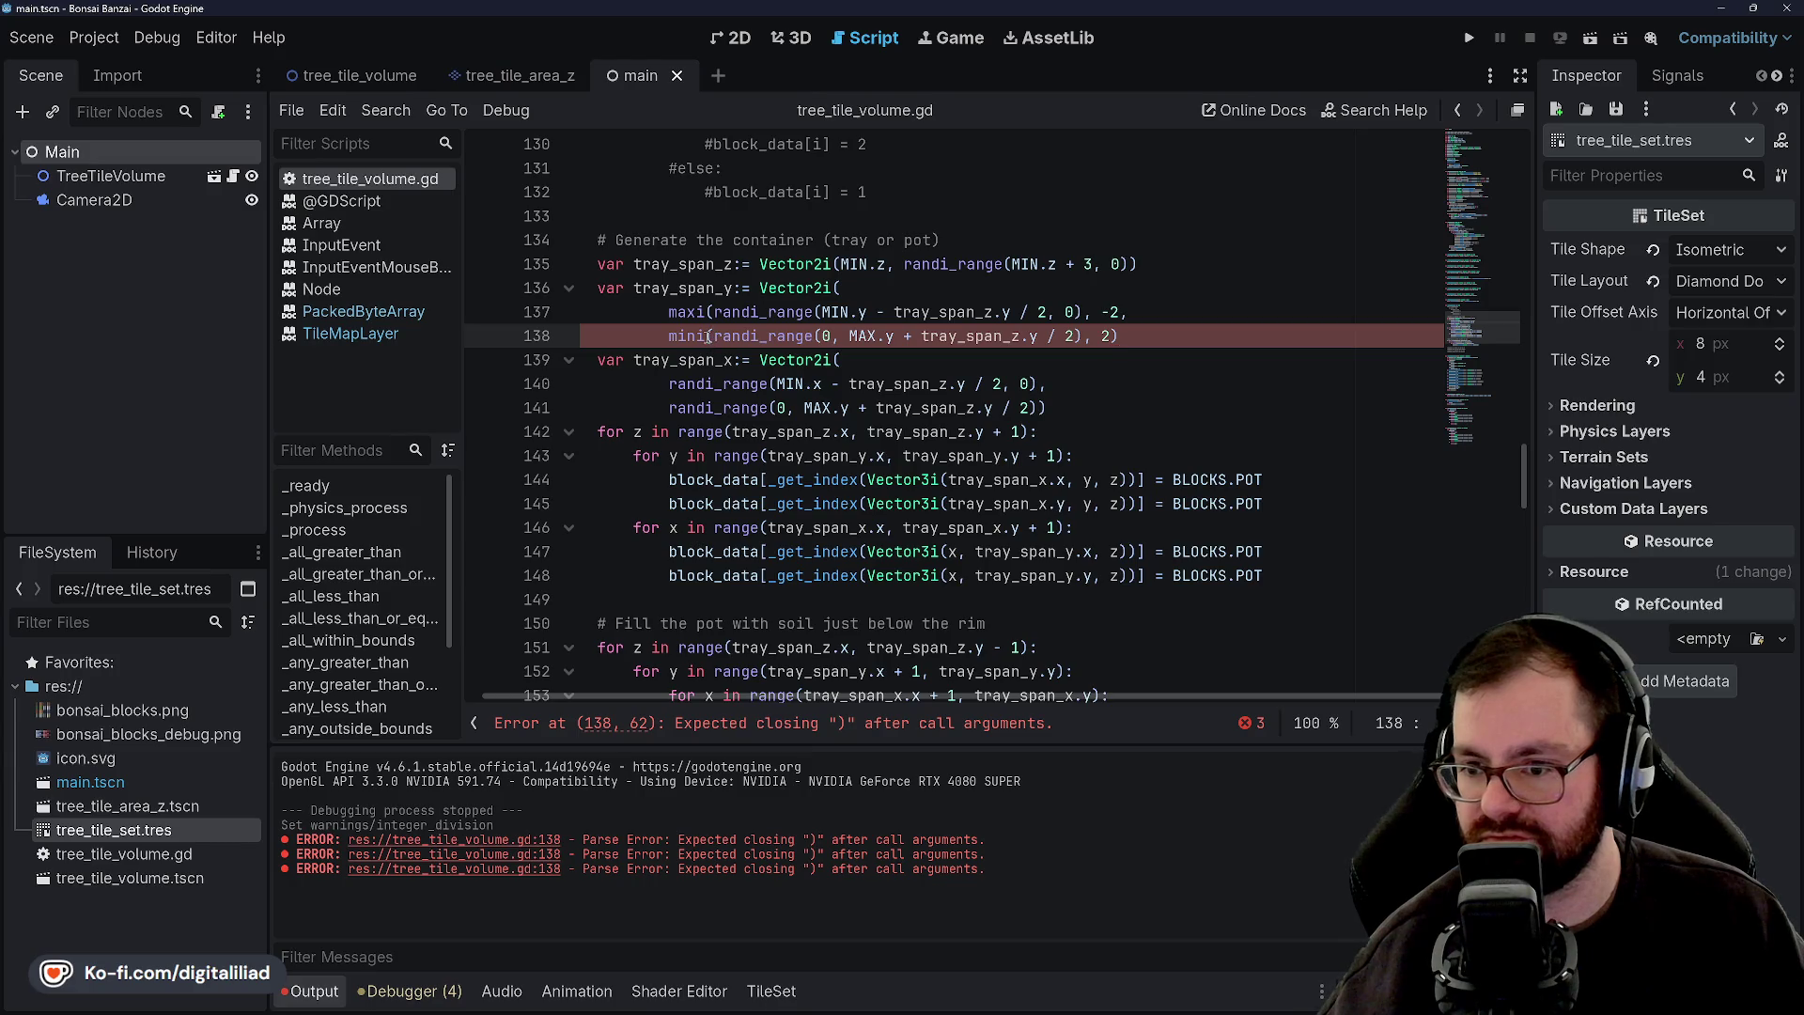
click(1137, 337)
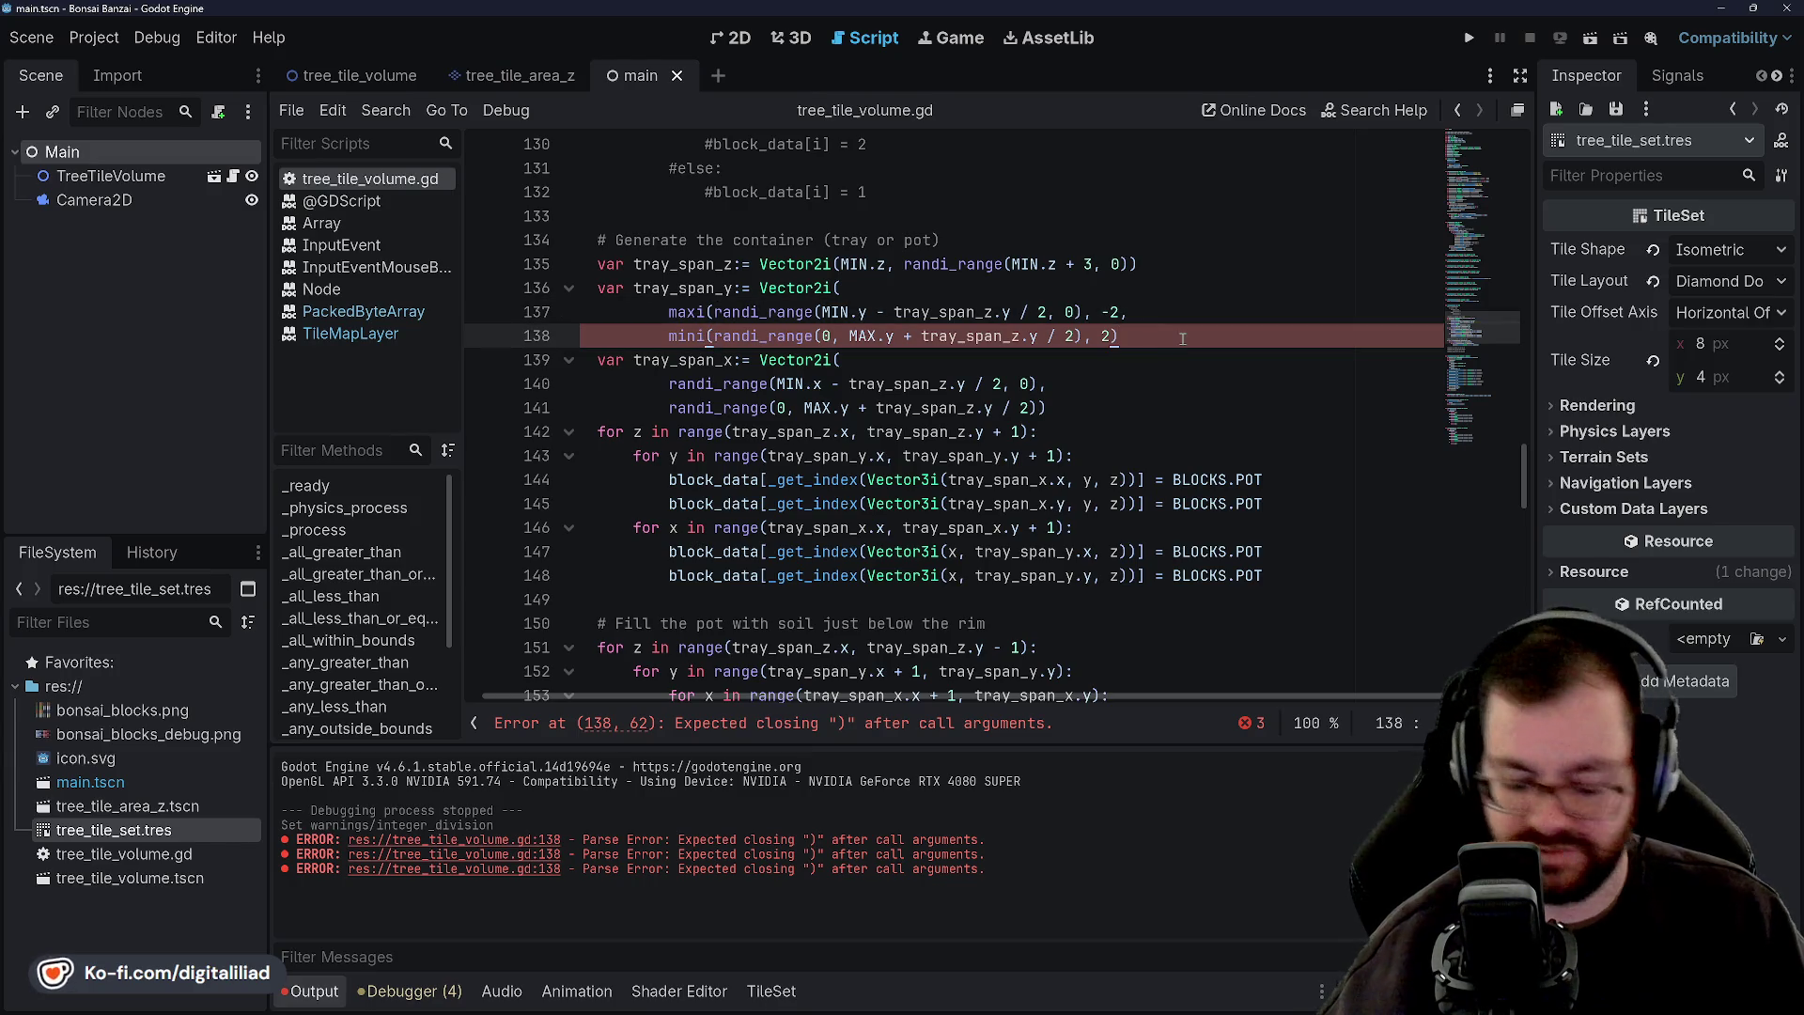
text())
key(ctrl+s)
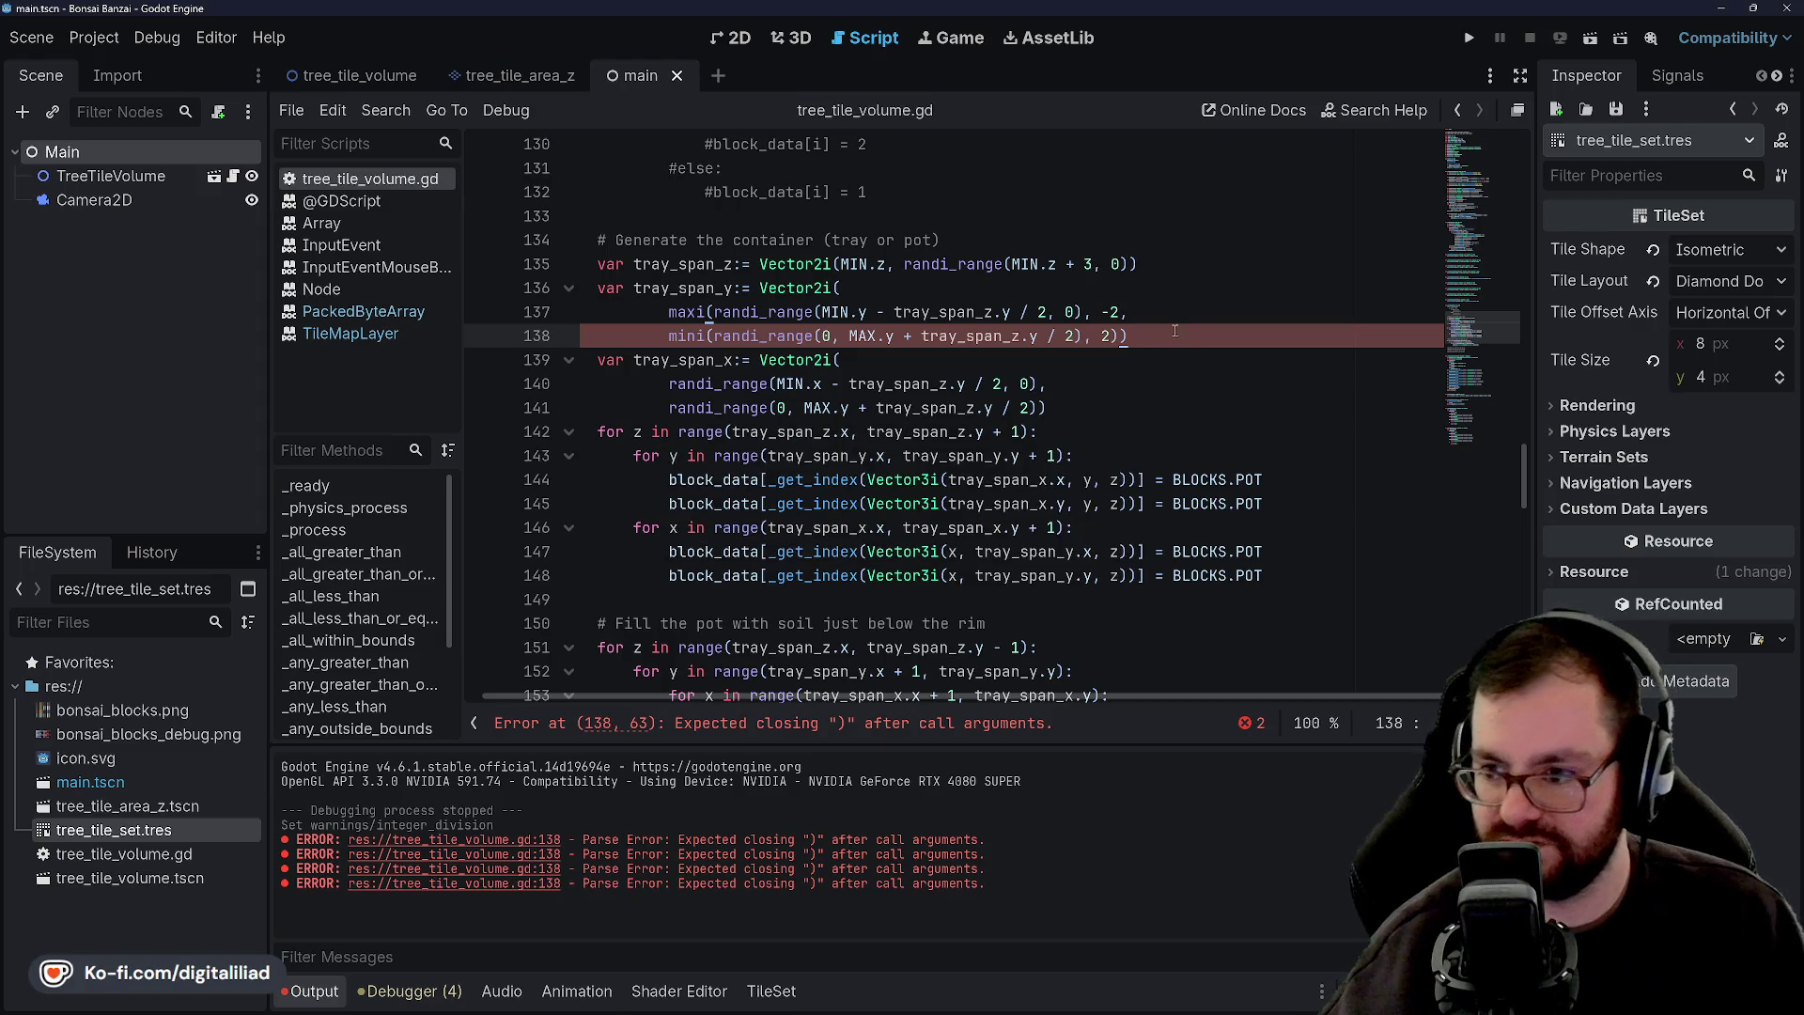
click(1172, 323)
click(1186, 325)
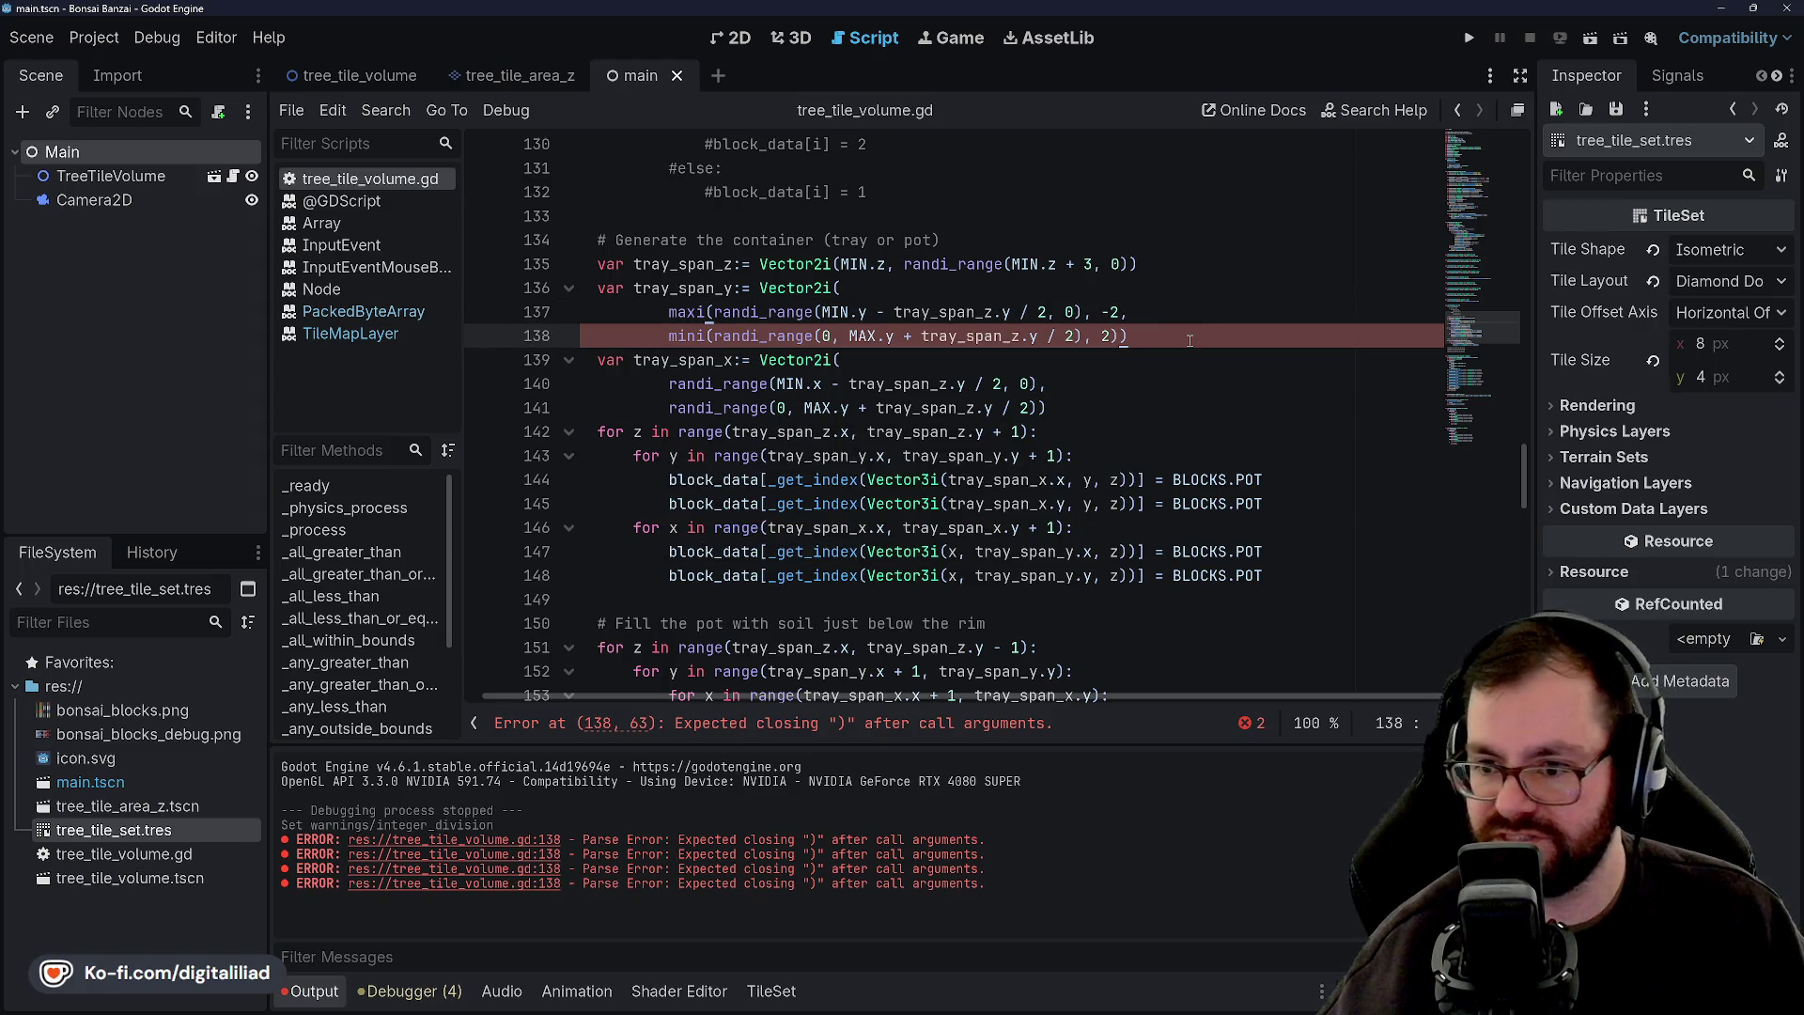
click(1121, 312)
text())
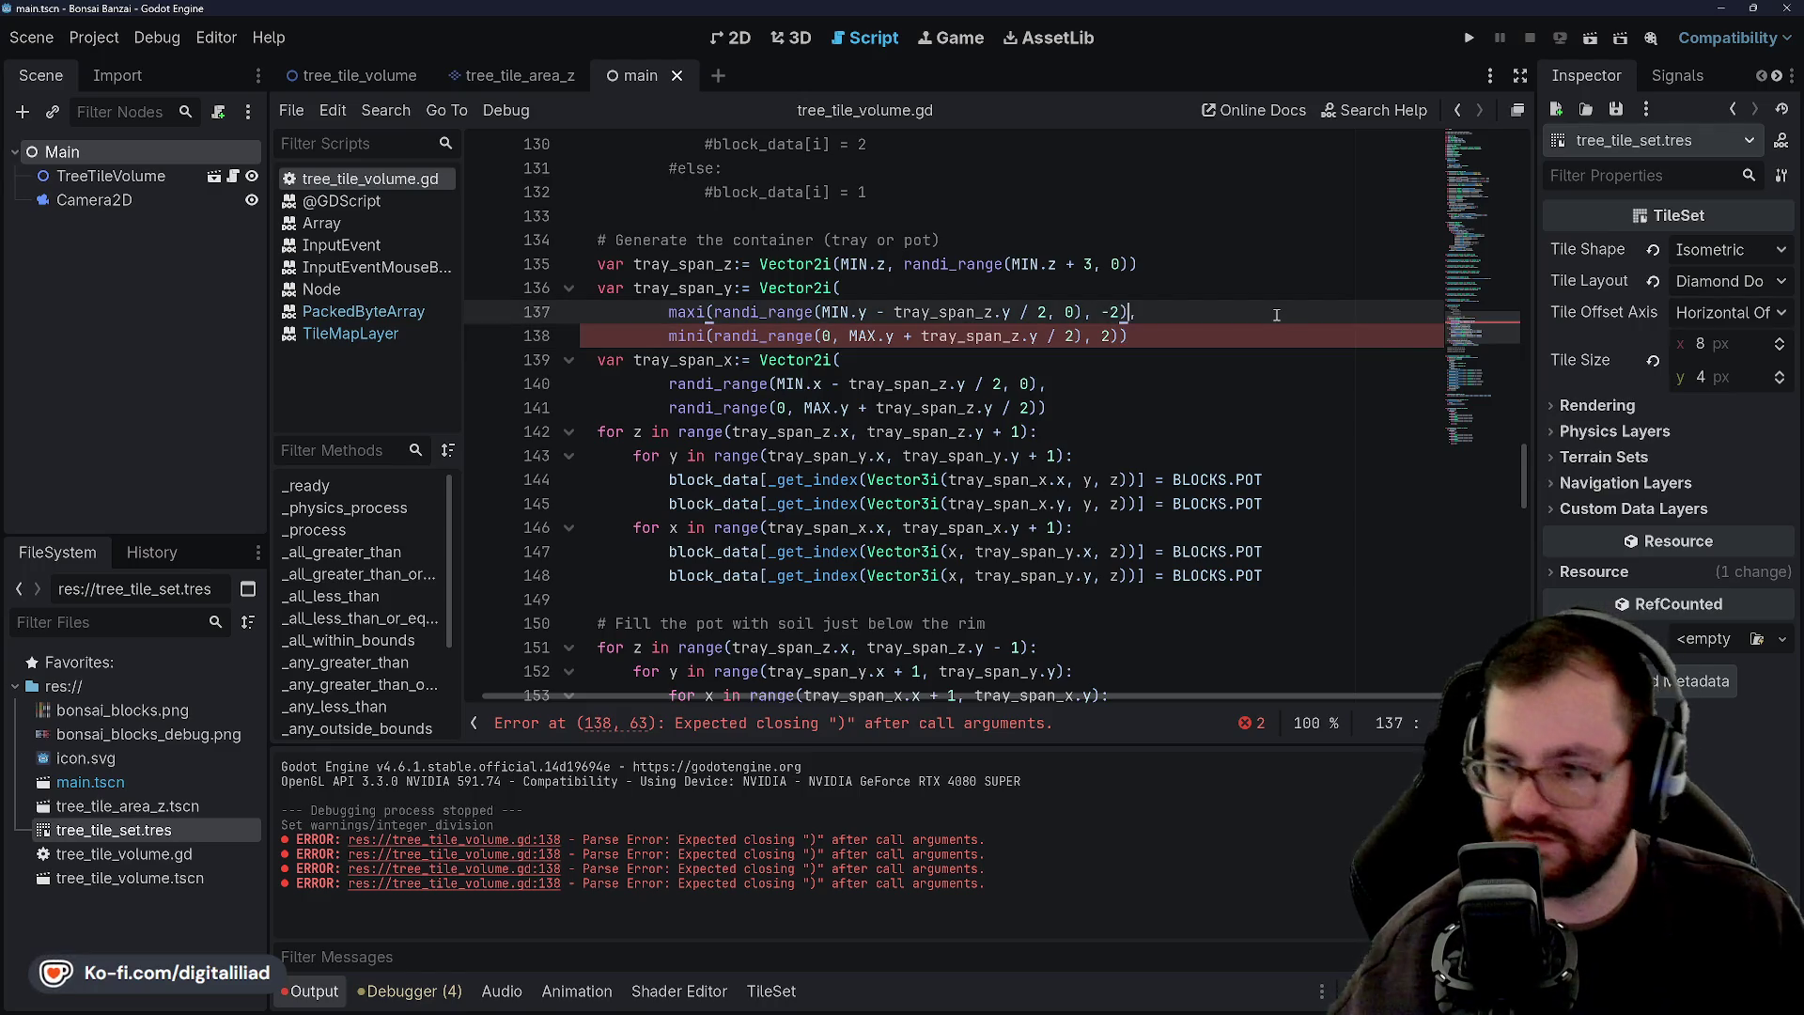
click(1179, 336)
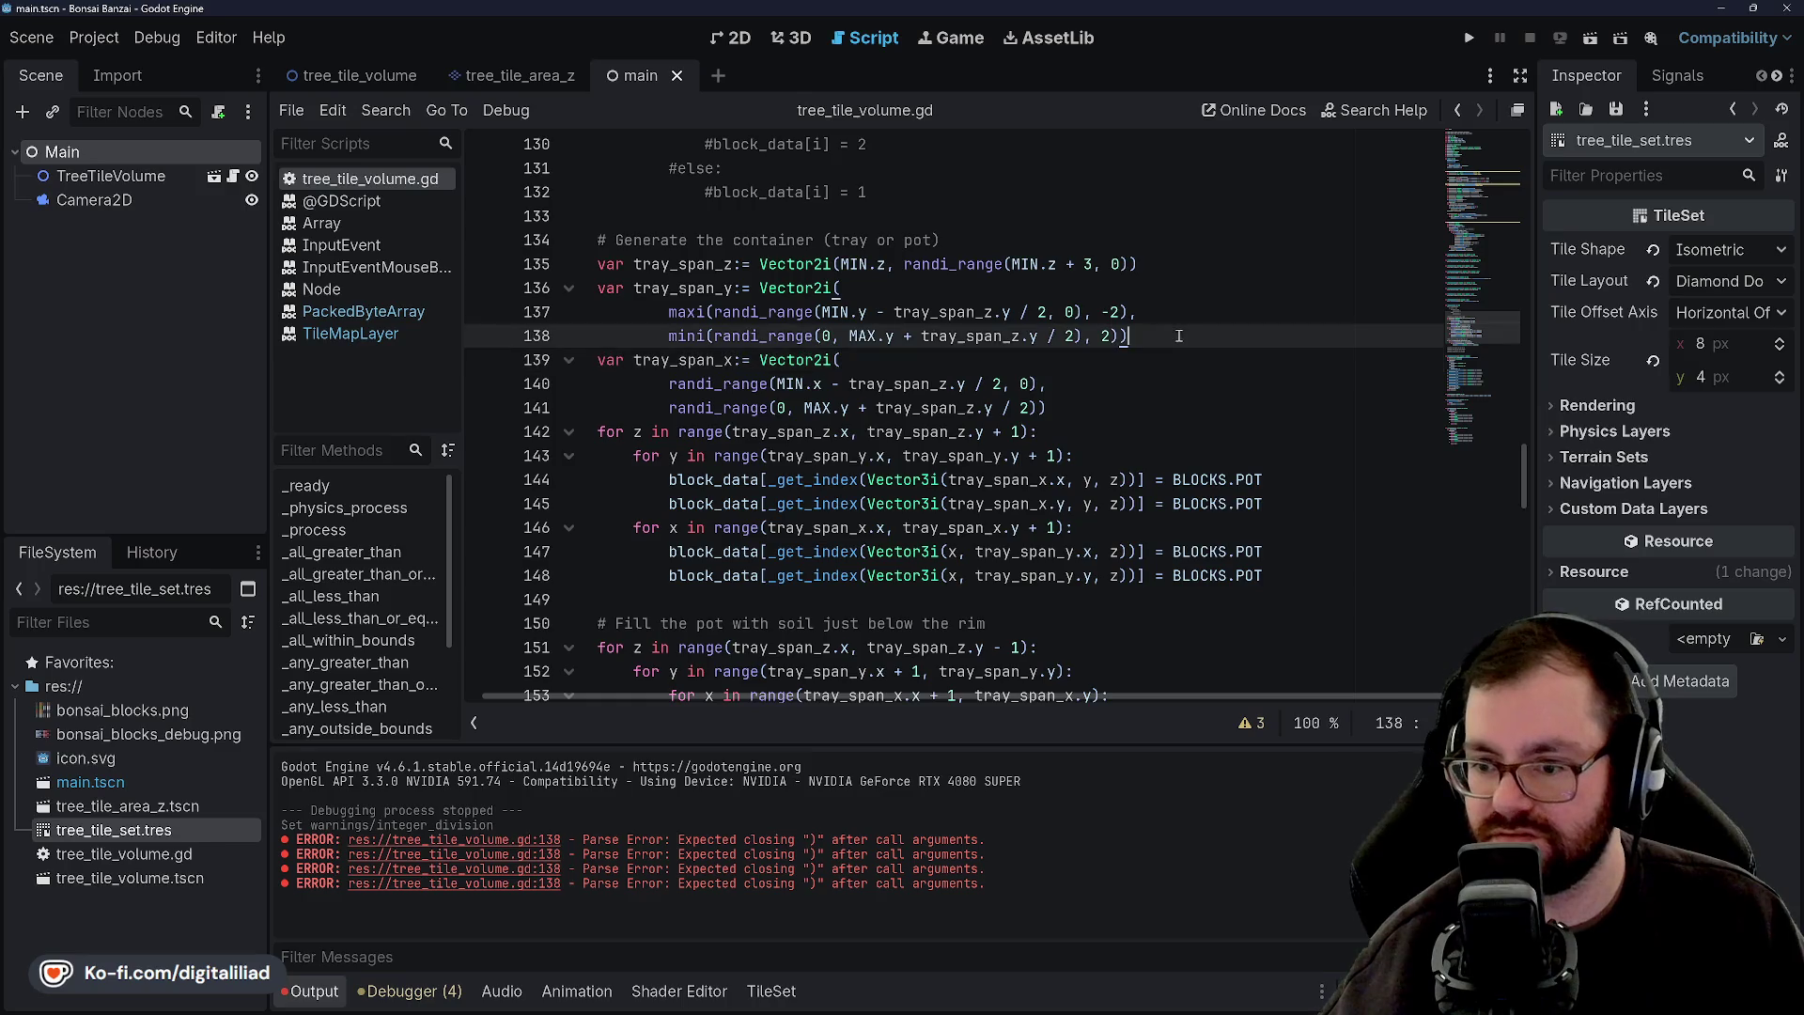
key(Down)
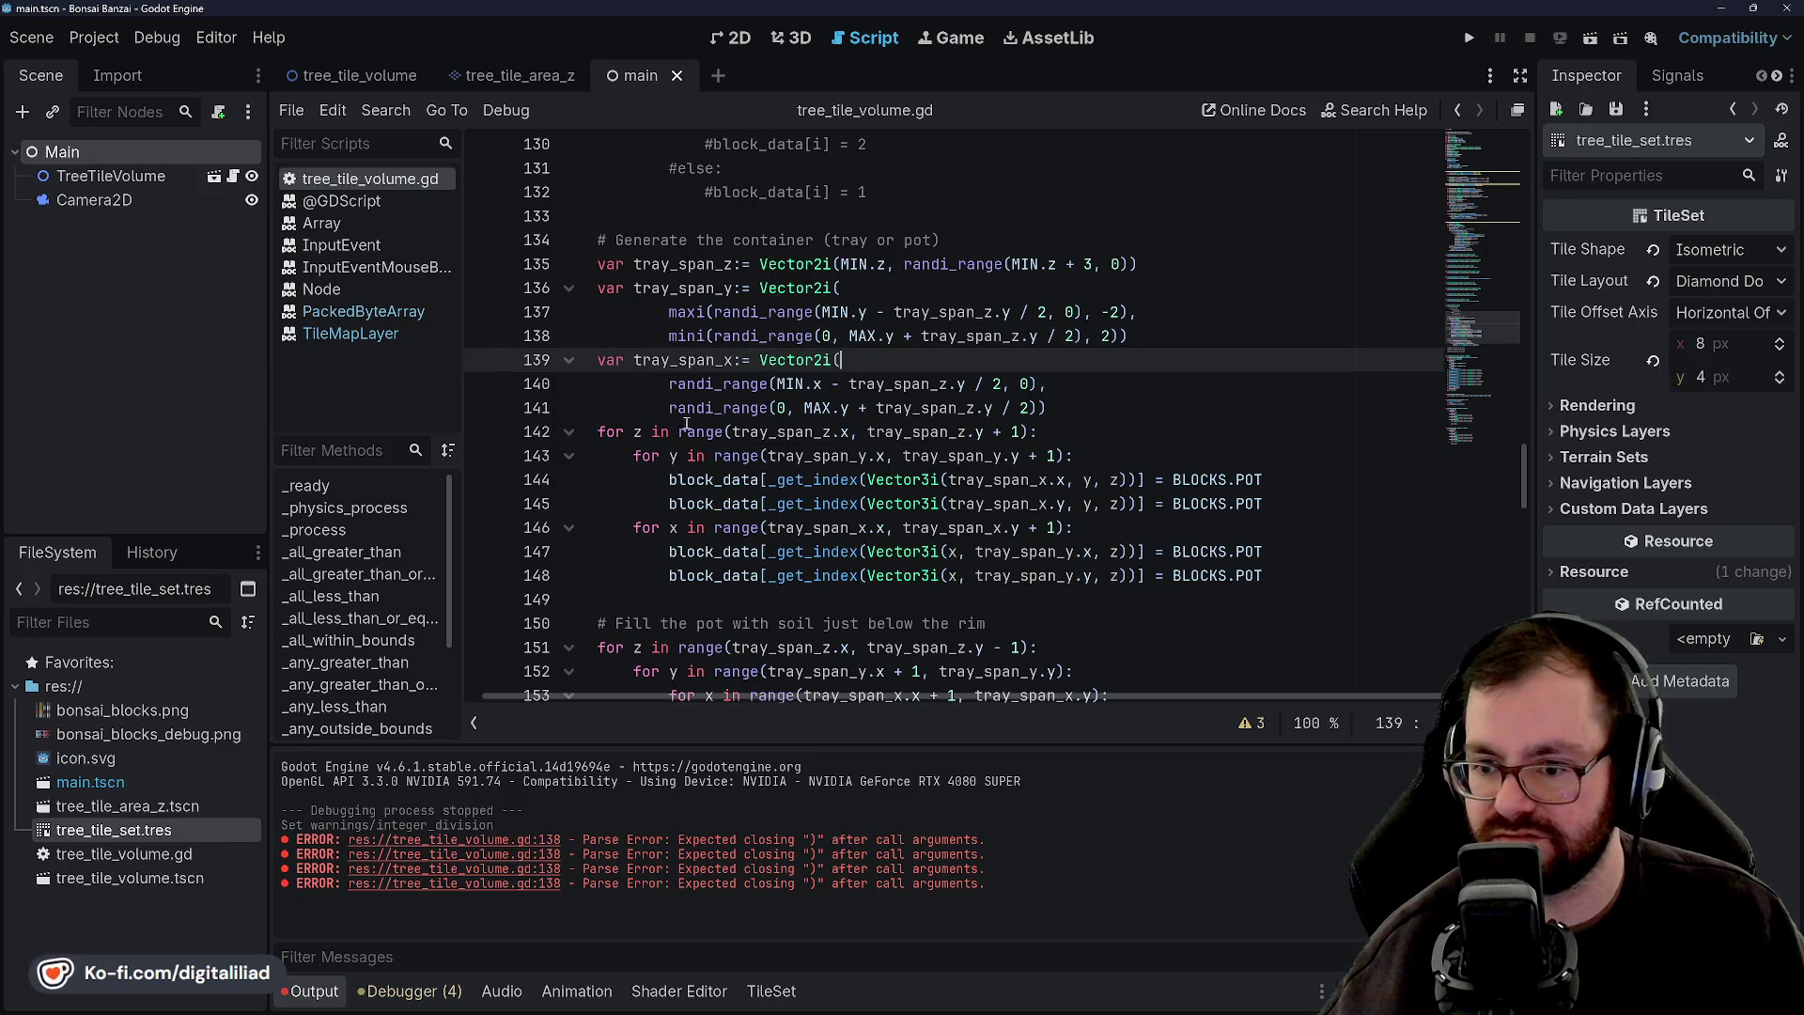
Wrap tray_span_x's lower-bound randi_range on line 140 in maxi(..., -2).
click(665, 383)
text(maxi)
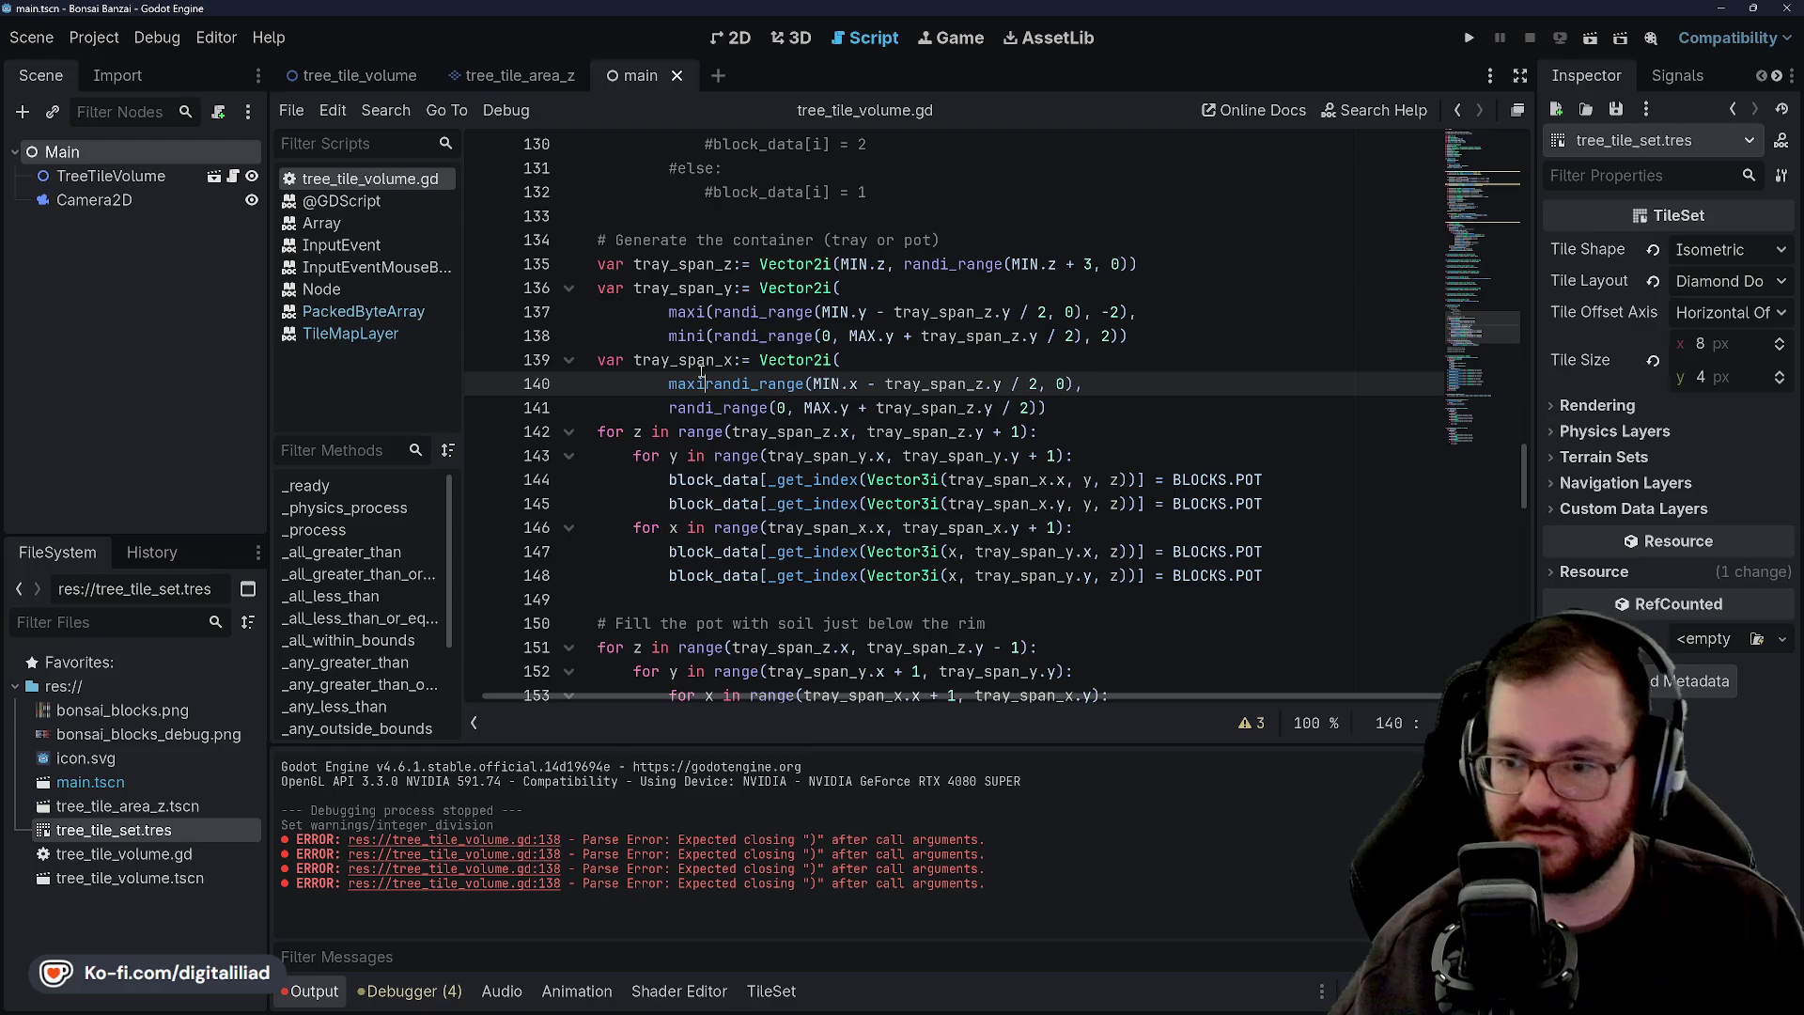
text(()
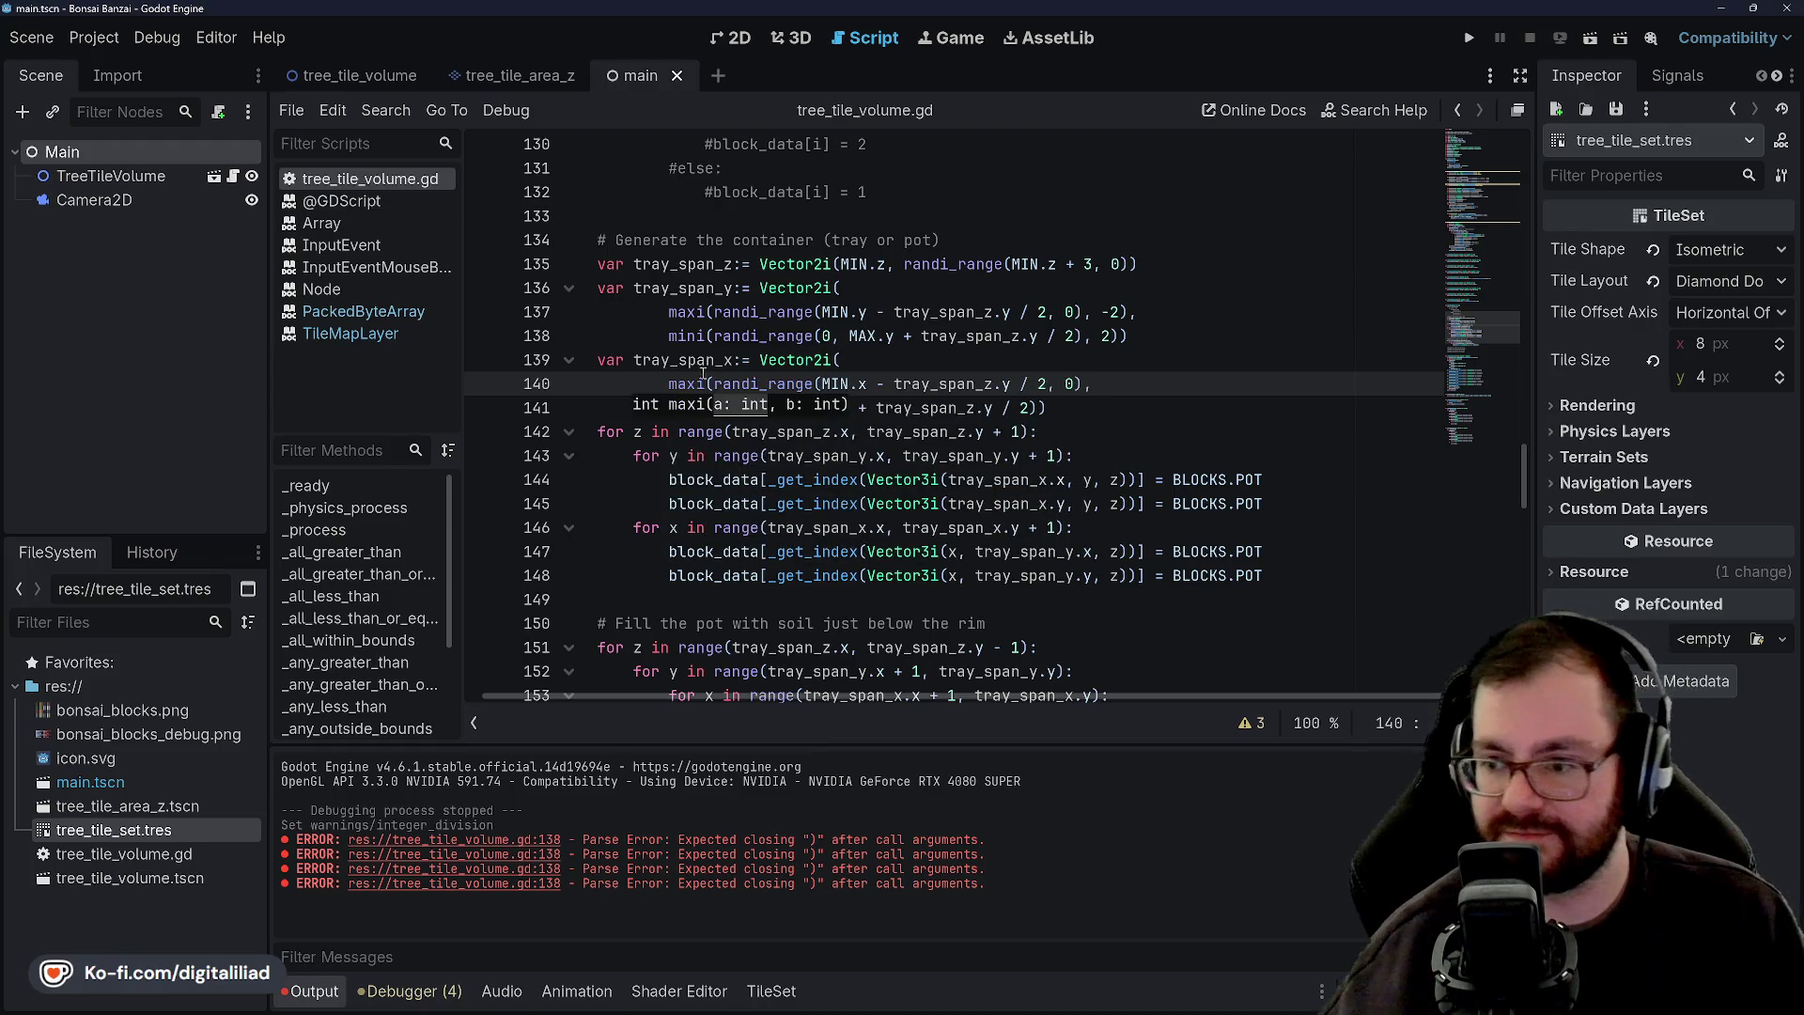
text(. -2)
click(1085, 383)
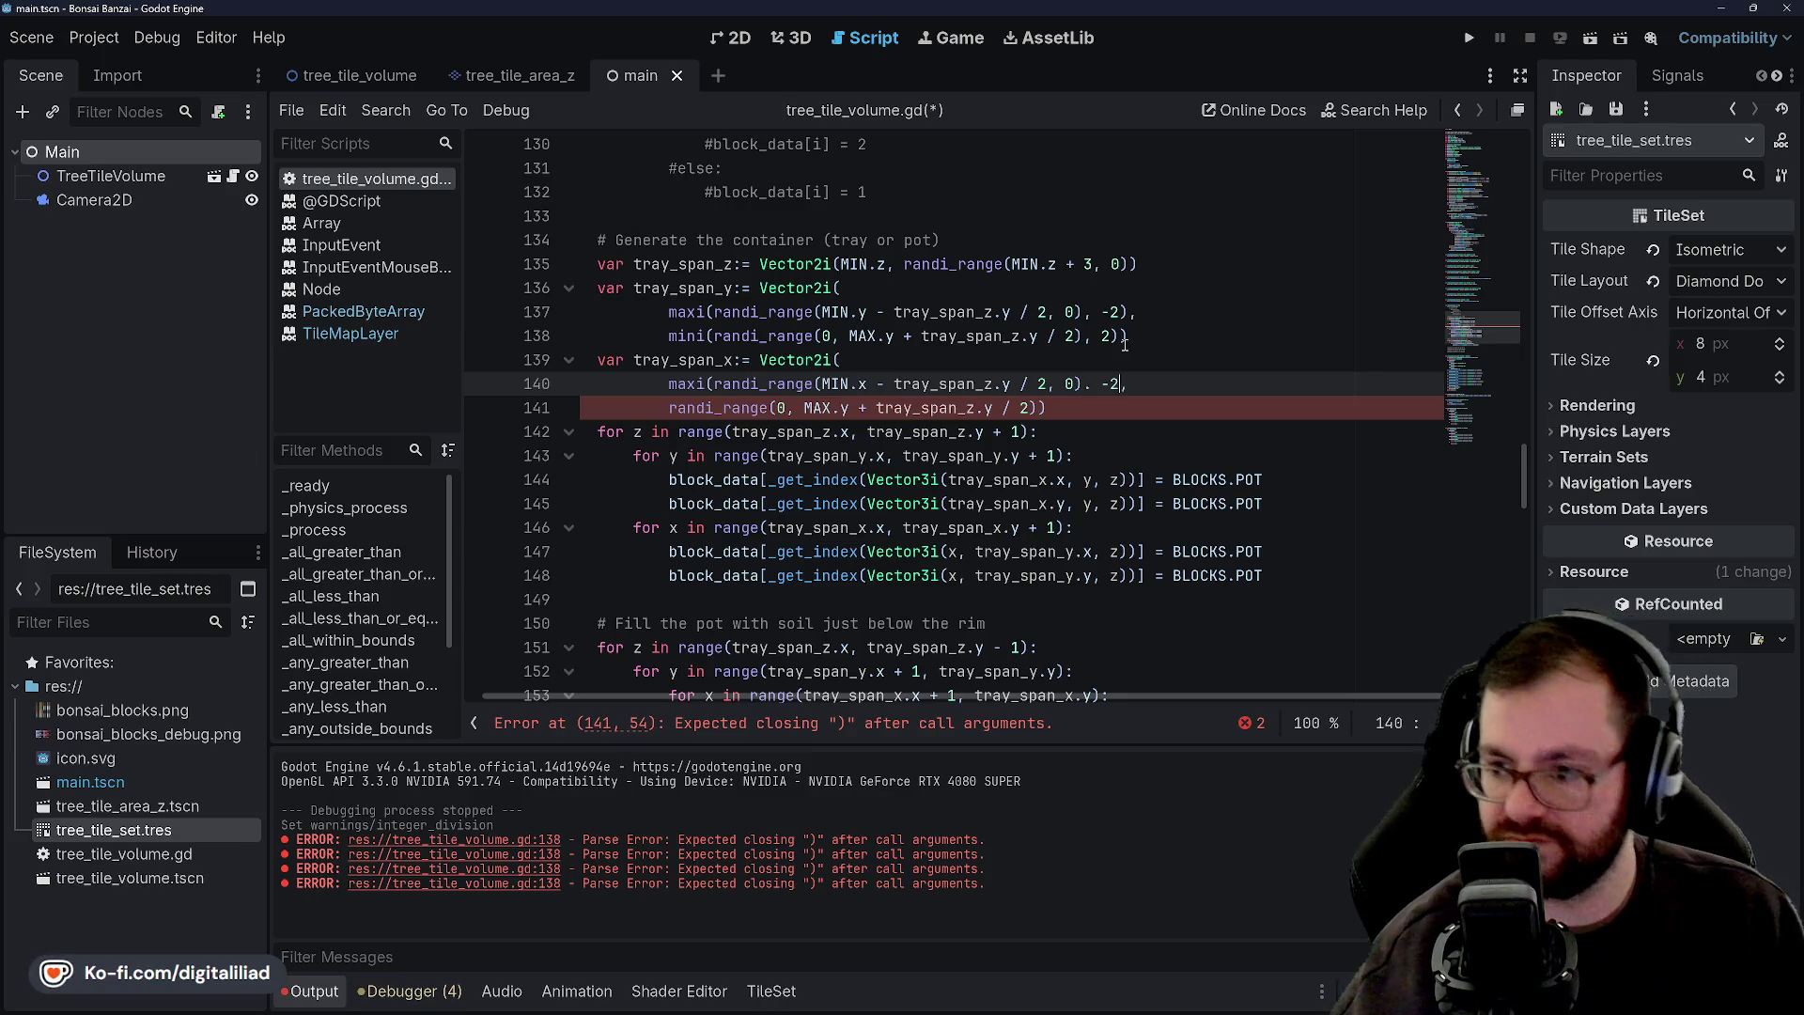
click(1098, 359)
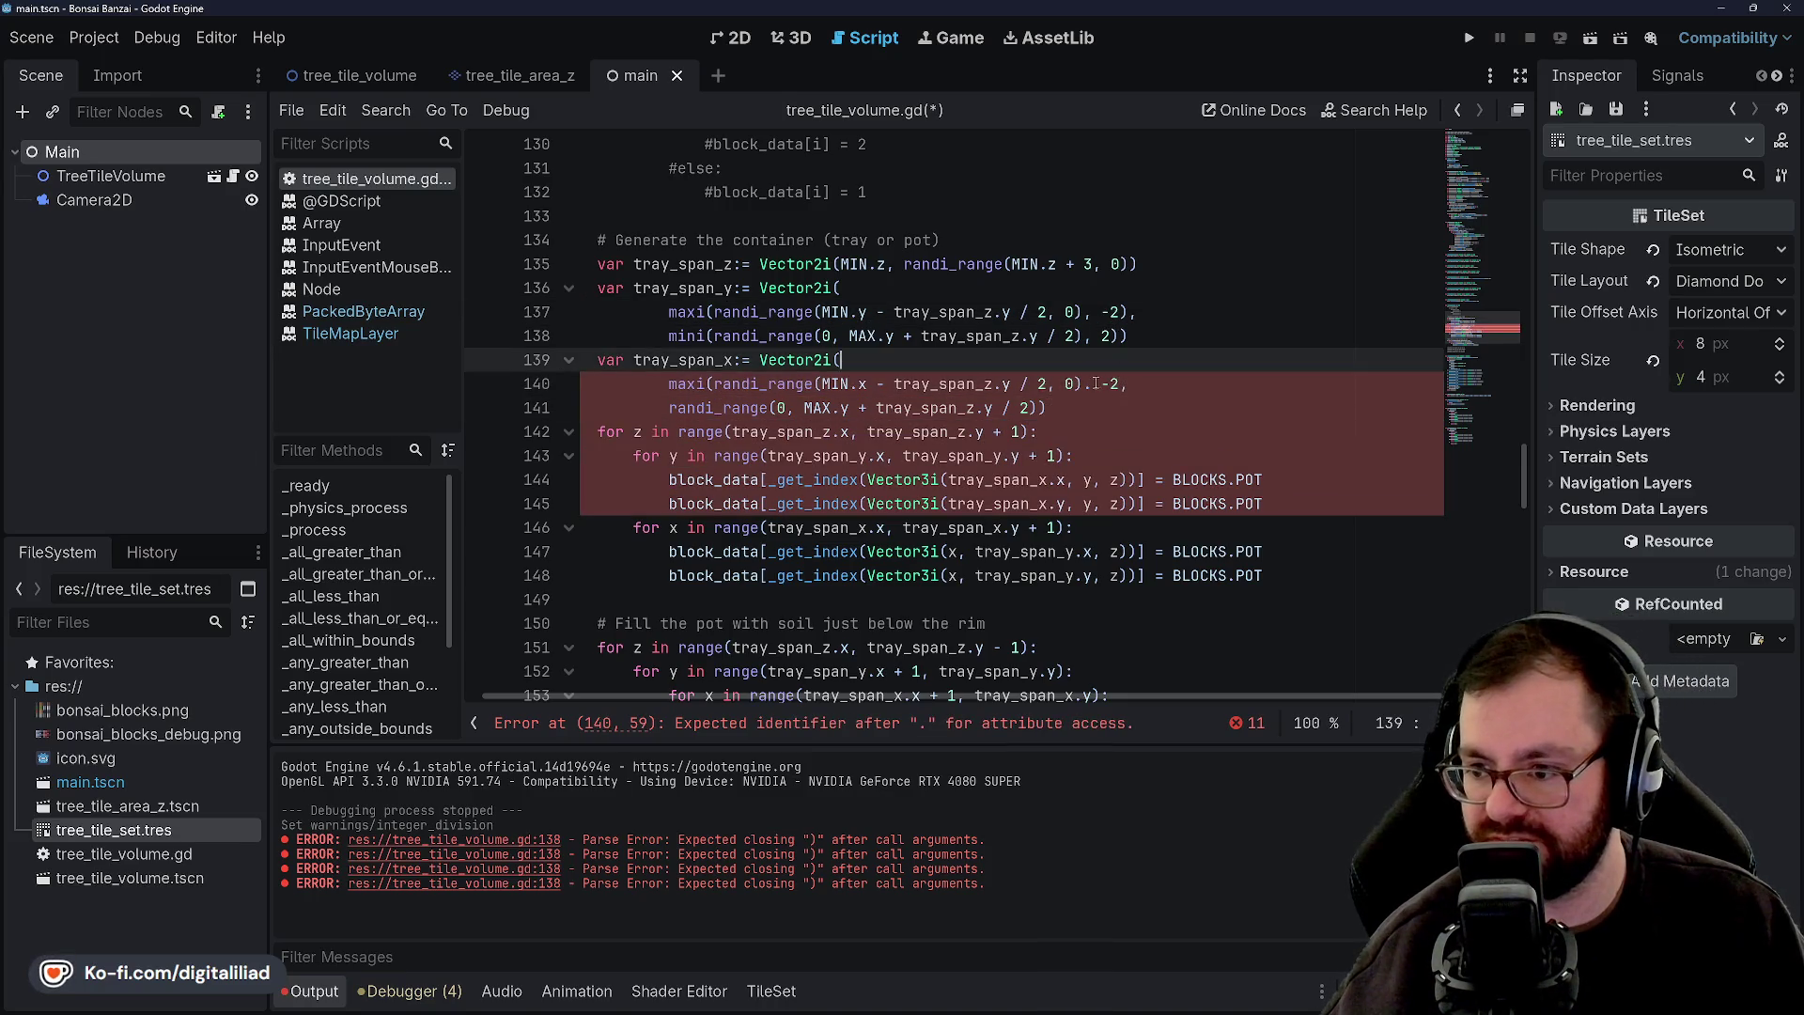
click(1093, 384)
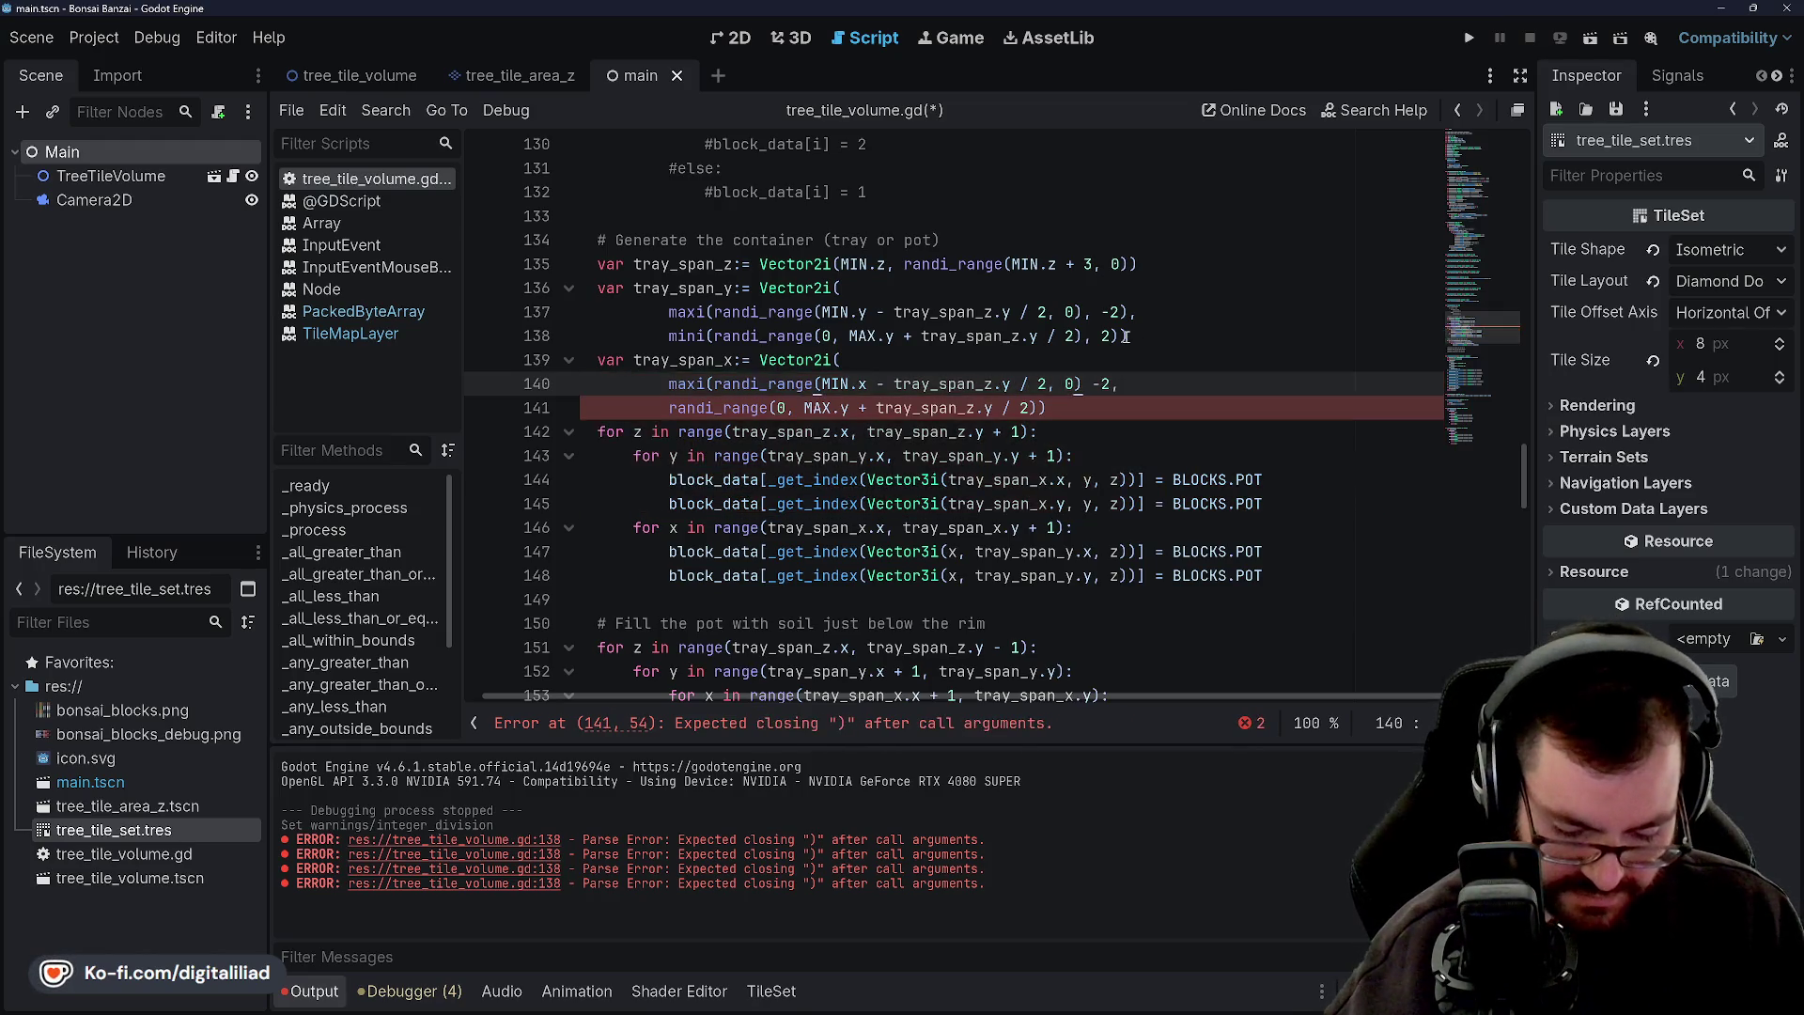
text(,)
key(Up)
key(Up)
key(Up)
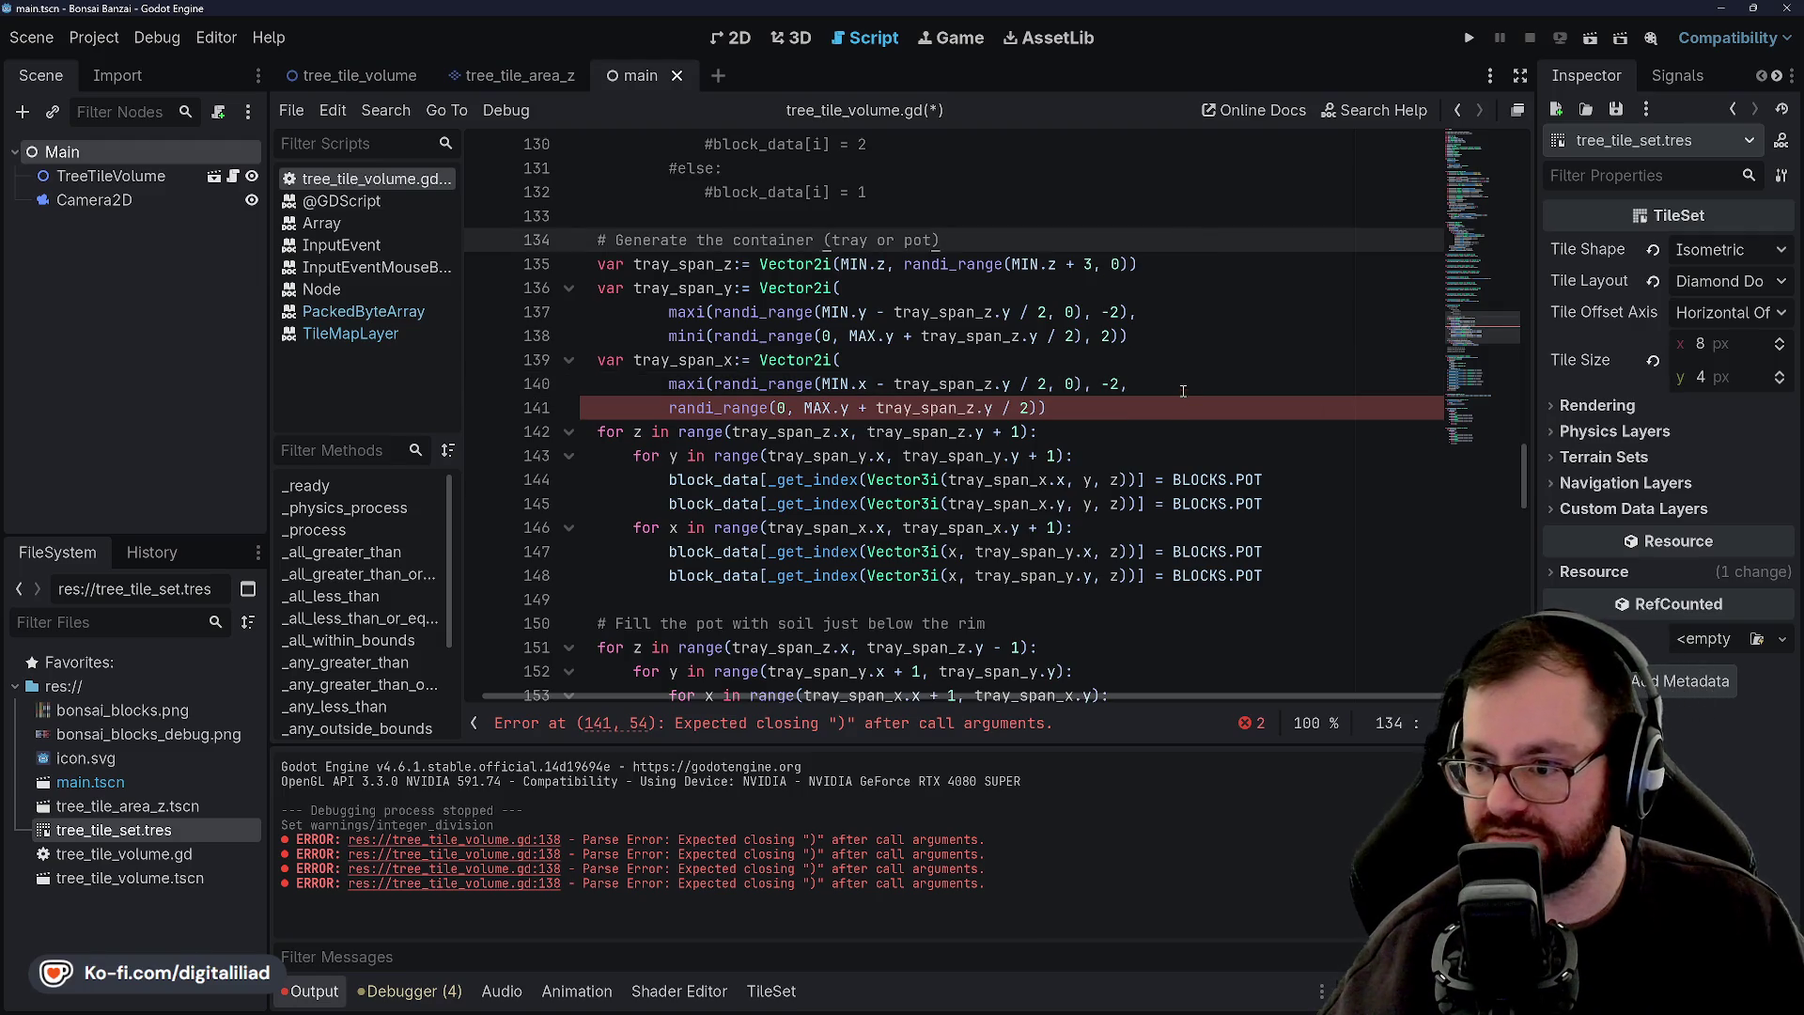
click(1183, 390)
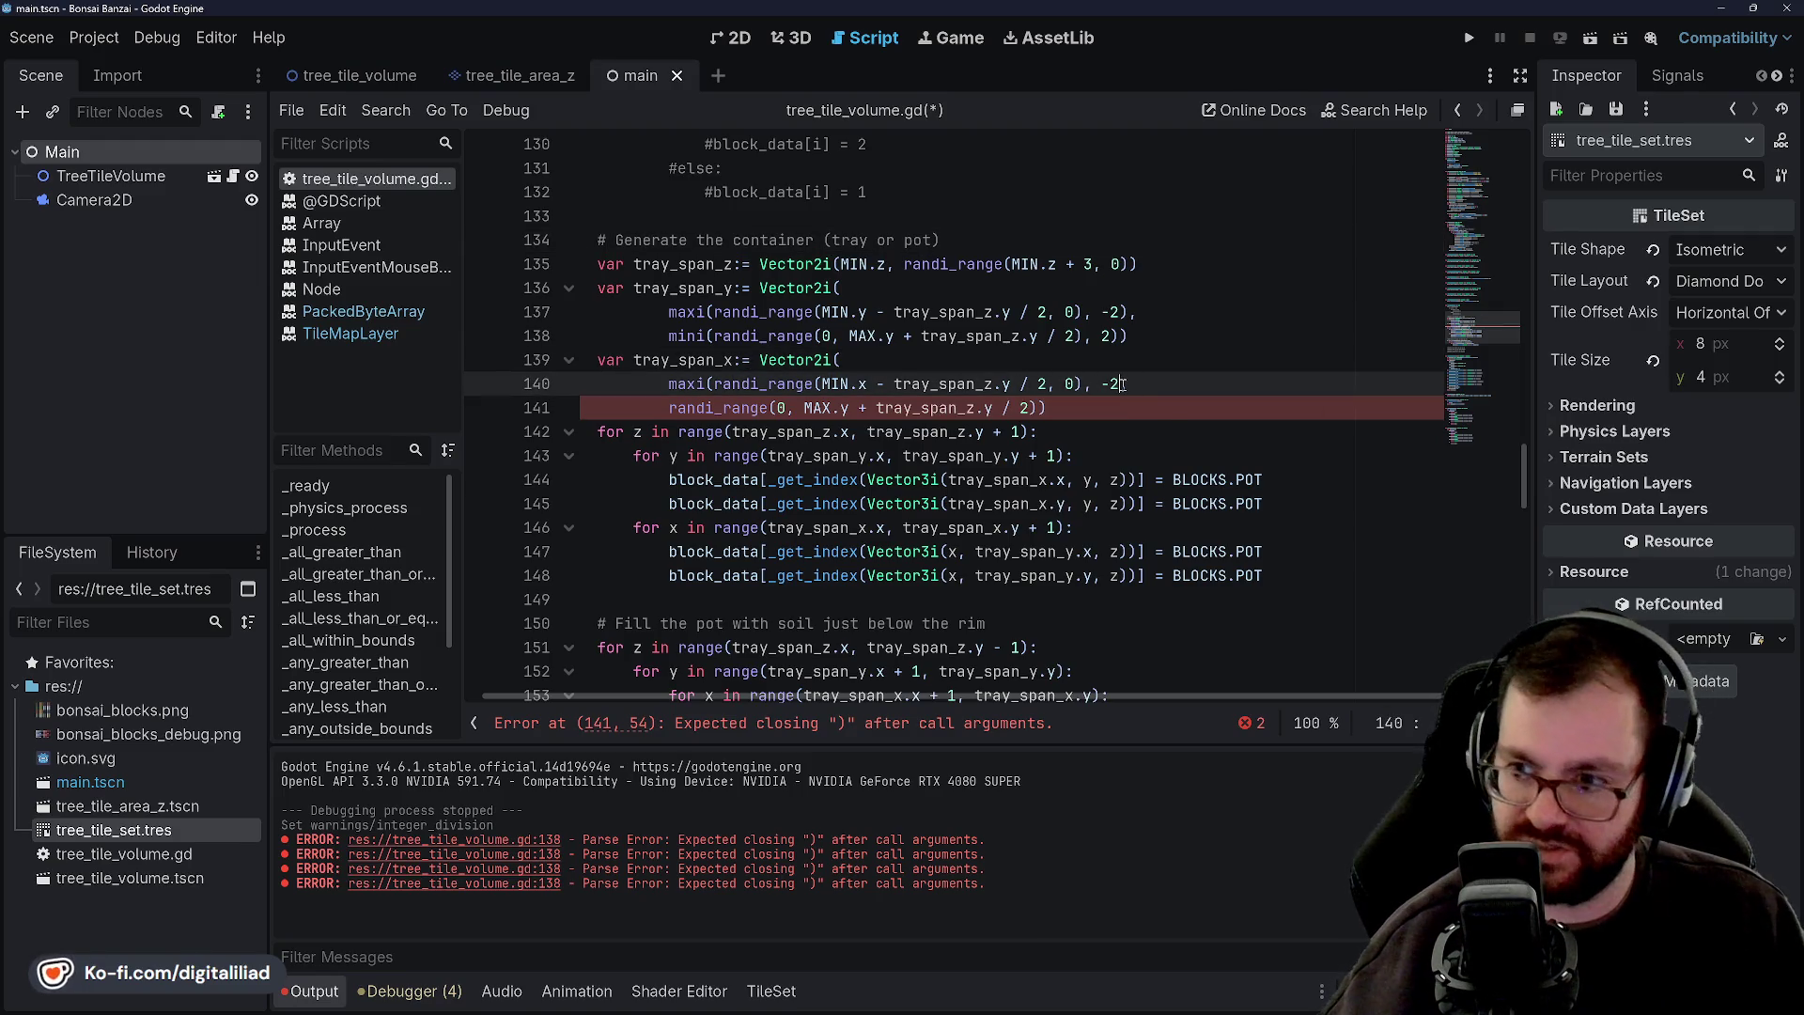
text(),)
click(1090, 338)
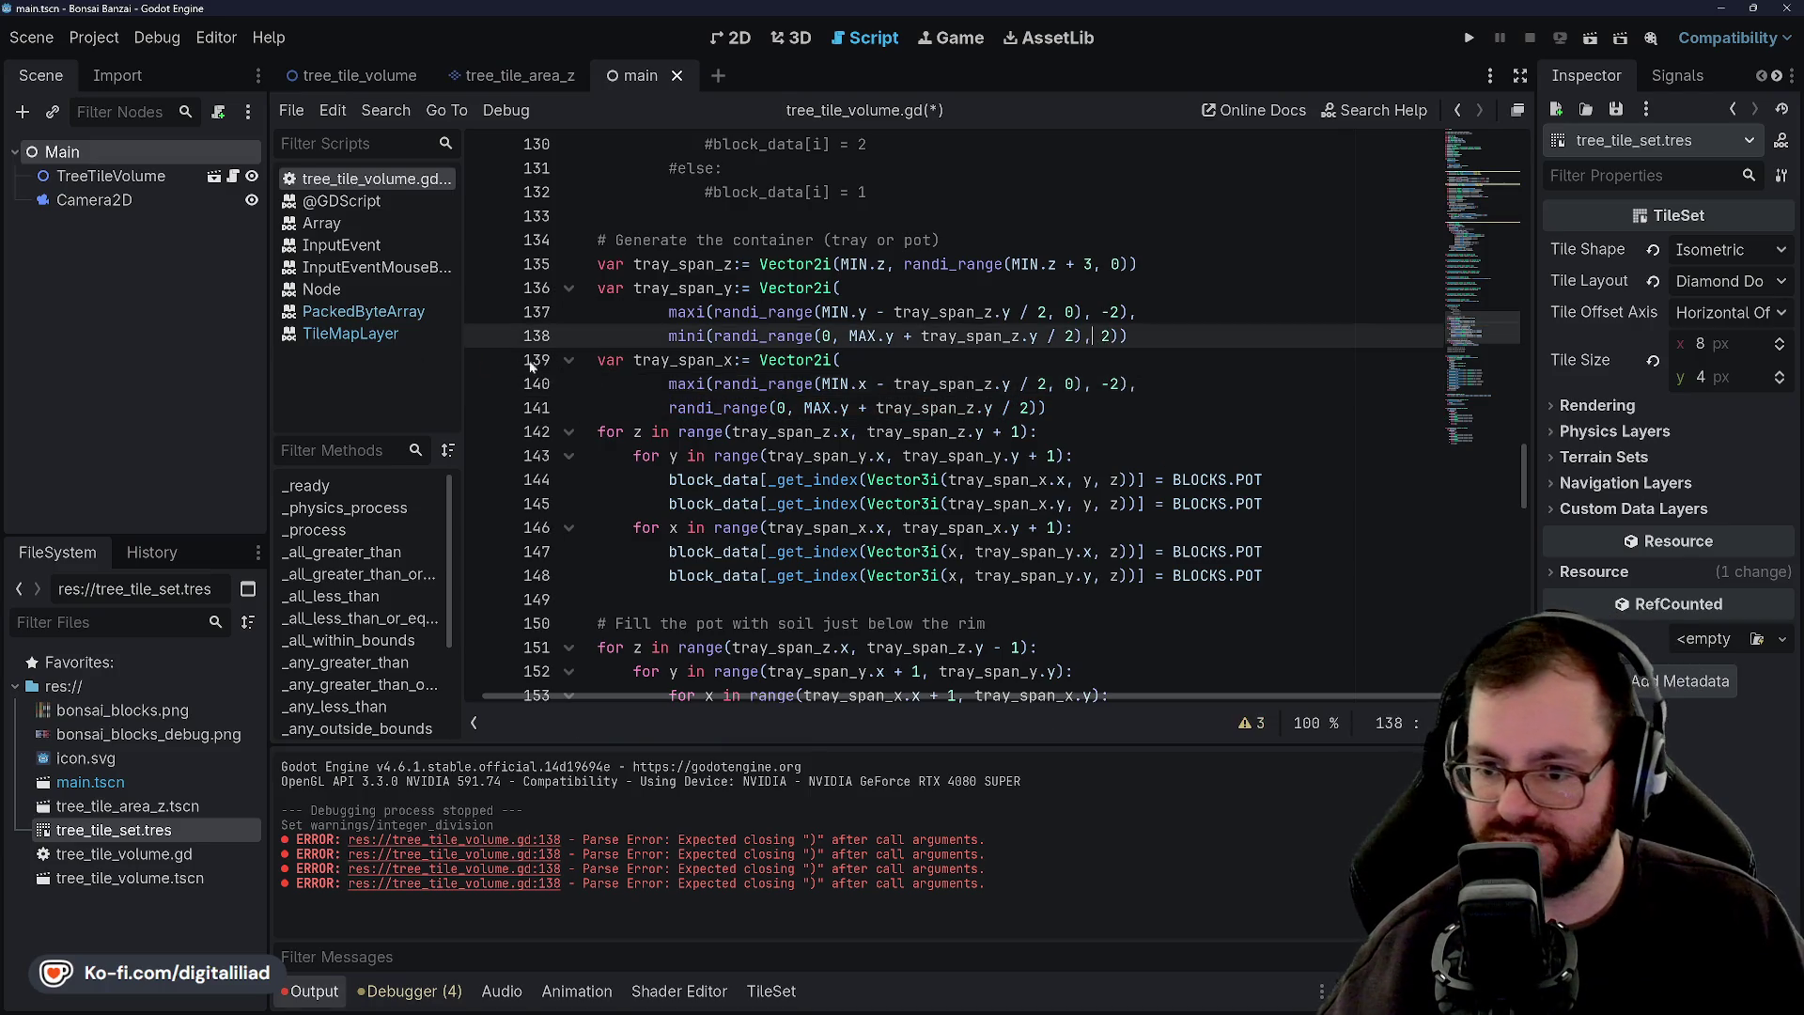
Wrap line 141's upper-bound randi_range in mini(..., 2), close it, and save.
click(668, 409)
text(min)
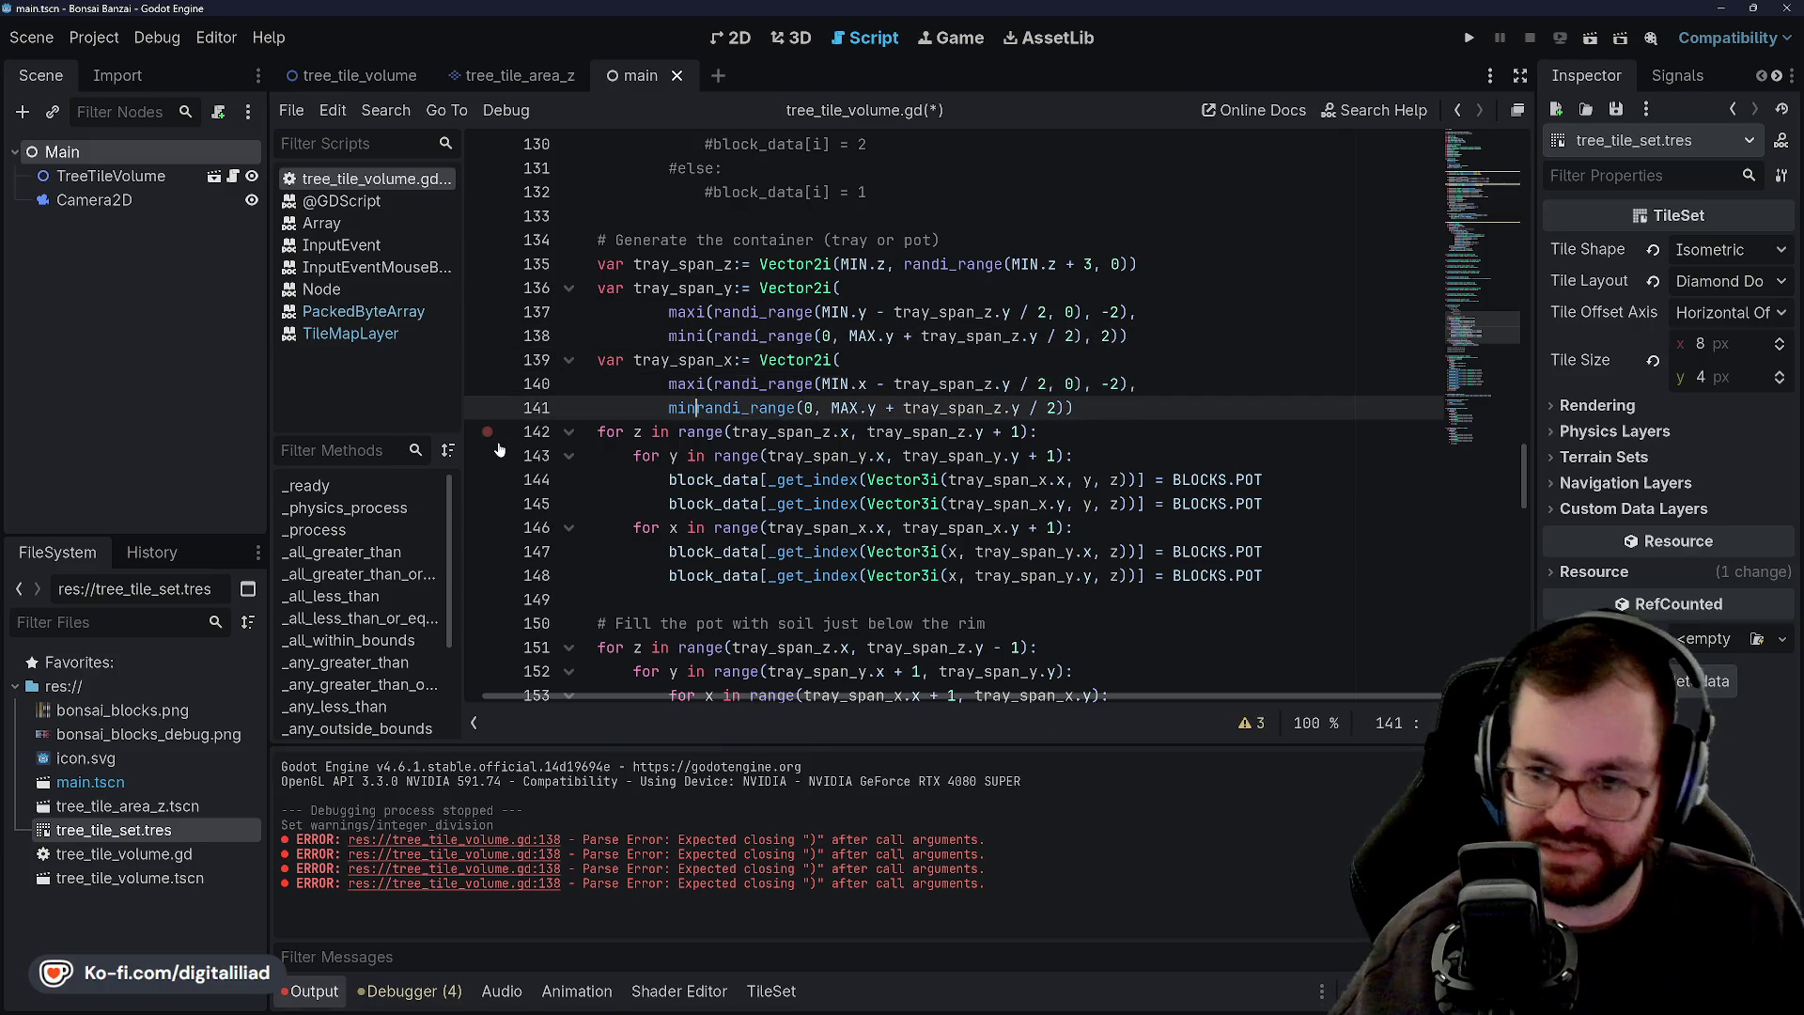
text(i()
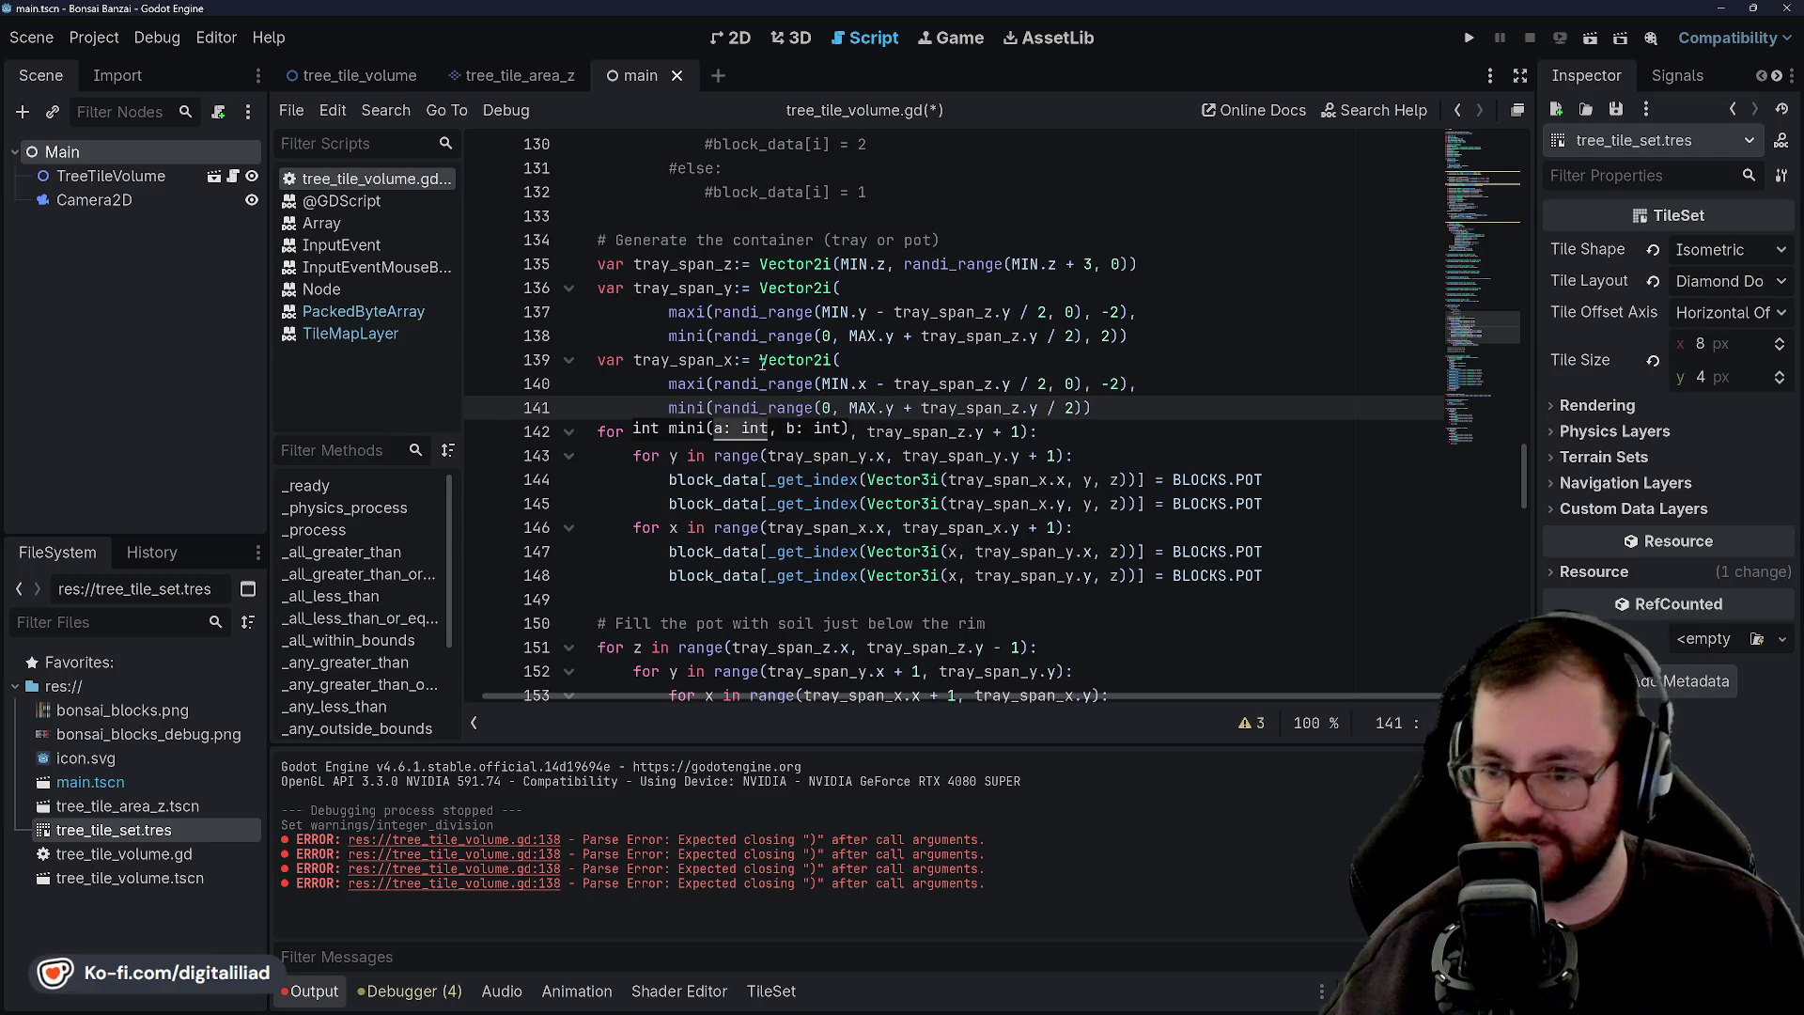
key(Up)
key(Up)
key(Up)
click(1083, 410)
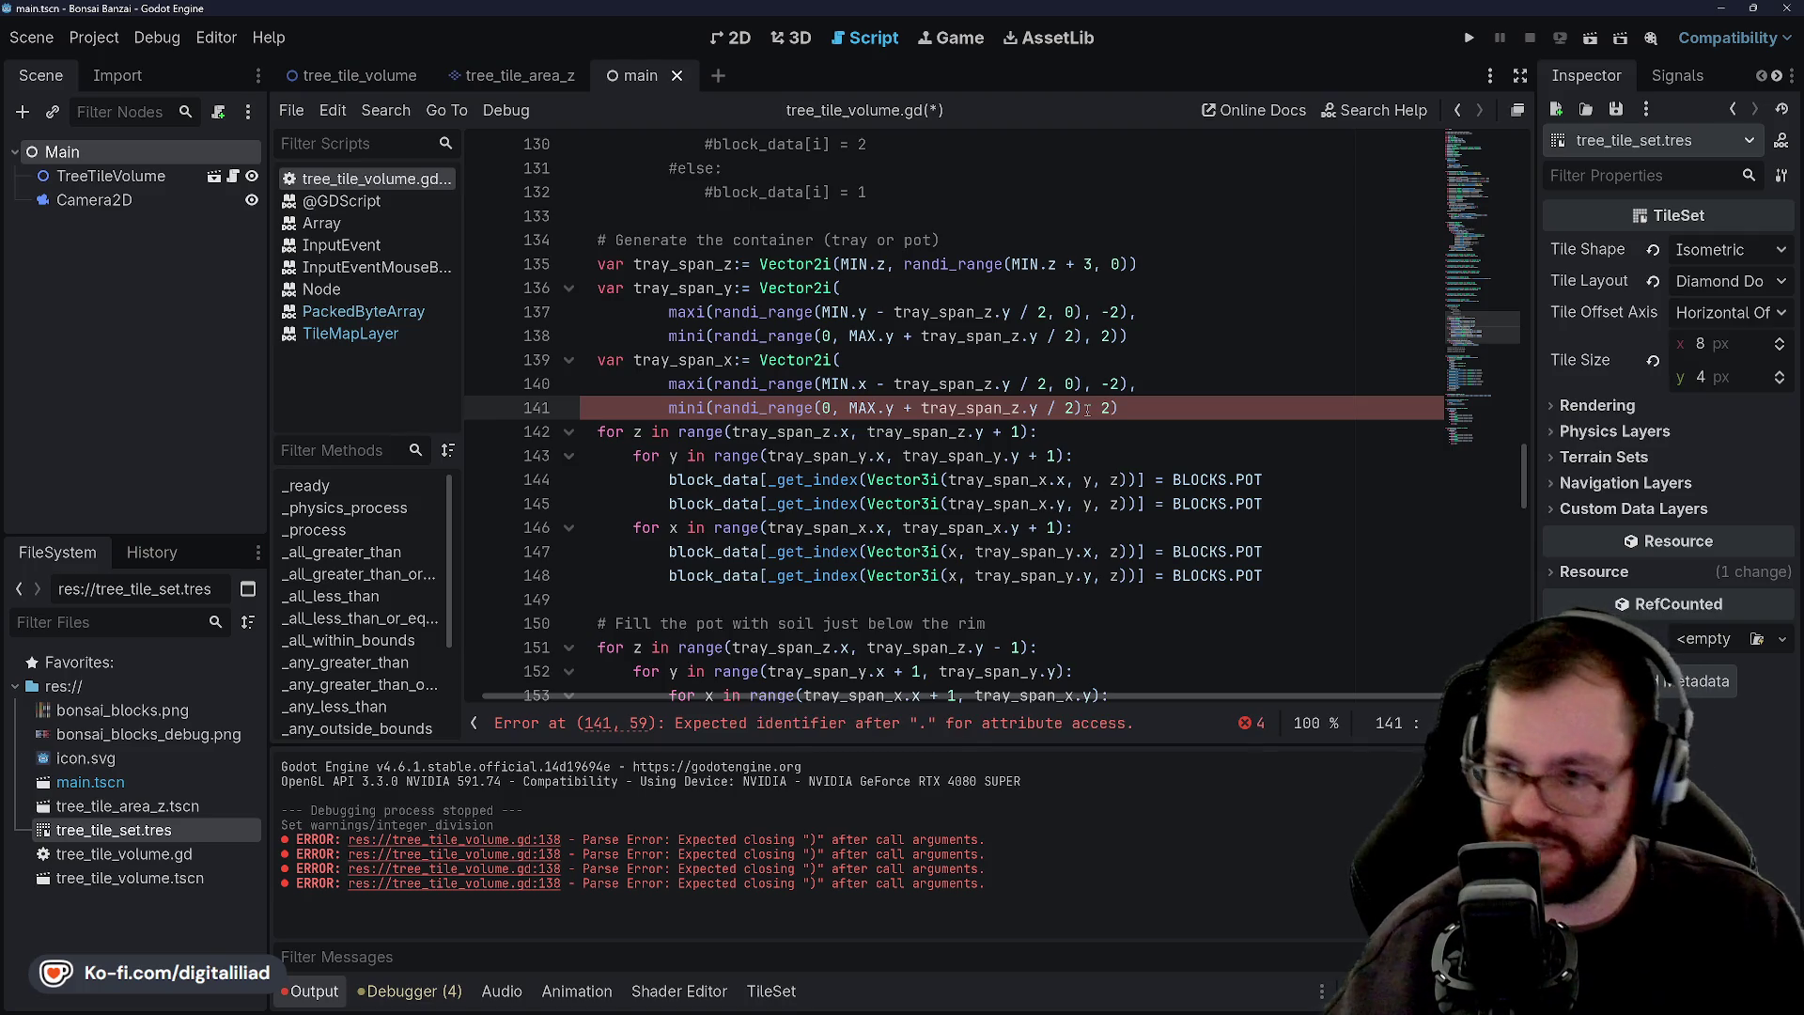
click(1150, 412)
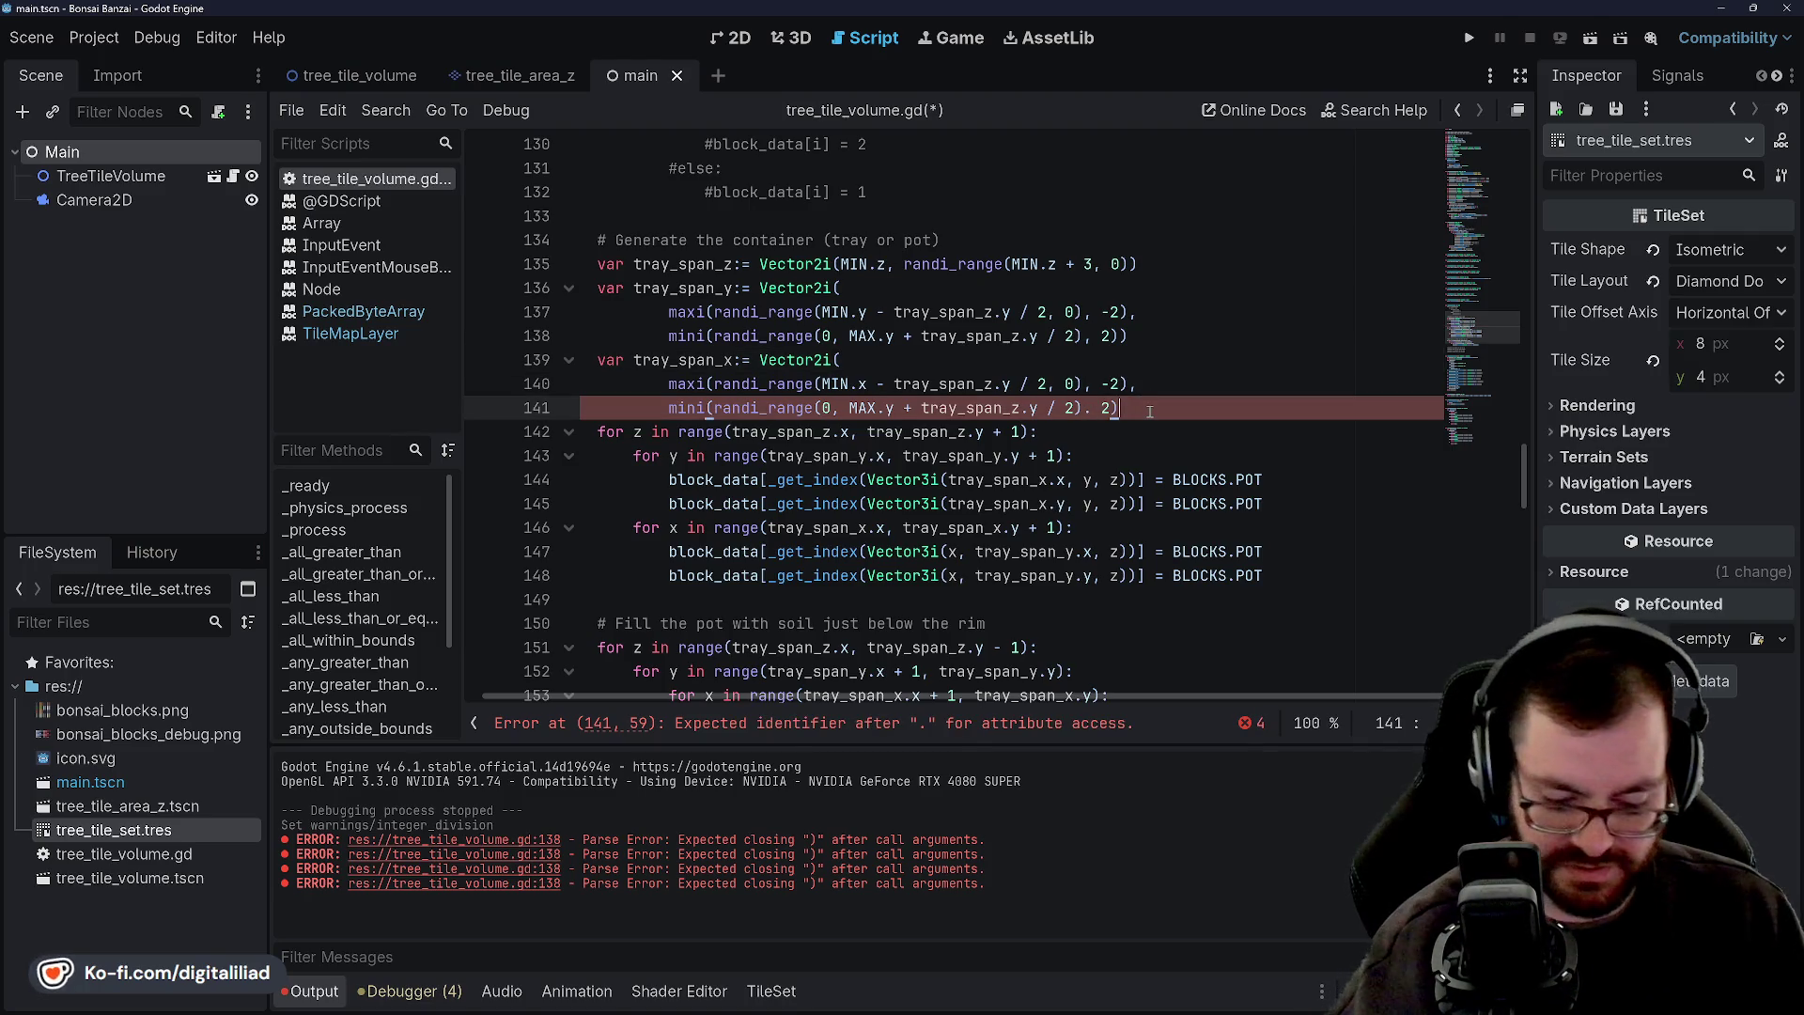
text())
key(ctrl+s)
key(Up)
key(Up)
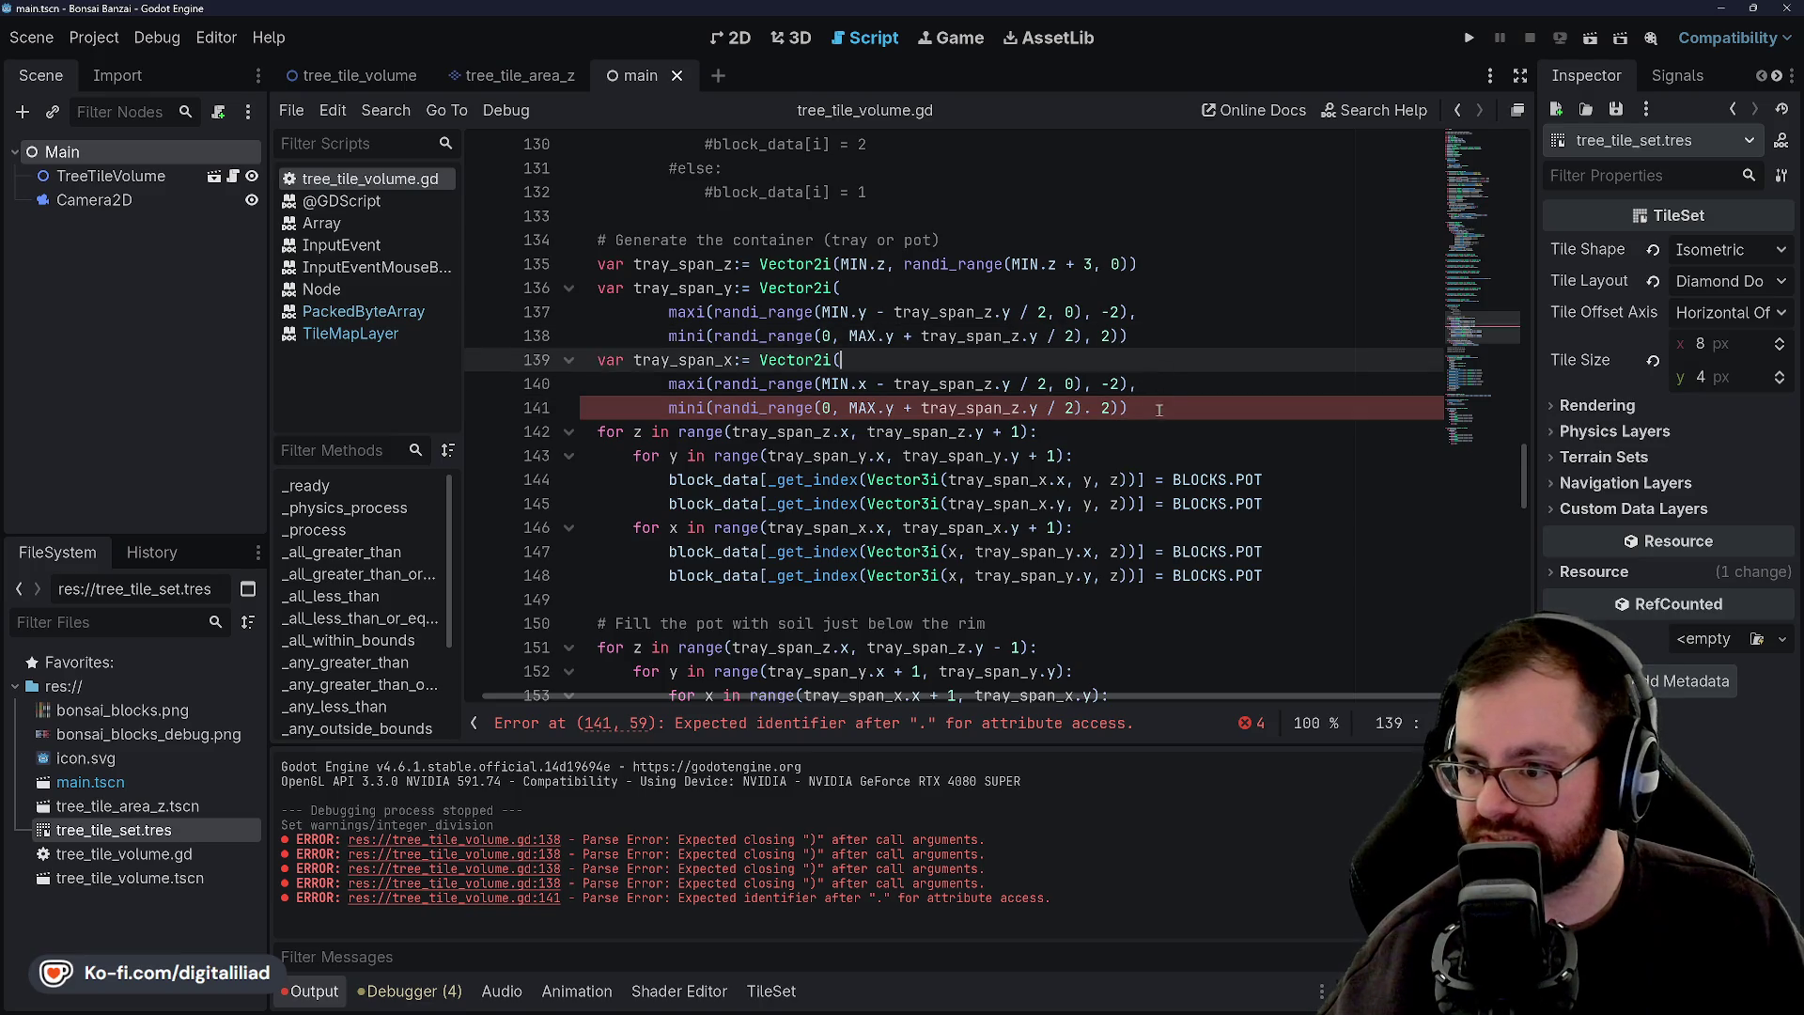
click(1154, 418)
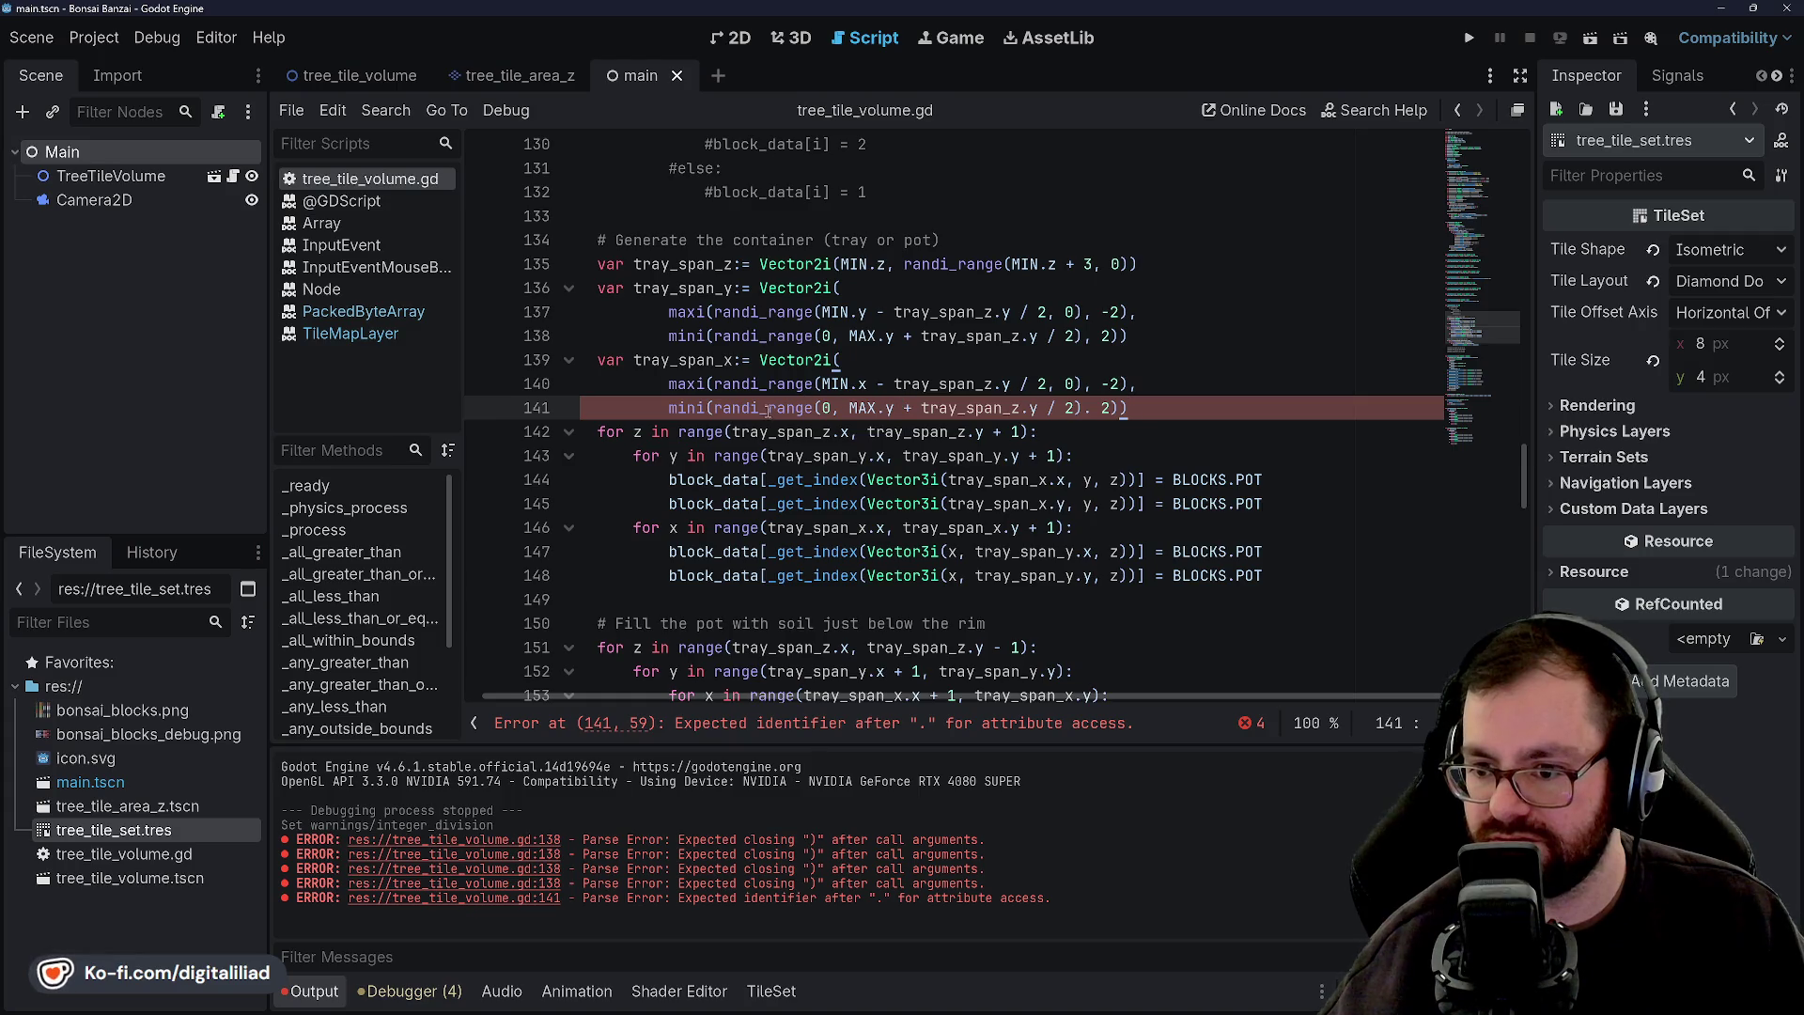
Delete the stray dot after the division on line 141 and save the corrected script.
mouse_move(768, 406)
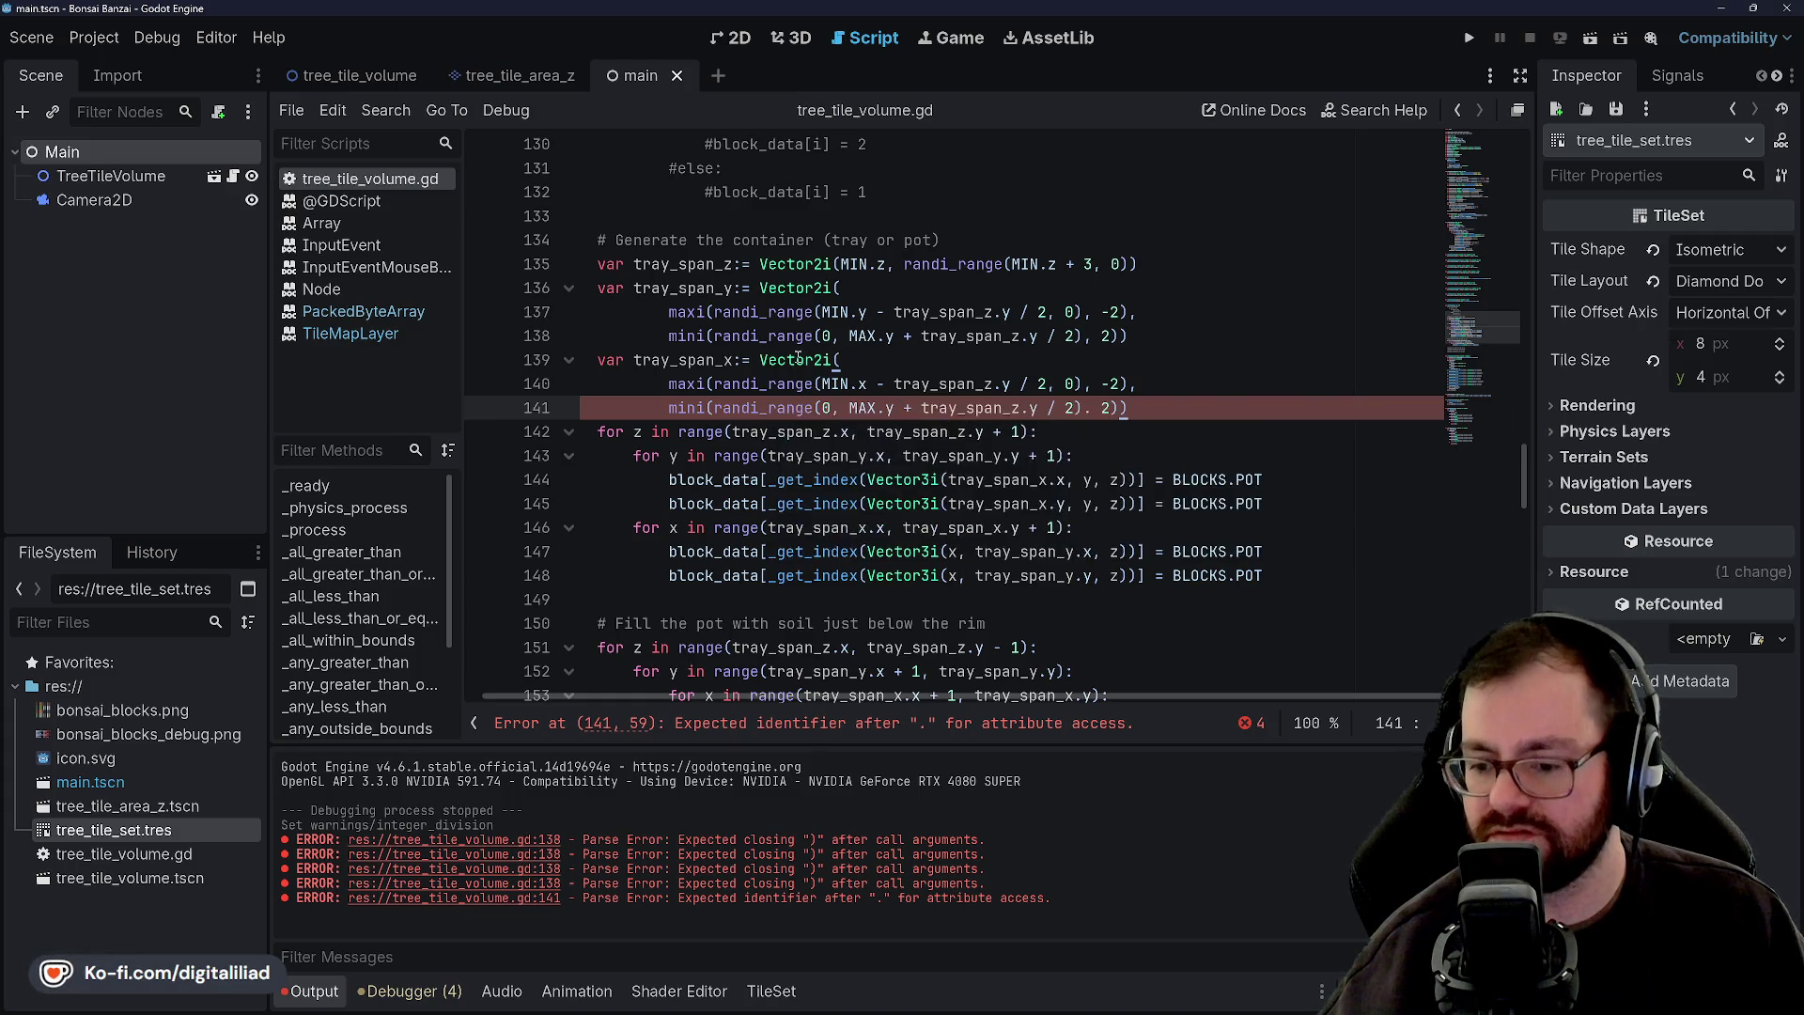
click(1087, 336)
click(1093, 406)
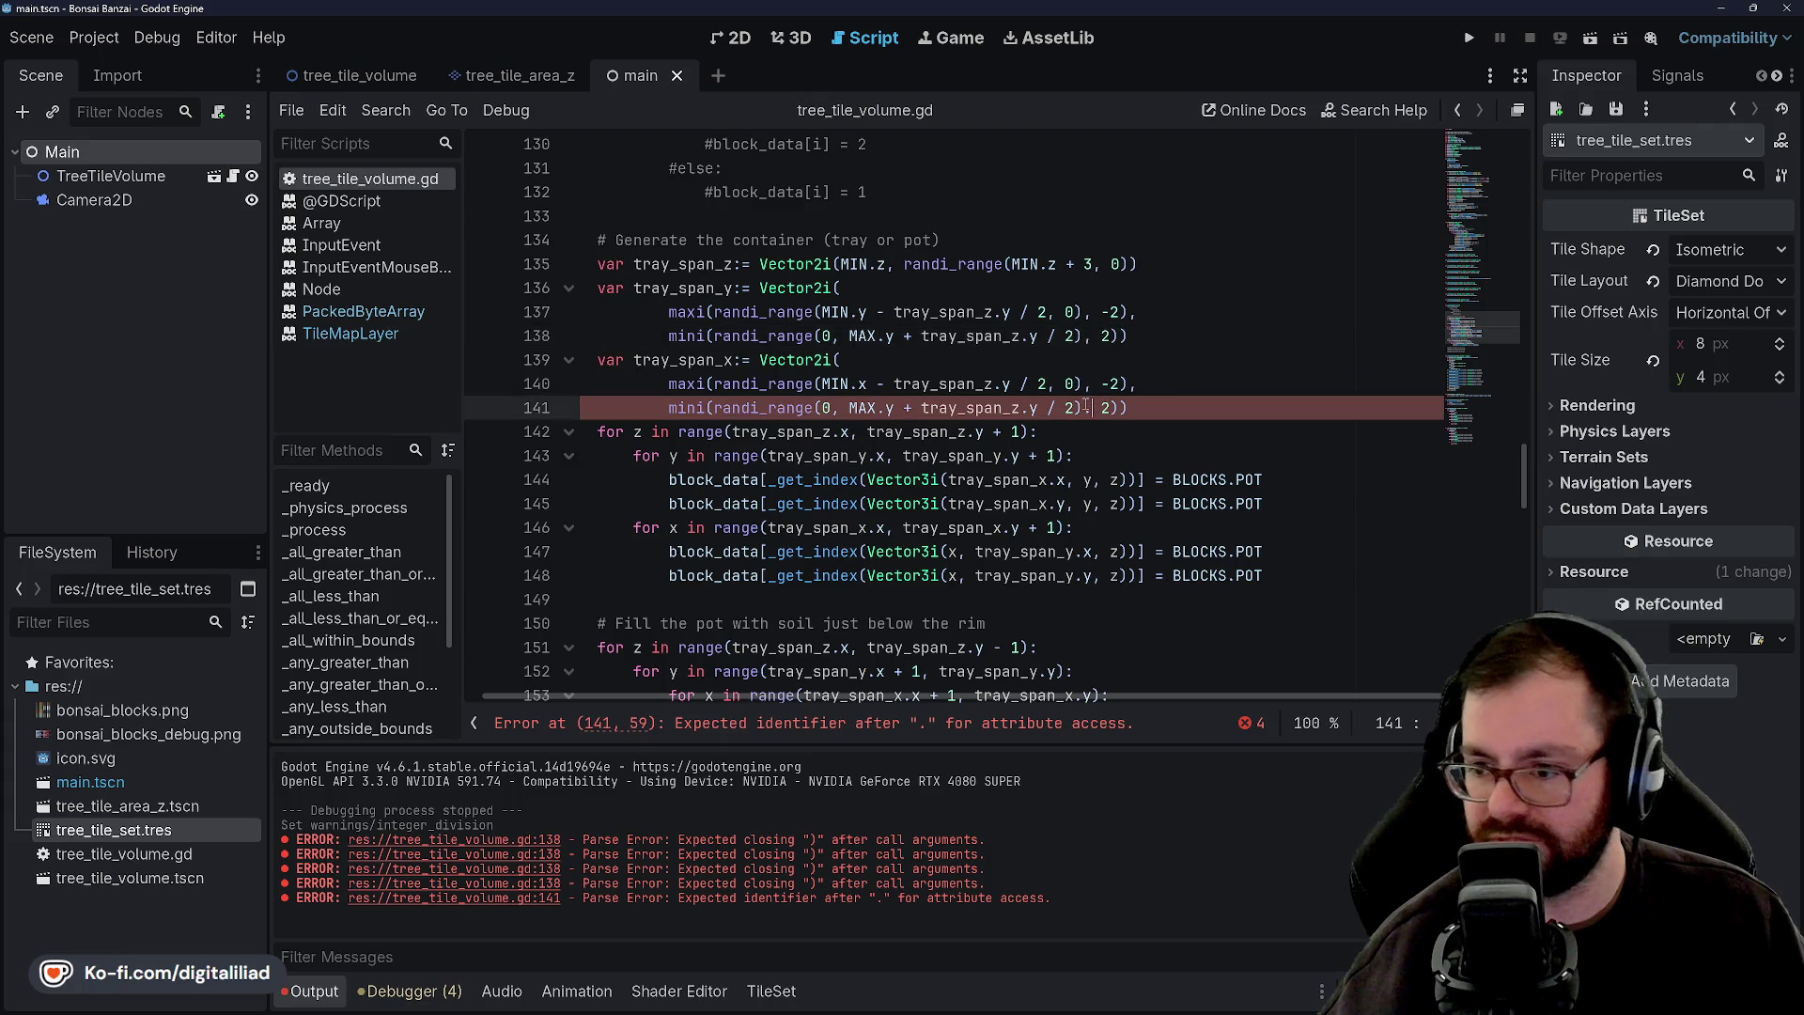
key(BackSpace)
text(,)
key(ctrl+s)
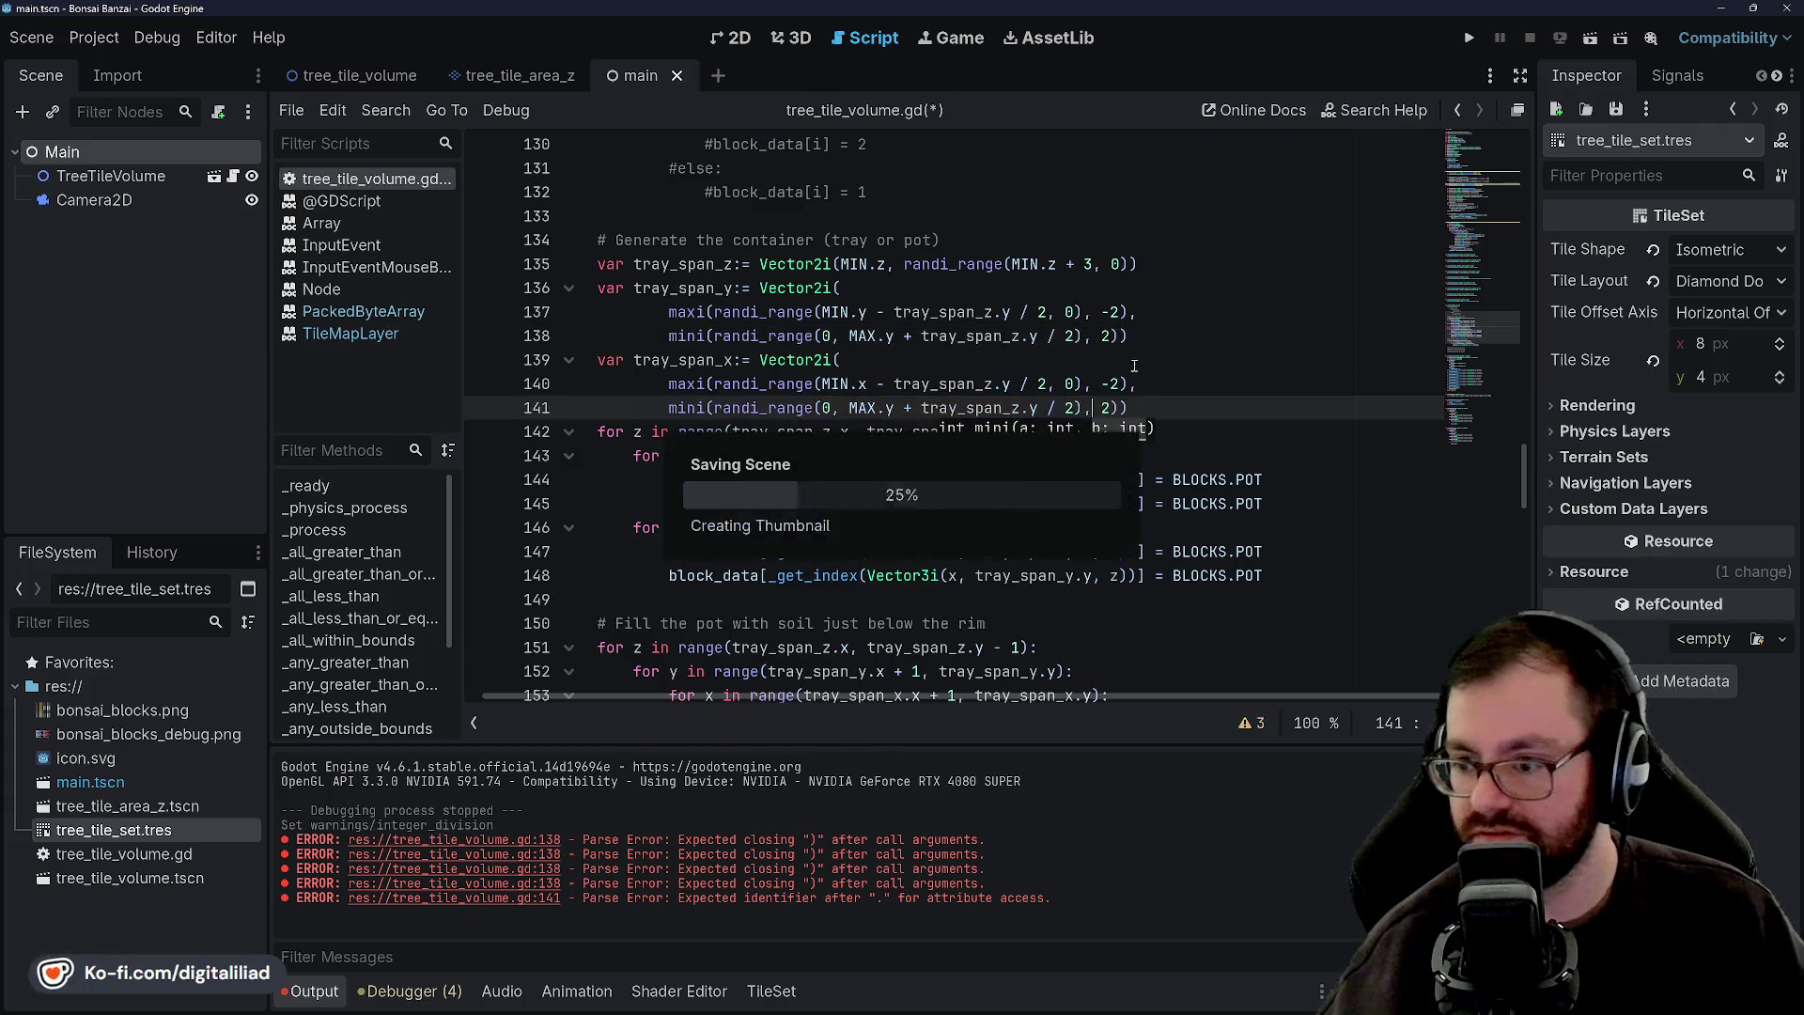
Compare the clamped tray_span_x lines with tray_span_y, then run the project.
click(1157, 357)
click(1263, 380)
click(1222, 408)
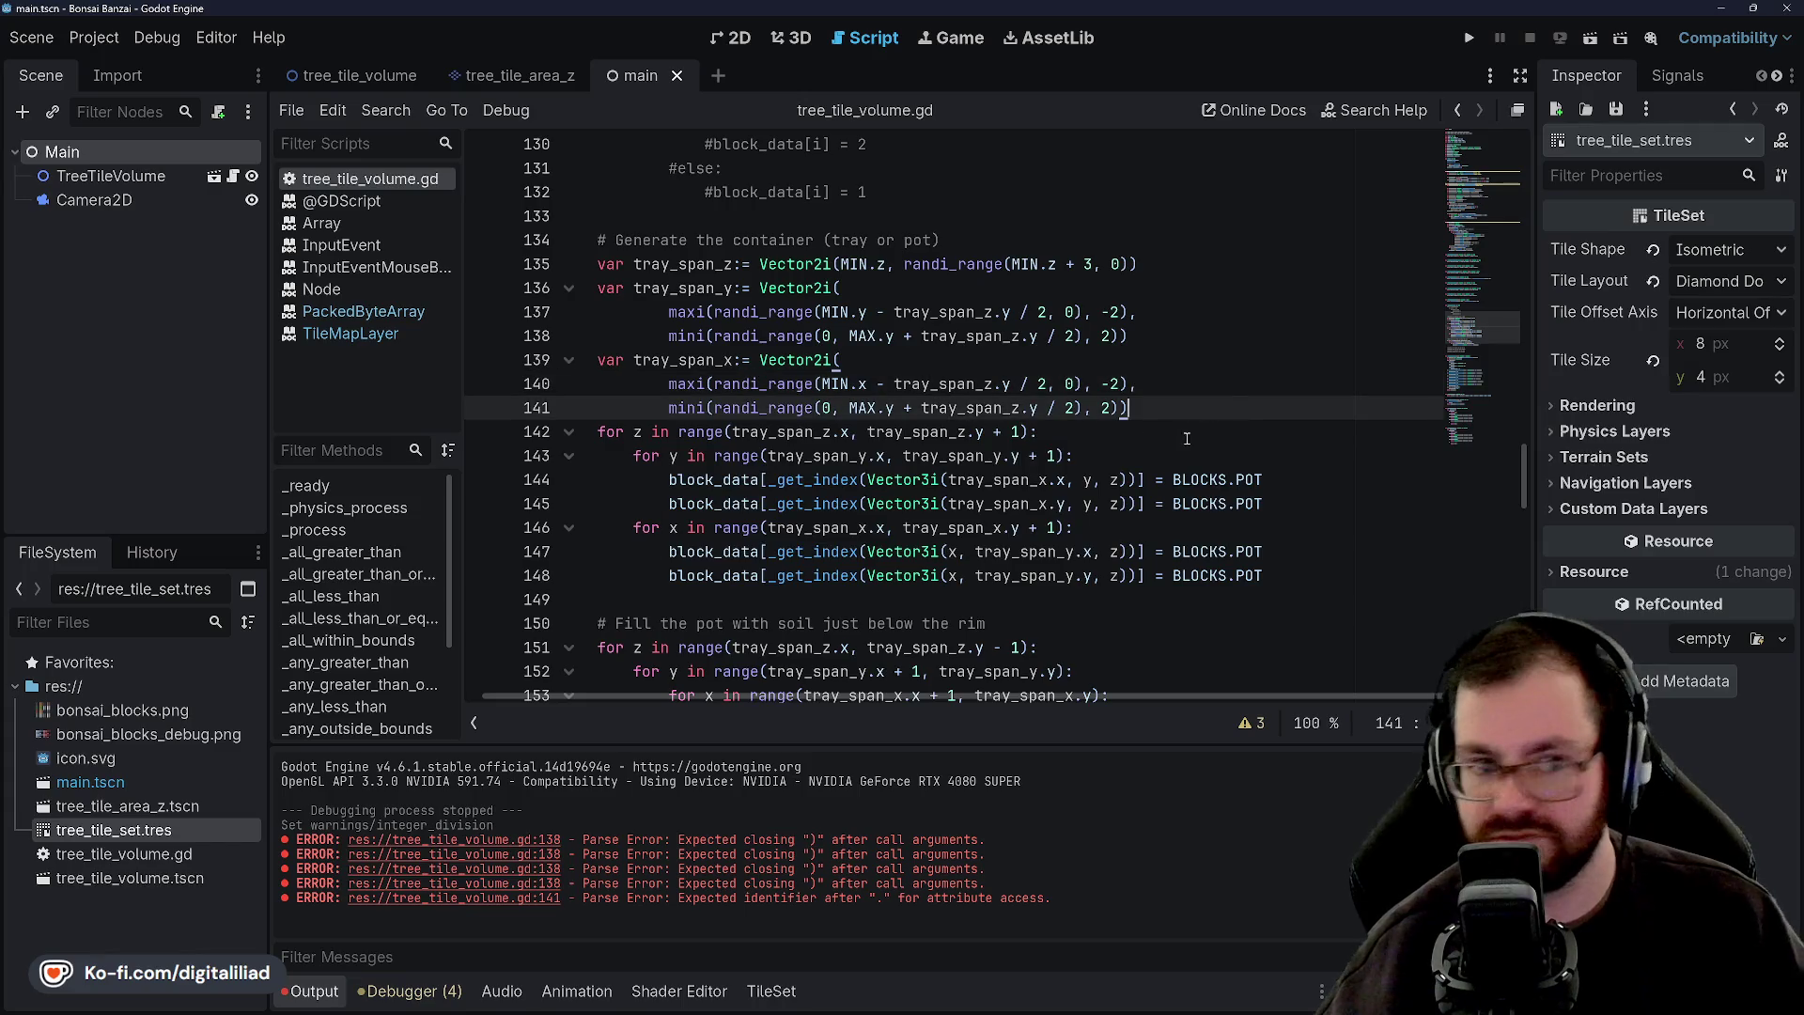
click(1172, 437)
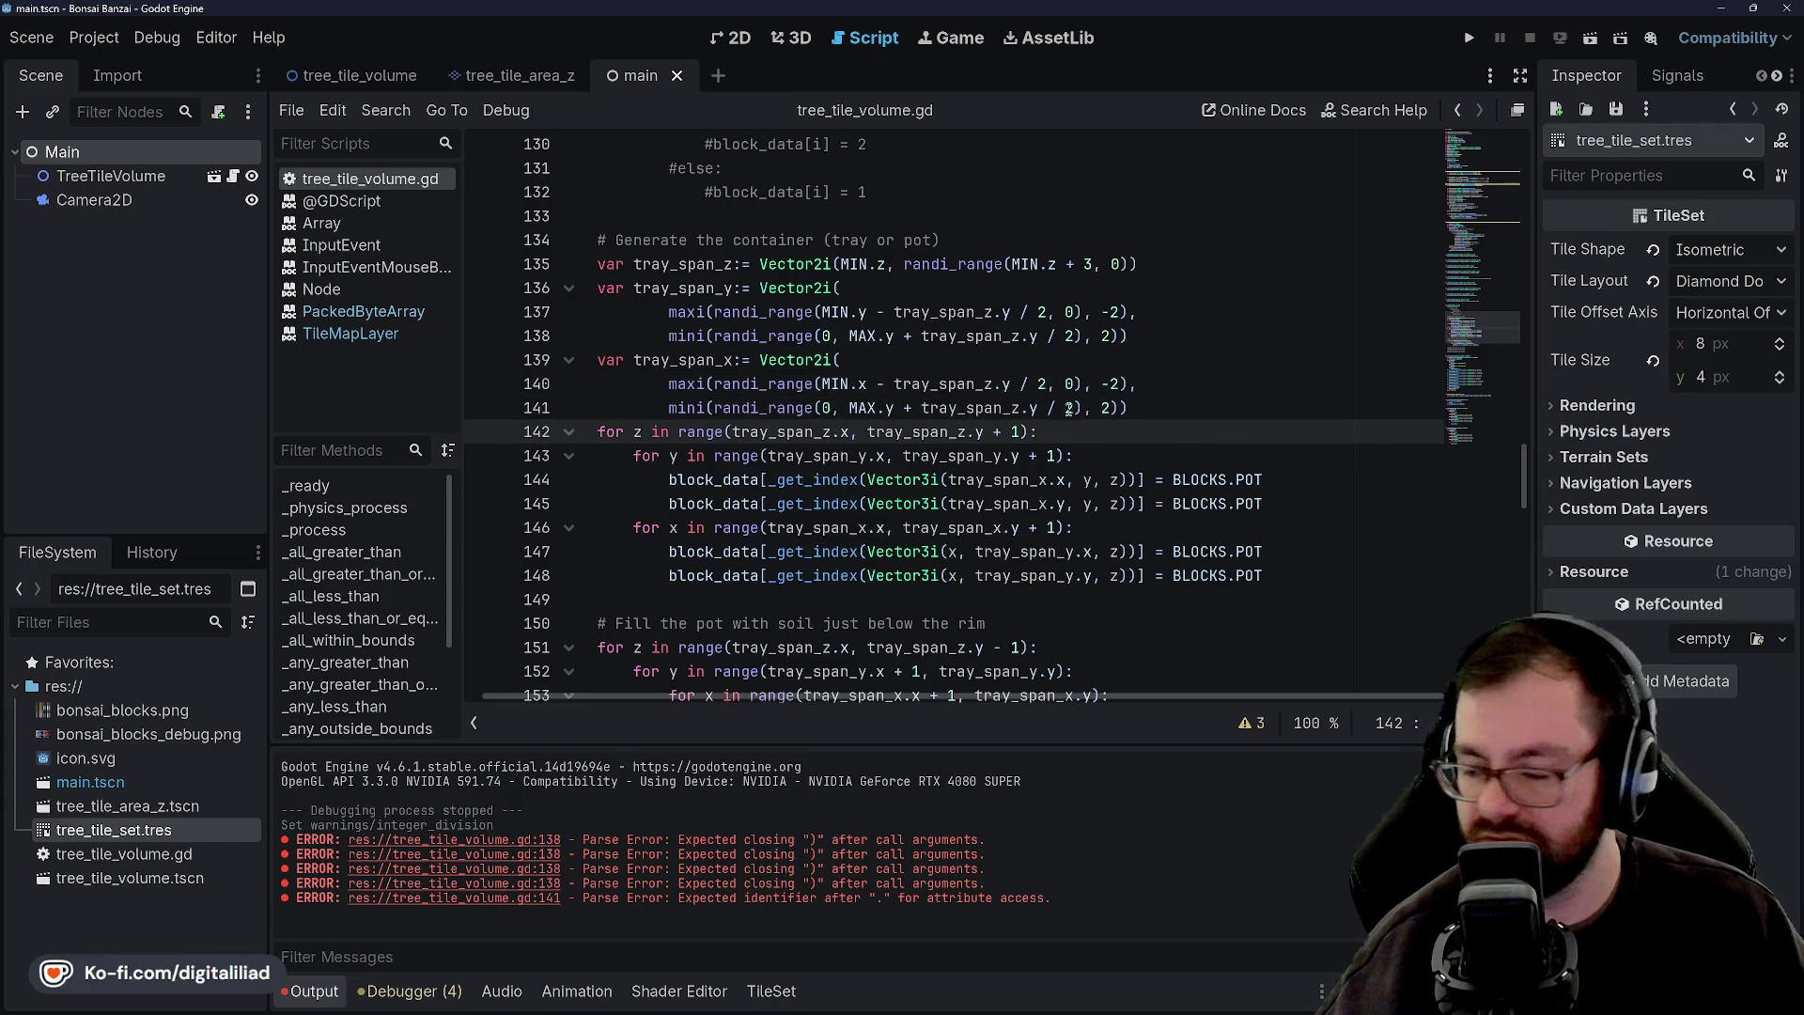
click(845, 360)
click(822, 384)
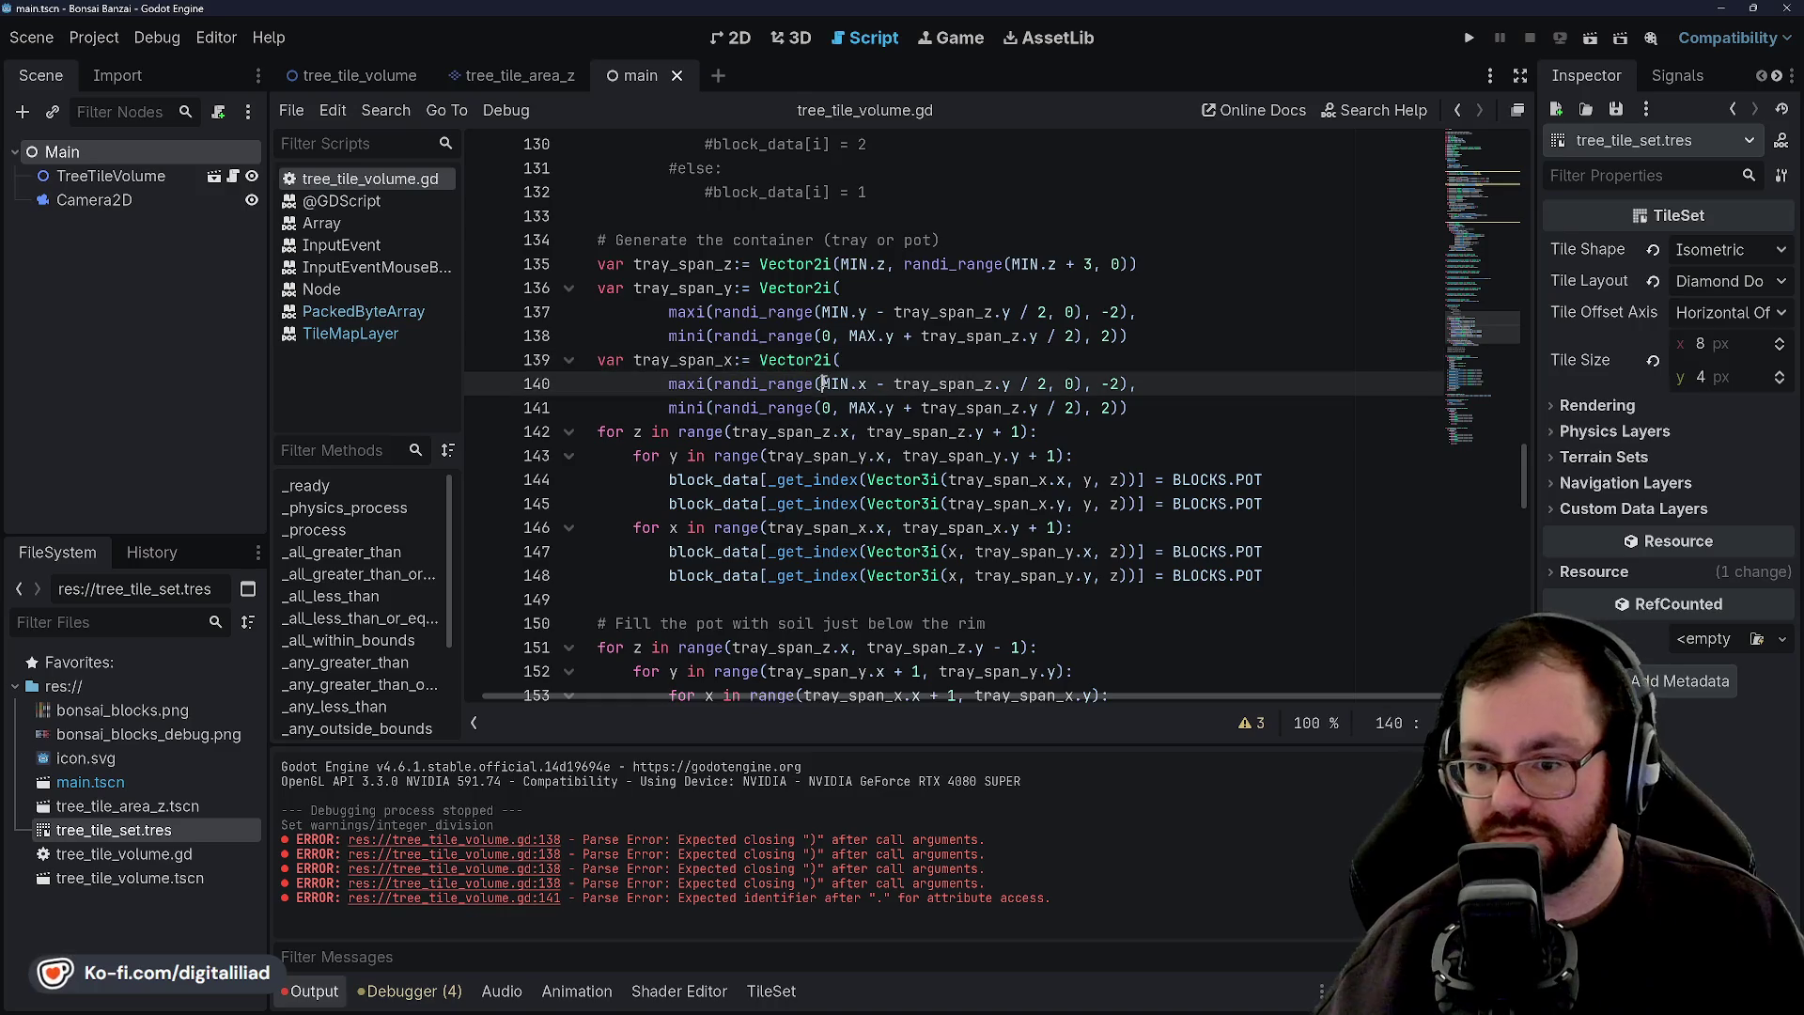
click(846, 408)
click(893, 335)
click(940, 312)
click(832, 384)
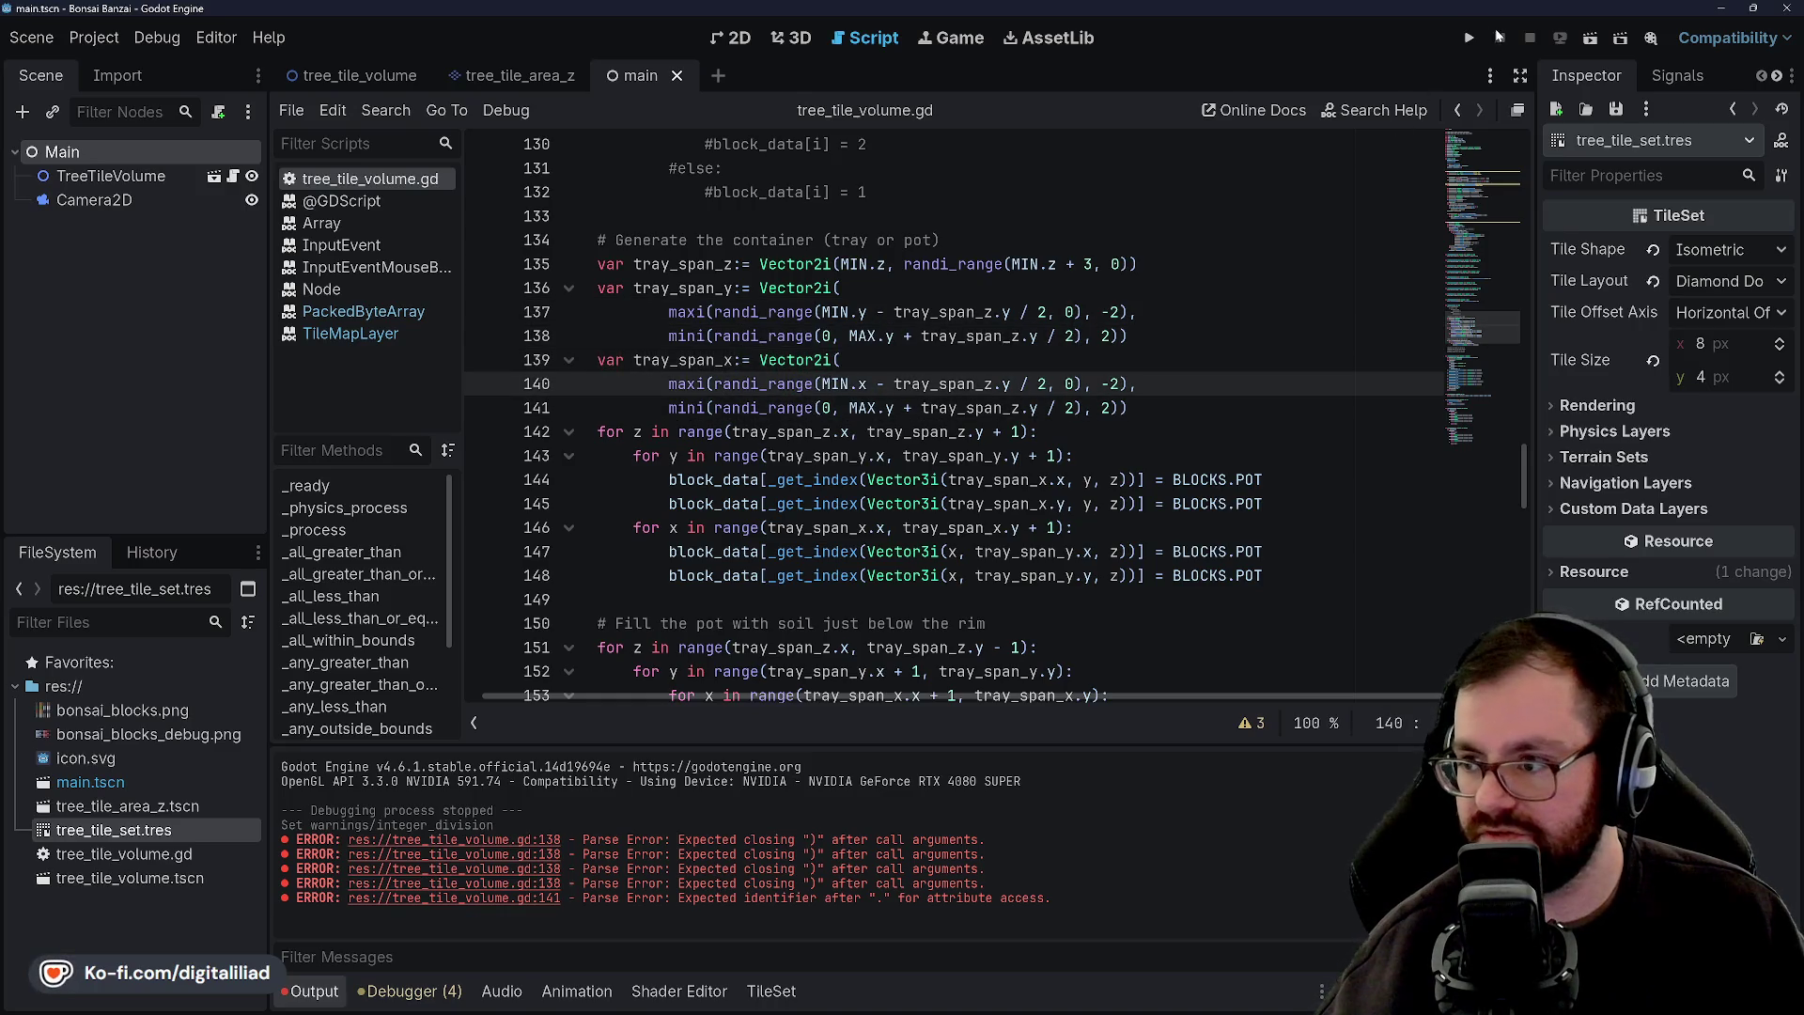
click(1469, 38)
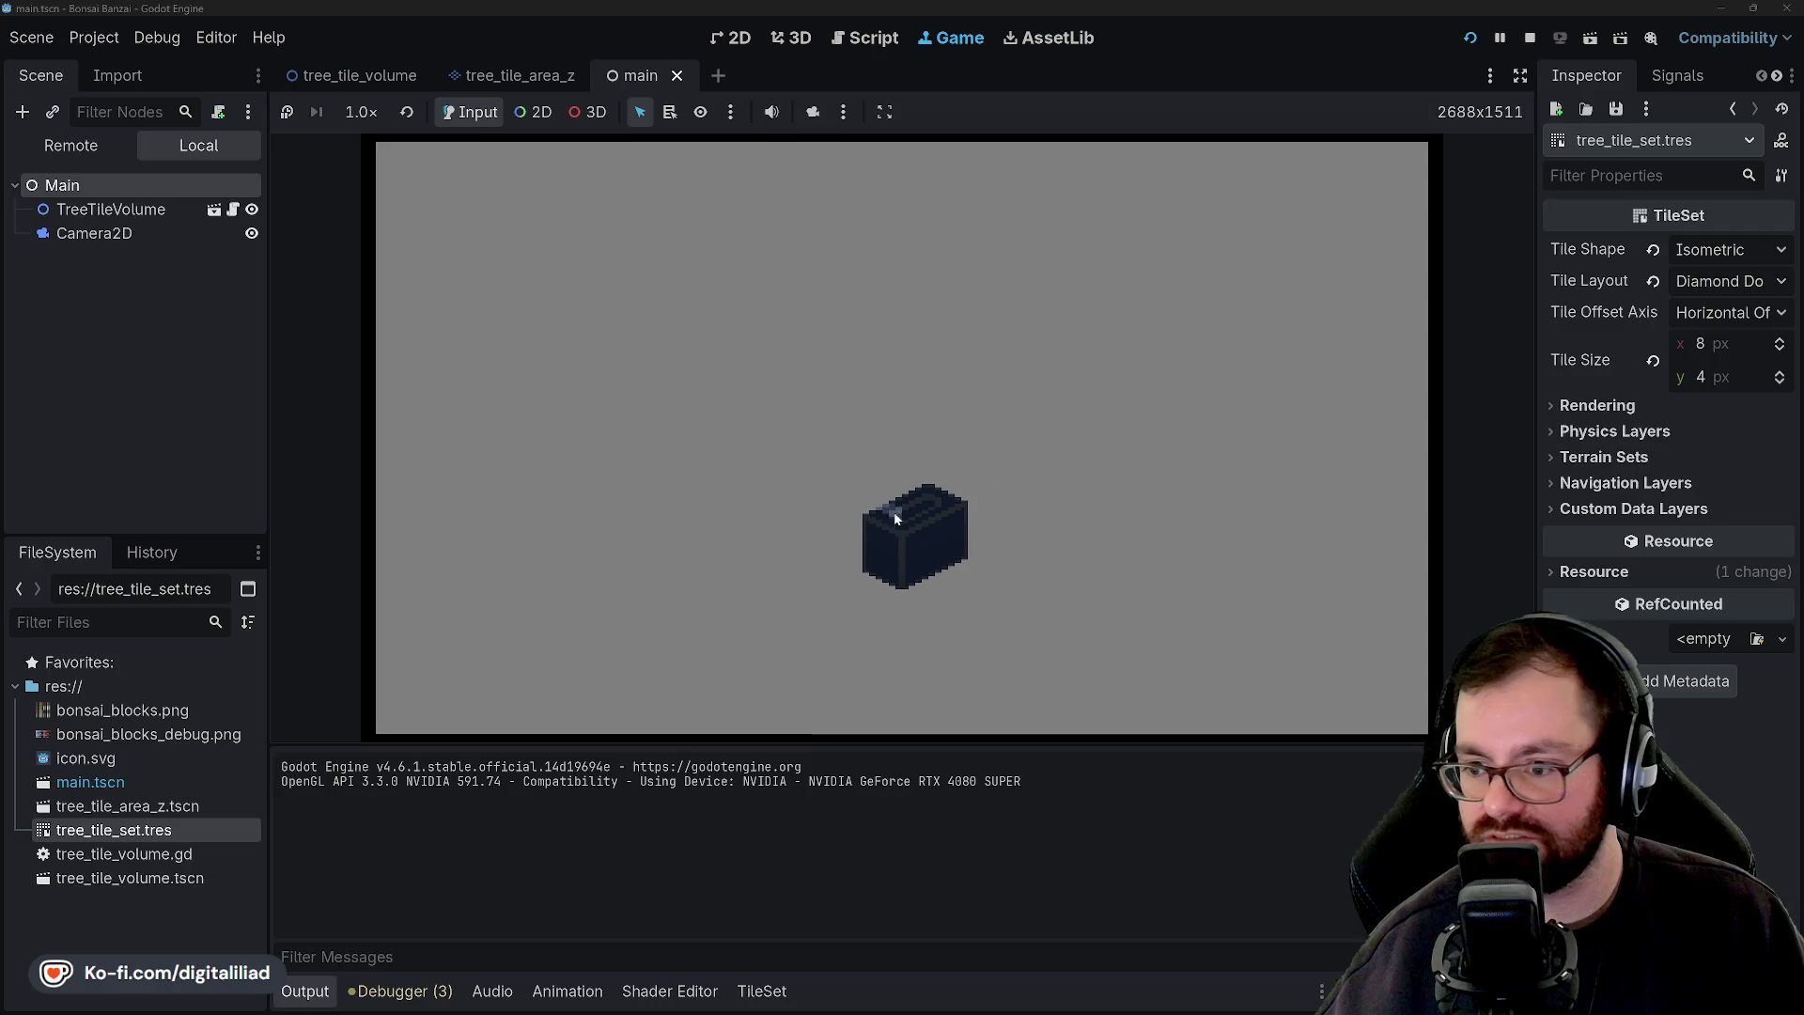
Restart the game twice to see two new random trays, then stop it.
click(1468, 37)
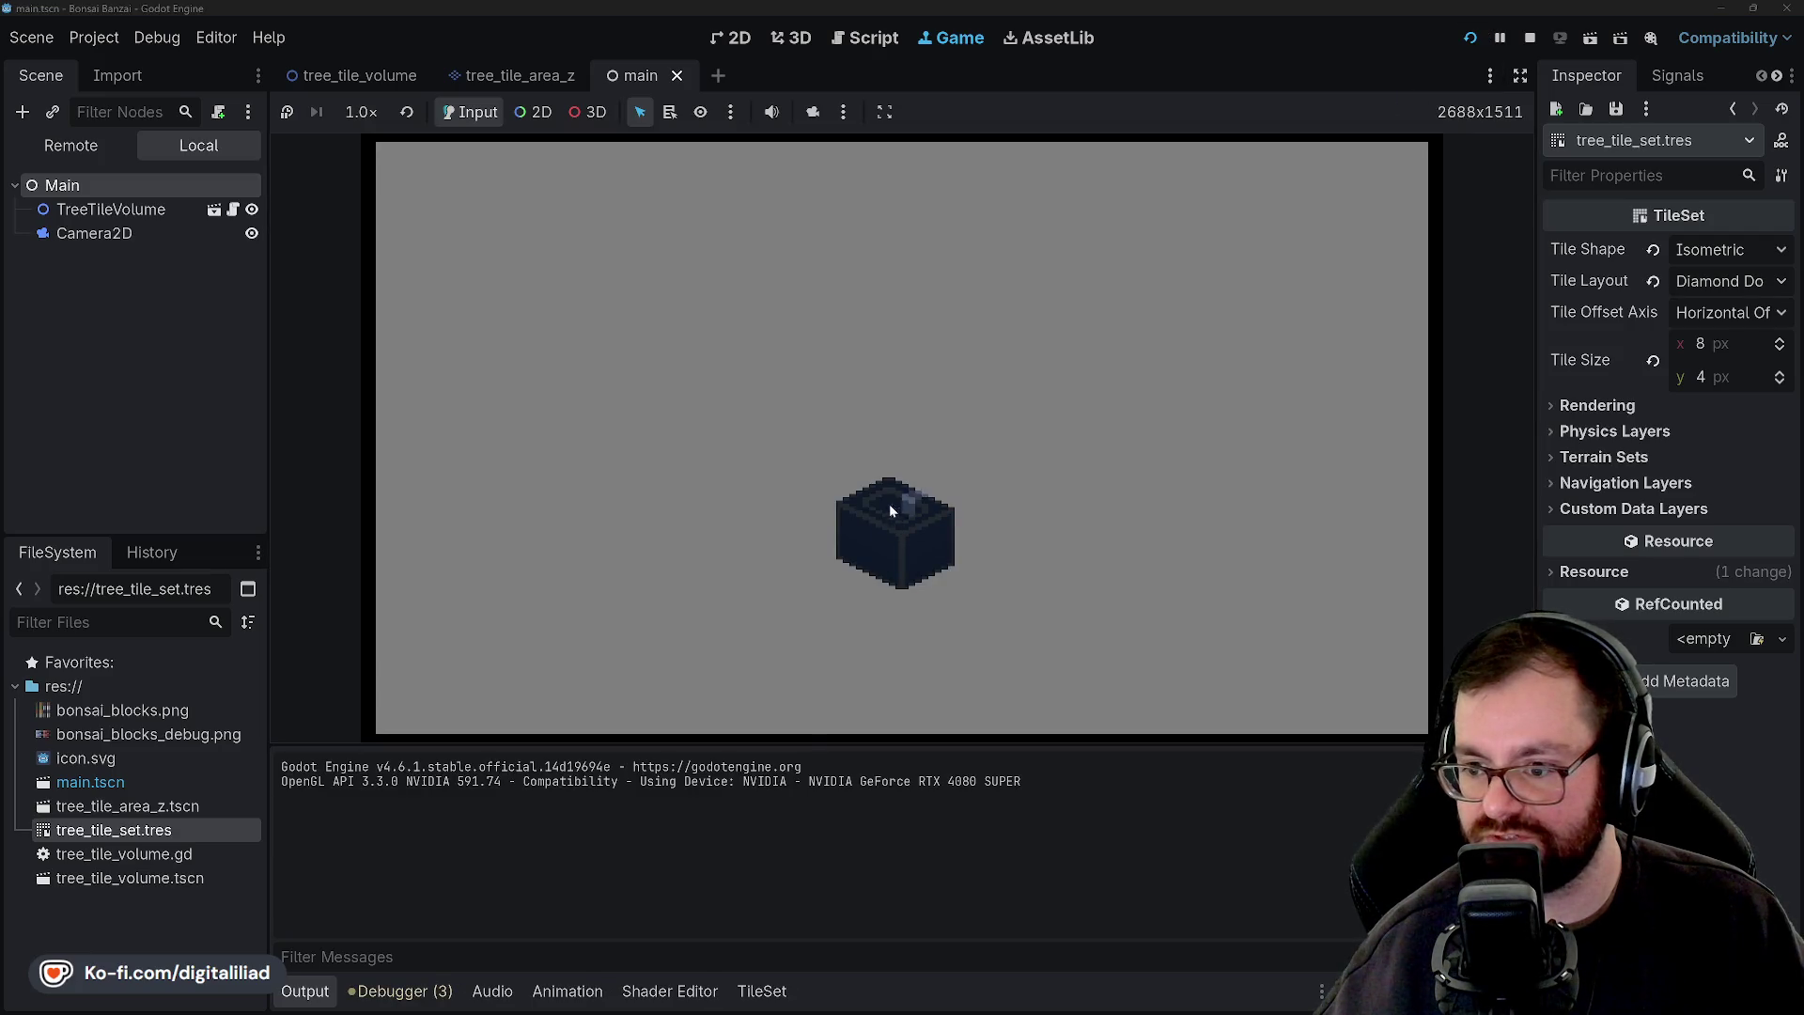
click(1469, 38)
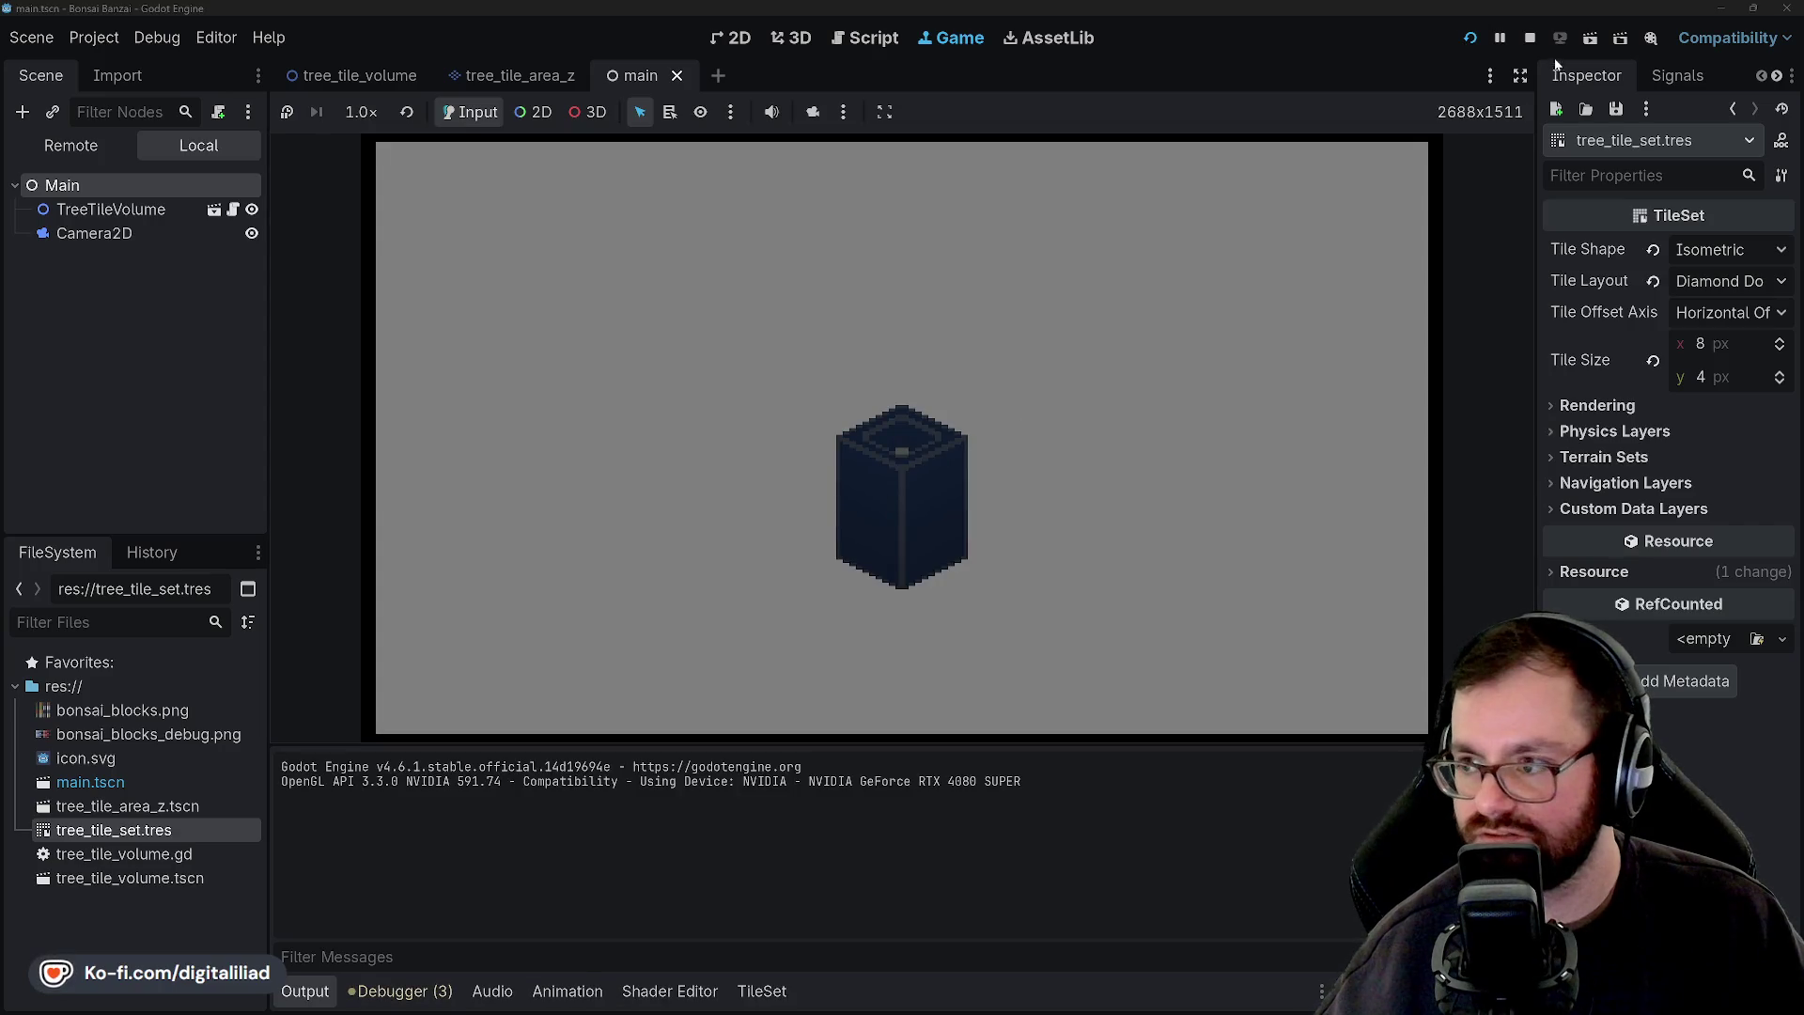
click(1530, 38)
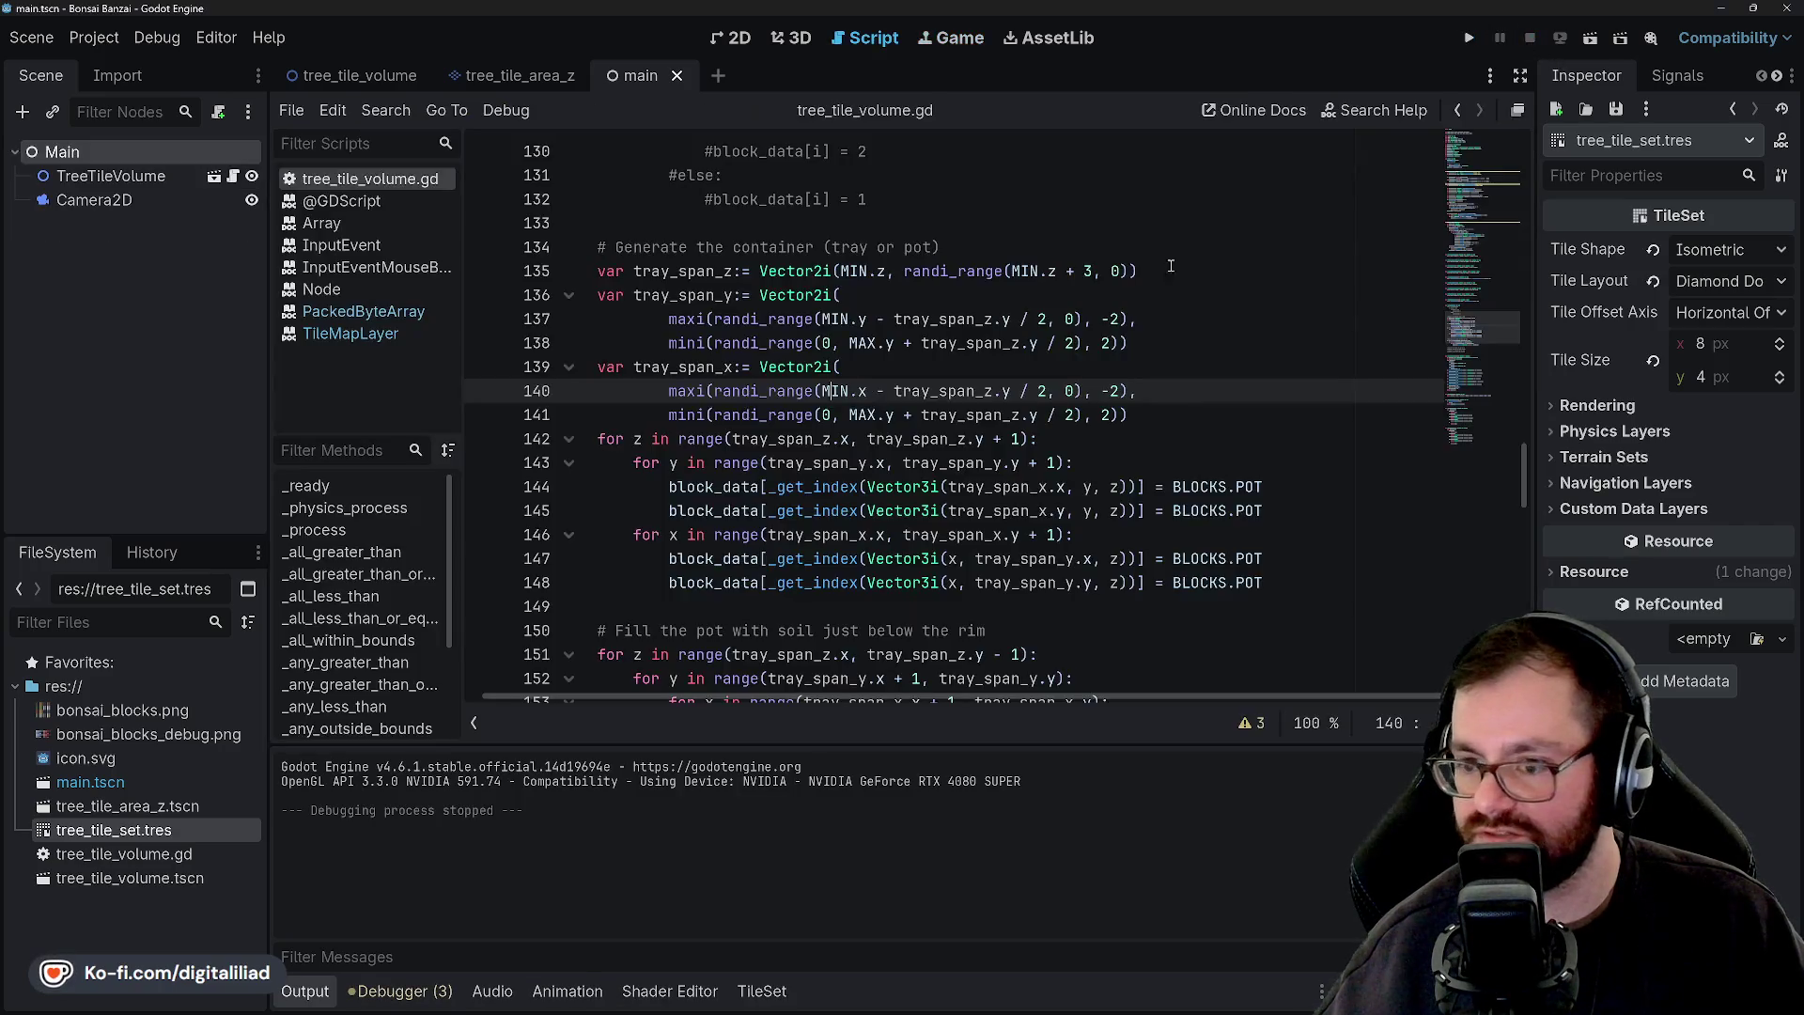
Swap the function names so line 137 uses mini and line 138 uses maxi.
click(691, 319)
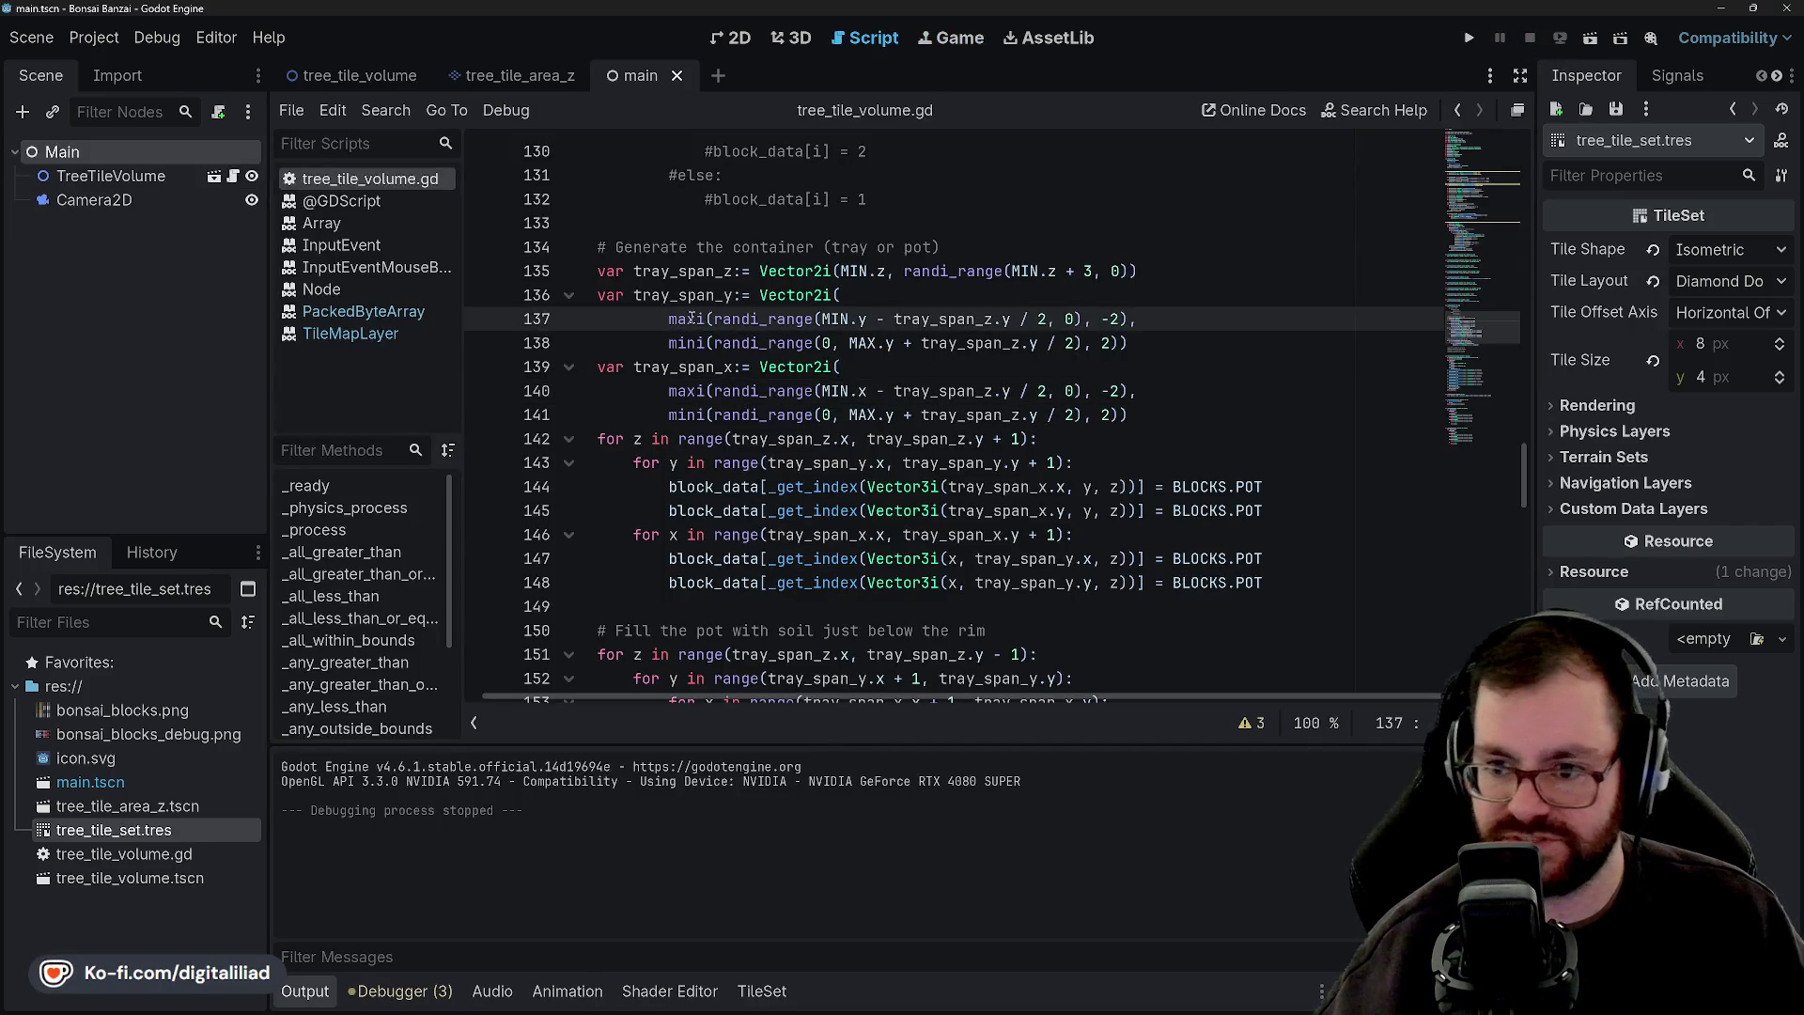
key(BackSpace)
text(i)
key(Delete)
key(Delete)
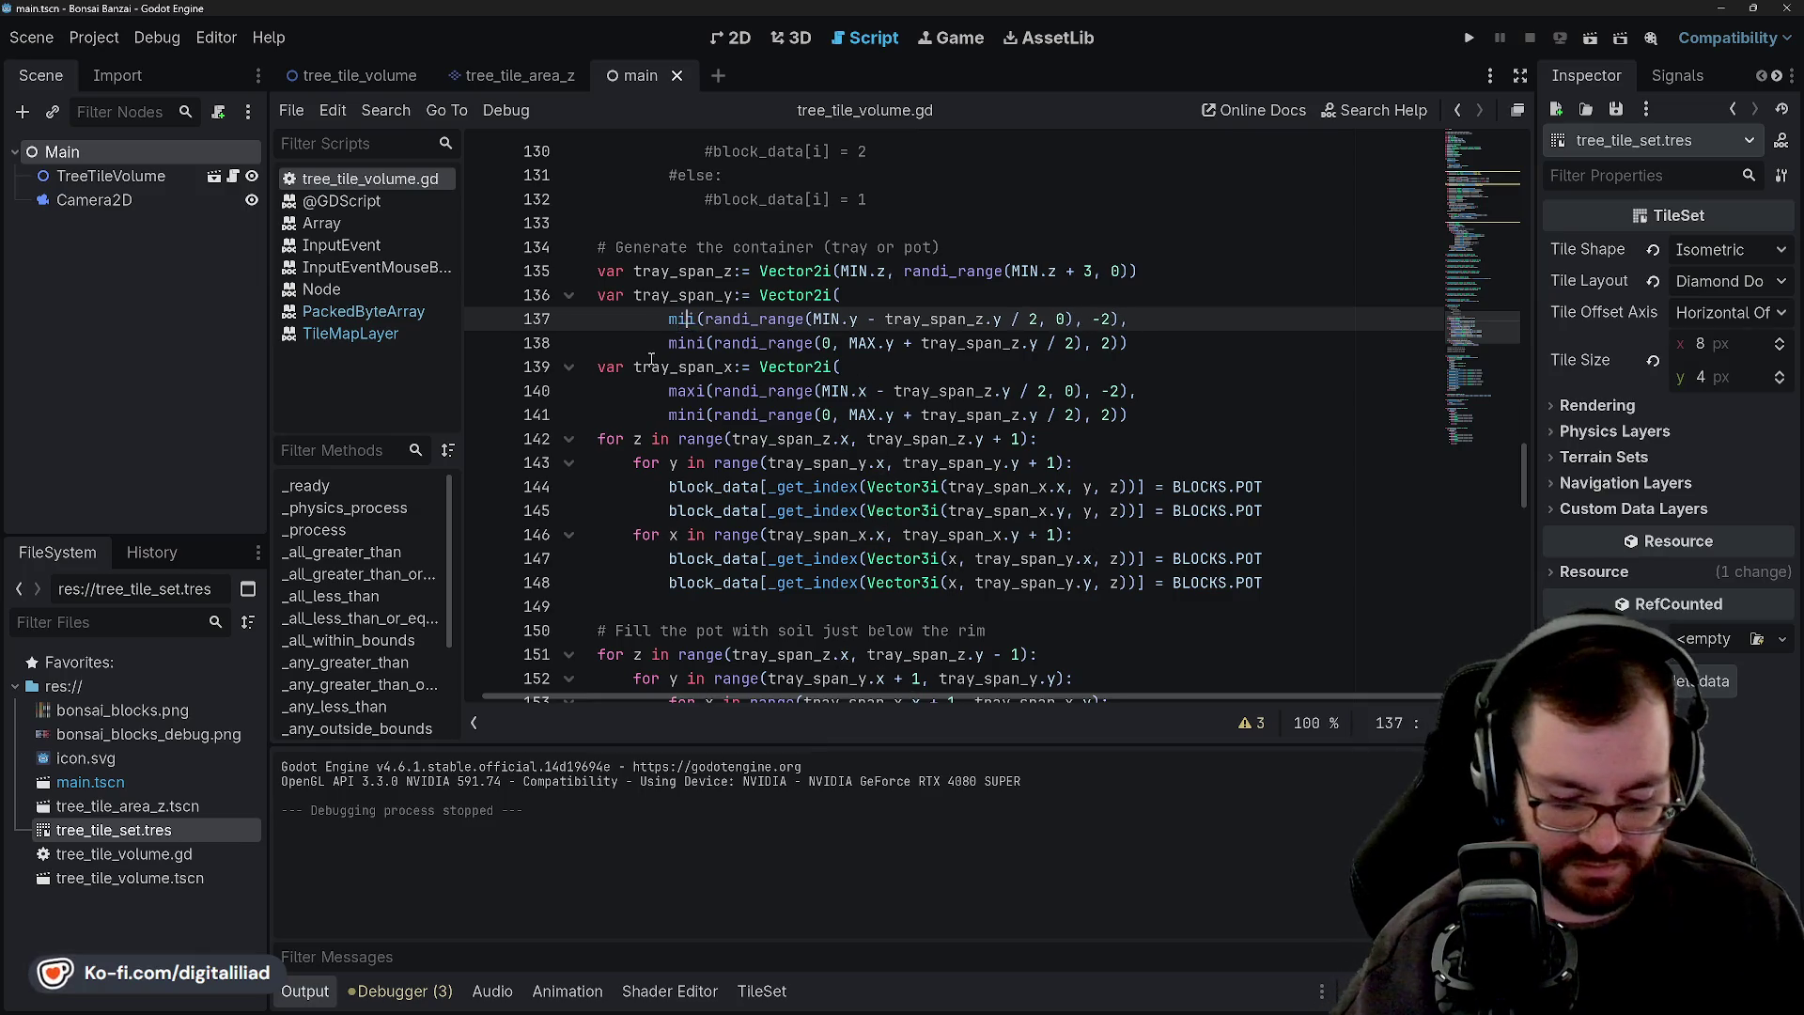
text(ni)
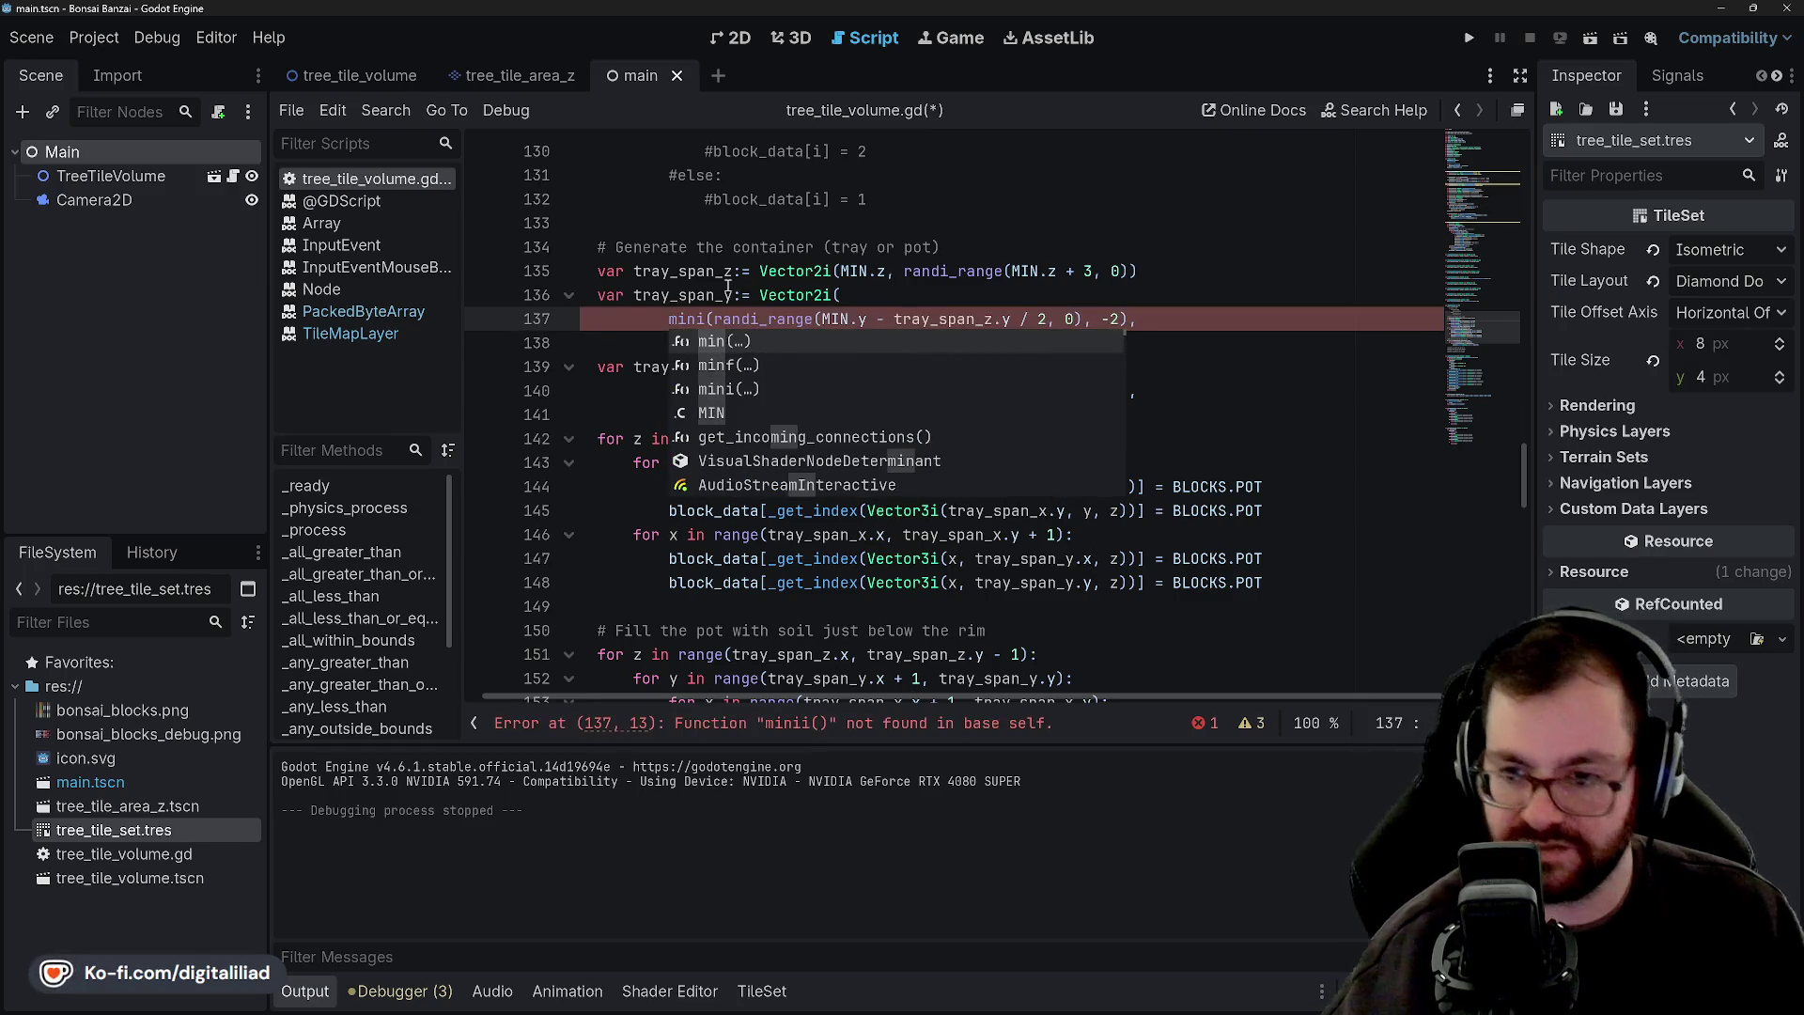
click(728, 274)
click(699, 343)
key(BackSpace)
key(BackSpace)
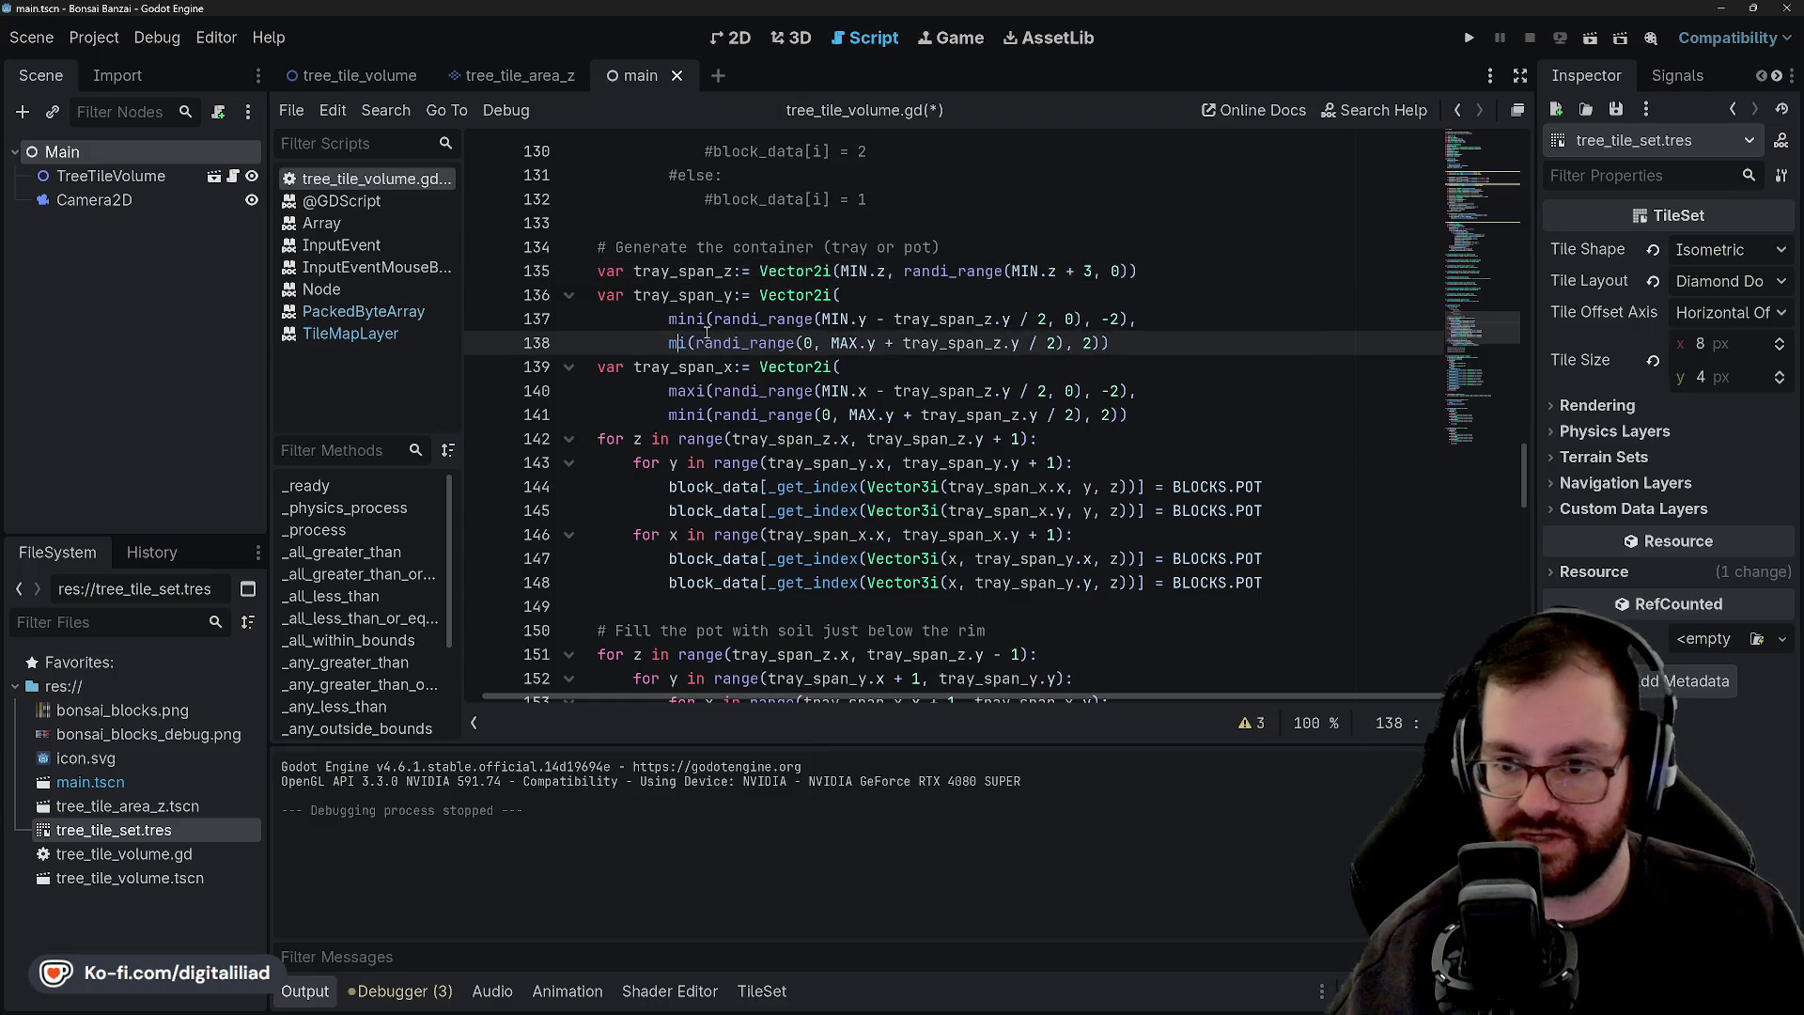
text(ax)
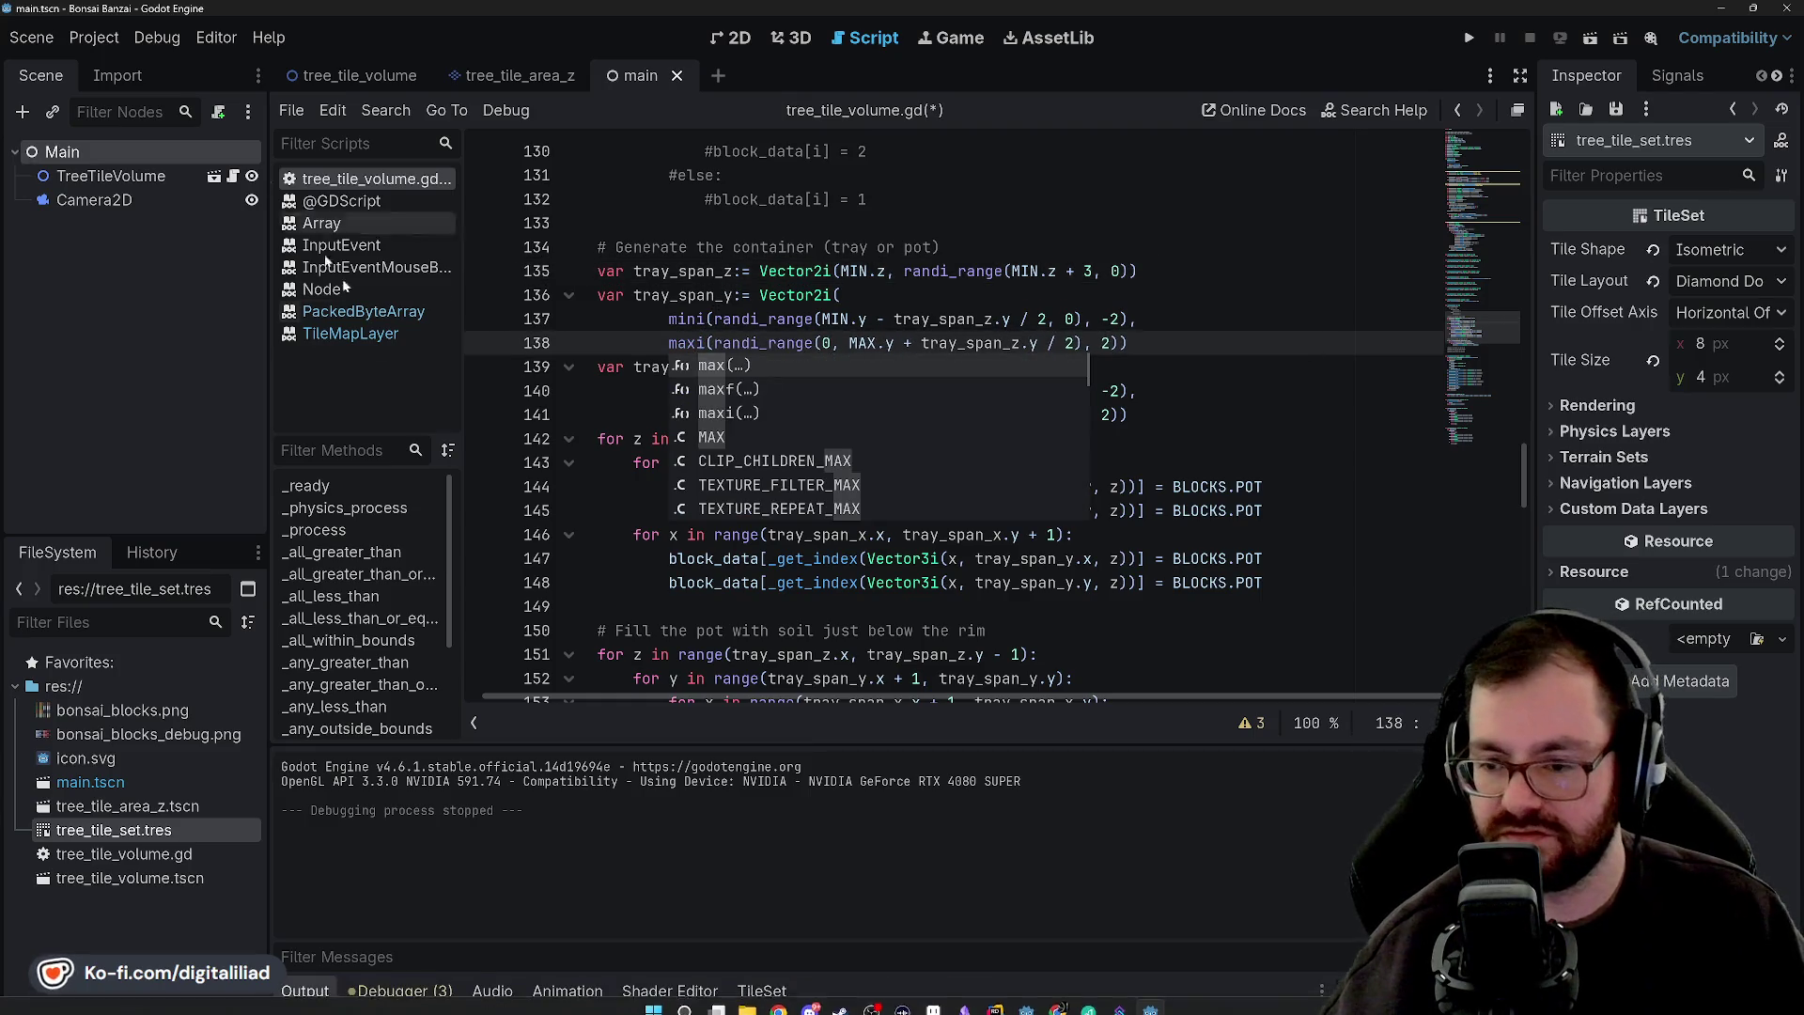
click(867, 286)
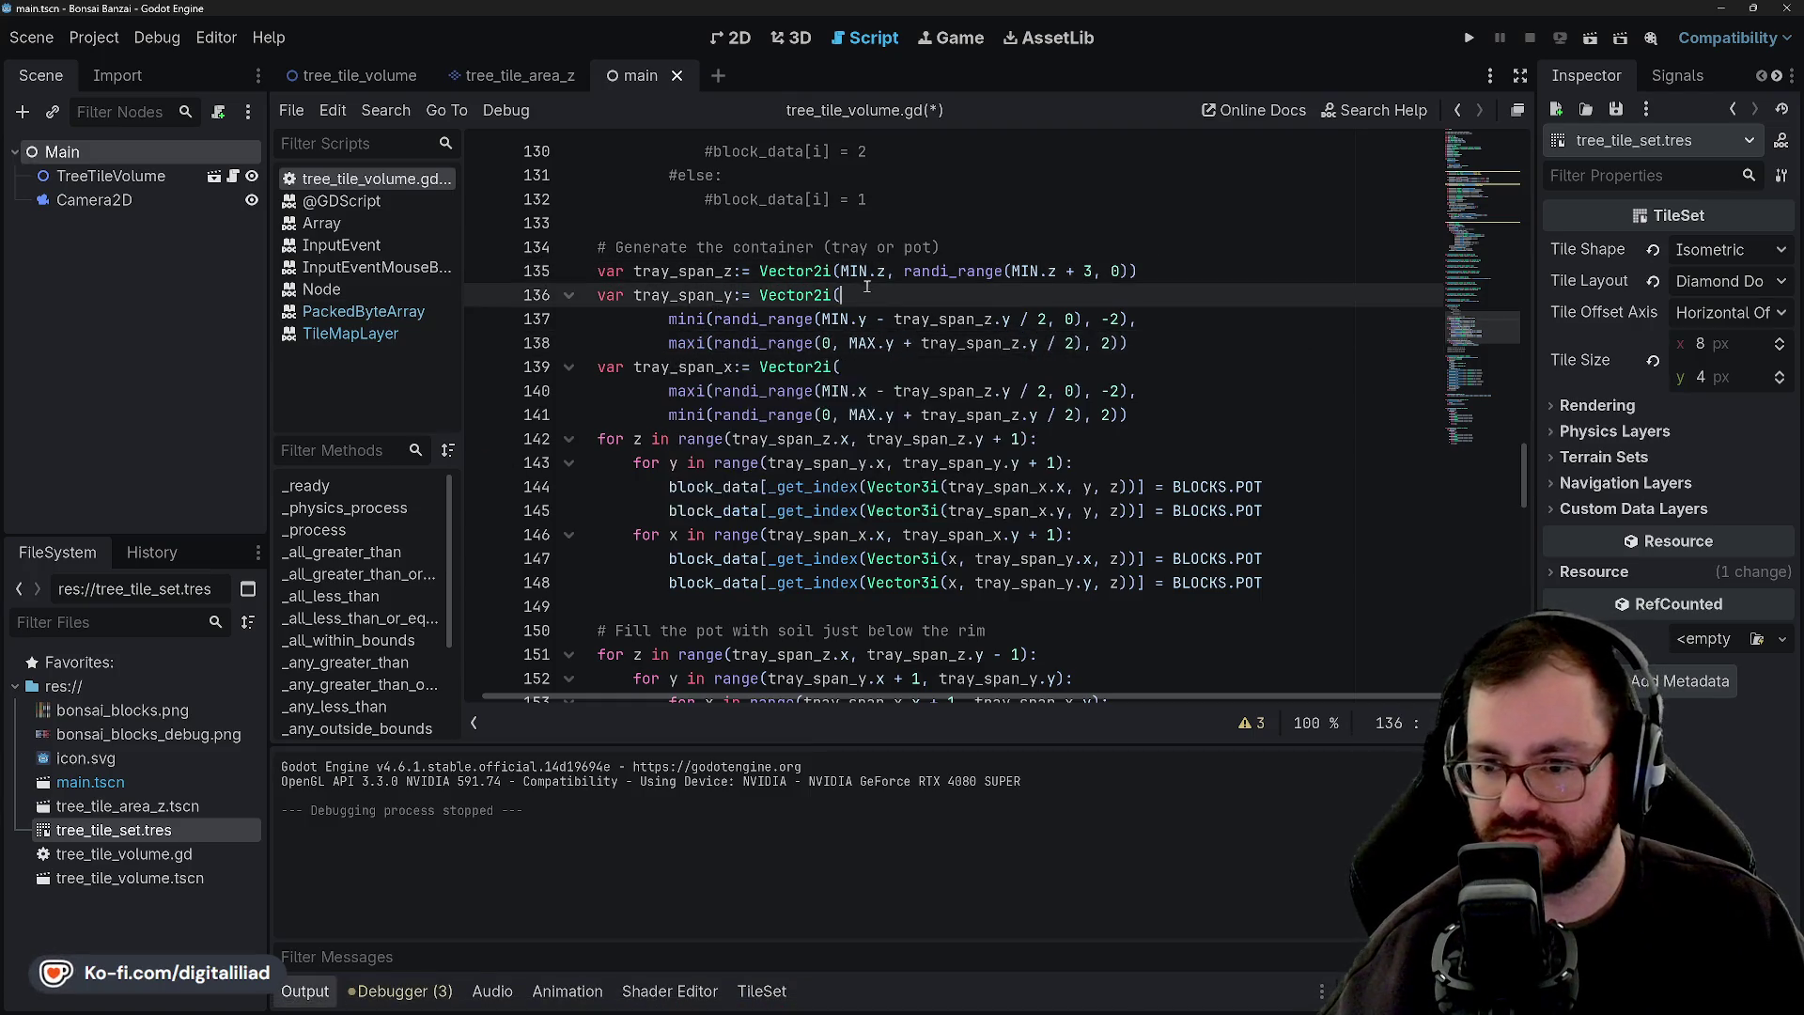
Change line 140's maxi call to mini for the lower tray span clamp (-2).
click(699, 389)
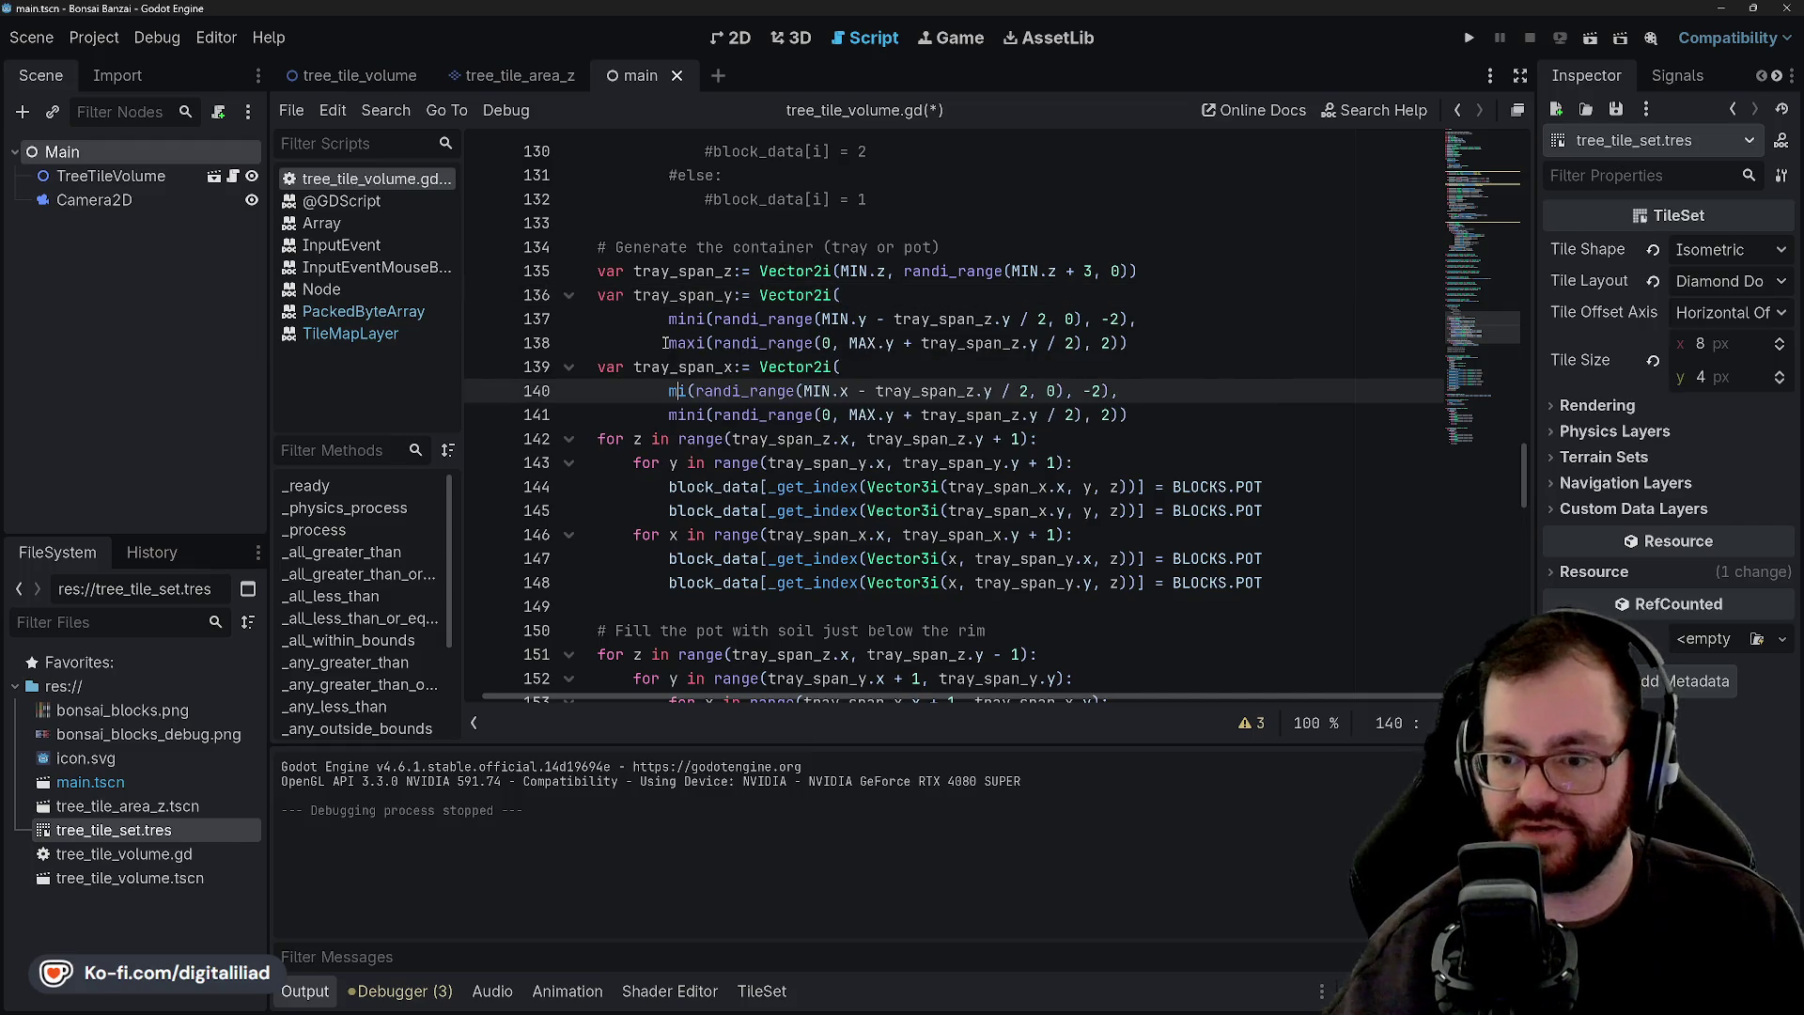
mouse_move(664, 343)
key(BackSpace)
key(BackSpace)
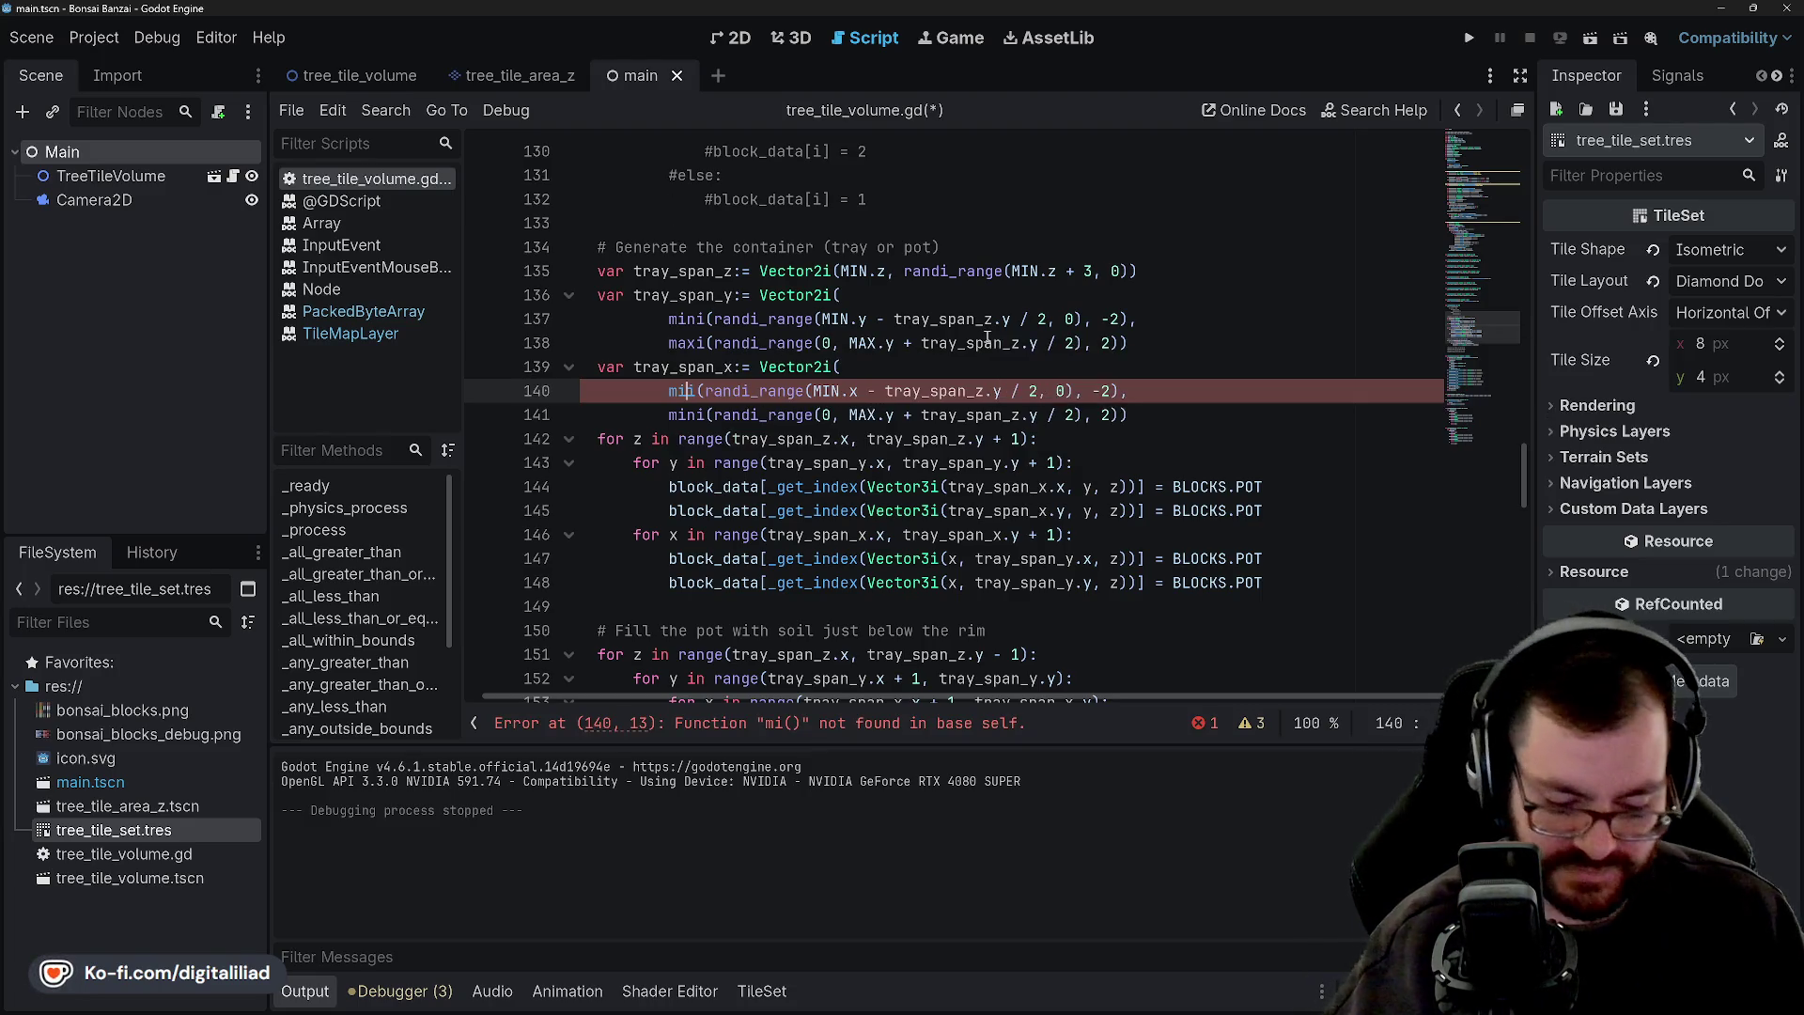
text(ni)
key(BackSpace)
key(BackSpace)
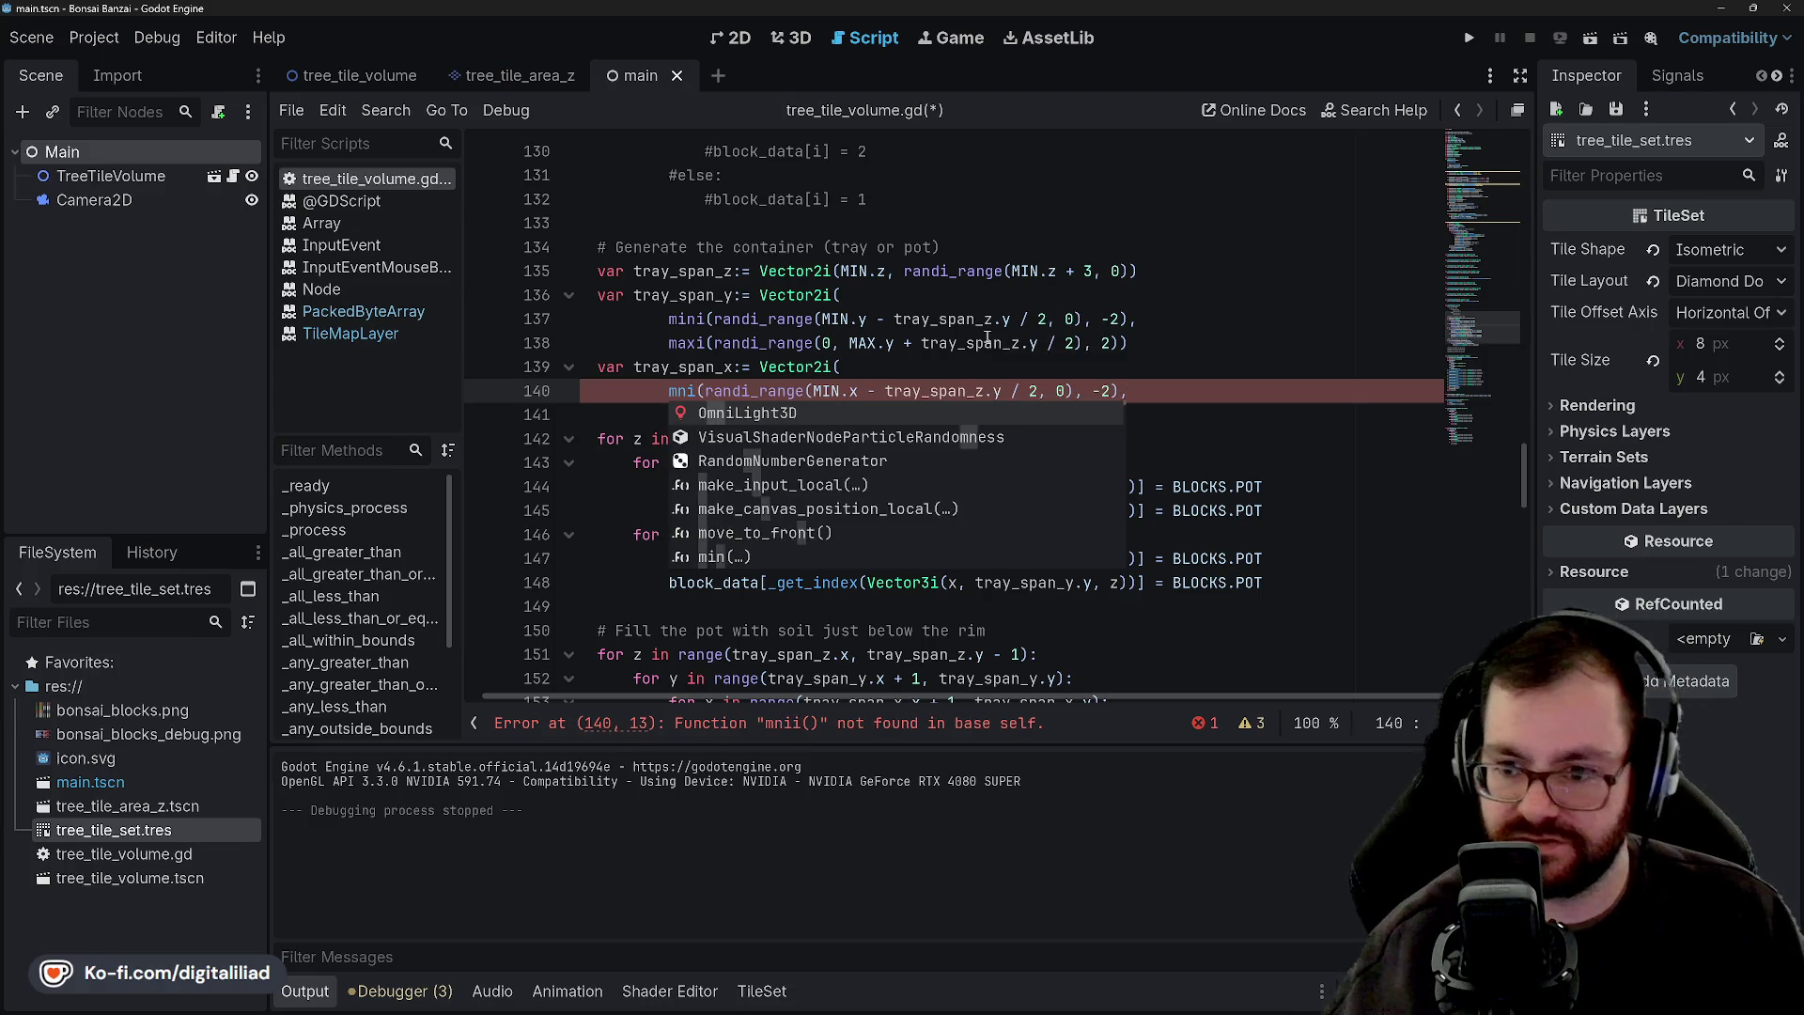
text(ni)
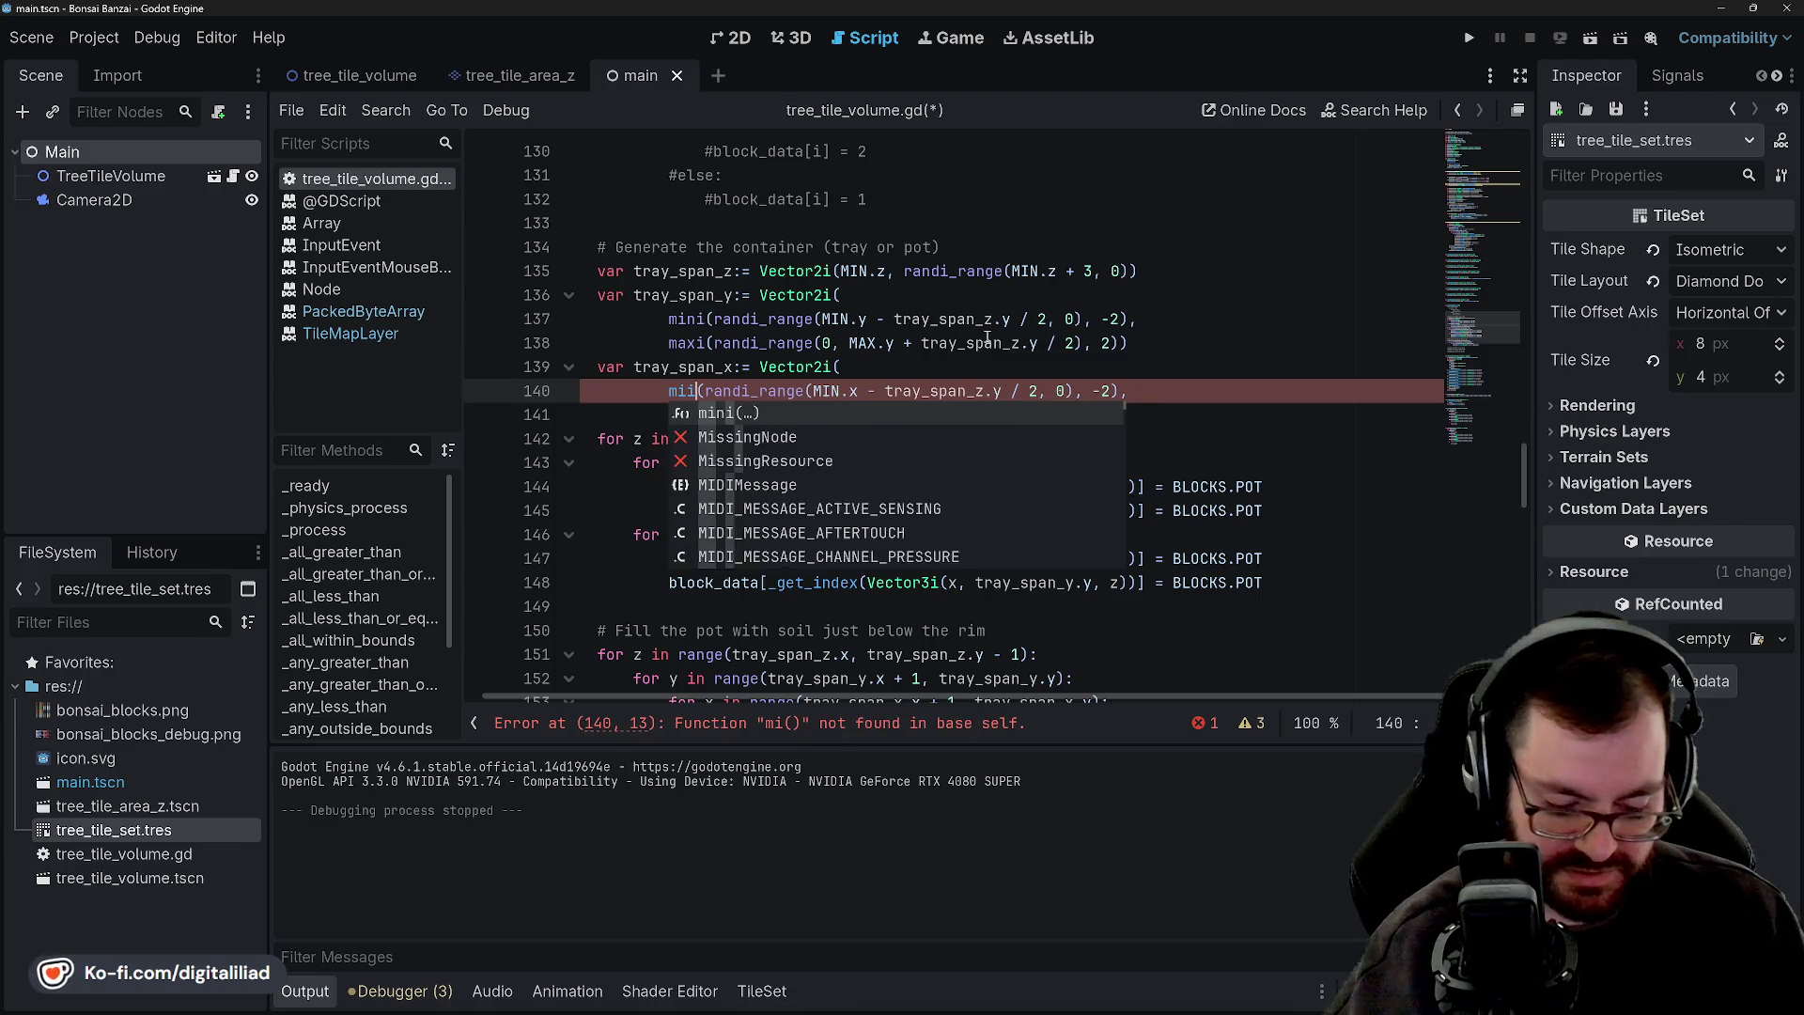
key(Left)
key(Left)
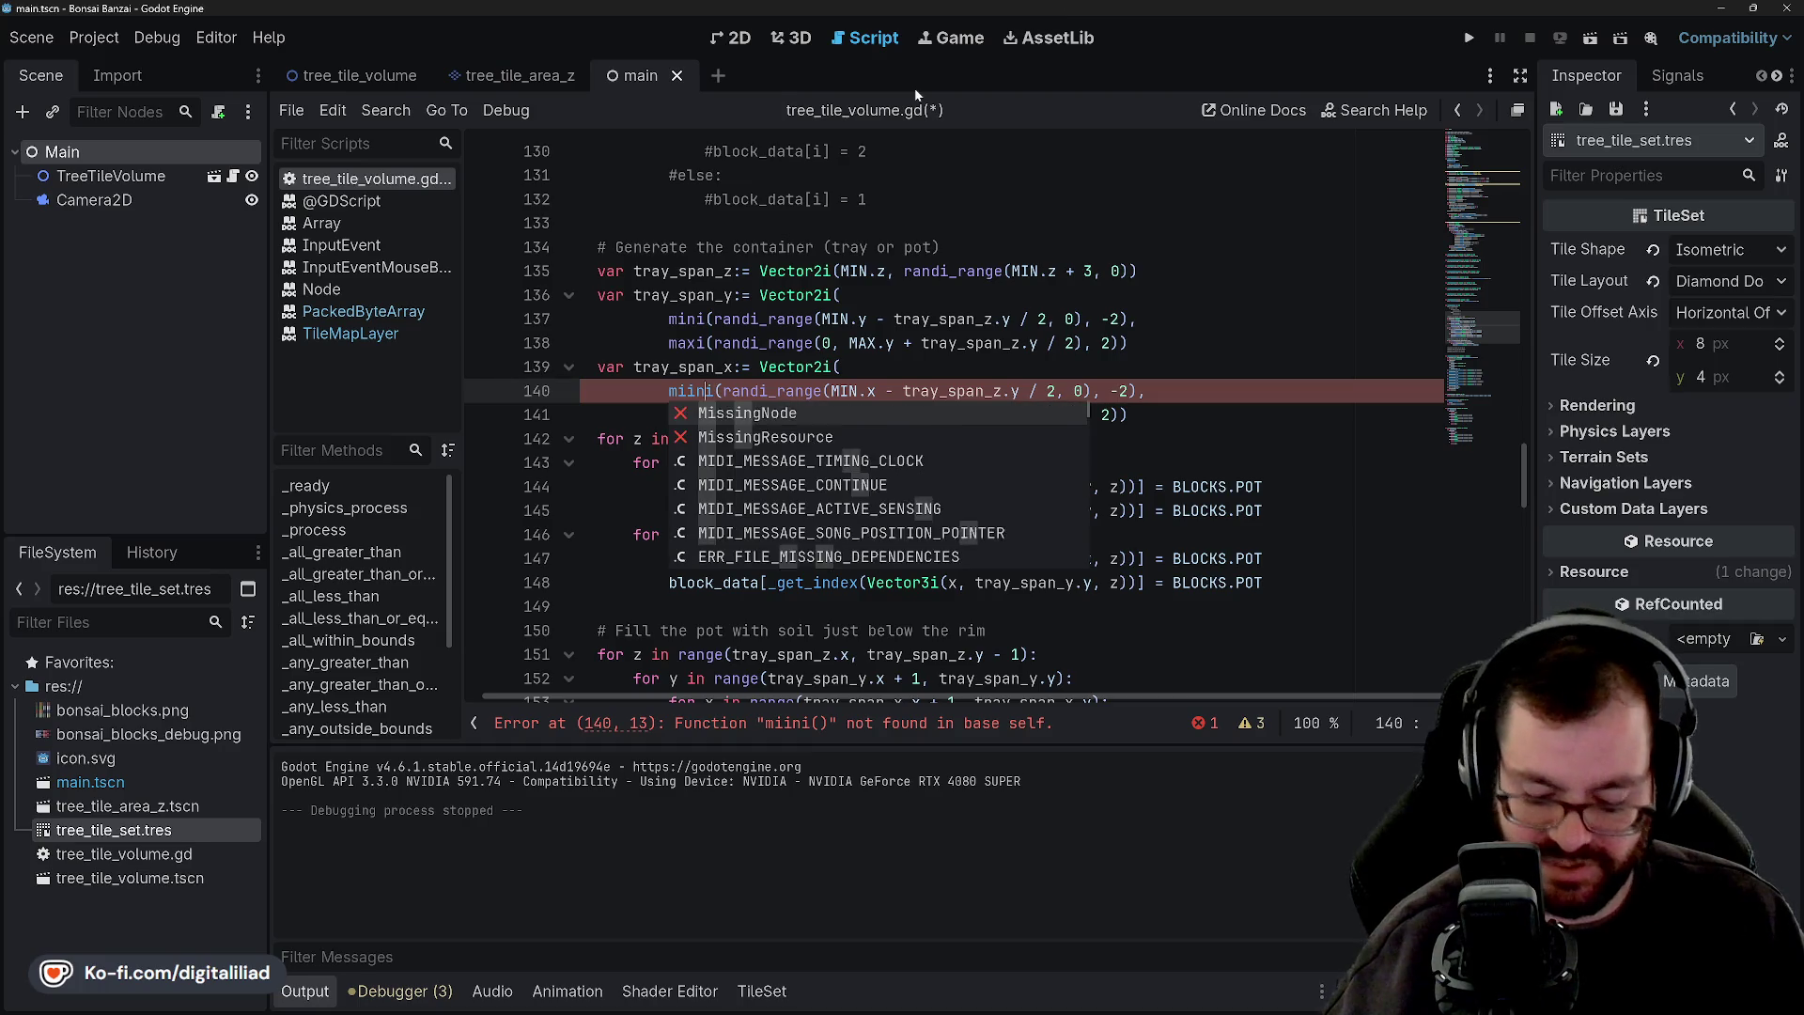
key(BackSpace)
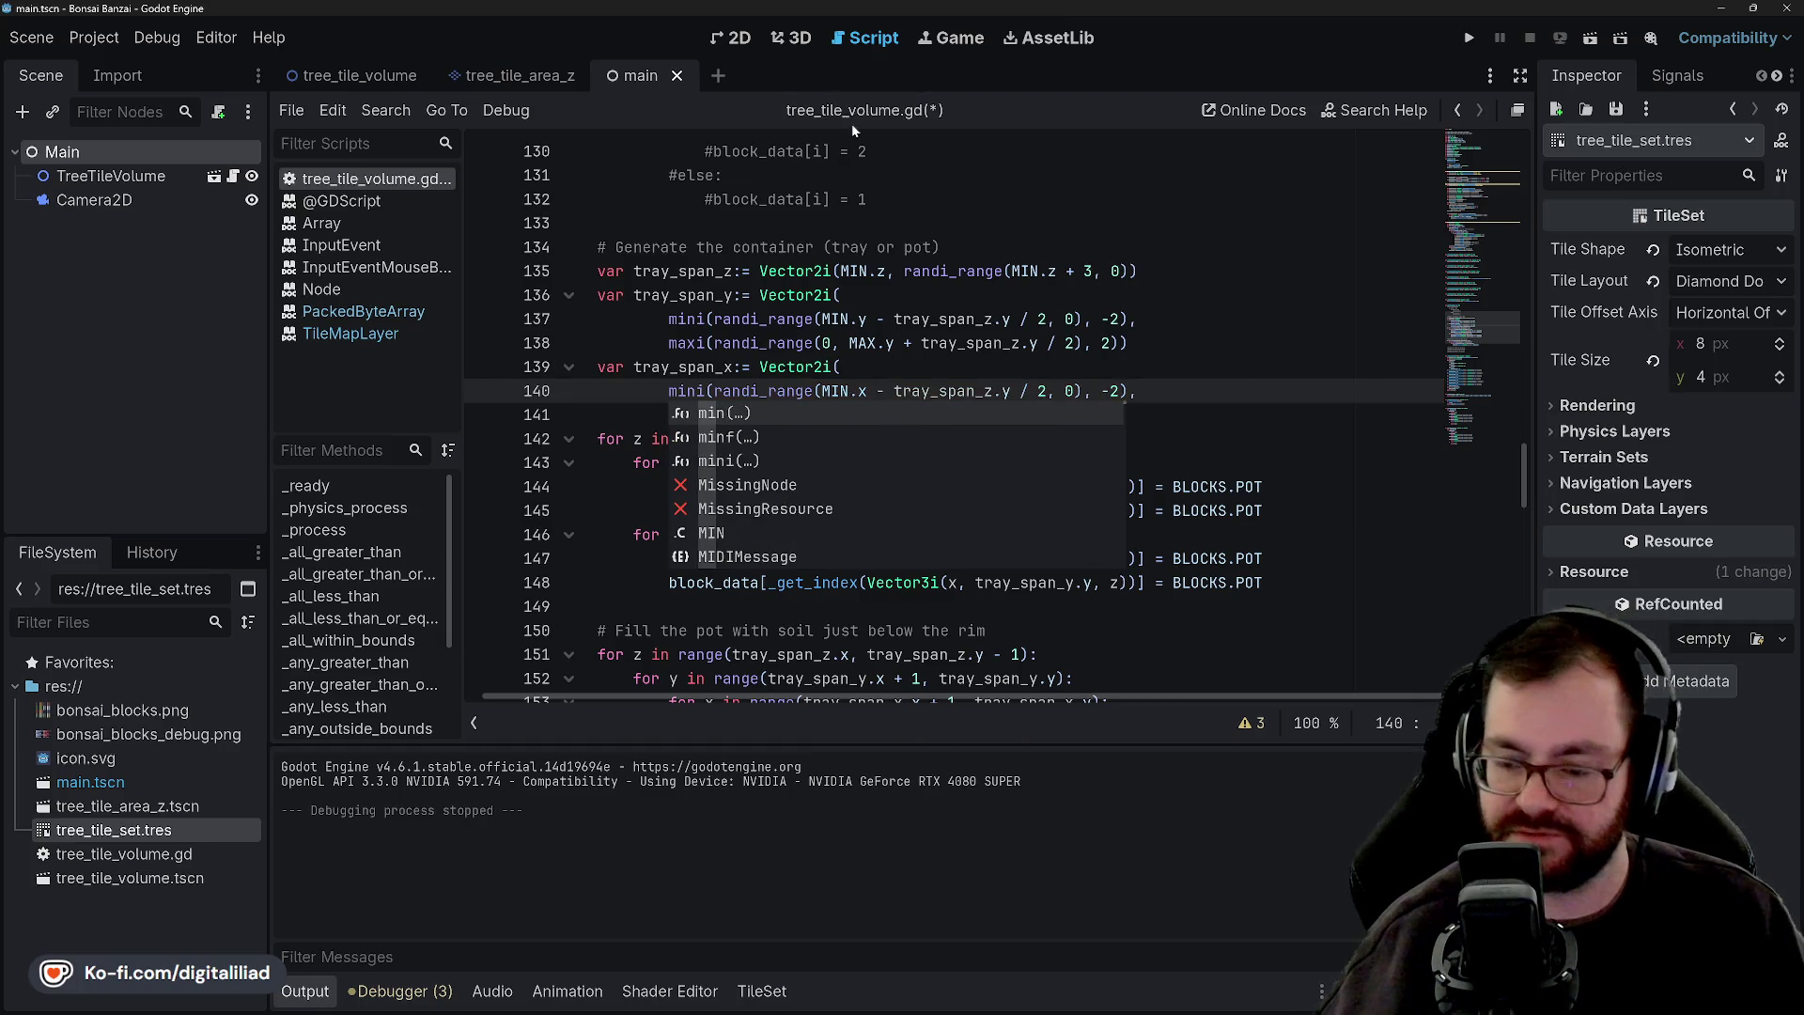
click(816, 294)
Change line 141's mini call to maxi for the upper tray span clamp (2).
click(718, 414)
key(Left)
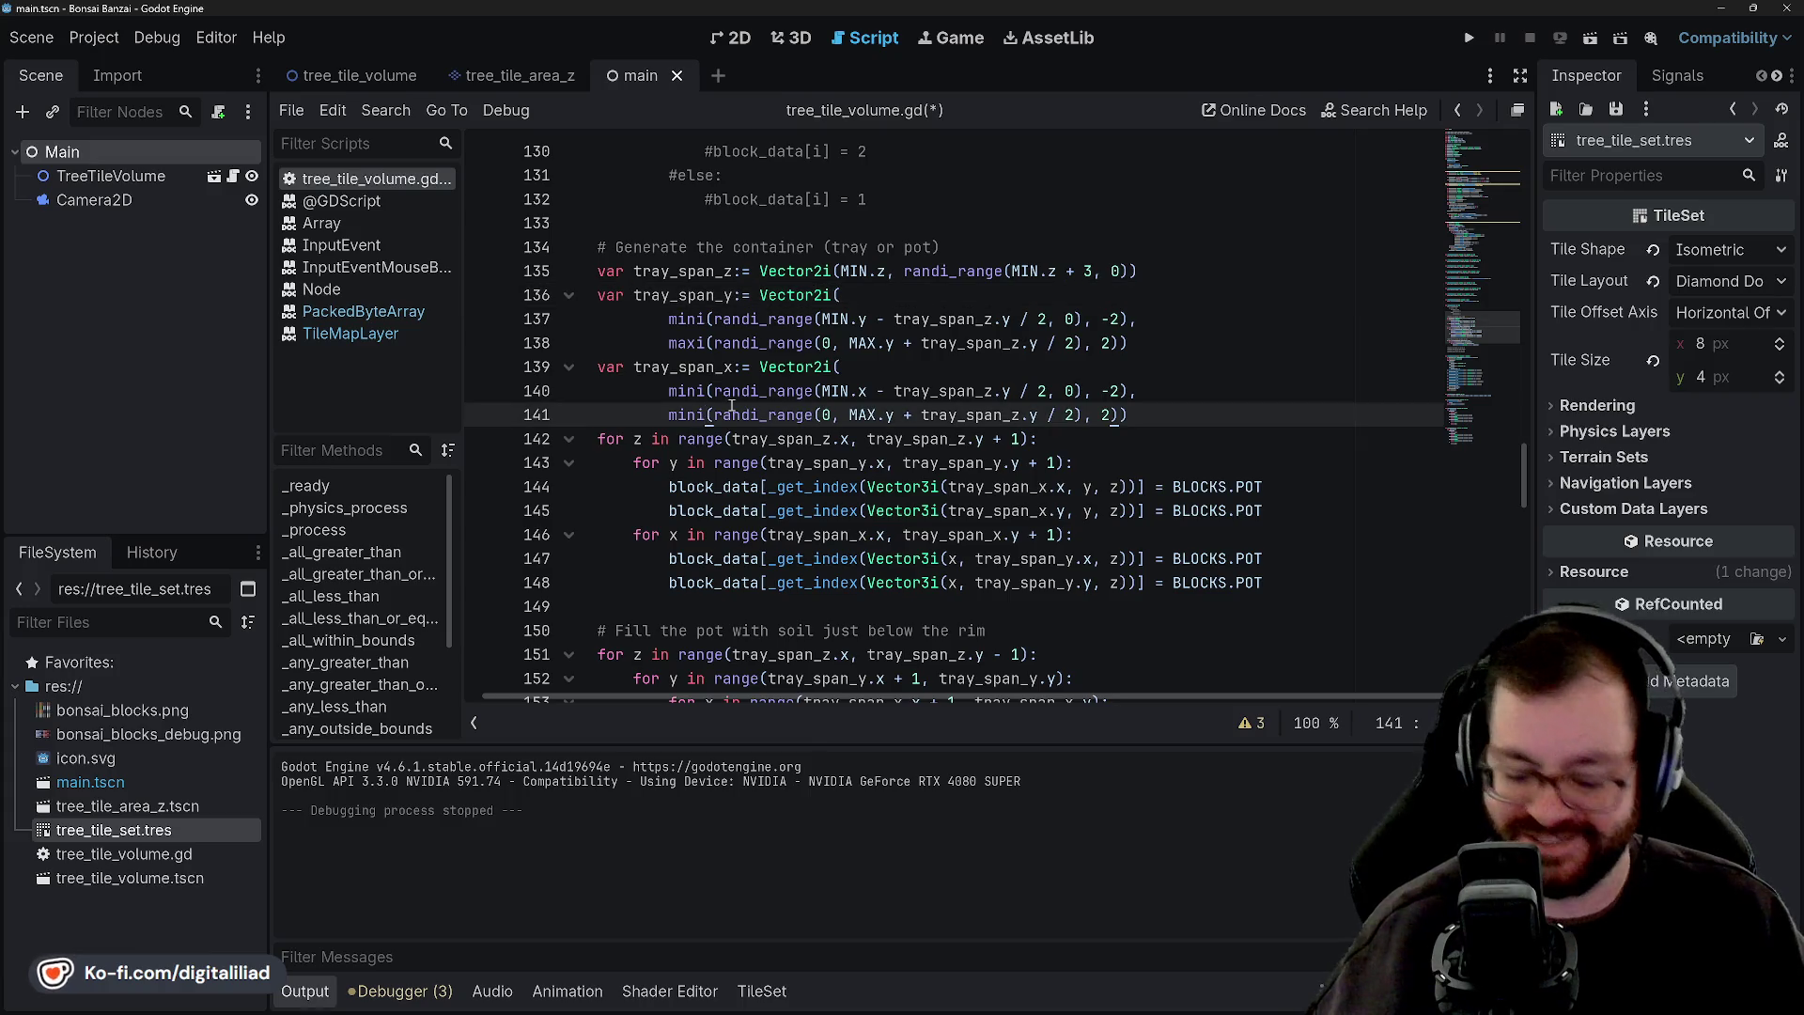
key(BackSpace)
key(BackSpace)
key(BackSpace)
text(ax)
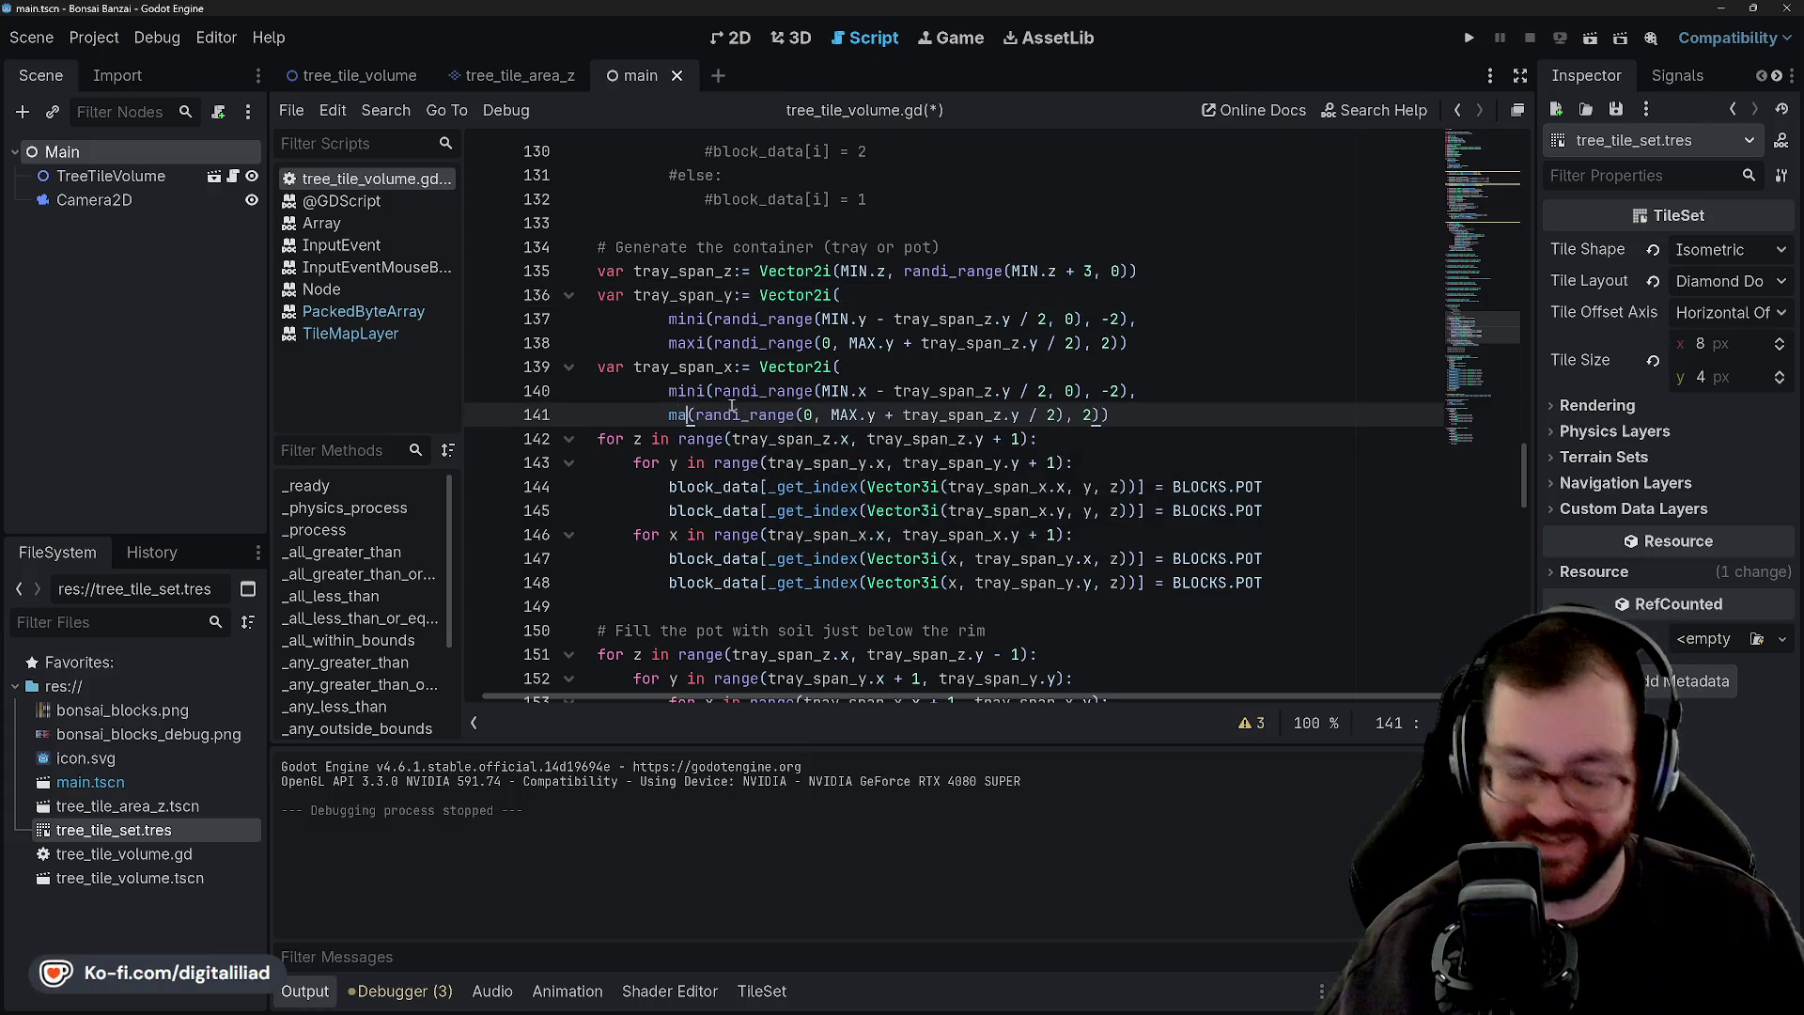
click(799, 357)
Save tree_tile_volume.gd and review the tray span code around lines 138–139.
key(ctrl+s)
click(827, 295)
drag(877, 343, 969, 371)
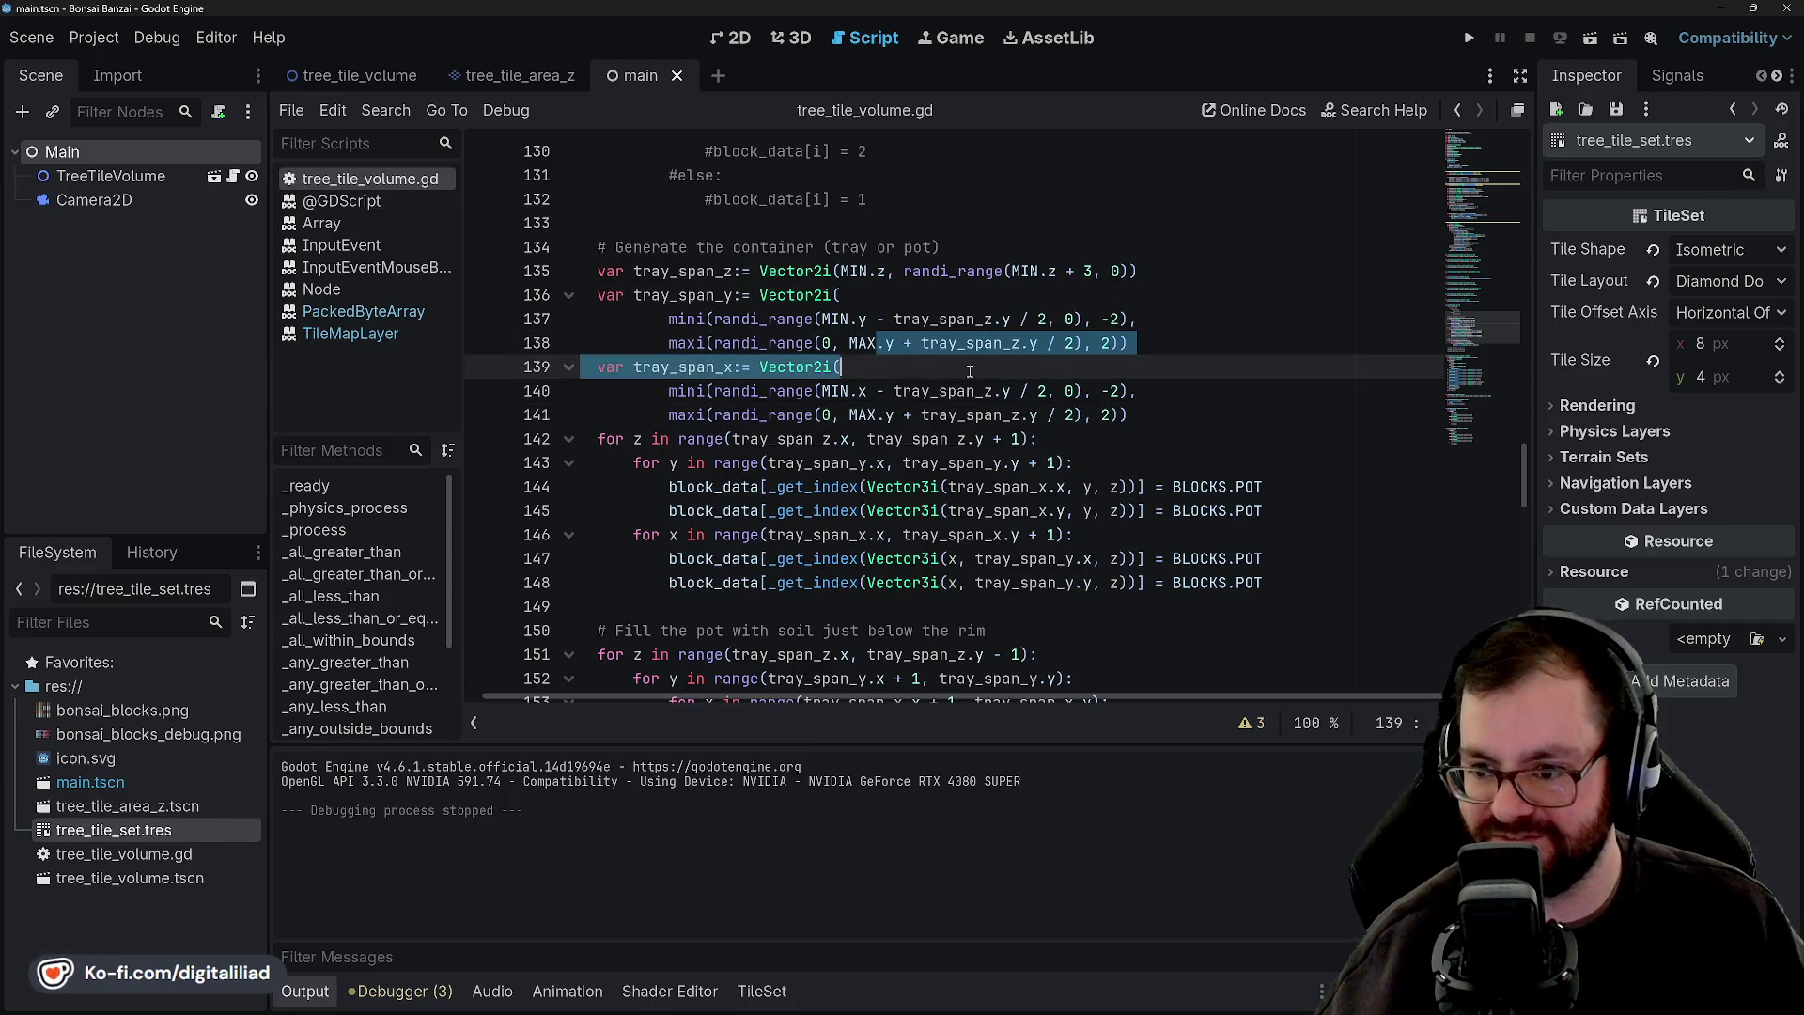
click(970, 371)
key(Down)
key(Down)
key(Down)
key(ctrl+s)
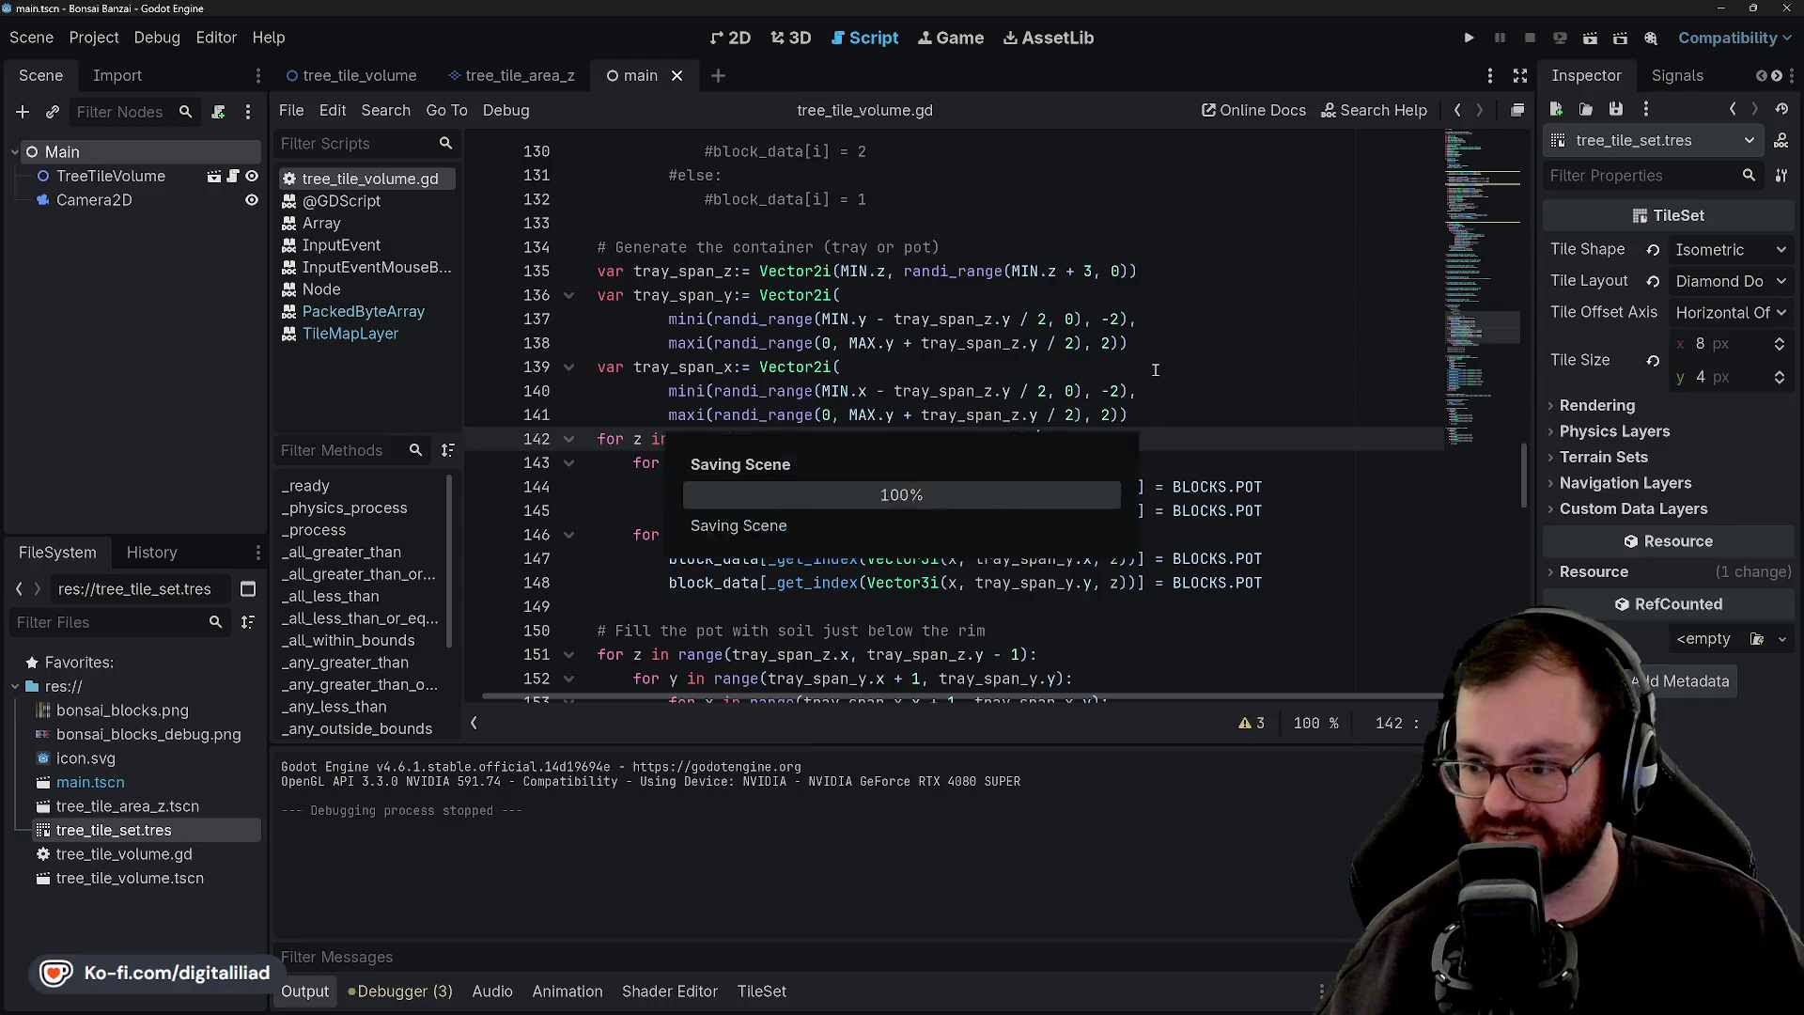
key(Up)
key(Up)
key(Up)
Check the corrected lines 138–141, then run the project to see the larger tray.
click(1146, 386)
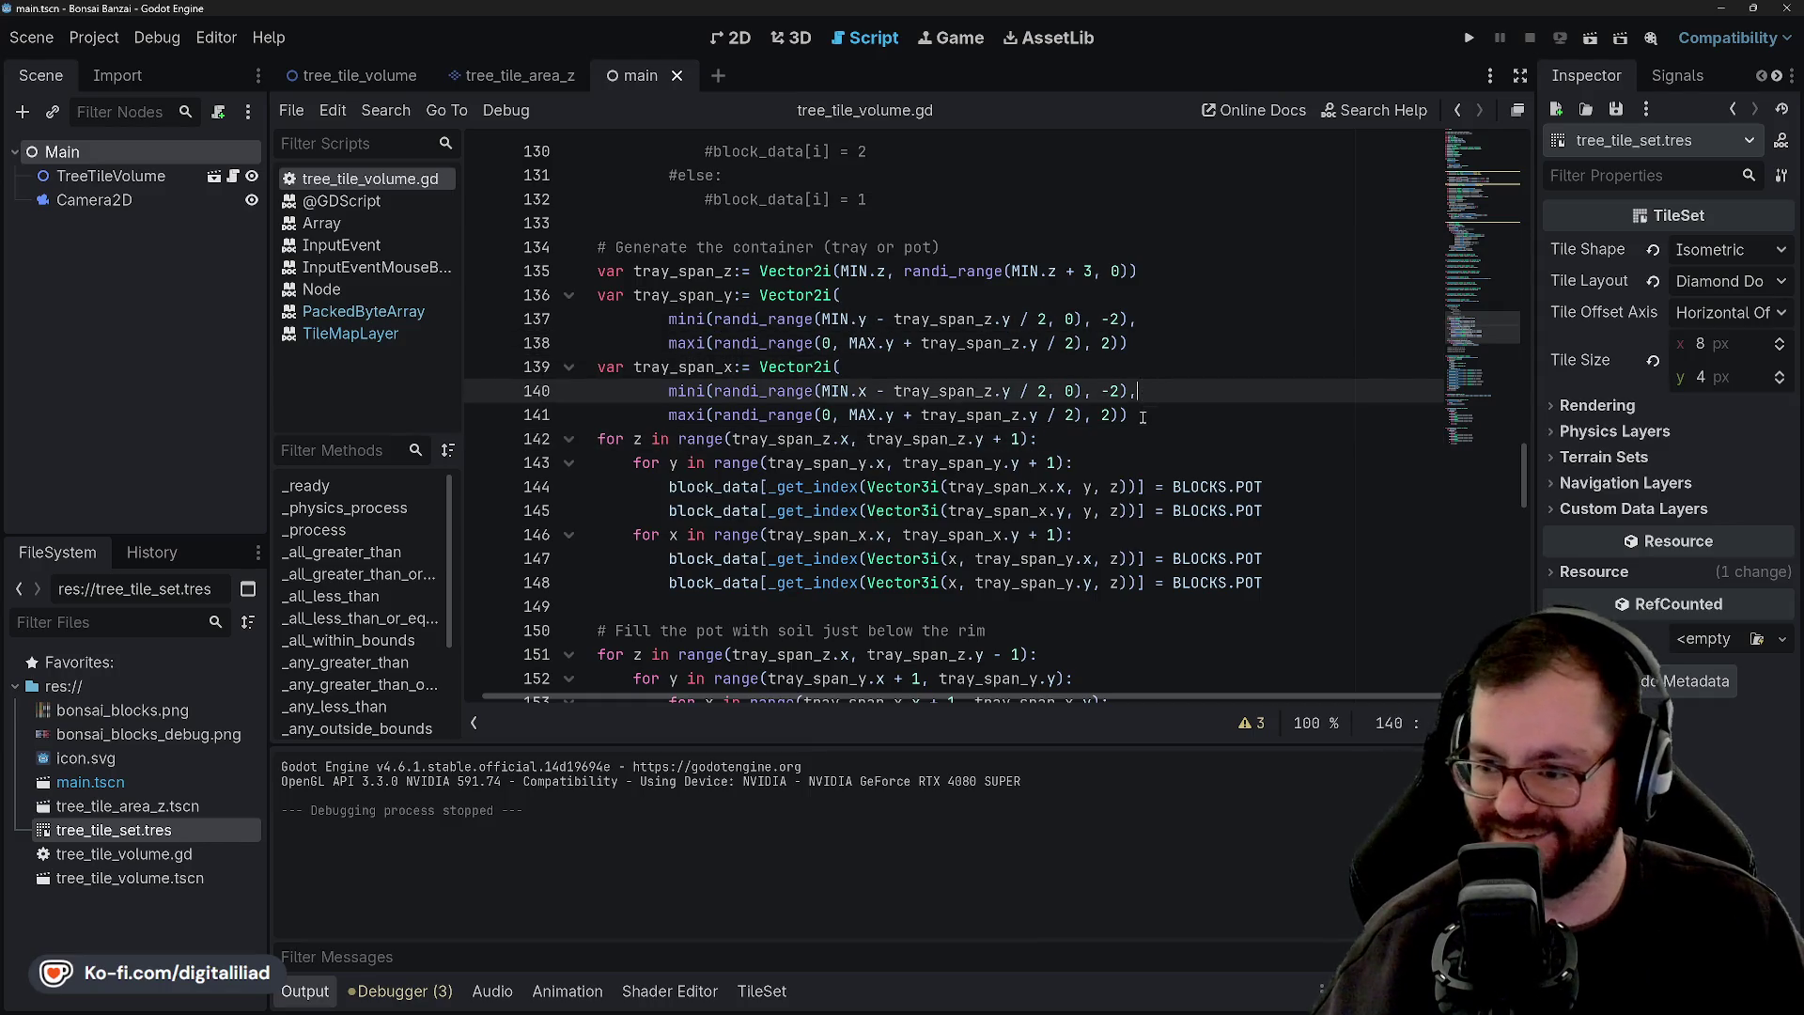
click(1144, 416)
click(1146, 391)
click(1148, 366)
click(1152, 345)
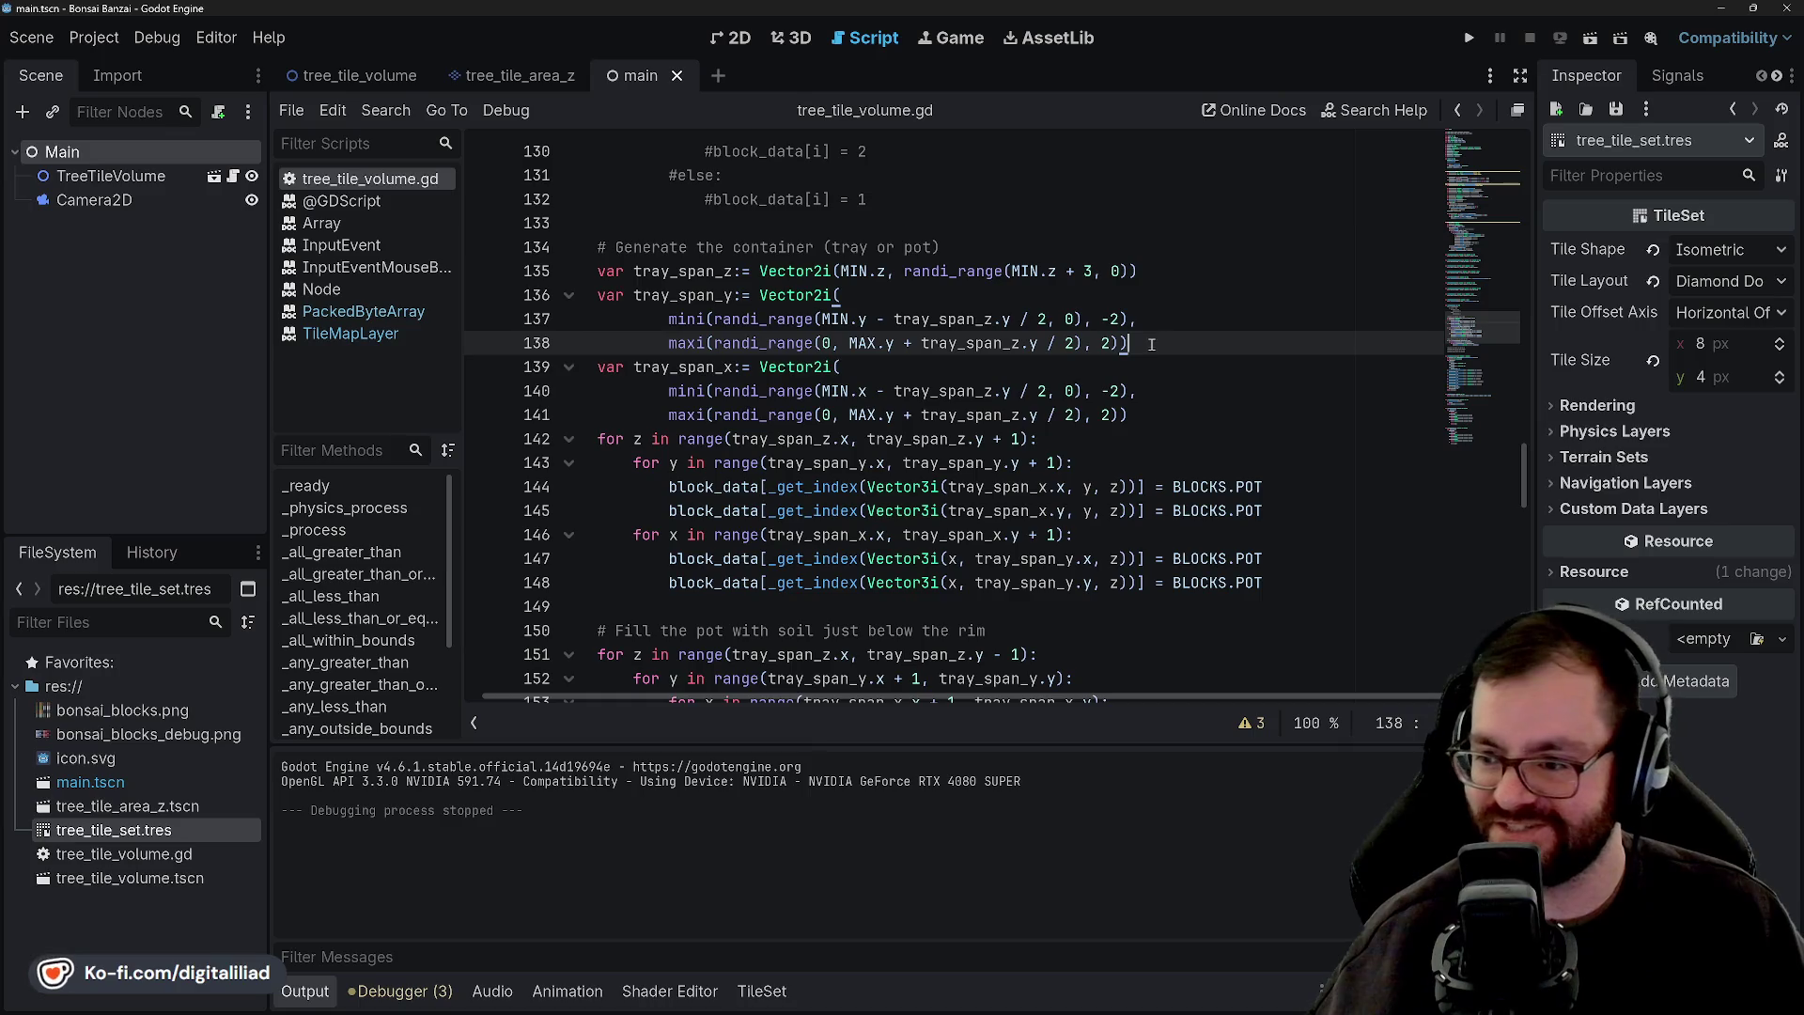
click(1468, 38)
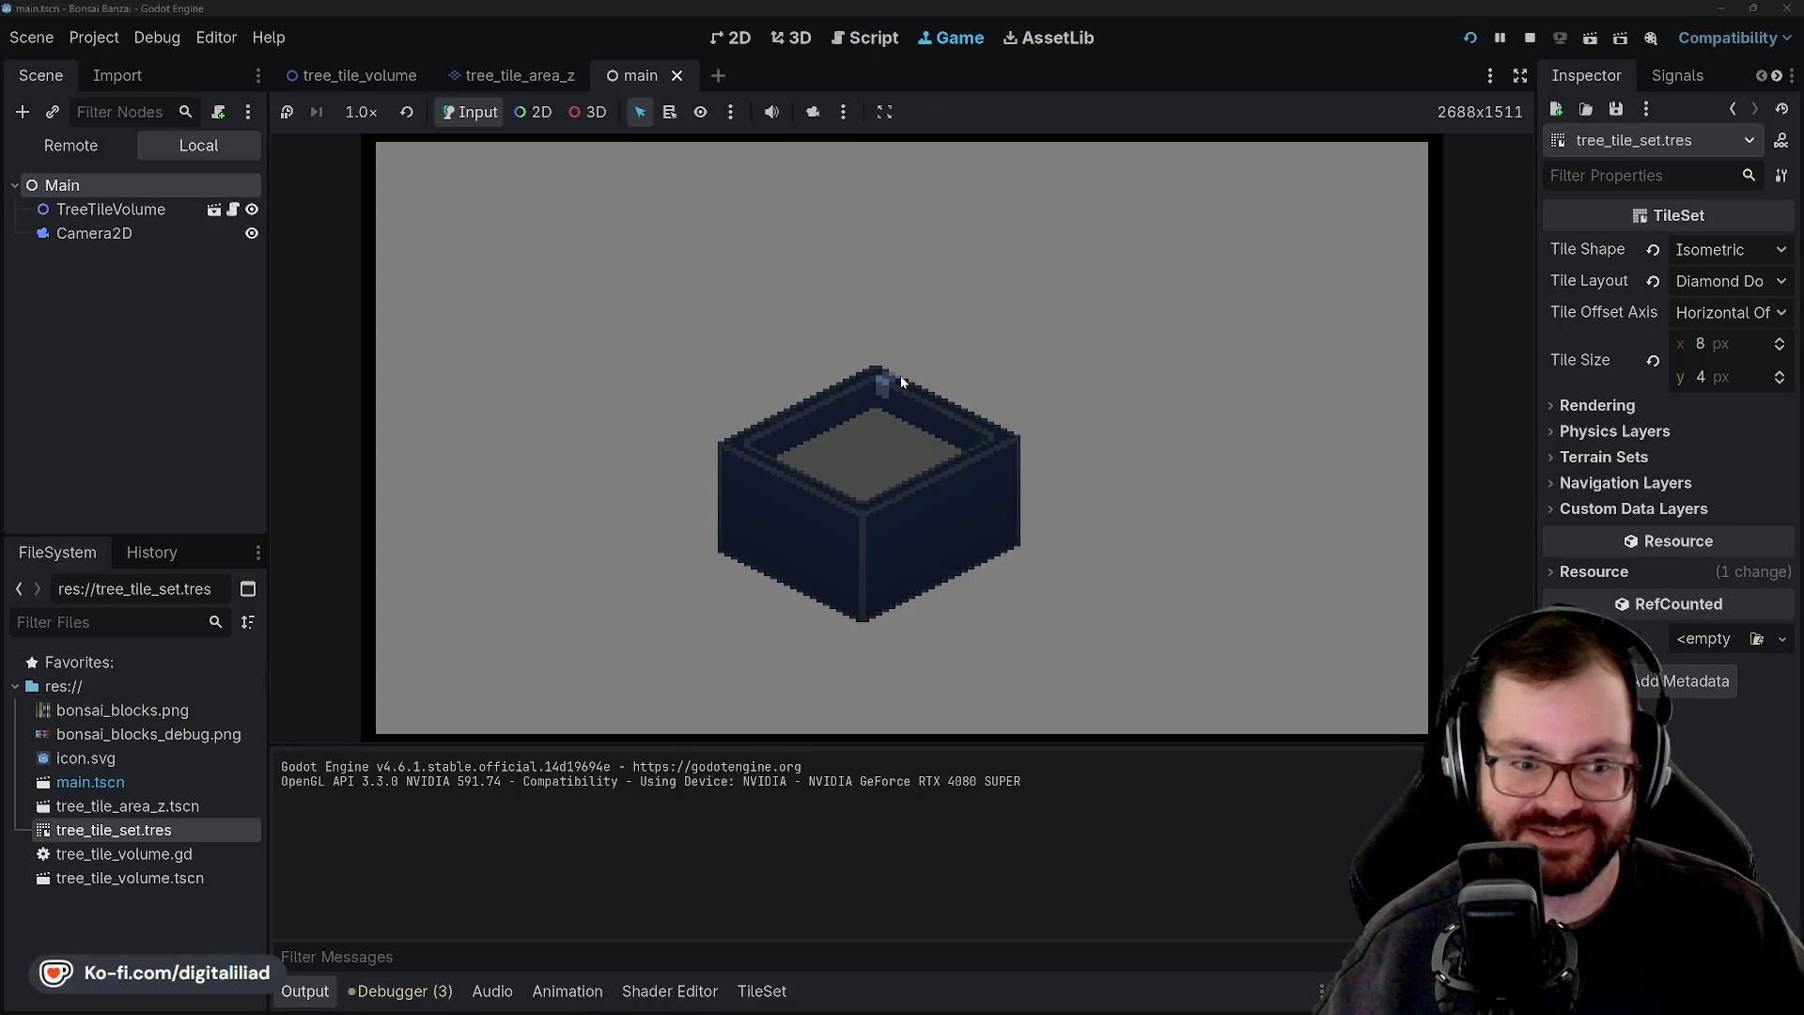
Restart the game twelve times, confirming tray size varies each run, ending on a small narrow tray.
click(1469, 38)
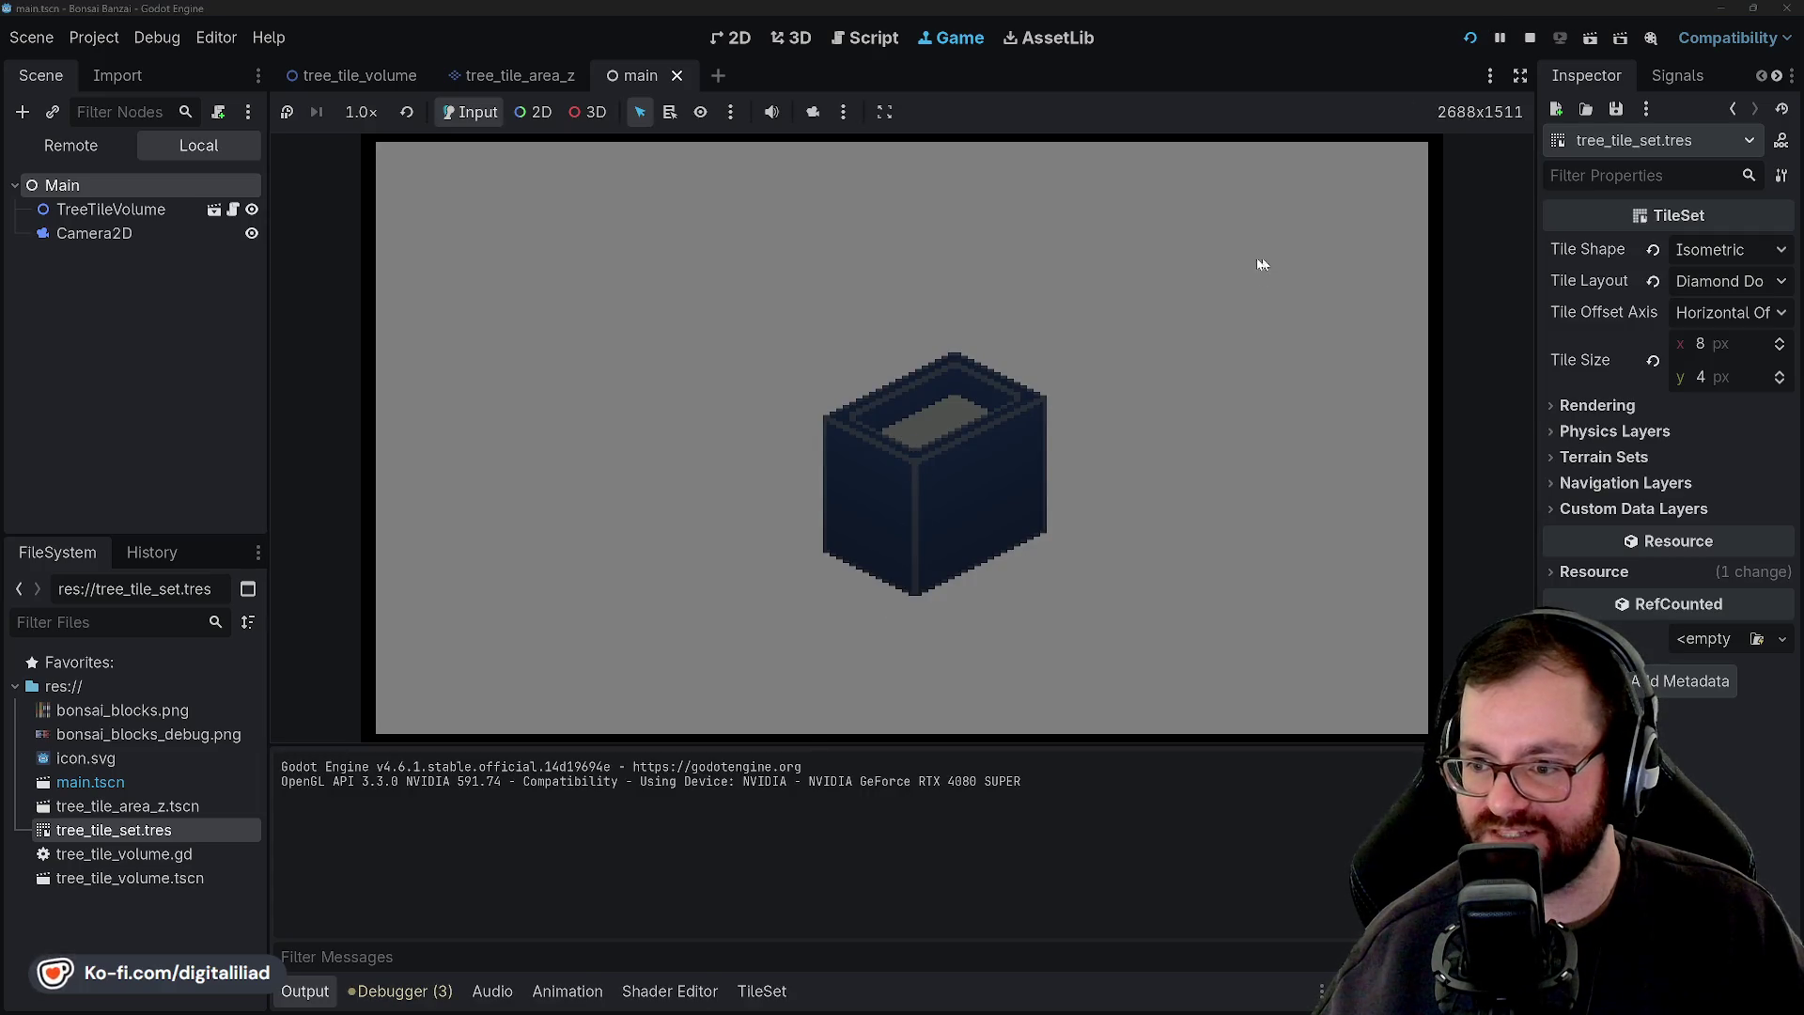
click(1477, 40)
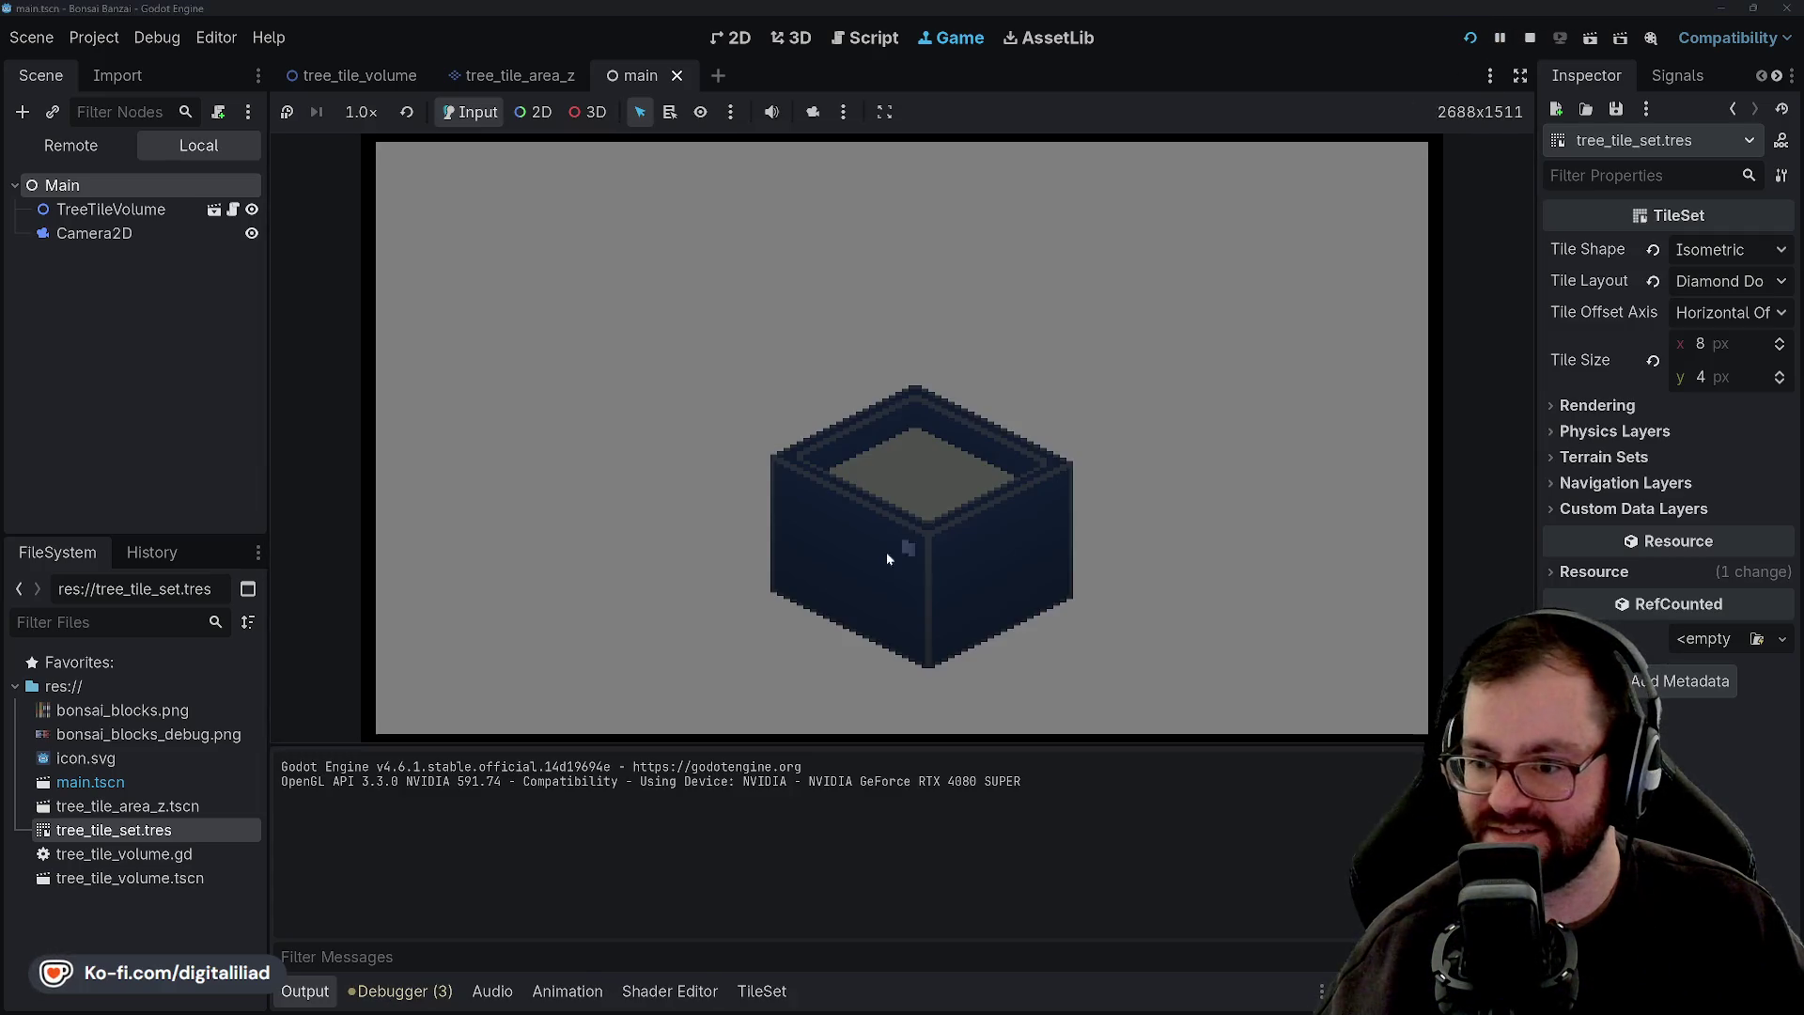
click(1469, 37)
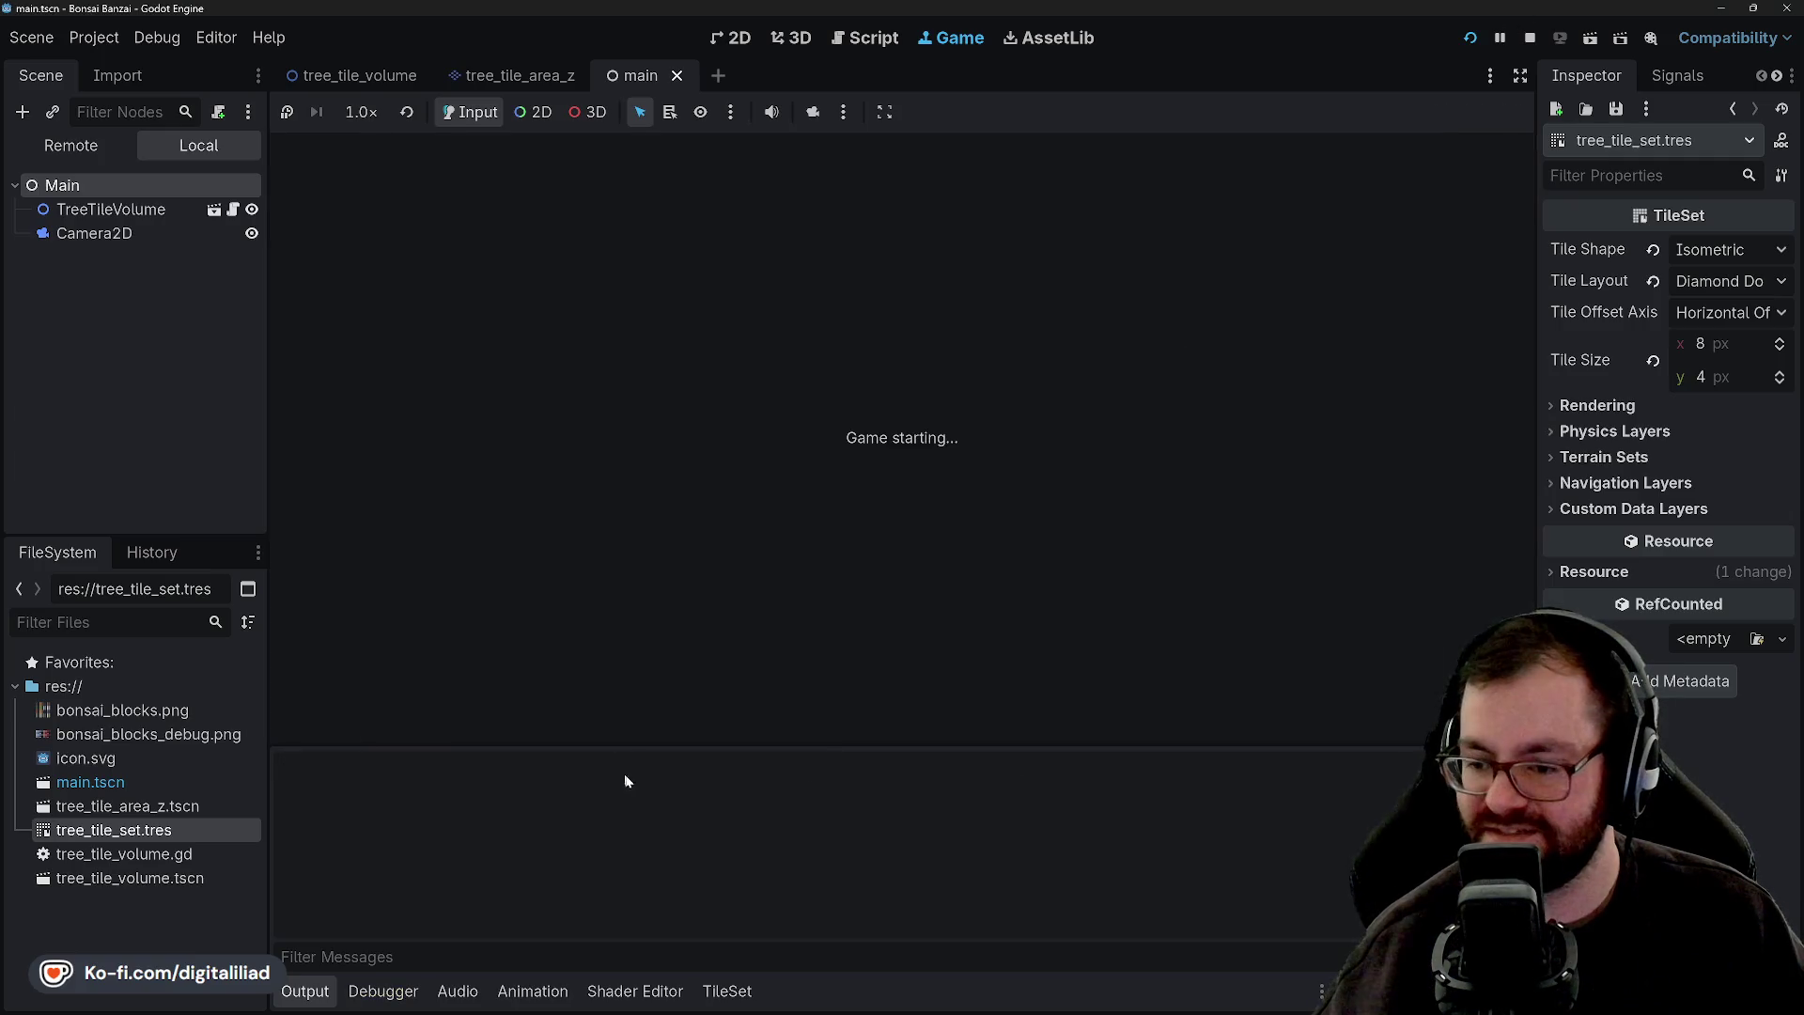
click(1469, 38)
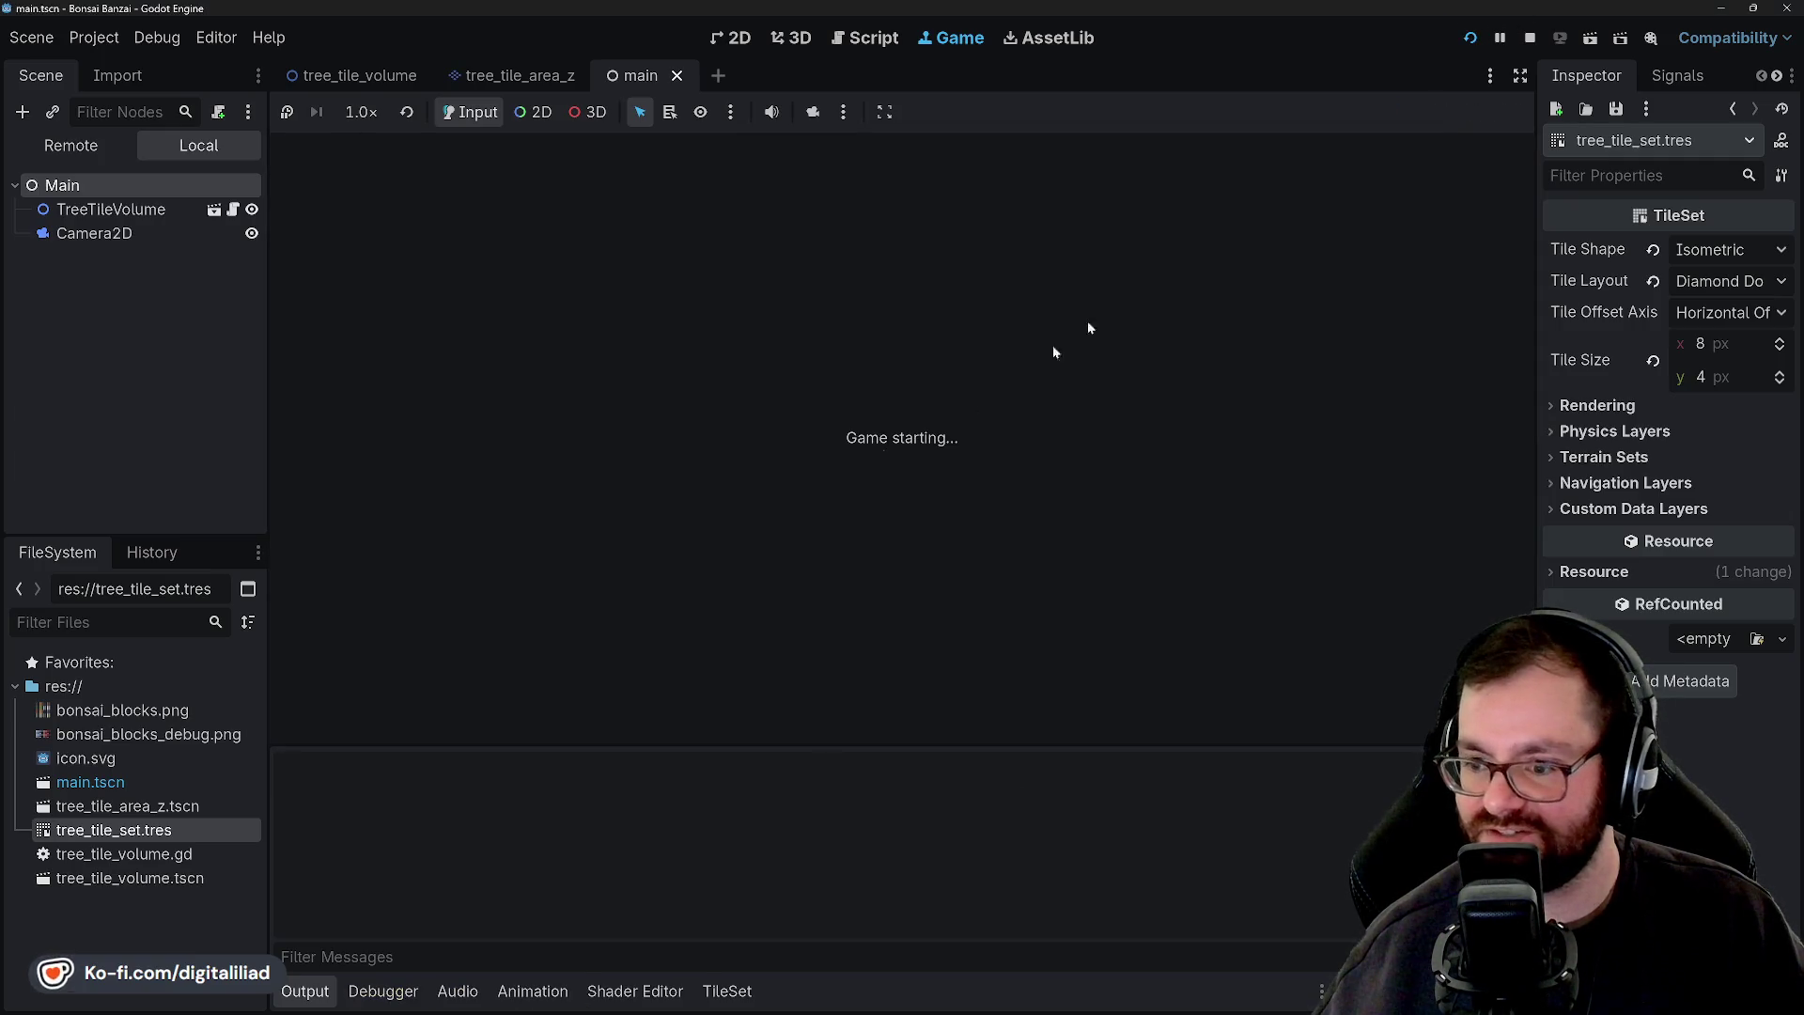
click(1470, 37)
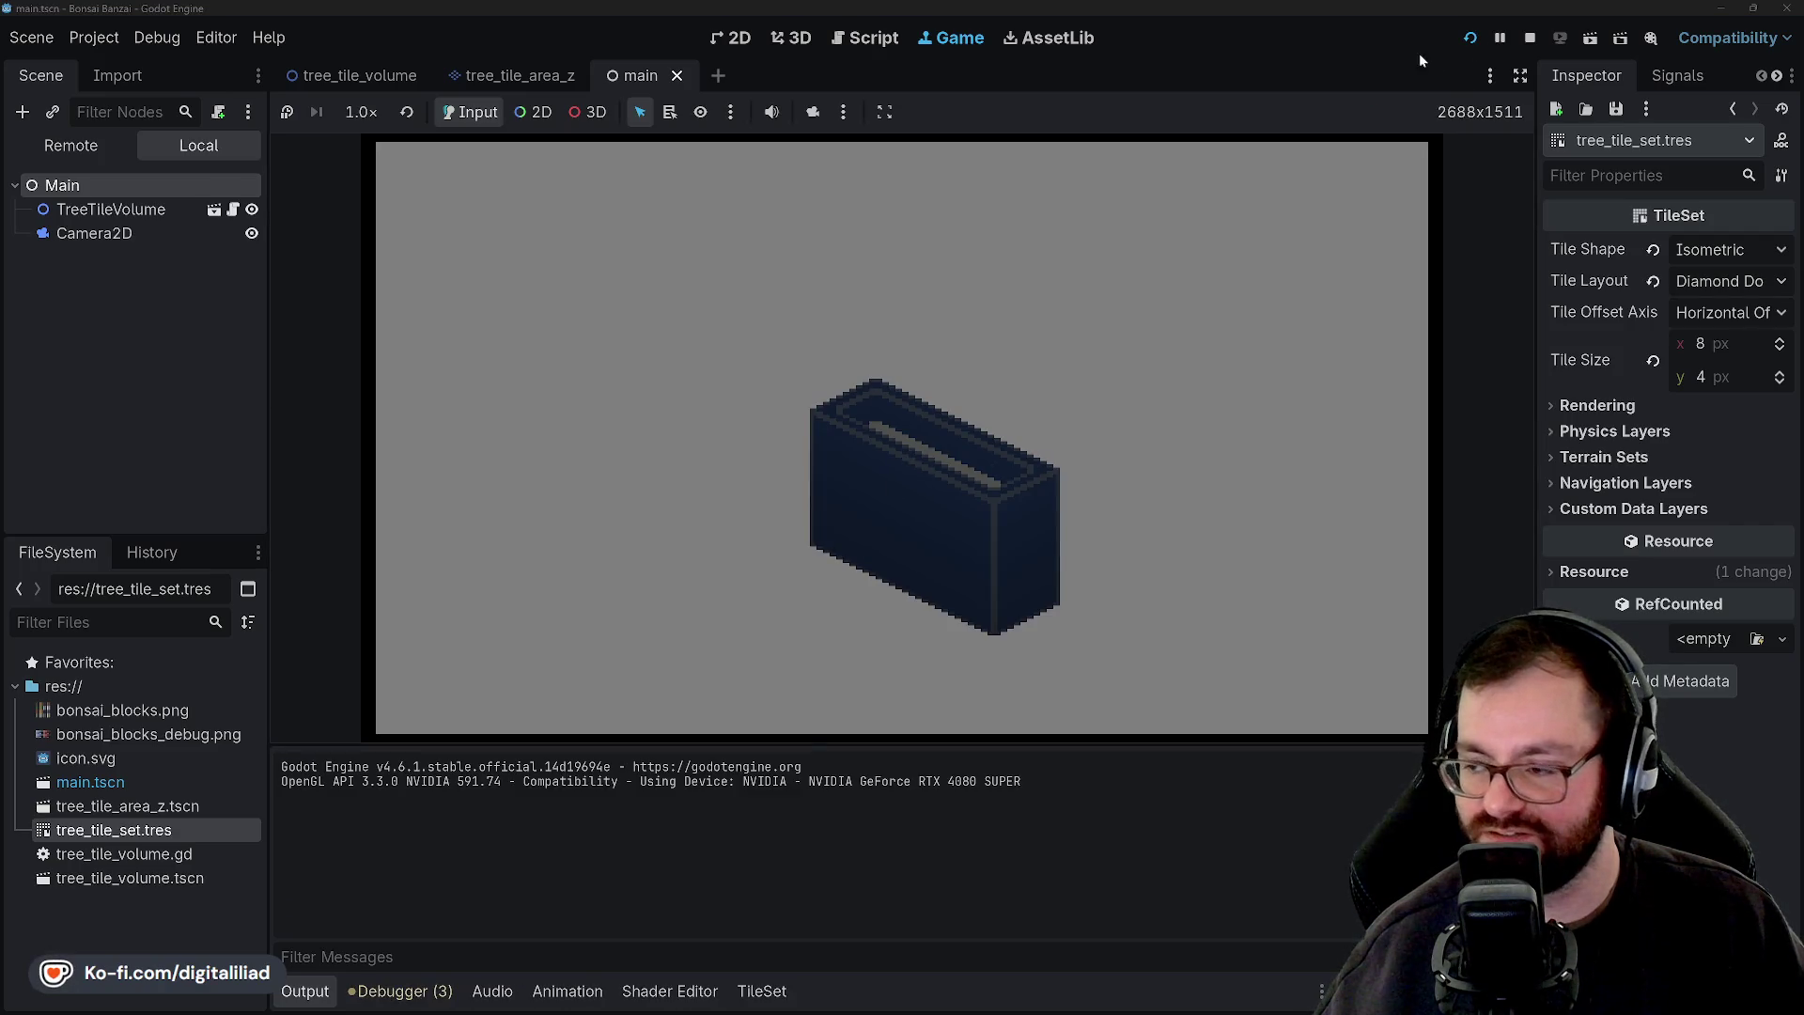
click(1470, 38)
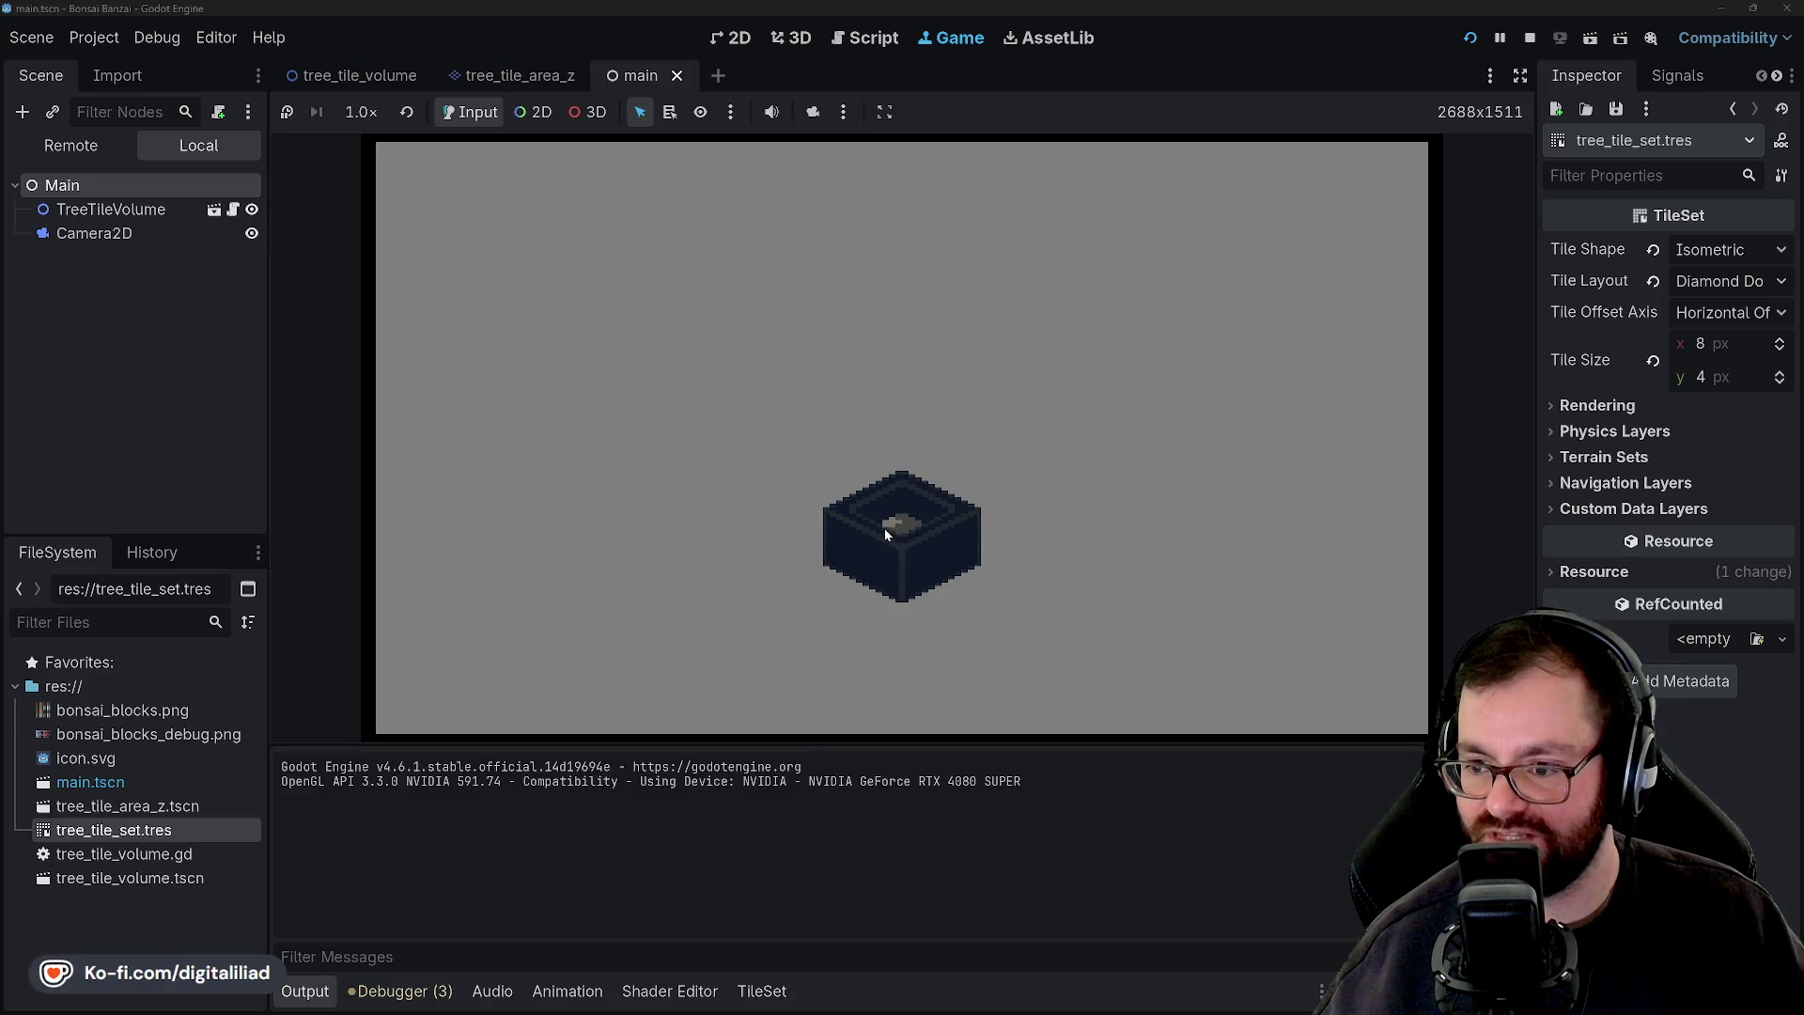
click(1469, 38)
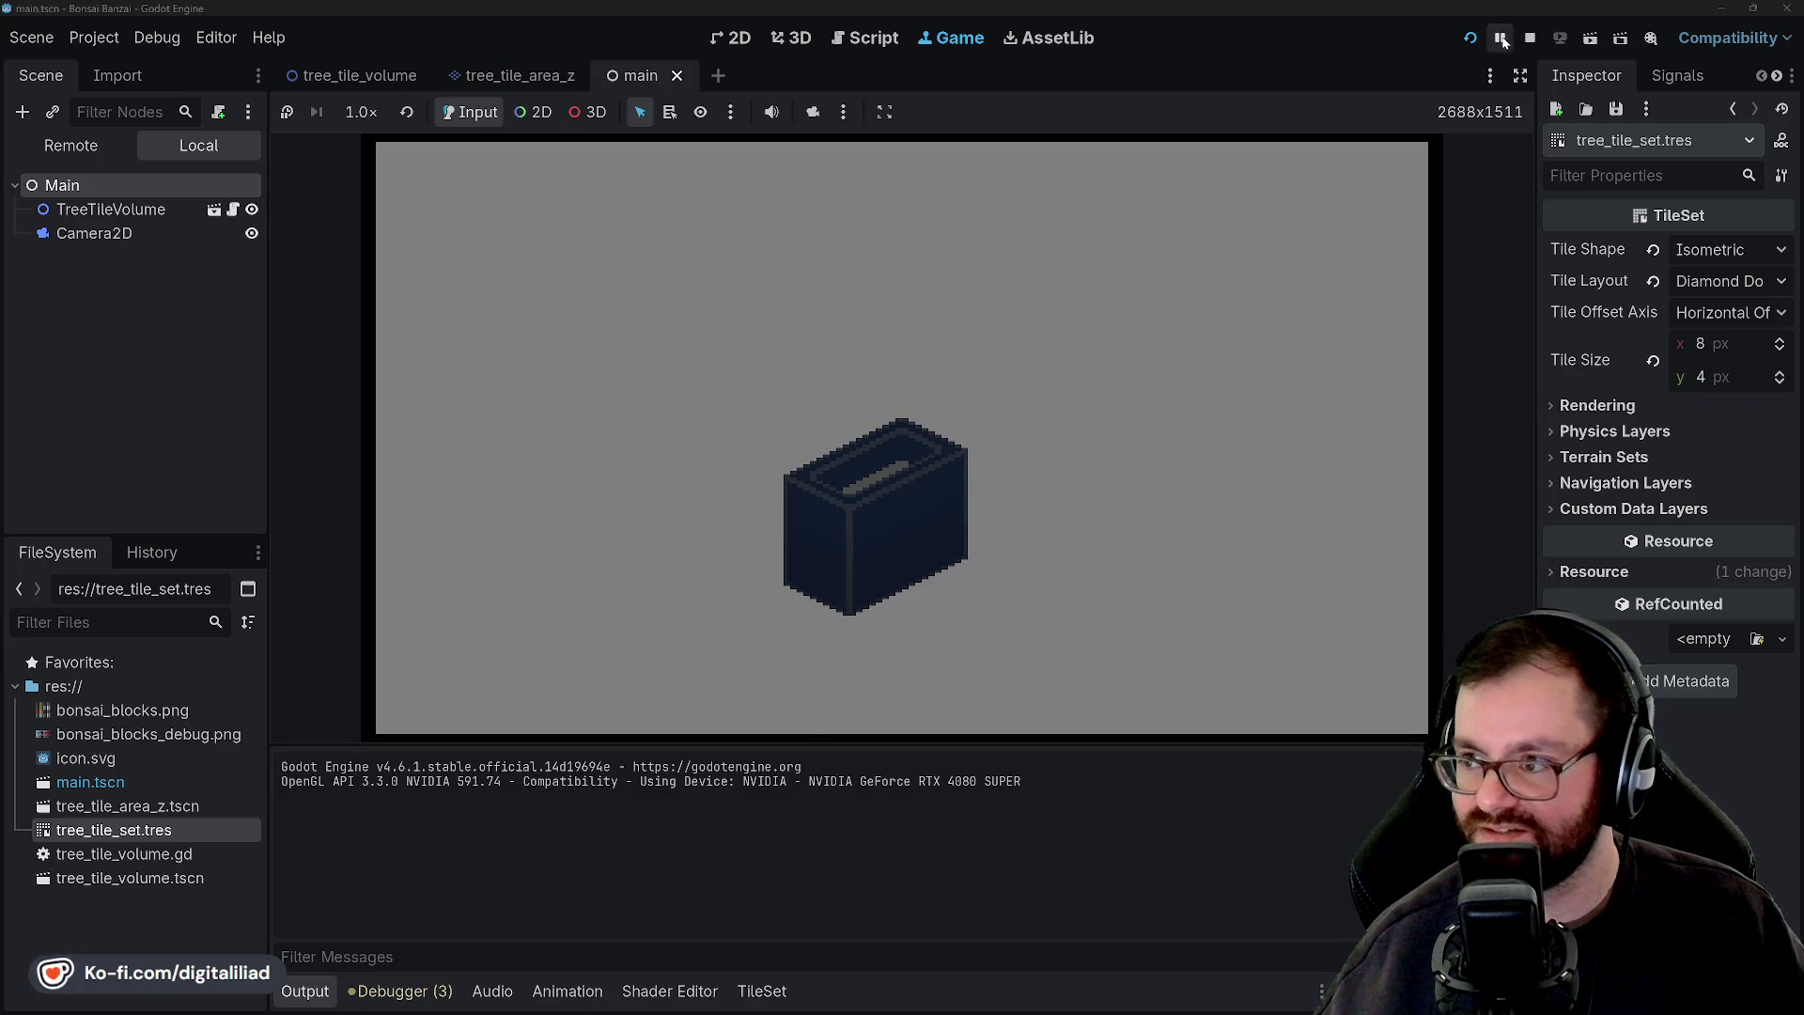
click(1470, 37)
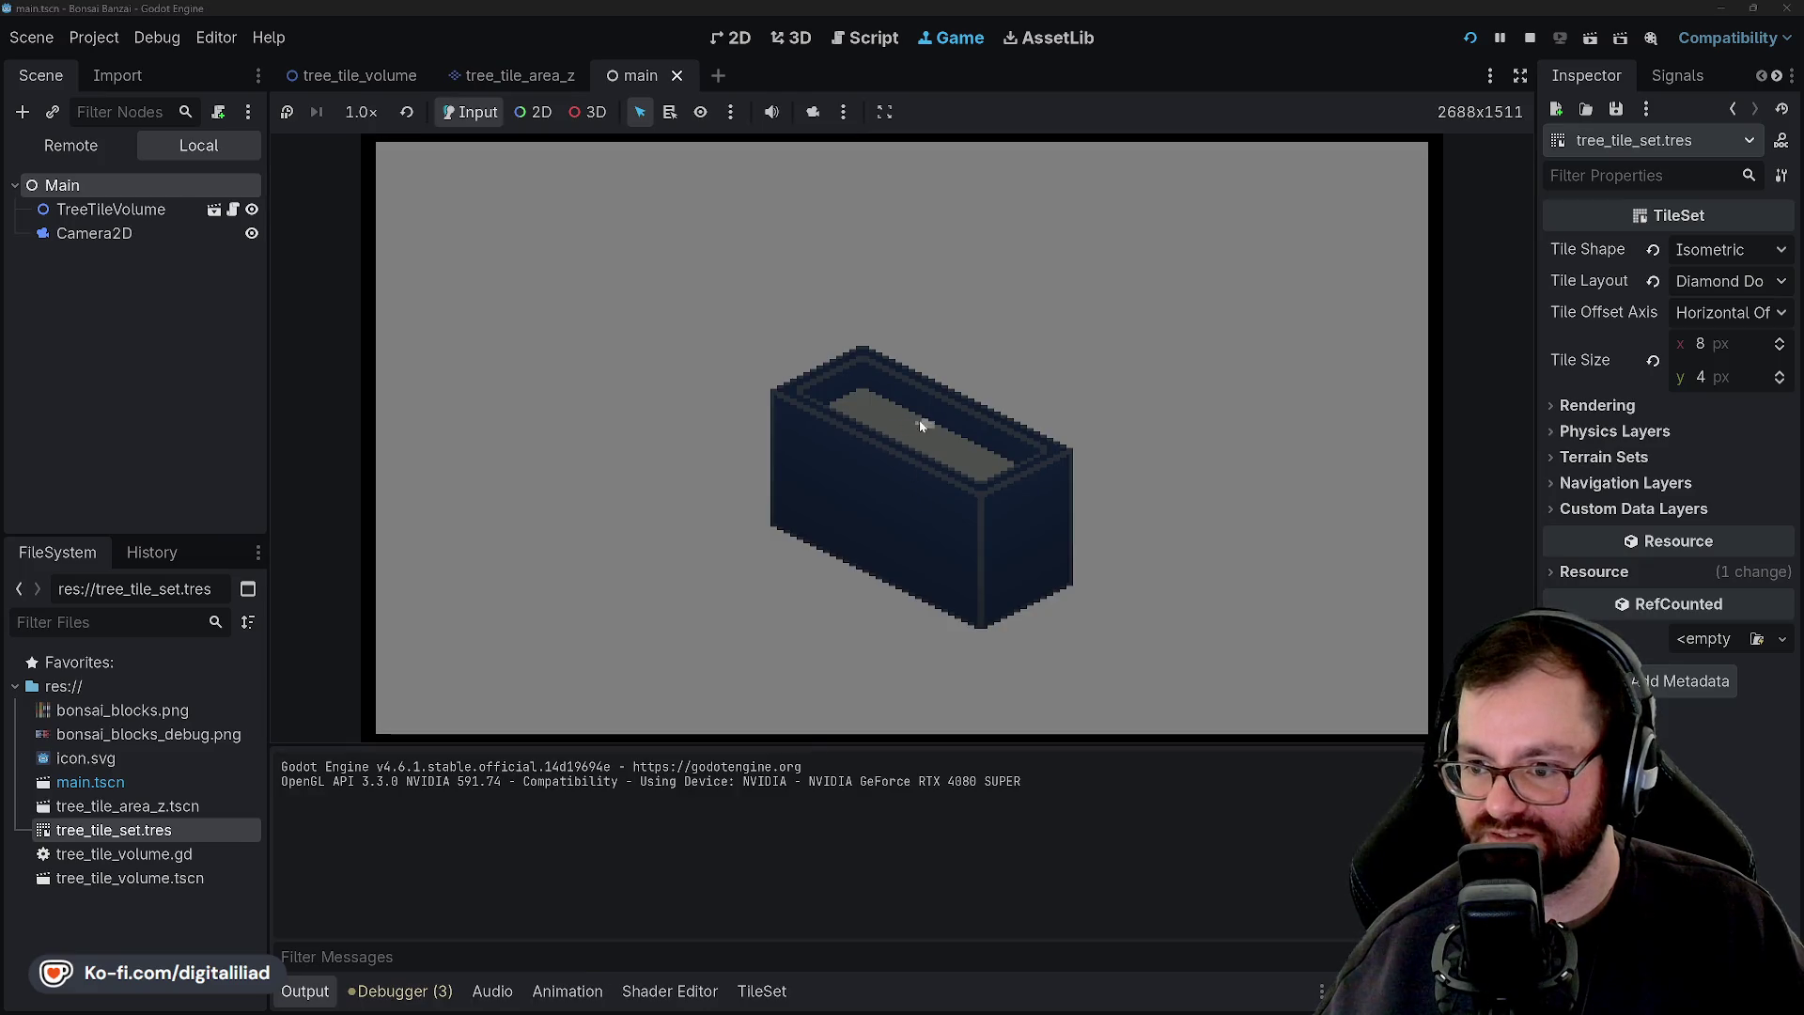
click(1470, 37)
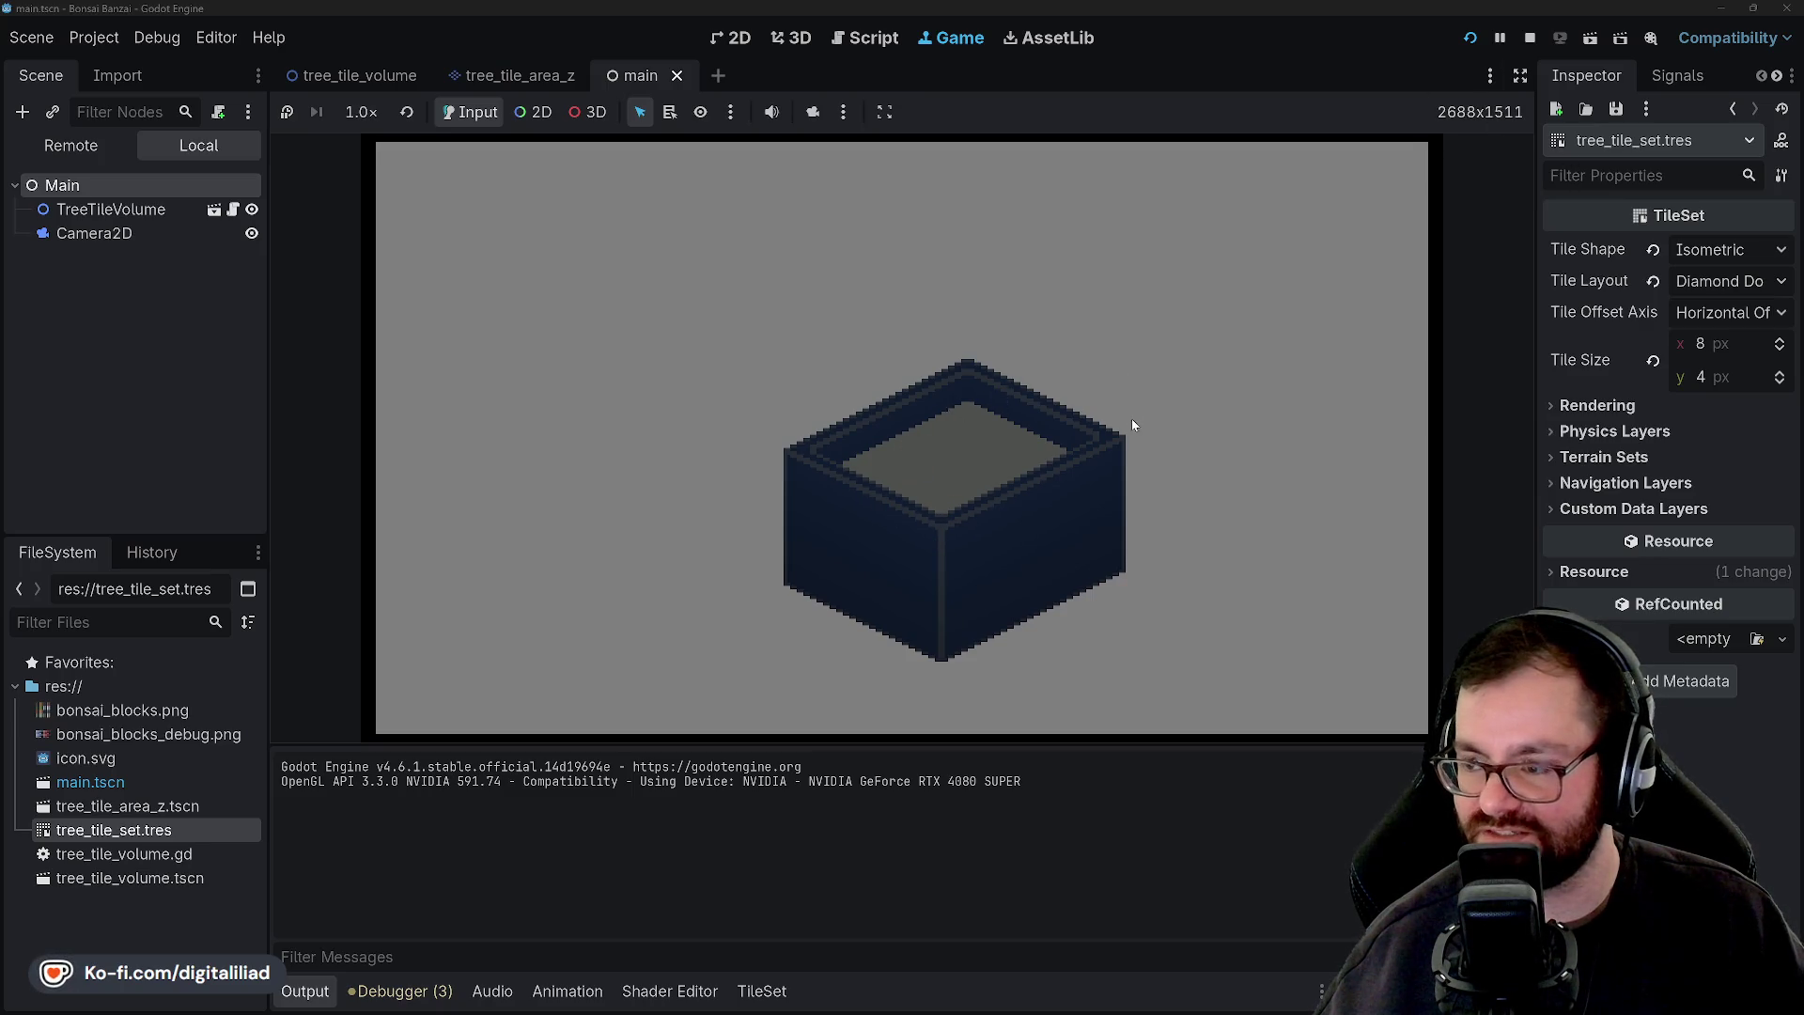
click(1470, 38)
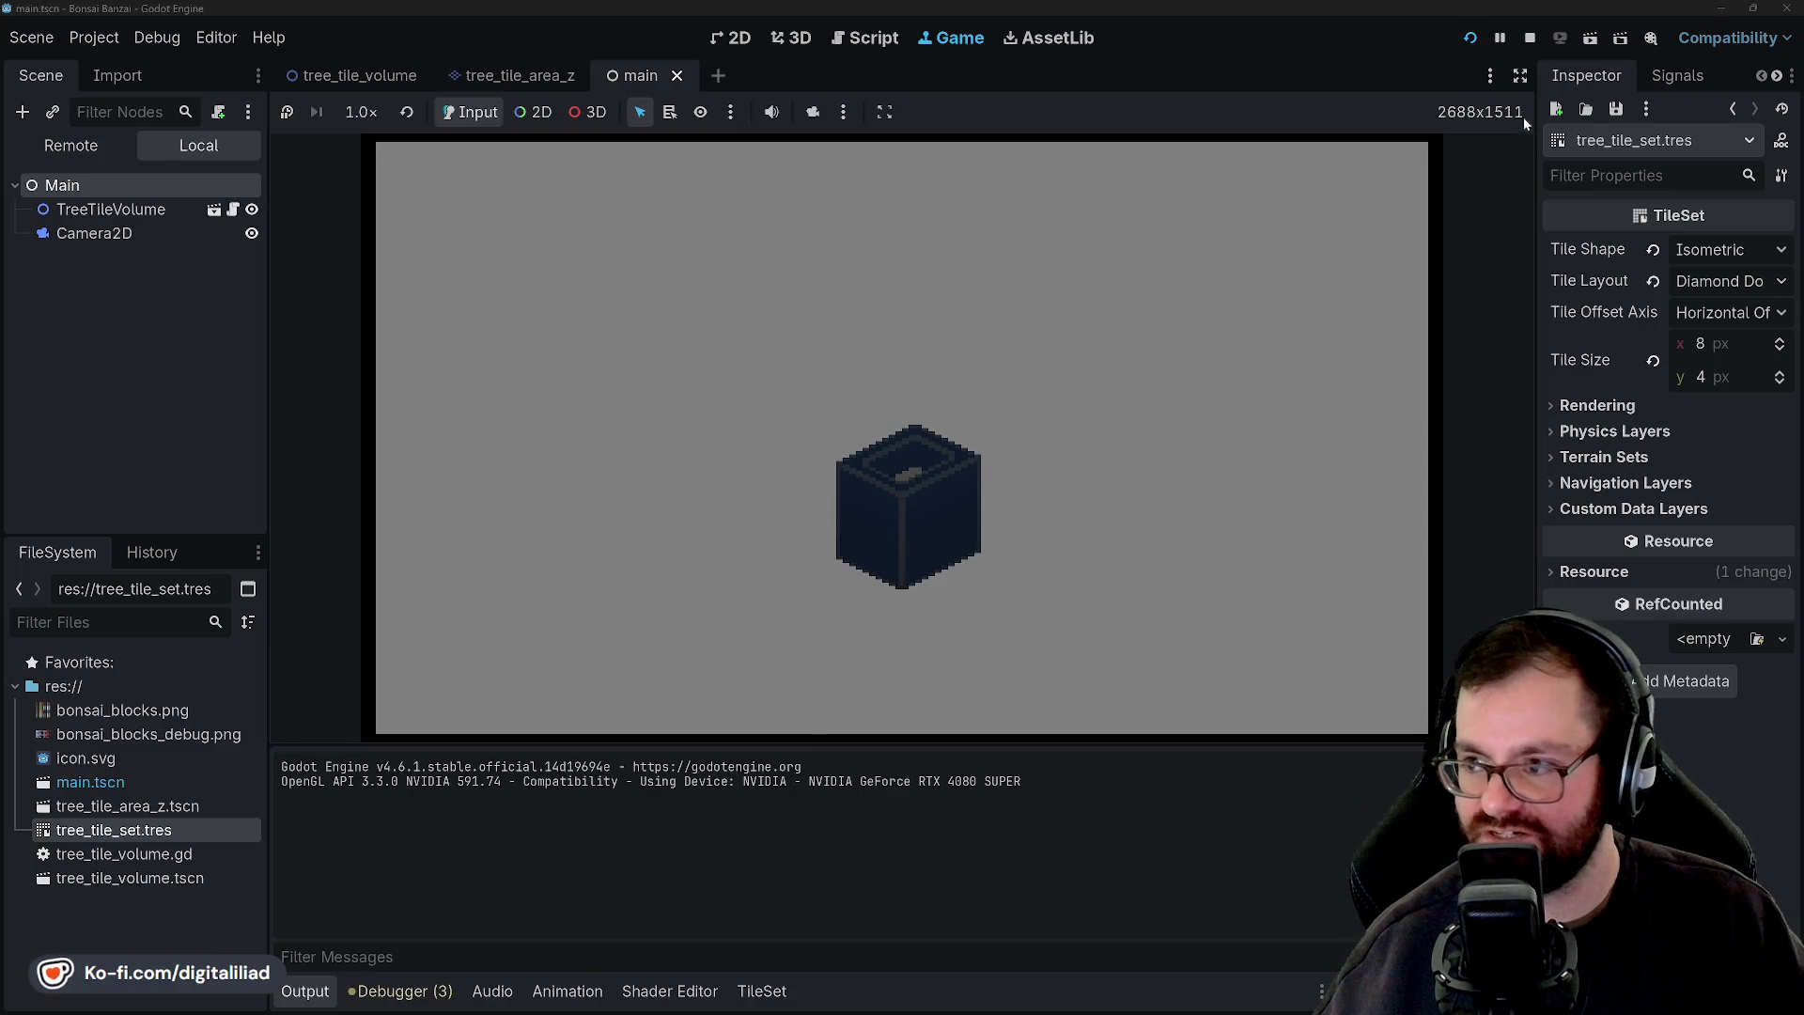
click(1469, 37)
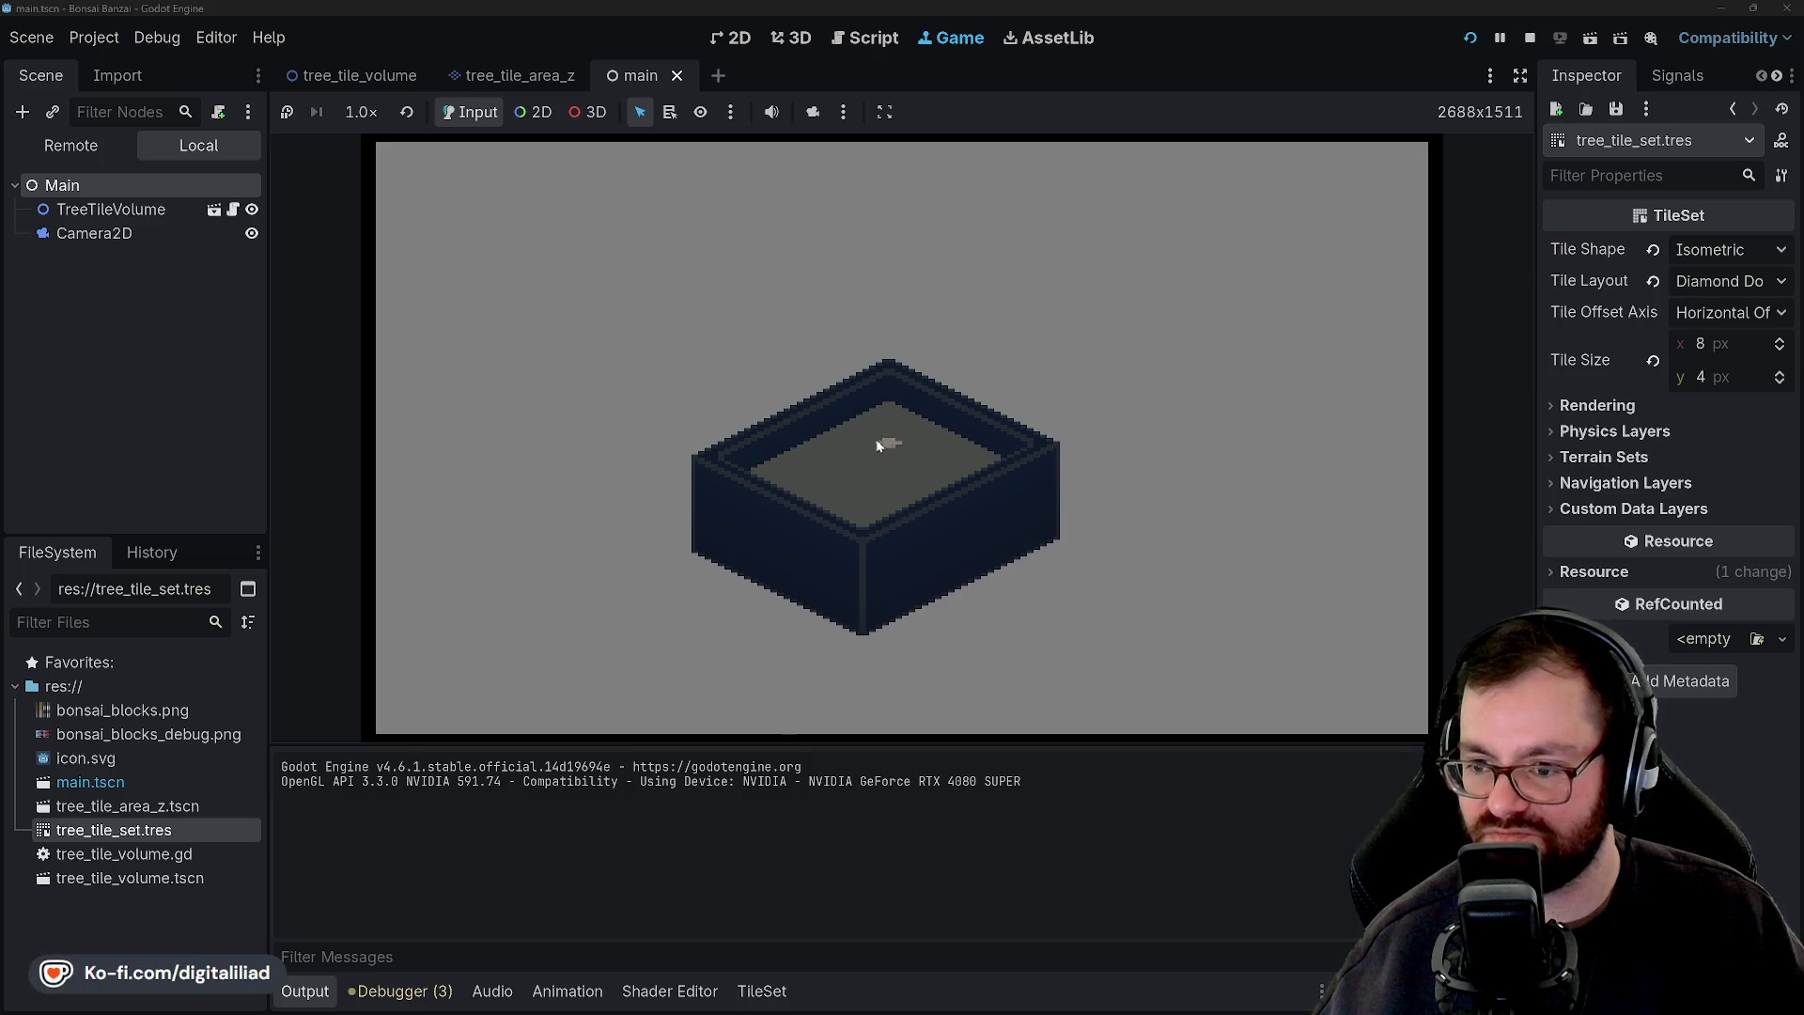
click(1466, 40)
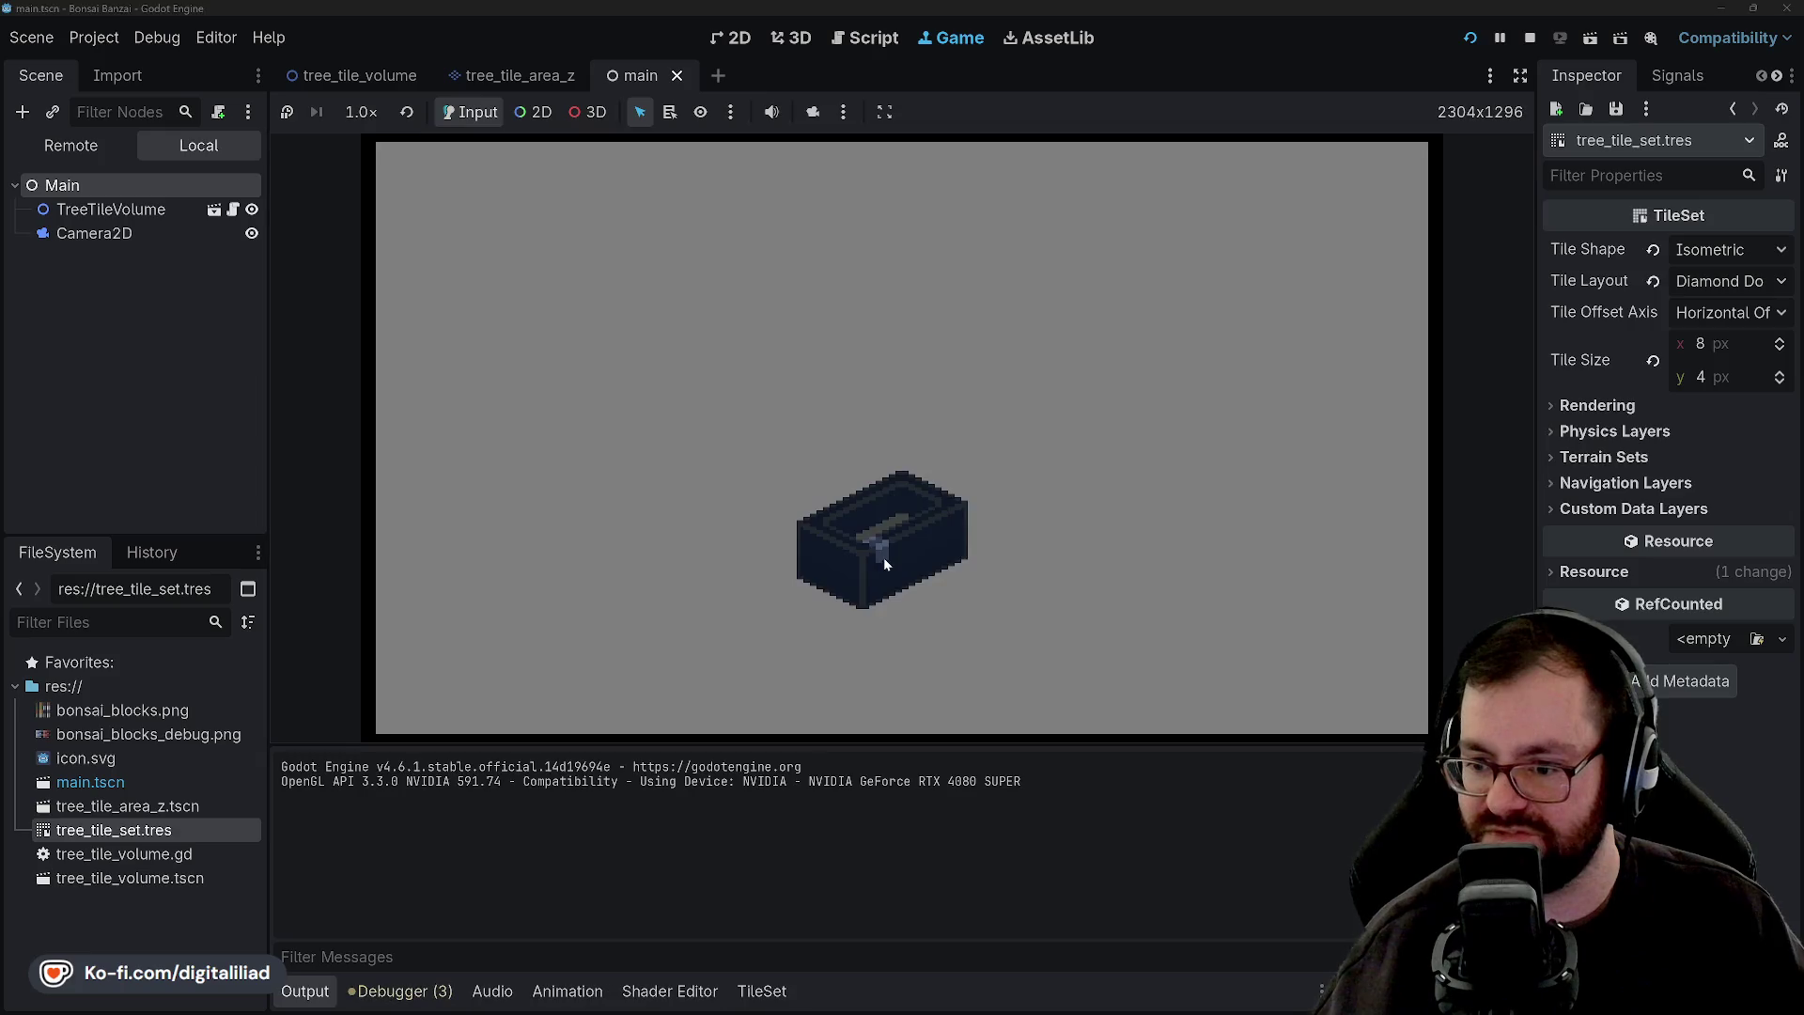
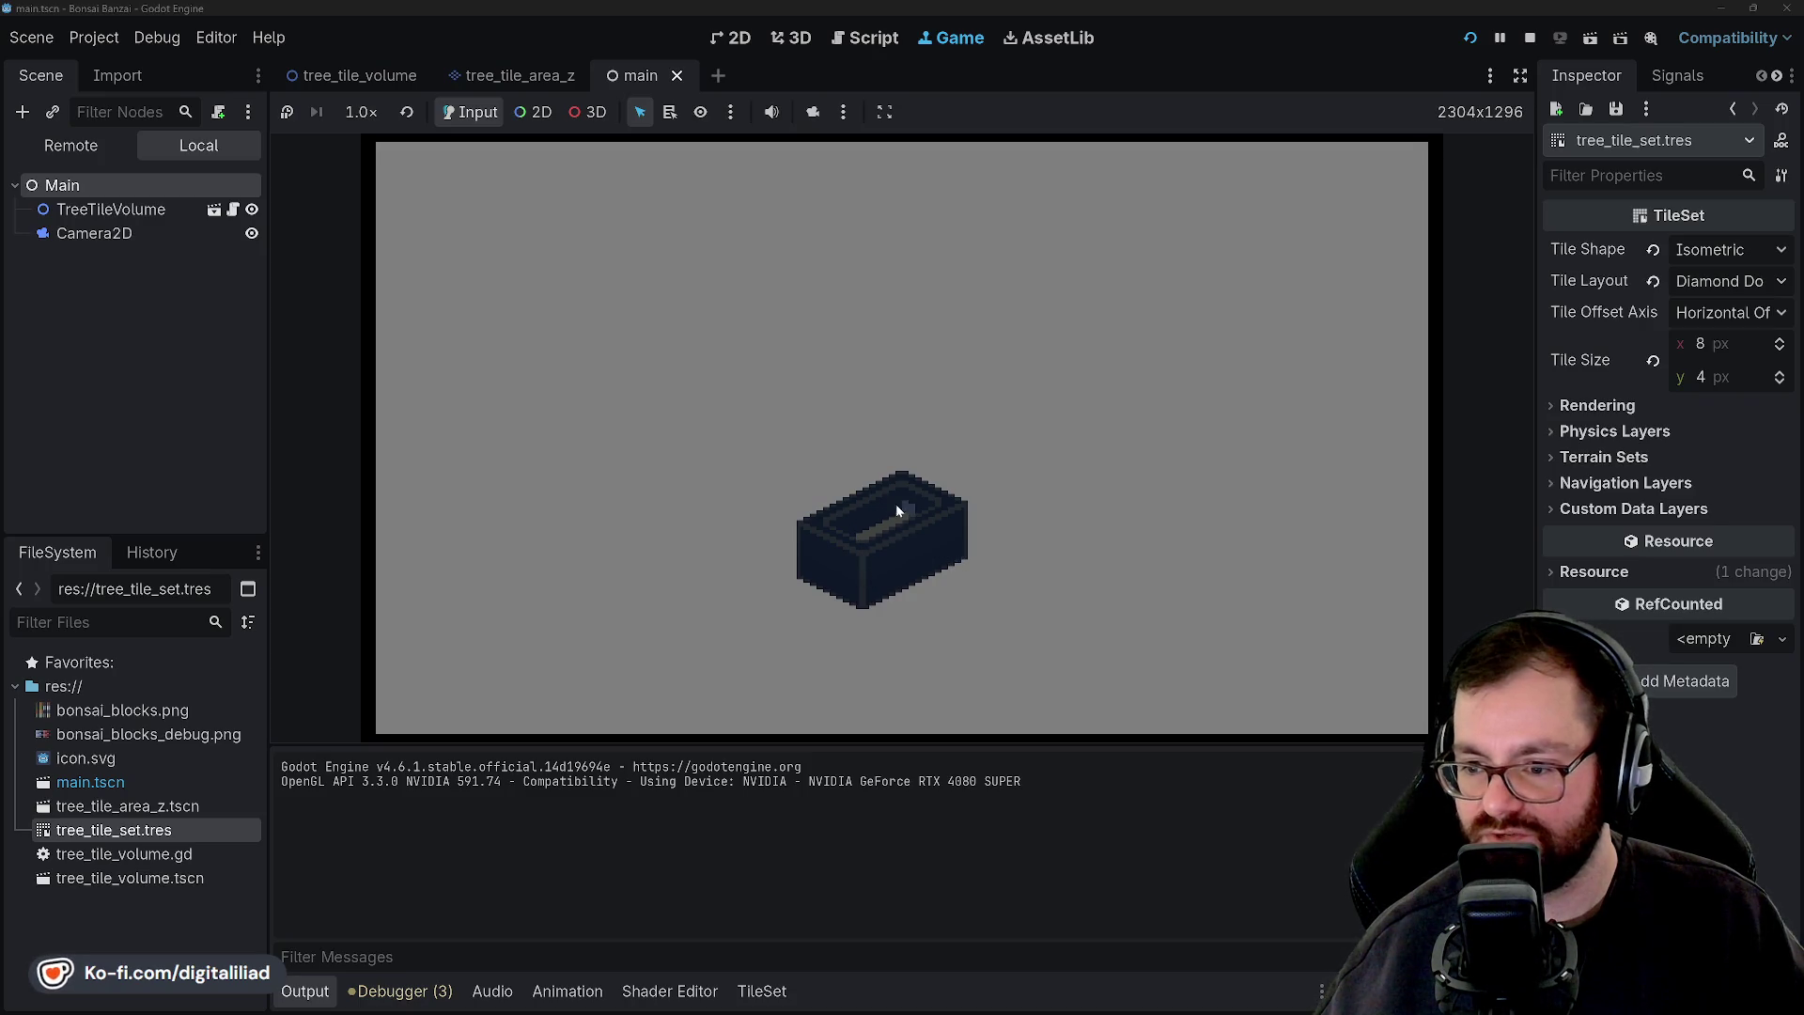
Stop the running game and scroll tree_tile_volume.gd down to the pot code.
click(1532, 38)
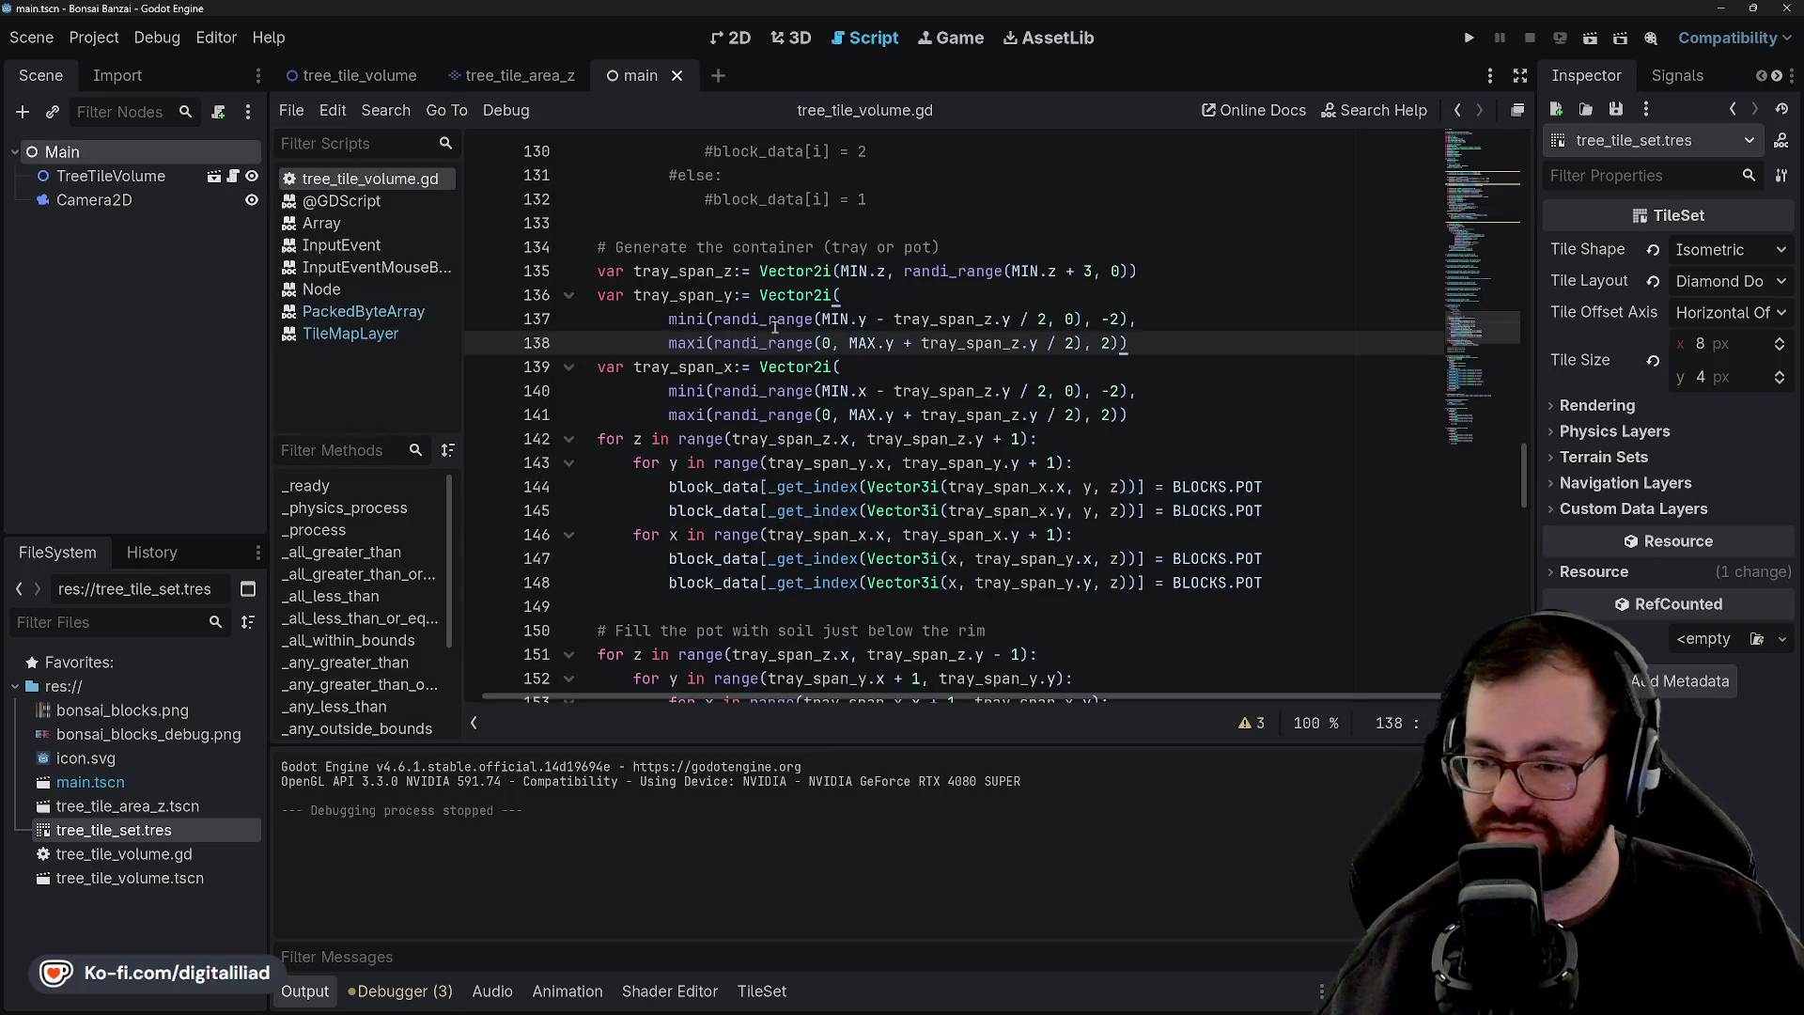
key(Up)
key(Up)
key(Up)
key(Down)
key(Down)
key(Down)
scroll(816, 416, down, 3)
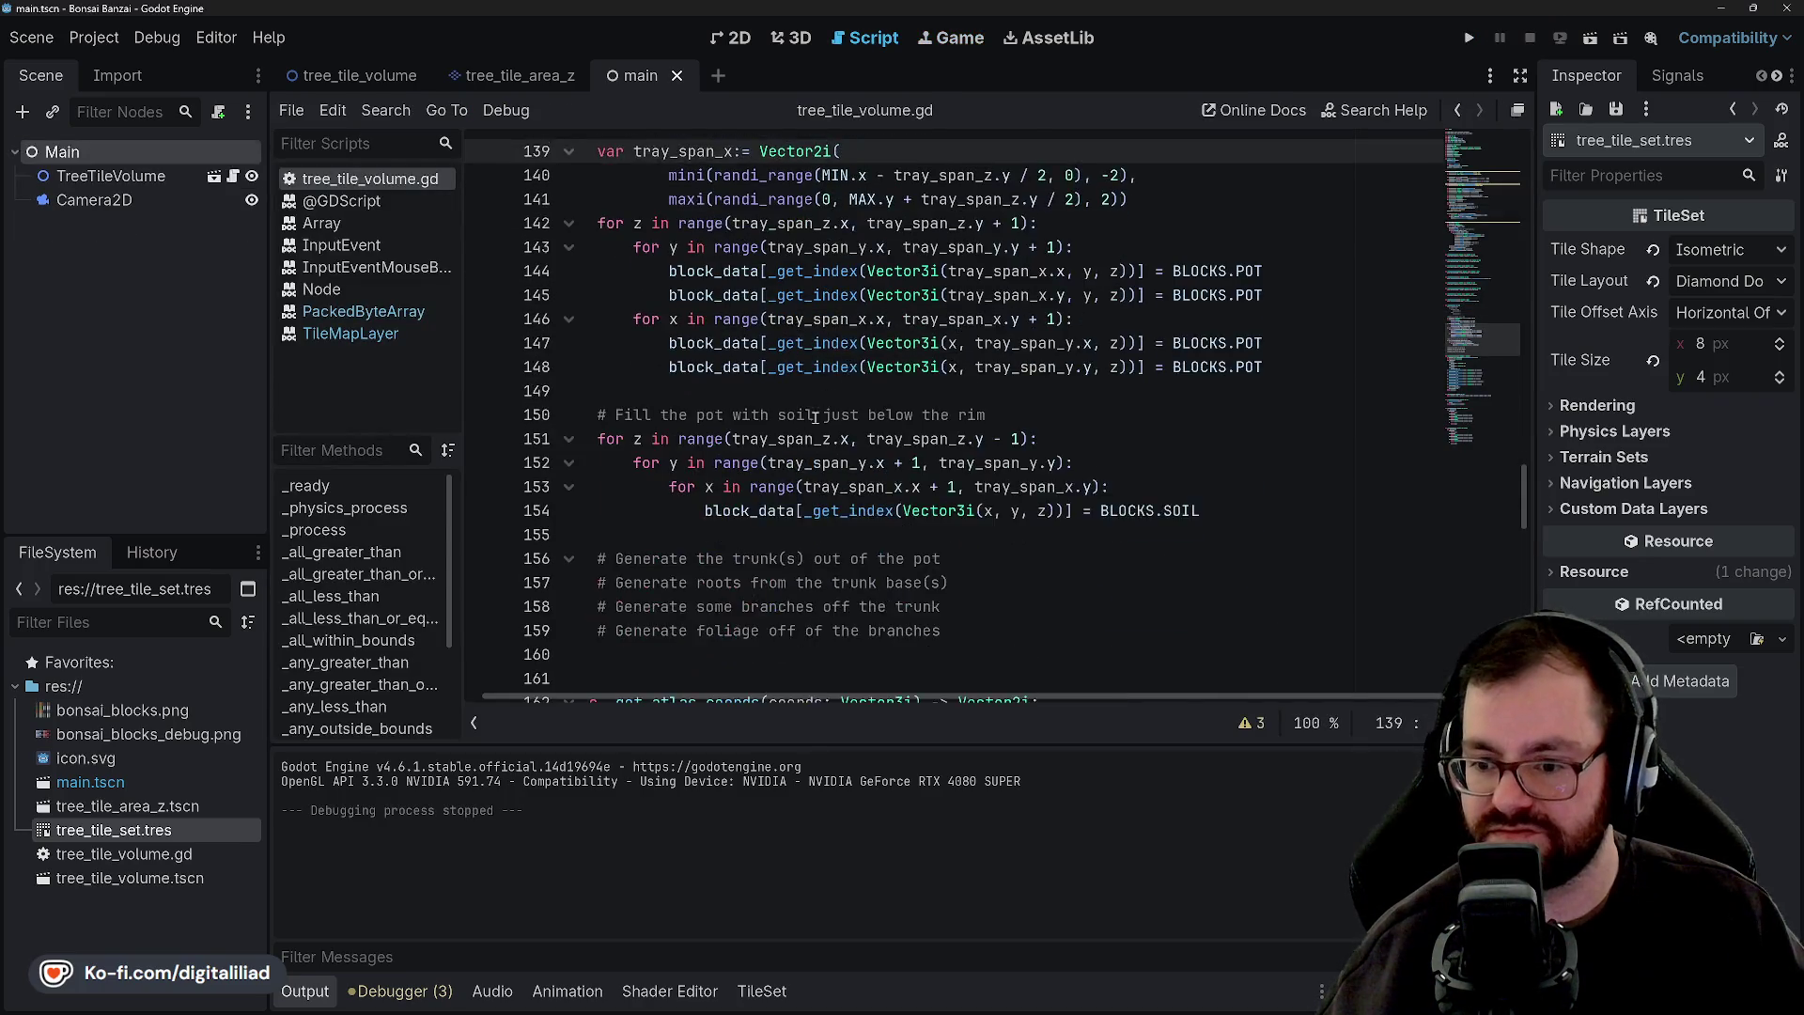
scroll(816, 416, down, 1)
Select the inner y/x loops under the 'Fill the pot with soil' comment.
click(1226, 434)
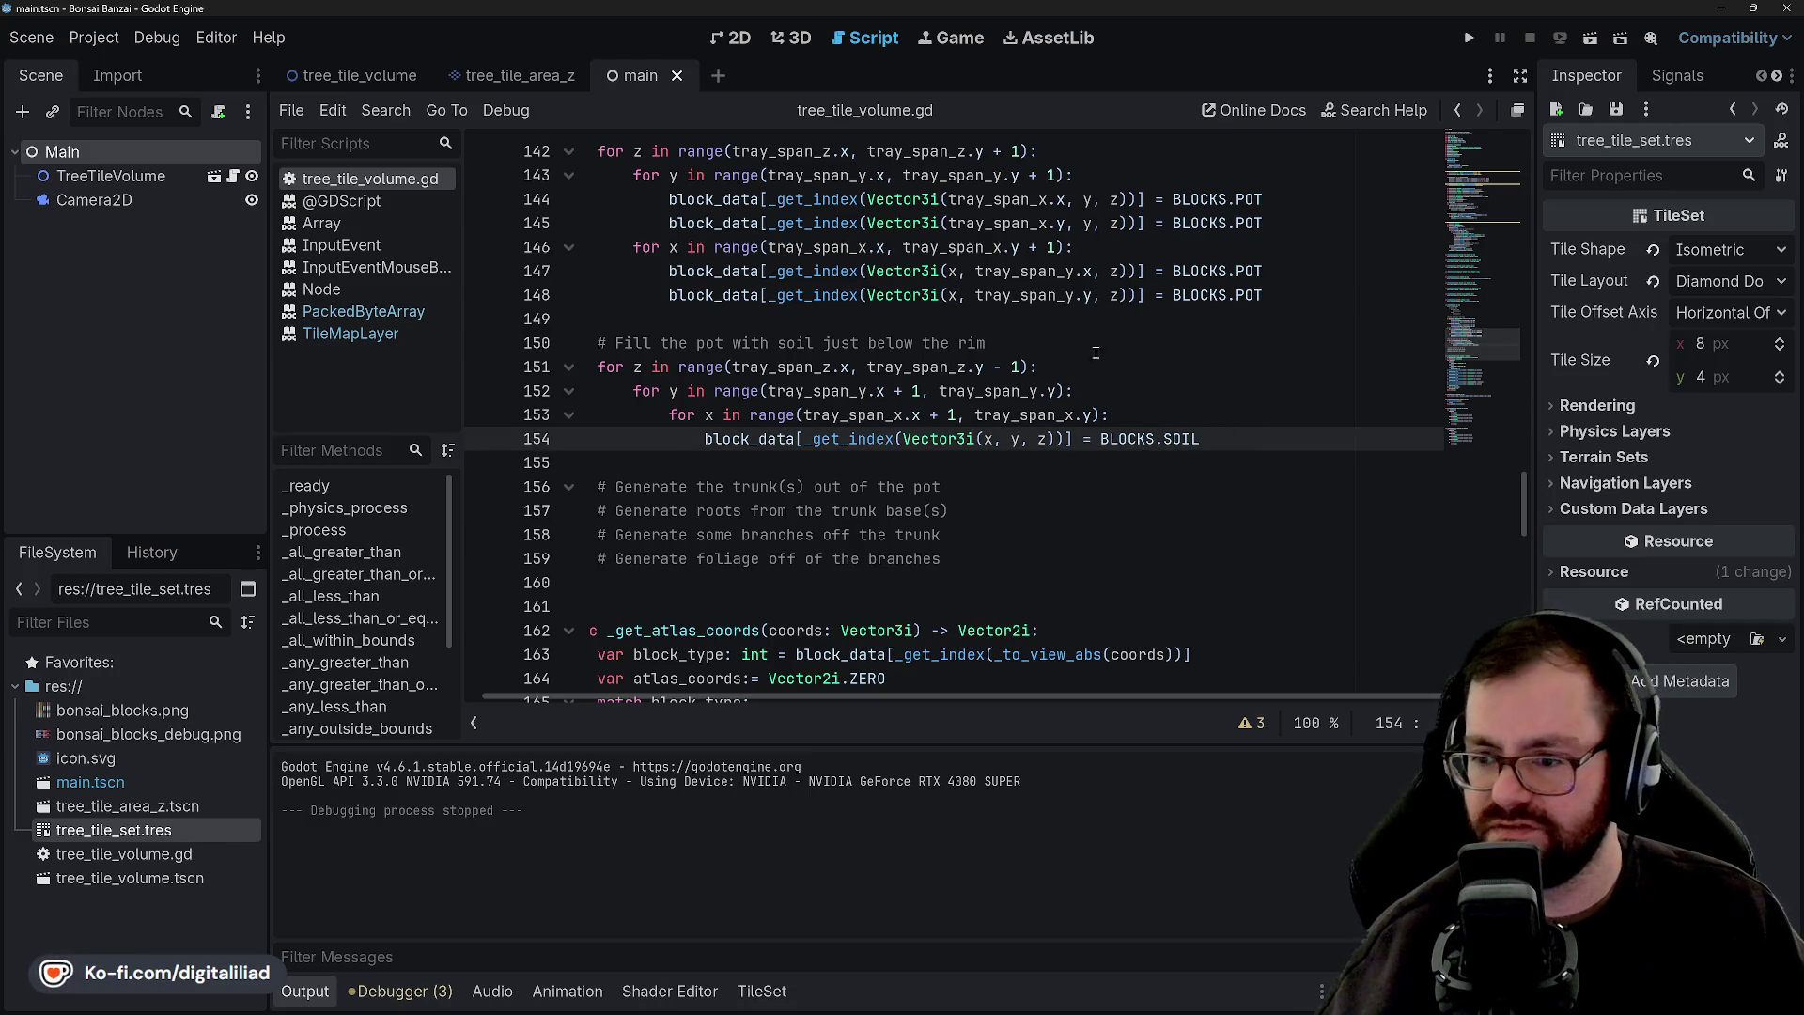
click(1037, 336)
scroll(1038, 357, up, 3)
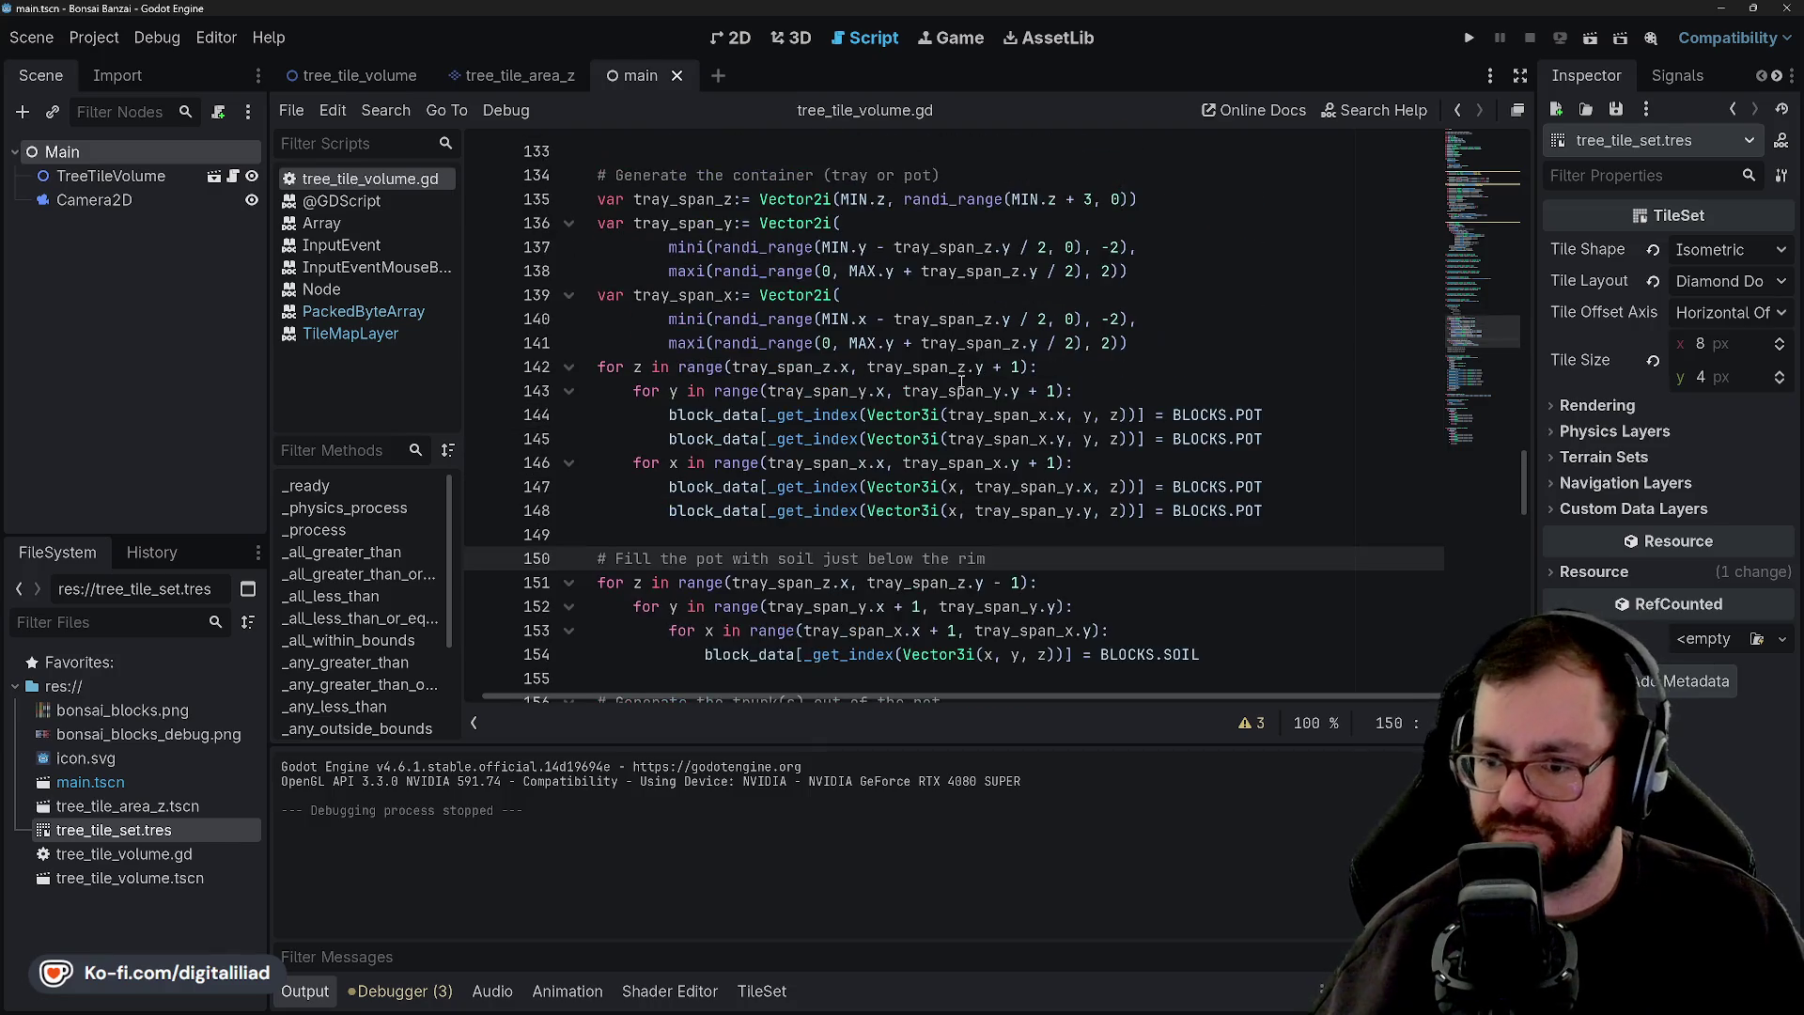
scroll(1043, 413, down, 2)
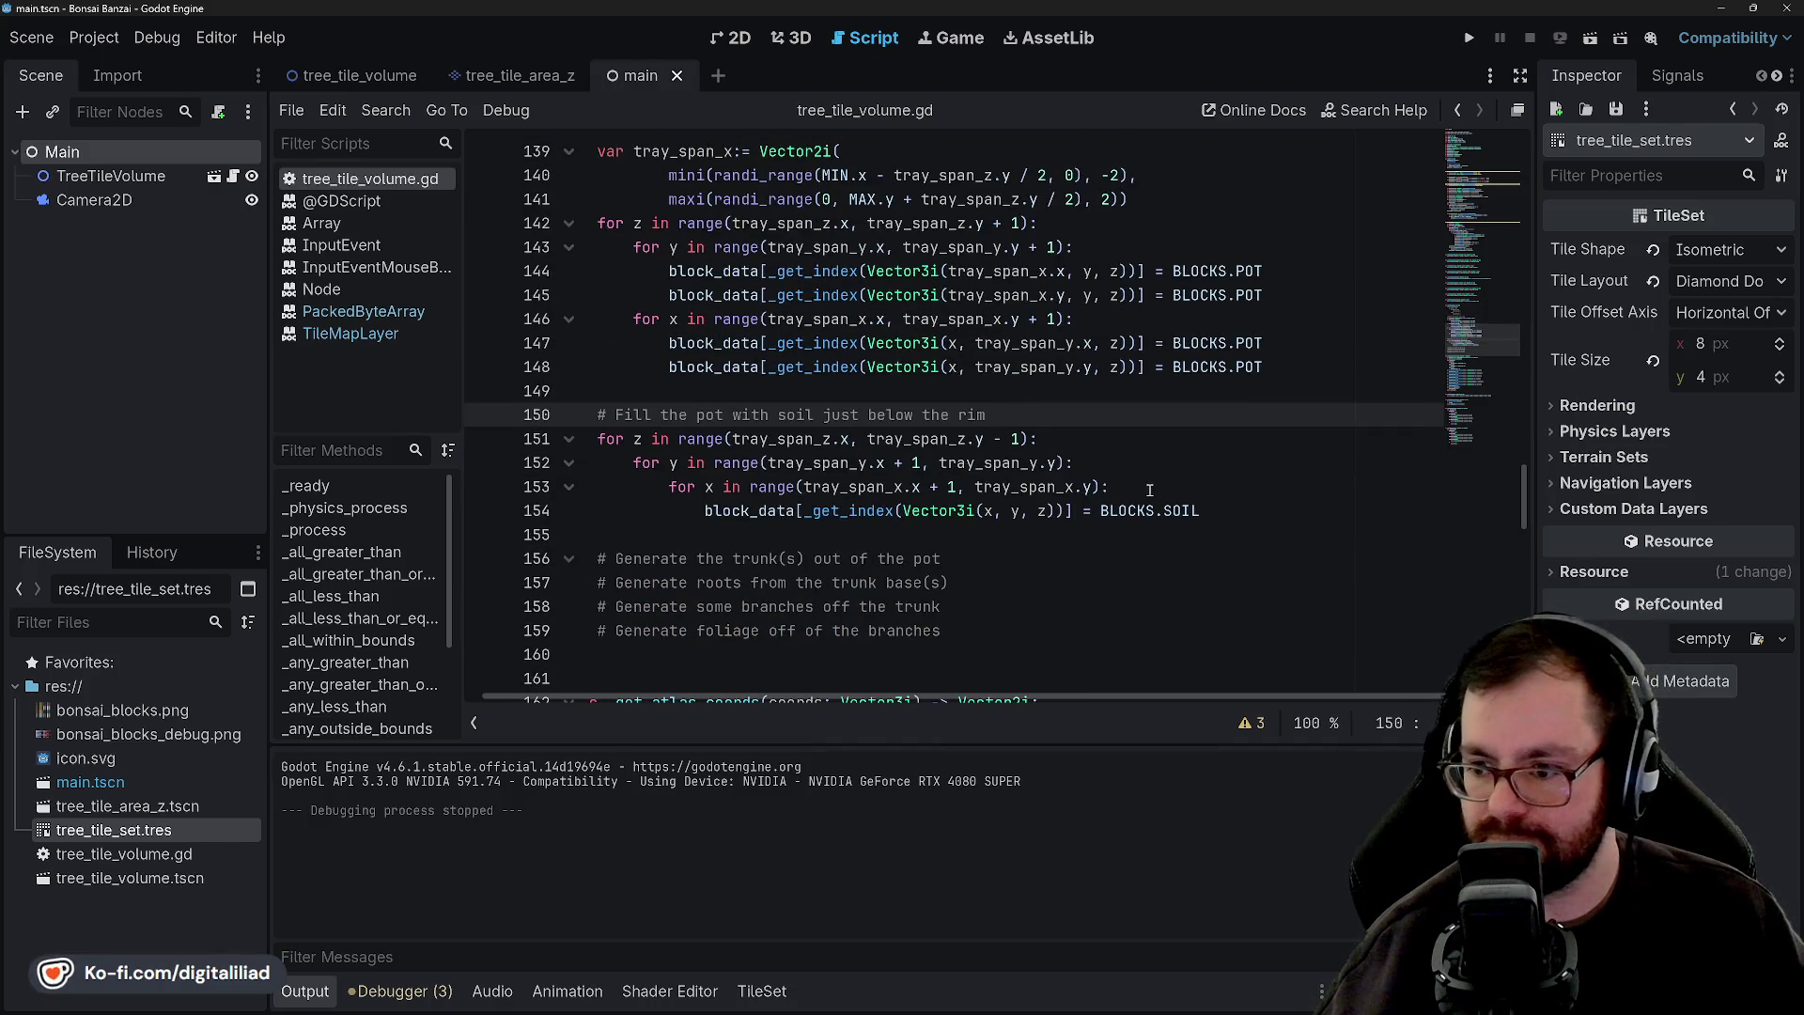
mouse_move(1203, 510)
mouse_down()
mouse_move(810, 462)
mouse_move(634, 462)
mouse_up()
Duplicate the y/x soil-fill loops below the original and open a new line inside.
key(ctrl+c)
click(1120, 534)
key(ctrl+v)
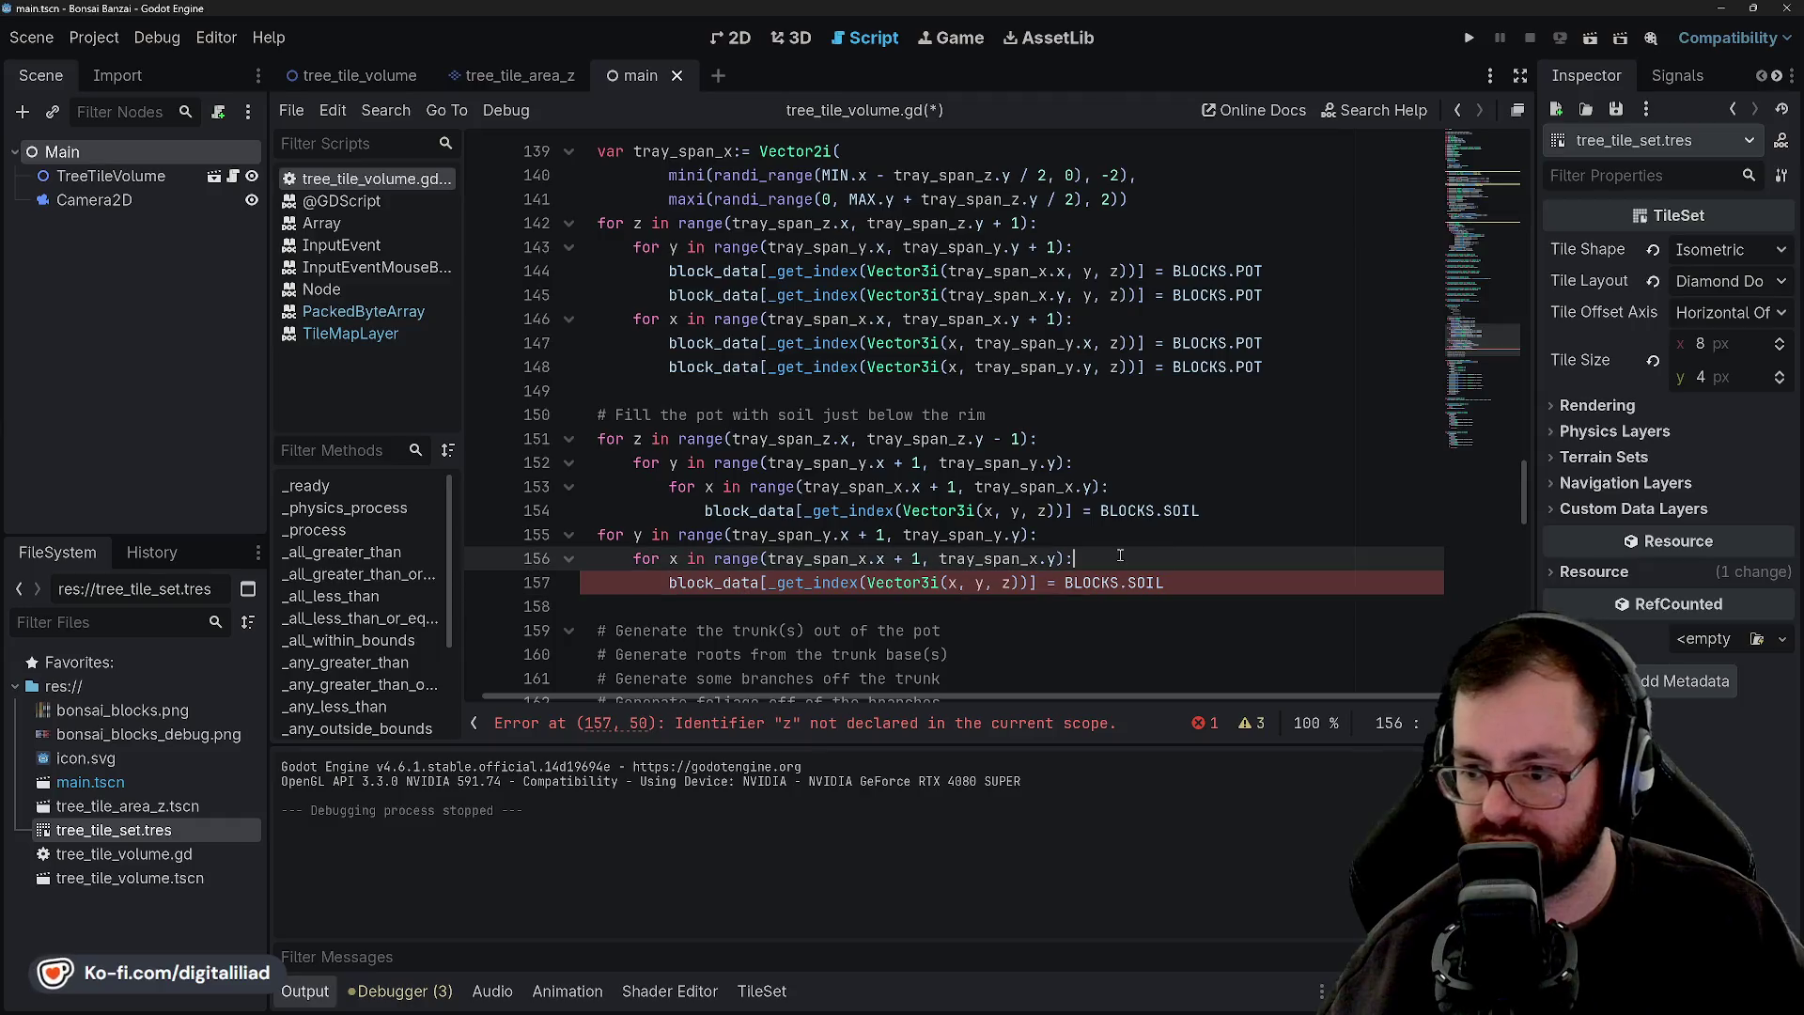
click(1120, 556)
key(Return)
text(if rand)
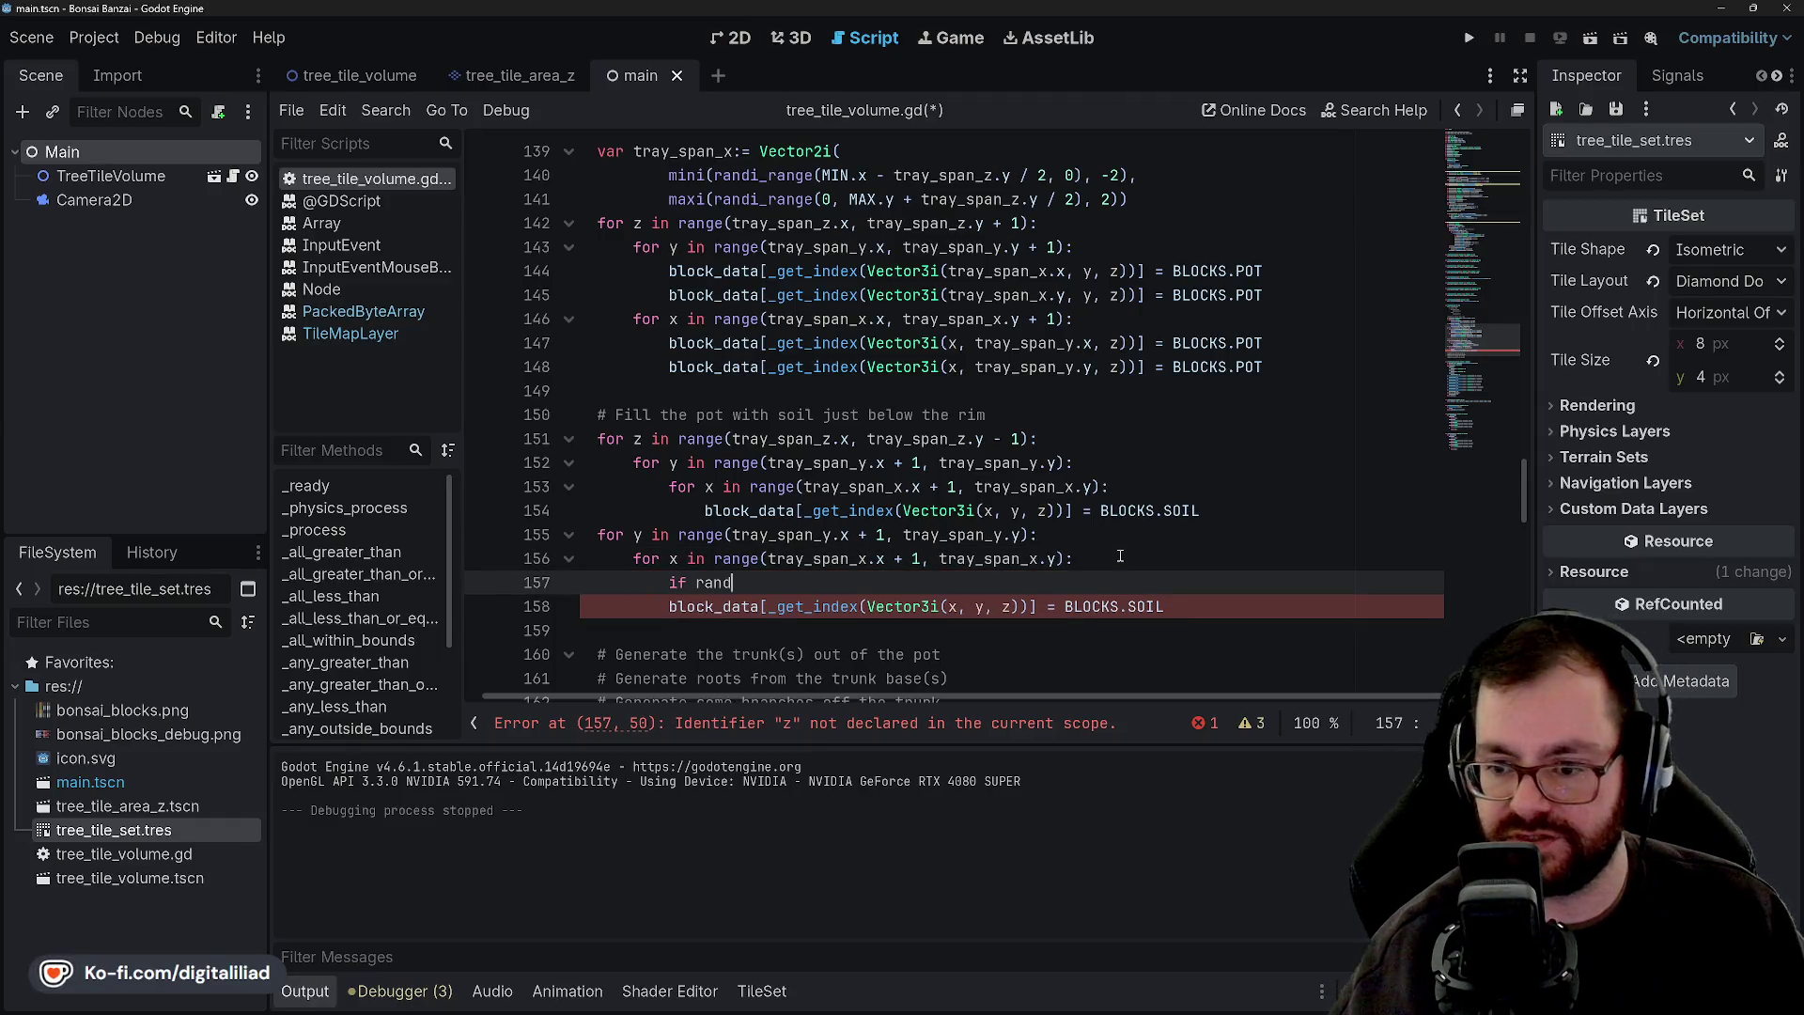
Wrap the copied SOIL assignment in 'if randf() > 0.5:' and save.
text(f)
key(Escape)
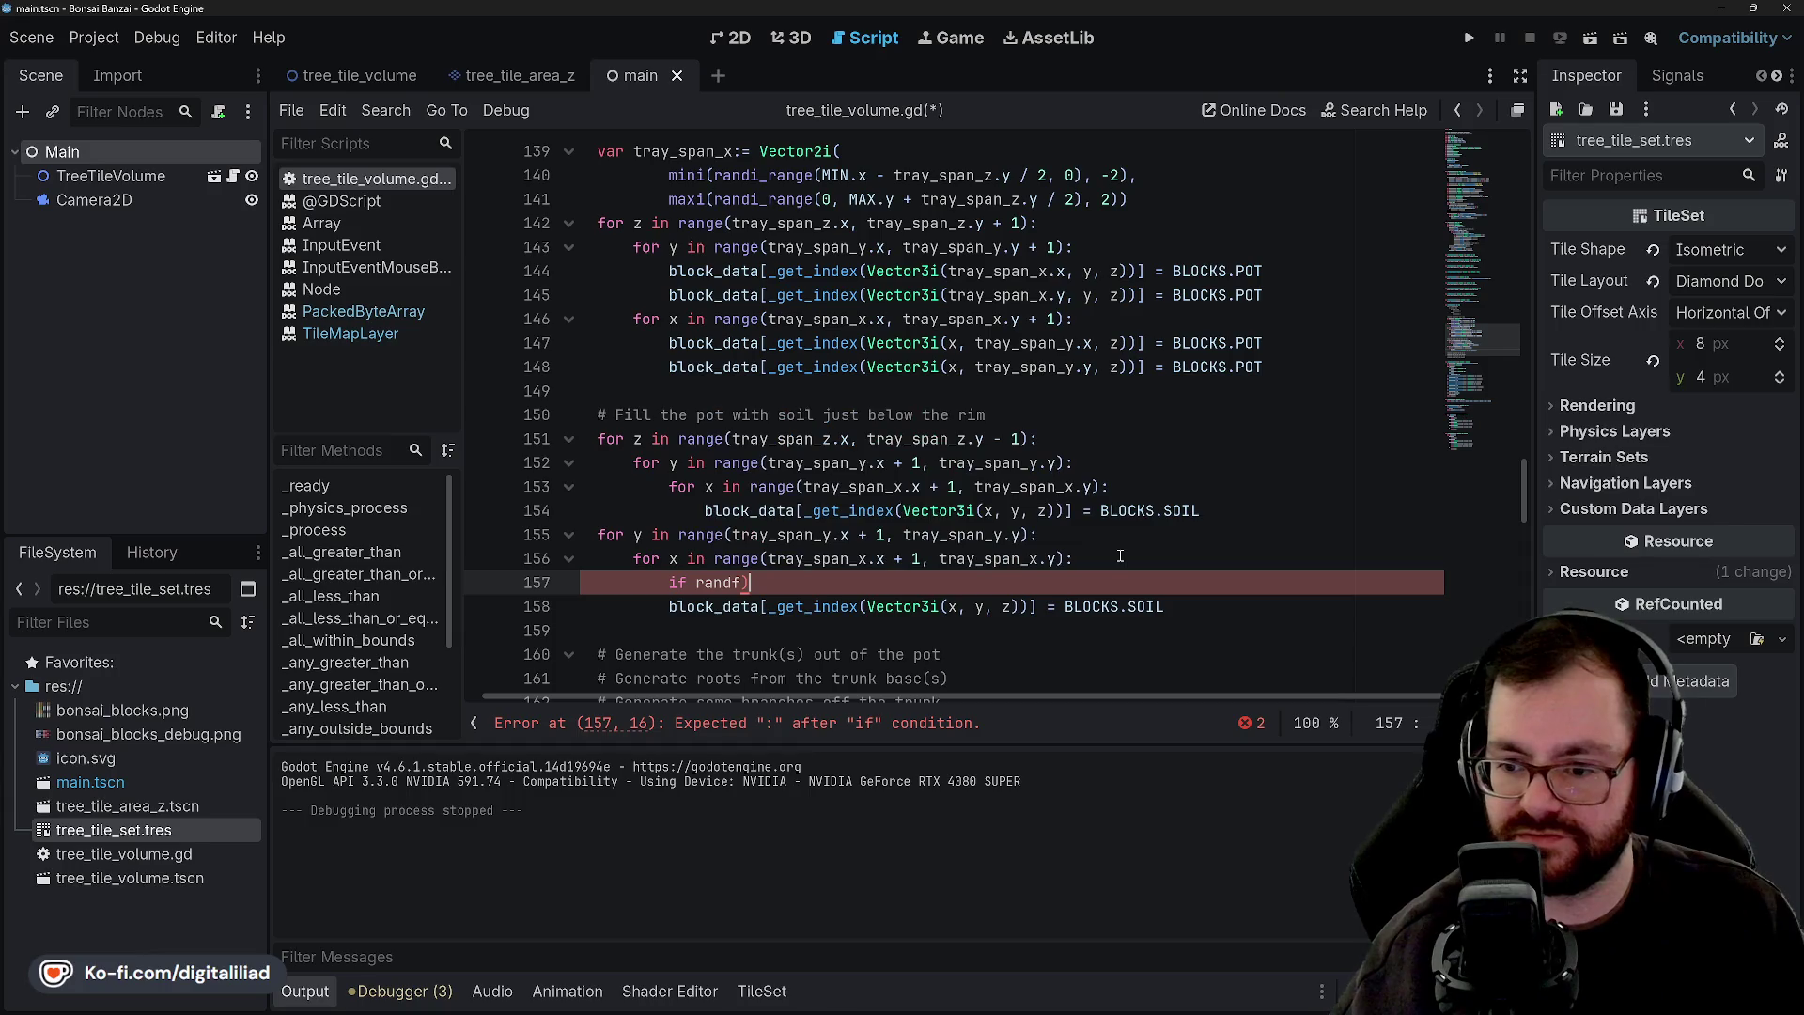
text(()
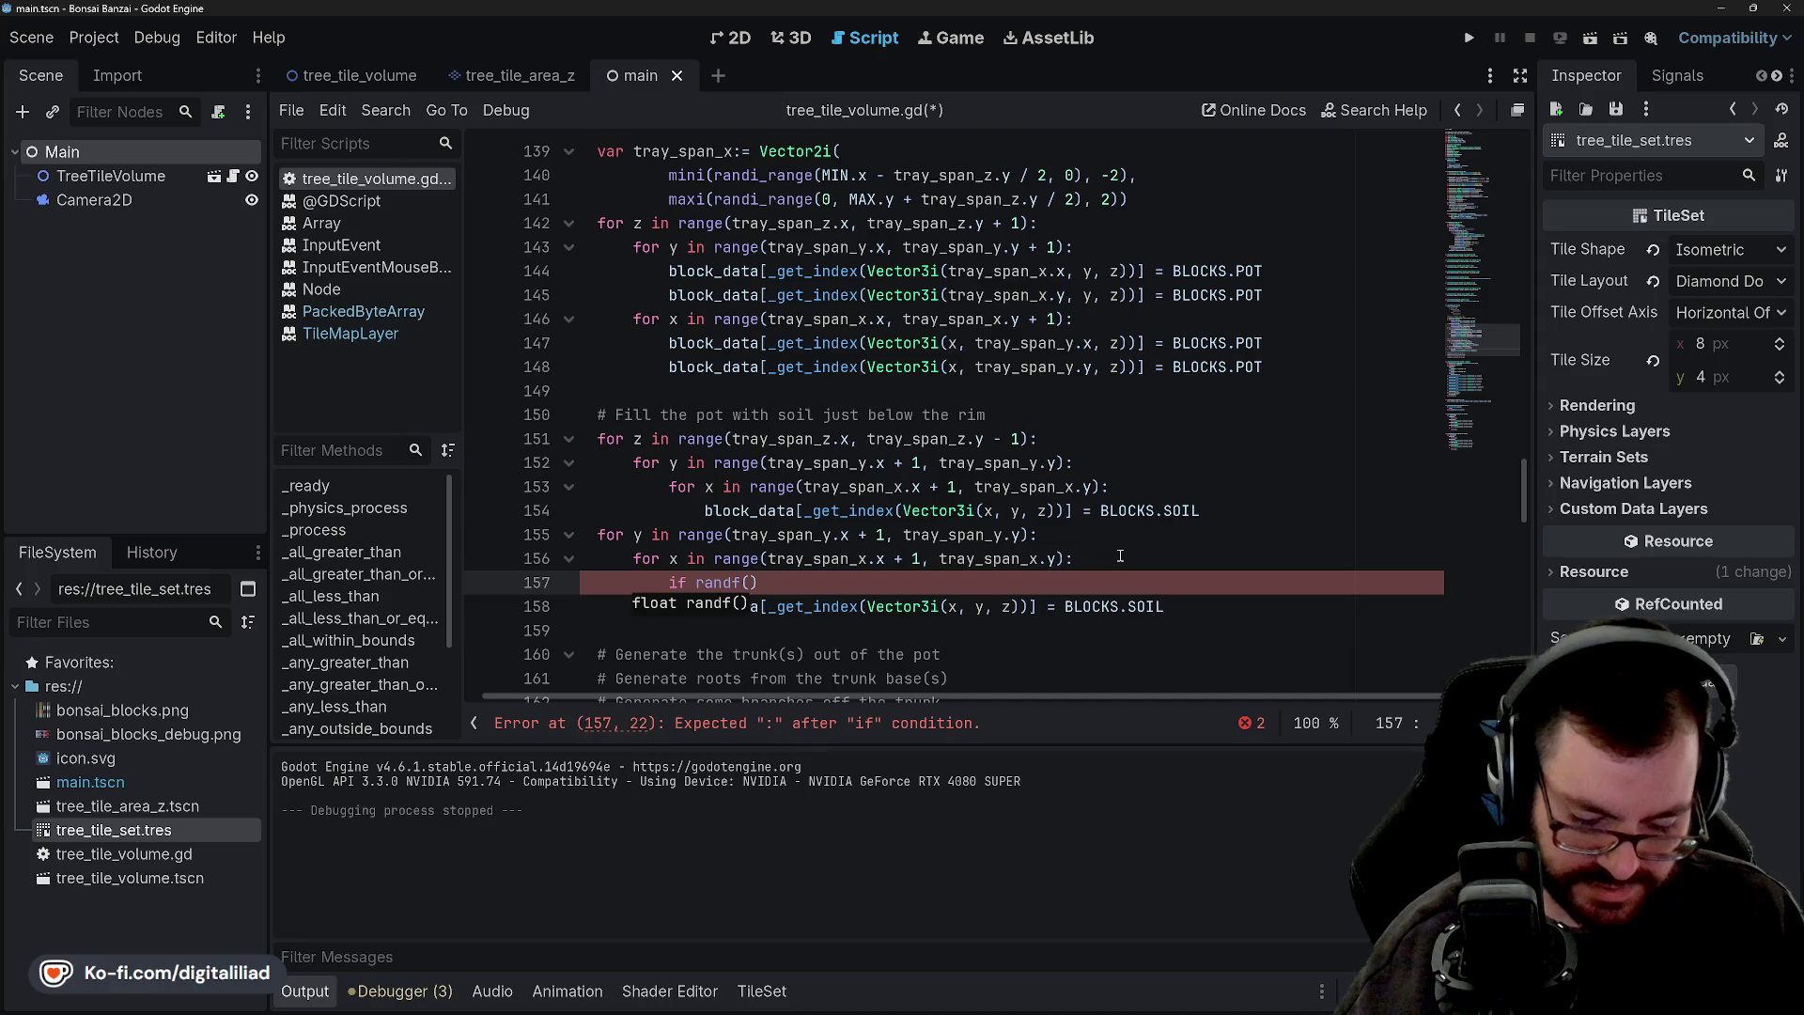
text(5)
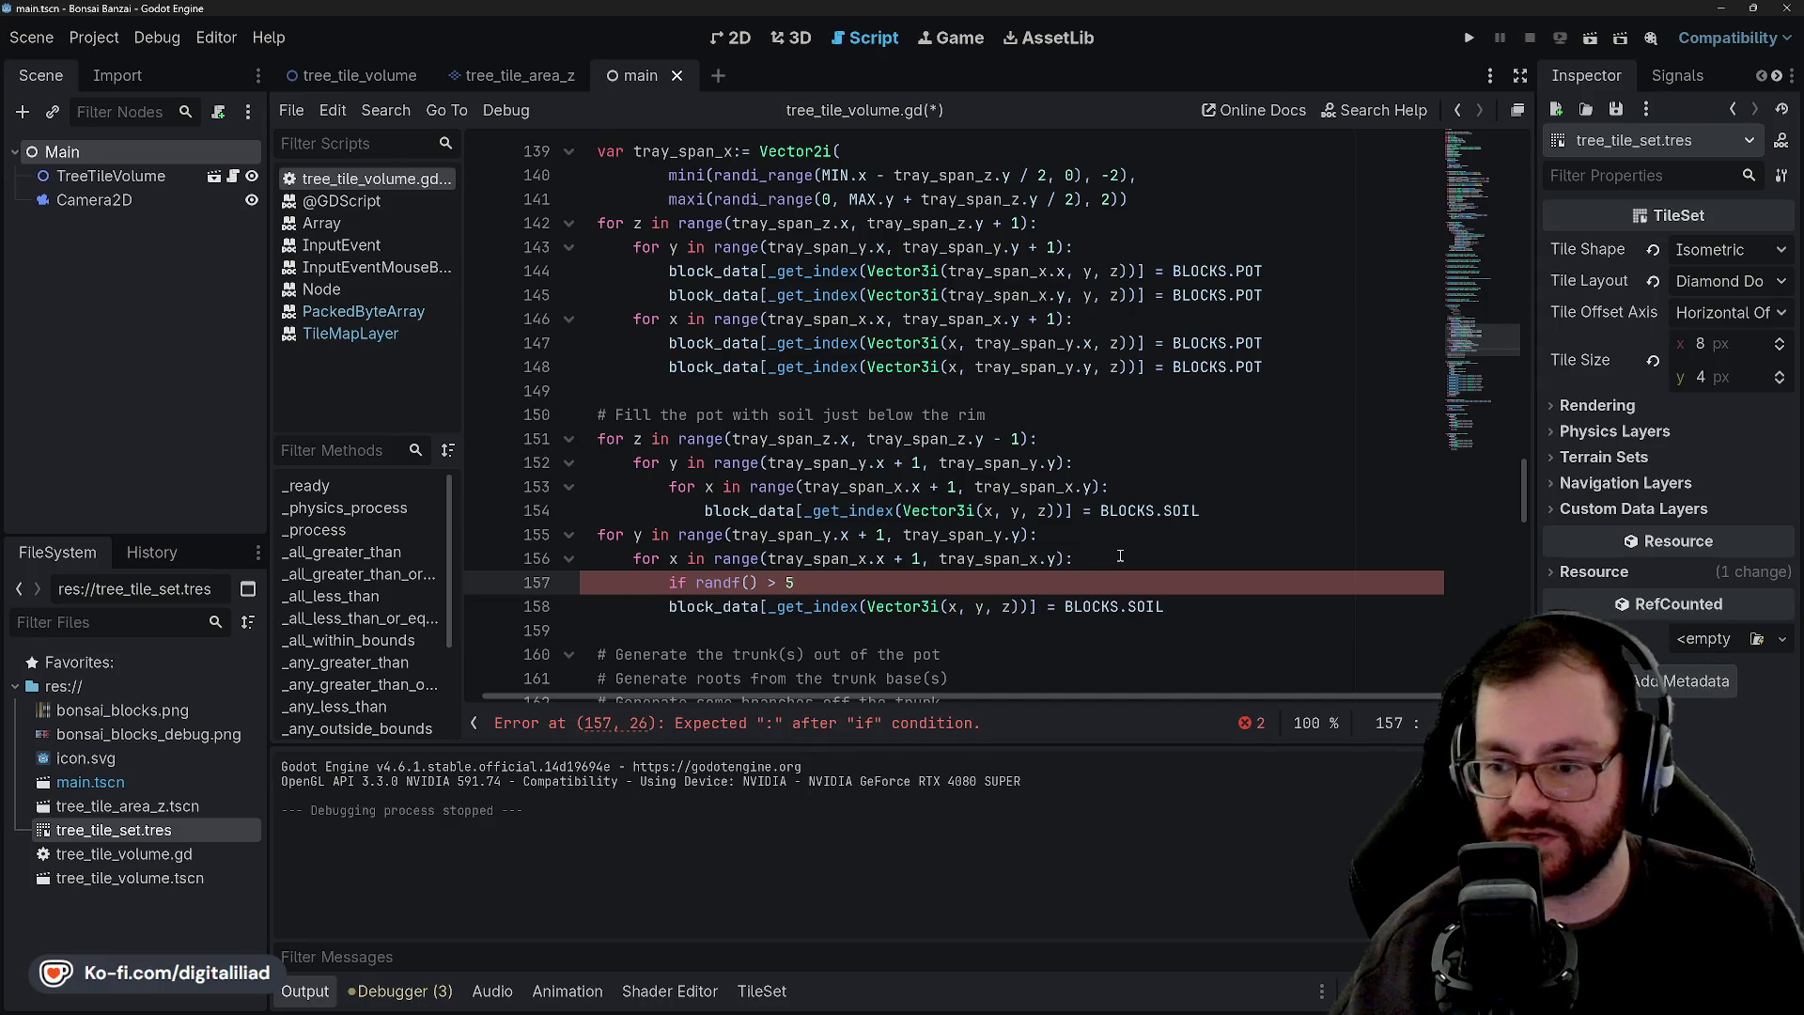
text(.0)
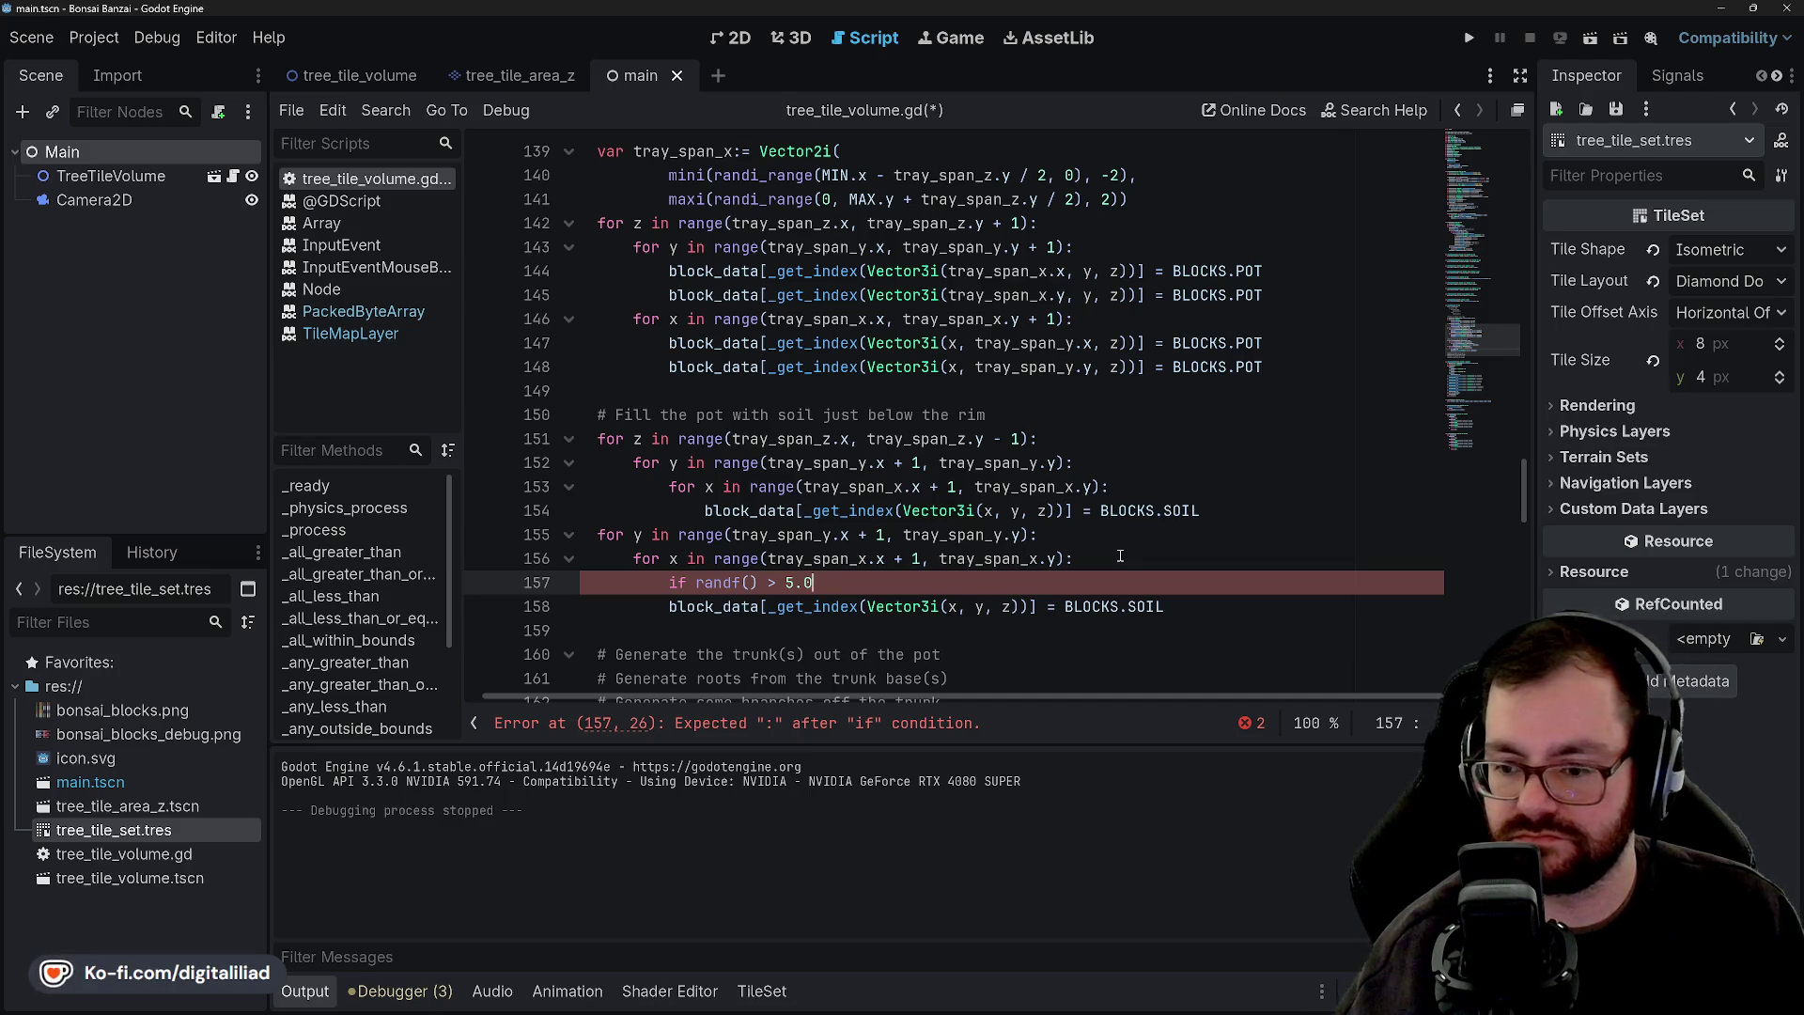
text(0.5)
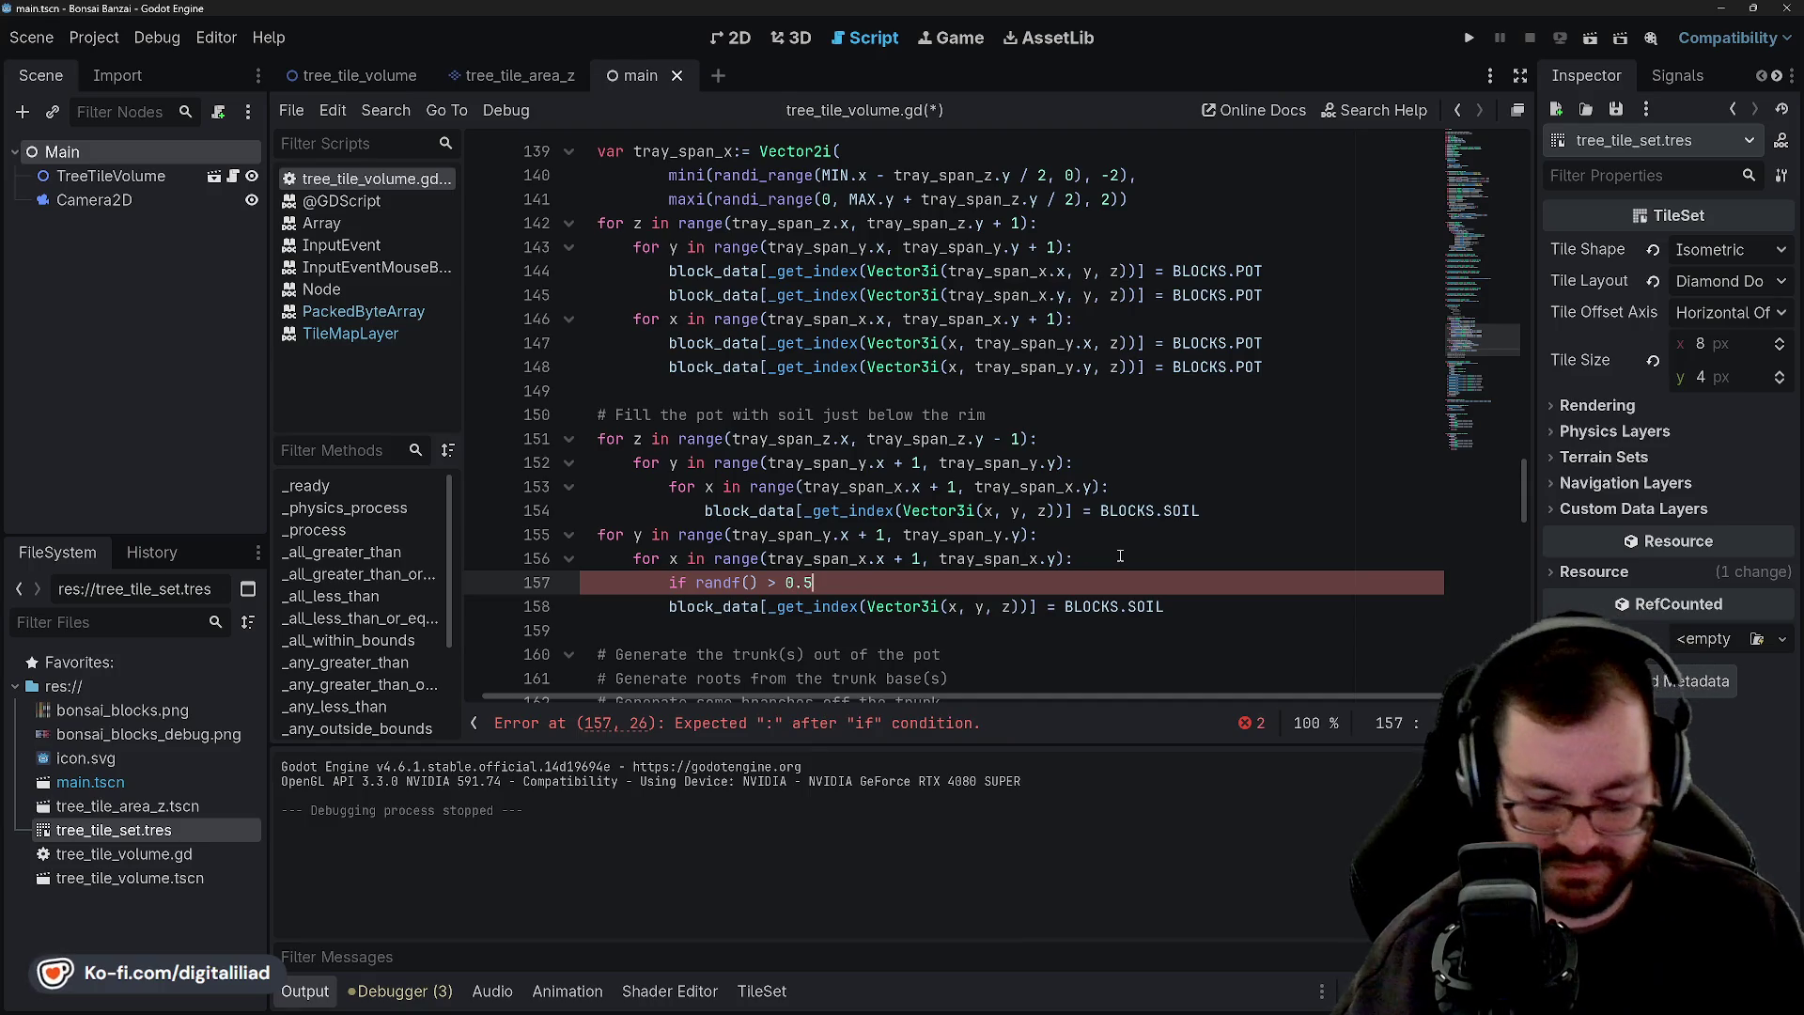
text(:)
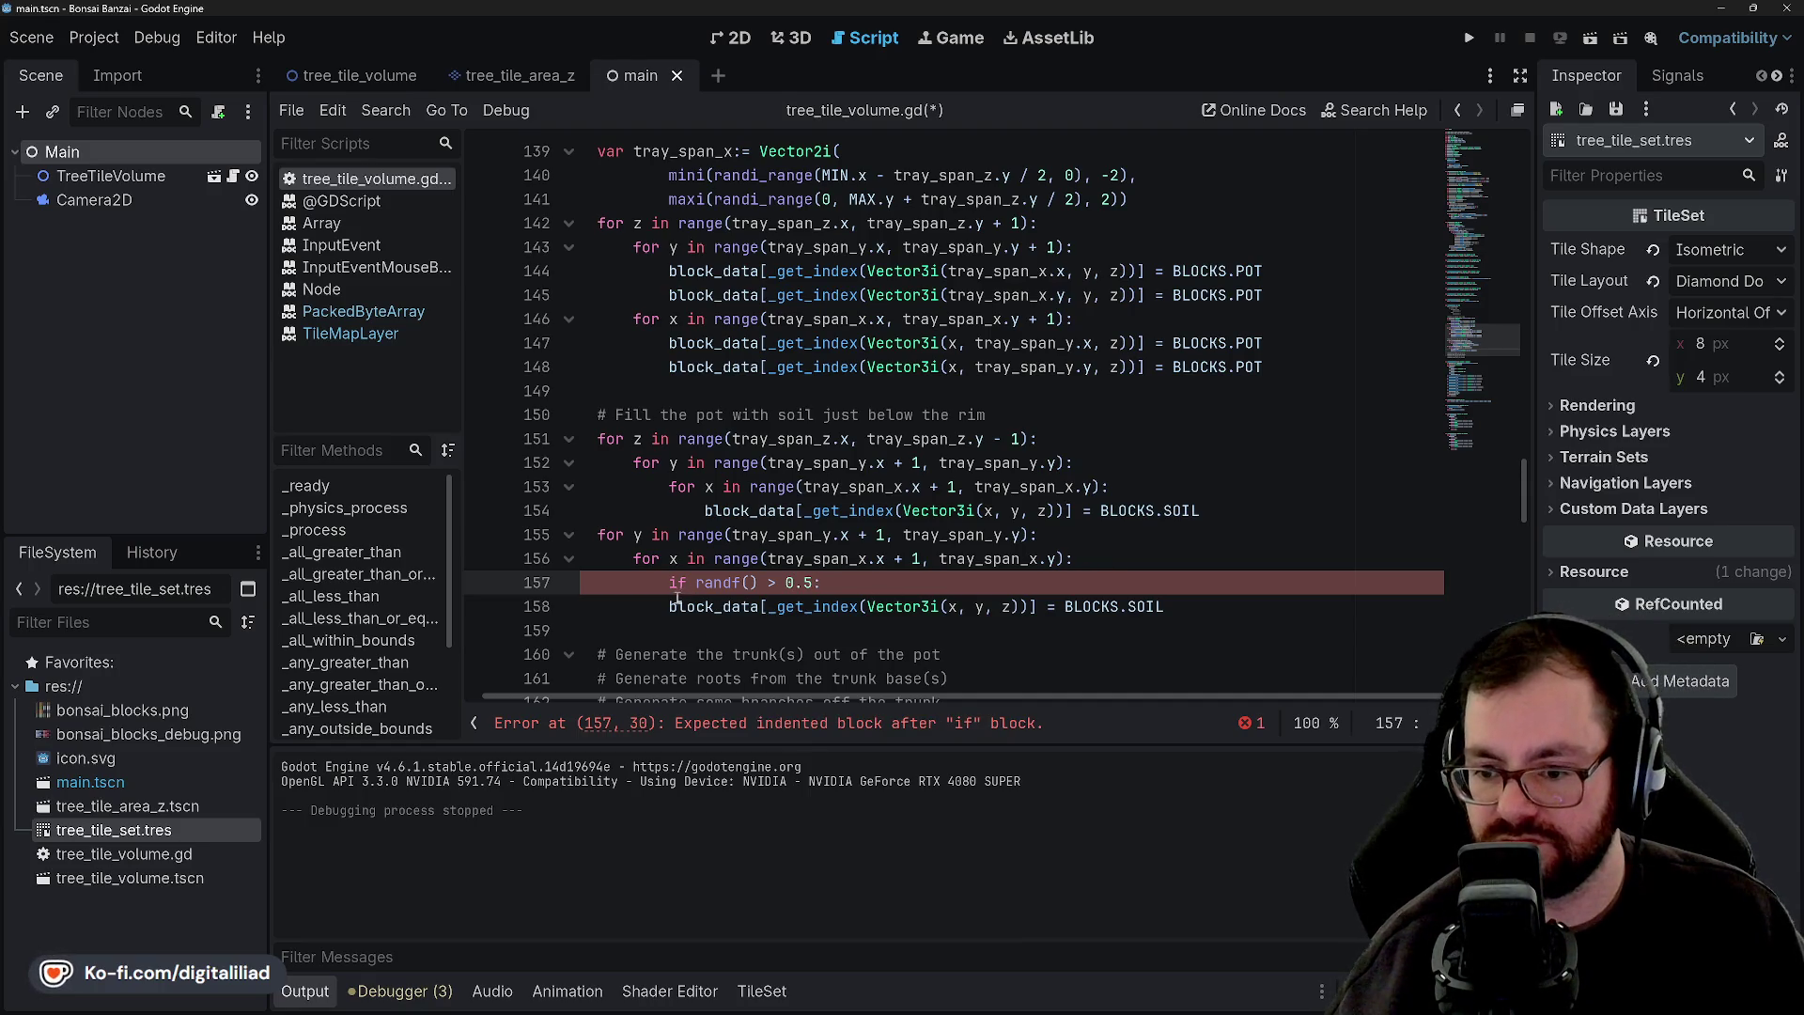
click(677, 600)
key(Tab)
click(840, 580)
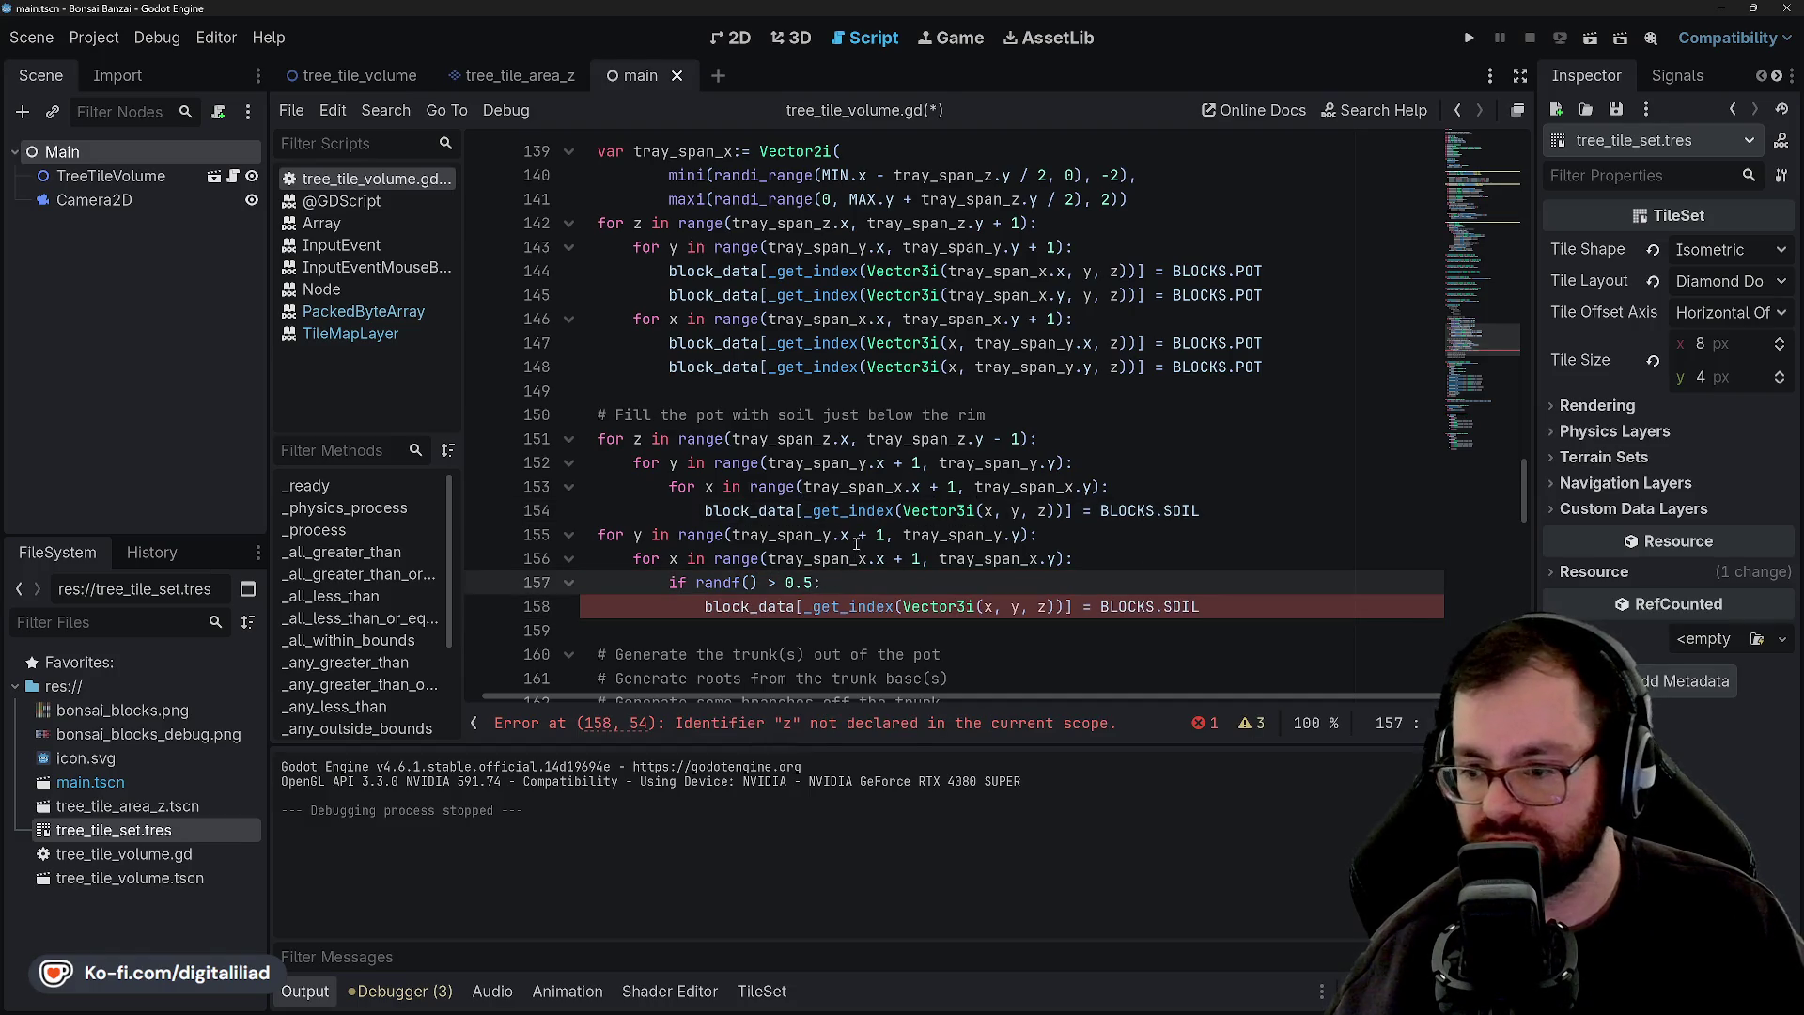
key(ctrl+s)
Replace the undefined z in the new soil line with tray_span_z.y - 1.
click(849, 512)
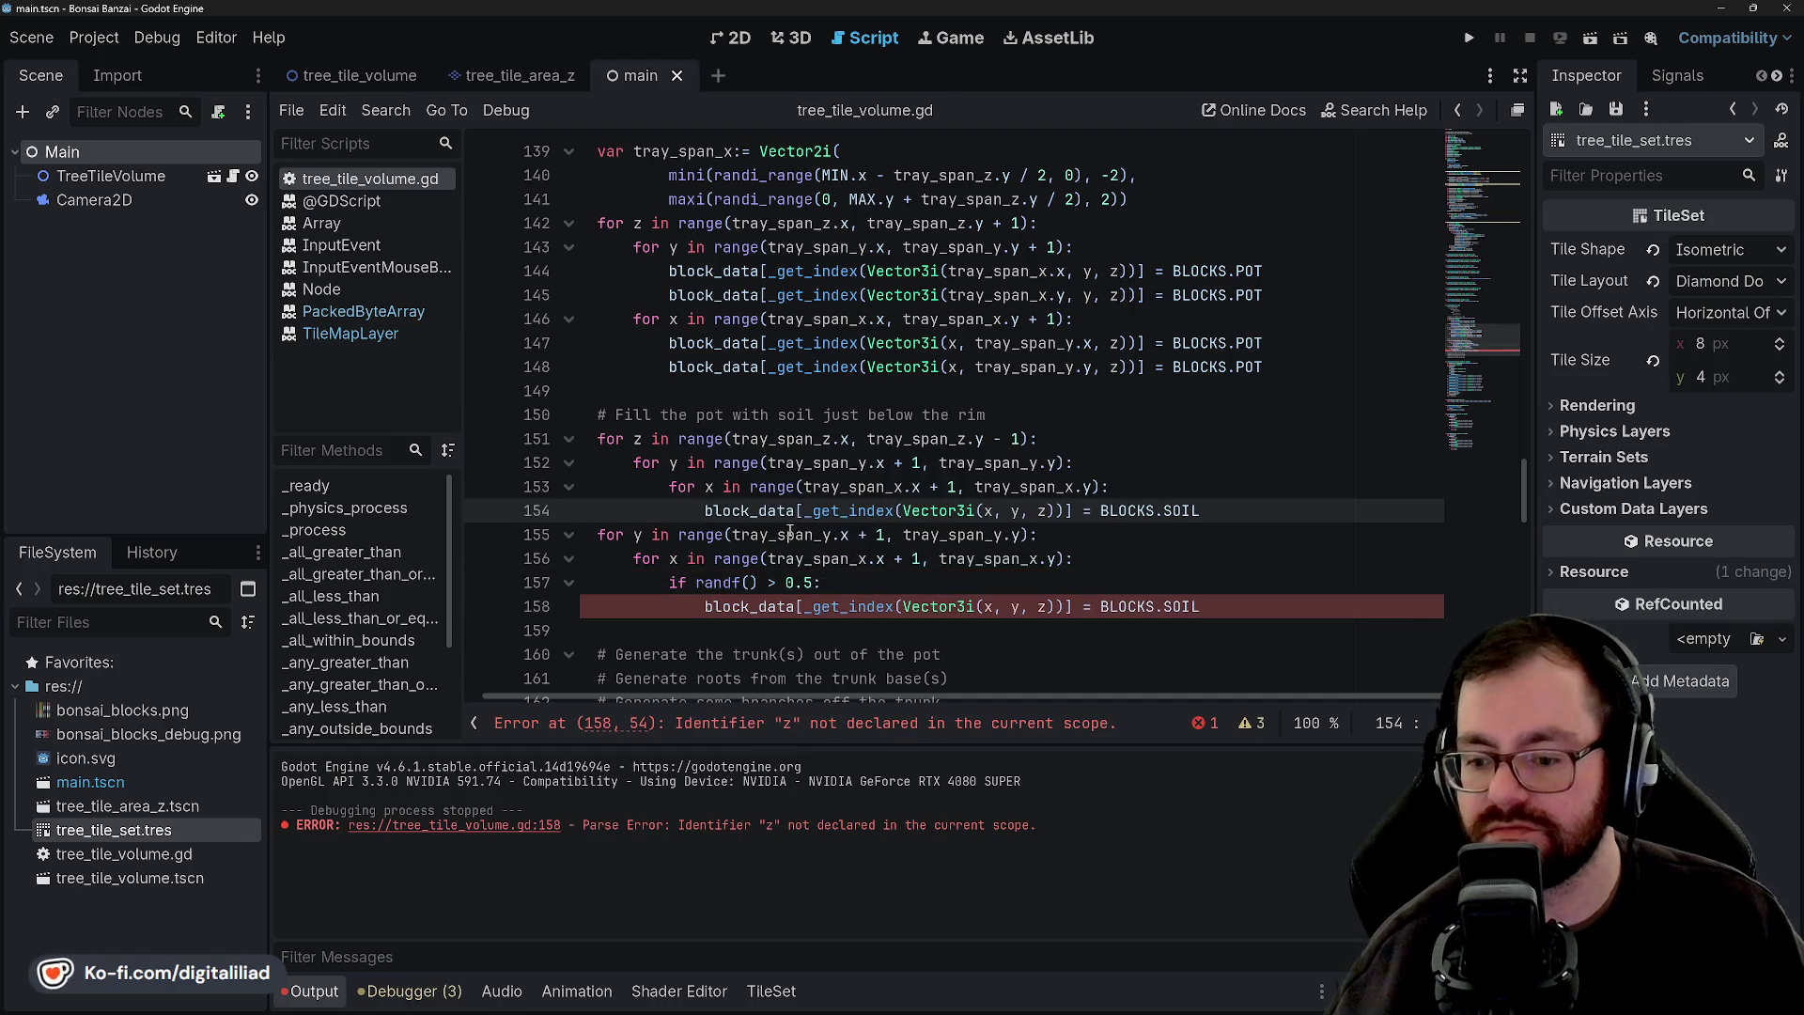
click(772, 486)
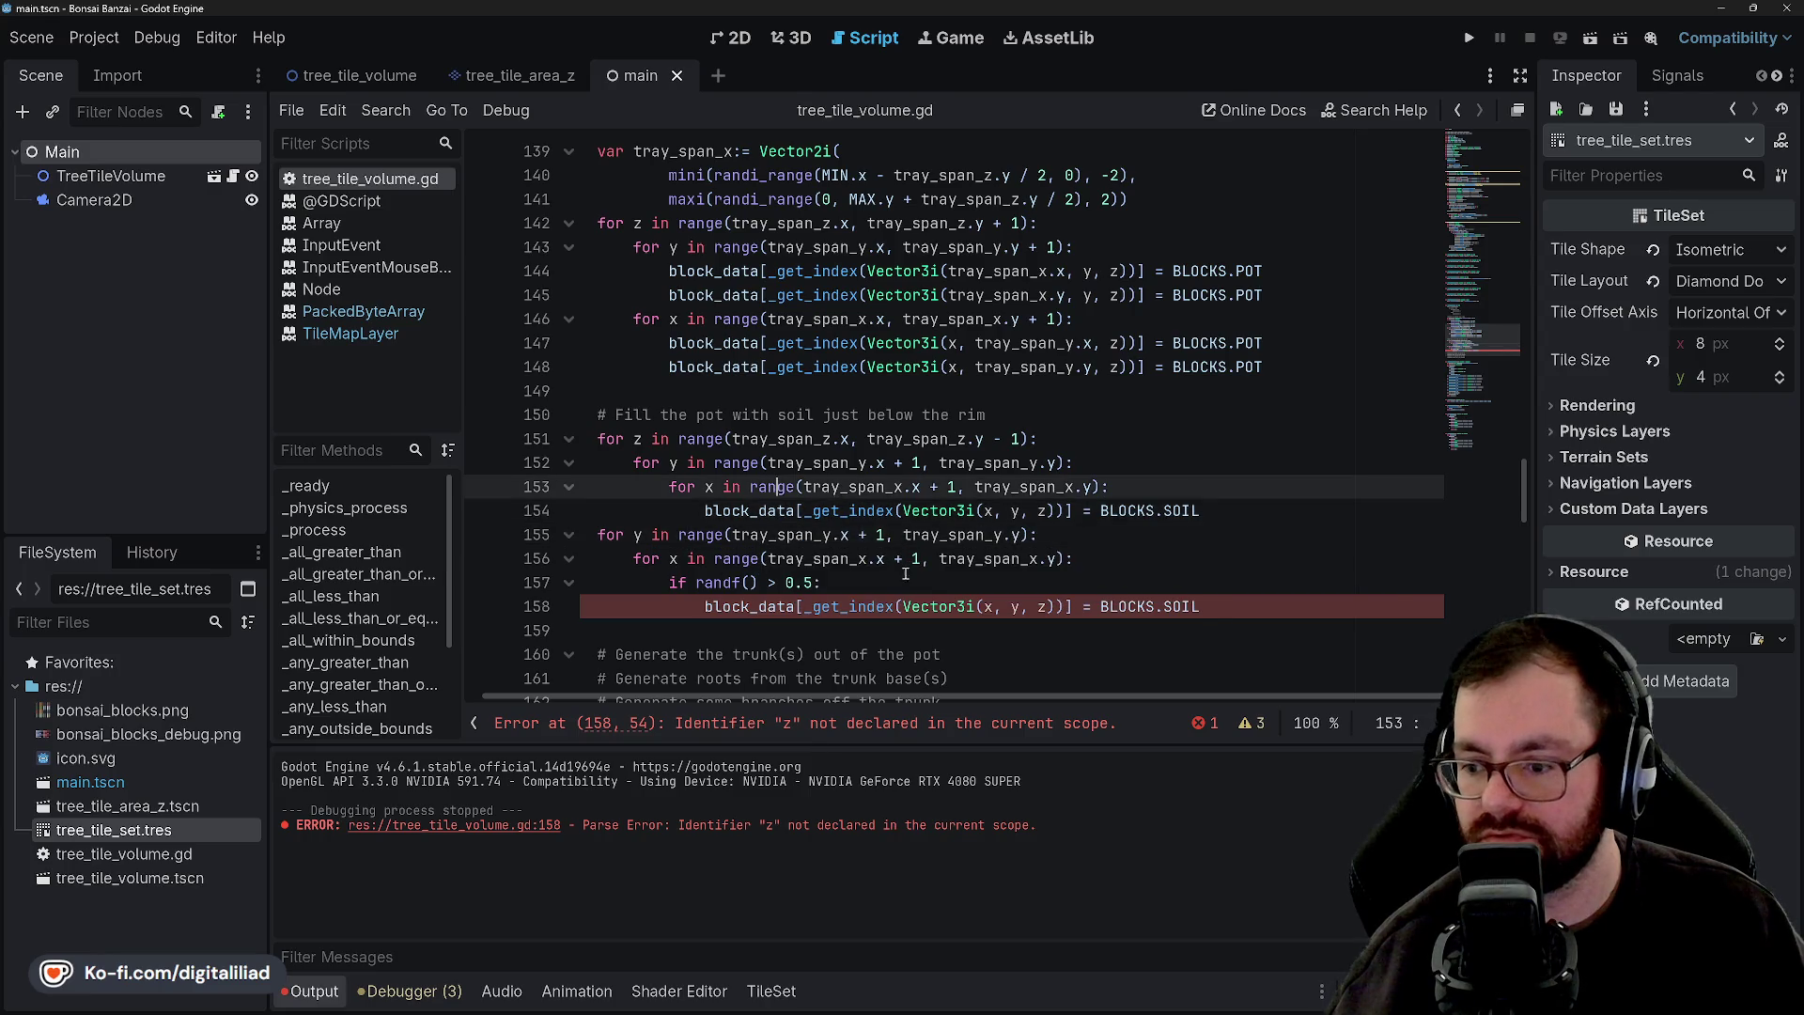
click(921, 606)
double_click(1041, 606)
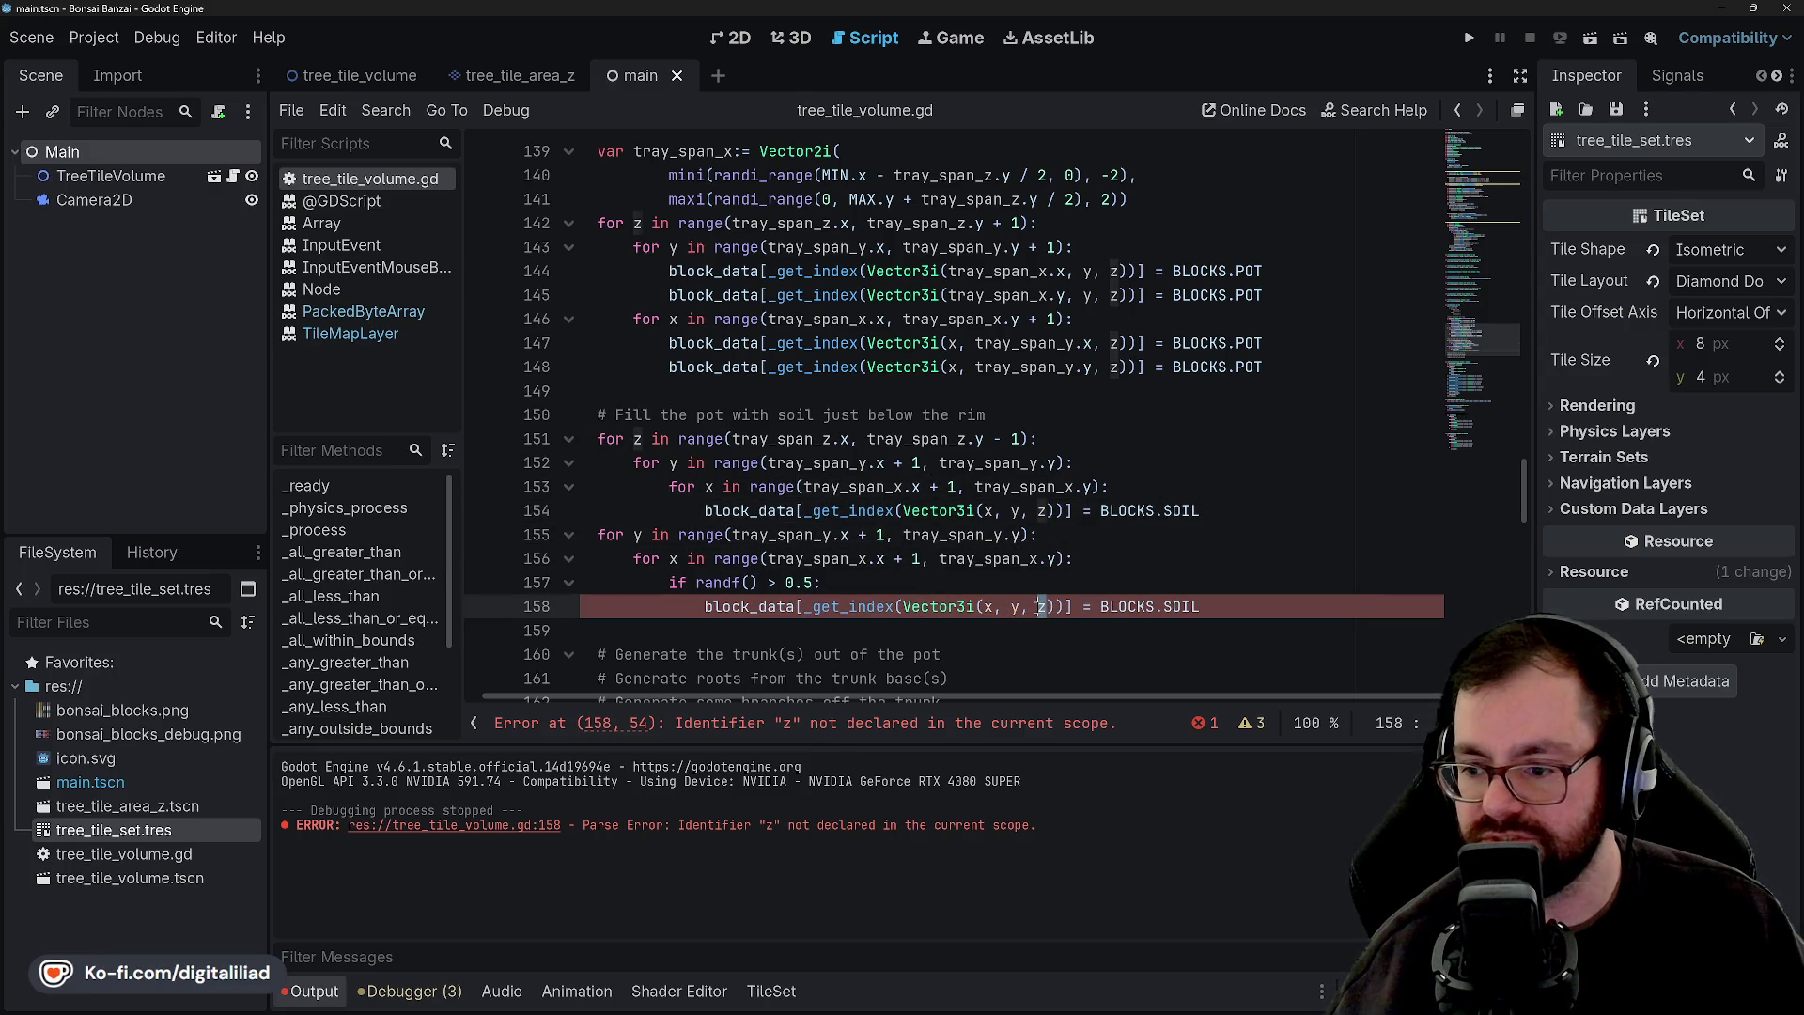
mouse_move(866, 439)
mouse_down()
mouse_move(940, 463)
mouse_move(984, 443)
mouse_up()
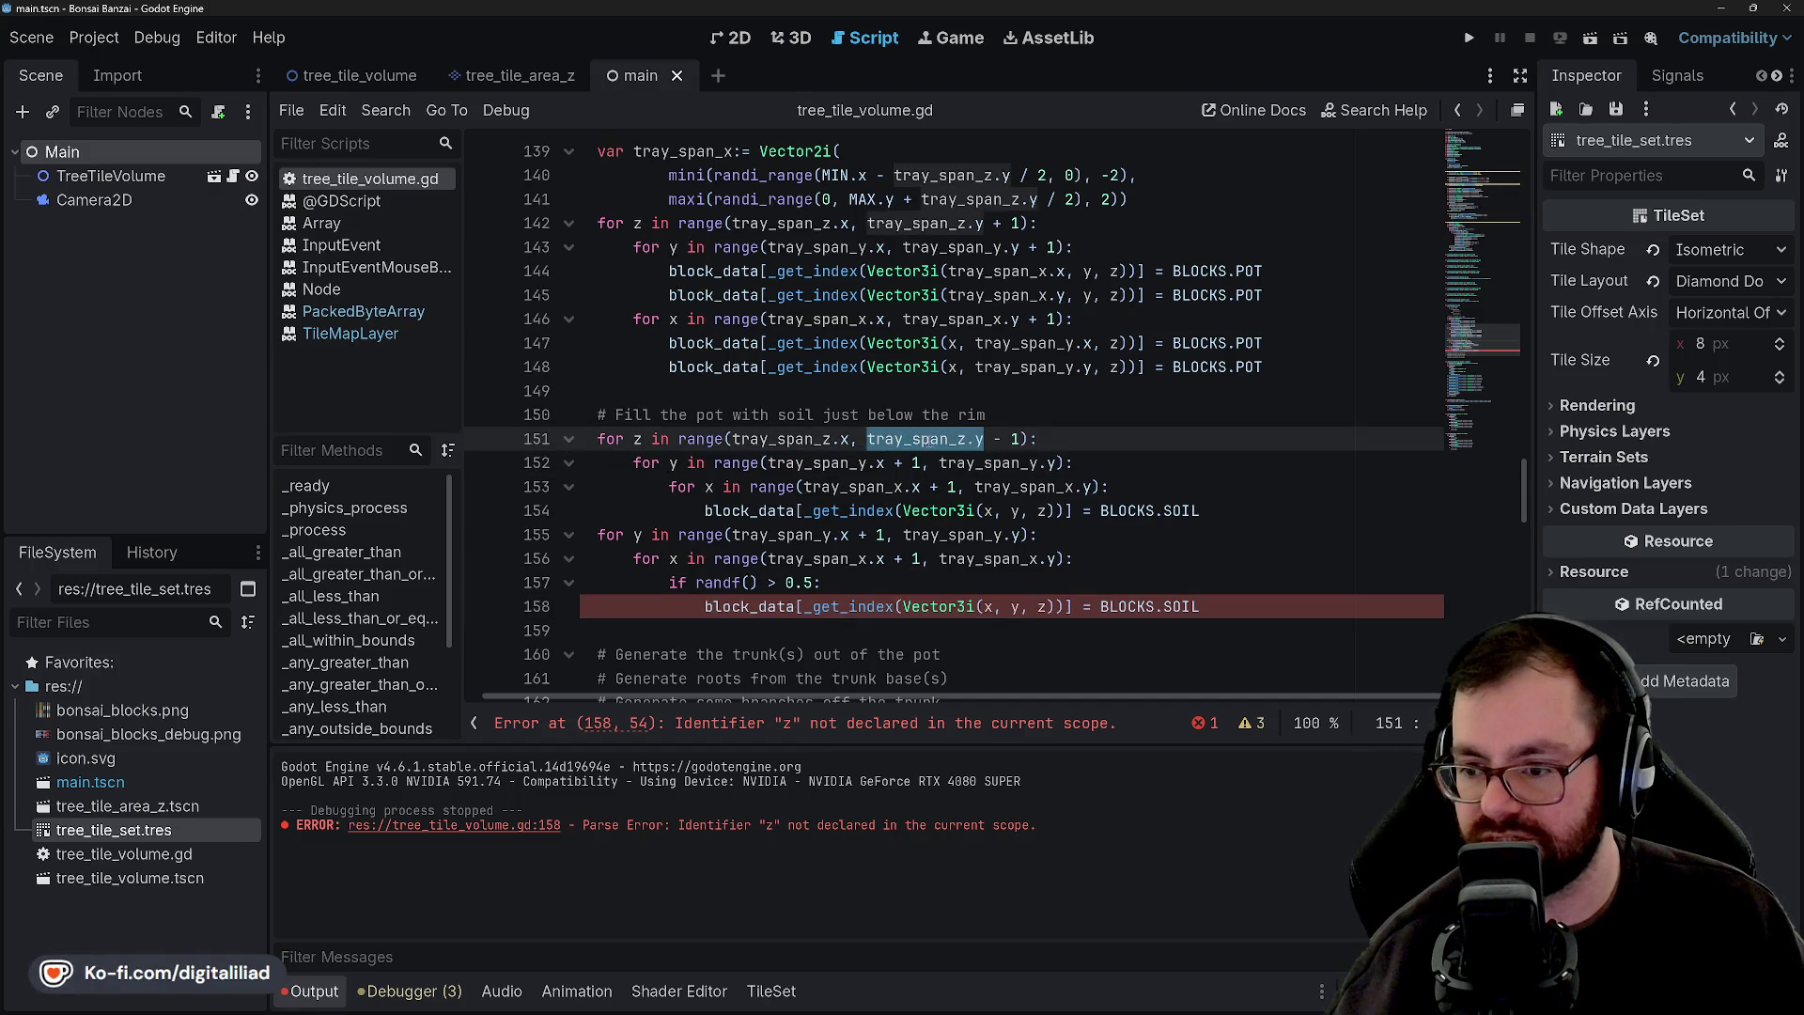
click(903, 418)
drag(866, 439, 1020, 438)
key(ctrl+c)
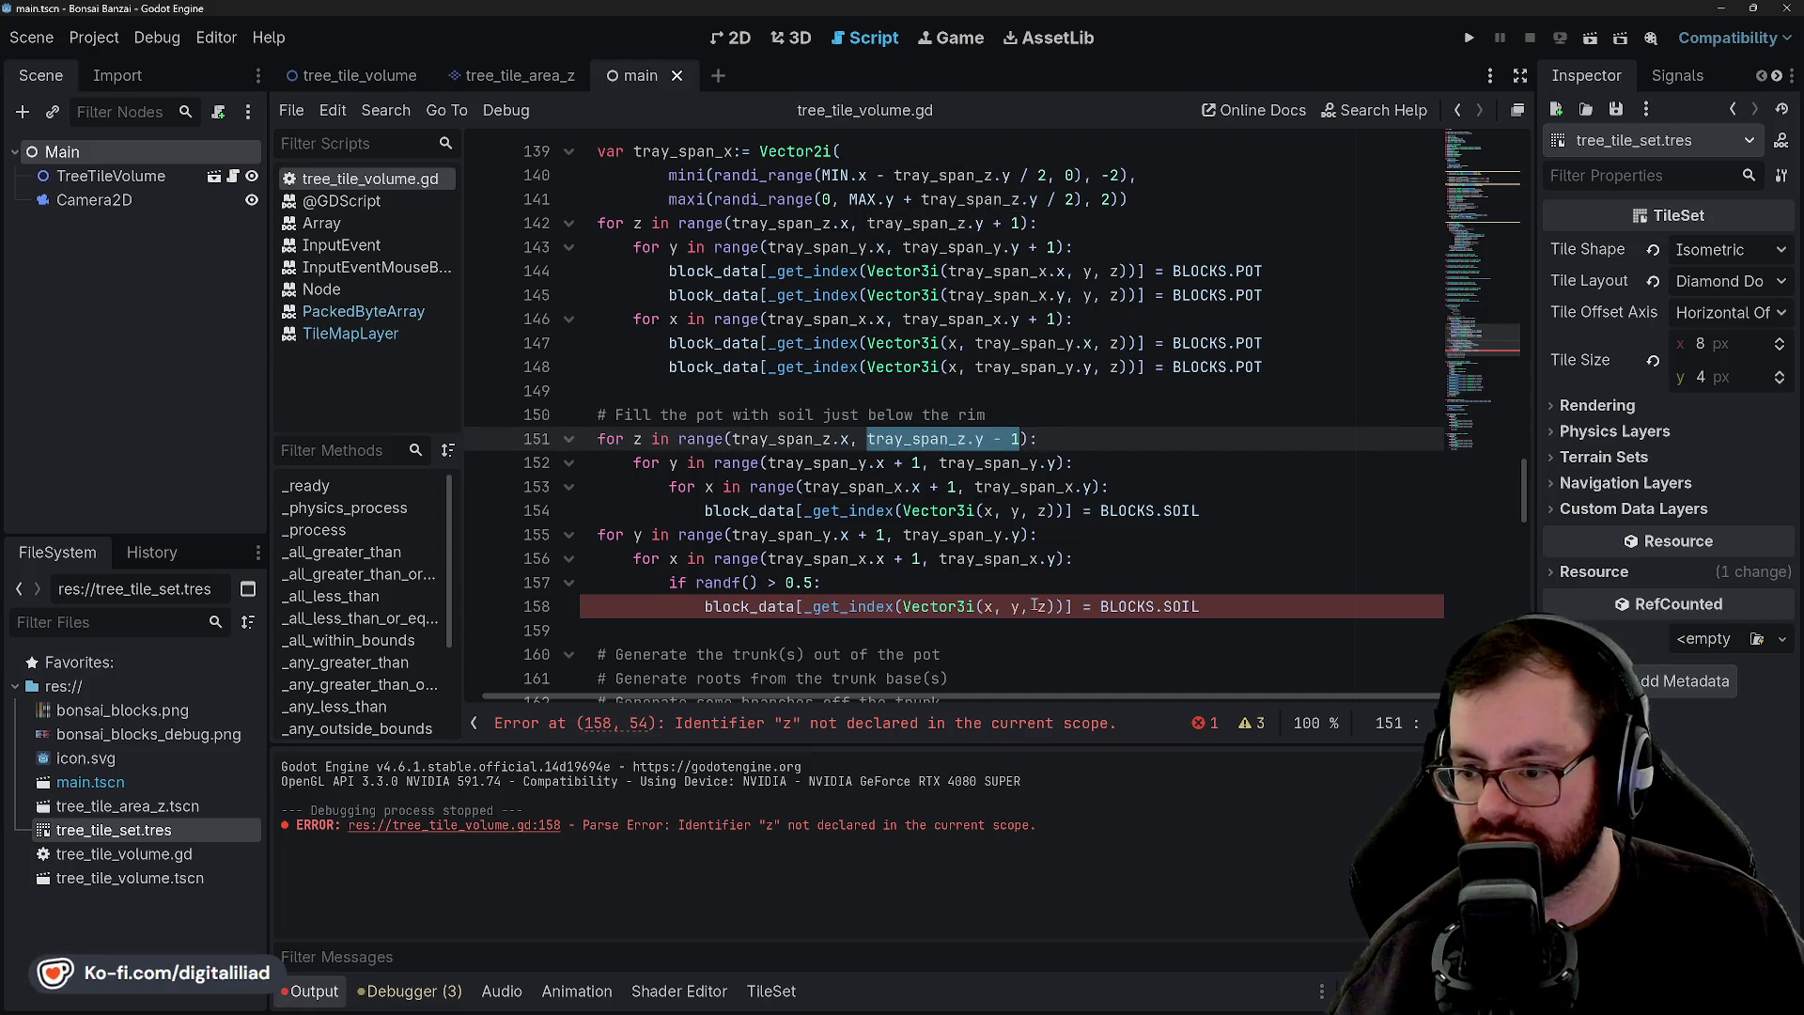
double_click(1050, 606)
key(ctrl+v)
Save the script and run the project to view the pot.
key(ctrl+s)
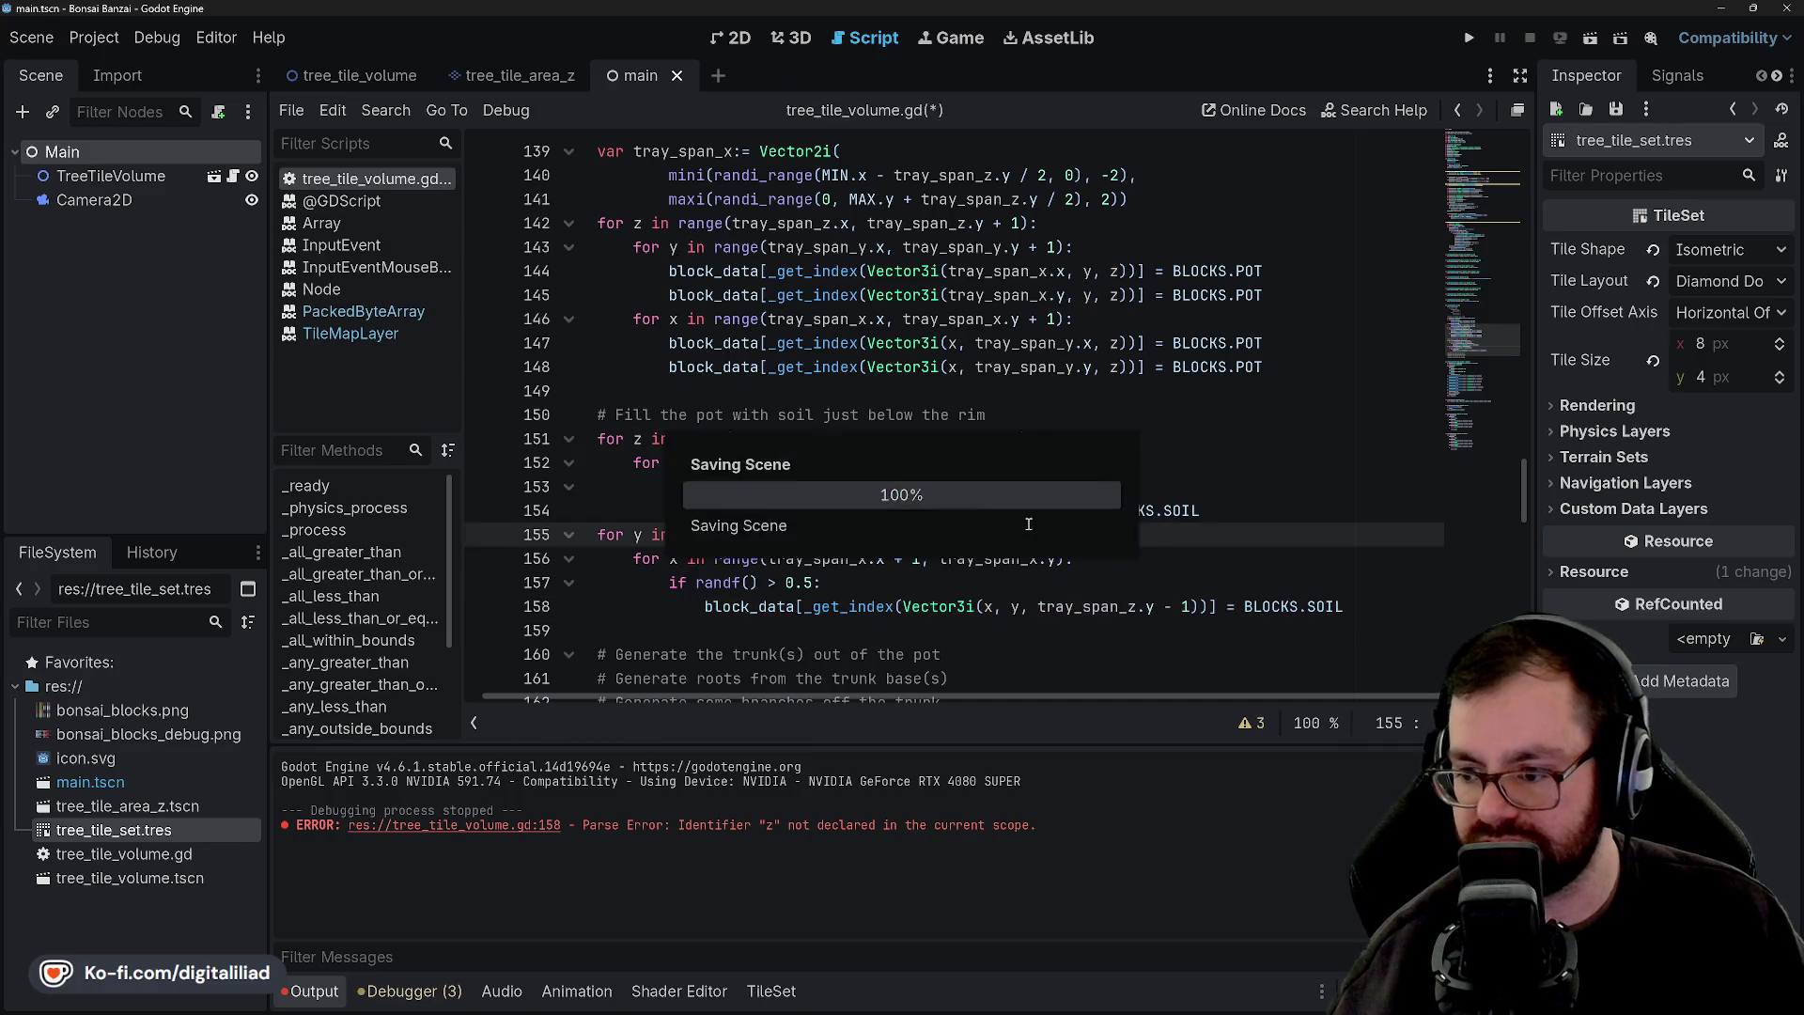
click(938, 583)
click(1468, 39)
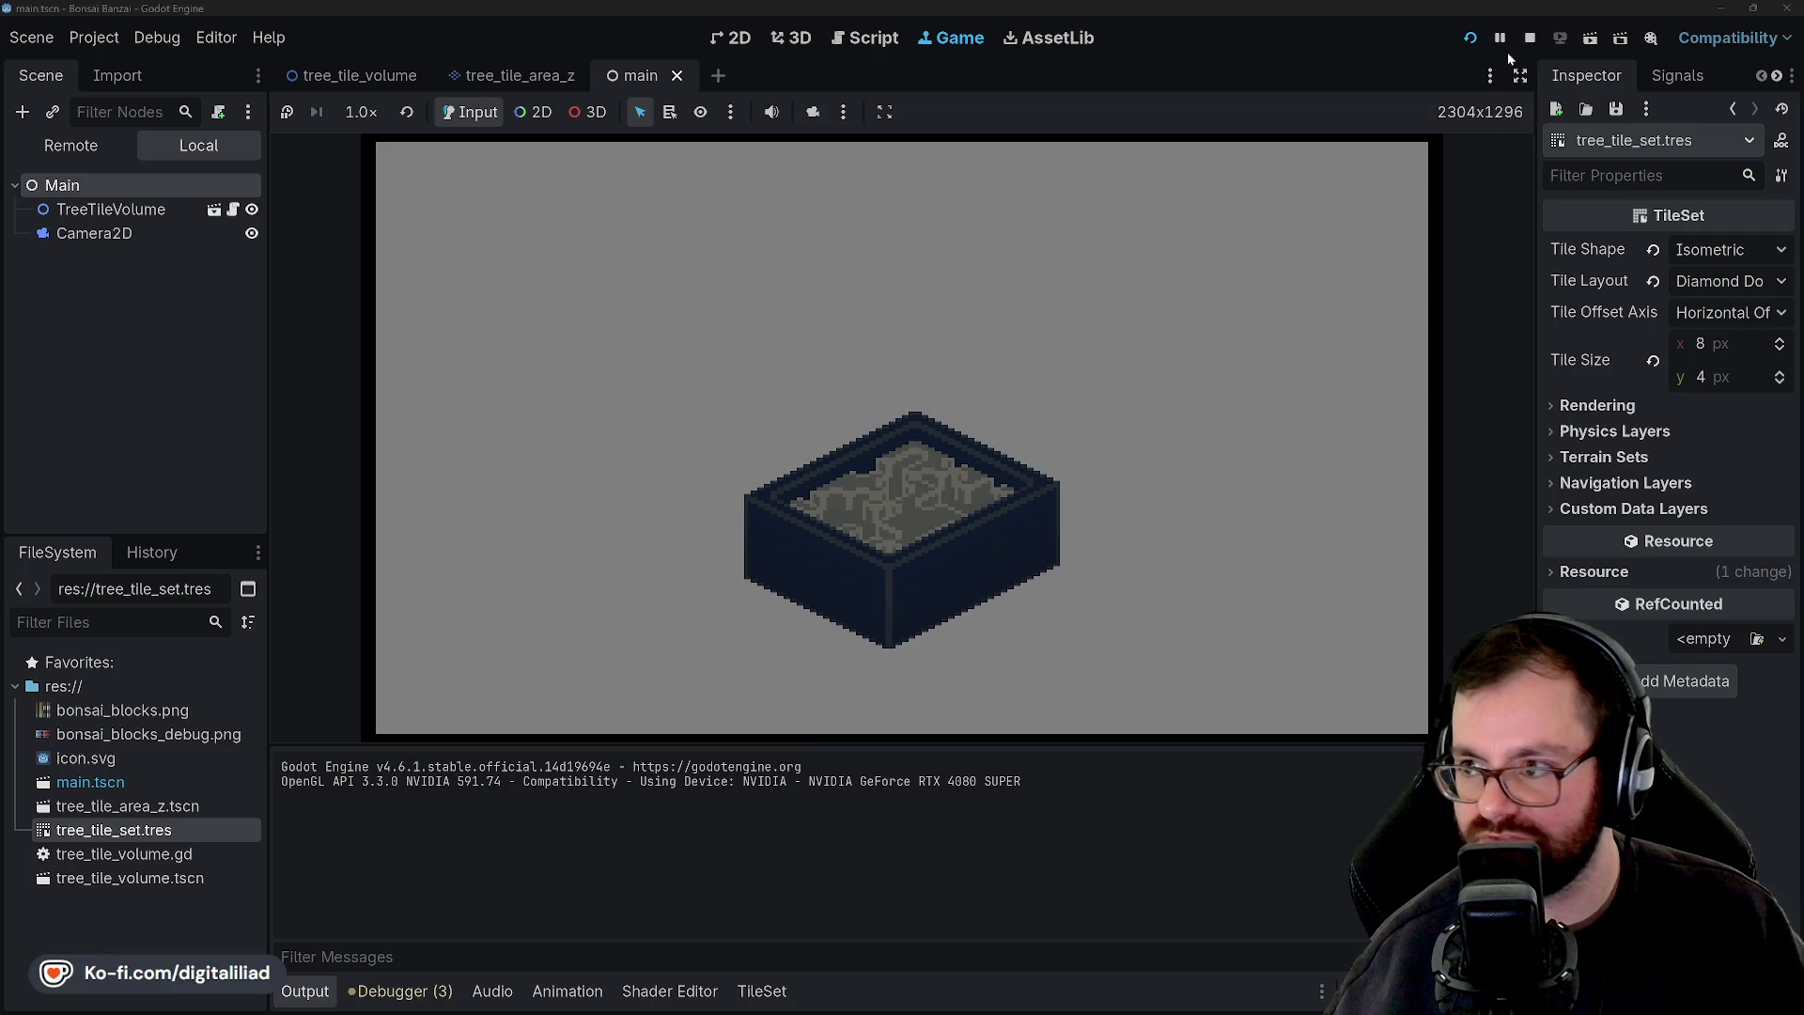
Stop the game, change the randf() threshold from 0.5 to 0.9, save, and rerun.
click(1530, 38)
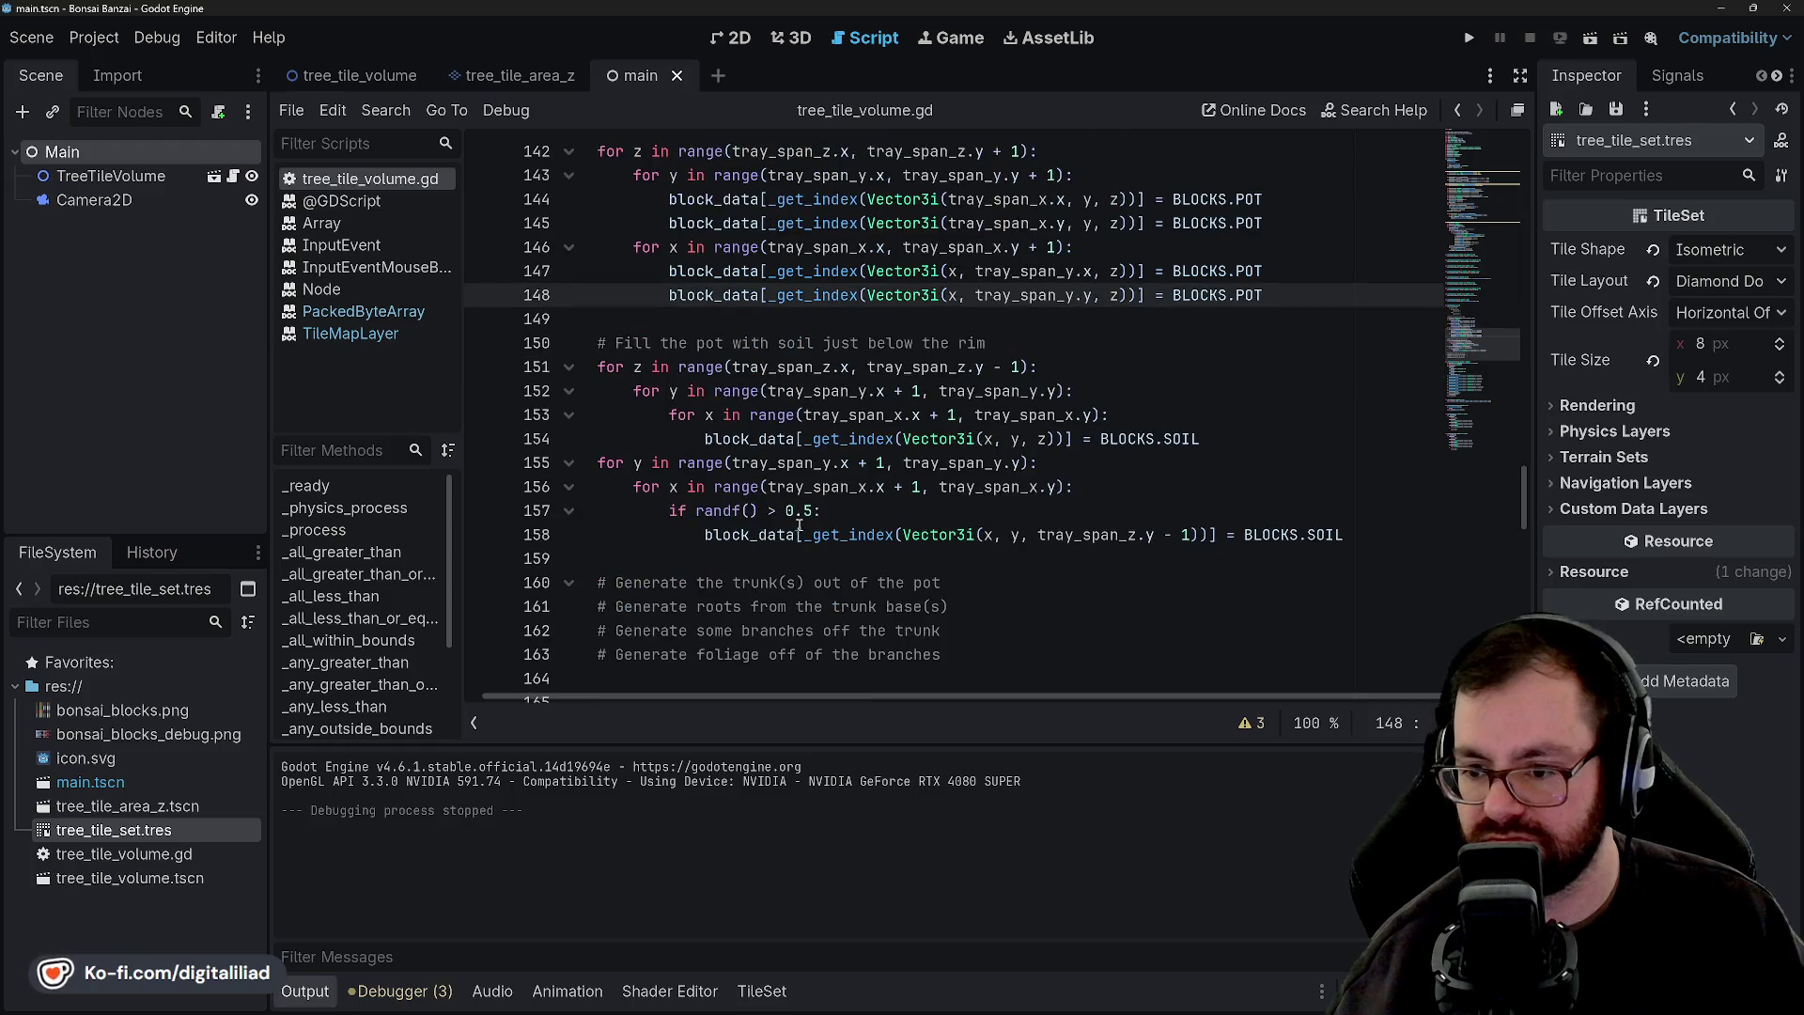
click(810, 512)
key(BackSpace)
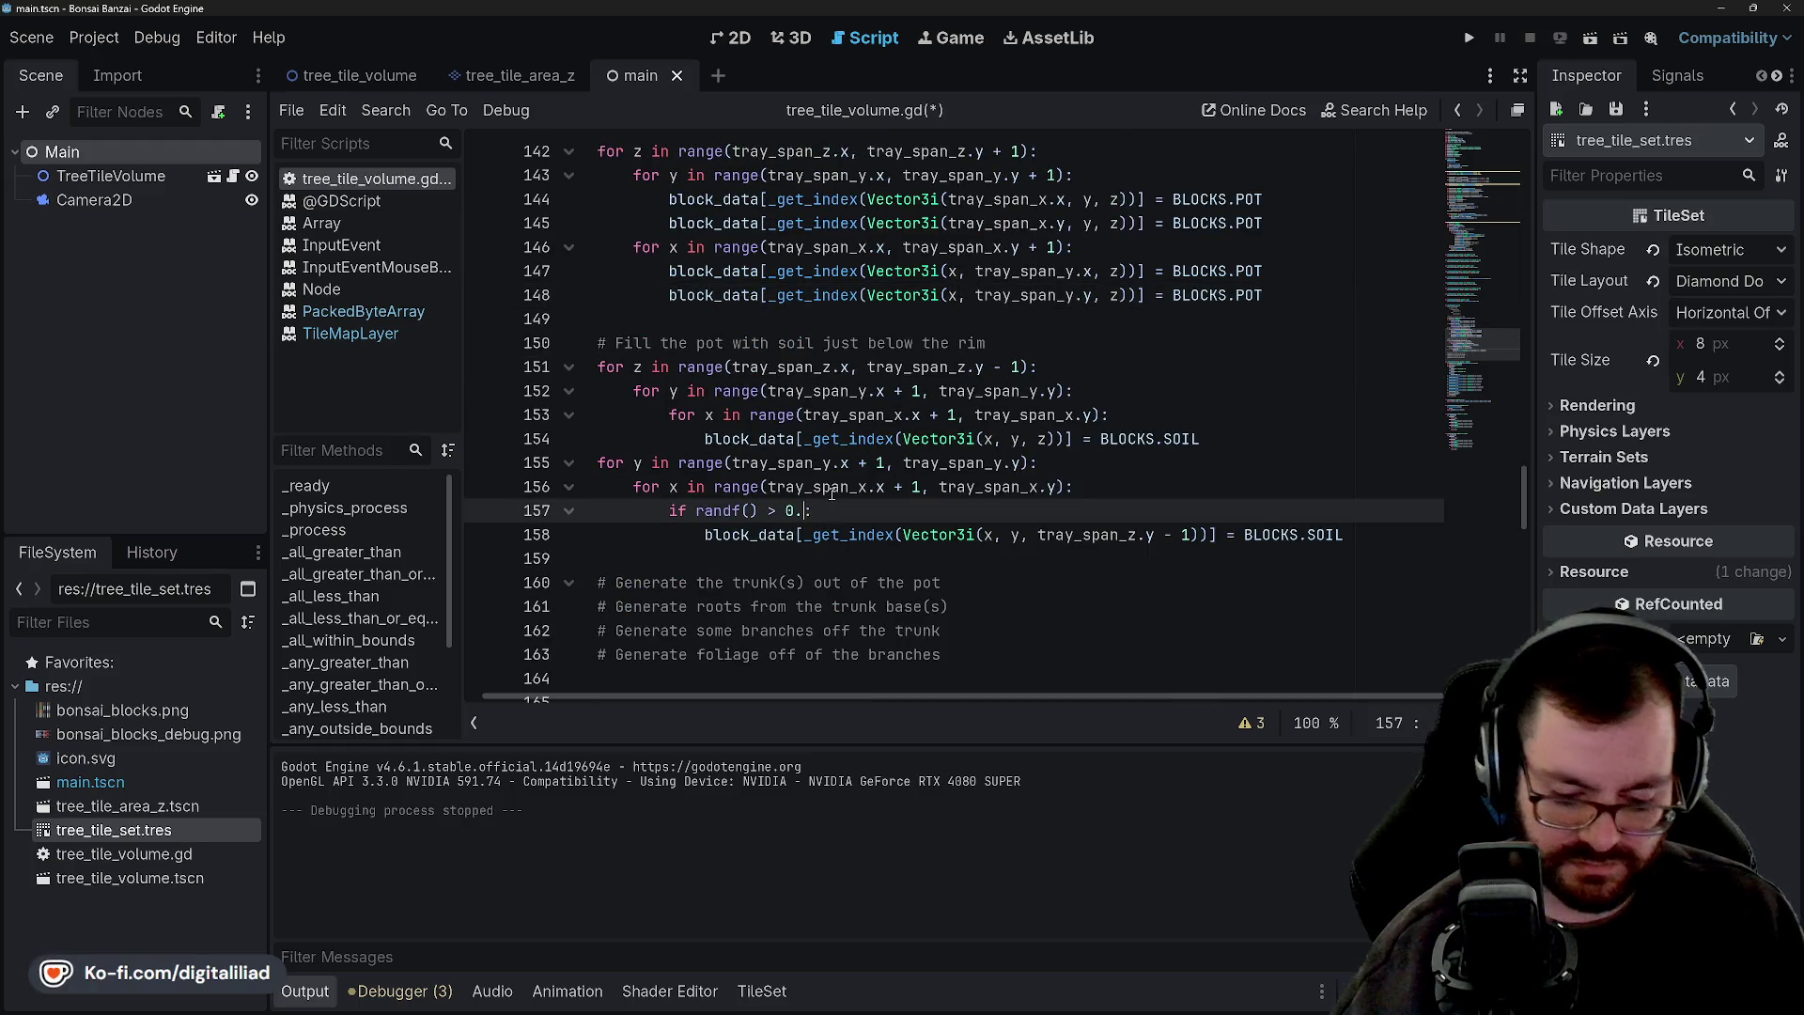
text(9)
click(895, 439)
key(ctrl+s)
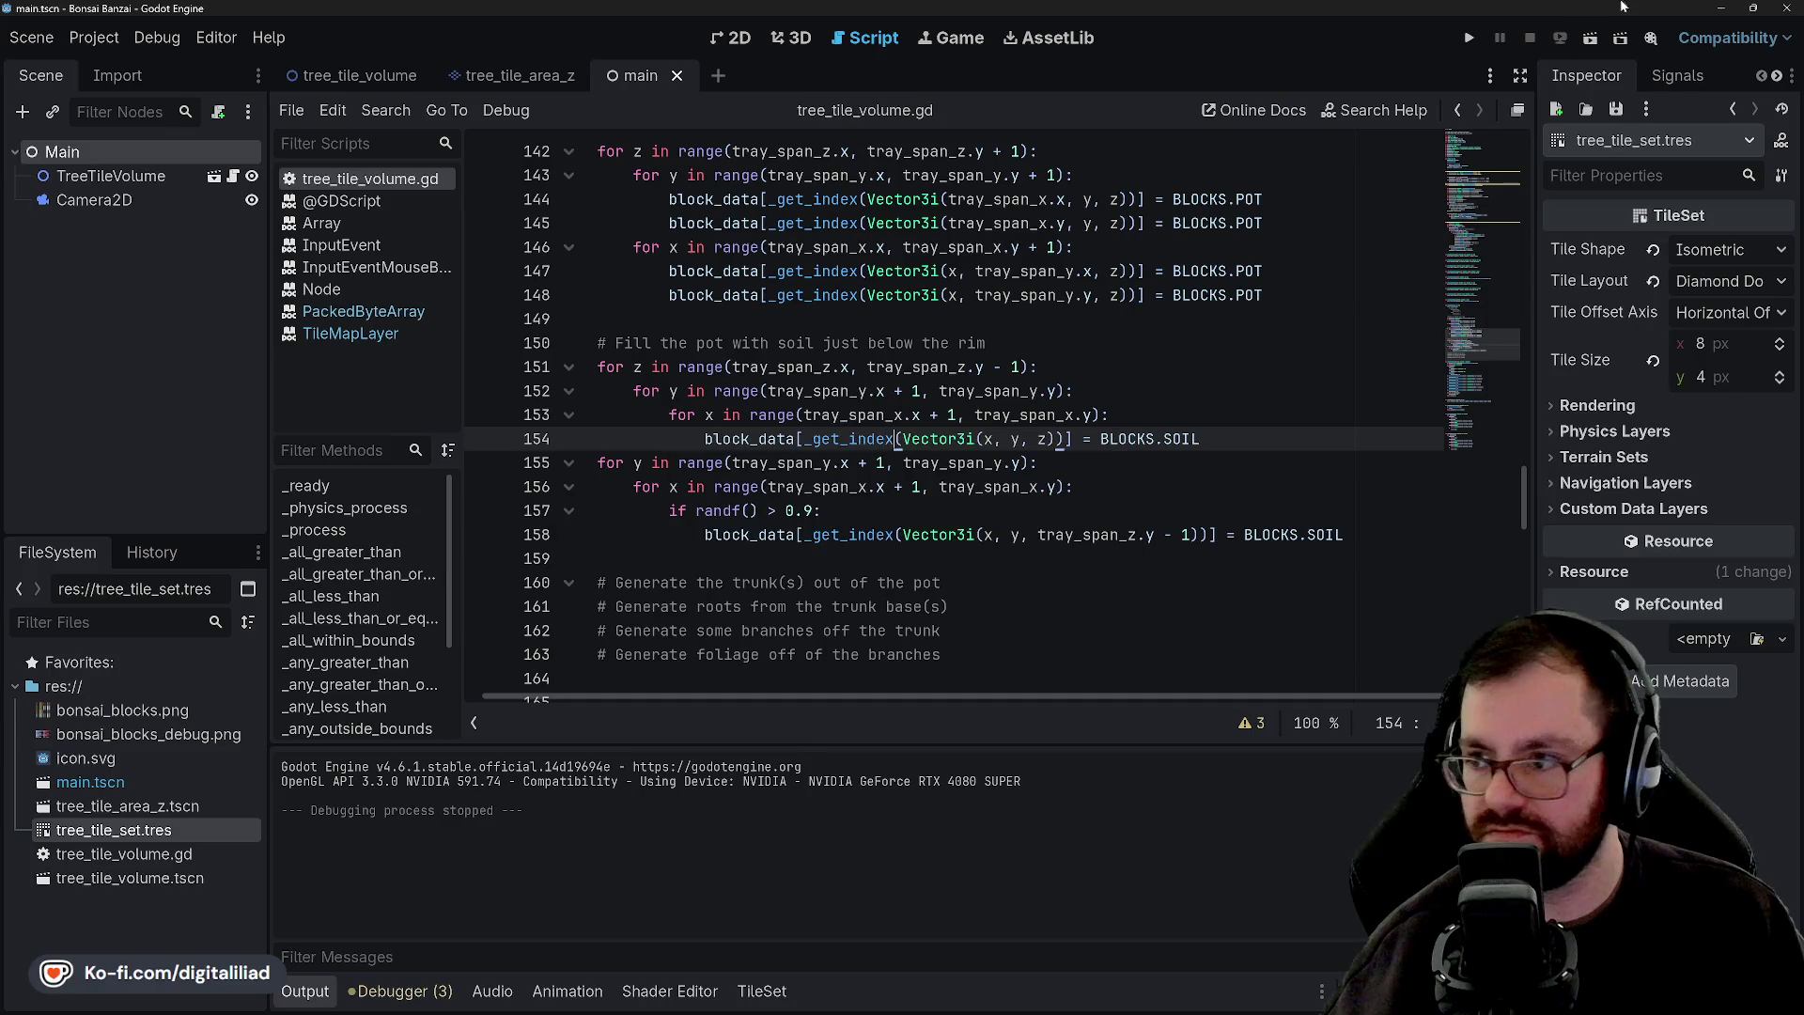
click(1468, 38)
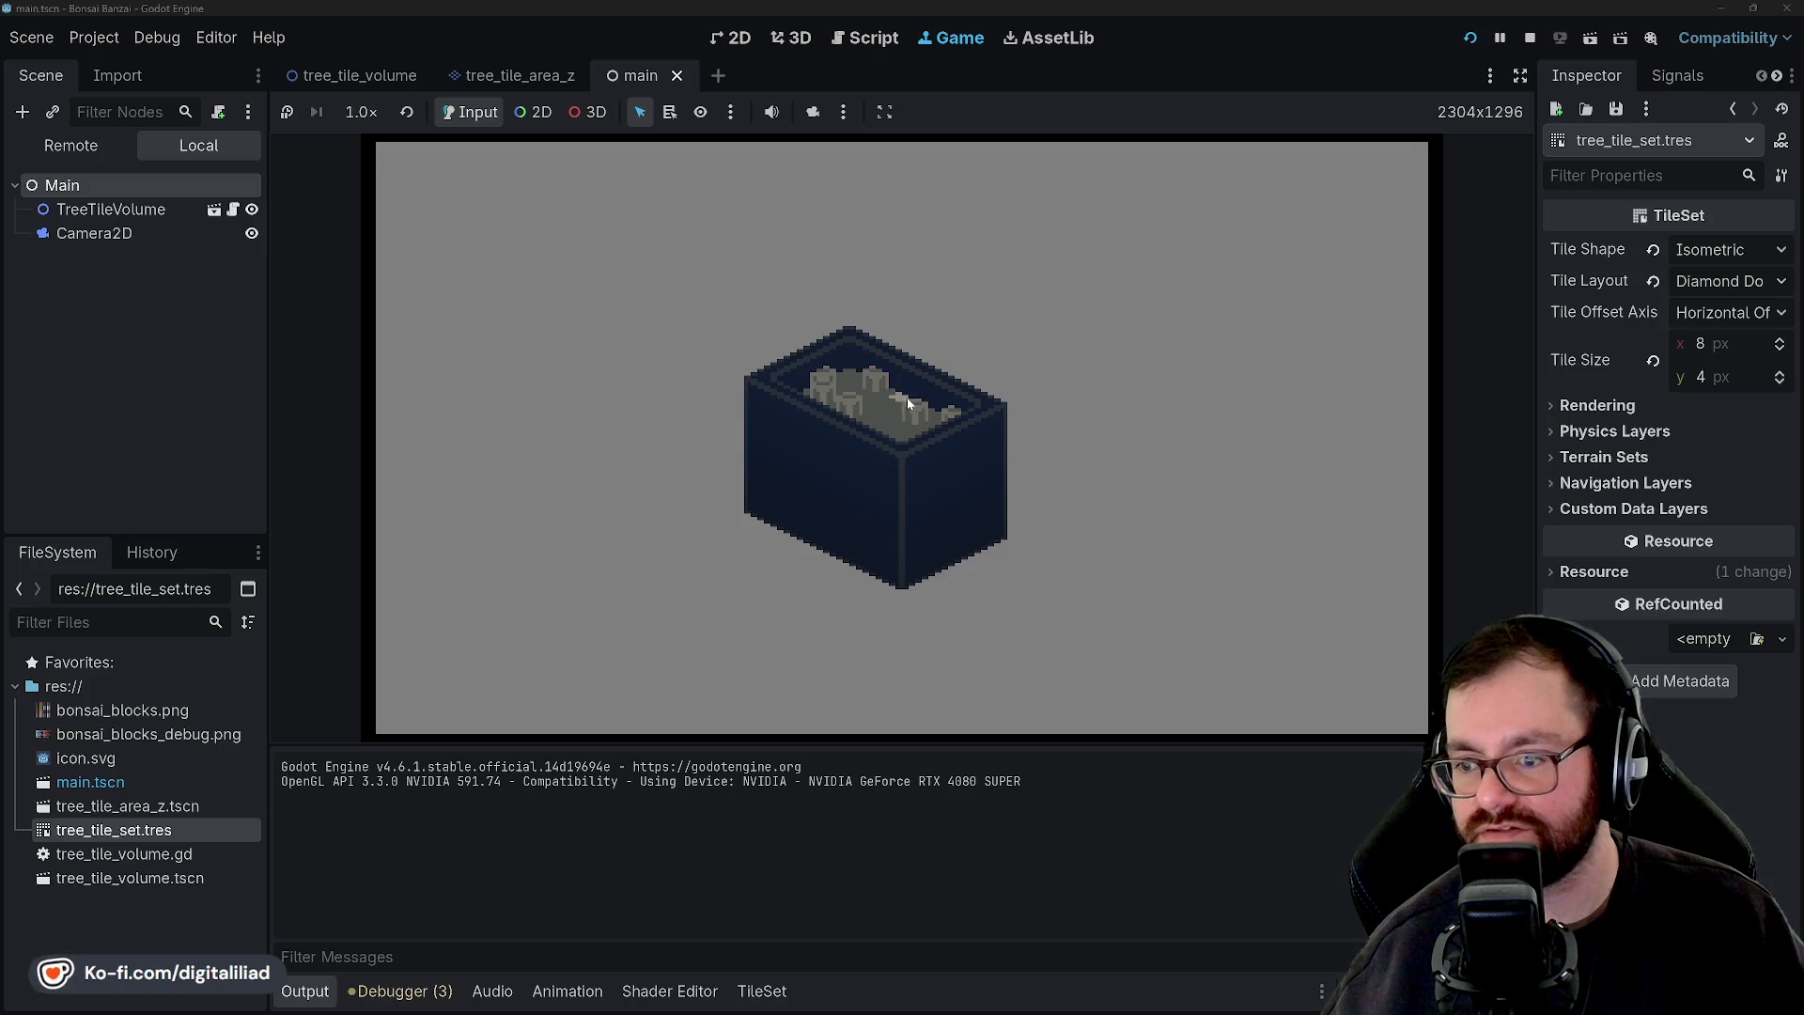
Restart the game for a newly generated pot, then stop it and return to the top-soil loop.
click(910, 406)
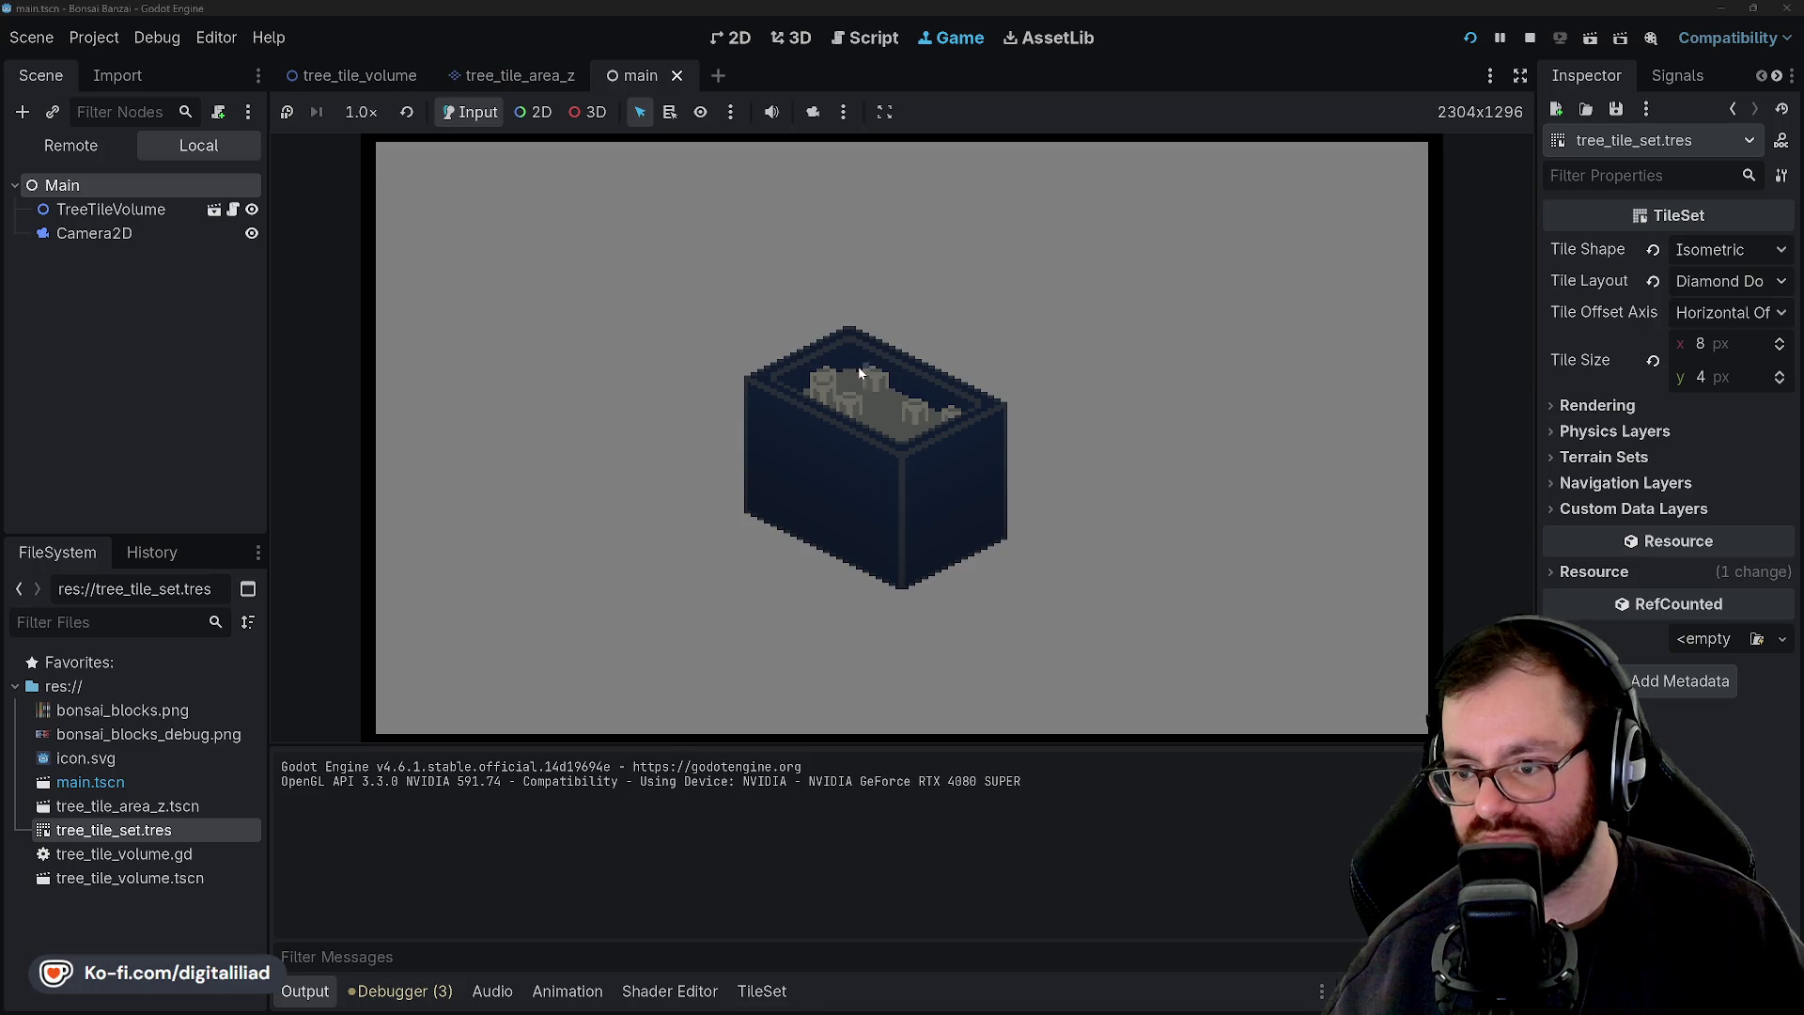
click(1471, 38)
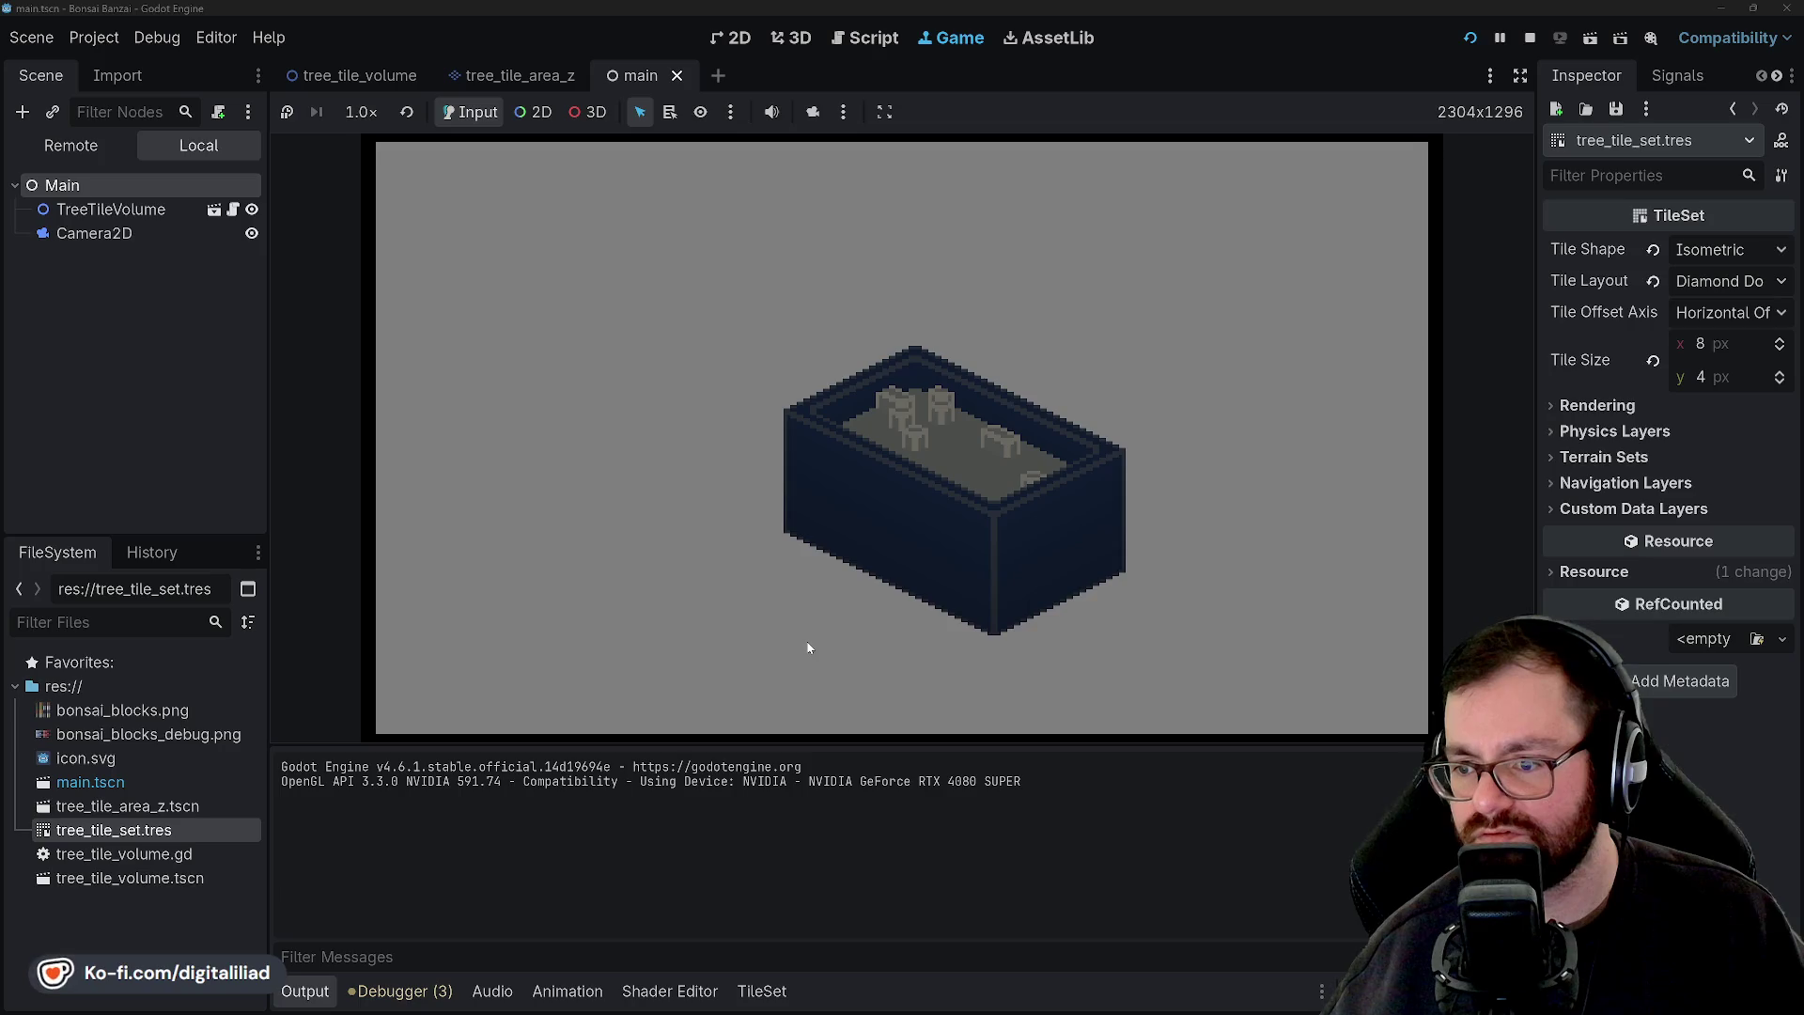
click(1530, 38)
click(865, 487)
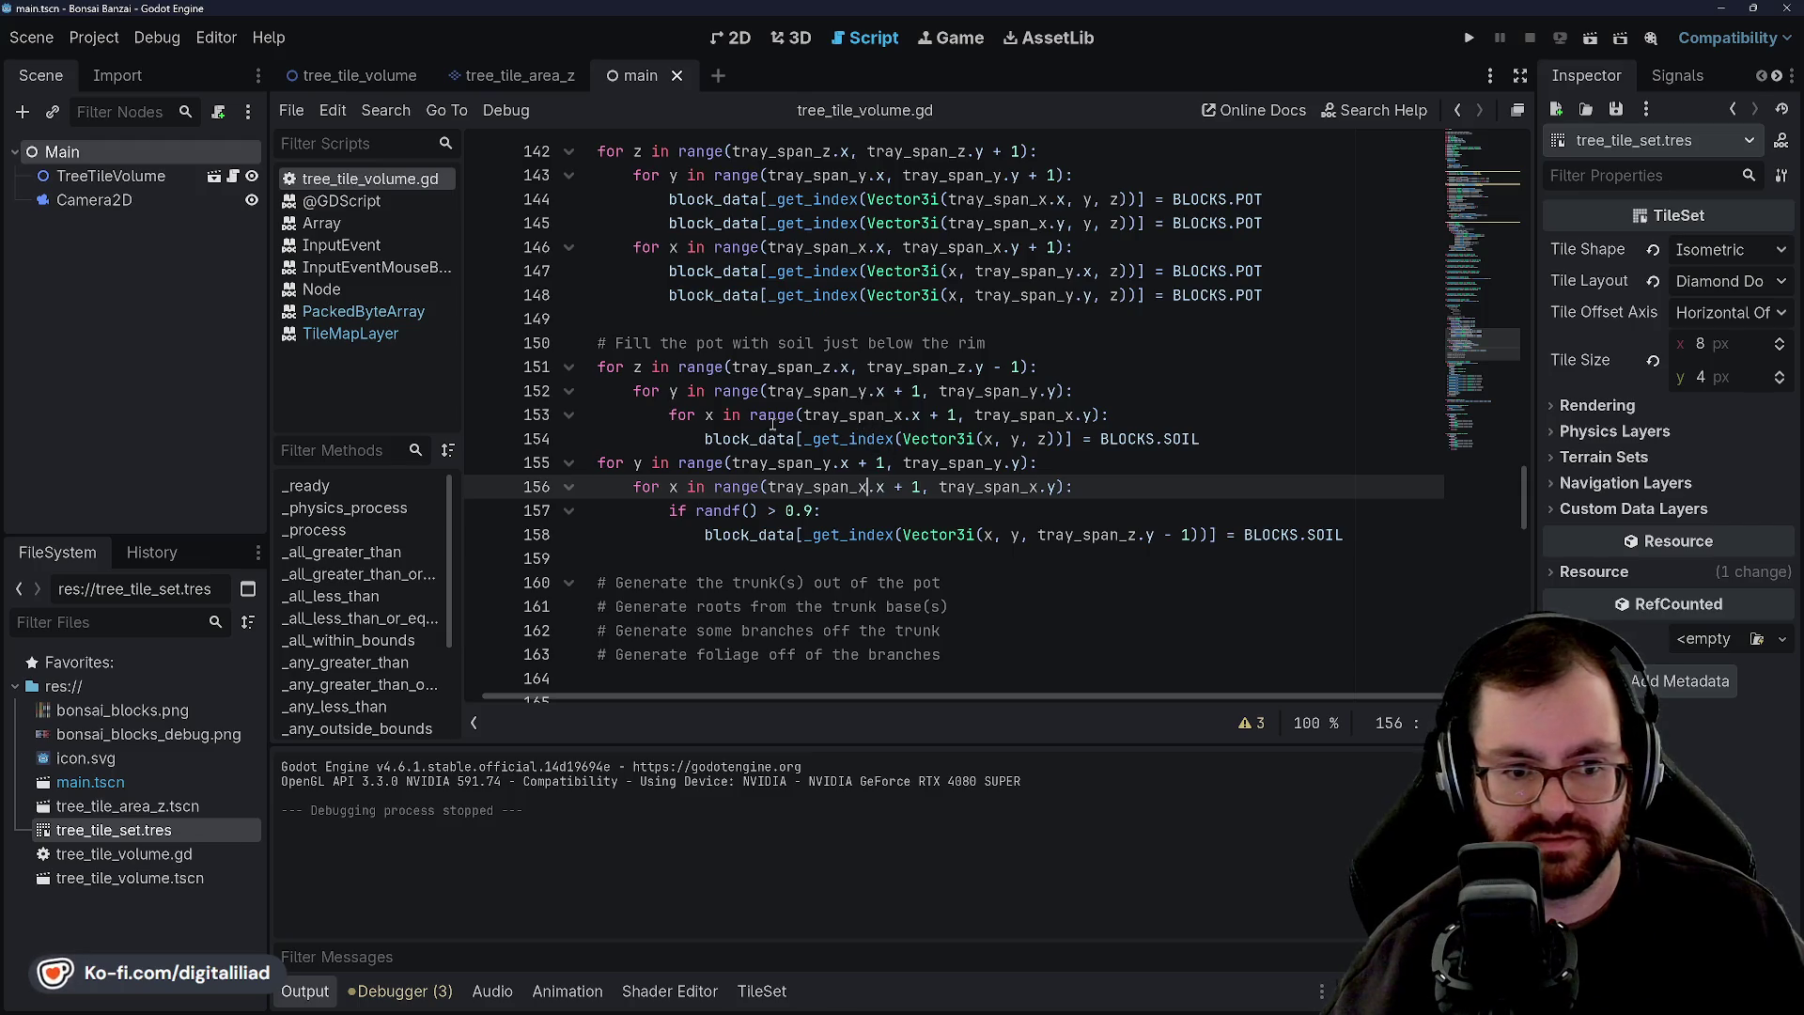
Run the project with F5 to view another sparse-soil pot, then stop with F8.
click(837, 508)
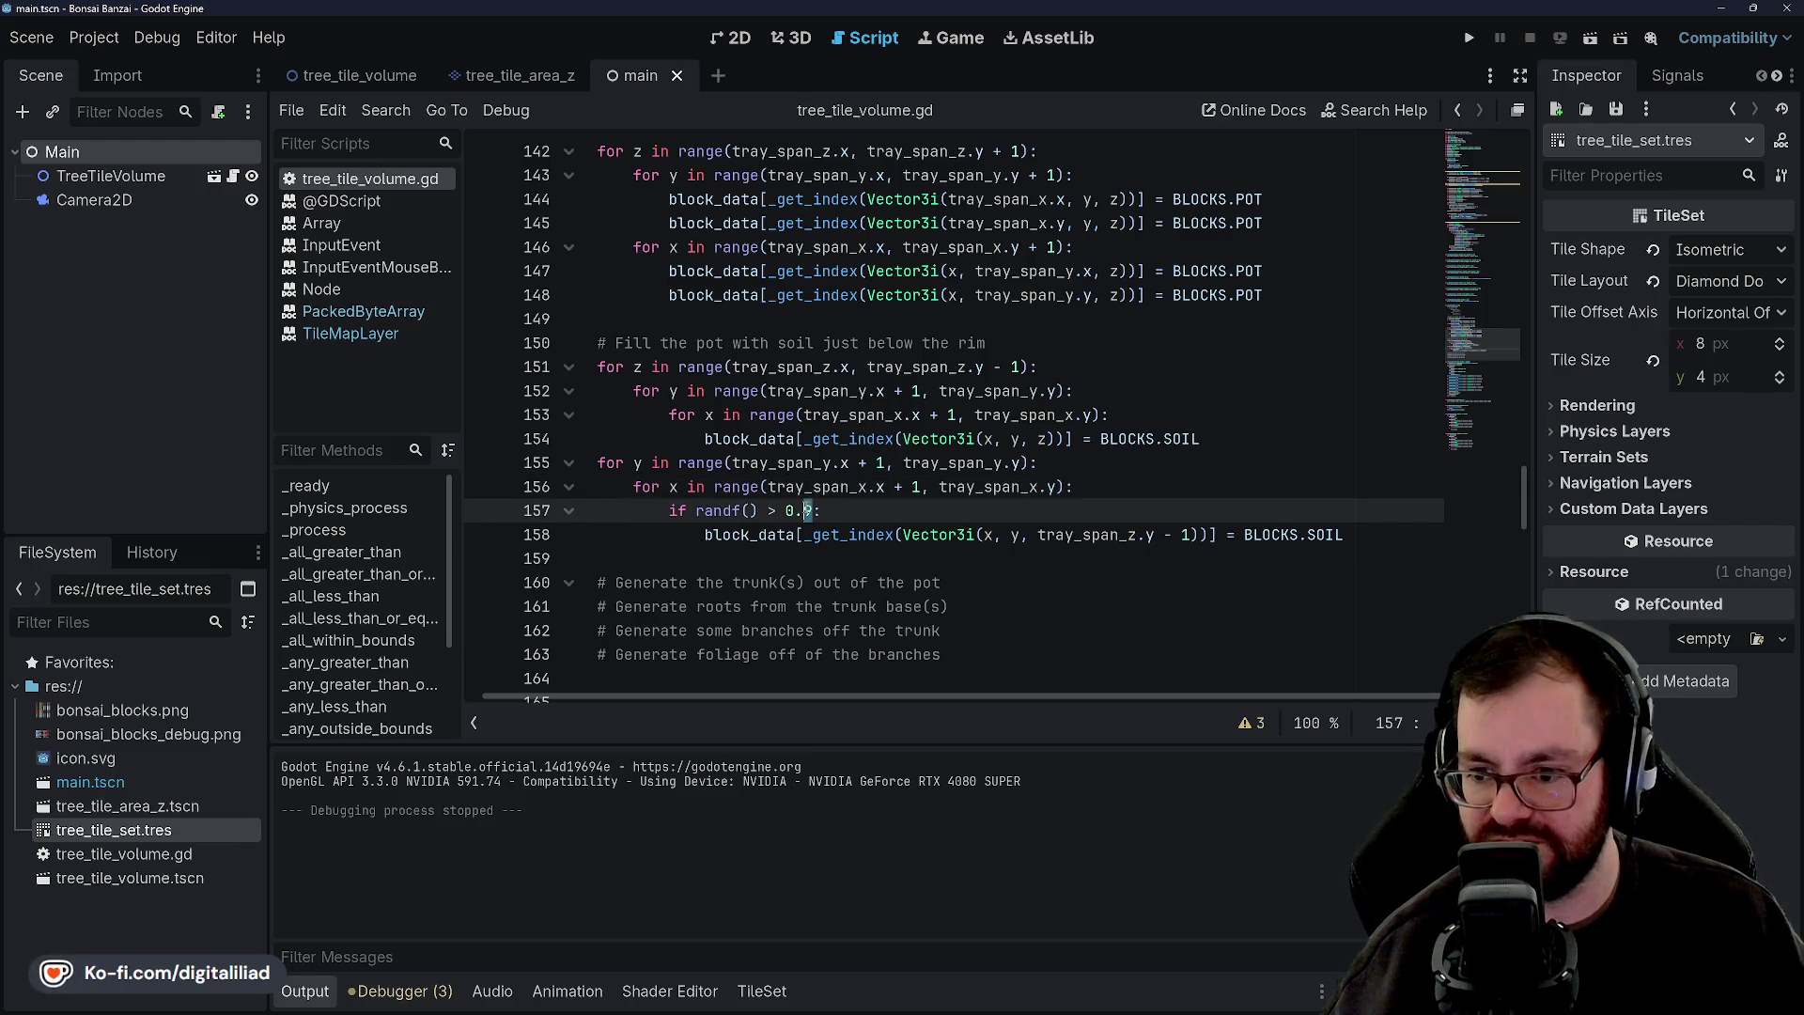
text(1)
key(F5)
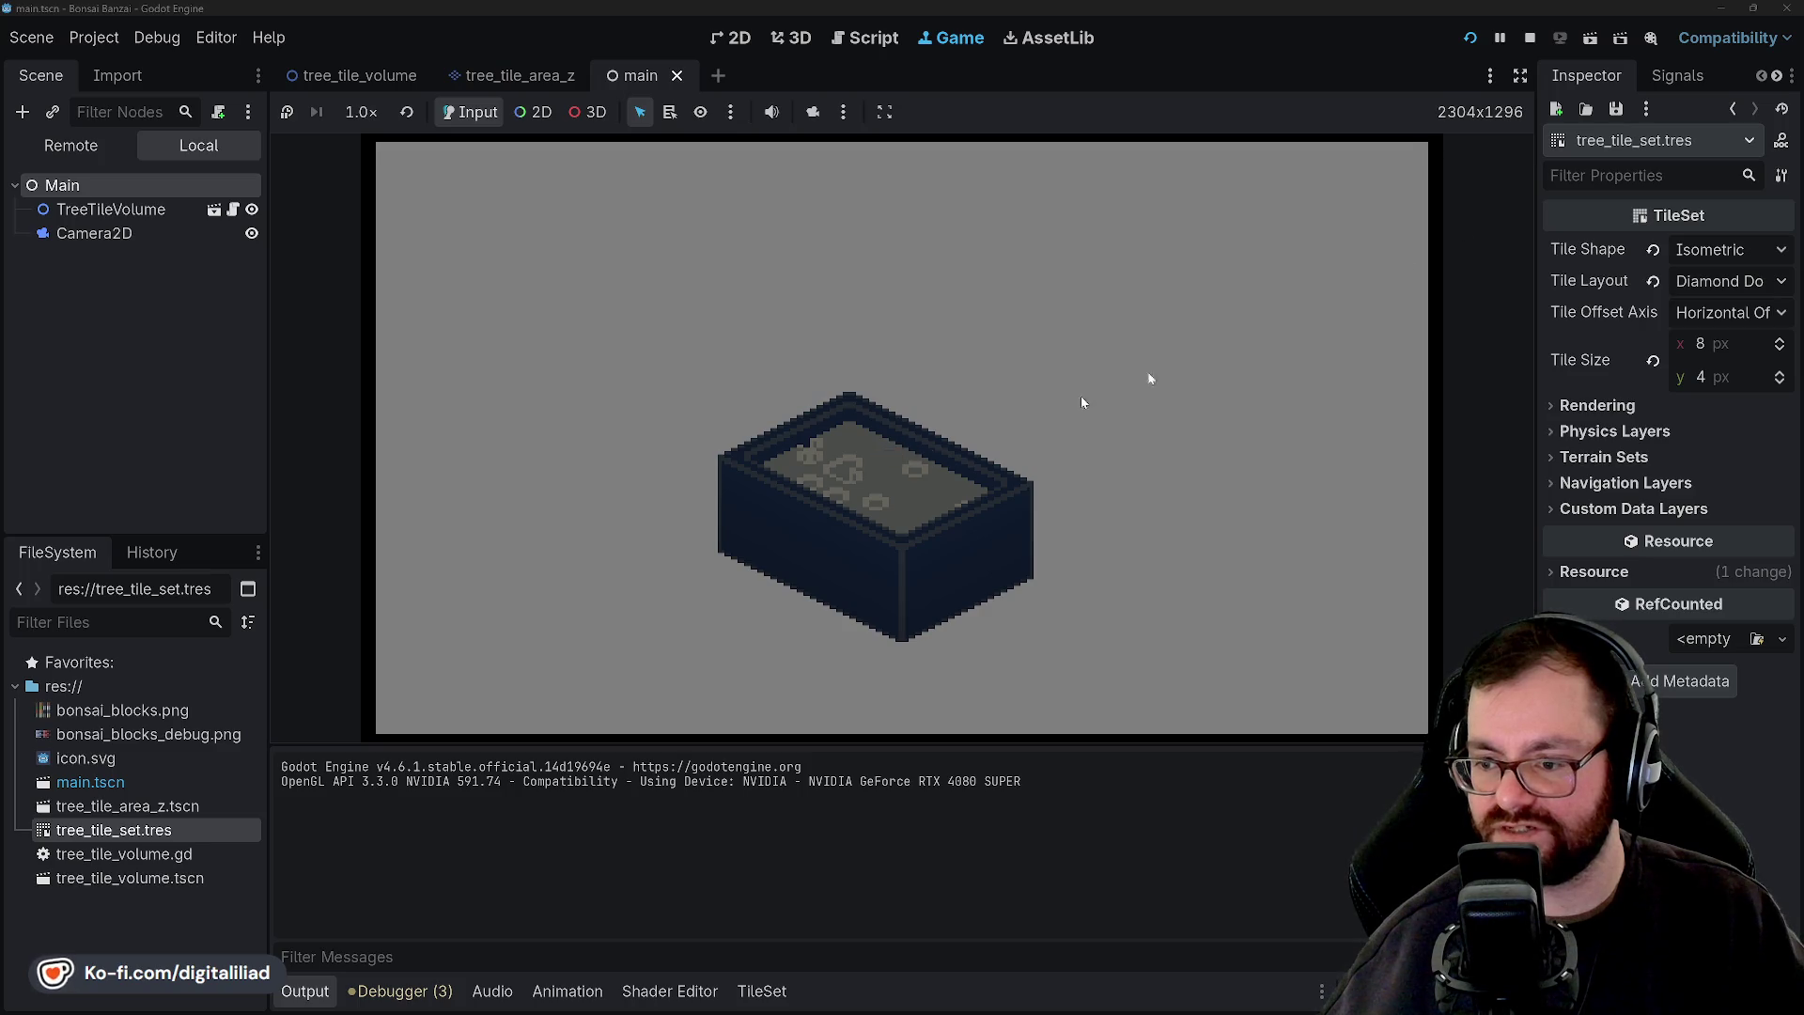
key(F8)
scroll(902, 491, up, 15)
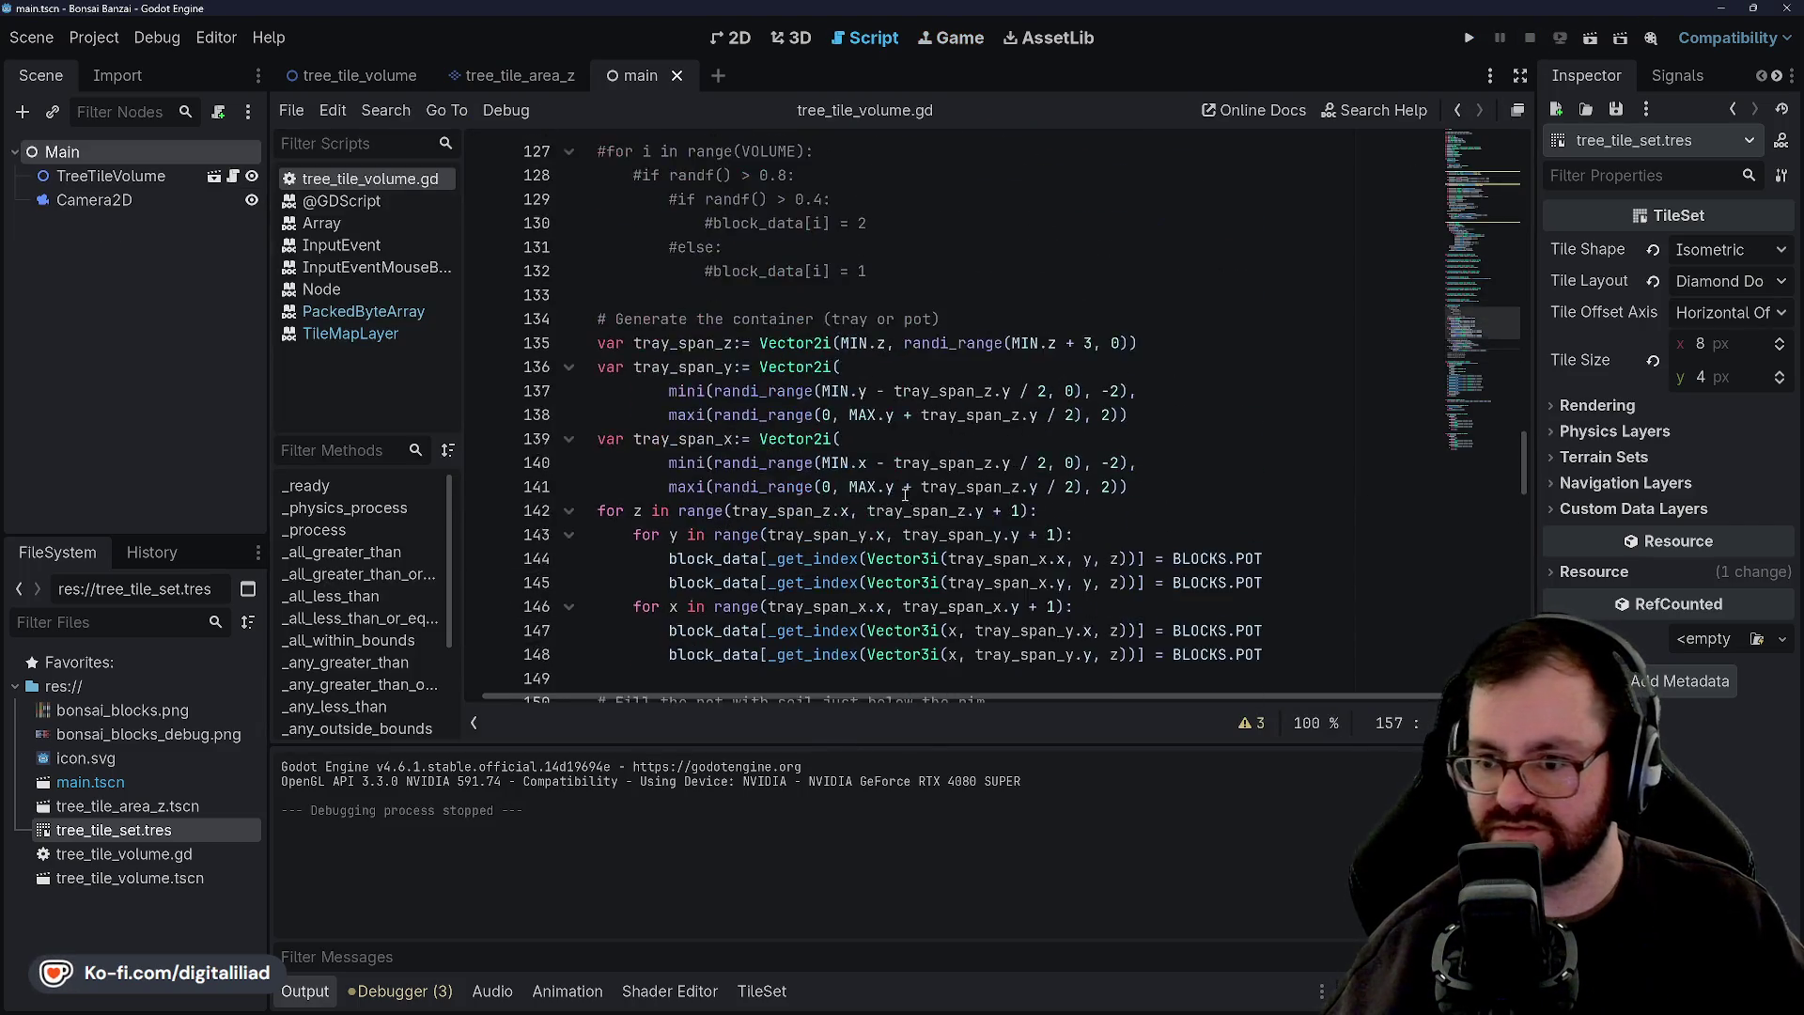
scroll(902, 491, up, 10)
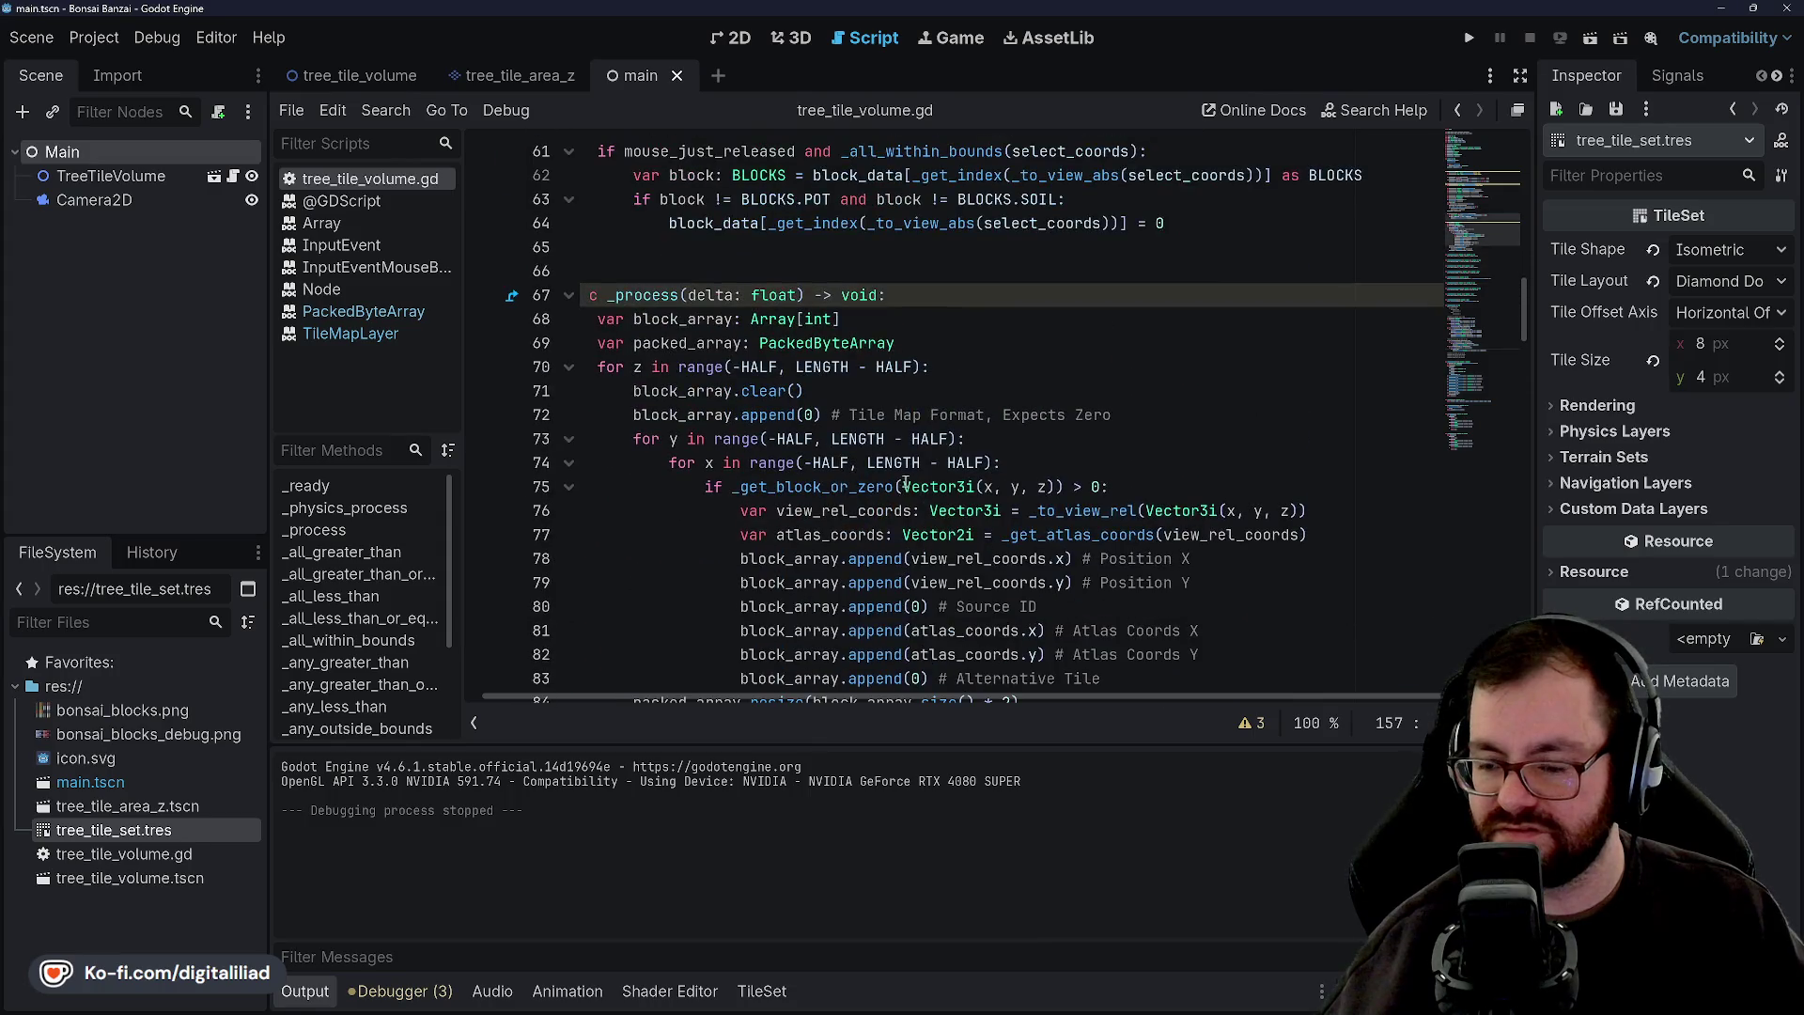
scroll(712, 319, down, 20)
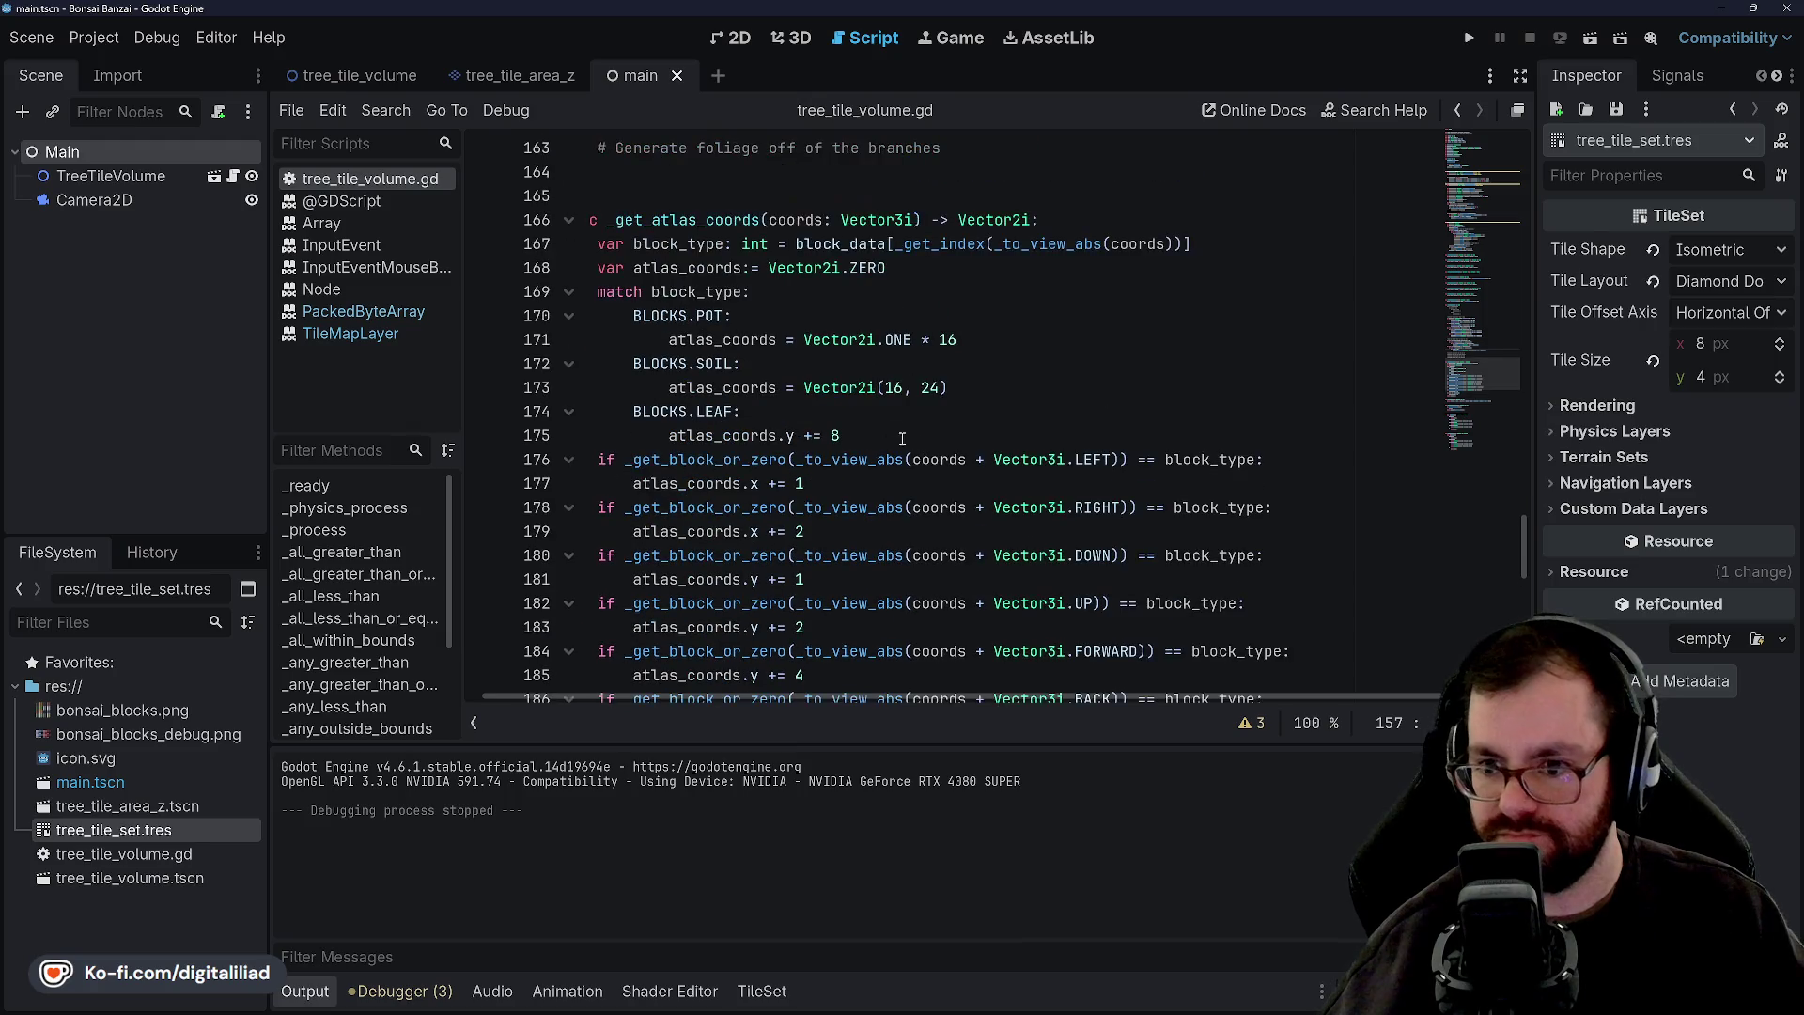
click(806, 318)
click(803, 292)
click(785, 316)
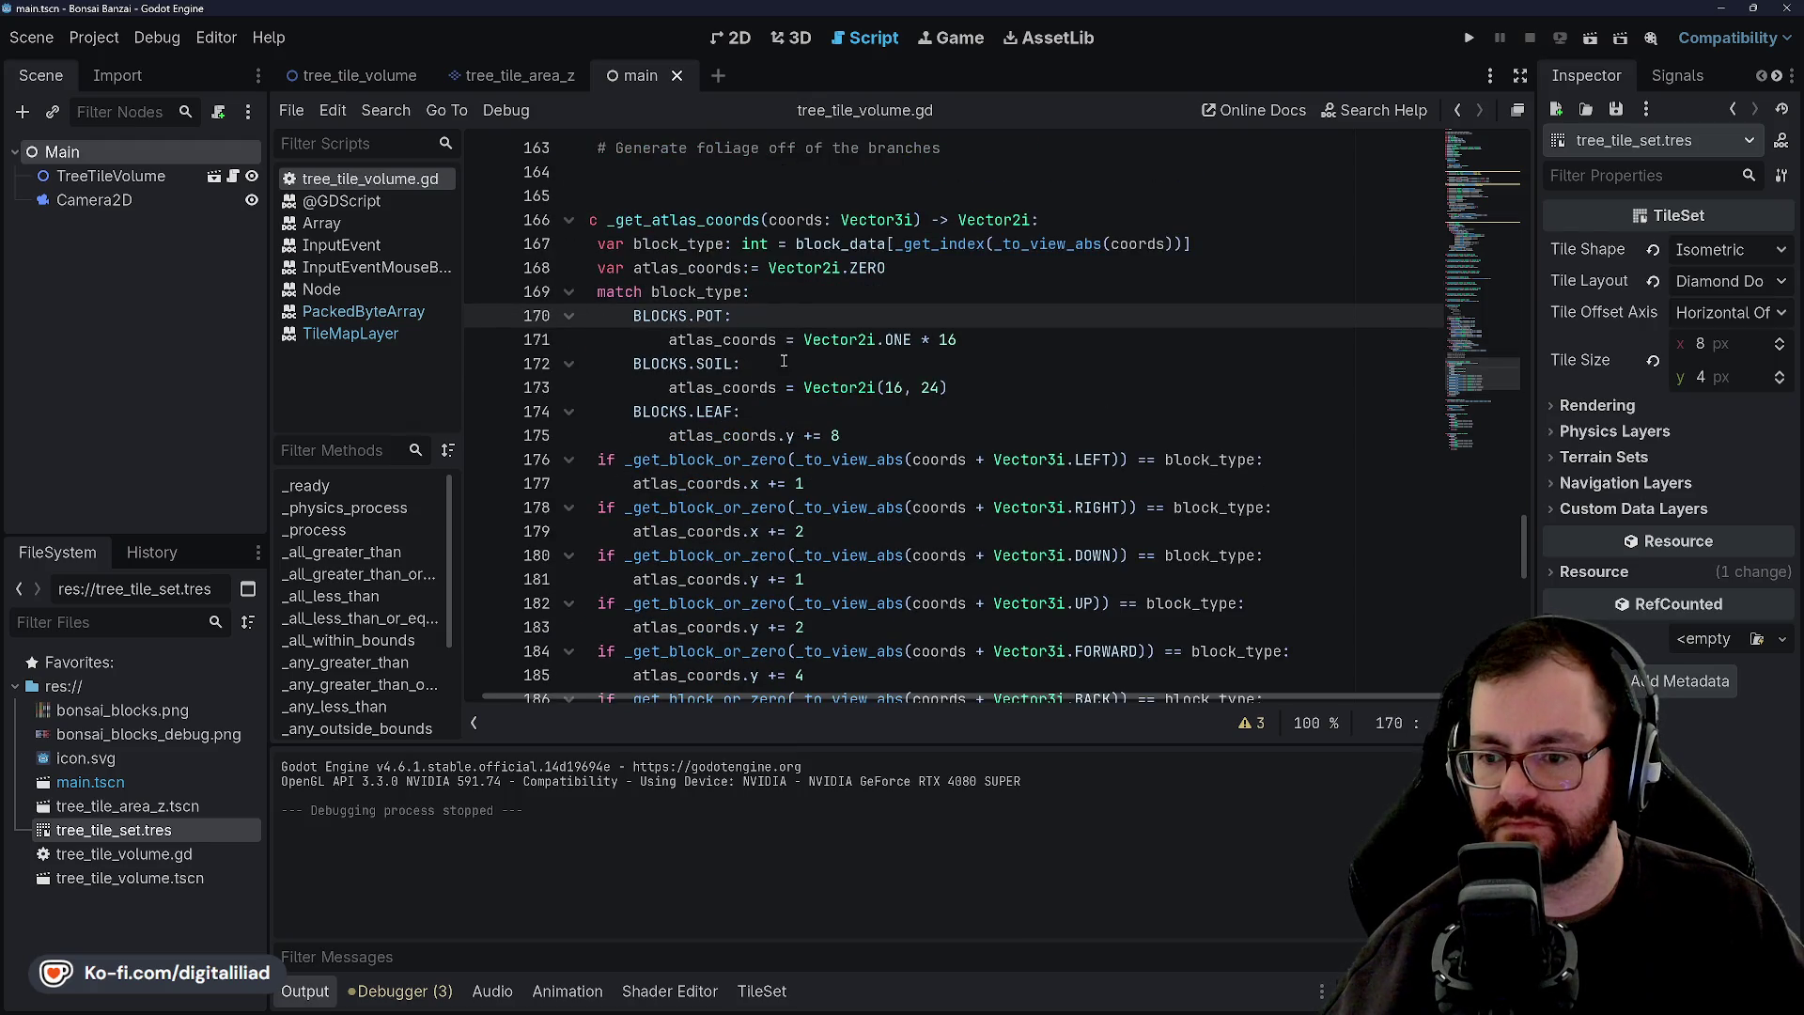
click(784, 362)
click(794, 412)
click(792, 363)
click(781, 310)
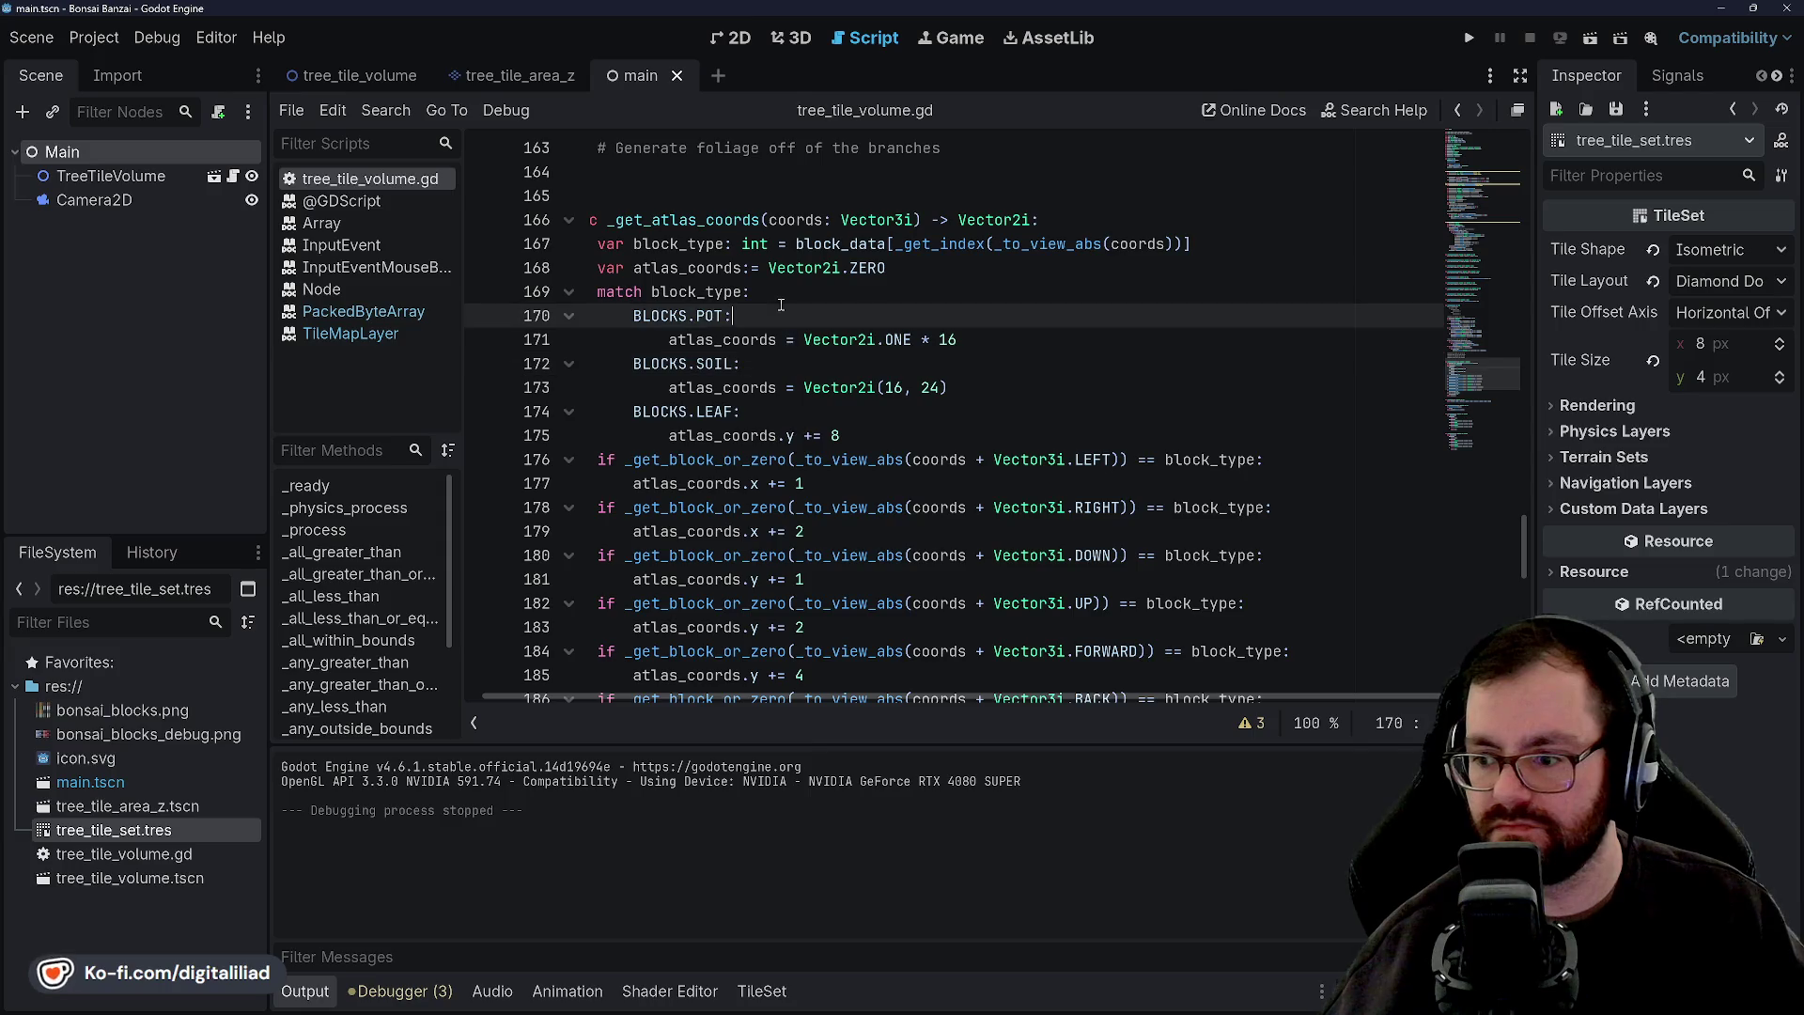
click(789, 364)
double_click(692, 246)
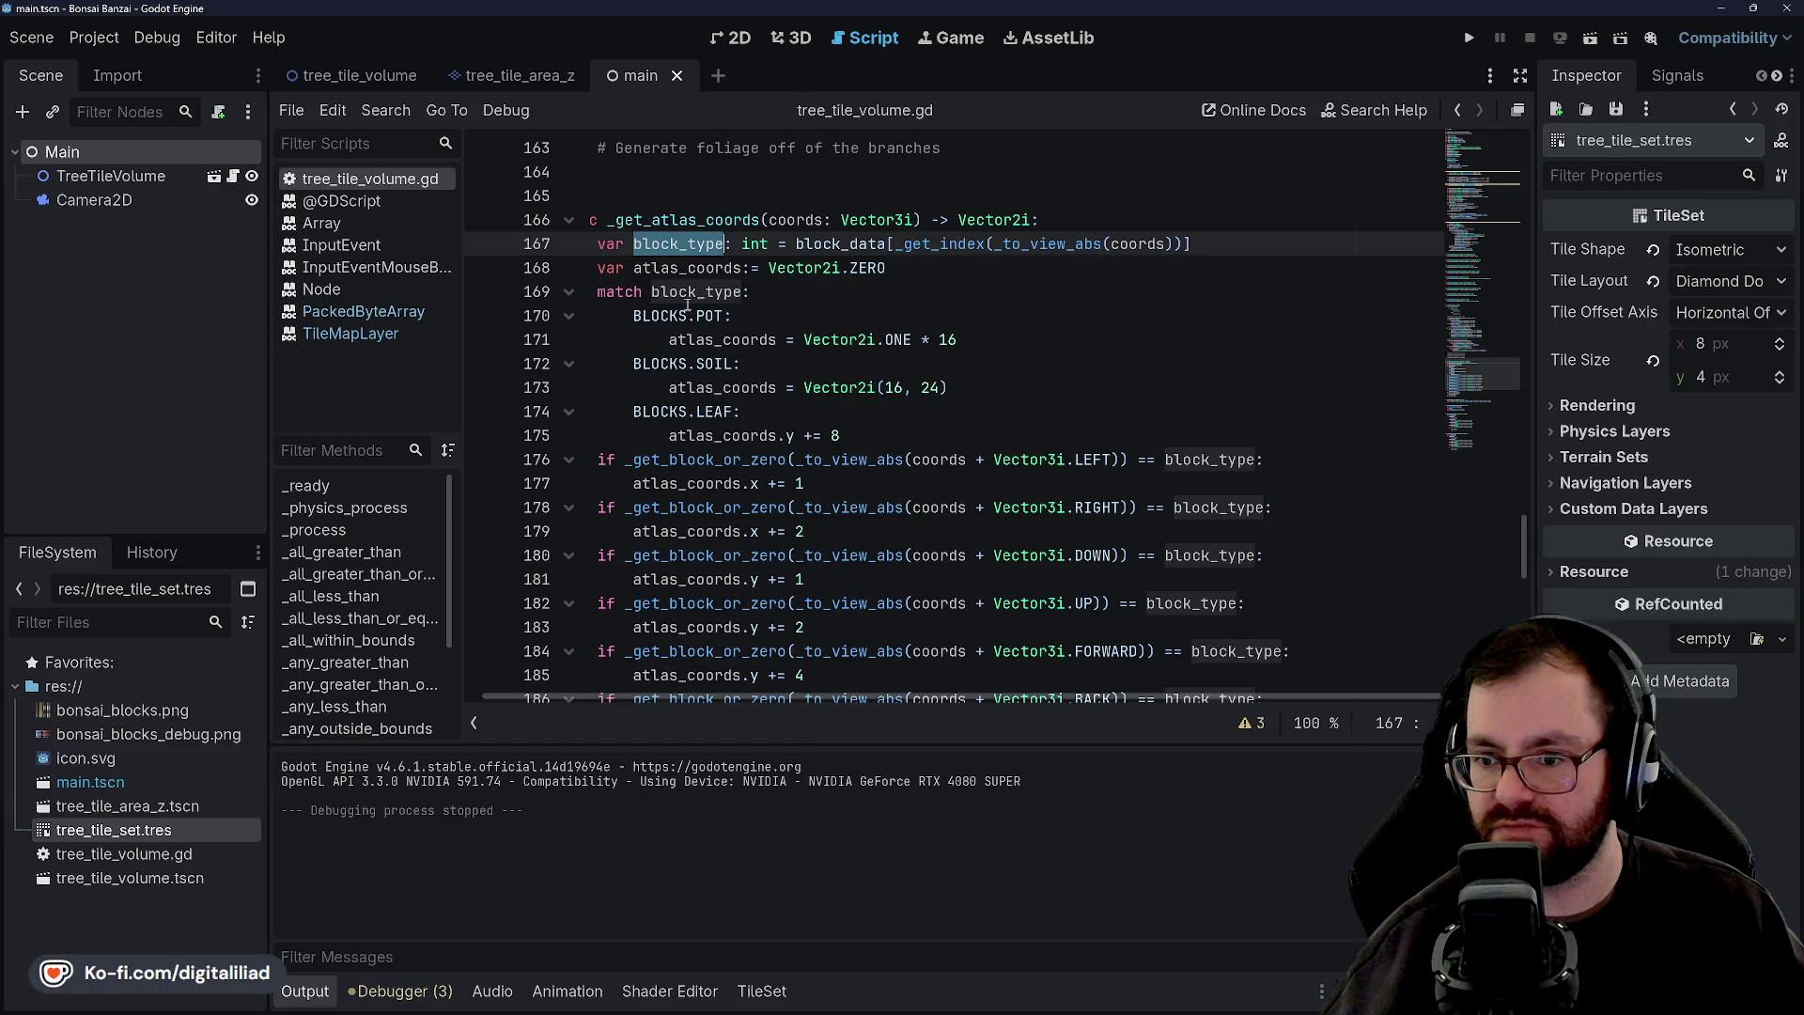
scroll(790, 301, down, 2)
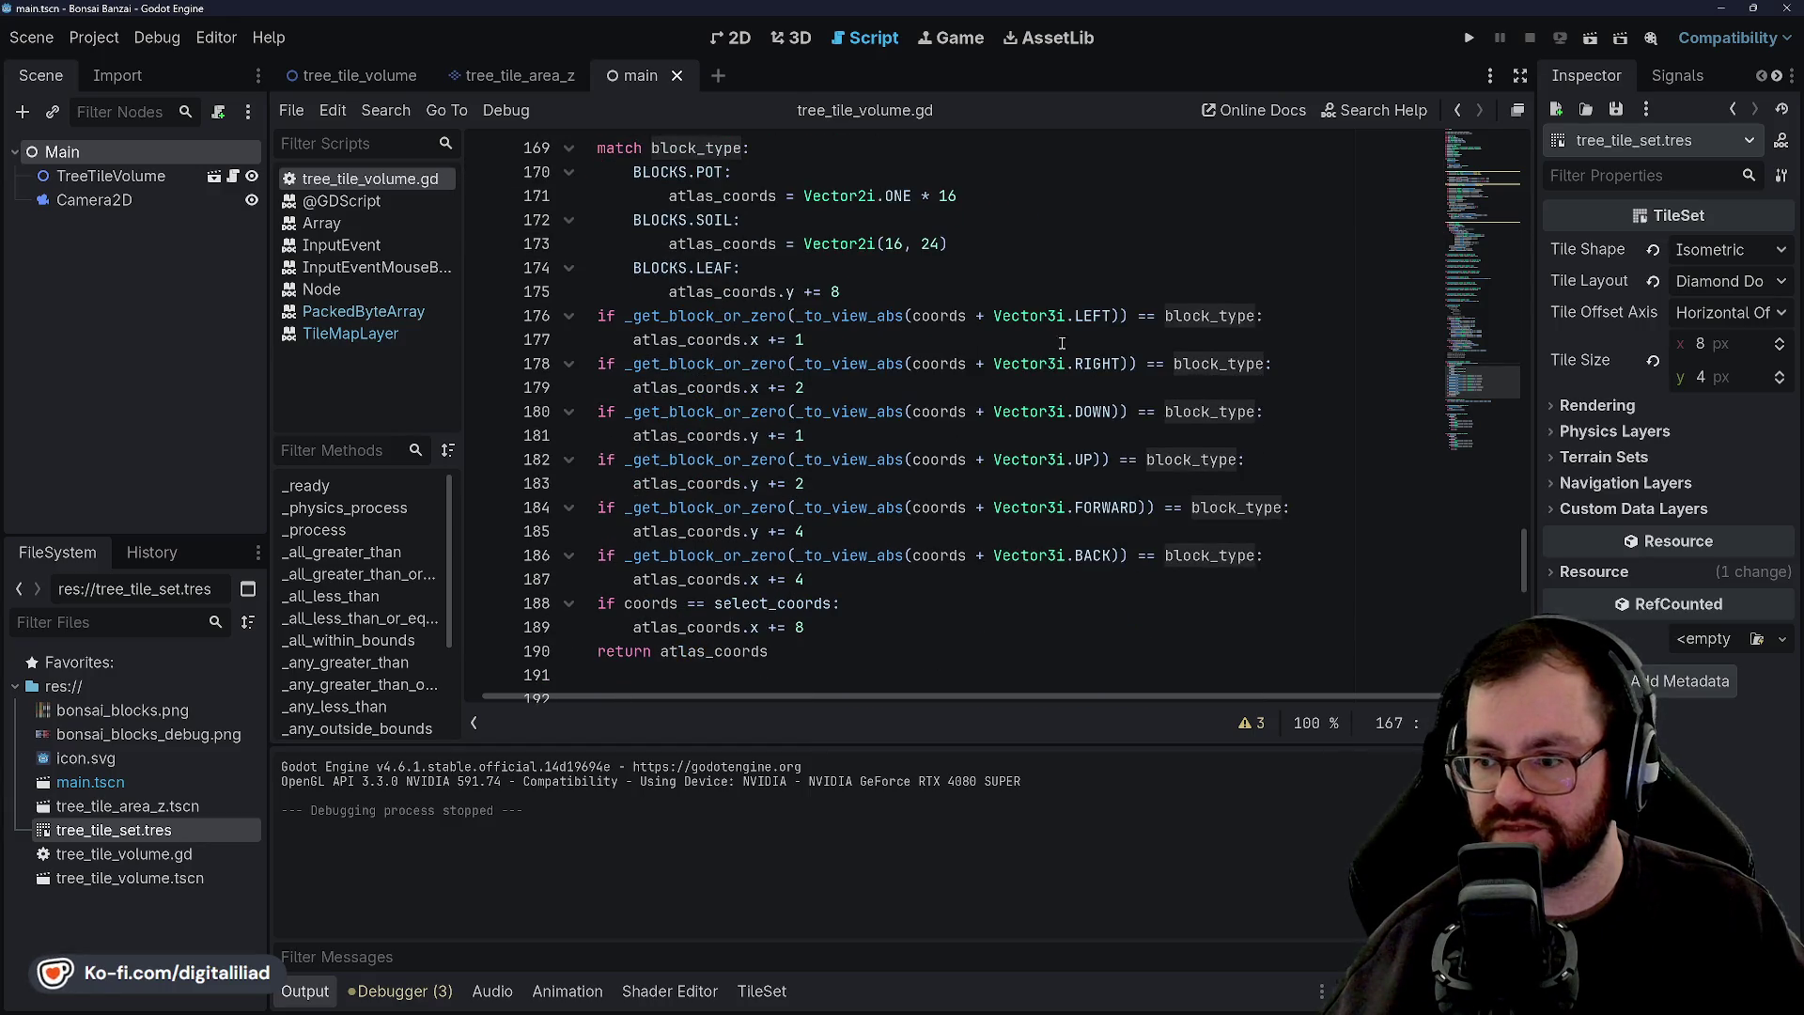
click(1236, 377)
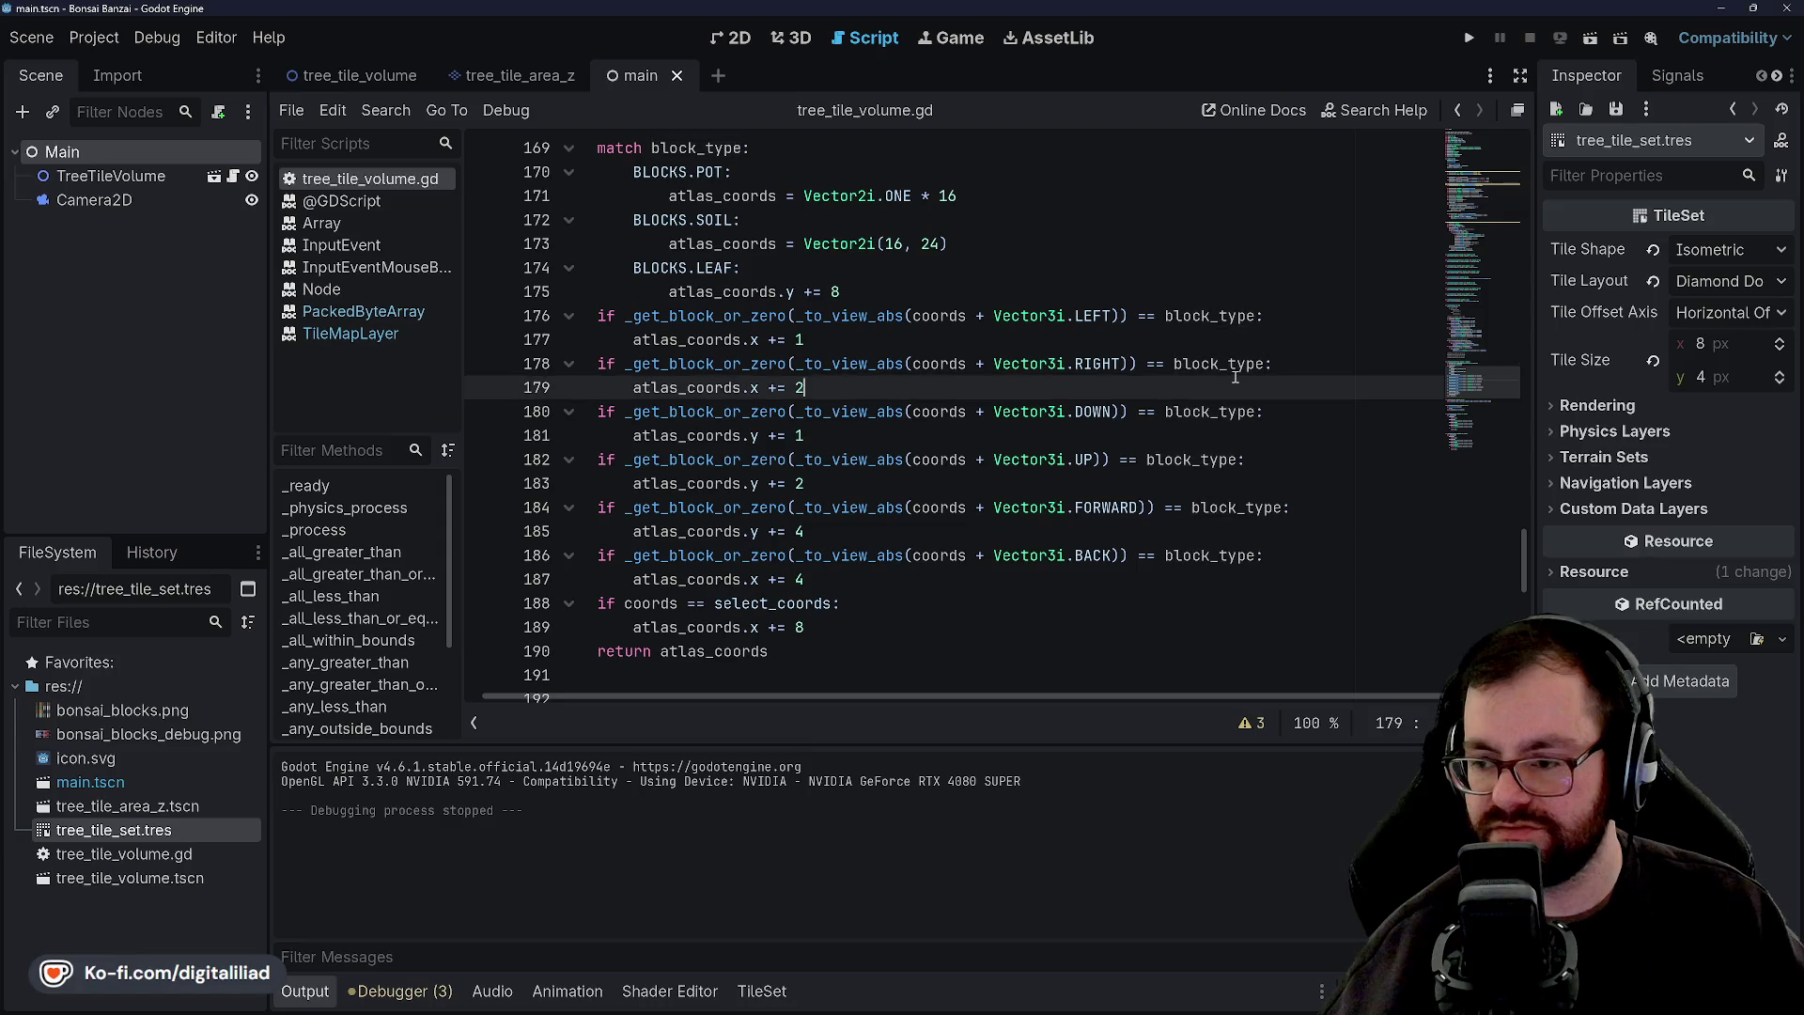
double_click(1230, 363)
scroll(1209, 356, up, 3)
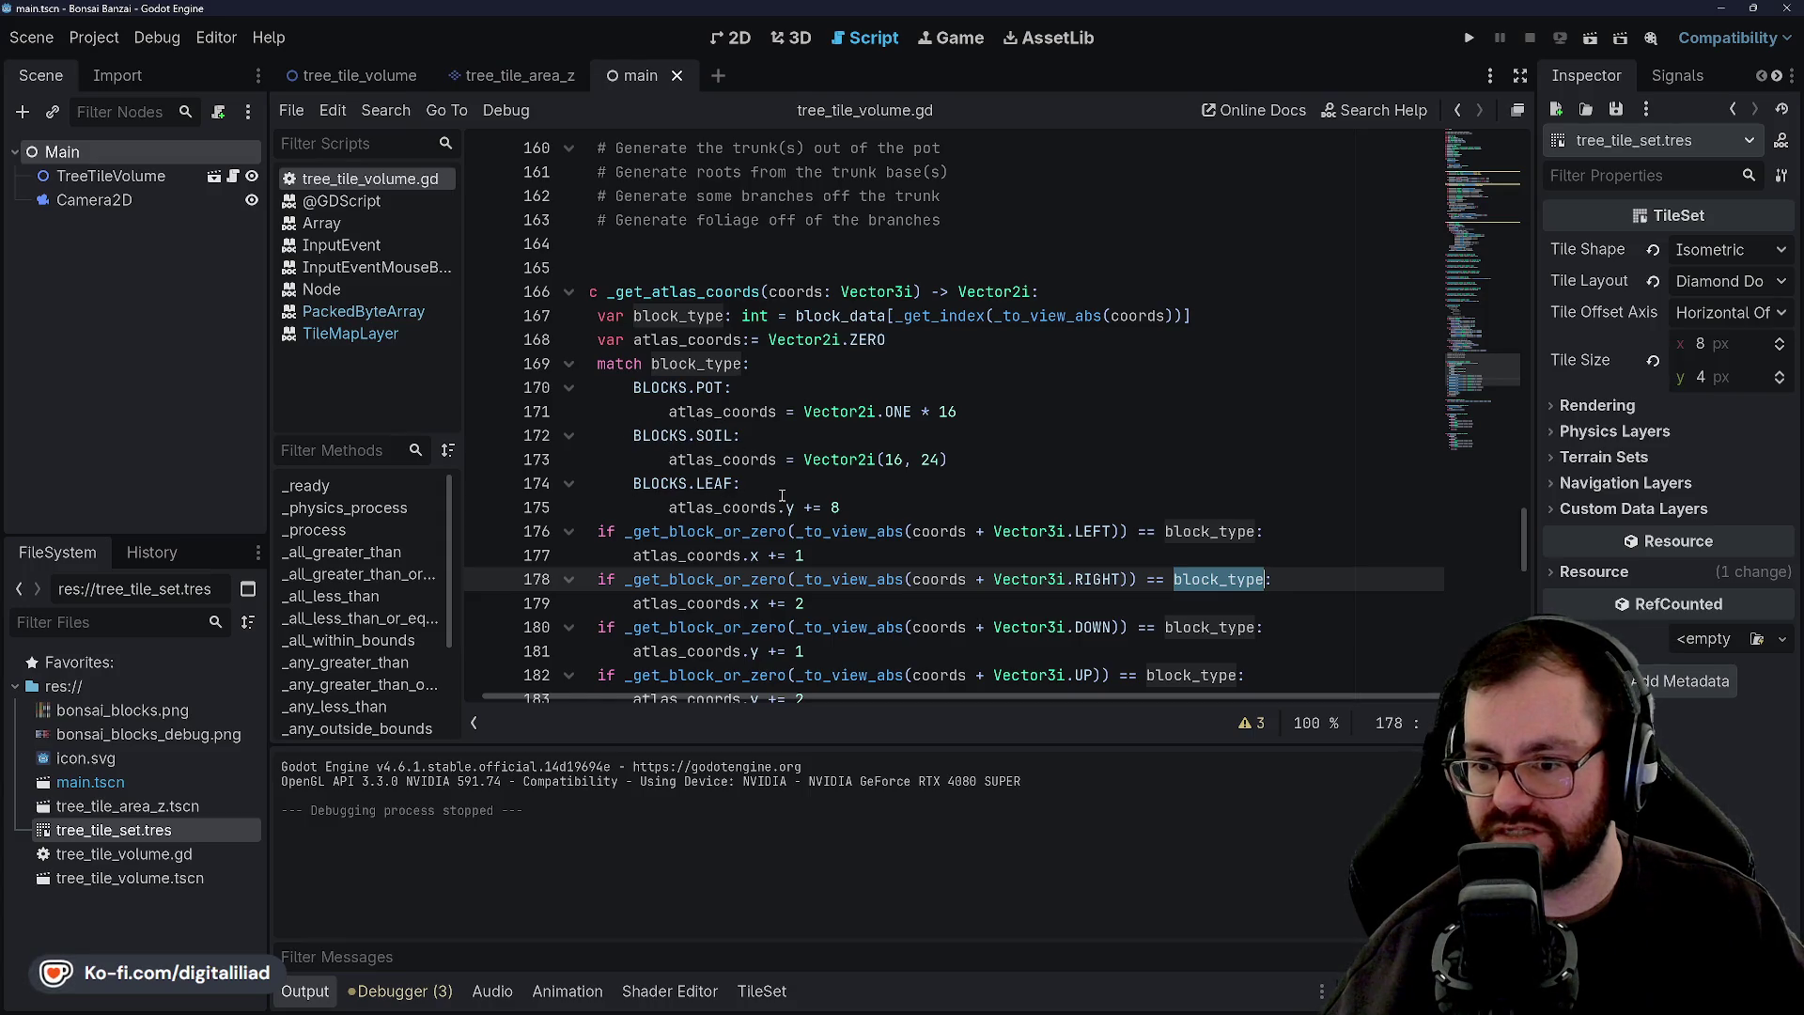
scroll(782, 496, down, 2)
scroll(774, 401, down, 1)
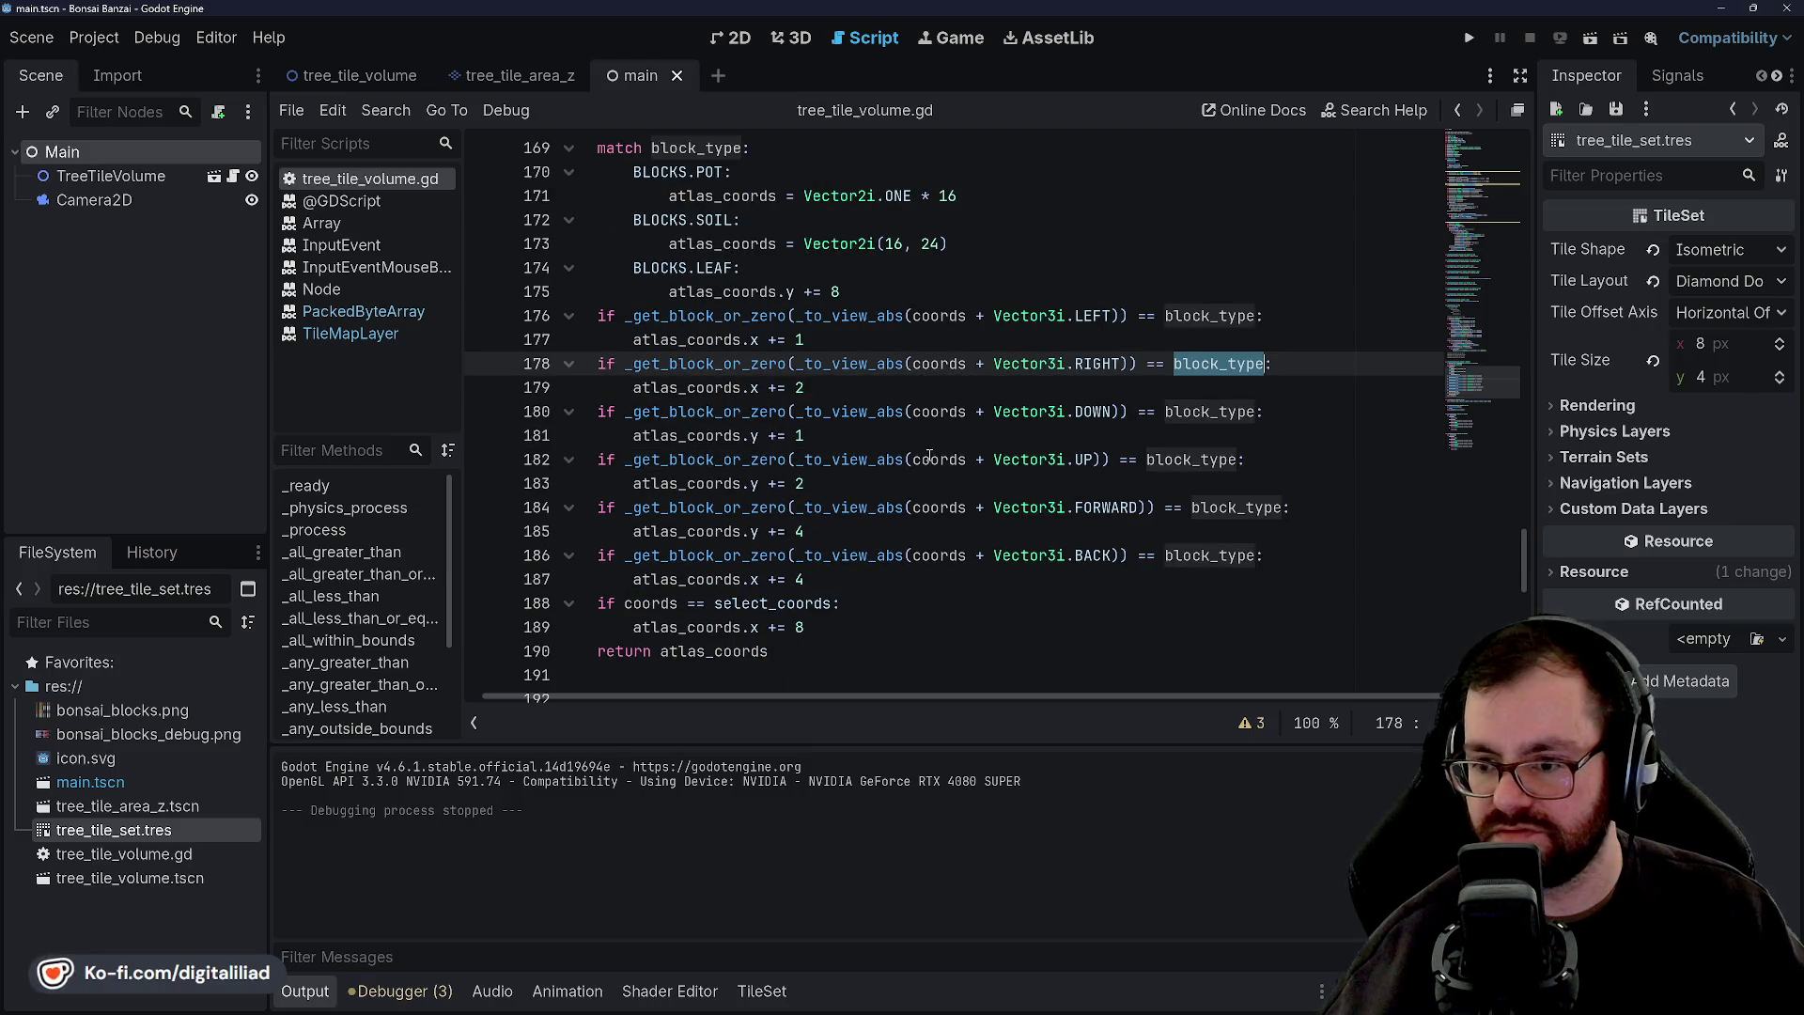
mouse_move(926, 452)
scroll(921, 454, down, 2)
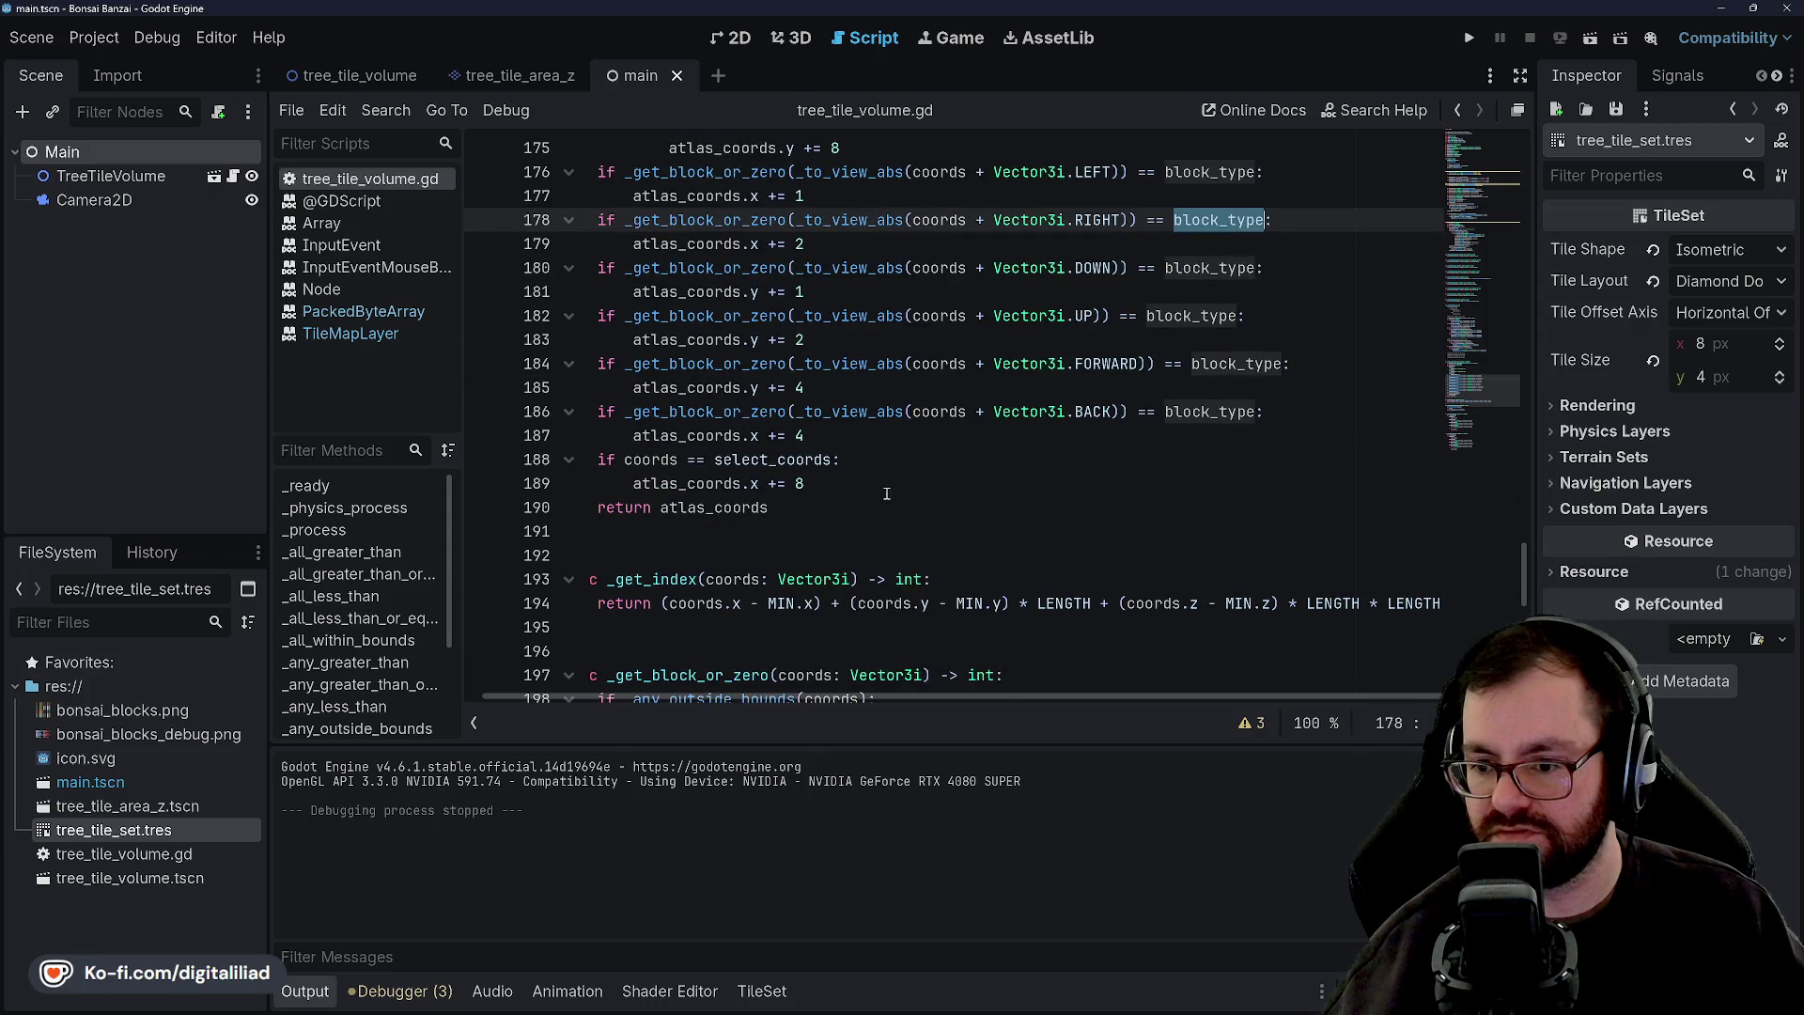
scroll(883, 505, up, 4)
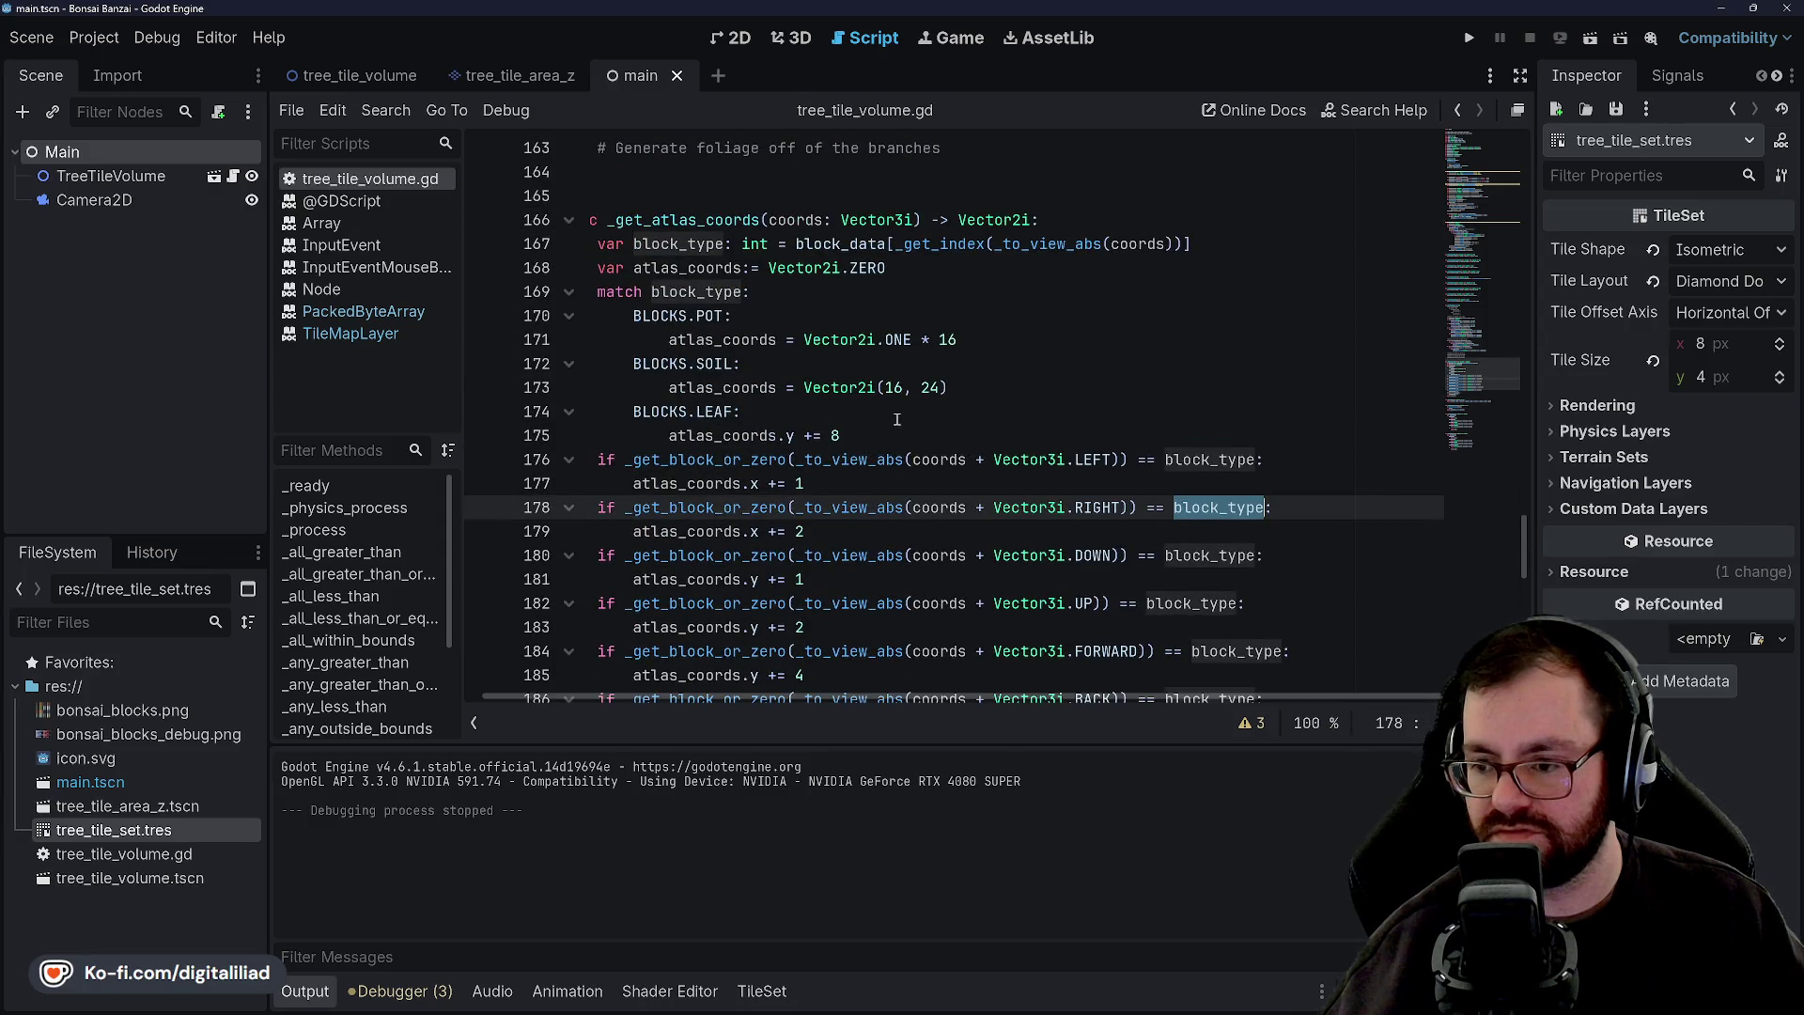
scroll(897, 419, down, 2)
scroll(896, 419, up, 3)
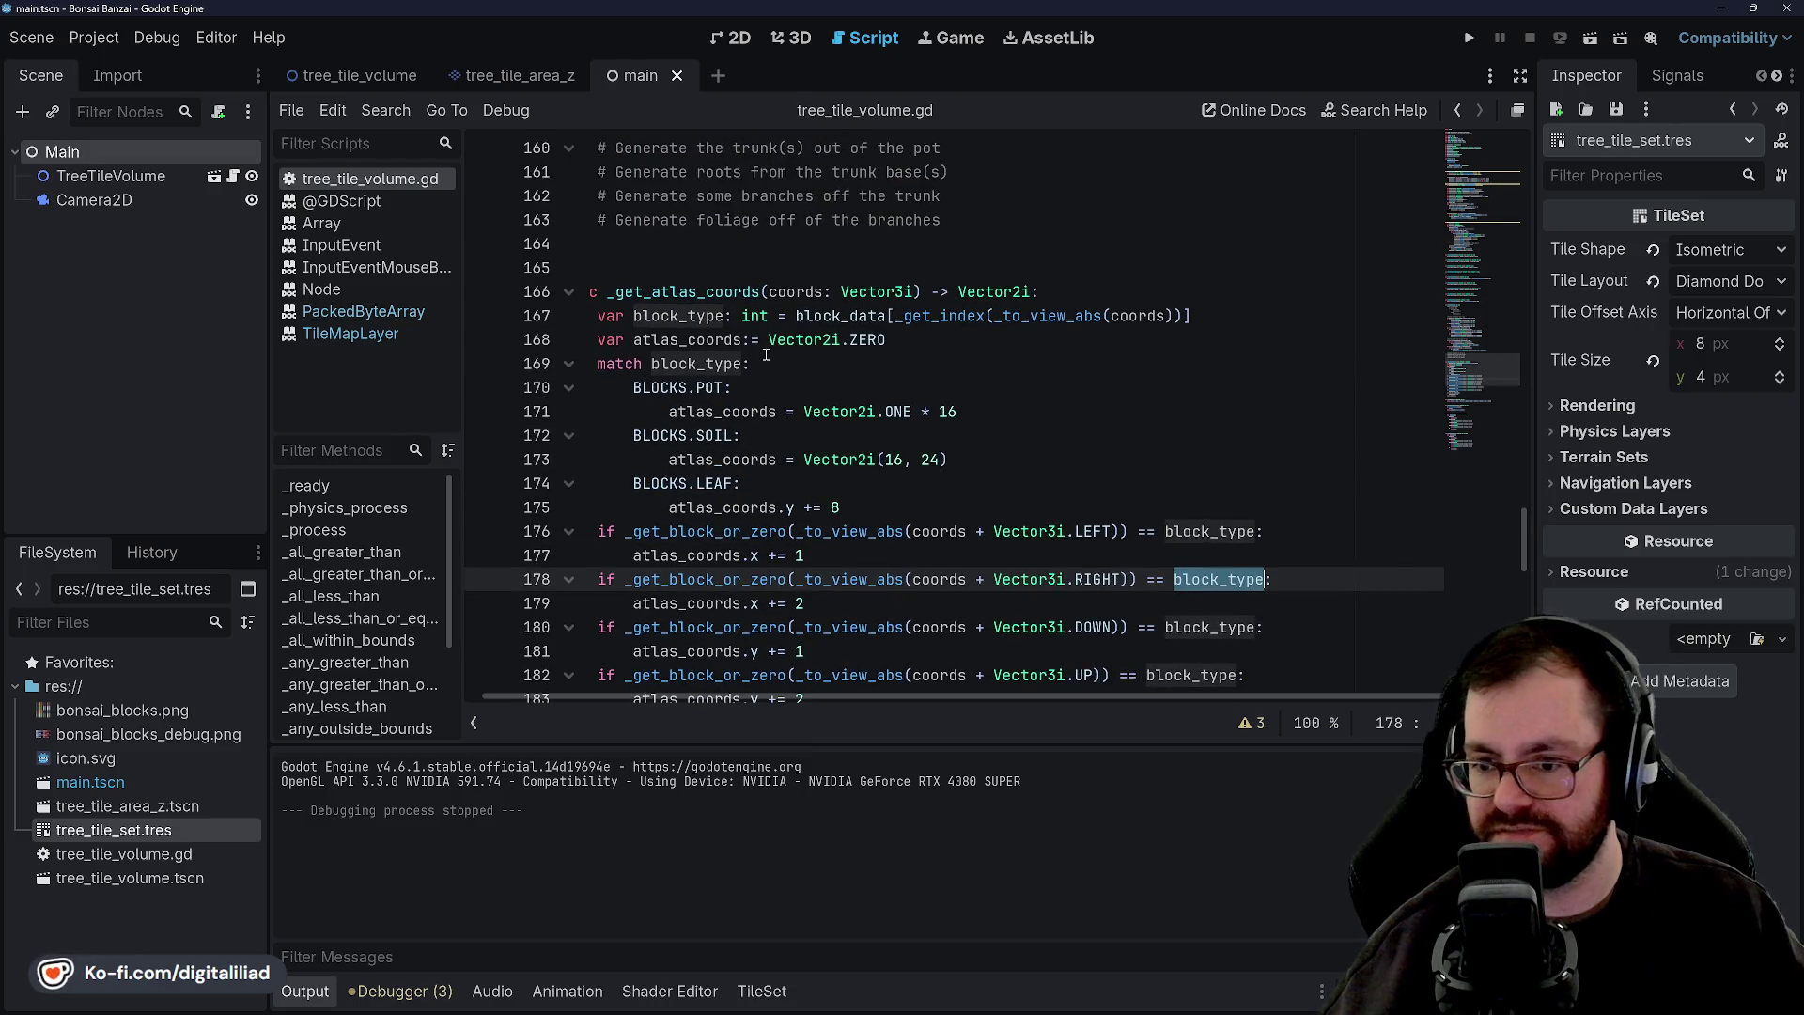
click(822, 373)
scroll(822, 373, up, 1)
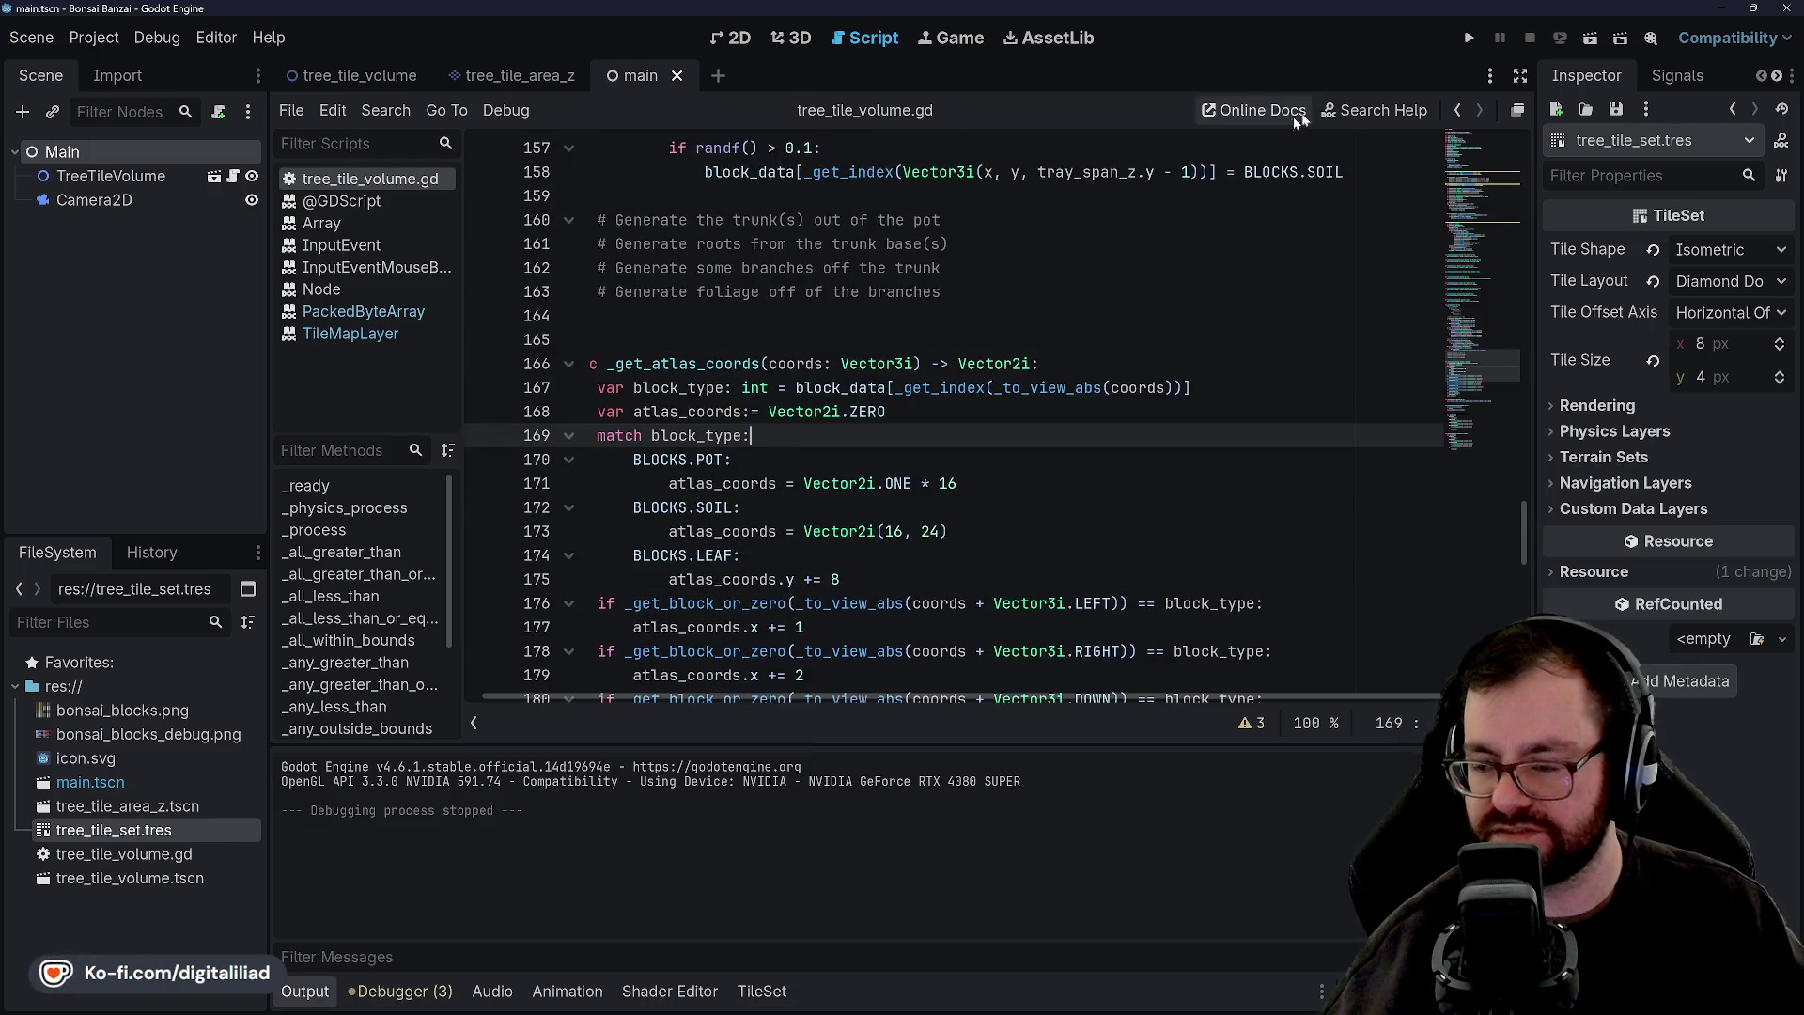
click(1468, 38)
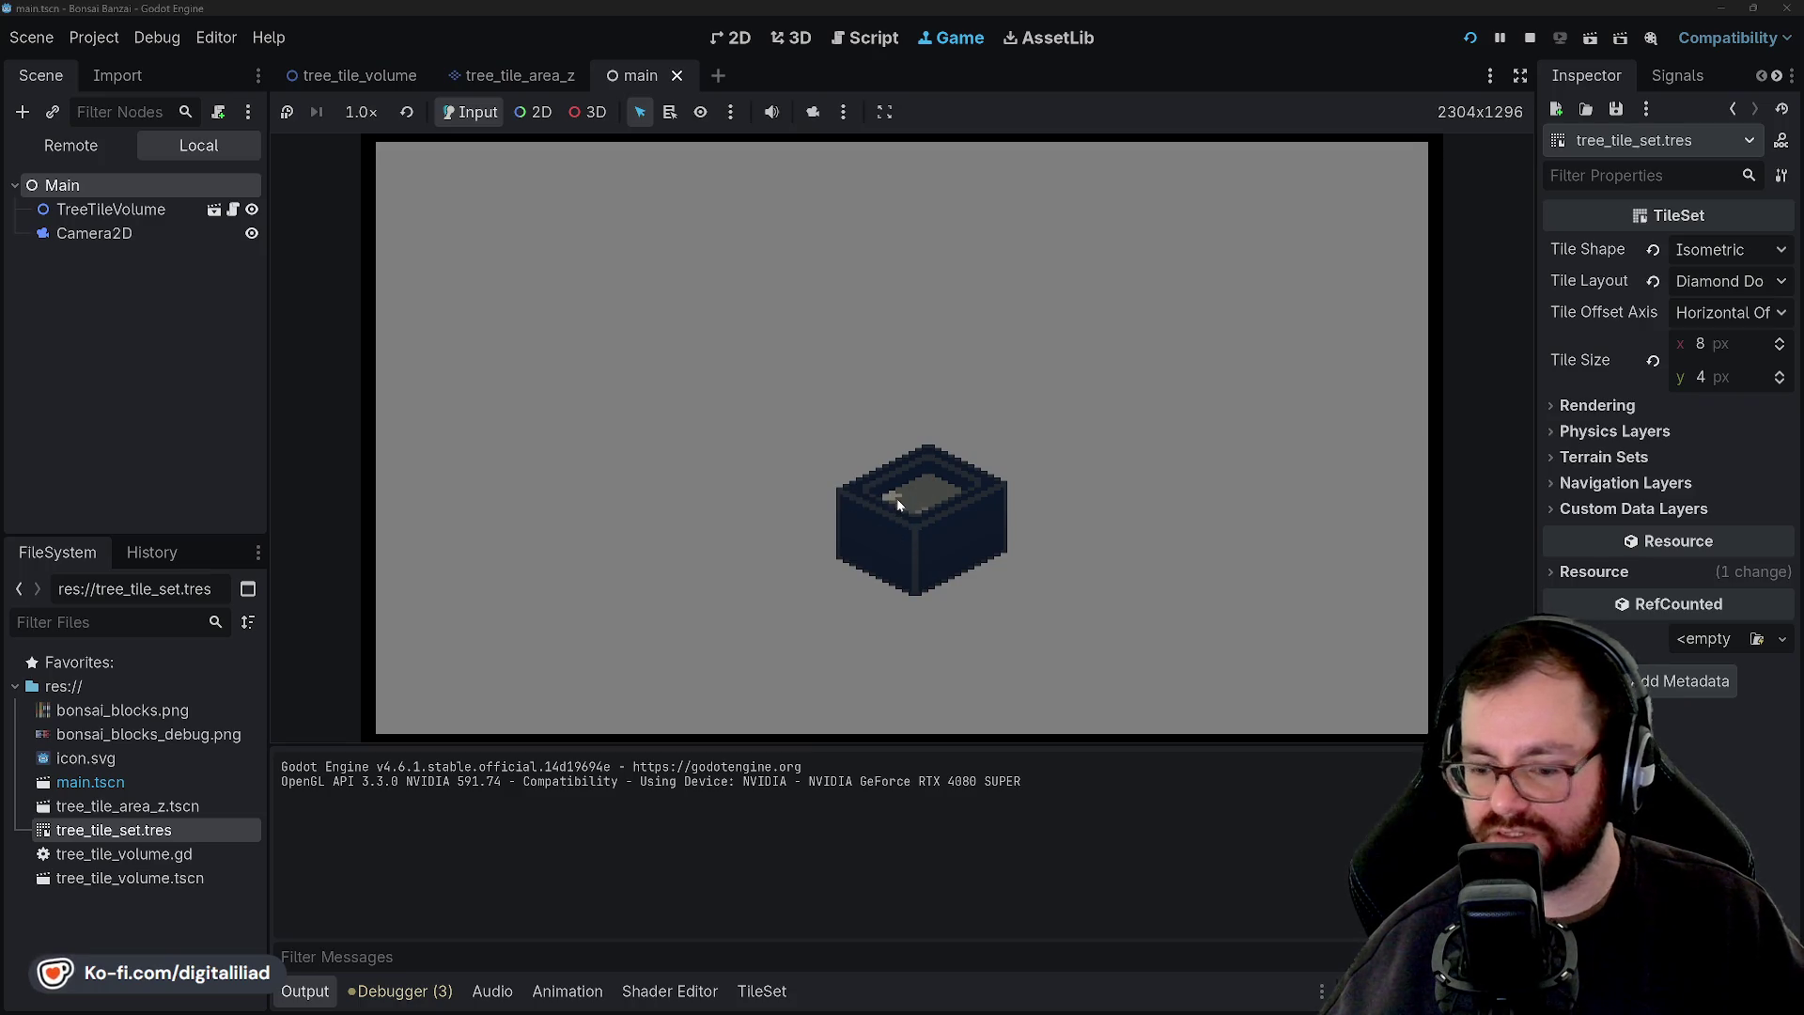
Check the dark pot in the running game, stop it, and switch to bonsai_blocks.ase in Aseprite.
click(878, 583)
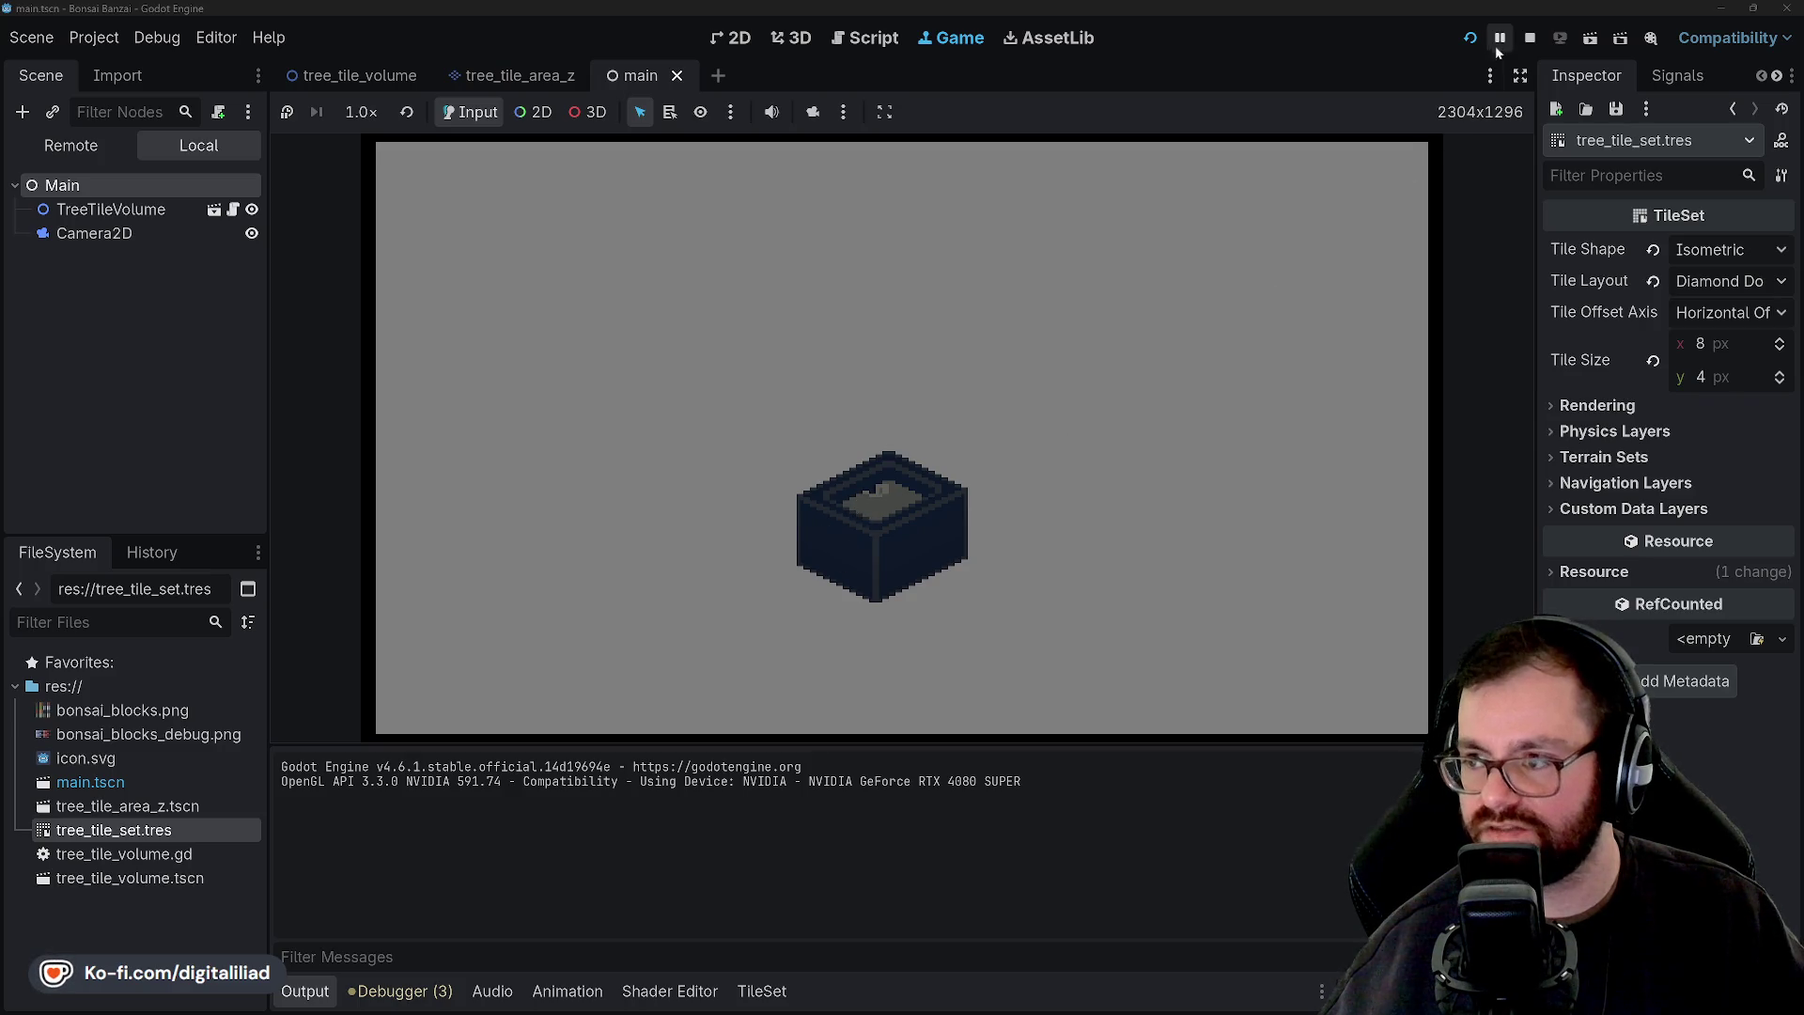
click(1530, 38)
click(955, 1000)
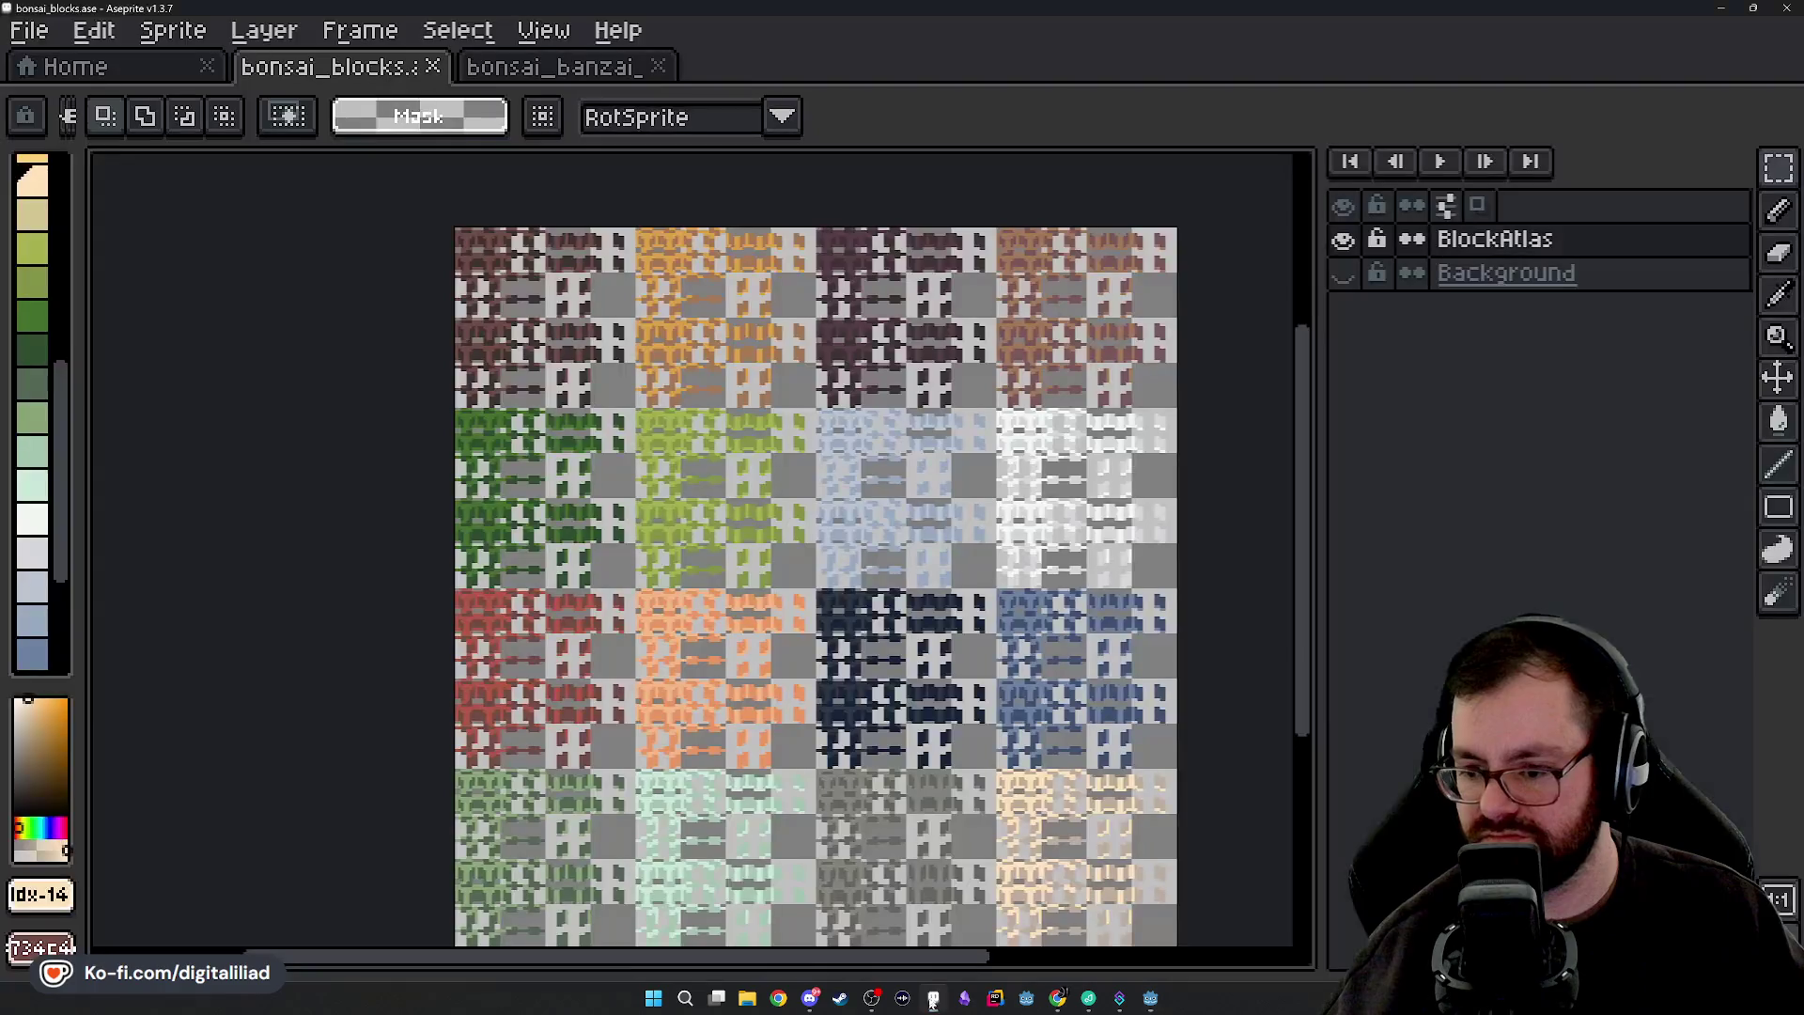
Zoom and pan the BlockAtlas to inspect the grey, orange, navy and peach tiles.
scroll(790, 616, up, 2)
scroll(789, 616, down, 5)
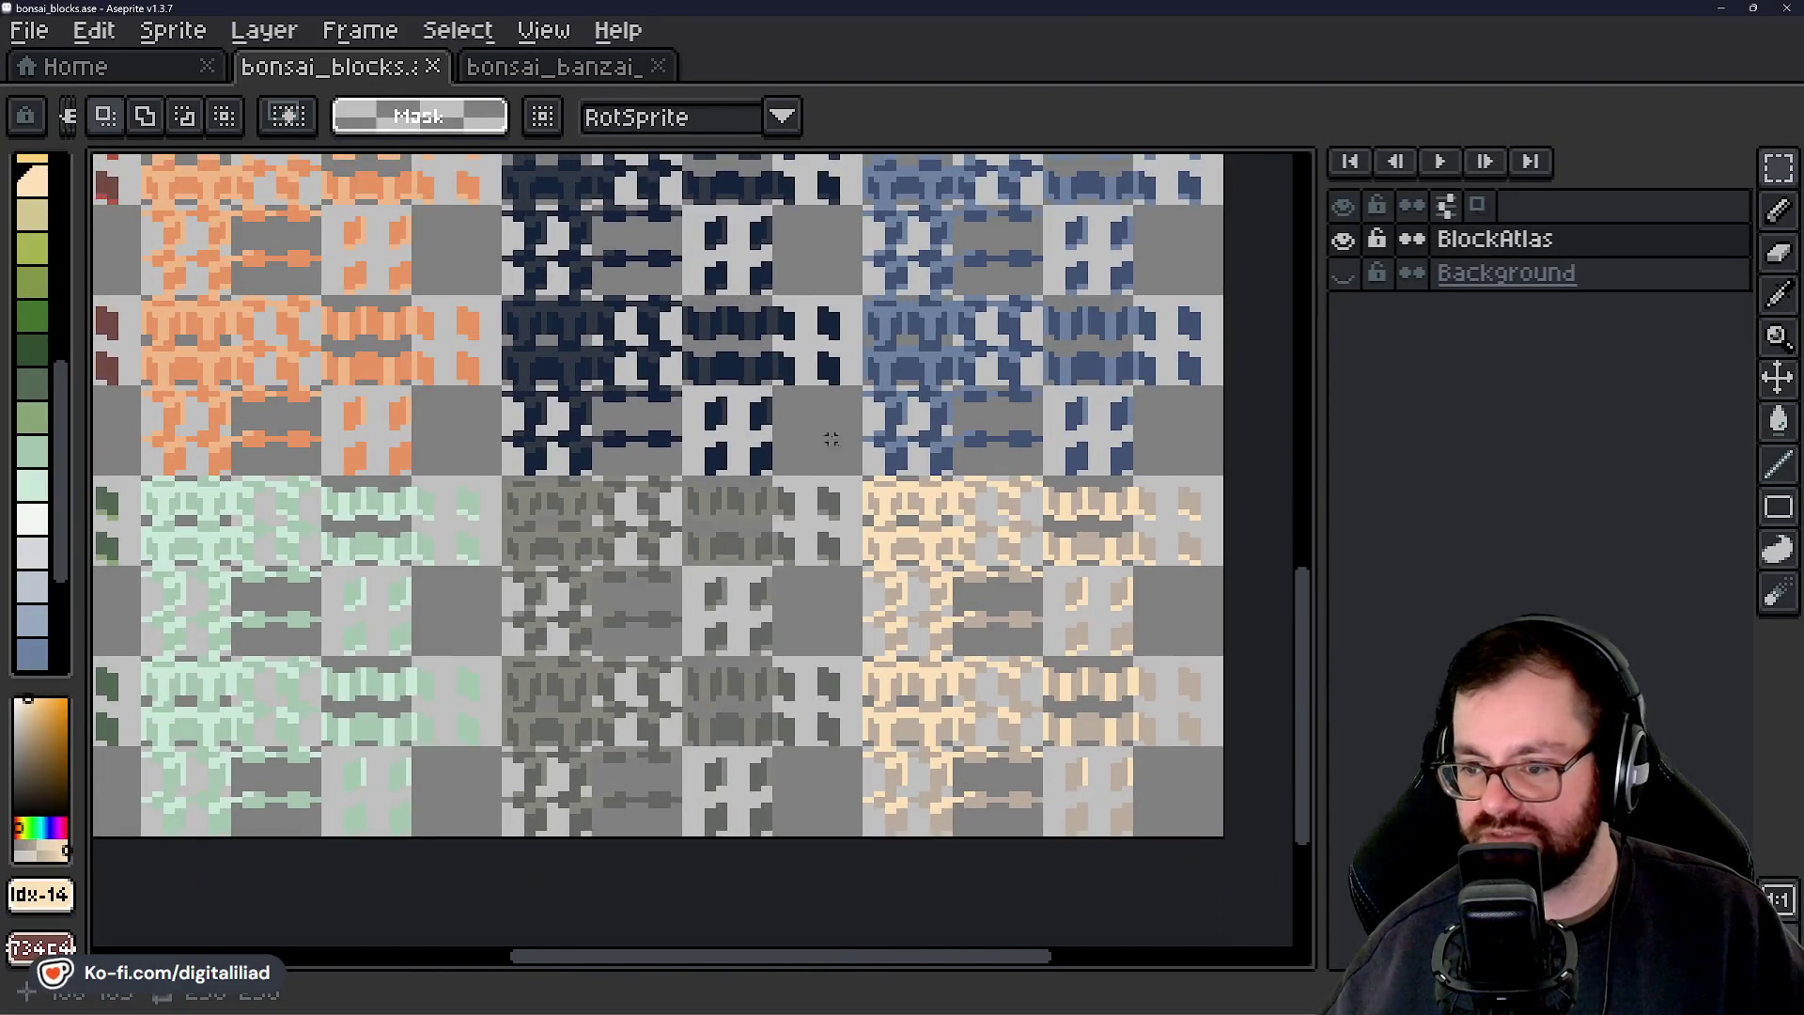
scroll(967, 524, up, 2)
scroll(634, 465, up, 1)
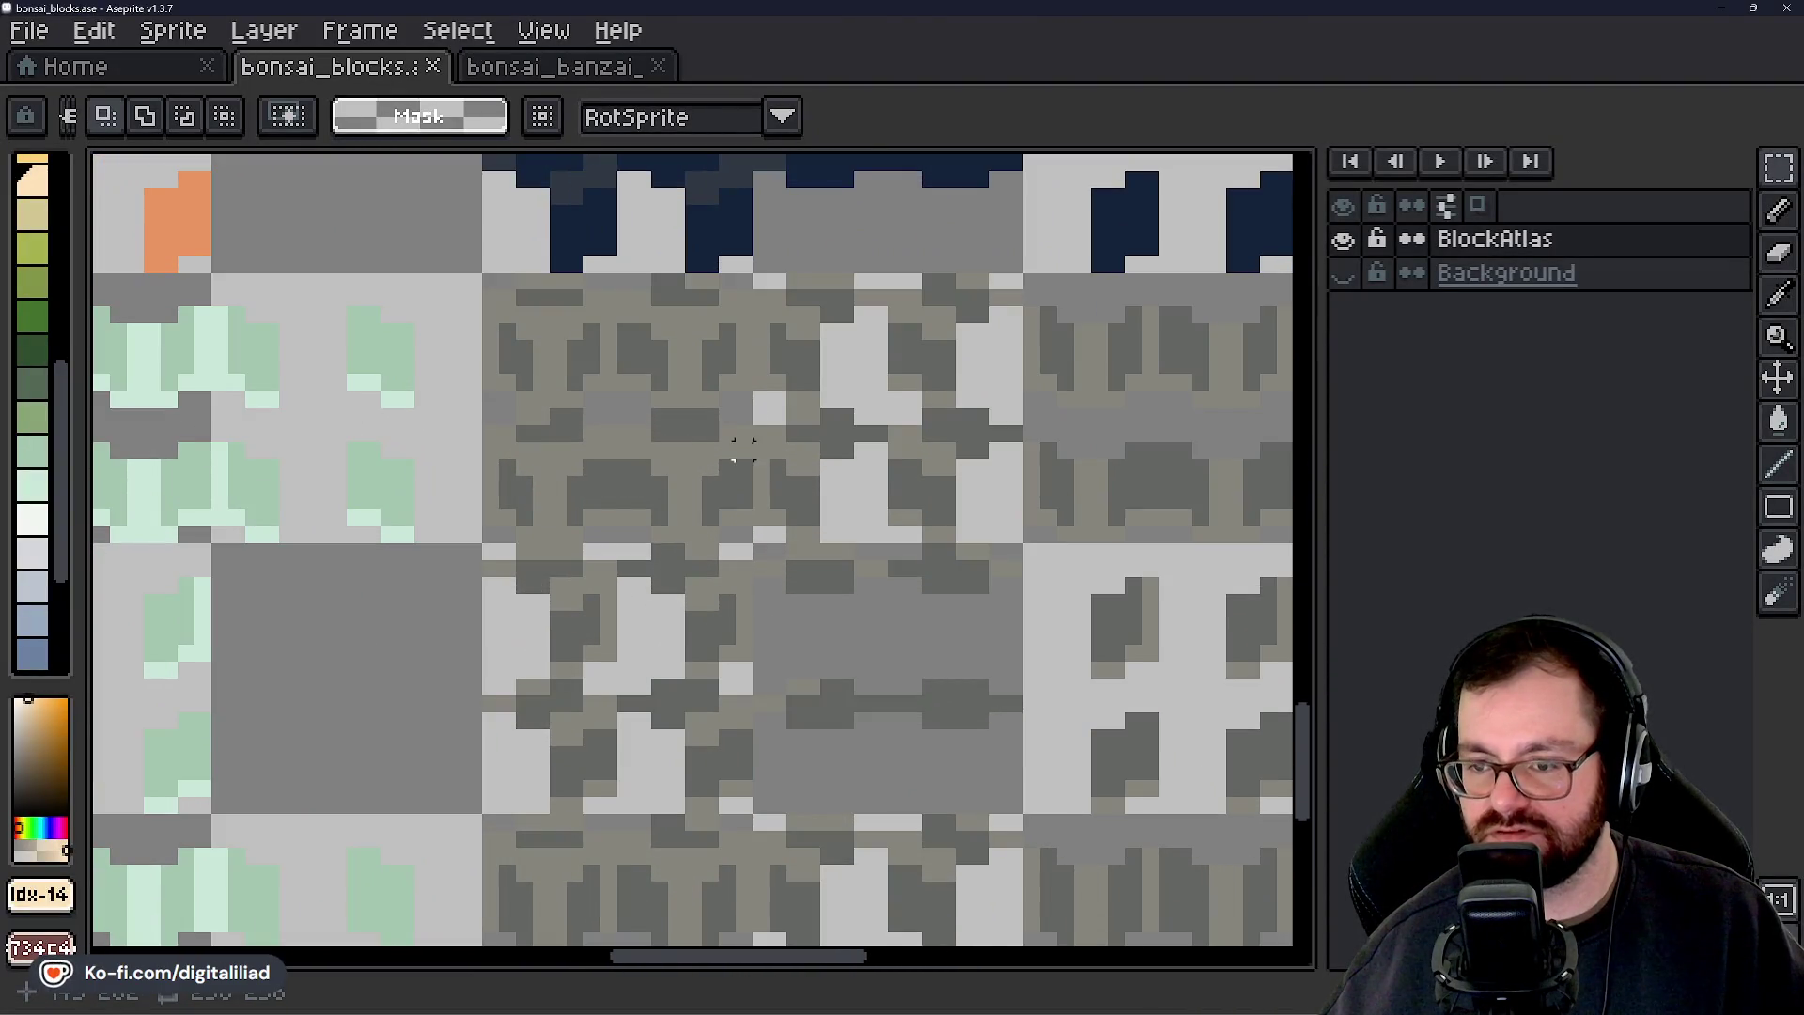
mouse_move(749, 436)
mouse_down()
mouse_move(768, 410)
mouse_move(694, 606)
mouse_move(685, 435)
mouse_move(708, 267)
mouse_move(789, 499)
mouse_move(778, 357)
mouse_up()
scroll(693, 606, down, 1)
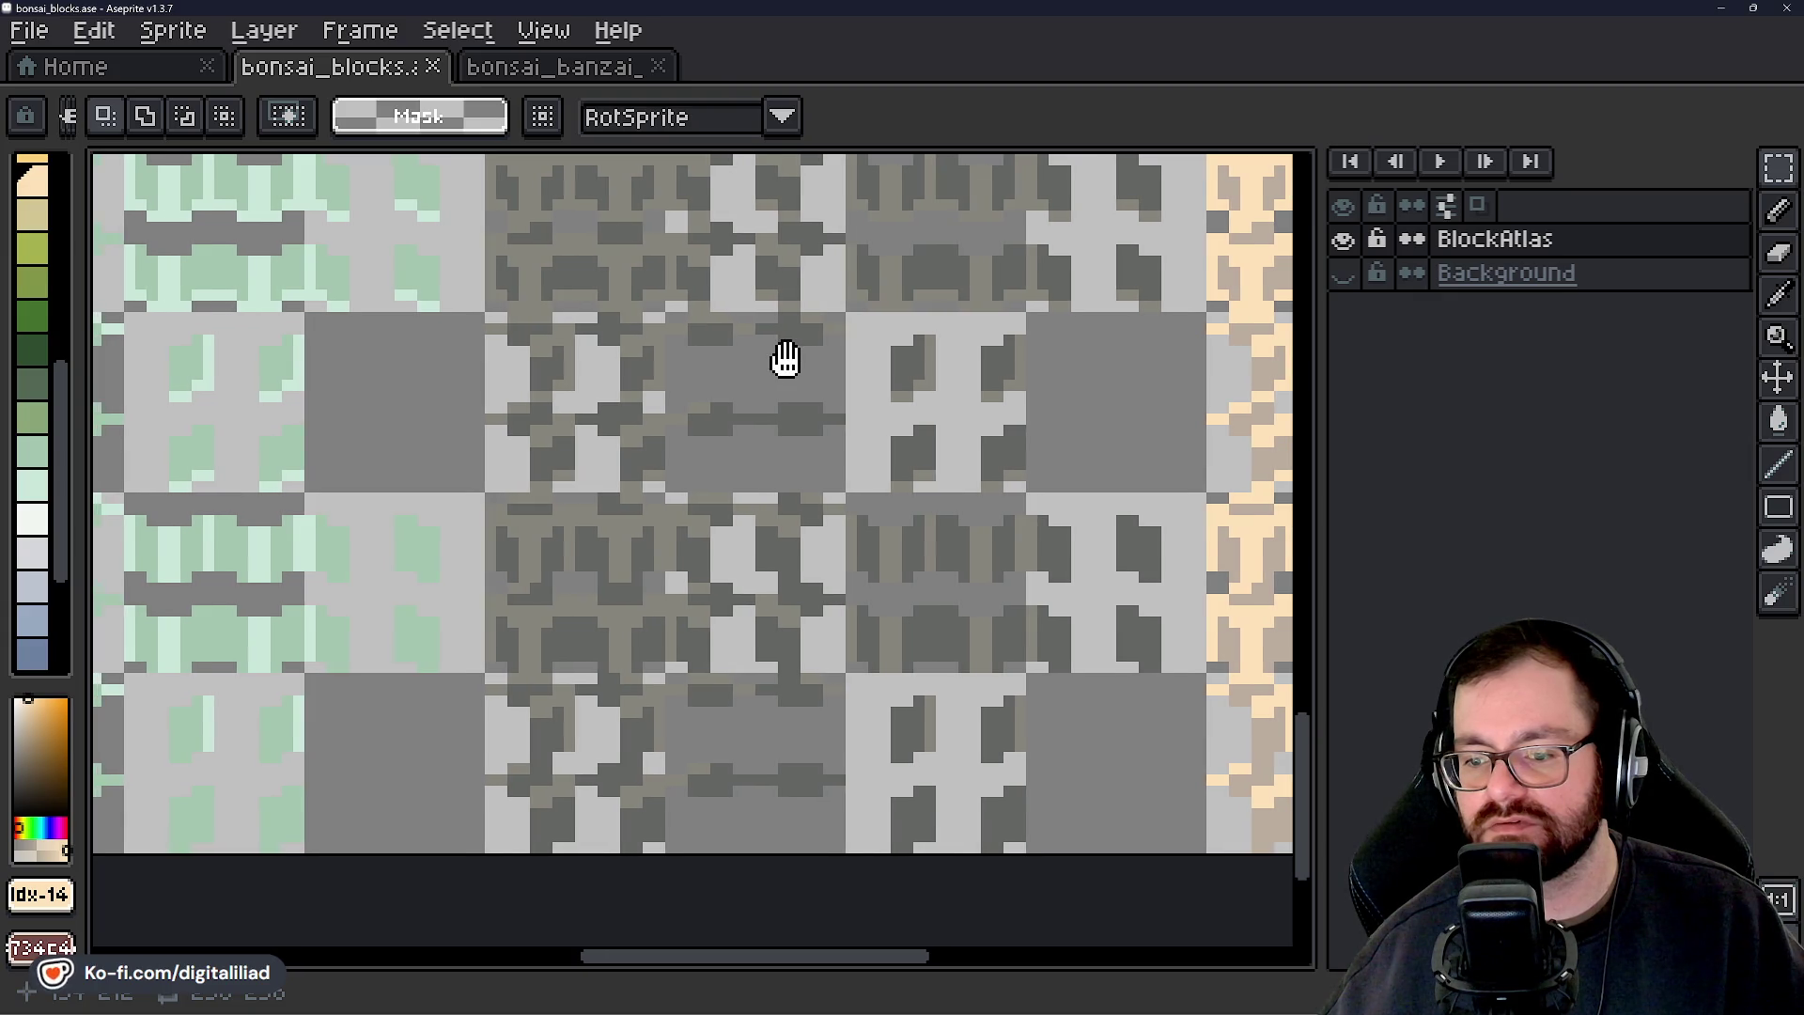
mouse_move(785, 357)
mouse_down()
mouse_move(765, 564)
mouse_move(777, 290)
mouse_move(381, 437)
mouse_up()
mouse_move(967, 522)
mouse_down()
mouse_move(696, 454)
mouse_move(584, 551)
mouse_up()
Make the black Background layer visible, look over the tile rows, and return to Godot.
click(1343, 273)
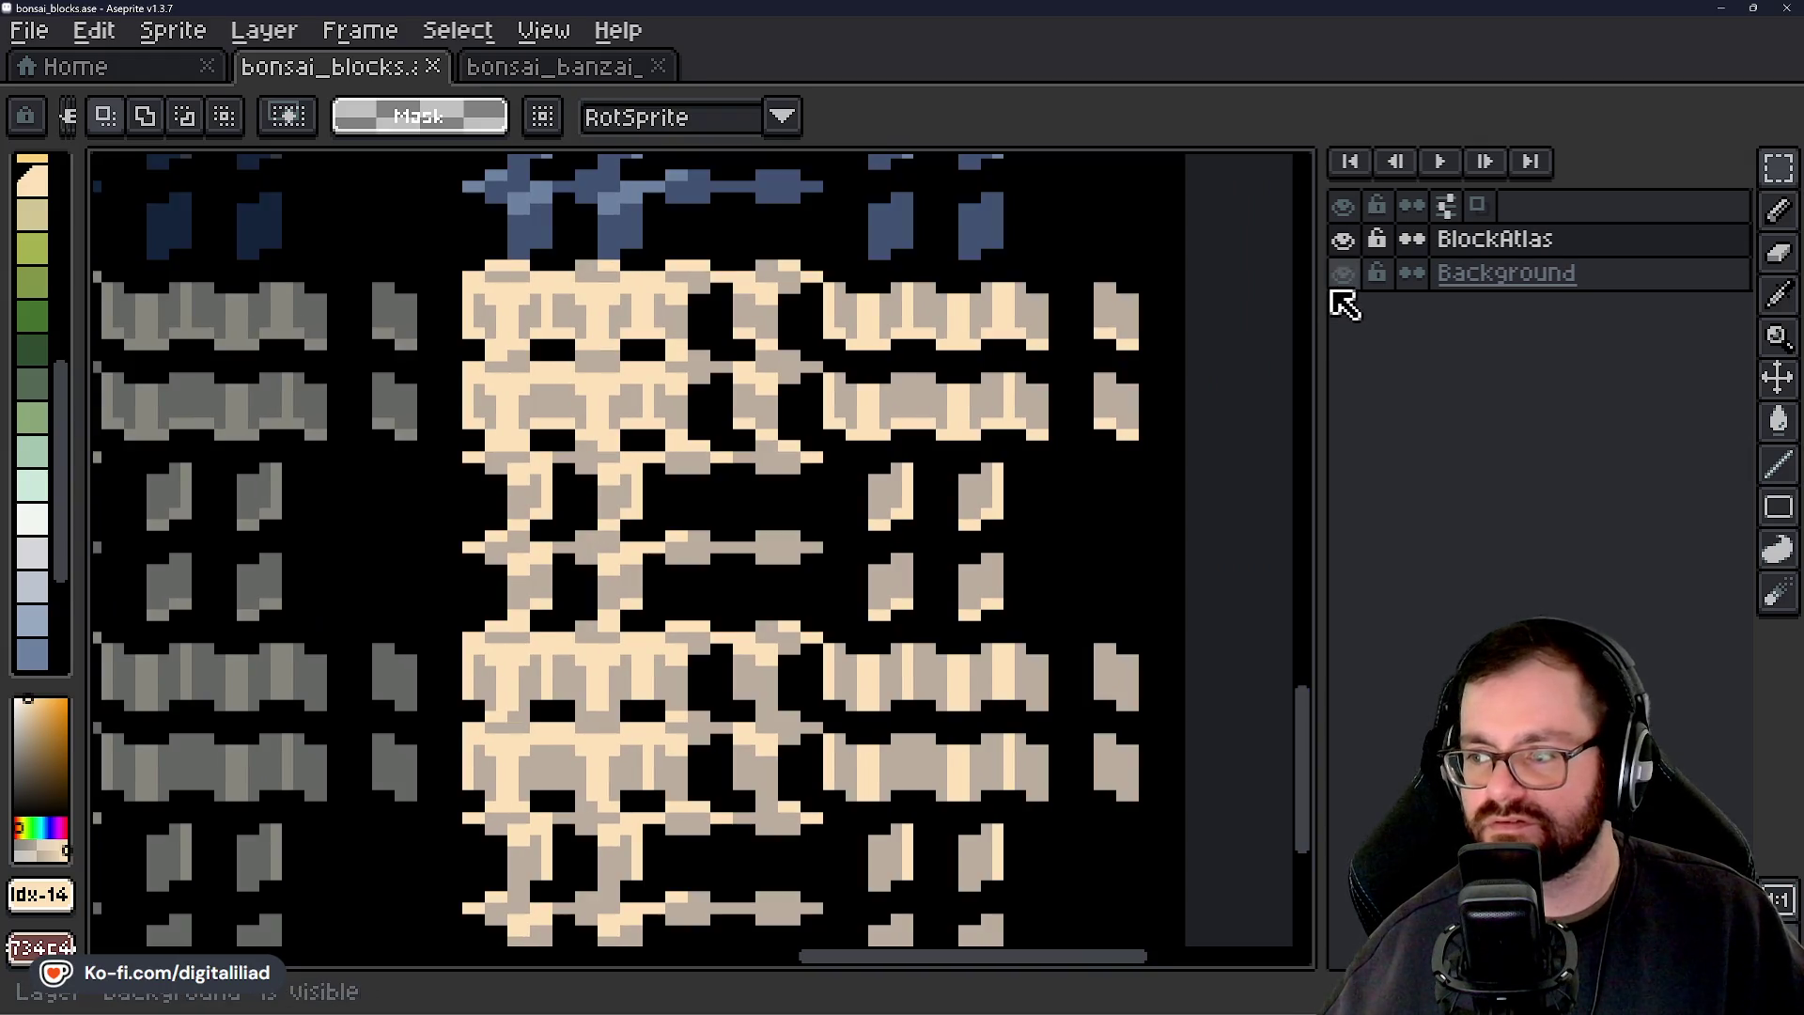
mouse_move(1055, 636)
mouse_down()
mouse_move(1071, 576)
mouse_move(927, 568)
mouse_up()
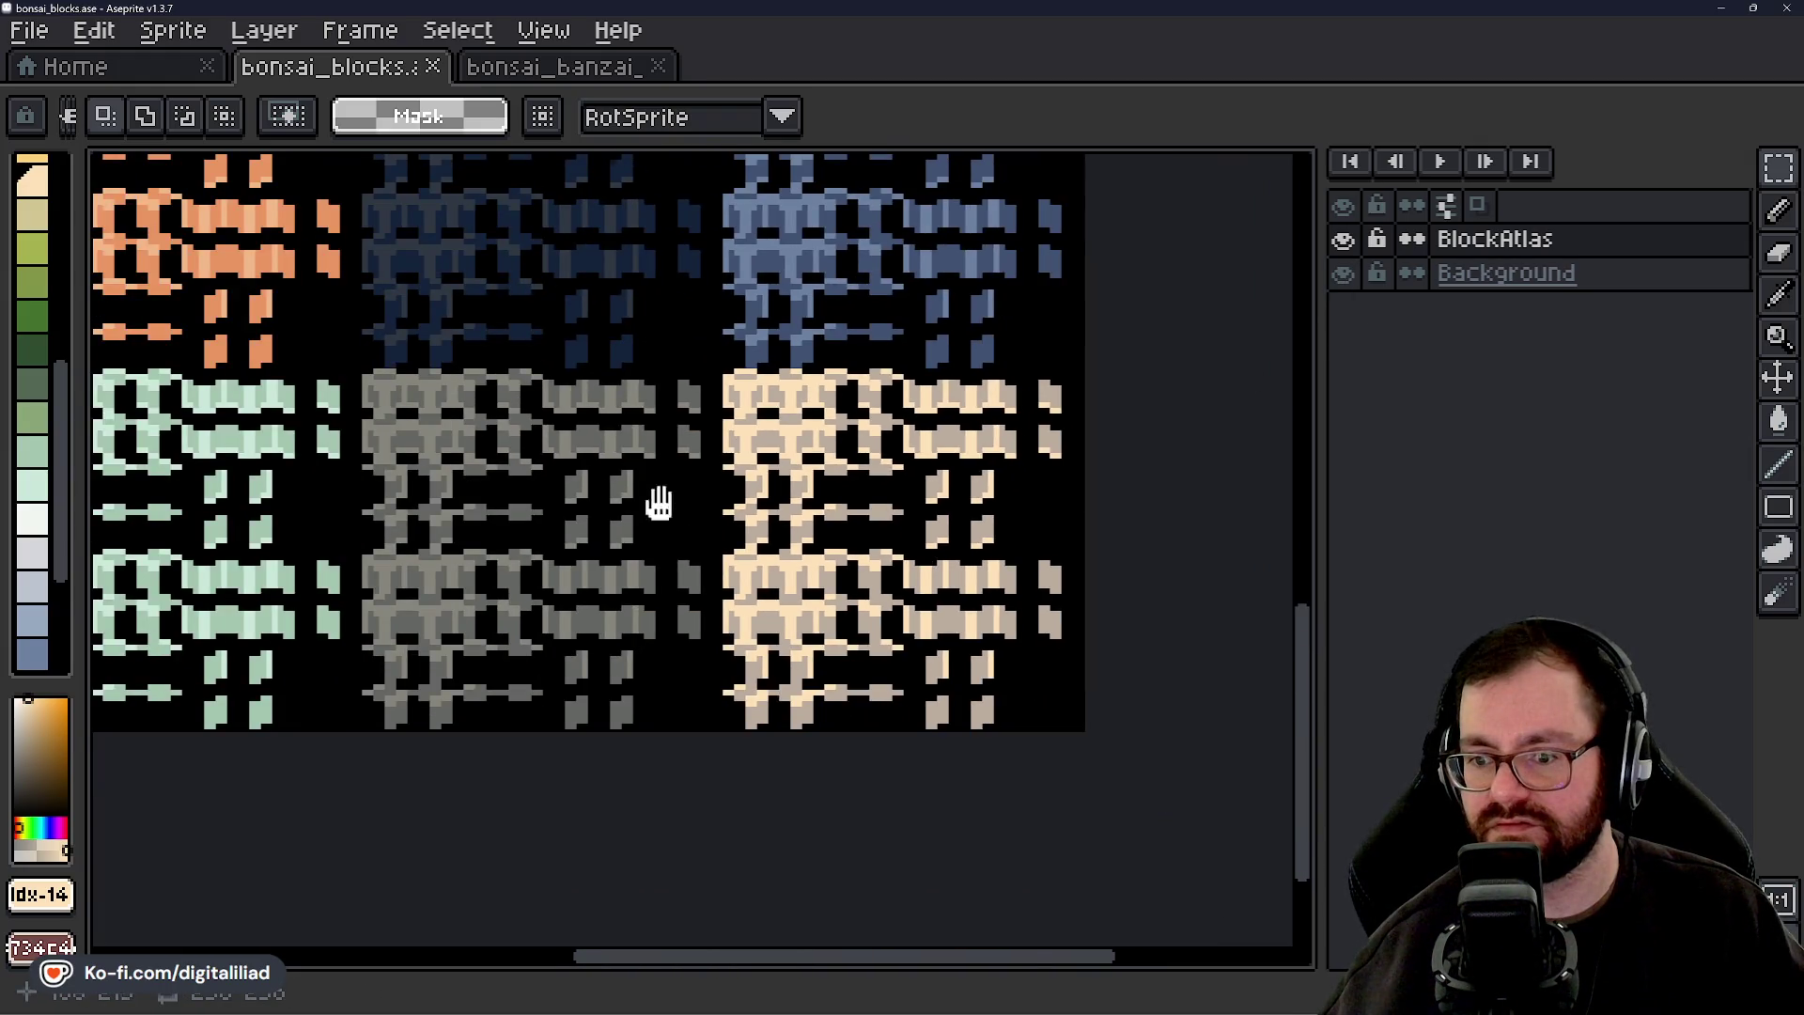
scroll(656, 499, down, 2)
scroll(795, 515, up, 1)
mouse_move(796, 515)
mouse_down()
mouse_move(733, 741)
mouse_move(757, 815)
mouse_up()
scroll(950, 403, up, 4)
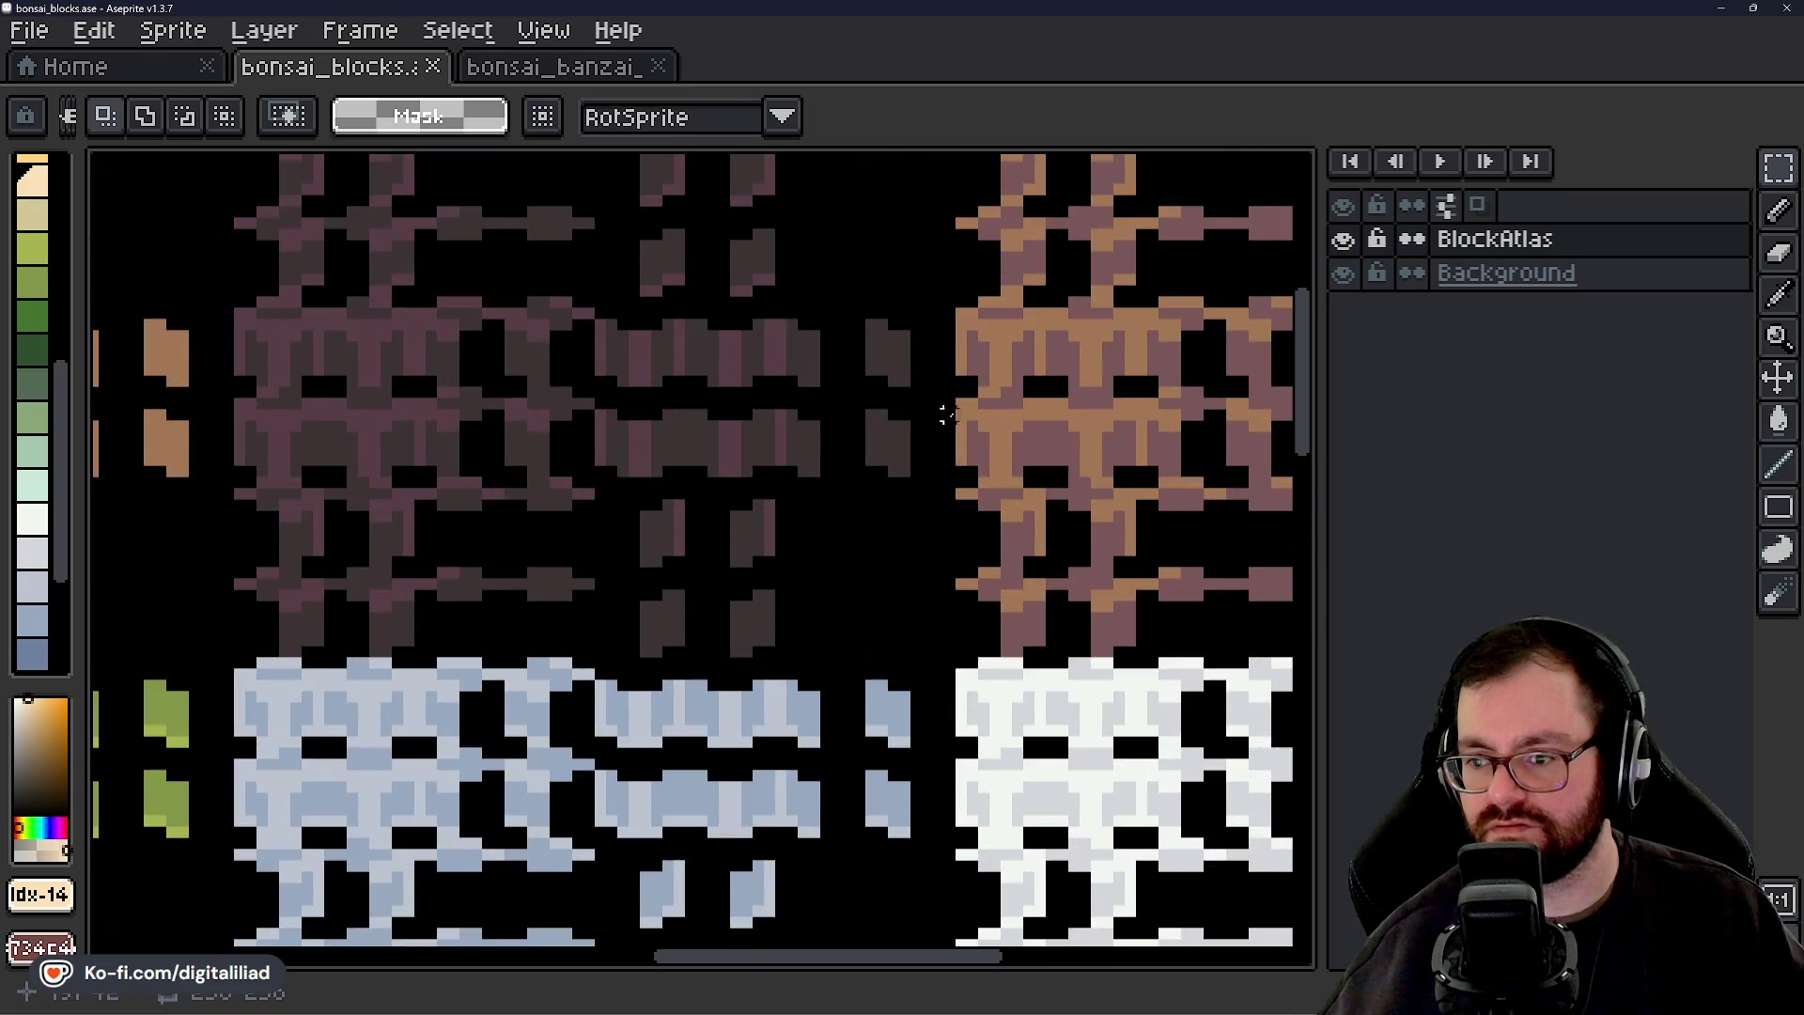
scroll(865, 535, down, 3)
scroll(759, 711, down, 2)
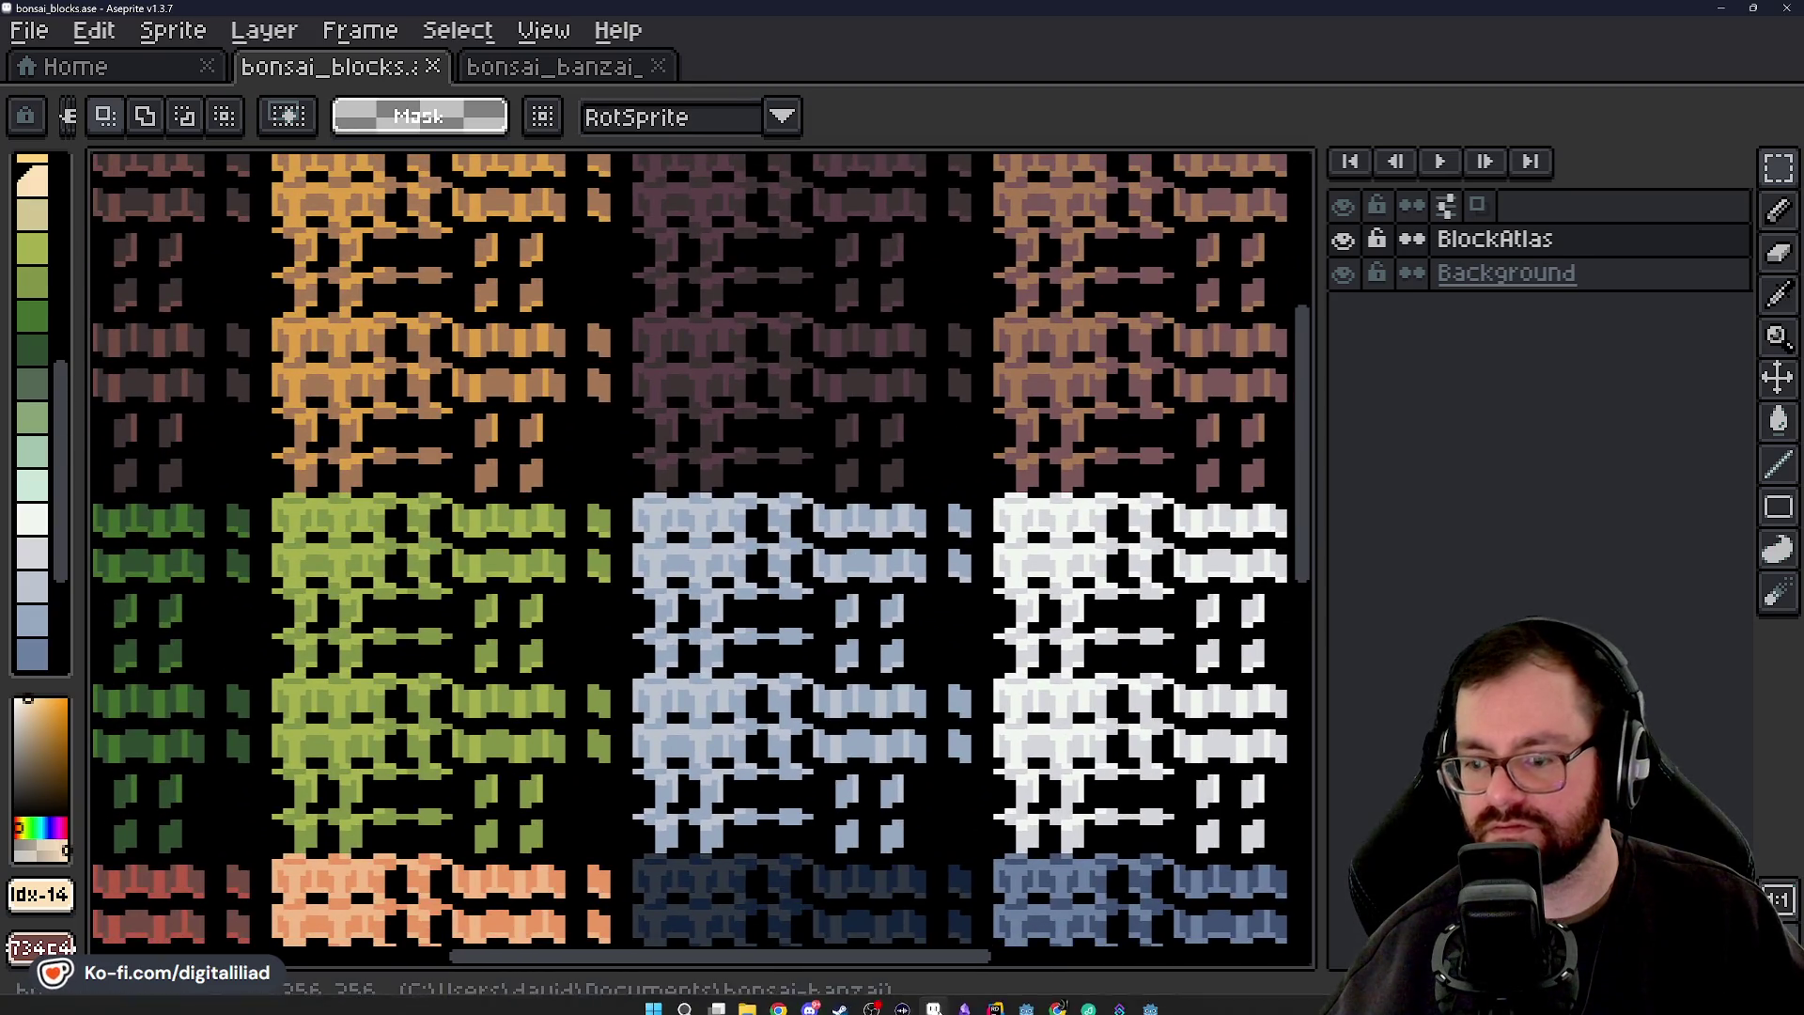
click(1152, 1000)
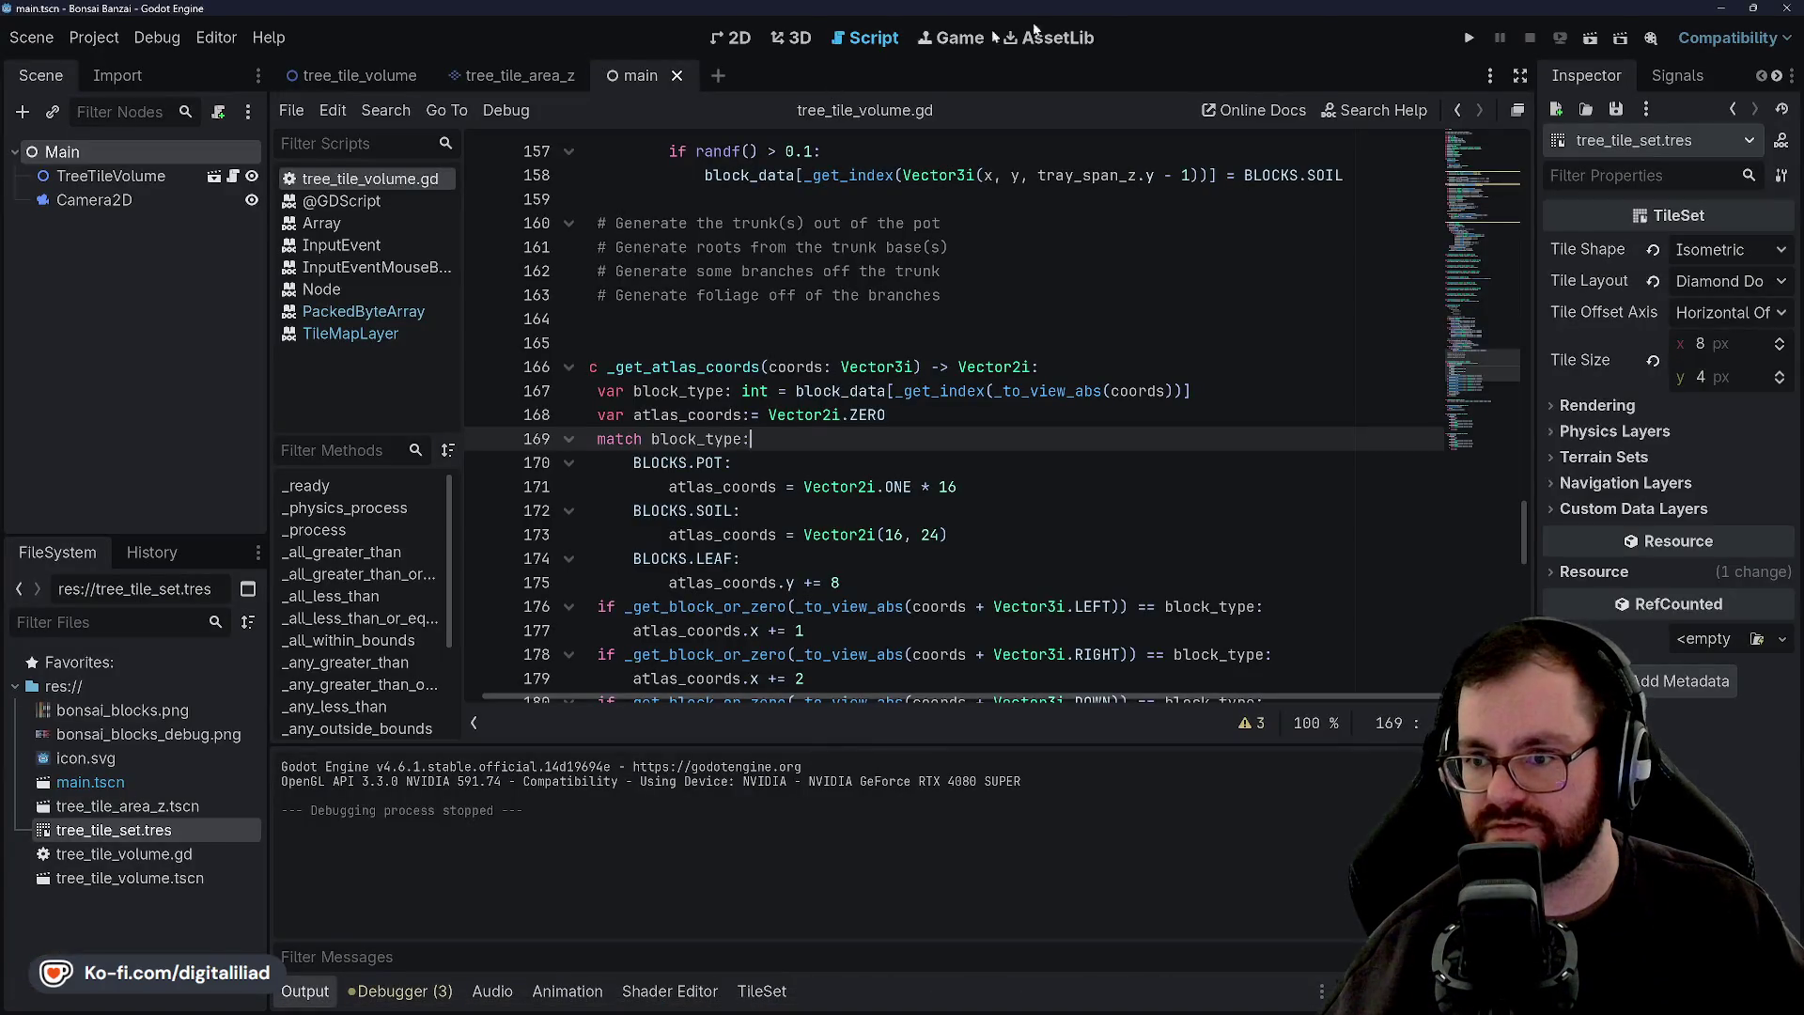
Run and stop the game, then filter Project Settings for 'env' to reach Rendering > Environment.
click(1469, 38)
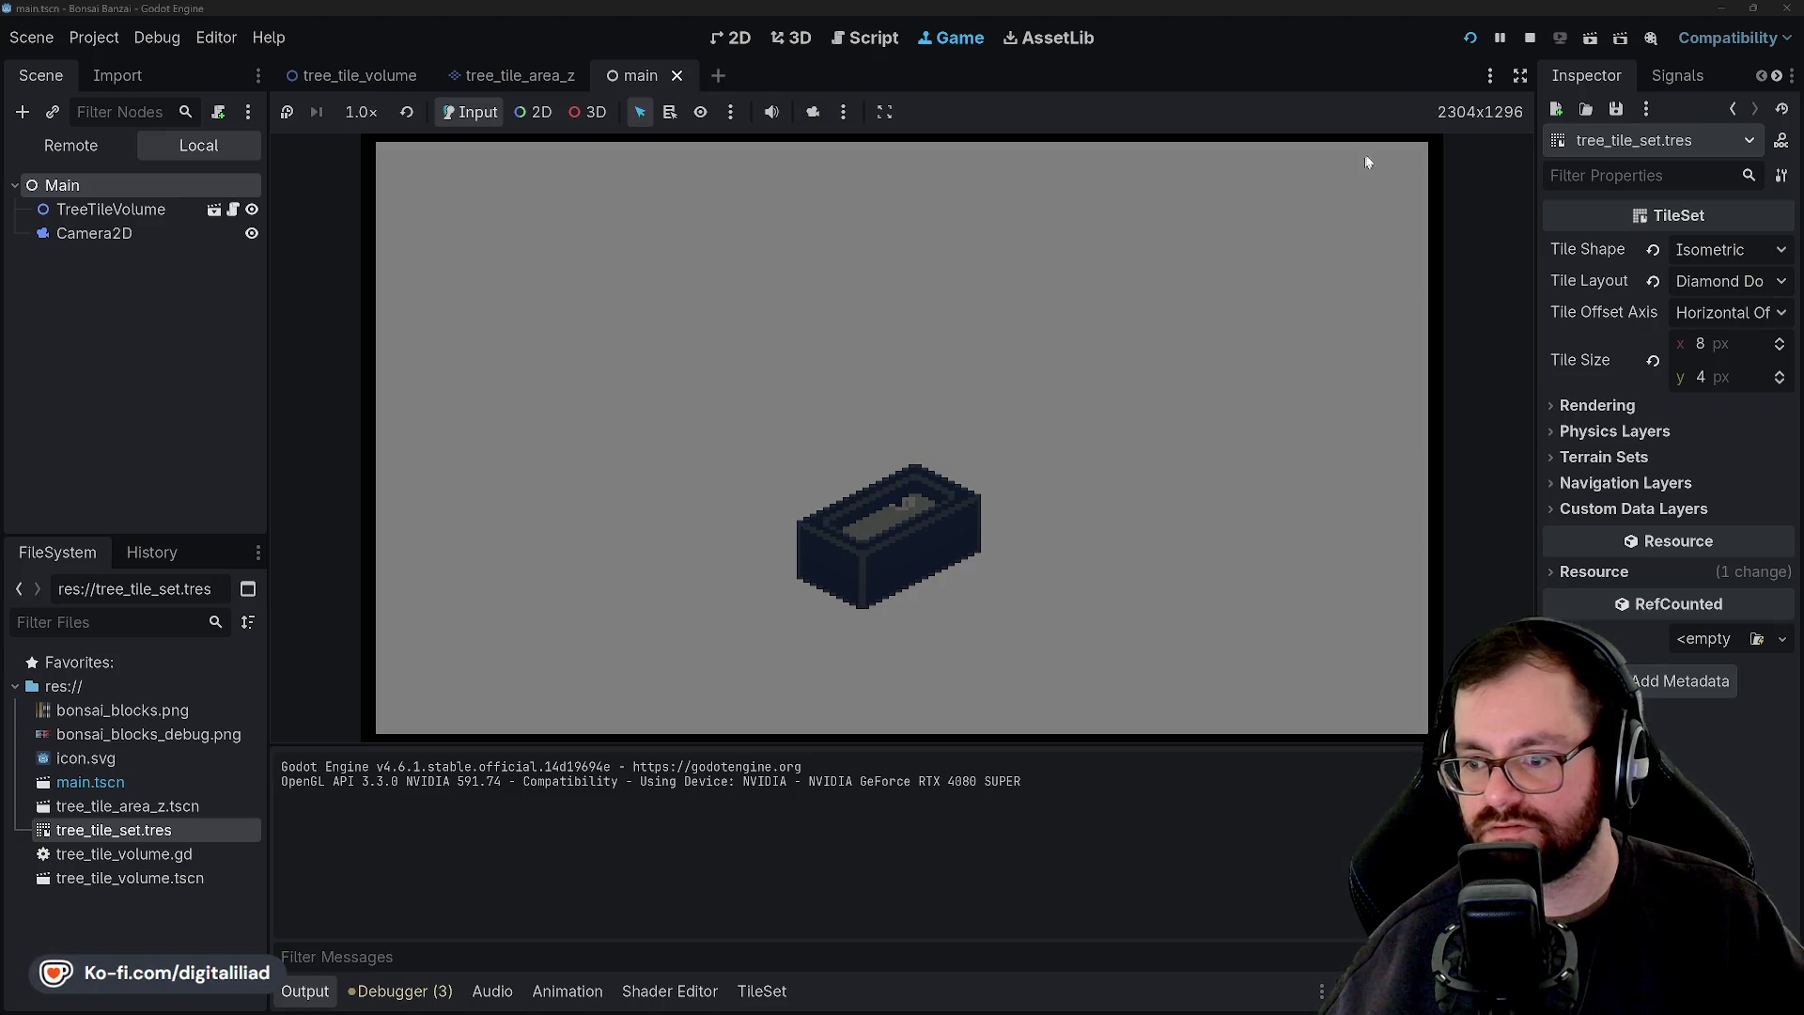
click(1530, 38)
click(94, 37)
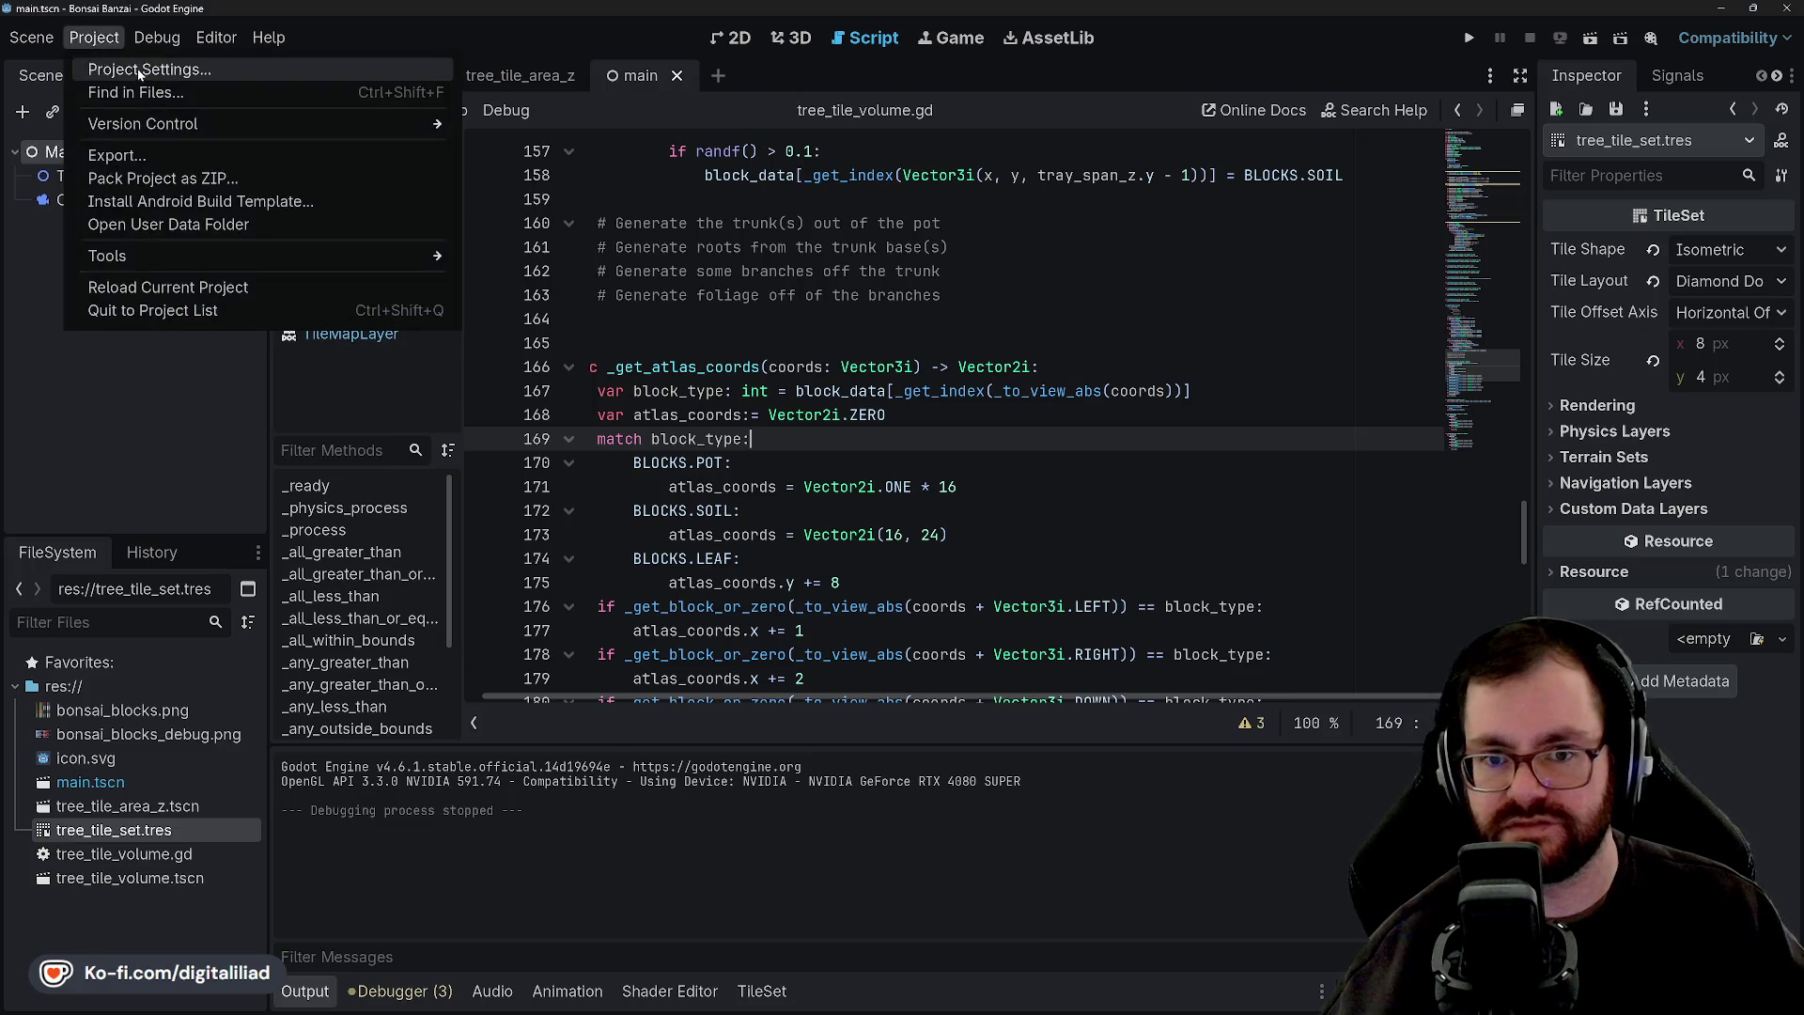
click(141, 68)
text(e)
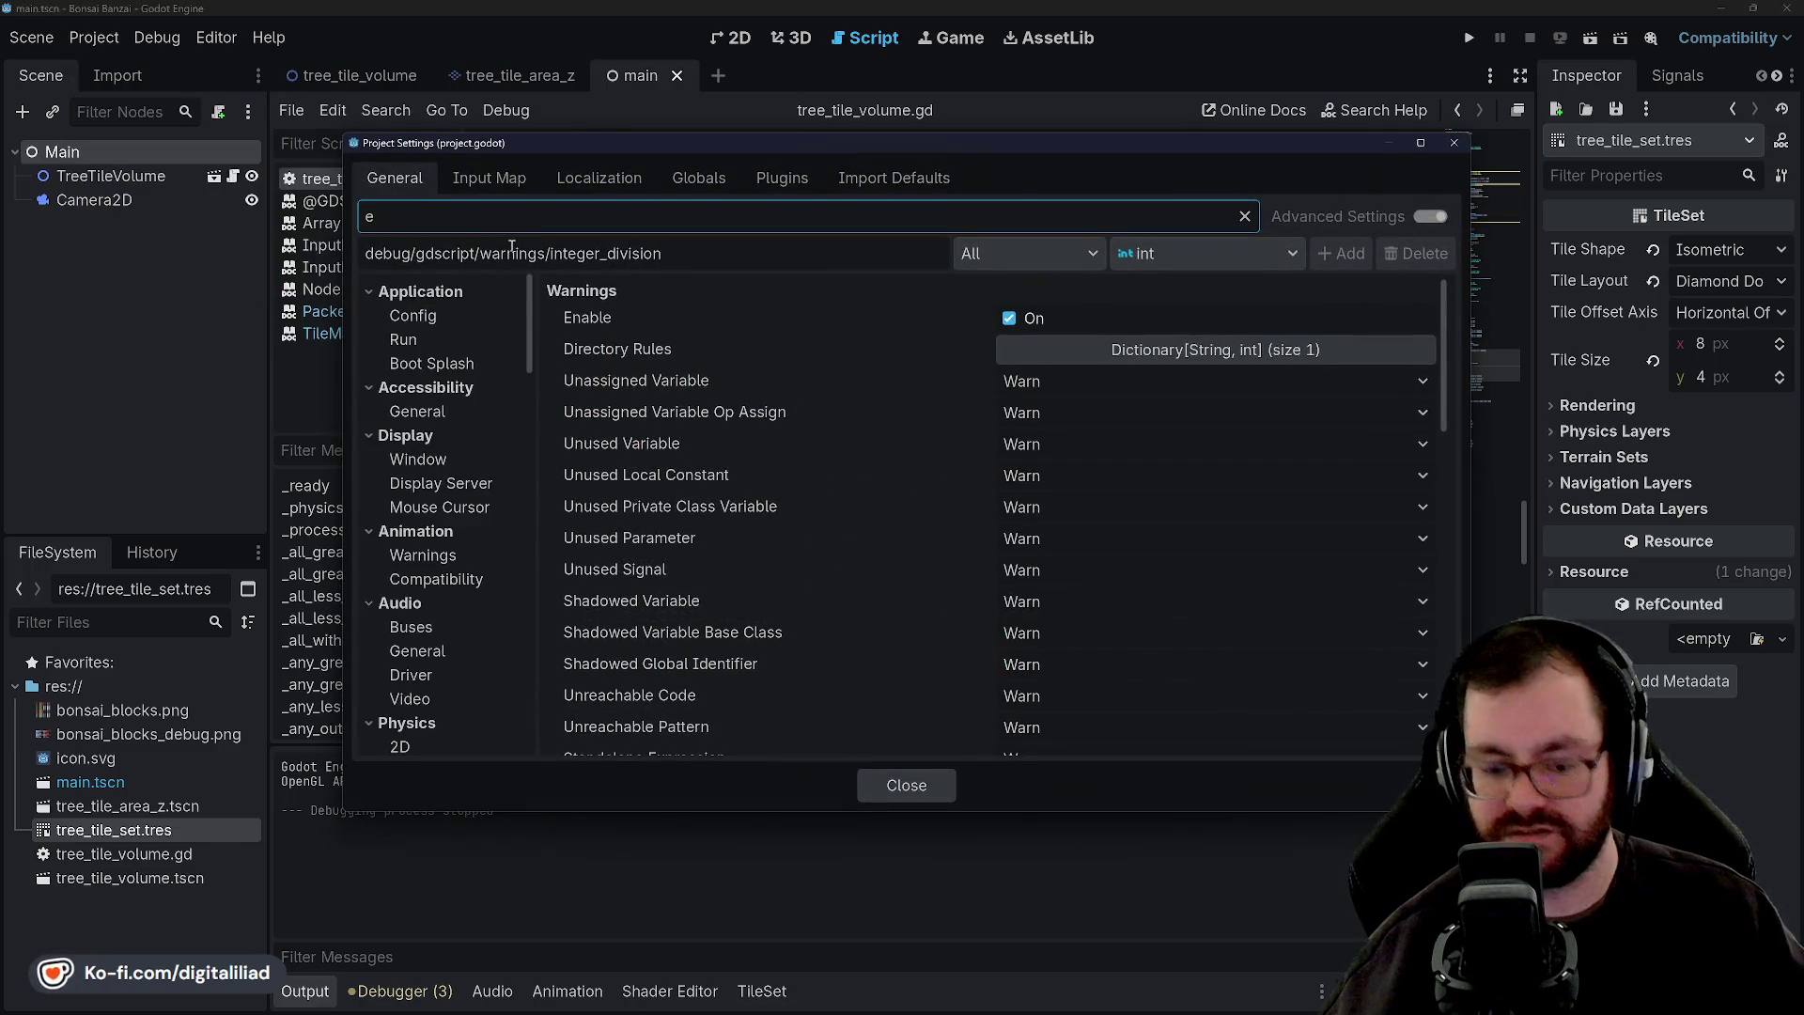
text(nv)
scroll(438, 563, down, 5)
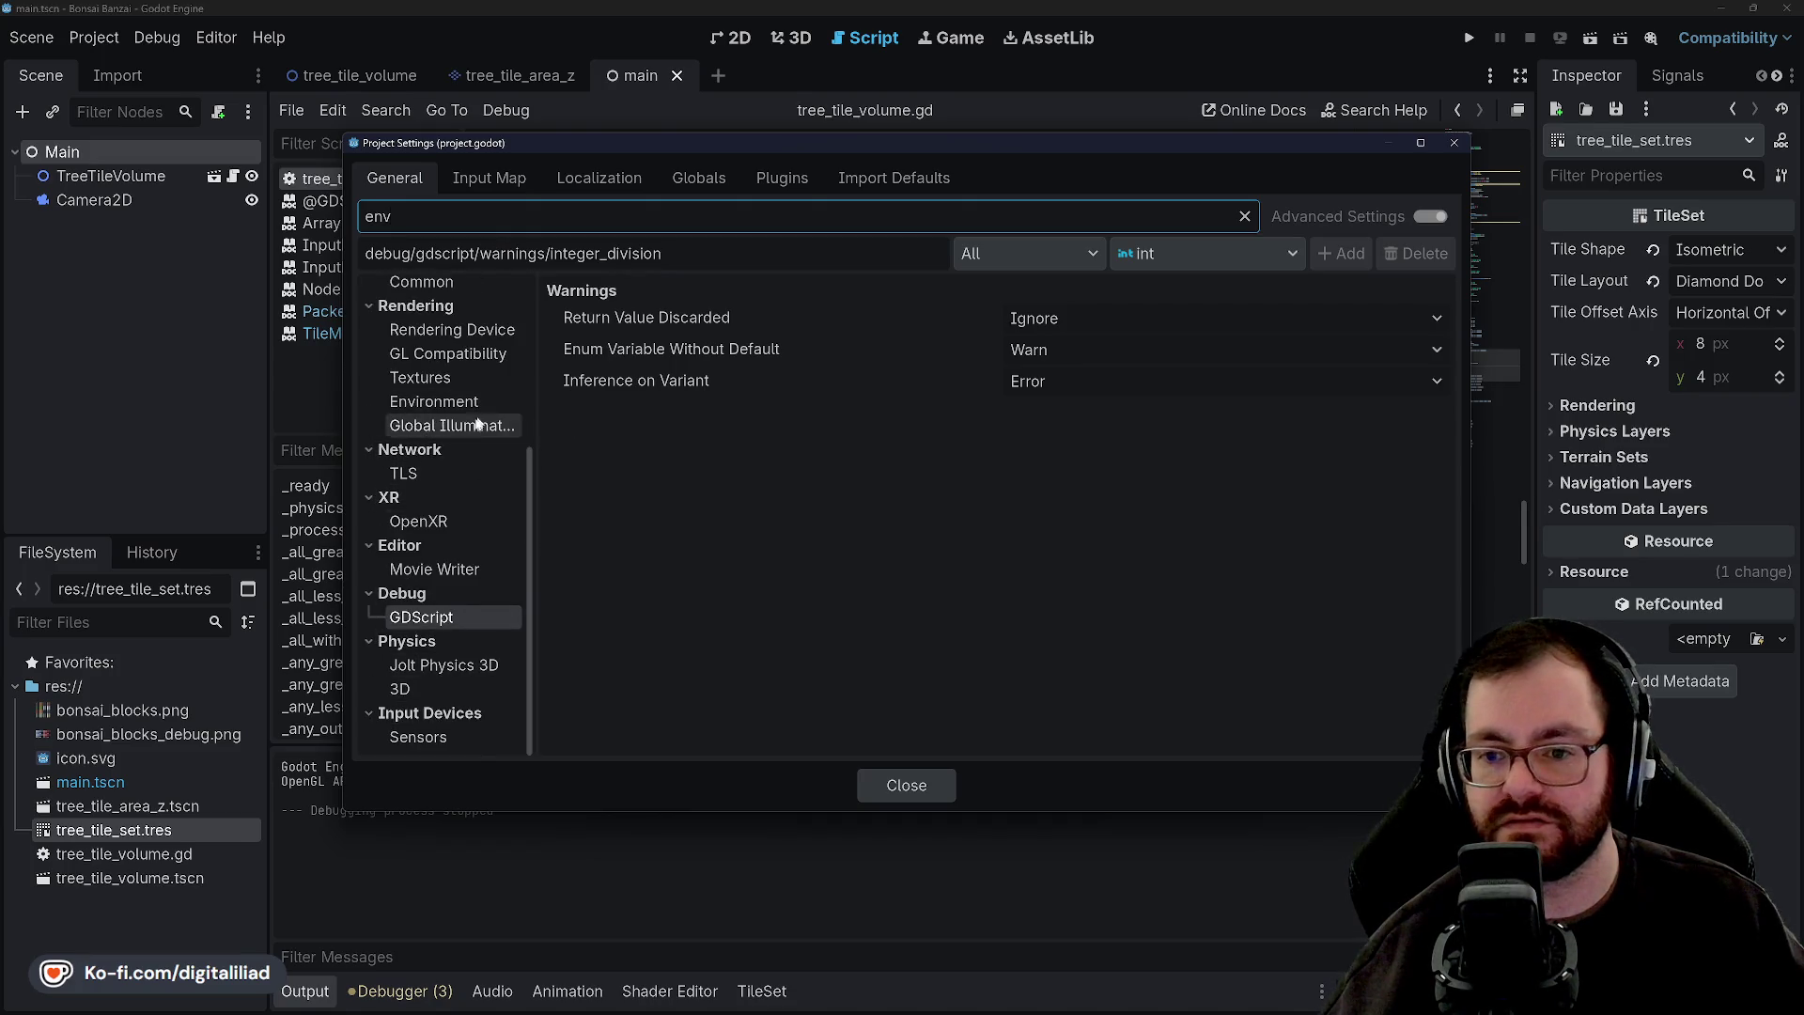
click(449, 404)
scroll(780, 489, down, 5)
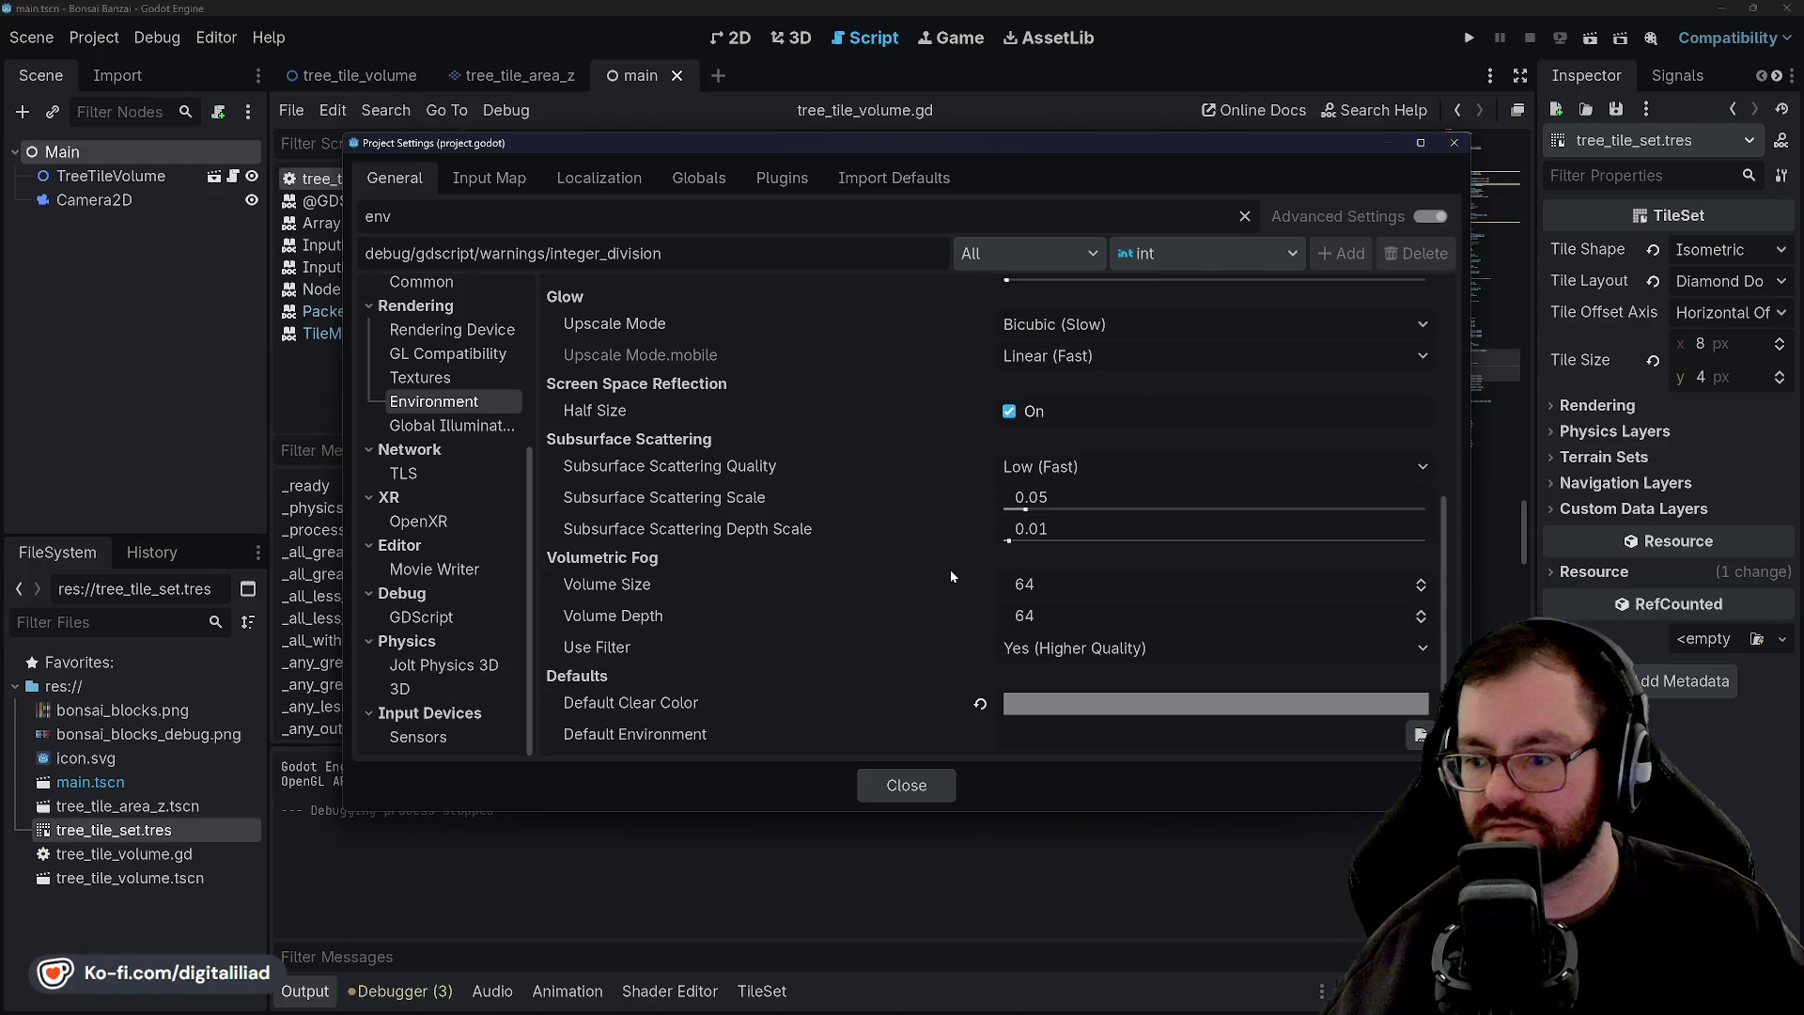
Set all three Default Clear Color channels to 63.
click(1027, 703)
click(1306, 413)
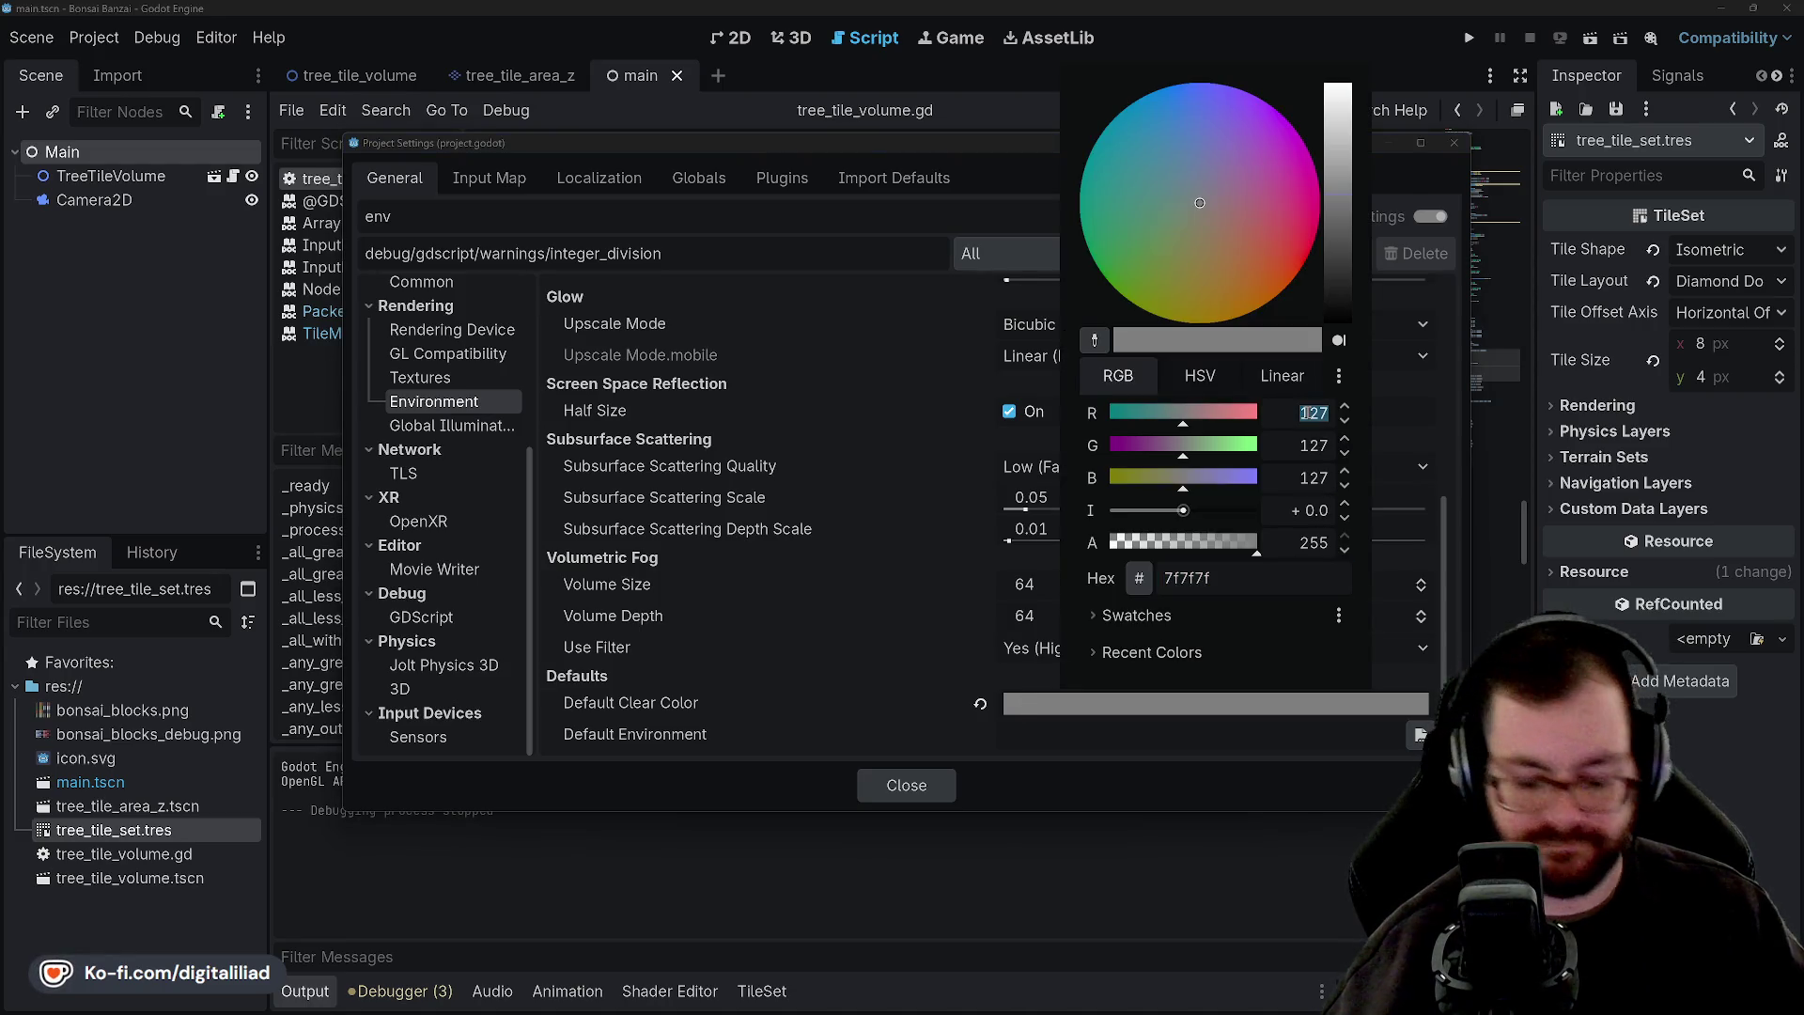
text(63)
key(Tab)
text(63)
key(Tab)
text(6)
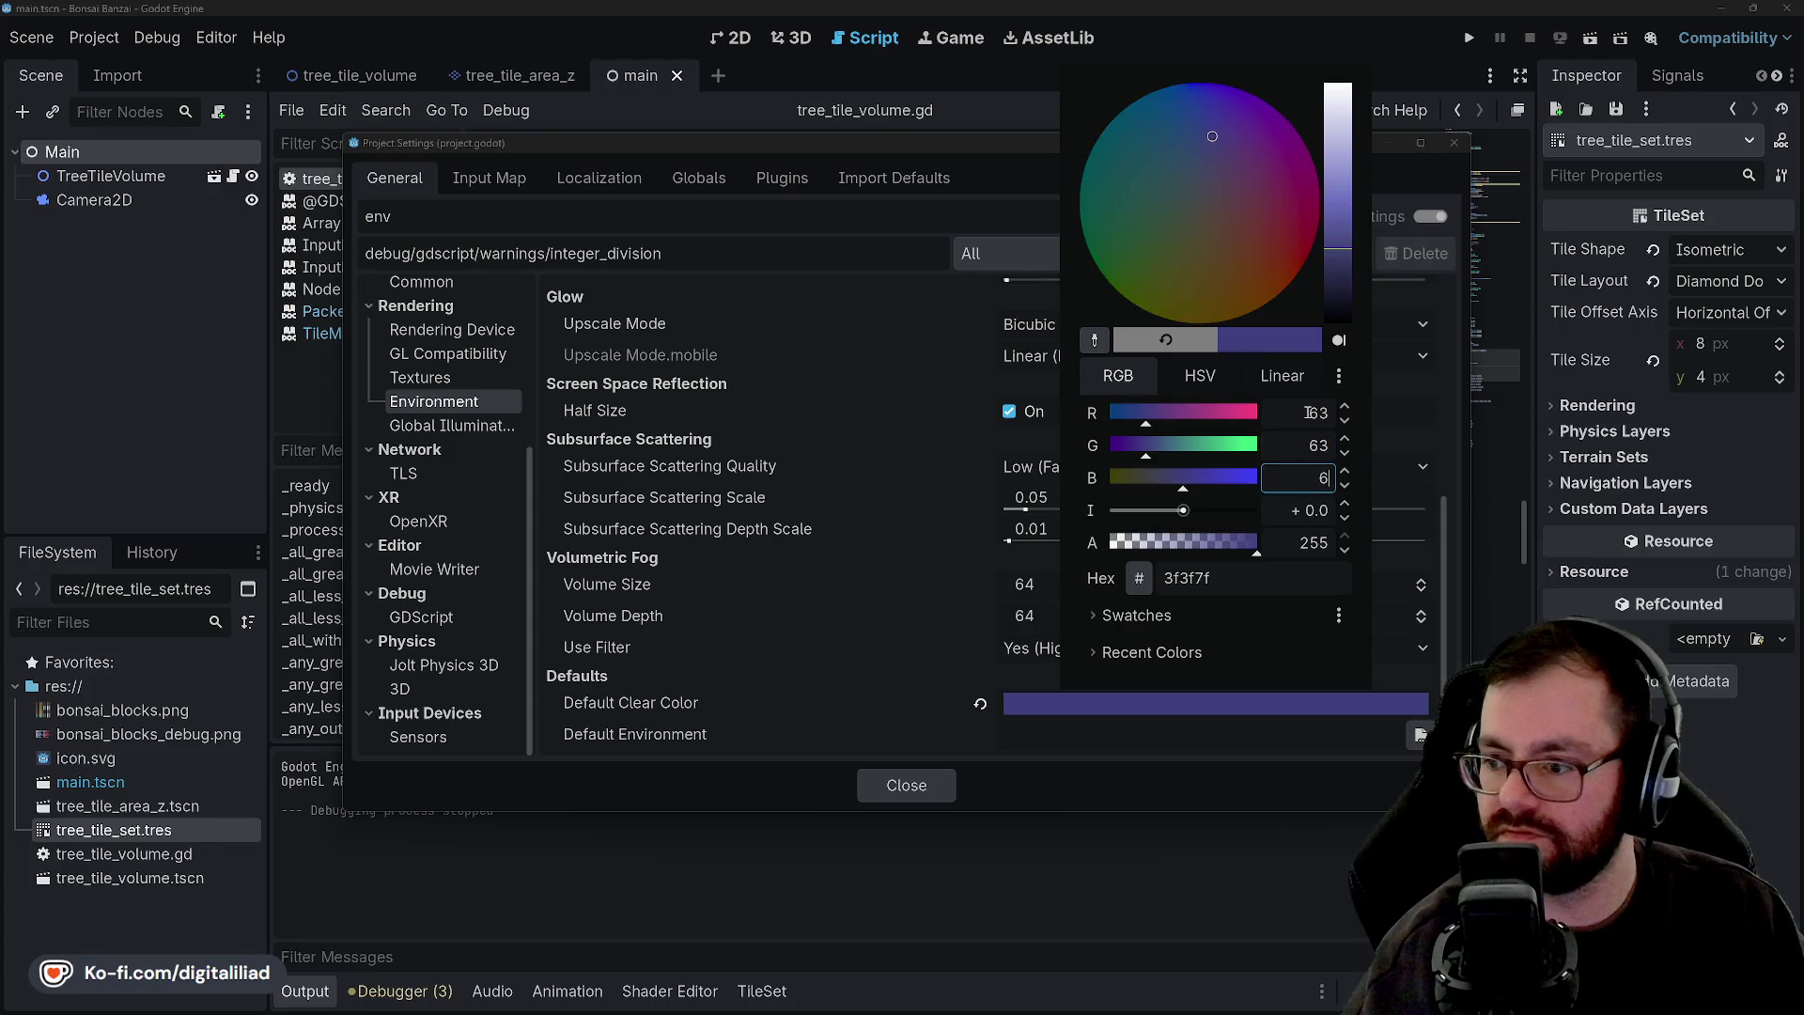
text(3)
key(Tab)
Lower the clear colour's red and green to 31, close the settings, and test-run the game.
click(1316, 405)
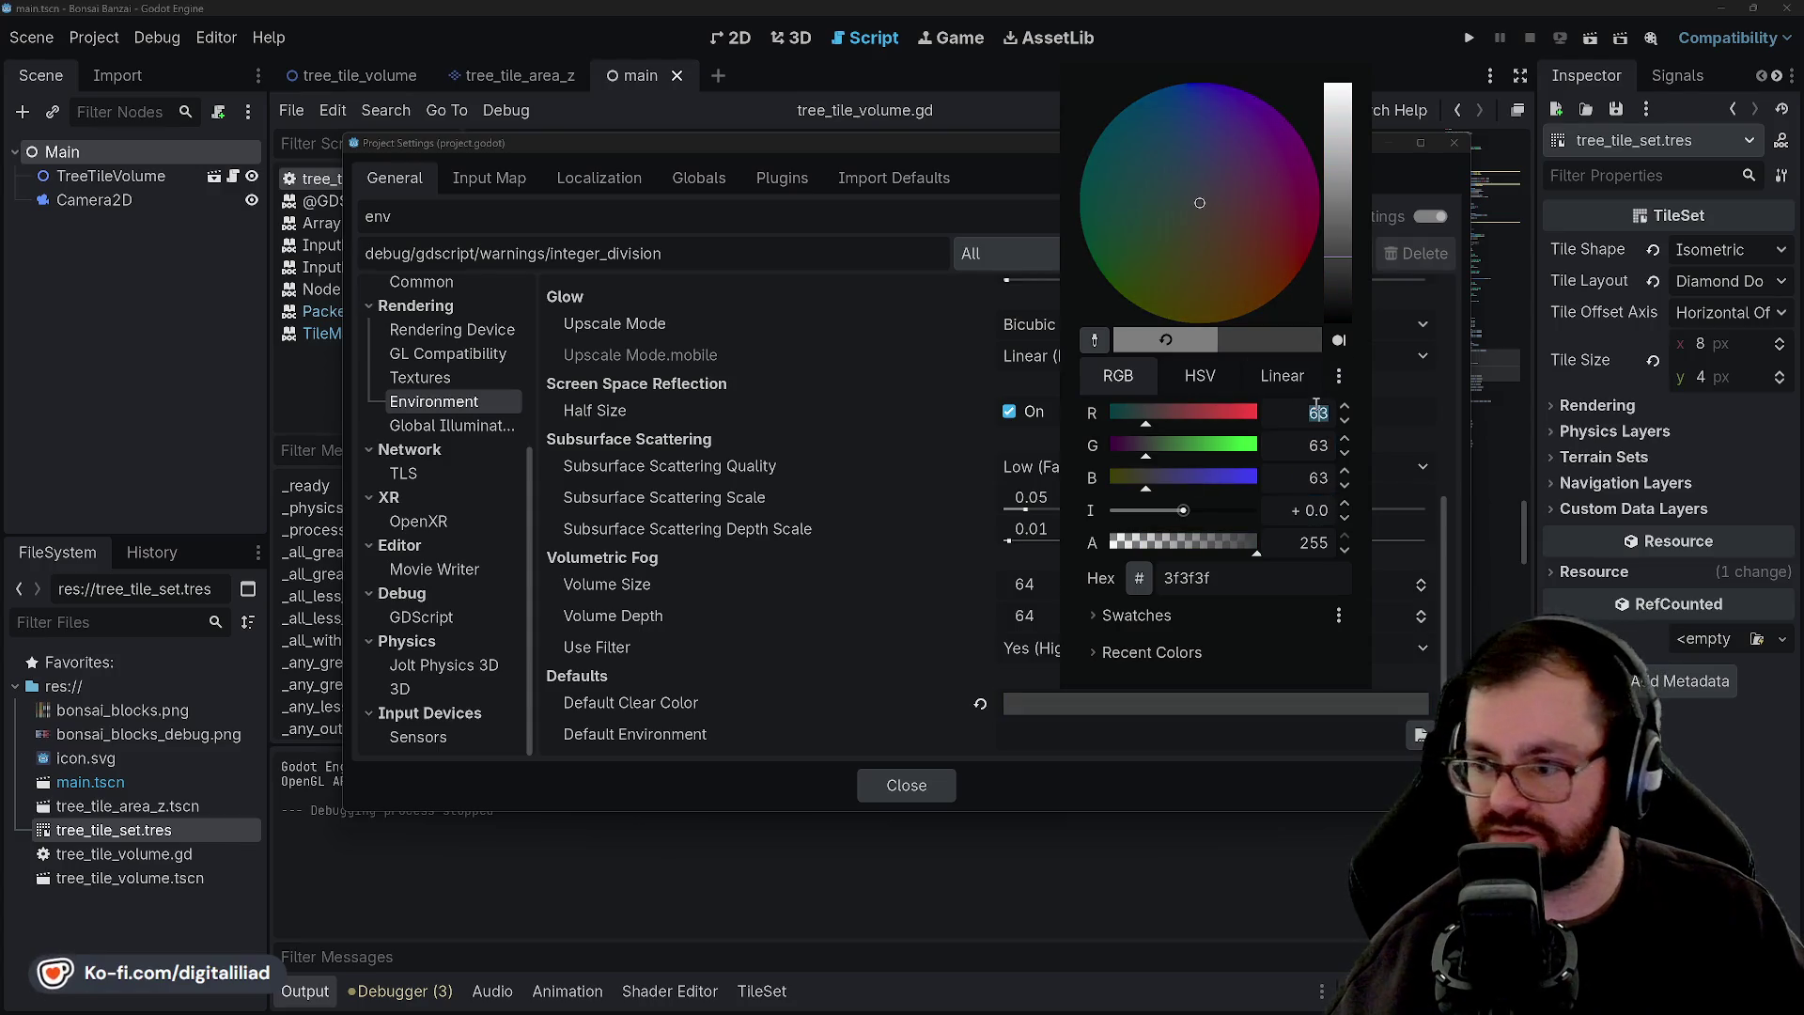
text(31)
key(Tab)
text(31)
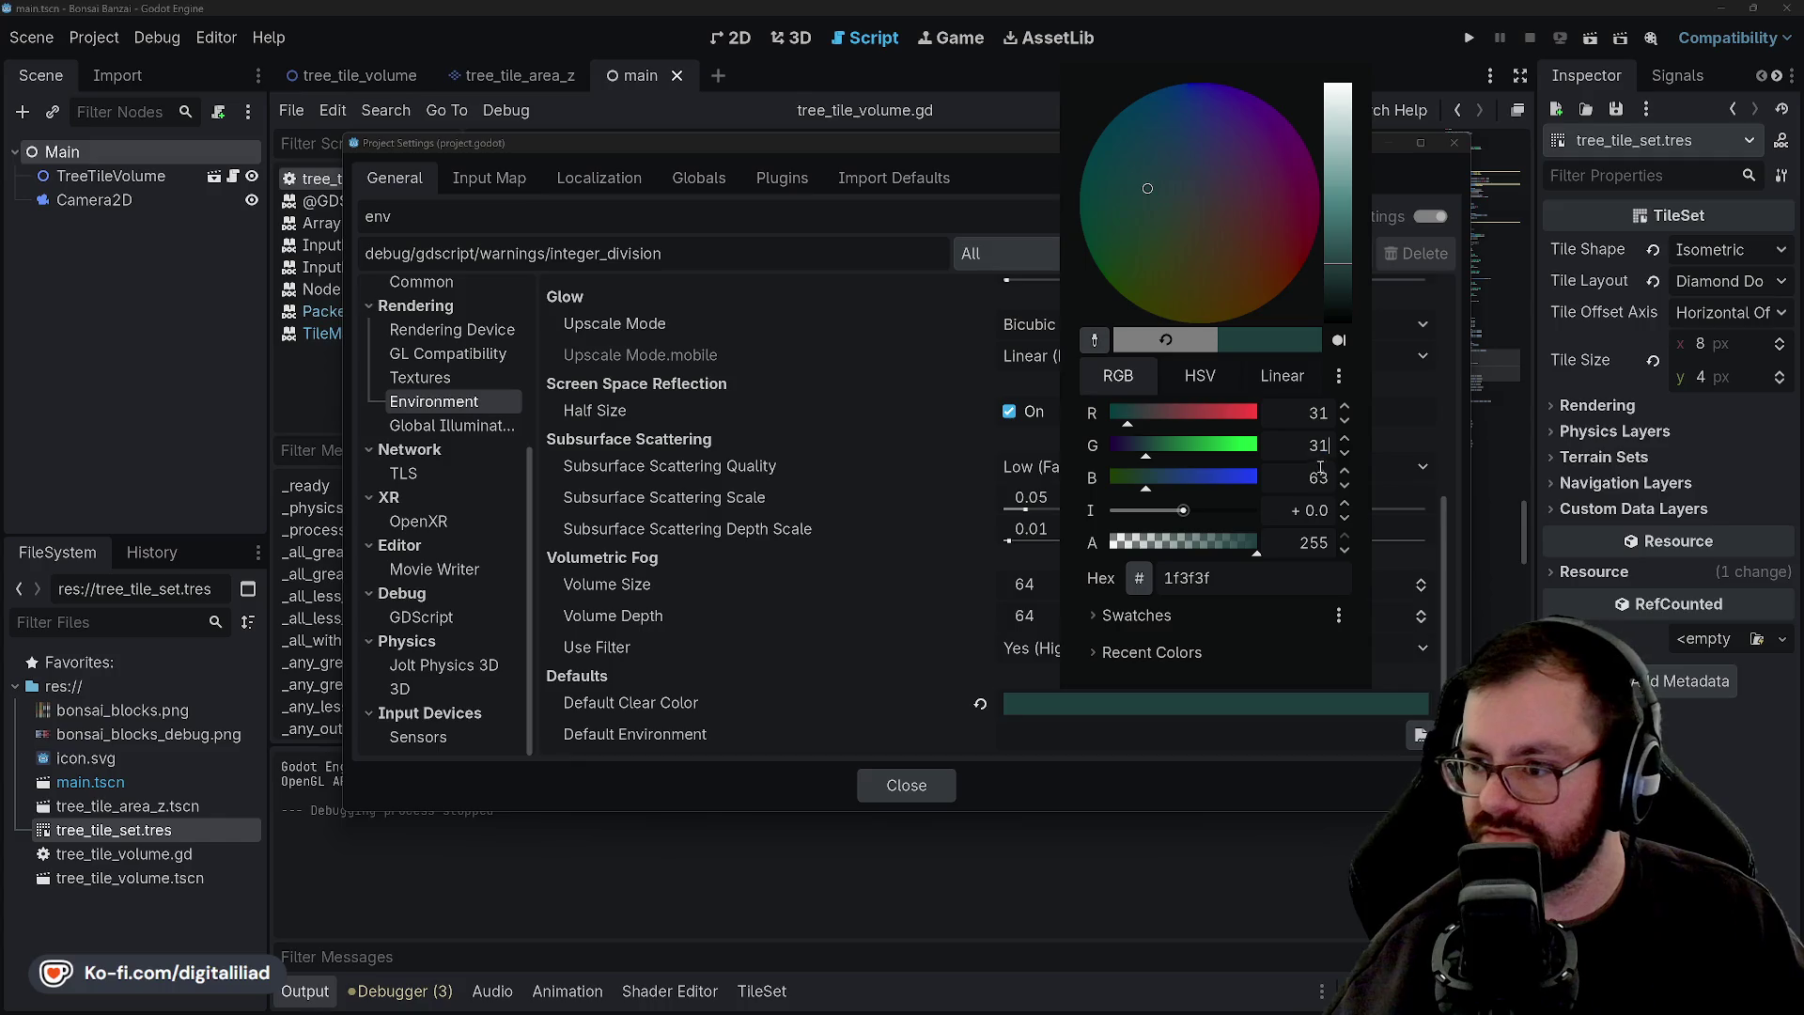
key(Tab)
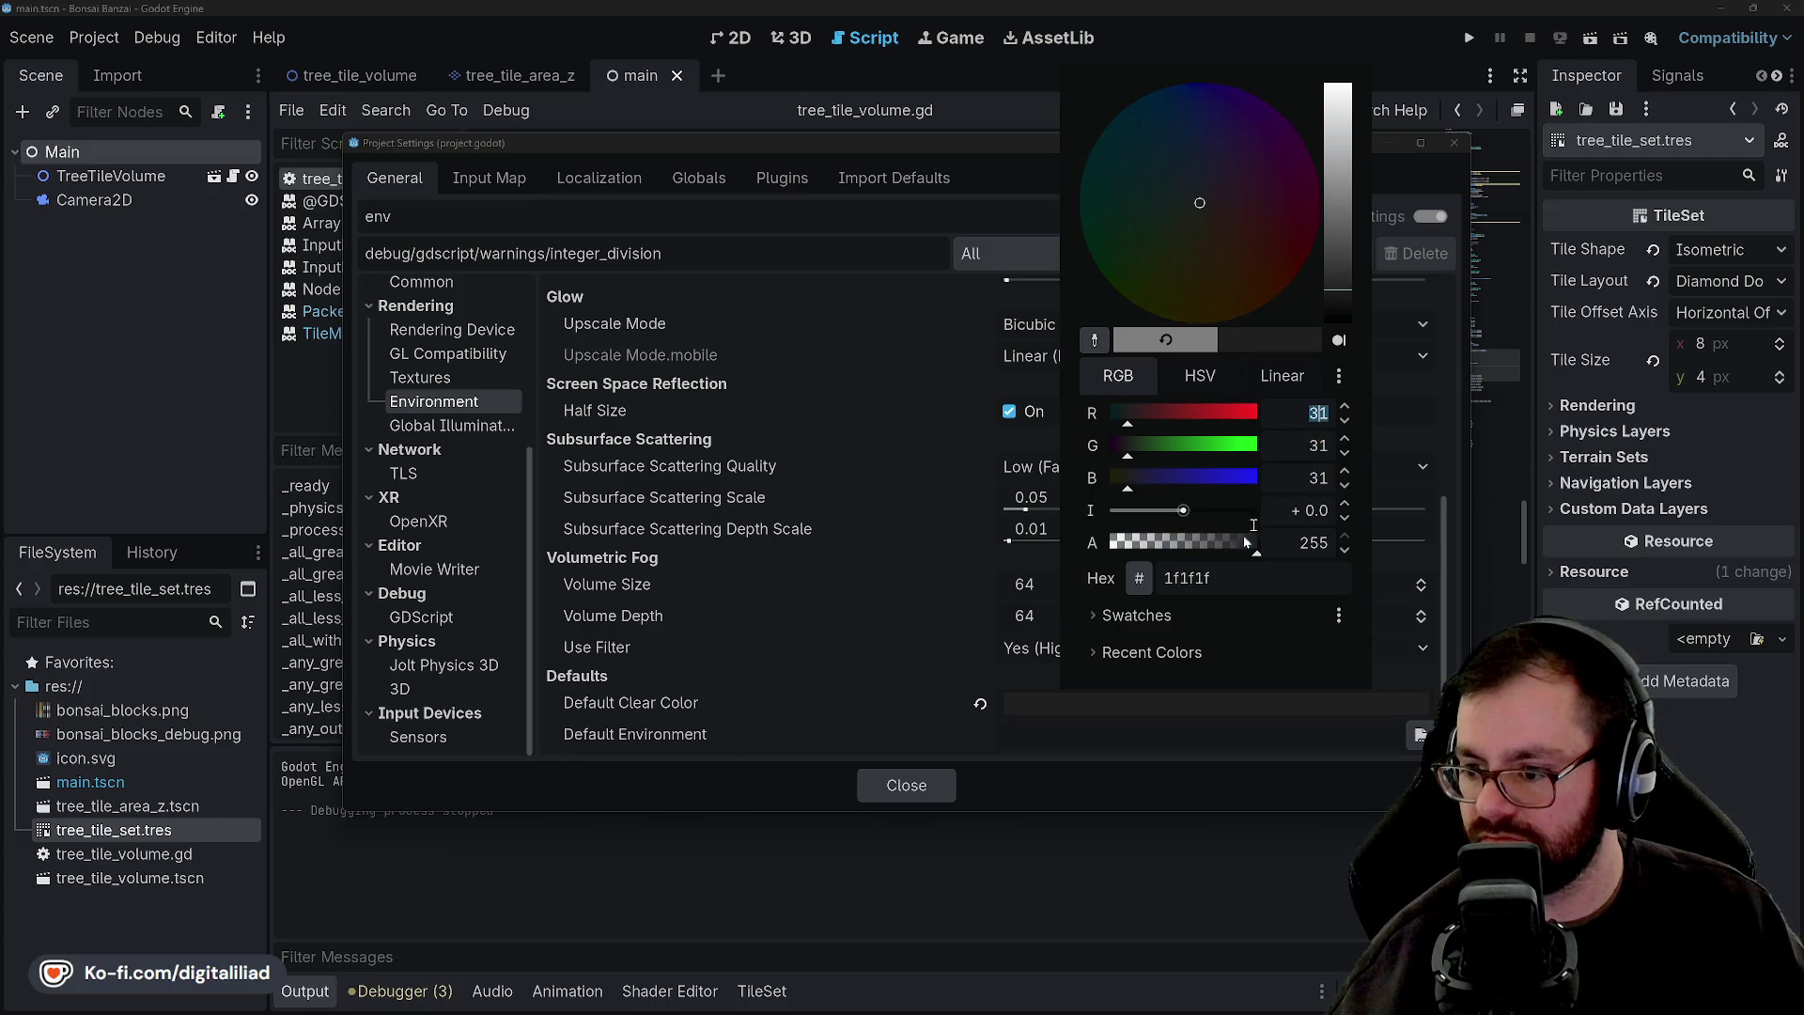
click(917, 783)
click(919, 782)
click(1096, 487)
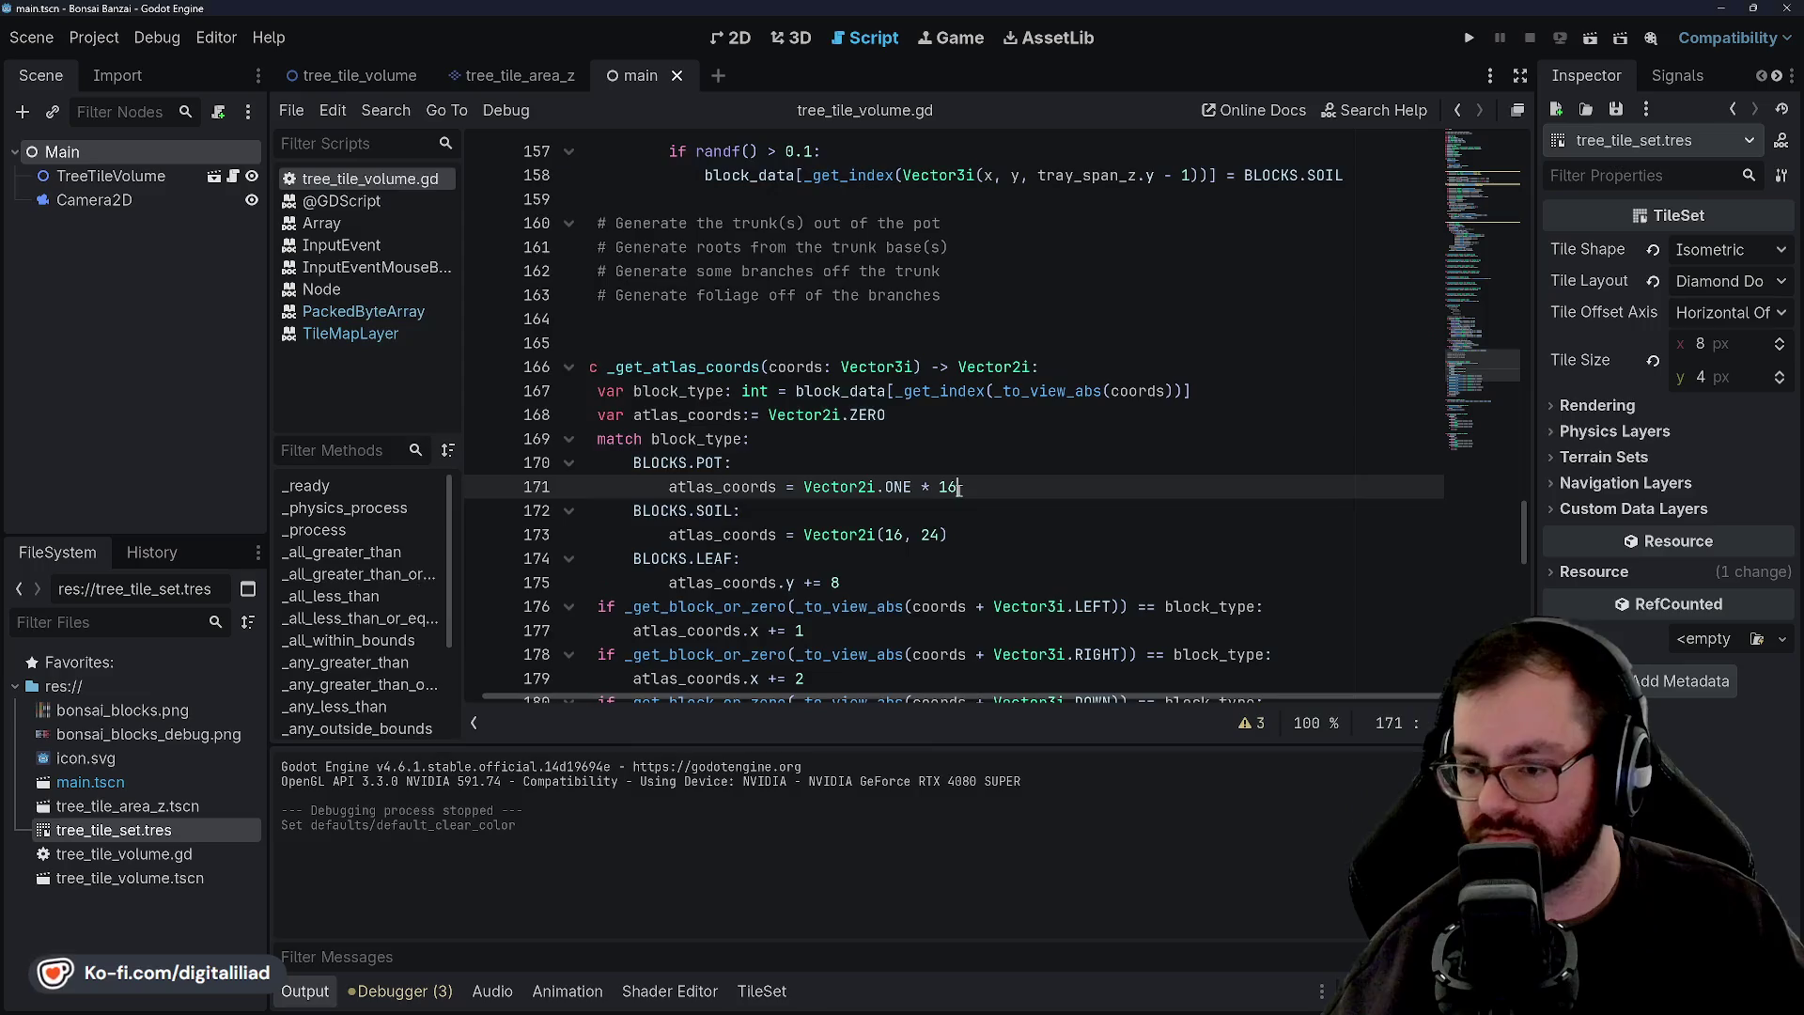
click(1471, 35)
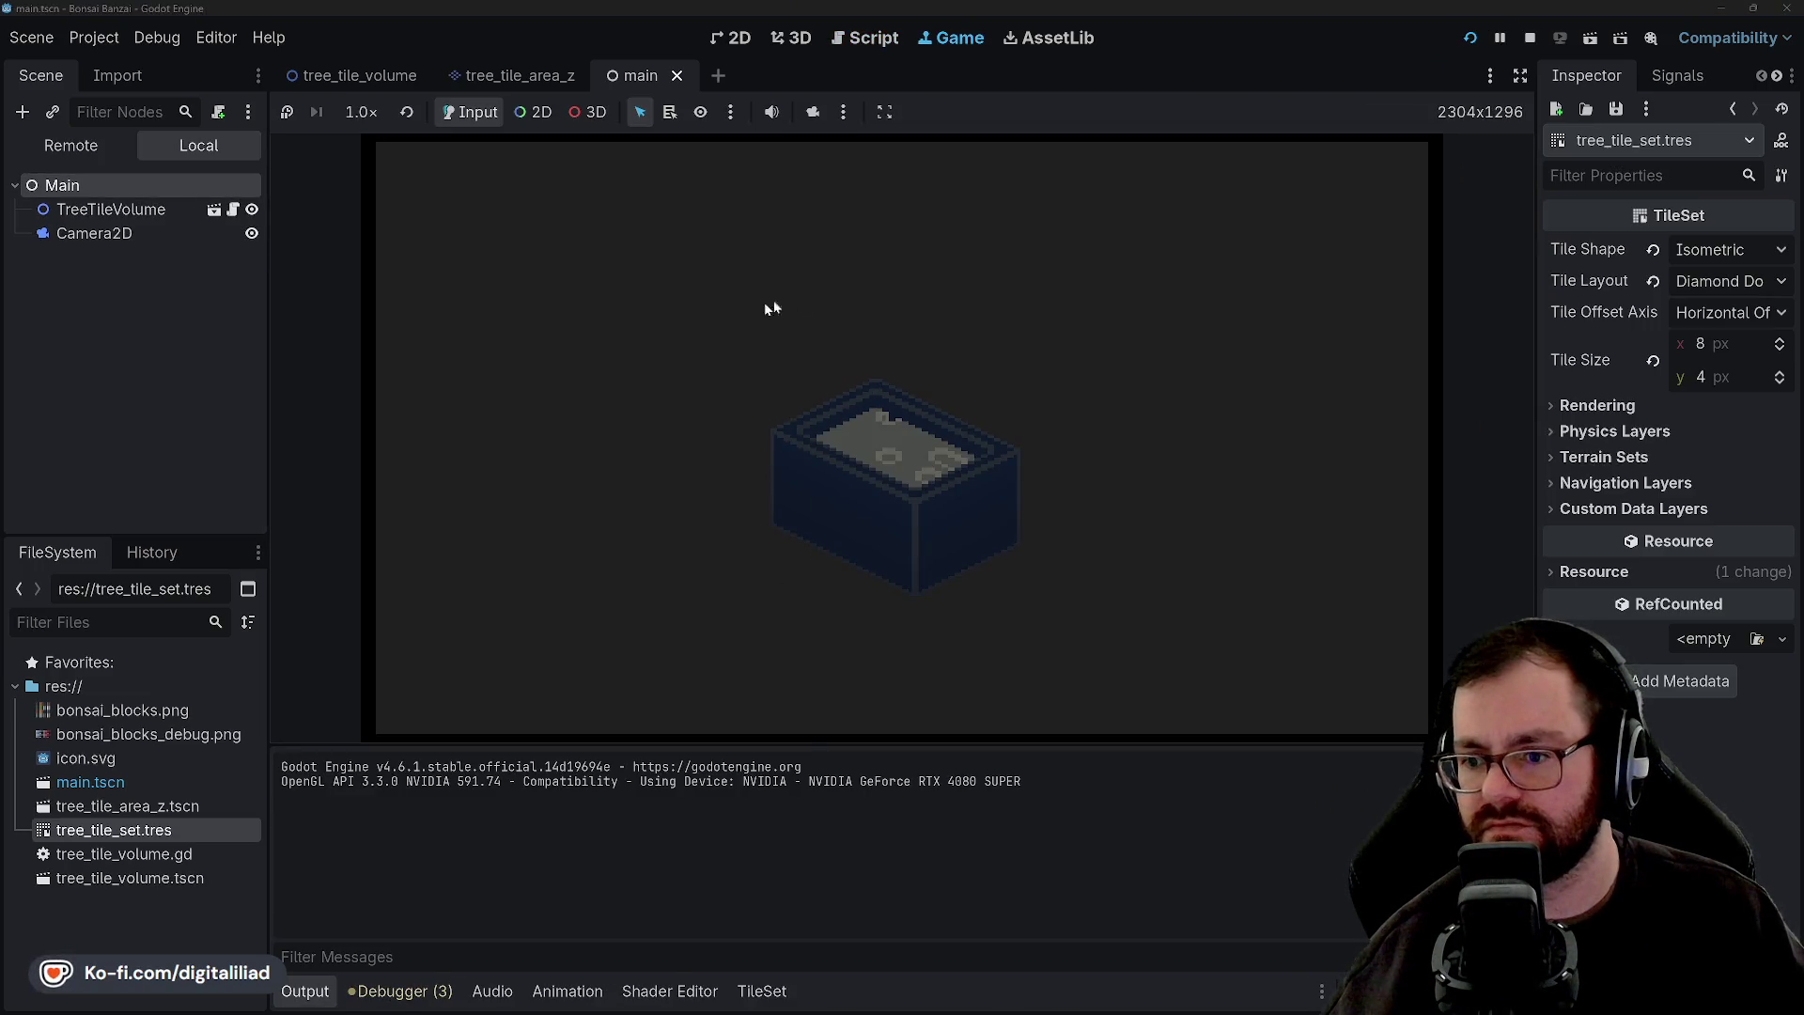
click(1530, 38)
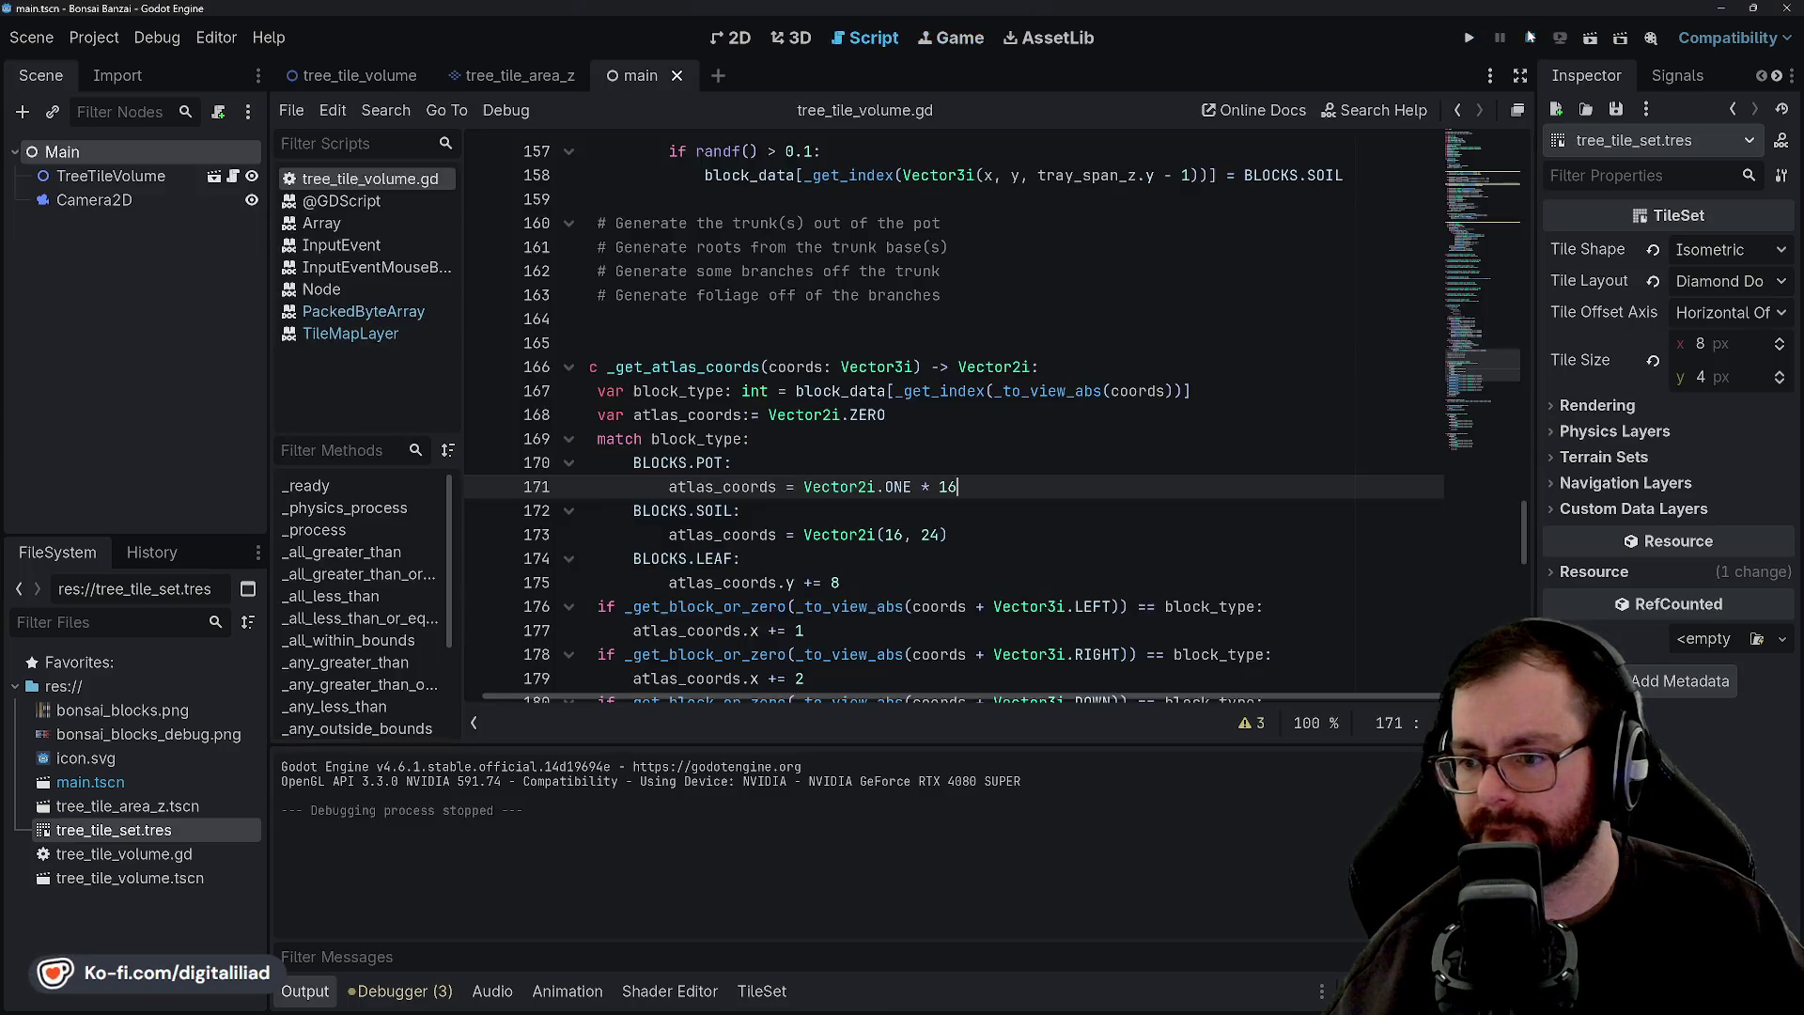
Set the clear colour's red and green to 0 (hex 00001f) and run the game again.
click(32, 38)
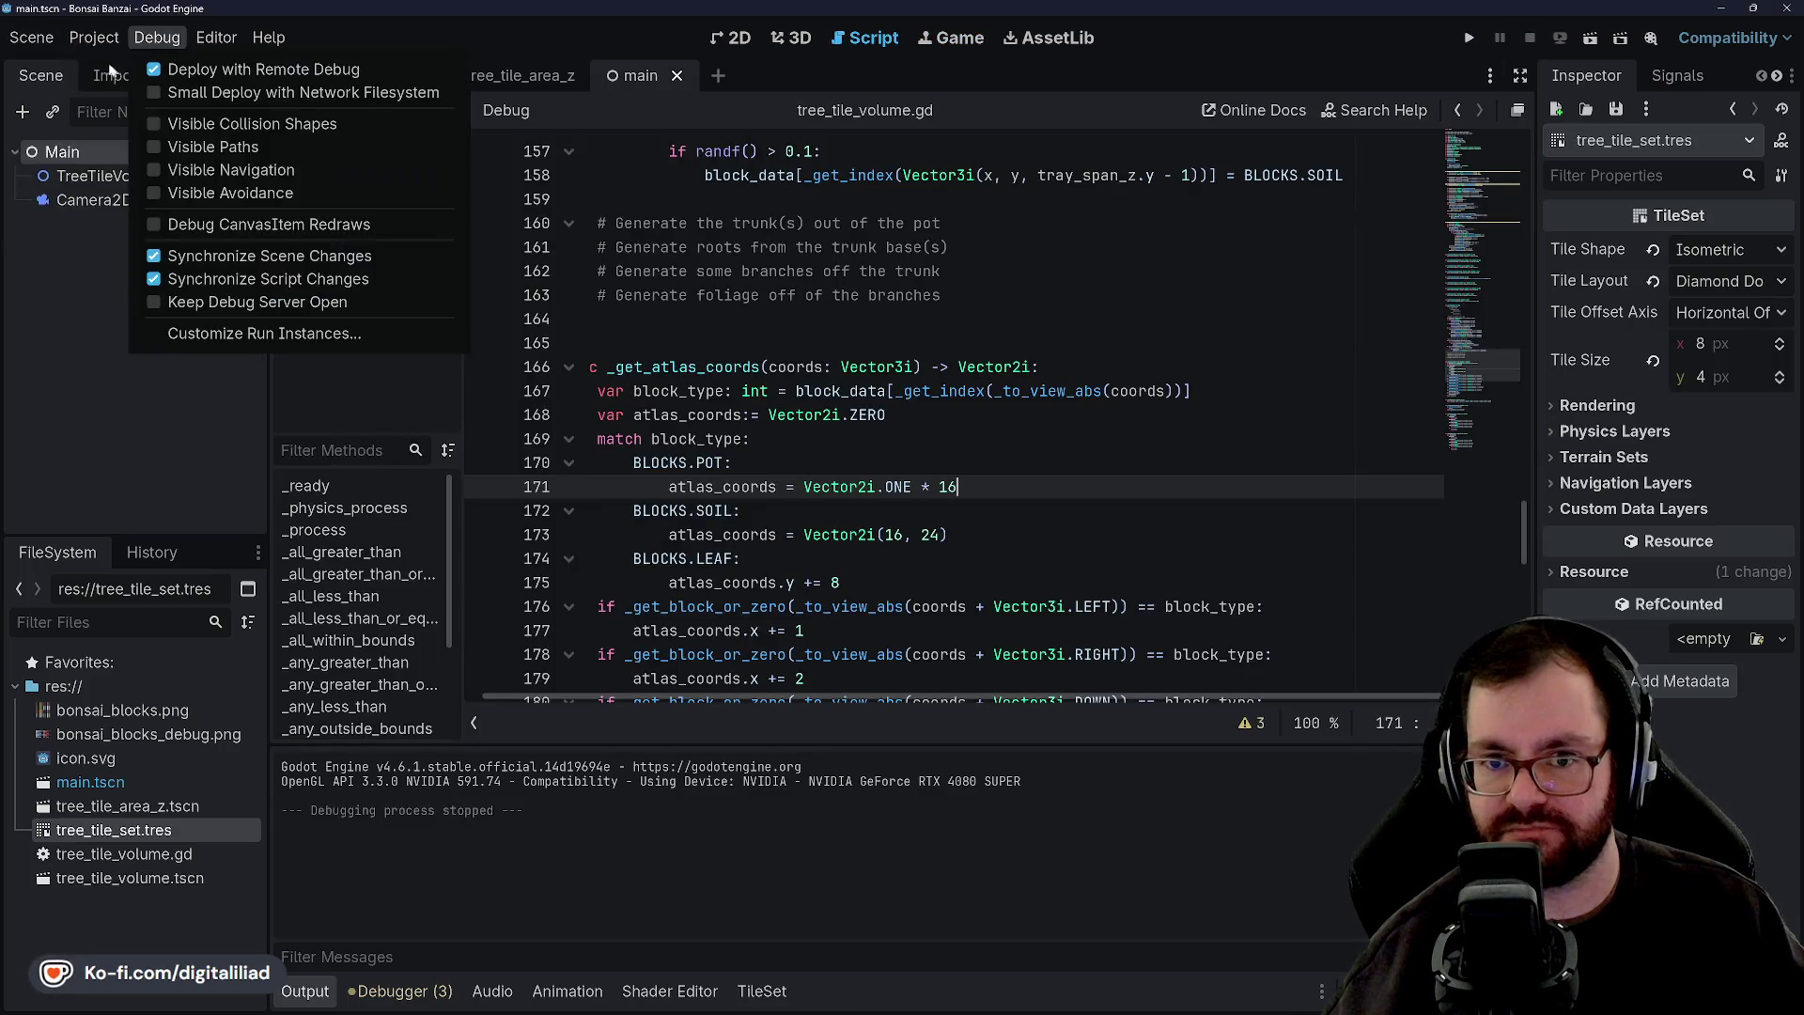
click(141, 69)
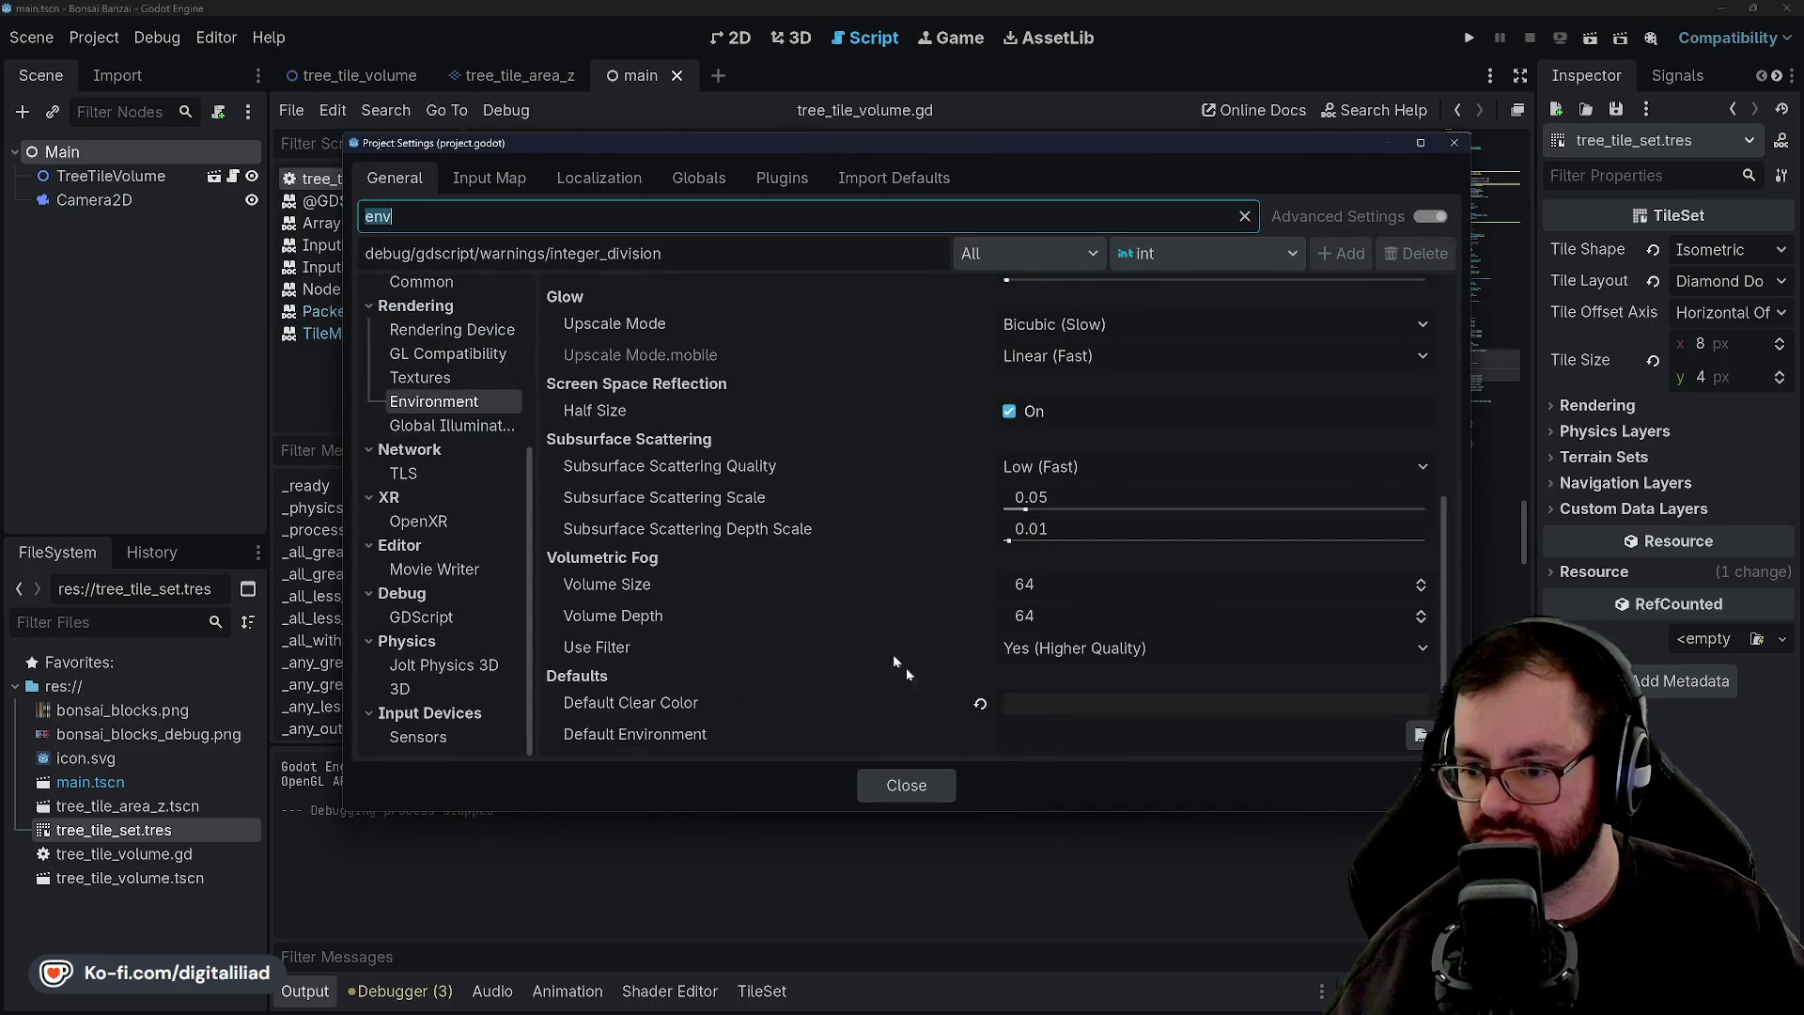
click(1047, 699)
click(1309, 415)
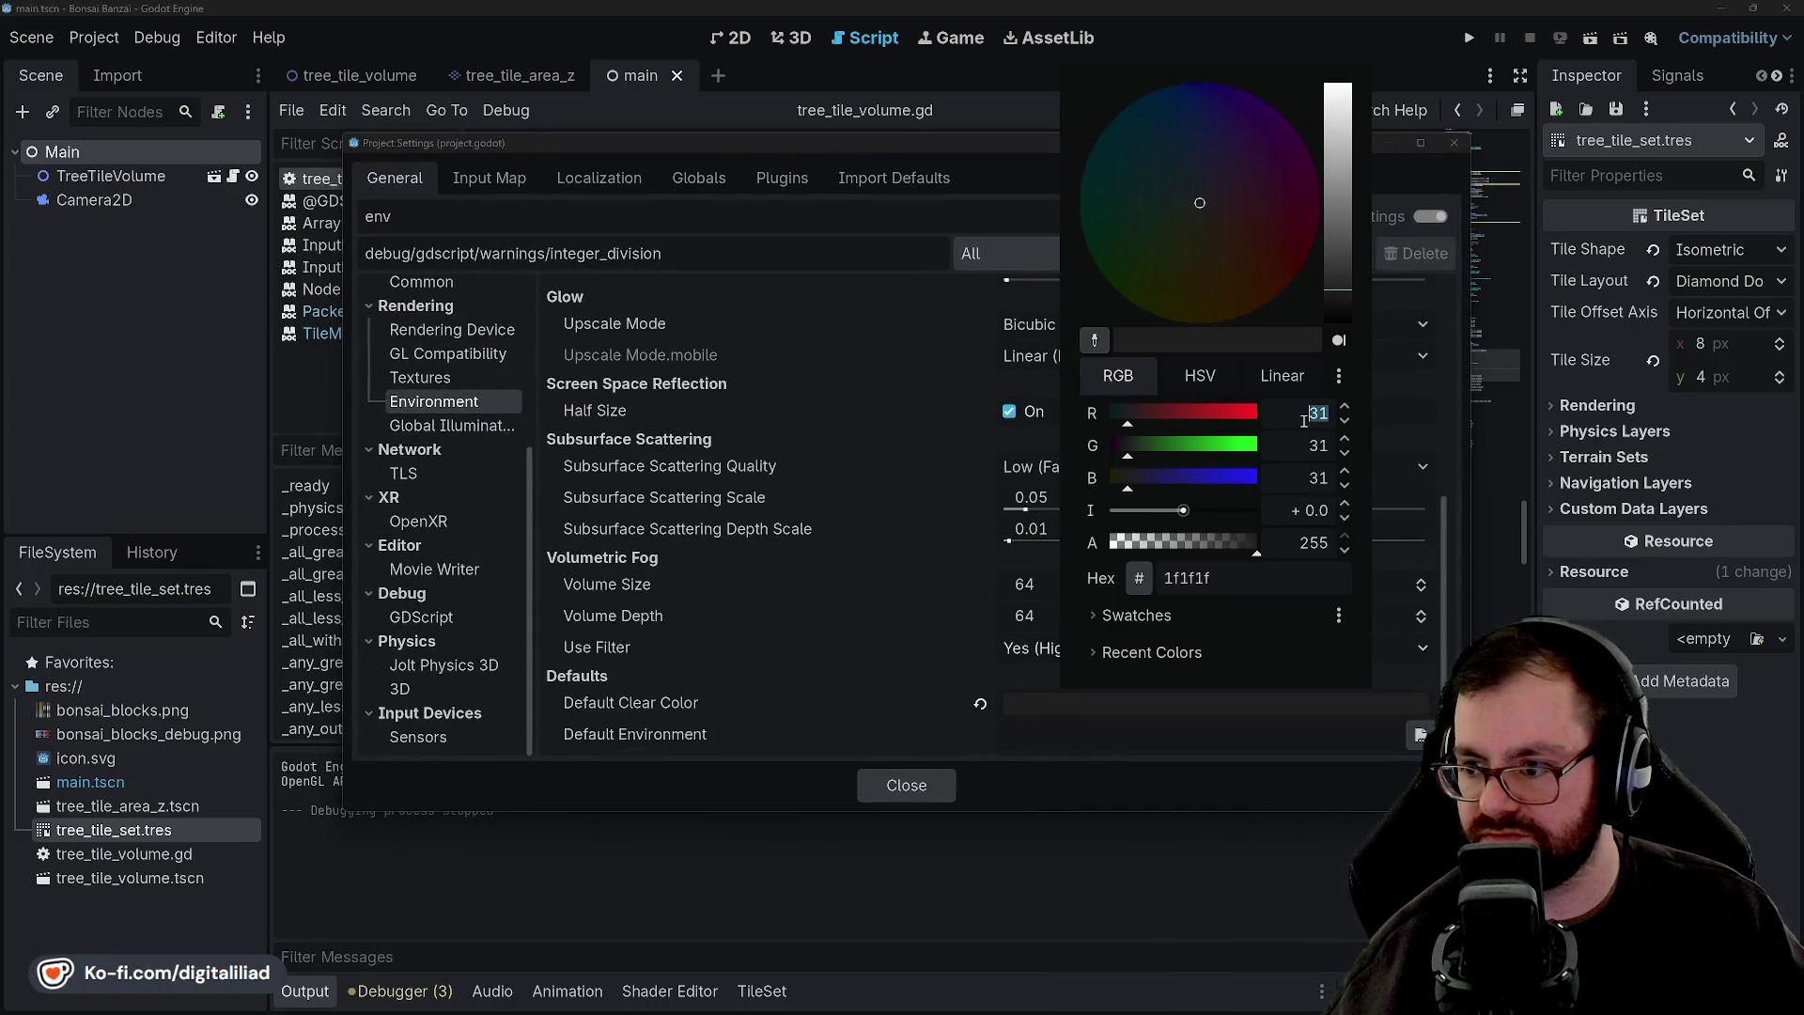
text(0)
key(Tab)
text(0)
key(Tab)
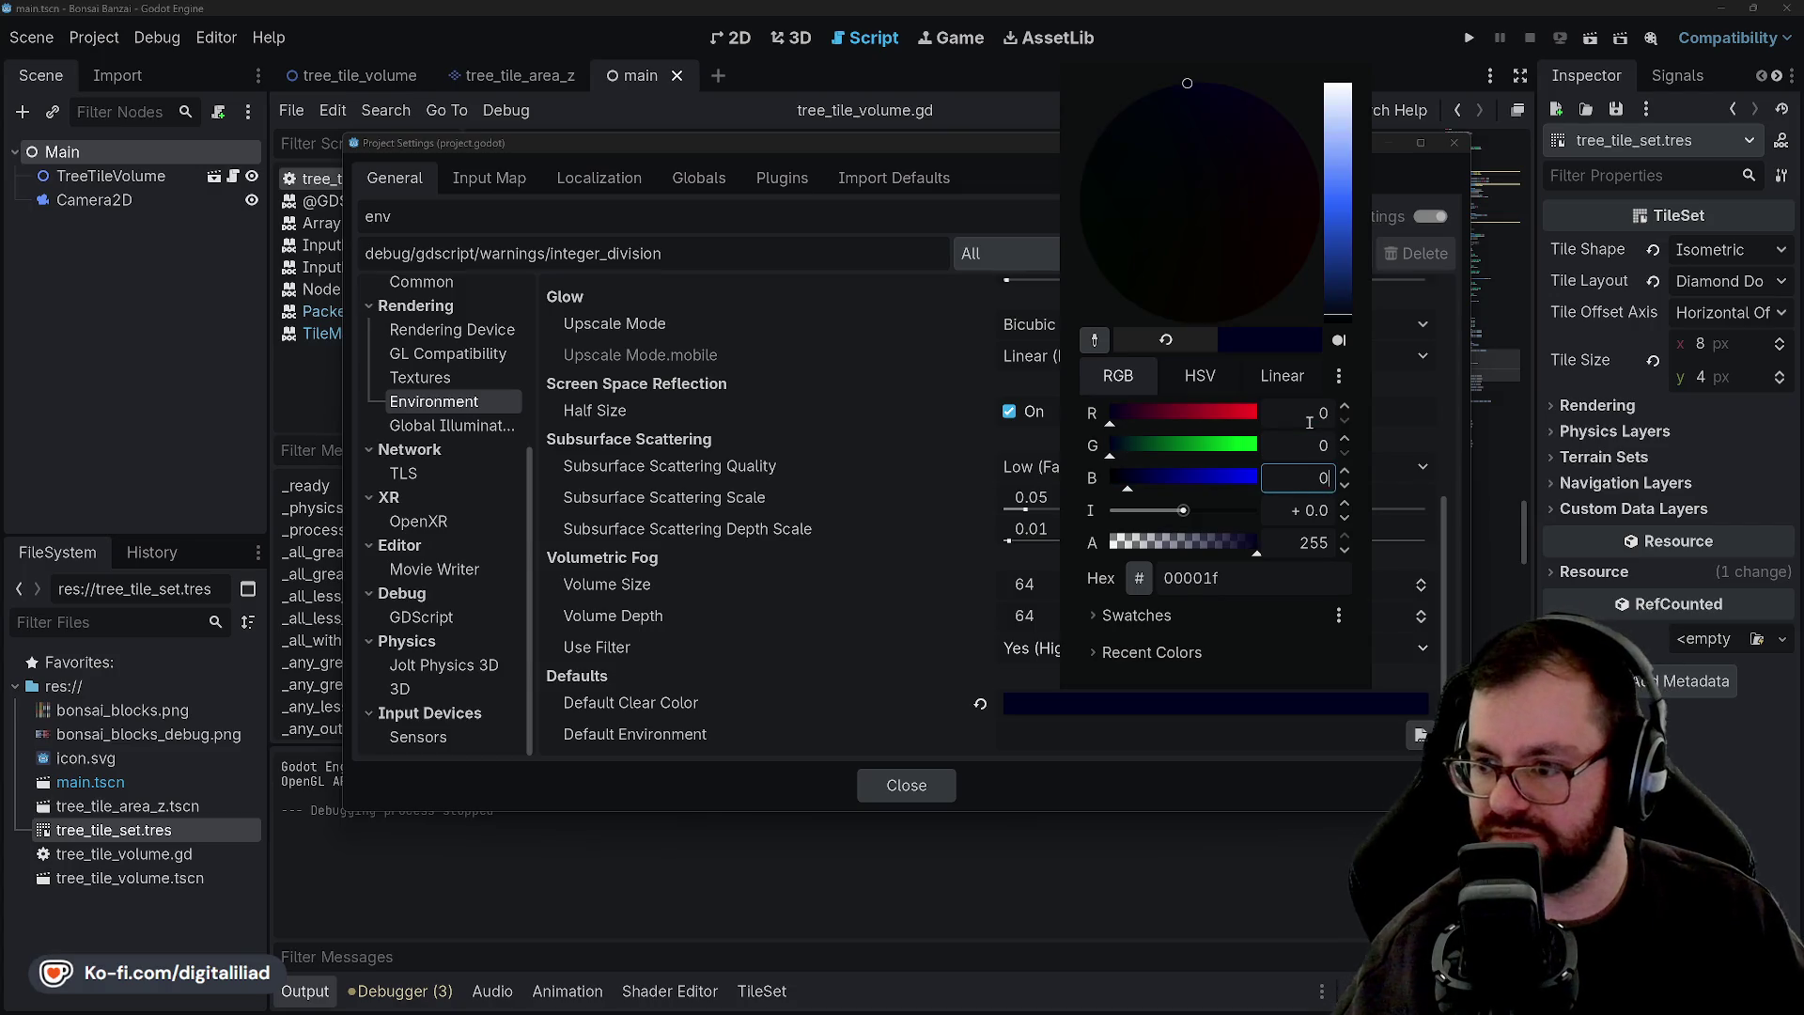
click(970, 751)
click(892, 784)
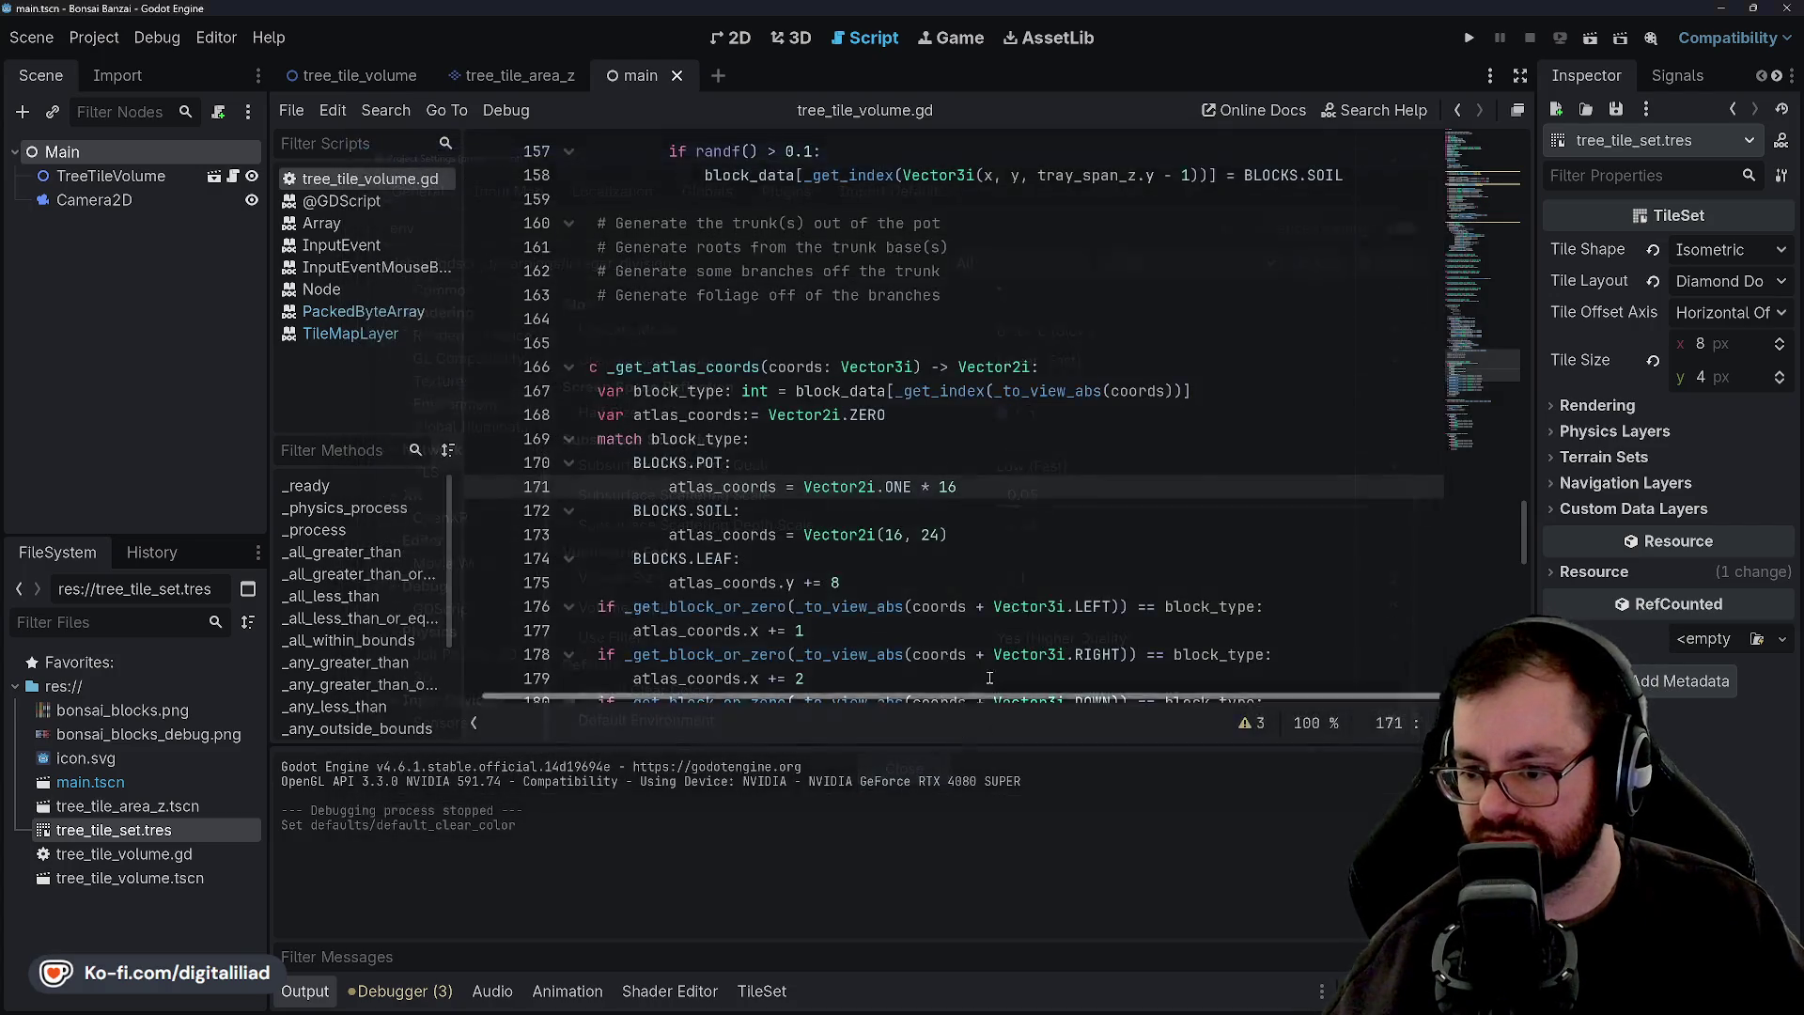
click(1469, 38)
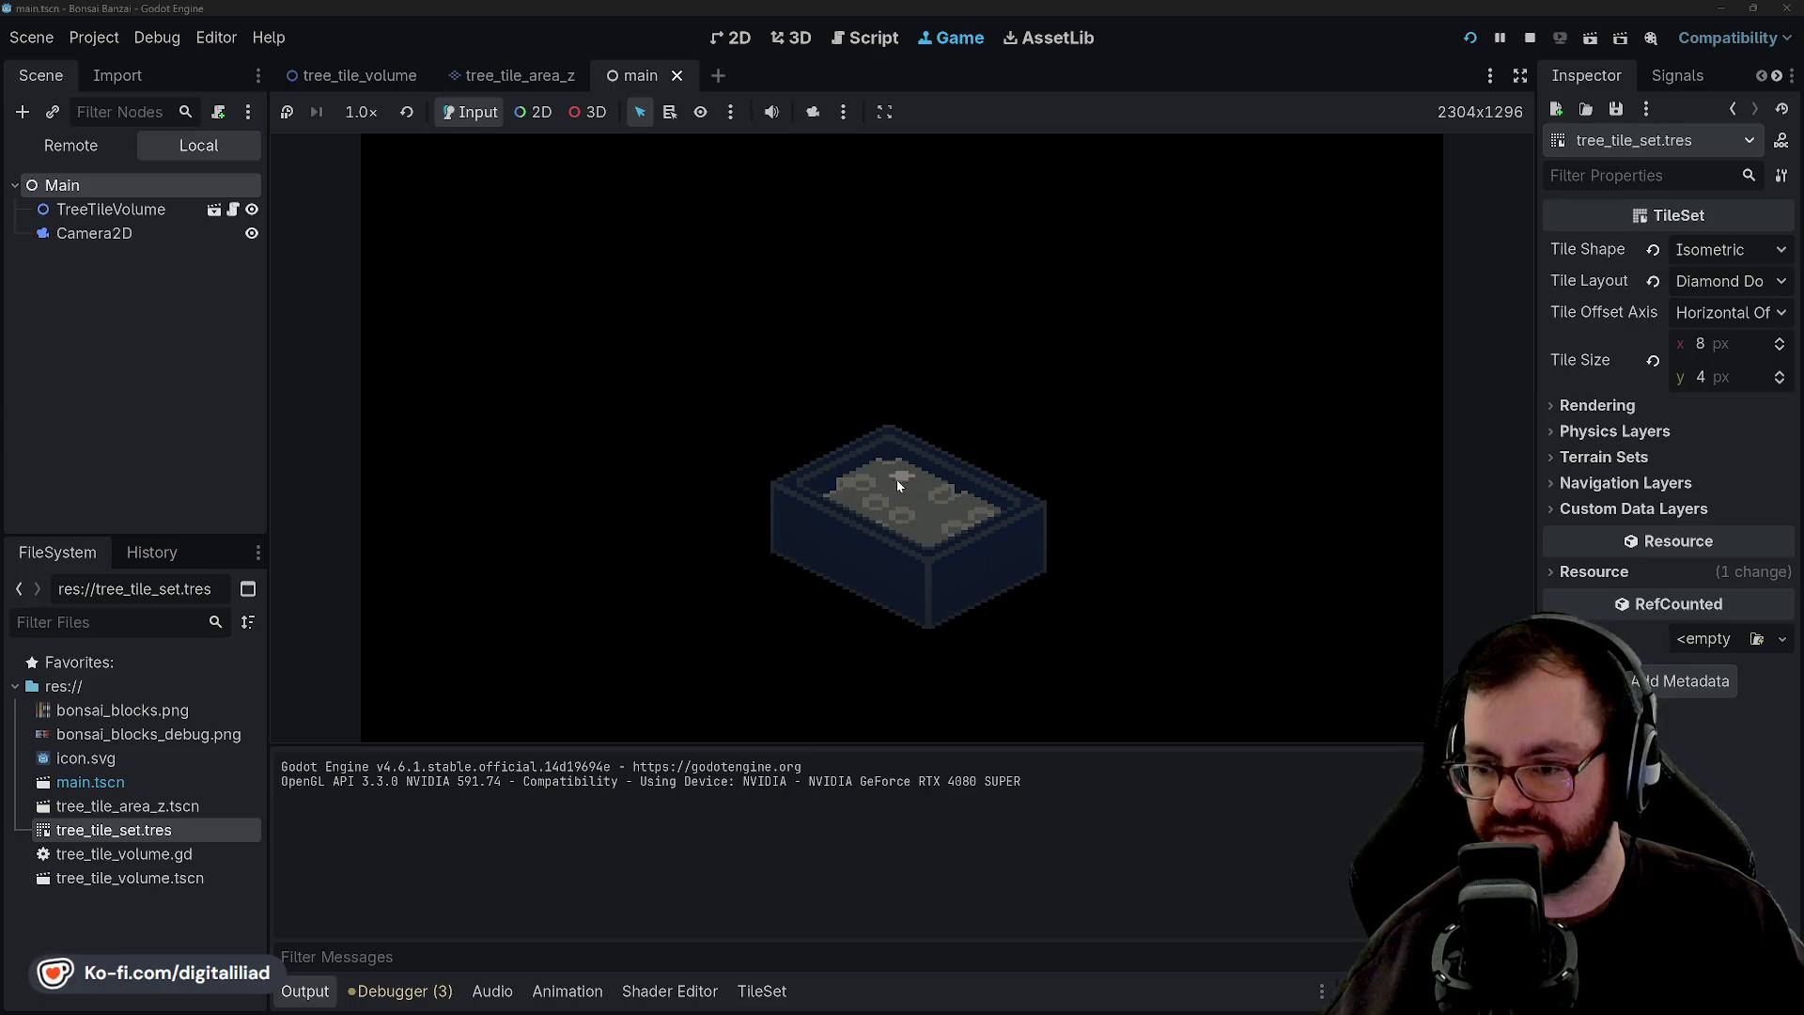
Stop the game and scroll up to the pot-wall and soil-fill loops in tree_tile_volume.gd.
click(1529, 39)
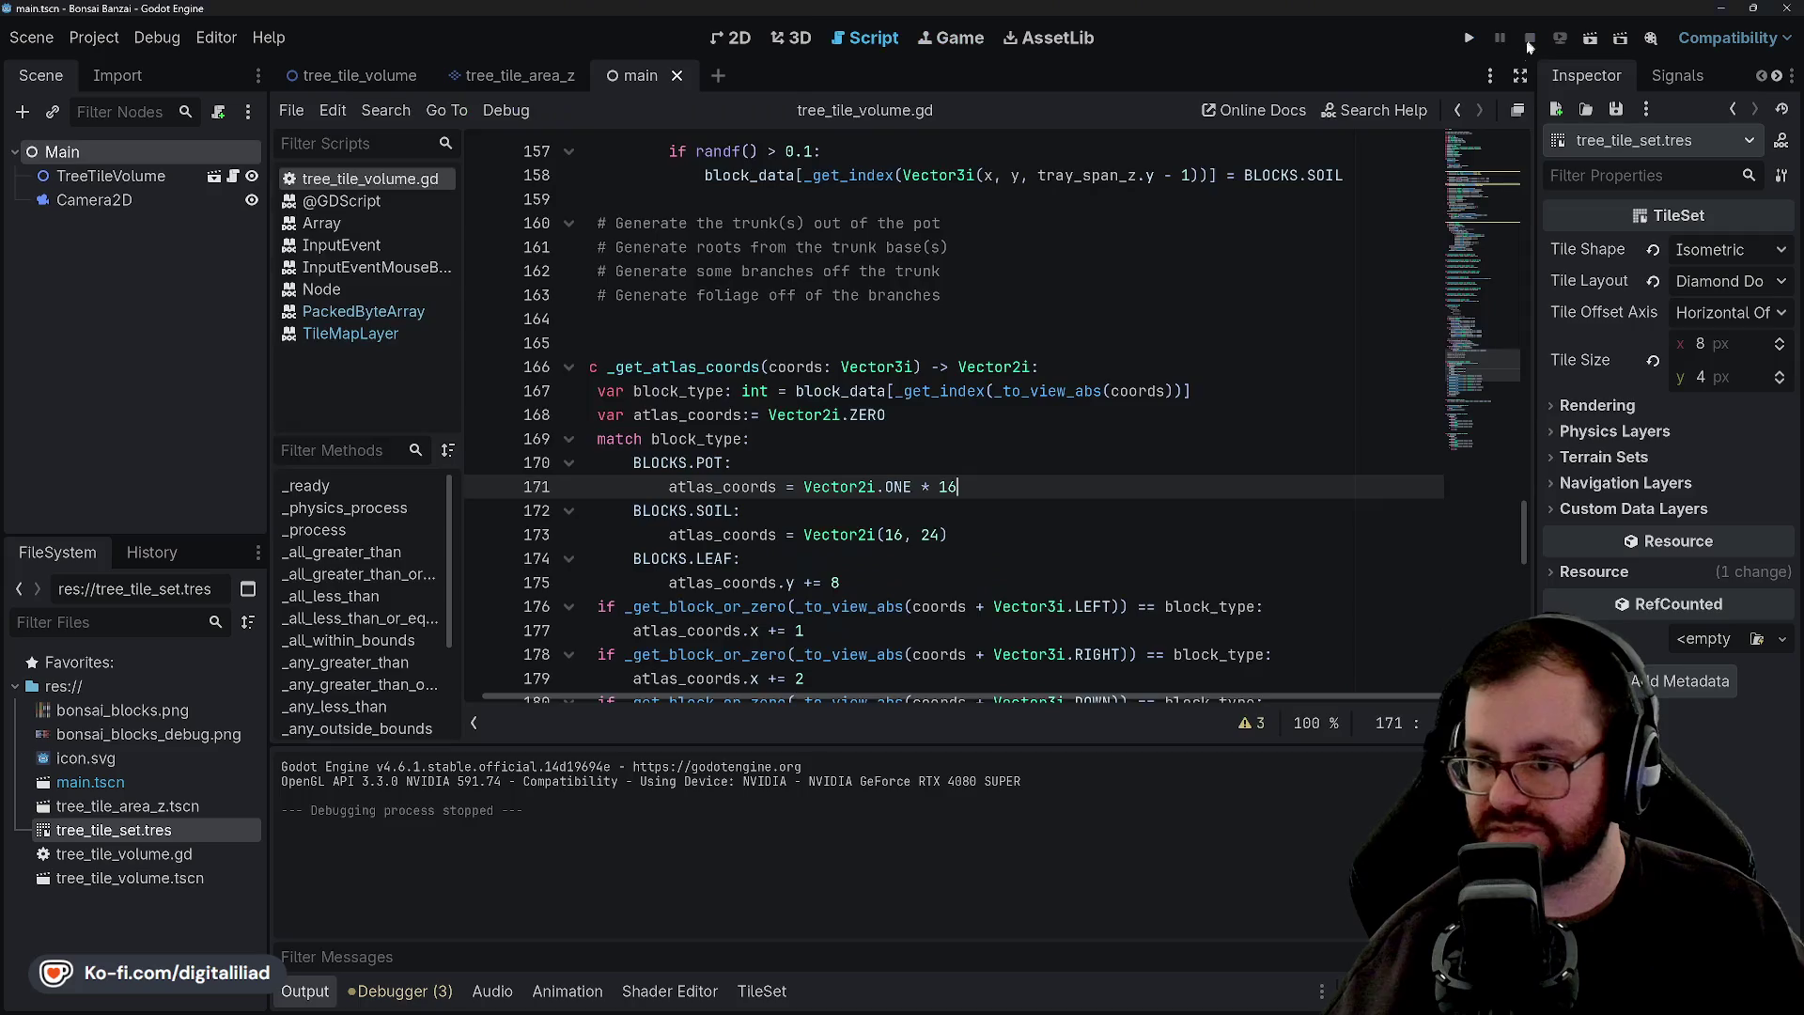
scroll(696, 441, up, 11)
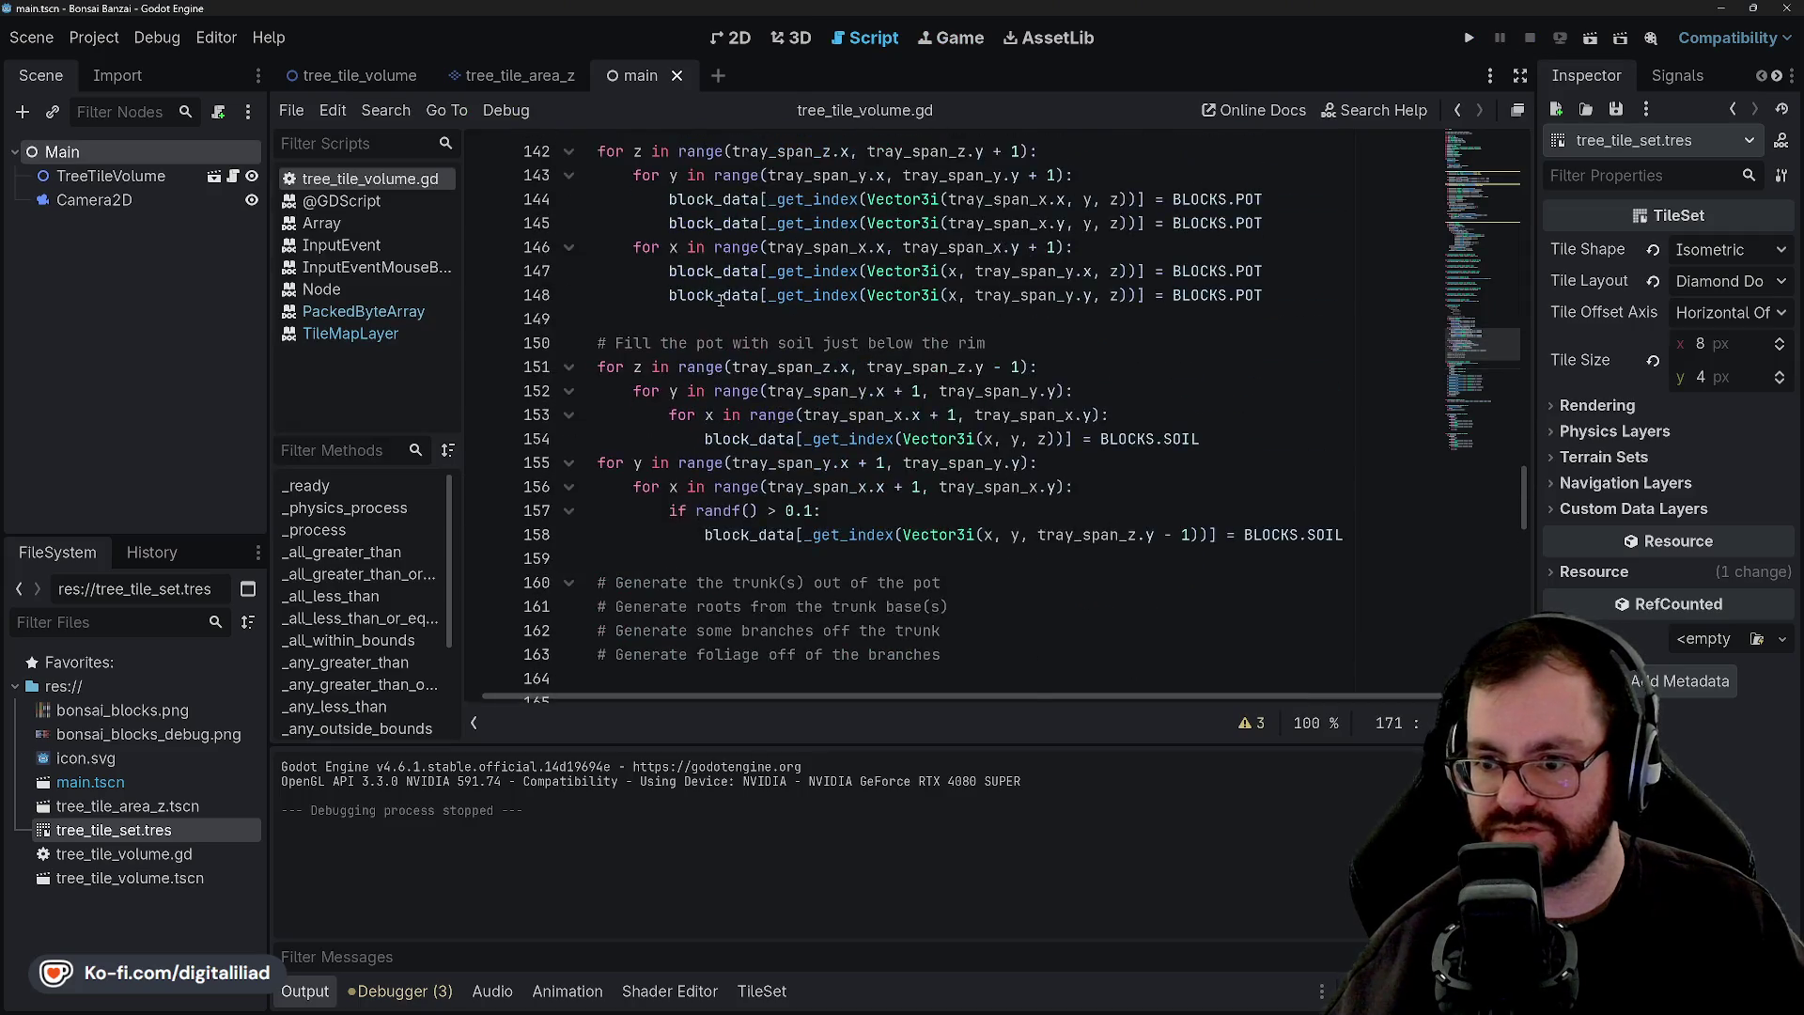
Comment out the tray and soil code and uncomment the random-fill loop on lines 127–132.
scroll(677, 390, down, 6)
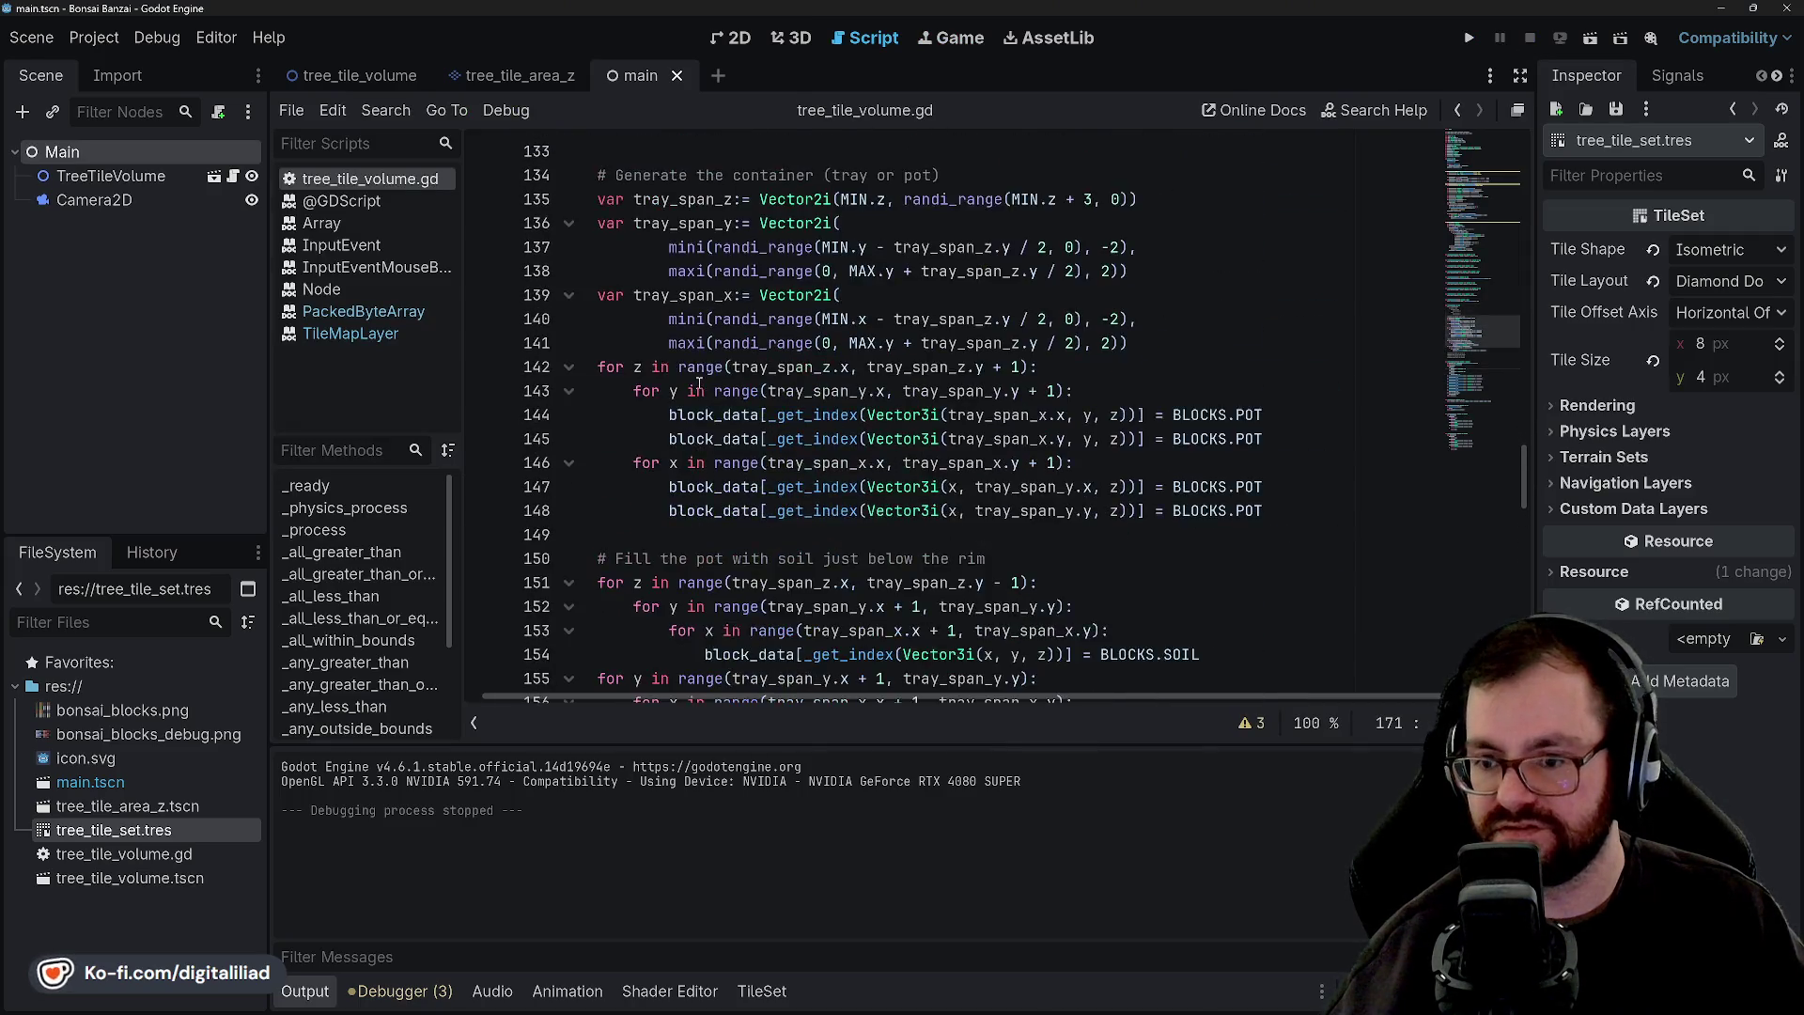
mouse_move(1348, 535)
mouse_down()
mouse_move(601, 510)
mouse_move(602, 343)
mouse_move(886, 367)
mouse_move(592, 329)
mouse_move(587, 241)
mouse_up()
key(ctrl+k)
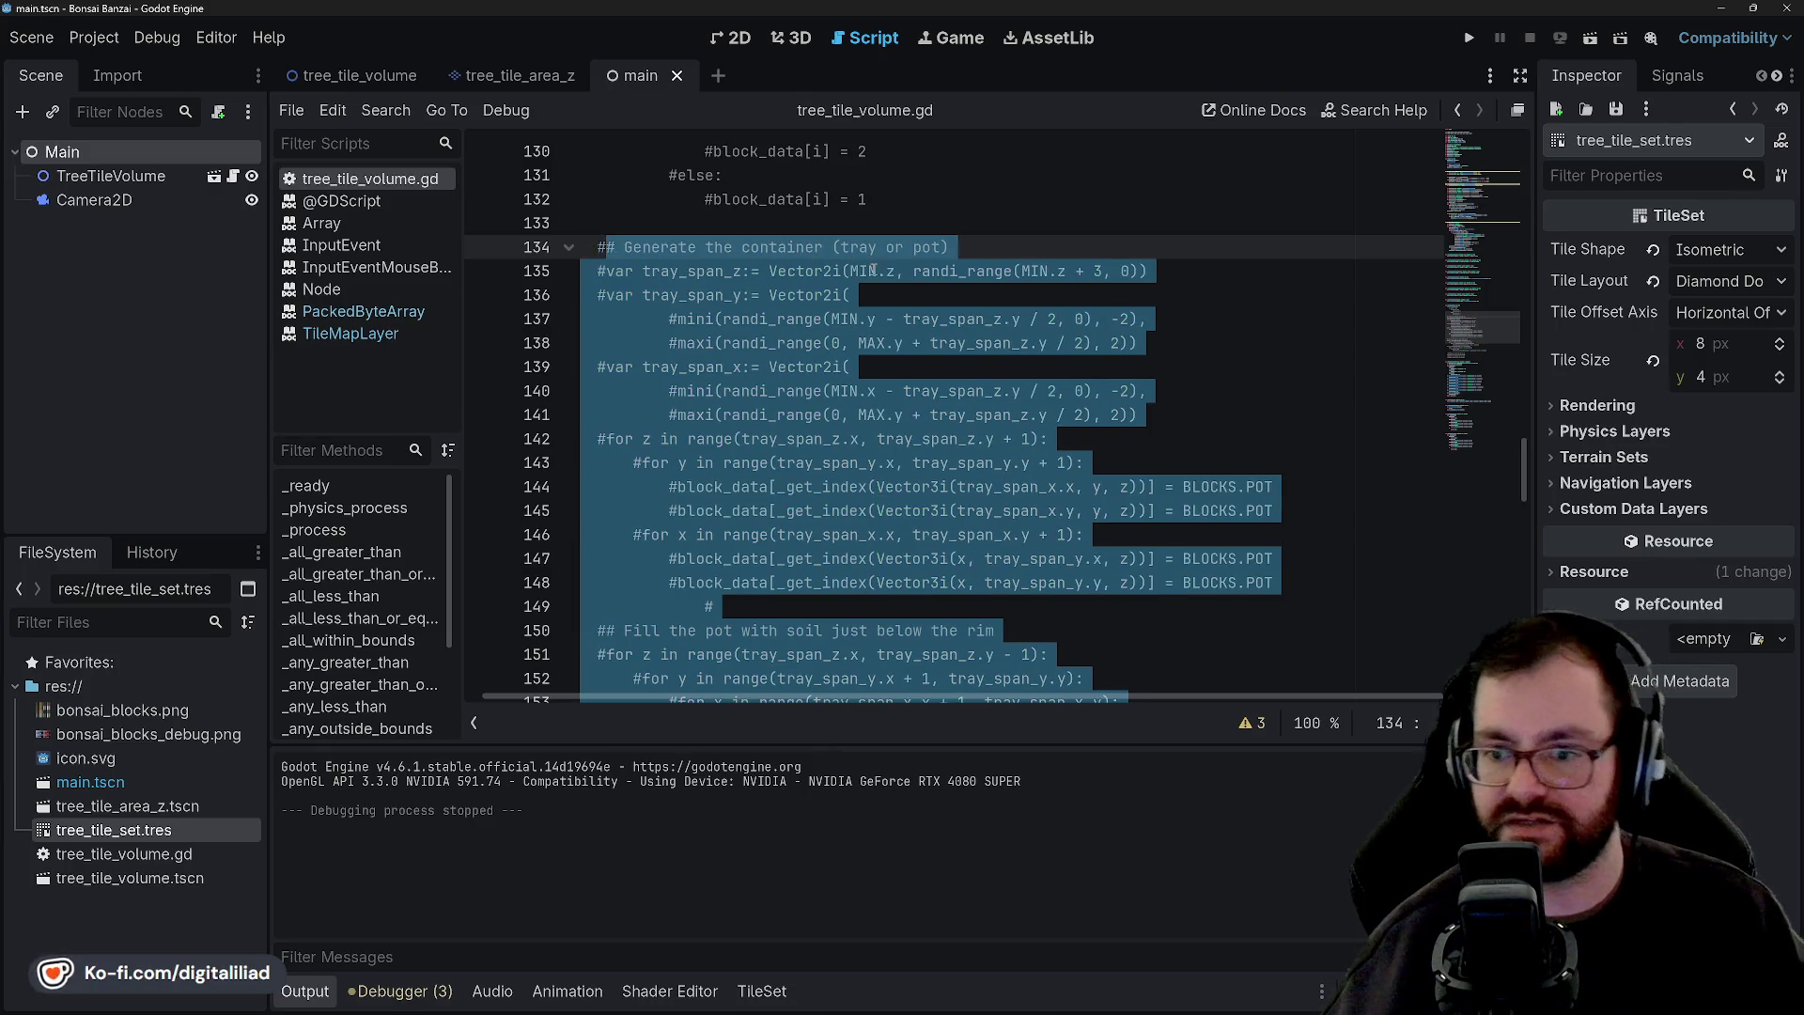
click(602, 273)
scroll(681, 387, up, 4)
drag(916, 491, 609, 373)
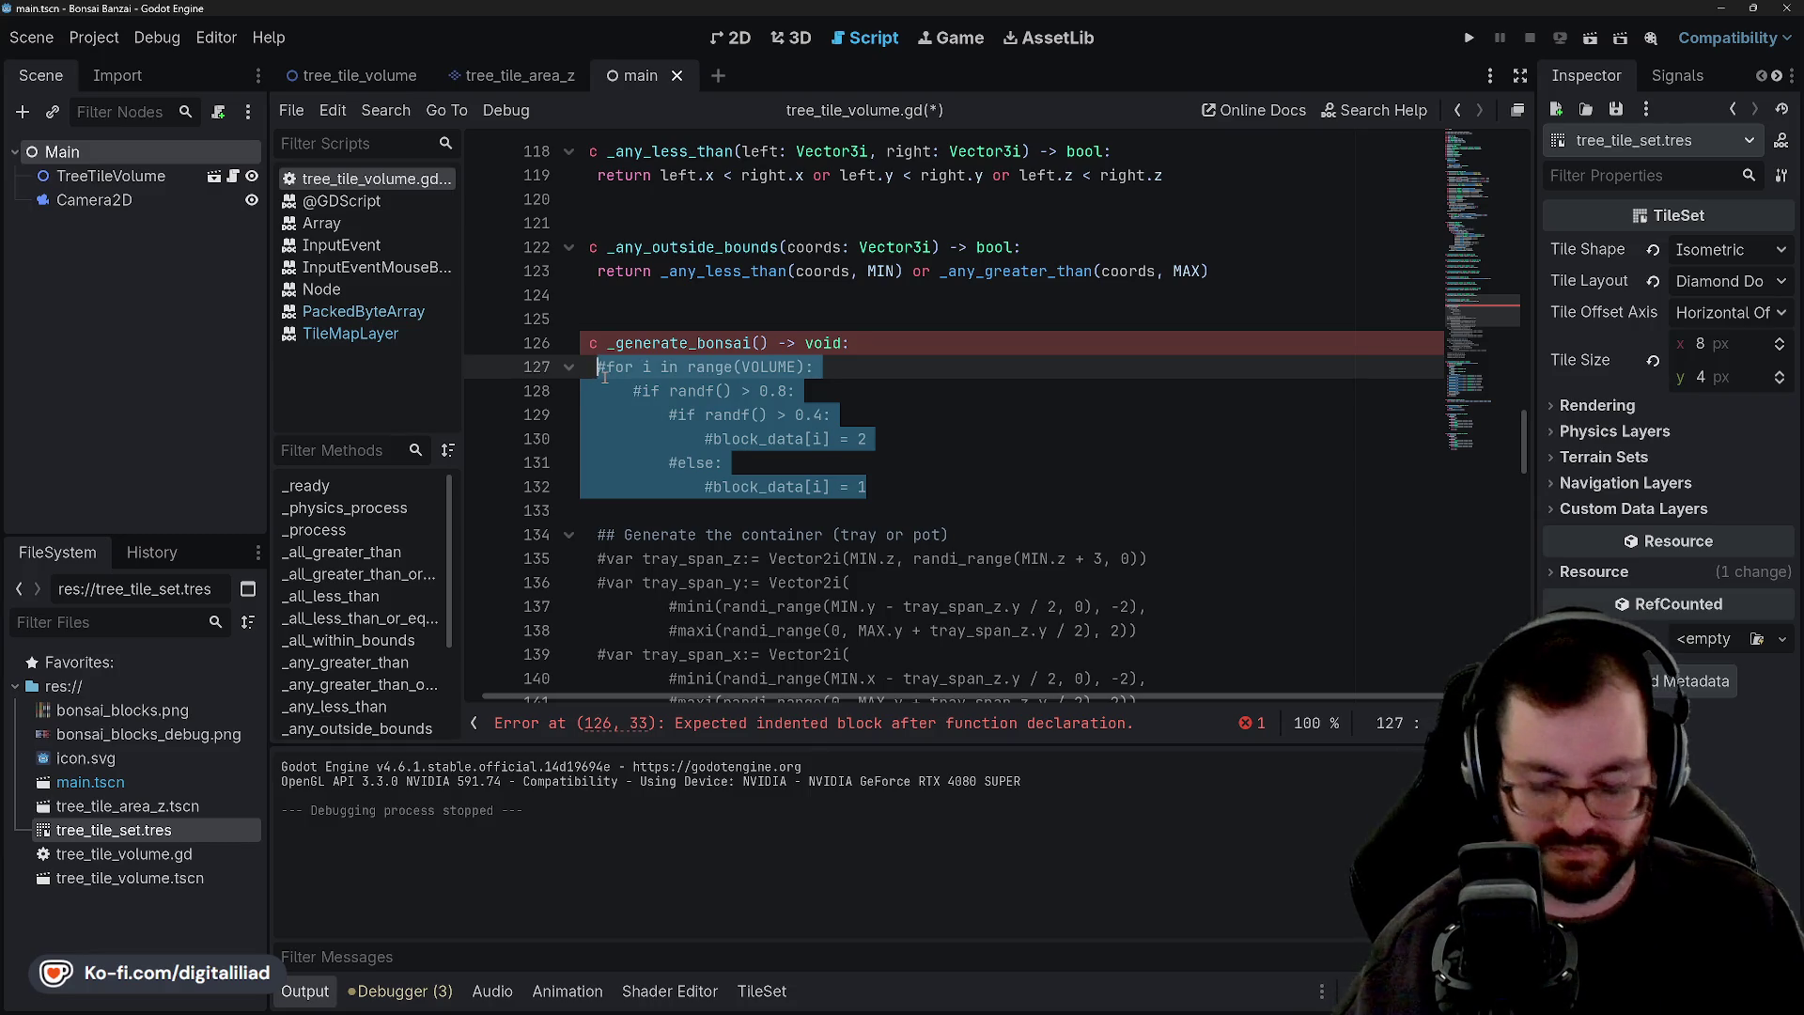
key(ctrl+k)
Replace 2 with BLOCKS.LEAF on line 130 and 1 with BLOCKS.BRANCH on line 132.
click(850, 439)
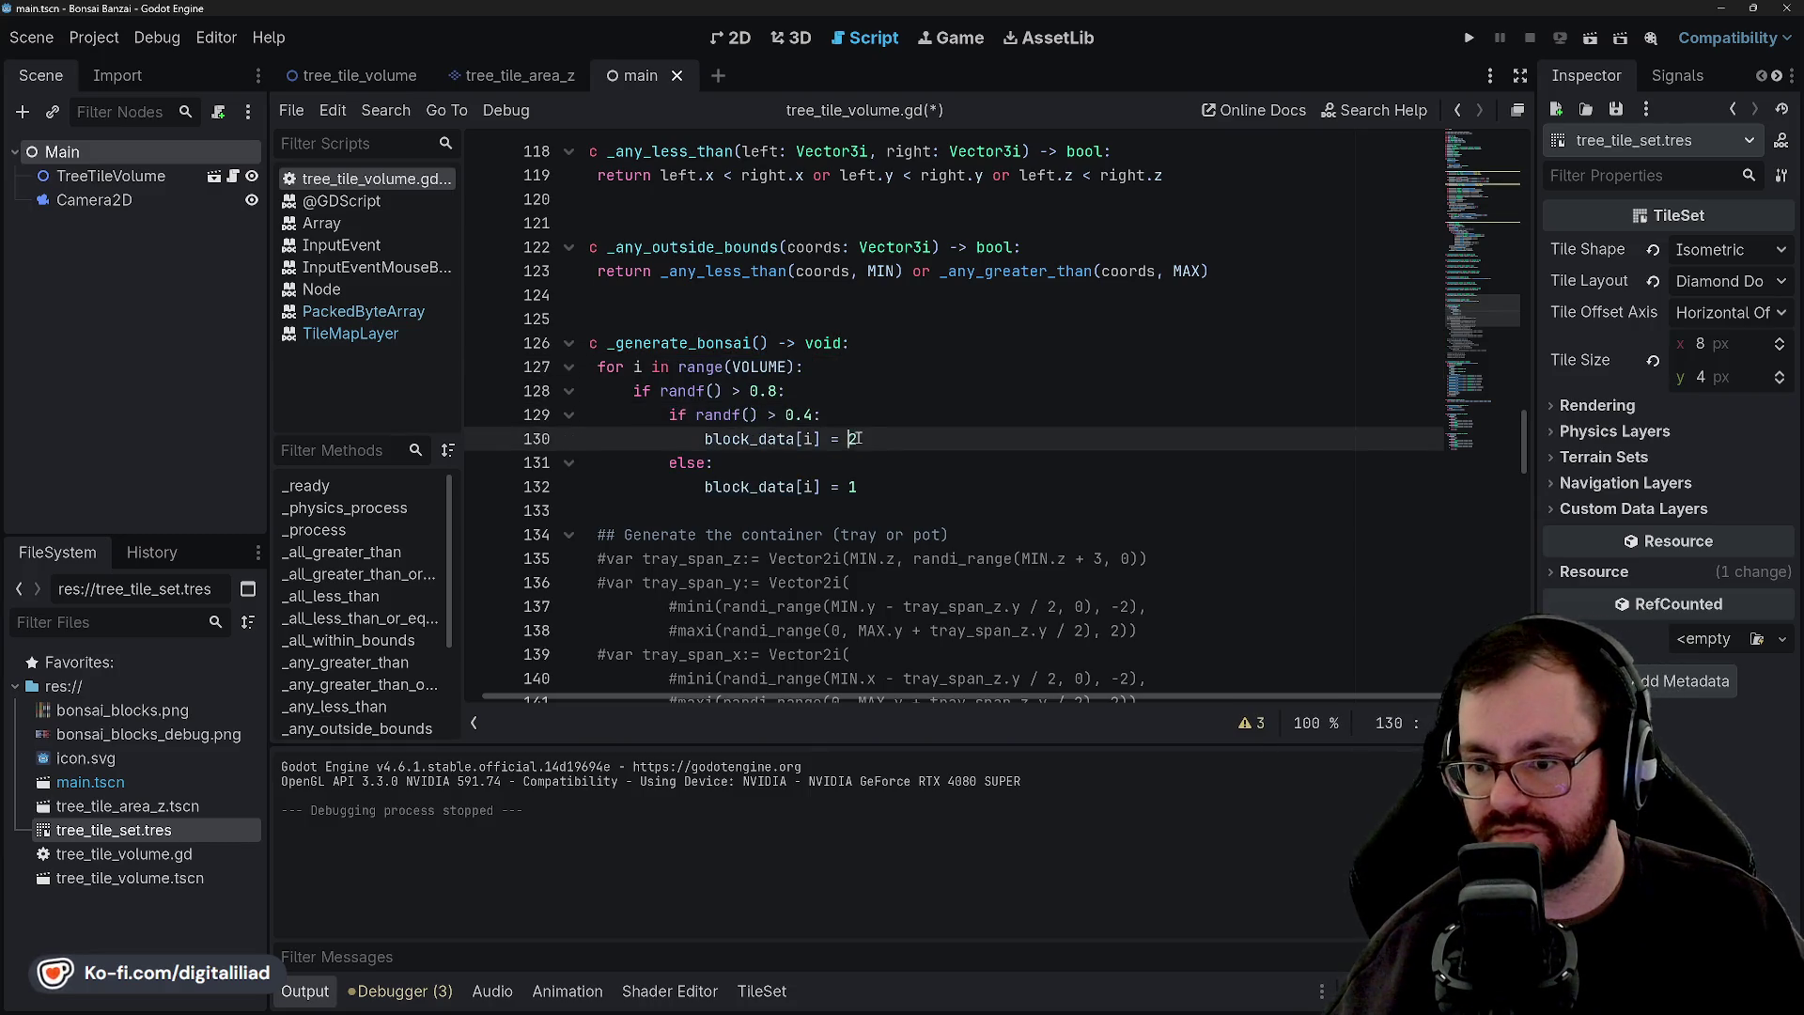
double_click(854, 439)
text(BLKOCKS)
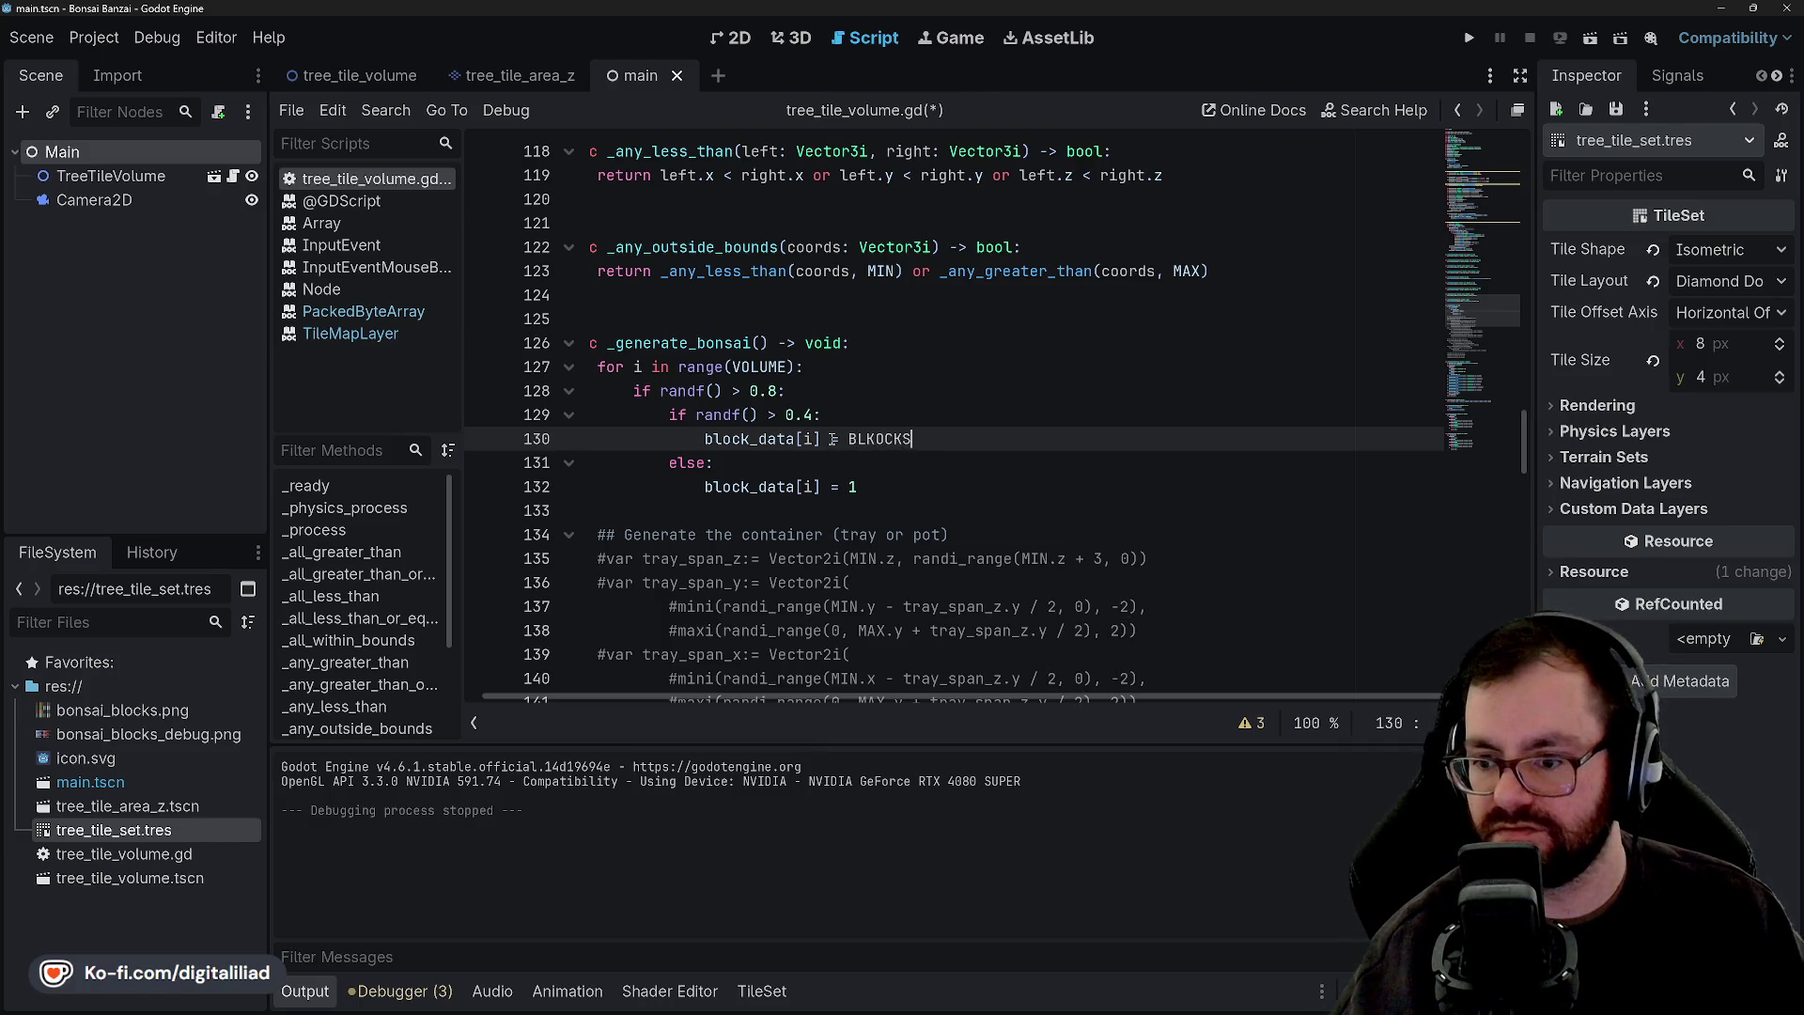
key(BackSpace)
key(BackSpace)
key(BackSpace)
text(.)
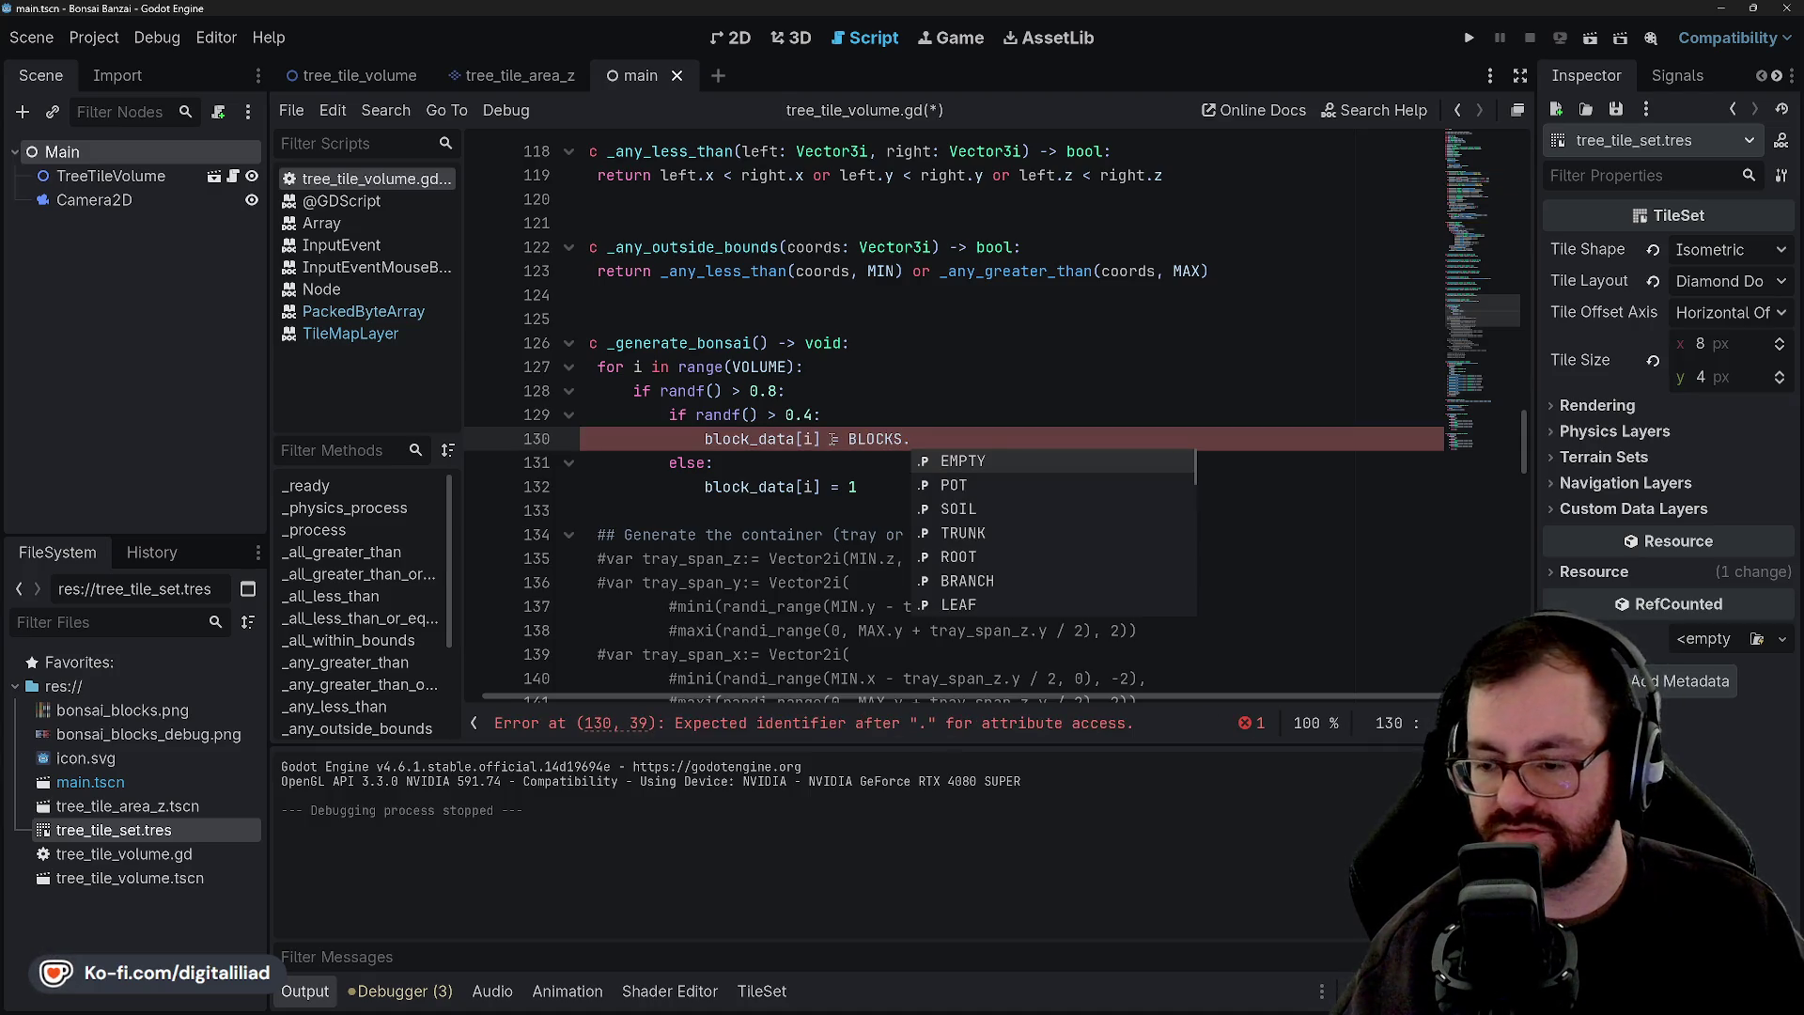
text(L)
key(Return)
click(849, 487)
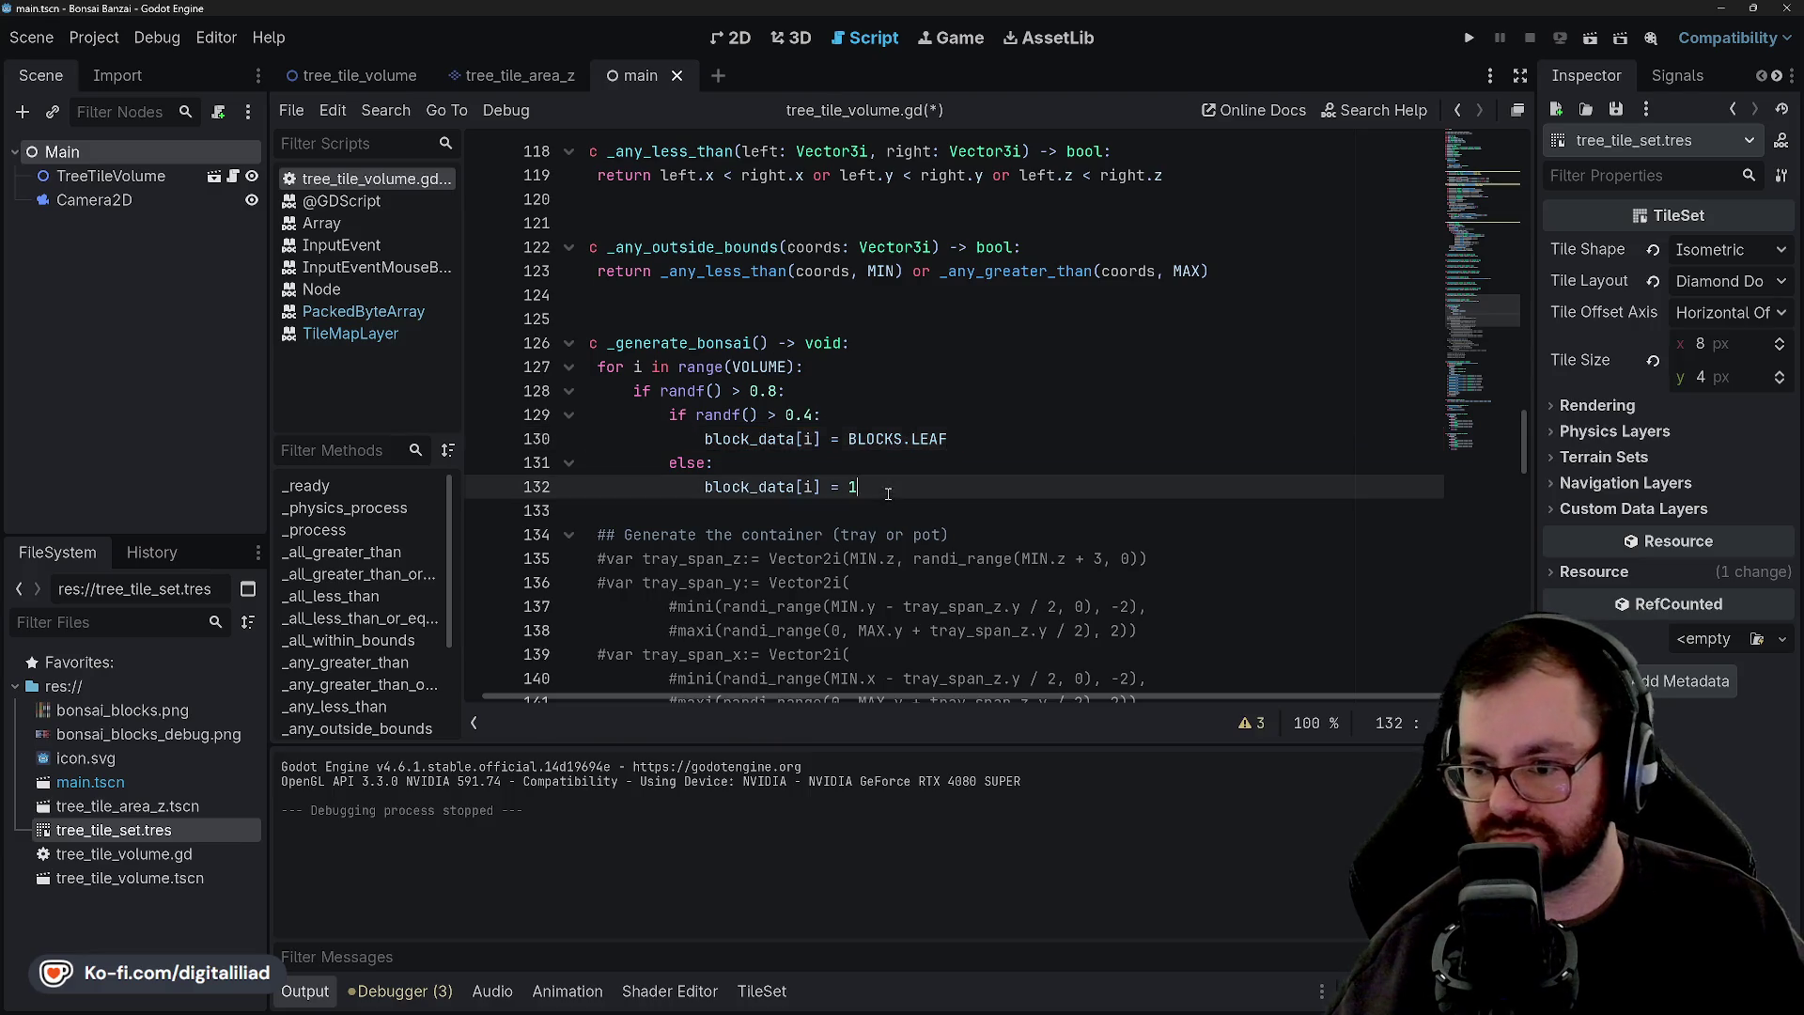
text(B:0)
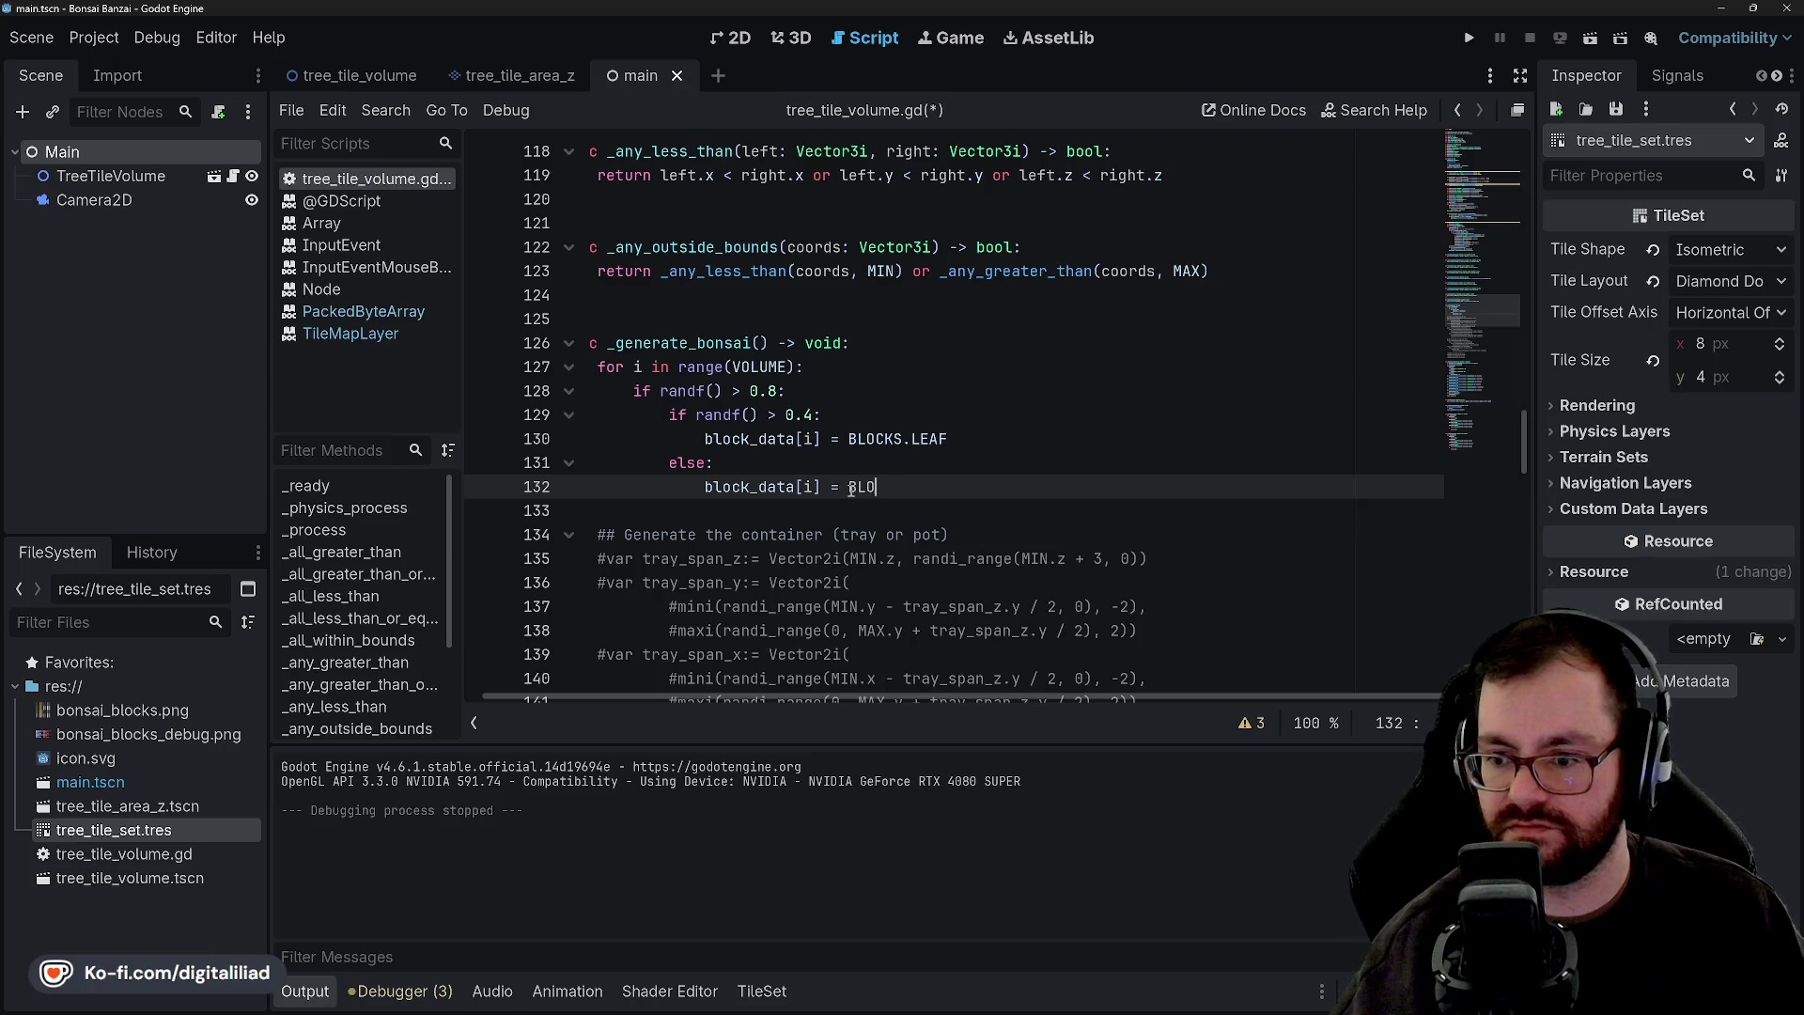
text(CKS.)
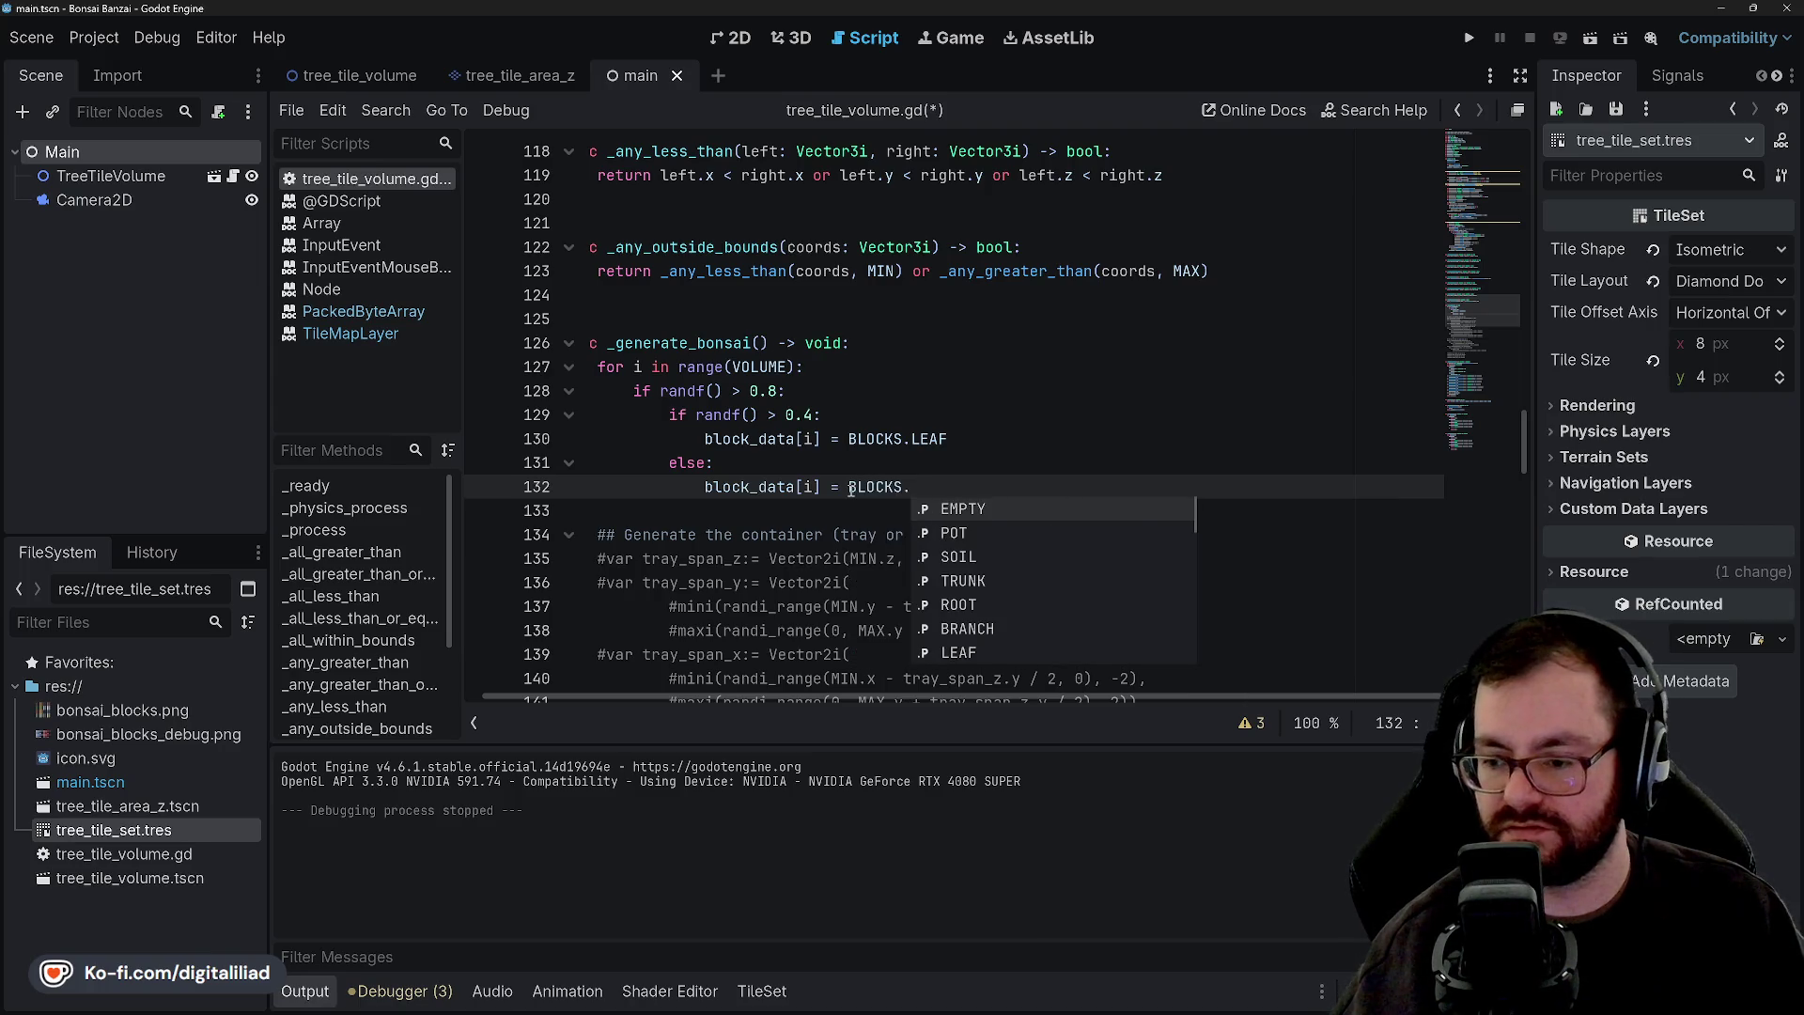
text(BRA)
key(Return)
Save the script and run the project to see the leaf and branch cluster.
key(ctrl+s)
click(986, 376)
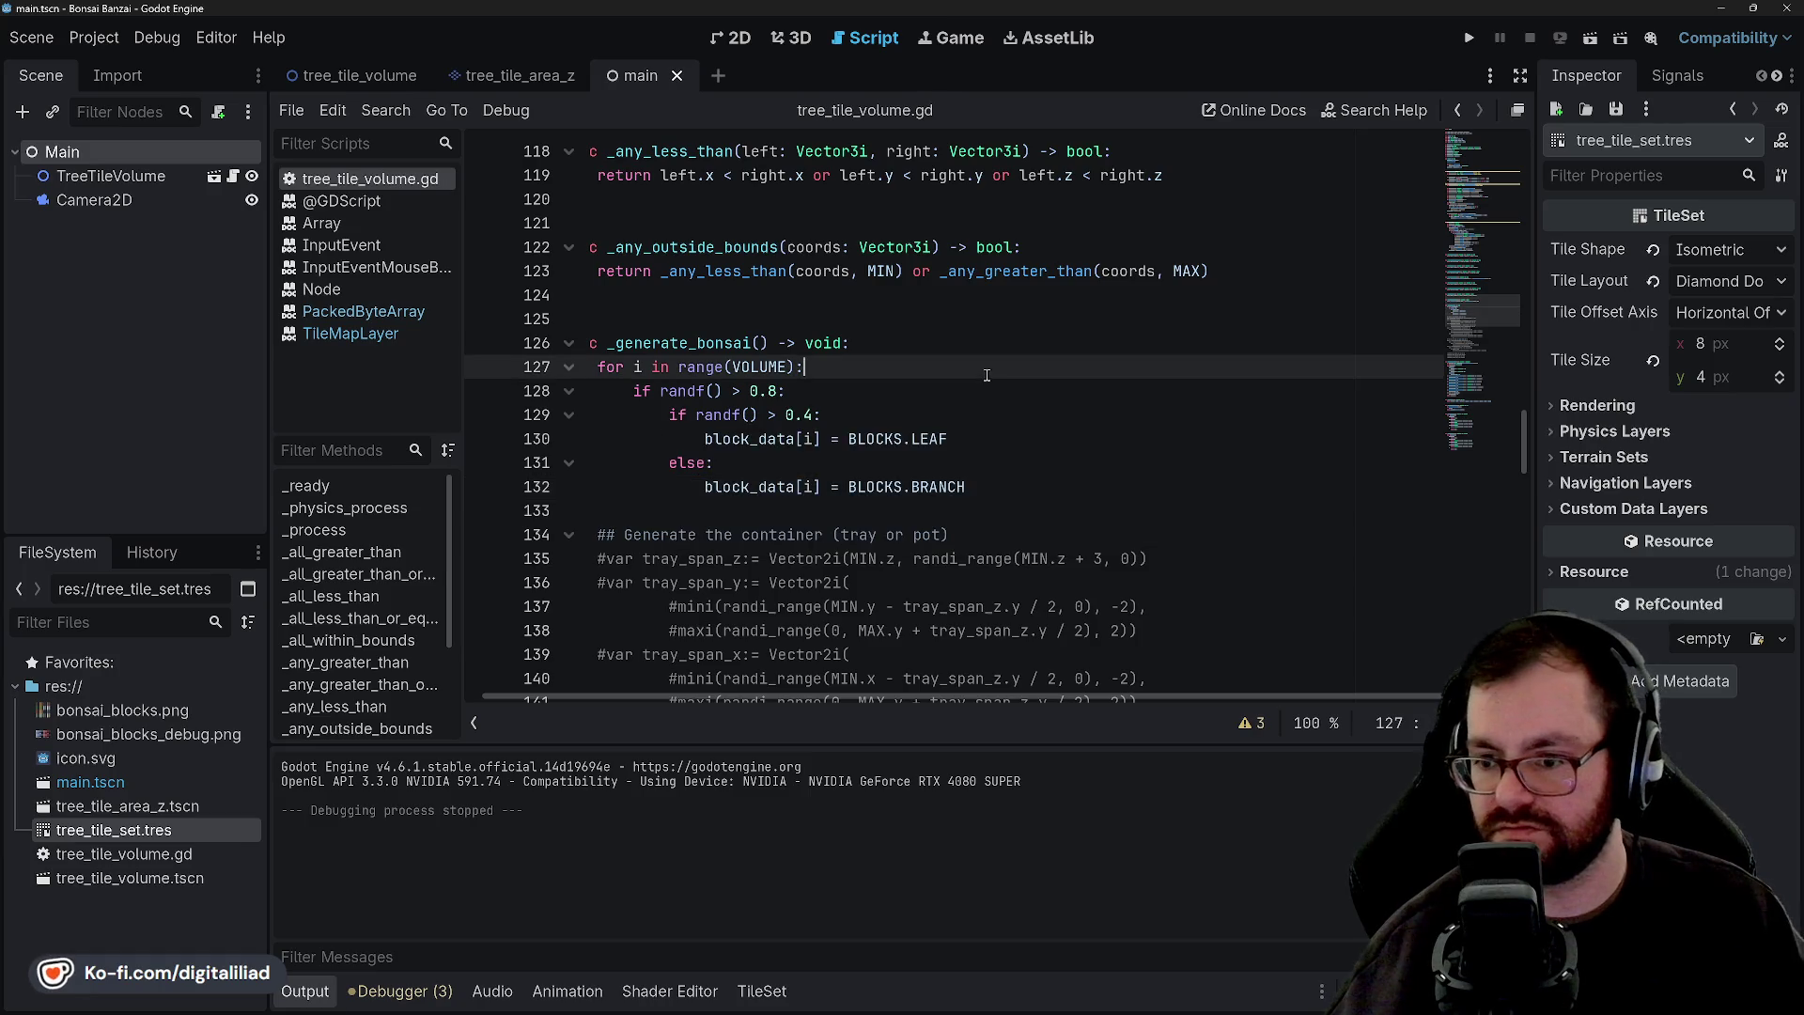
click(1469, 37)
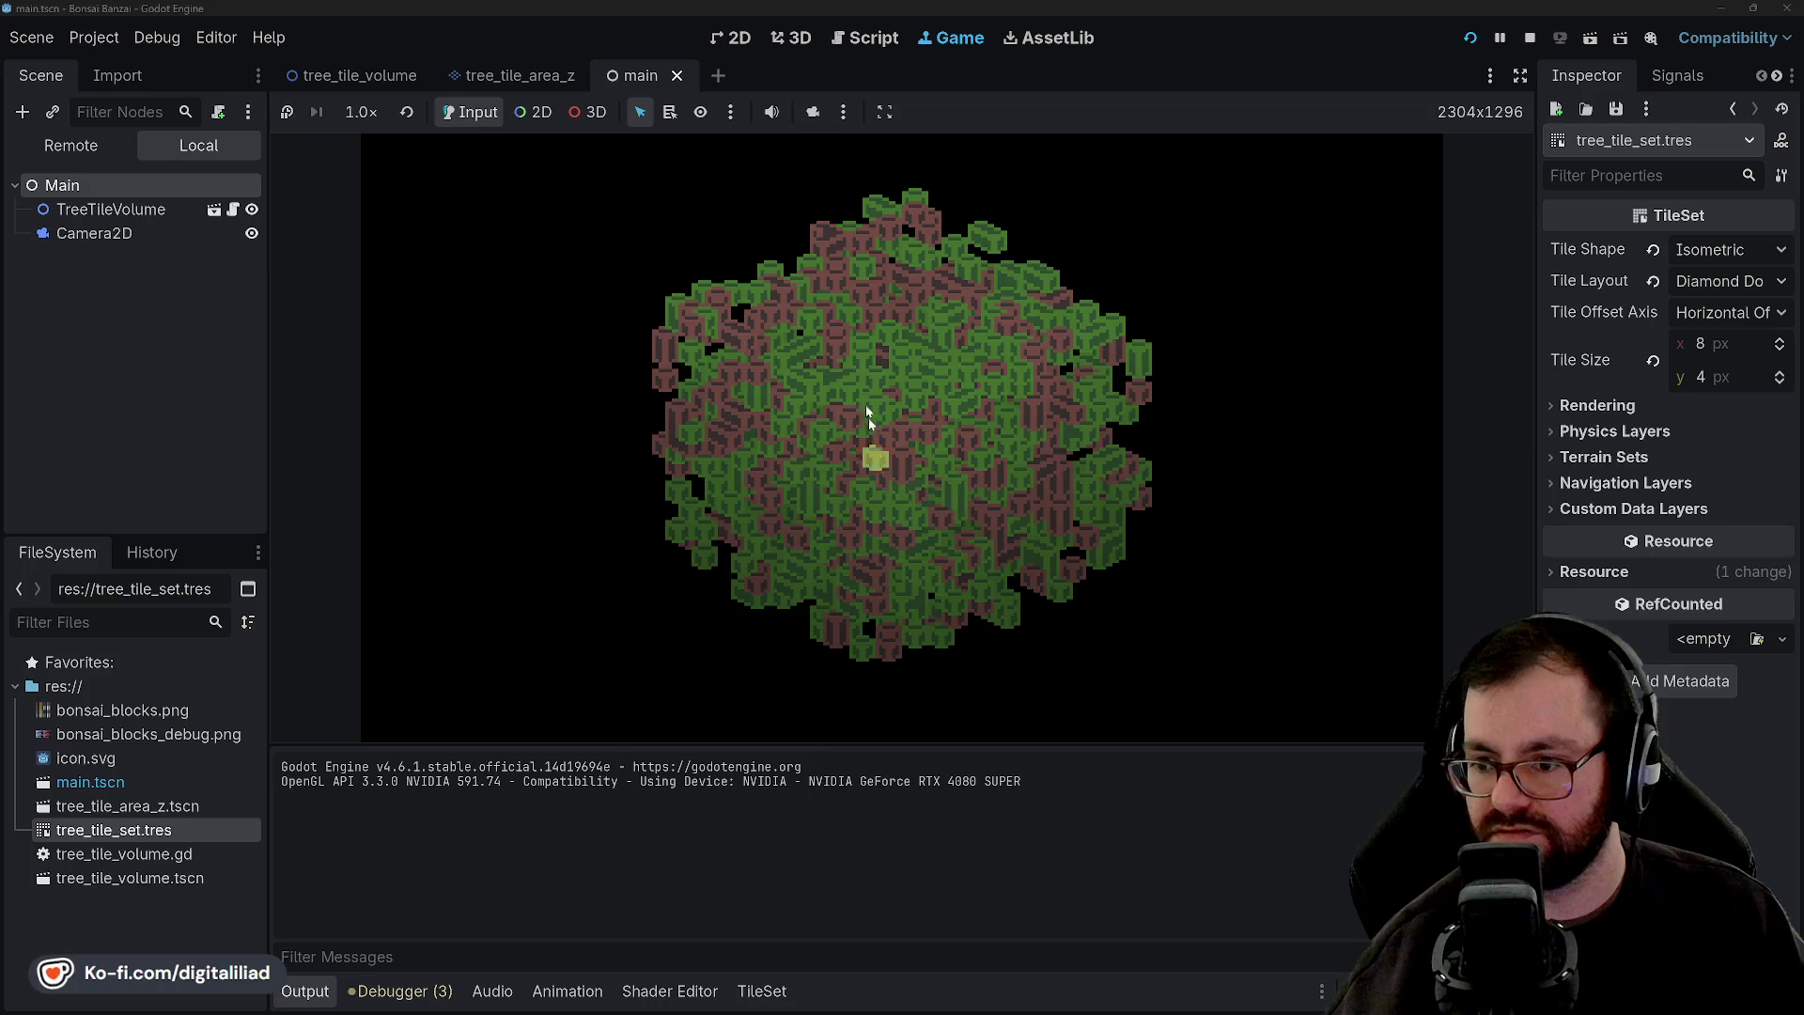
Delete blocks at the top and right edge of the leaf-and-branch cube, then stop the game.
click(881, 228)
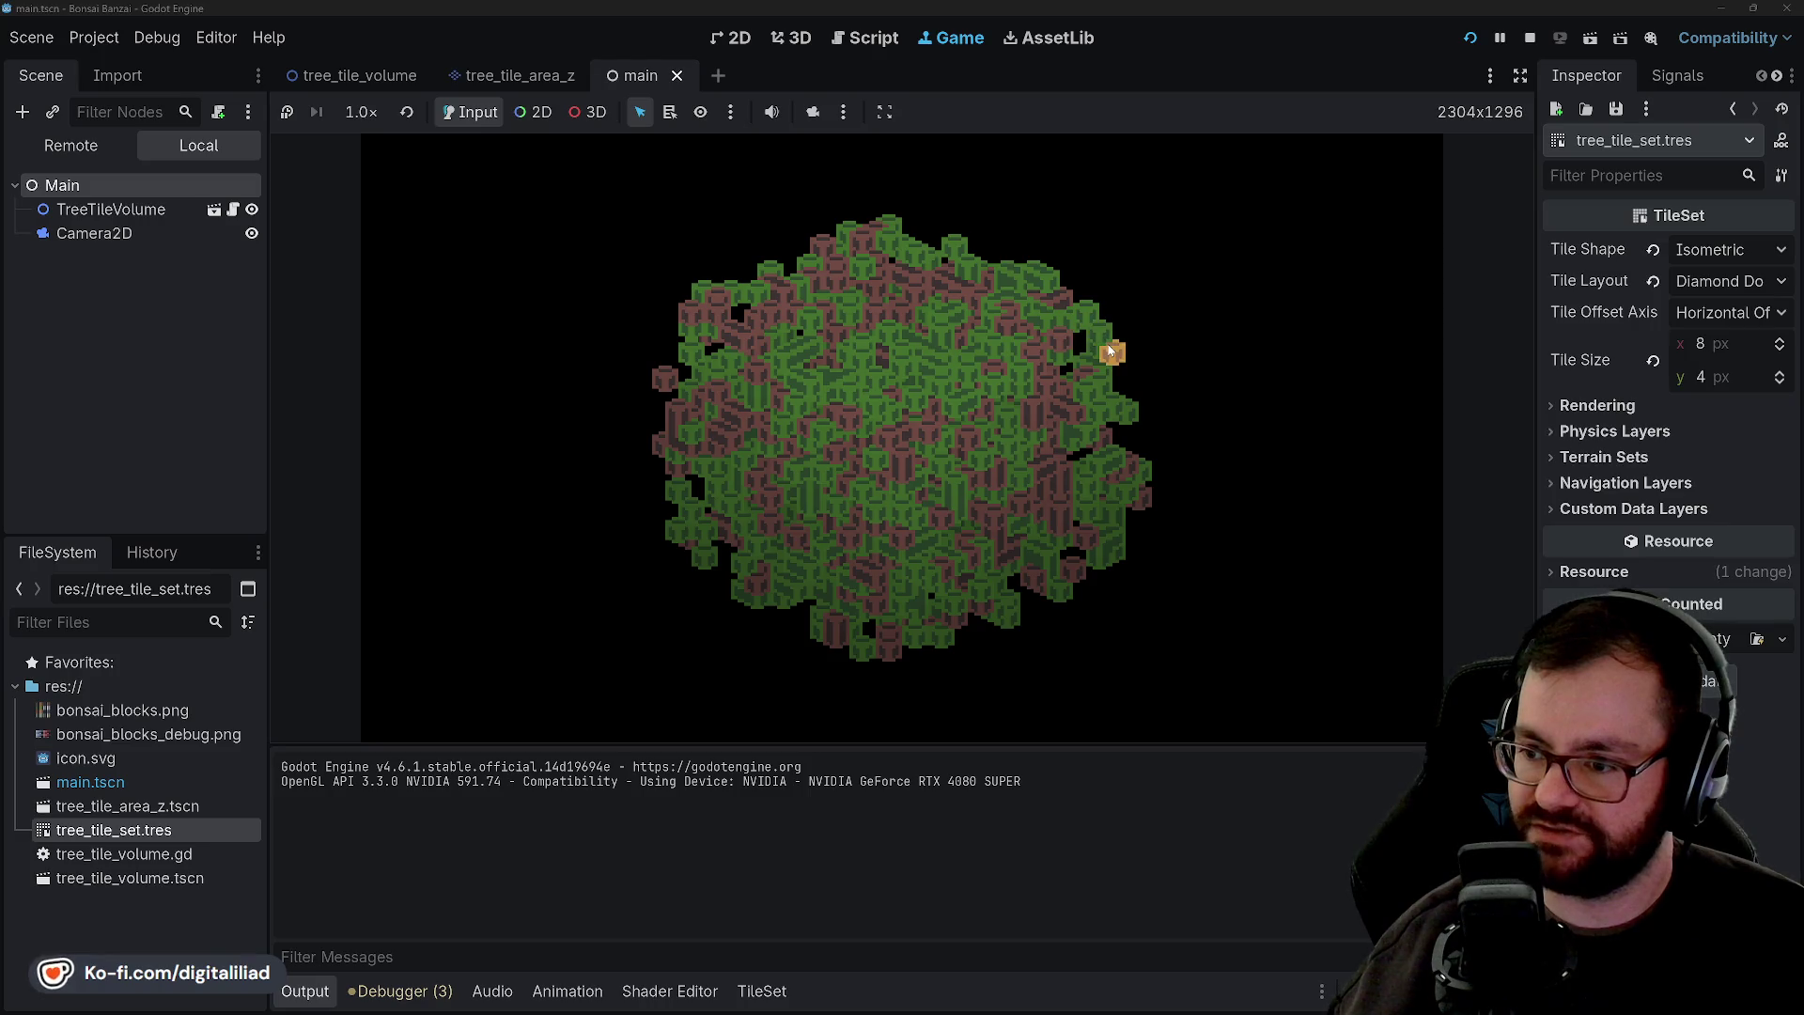
click(1106, 343)
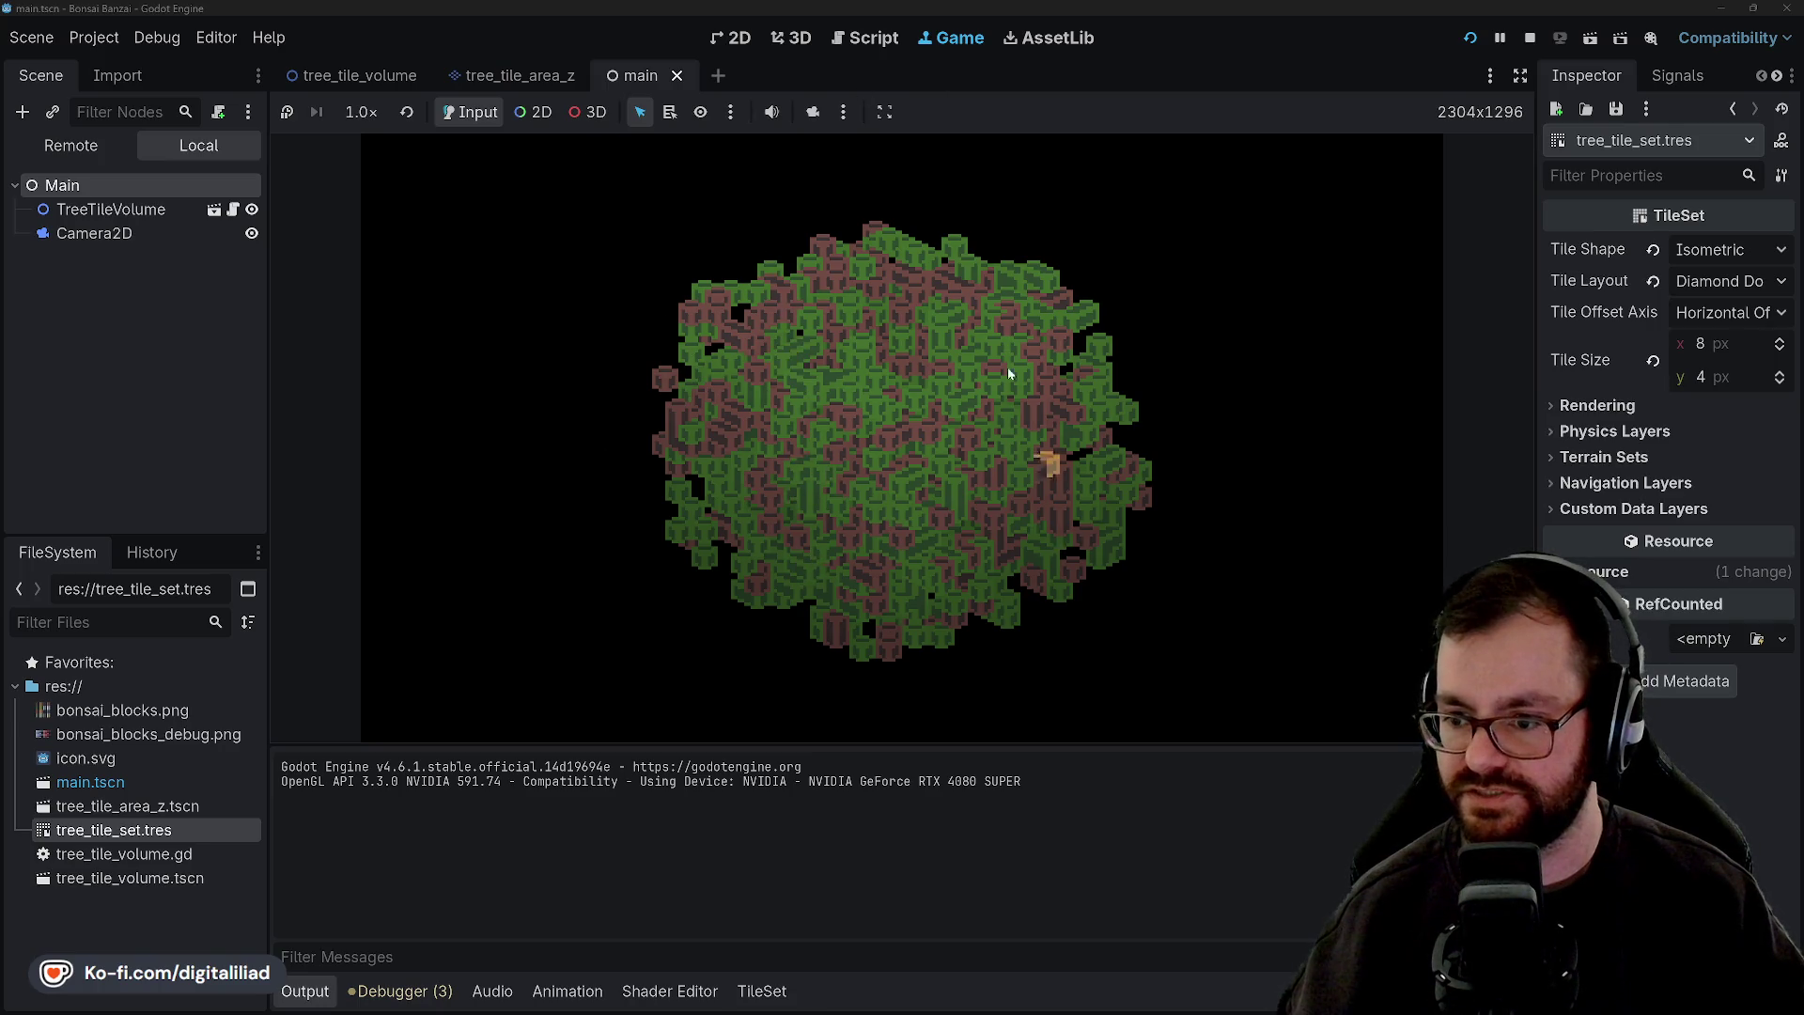
click(1530, 37)
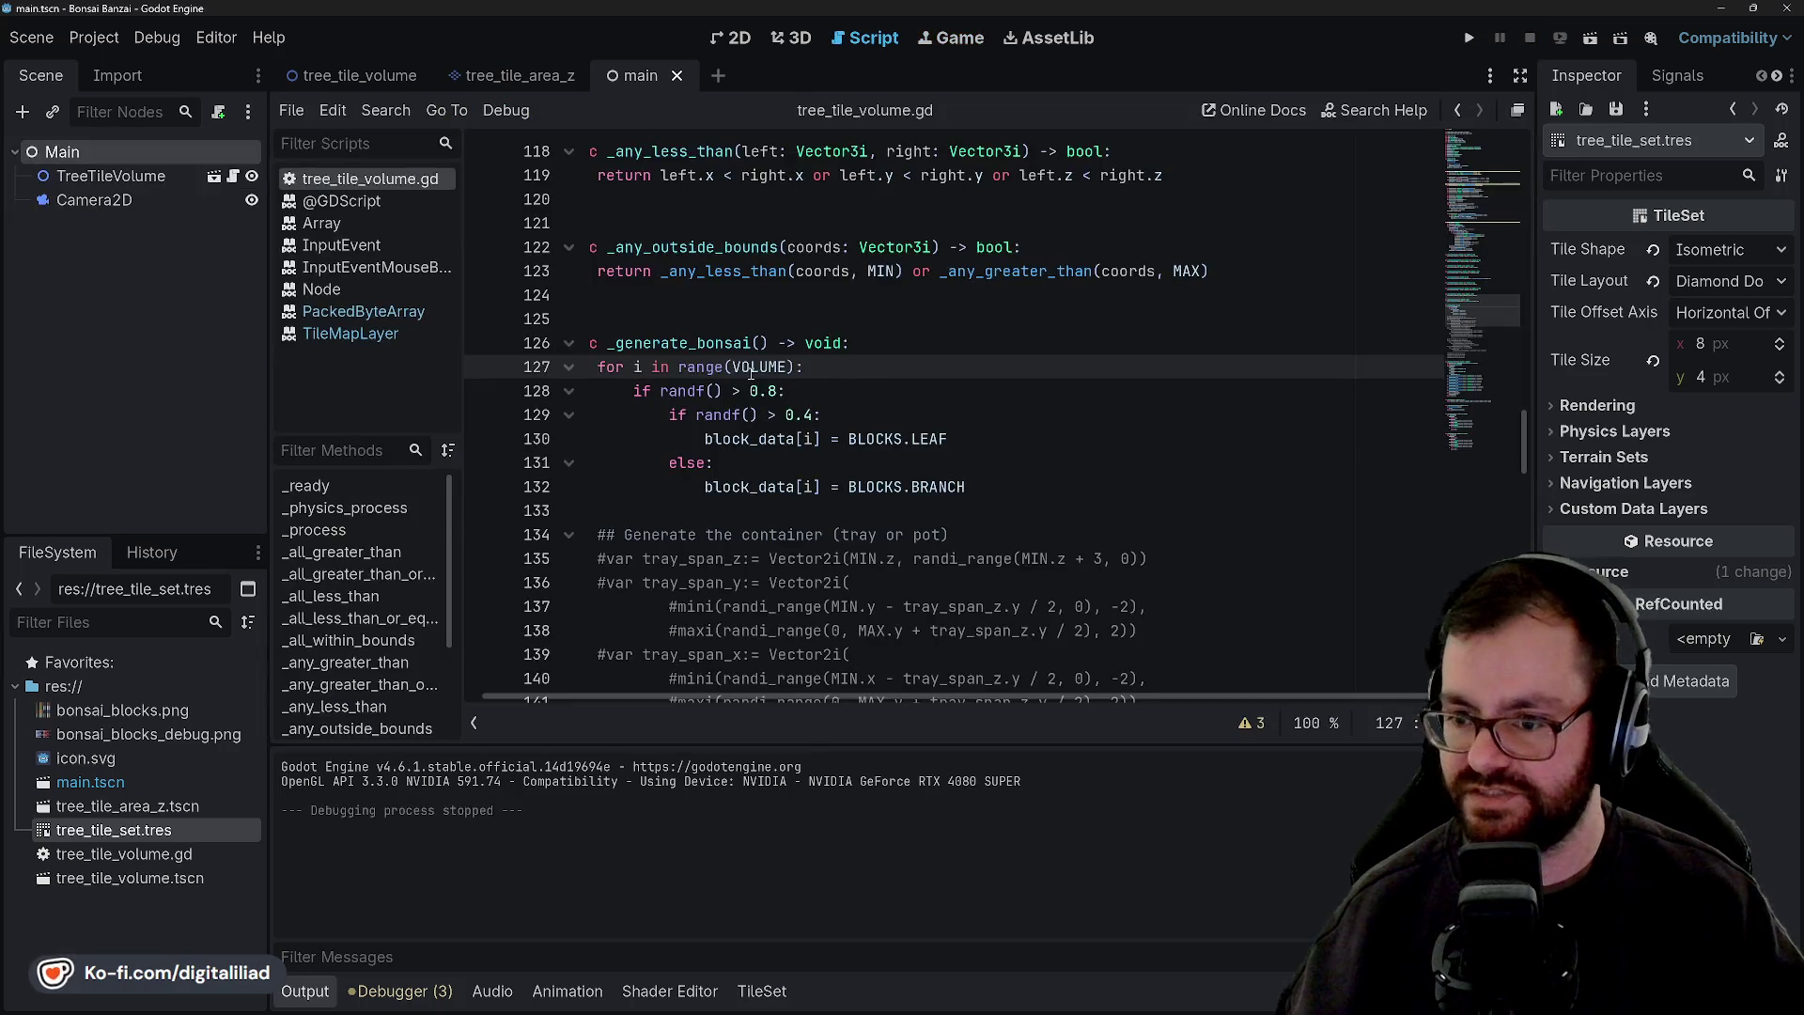
Comment out the random LEAF/BRANCH fill loop, uncomment the pot and soil generation code, and save.
key(Down)
key(Down)
mouse_move(968, 488)
mouse_down()
mouse_move(714, 465)
mouse_move(597, 368)
mouse_up()
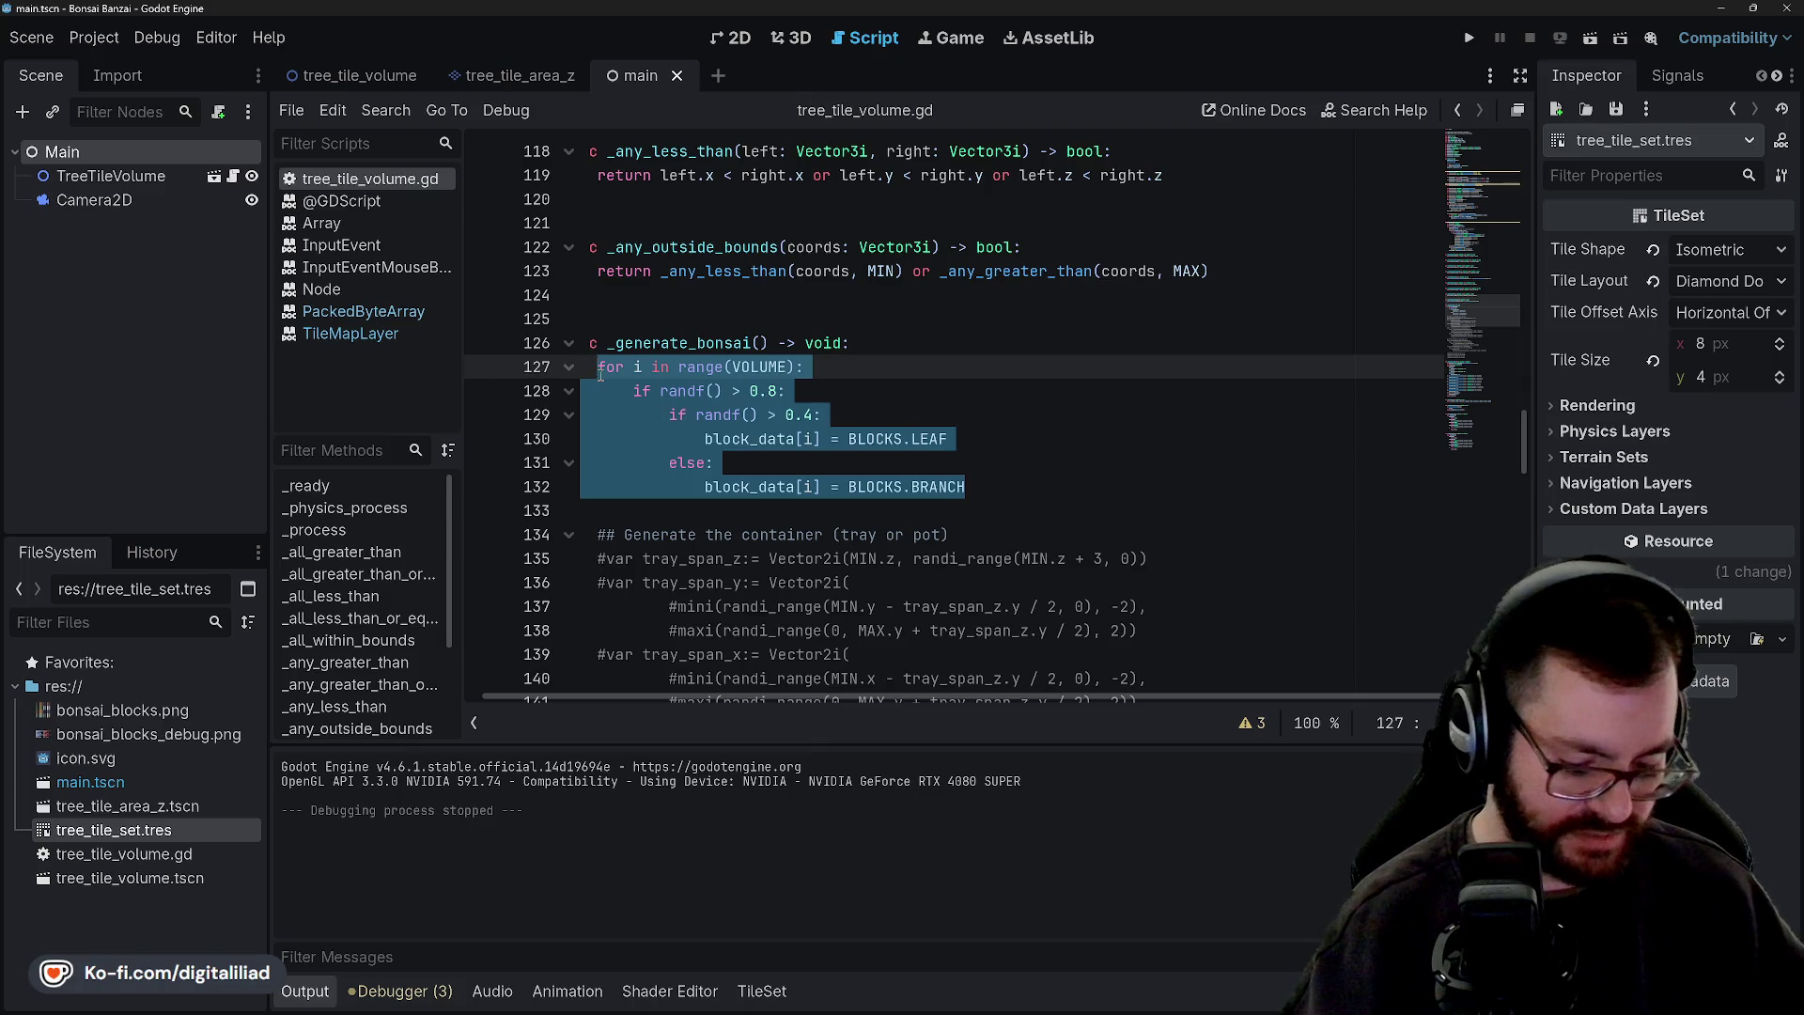
key(ctrl+k)
click(632, 343)
scroll(625, 340, down, 3)
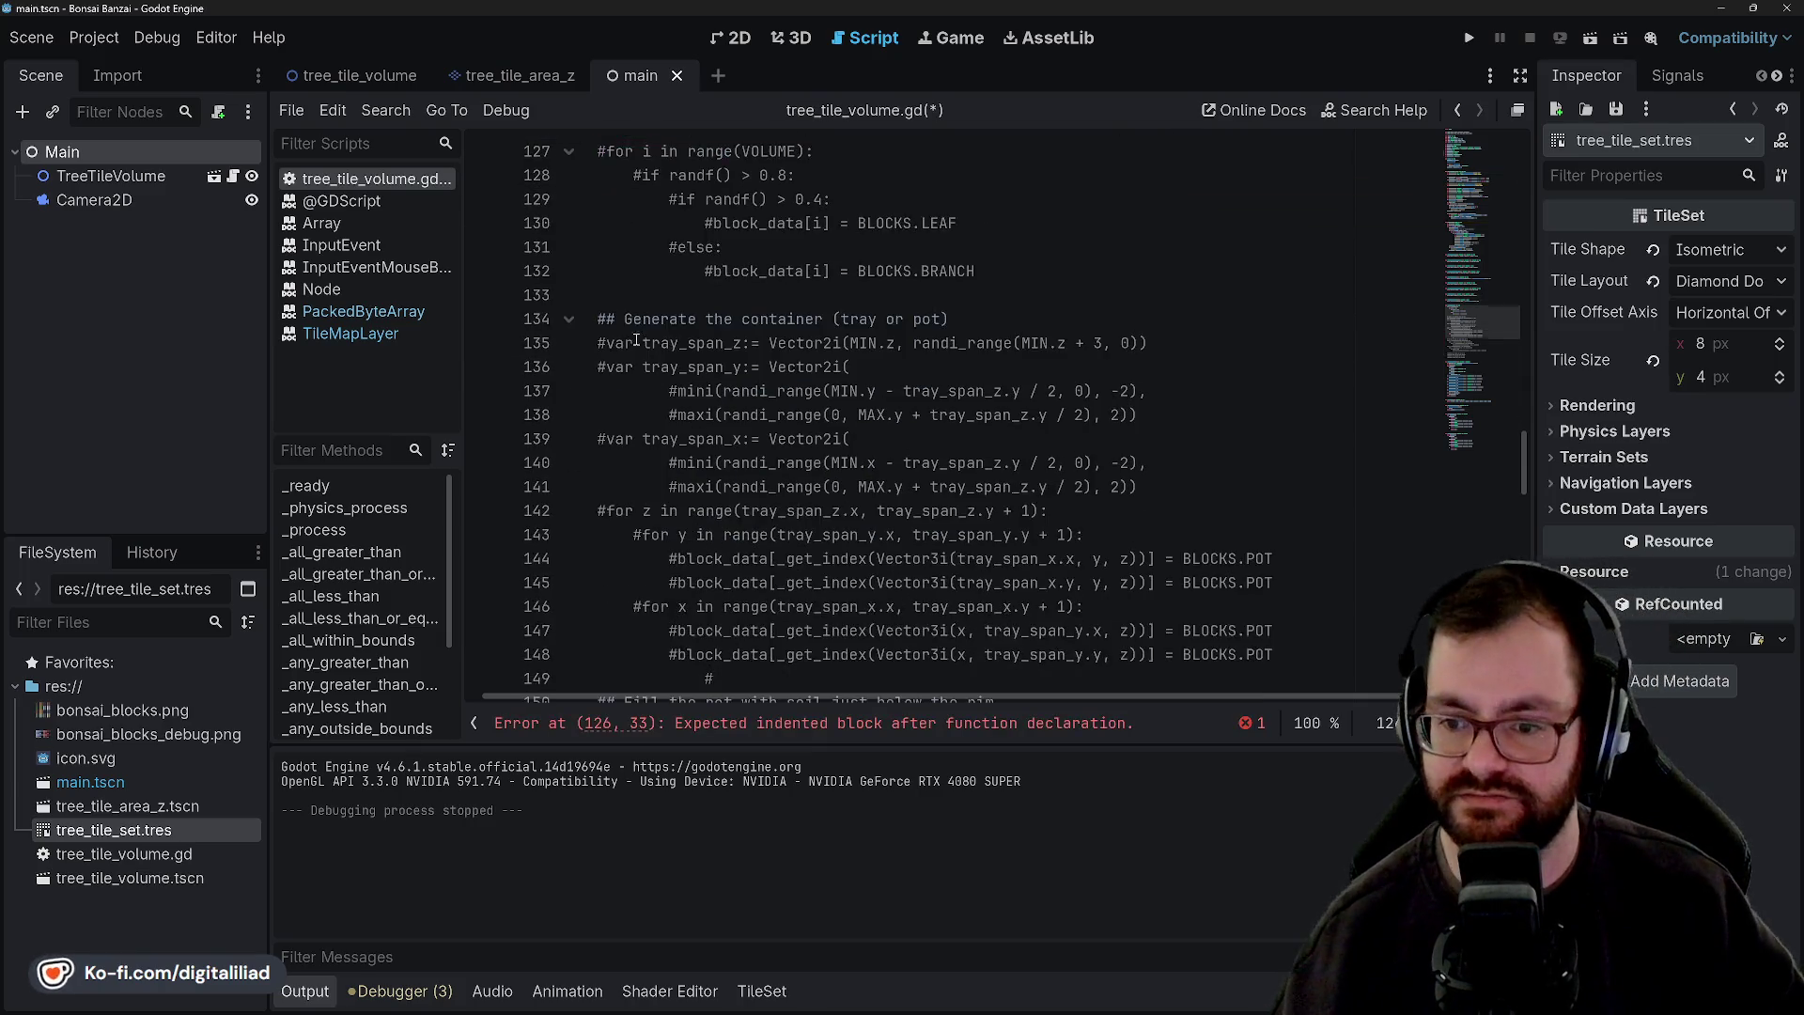
scroll(620, 336, up, 2)
scroll(620, 337, down, 2)
mouse_move(597, 314)
mouse_down()
mouse_move(714, 474)
mouse_move(813, 511)
mouse_move(981, 462)
mouse_move(1361, 463)
mouse_up()
scroll(814, 510, down, 3)
key(ctrl+k)
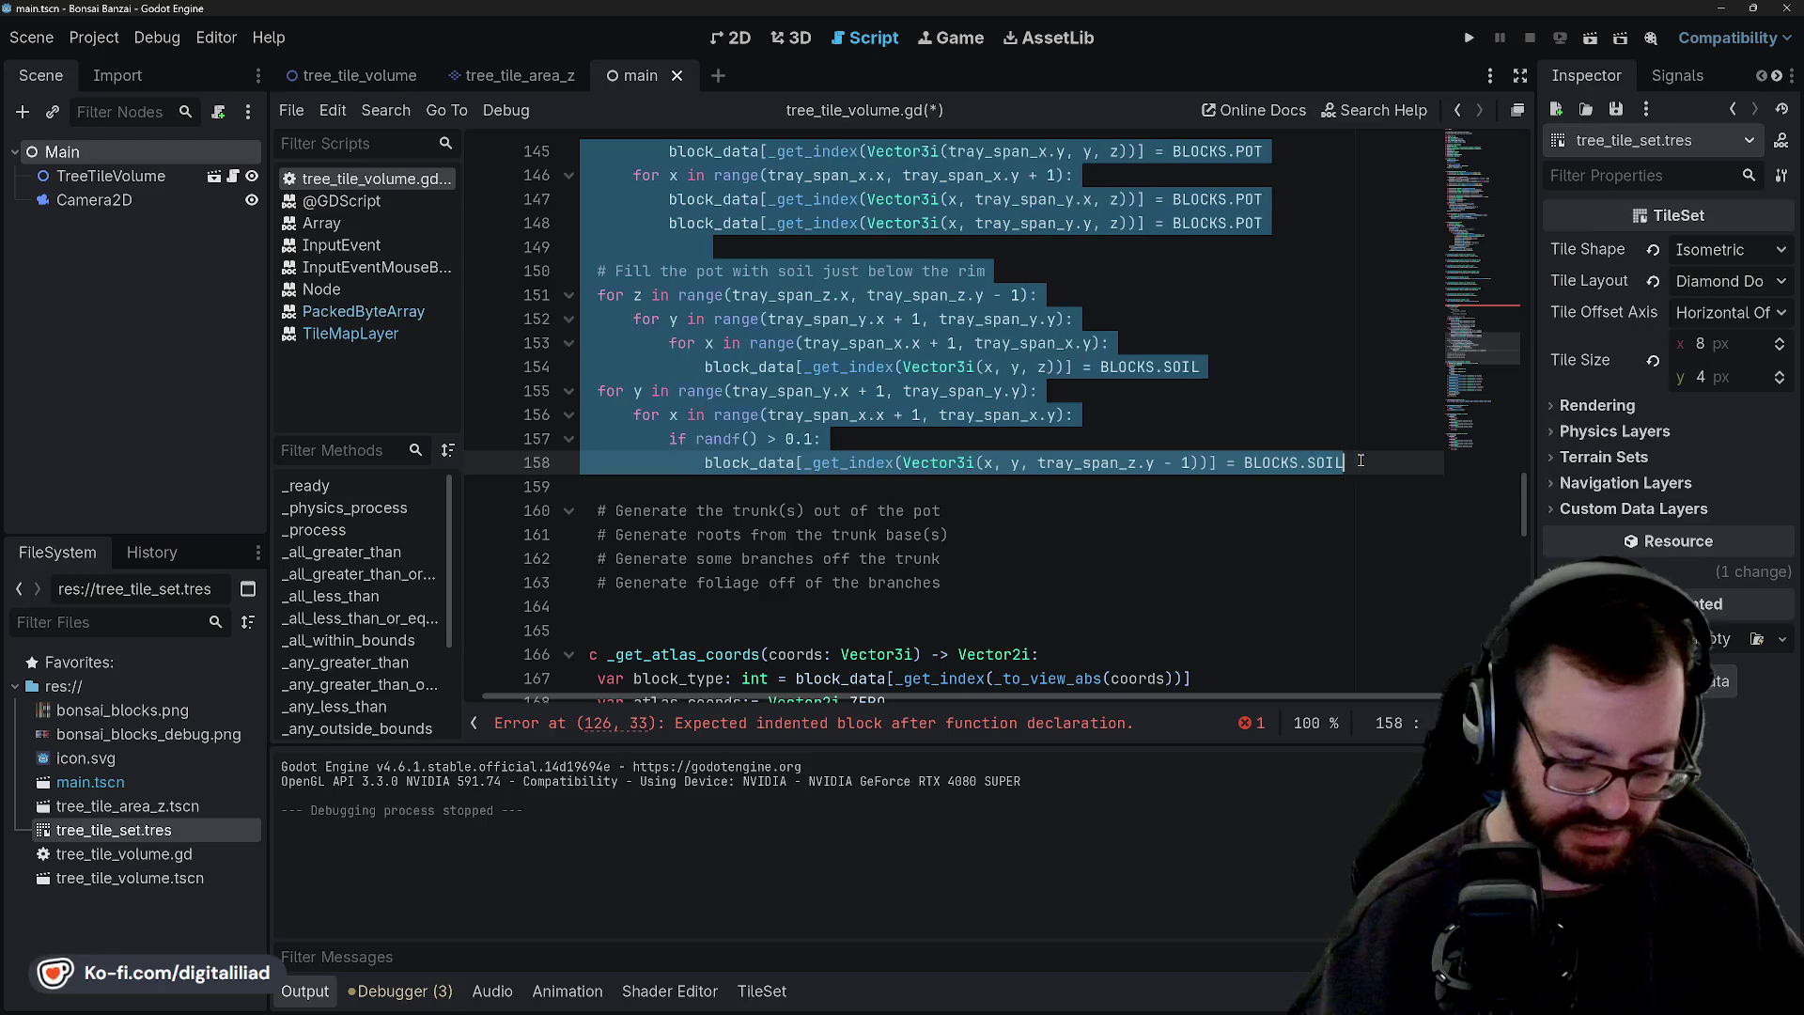
click(1081, 414)
click(1083, 346)
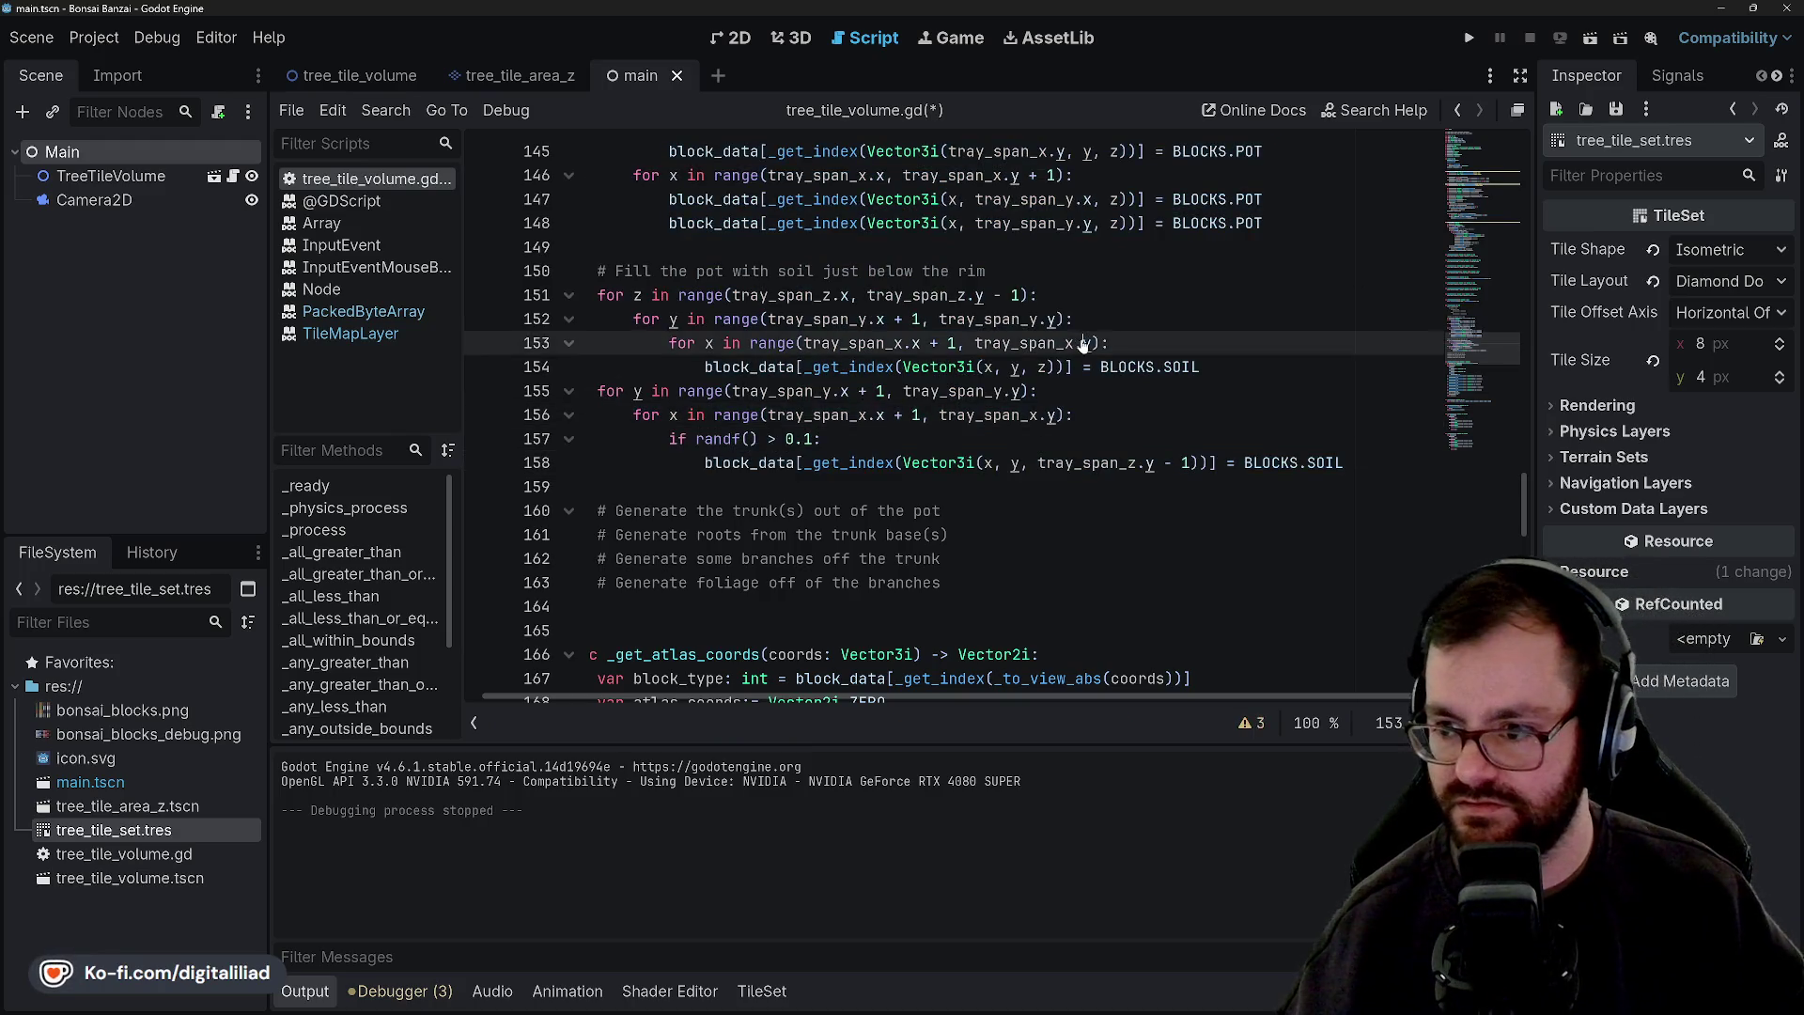
key(ctrl+s)
Look over the soil loop lines and dismiss the scene-saving prompt.
click(1060, 391)
click(1085, 414)
click(1079, 442)
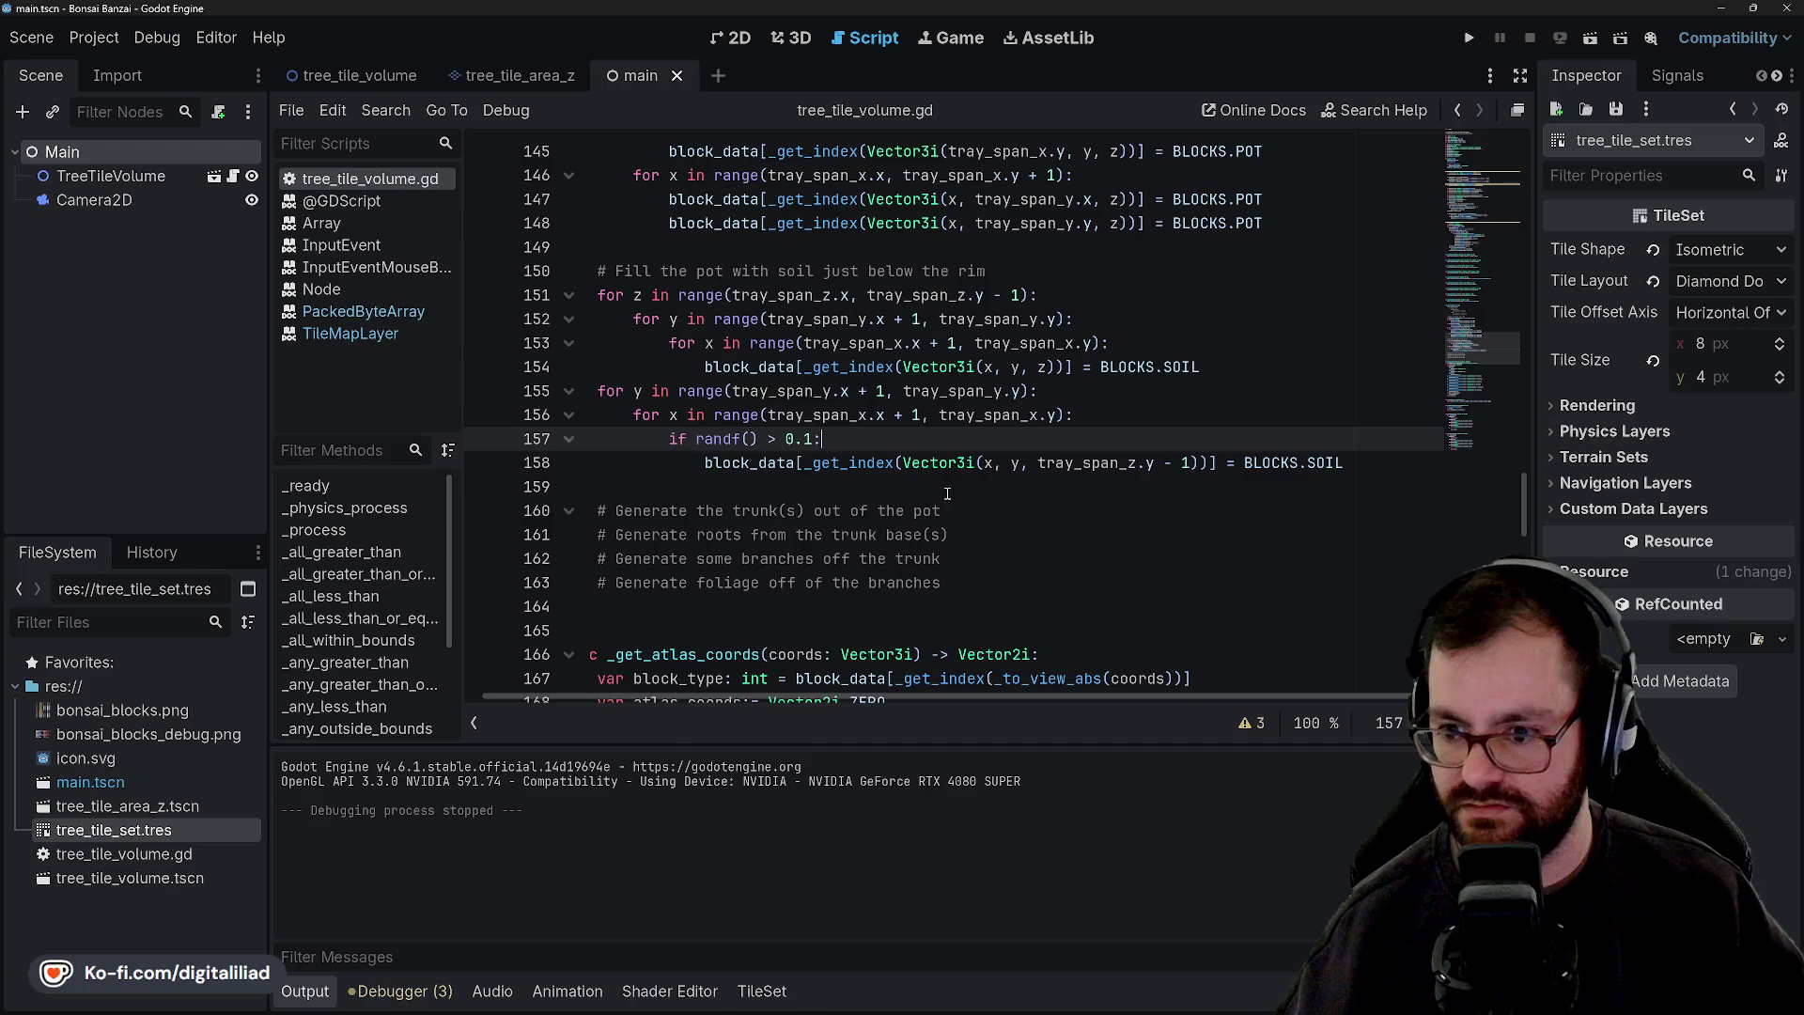
click(947, 489)
key(F5)
click(949, 415)
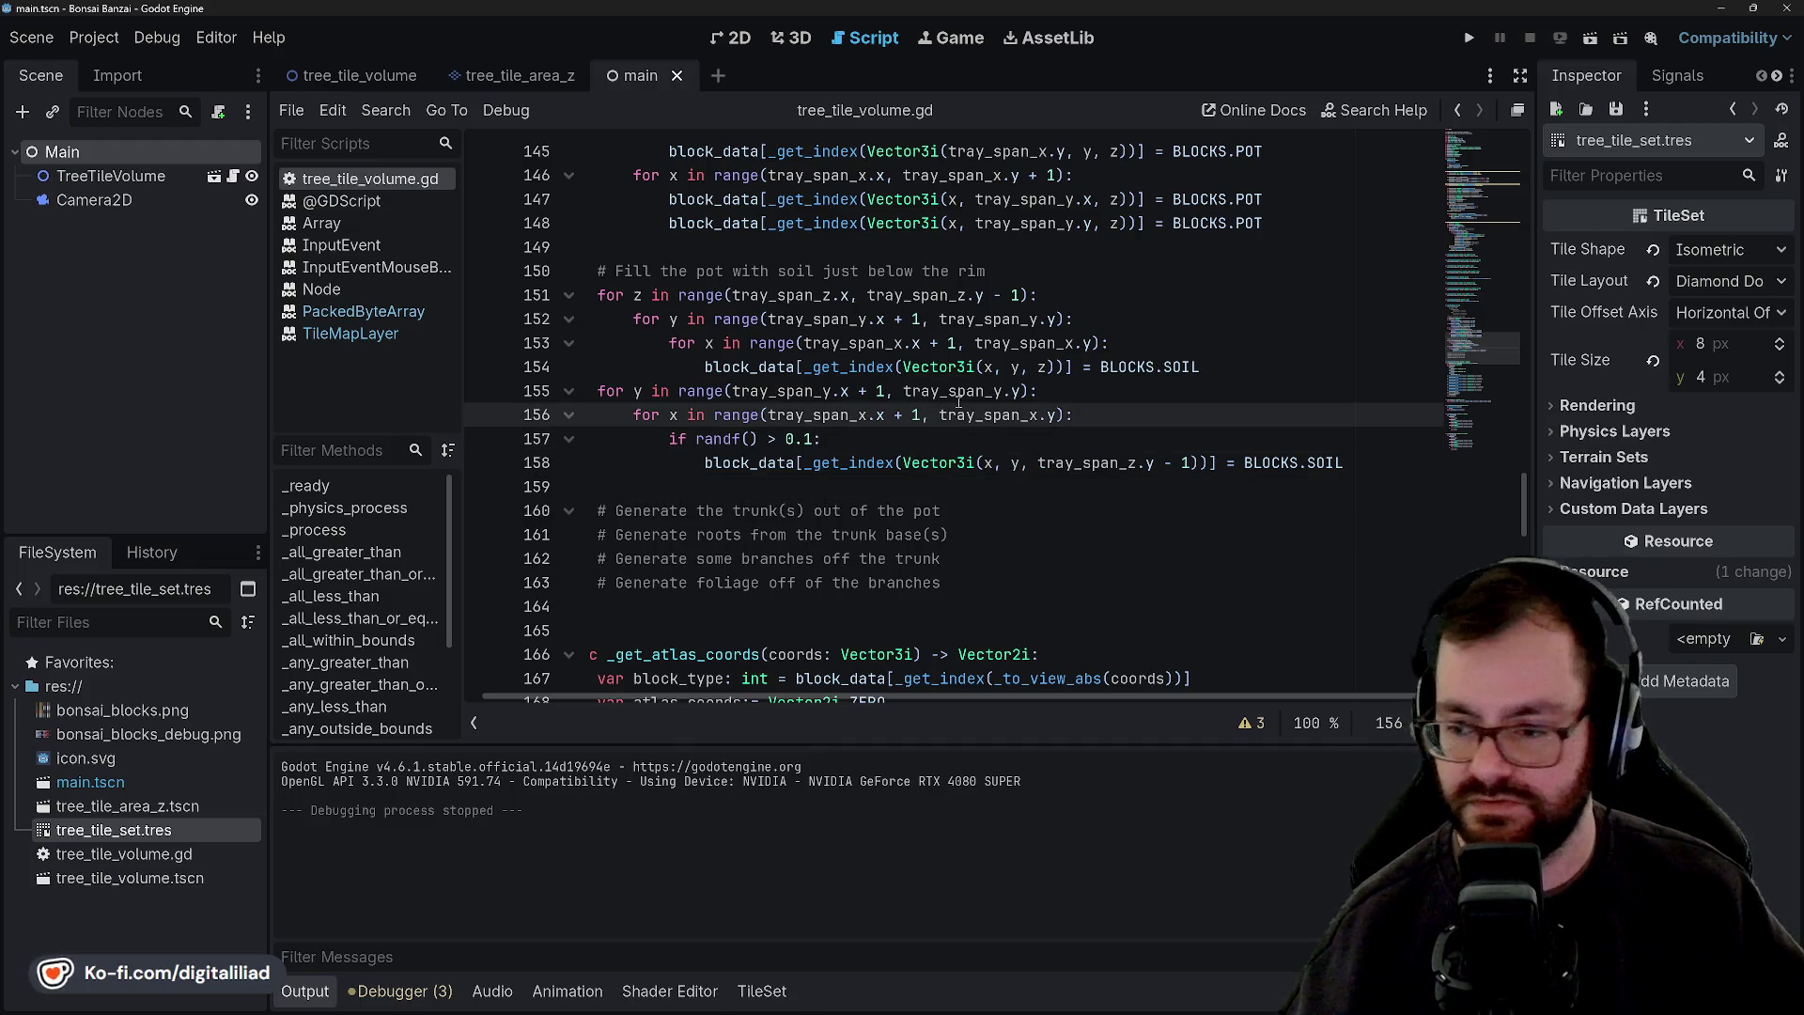
Review the soil-filling loop around BLOCKS.SOIL, then run the project to see the generated pot.
click(950, 460)
click(1118, 391)
click(1122, 426)
click(1120, 438)
click(1118, 414)
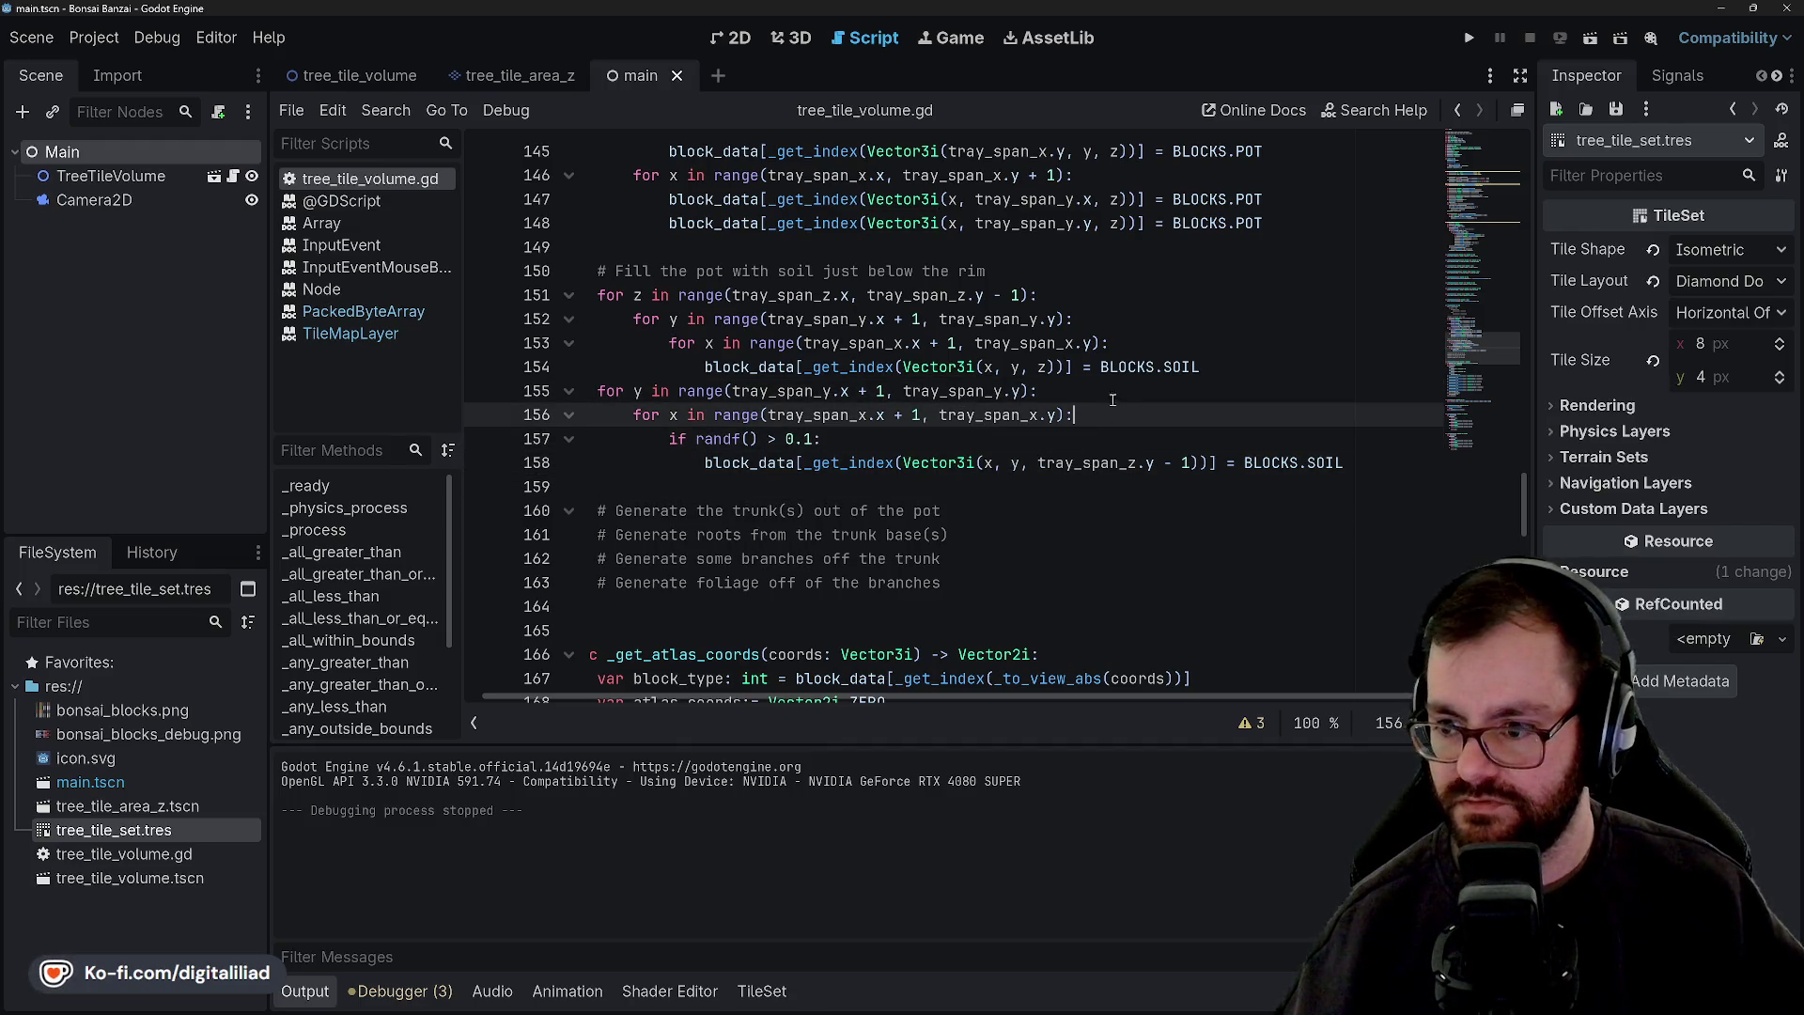
click(1114, 391)
click(1115, 343)
click(1207, 367)
scroll(1168, 367, up, 6)
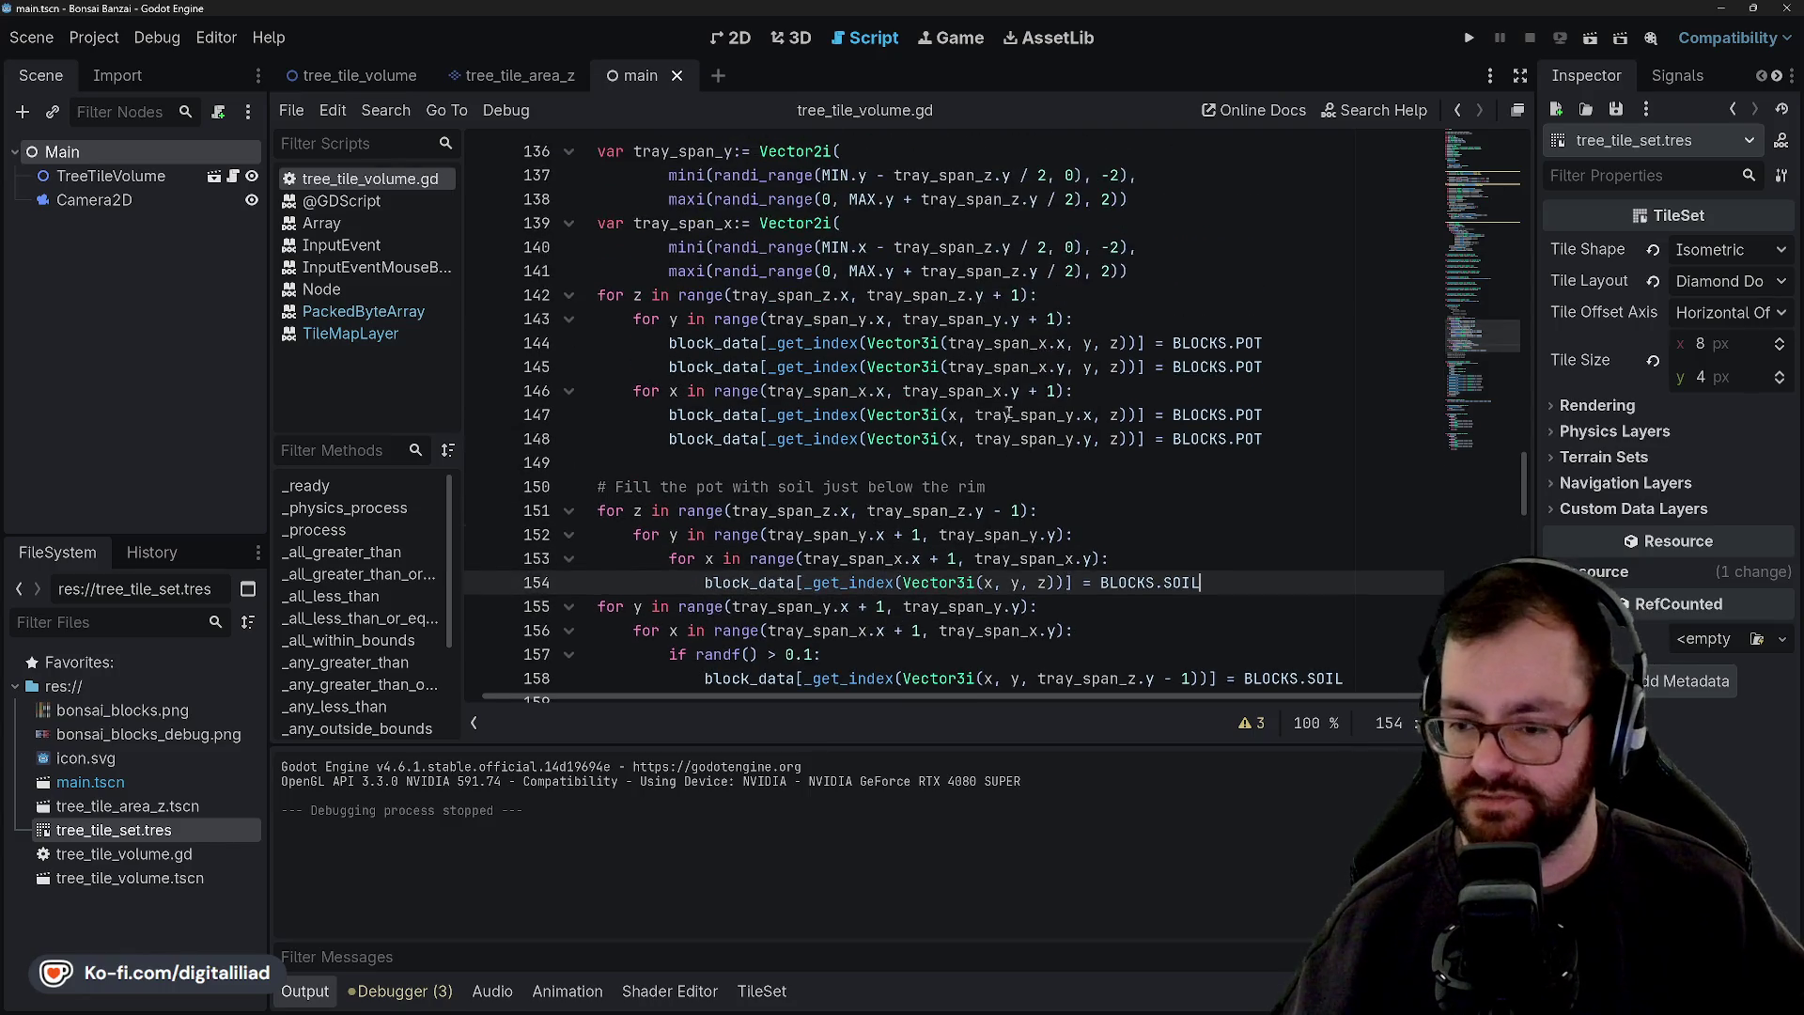
scroll(806, 320, up, 2)
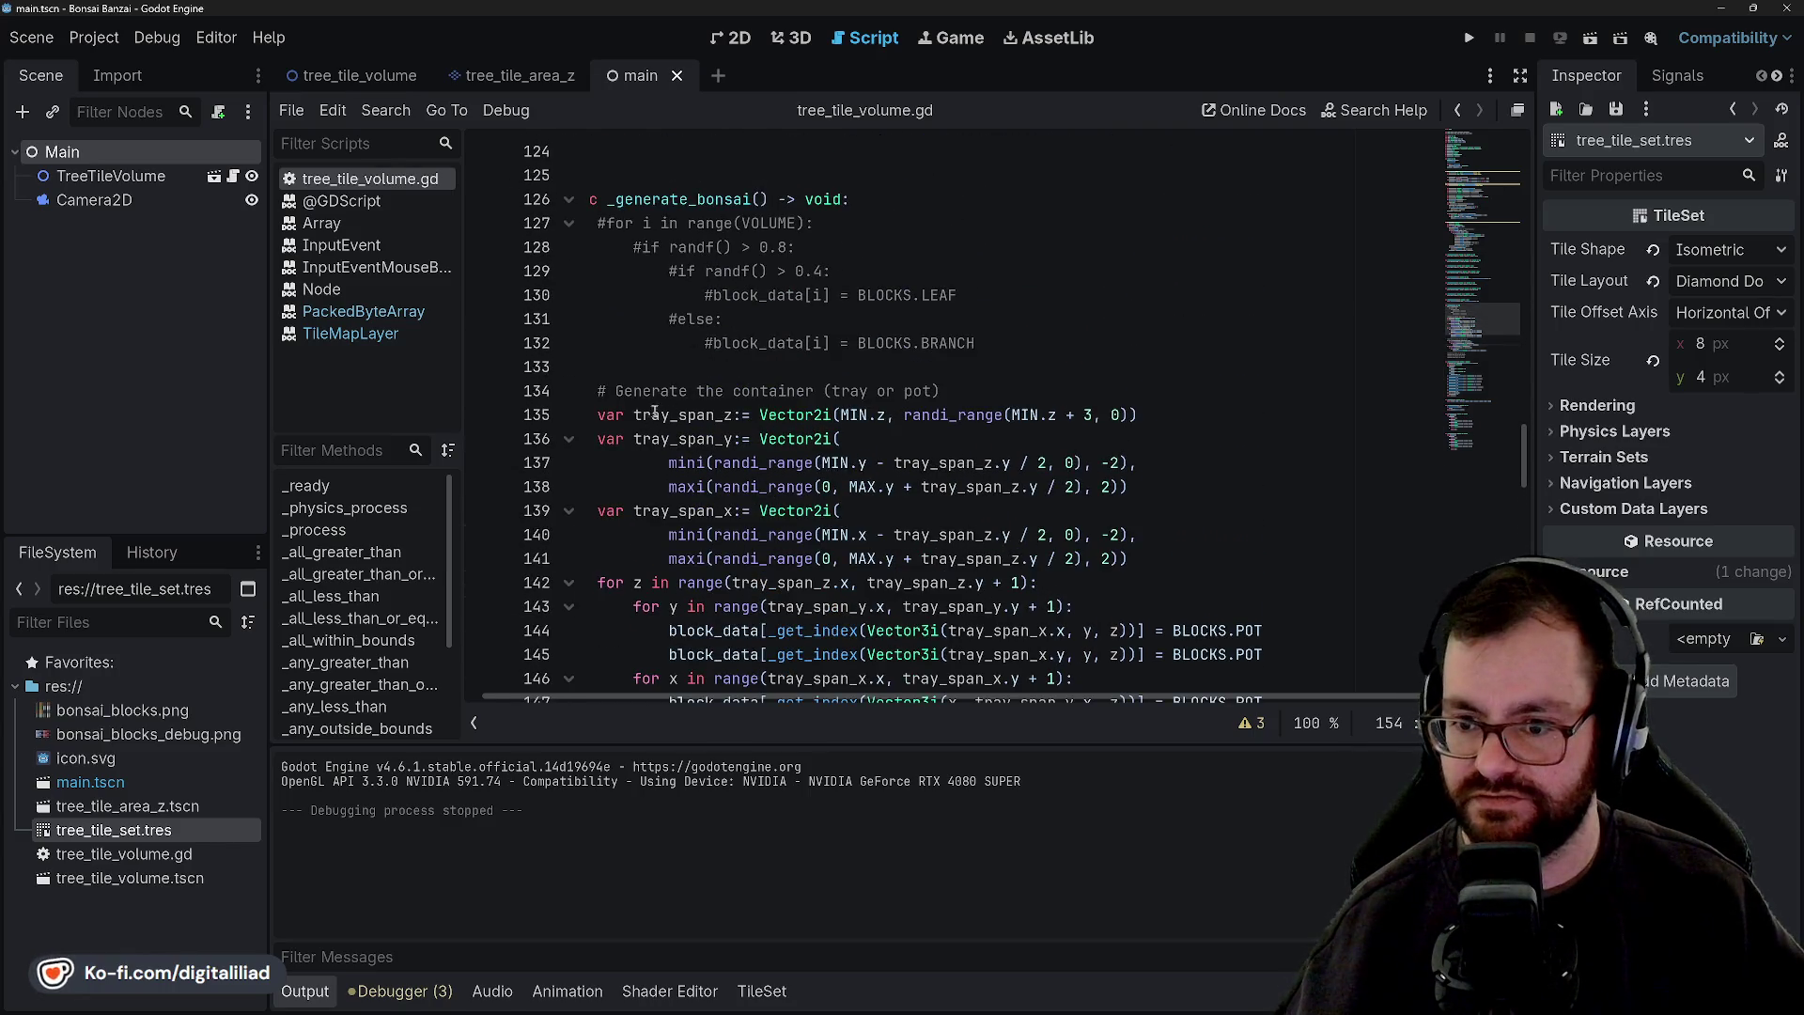
scroll(831, 489, down, 5)
scroll(831, 489, down, 3)
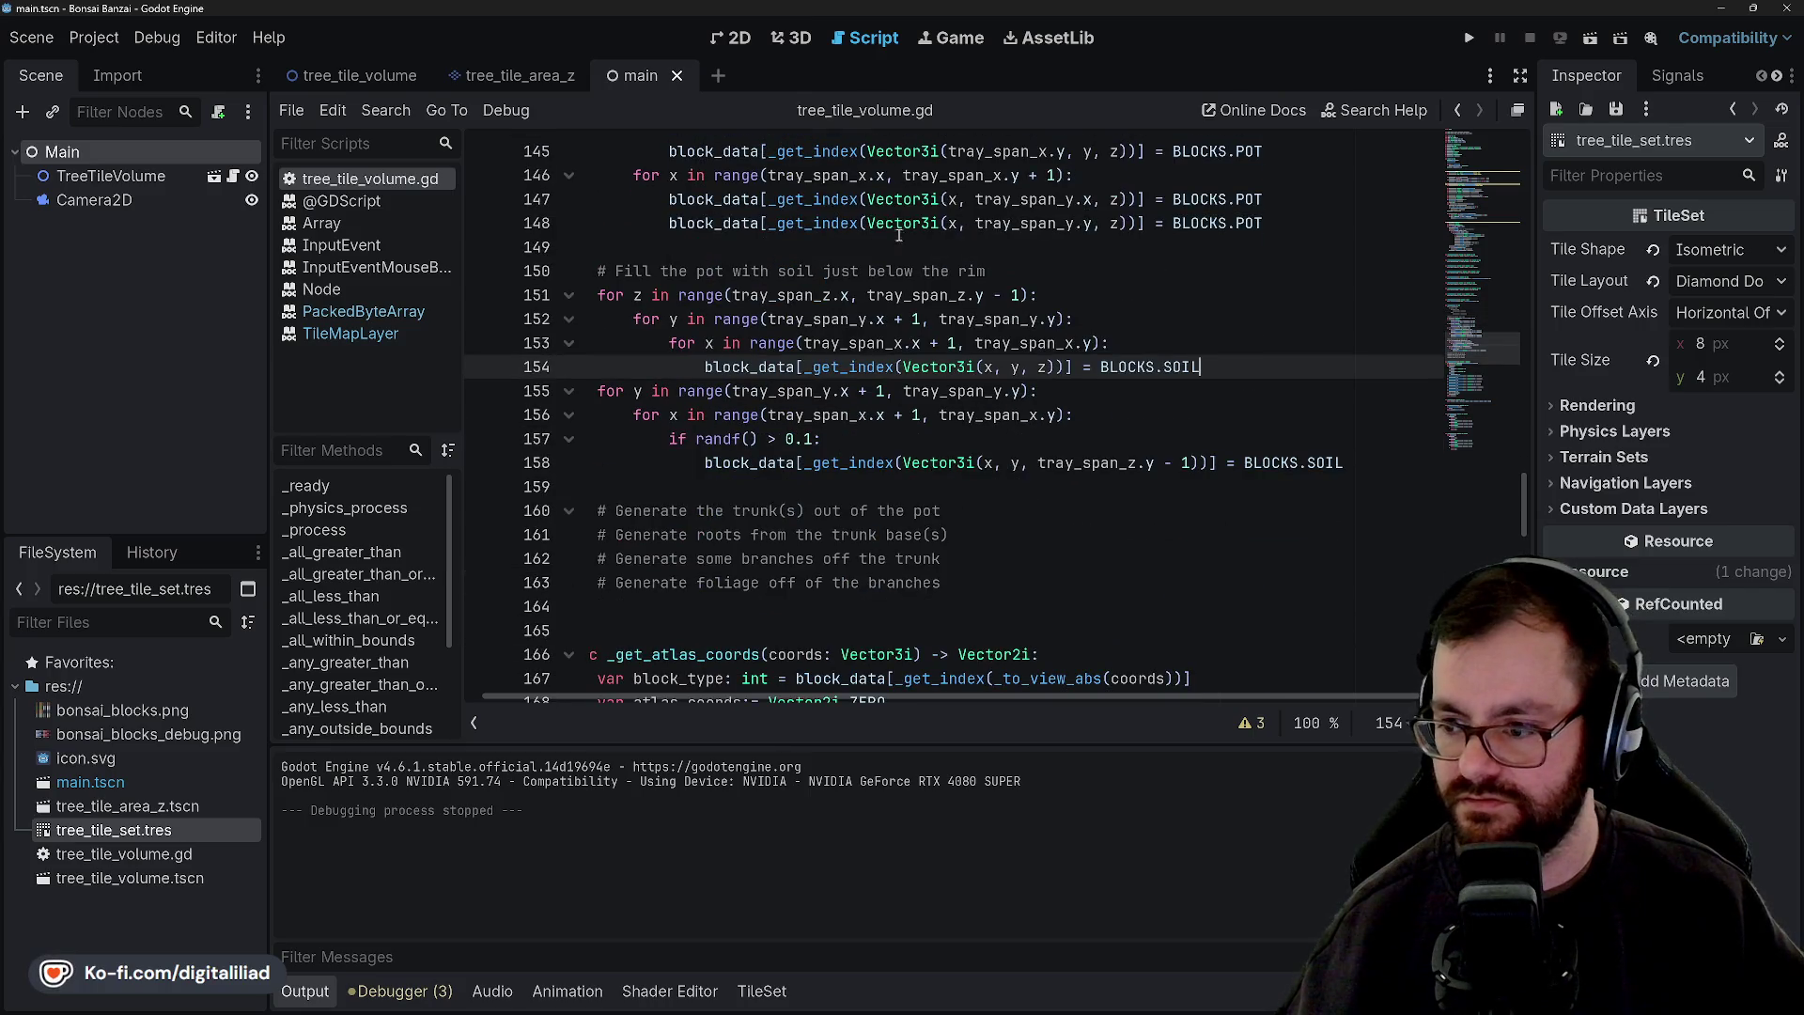
key(F5)
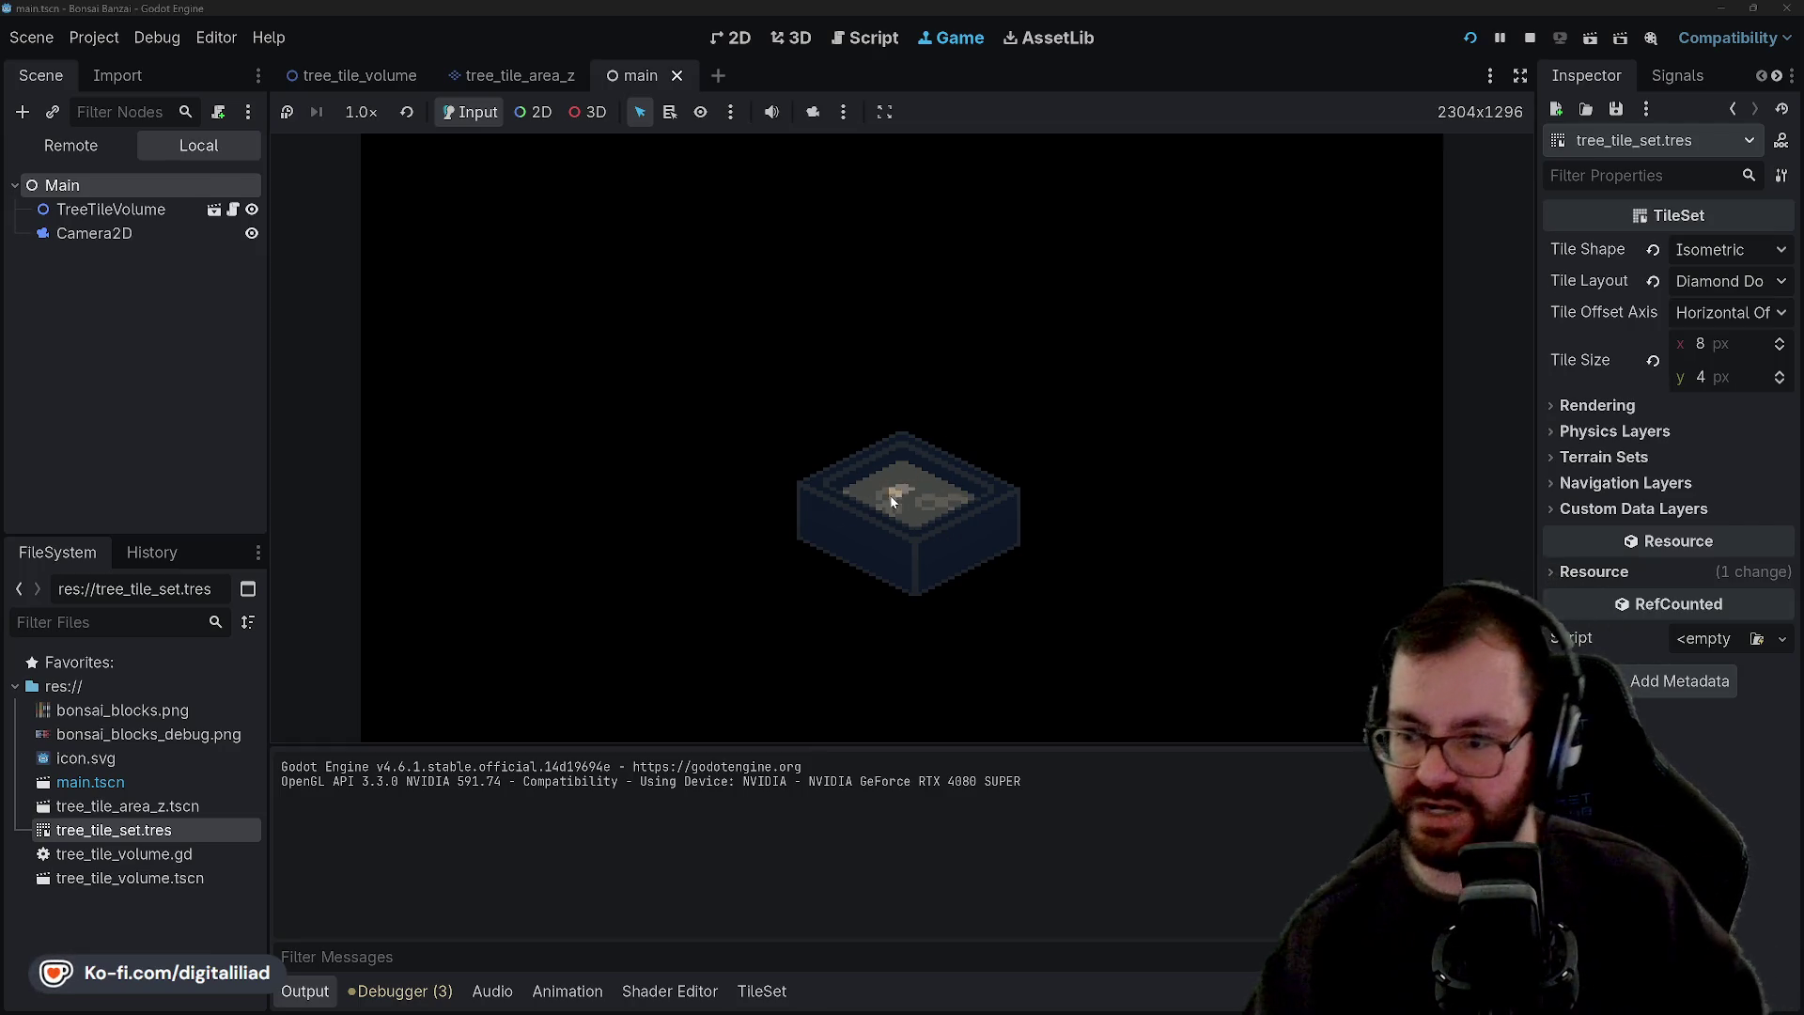
Stop the game, delete ' - 1' from line 151's range and from line 158, and save.
click(1530, 38)
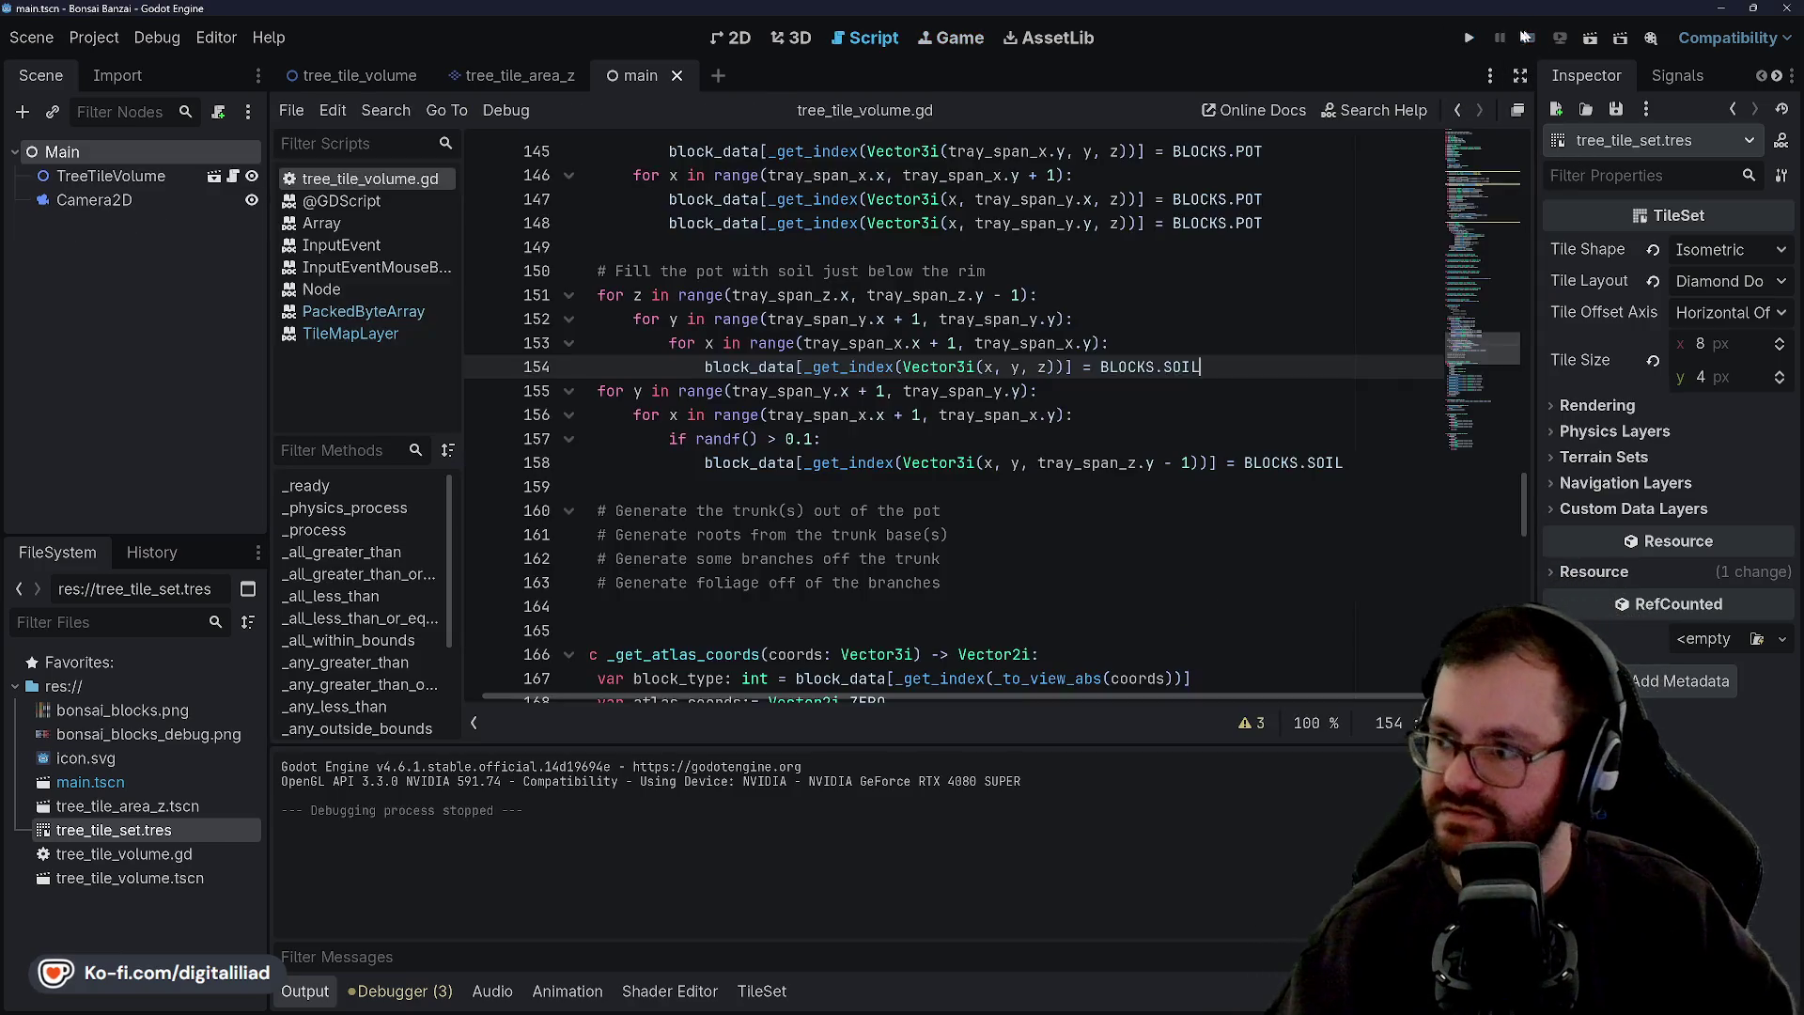
click(853, 439)
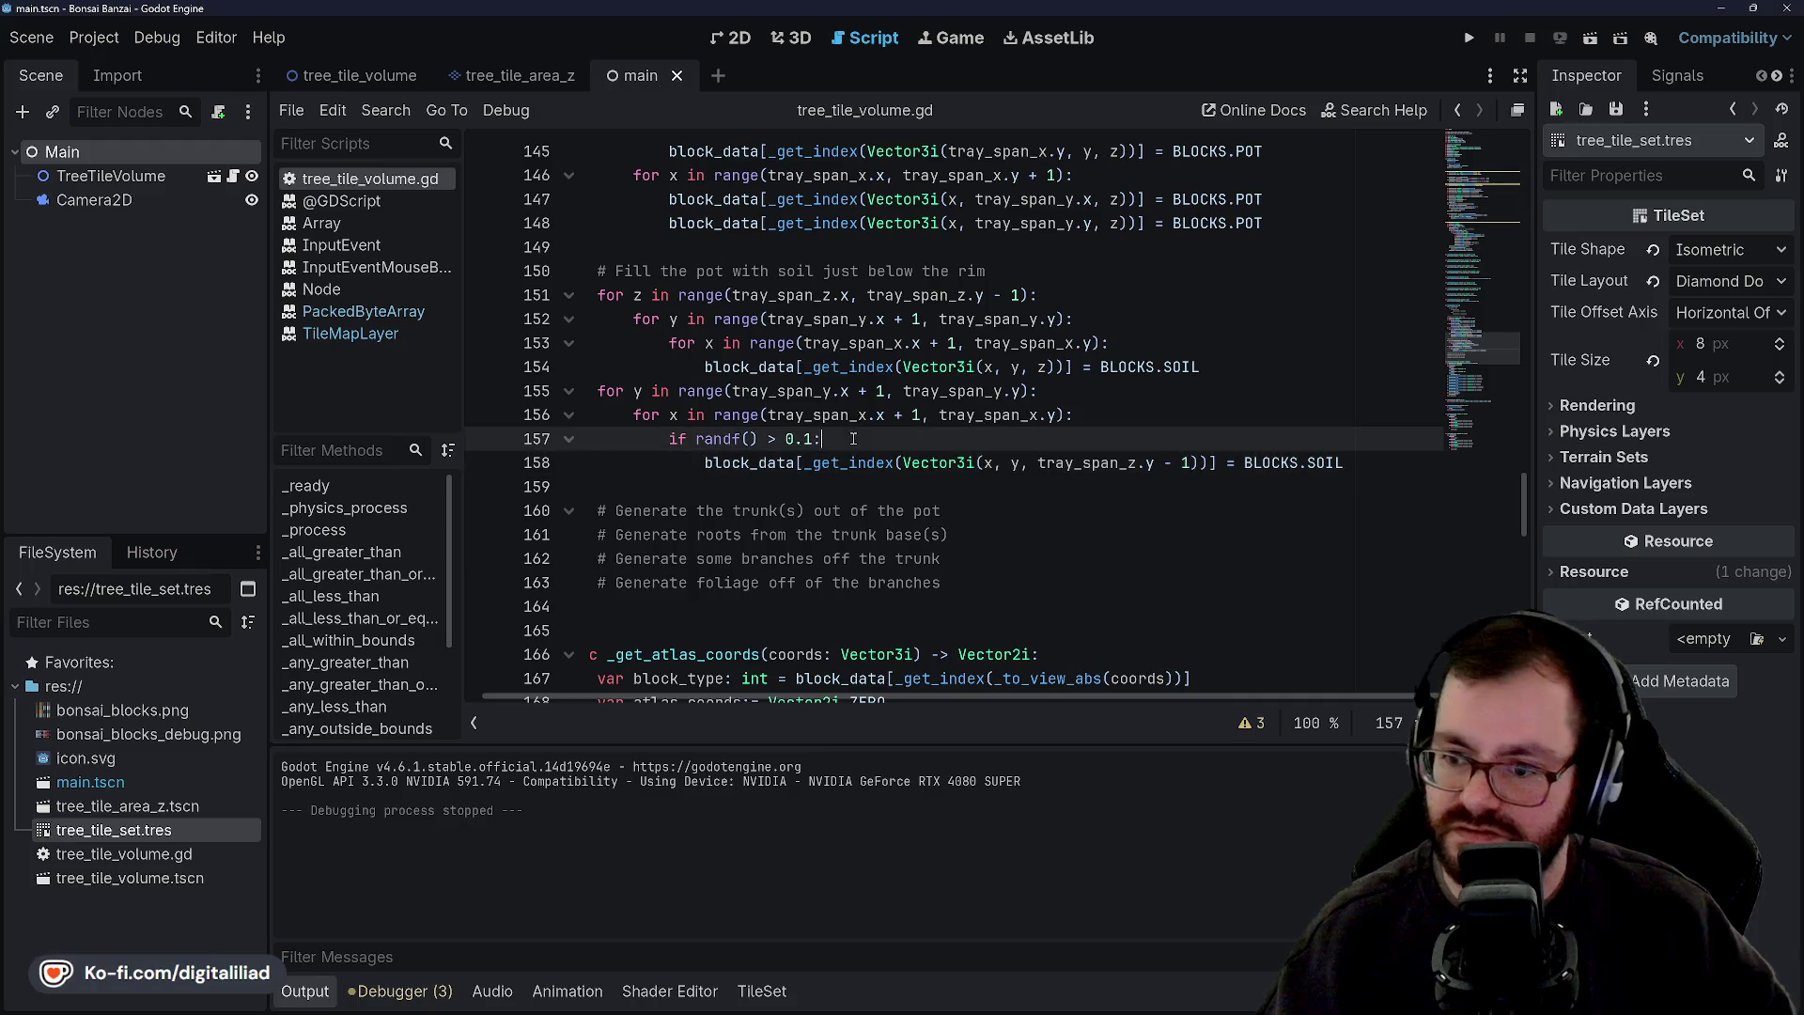
click(1012, 295)
drag(1024, 295, 984, 295)
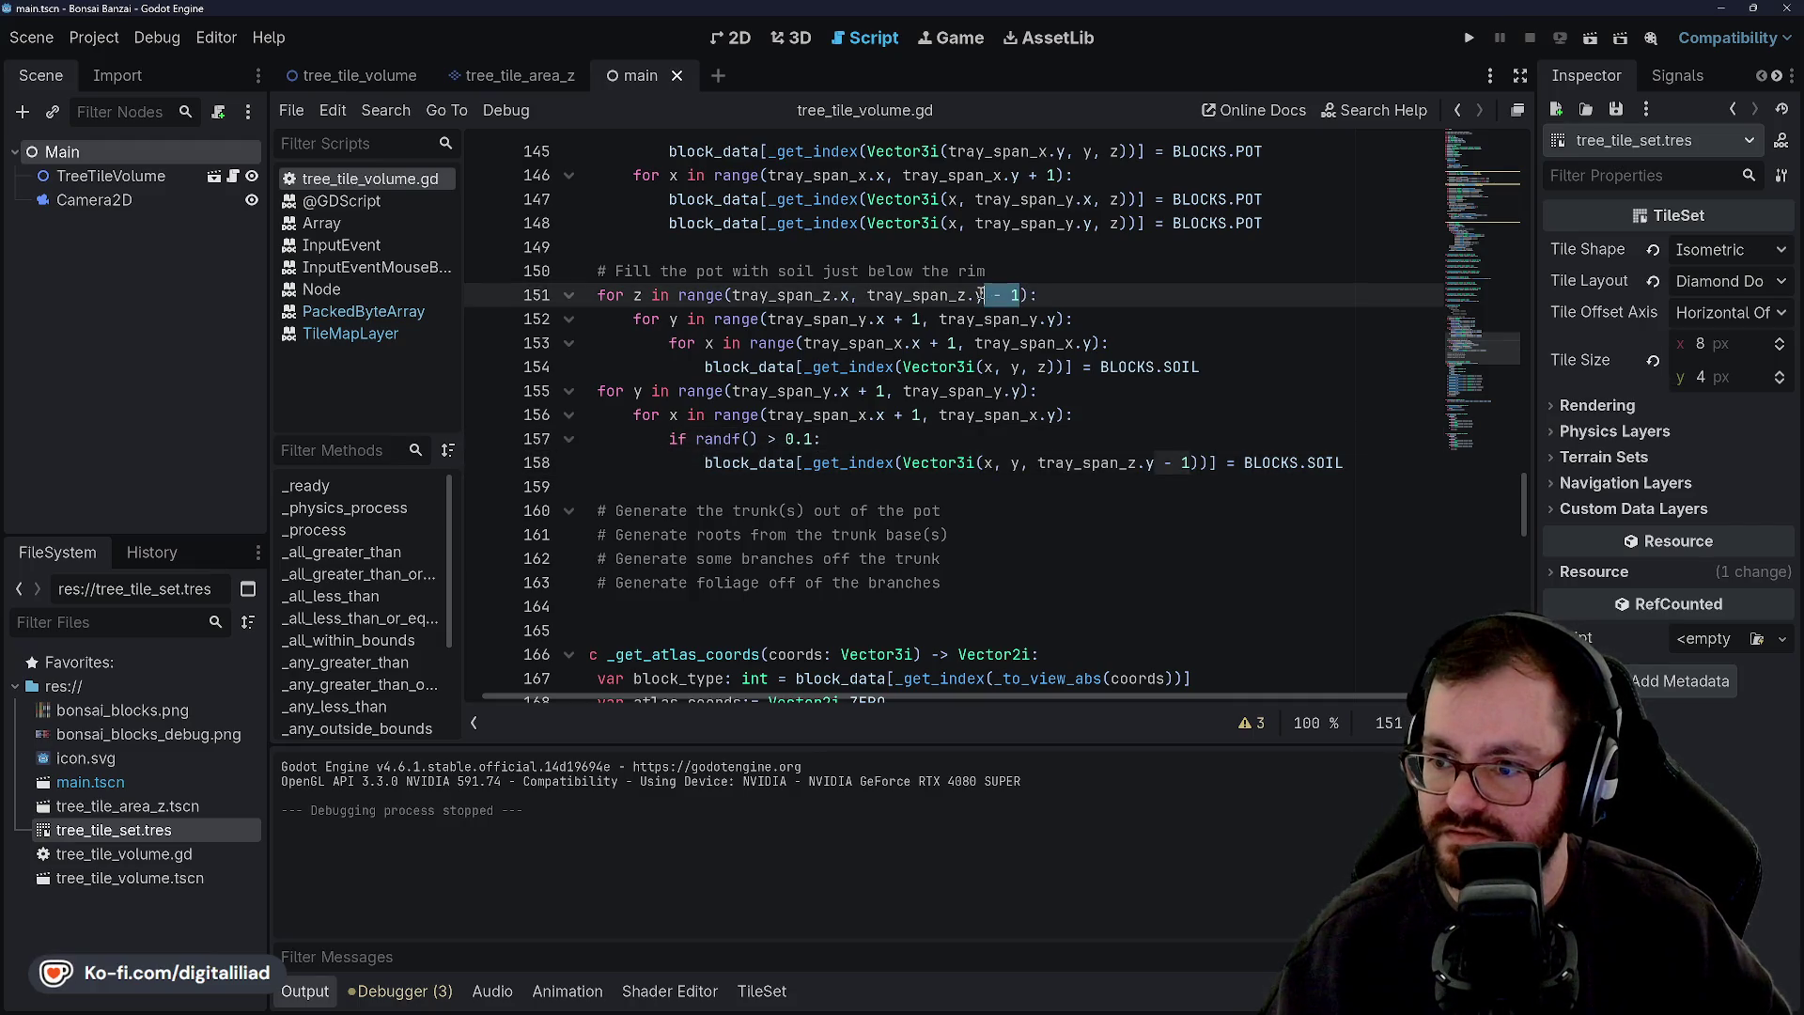
key(BackSpace)
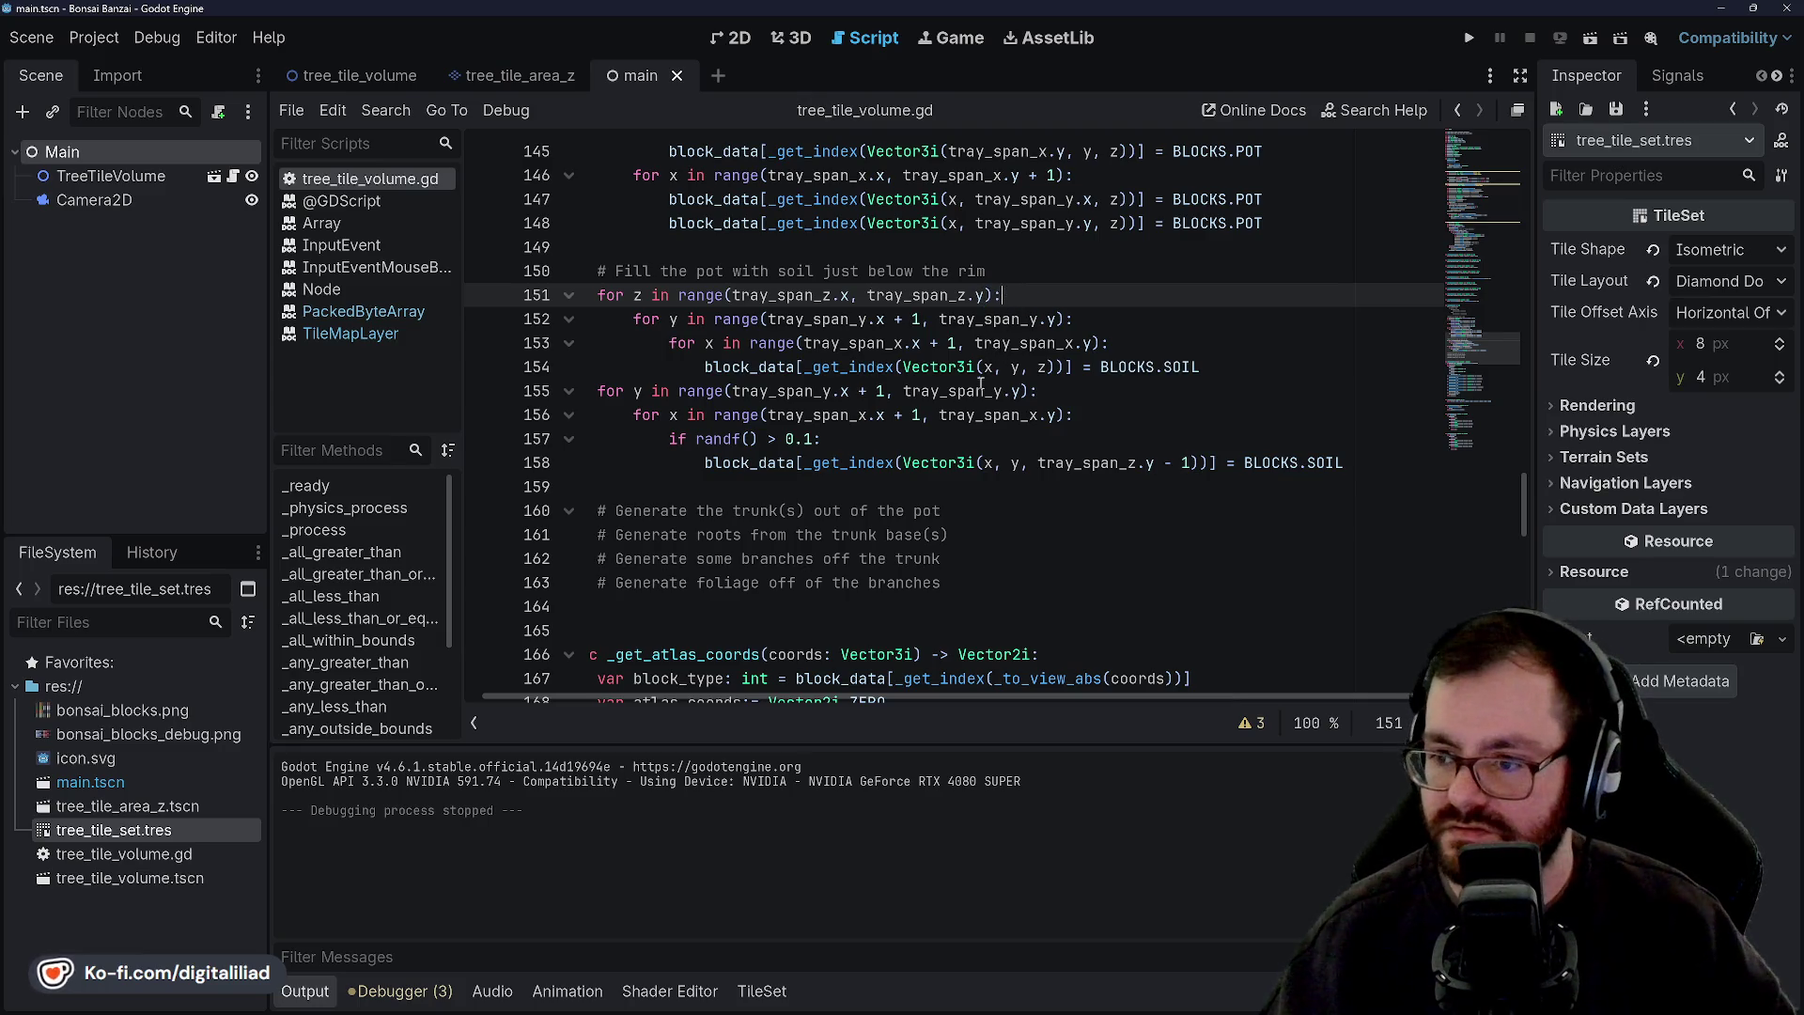
key(Down)
key(Down)
key(Down)
drag(1190, 462, 1165, 462)
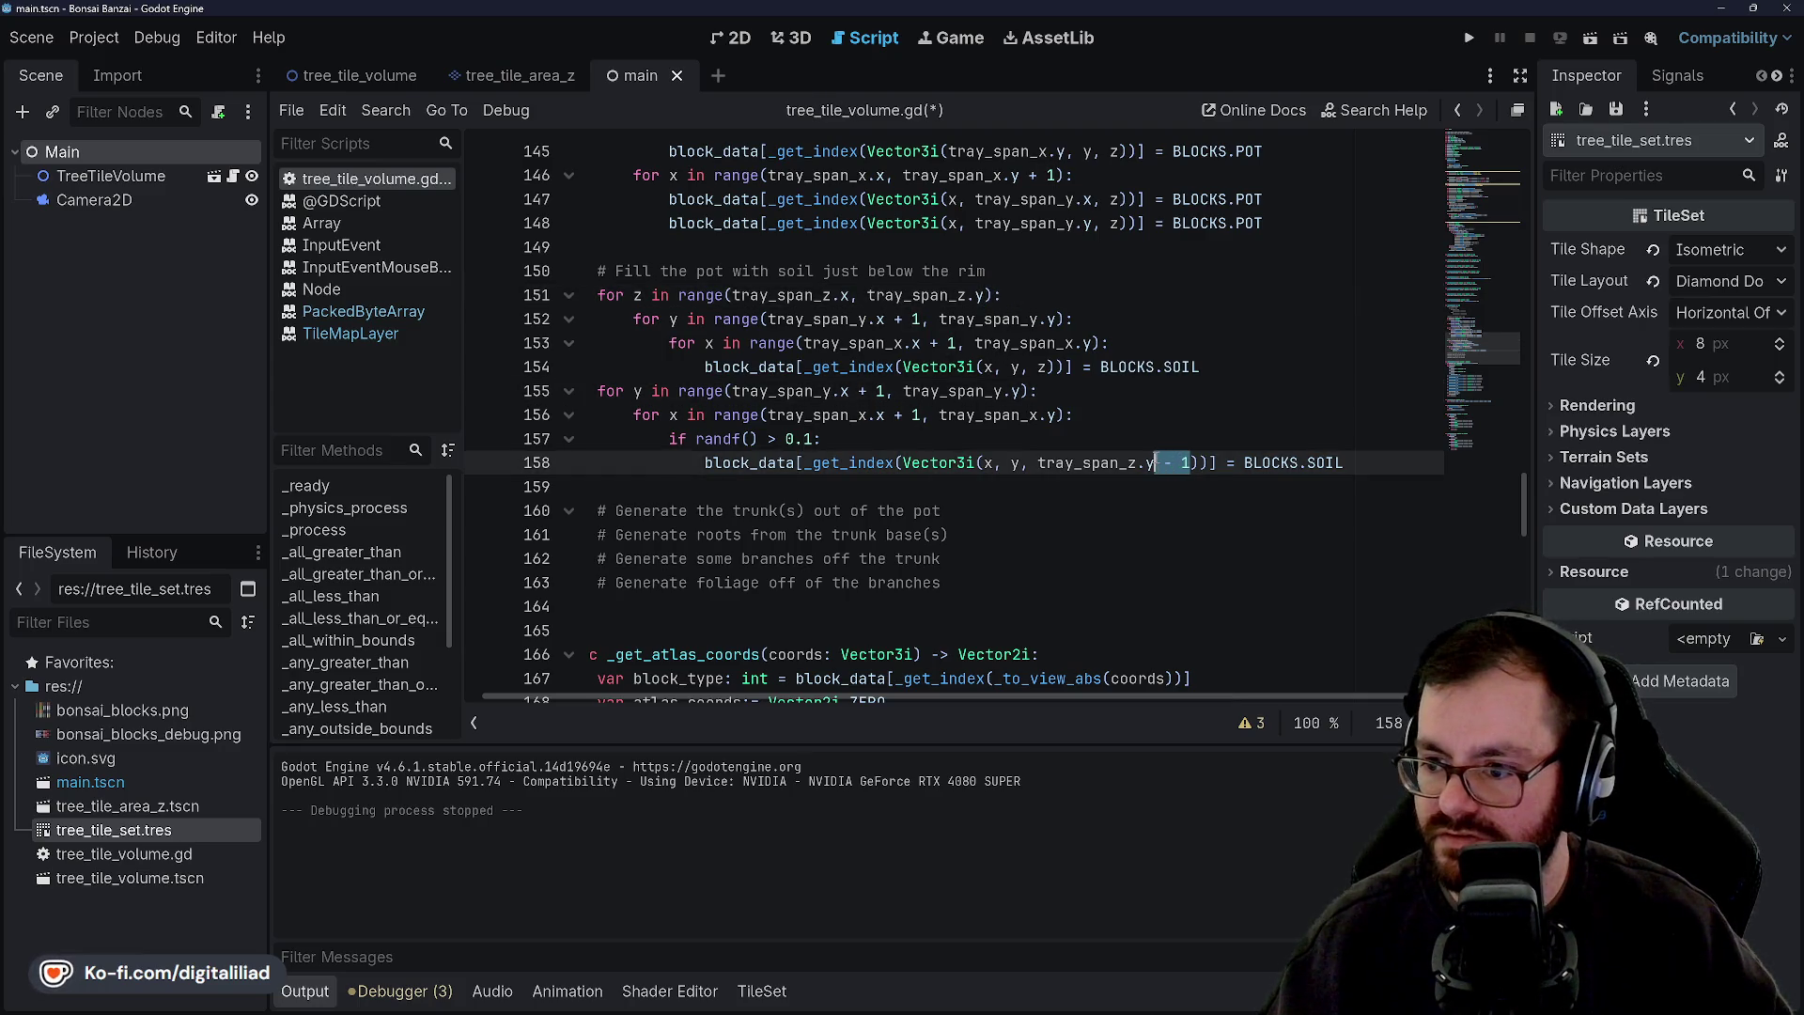
key(BackSpace)
click(1059, 435)
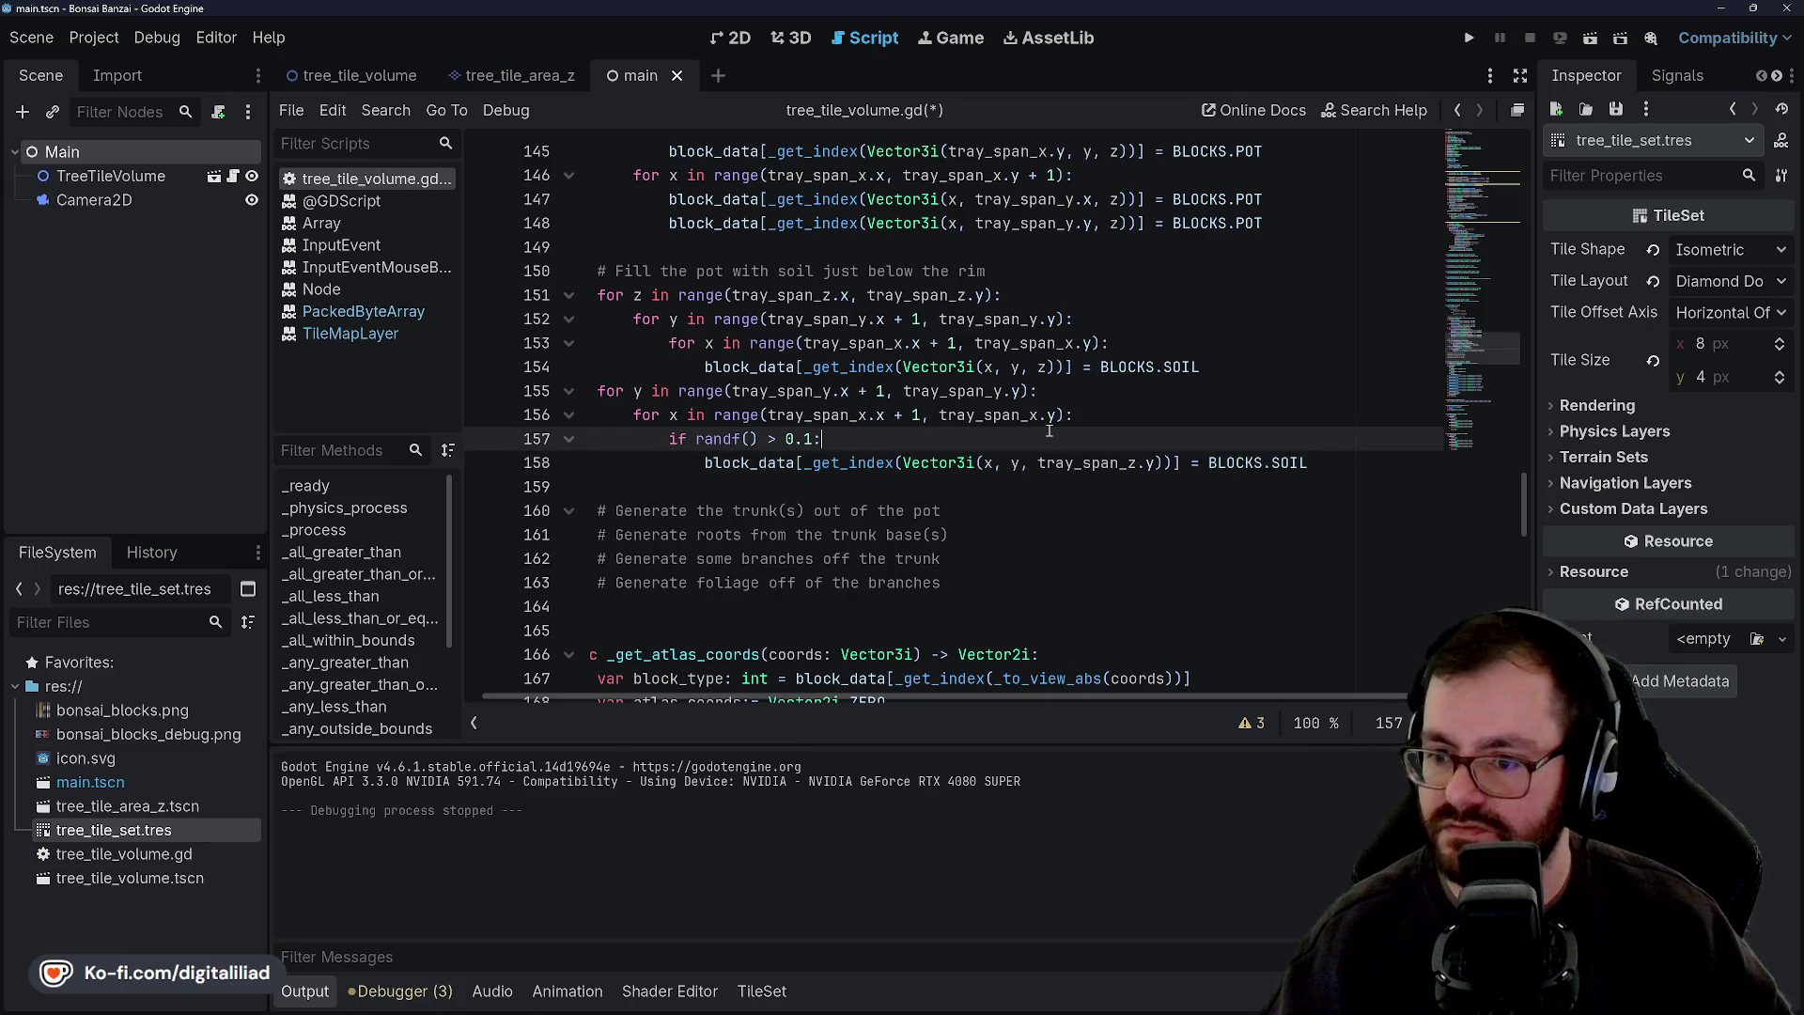
key(ctrl+s)
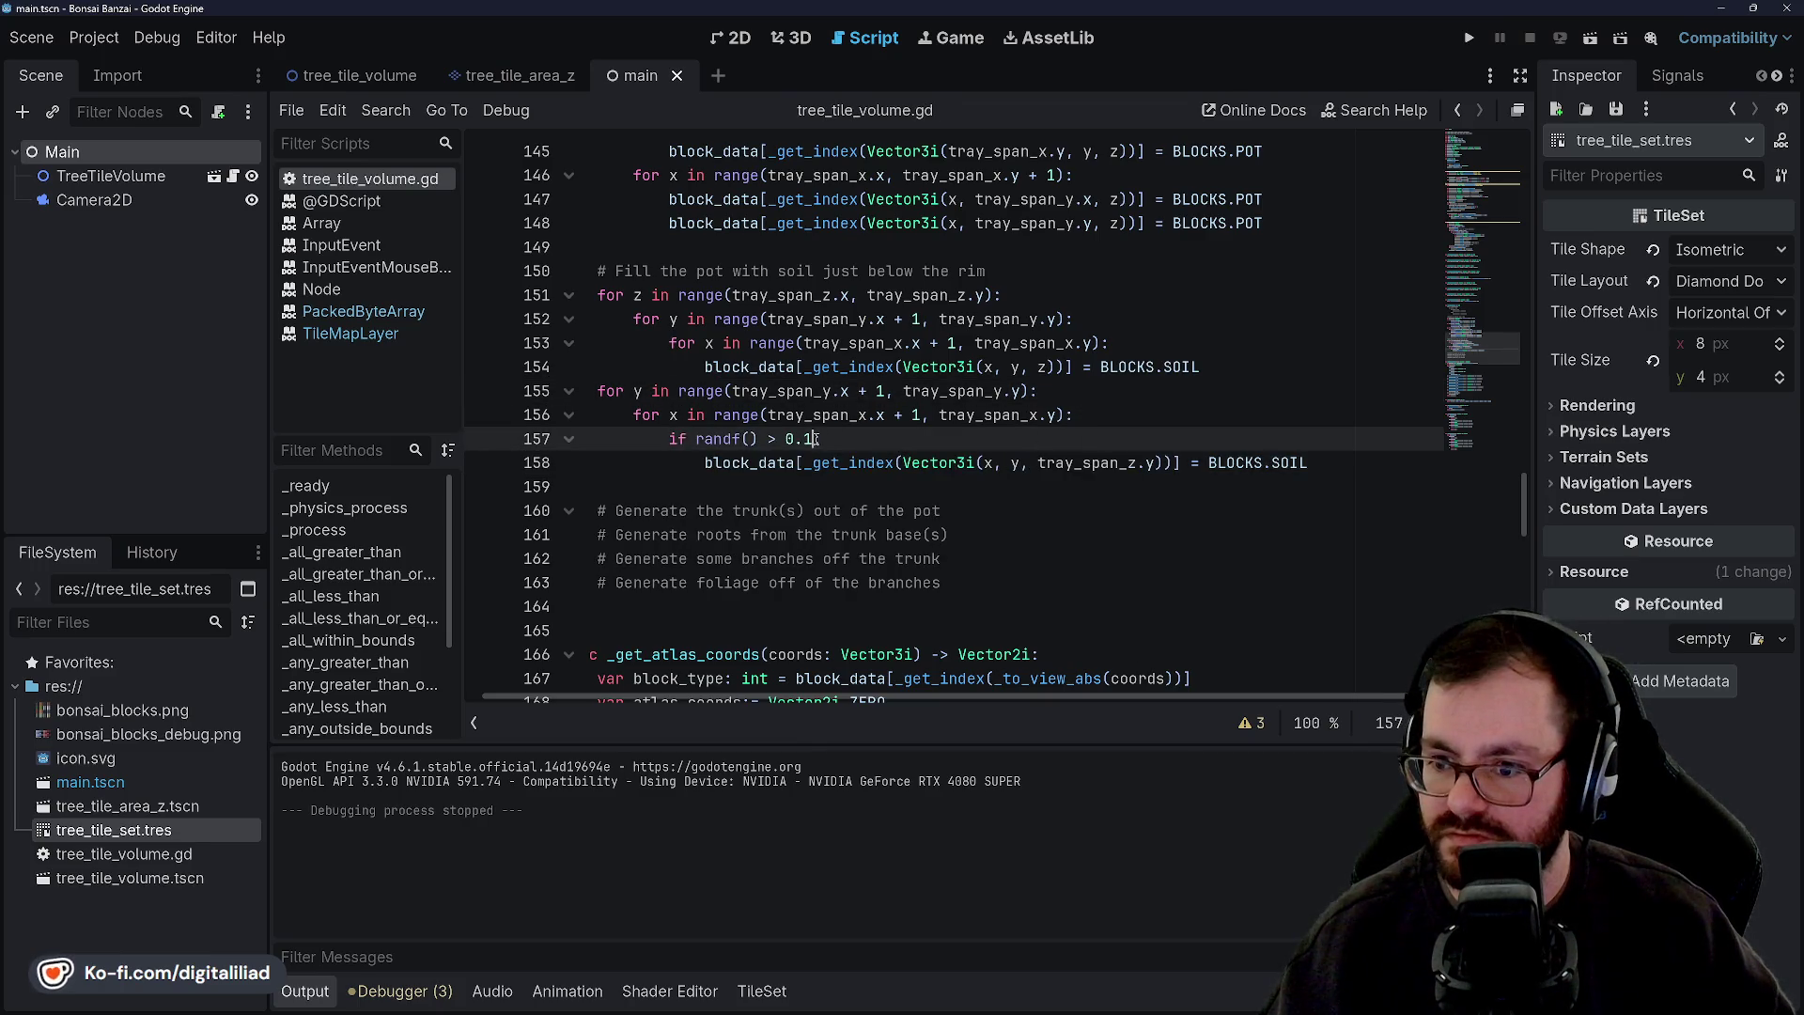
Try a 0.9 soil threshold in the running game, then revert it to 0.1.
key(BackSpace)
text(9)
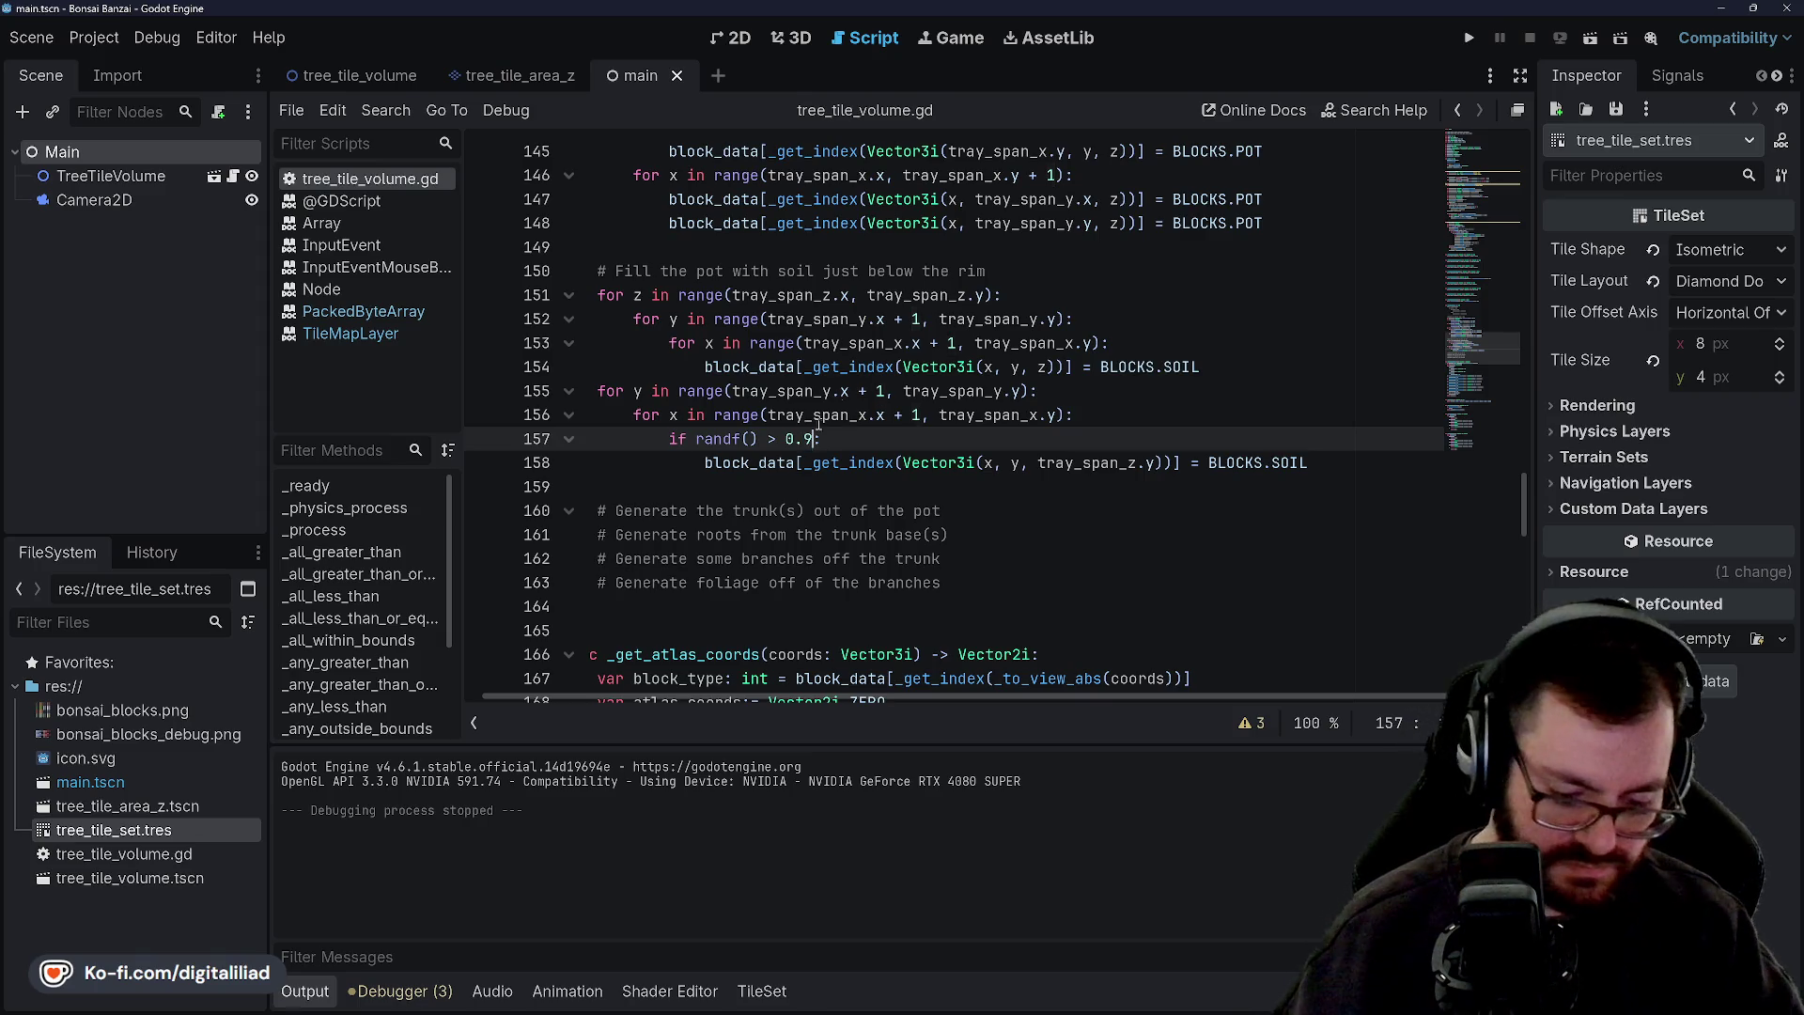
key(F5)
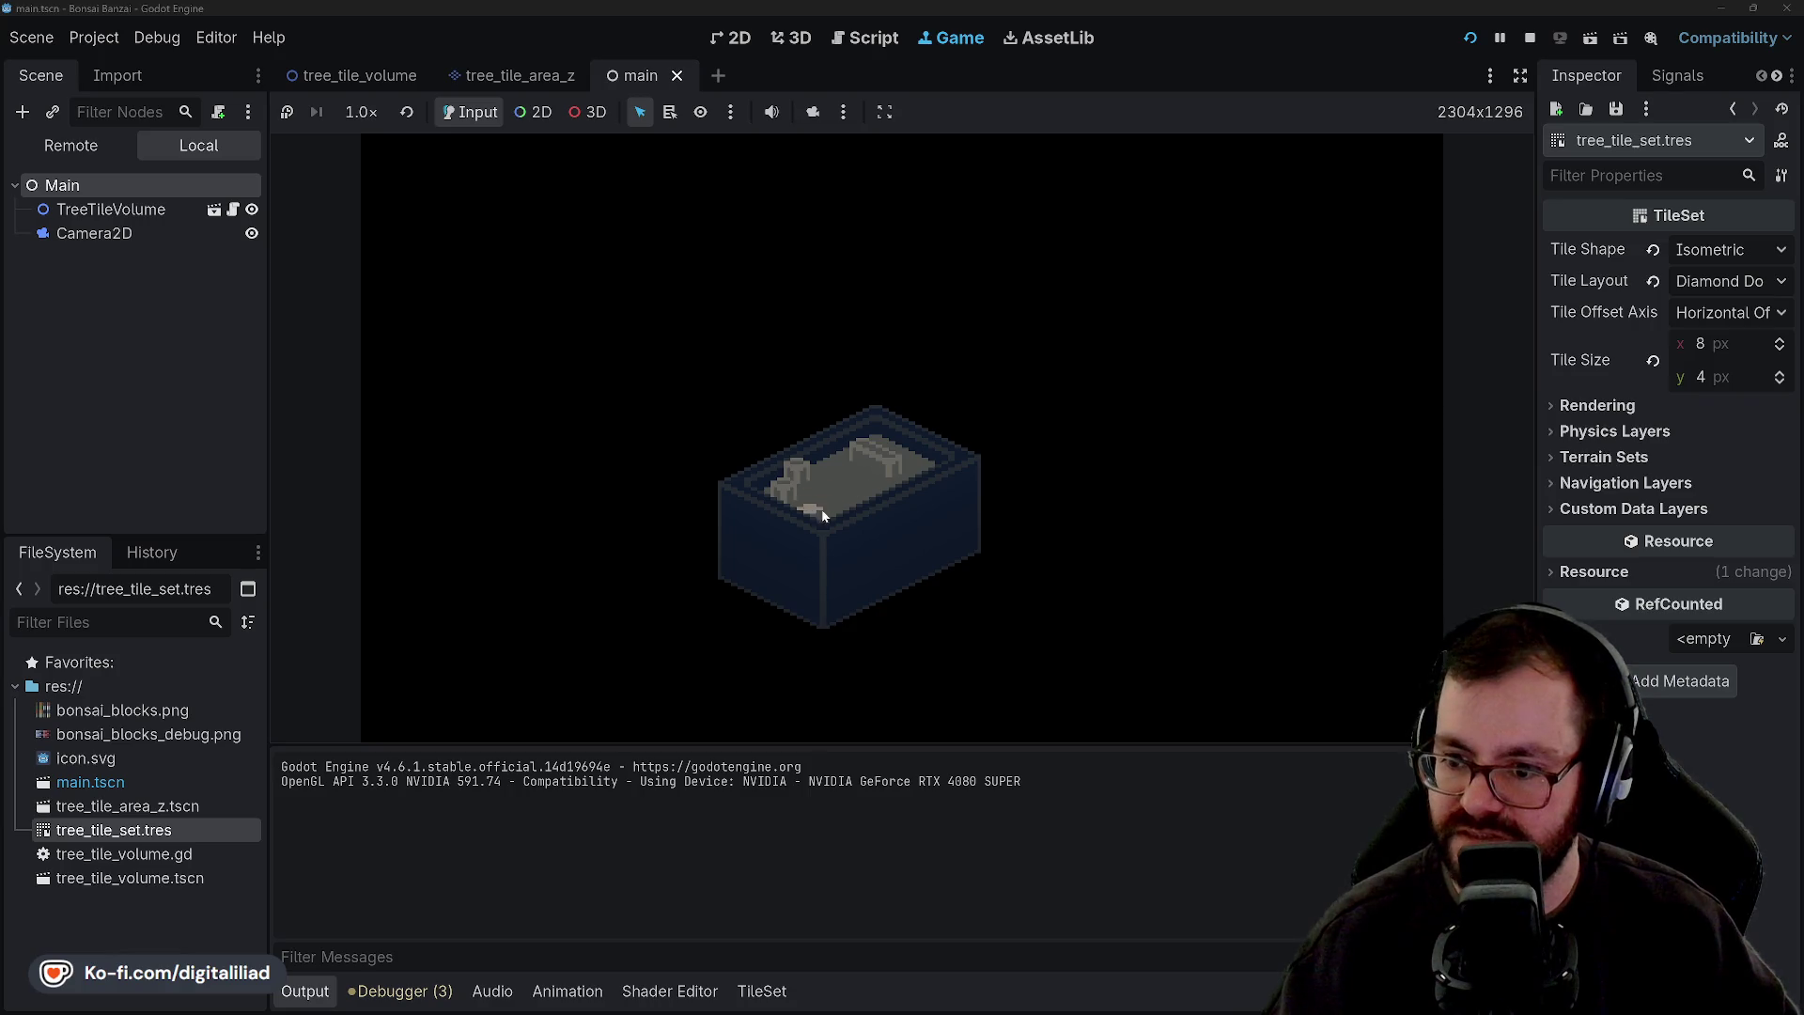
click(1530, 38)
click(921, 416)
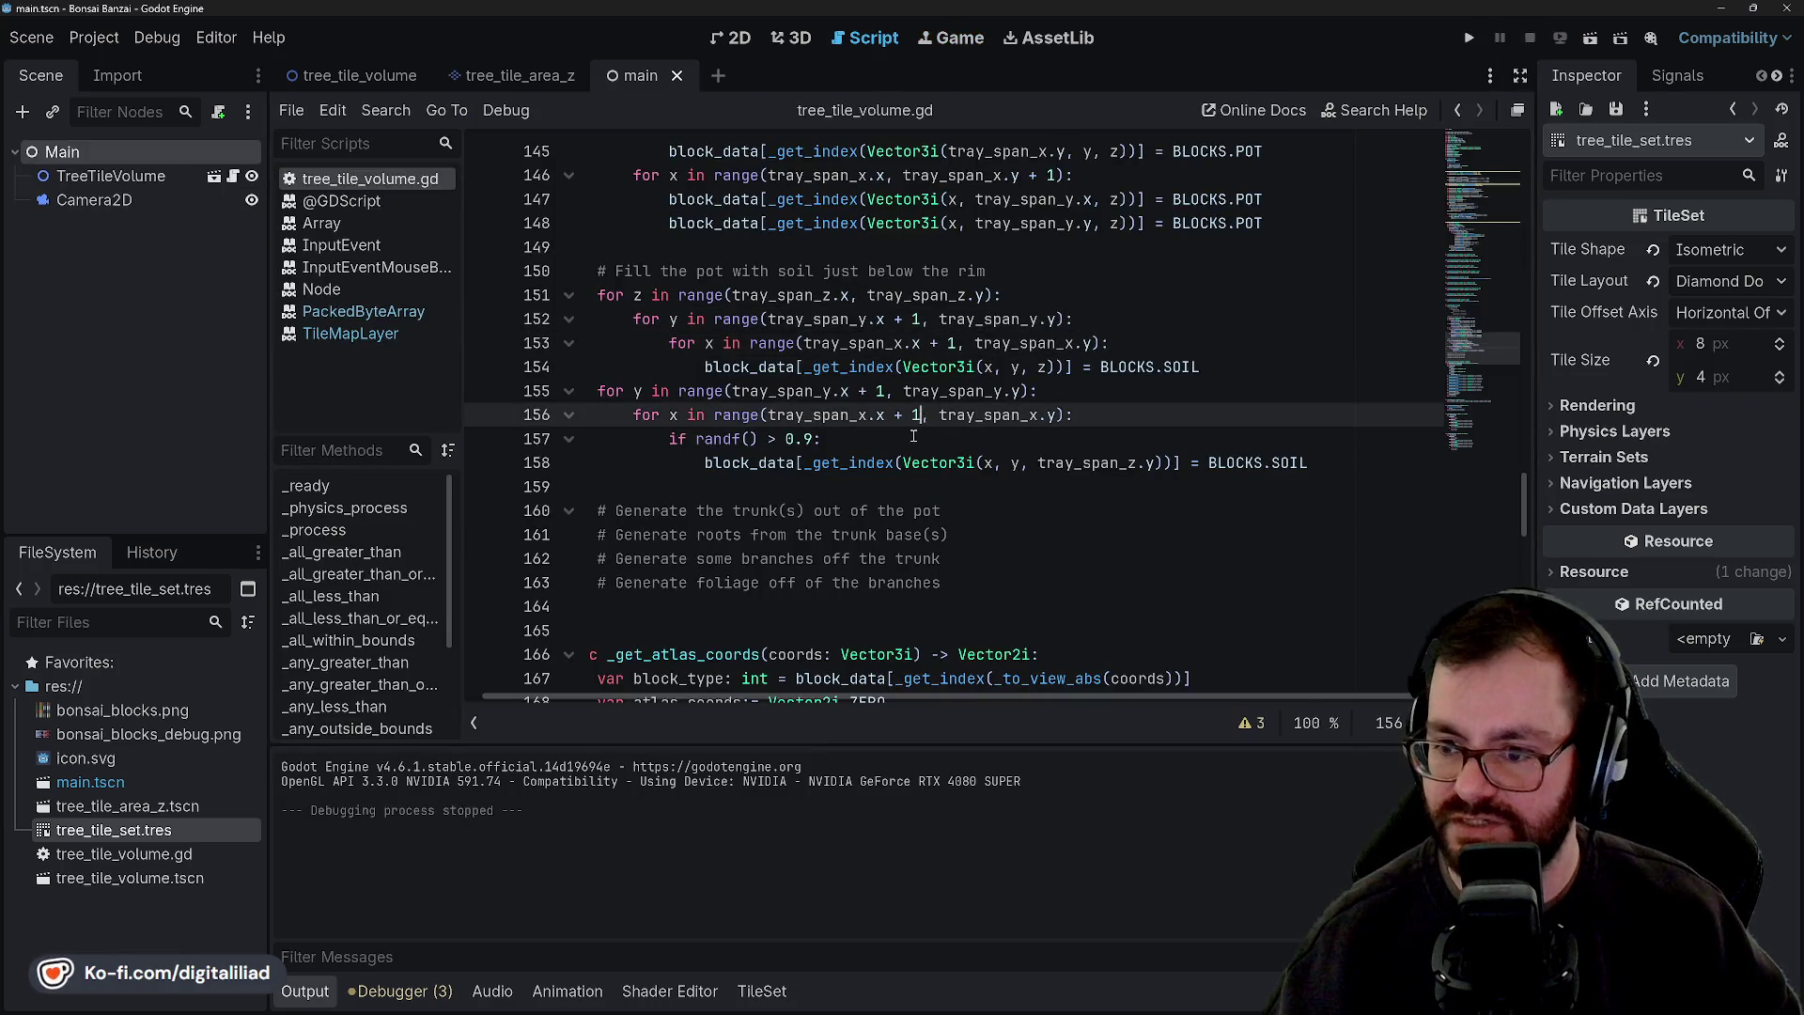
click(900, 487)
scroll(935, 460, up, 1)
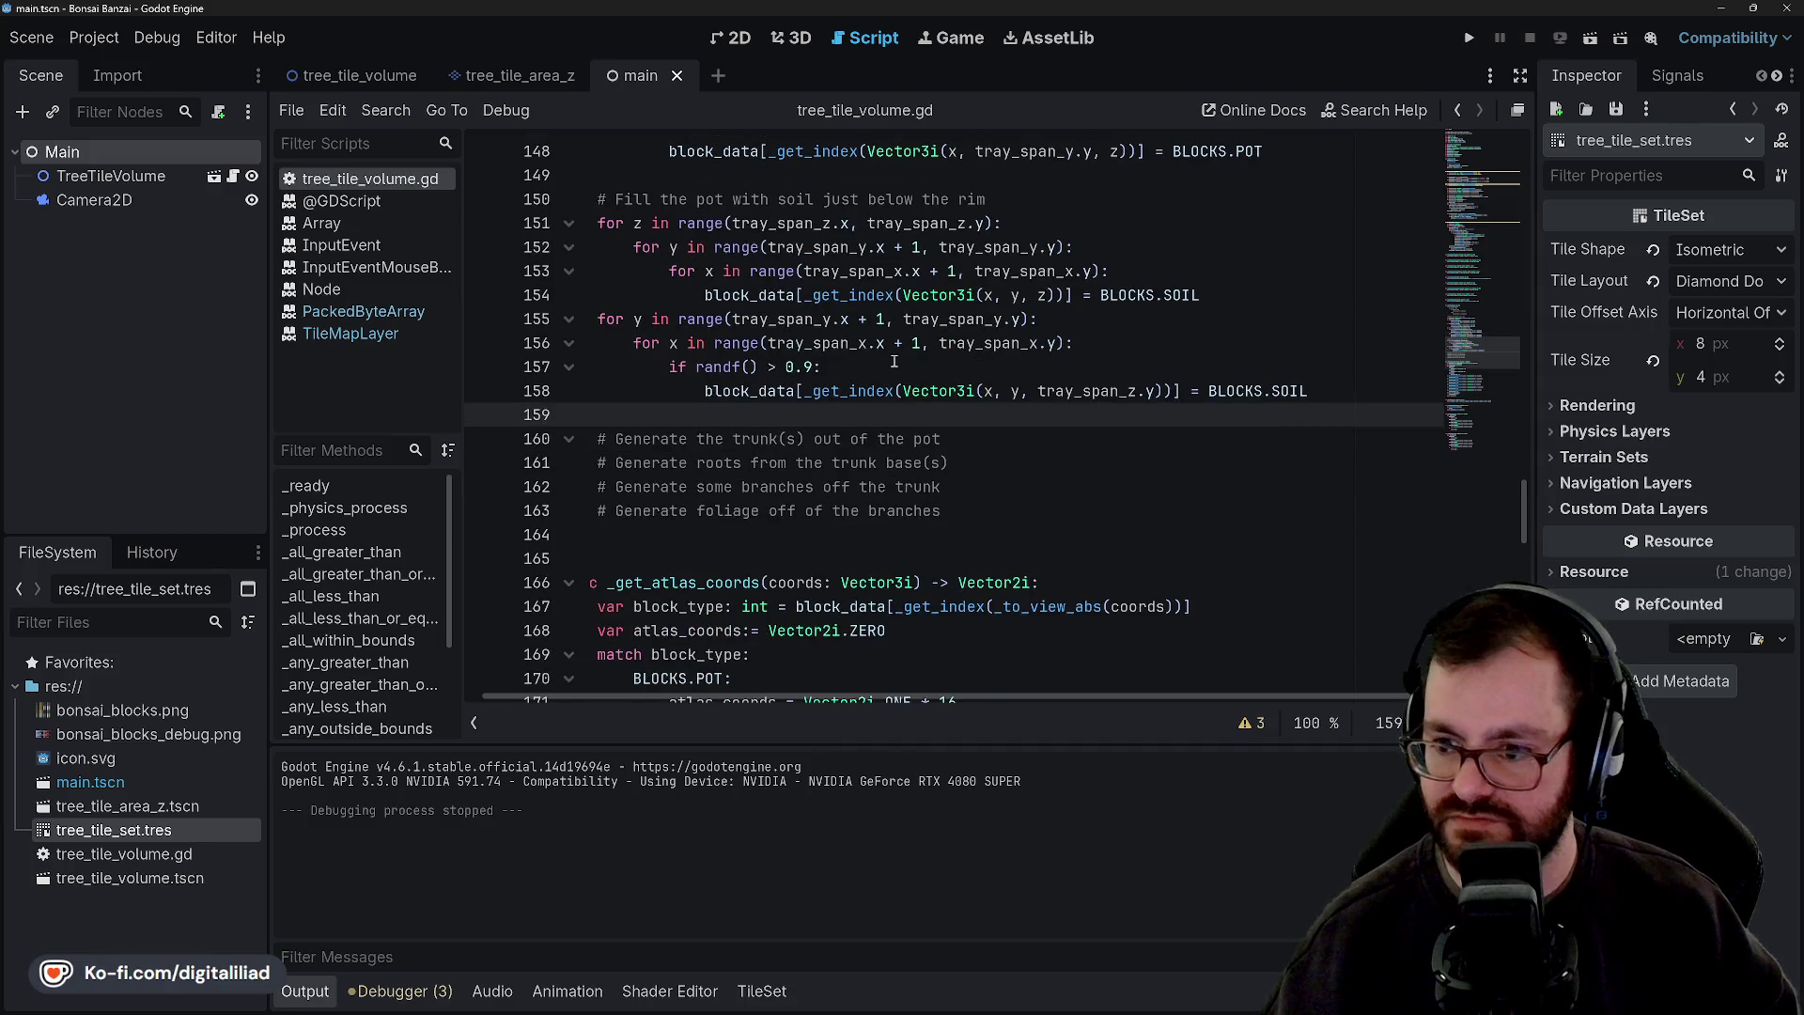
click(898, 367)
key(Down)
key(Up)
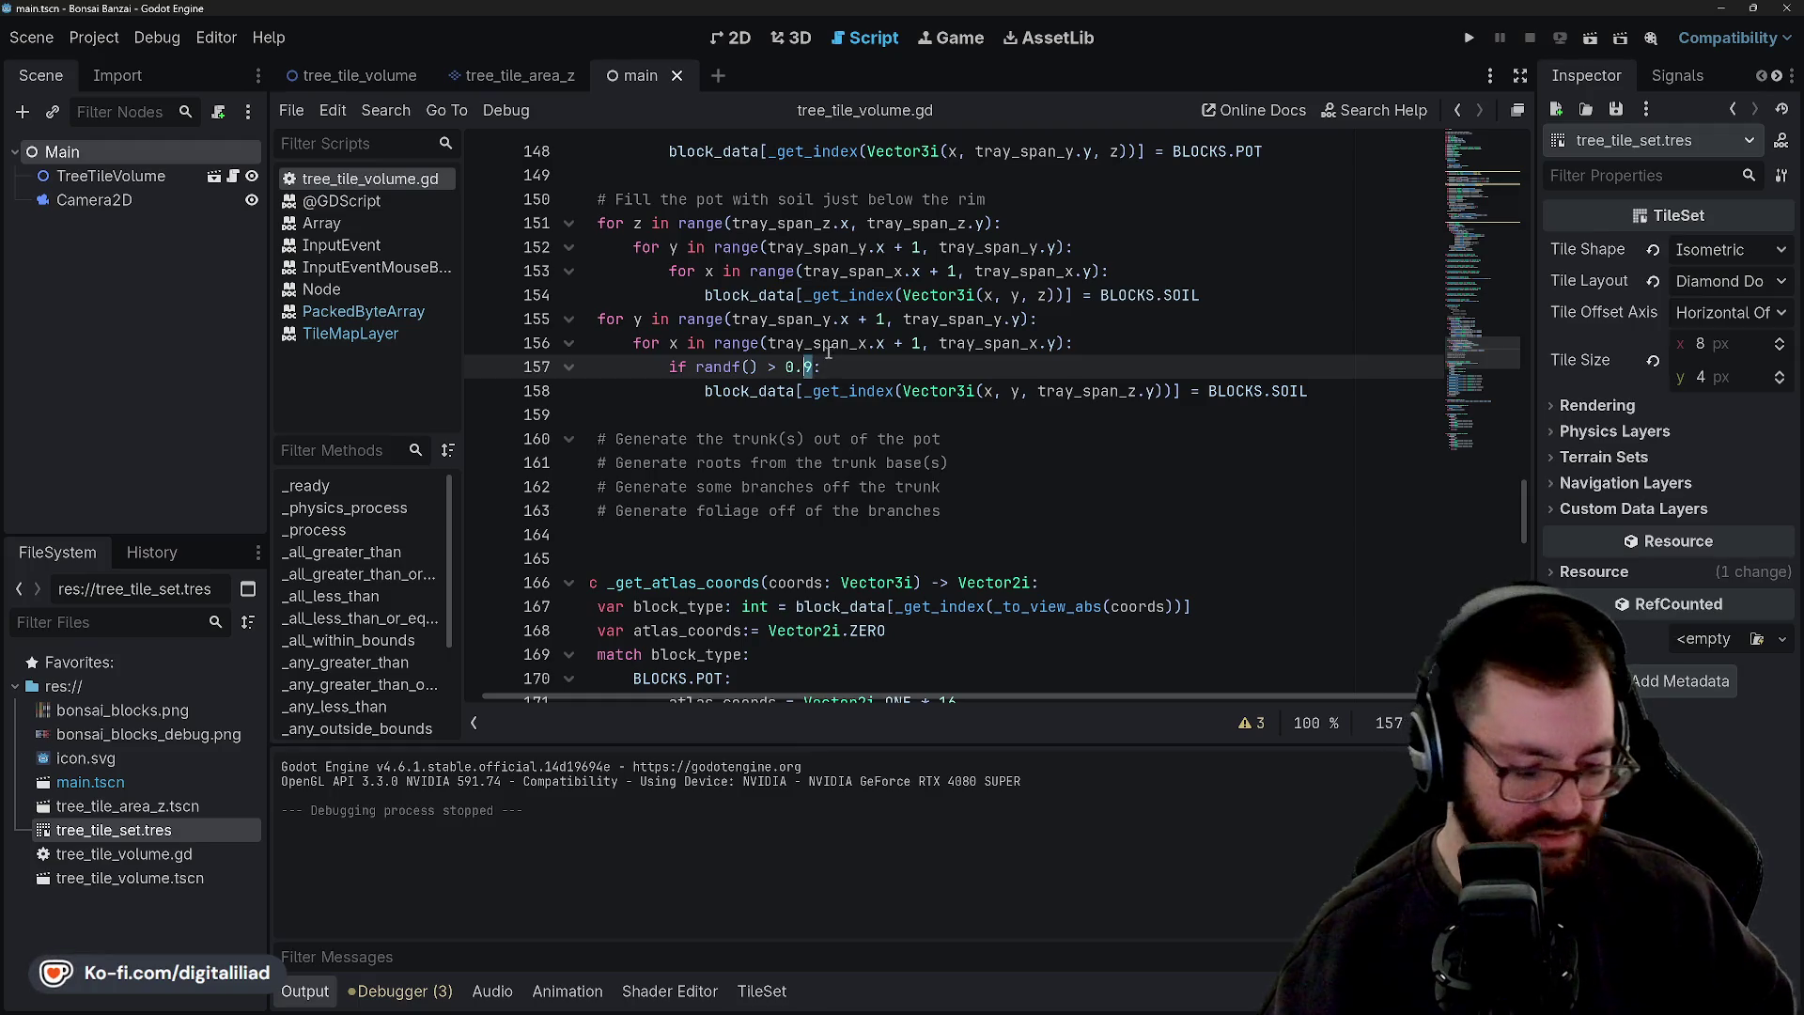
text(1)
Restore ' - 1' after tray_span_z.y on line 158 and rerun the game.
click(844, 321)
click(844, 325)
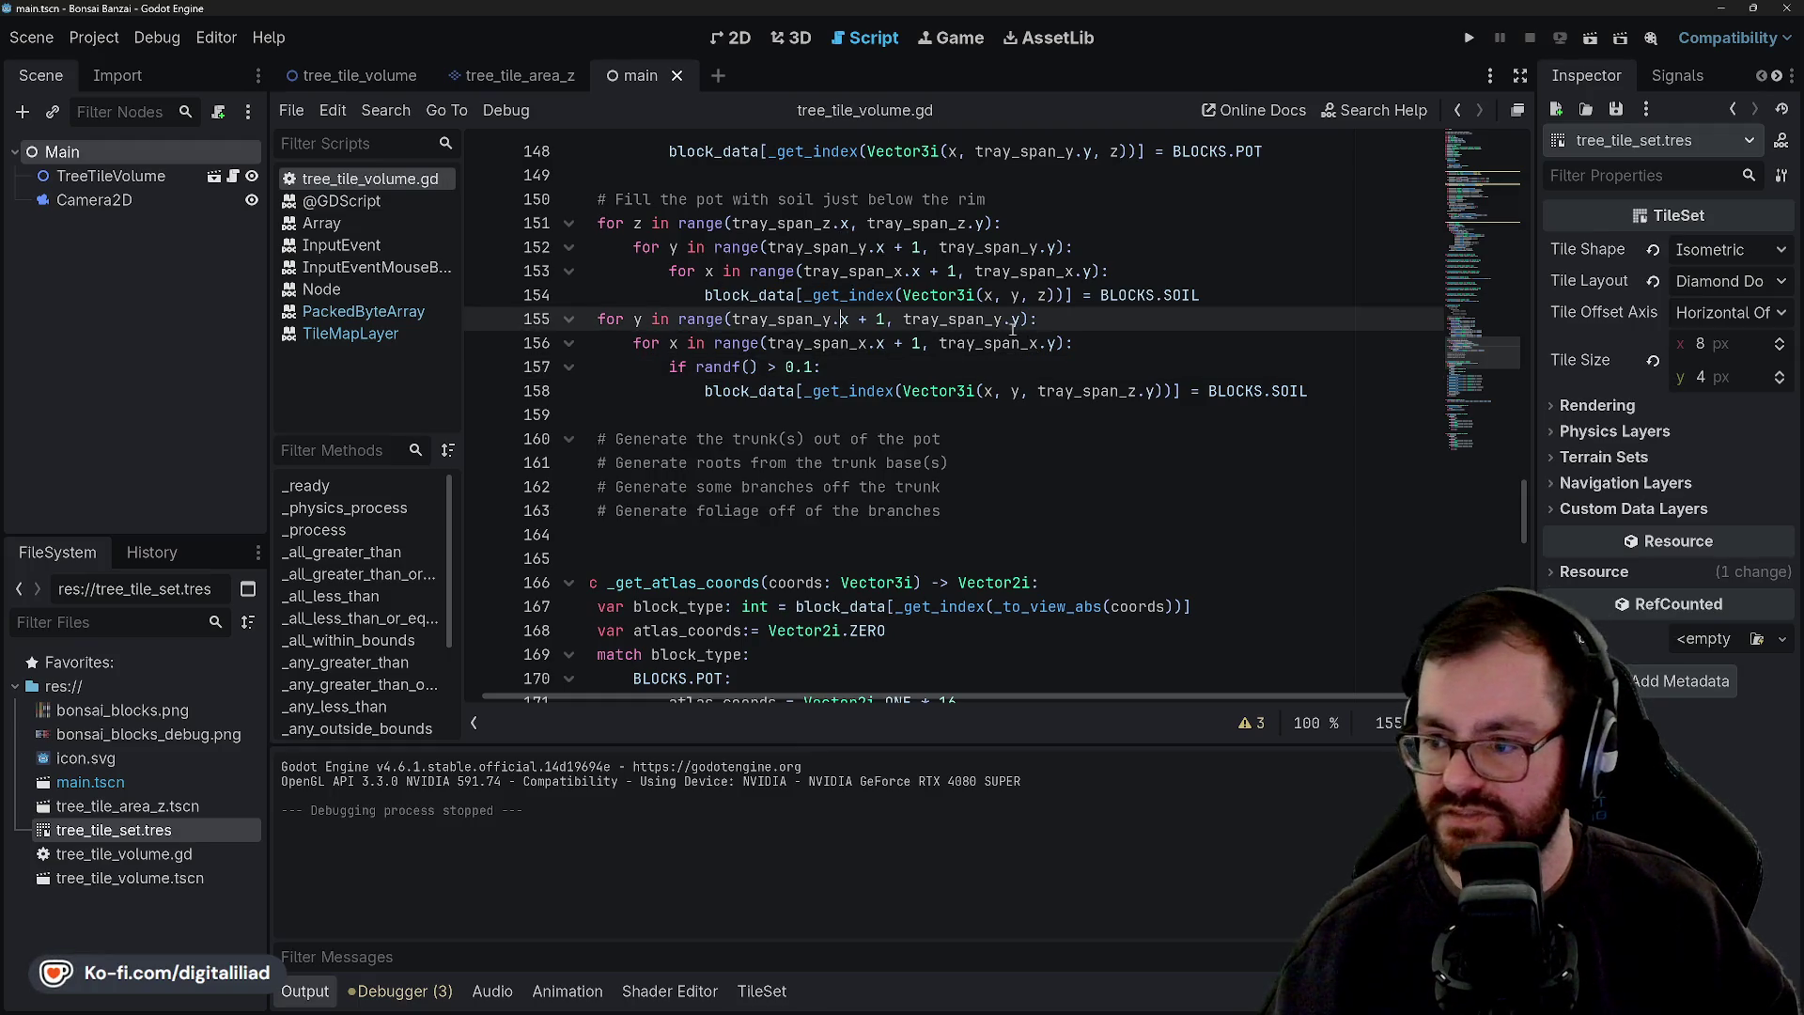
click(1147, 390)
text(- )
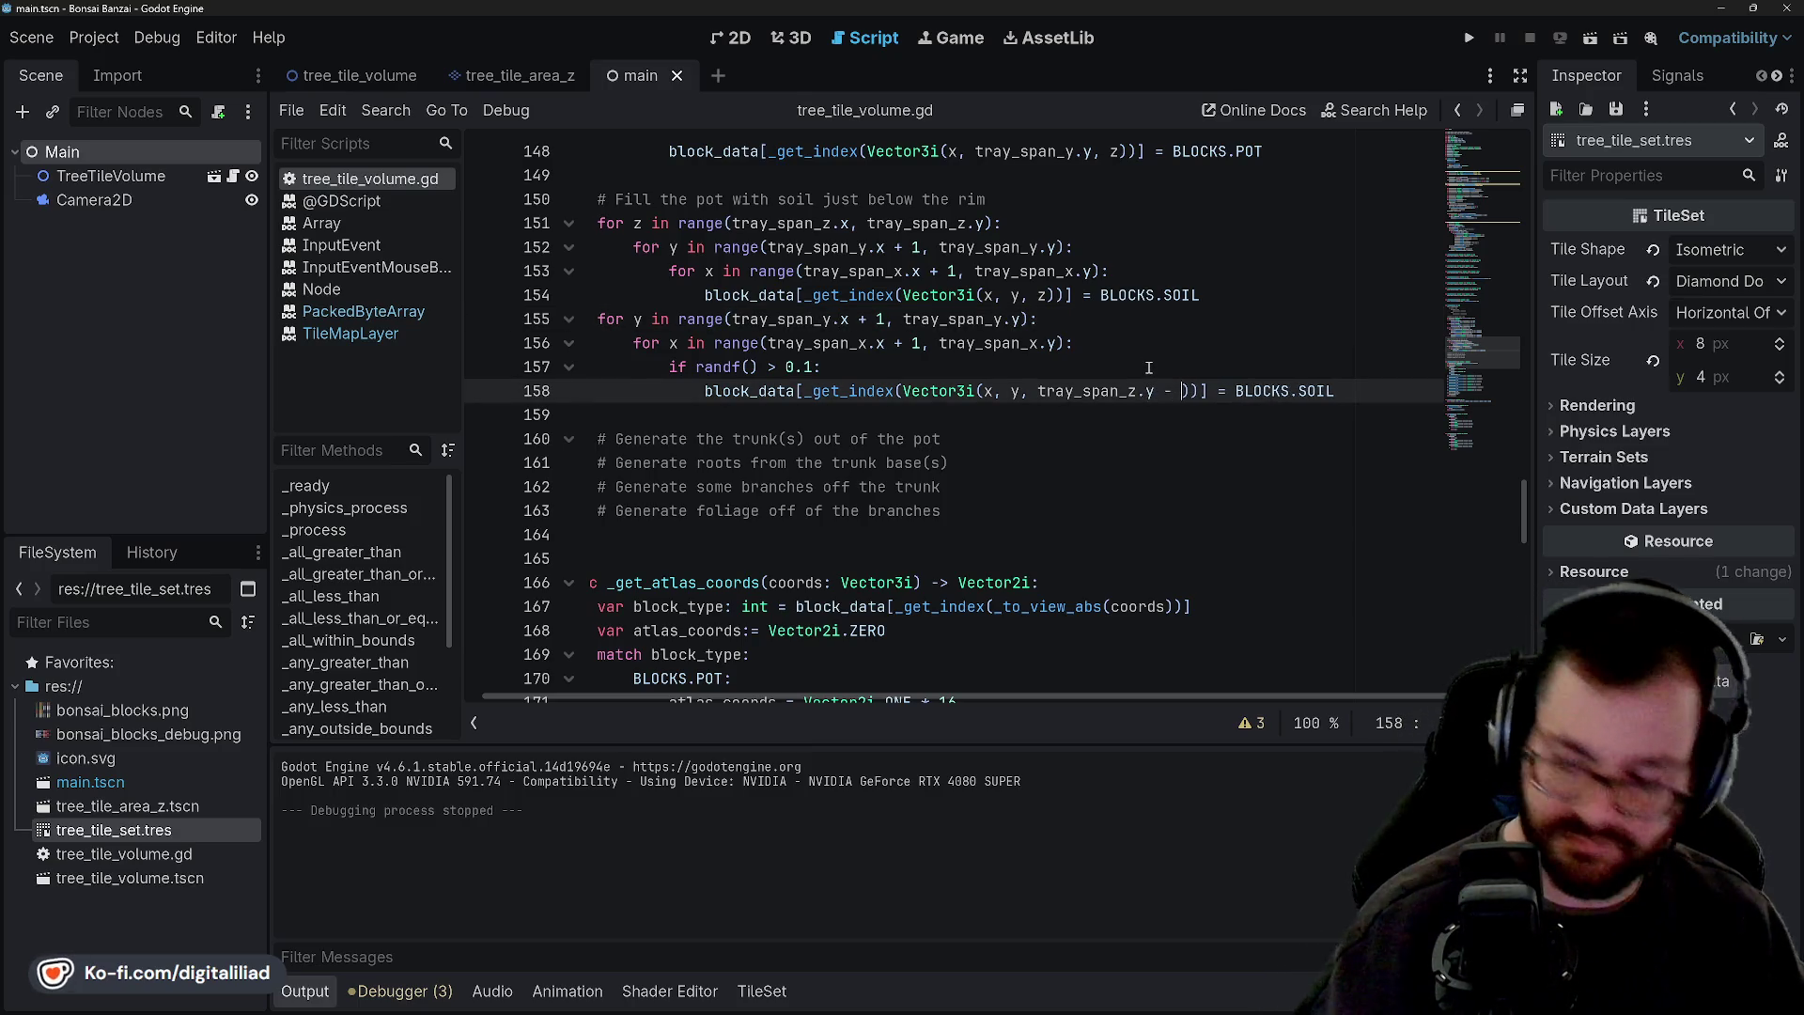
text(1)
click(1144, 345)
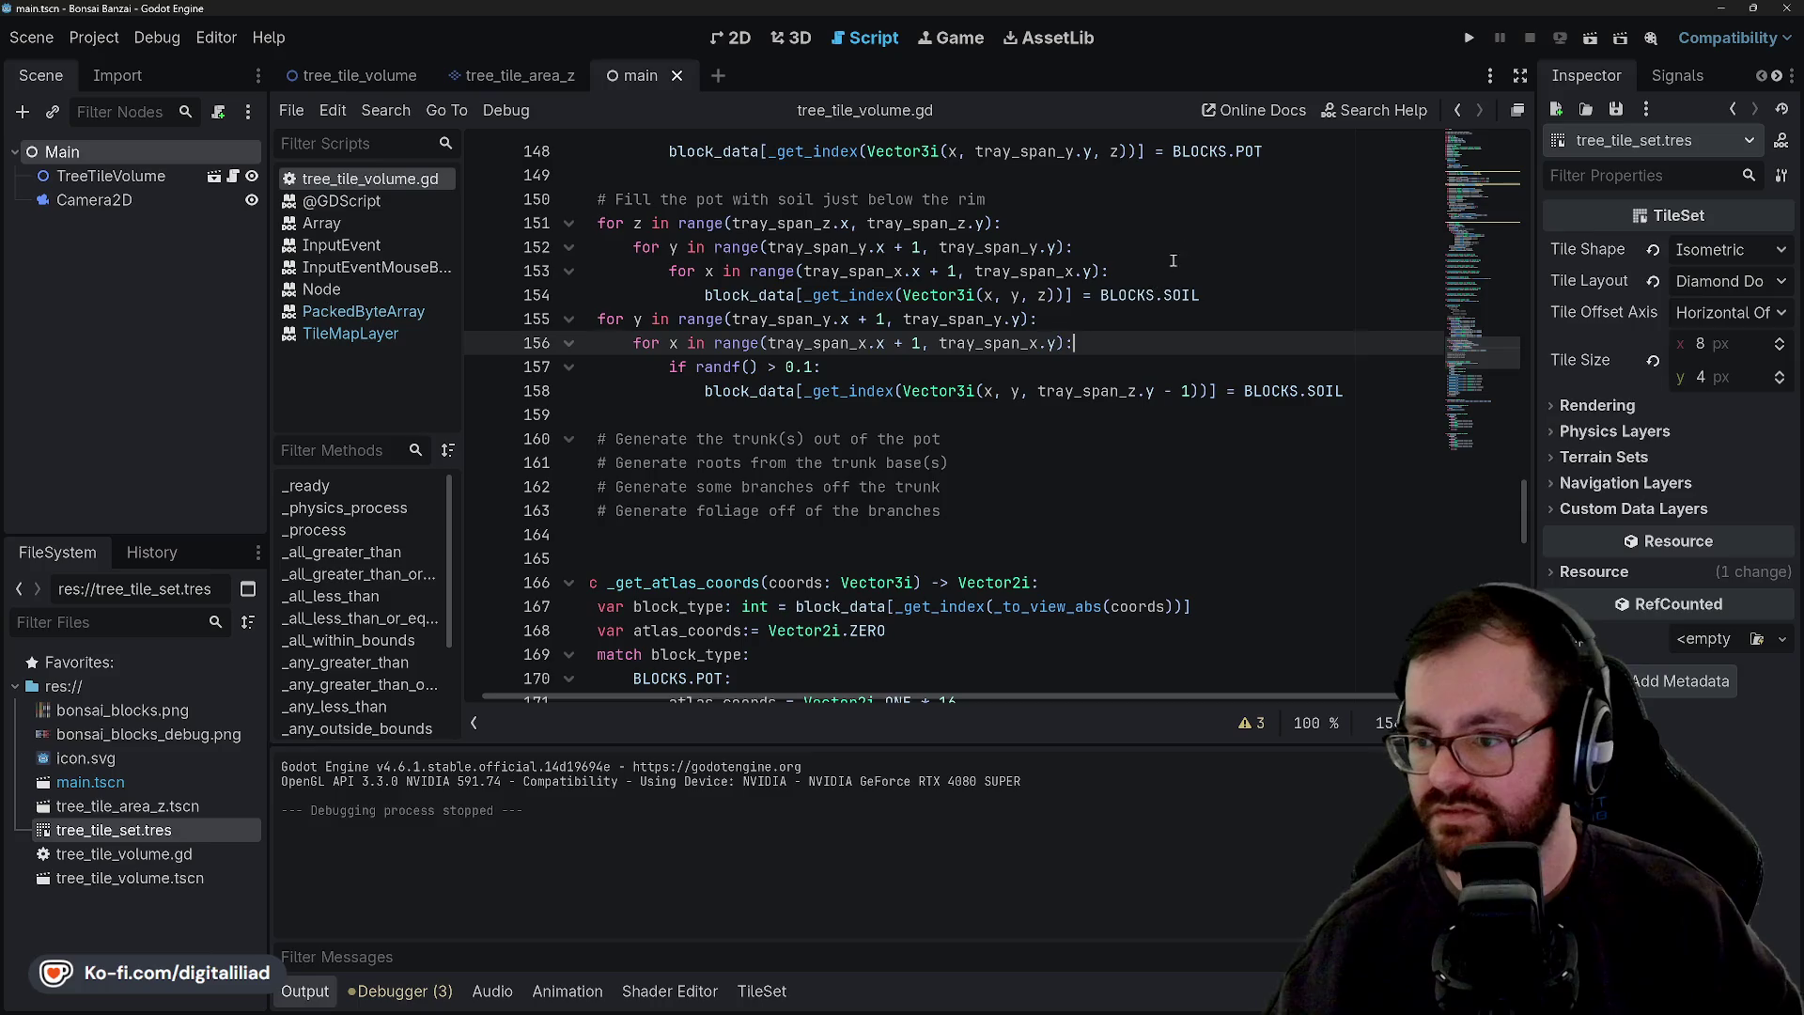
key(F5)
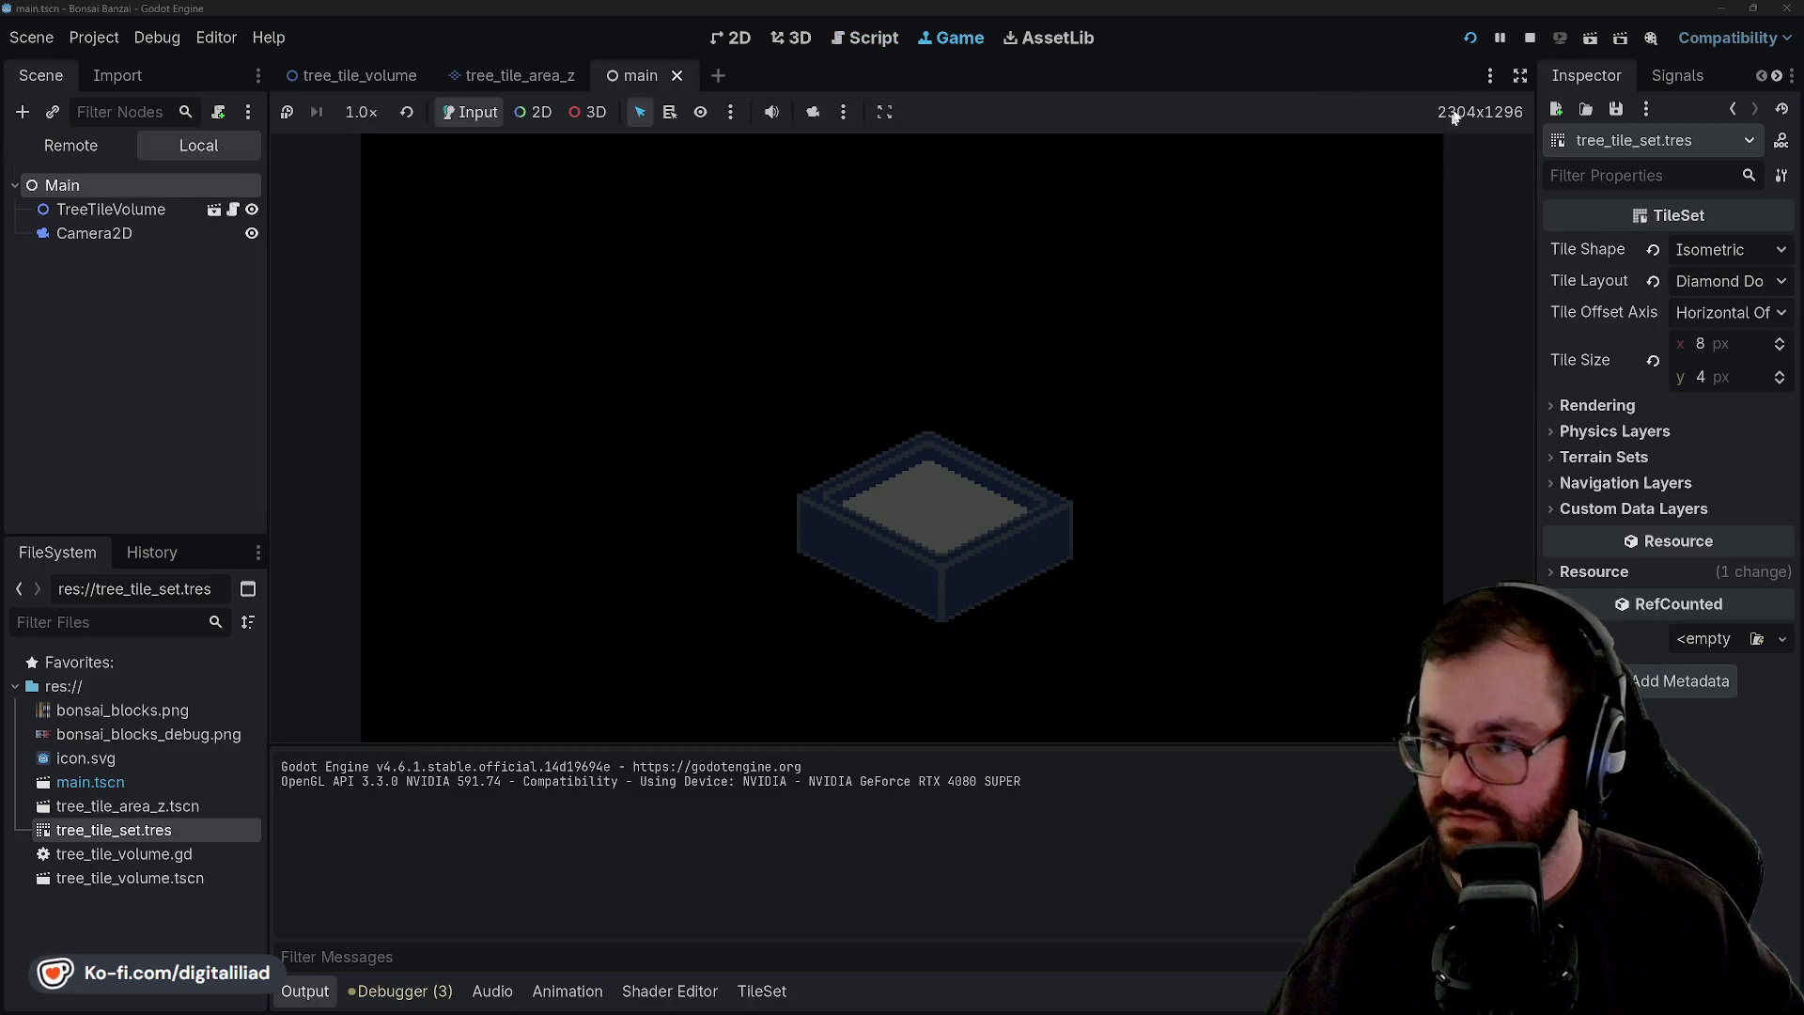
Stop the game and re-add ' - 1' after tray_span_z.y on line 151.
key(F8)
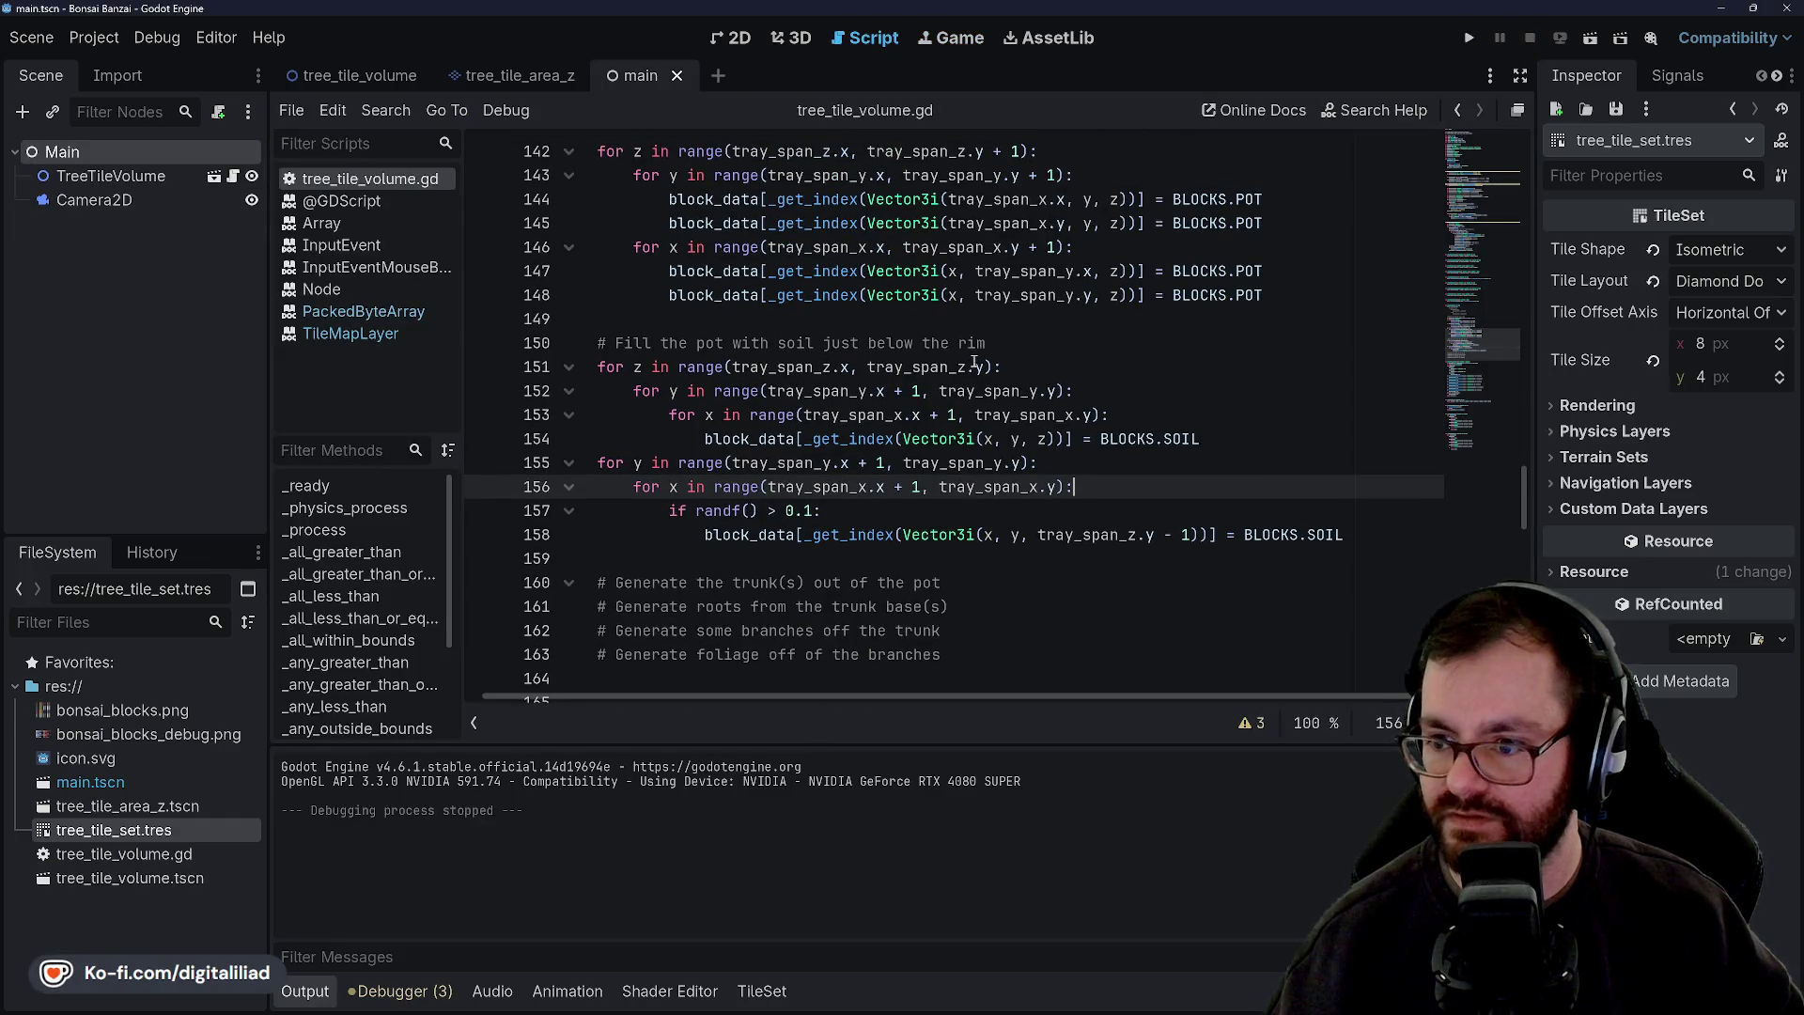
click(980, 367)
text(- )
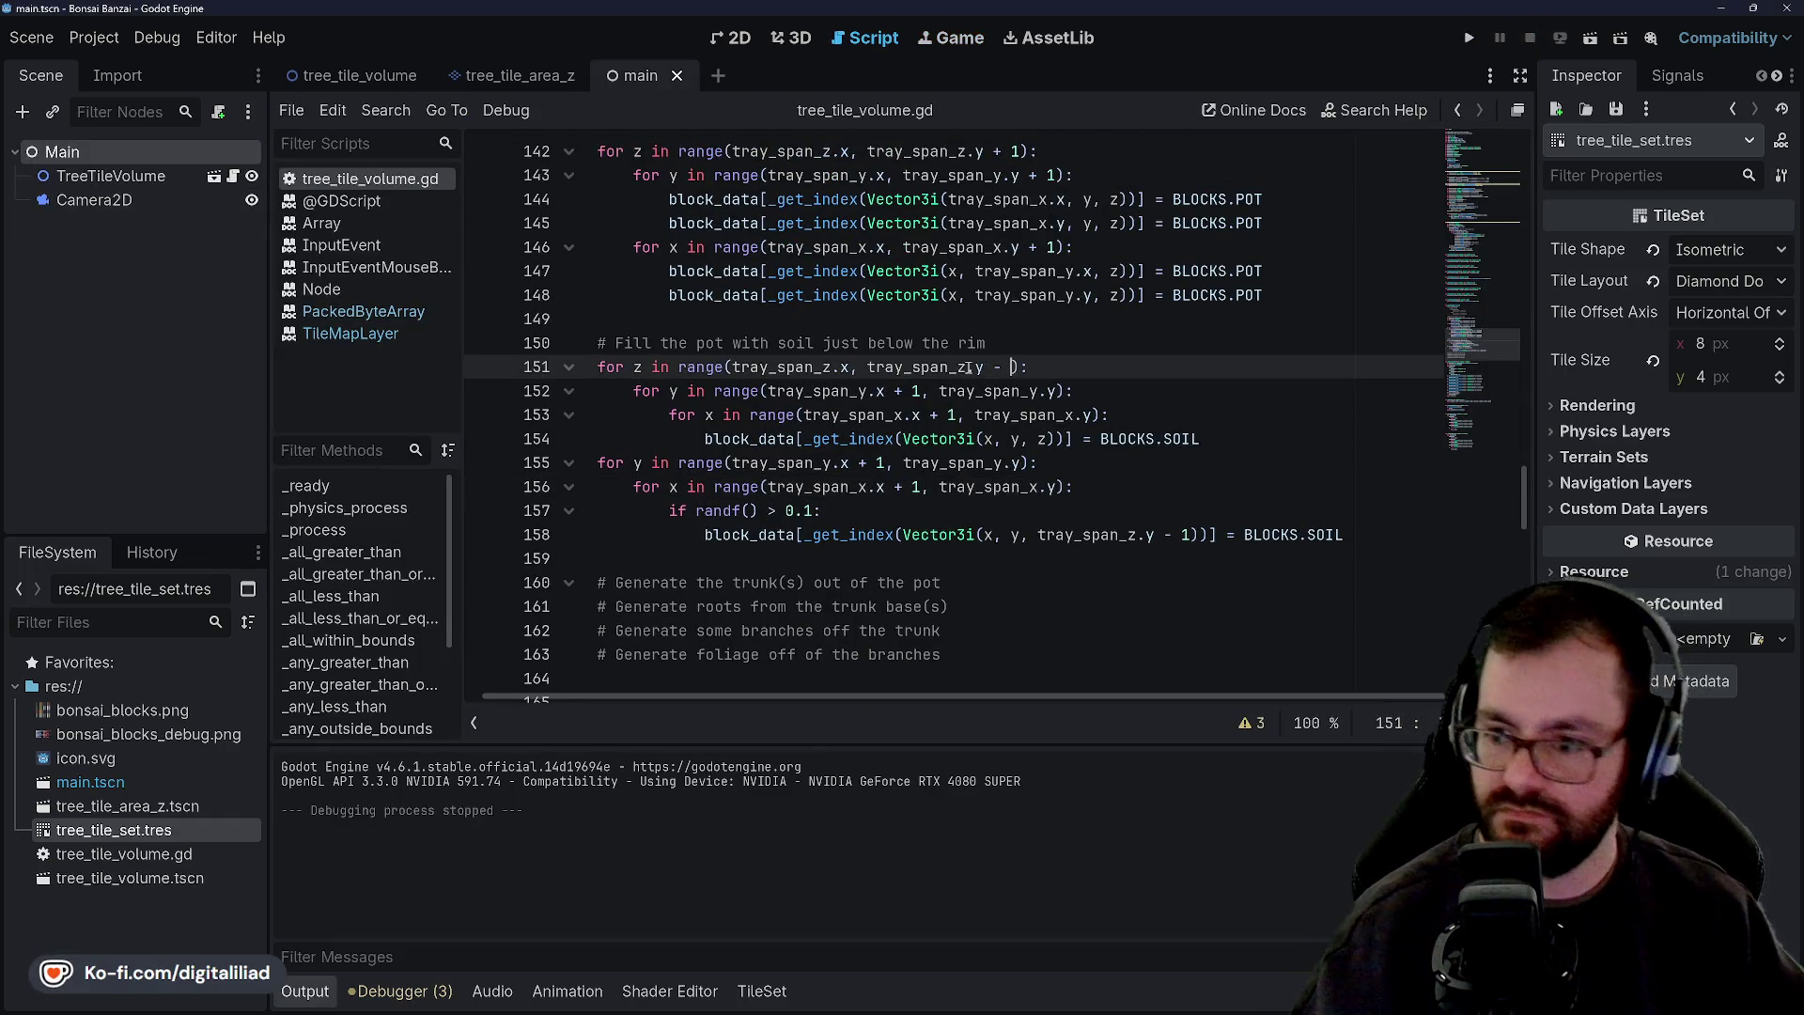
text(1)
key(Up)
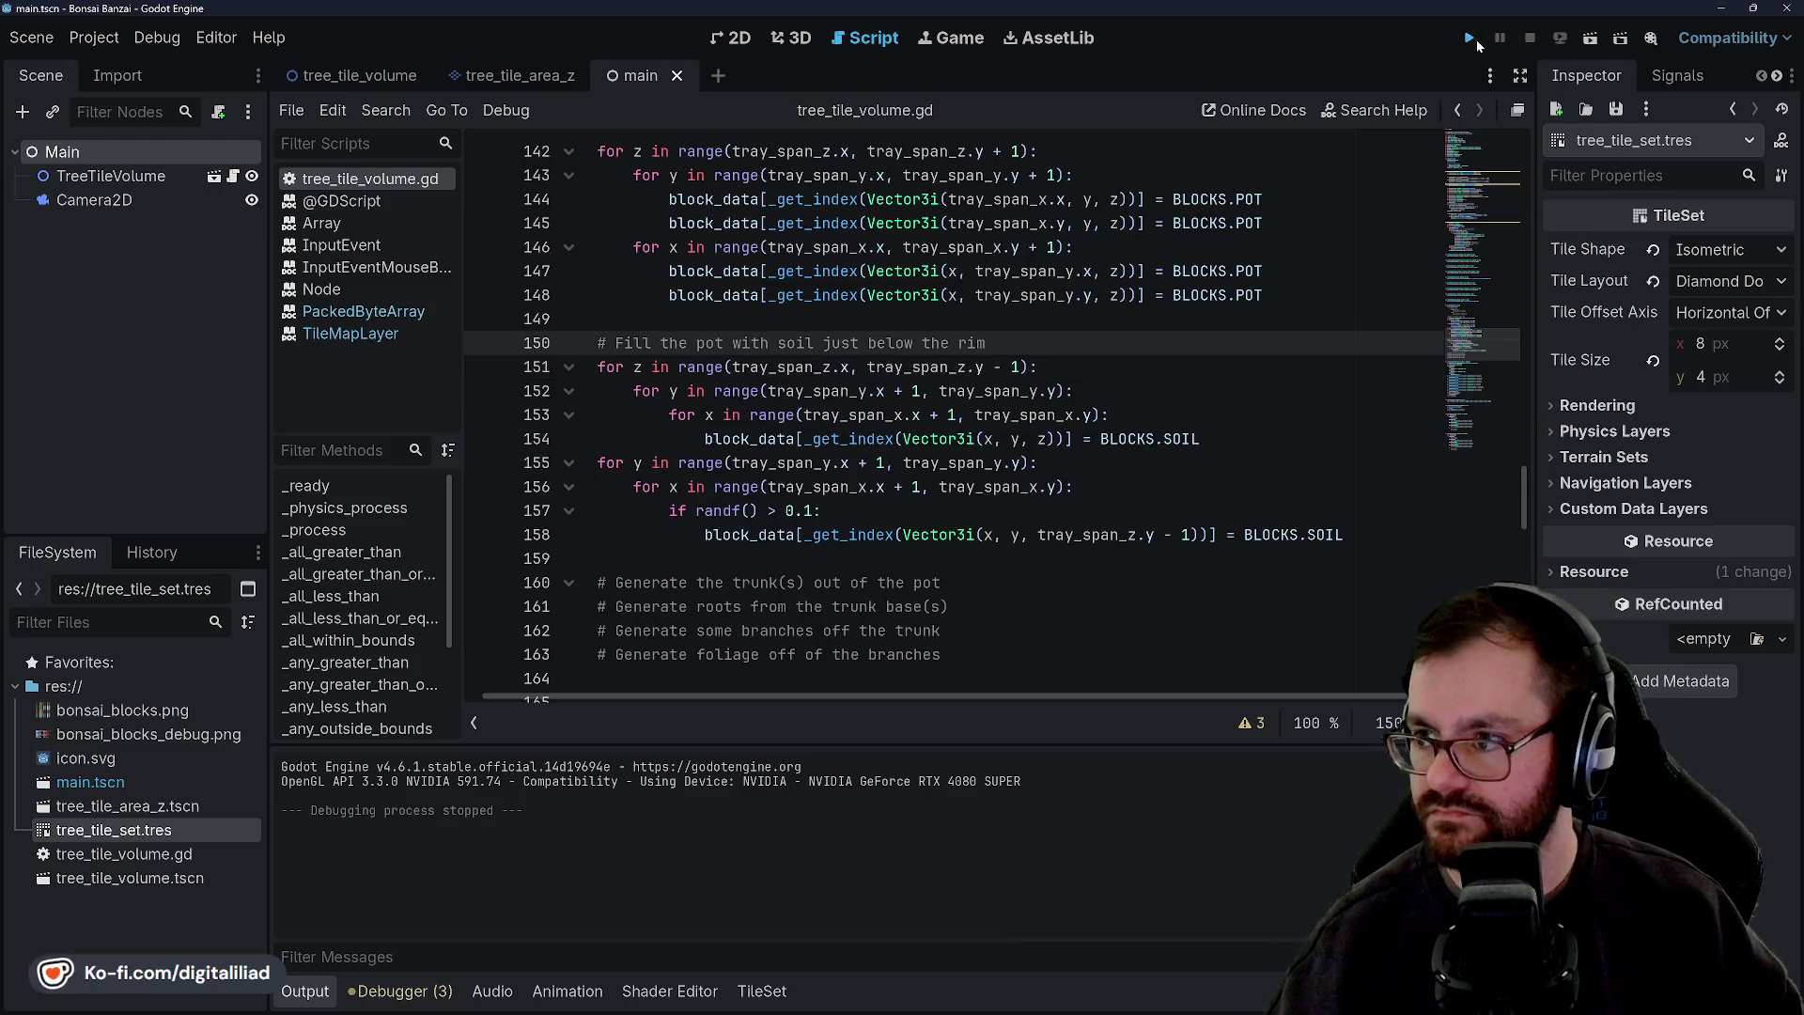
Run the game, restart it twice for new random pots, then stop it.
click(1471, 40)
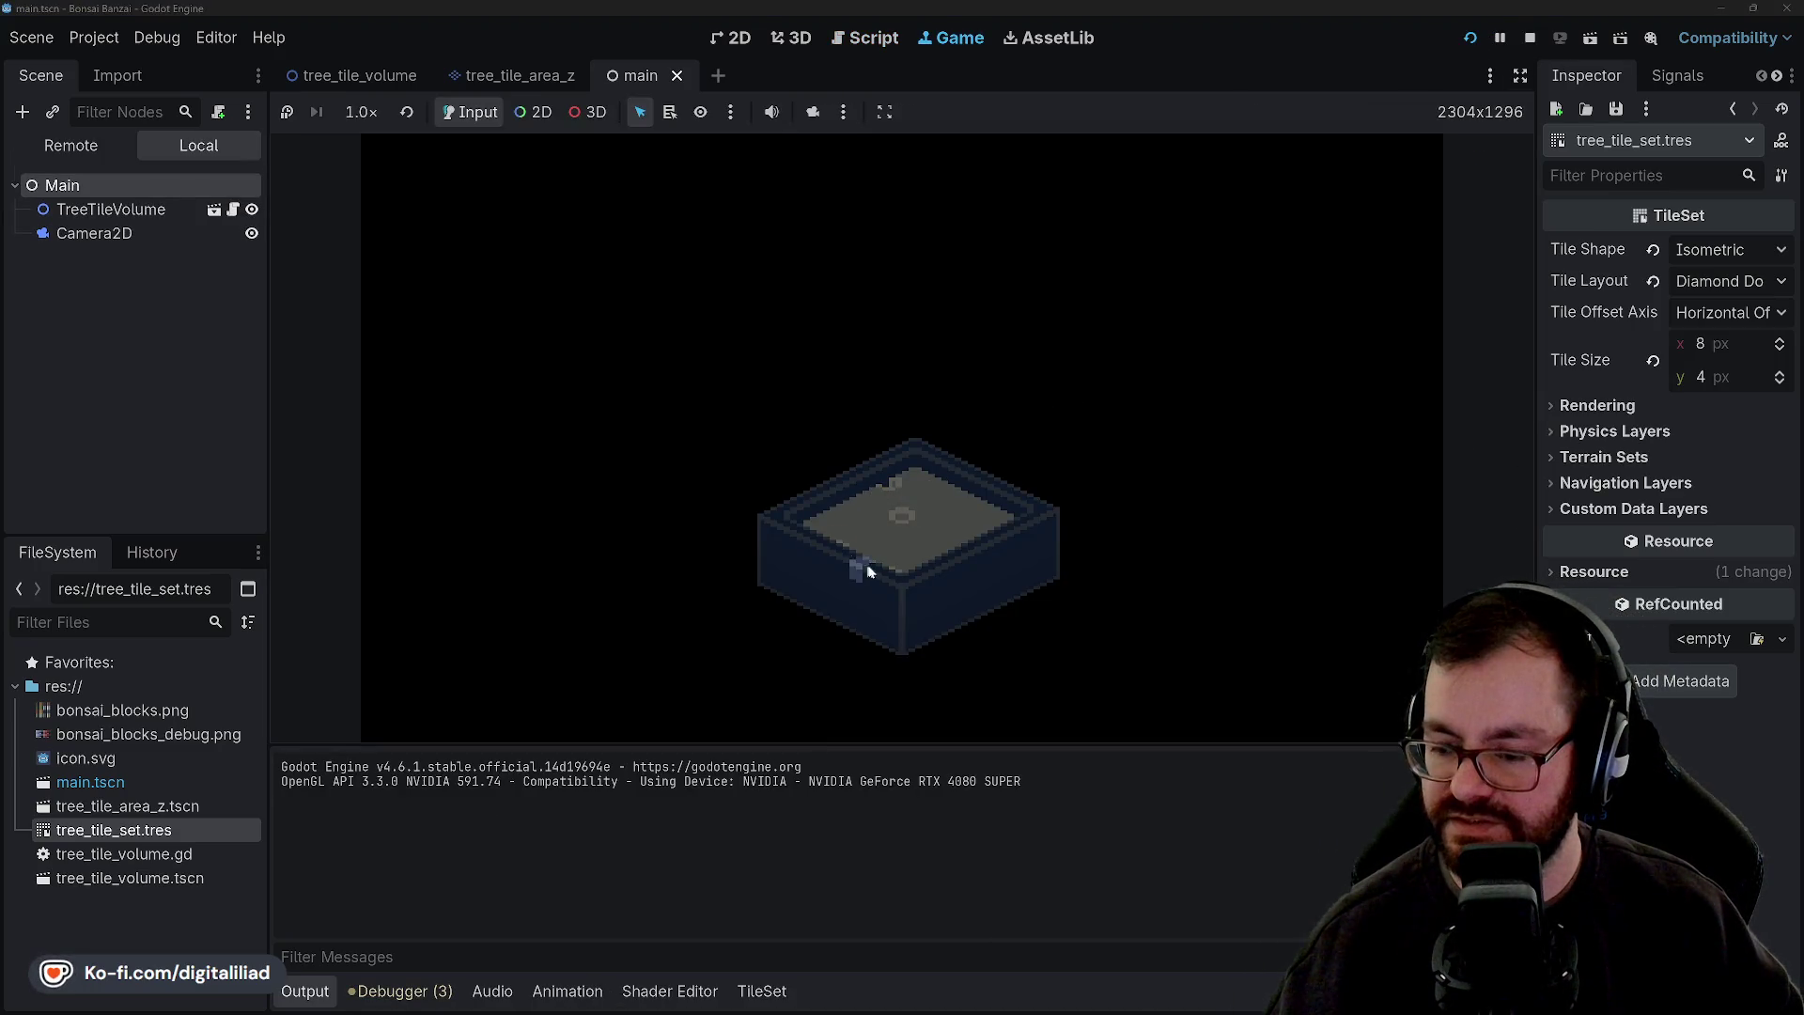
click(1480, 39)
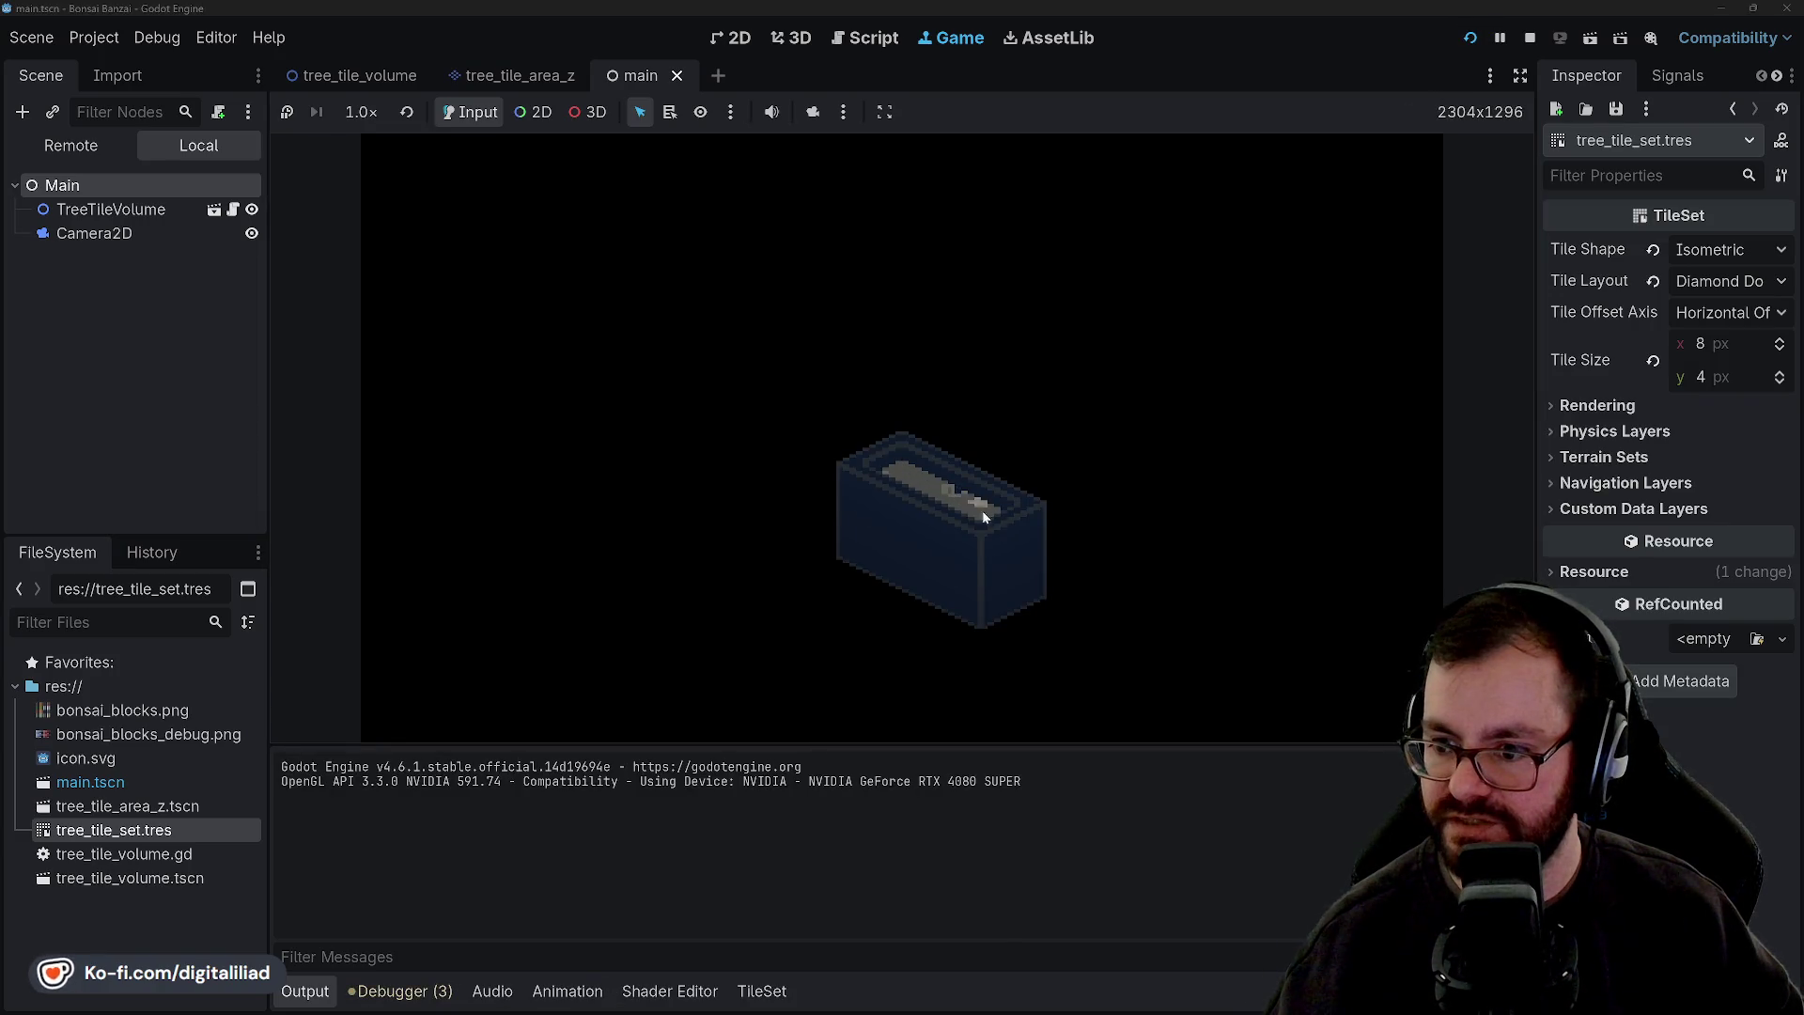
click(1470, 38)
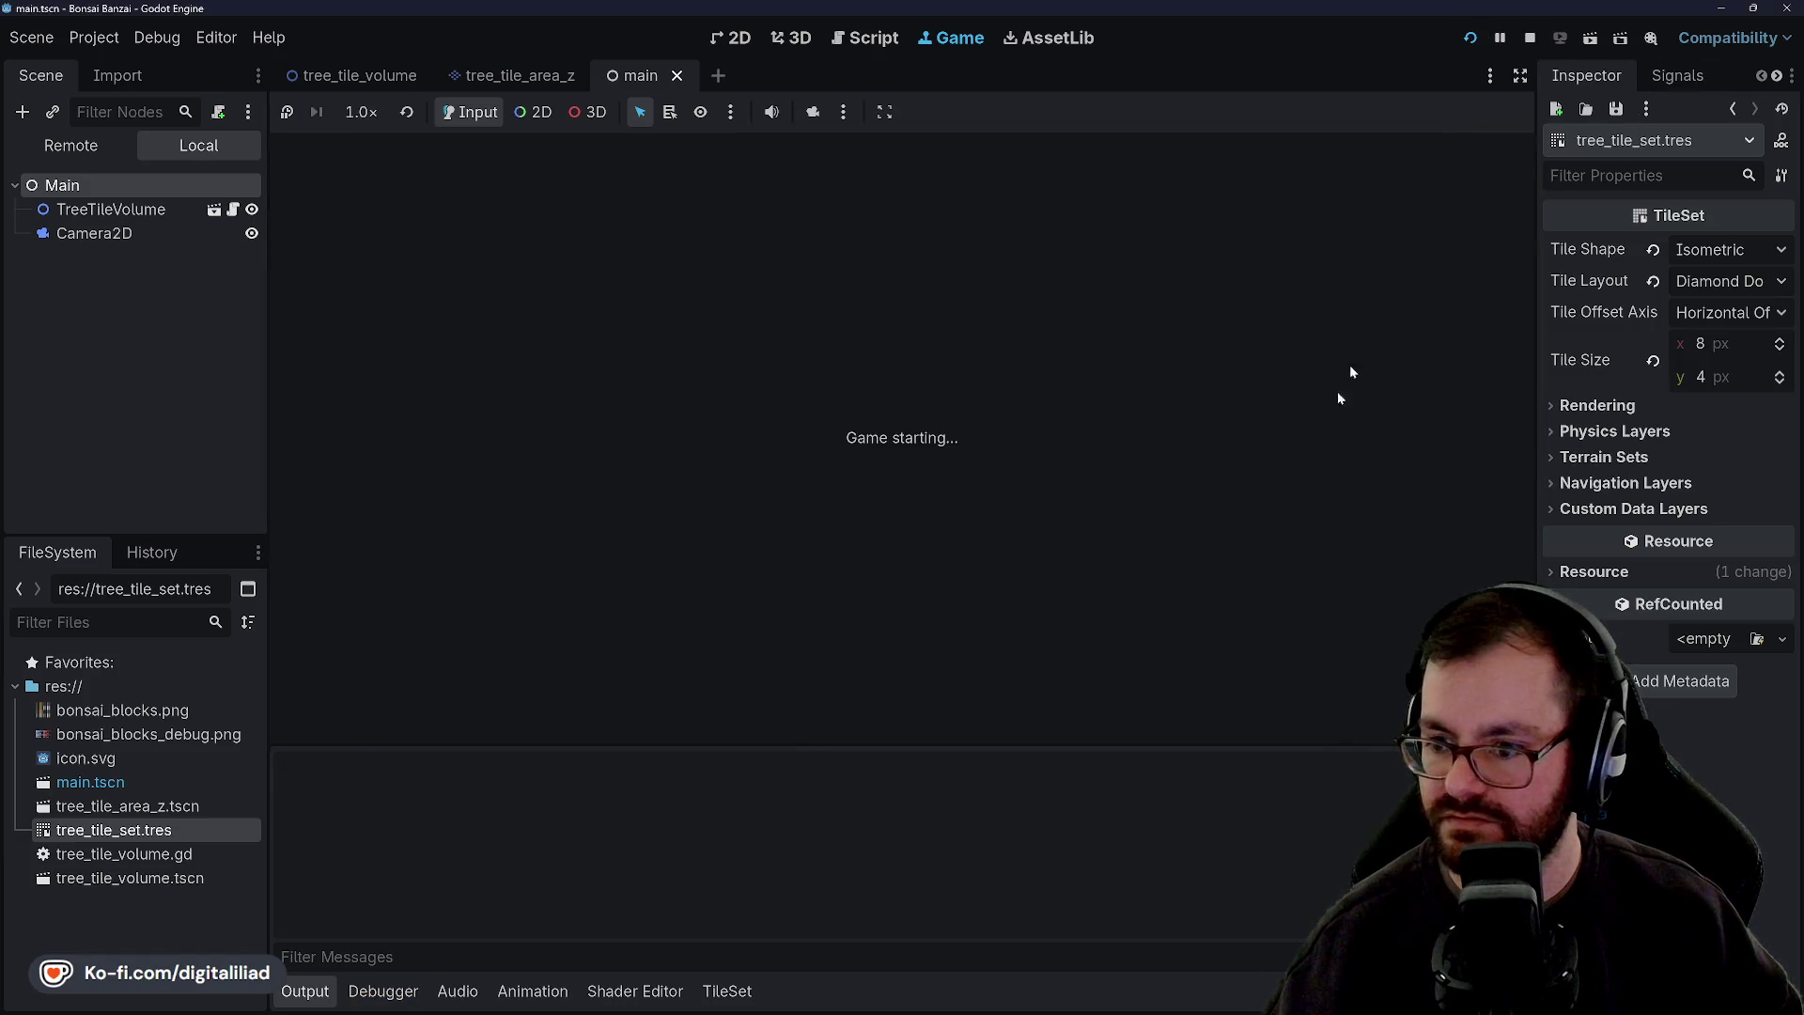
click(1532, 38)
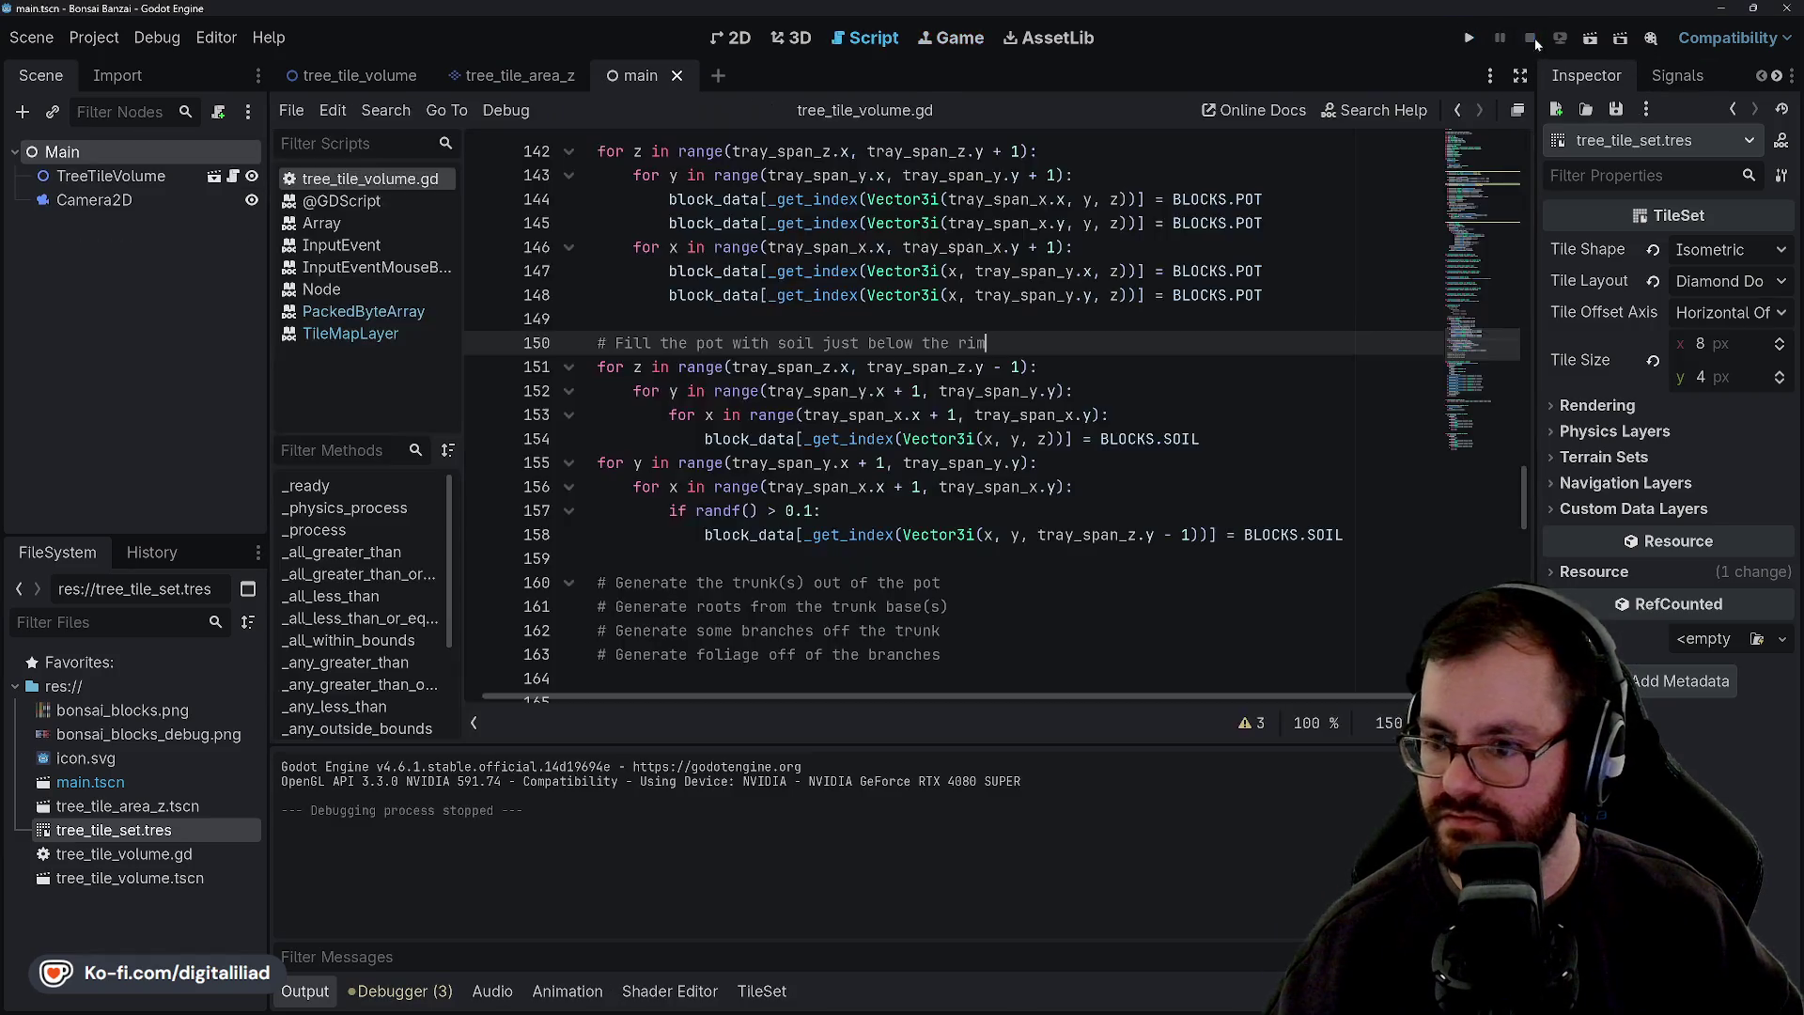
click(837, 511)
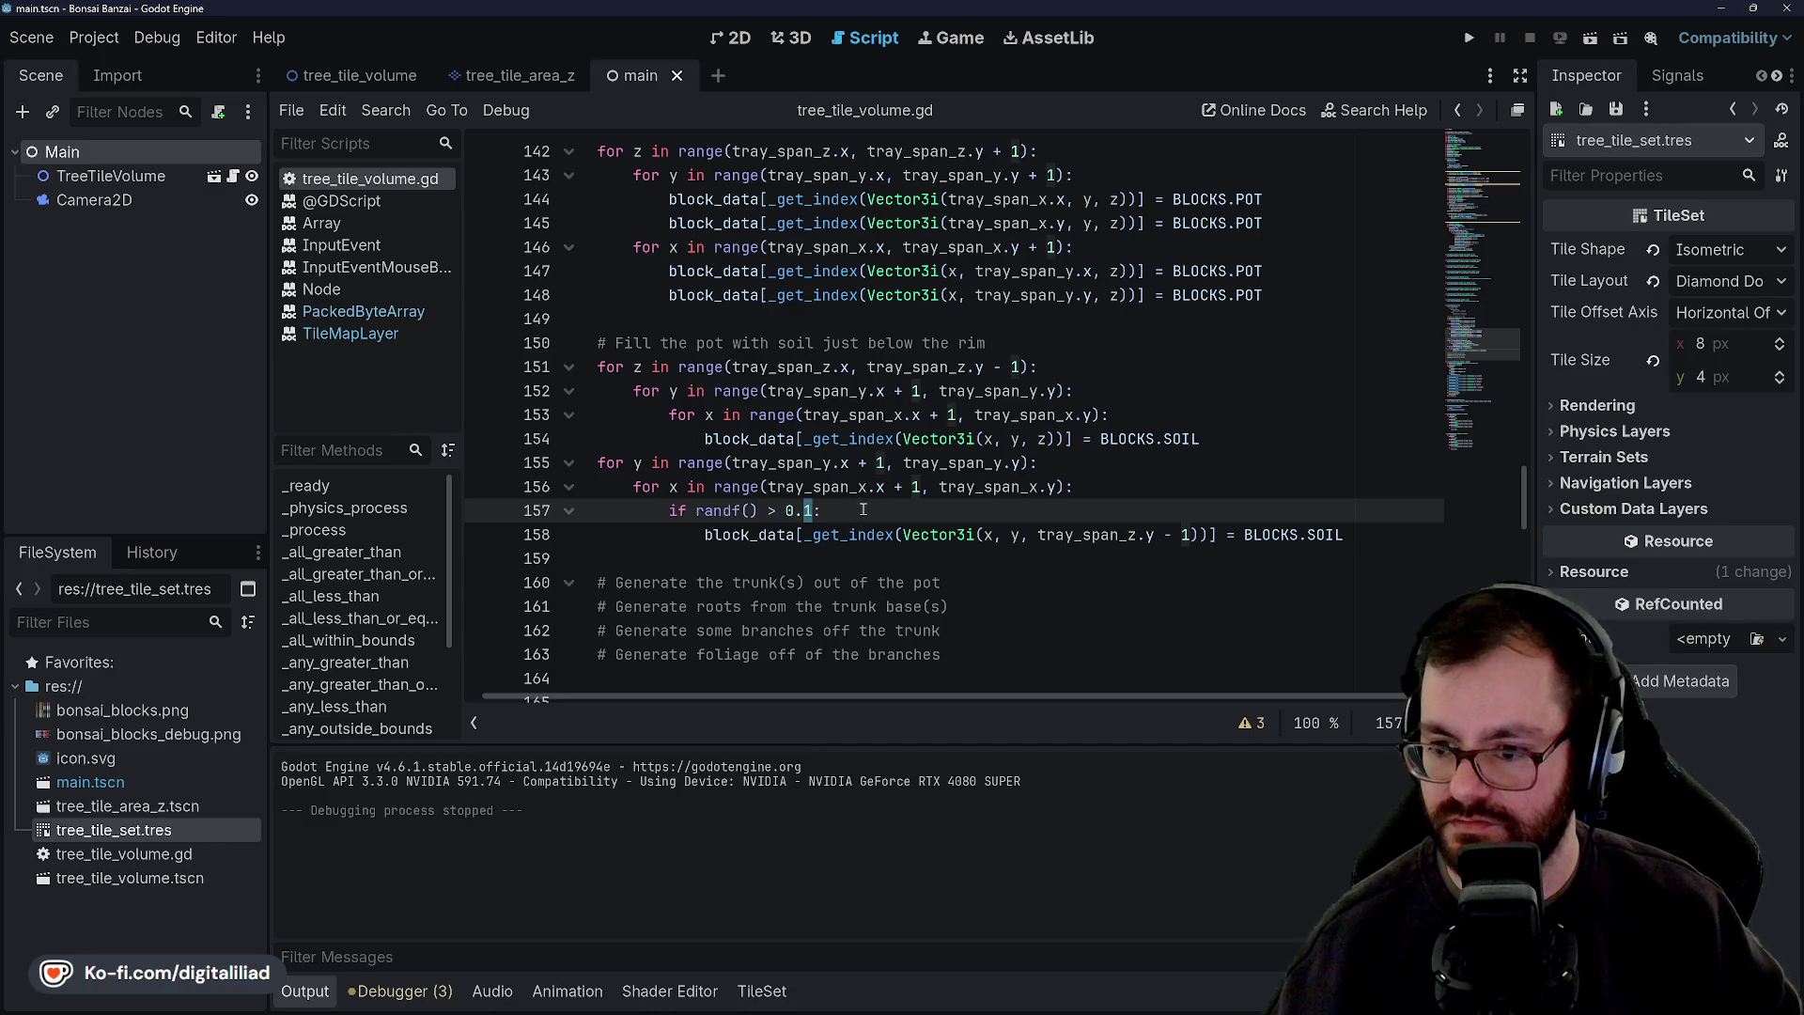
Change the soil threshold on line 157 to 0.2, then run and restart the game.
text(2)
key(Down)
key(Down)
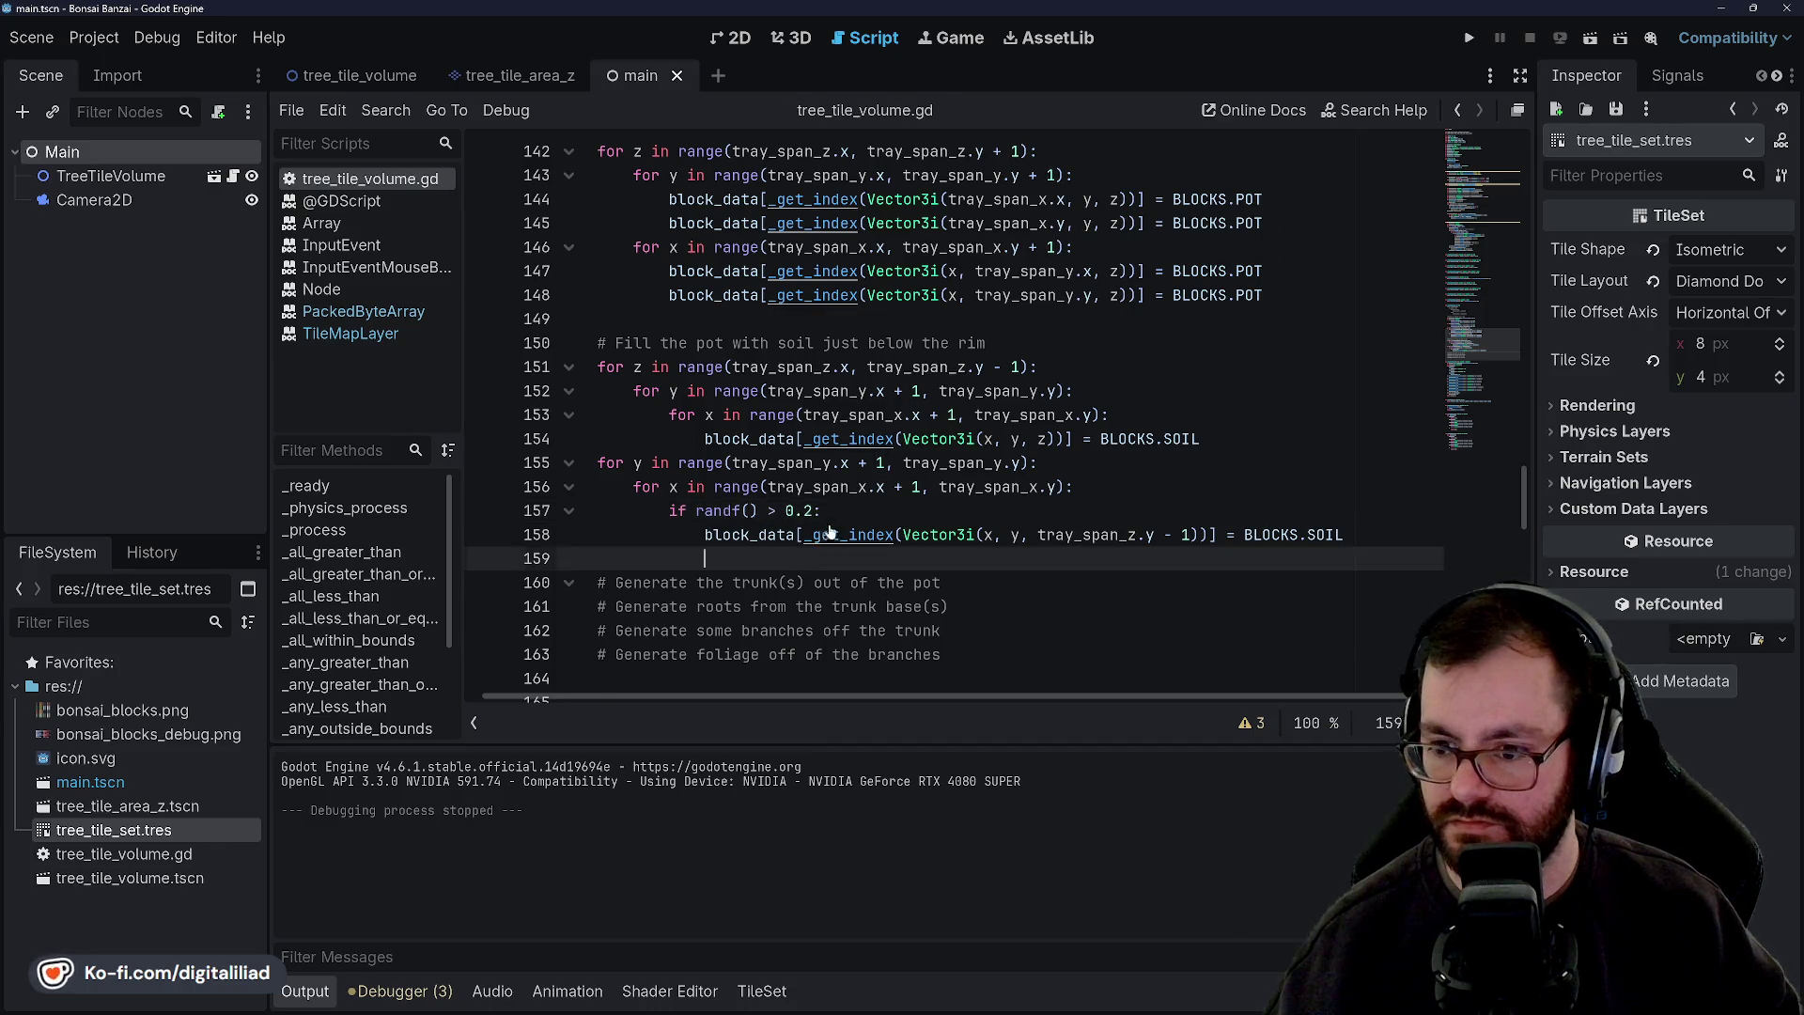
key(ctrl+a)
click(845, 522)
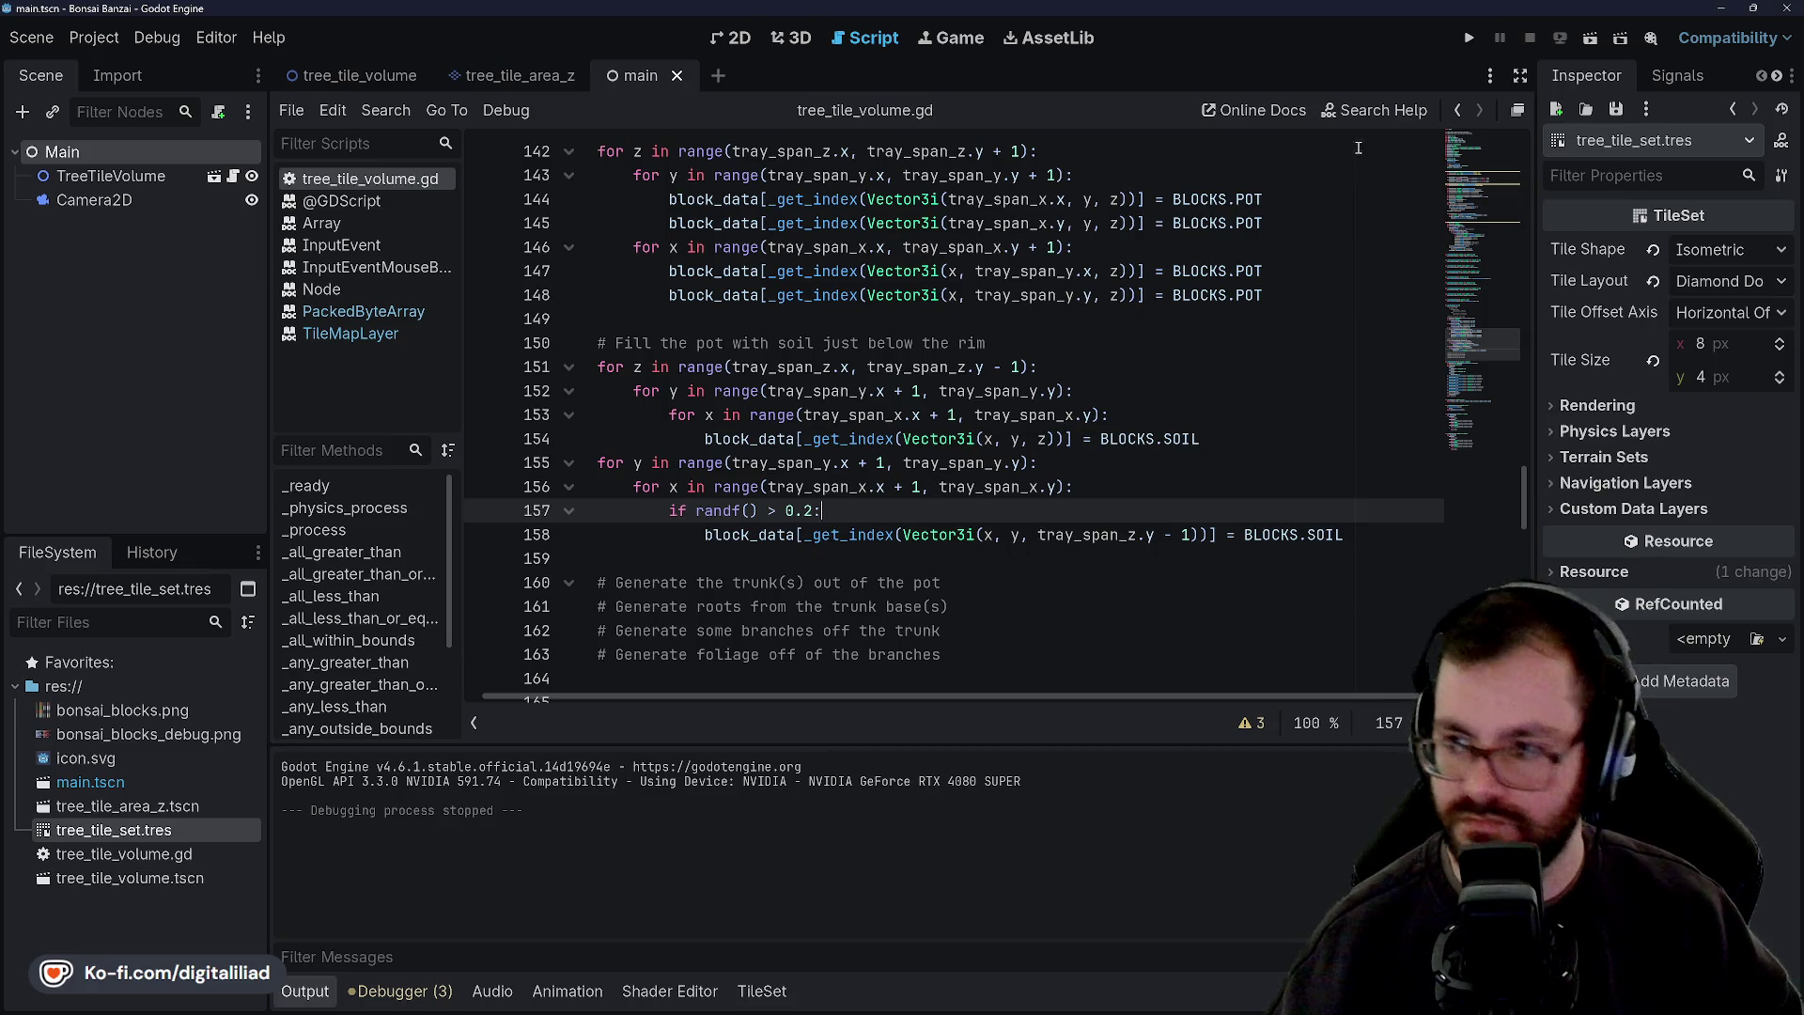
click(1467, 44)
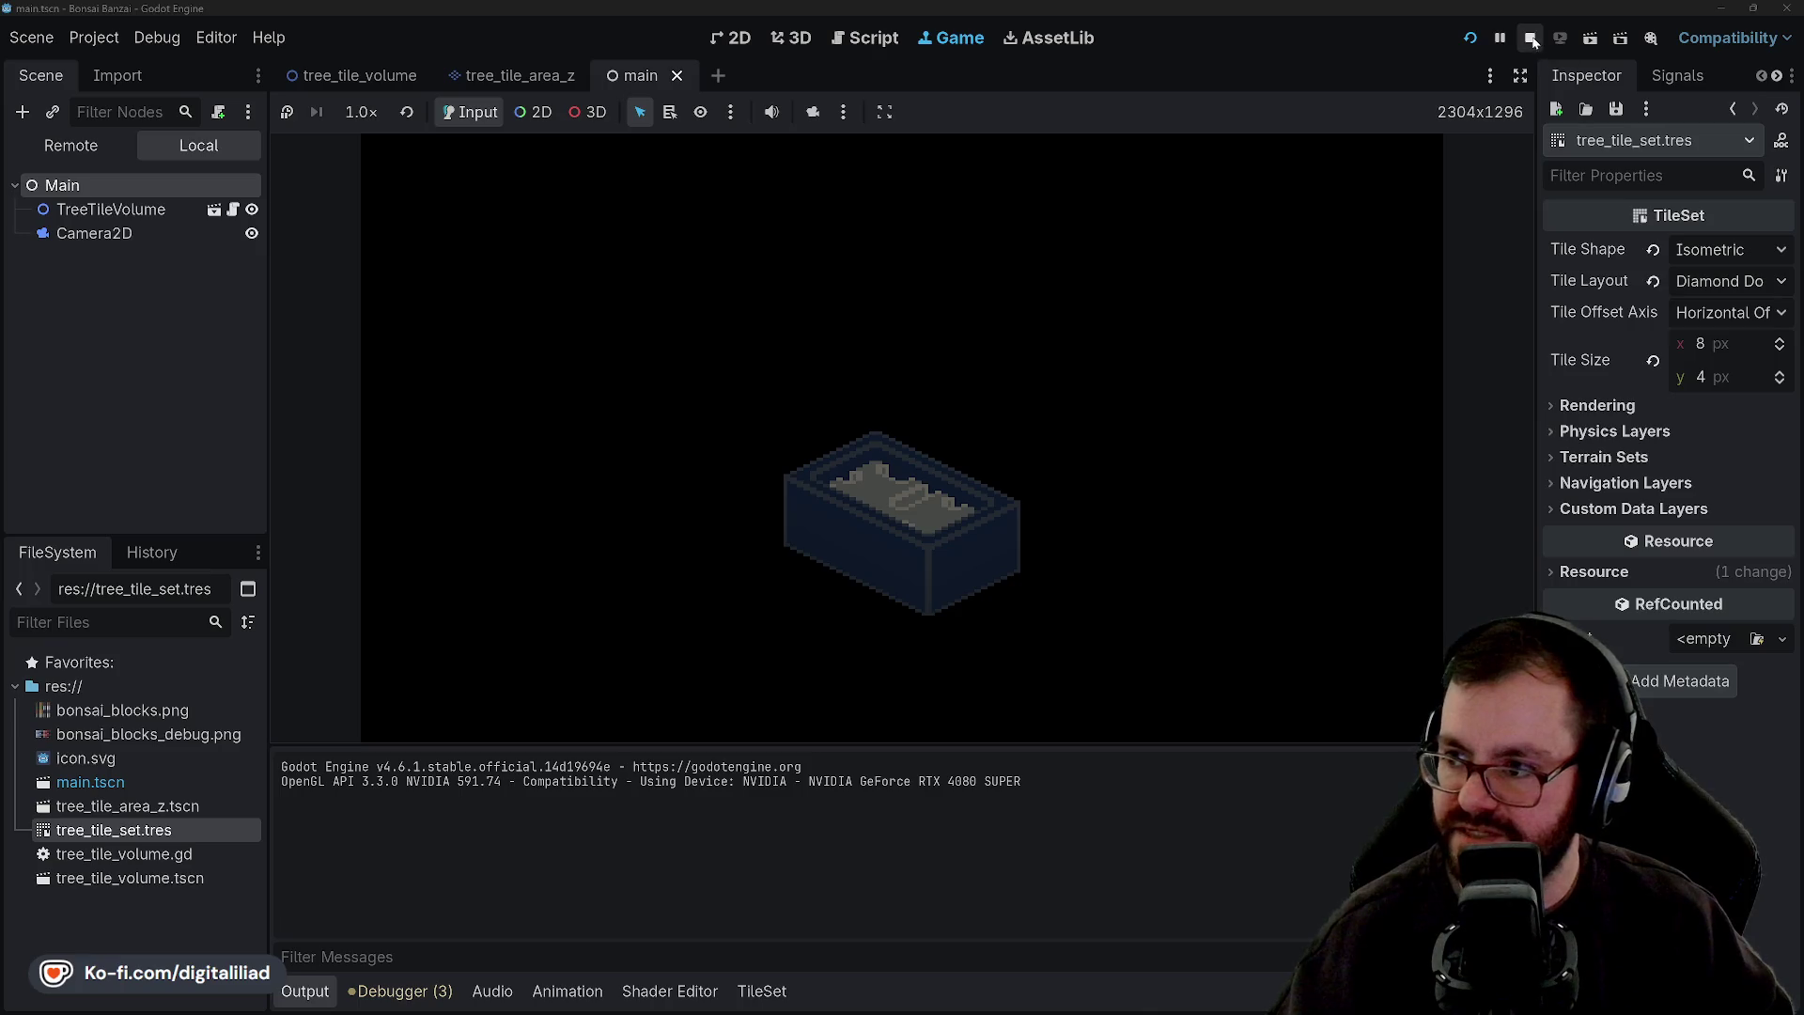
click(1471, 37)
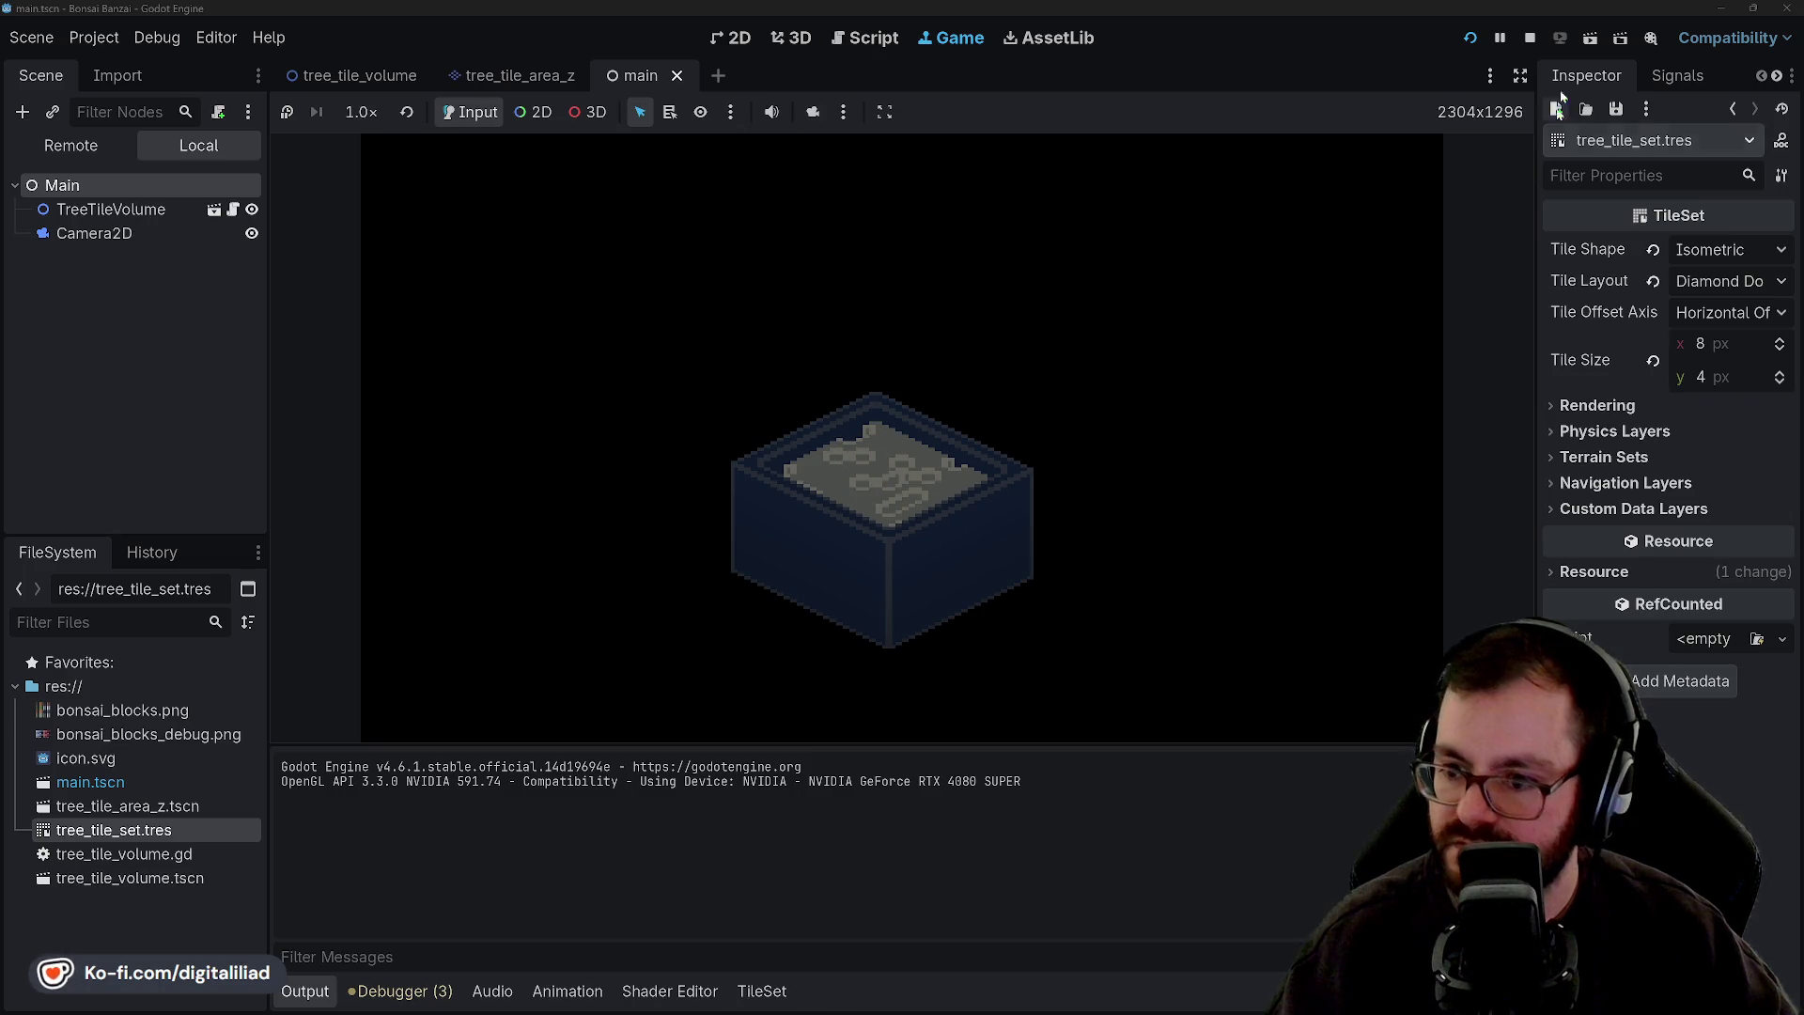
Restart the game about fourteen times to compare random pot sizes, then stop it.
click(1500, 38)
click(1468, 37)
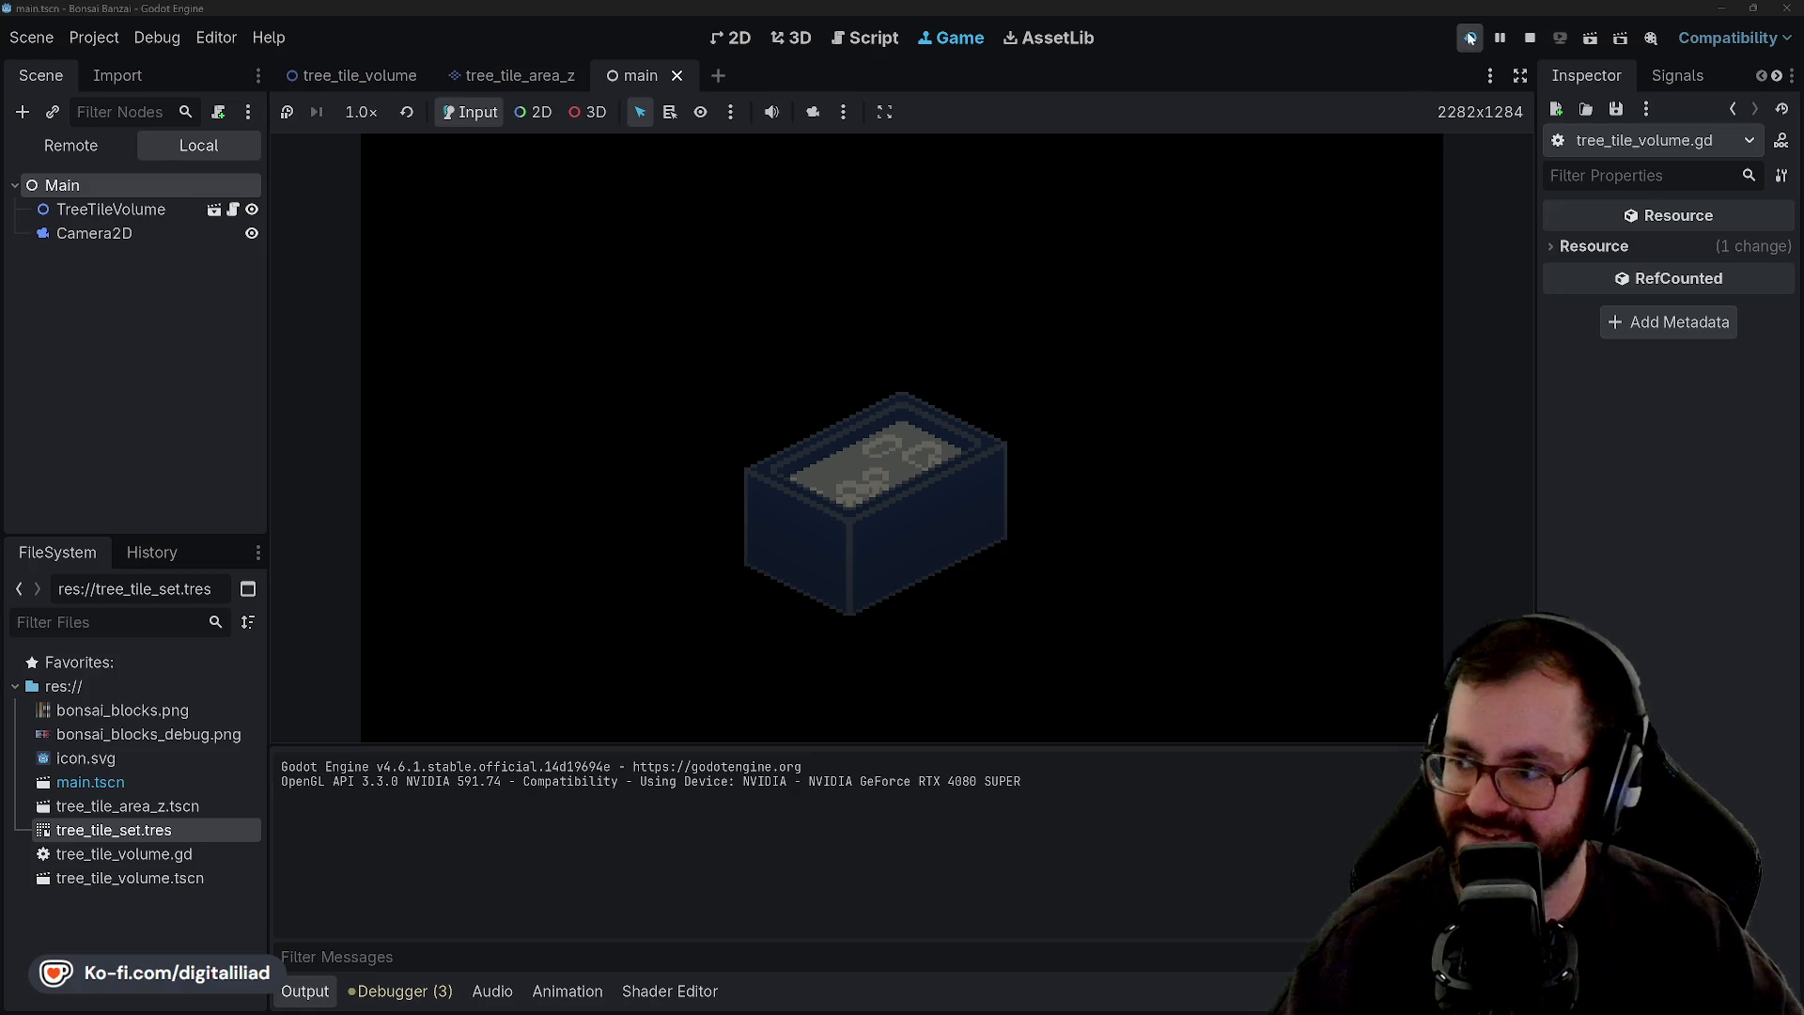
click(1470, 37)
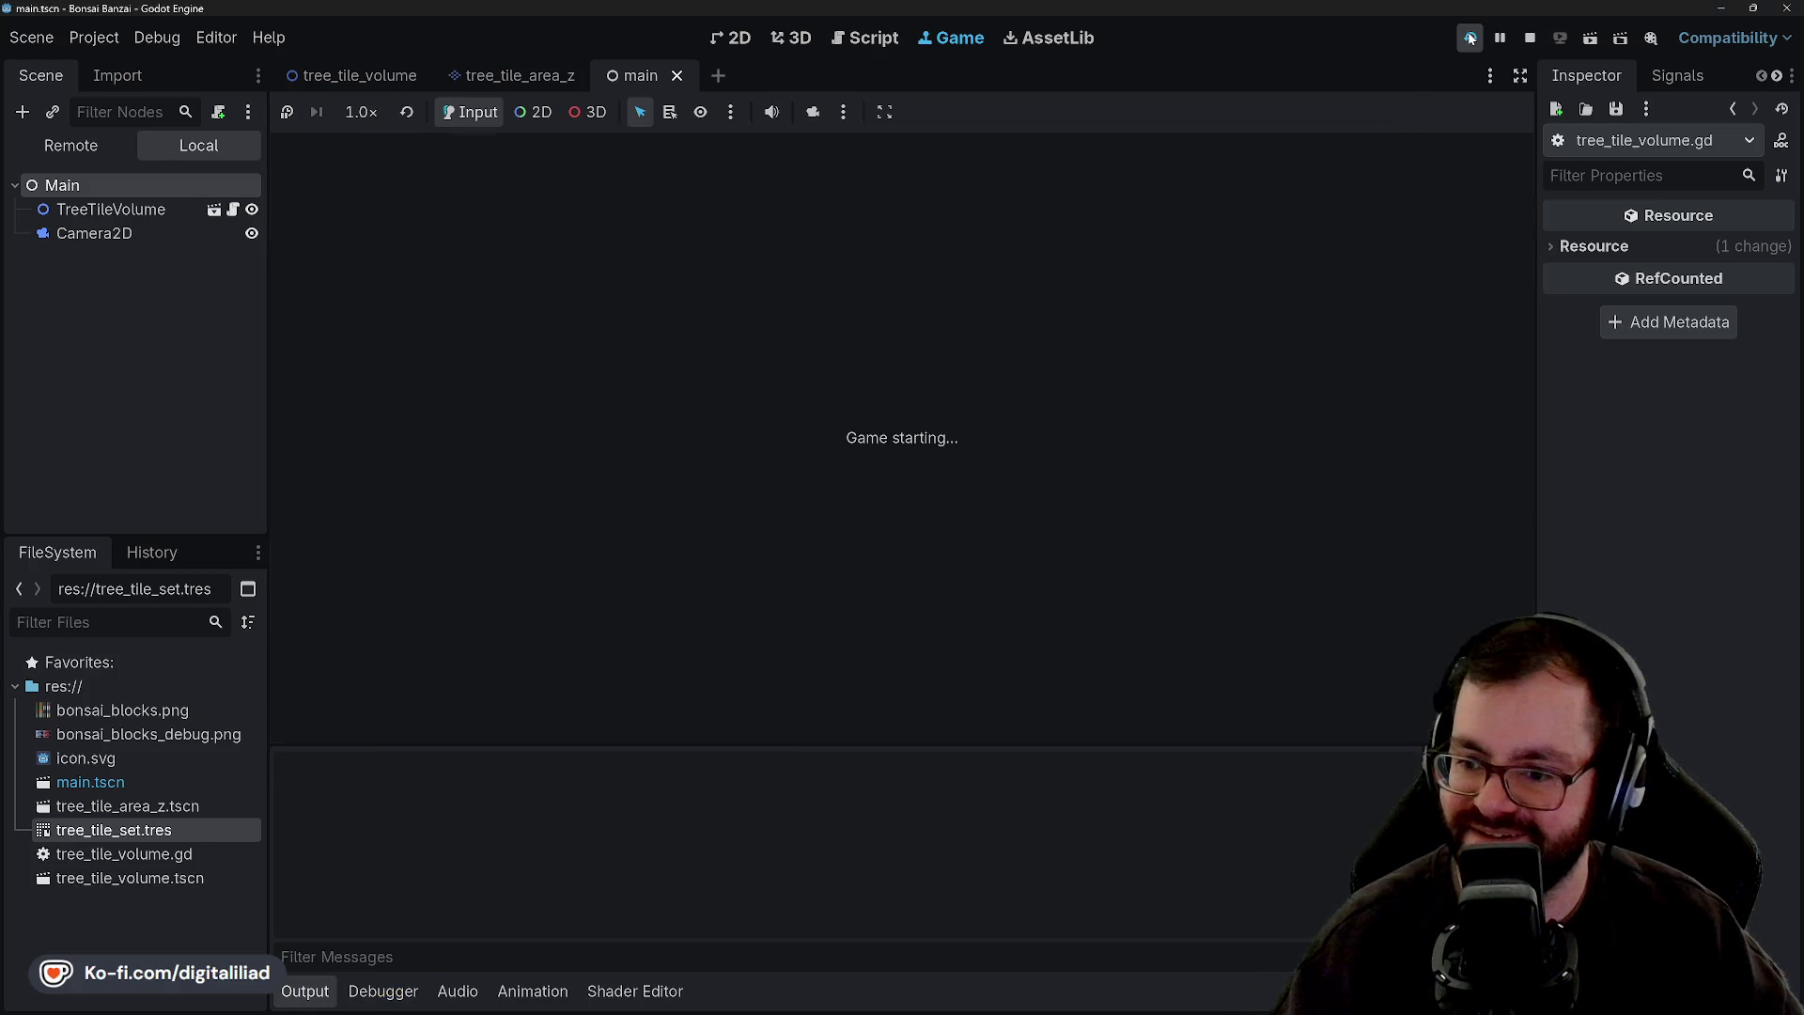
click(1469, 37)
click(1470, 38)
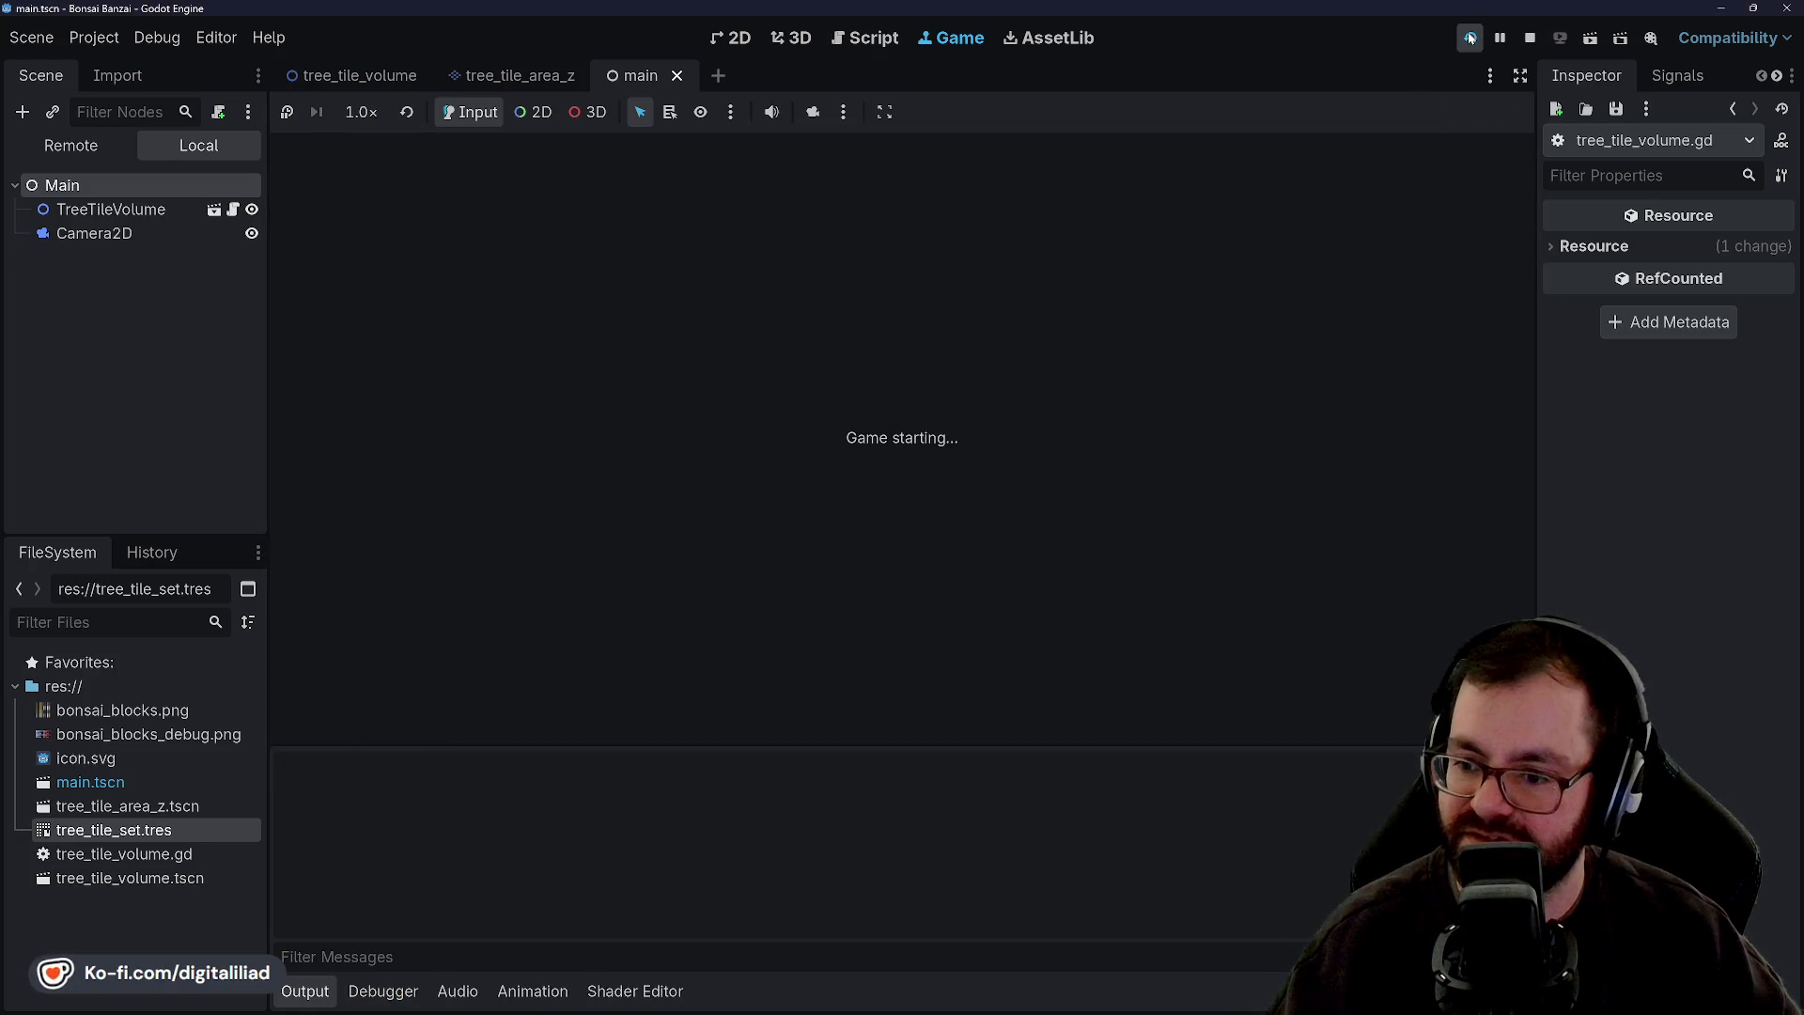
click(1470, 37)
click(1469, 38)
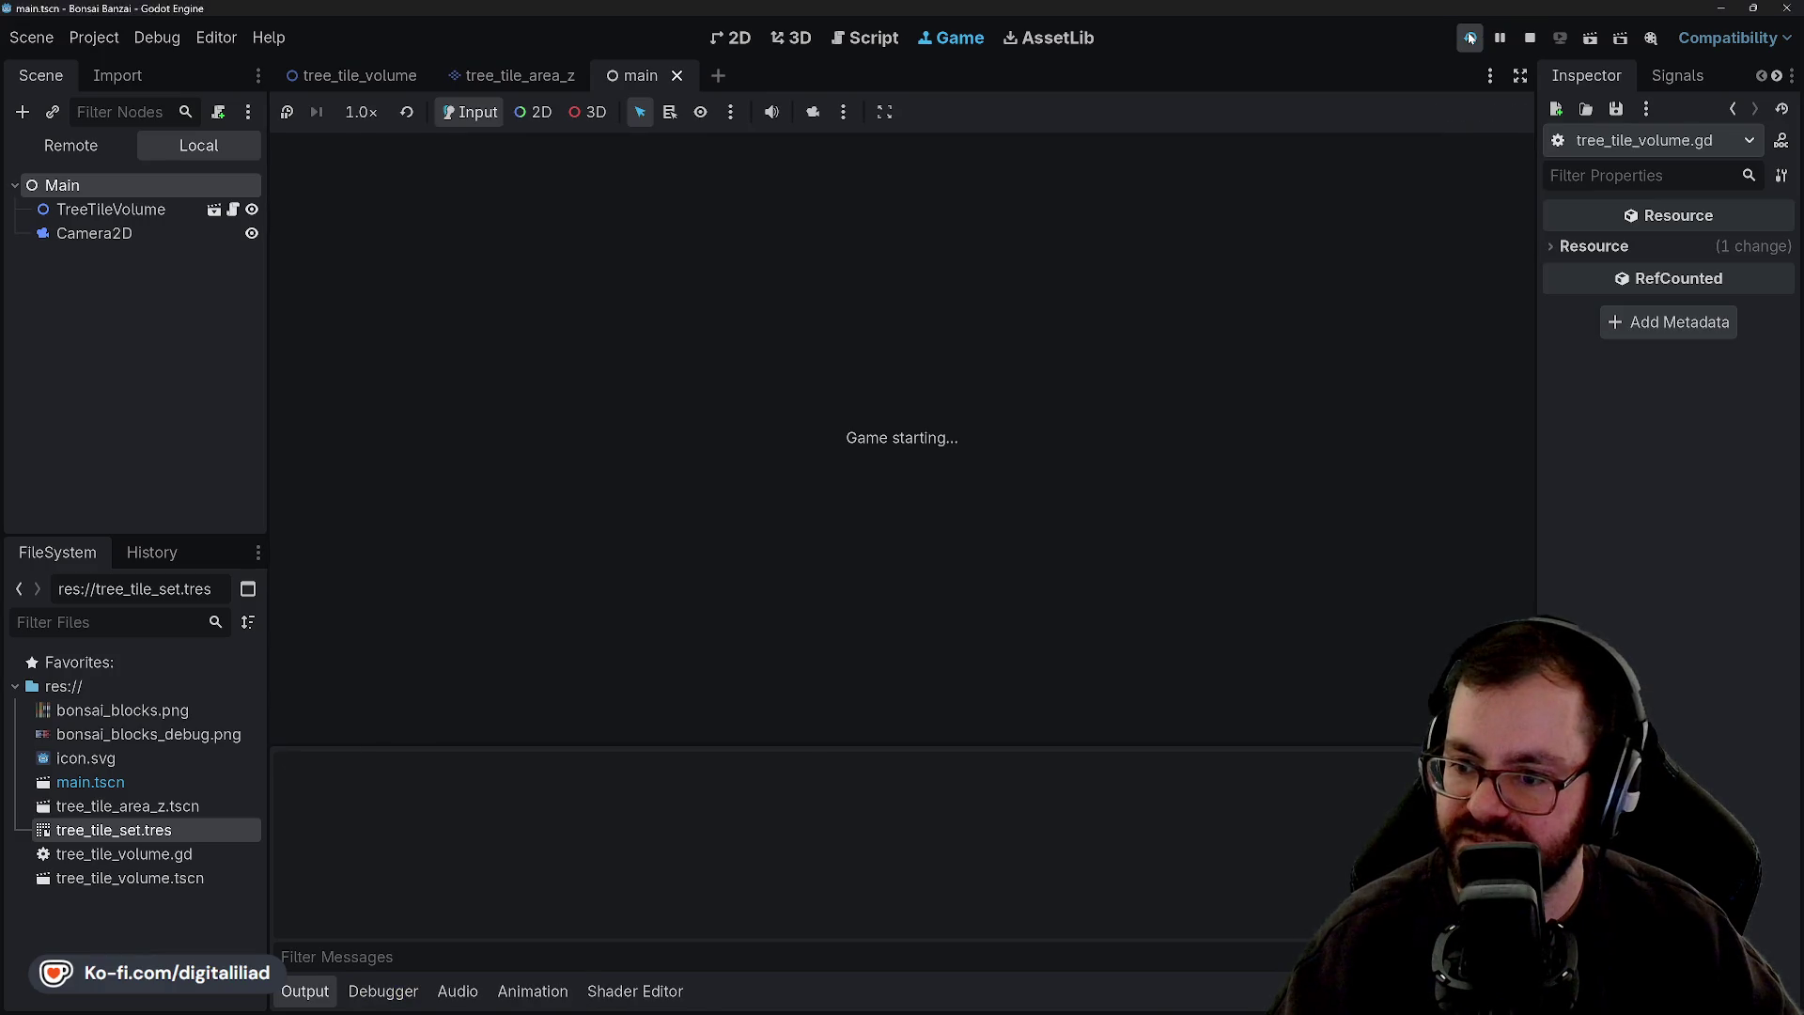
click(1470, 38)
click(1469, 38)
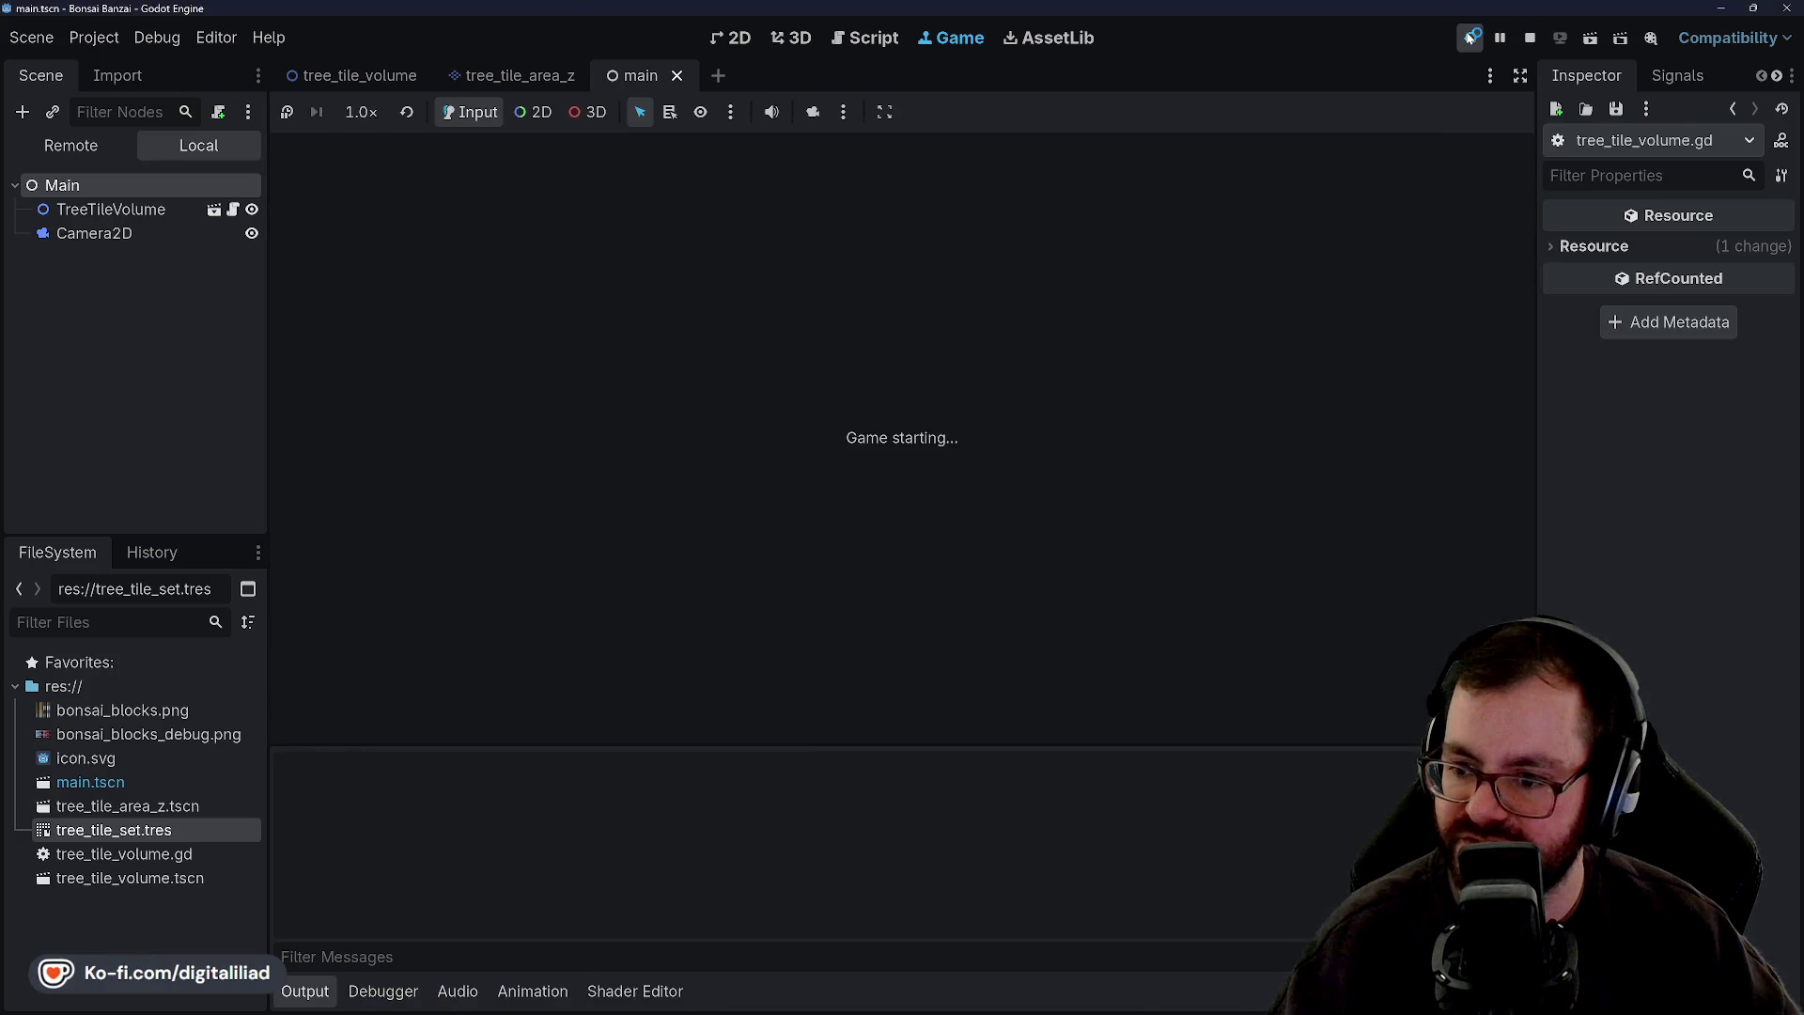
click(1470, 38)
click(1470, 37)
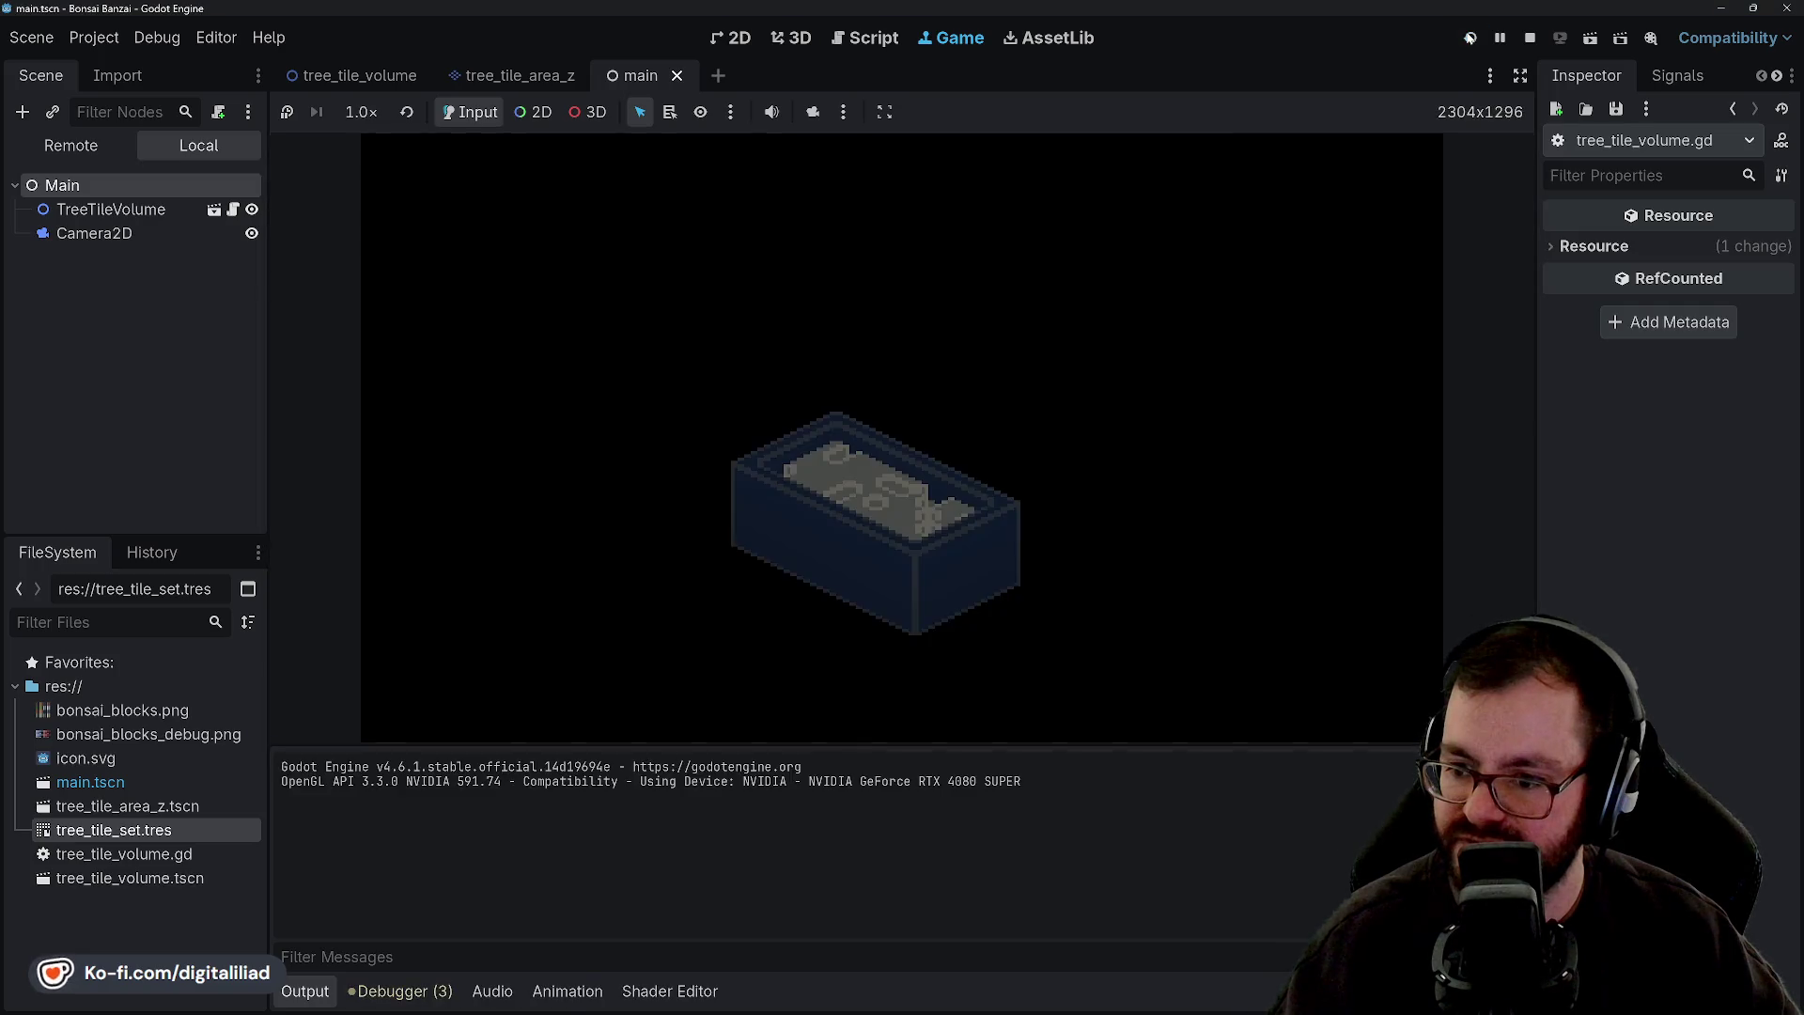
click(1469, 38)
click(1470, 37)
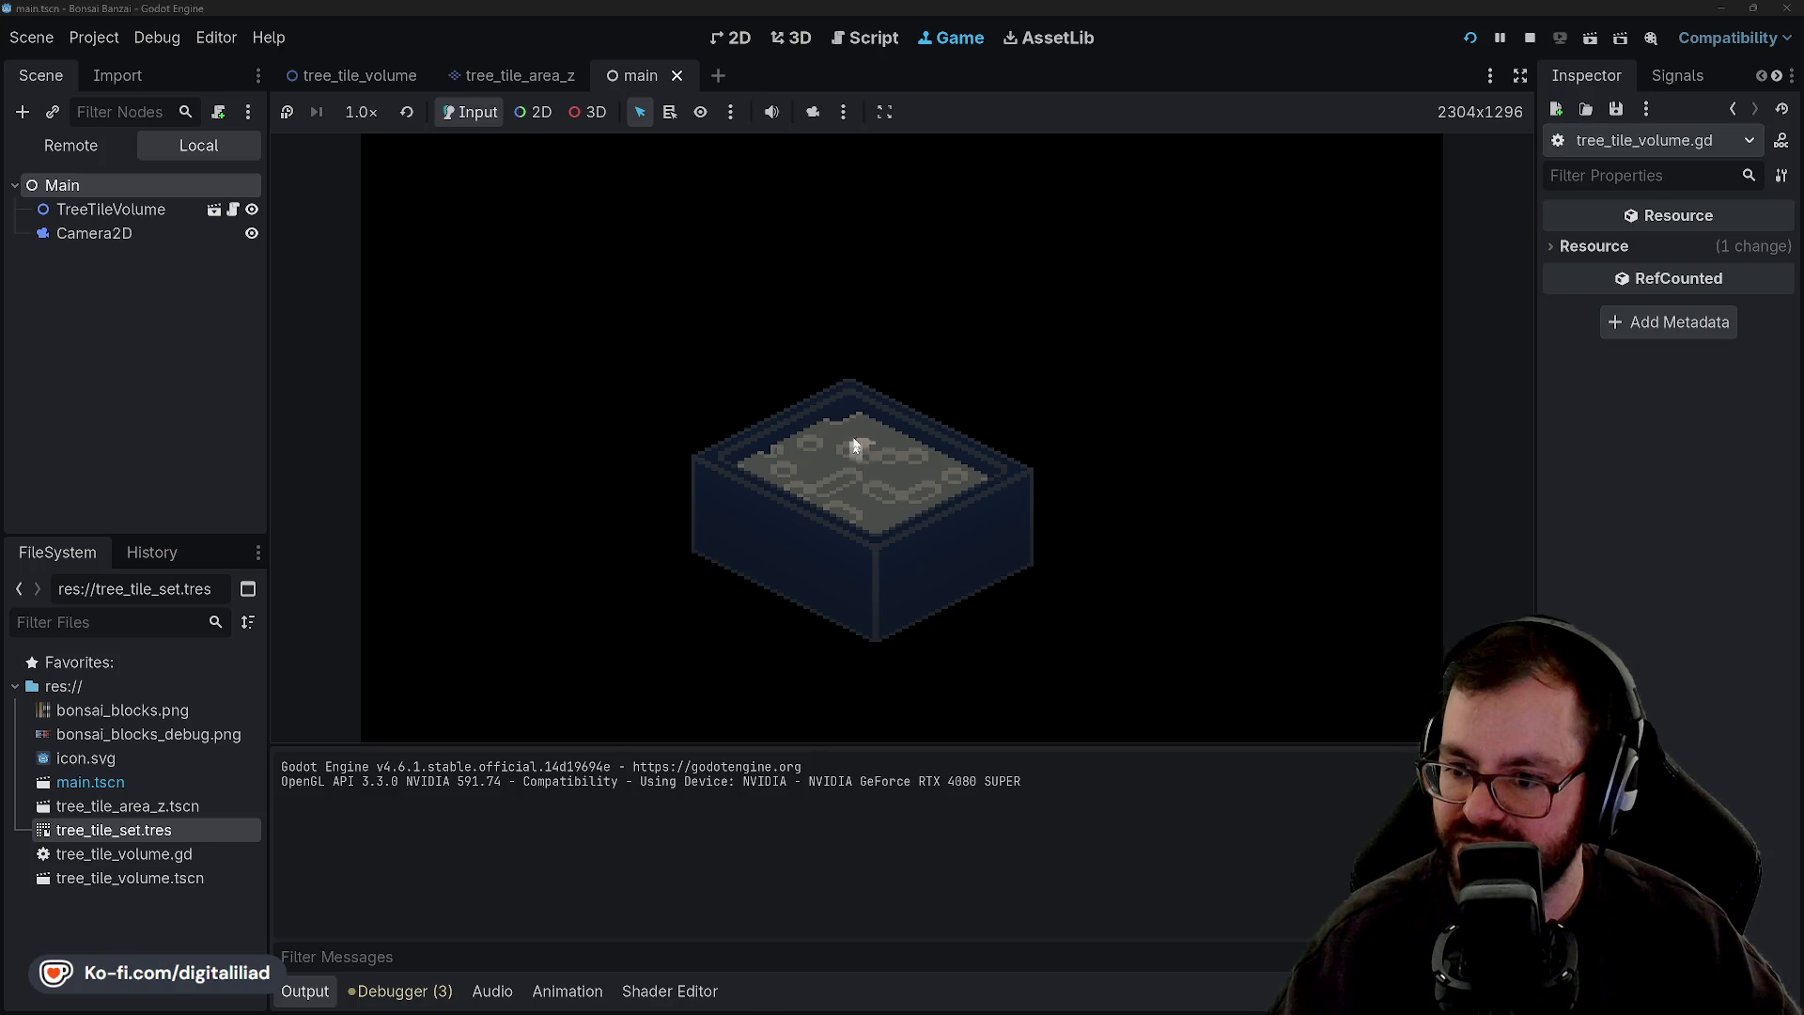
click(1475, 38)
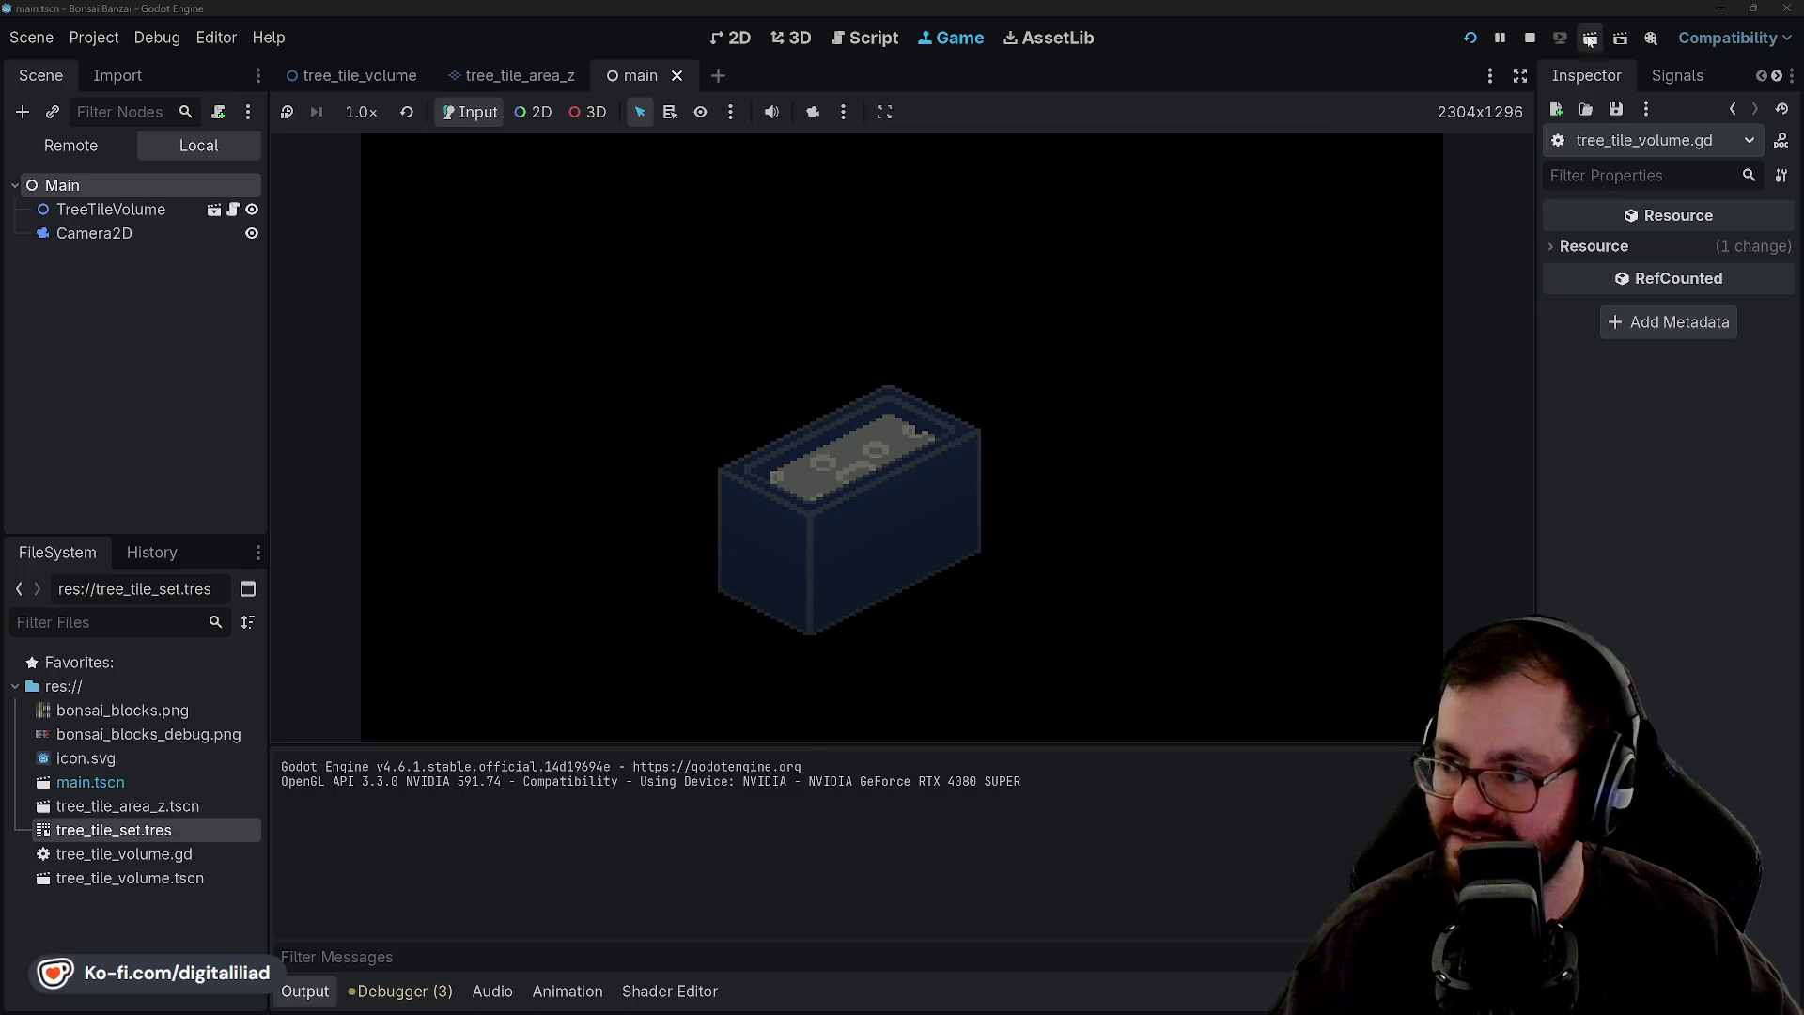
click(1530, 38)
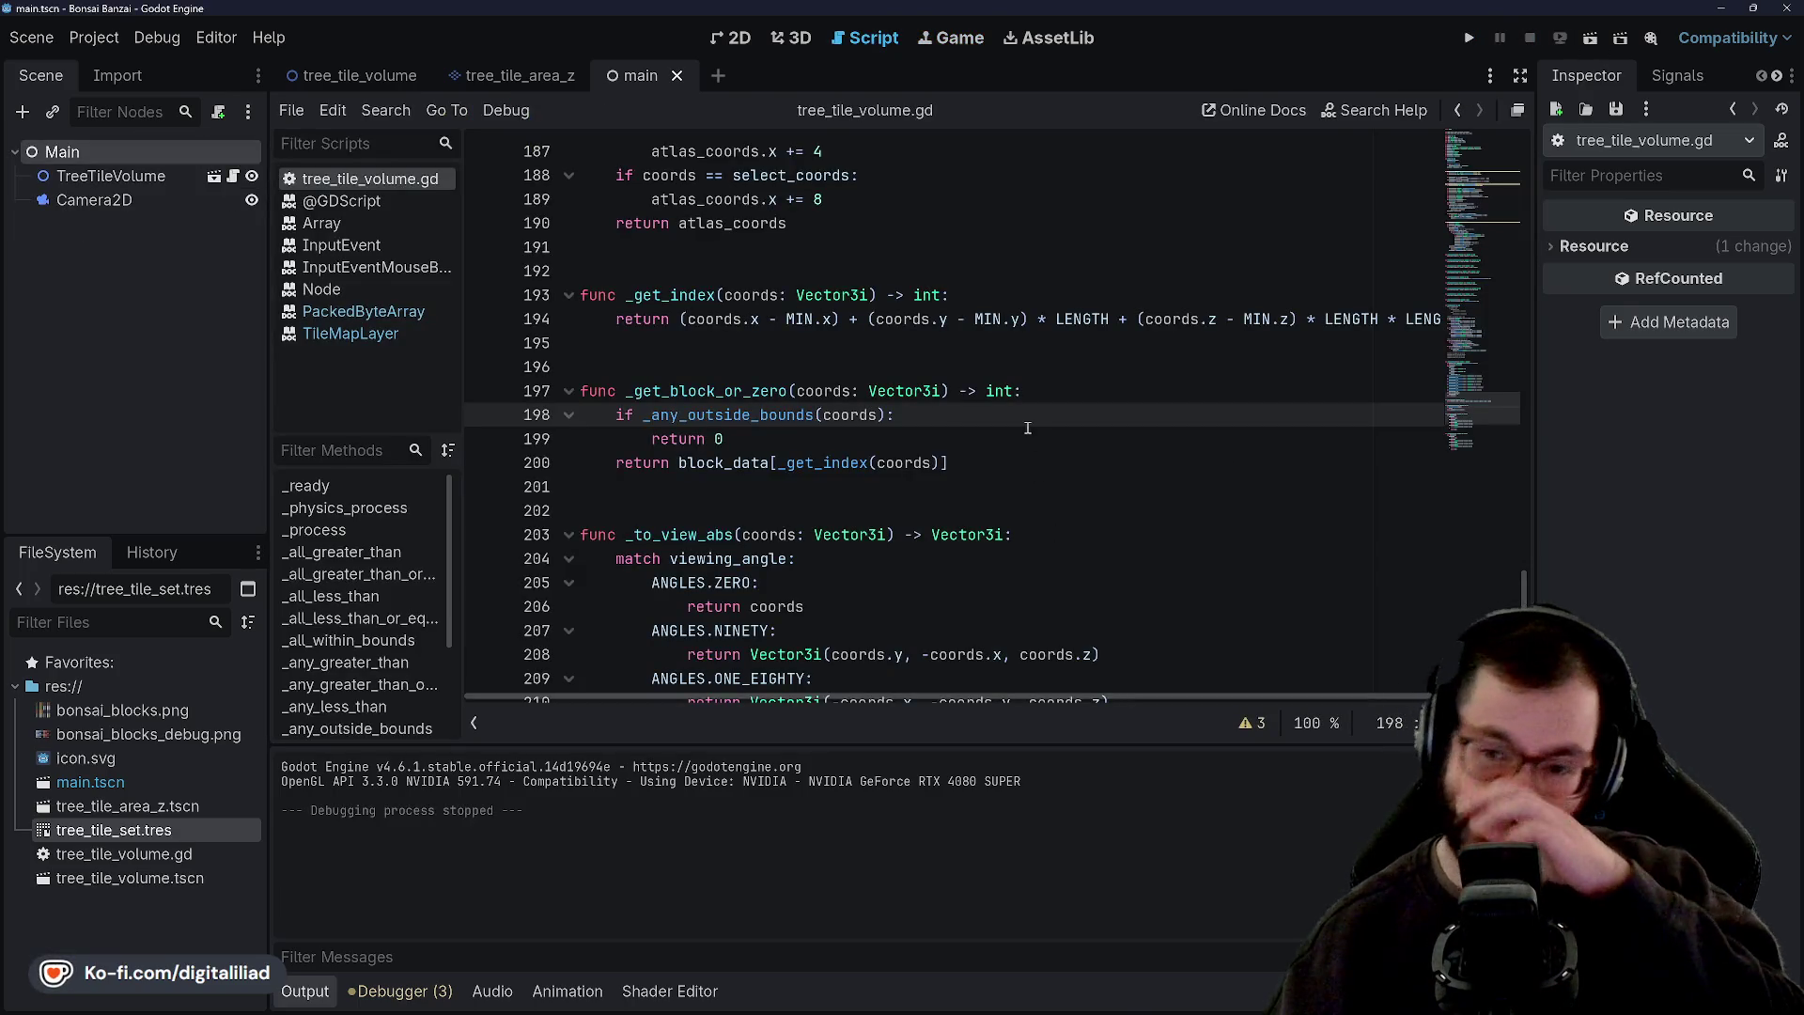
Add a new 'Regenerate' action in Project Settings' Input Map.
click(74, 37)
click(113, 68)
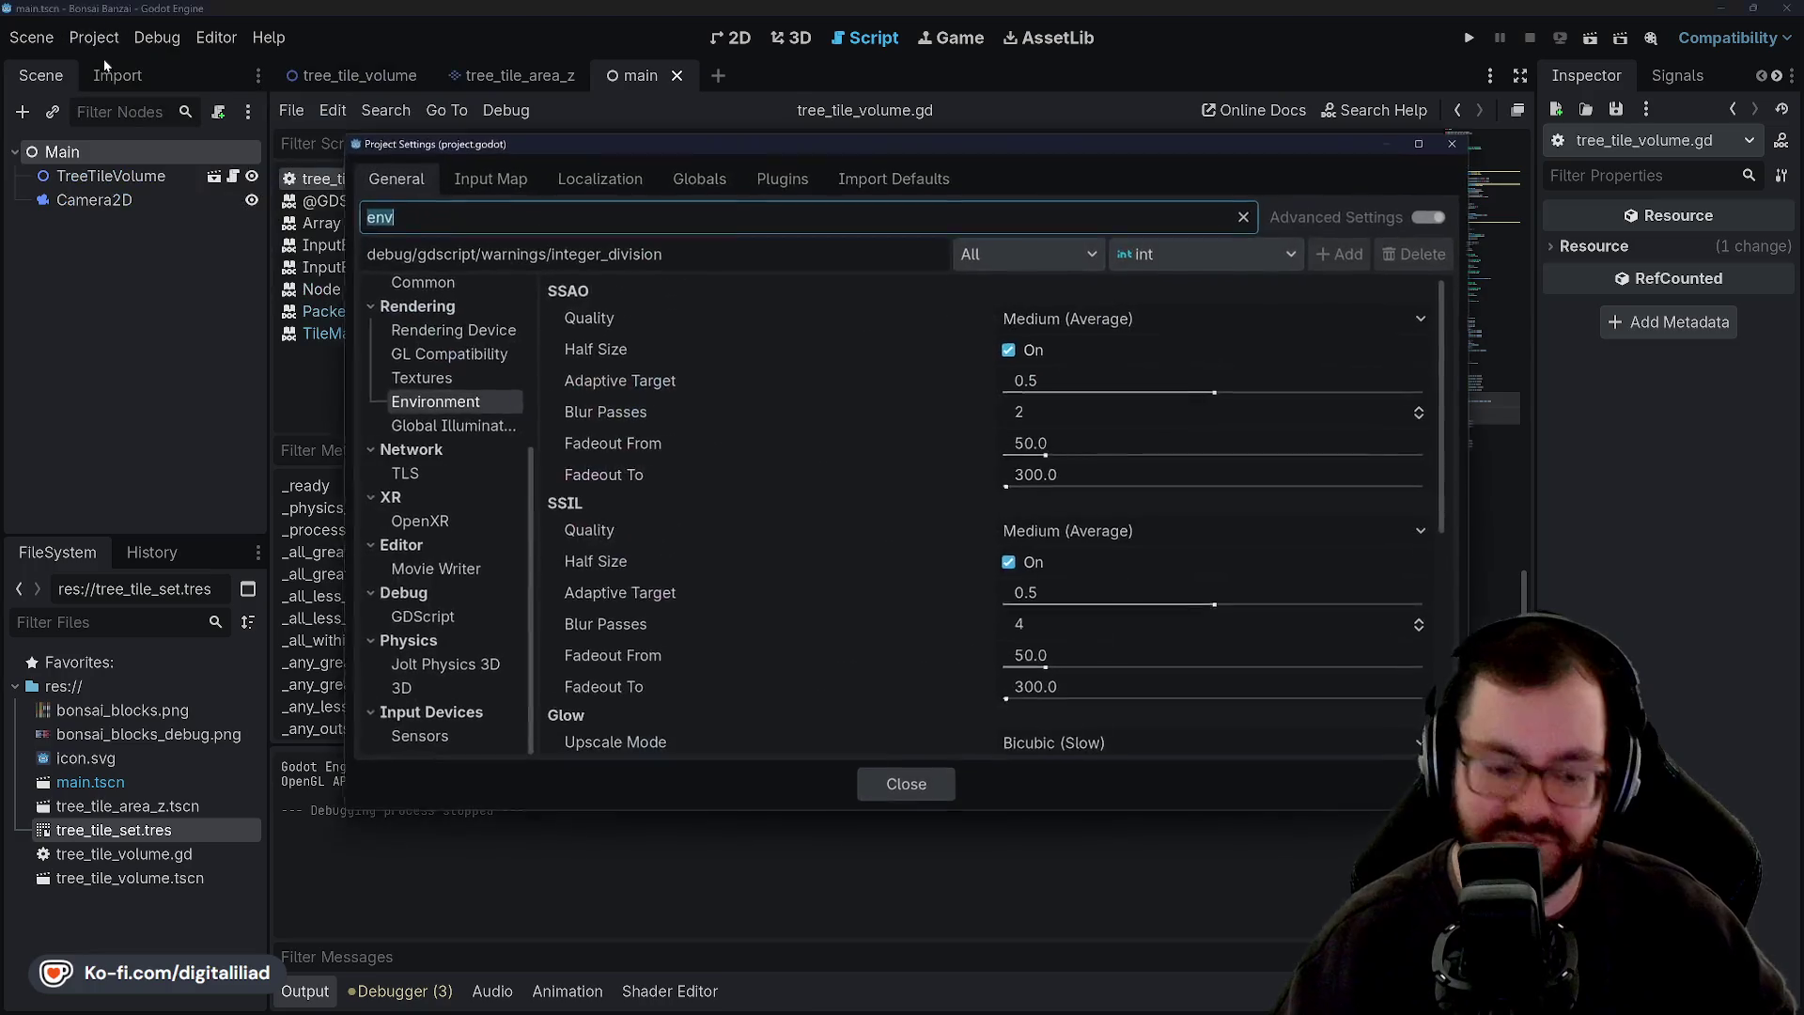
click(491, 181)
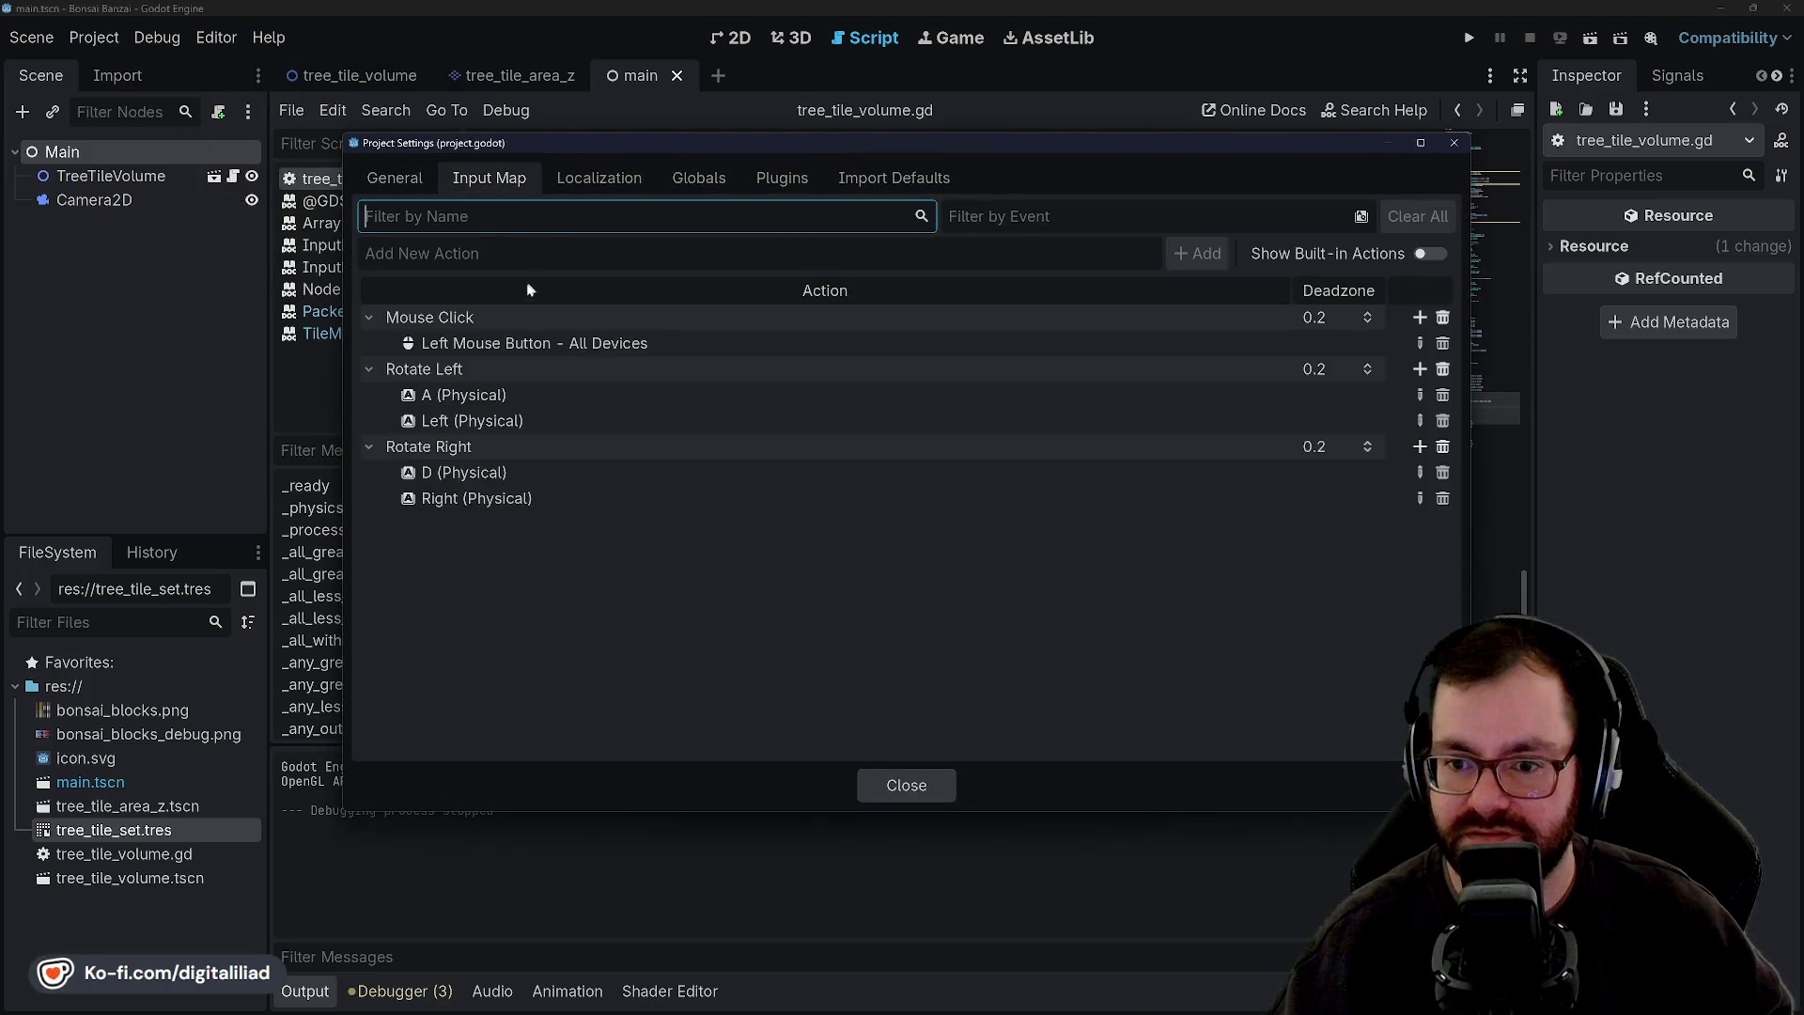
text(Regenerate)
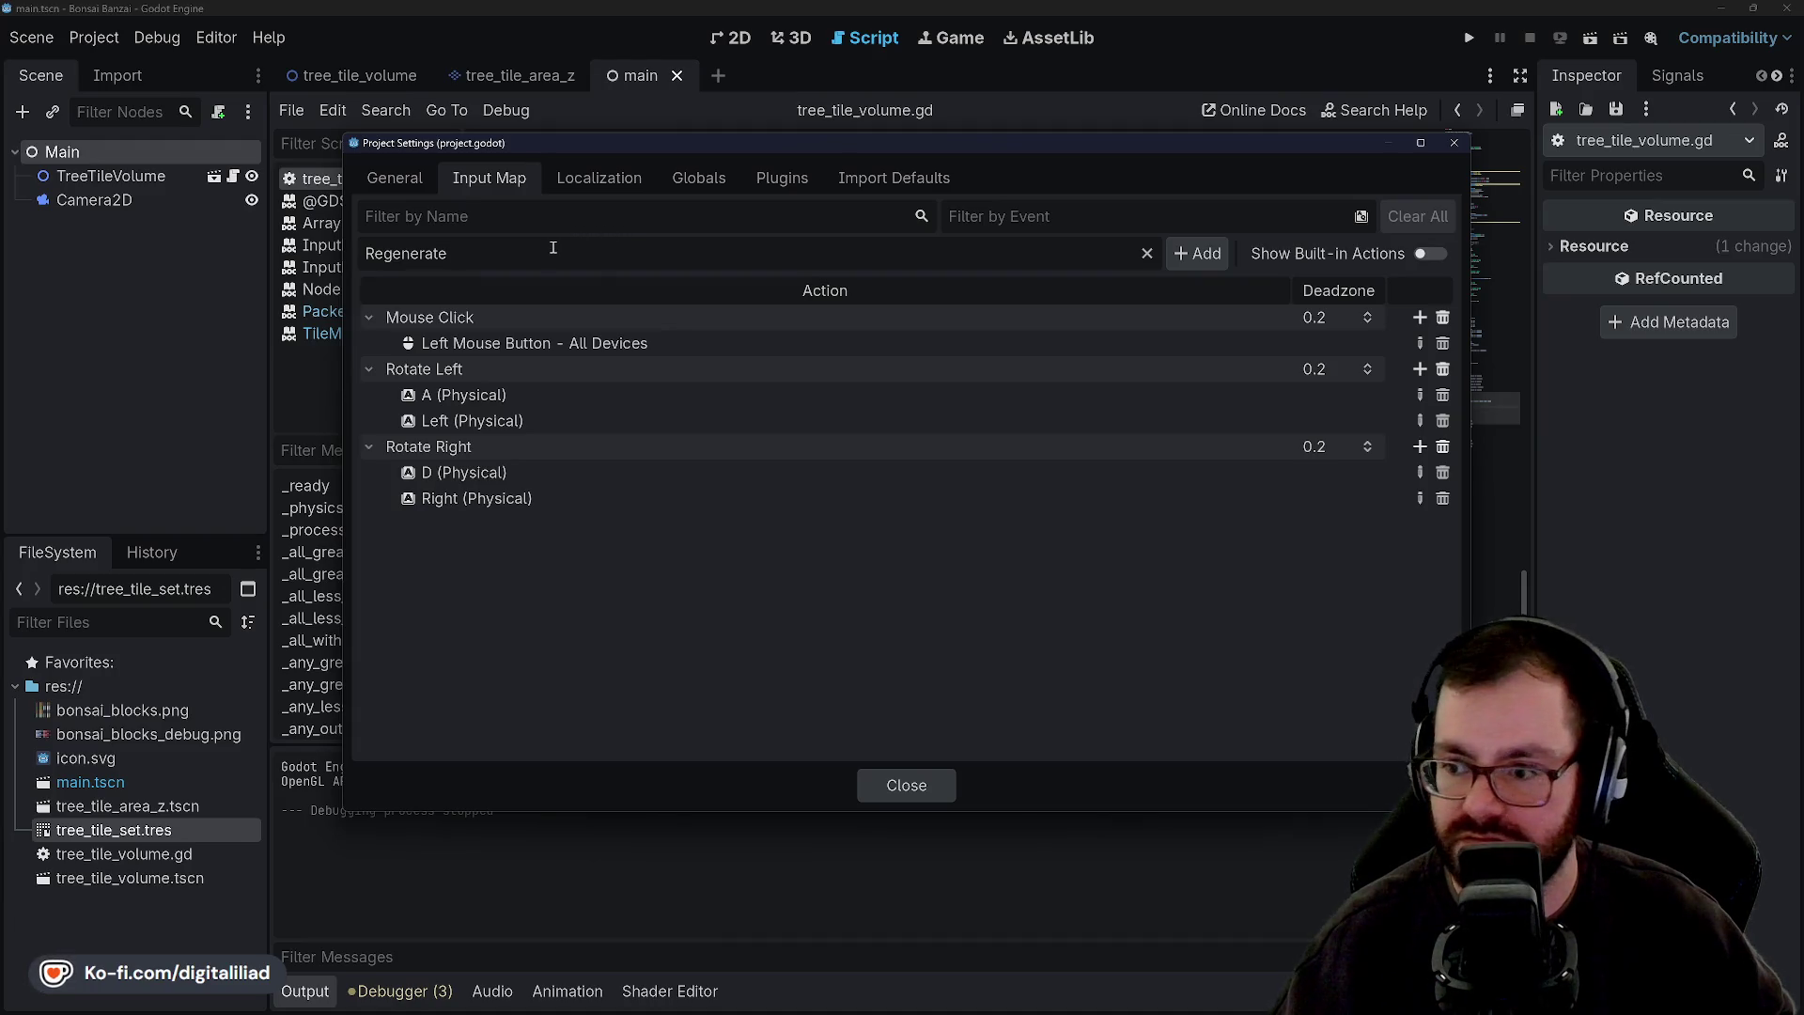
key(ctrl+a)
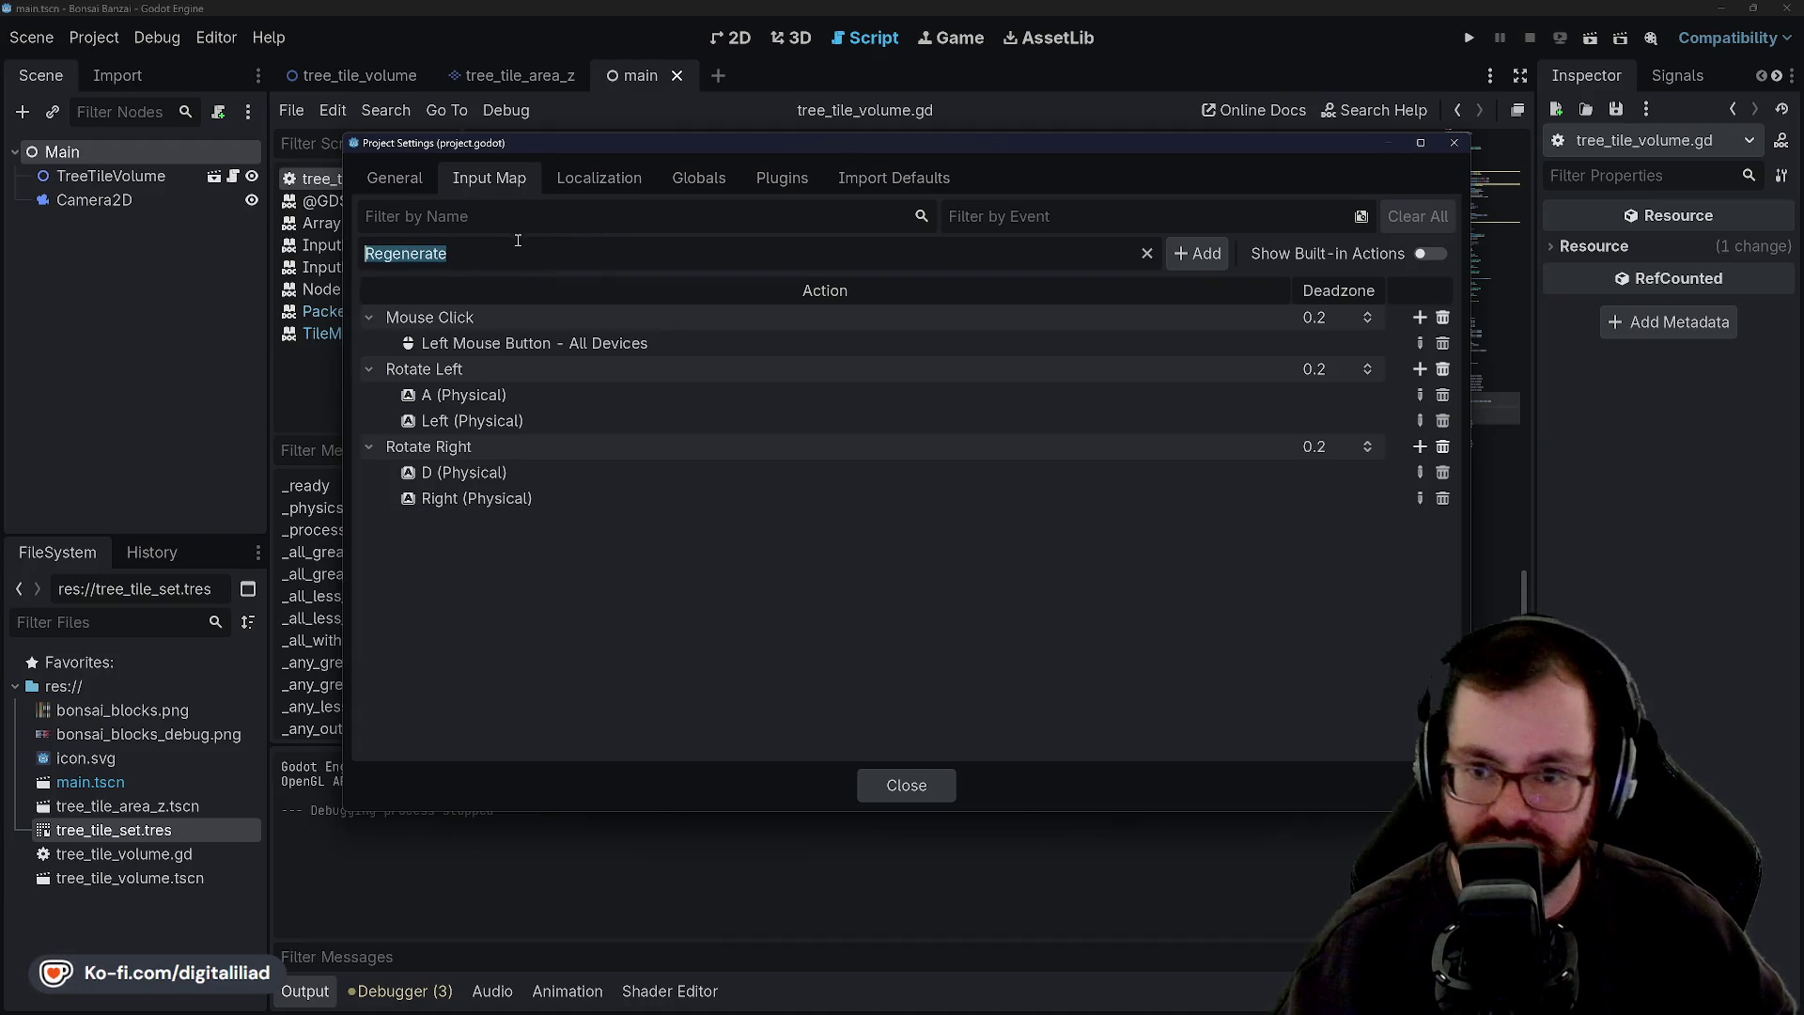
click(517, 250)
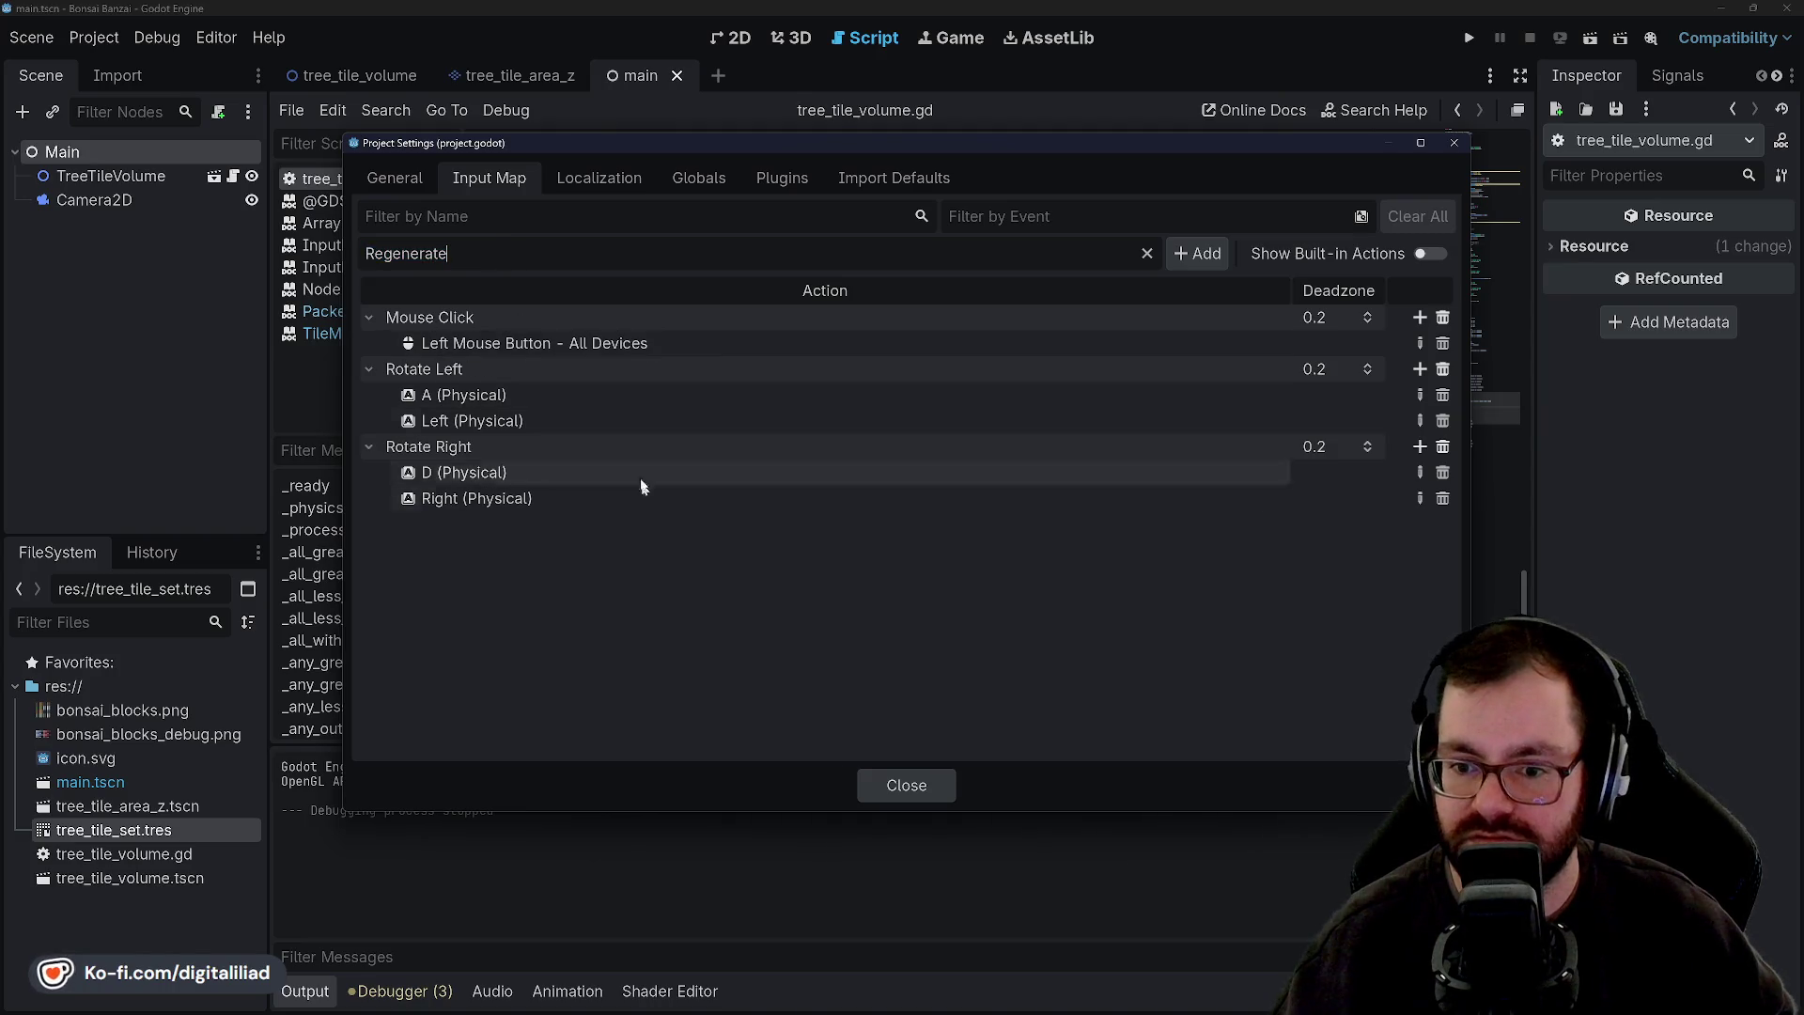
text(Reset Bonsai)
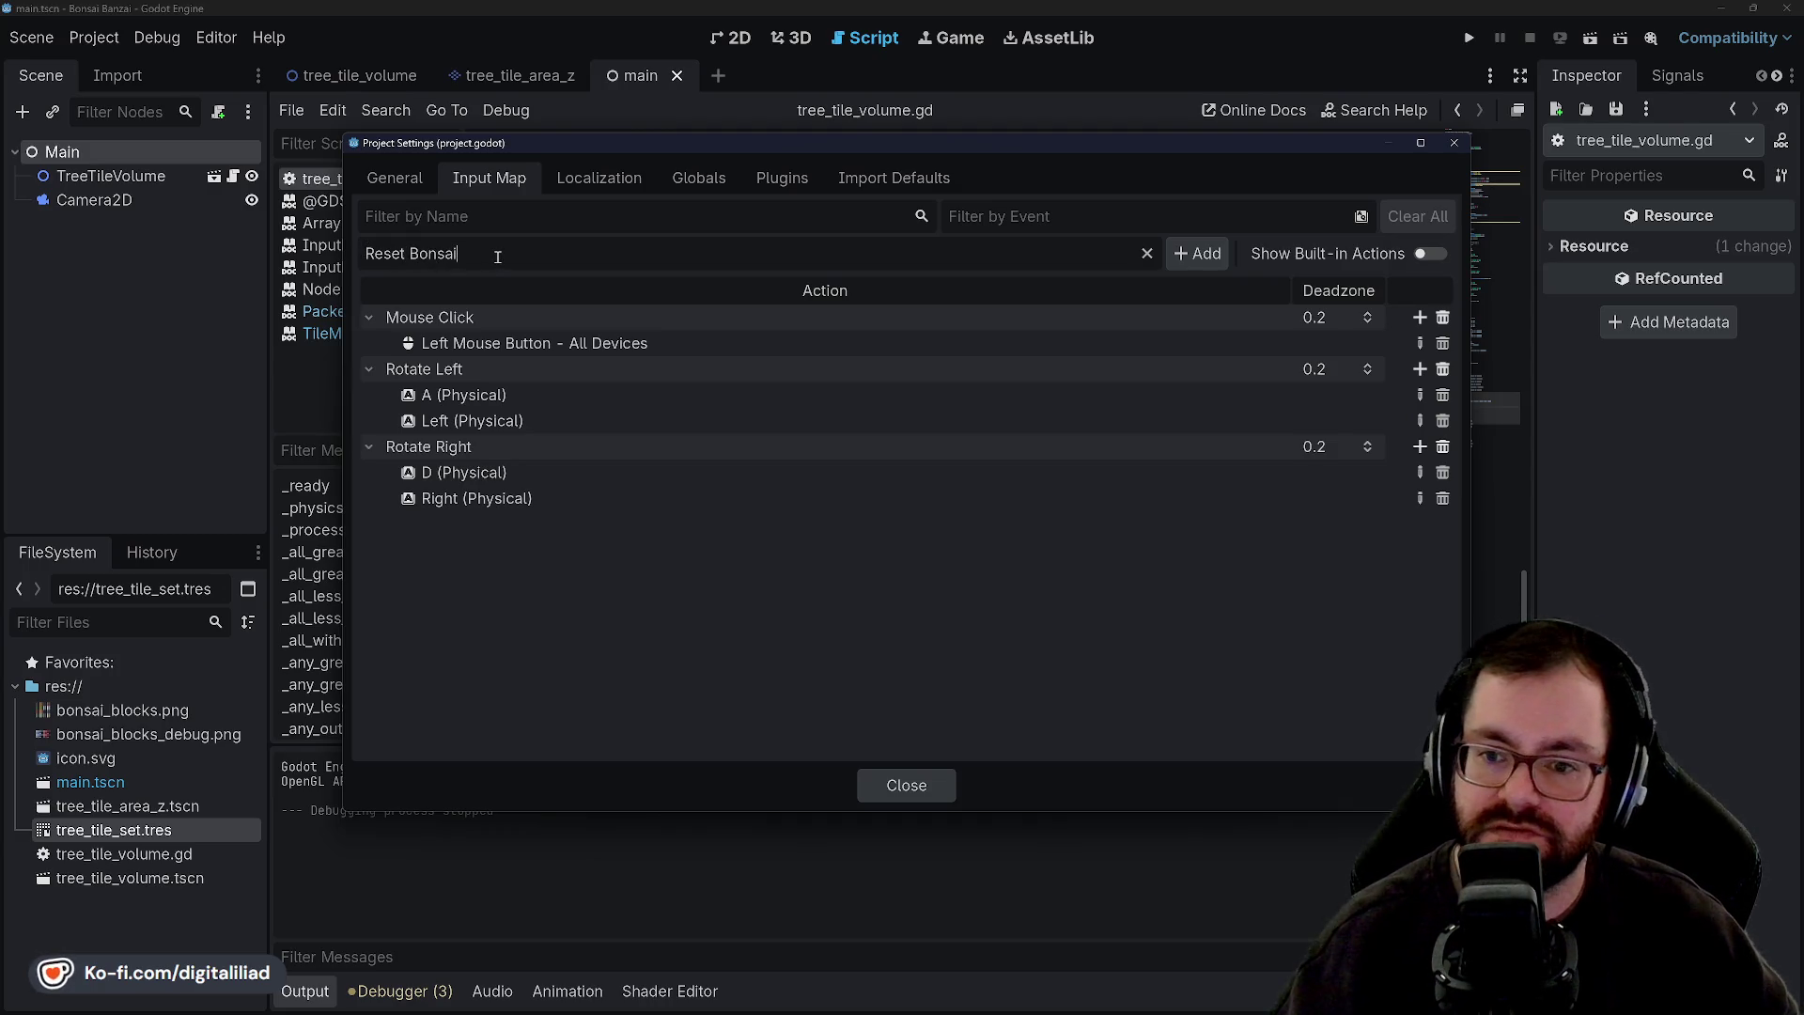
triple_click(386, 249)
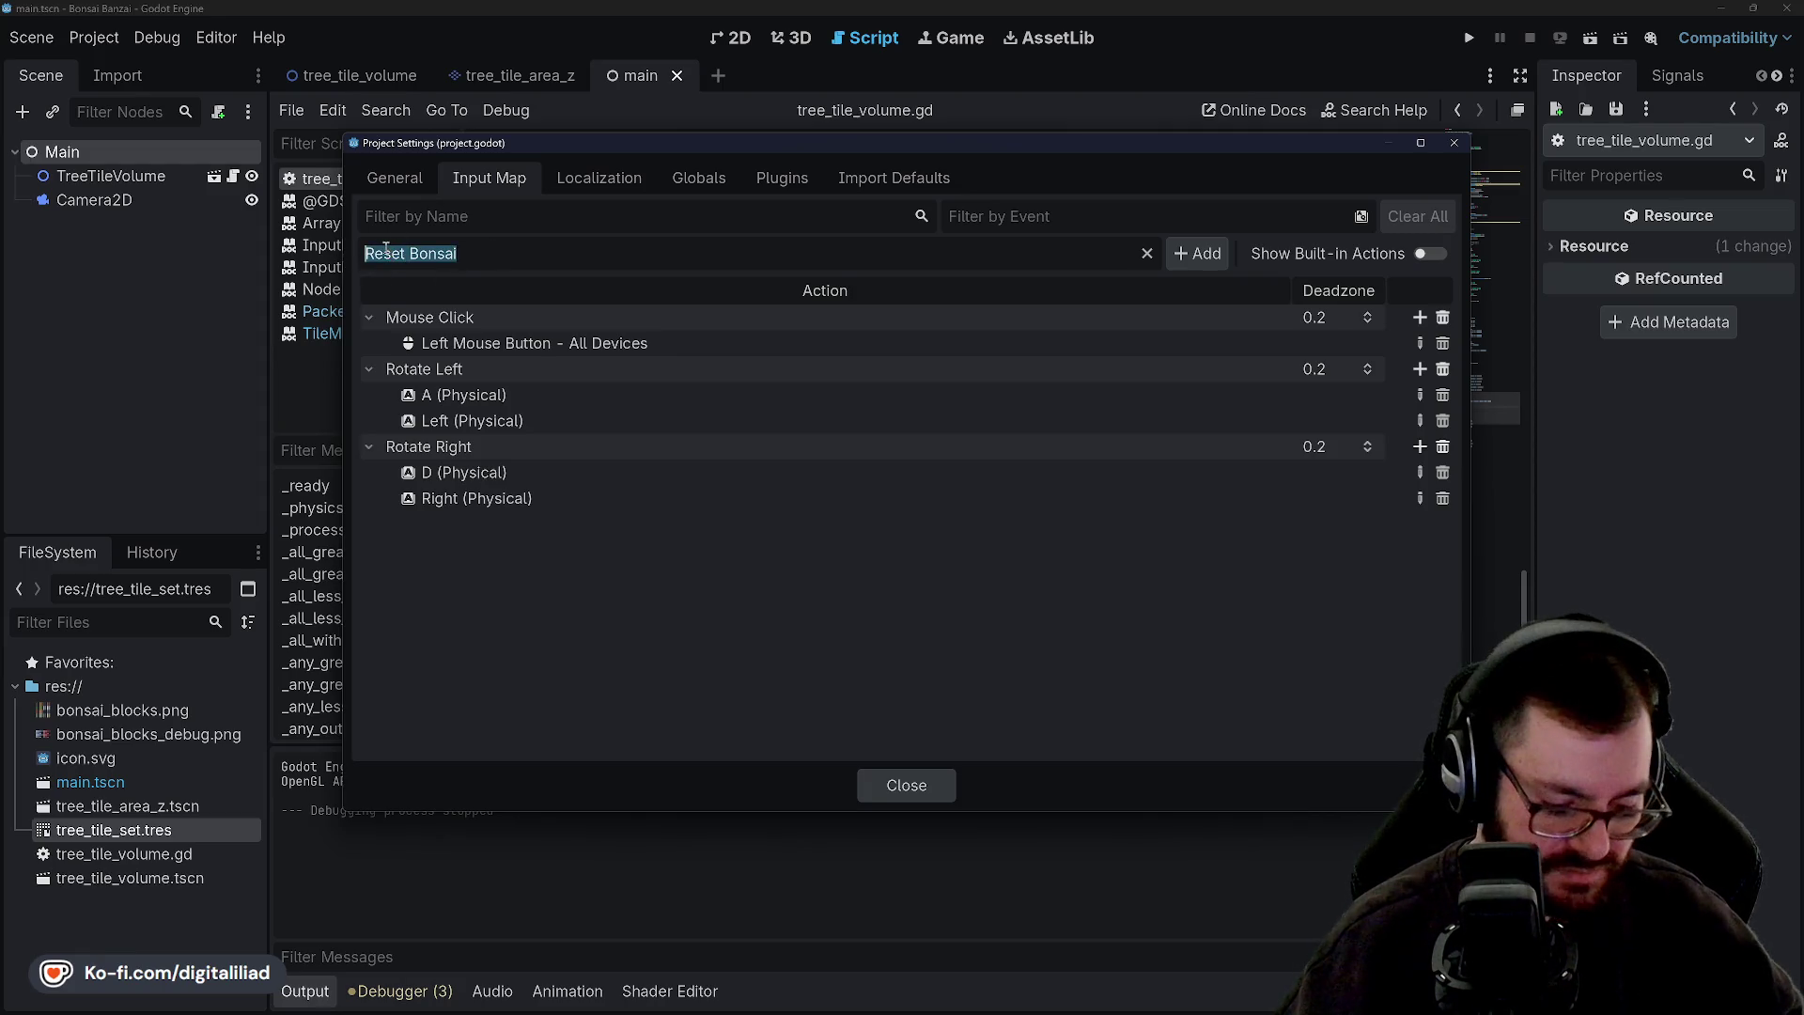
text(Regenera)
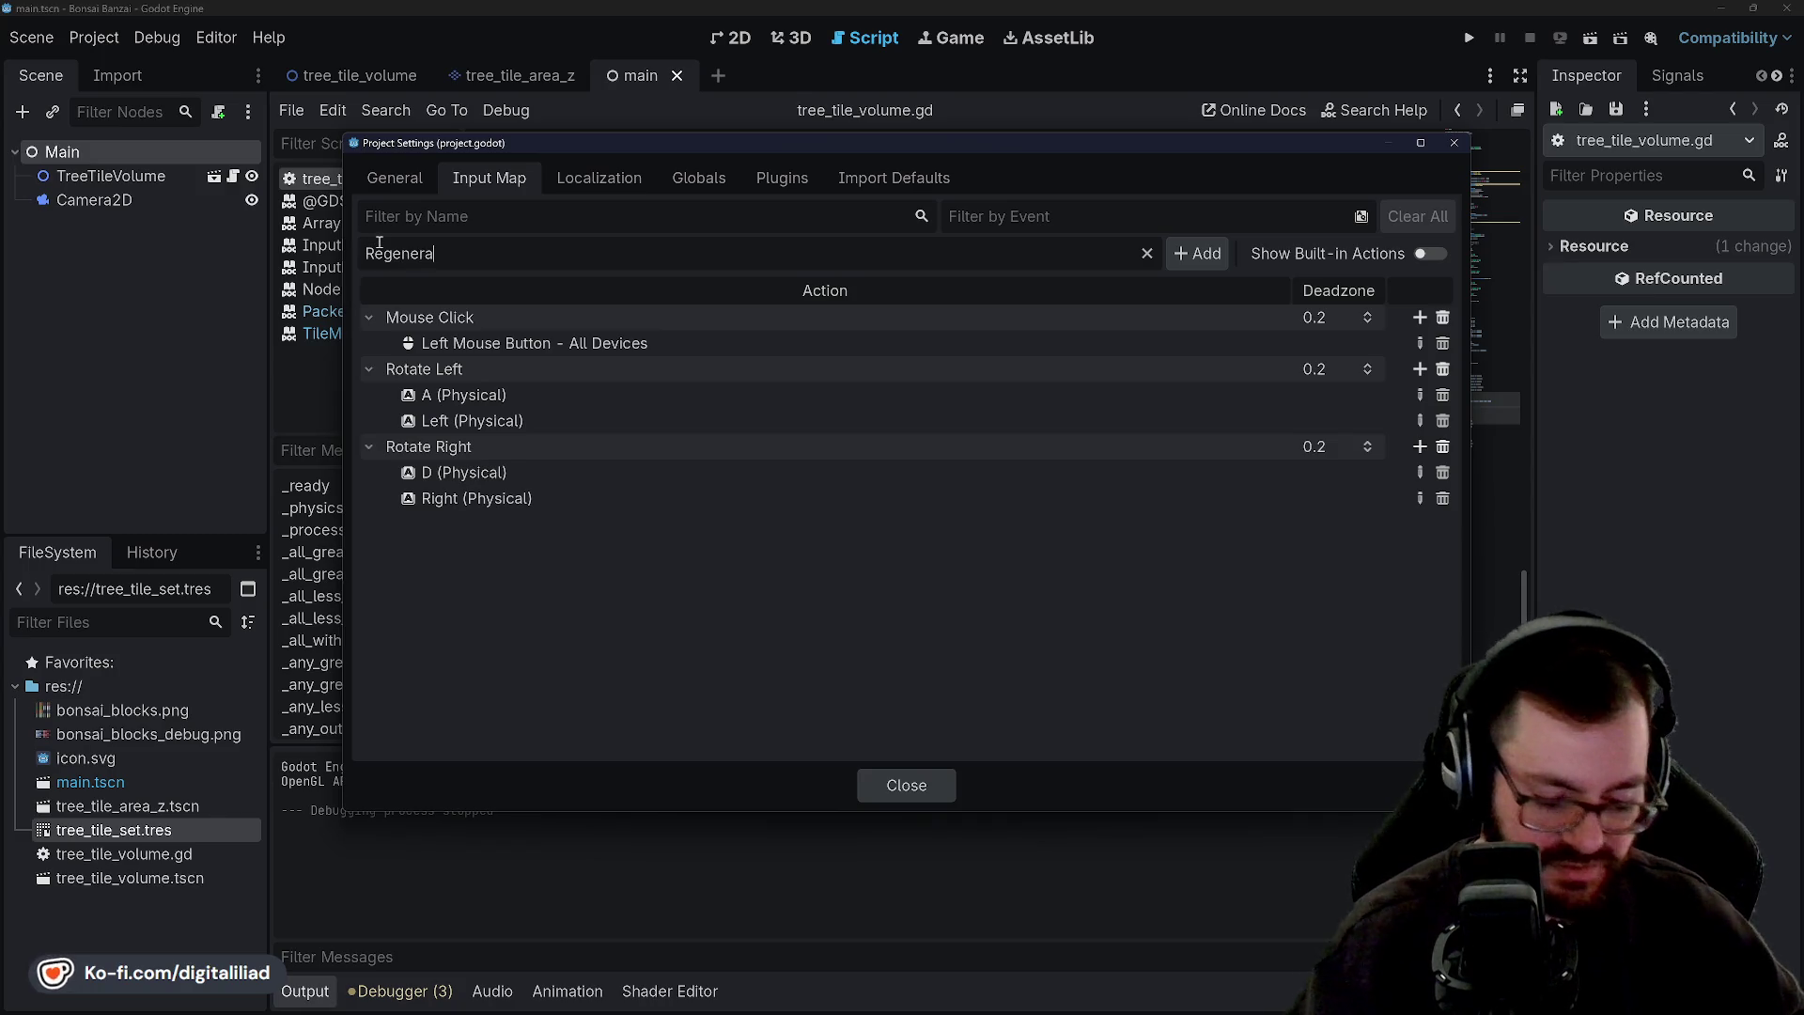
text(te)
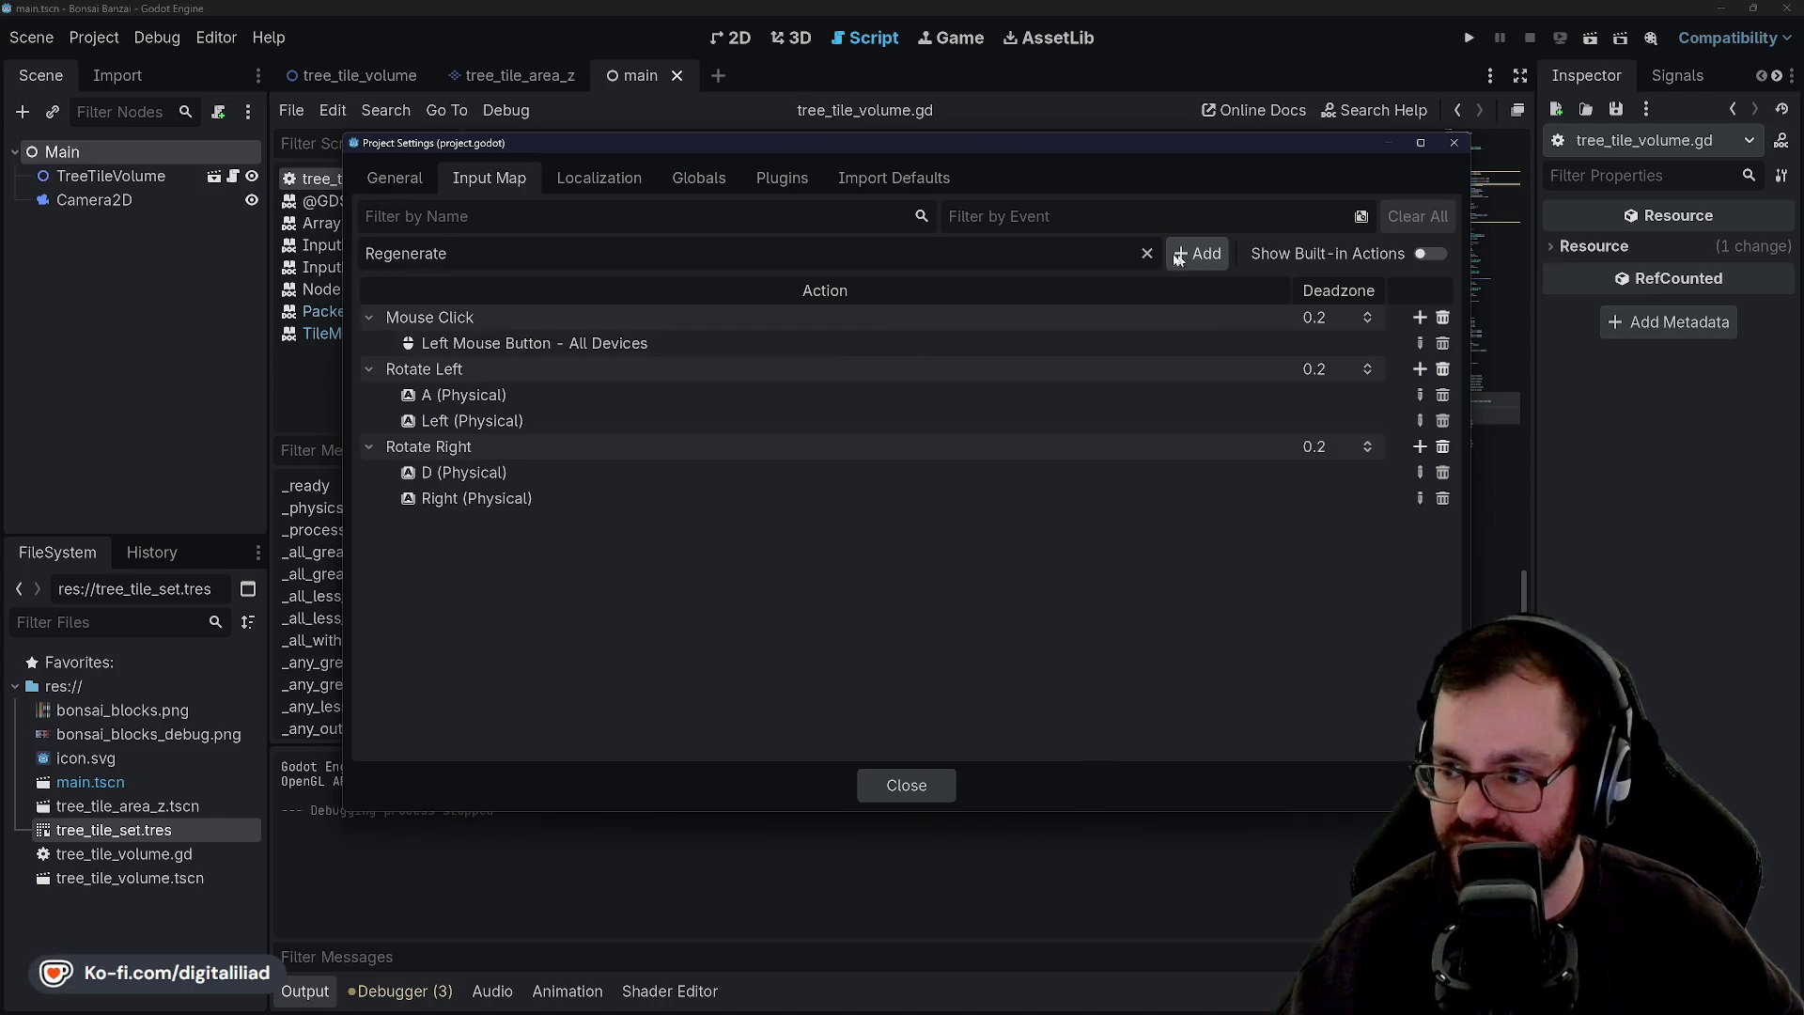
click(1198, 254)
Bind the physical R key to the Regenerate action and close Project Settings.
double_click(380, 524)
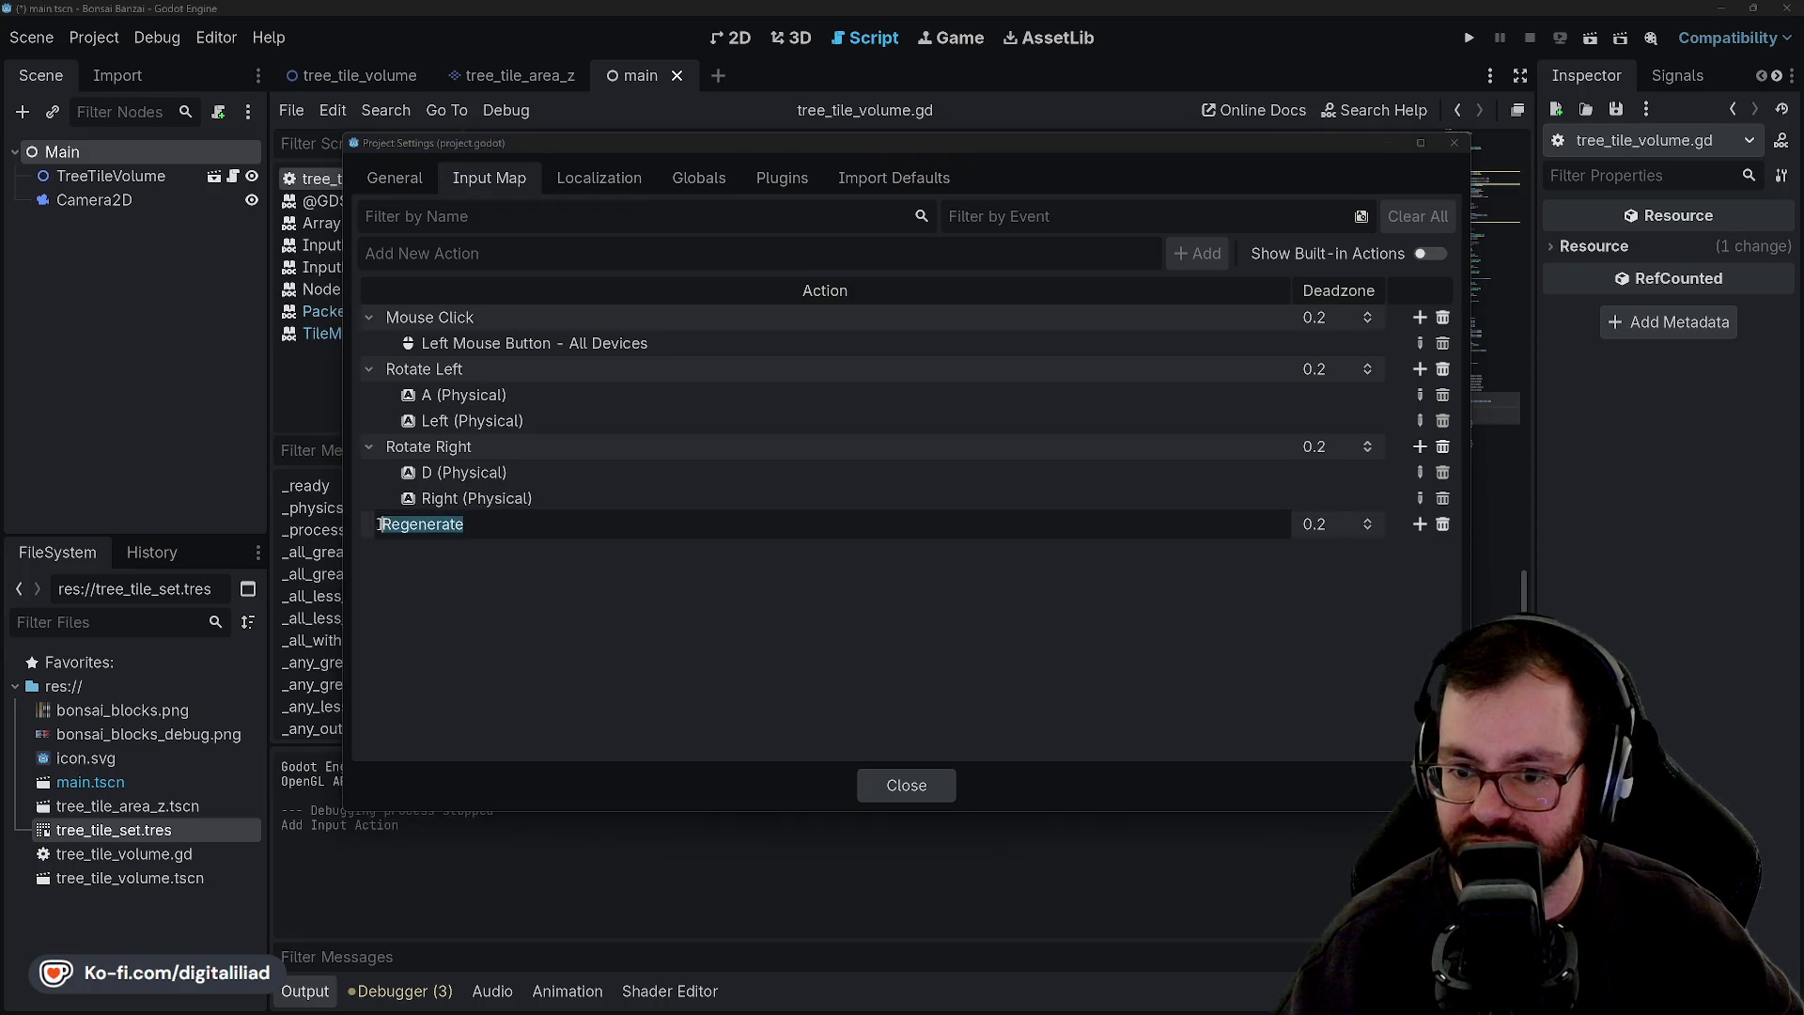
mouse_move(380, 525)
mouse_down()
mouse_move(392, 533)
mouse_move(388, 363)
mouse_move(385, 534)
mouse_up()
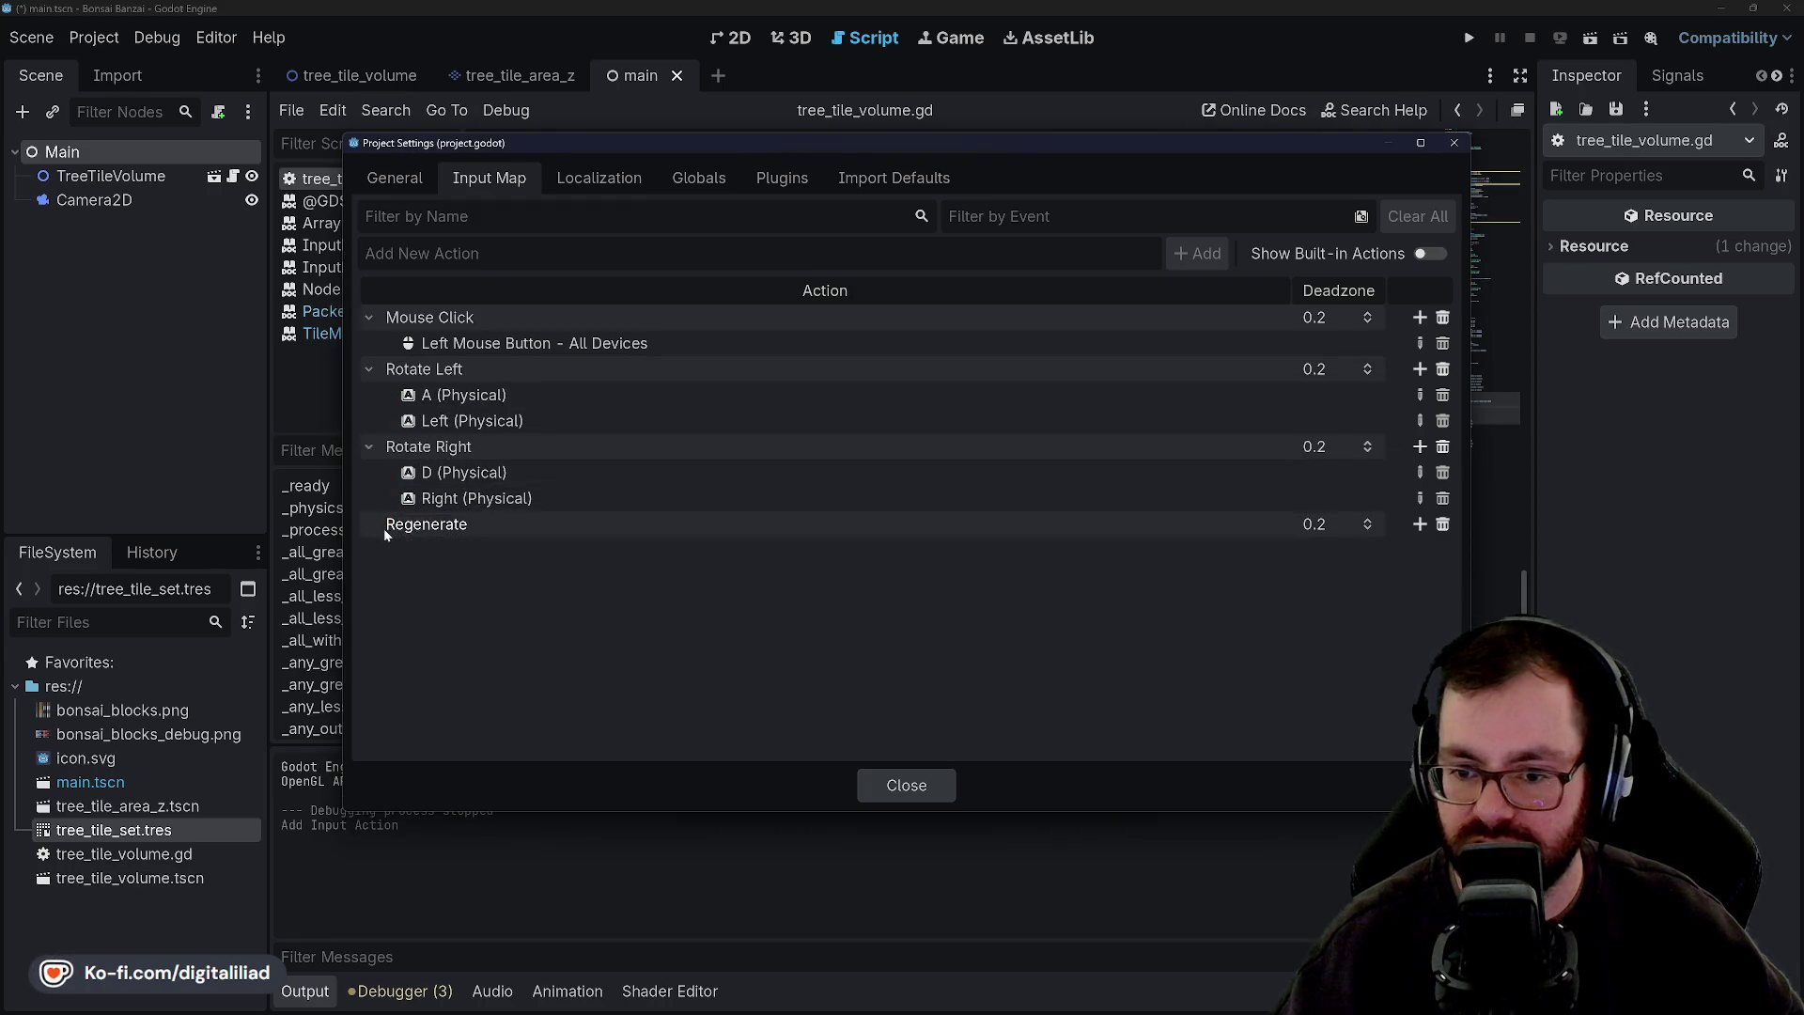
click(1417, 524)
key(r)
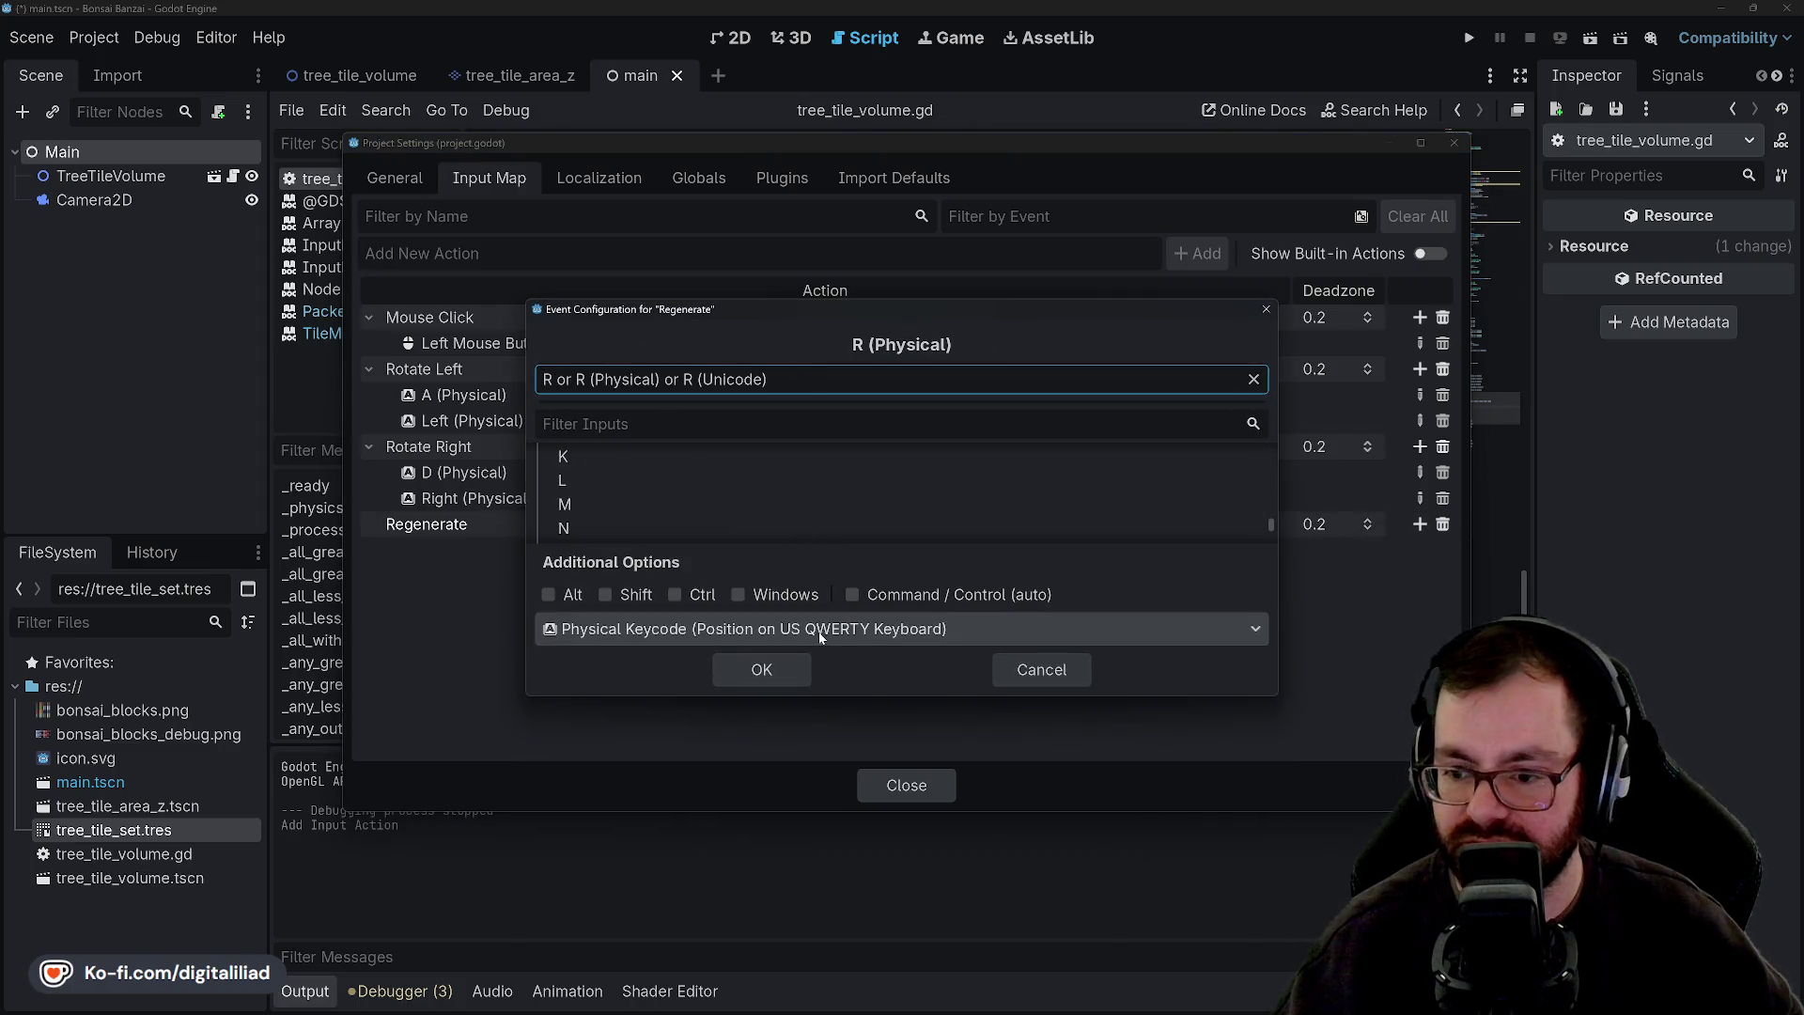
click(695, 374)
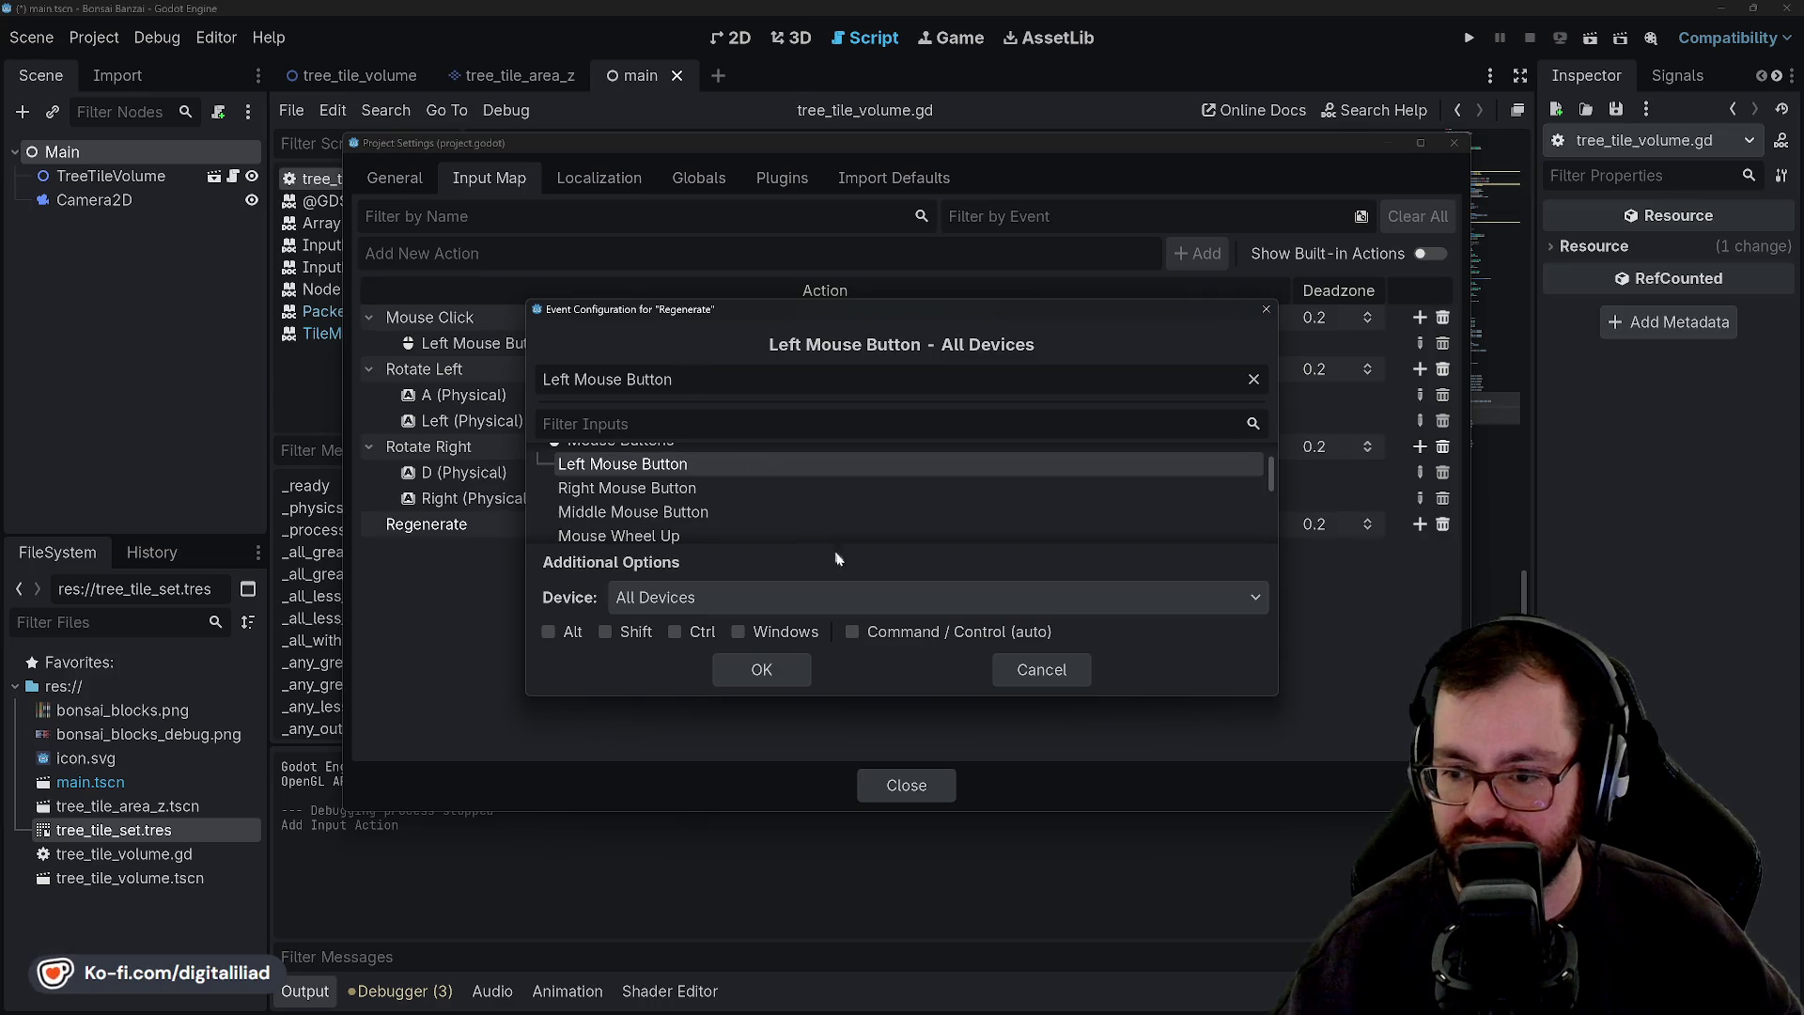
click(1016, 679)
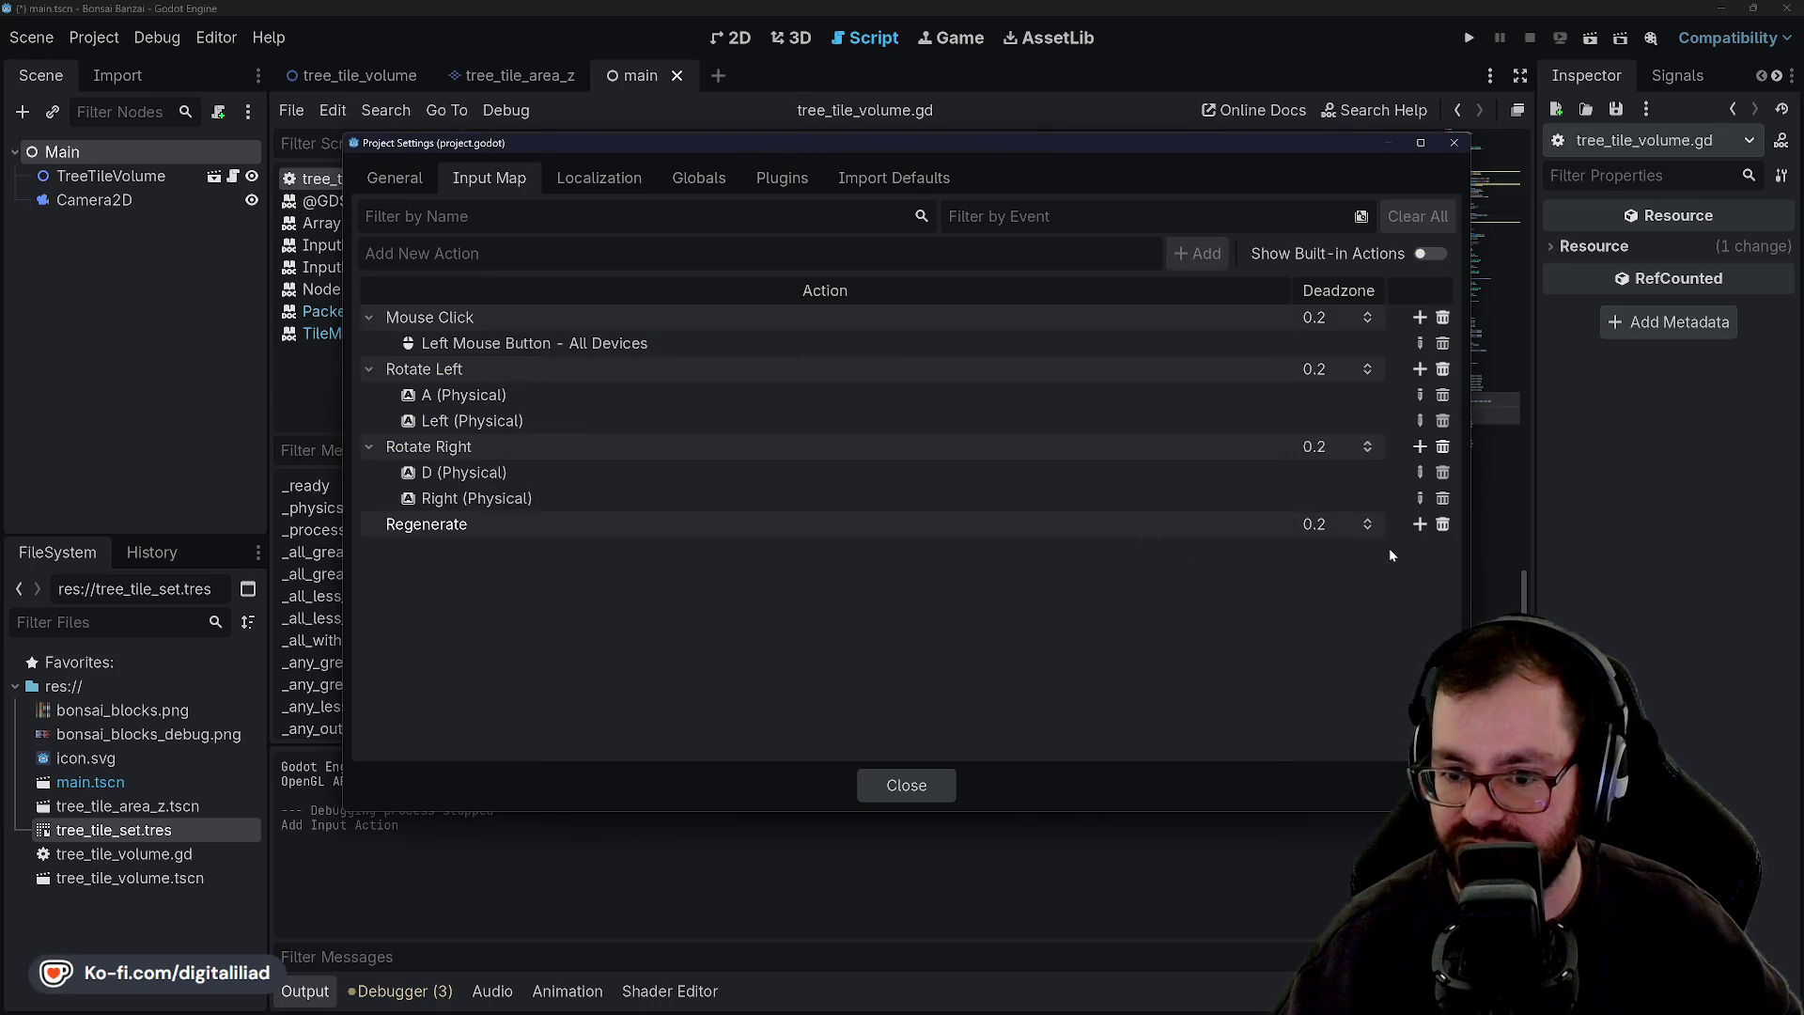
click(1406, 522)
key(r)
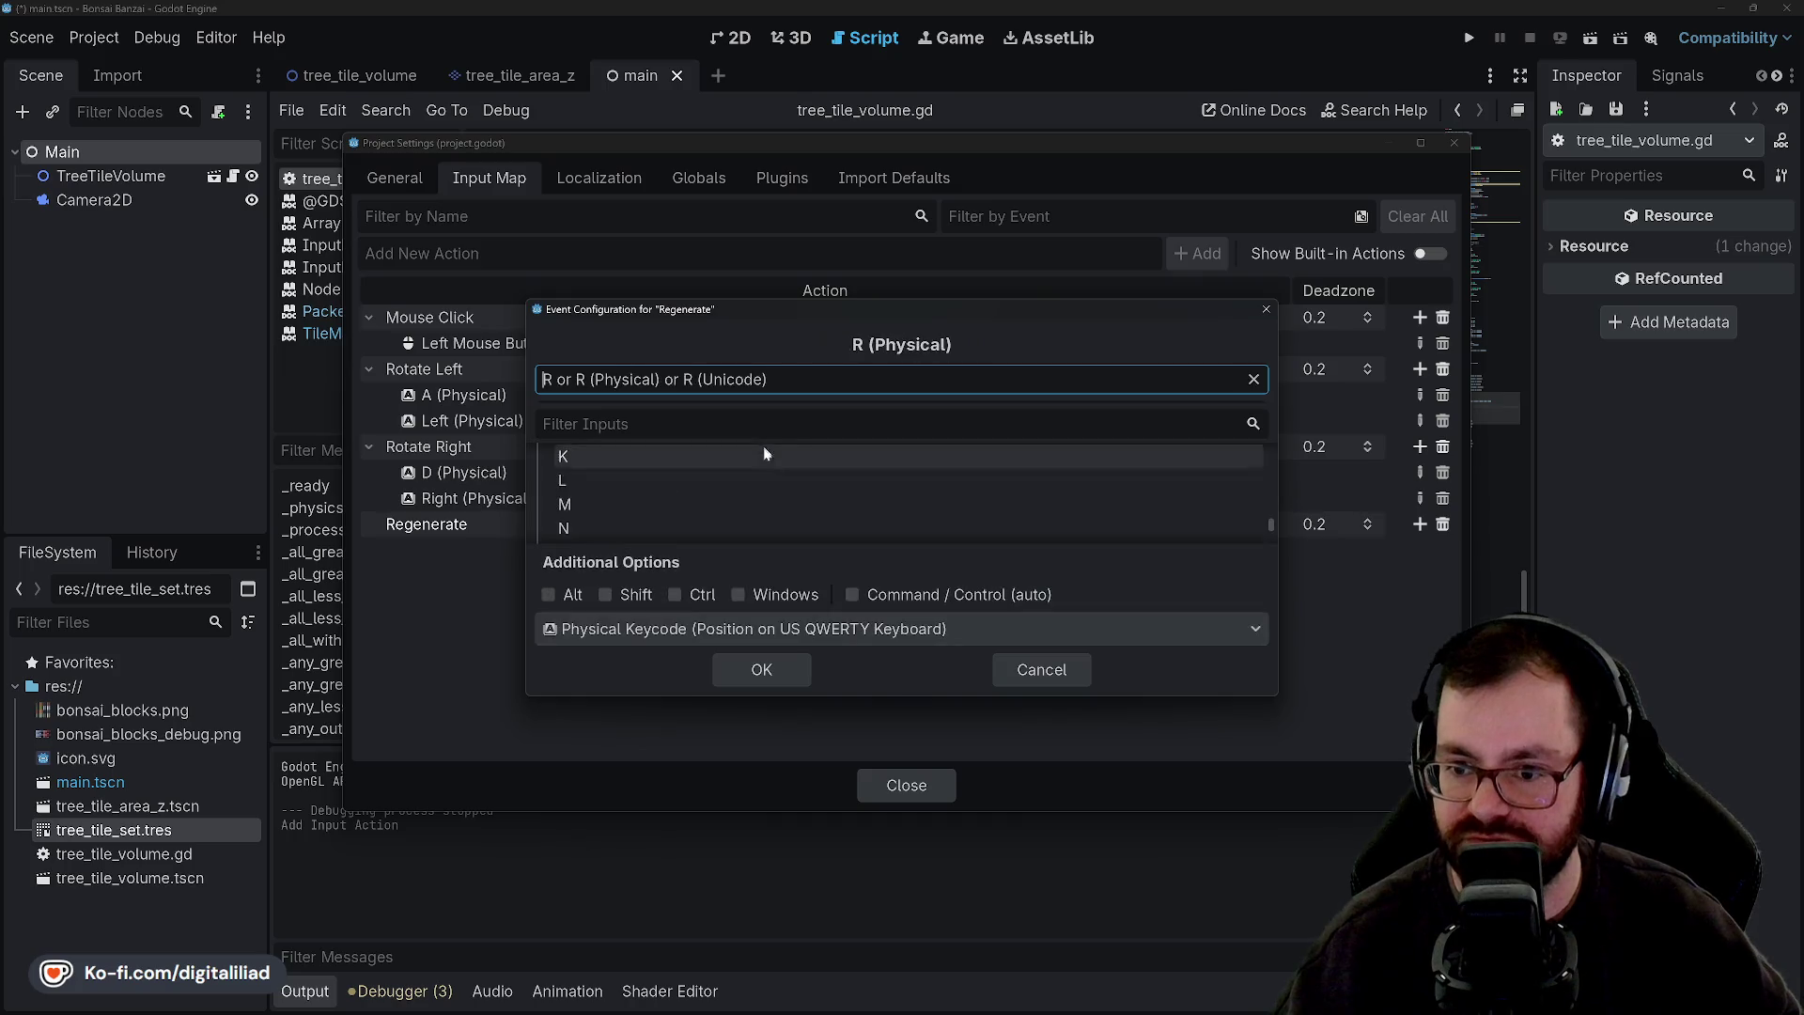
click(780, 663)
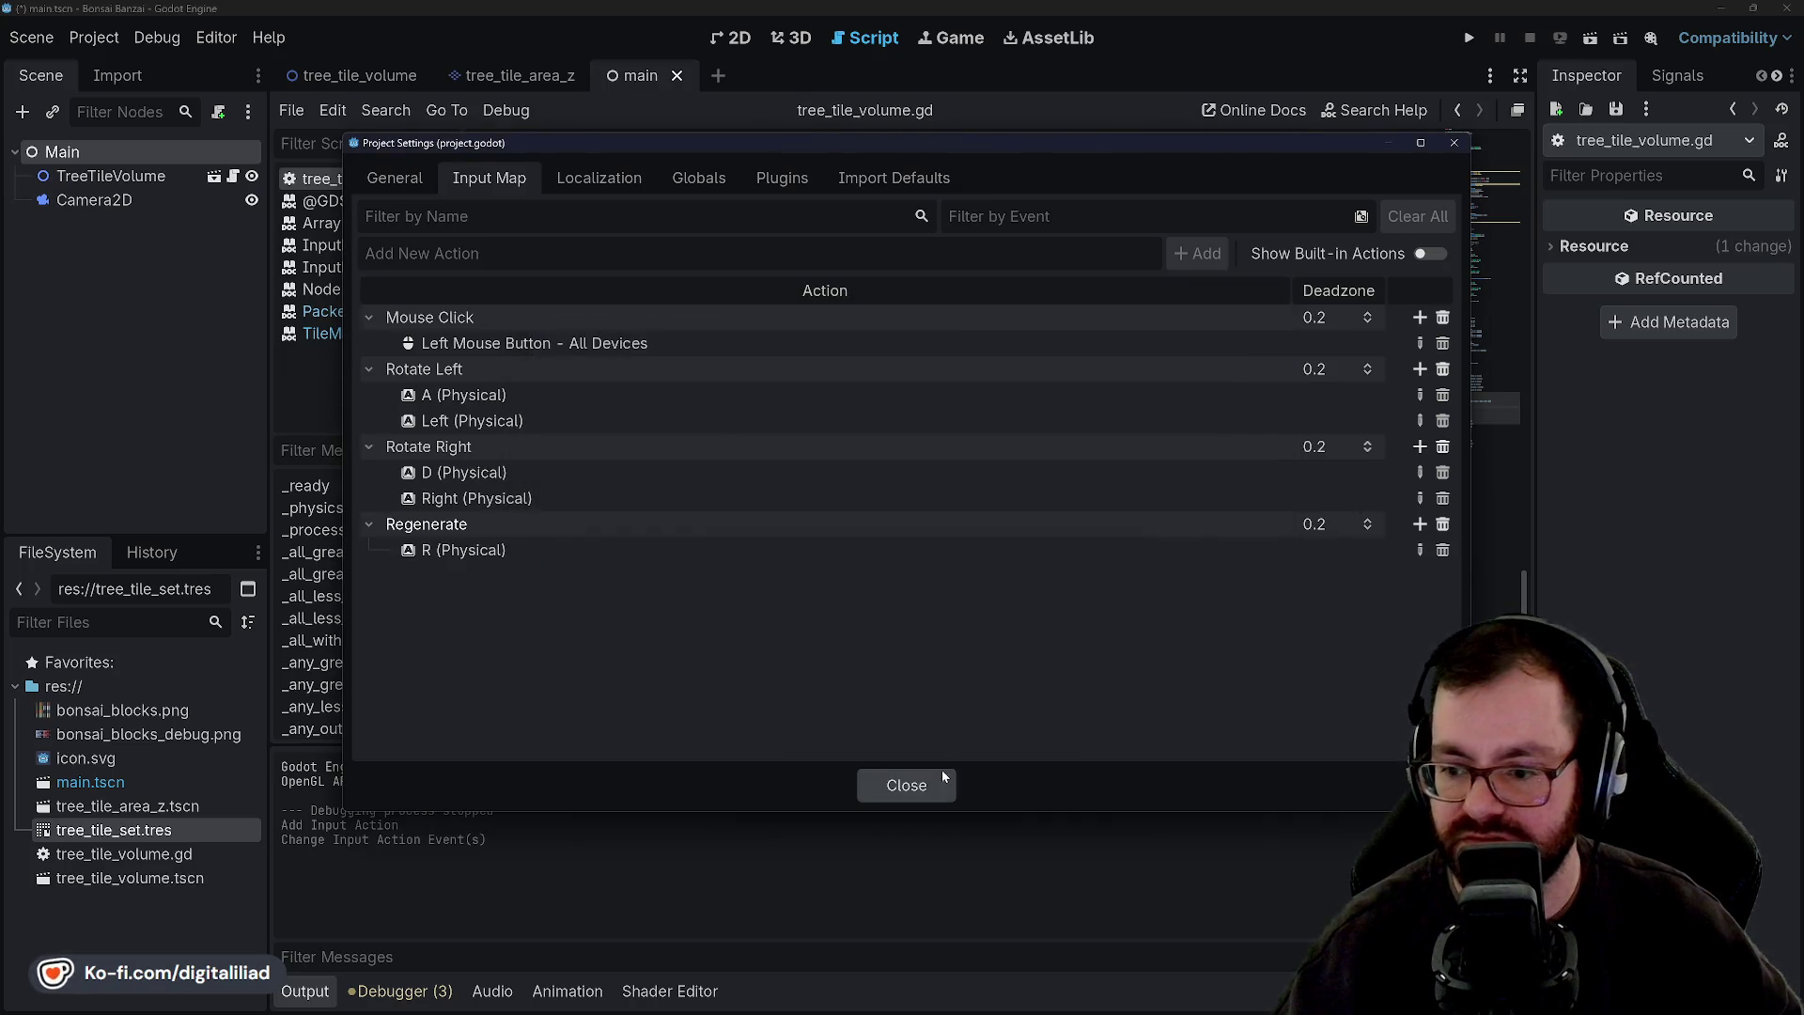
click(939, 778)
Briefly run and stop the game, then scroll up through tree_tile_volume.gd.
click(1471, 38)
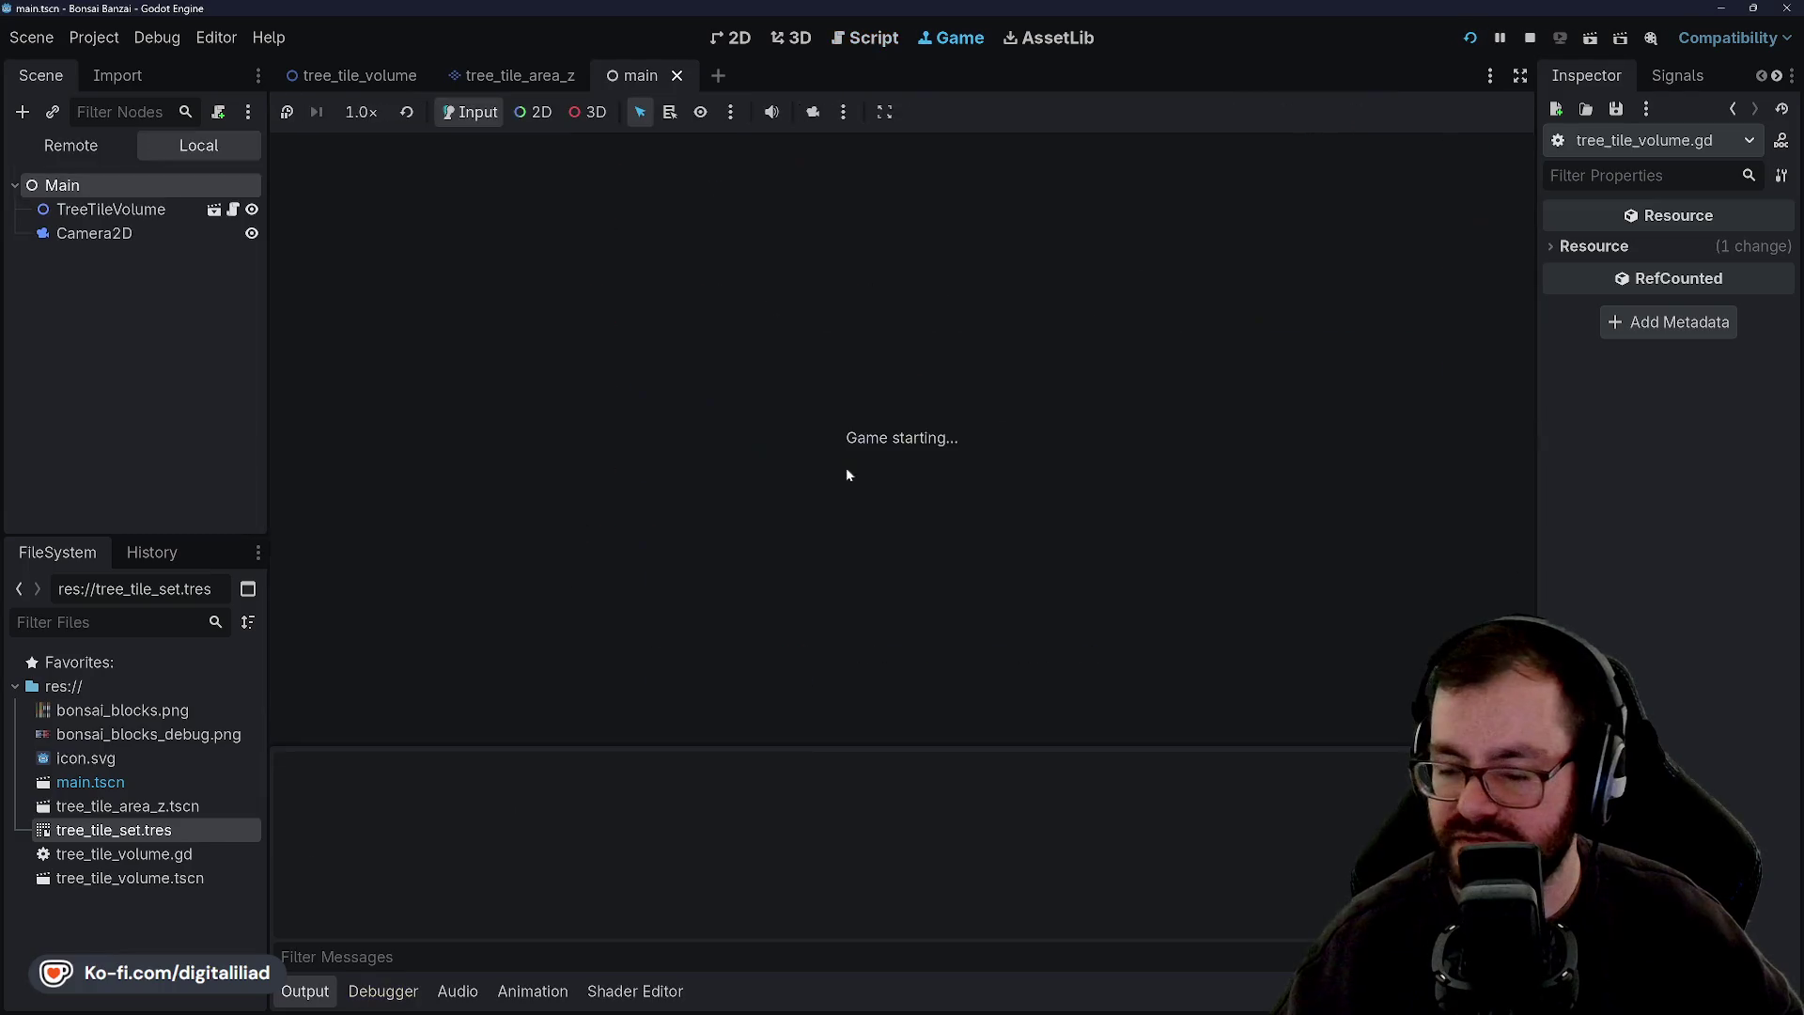
click(1533, 36)
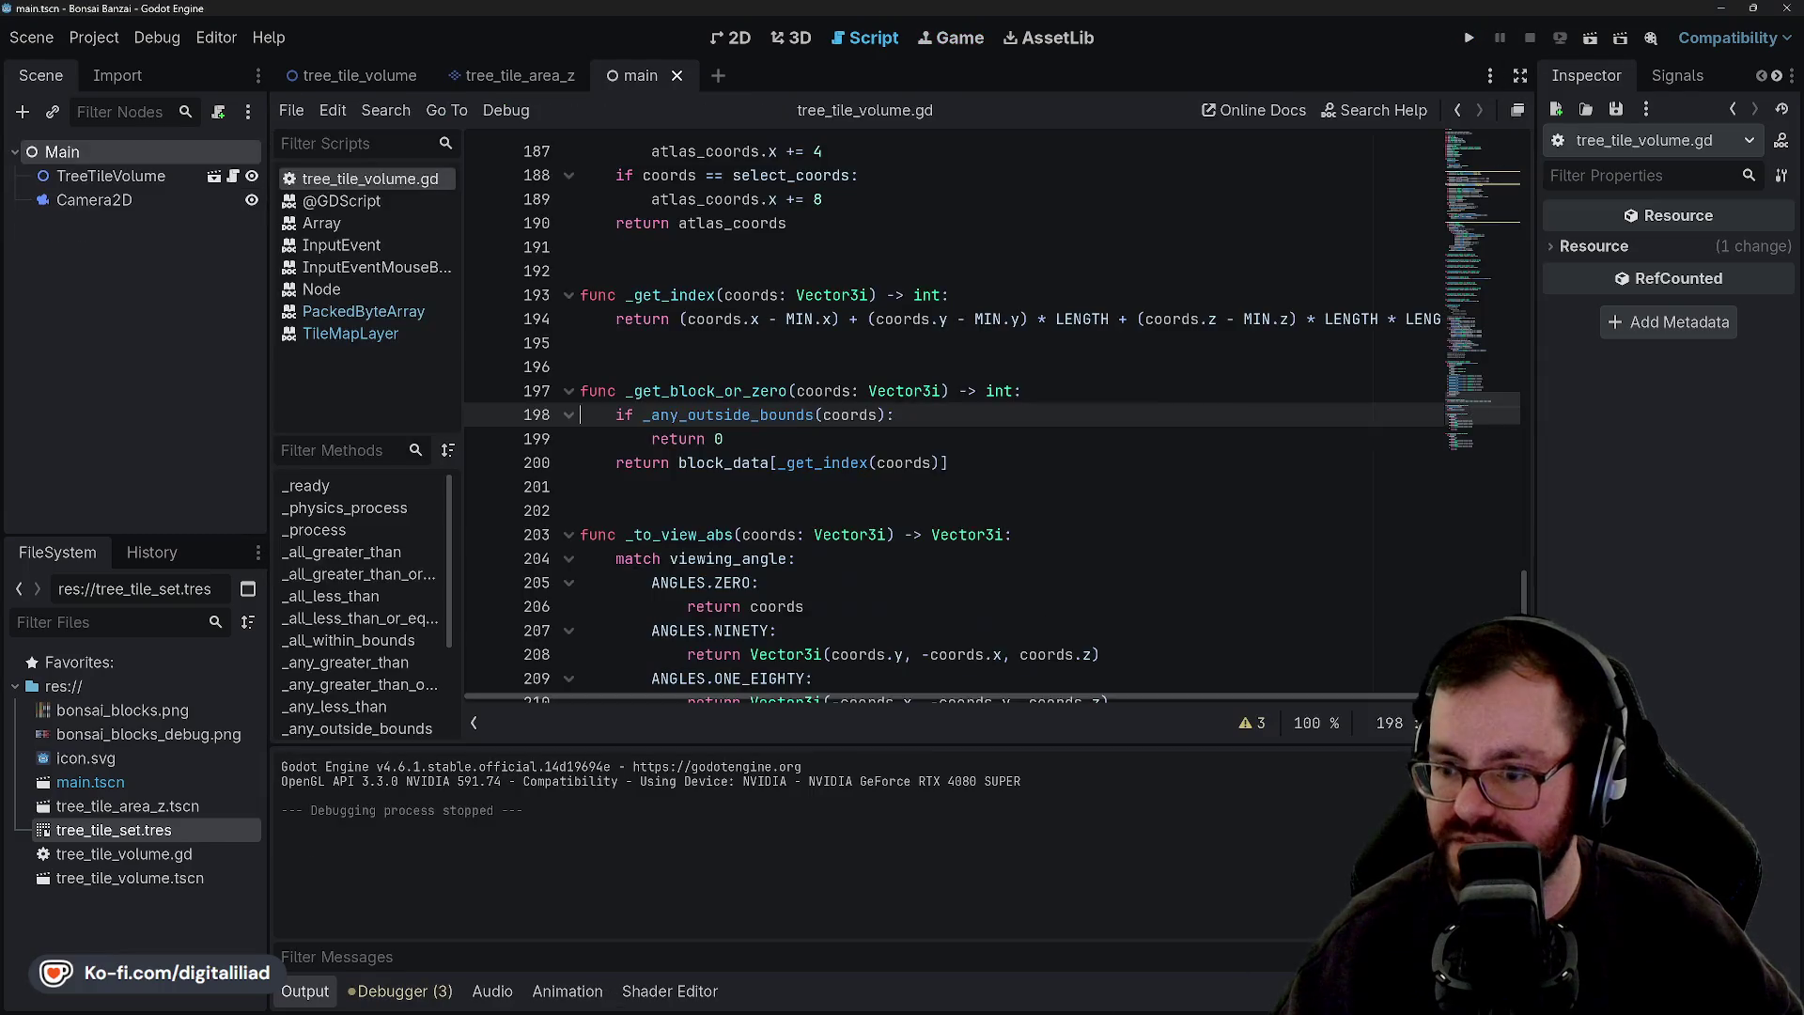
mouse_move(1041, 1006)
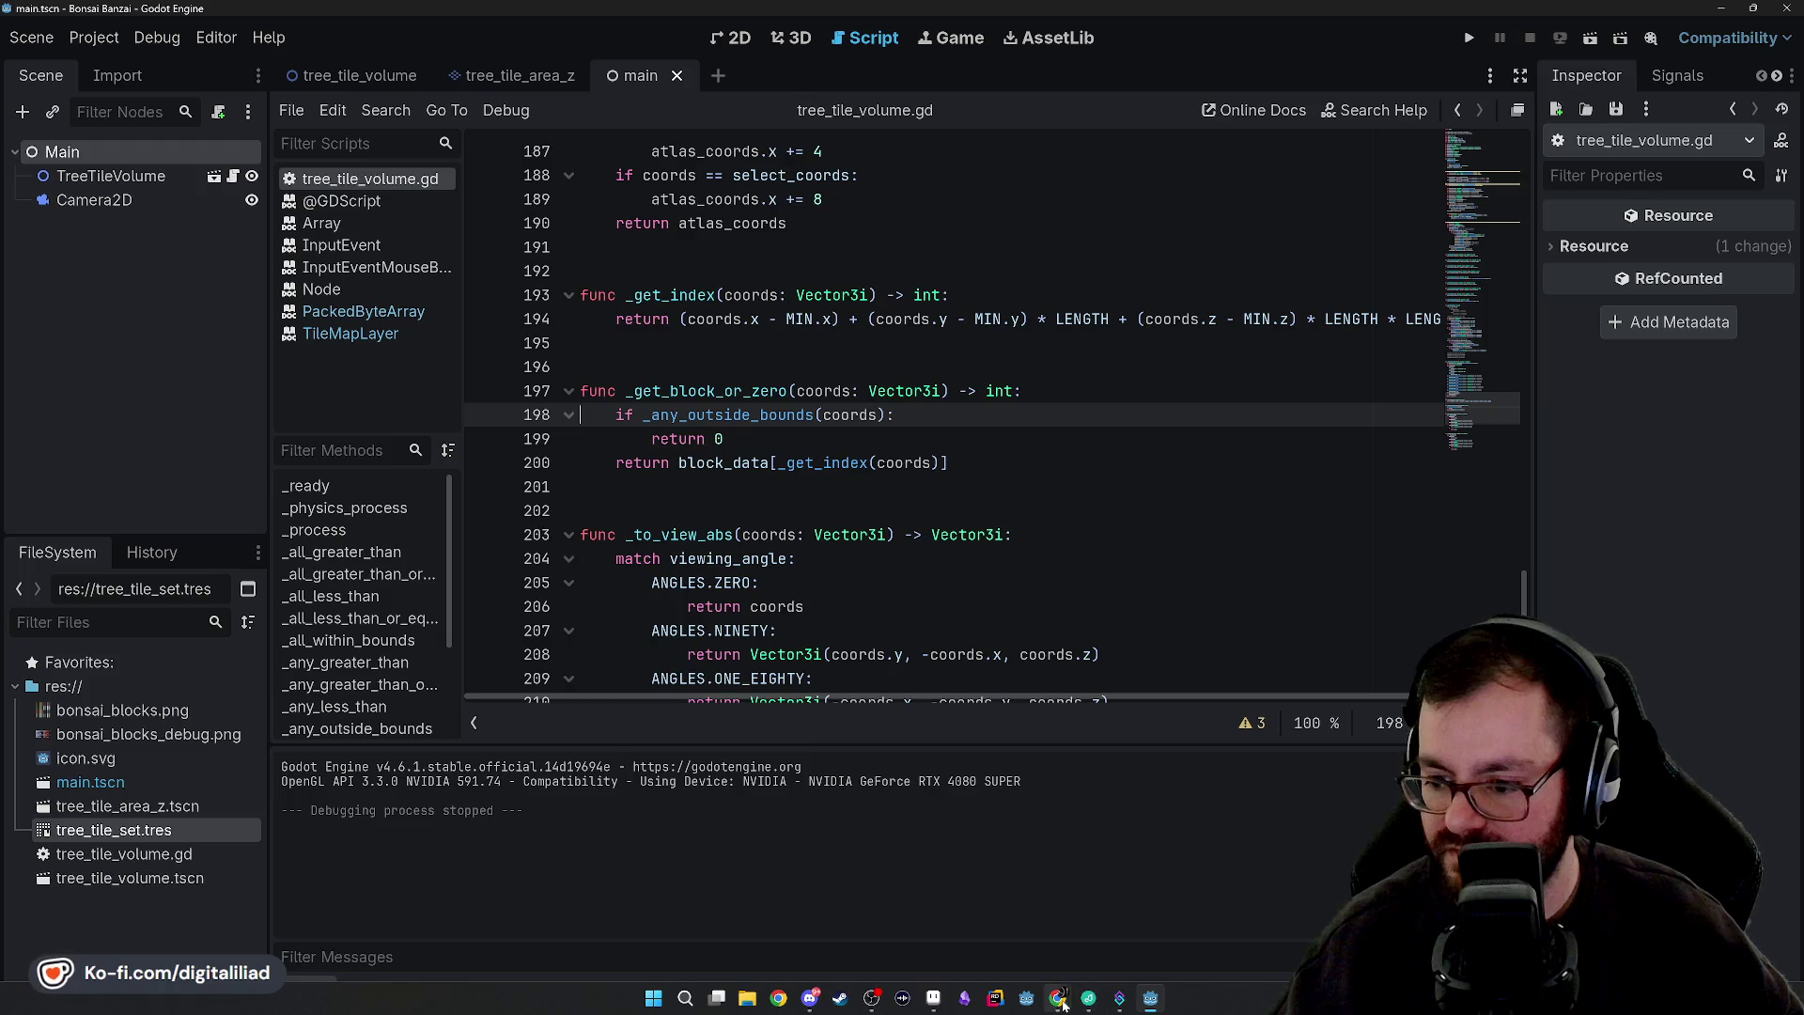
mouse_move(1134, 1010)
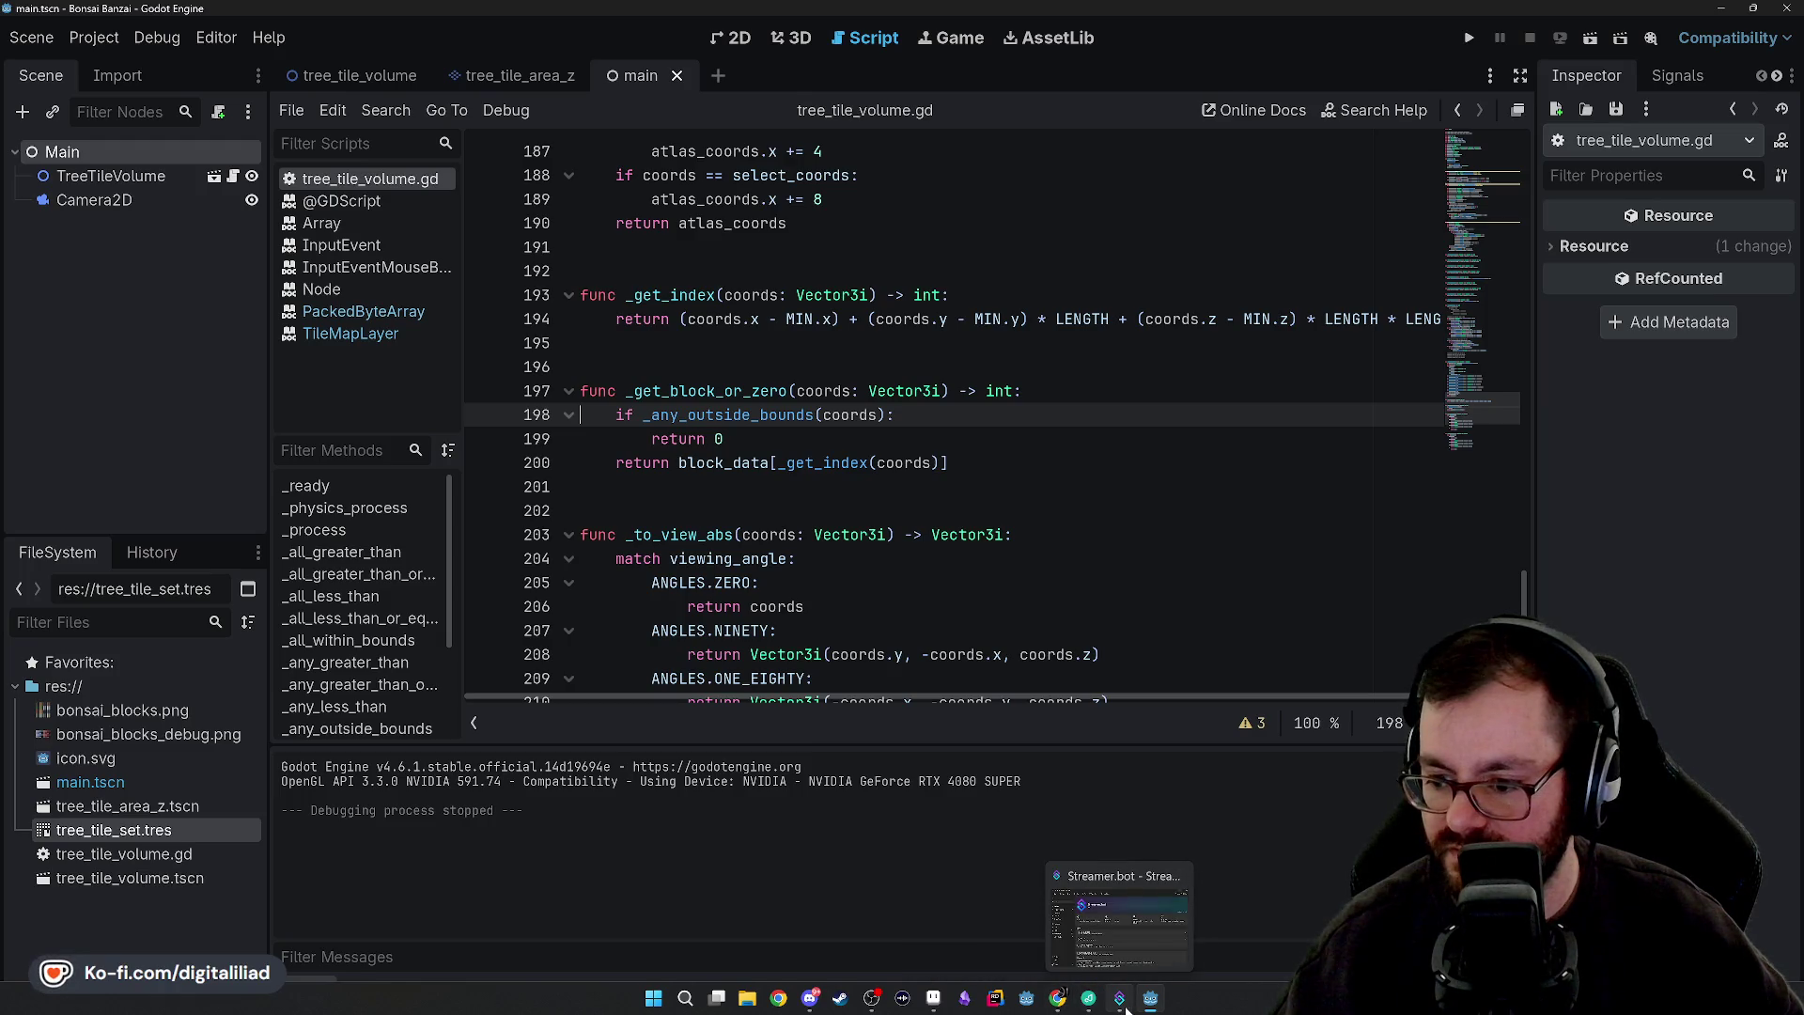
scroll(824, 438, up, 20)
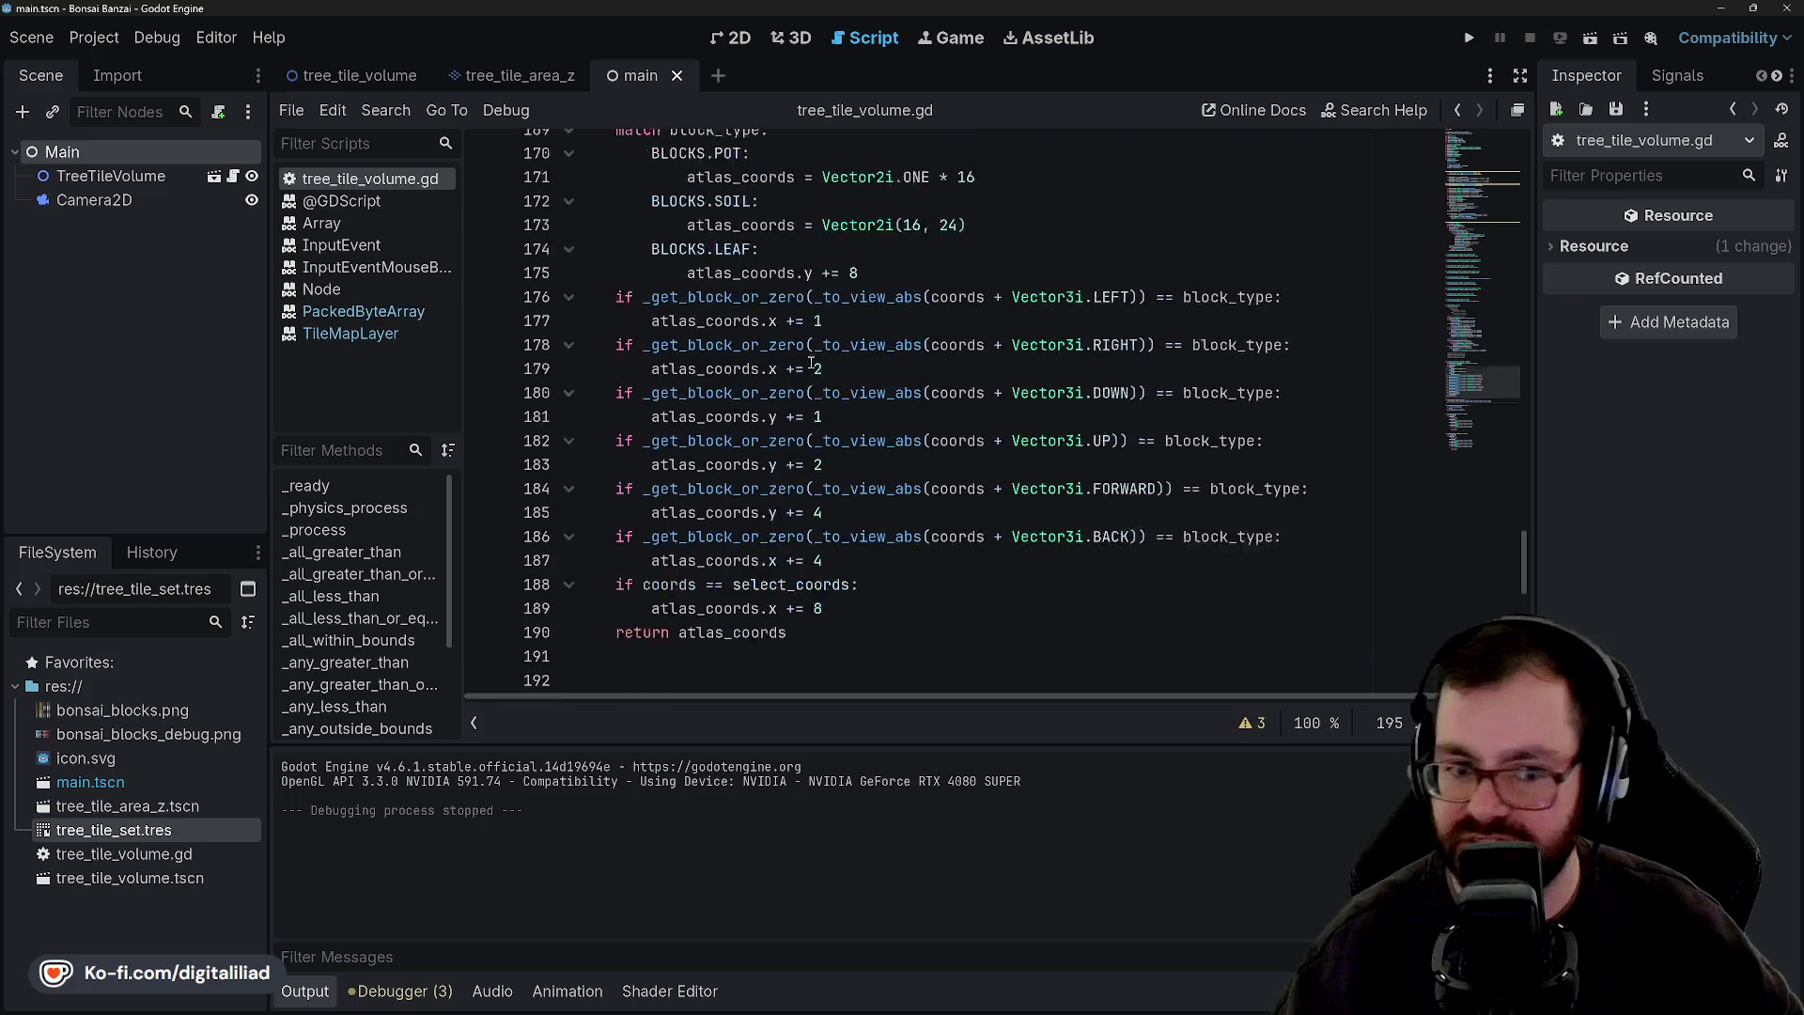
scroll(823, 437, up, 20)
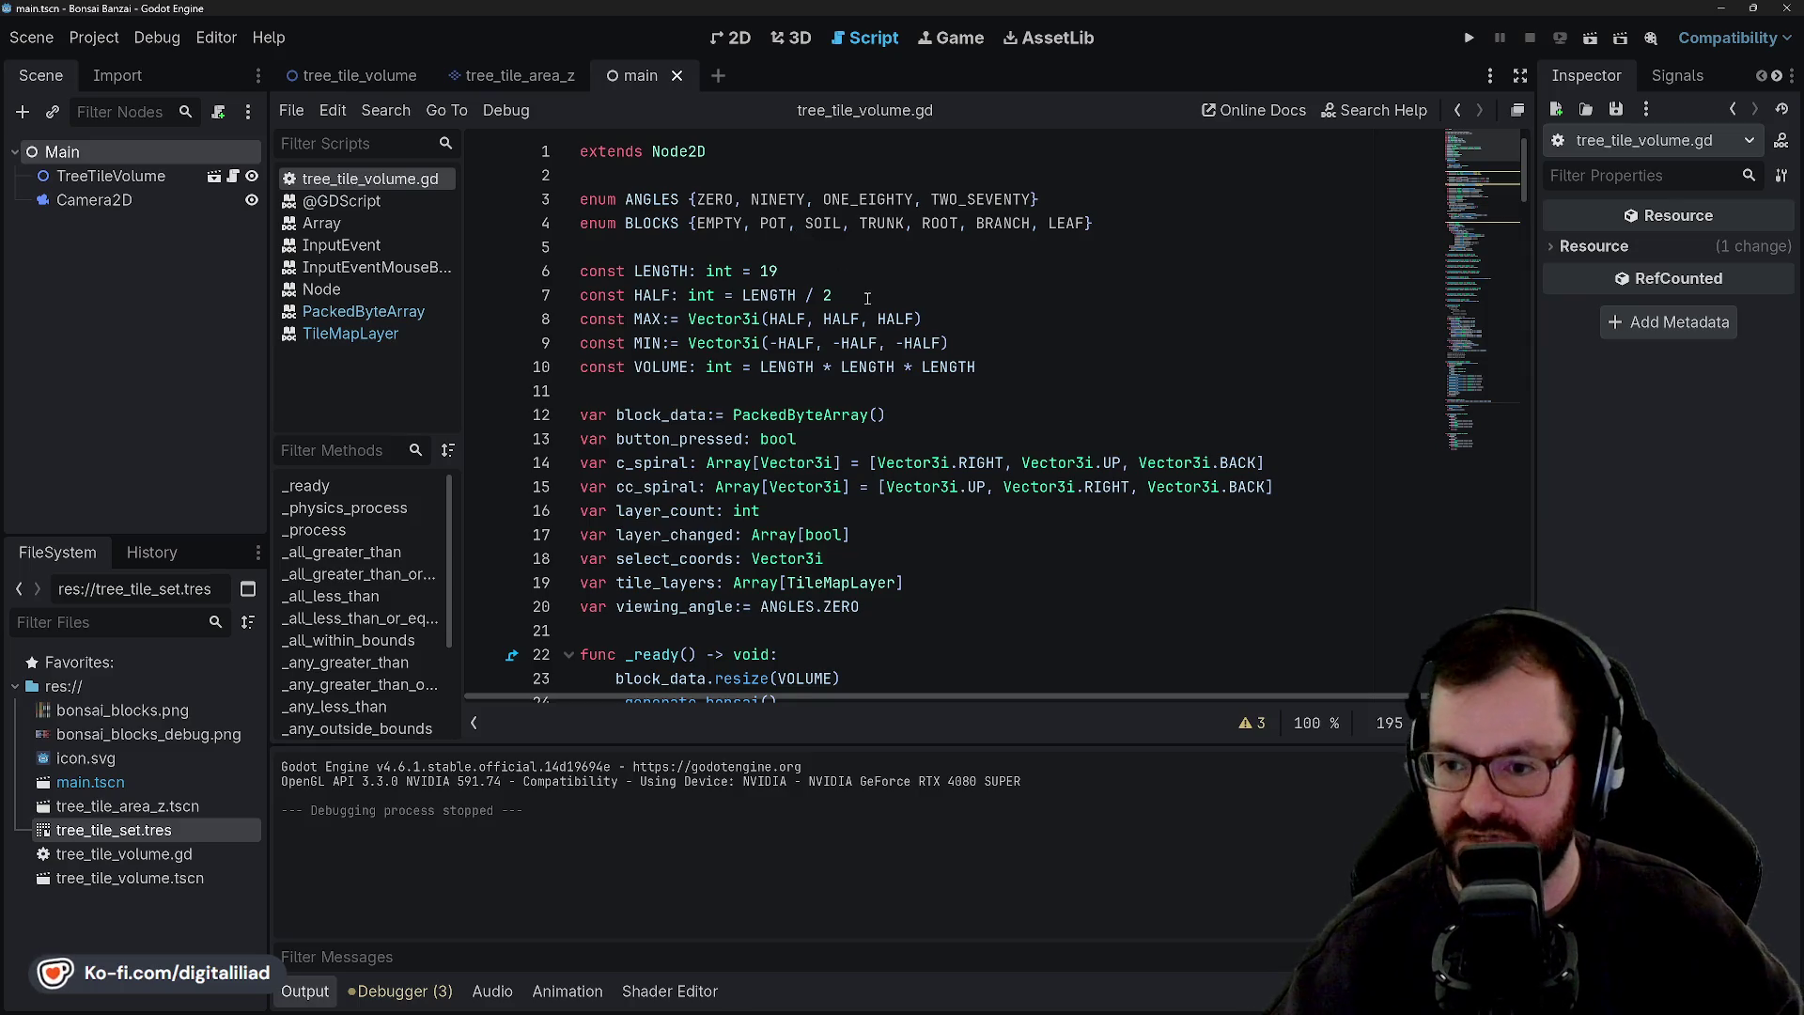
scroll(827, 253, down, 2)
Look over the spiral and layer variable declarations and _ready function, then save.
click(895, 249)
click(901, 279)
click(902, 318)
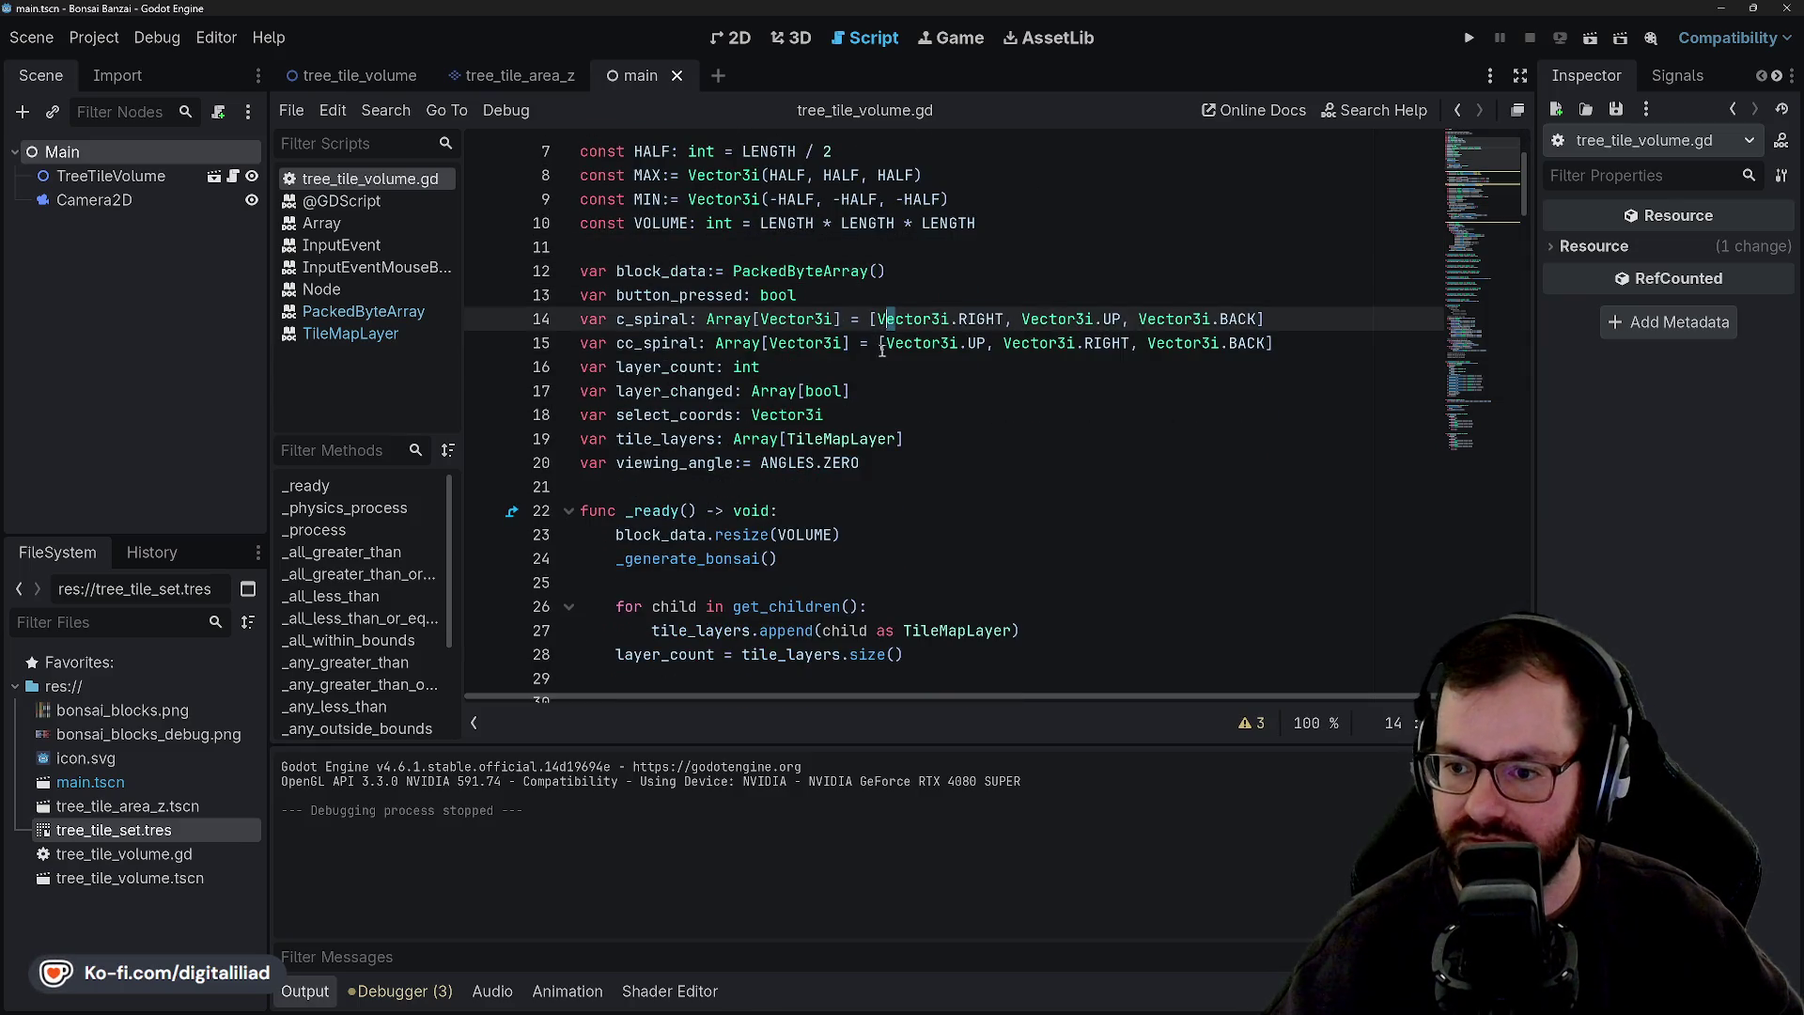
click(902, 414)
click(902, 391)
click(949, 439)
key(Down)
key(Down)
key(Down)
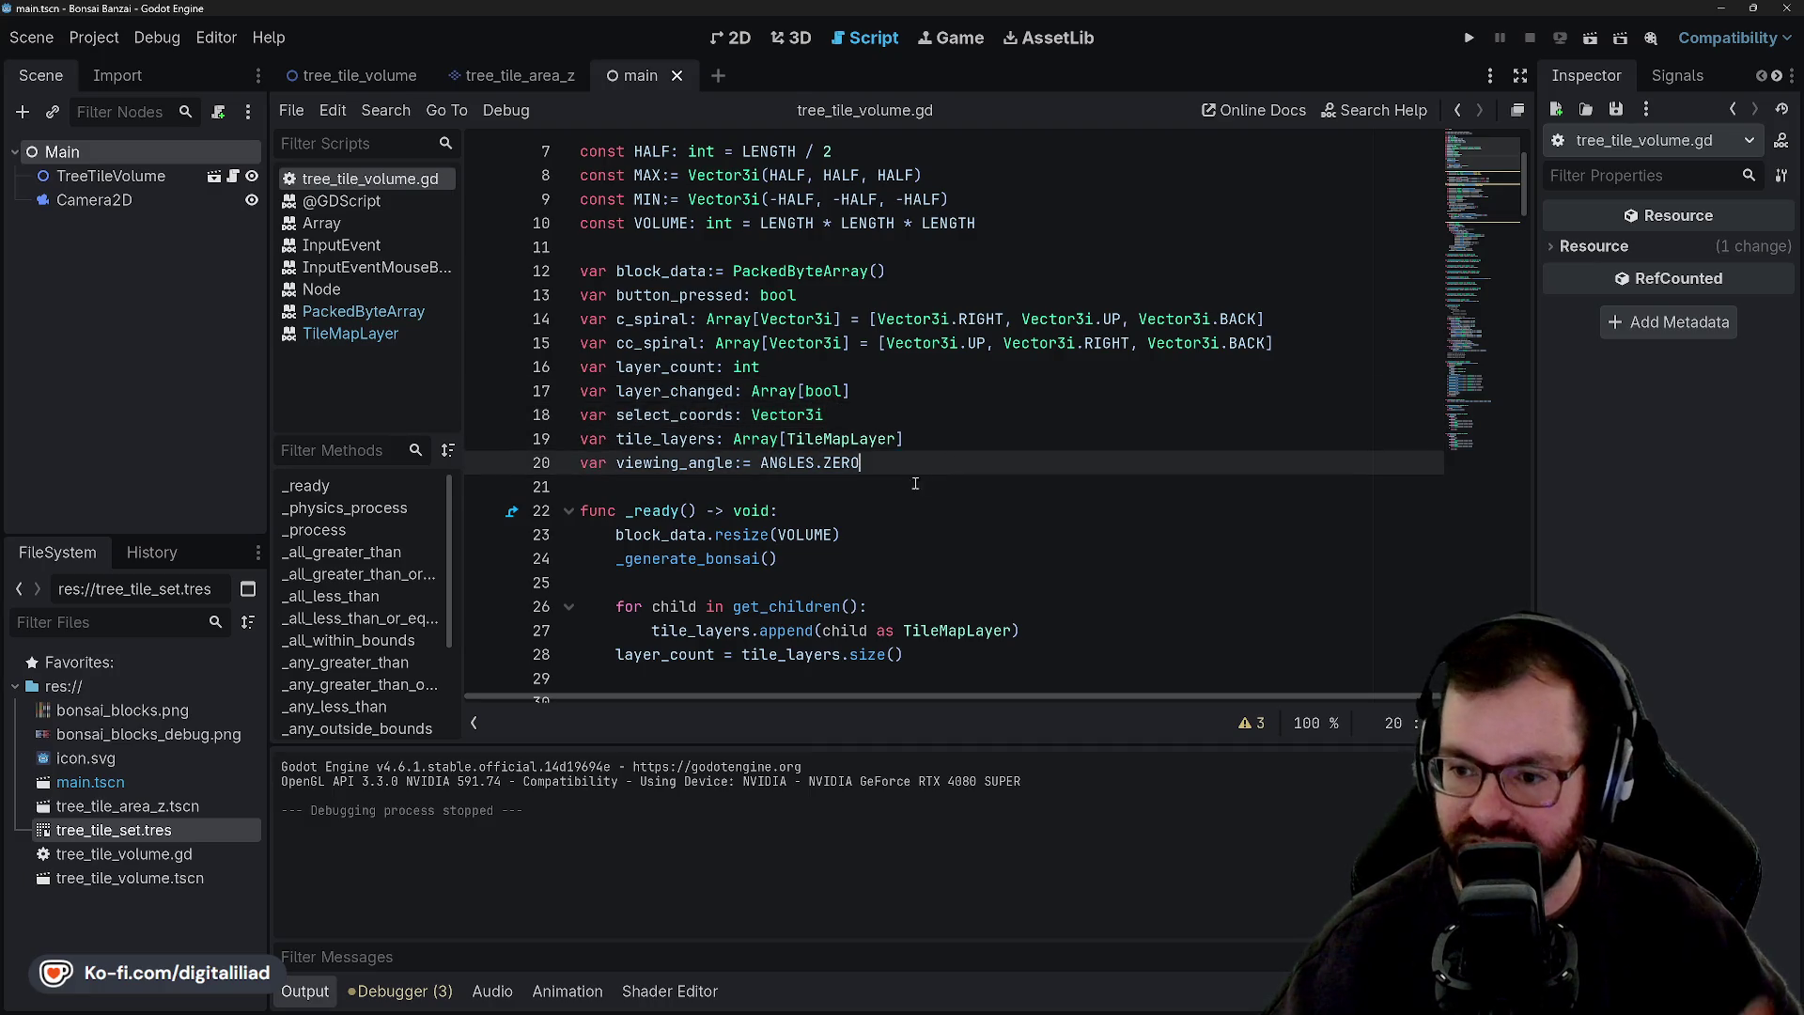
click(880, 518)
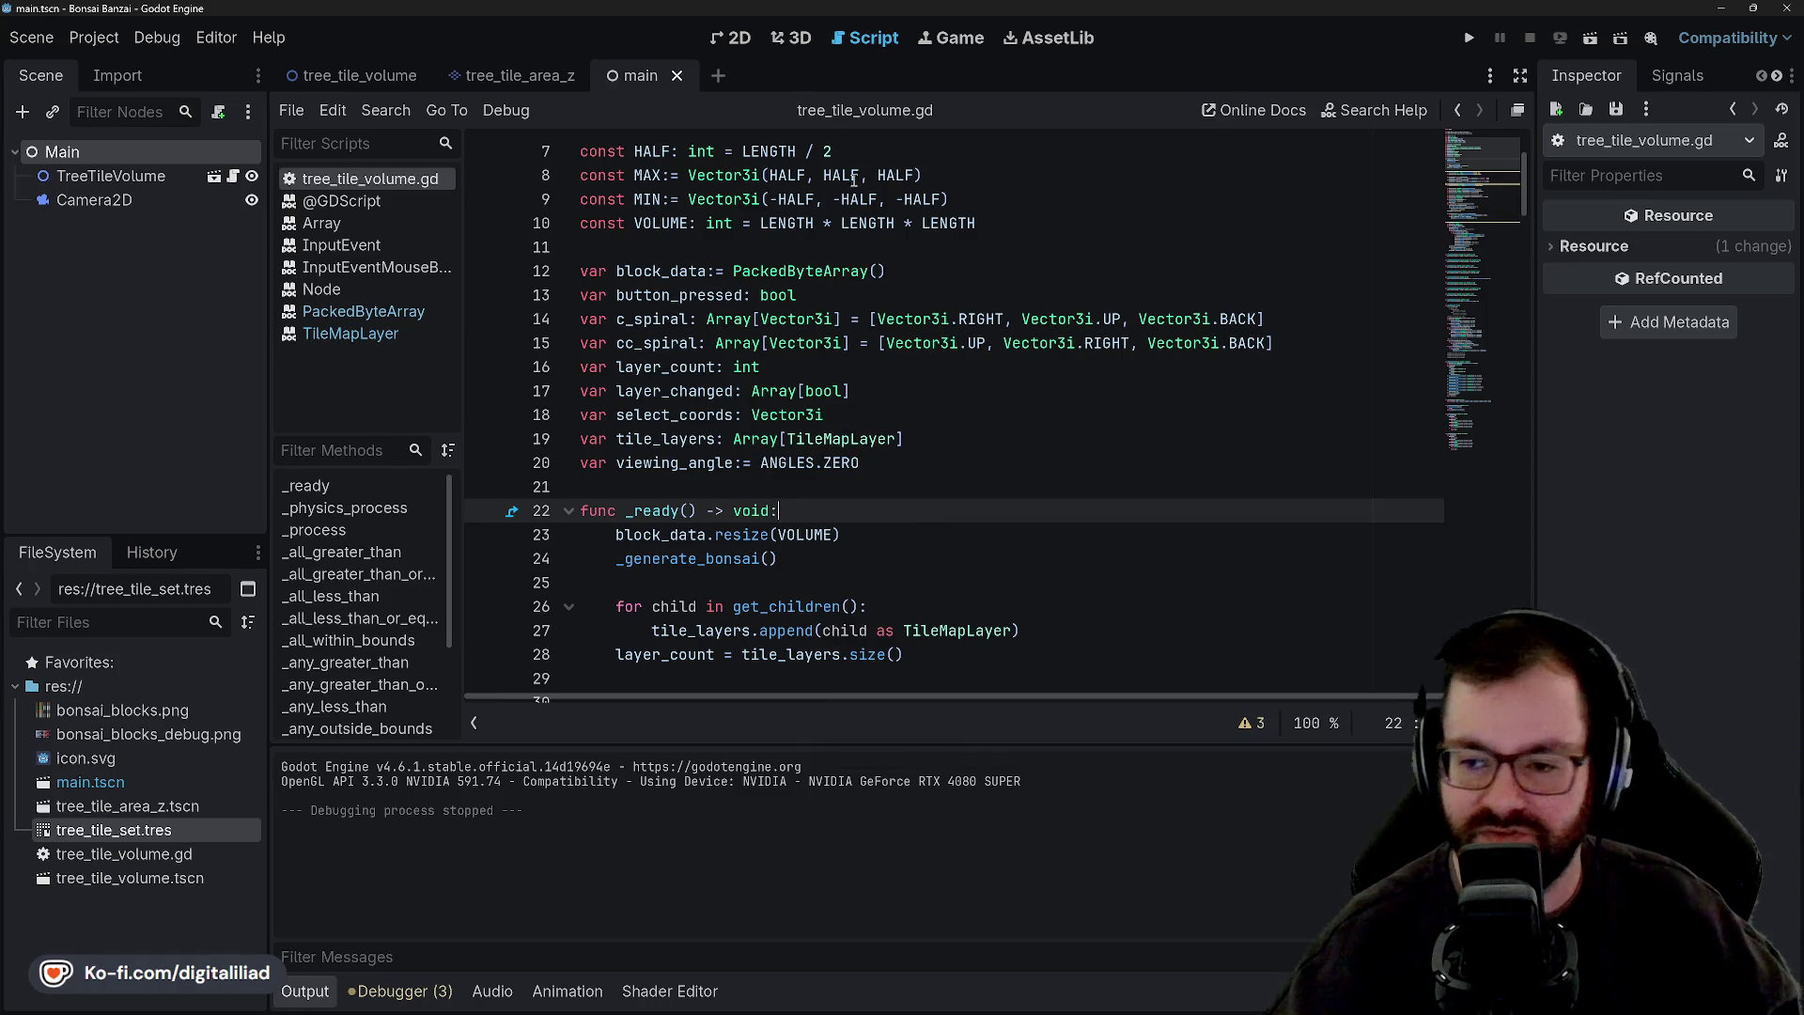
click(832, 358)
key(Down)
key(Down)
key(Down)
key(ctrl+s)
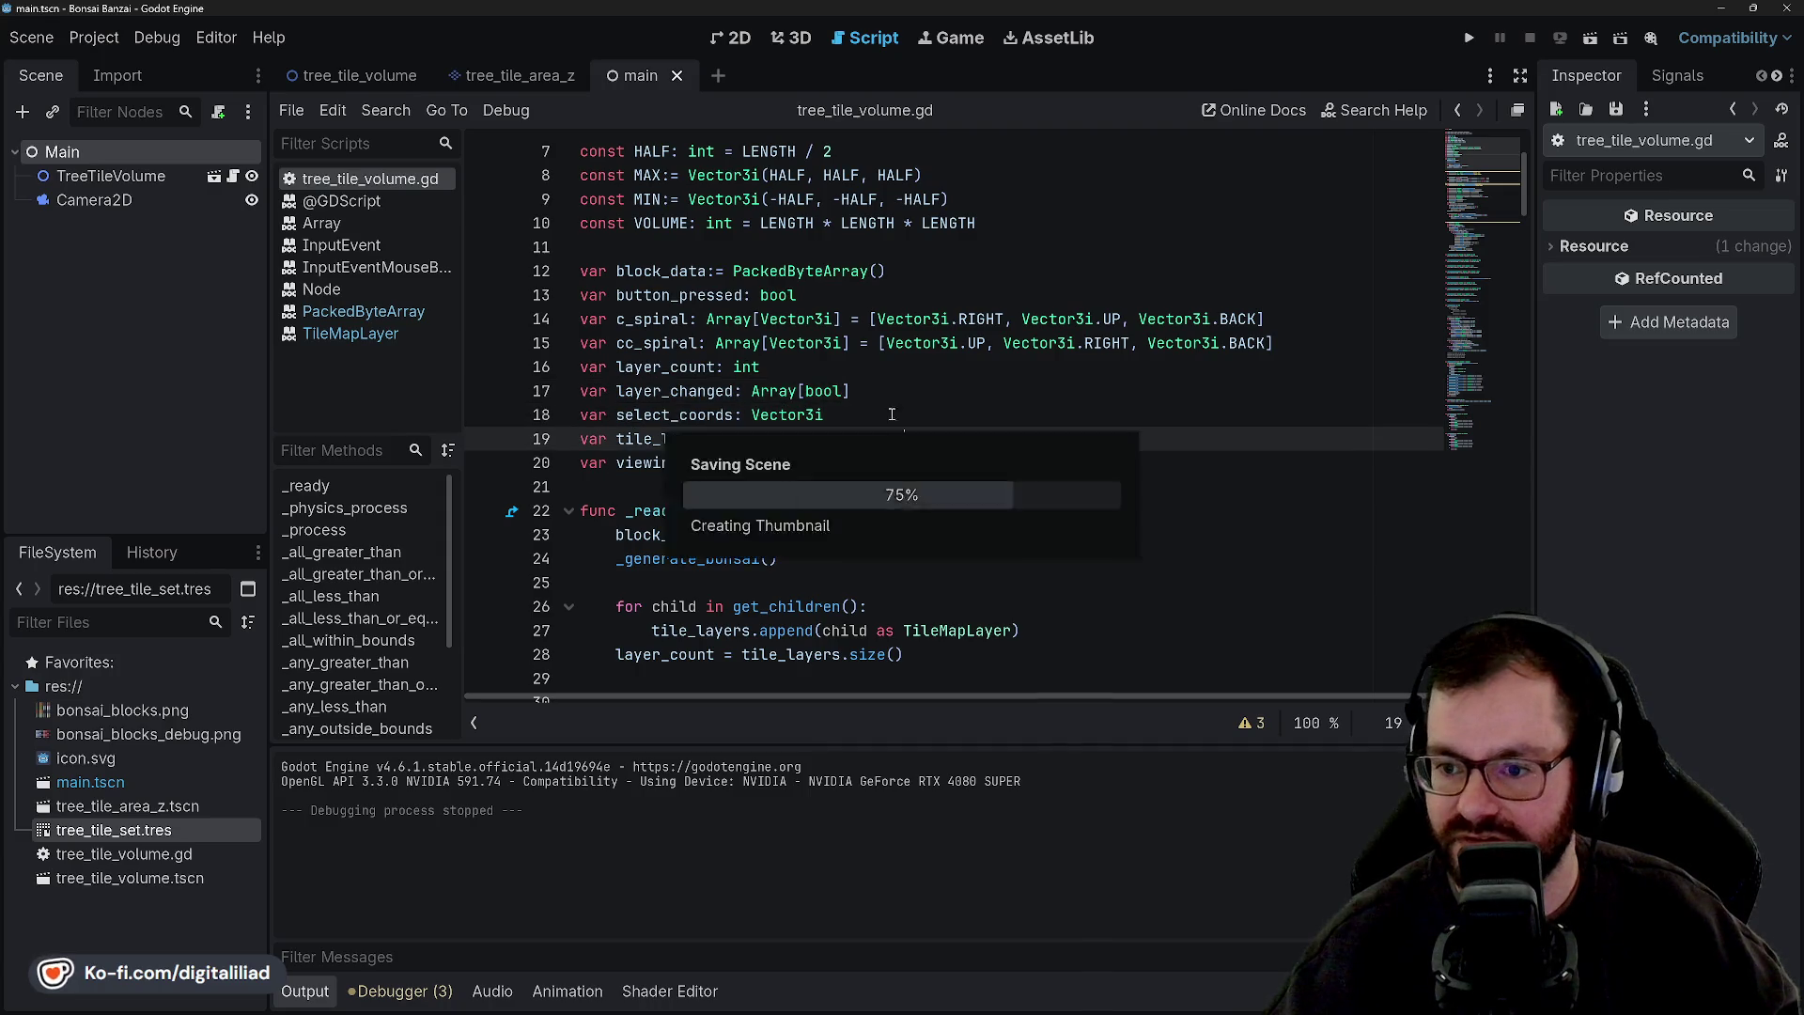
Insert blank lines at the start of the _physics_process function body.
scroll(866, 410, down, 6)
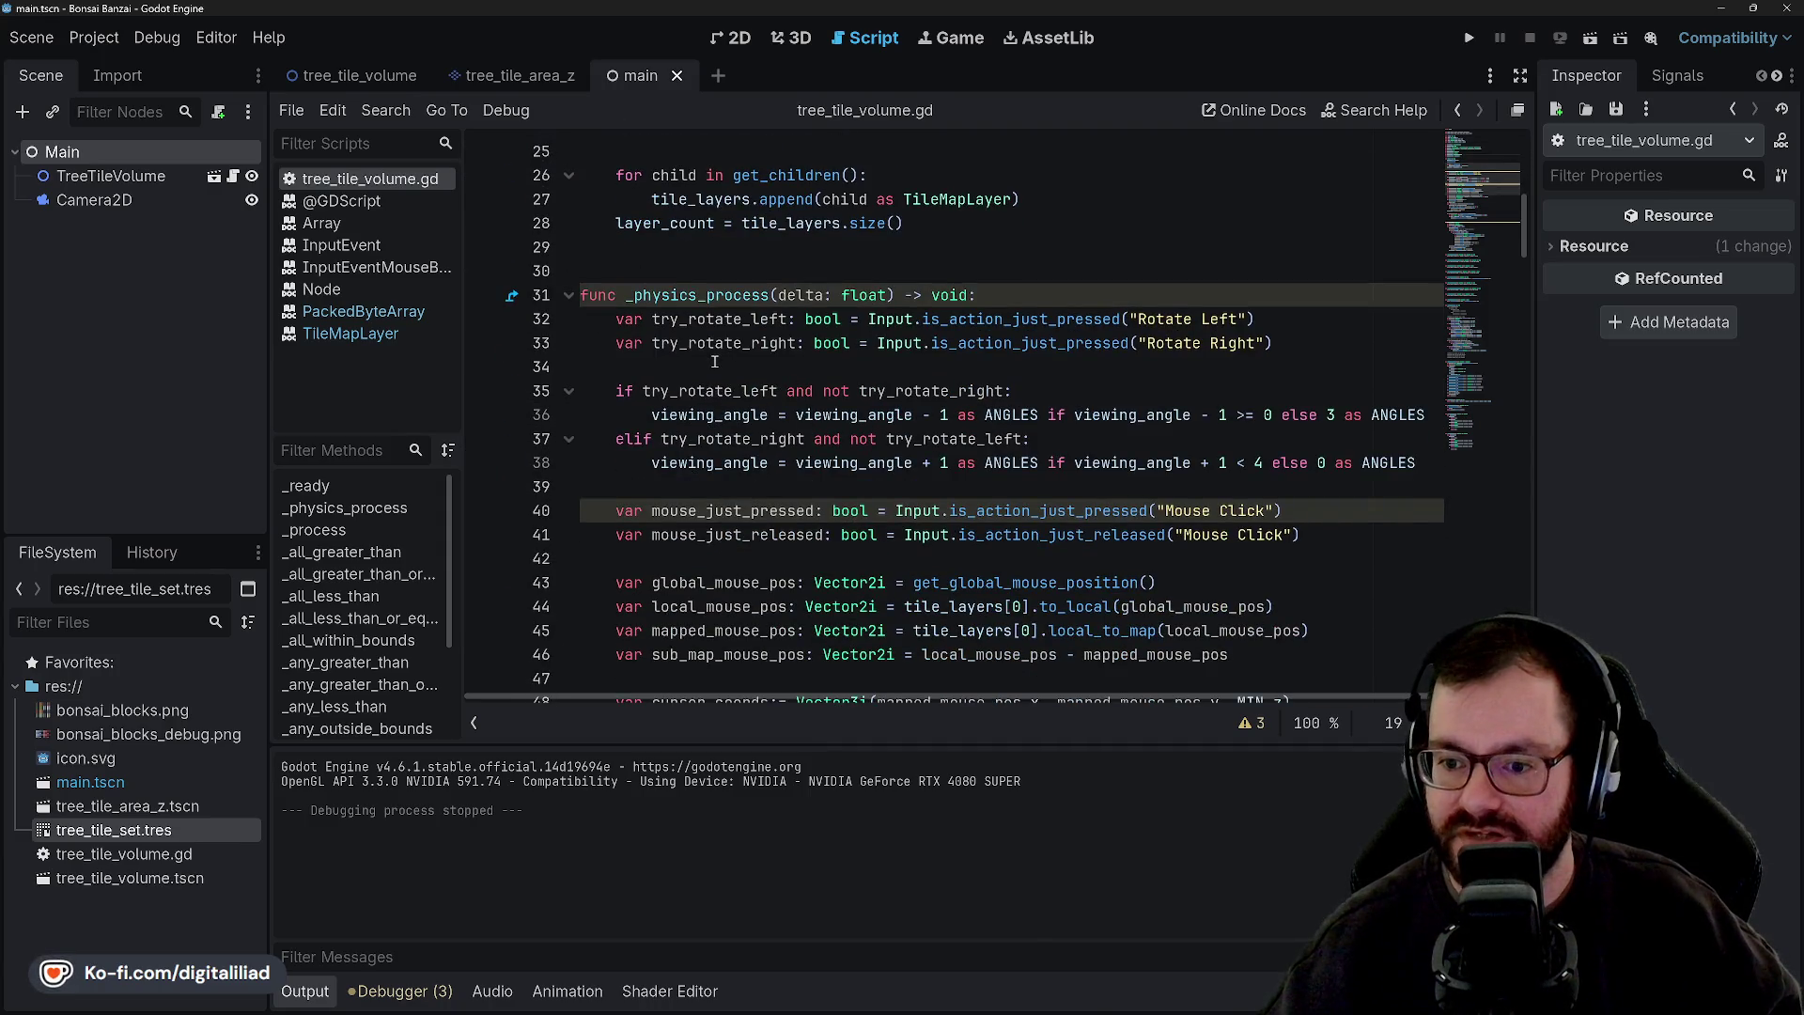
drag(835, 324, 1035, 274)
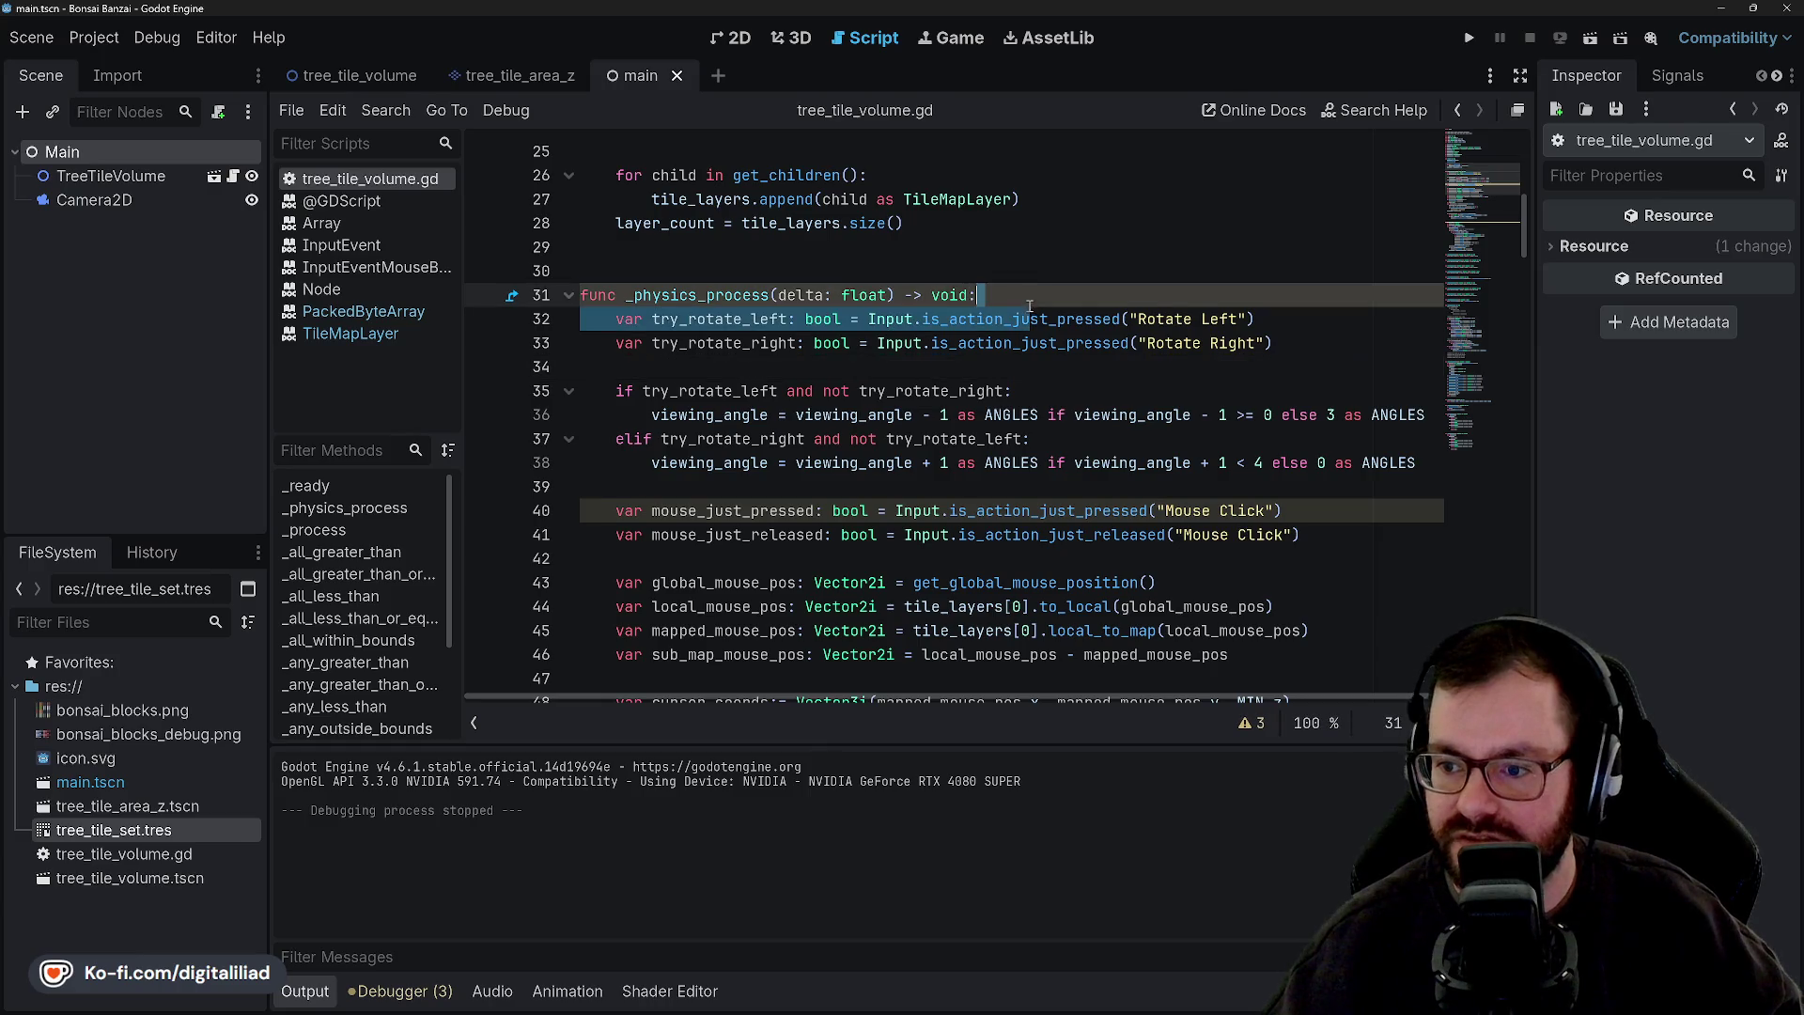
click(1036, 275)
click(1038, 284)
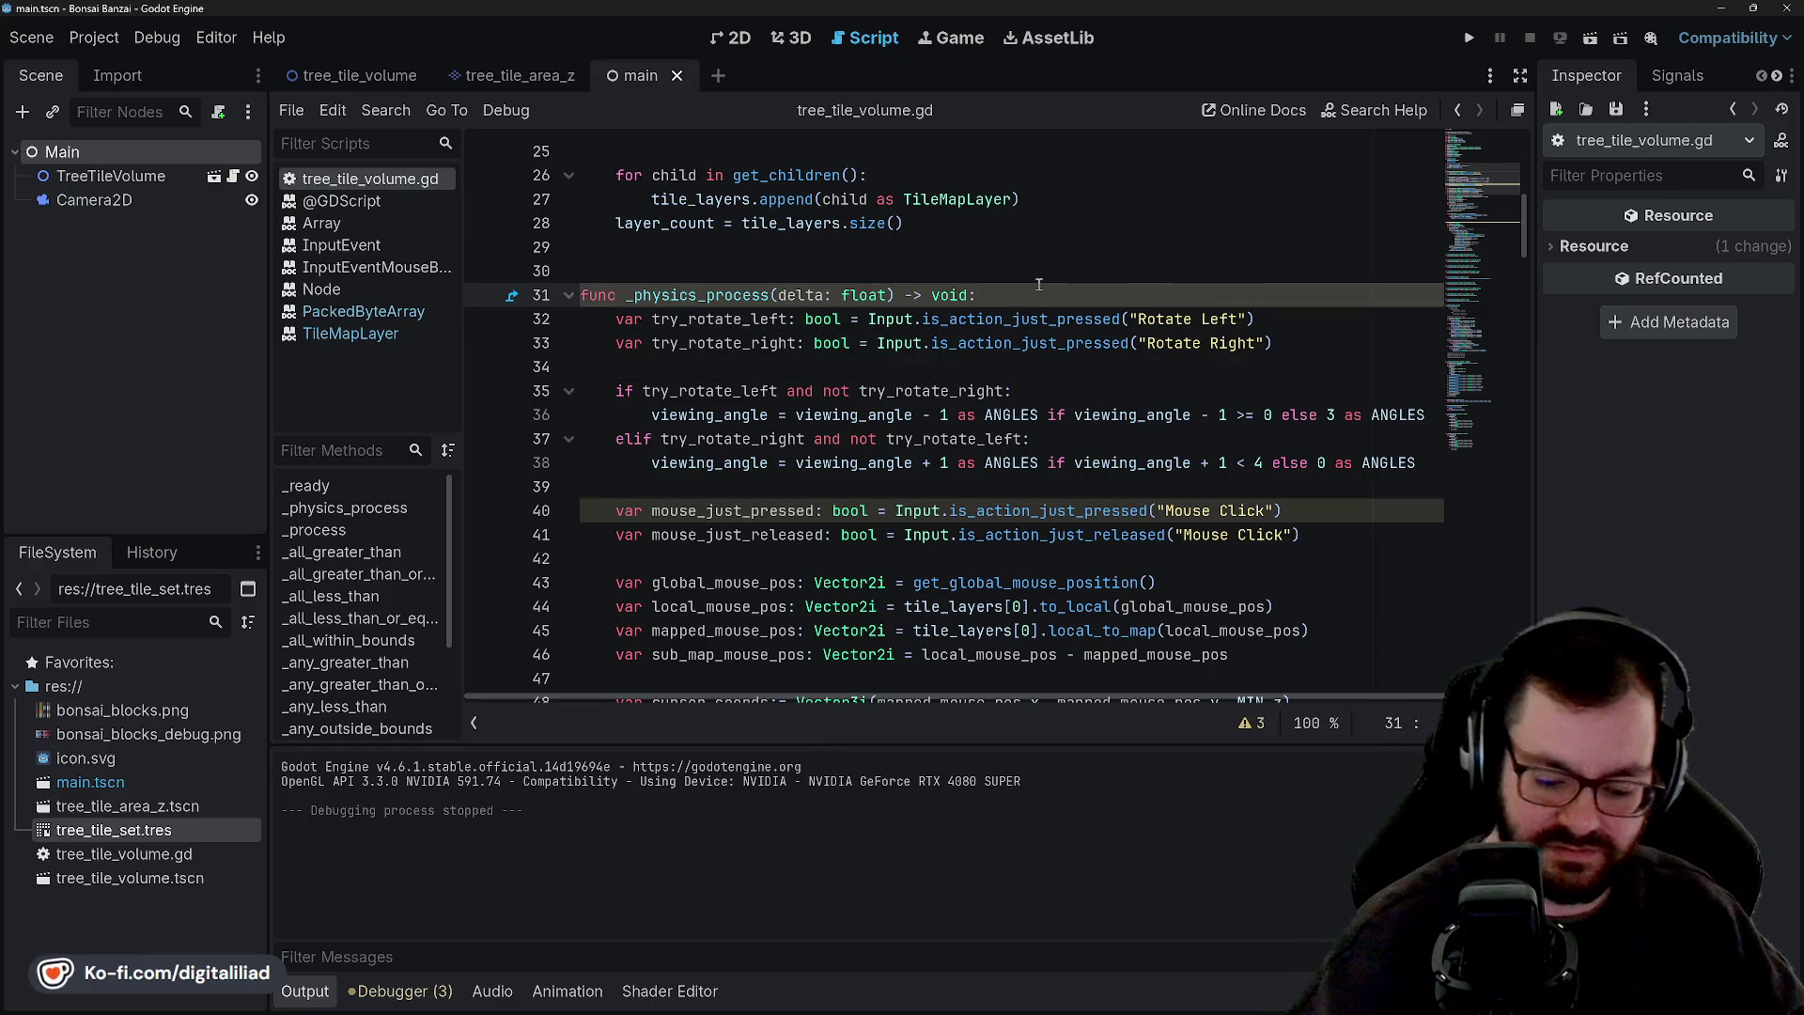
key(Return)
key(Return)
key(Up)
scroll(764, 390, up, 4)
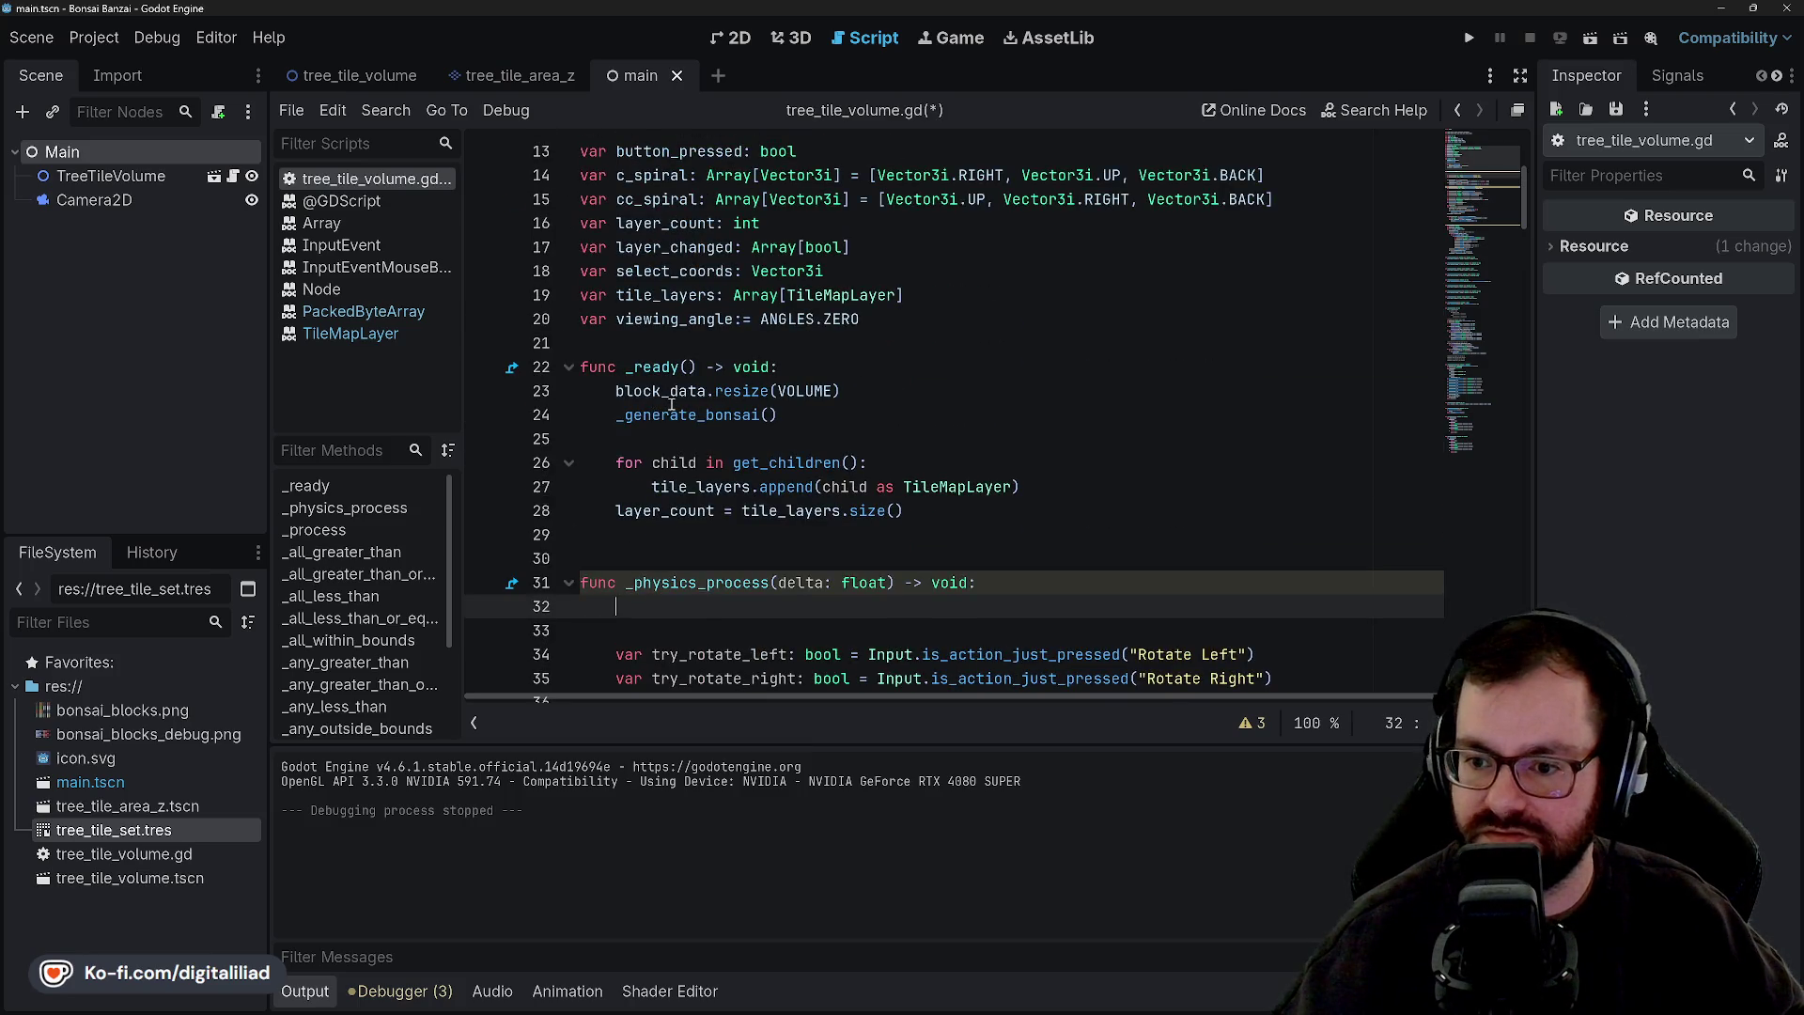
Write an if Input.is_action_just_pressed("Regenerate"): check above a _generate_bonsai() call in _physics_process.
scroll(723, 420, down, 3)
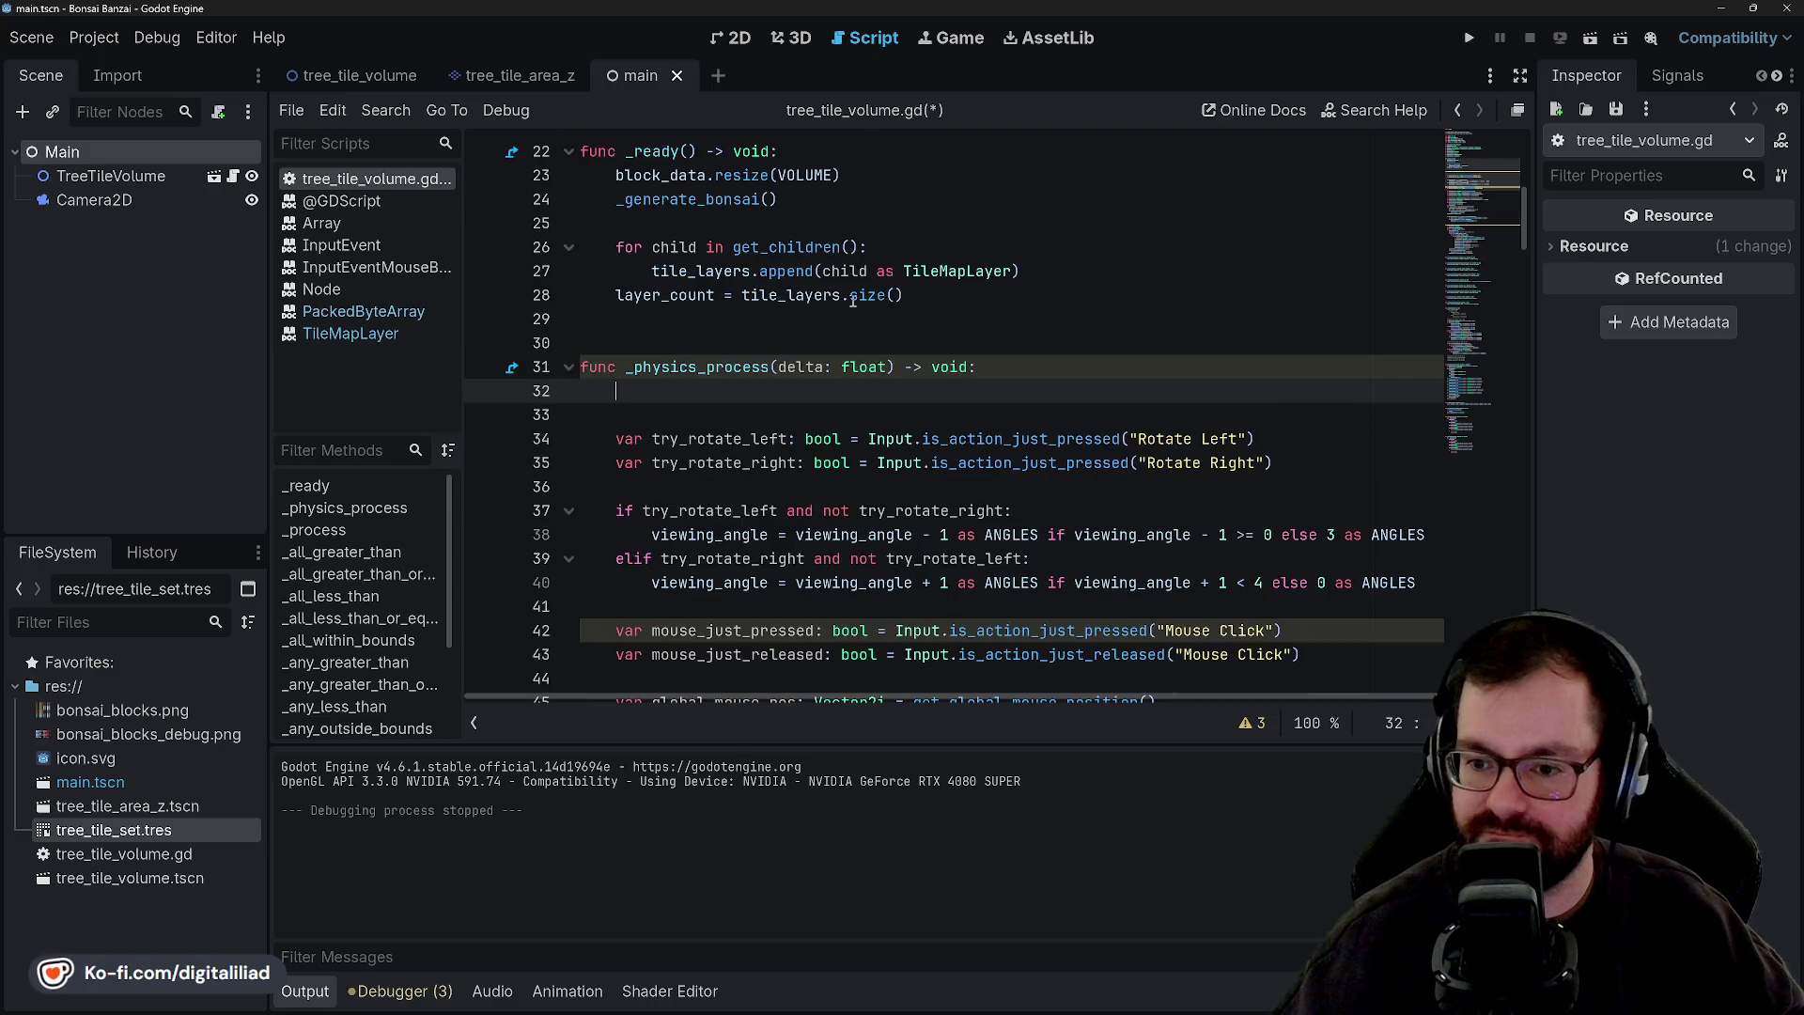
text(_)
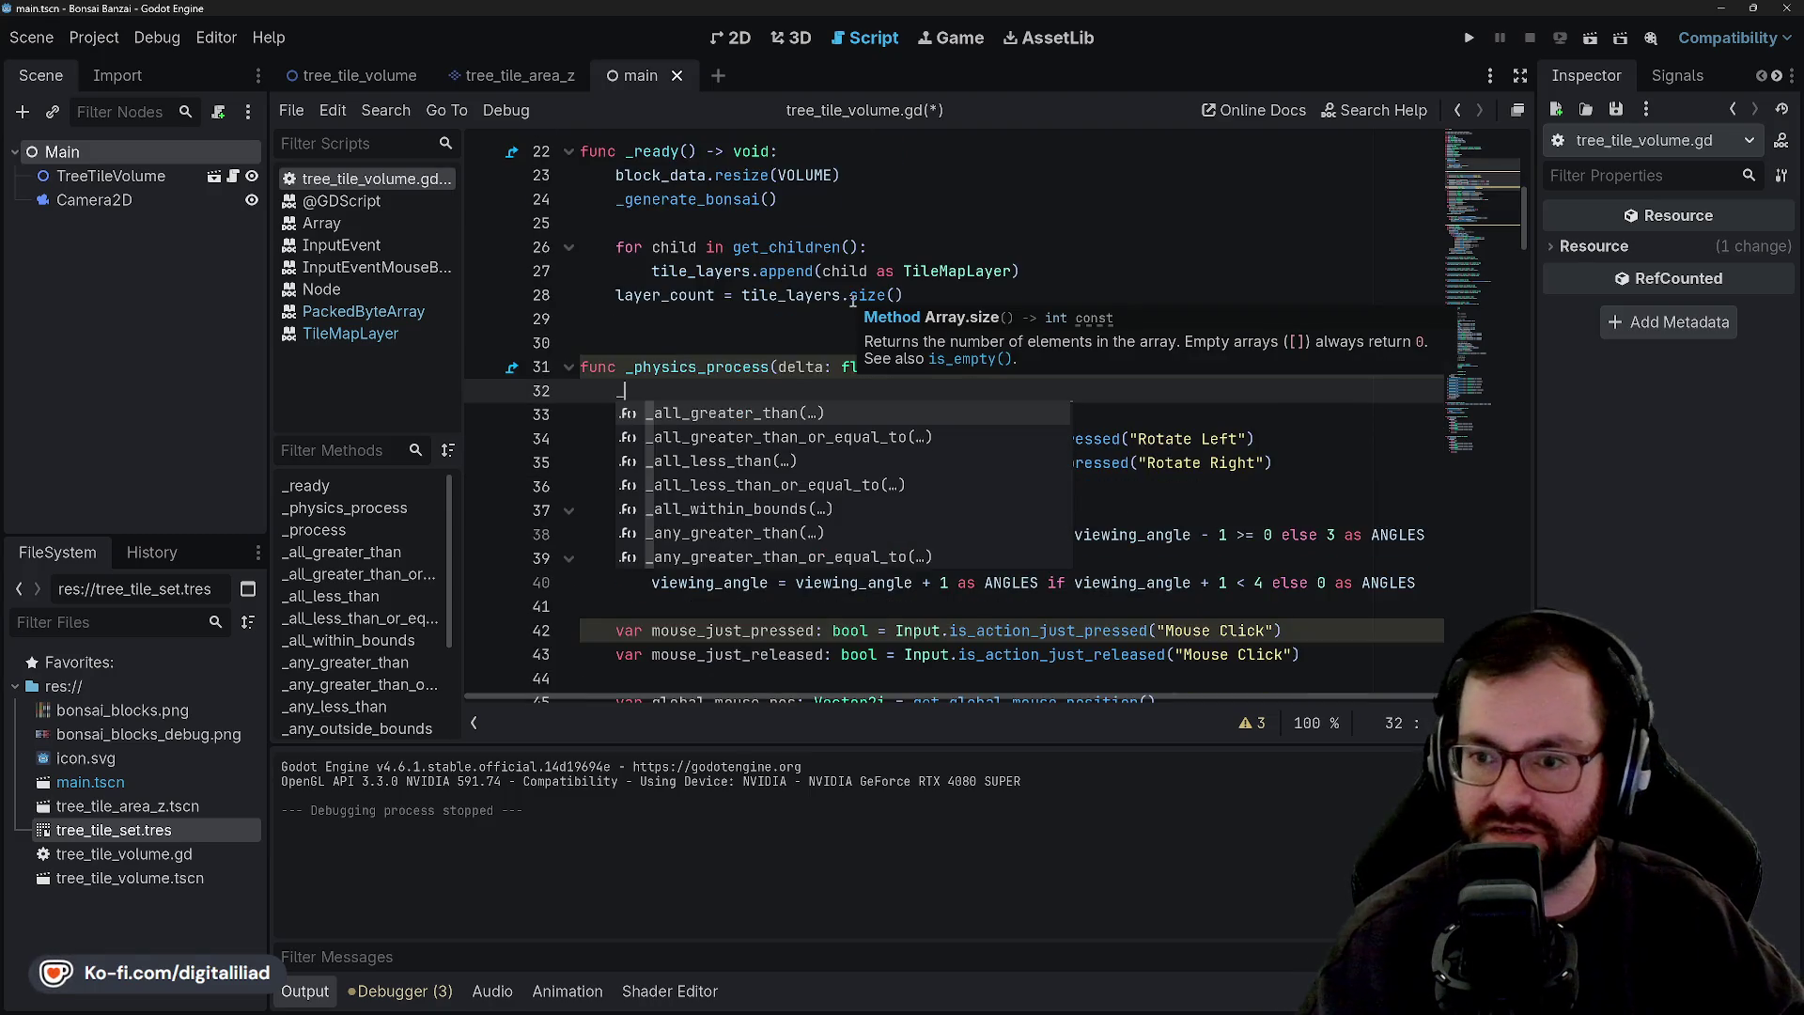
text(gene)
key(Return)
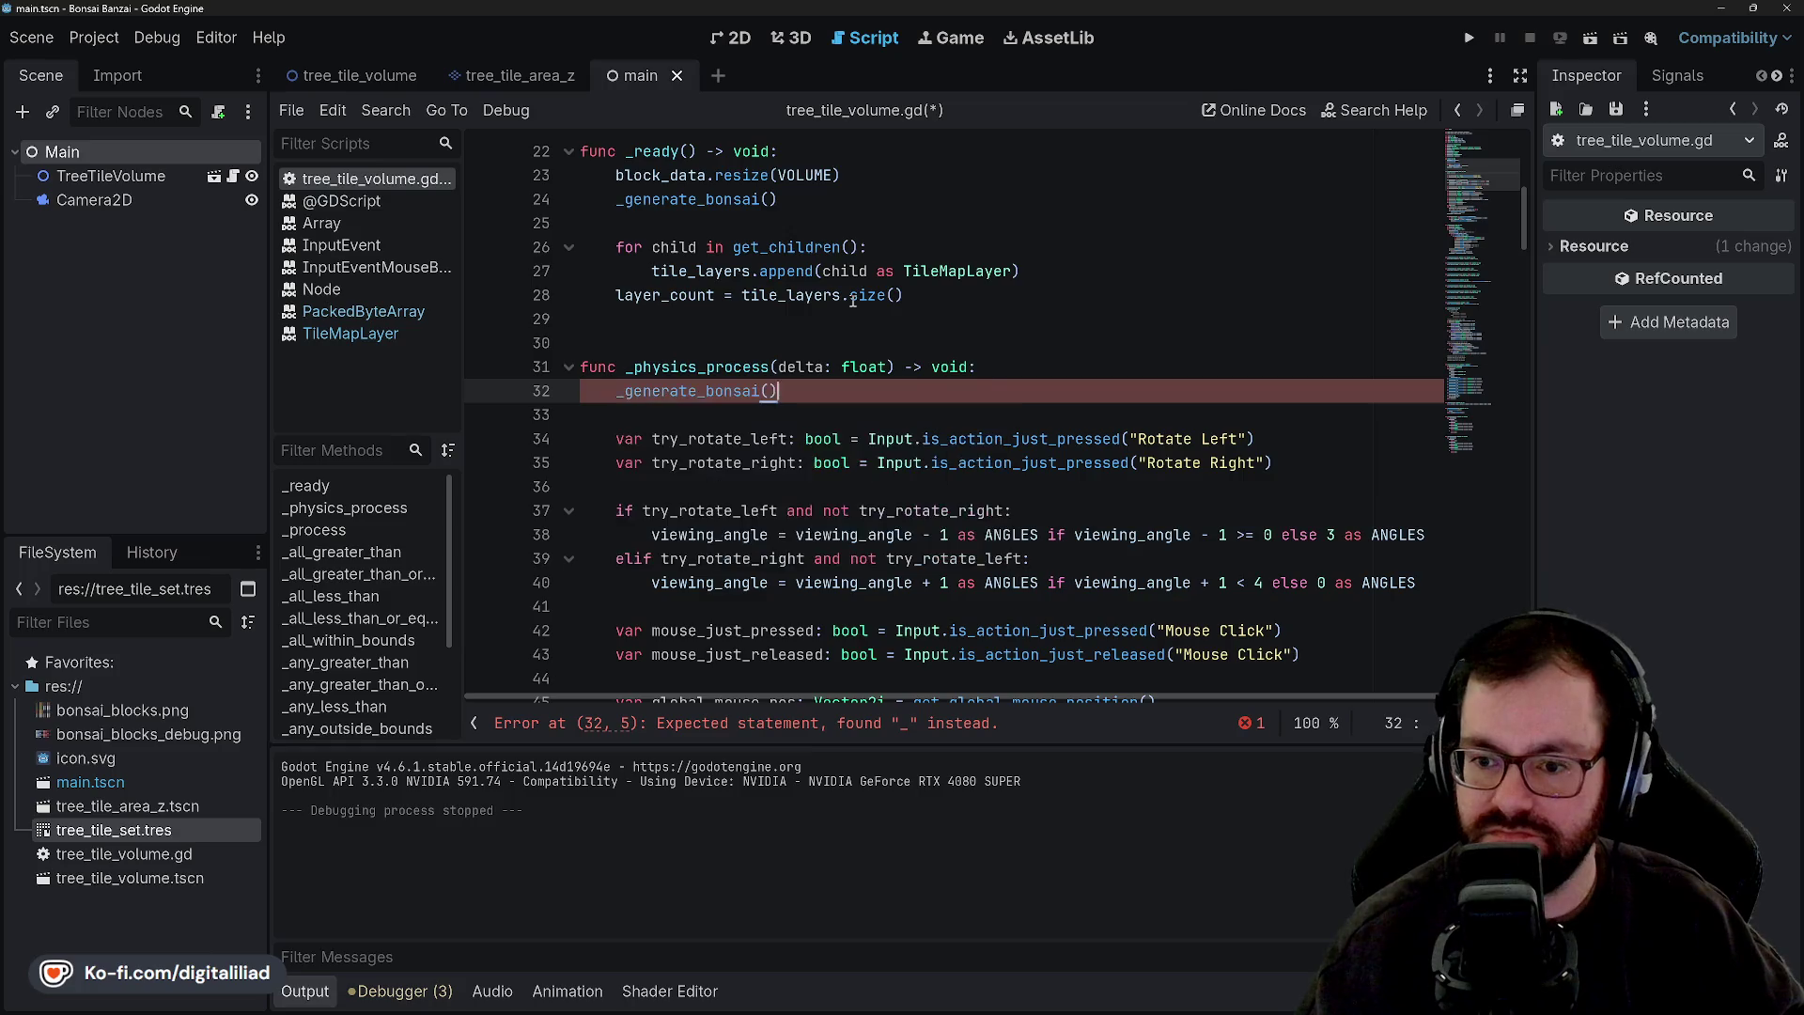
click(619, 389)
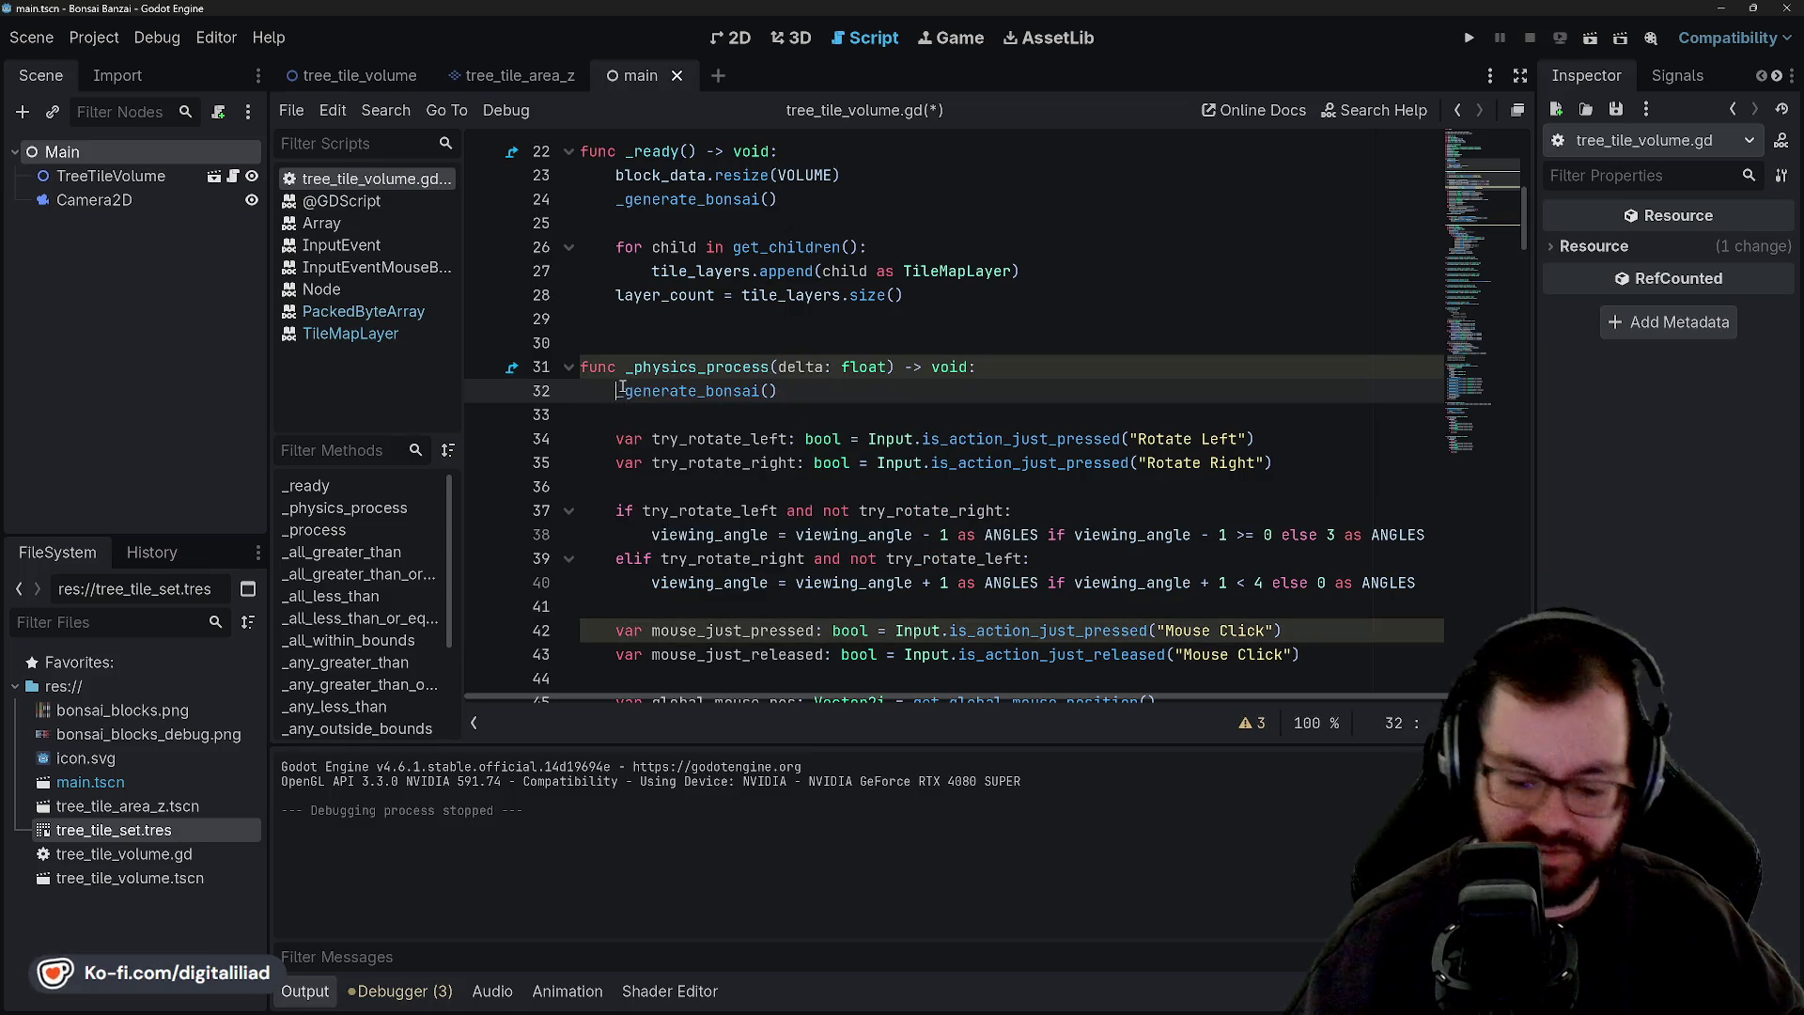
key(Return)
key(Up)
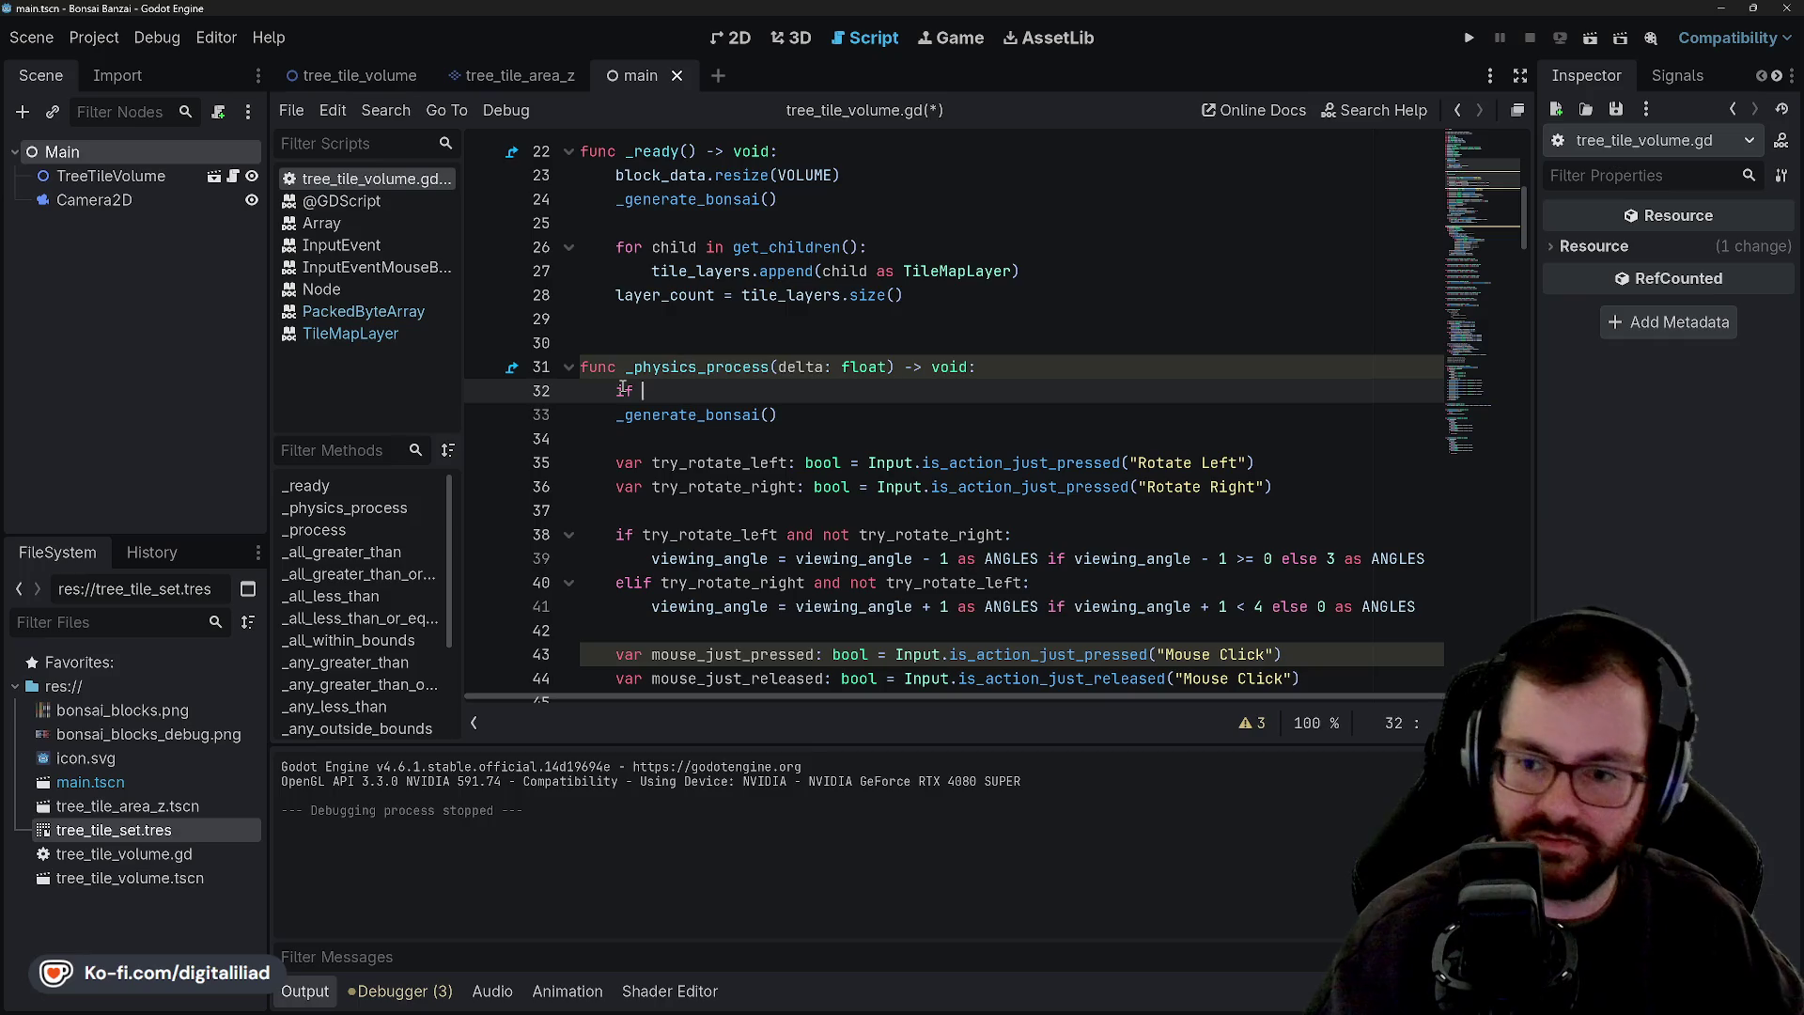
text(Input)
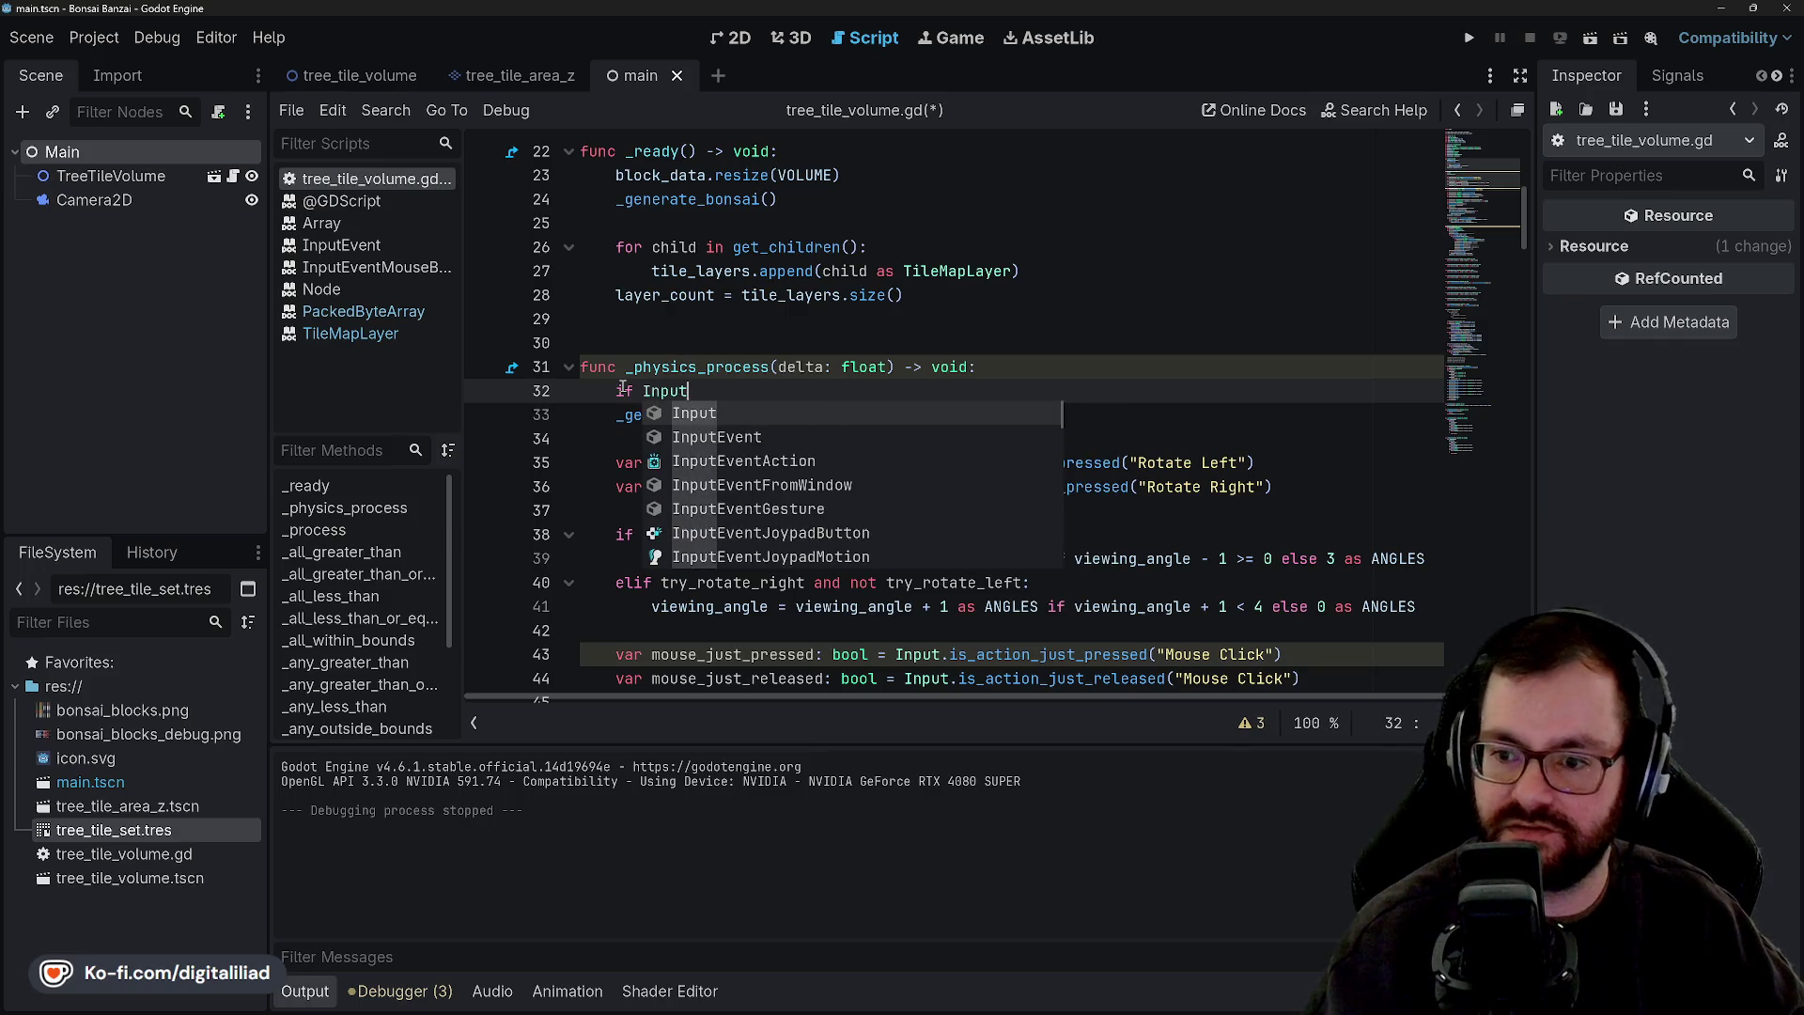
text(.is)
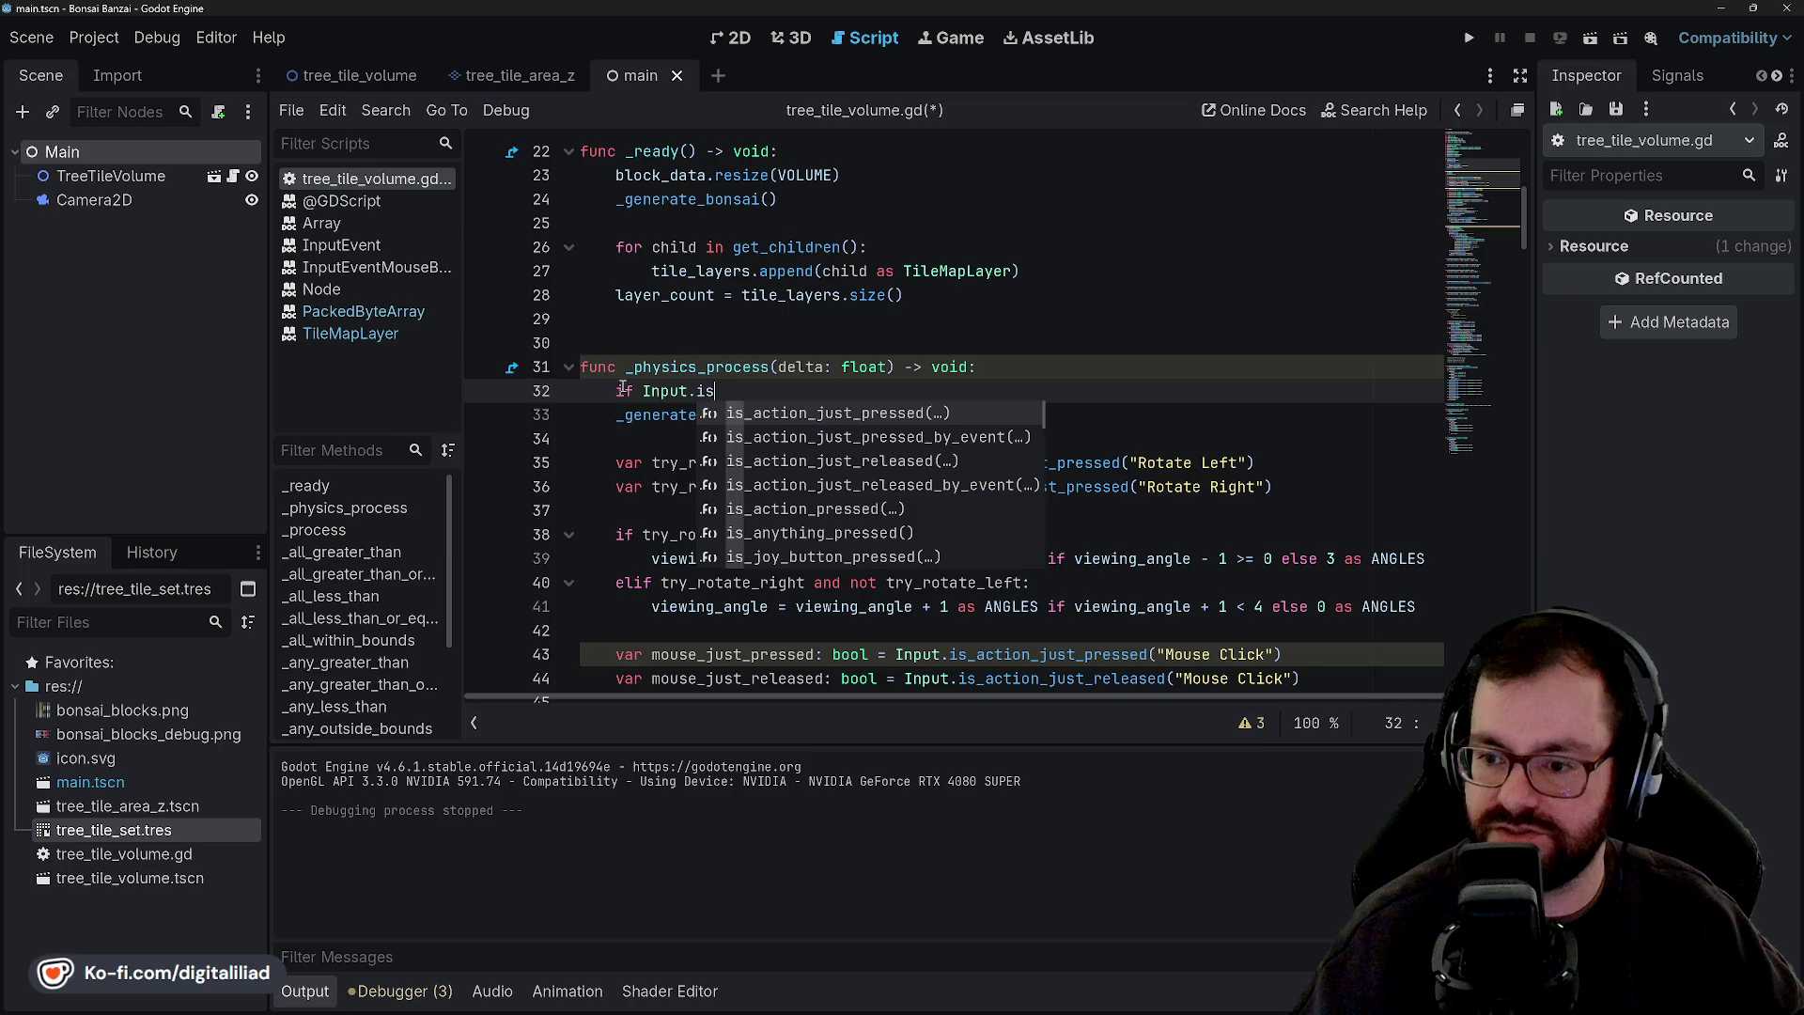
key(Return)
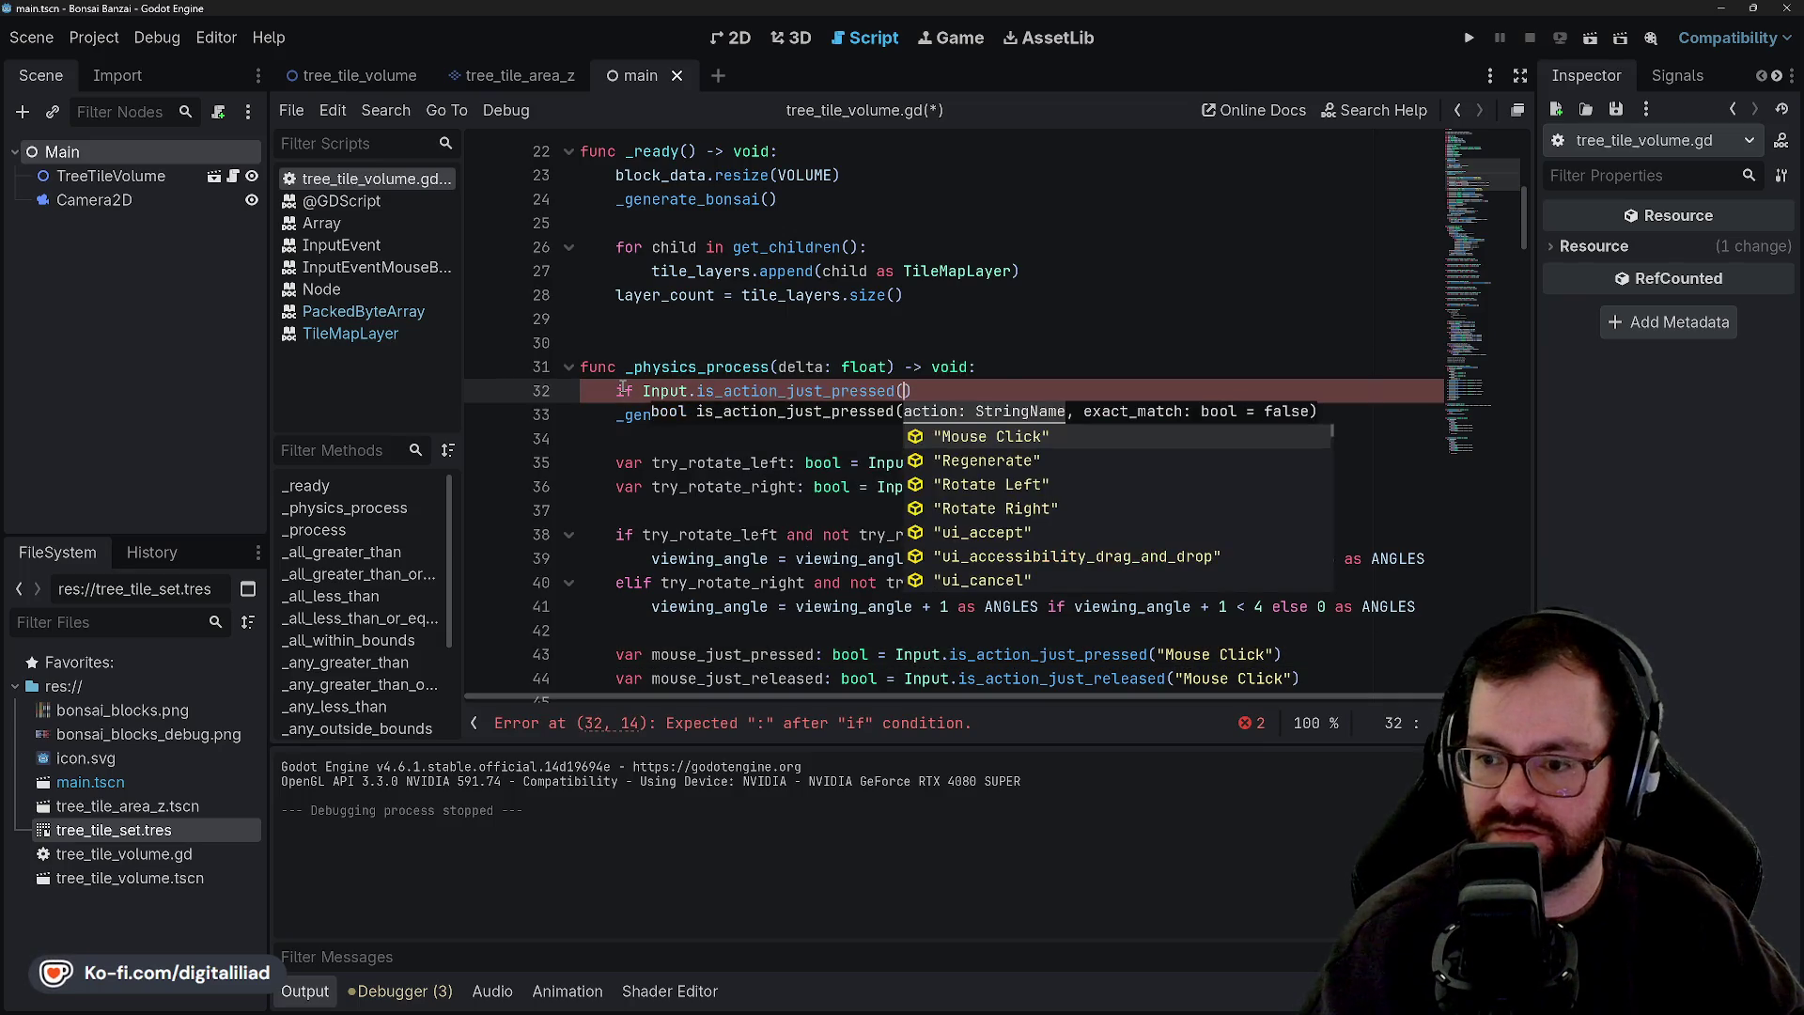
key(Down)
key(Return)
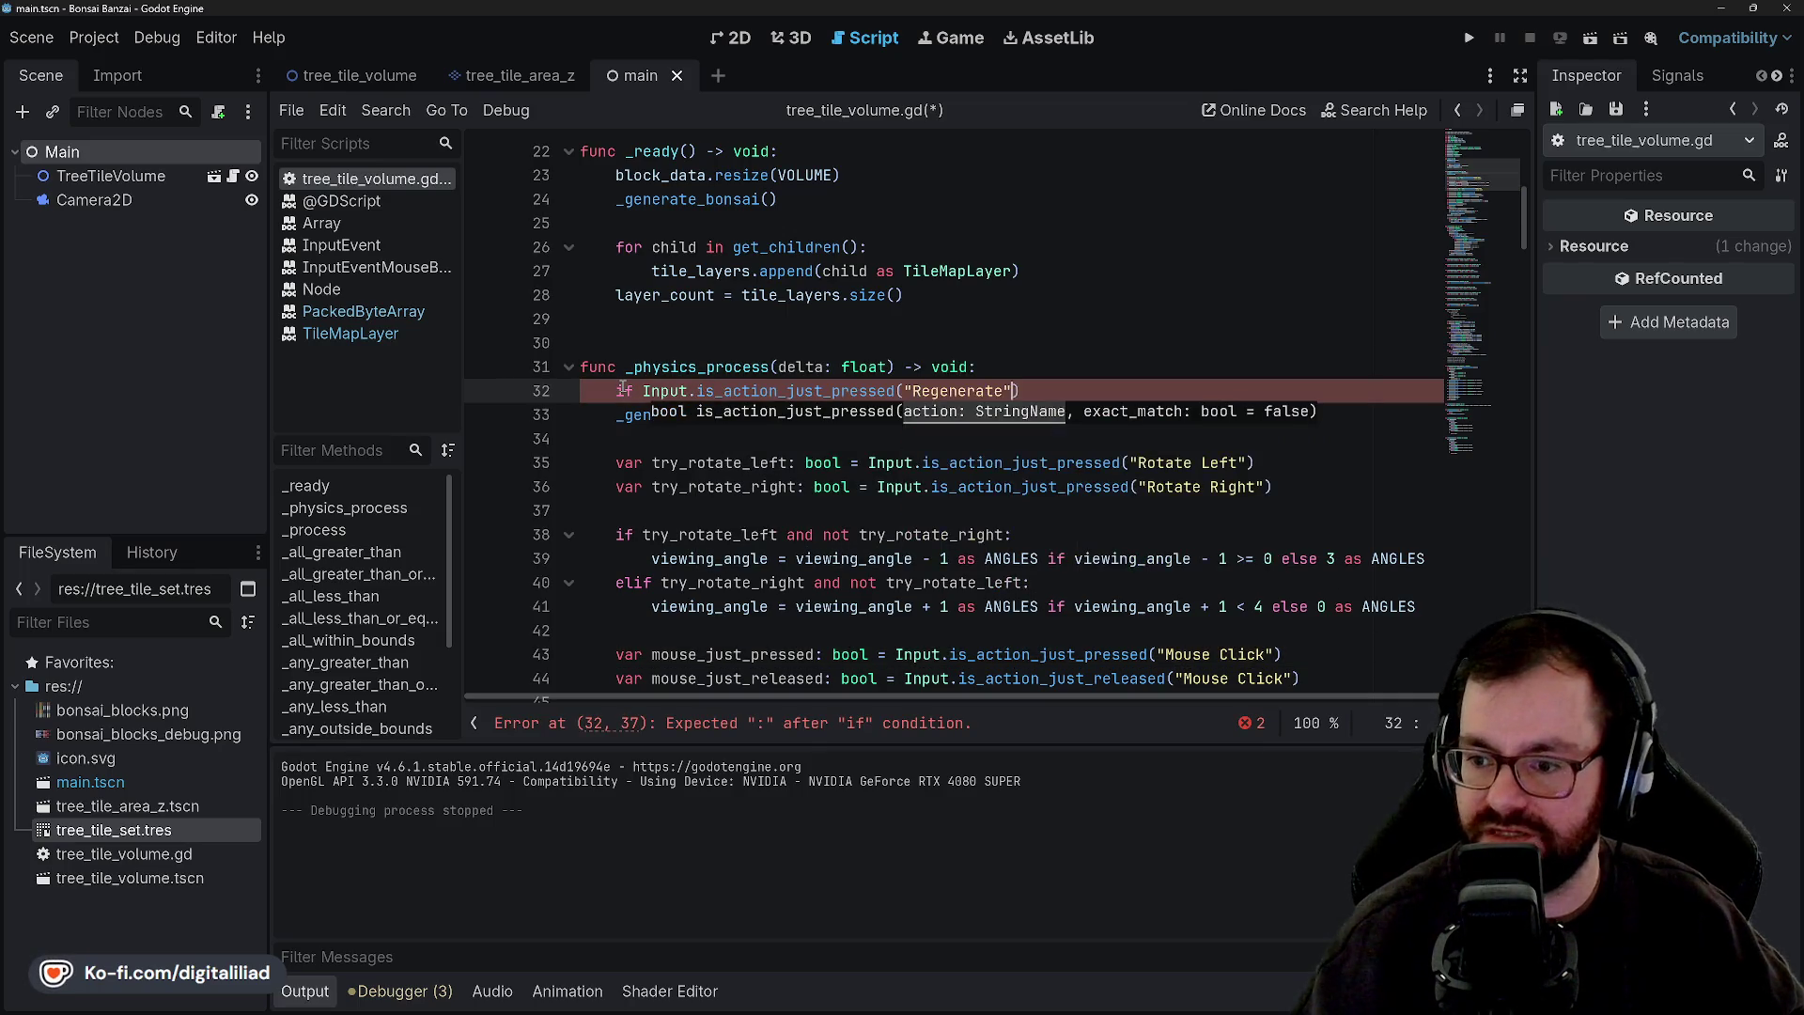
key(Right)
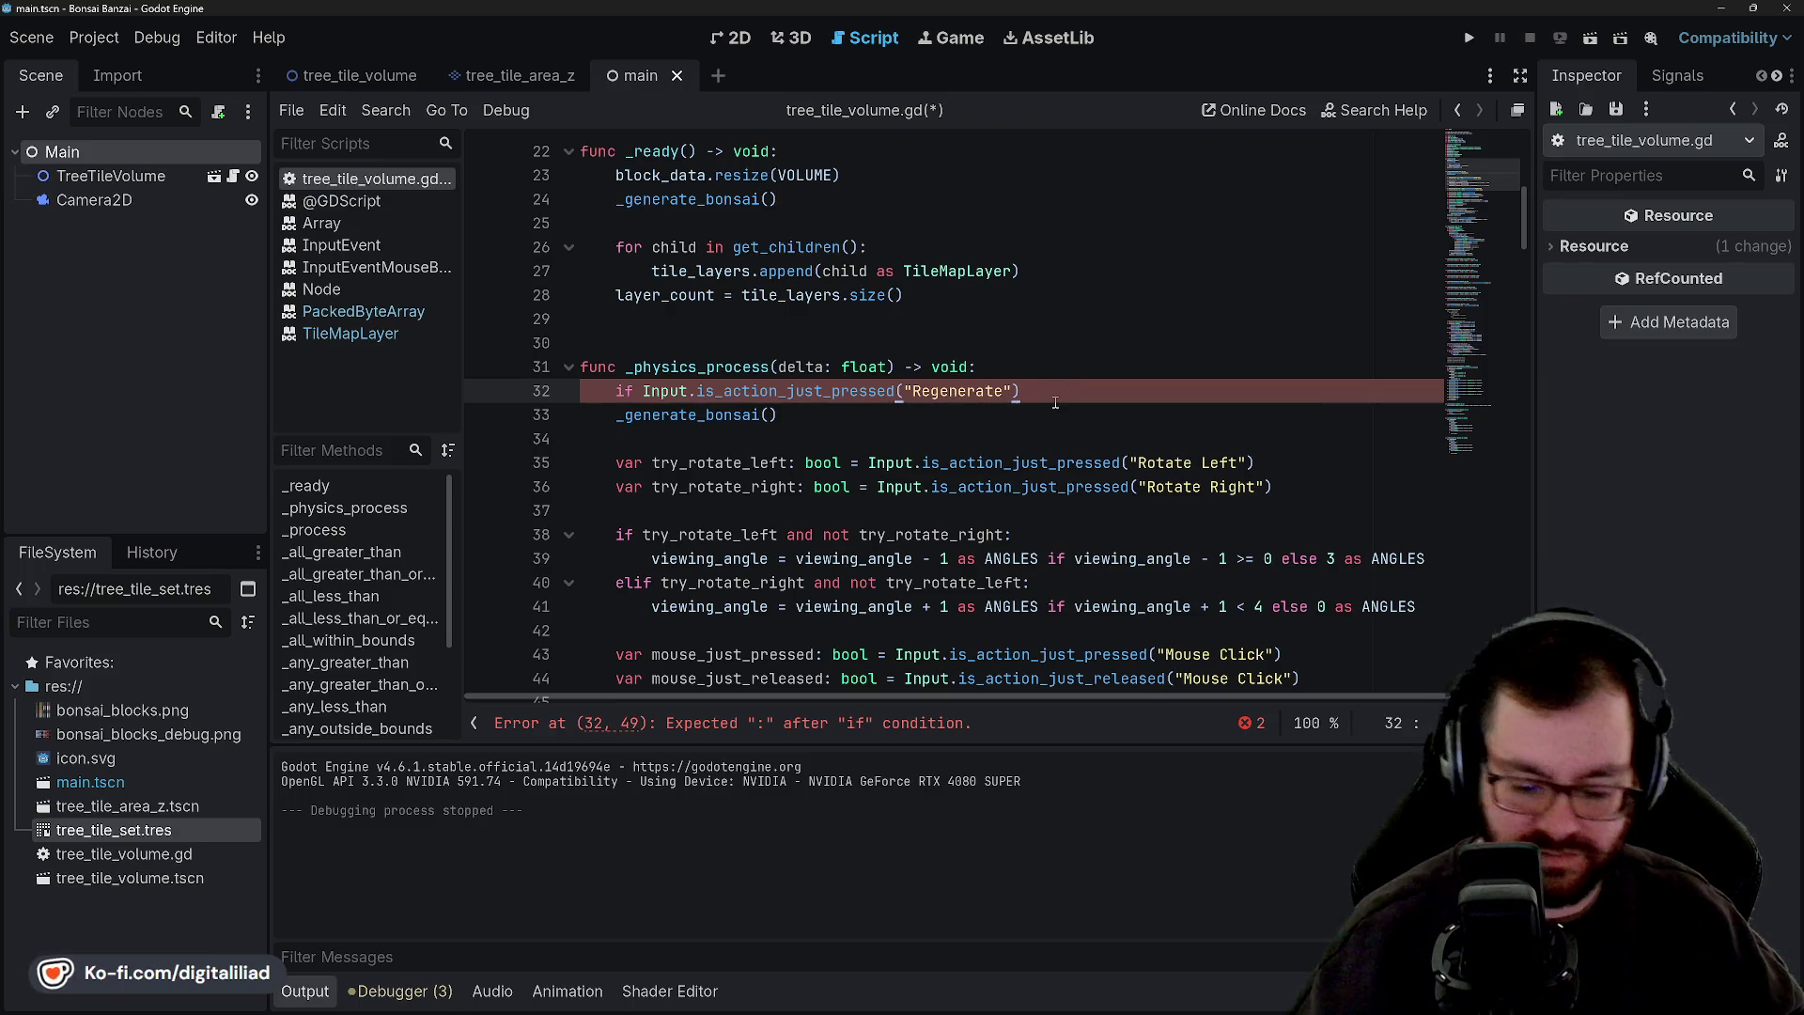
Indent _generate_bonsai() under the Regenerate check and add return below it.
click(617, 413)
key(Tab)
key(End)
key(Return)
key(ctrl+s)
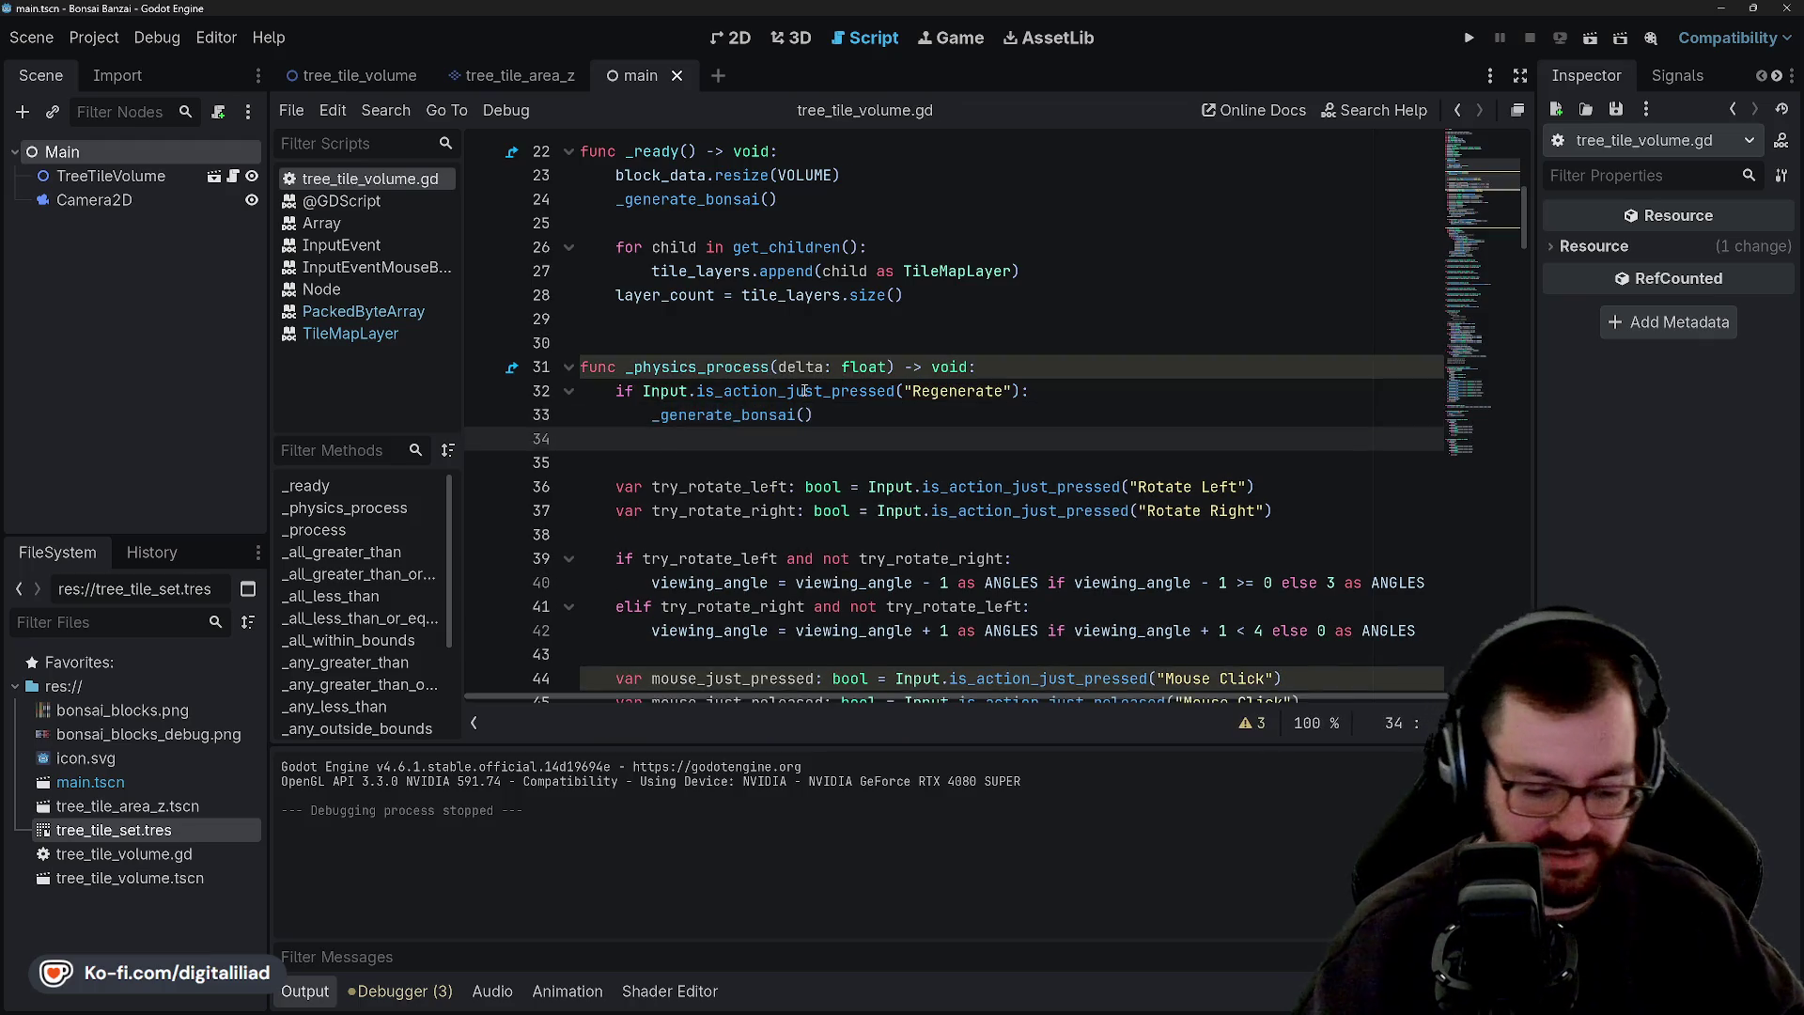
text(return)
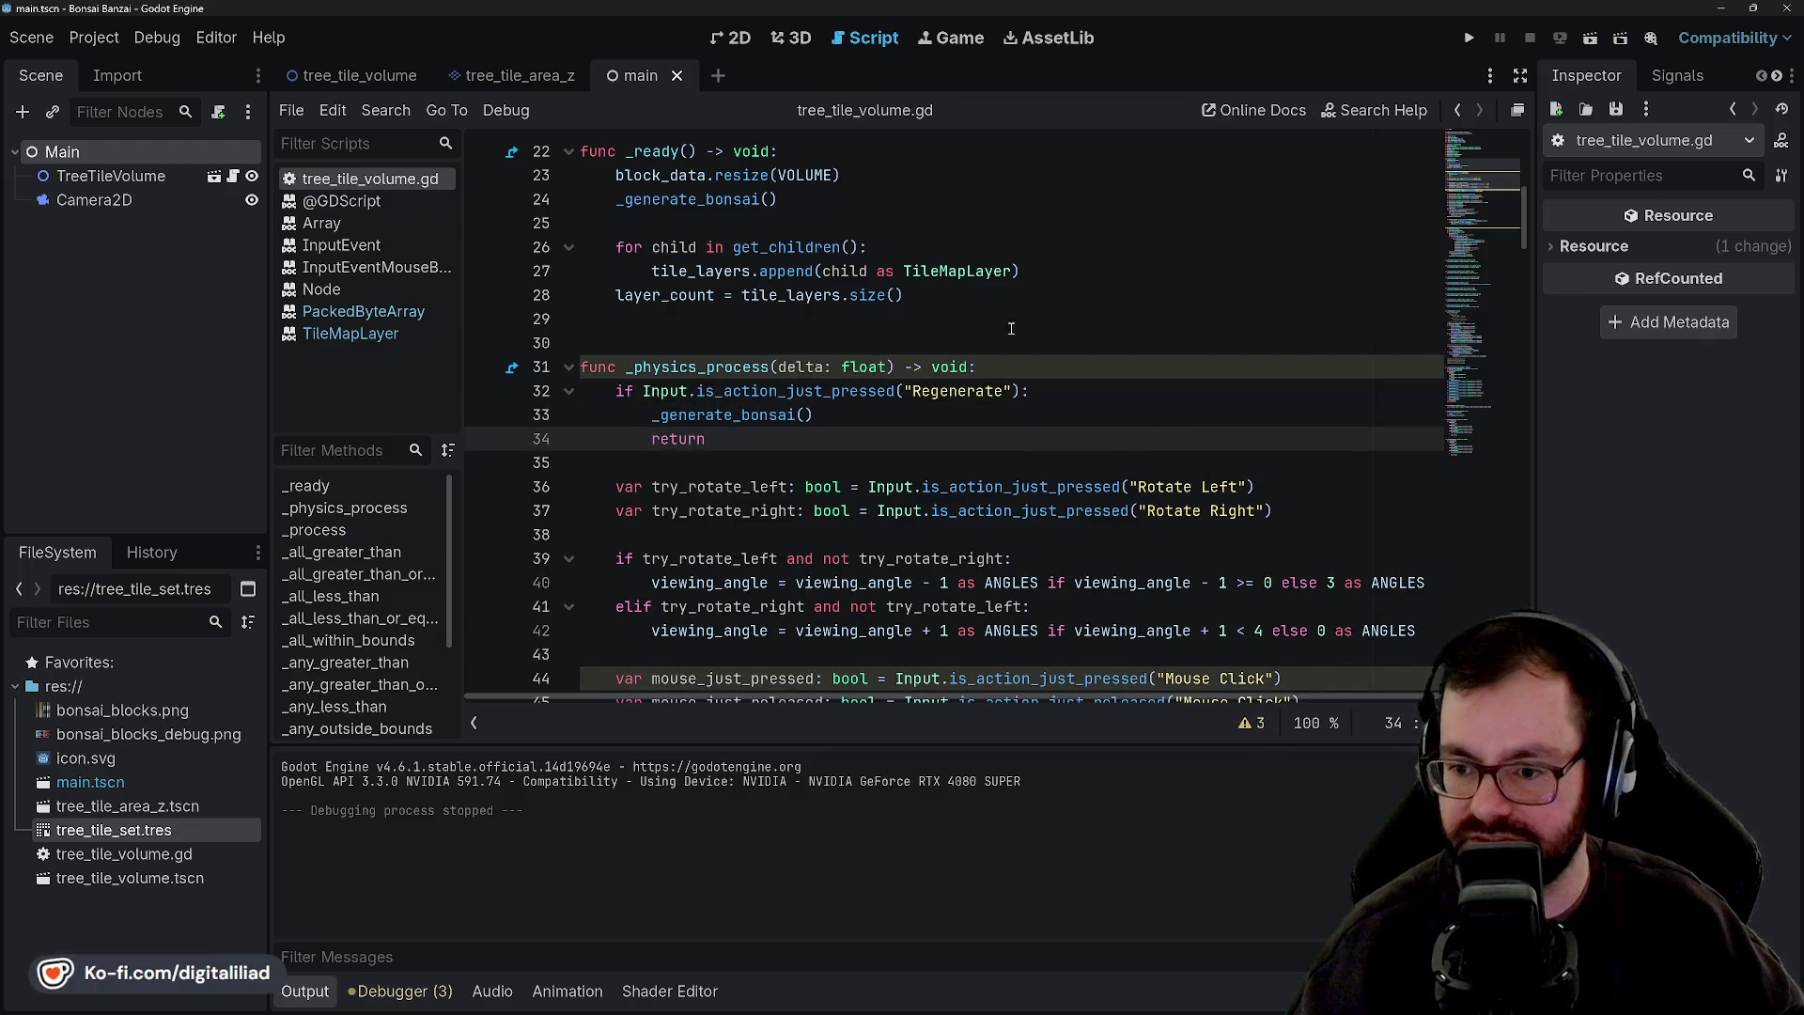
Check the _generate_bonsai call in _ready and save the script.
scroll(1011, 327, down, 2)
click(1011, 328)
scroll(689, 215, down, 3)
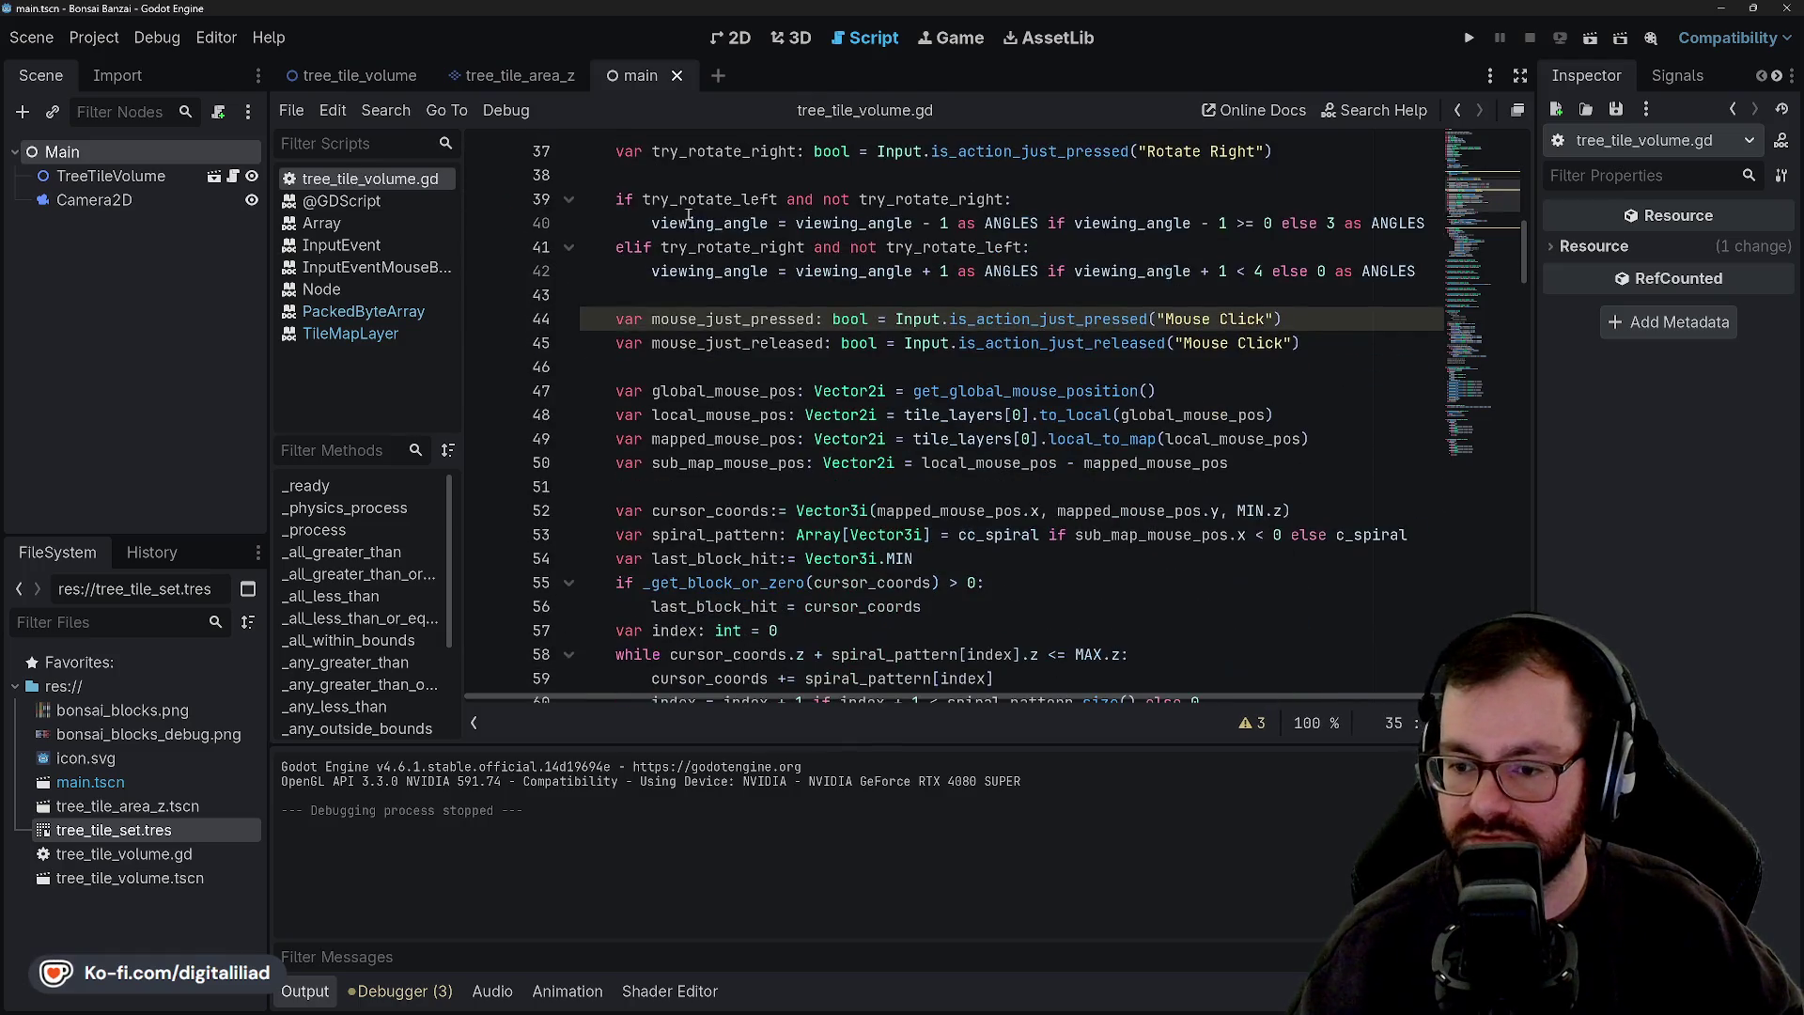
scroll(689, 215, down, 6)
scroll(776, 430, up, 6)
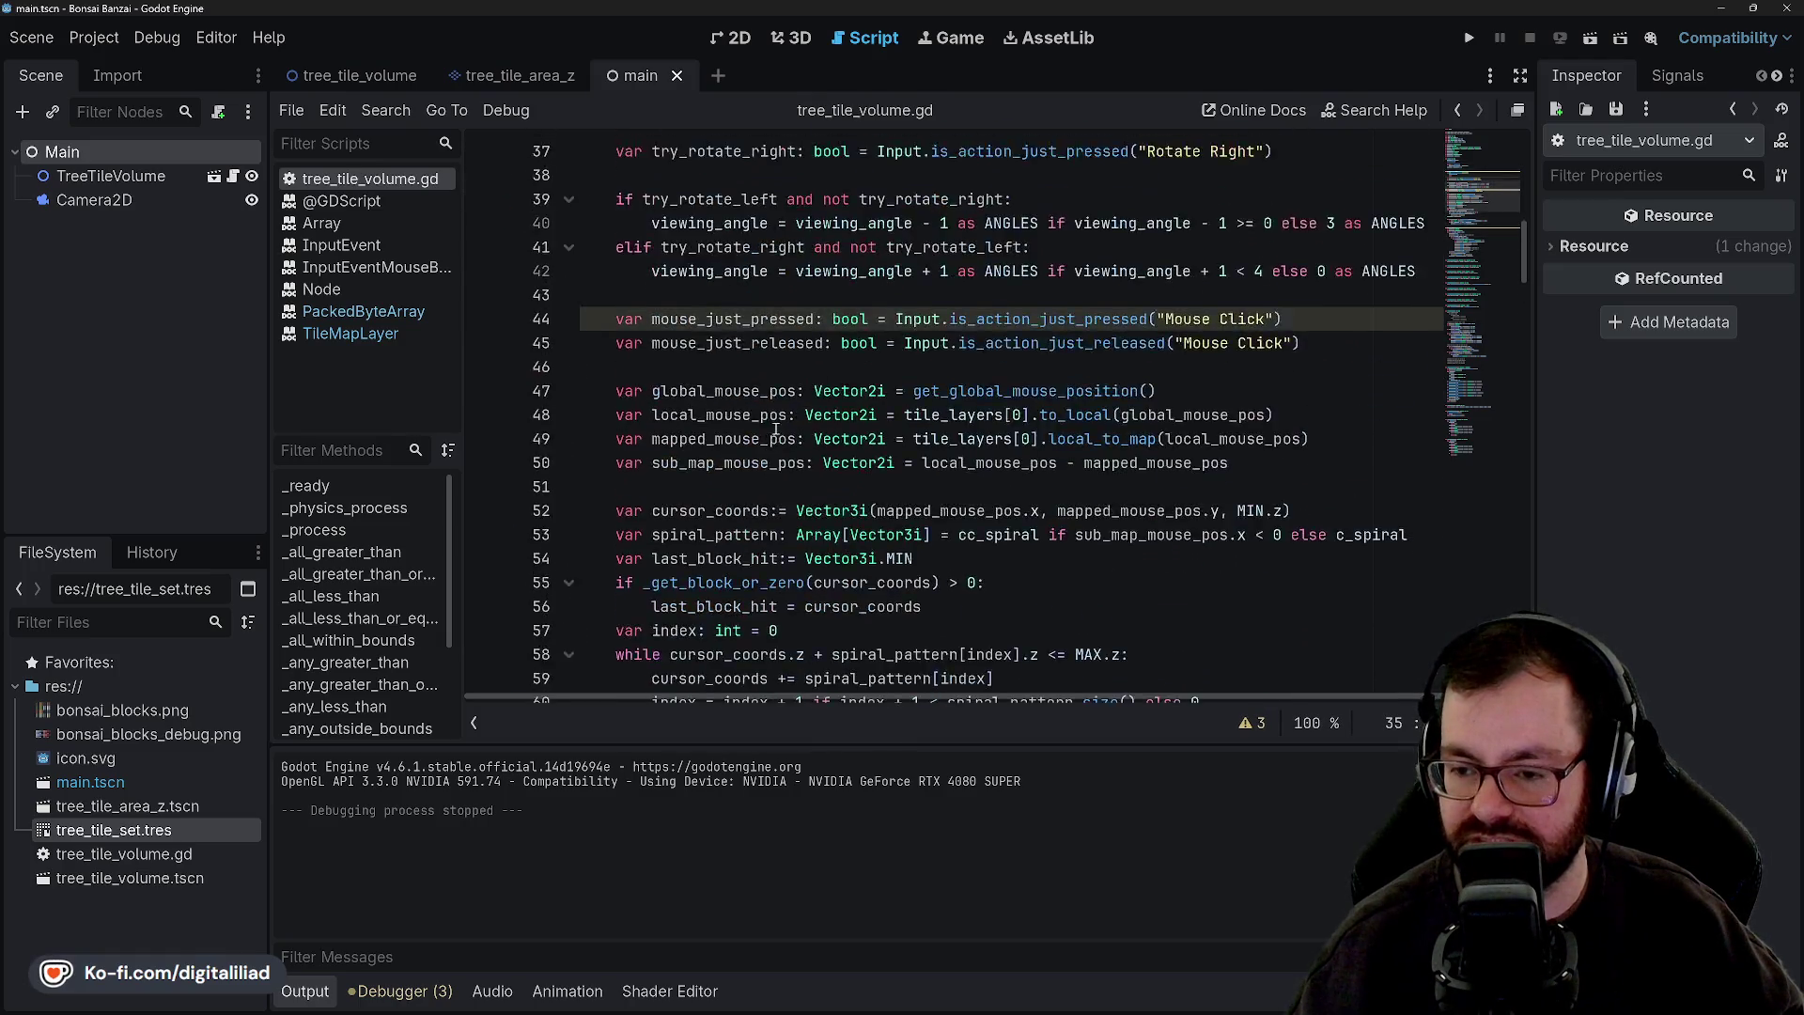
scroll(776, 431, up, 8)
click(1229, 415)
key(ctrl+s)
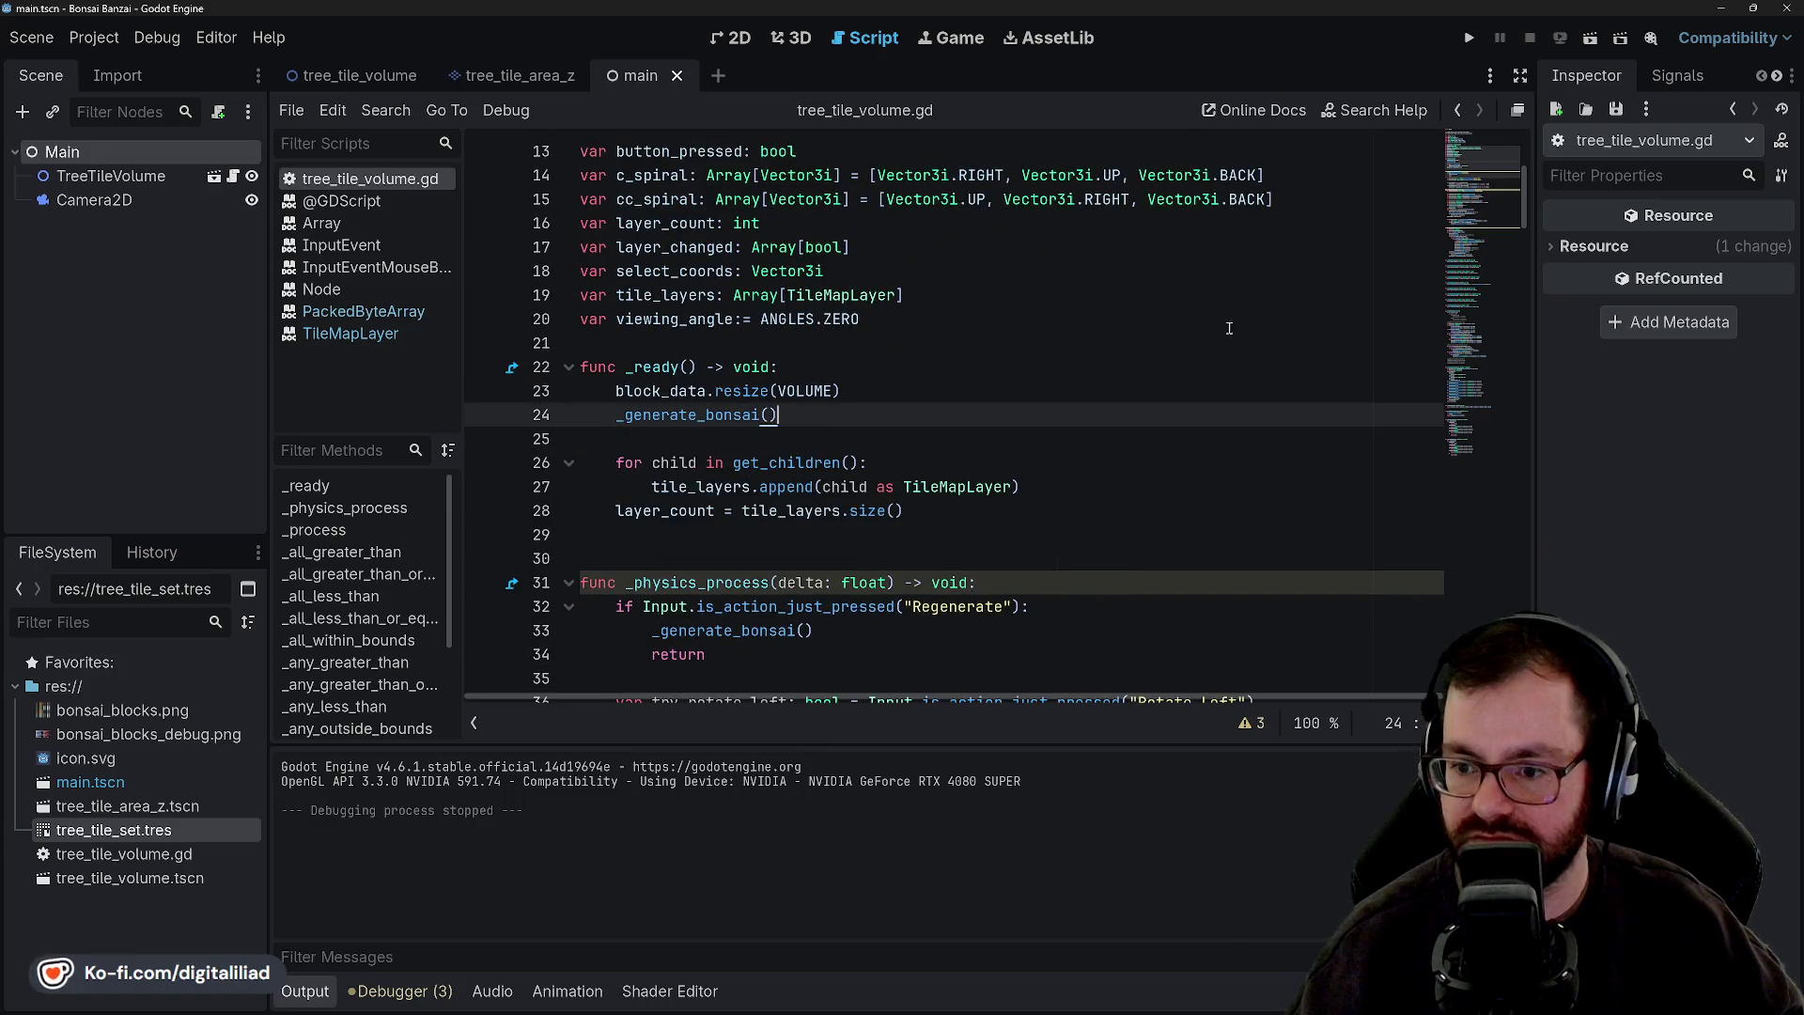
click(1469, 40)
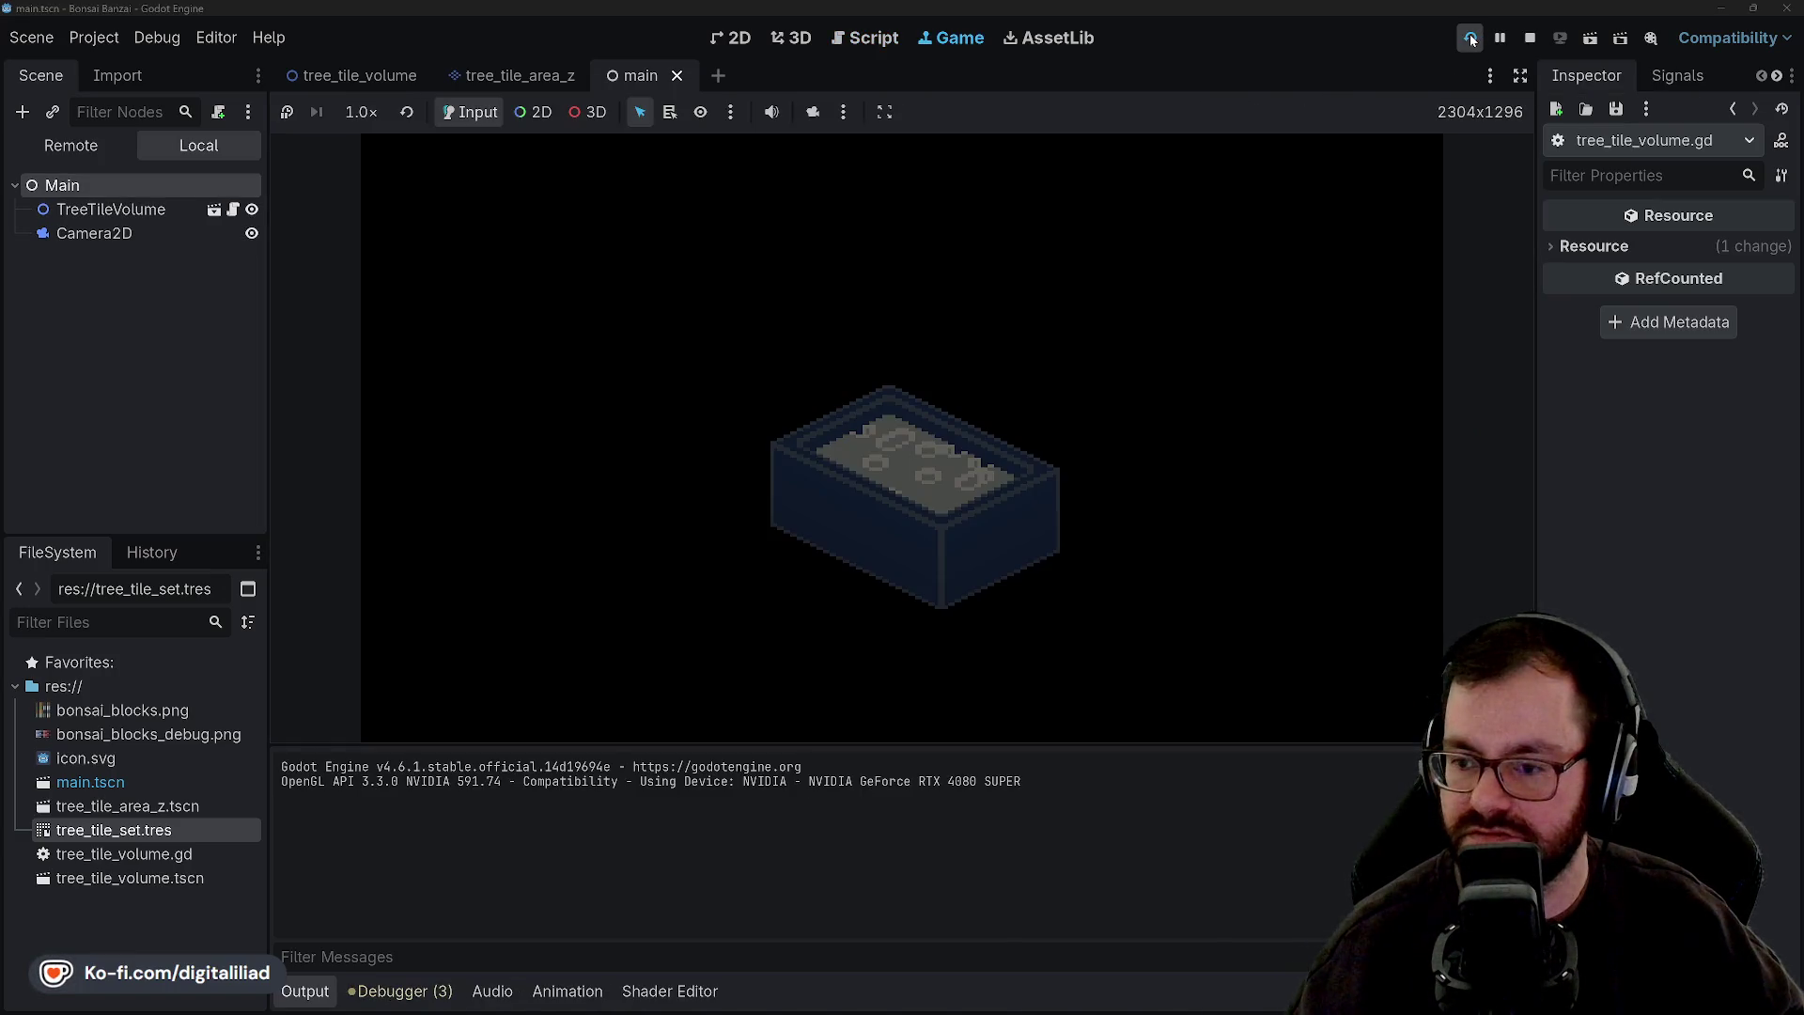
click(1530, 38)
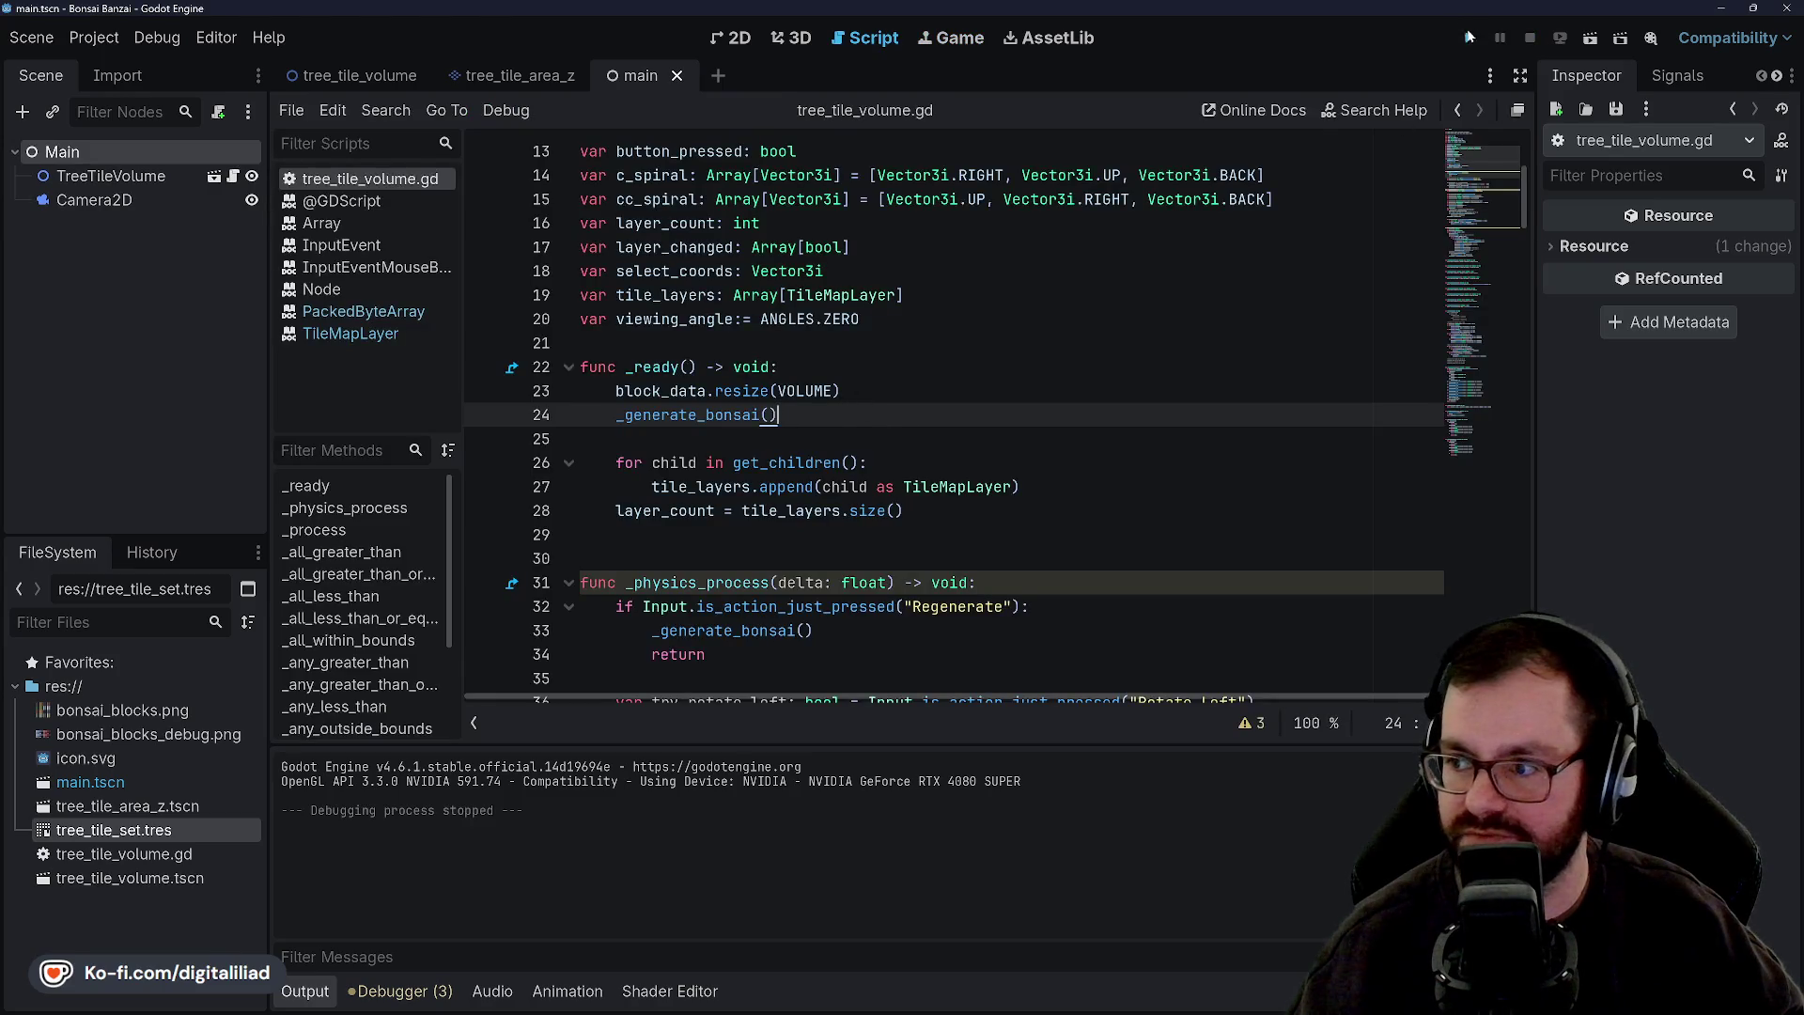
click(1469, 38)
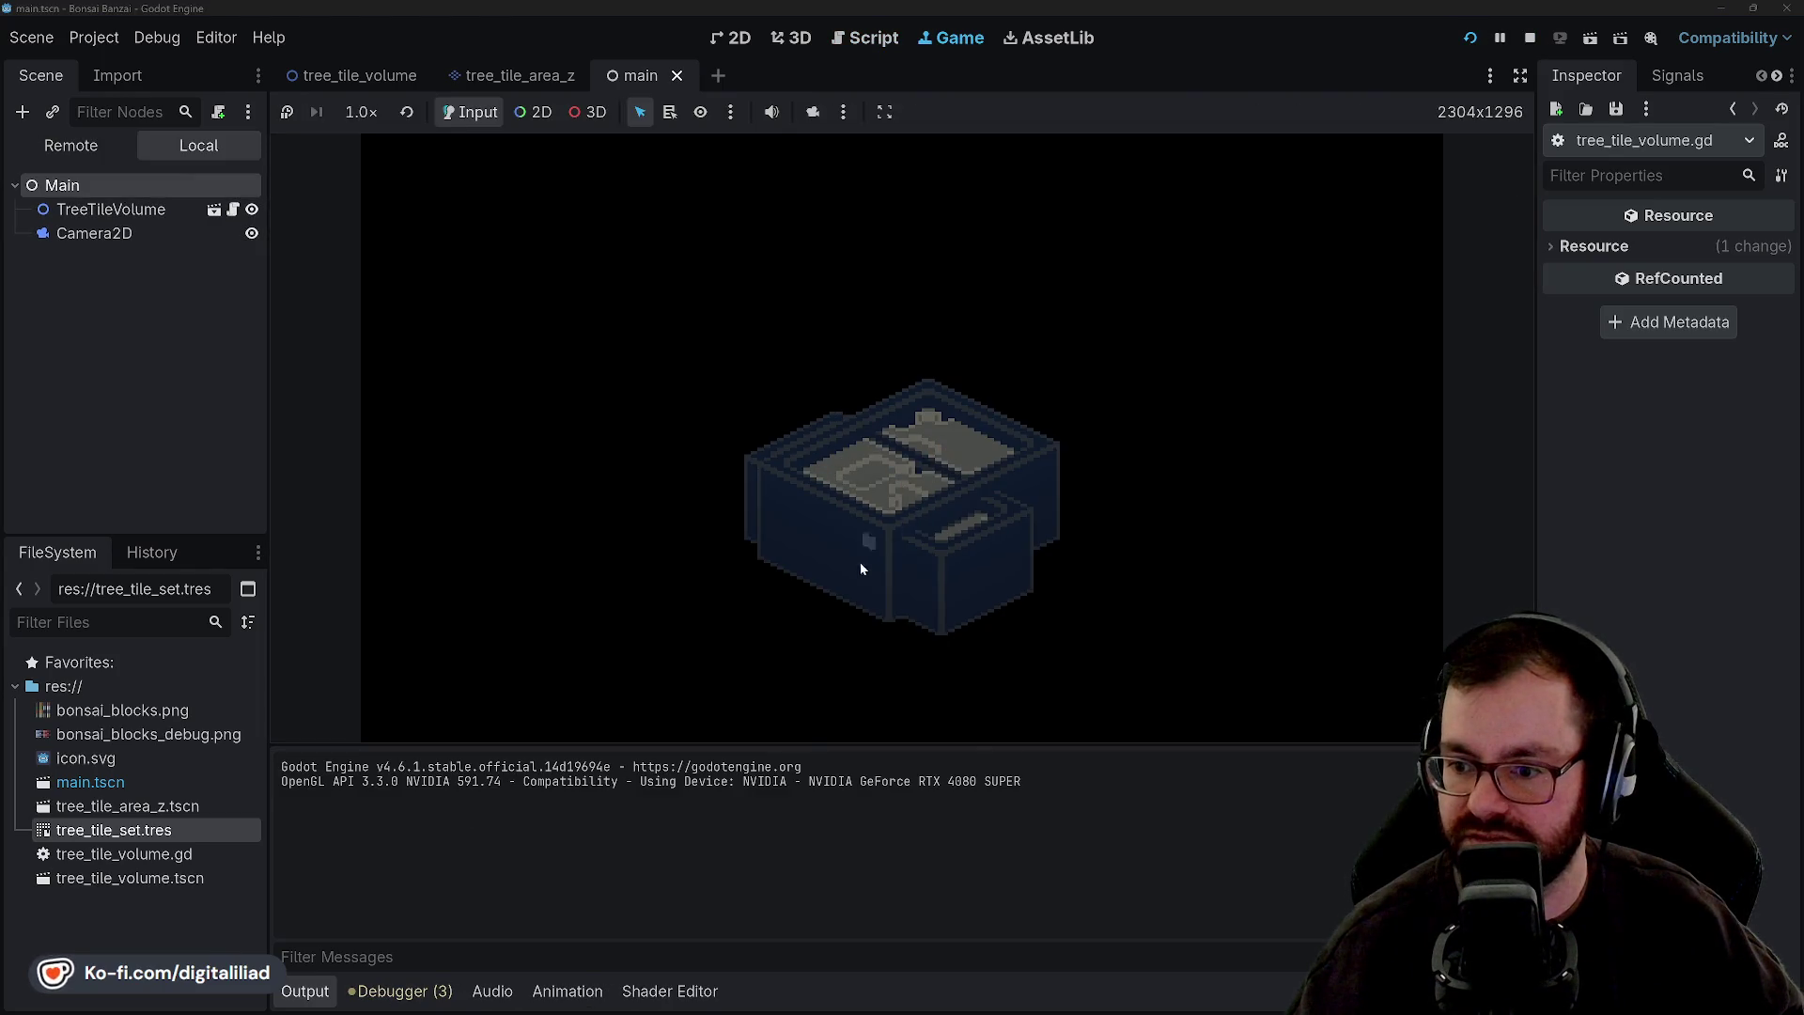
click(1530, 37)
scroll(747, 423, down, 5)
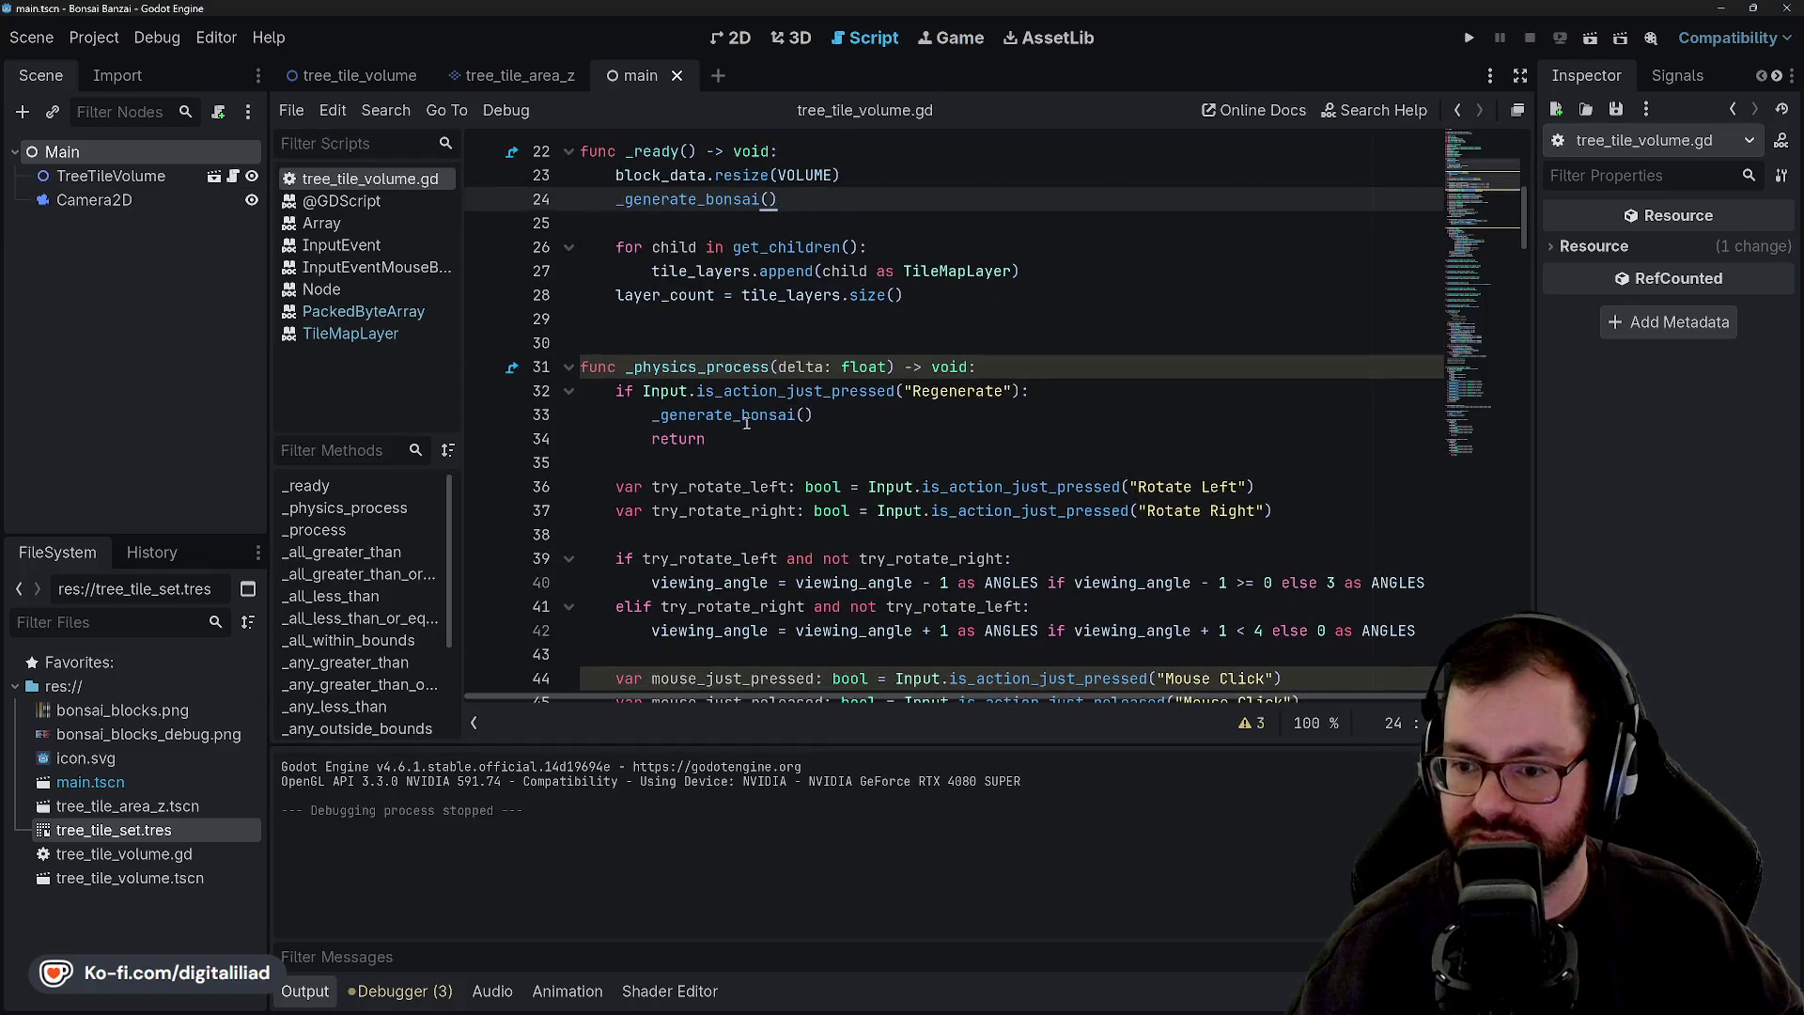
click(841, 410)
double_click(718, 415)
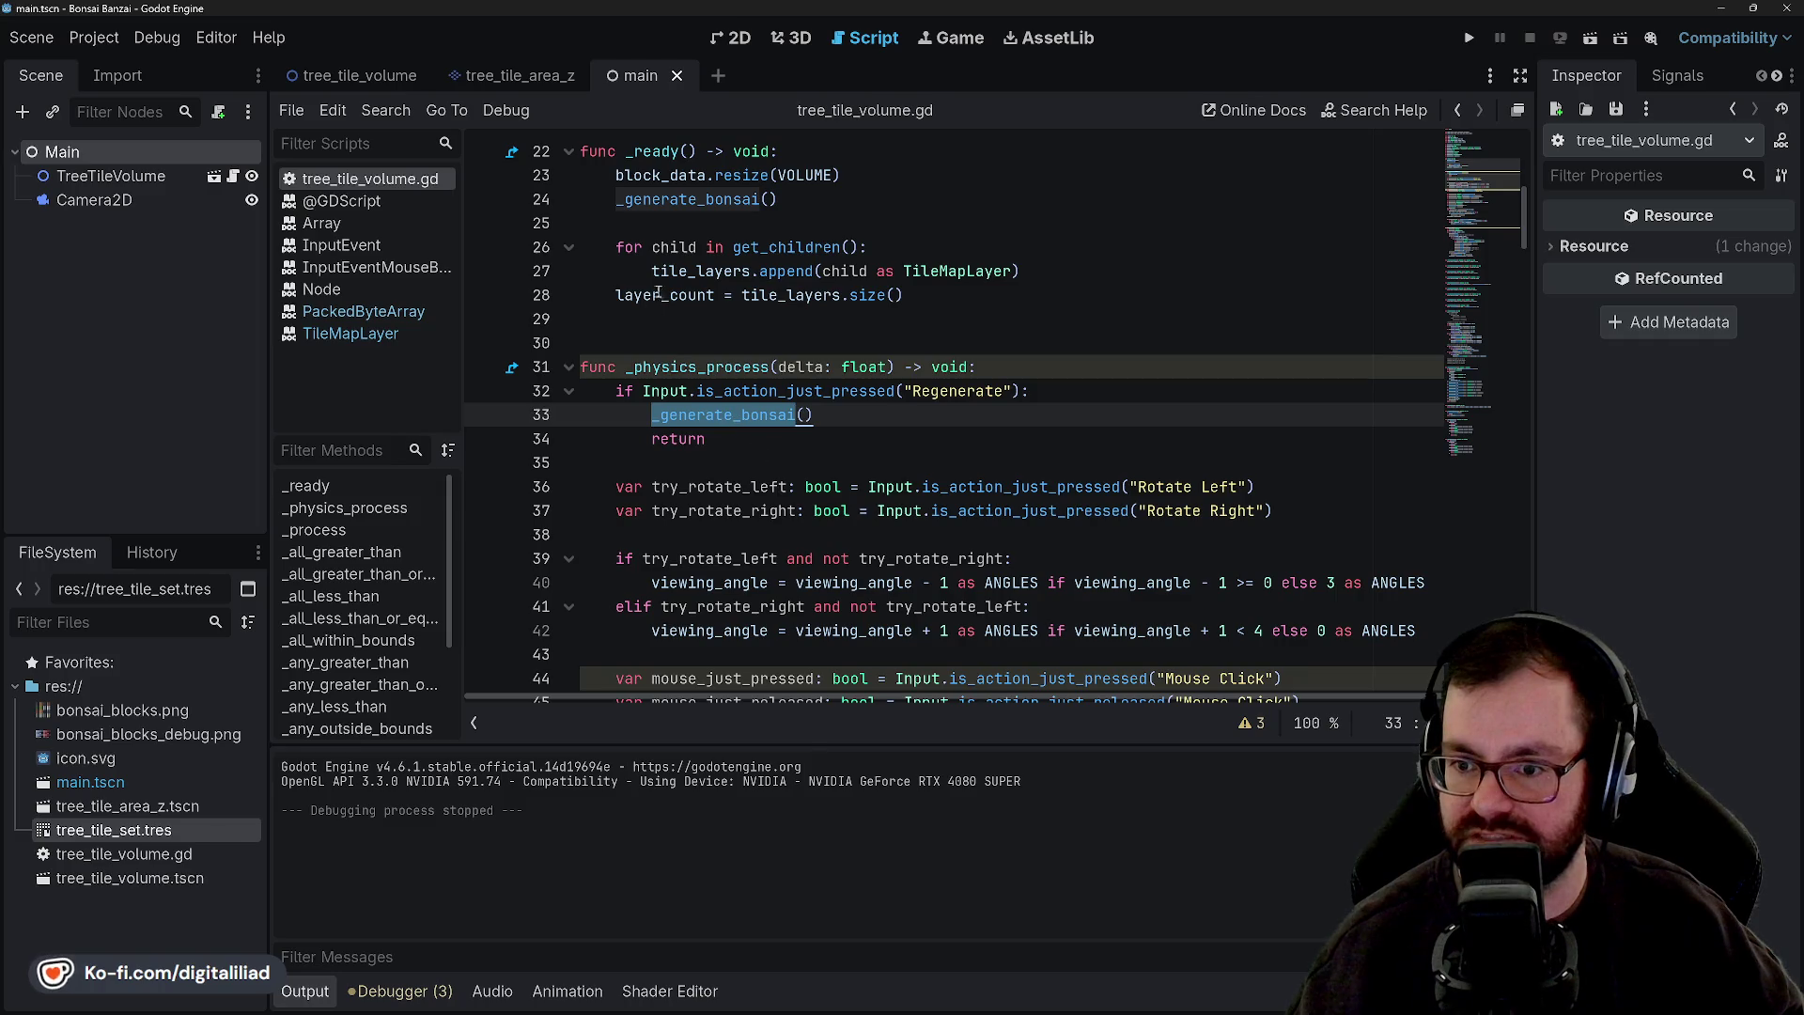
scroll(742, 207, up, 1)
click(844, 492)
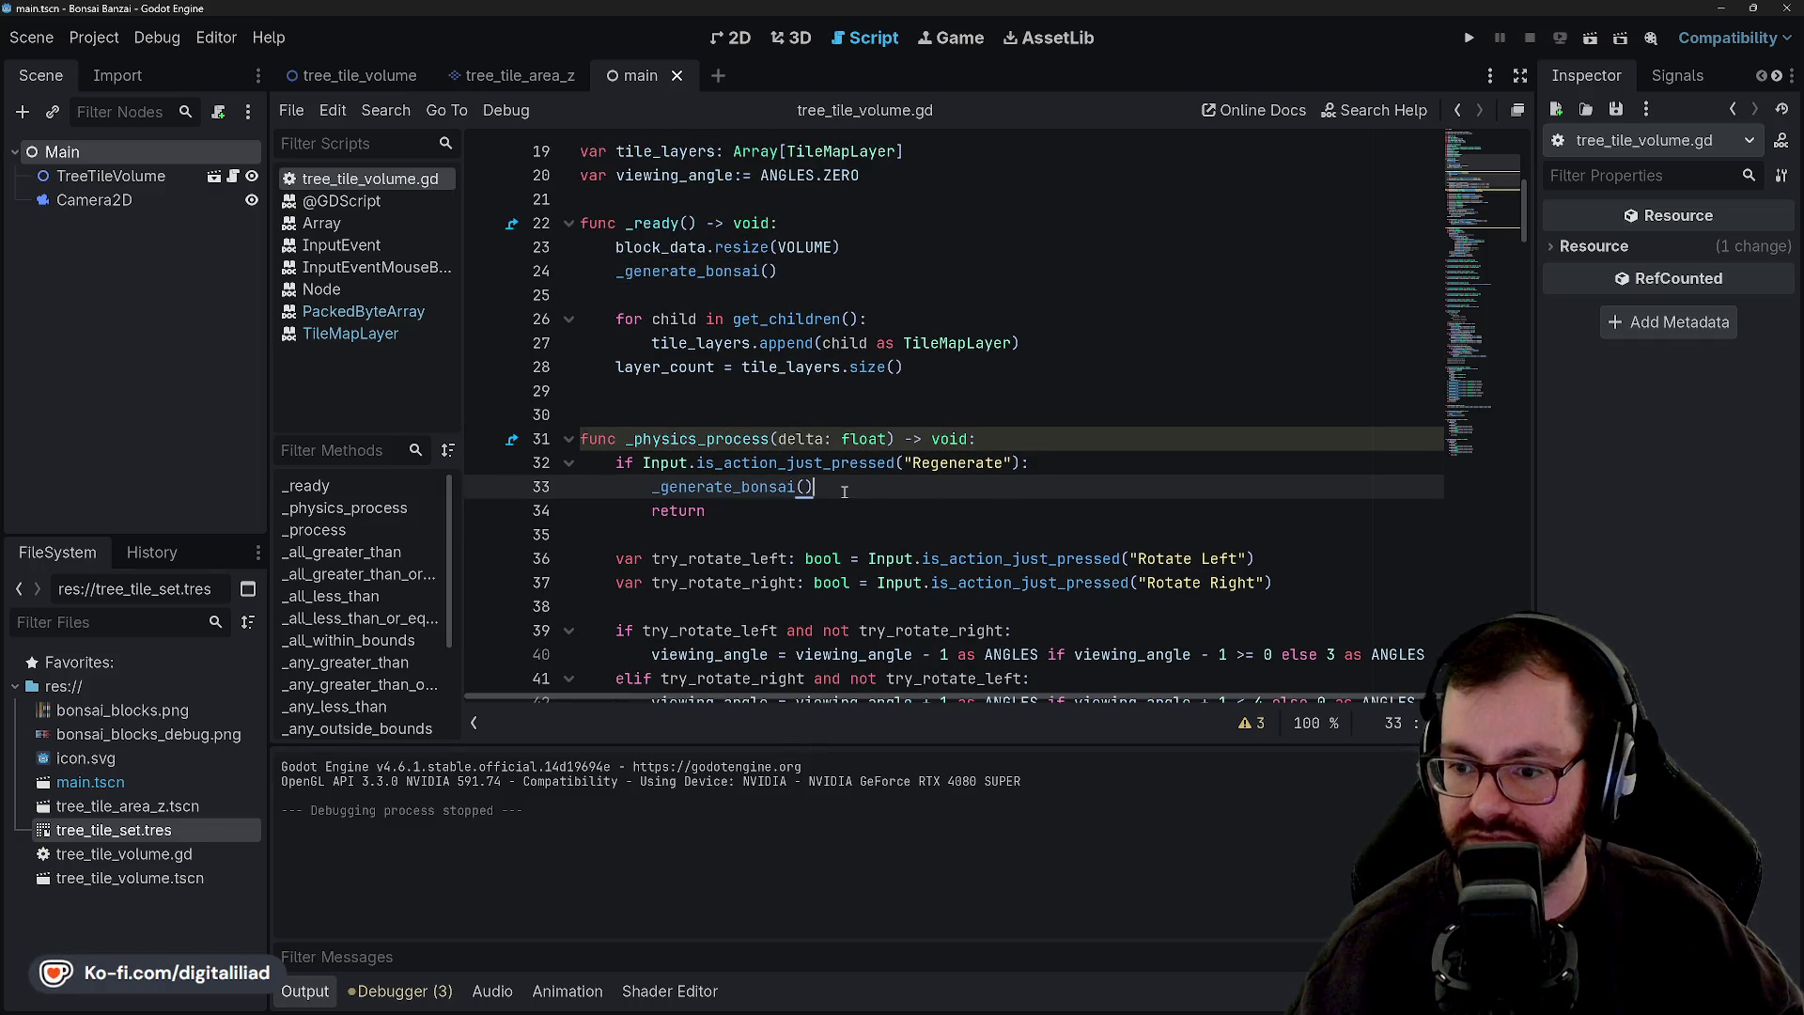
click(1034, 462)
click(696, 486)
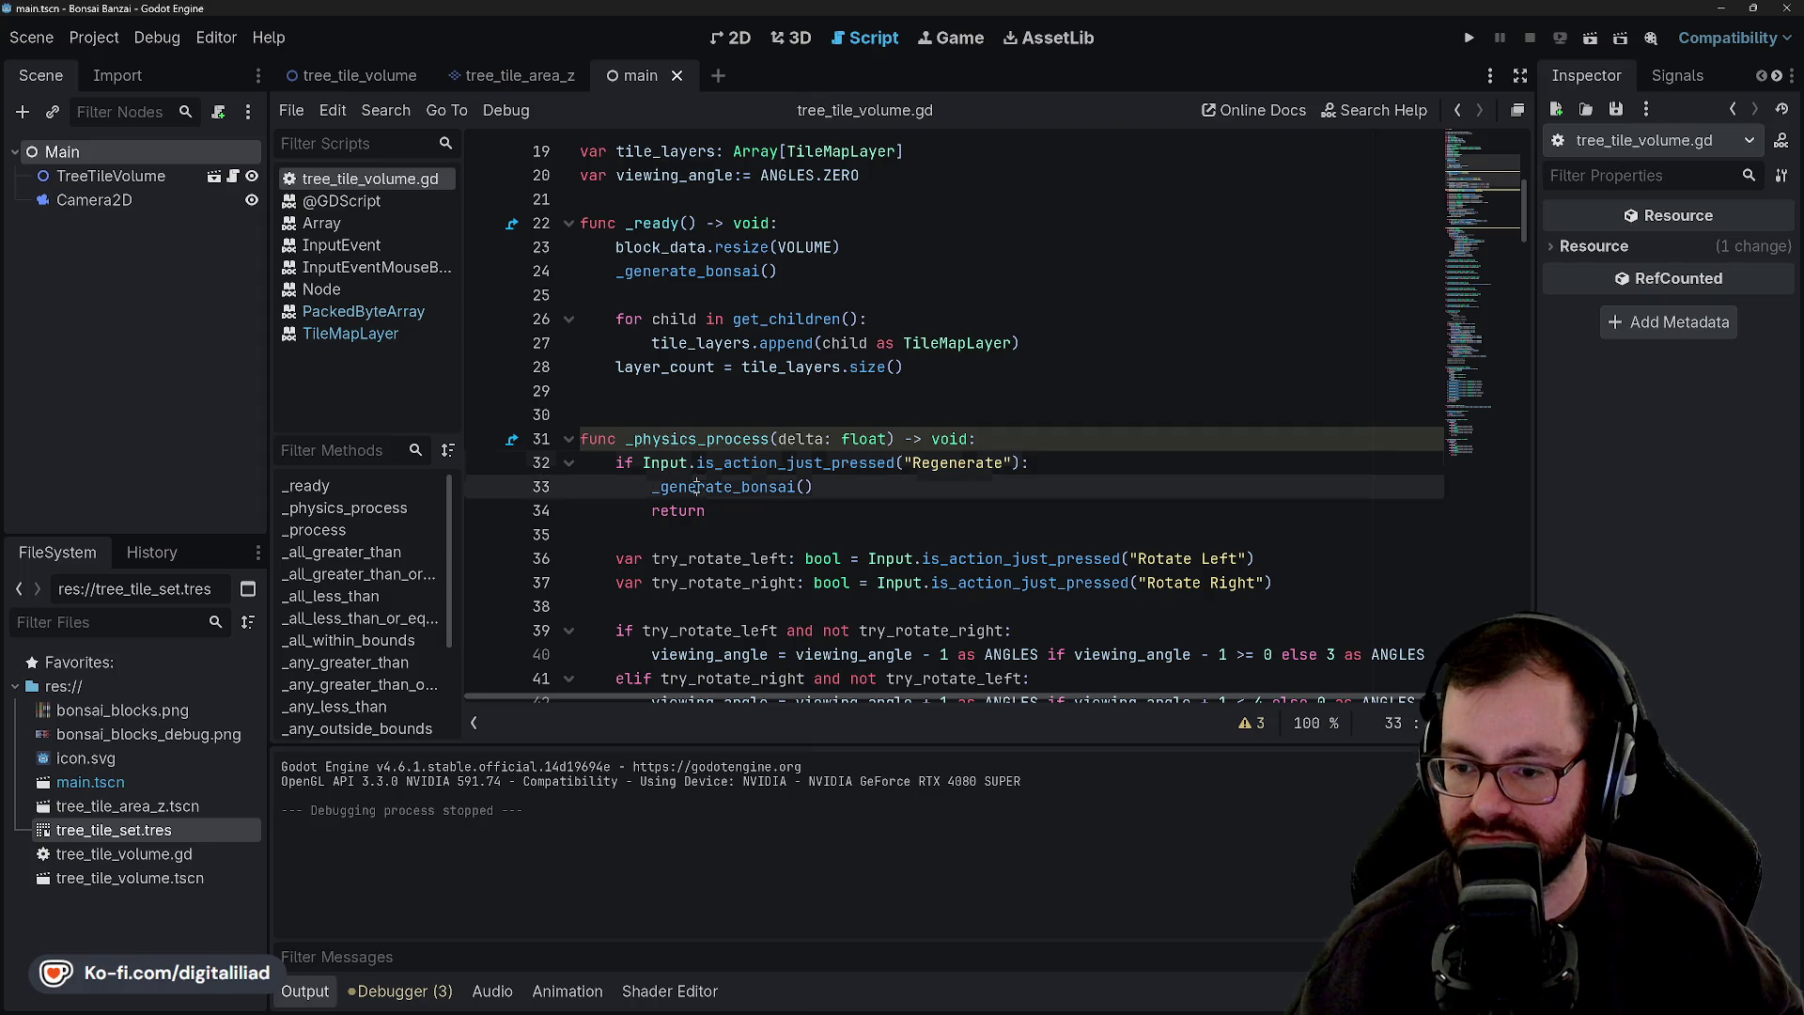
click(1102, 459)
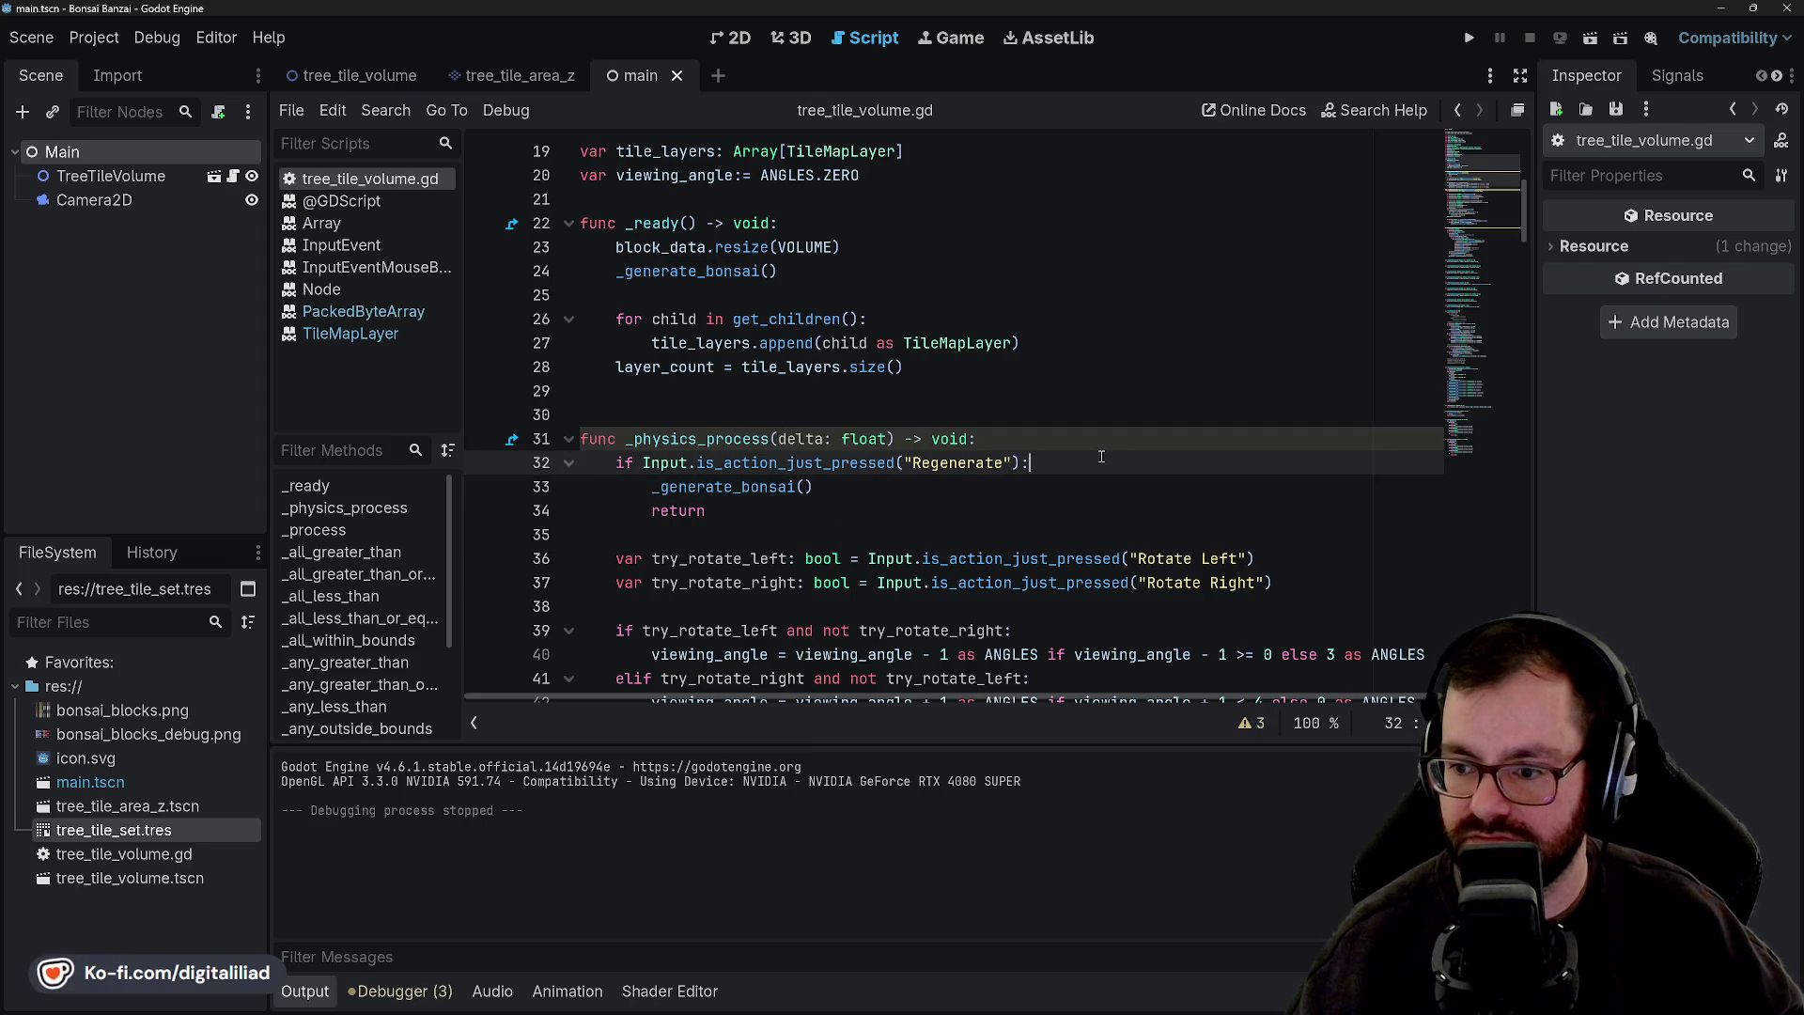
scroll(874, 308, up, 1)
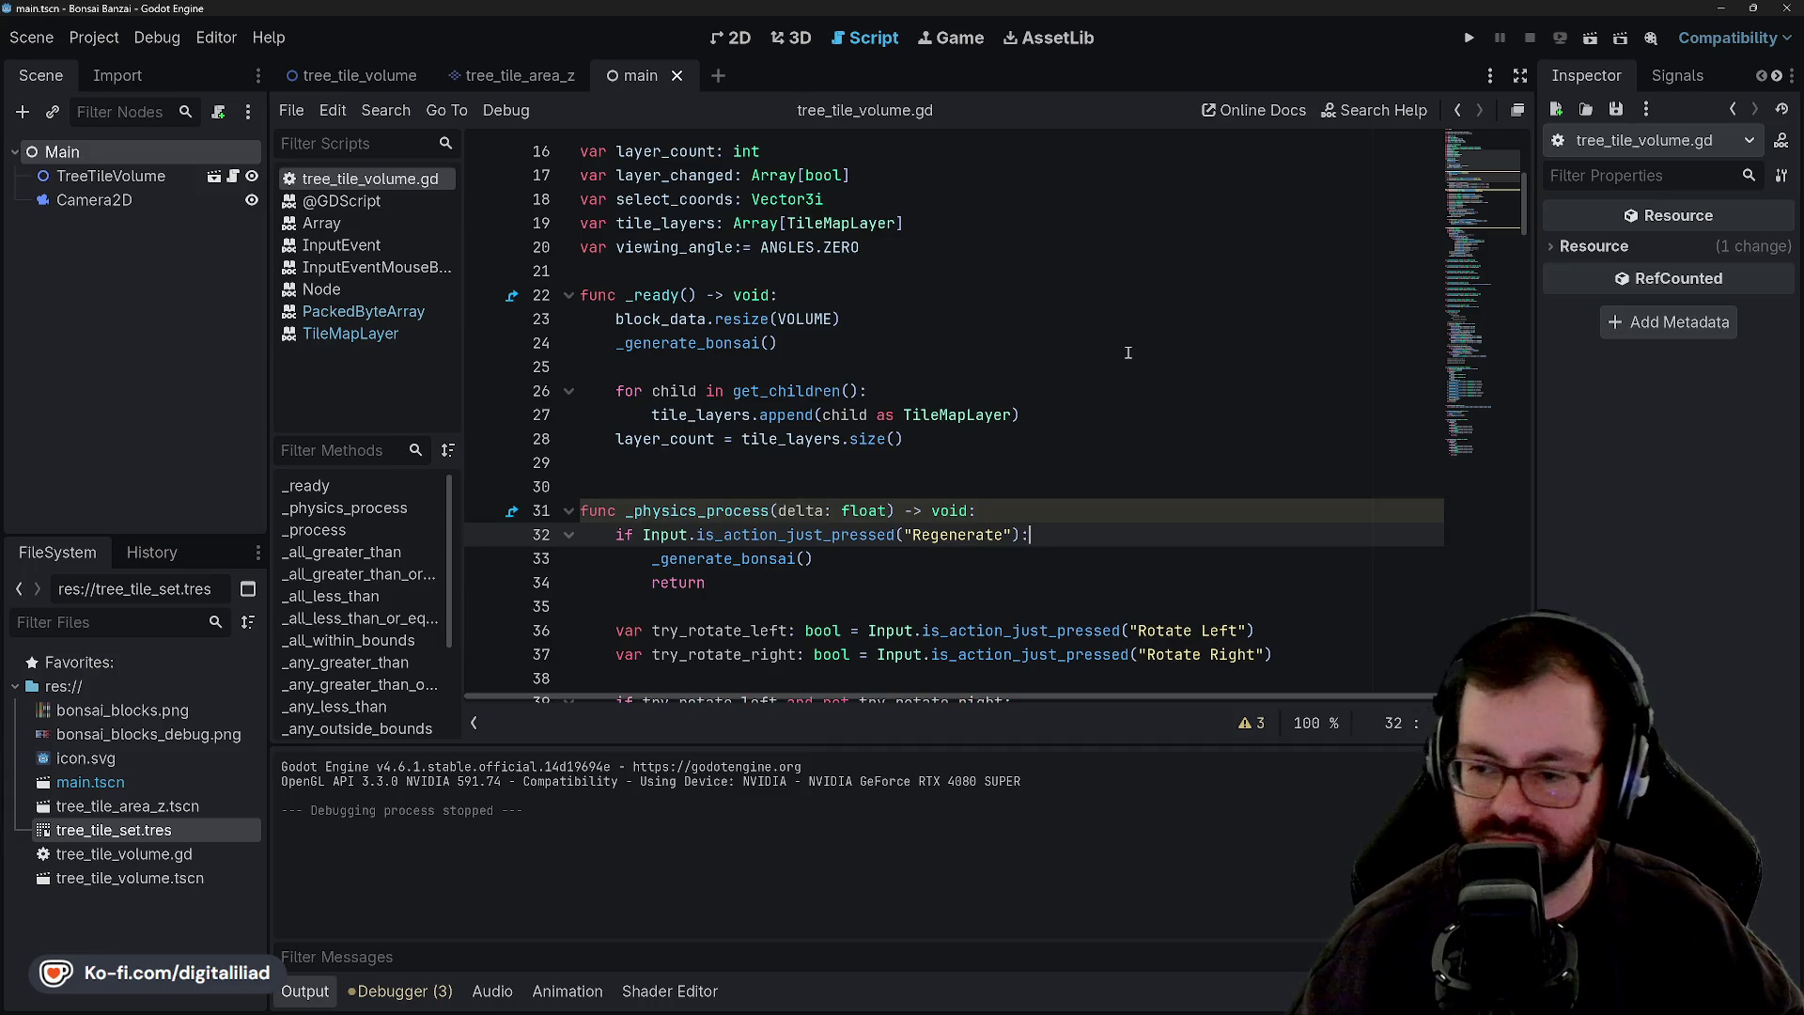
Add block_data.clear() under the Regenerate check and save the script.
key(Return)
text(block_data.cle)
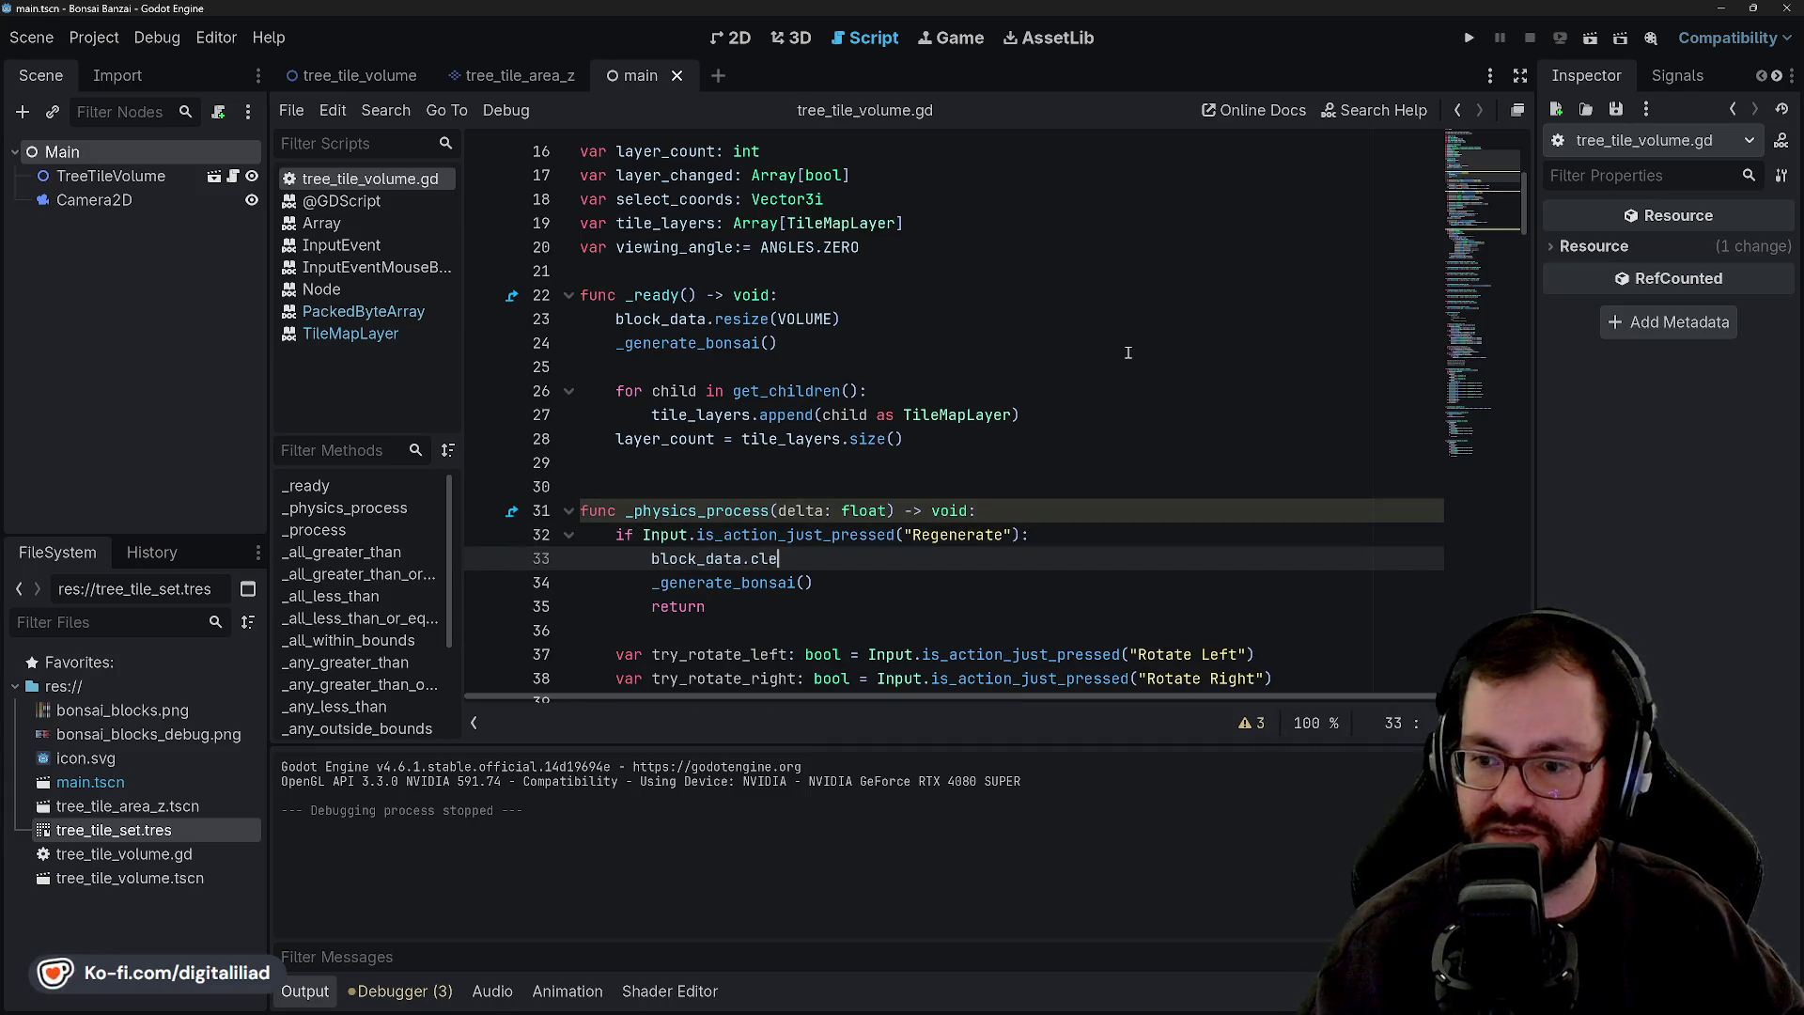
text(ar)
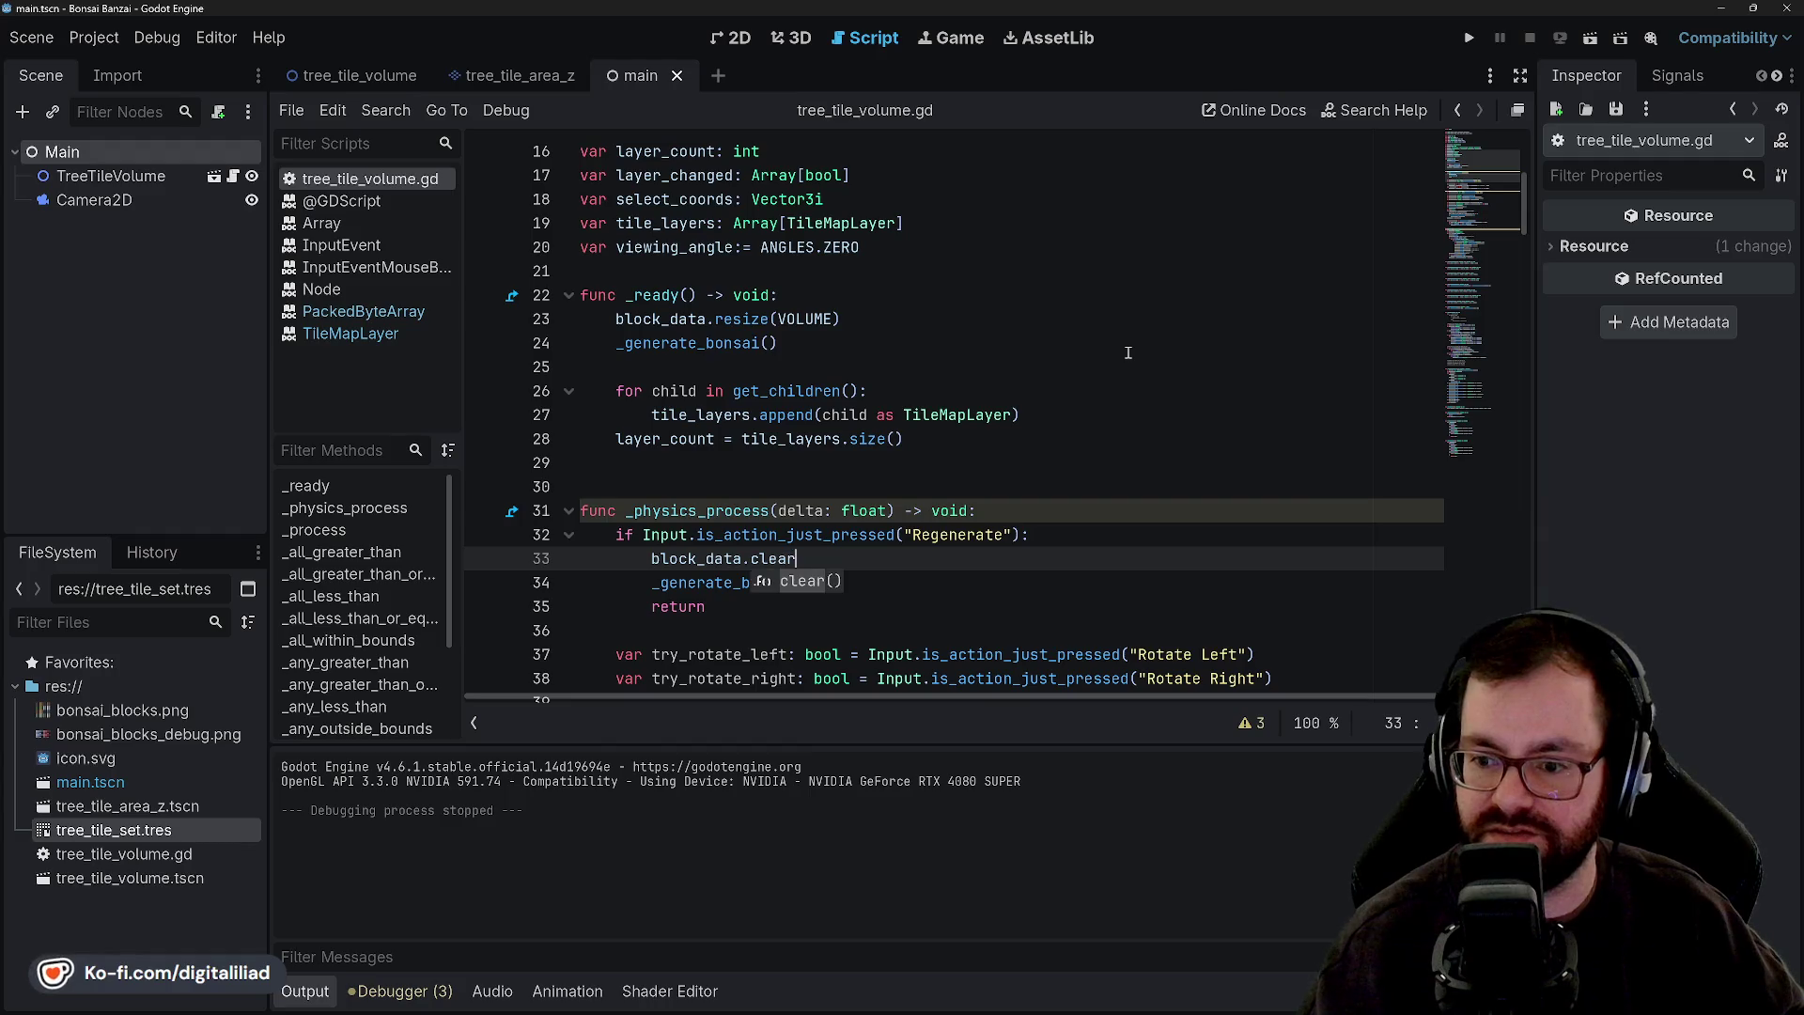
key(Escape)
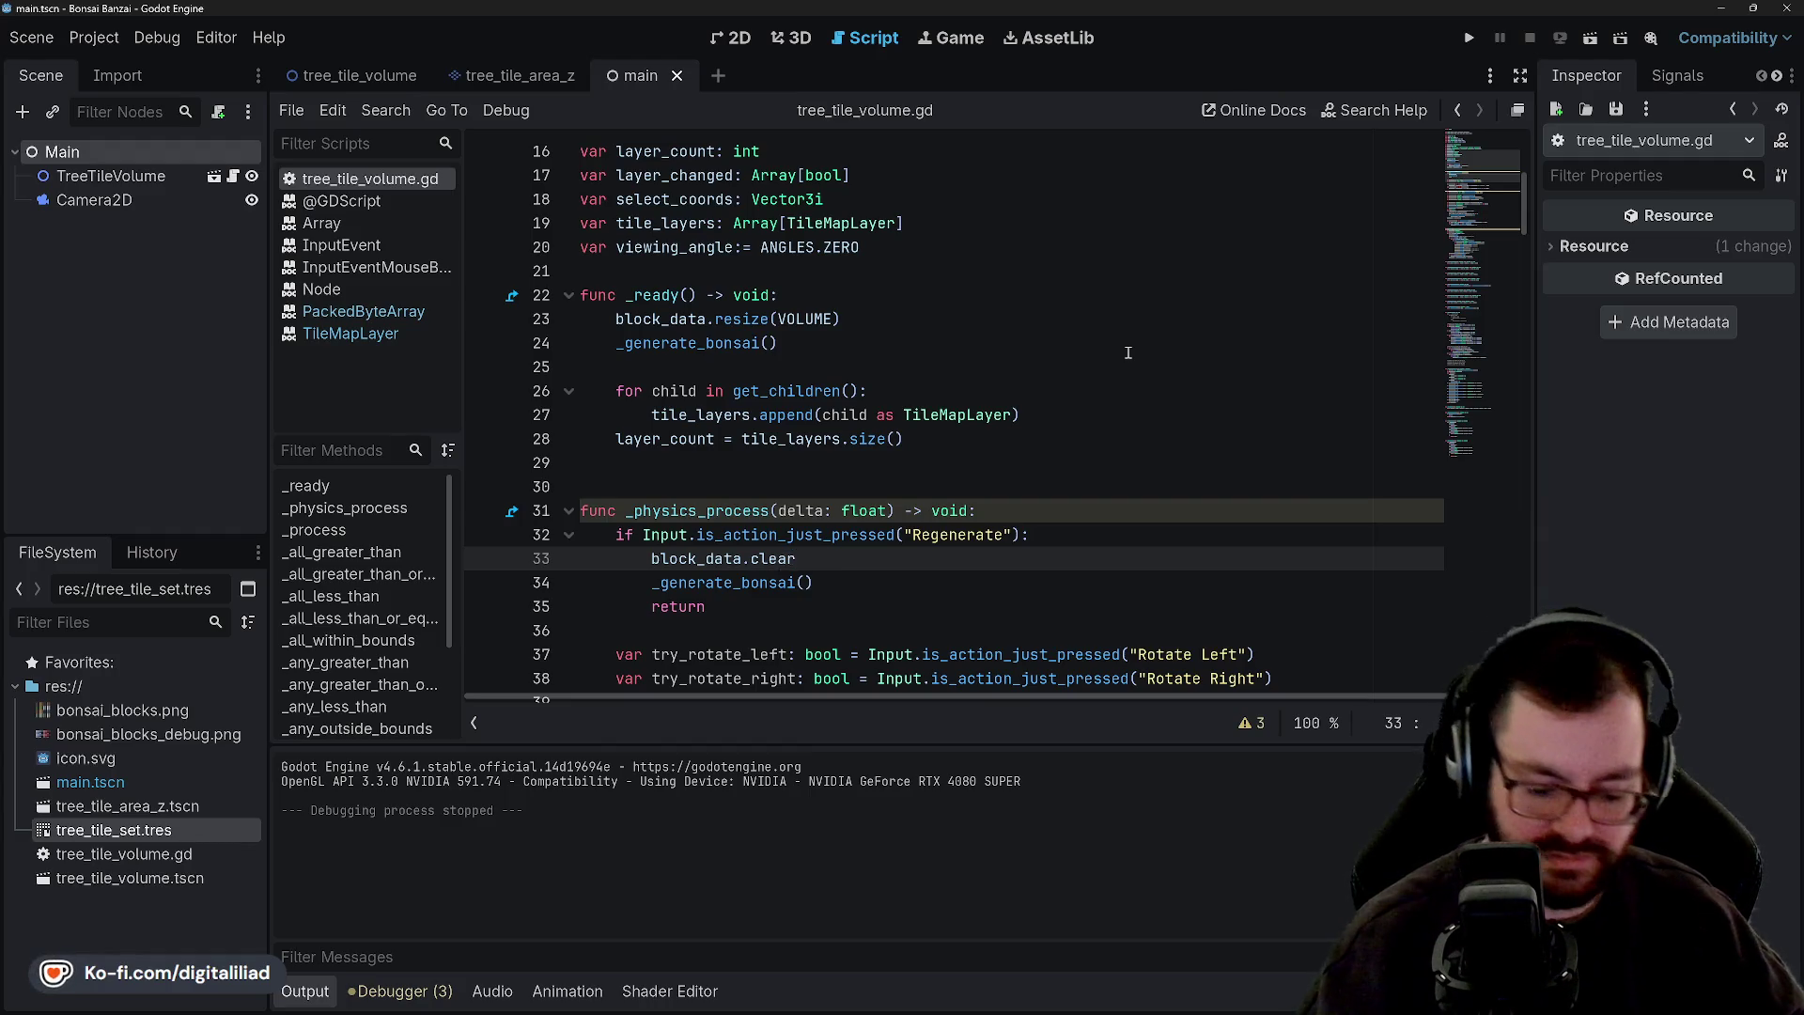
text(())
key(ctrl+s)
Run the project to test regeneration.
click(1127, 353)
scroll(1417, 152, down, 1)
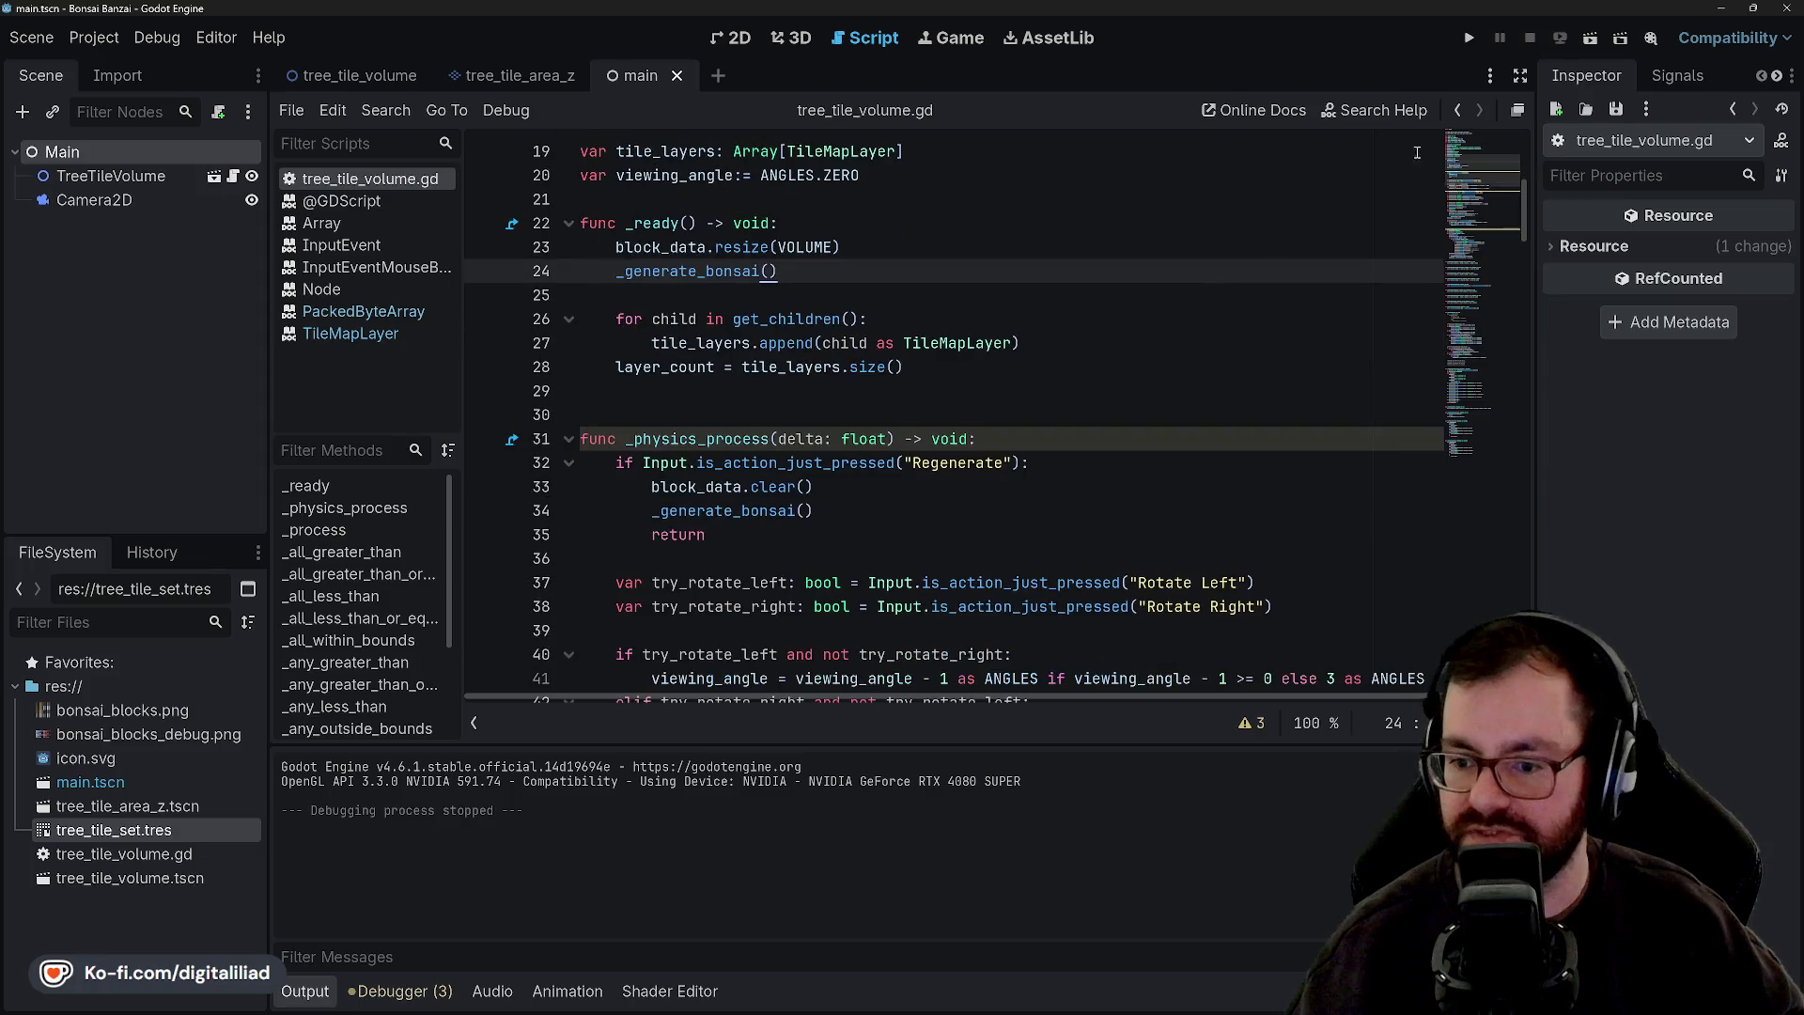
click(1467, 38)
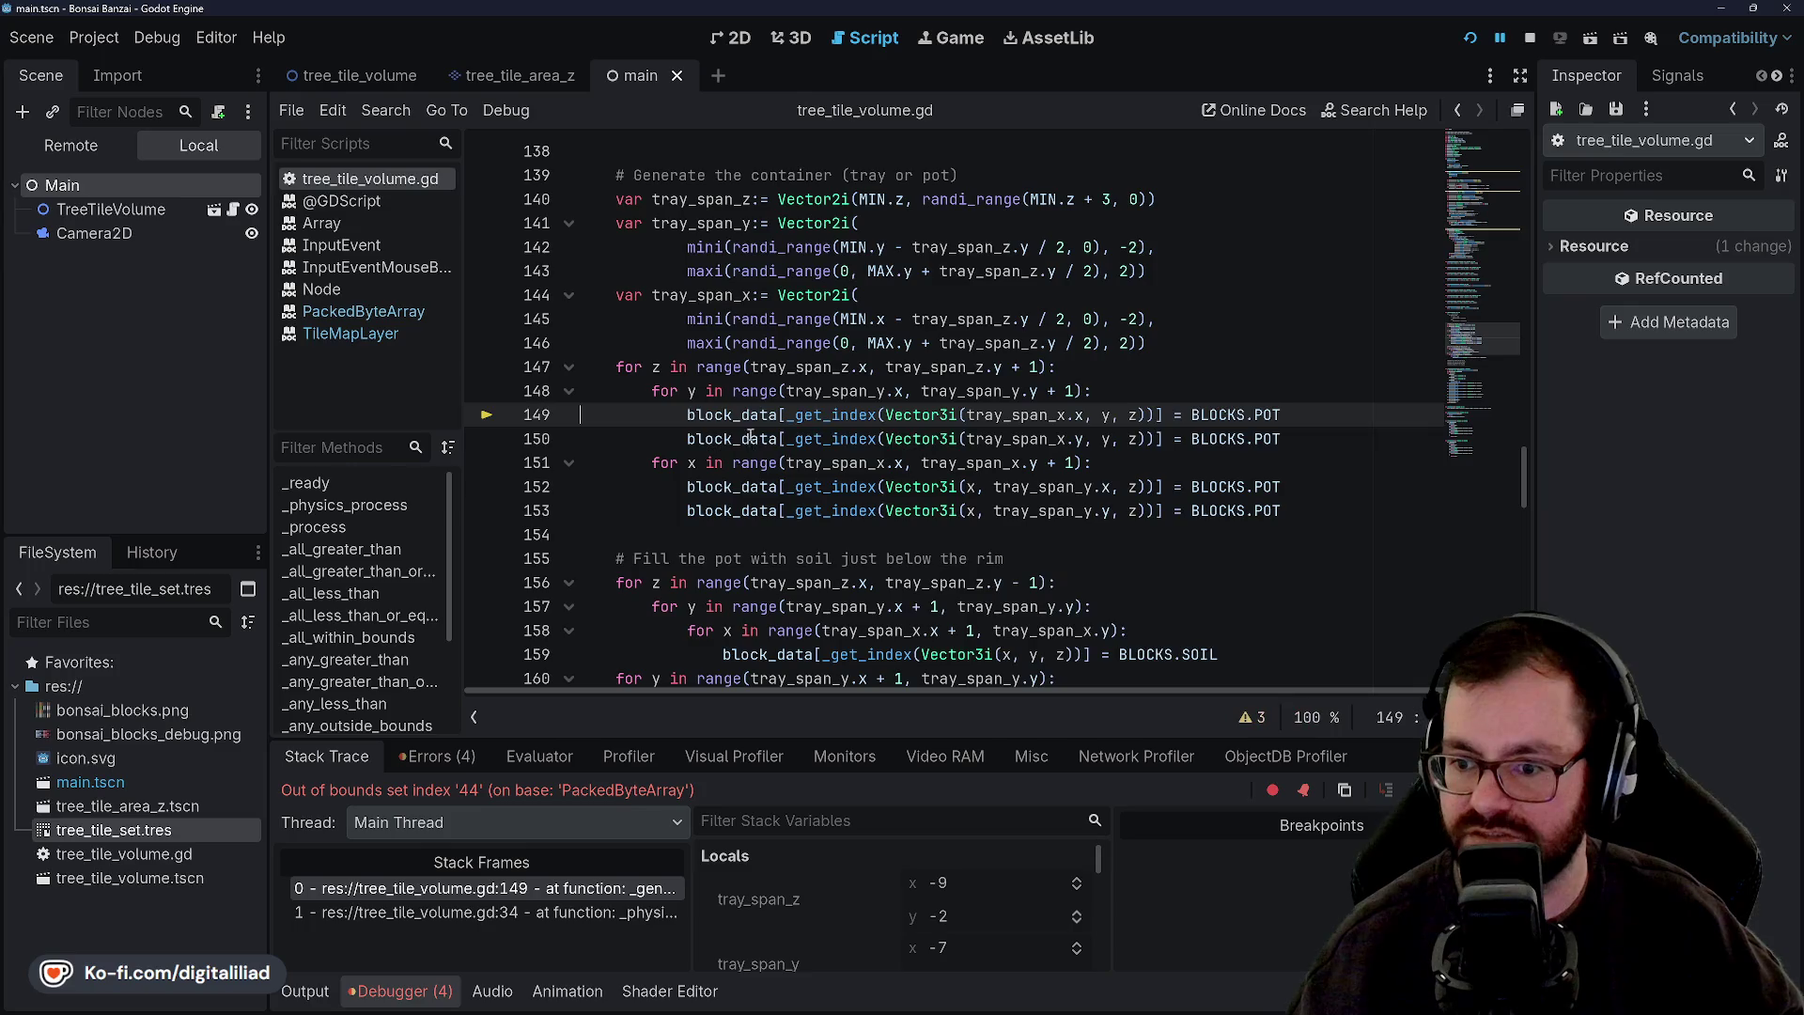
Trigger a regeneration in the running game and scroll back to the Regenerate code.
key(Down)
key(Down)
key(Down)
scroll(789, 385, up, 5)
scroll(742, 370, down, 6)
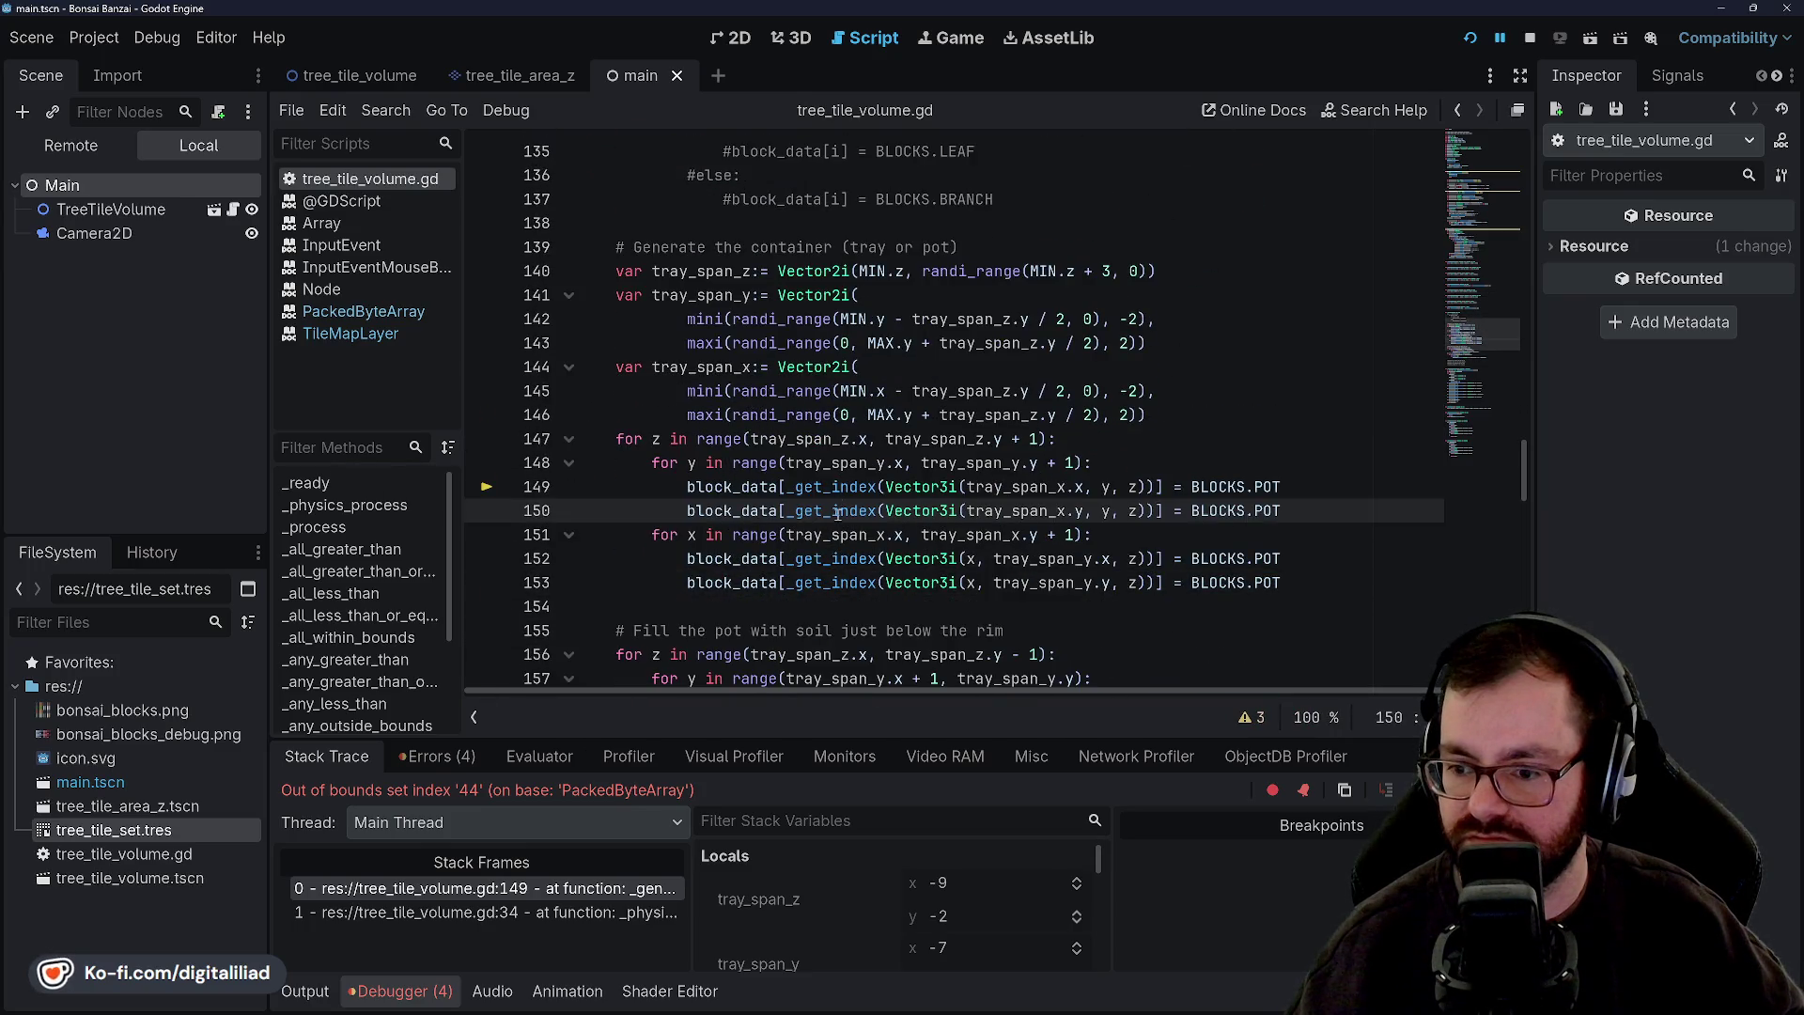
scroll(799, 488, up, 20)
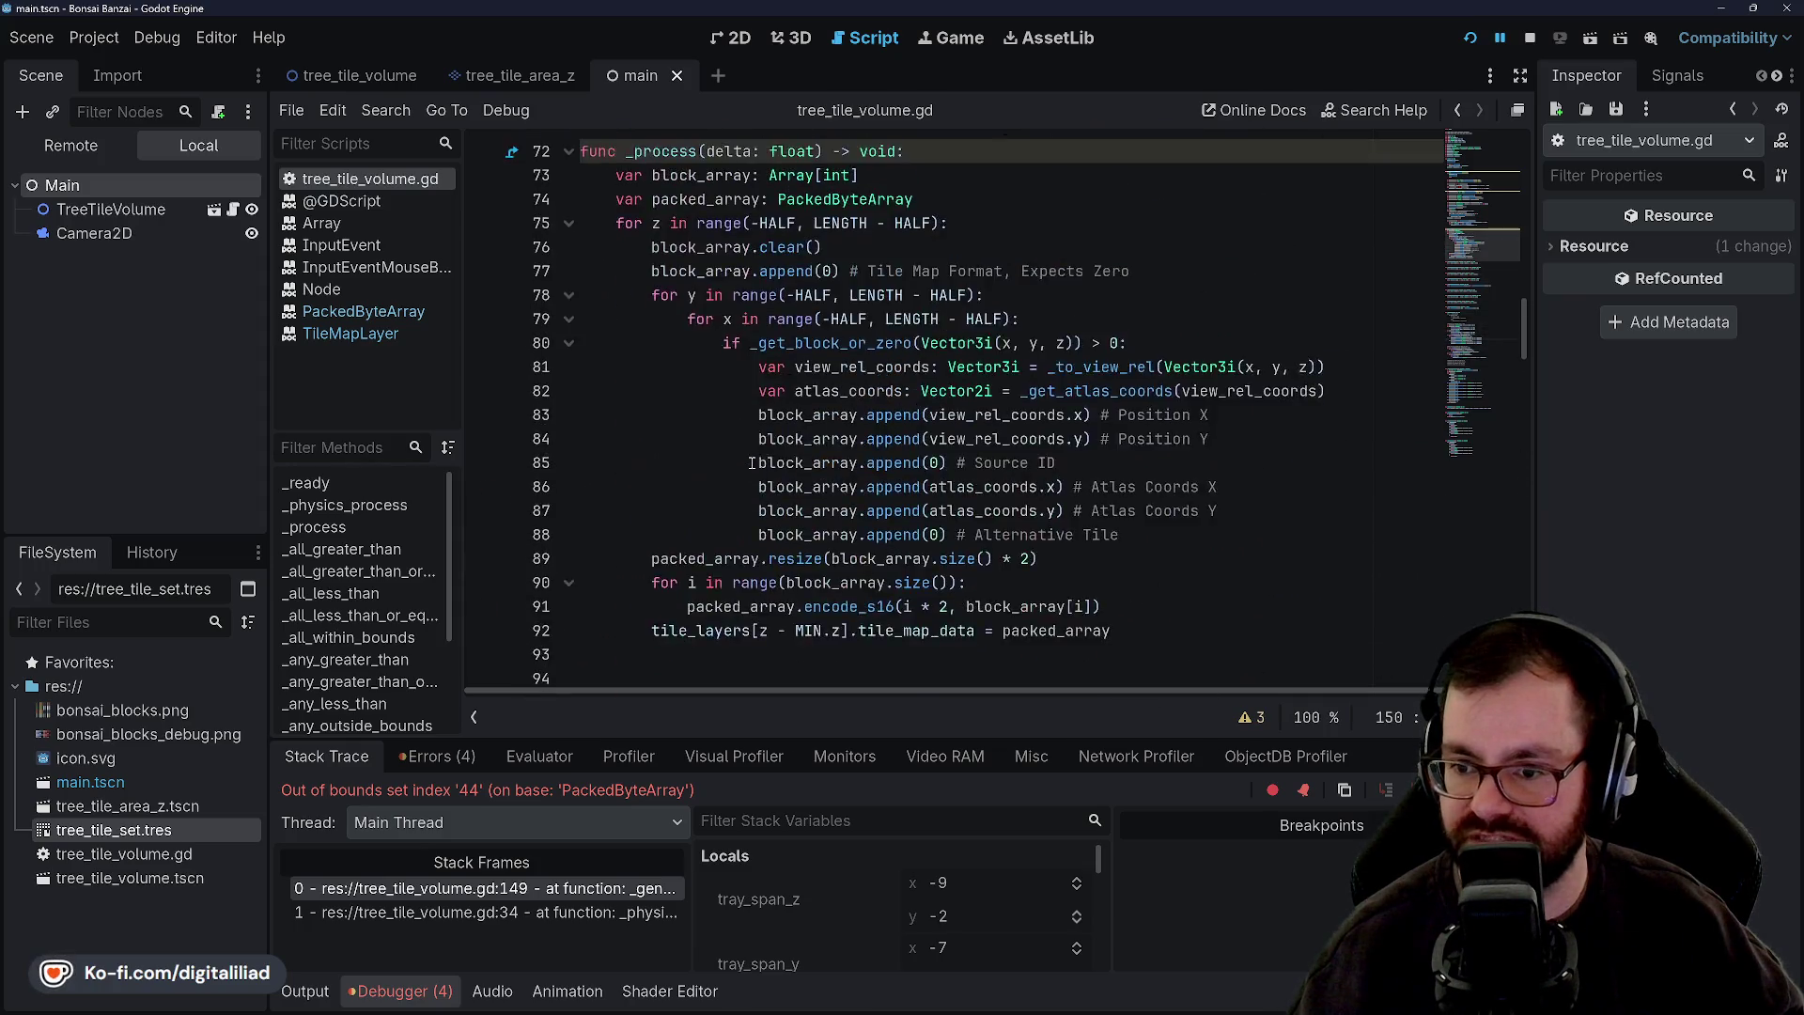
scroll(751, 463, up, 12)
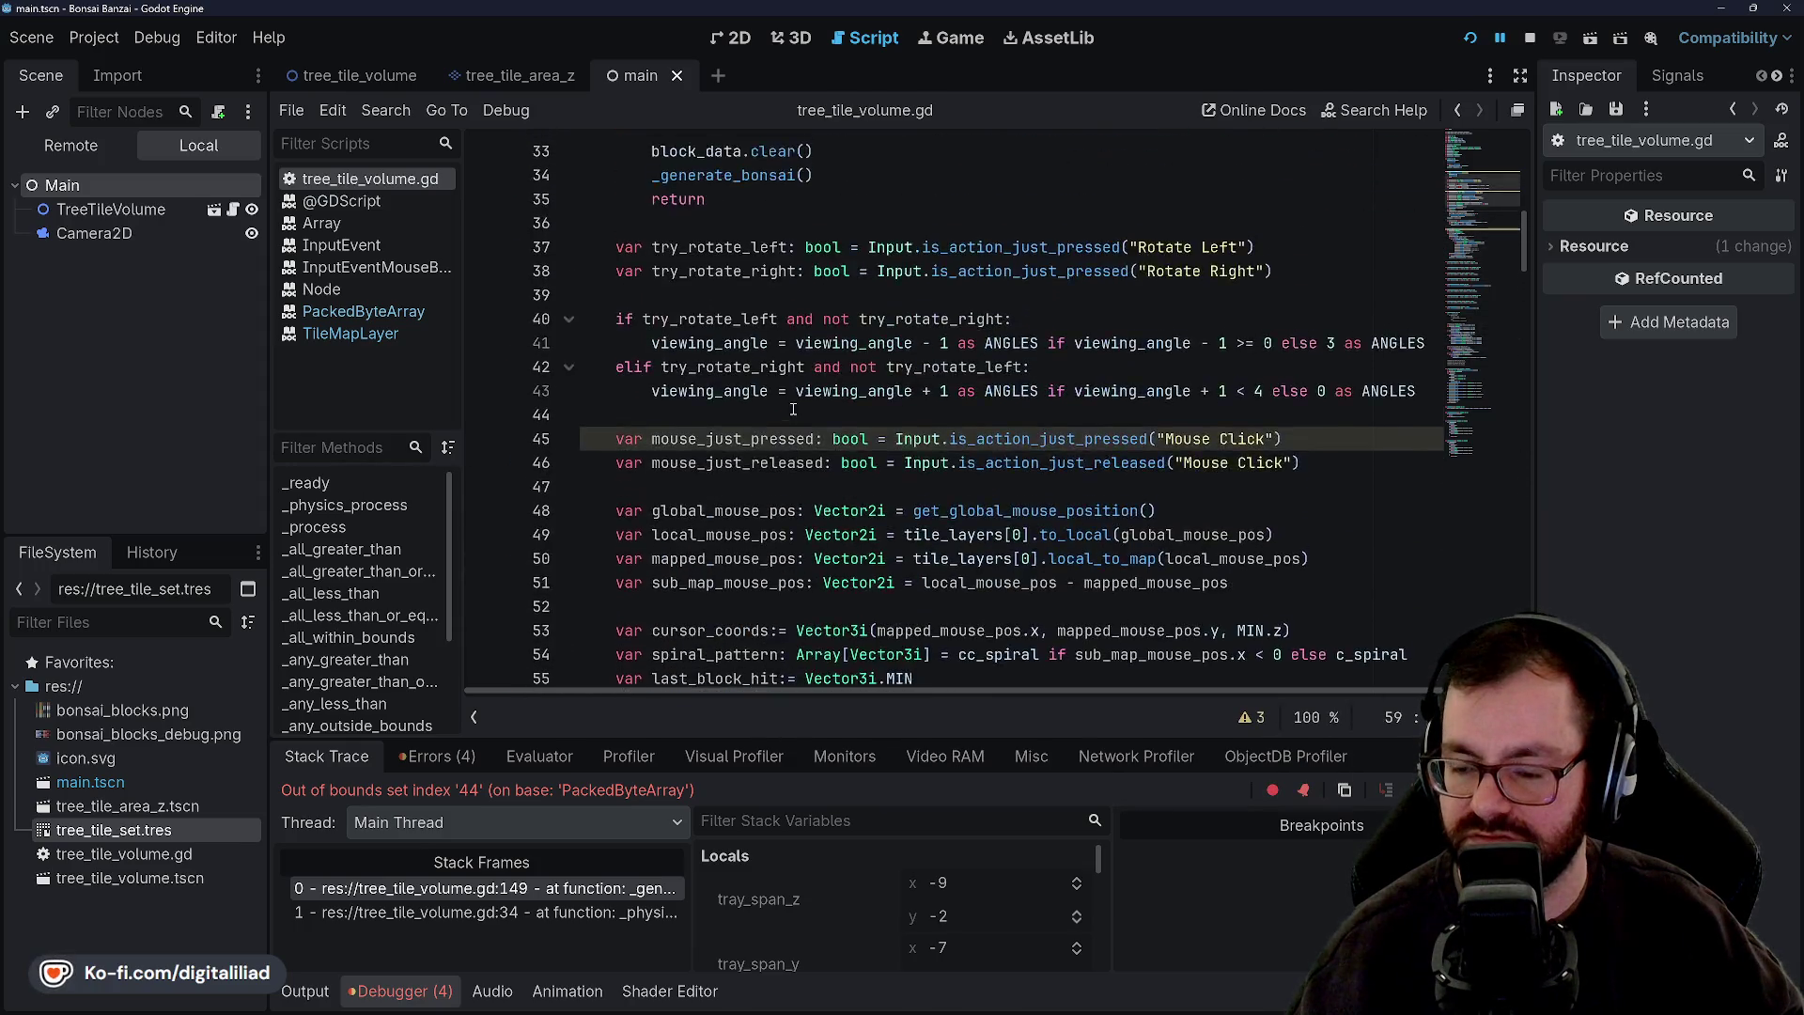
Add block_data.resize(VOLUME) after block_data.clear(), save, and restart the game.
double_click(733, 439)
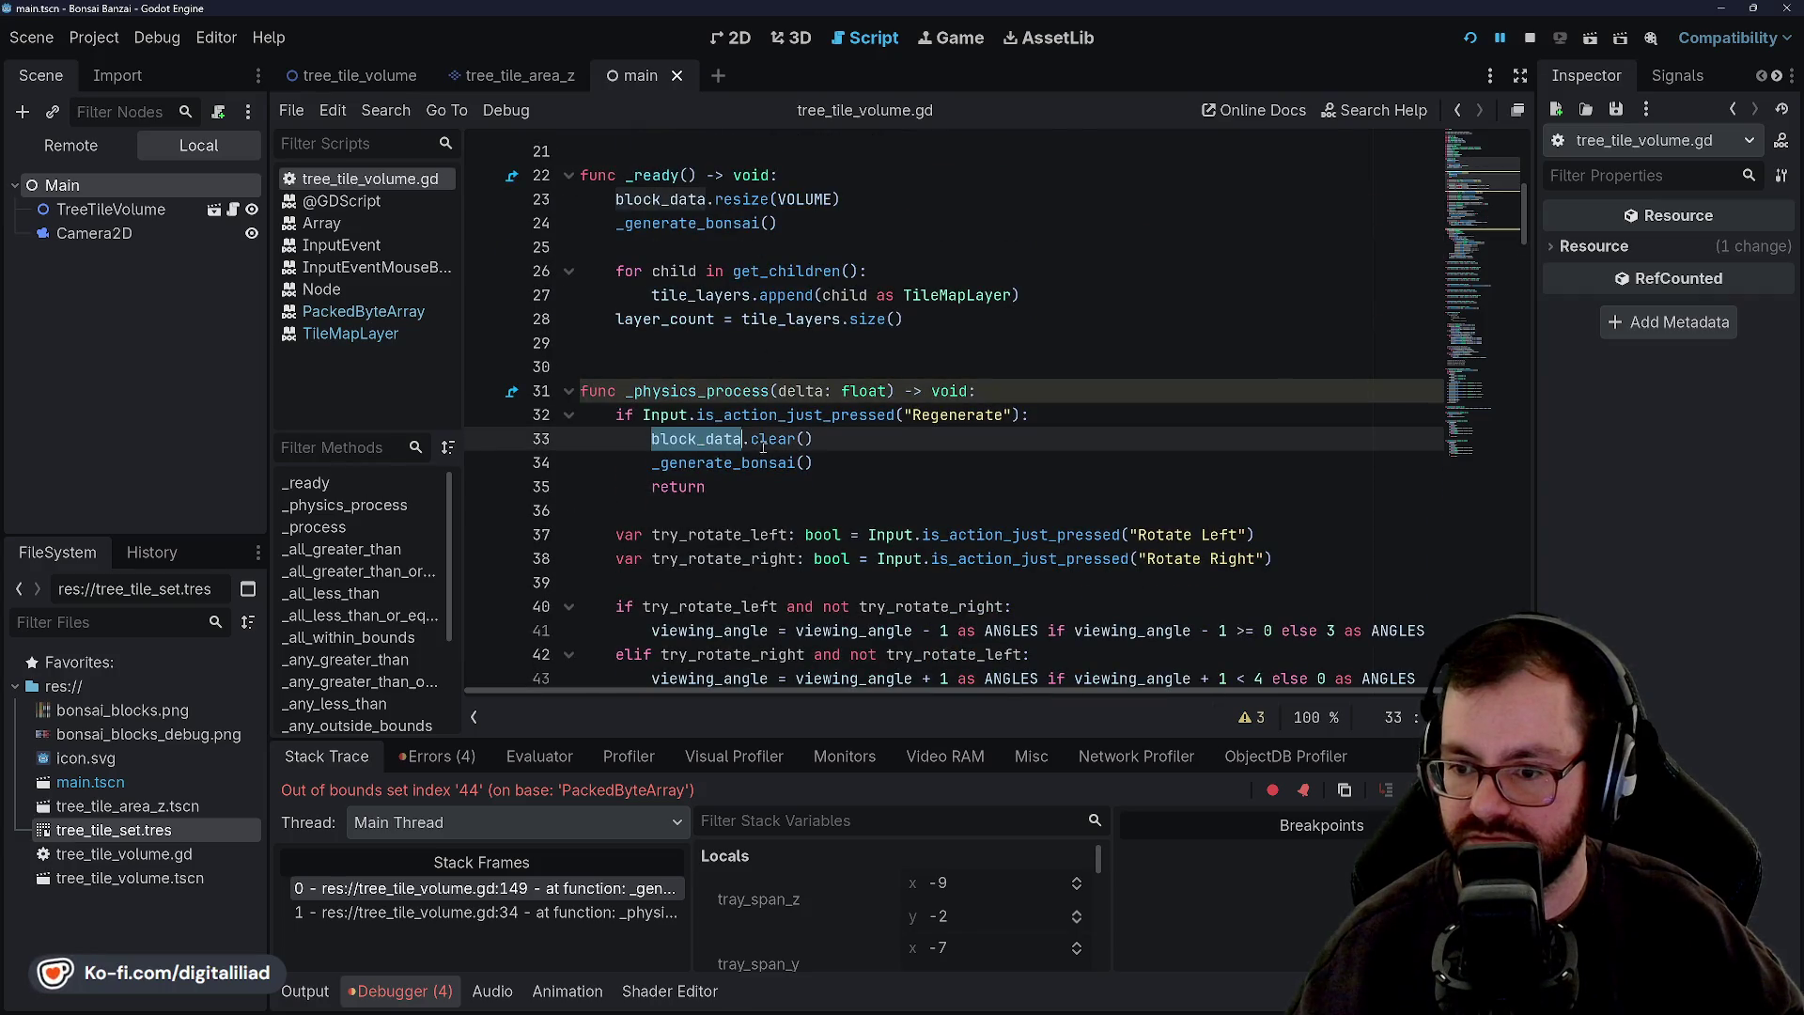
drag(812, 438, 680, 439)
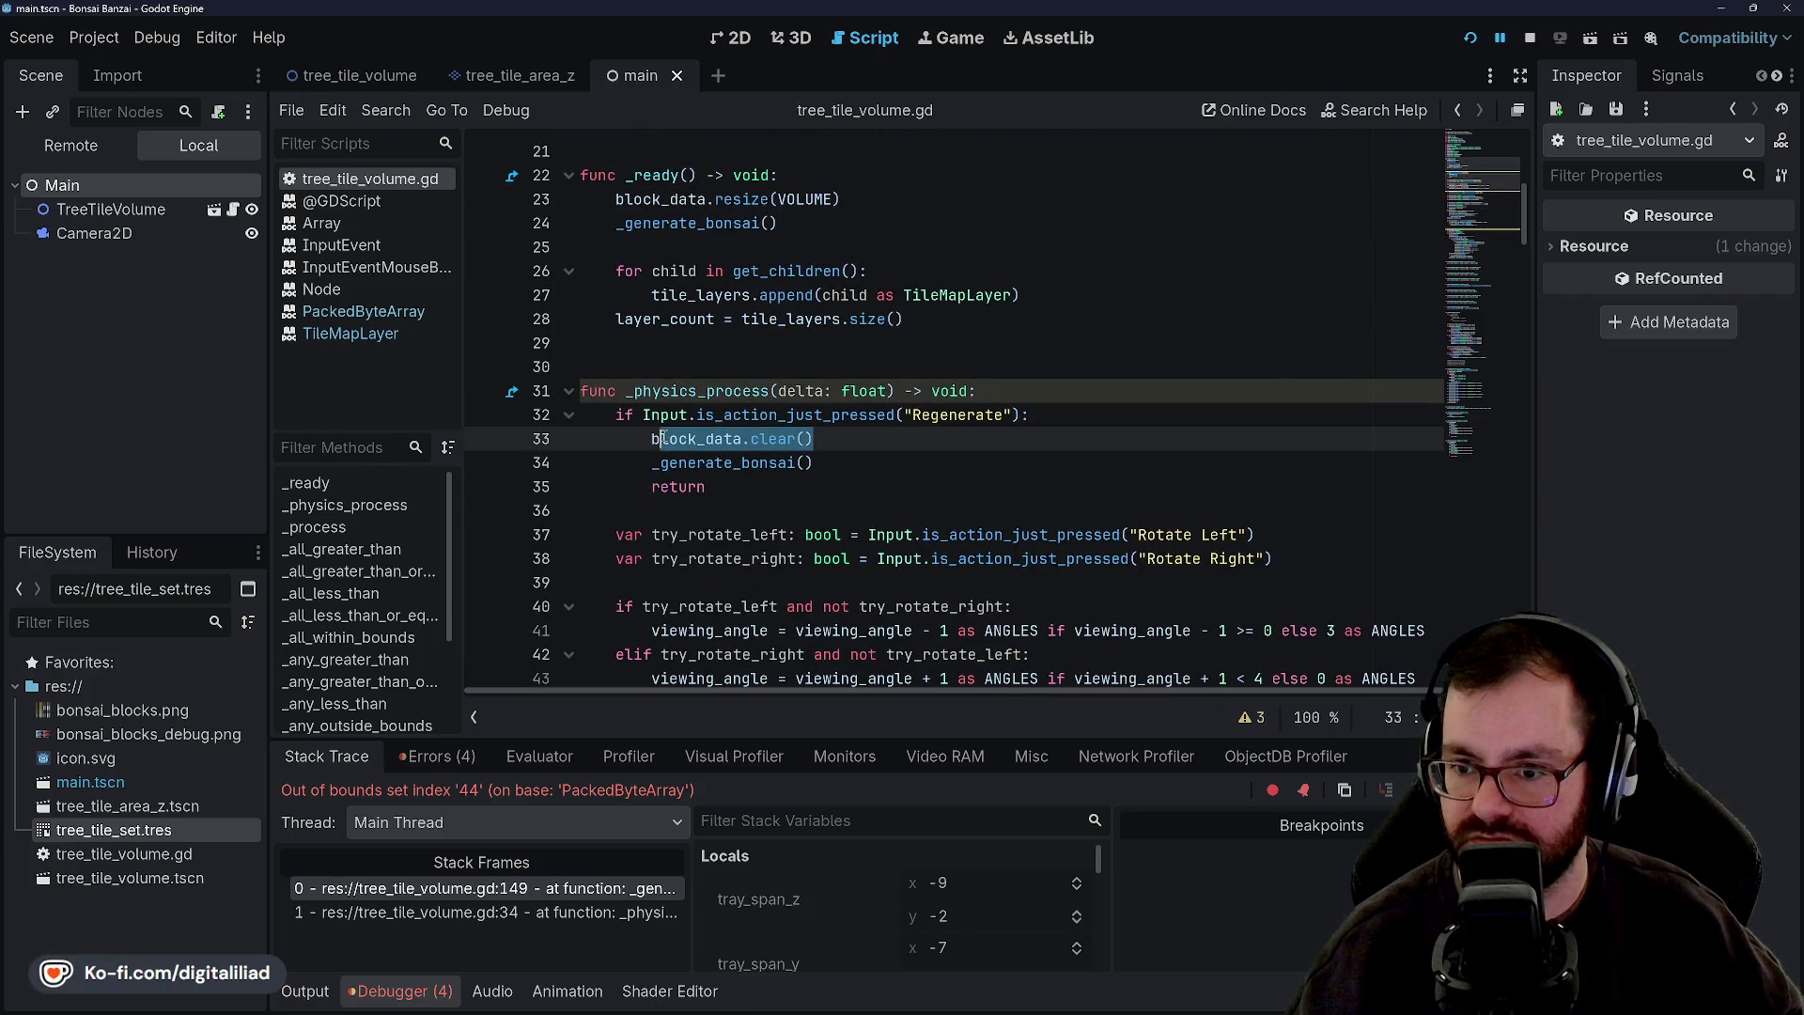
key(End)
key(Return)
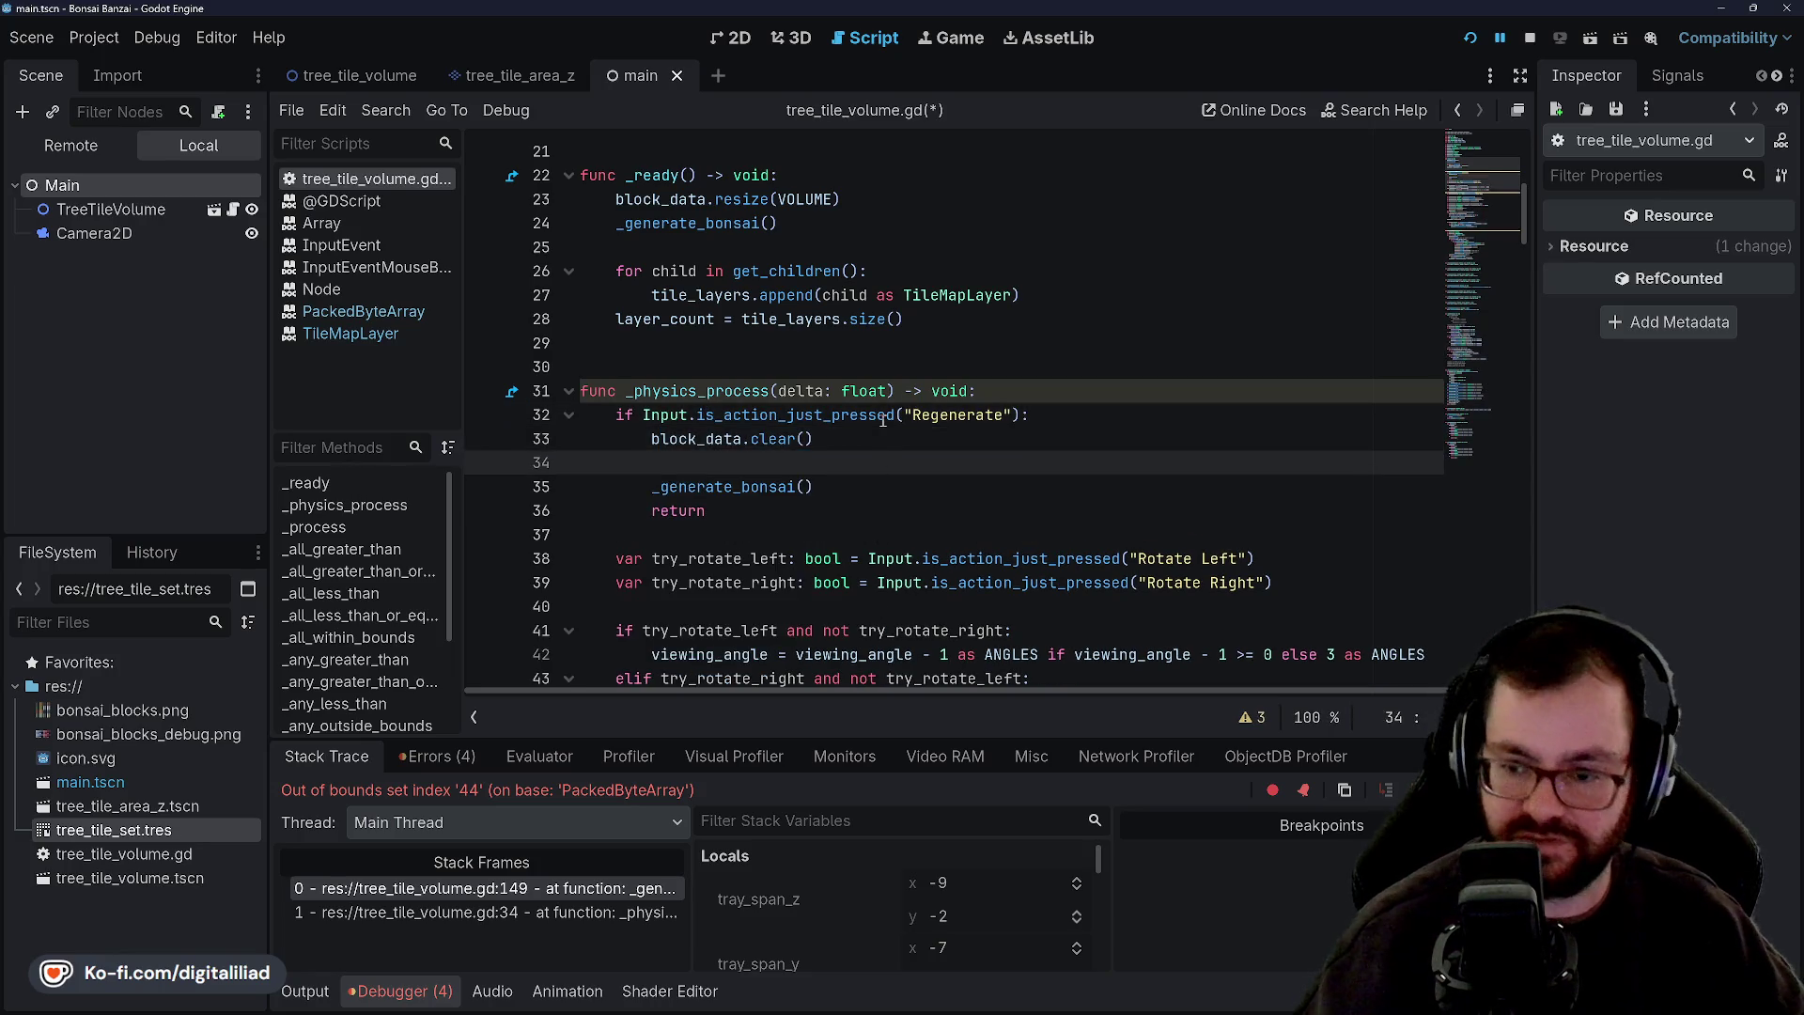
text(block_dat)
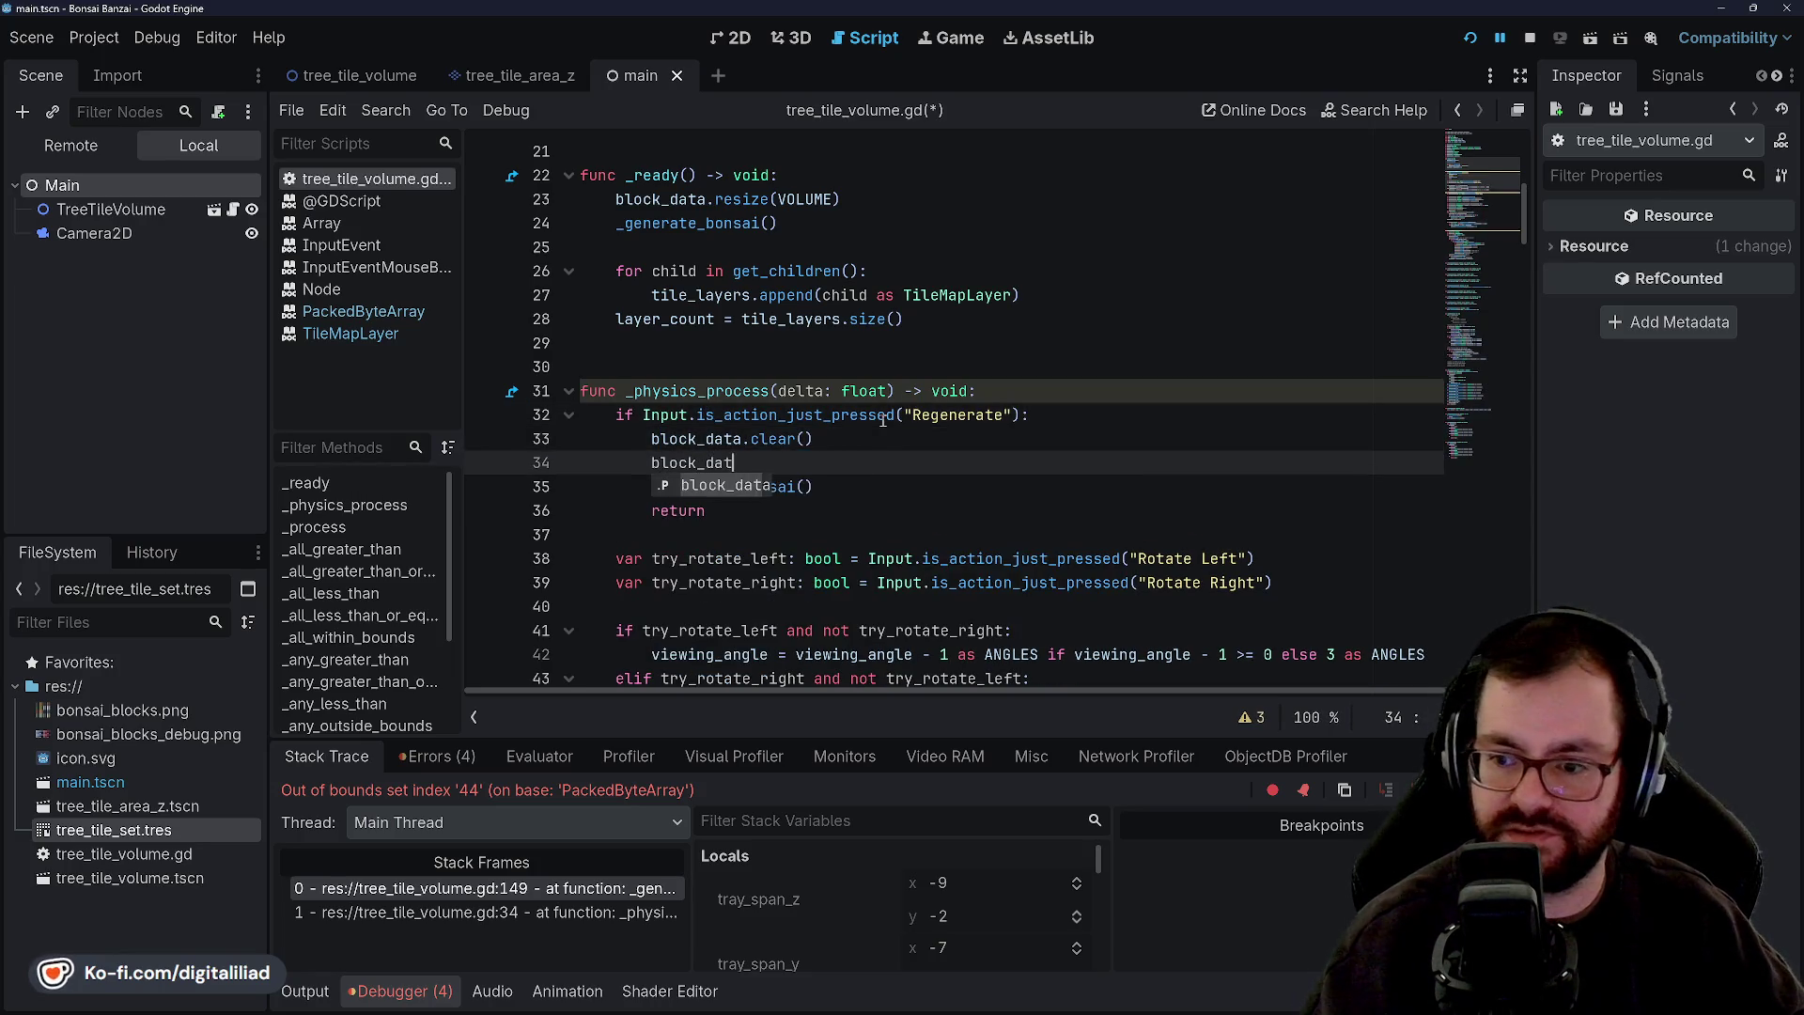
text(a.resize)
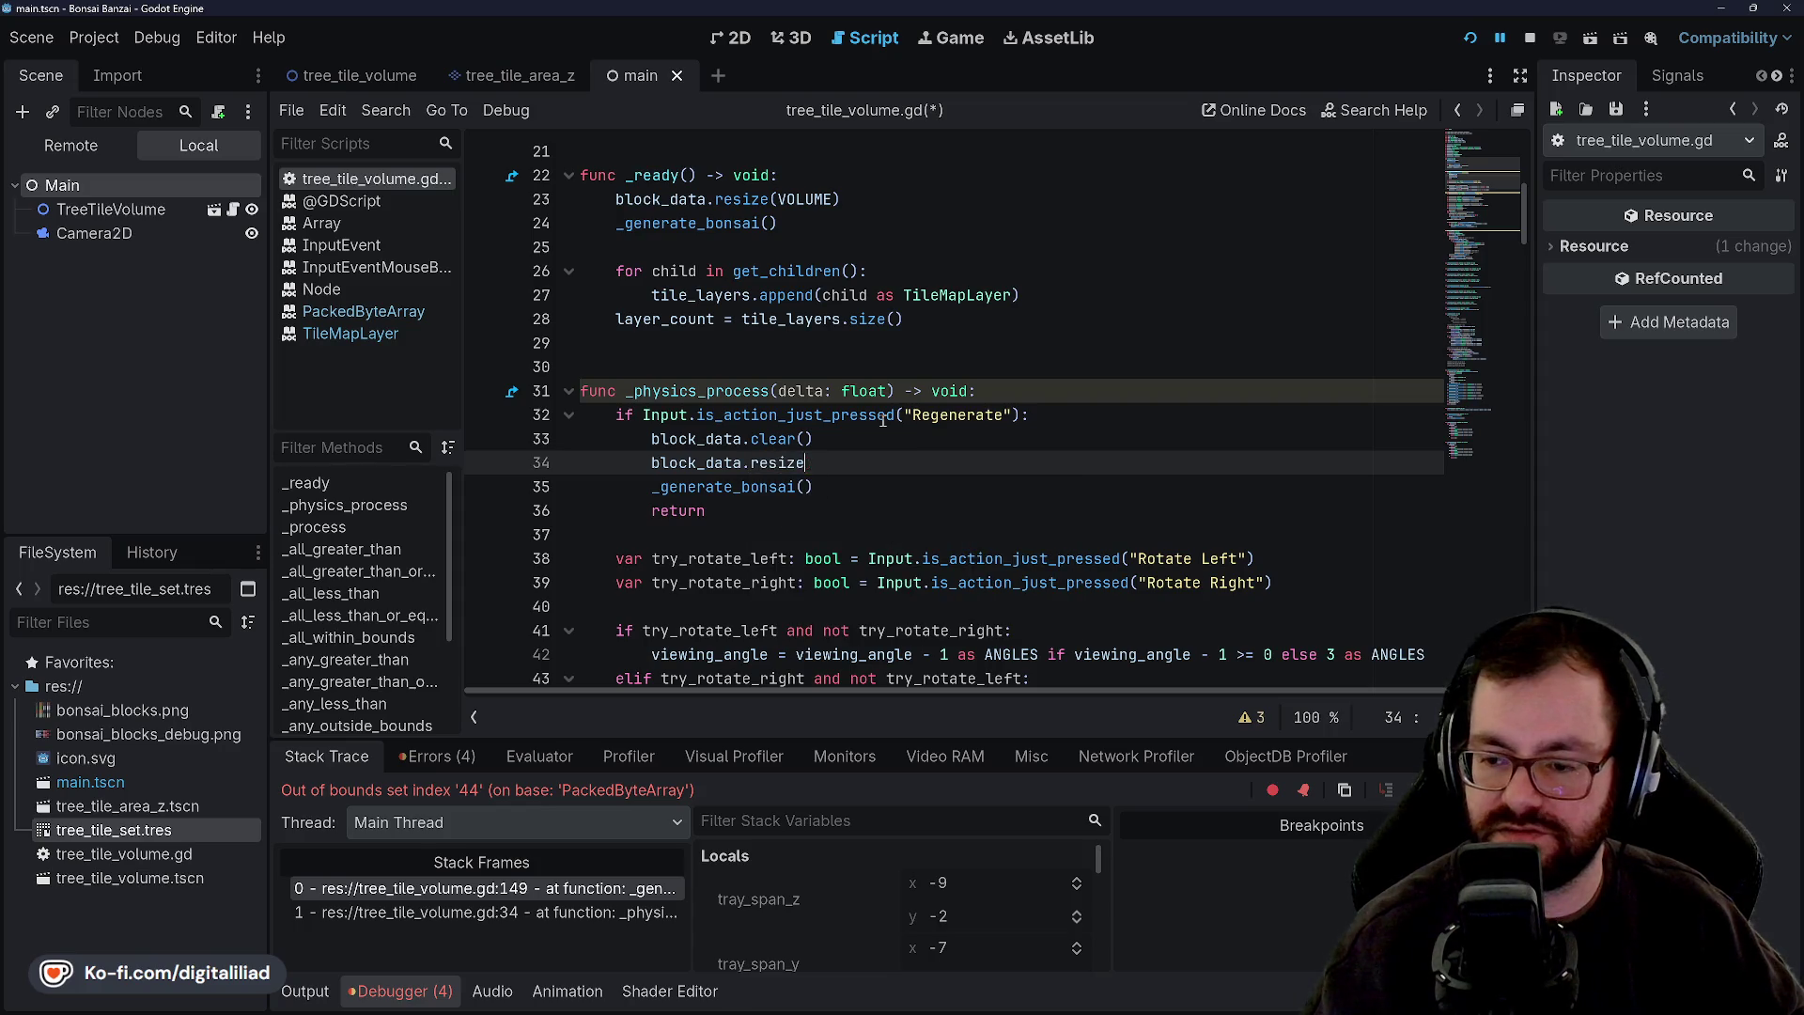
text((V)
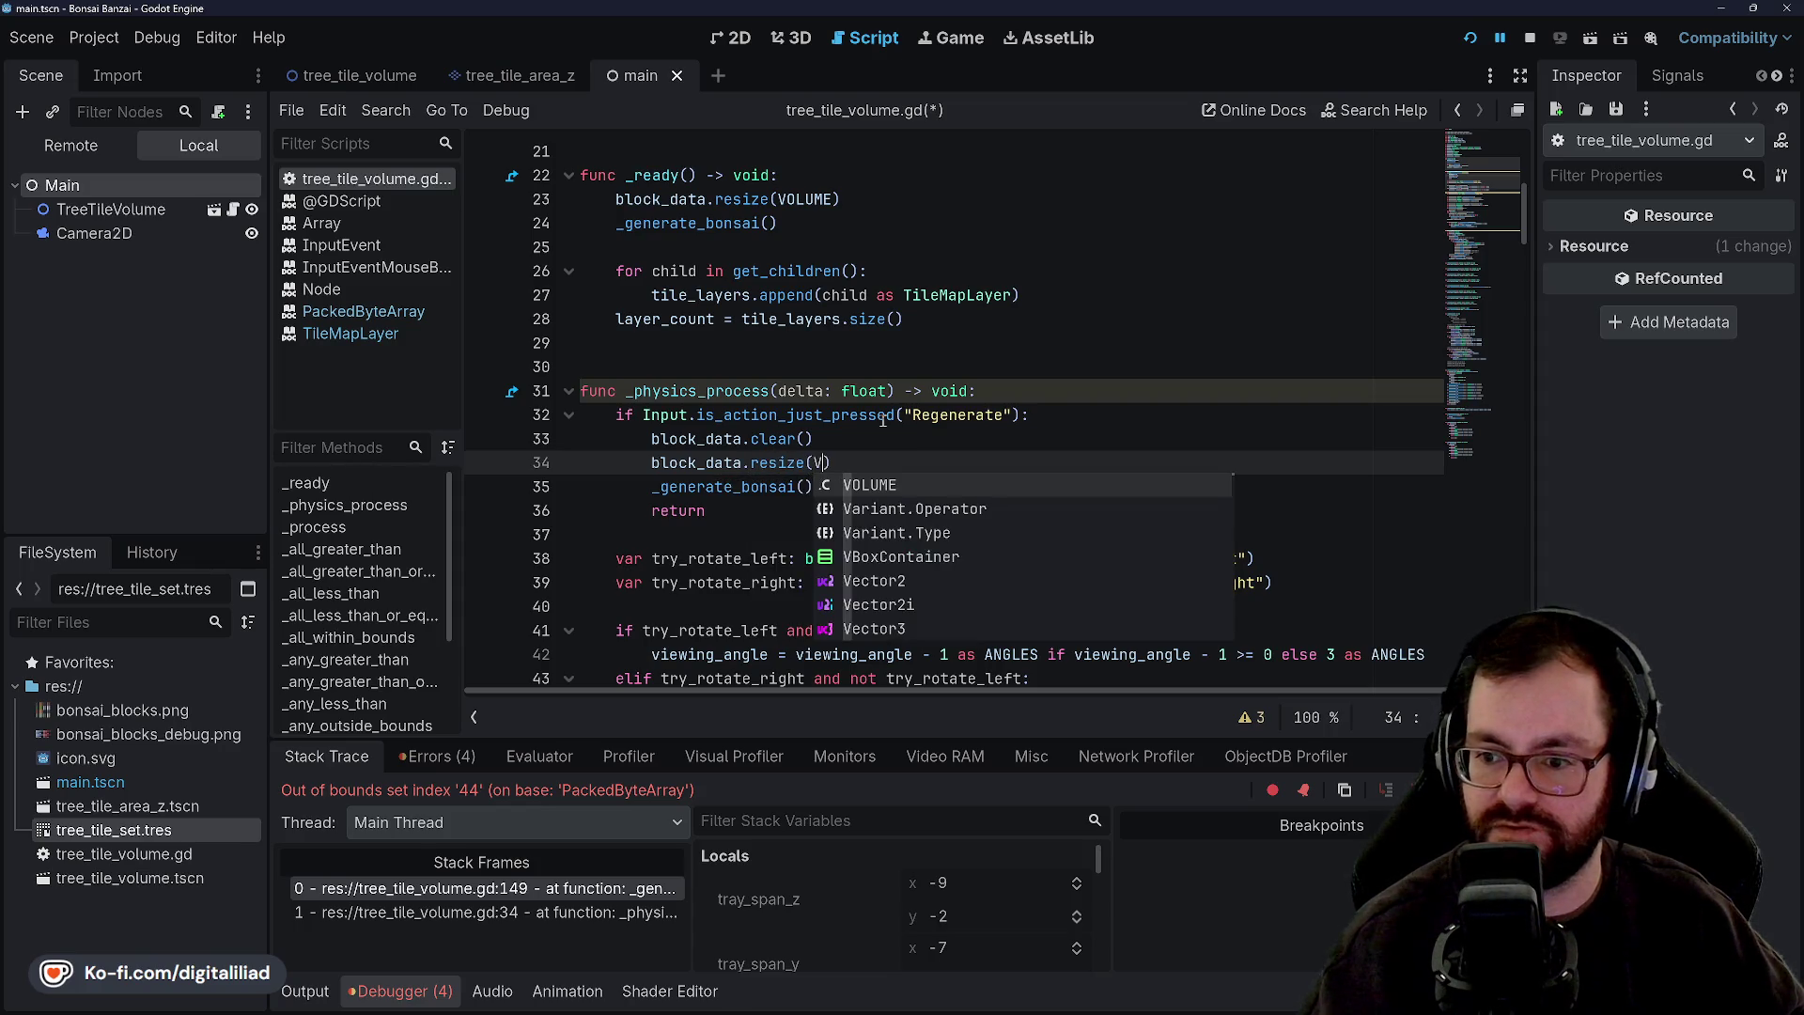
key(Return)
key(ctrl+s)
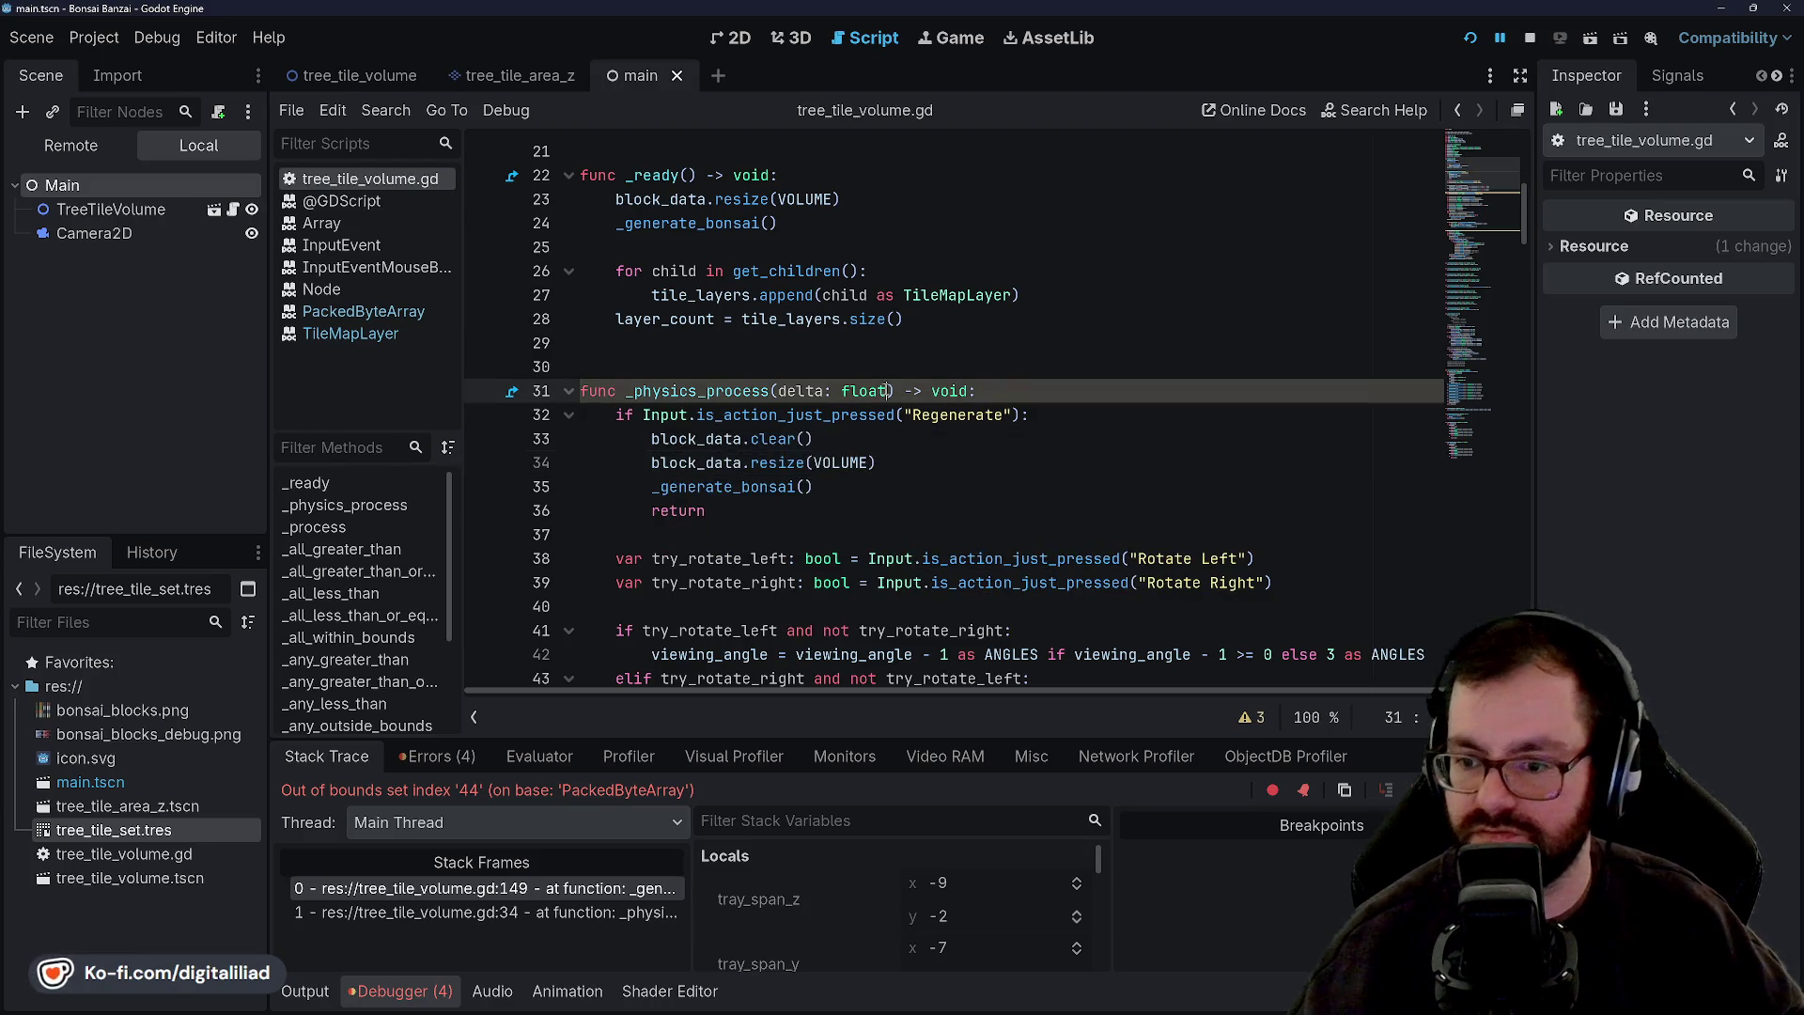
click(944, 321)
click(1468, 41)
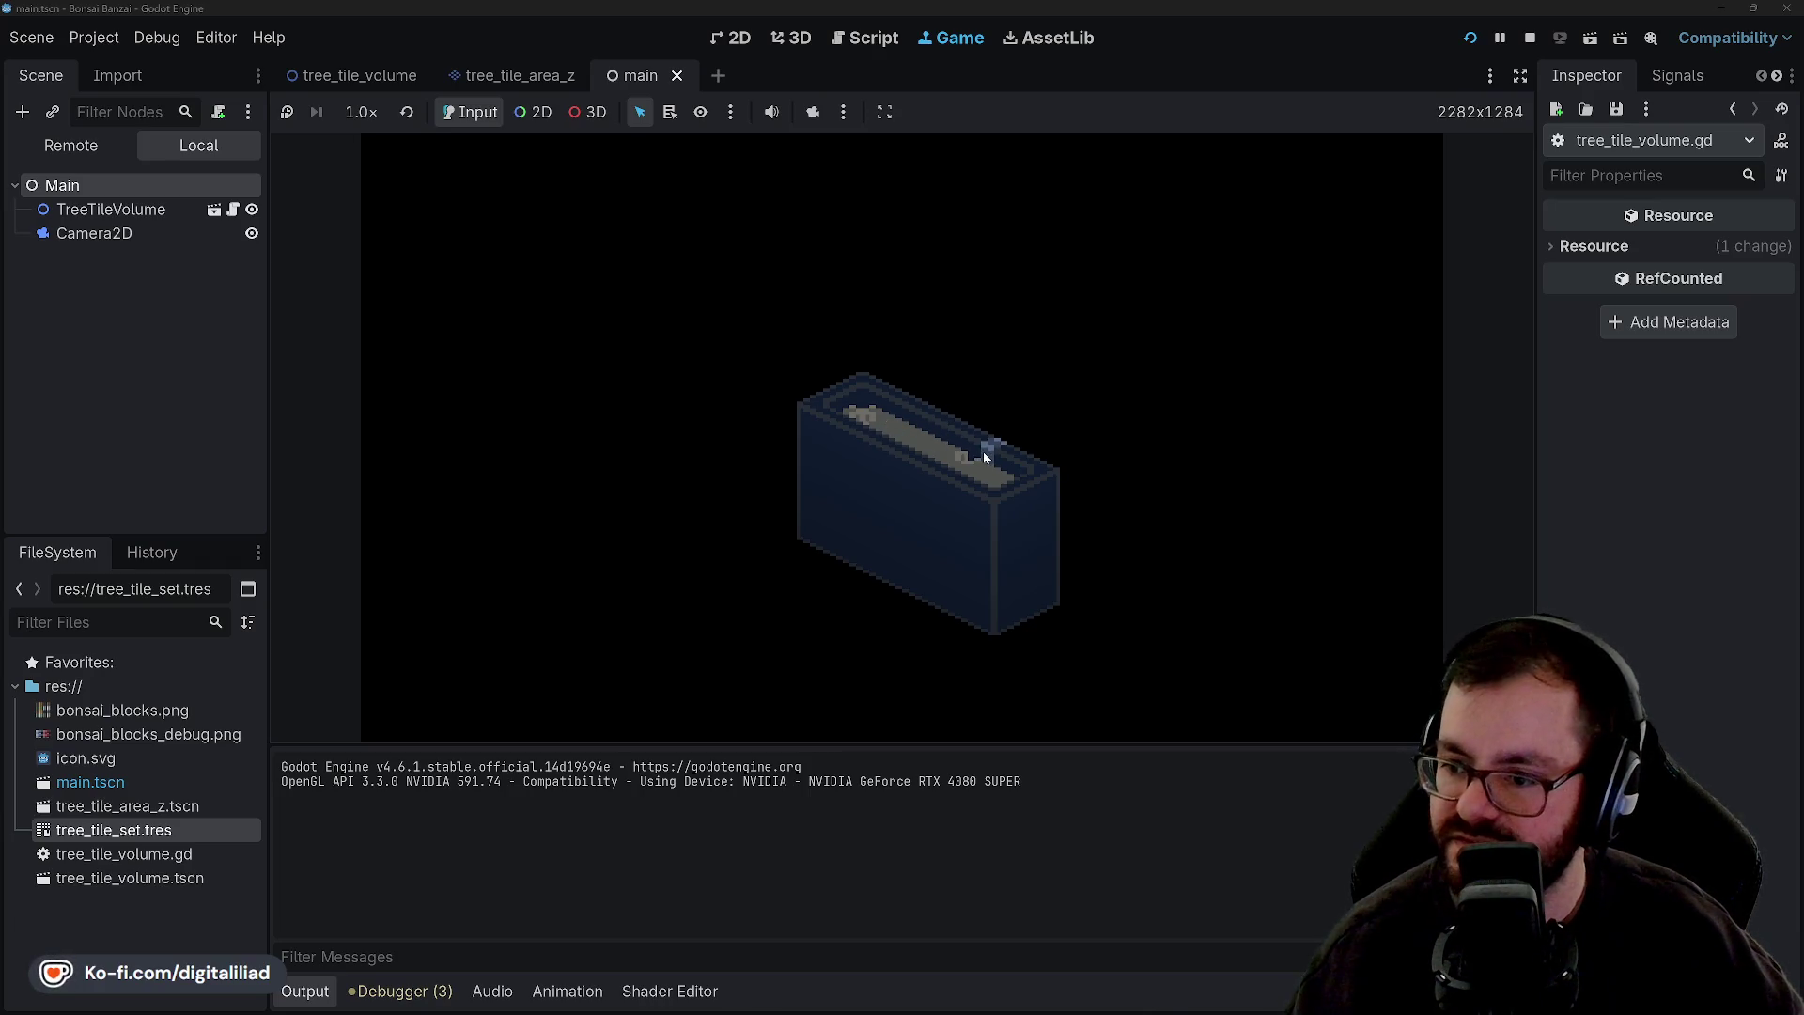
Stop the running game and switch over to Aseprite.
click(1530, 40)
click(933, 998)
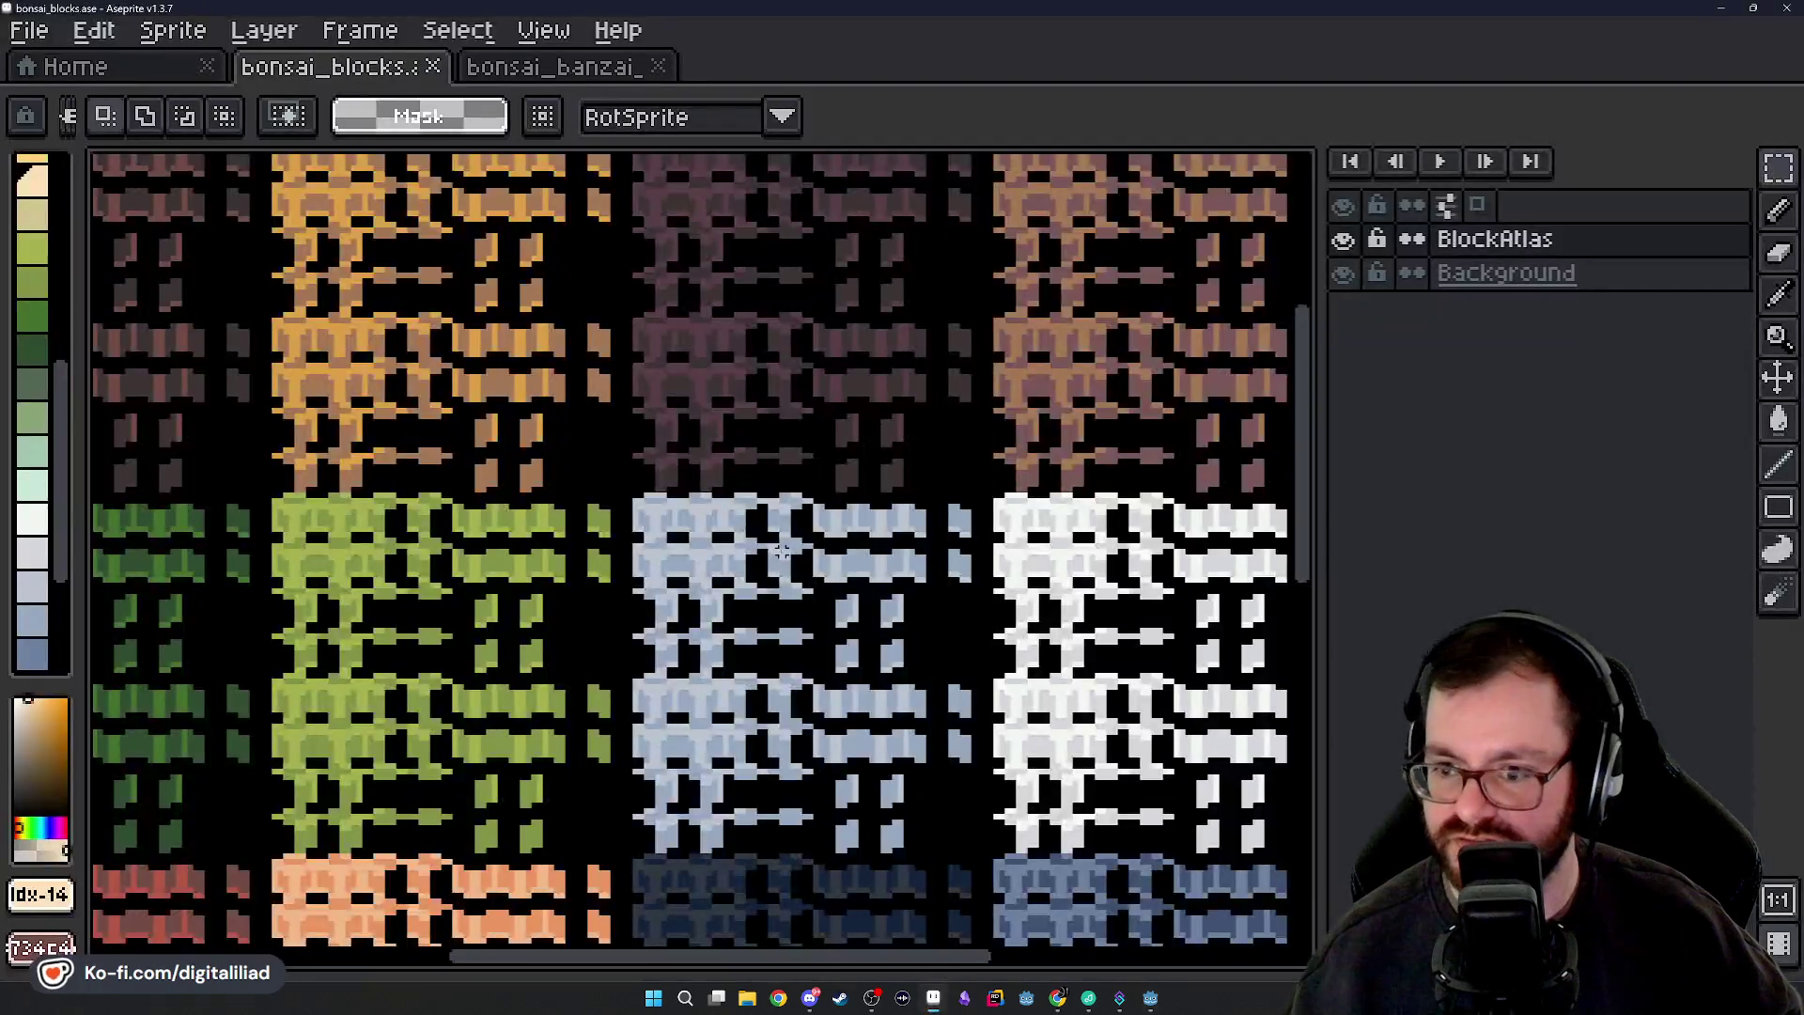
mouse_move(782, 552)
mouse_down()
mouse_move(1155, 739)
mouse_move(833, 378)
mouse_up()
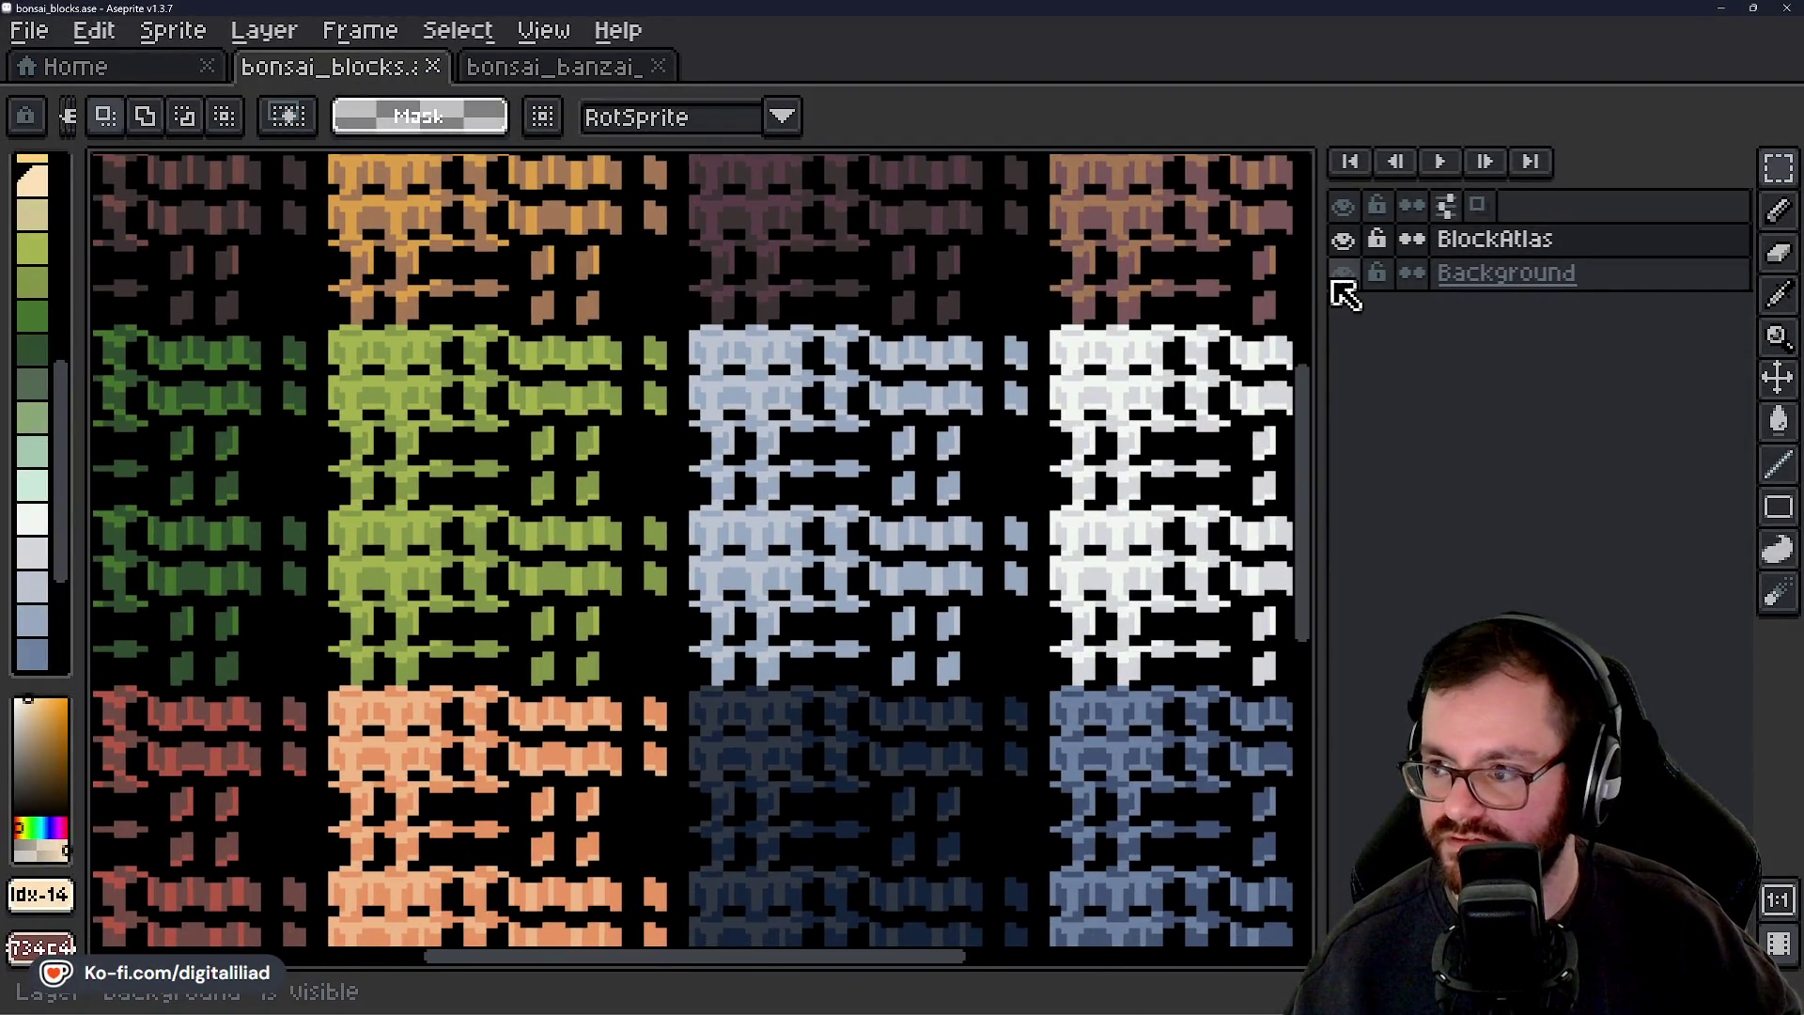
click(1338, 276)
click(1343, 273)
mouse_move(978, 612)
mouse_down()
mouse_move(737, 222)
mouse_move(850, 672)
mouse_move(1221, 921)
mouse_up()
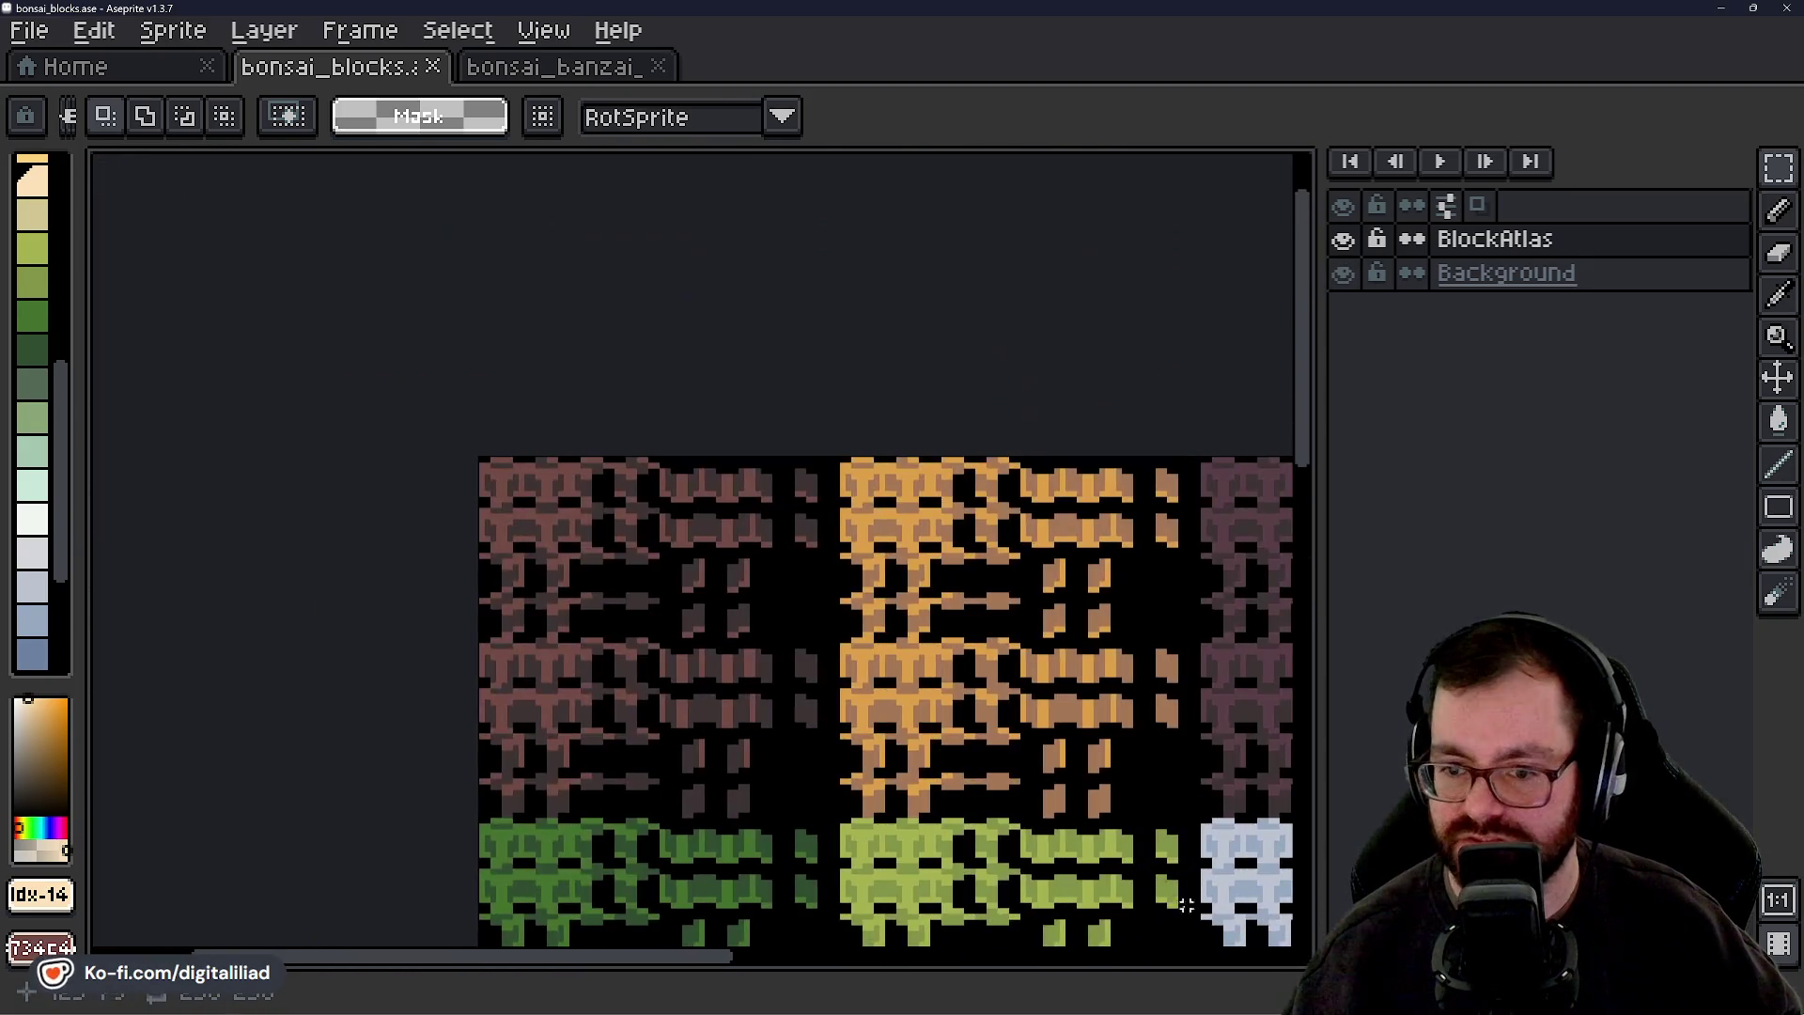
scroll(488, 540, up, 4)
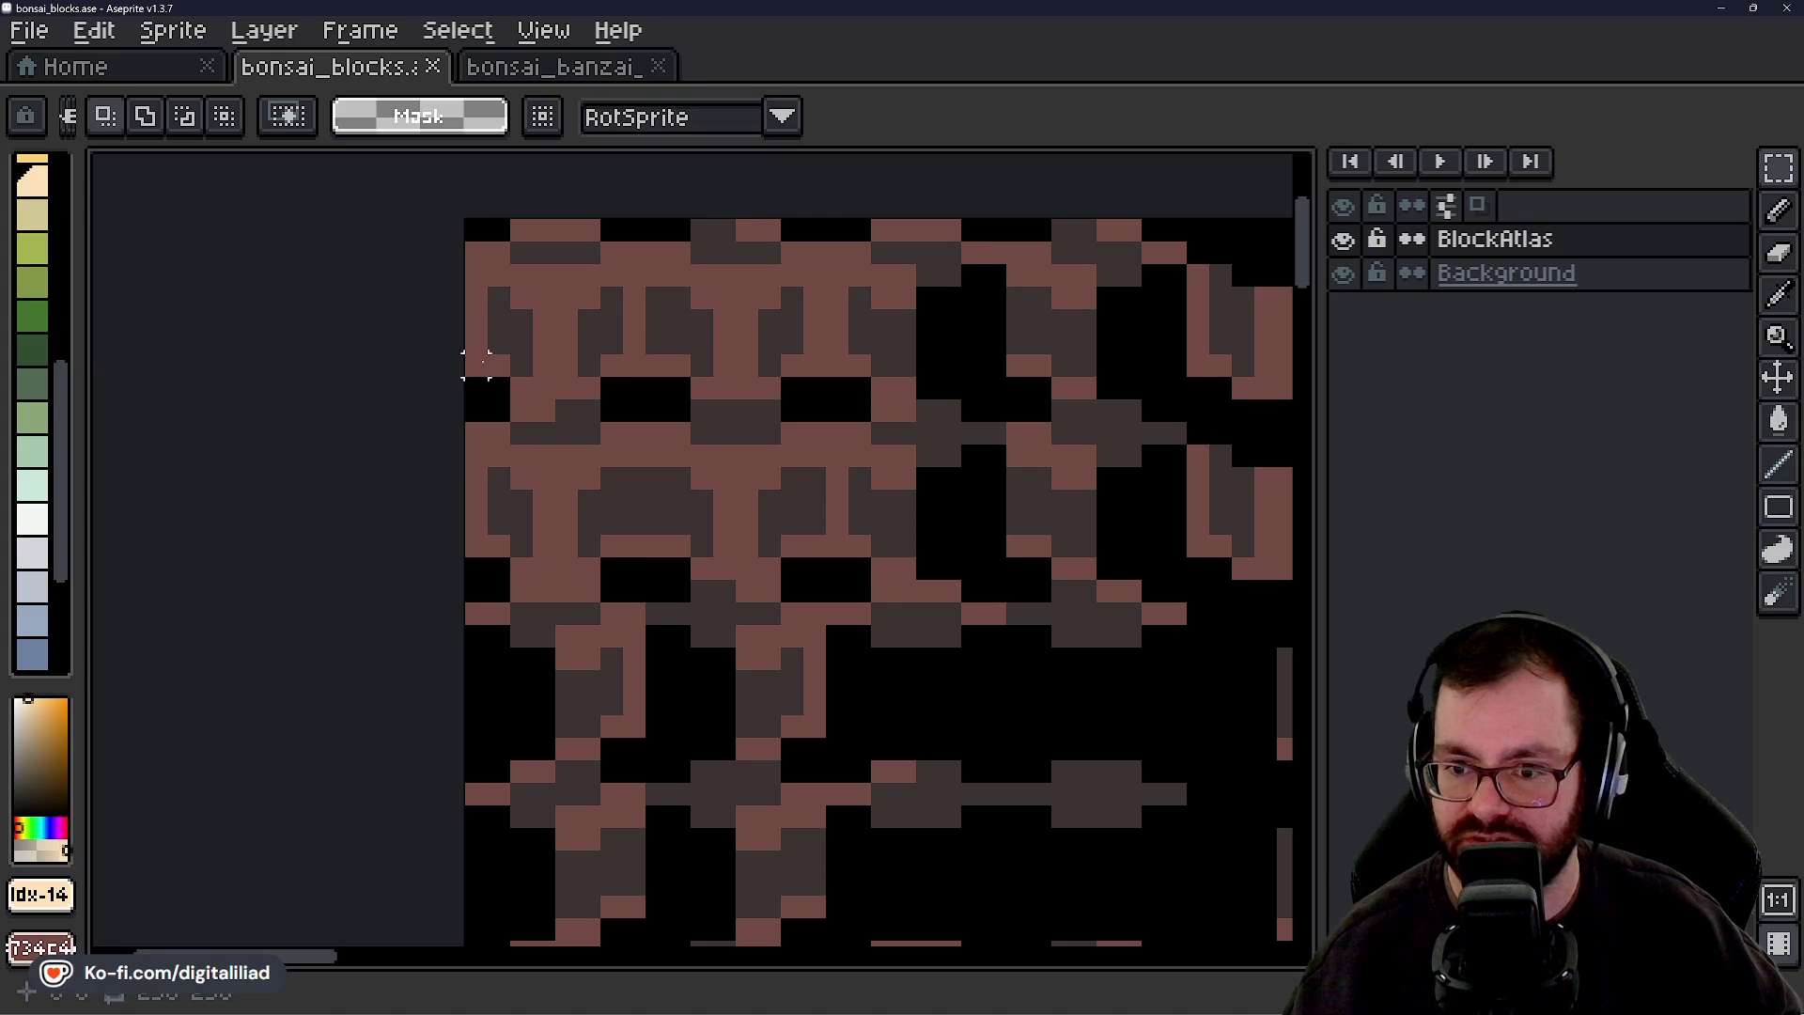
drag(701, 680, 677, 386)
scroll(676, 386, down, 2)
mouse_move(786, 596)
mouse_down()
mouse_move(729, 455)
mouse_move(658, 389)
mouse_move(625, 391)
mouse_up()
scroll(685, 475, up, 3)
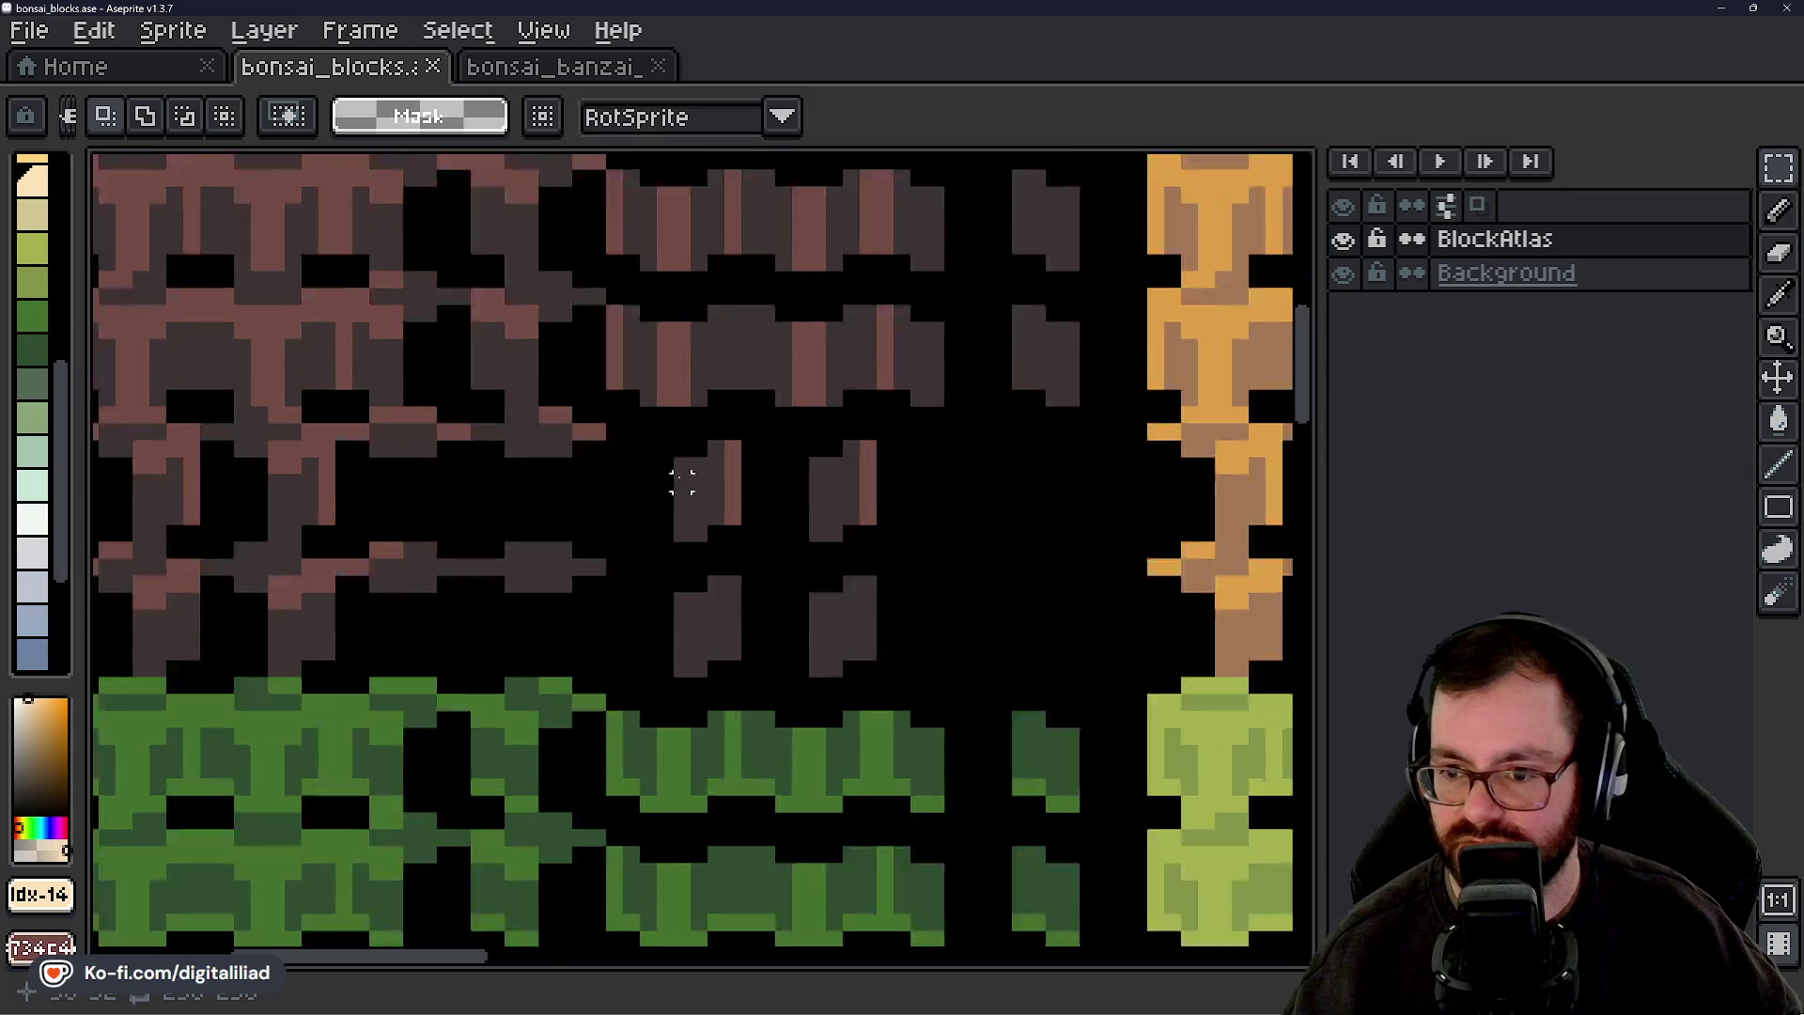
drag(787, 556, 787, 406)
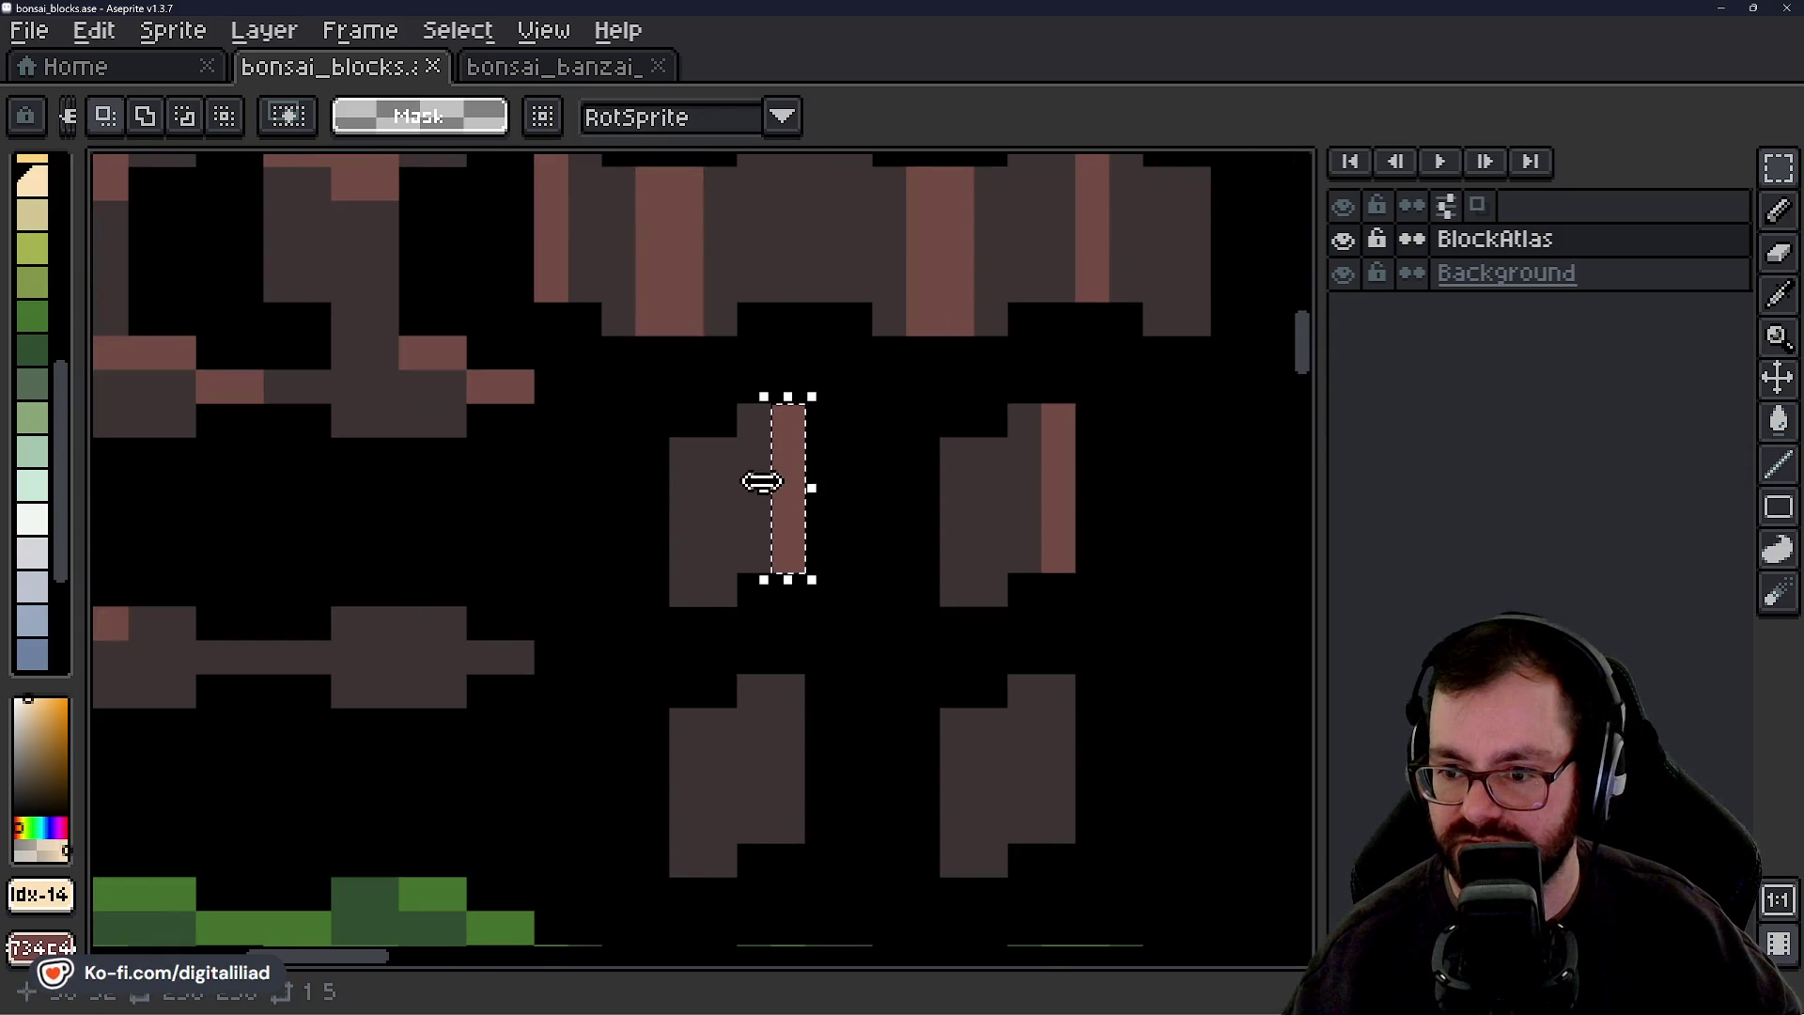
scroll(658, 585, down, 1)
scroll(658, 585, down, 2)
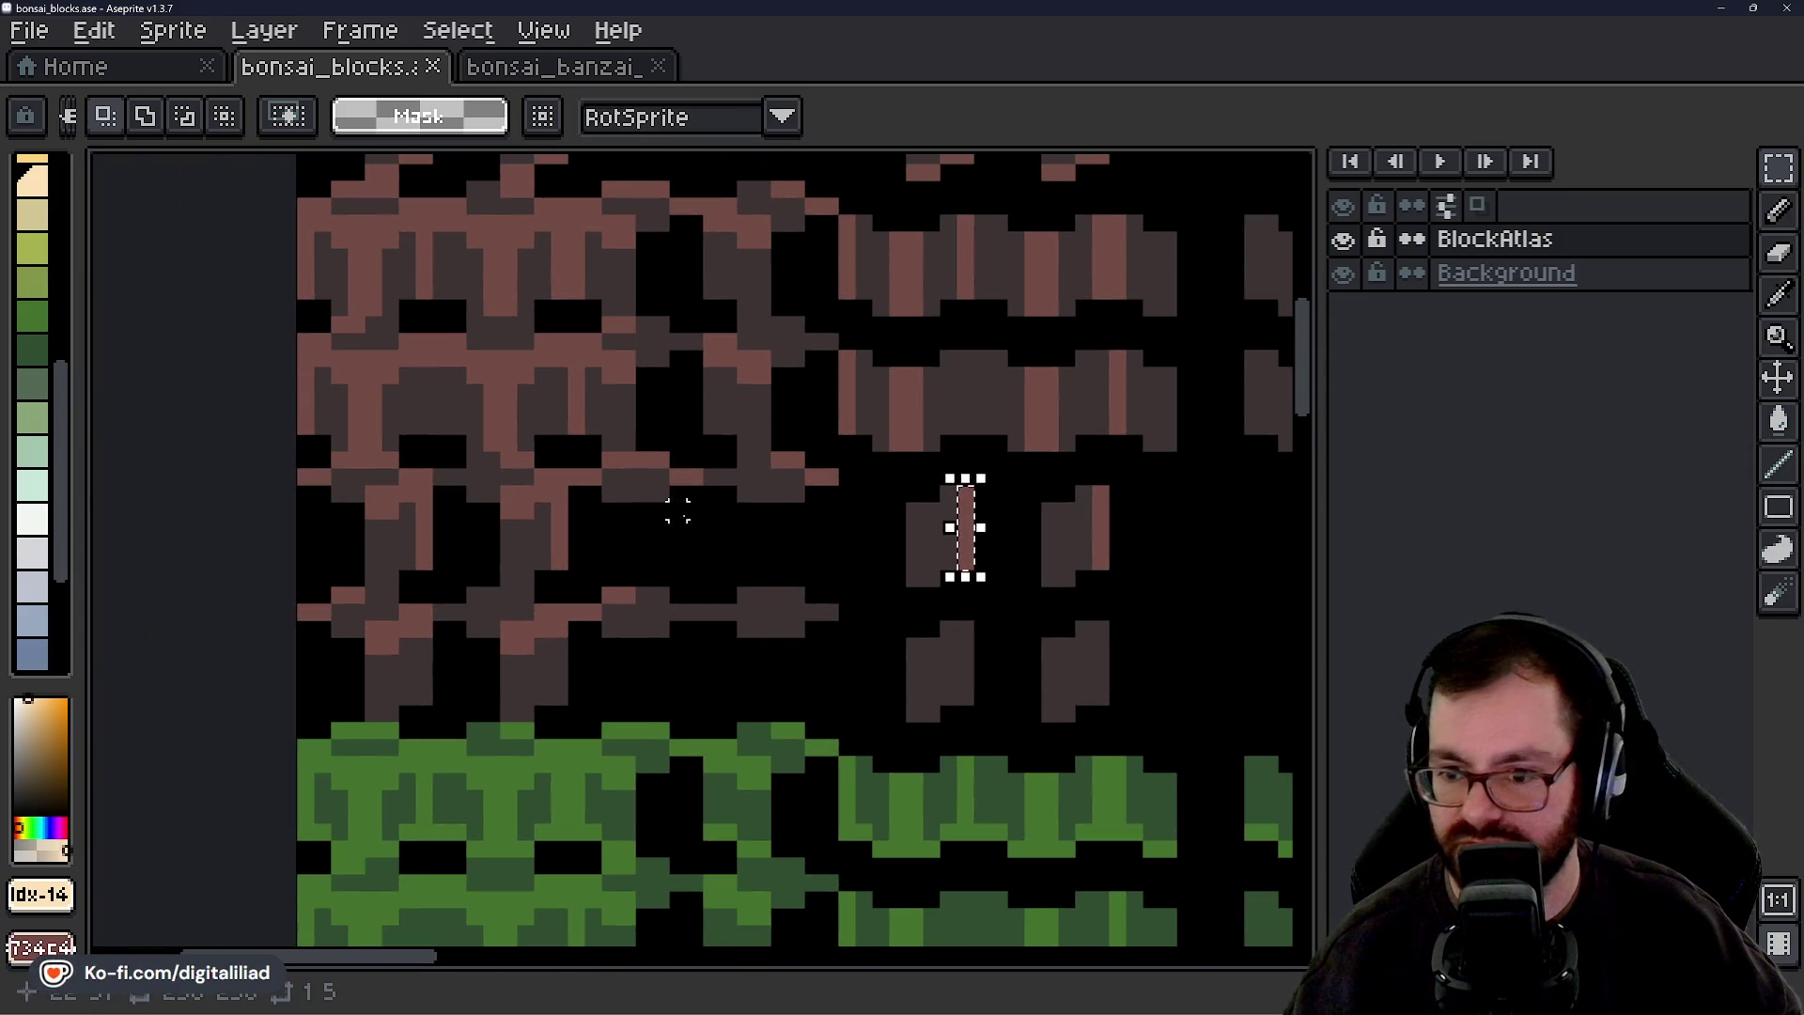
scroll(677, 528, up, 2)
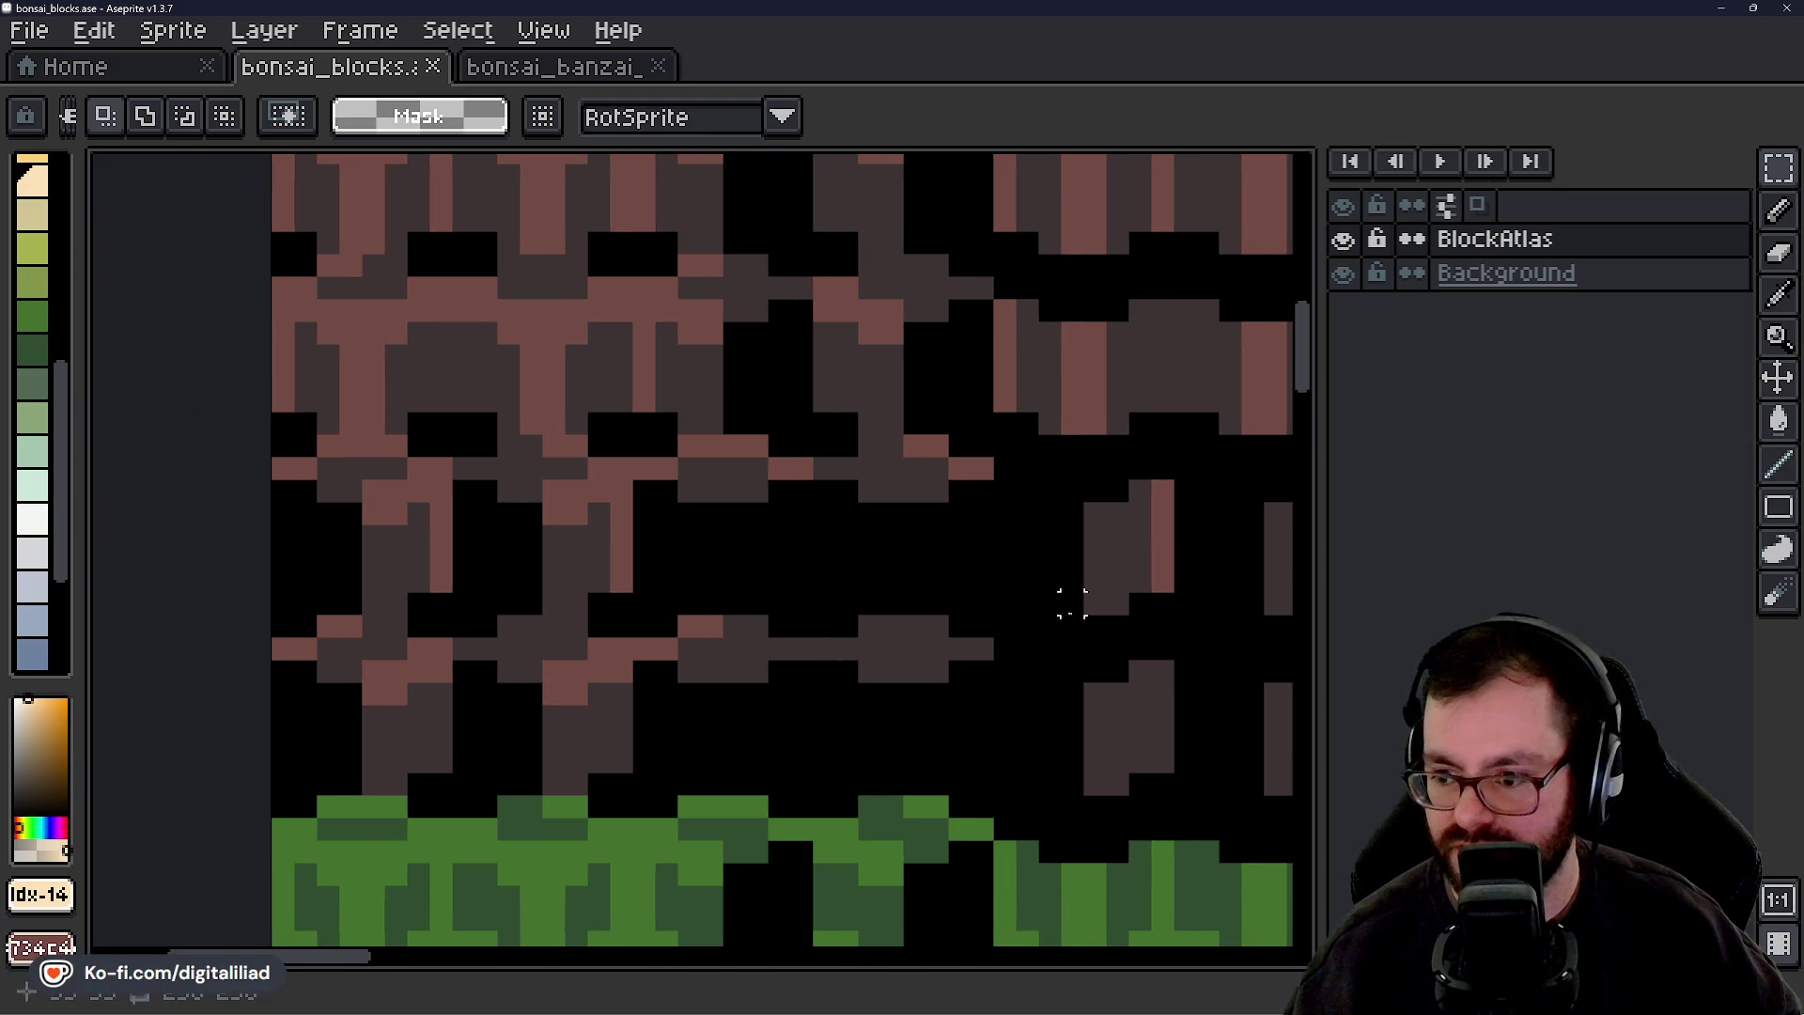
drag(1095, 627, 541, 627)
click(733, 665)
scroll(733, 665, down, 3)
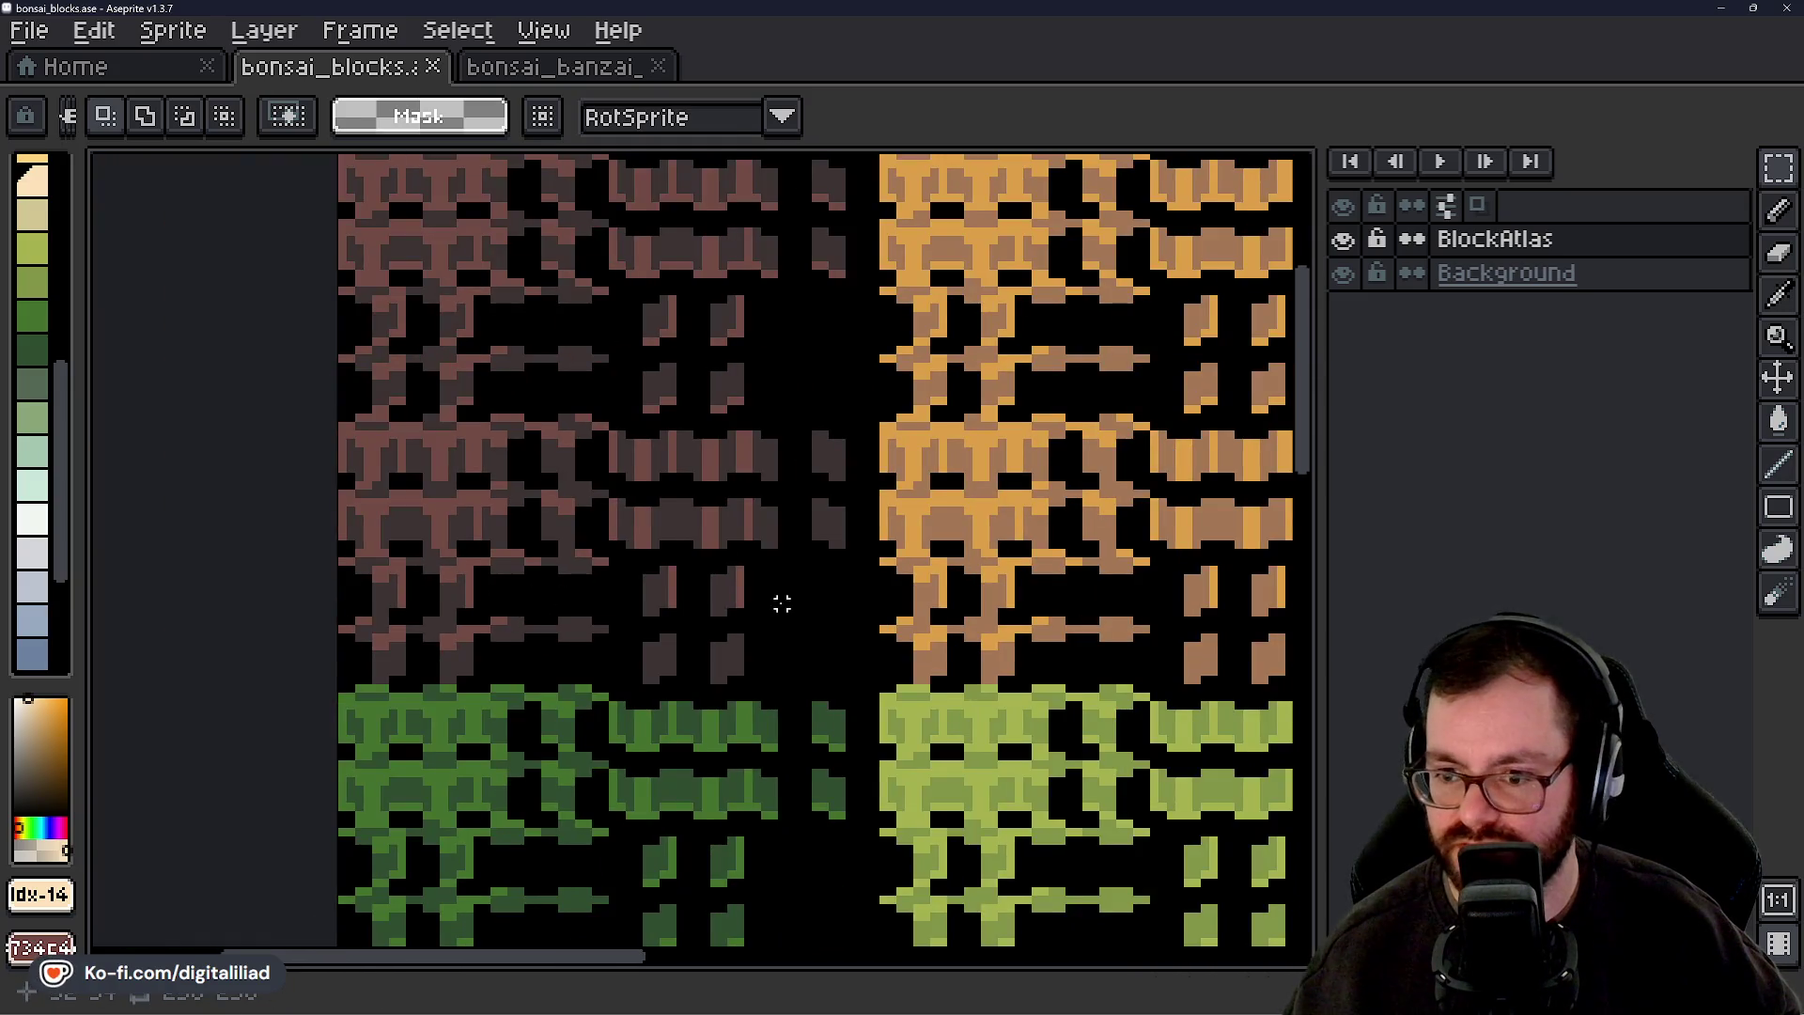
mouse_move(782, 603)
mouse_down()
mouse_move(716, 511)
mouse_move(826, 837)
mouse_up()
scroll(395, 408, up, 4)
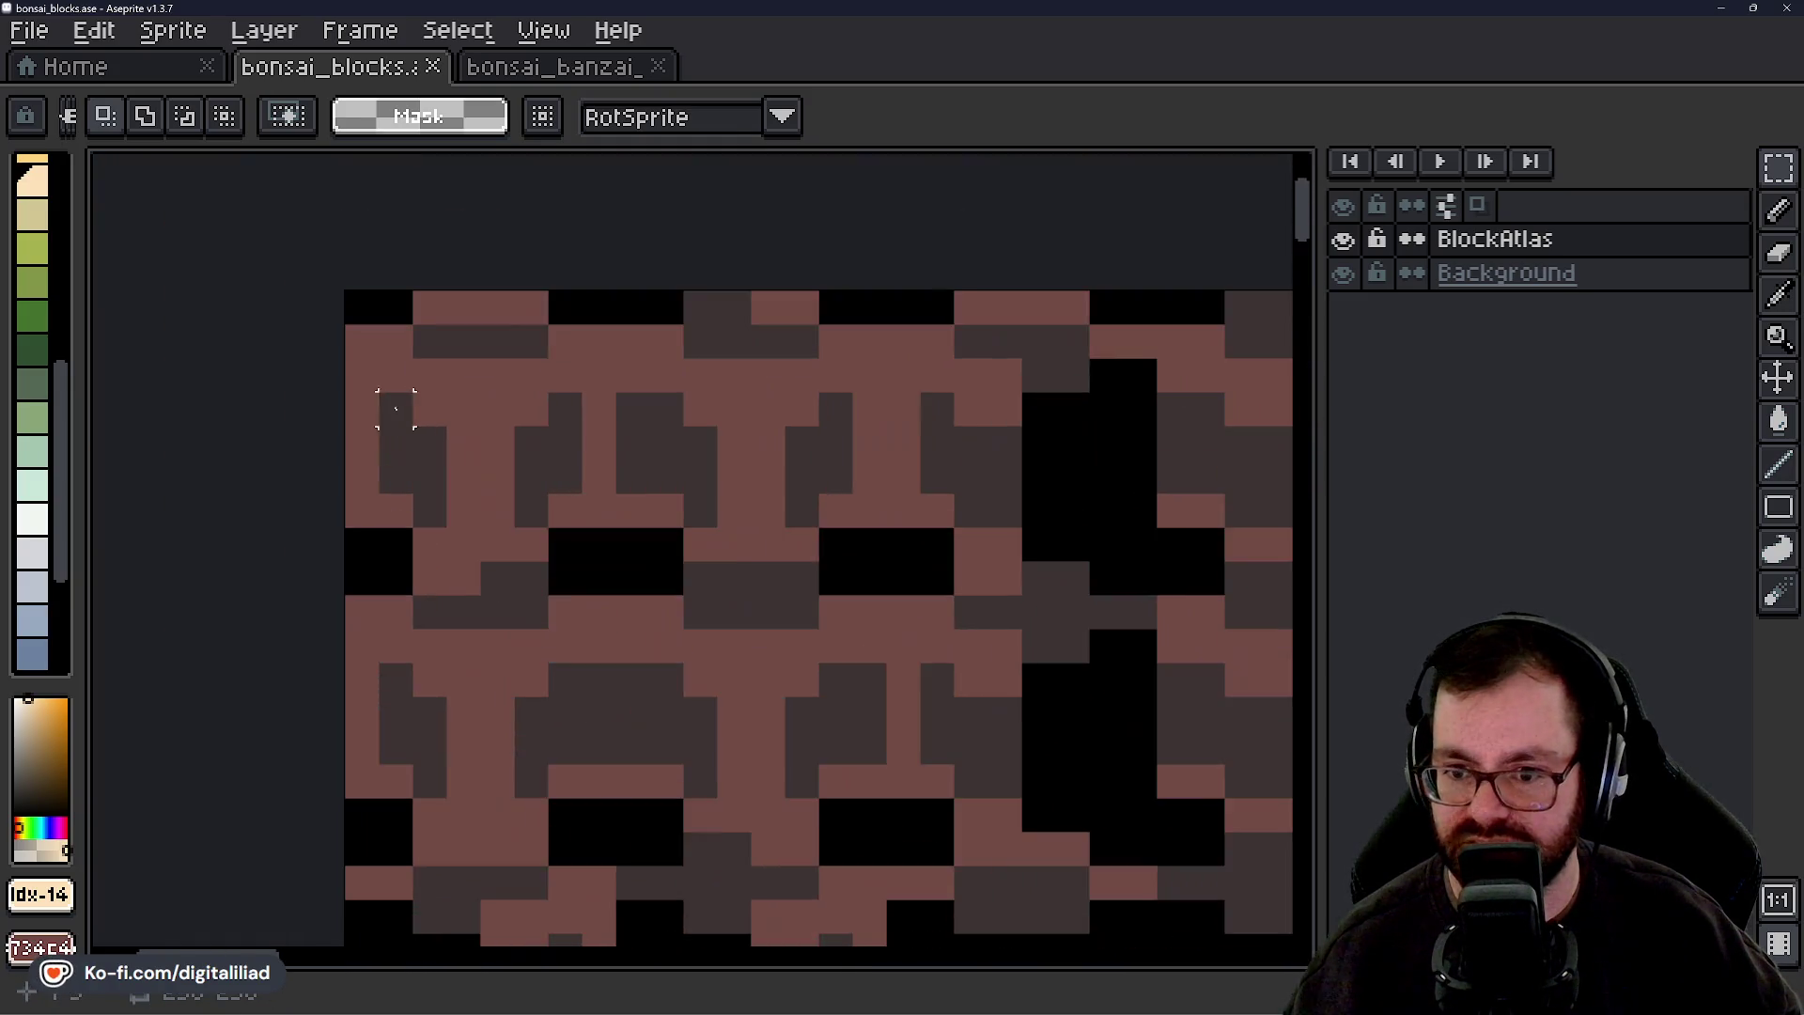
scroll(379, 376, up, 1)
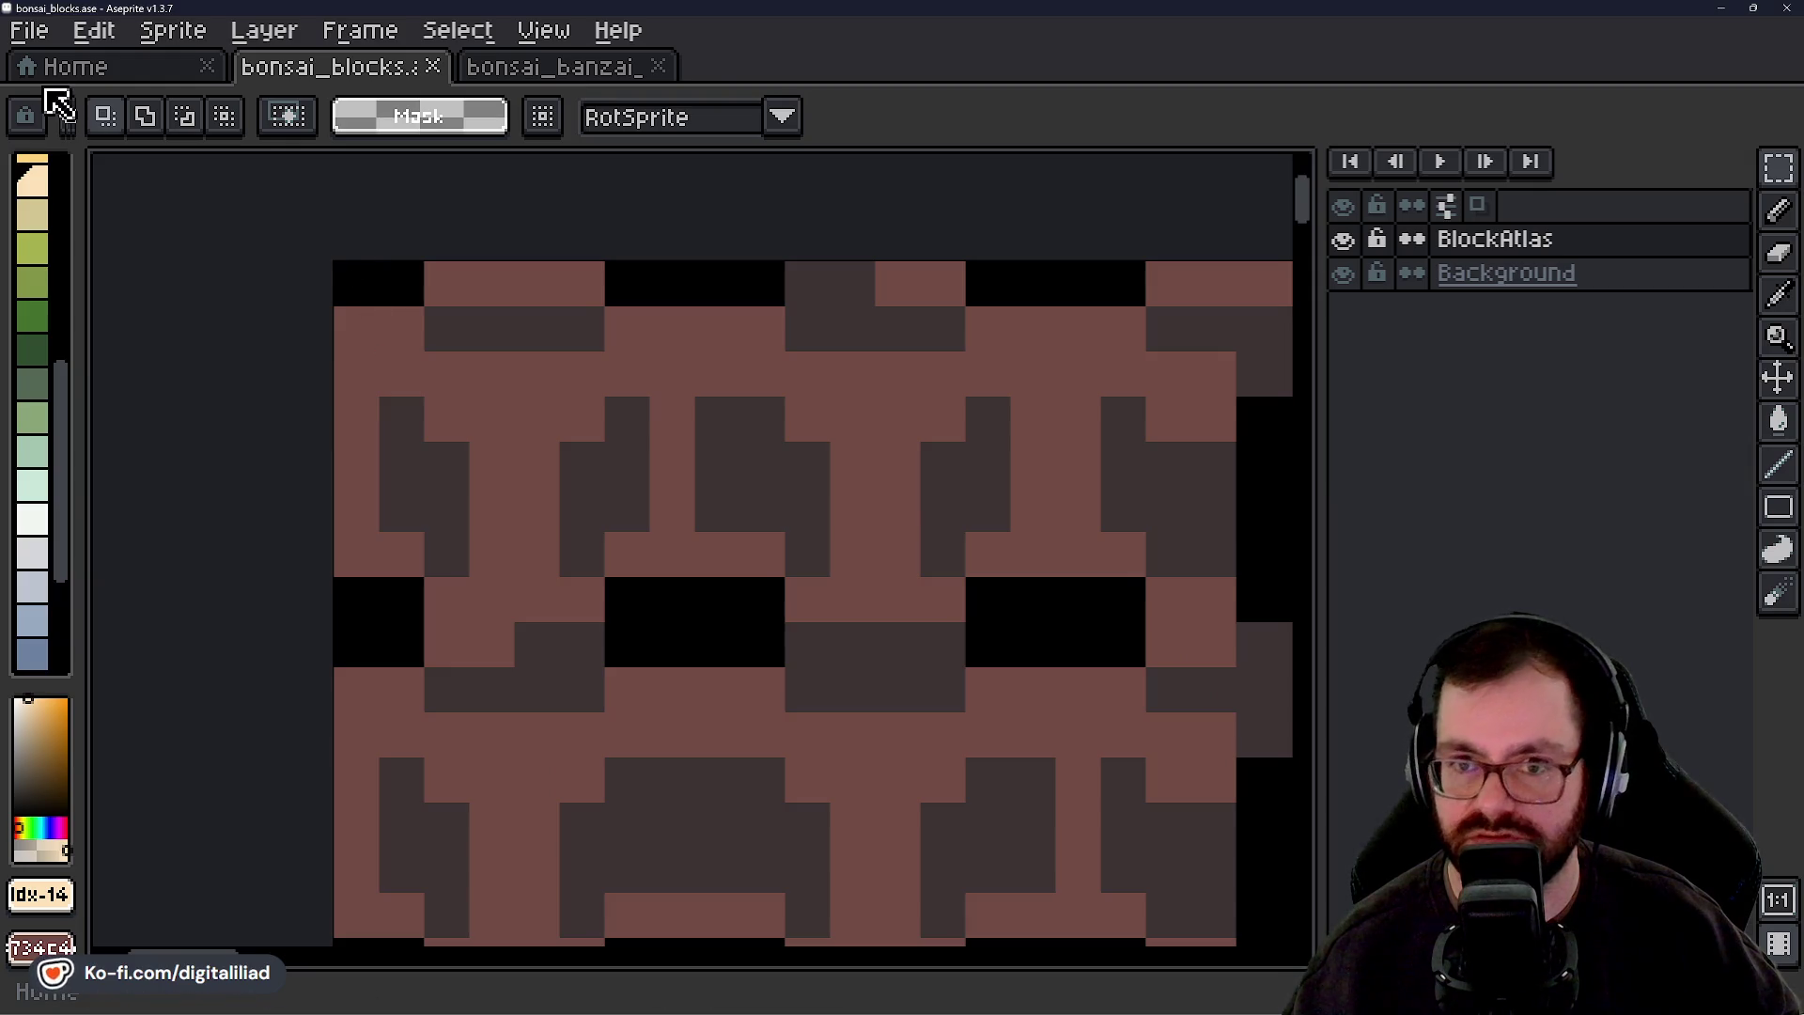
click(495, 70)
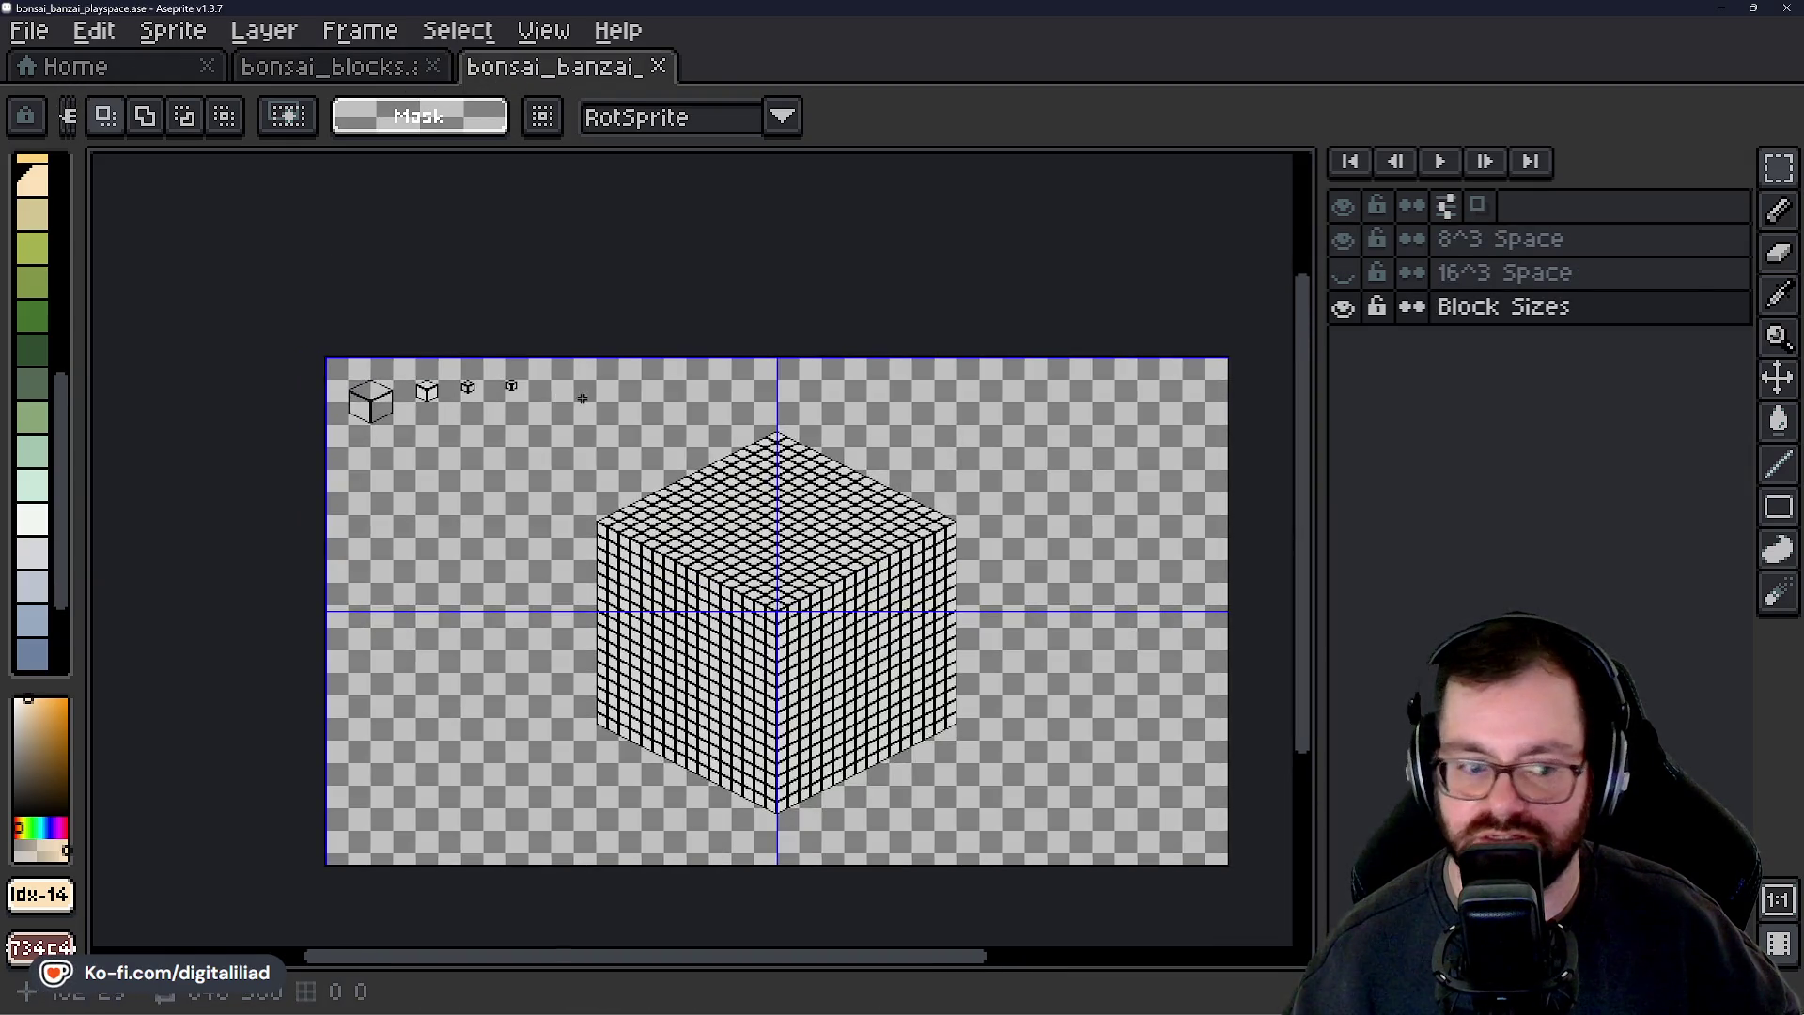
Select the small cube near the top-left, then cancel the attempted move.
scroll(526, 383, up, 3)
scroll(463, 375, up, 2)
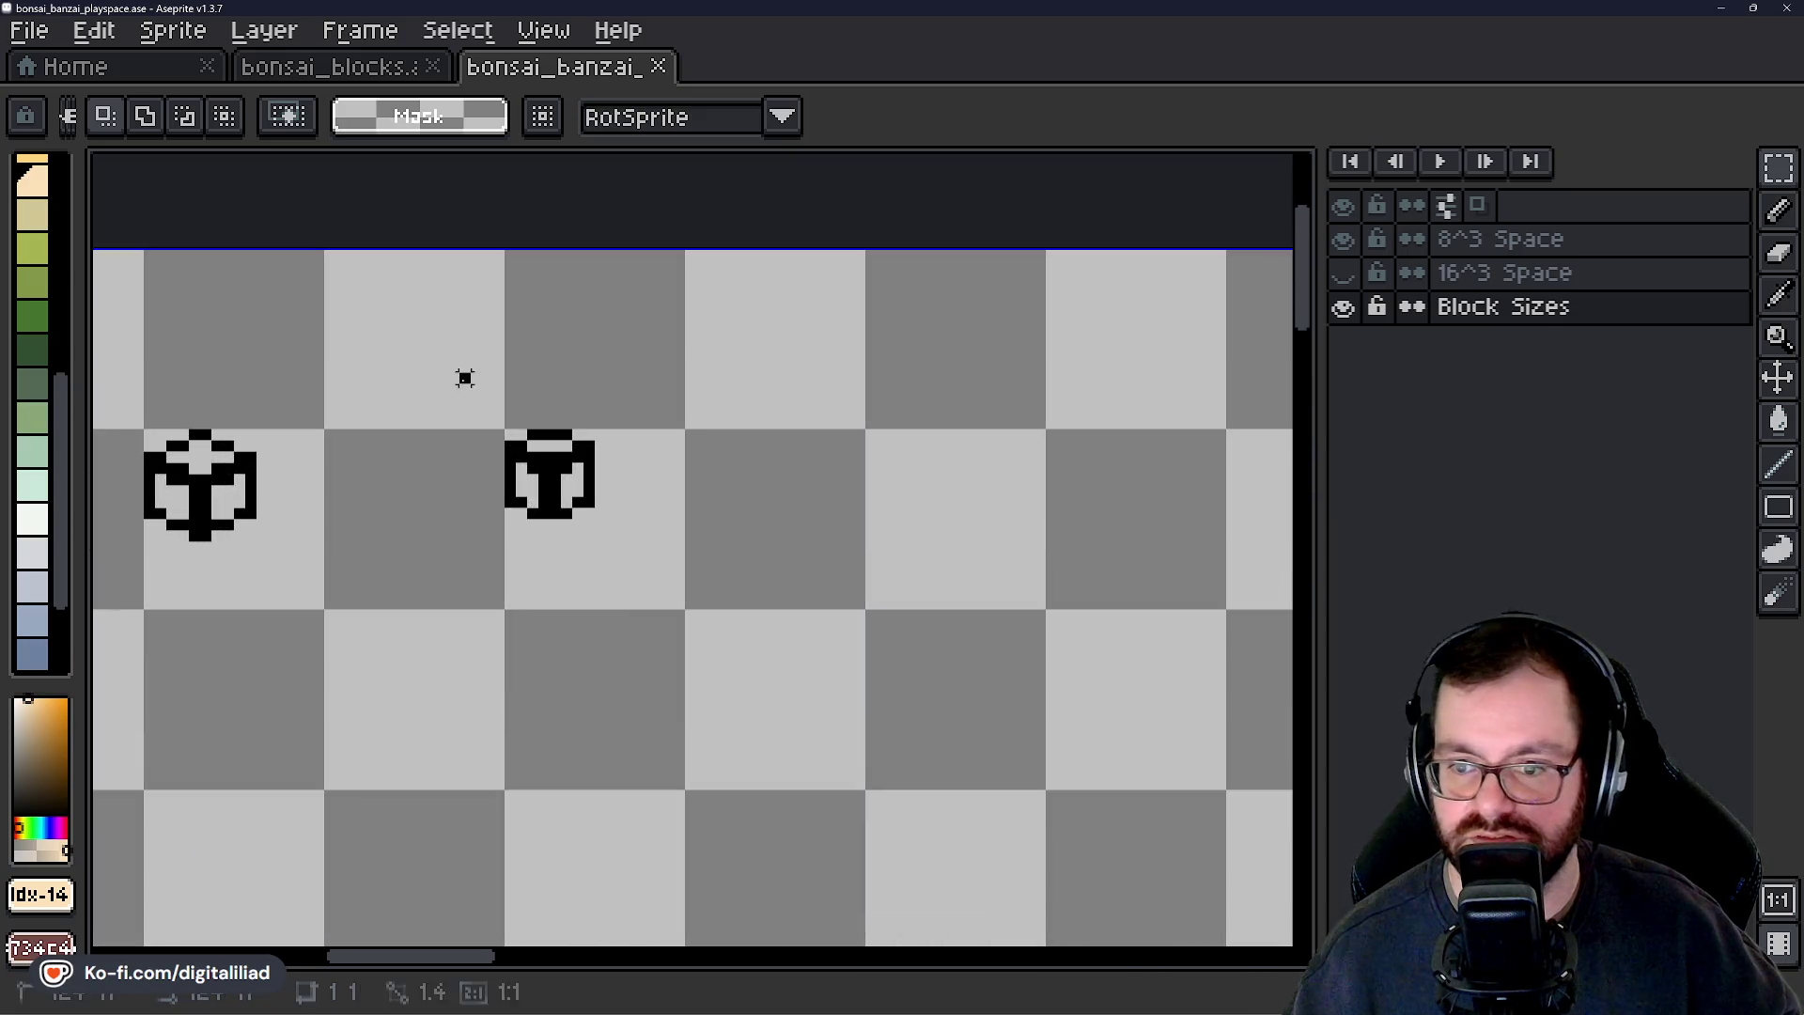
mouse_move(460, 374)
mouse_down()
mouse_move(653, 532)
mouse_move(724, 644)
mouse_move(622, 700)
mouse_move(604, 270)
mouse_move(592, 294)
mouse_move(673, 342)
mouse_move(761, 543)
mouse_move(730, 540)
mouse_move(793, 516)
mouse_up()
click(584, 491)
scroll(588, 491, up, 2)
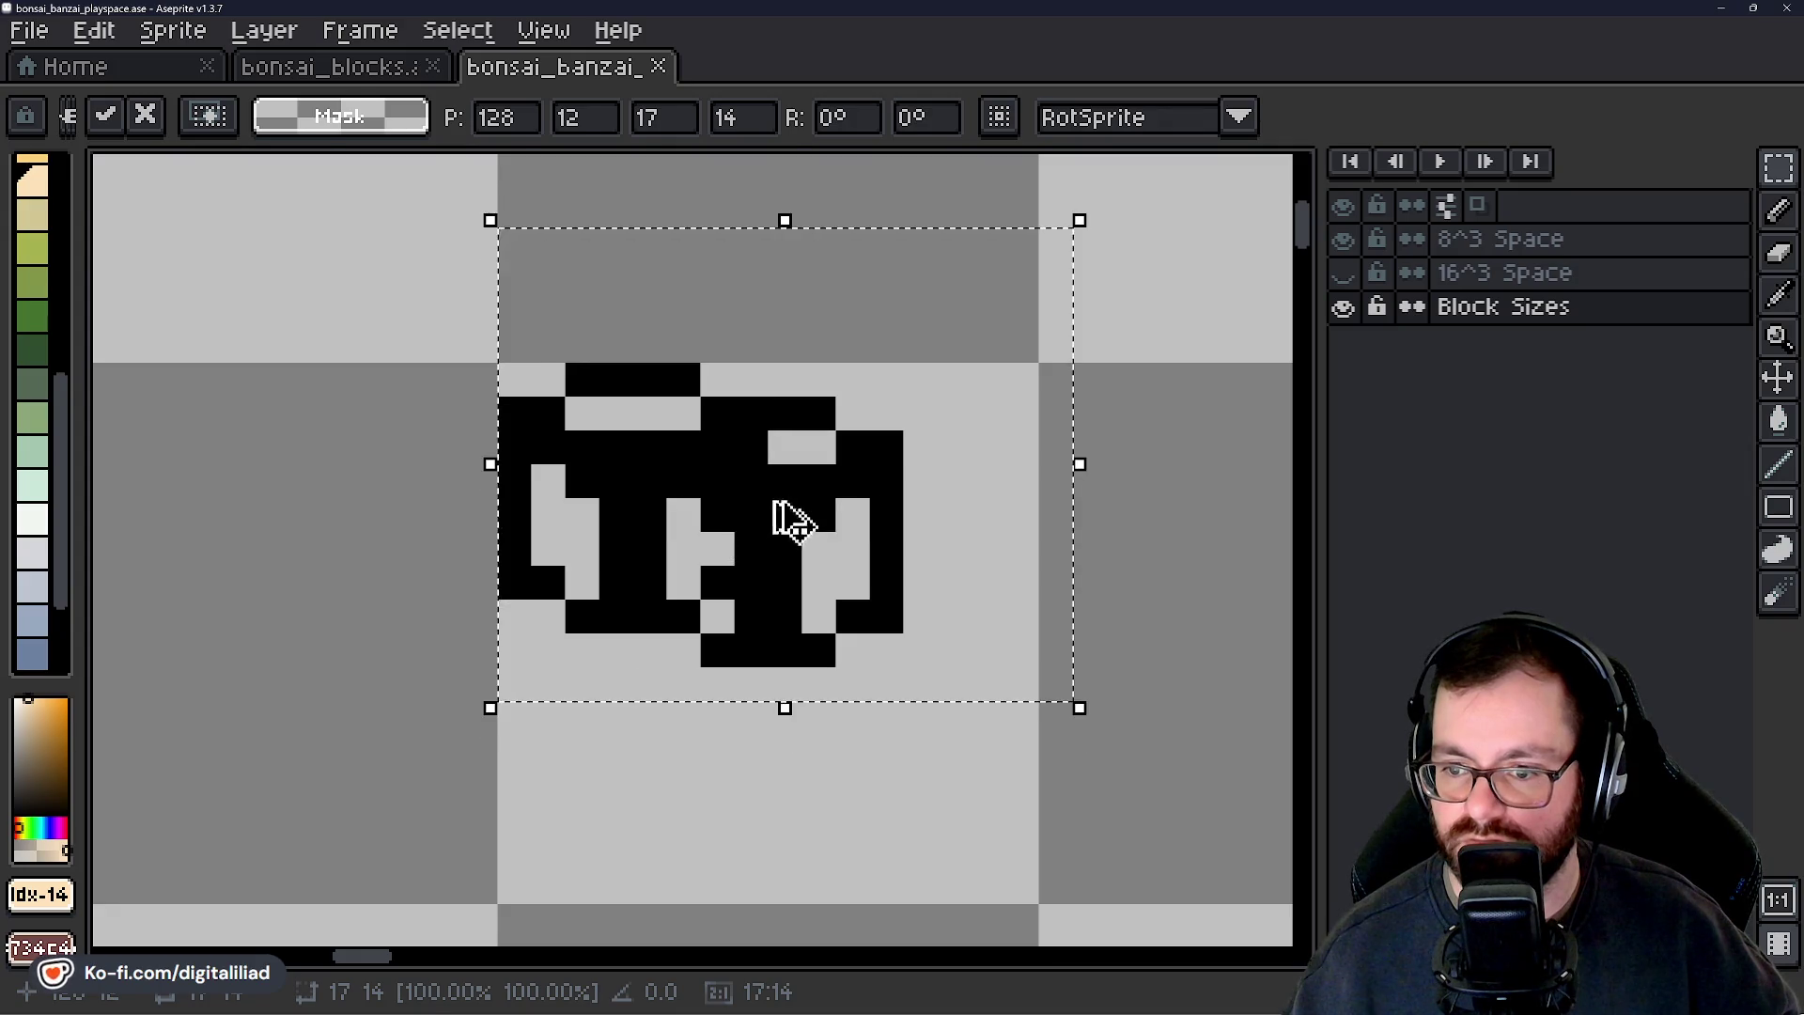
key(Escape)
scroll(787, 451, down, 2)
scroll(787, 451, down, 1)
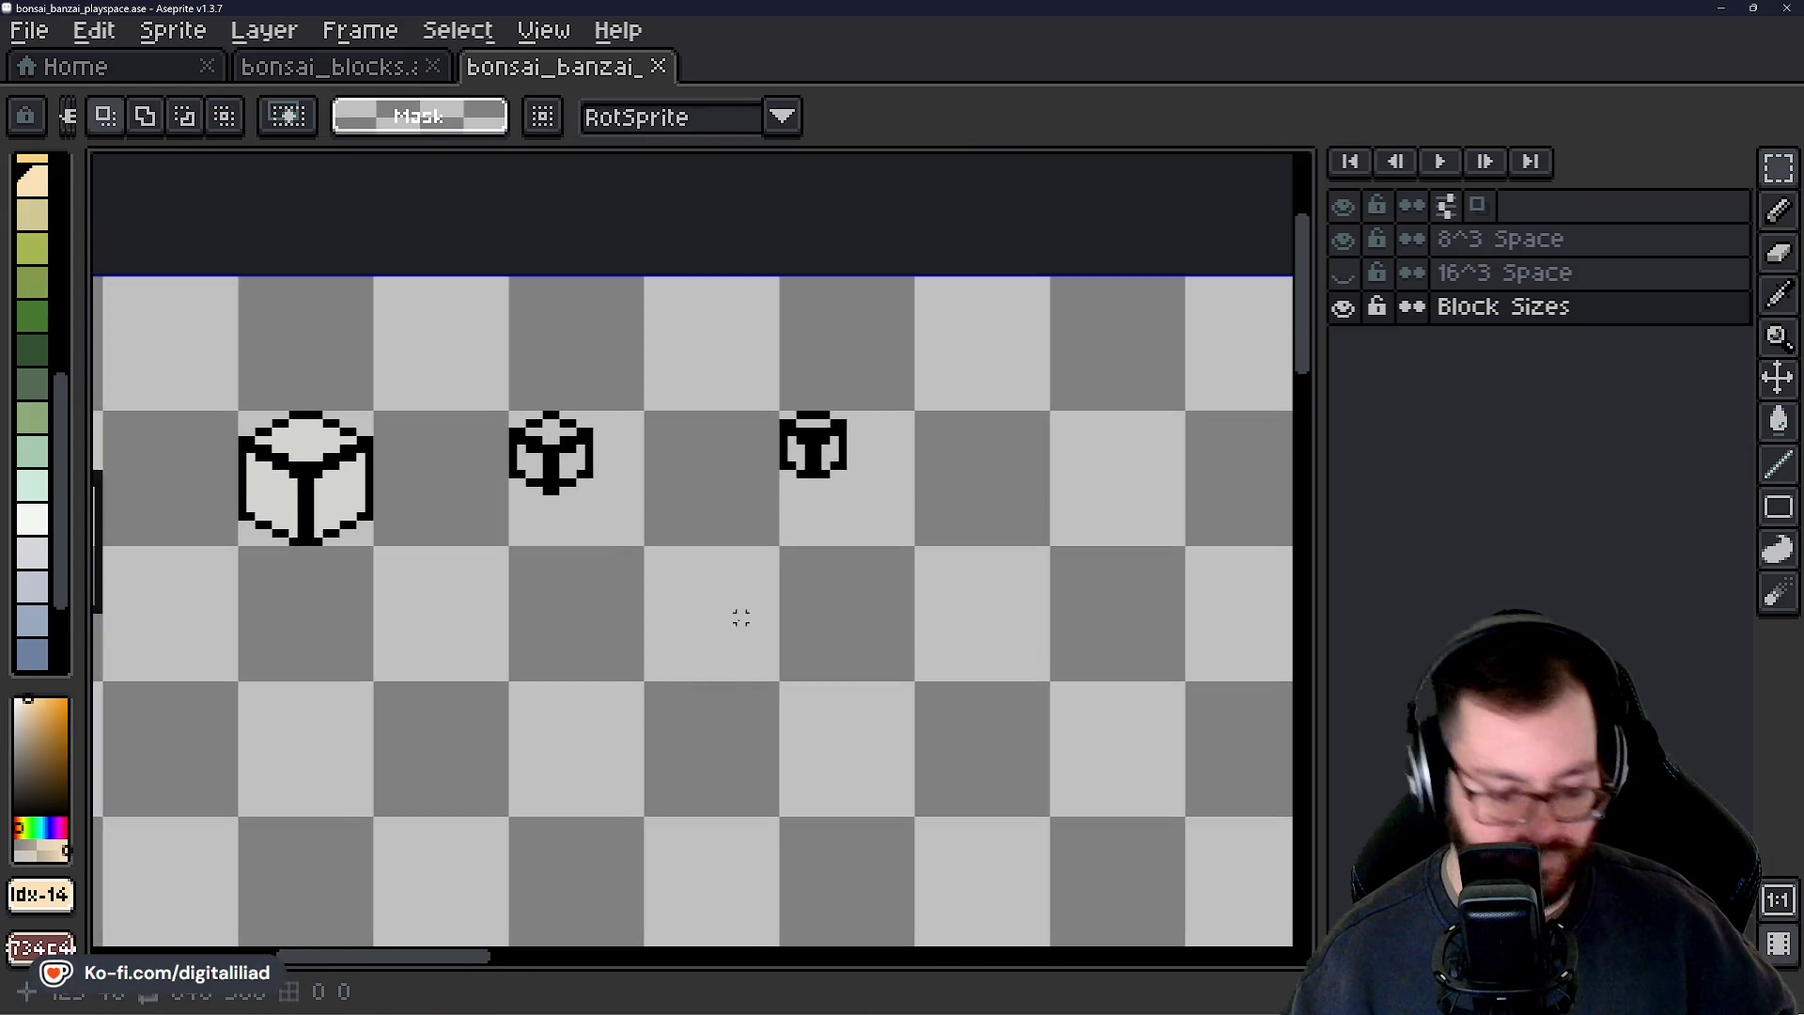
Pick the light colour from the canvas and enable Contiguous after undoing an overflowing background fill.
key(alt)
scroll(378, 517, up, 1)
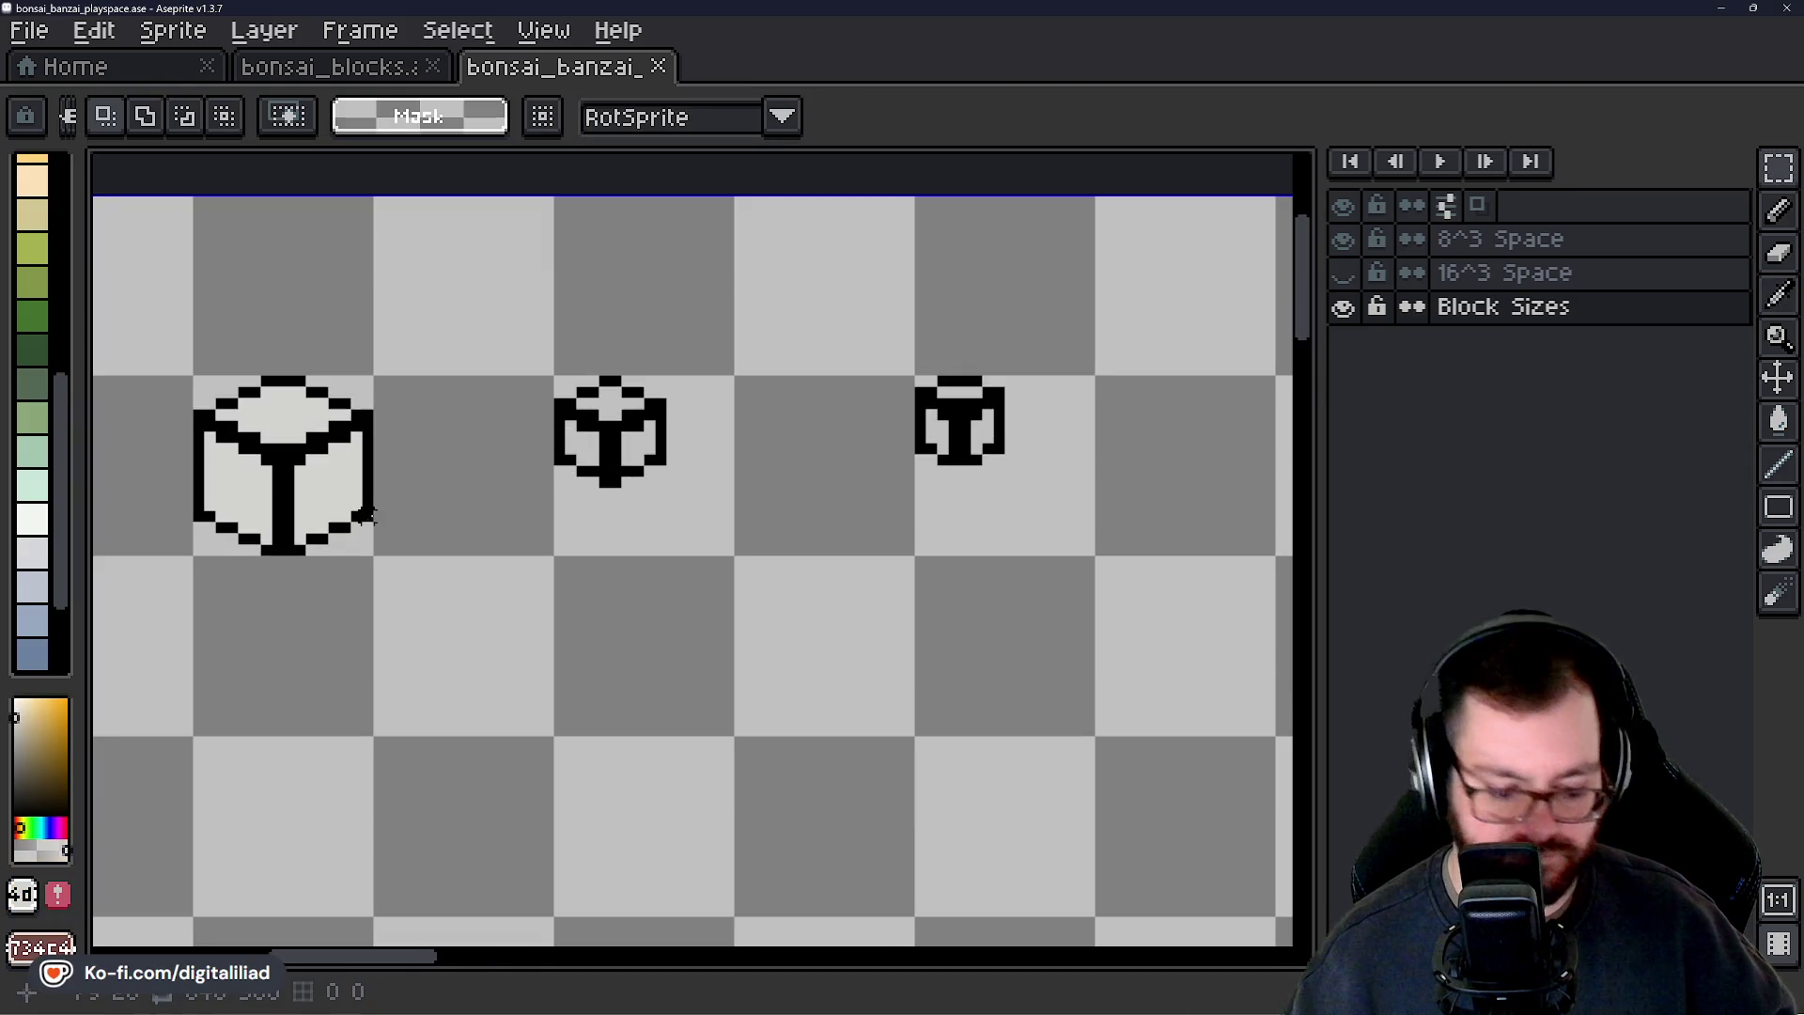
key(space)
scroll(611, 393, up, 1)
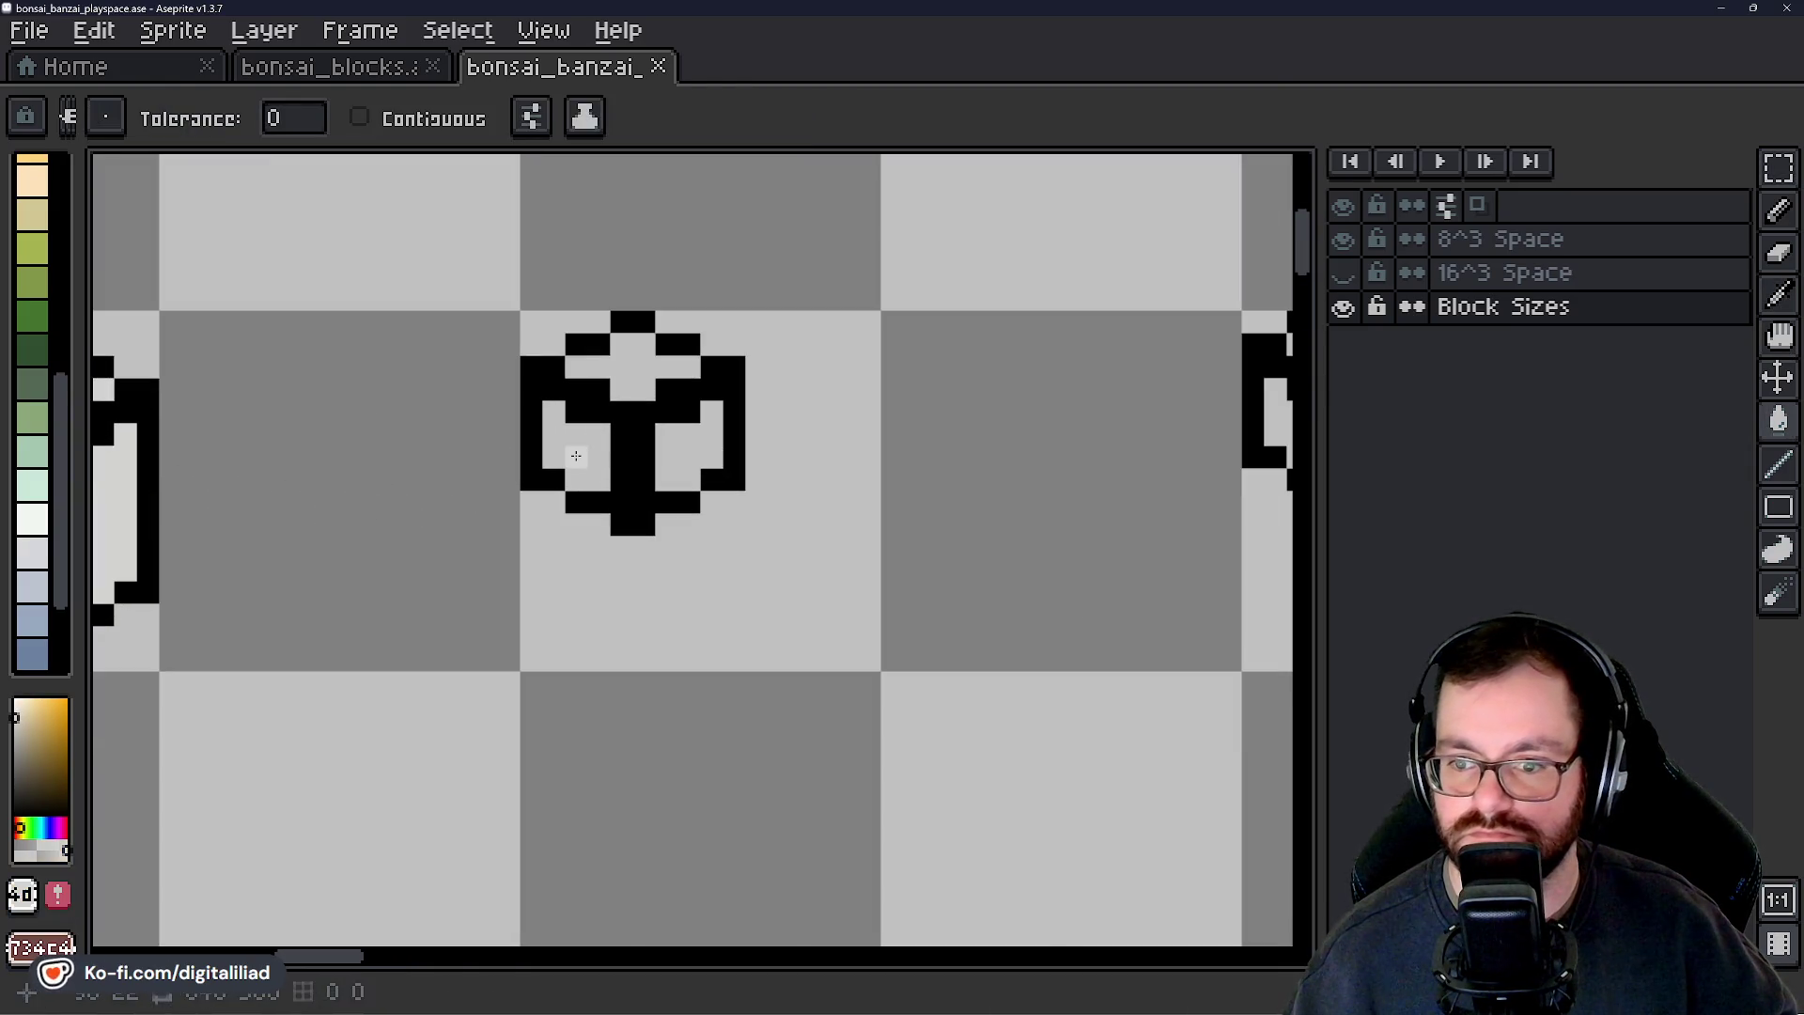
click(626, 393)
key(ctrl+z)
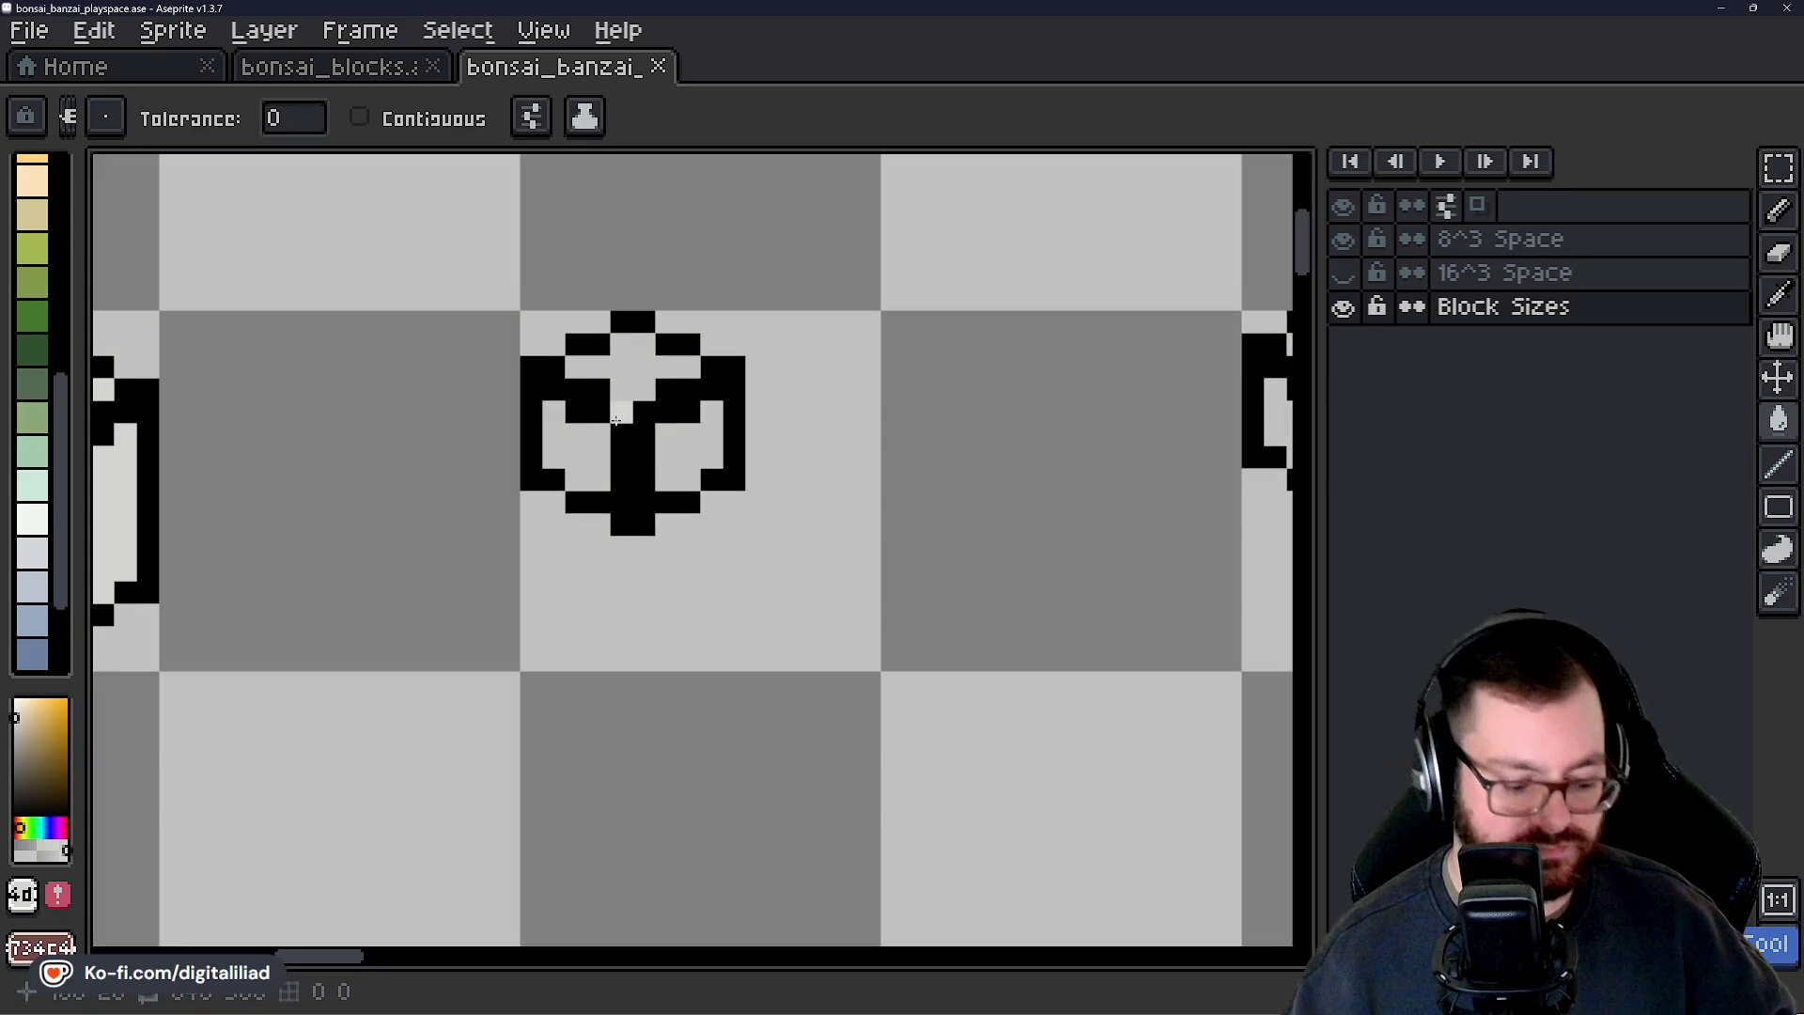
click(385, 127)
Fill all three faces of the middle and small cubes near-white and save the sprite.
click(632, 355)
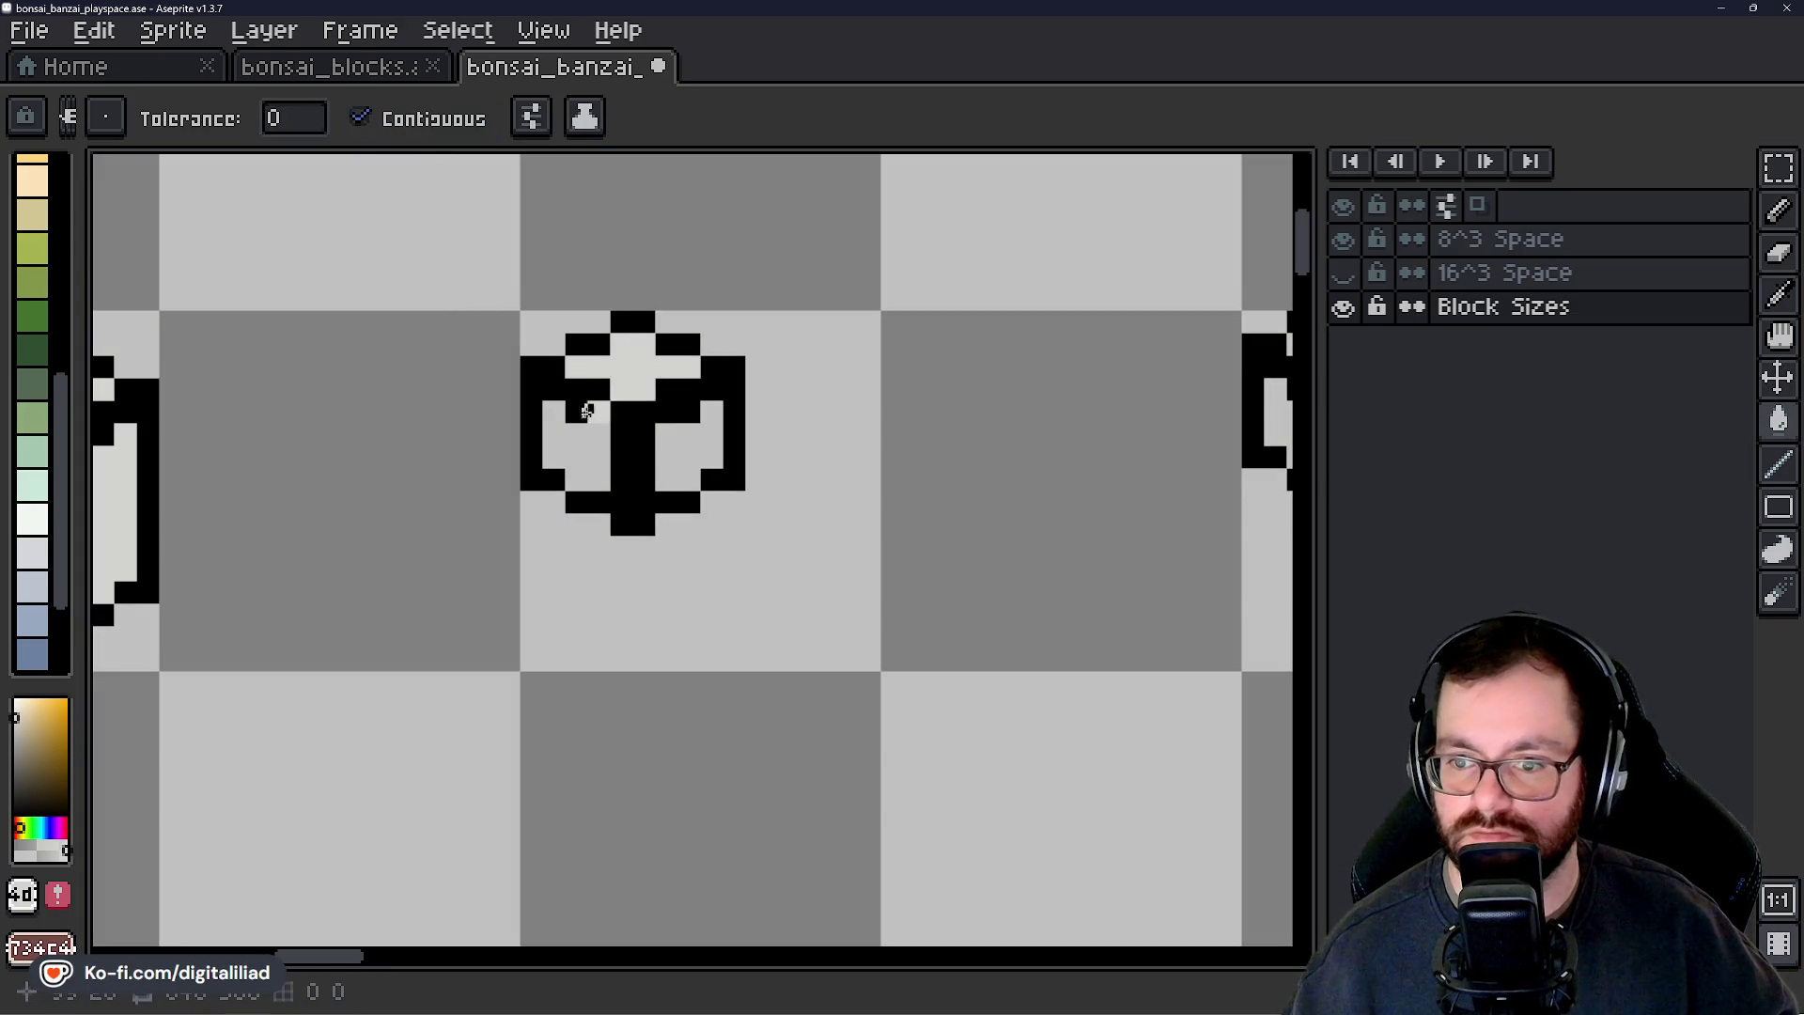
click(588, 434)
click(678, 434)
drag(864, 541, 594, 581)
click(1004, 460)
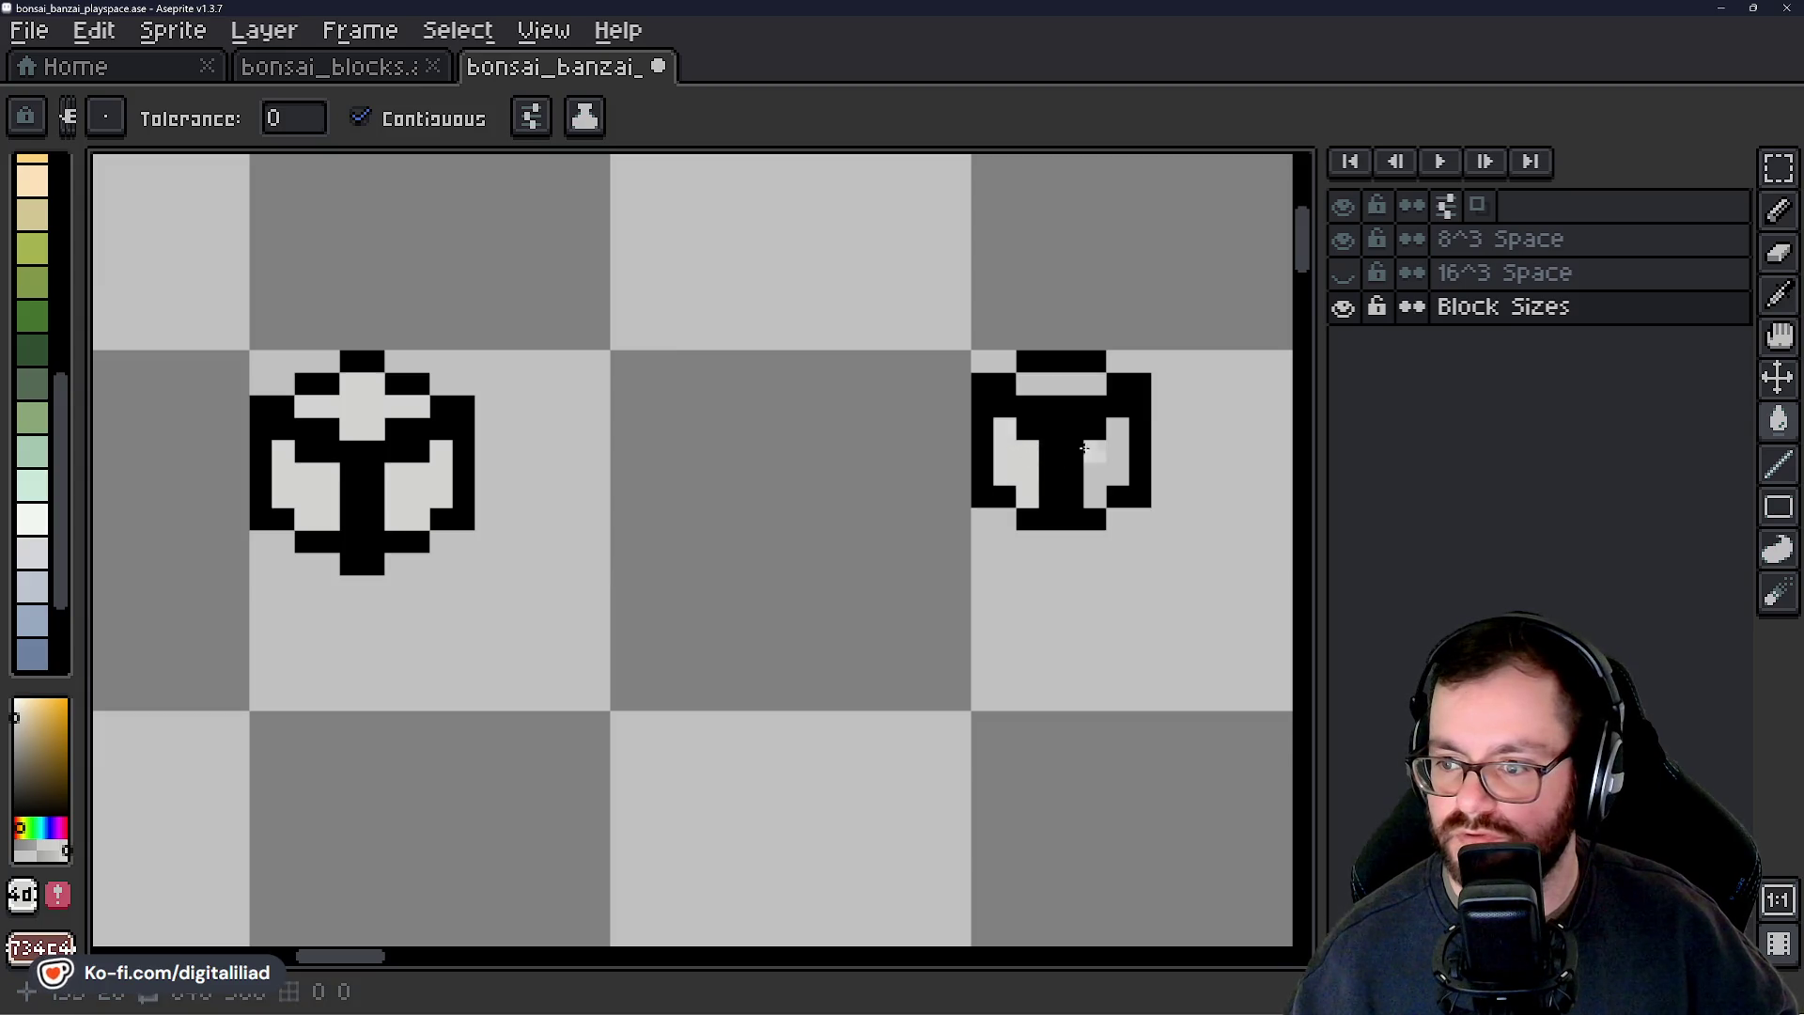
click(1118, 460)
click(1072, 380)
drag(938, 498, 696, 526)
key(v)
key(ctrl+s)
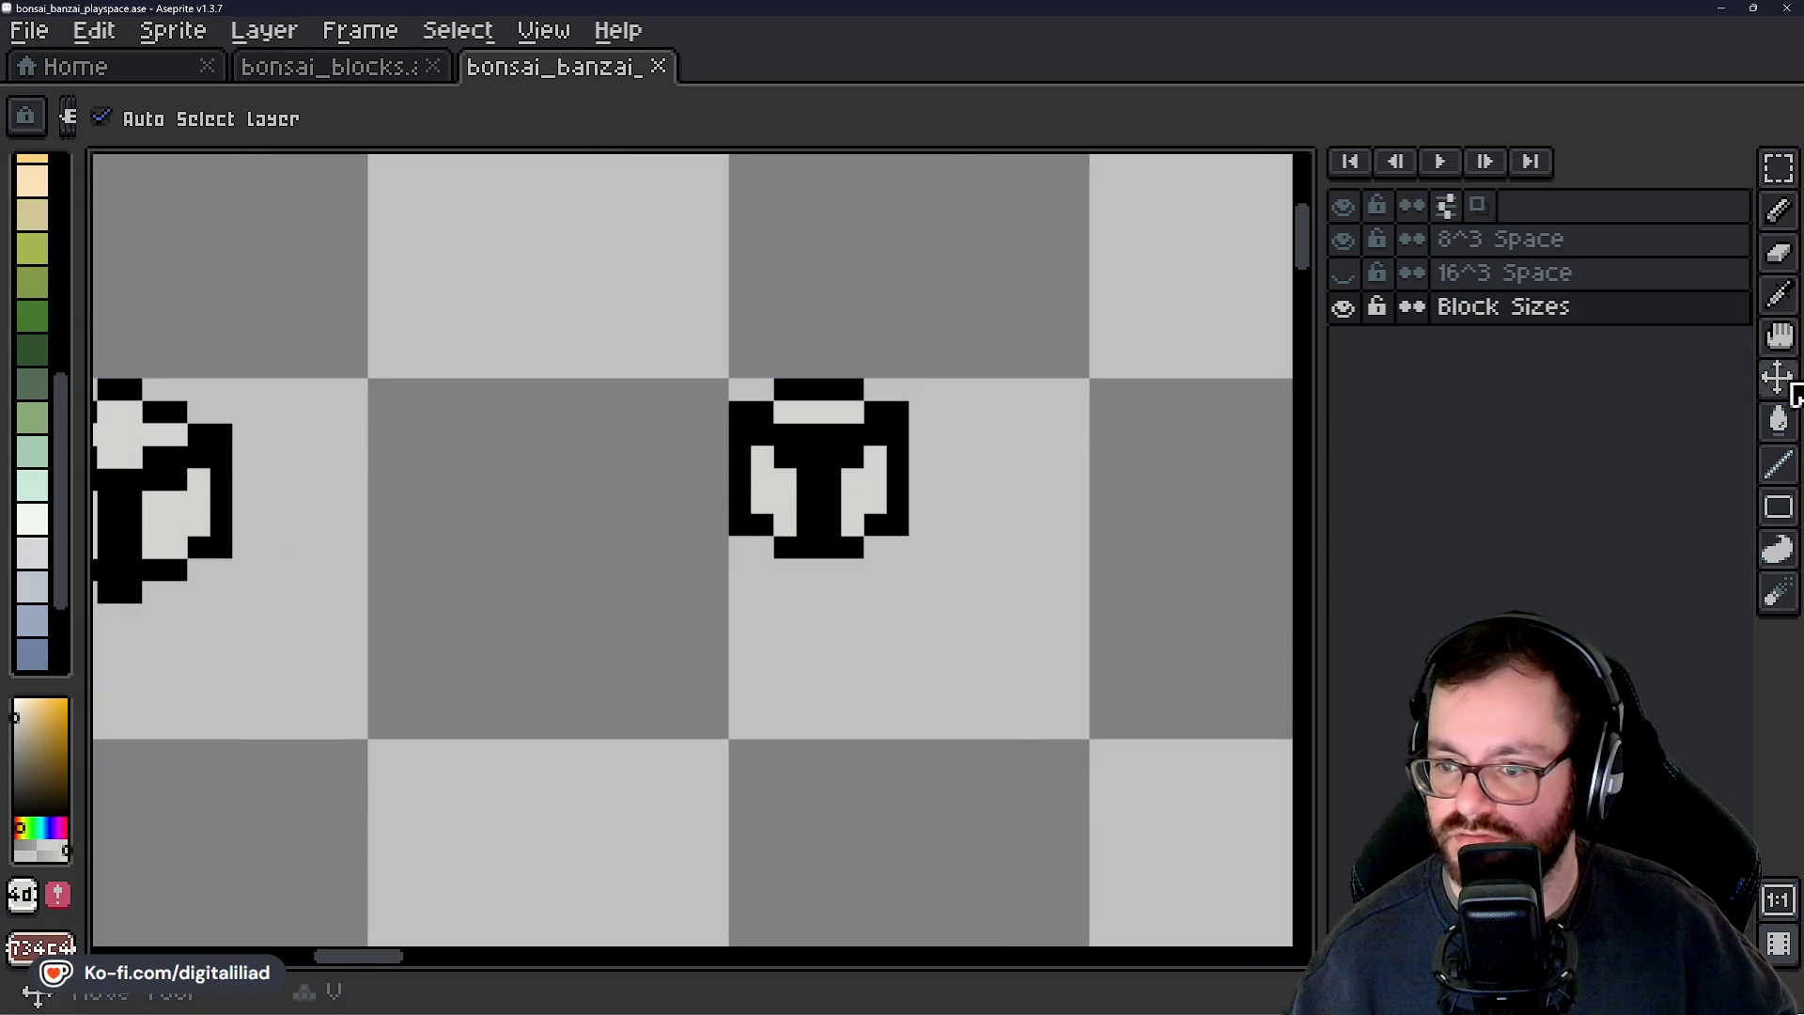
Copy the small cube down-right of itself so two blocks stack diagonally.
key(m)
drag(678, 328, 1071, 676)
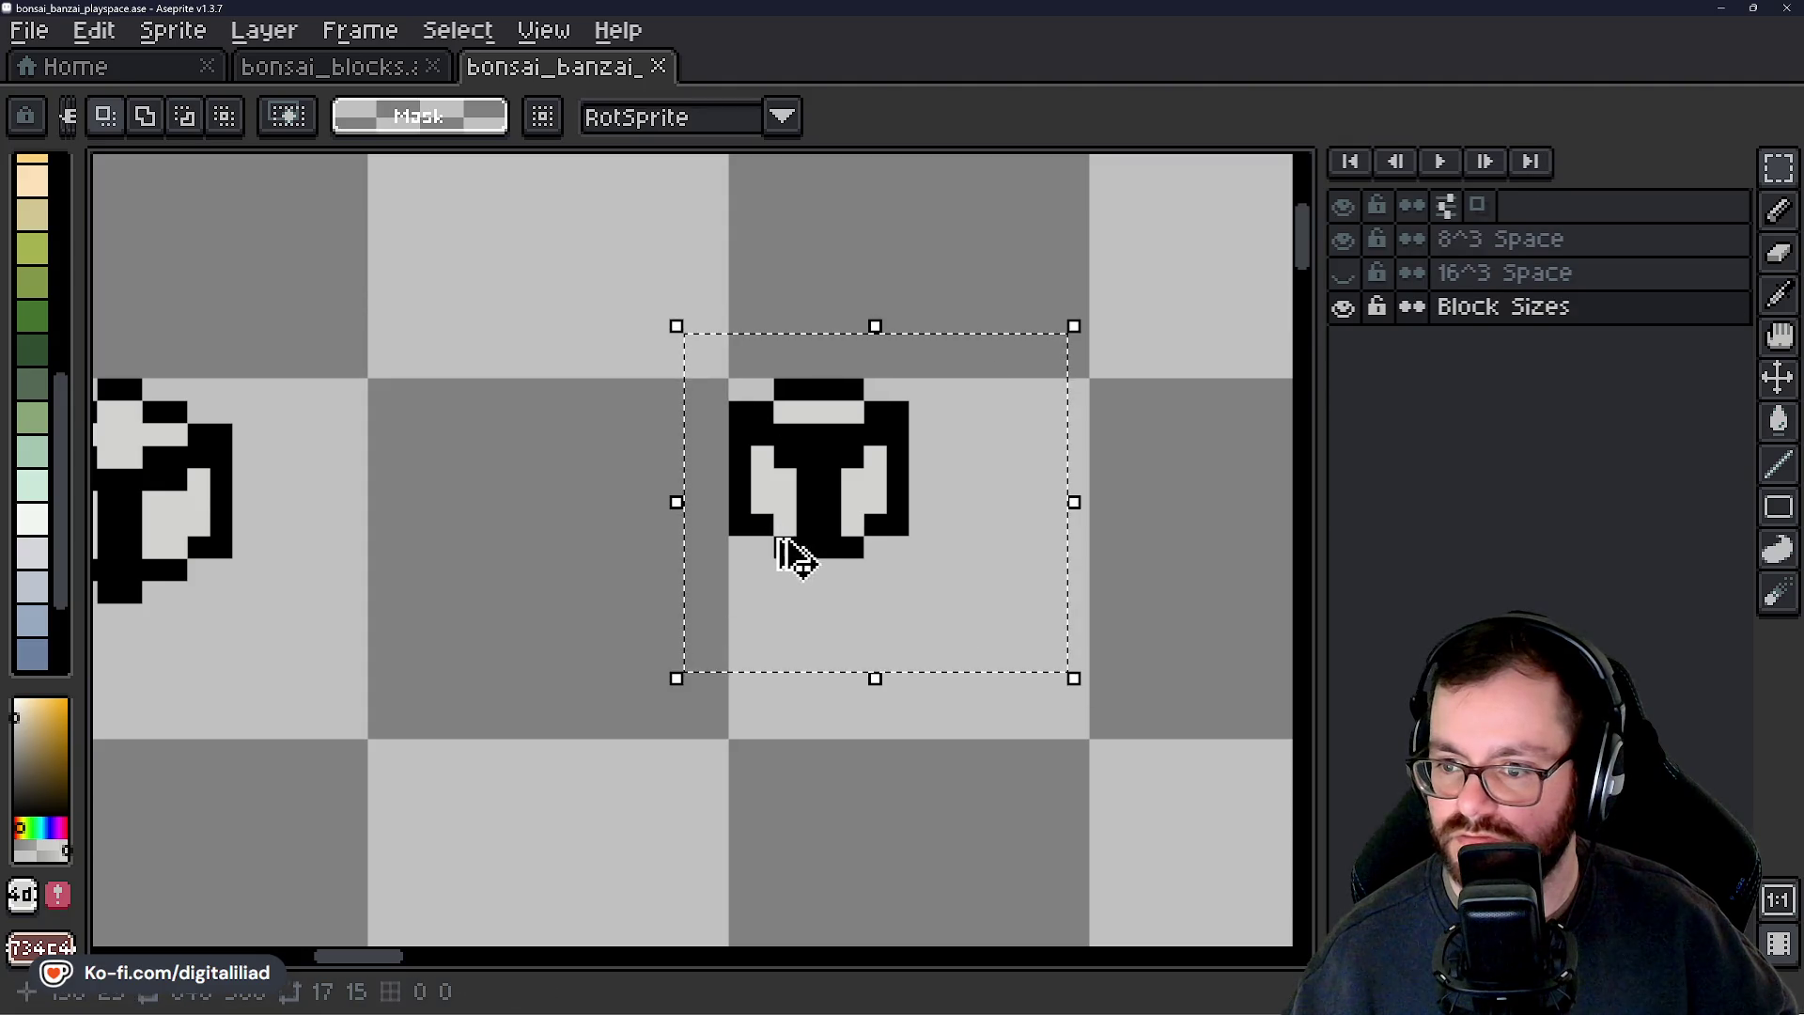
mouse_move(818, 488)
mouse_down()
mouse_move(910, 559)
mouse_move(949, 564)
mouse_move(852, 389)
mouse_up()
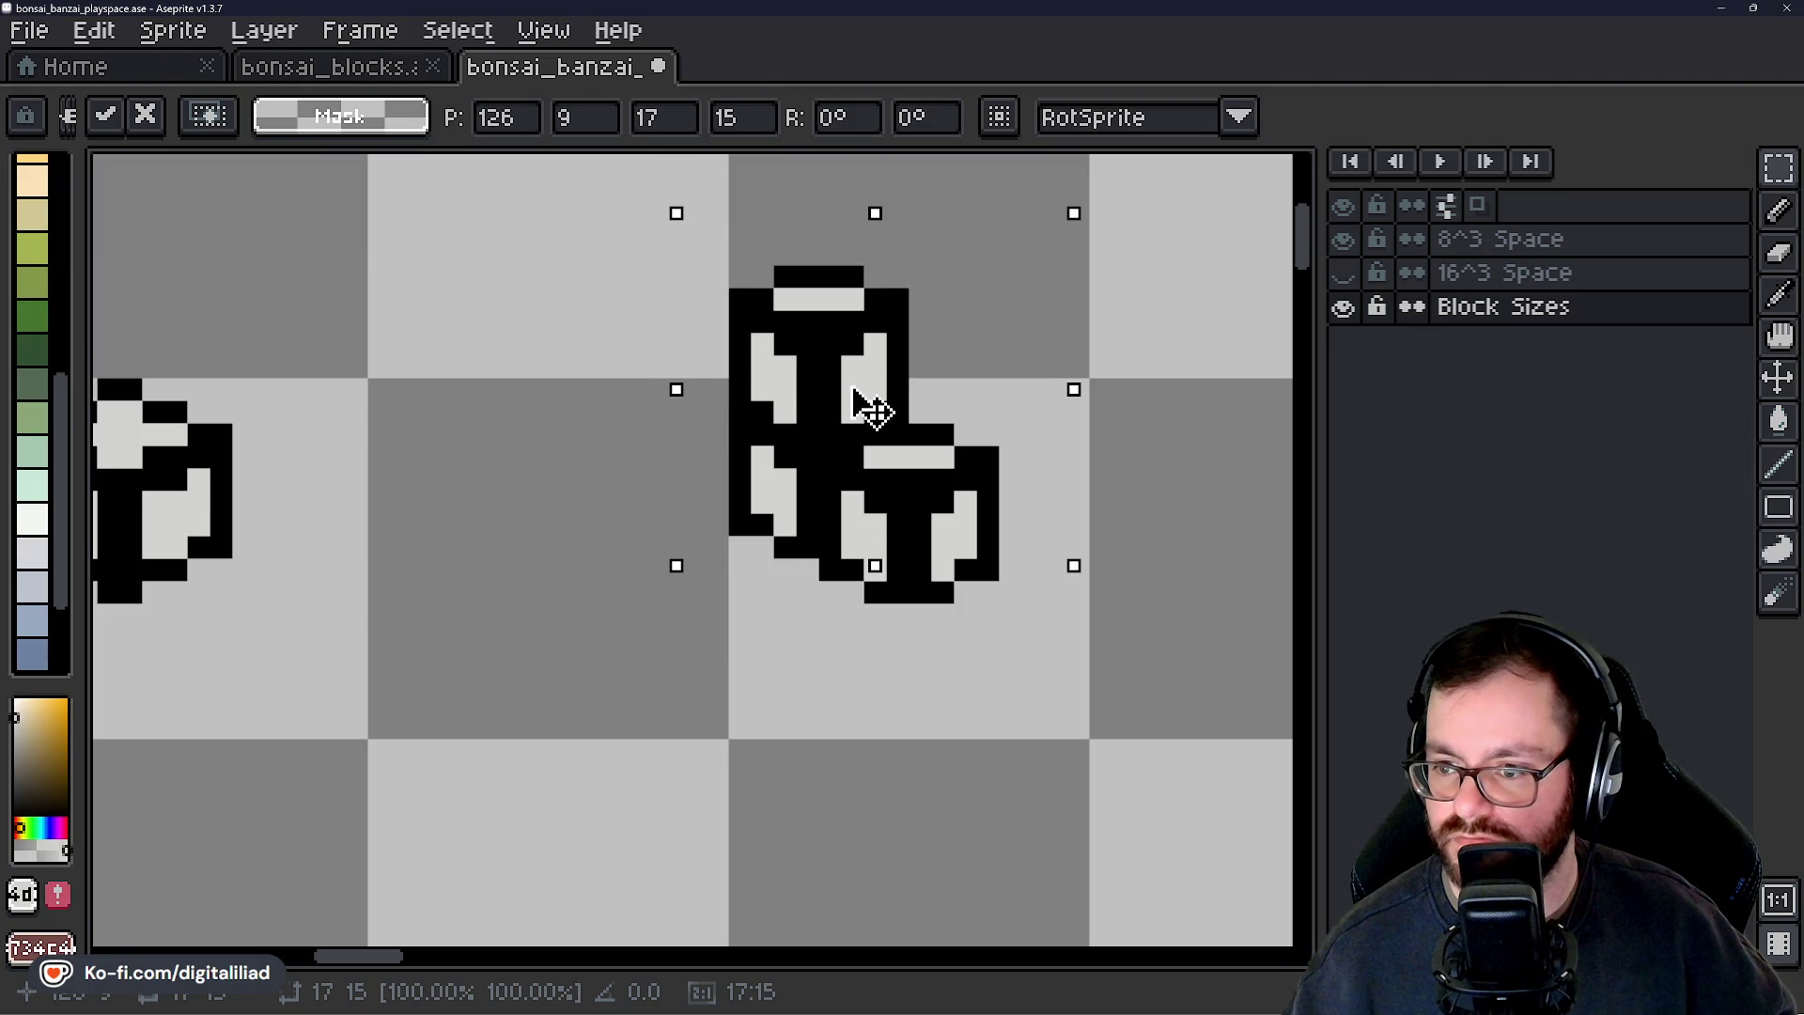
key(ctrl+d)
Shift a 2x1 patch of pixels in the overlap to fix the outline.
scroll(872, 414, up, 3)
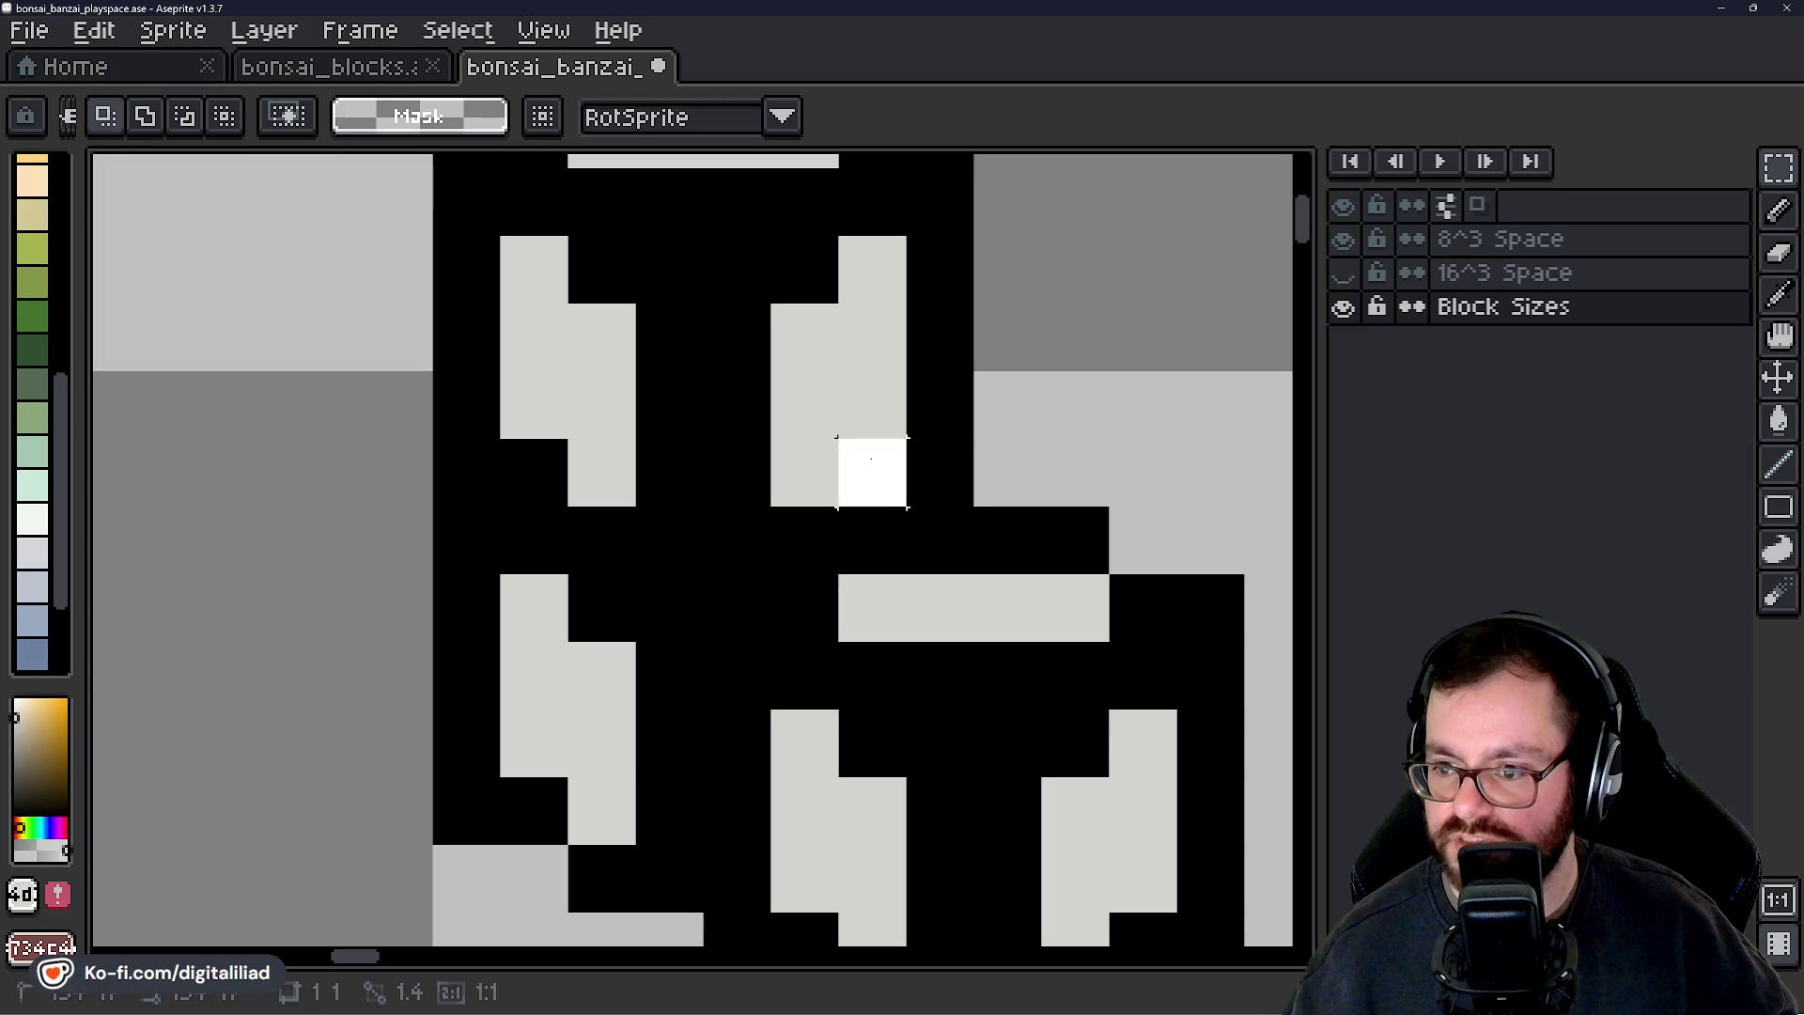
drag(872, 459, 944, 498)
click(864, 601)
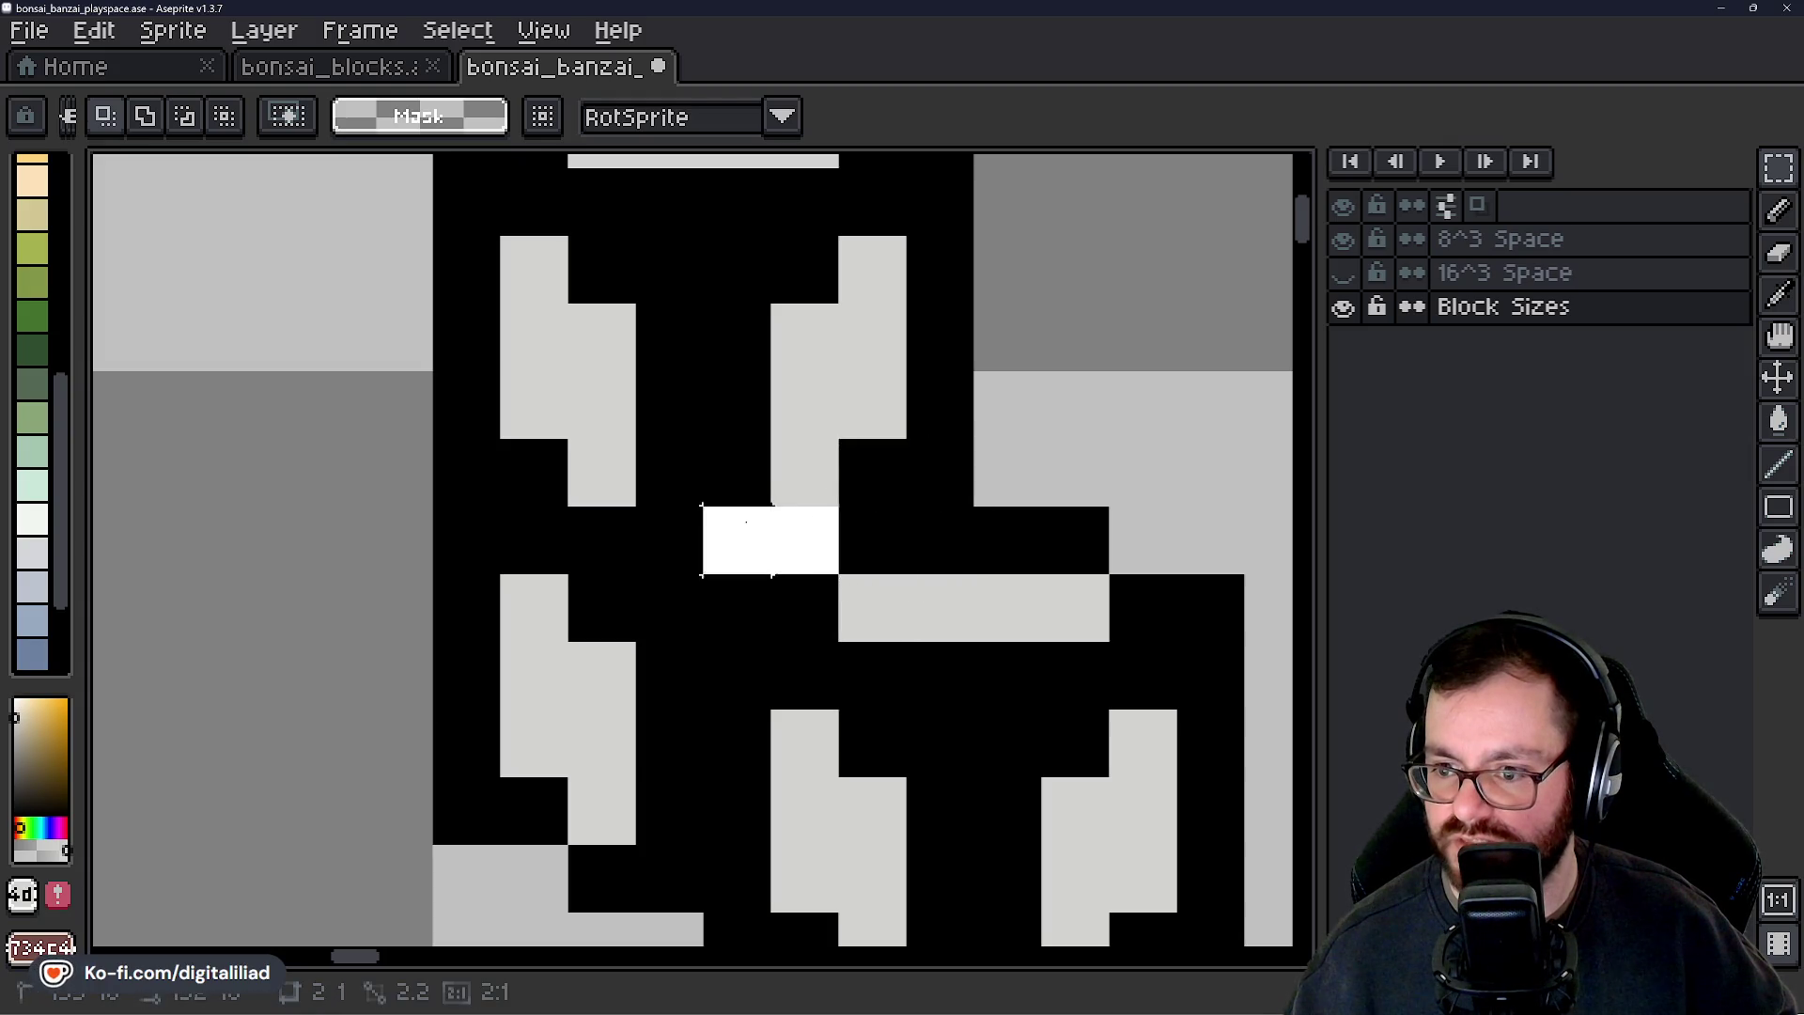
drag(846, 517, 968, 564)
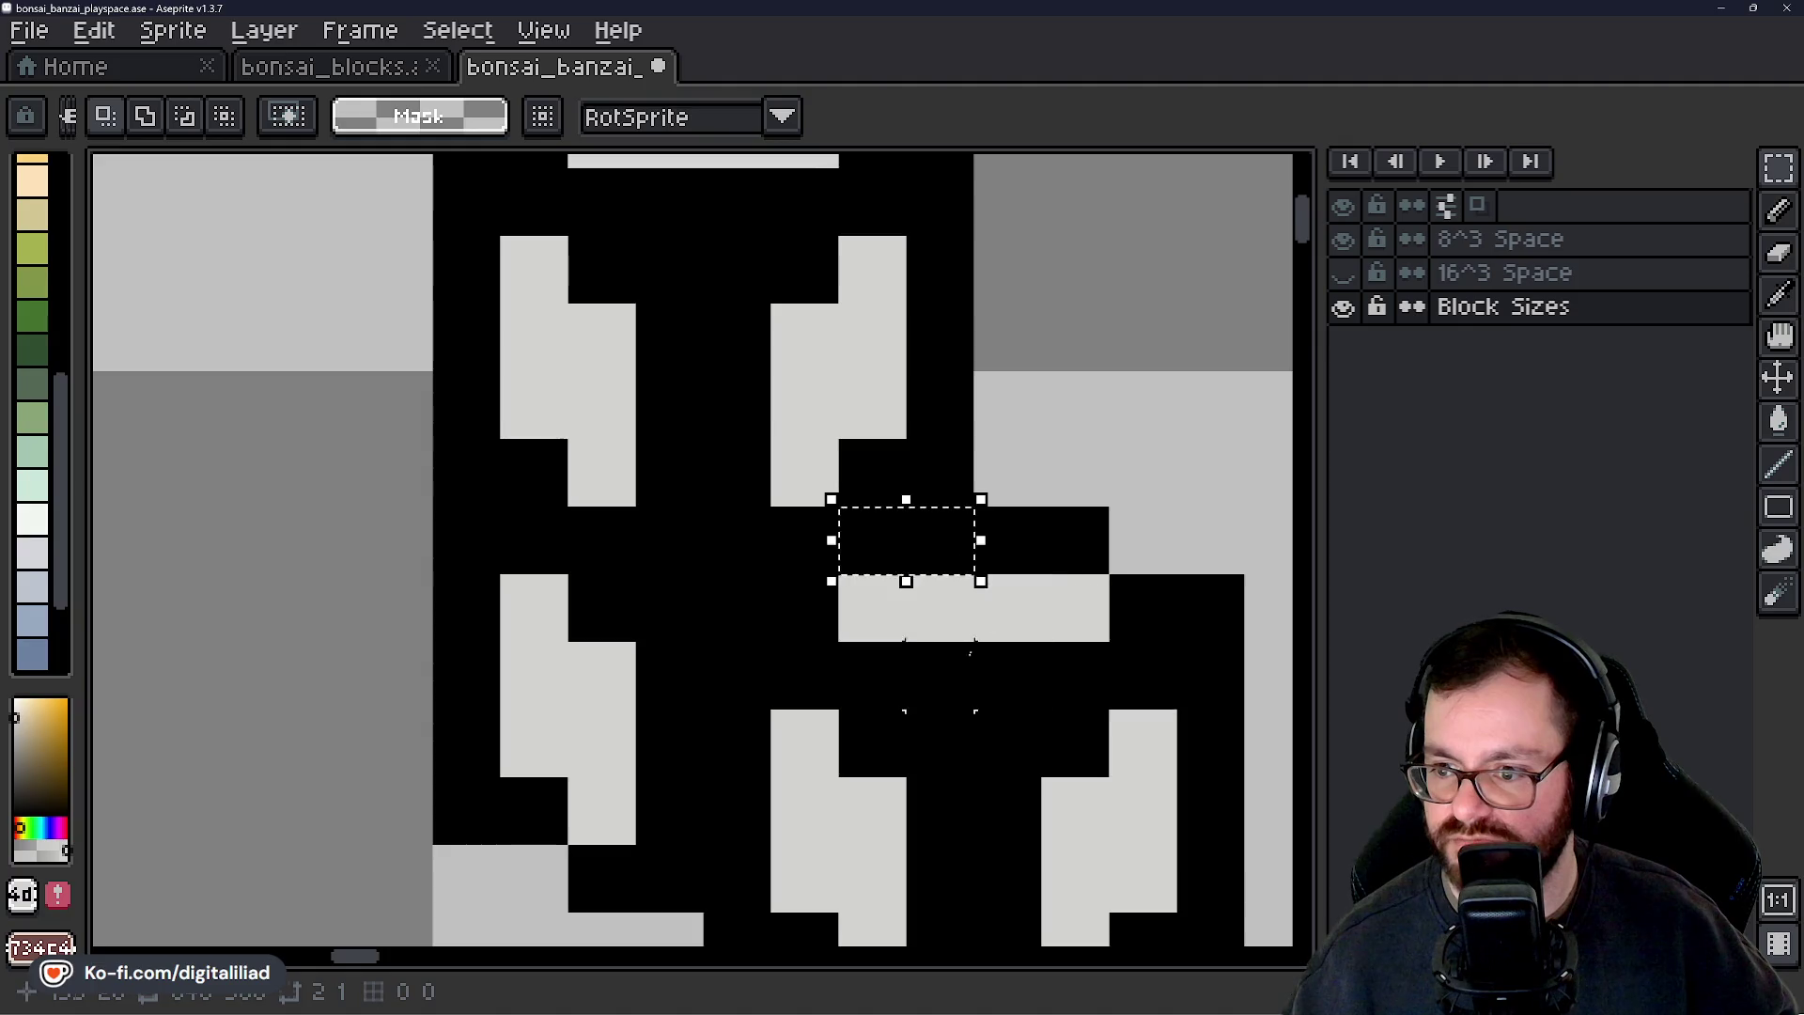
click(940, 674)
scroll(881, 643, down, 2)
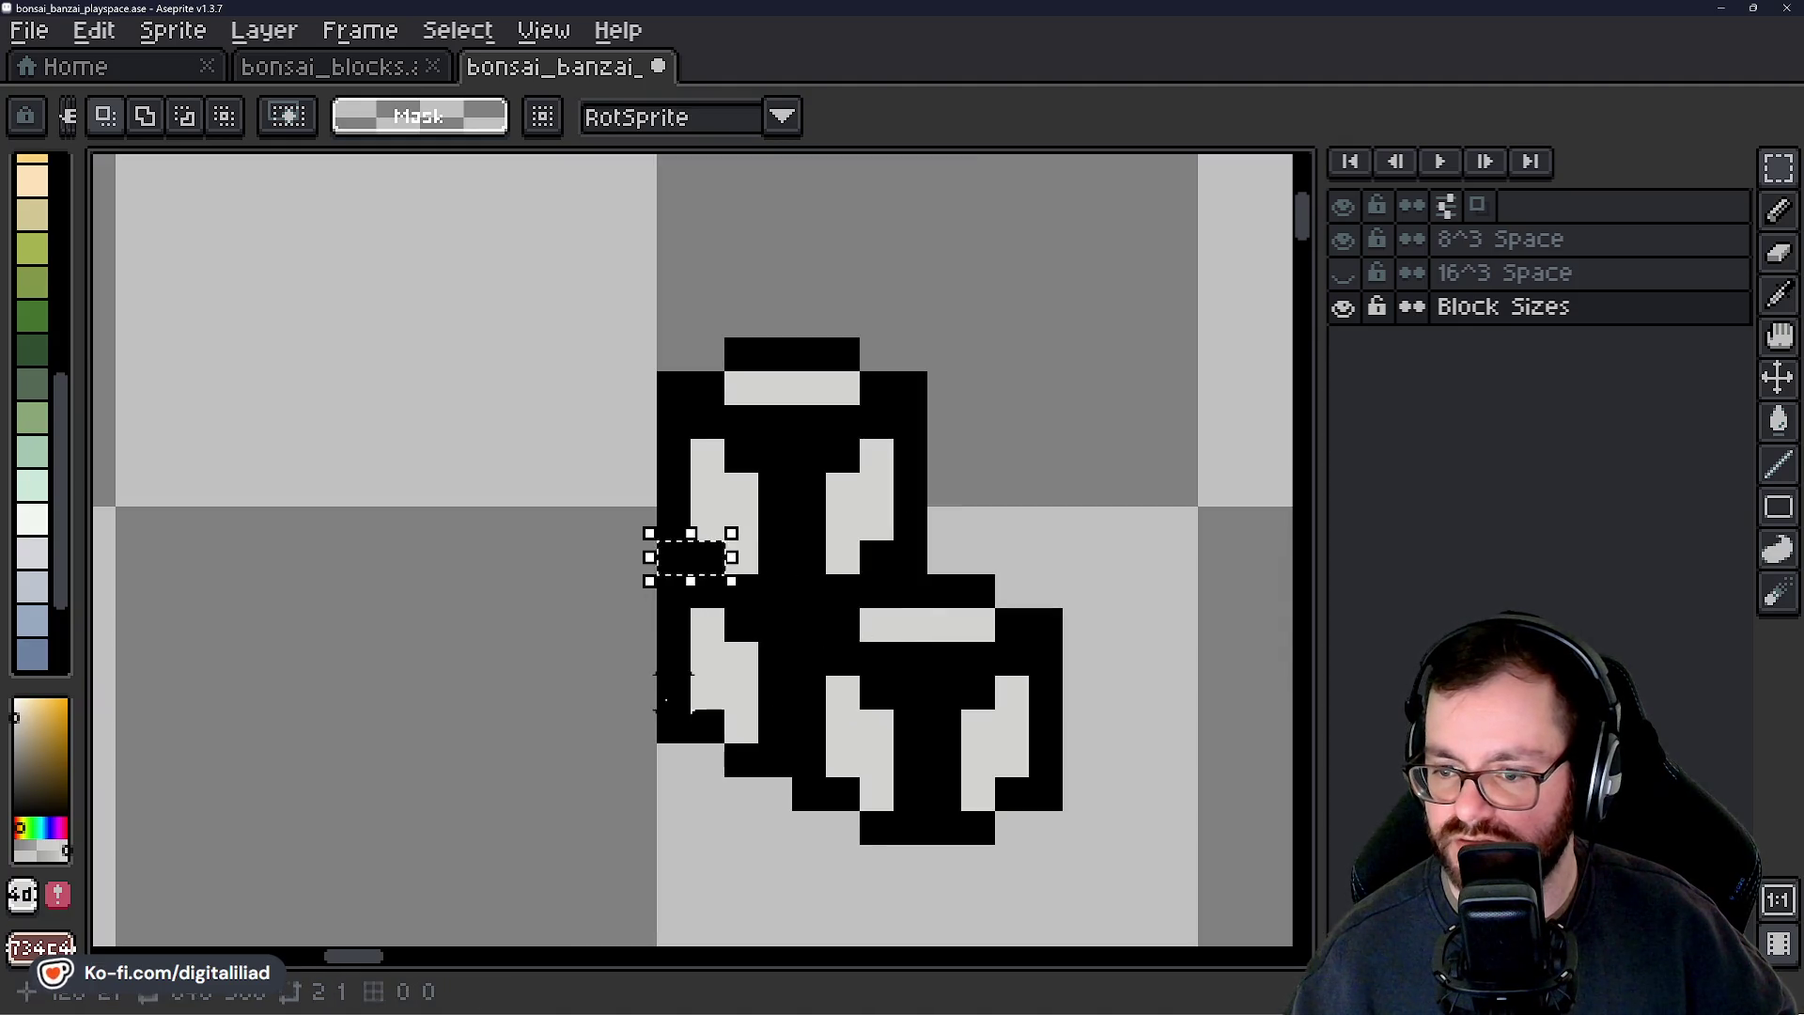
drag(725, 574, 758, 608)
drag(911, 626, 803, 564)
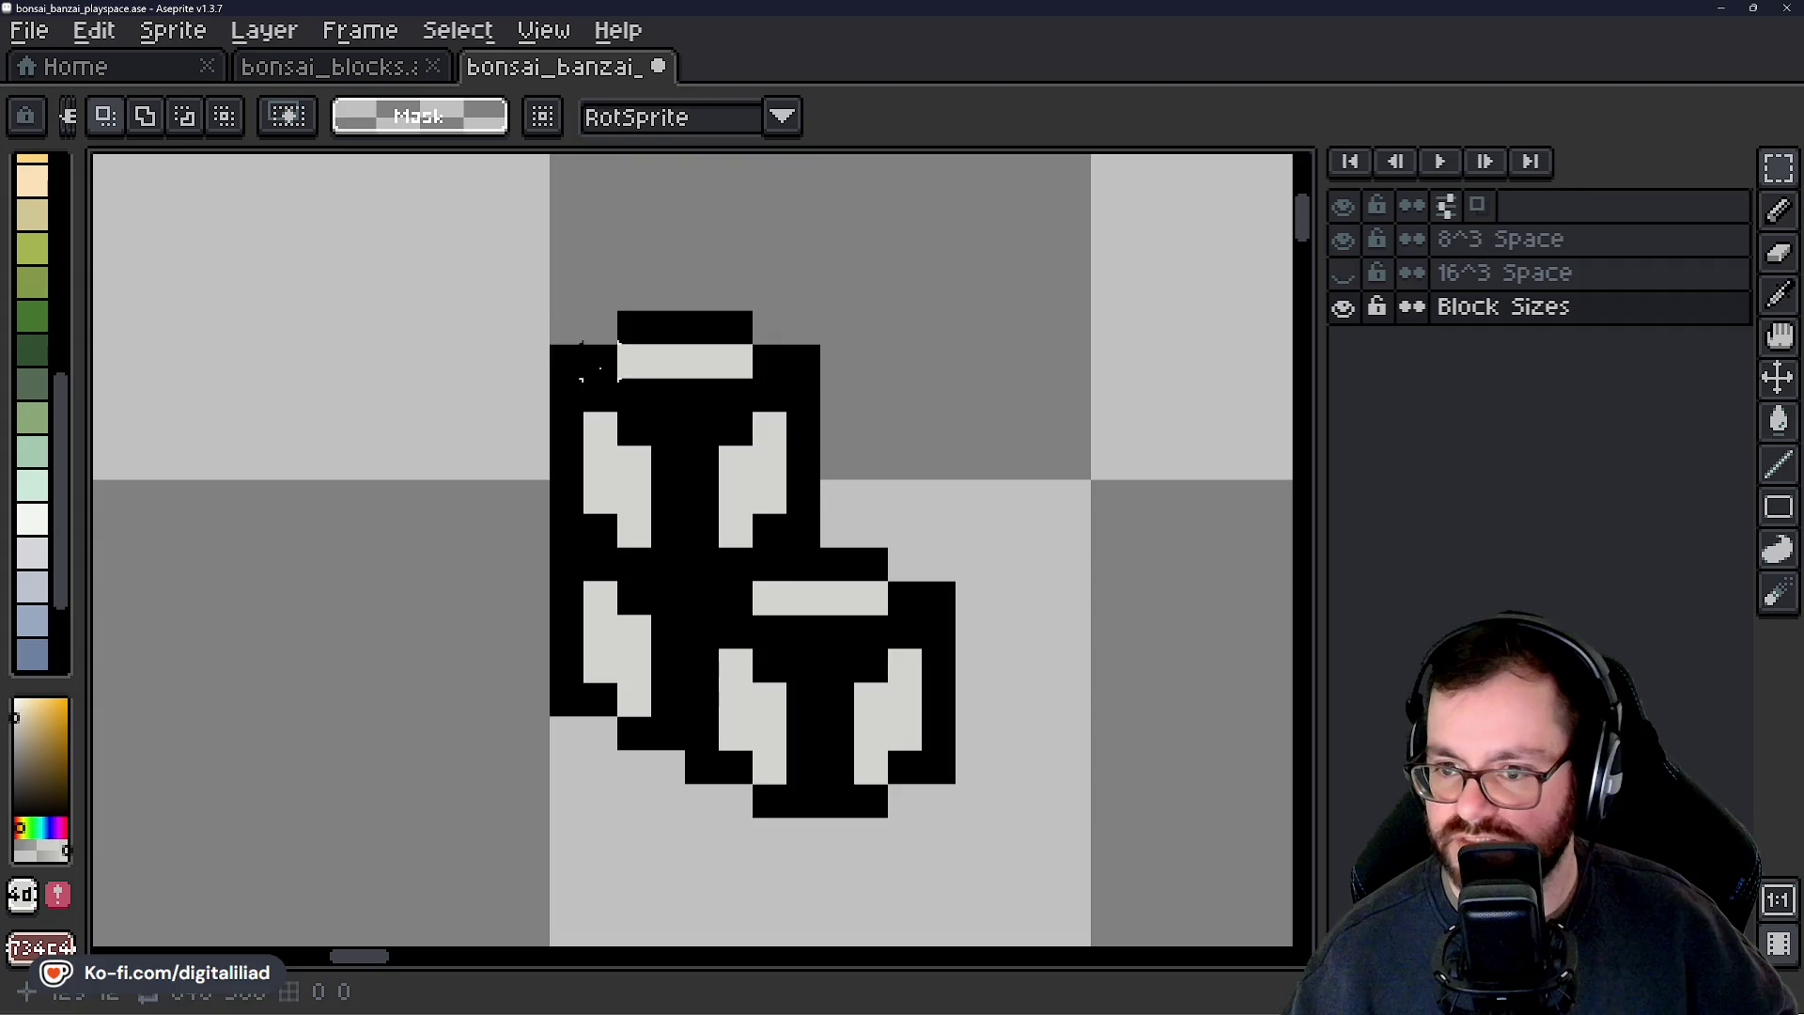
scroll(775, 564, up, 3)
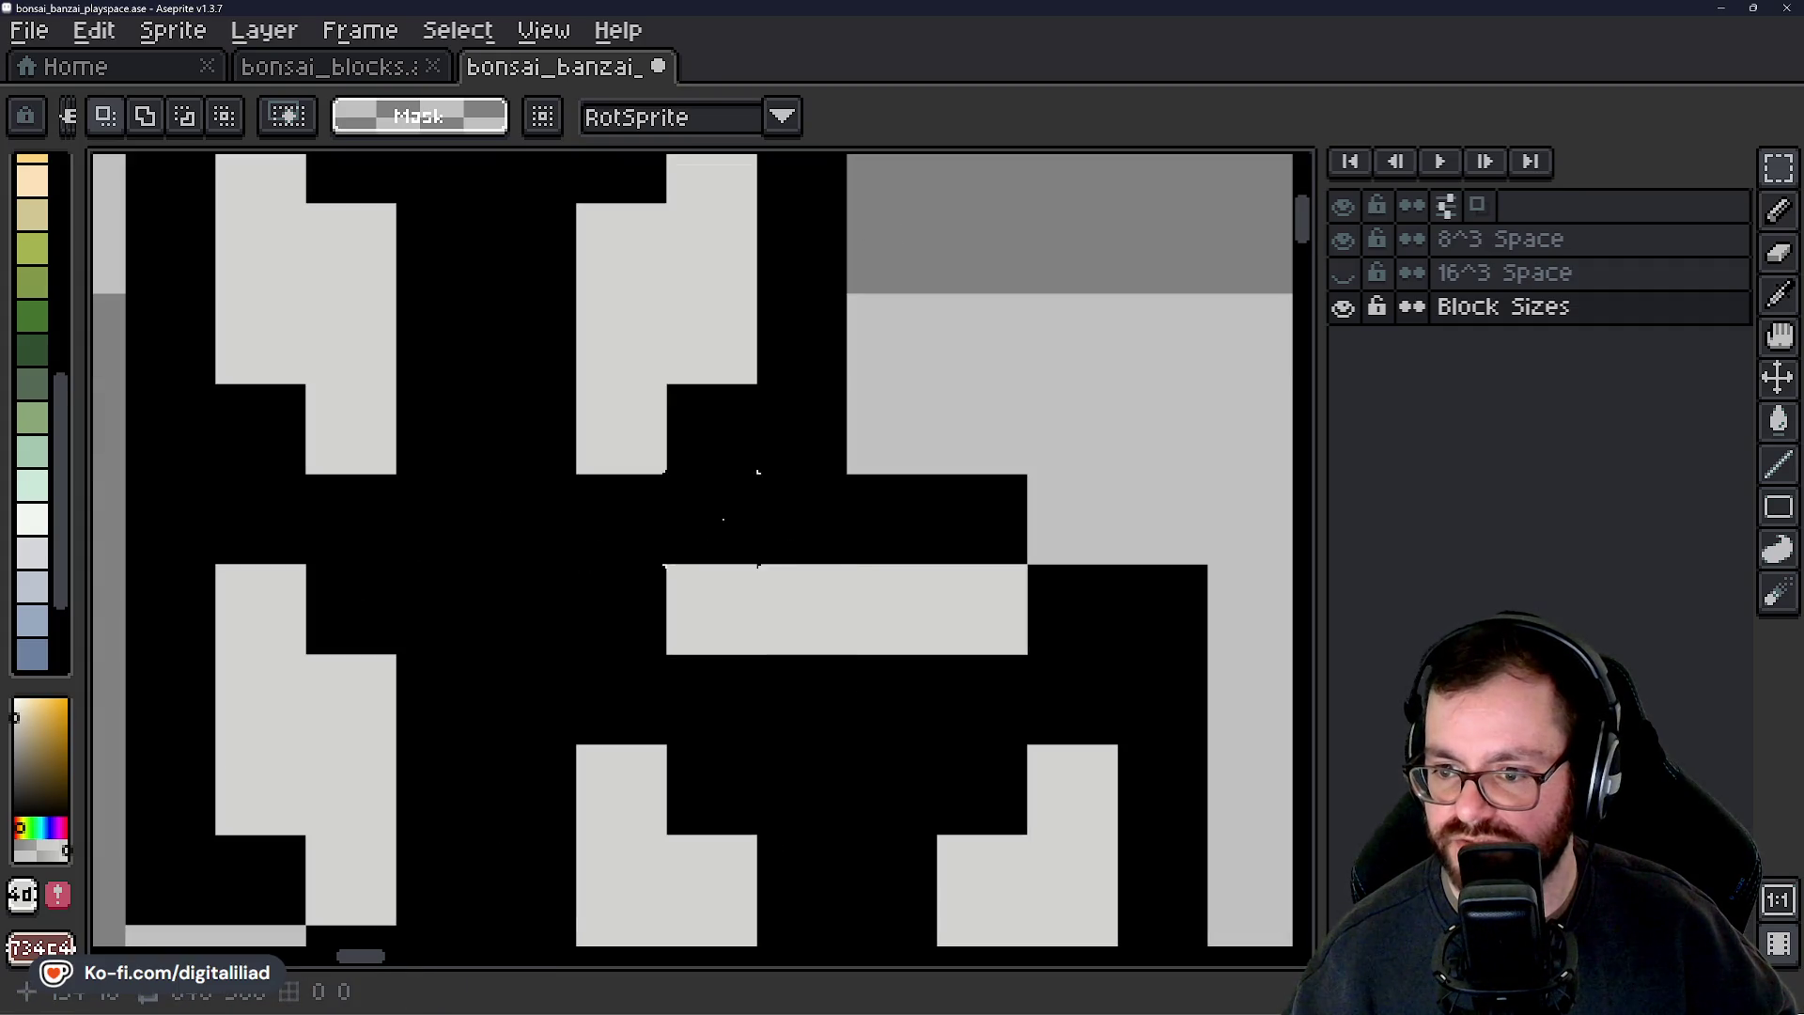
drag(723, 519, 809, 540)
drag(636, 604, 596, 616)
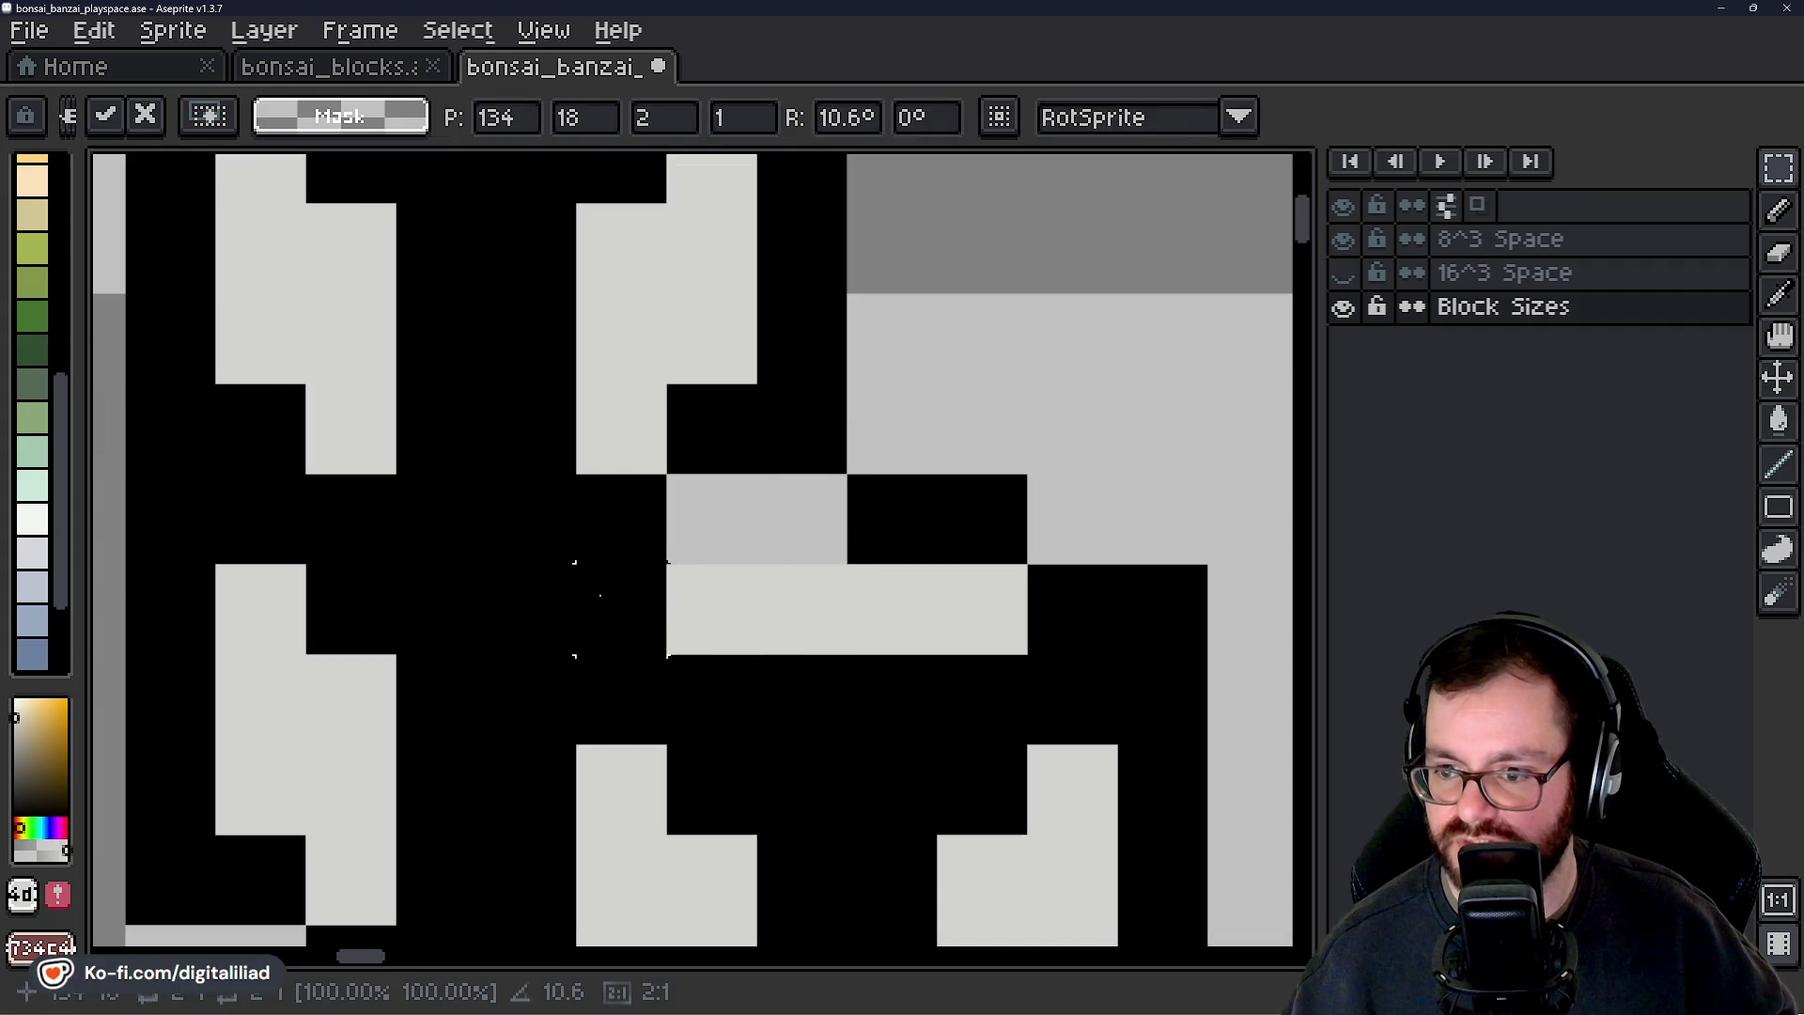
key(Return)
Paint the overlapping pixels near-white to clean up the join.
click(620, 609)
click(531, 595)
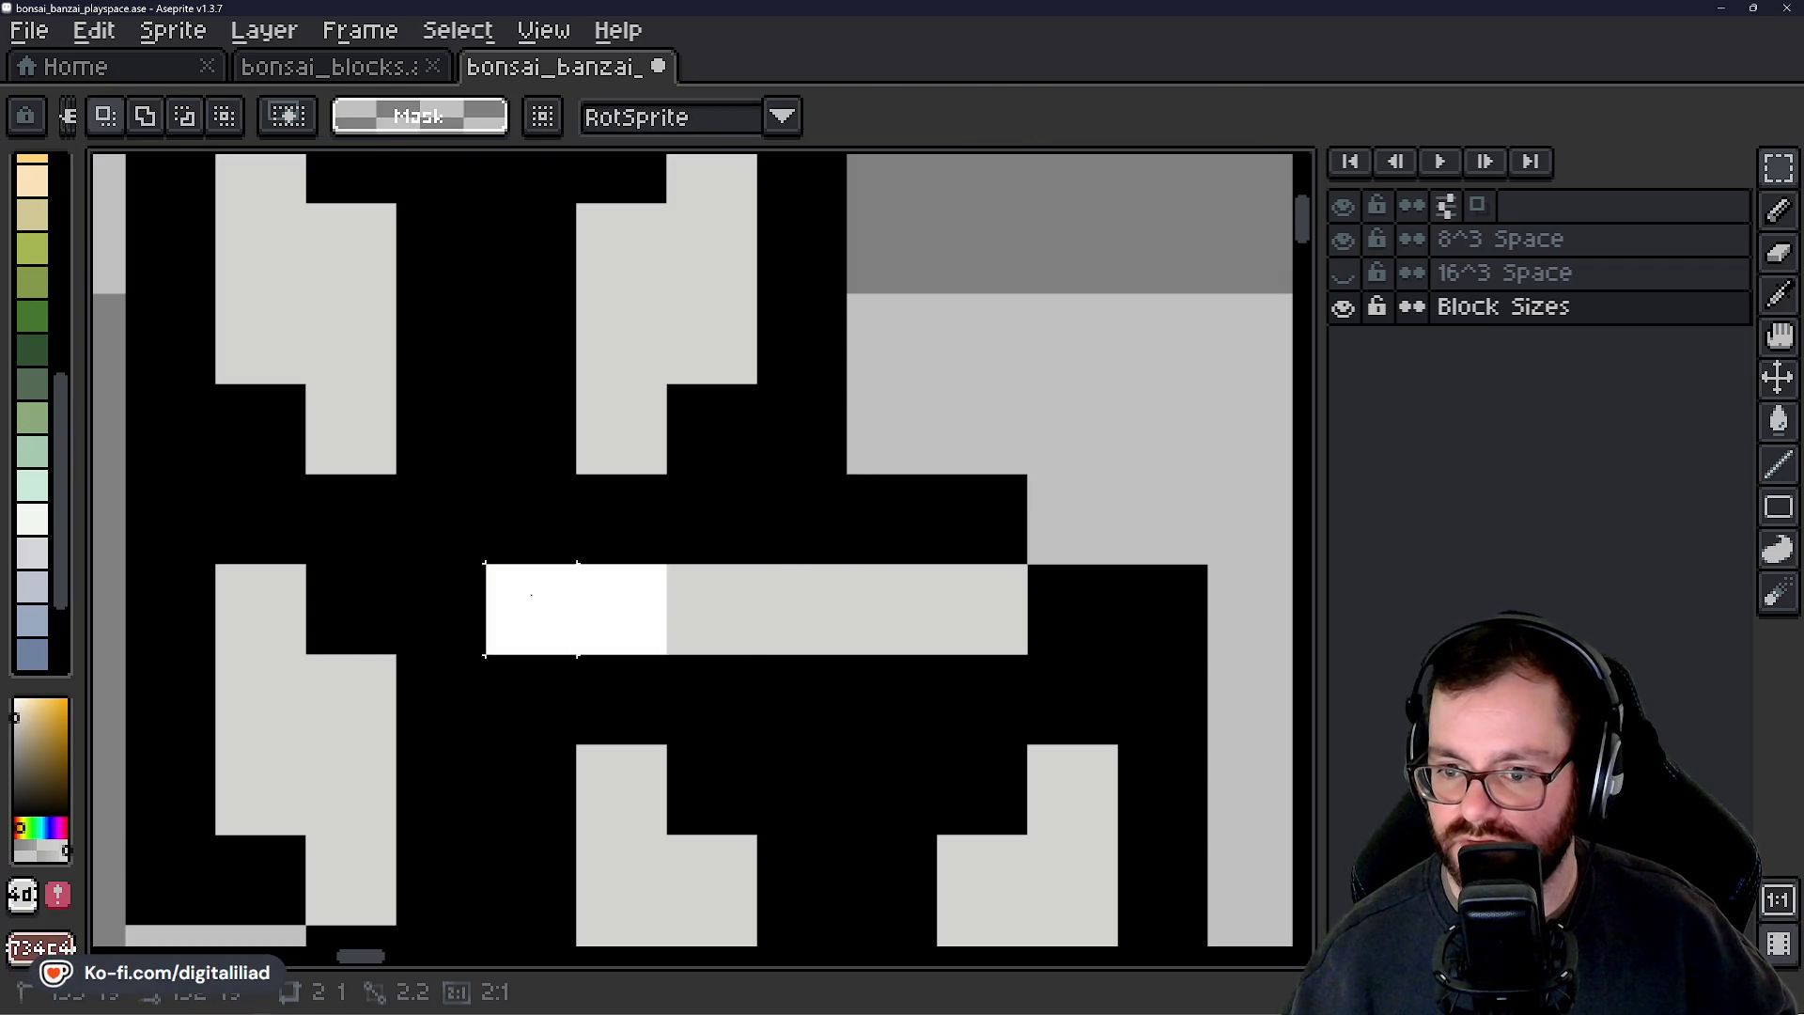
scroll(532, 595, down, 2)
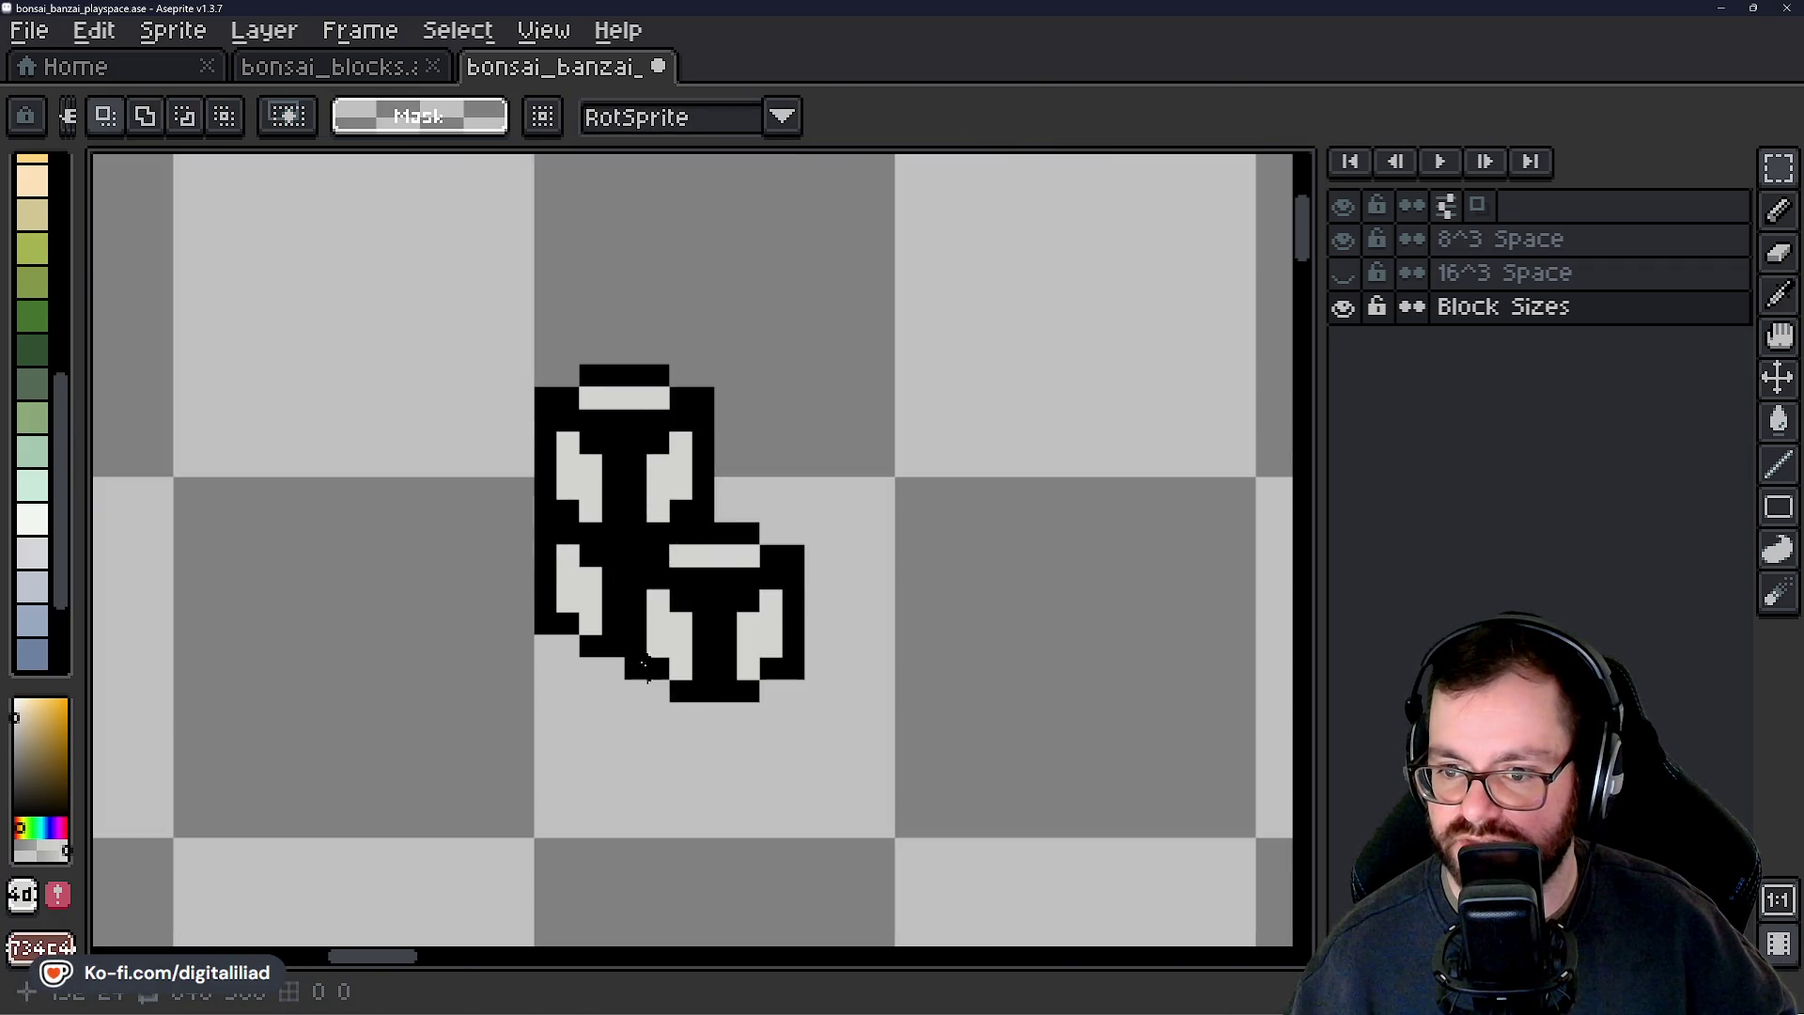
scroll(645, 665, up, 1)
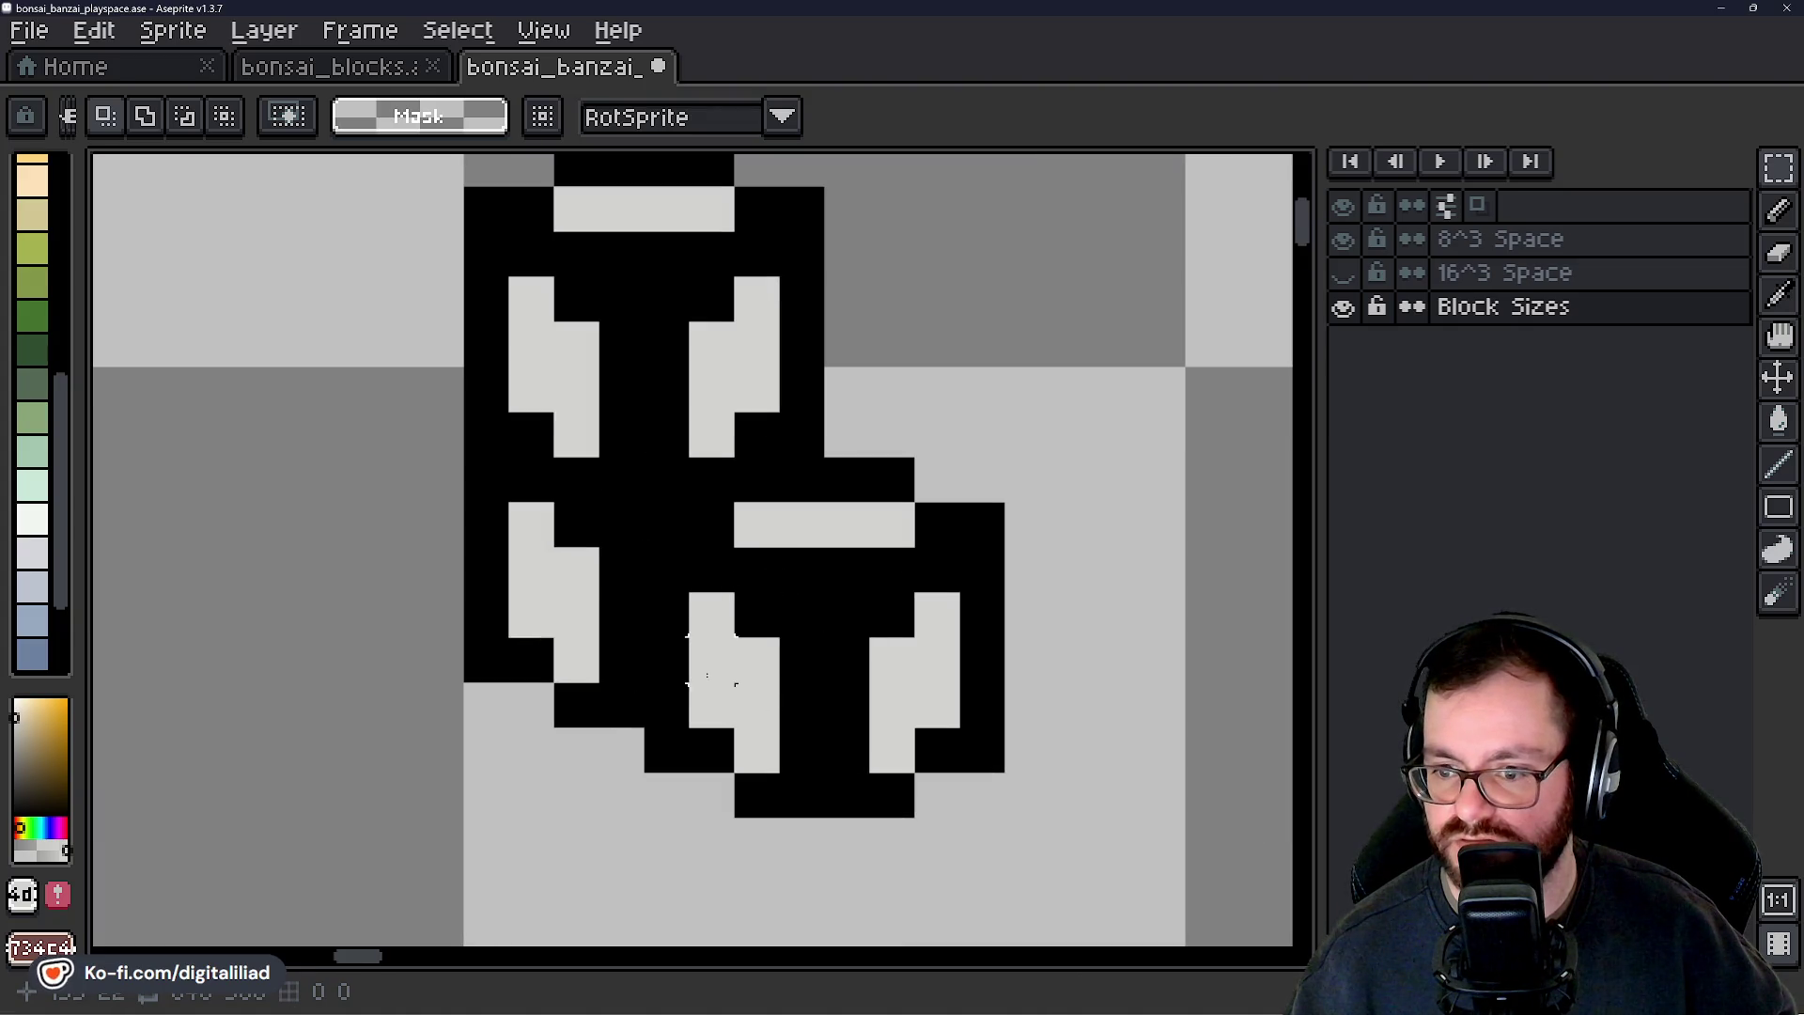
click(381, 68)
scroll(491, 509, down, 2)
scroll(764, 761, up, 2)
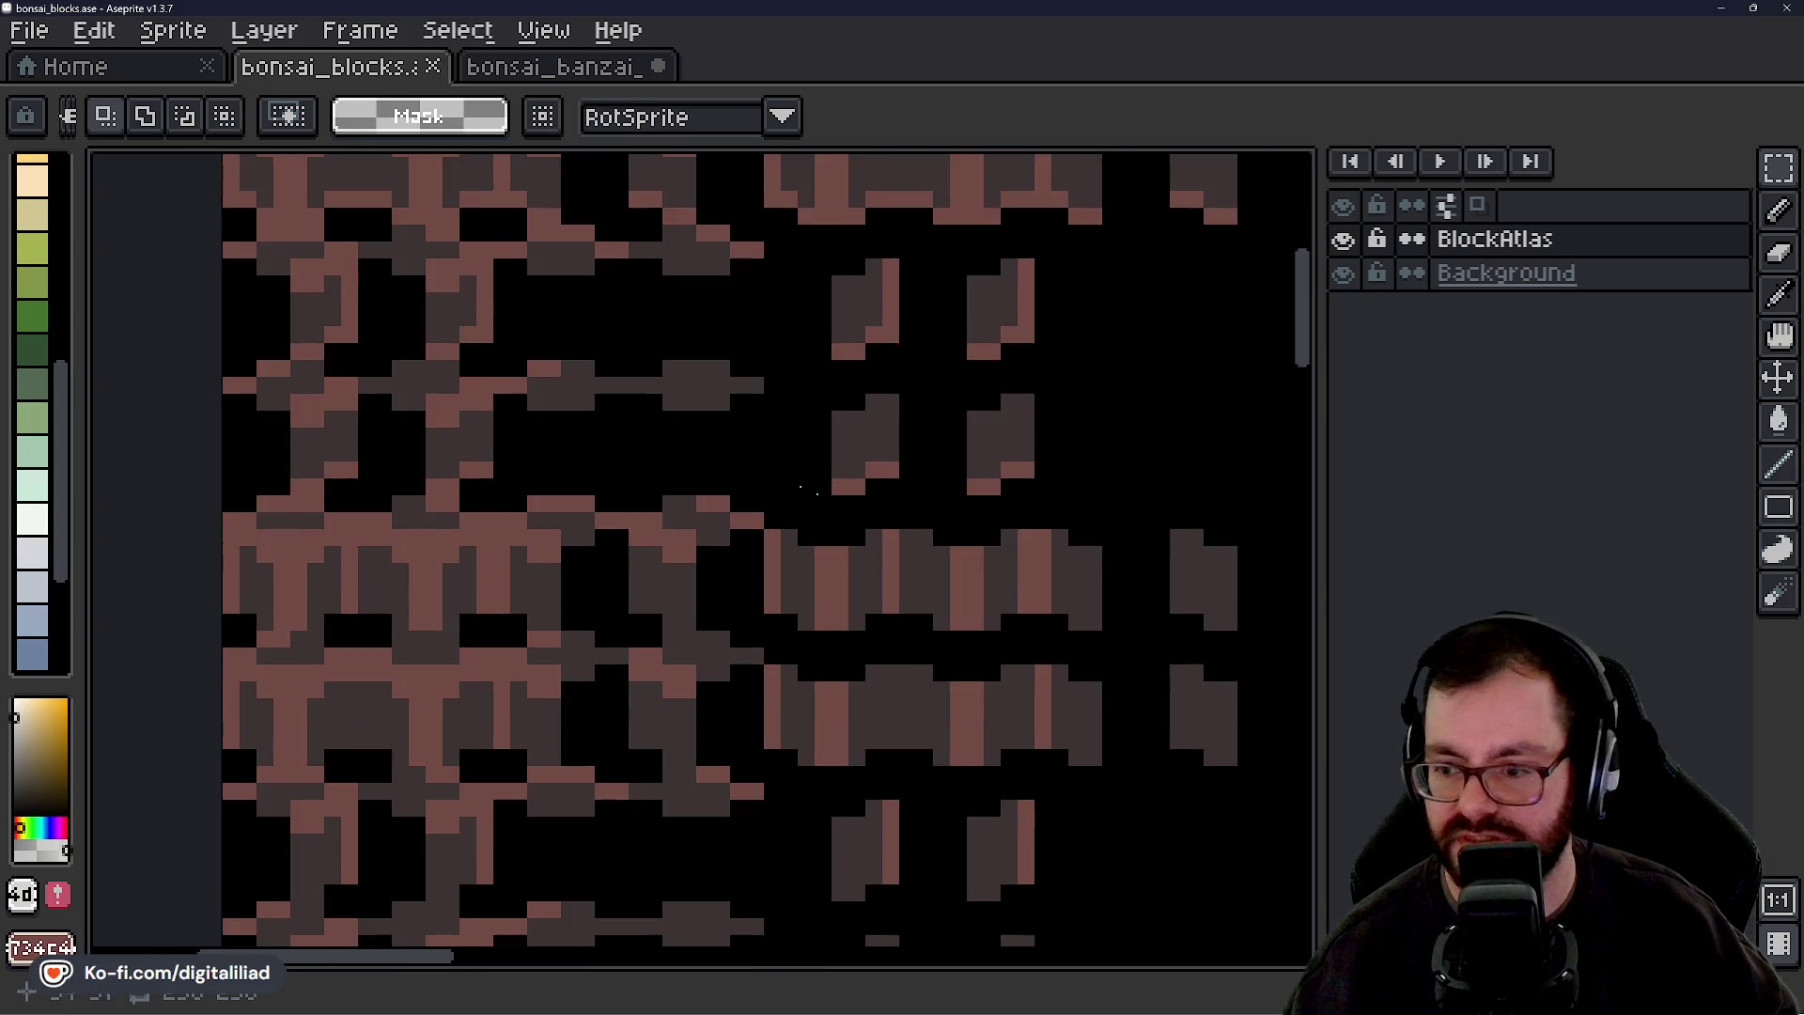
drag(623, 595, 780, 494)
scroll(572, 455, up, 1)
scroll(849, 419, up, 1)
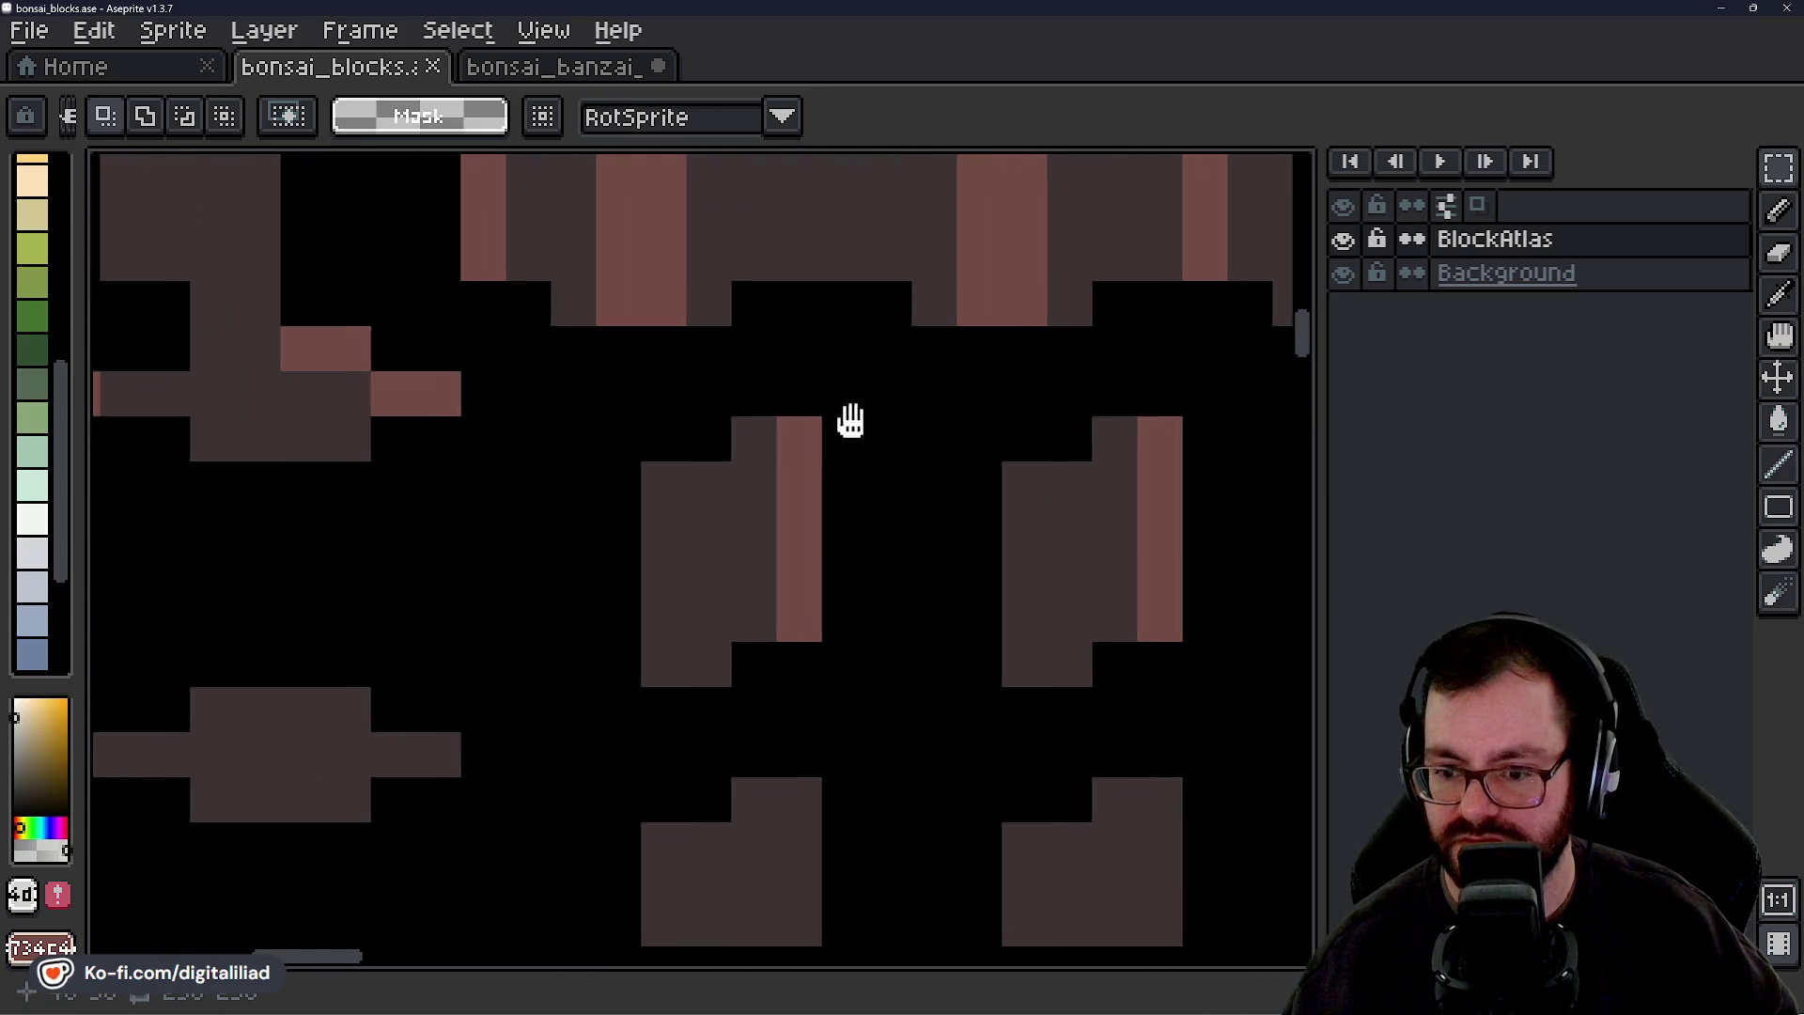
scroll(697, 535, down, 2)
drag(697, 536, 987, 537)
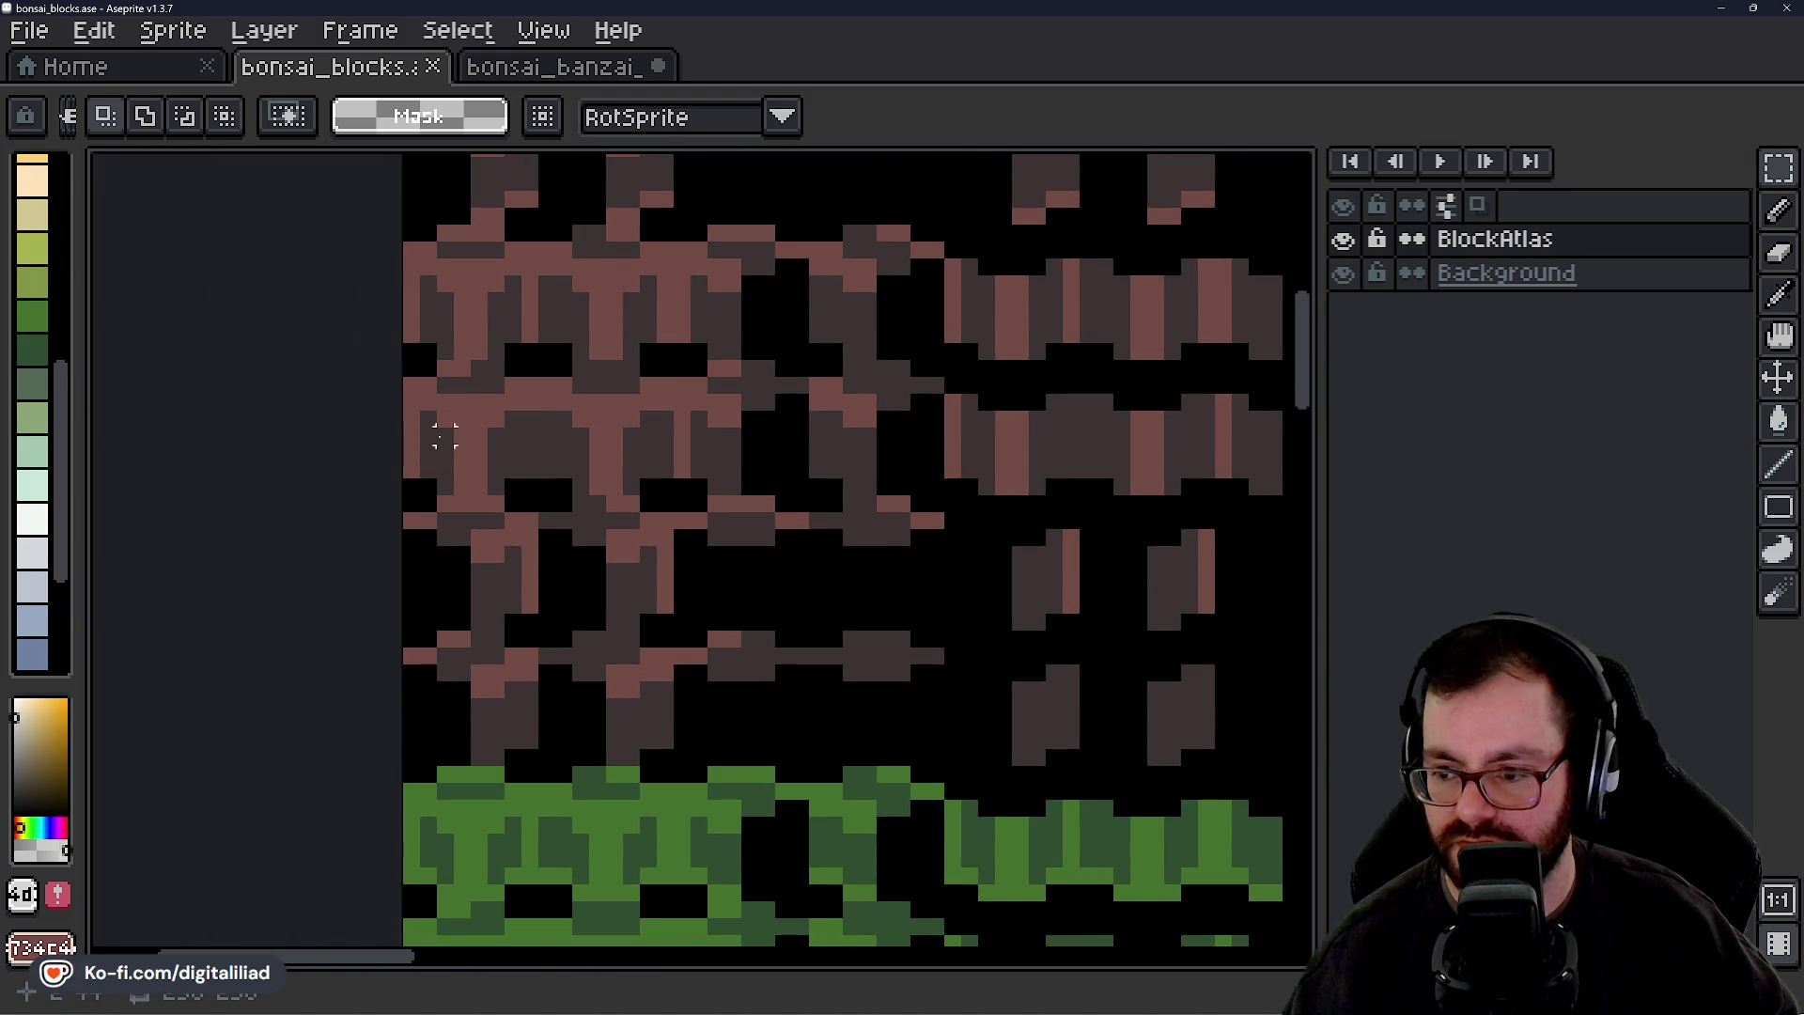
drag(444, 436, 523, 476)
scroll(576, 407, down, 1)
scroll(636, 729, up, 1)
drag(636, 729, 603, 388)
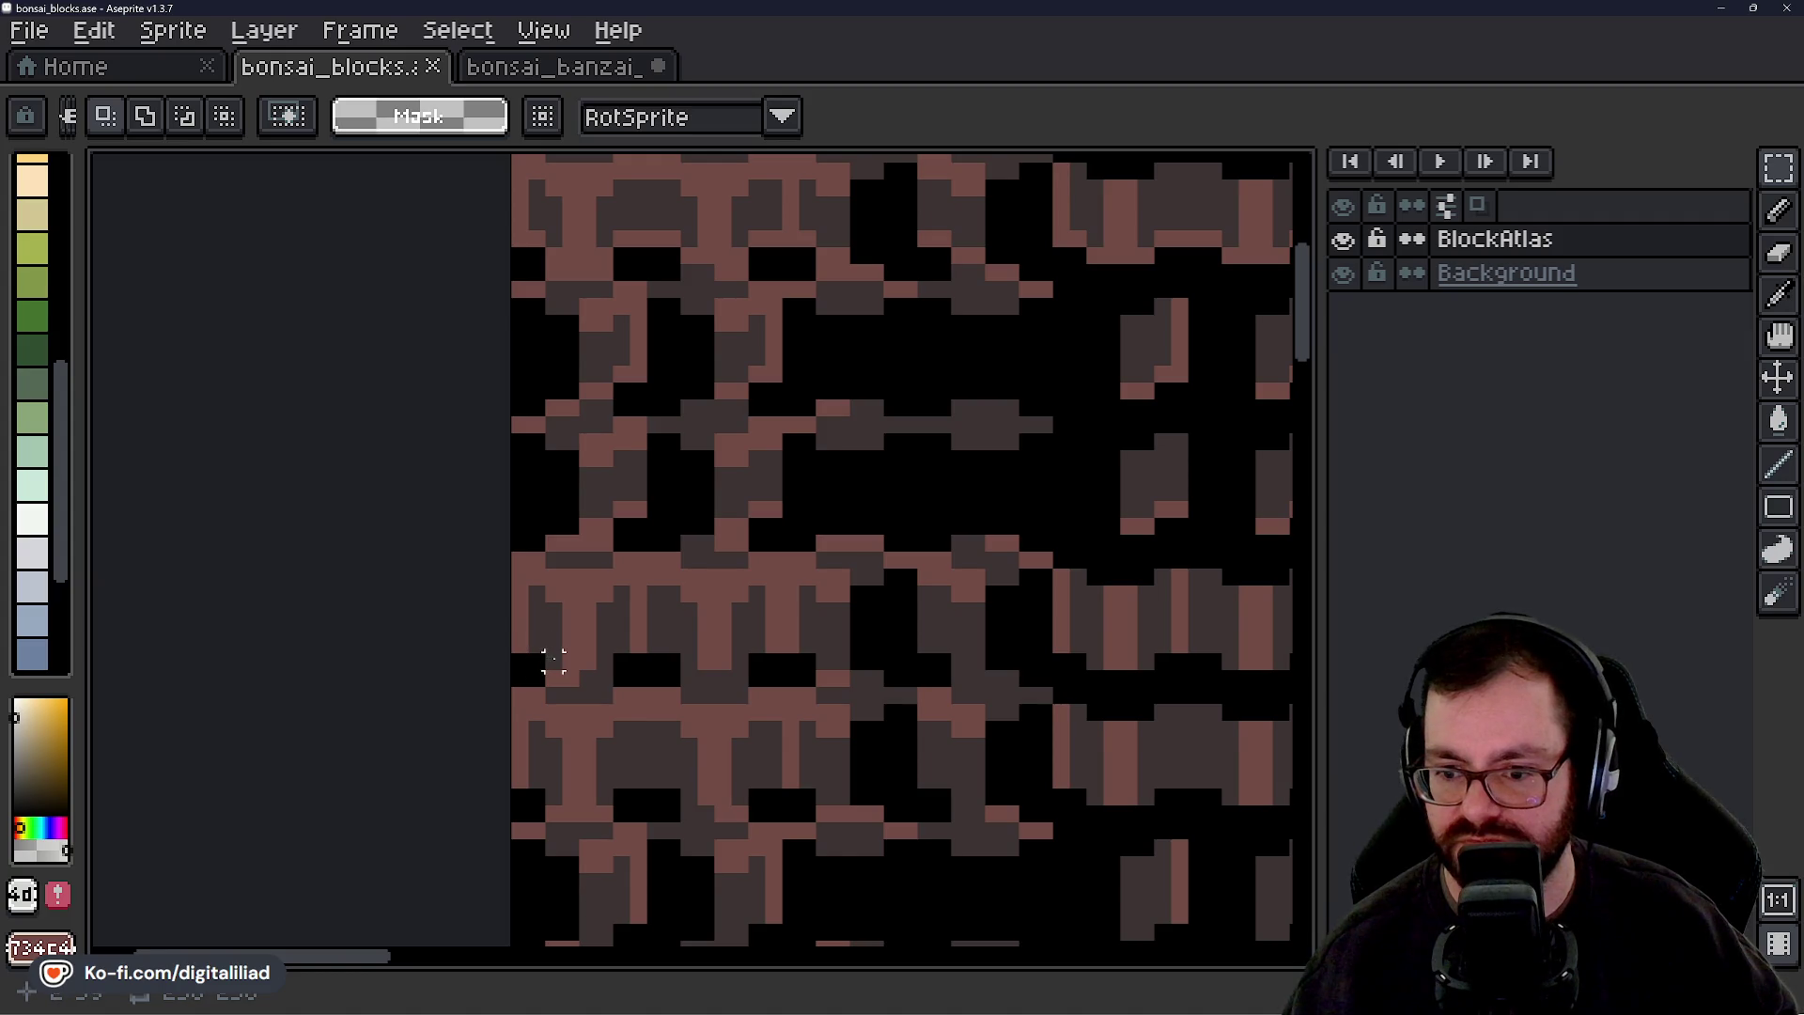
scroll(655, 459, down, 3)
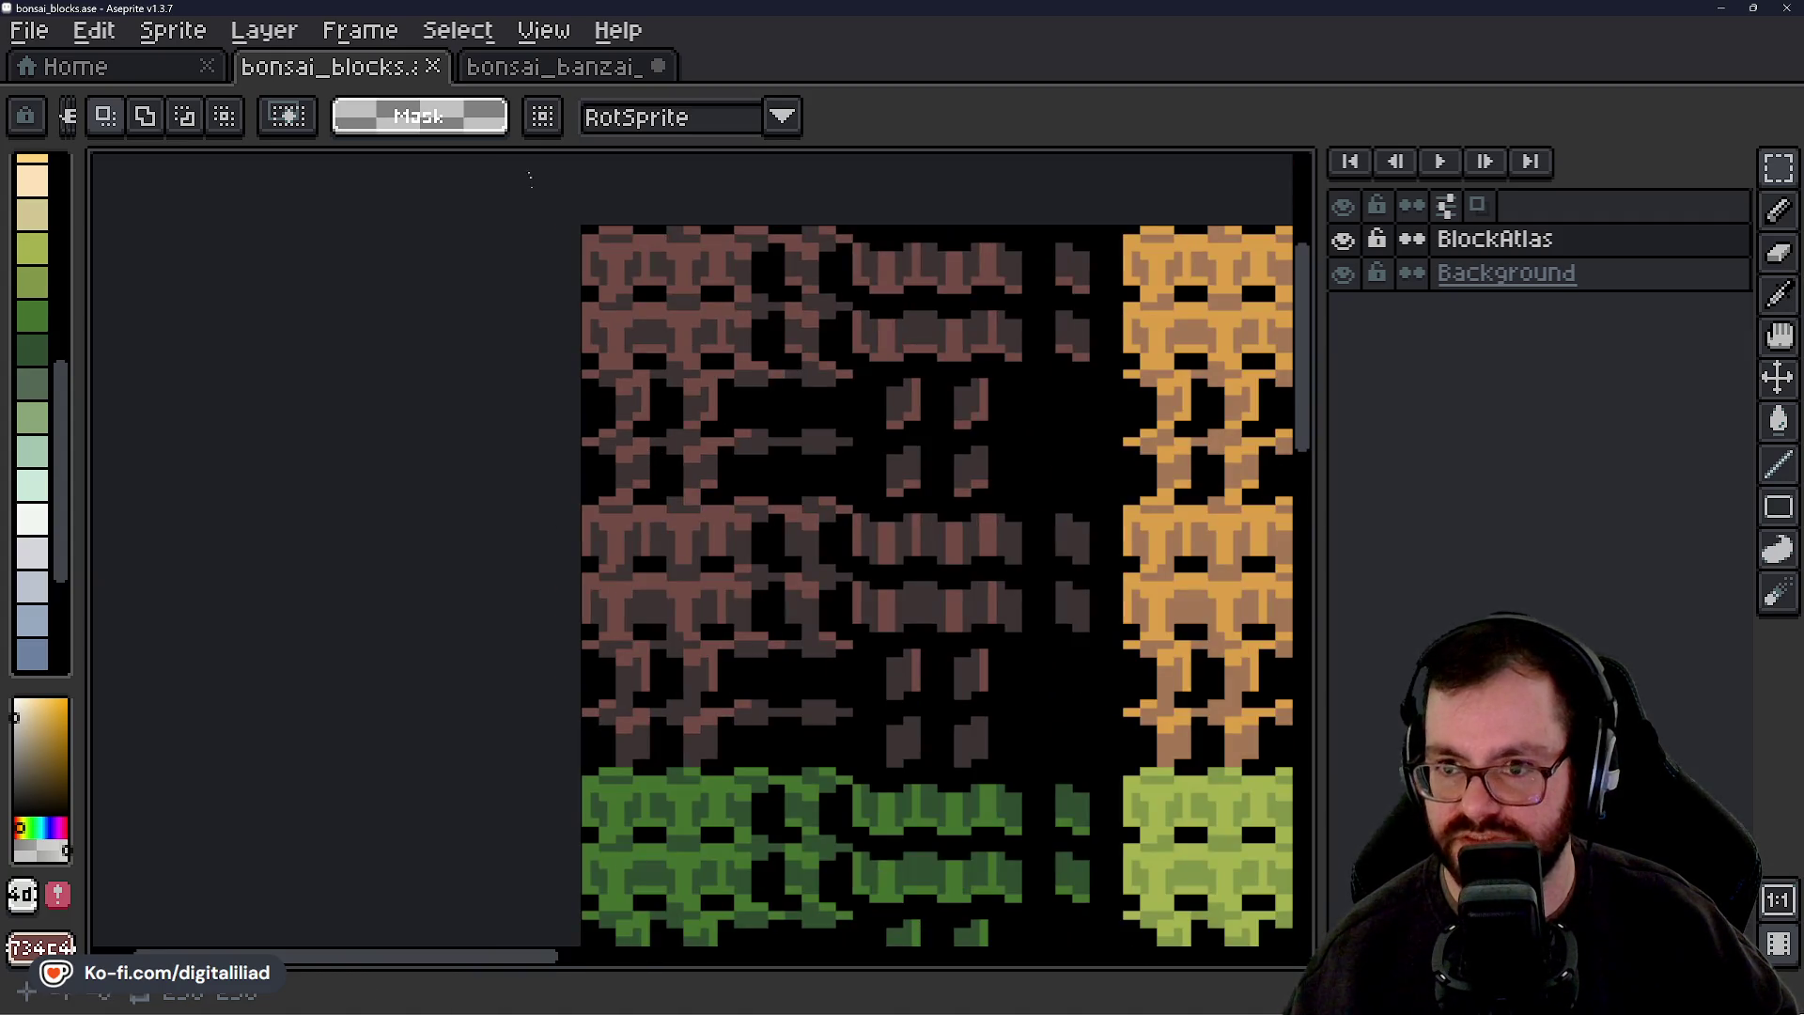
click(556, 77)
scroll(622, 344, down, 5)
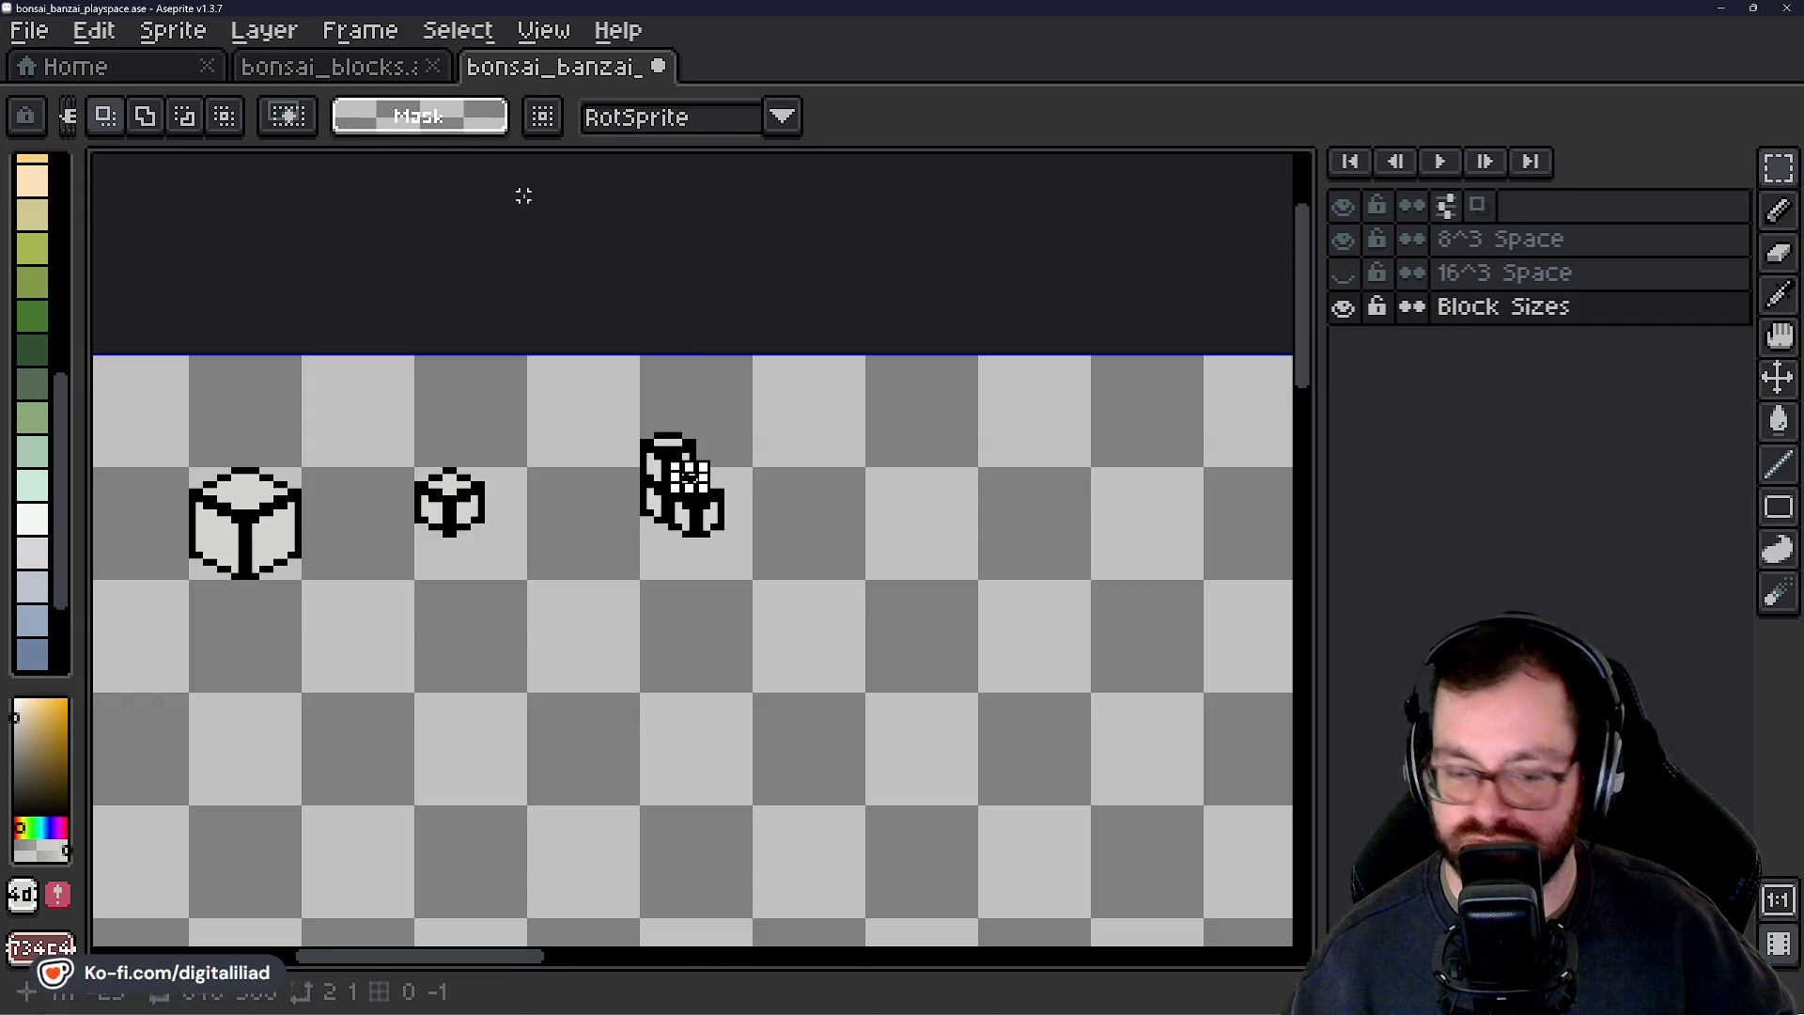
Paste another copy of the block and place it against the stack.
scroll(690, 477, up, 4)
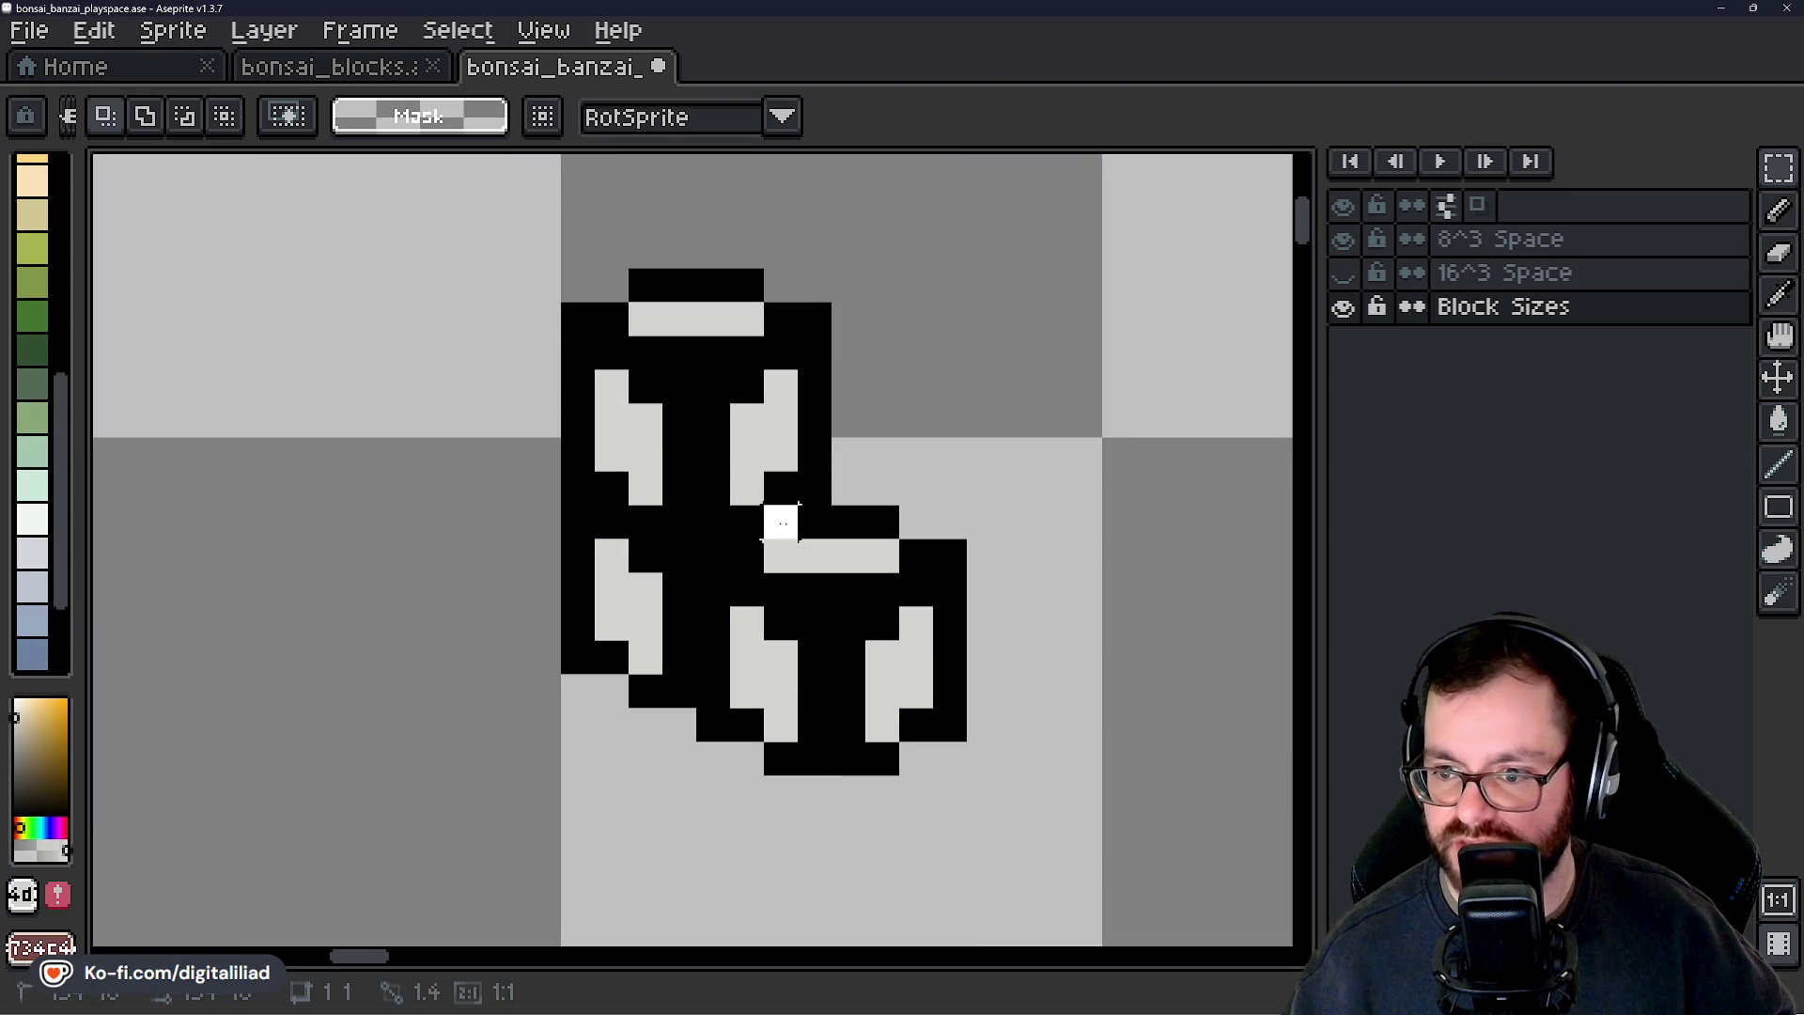
mouse_move(781, 523)
mouse_down()
mouse_move(810, 540)
mouse_move(747, 559)
mouse_up()
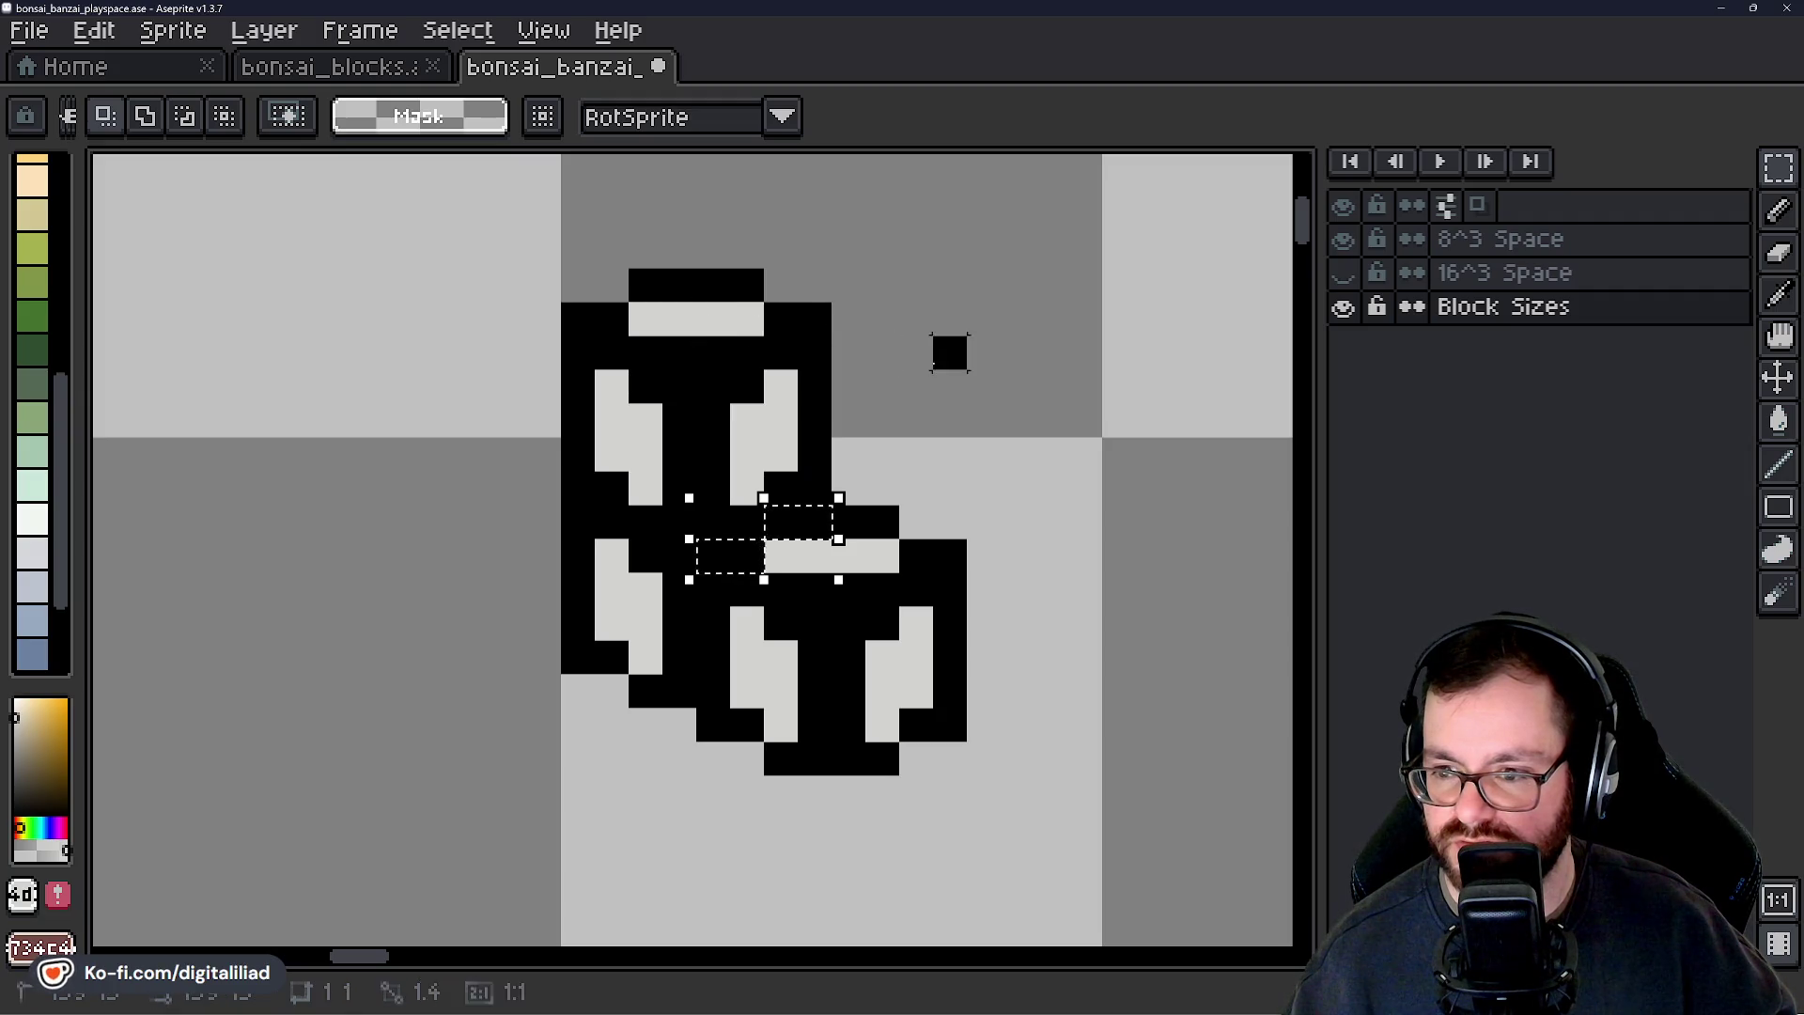
key(ctrl+d)
drag(909, 455, 821, 403)
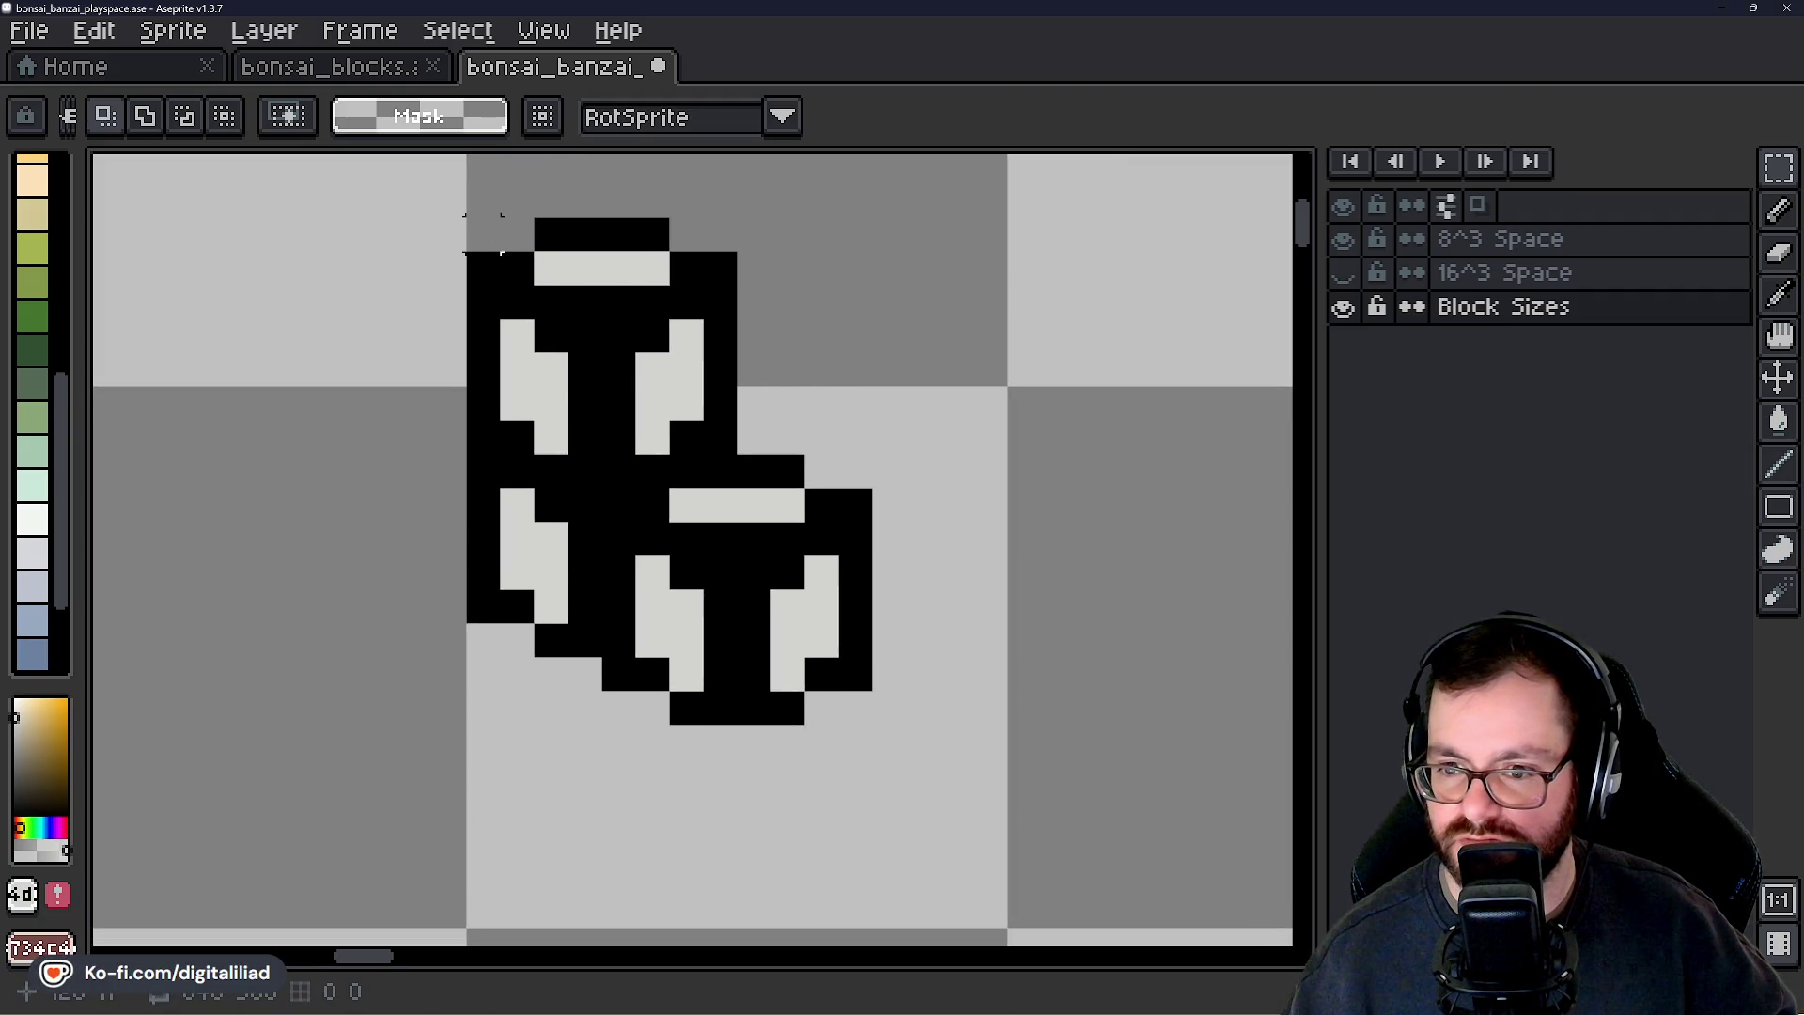
scroll(500, 287, down, 2)
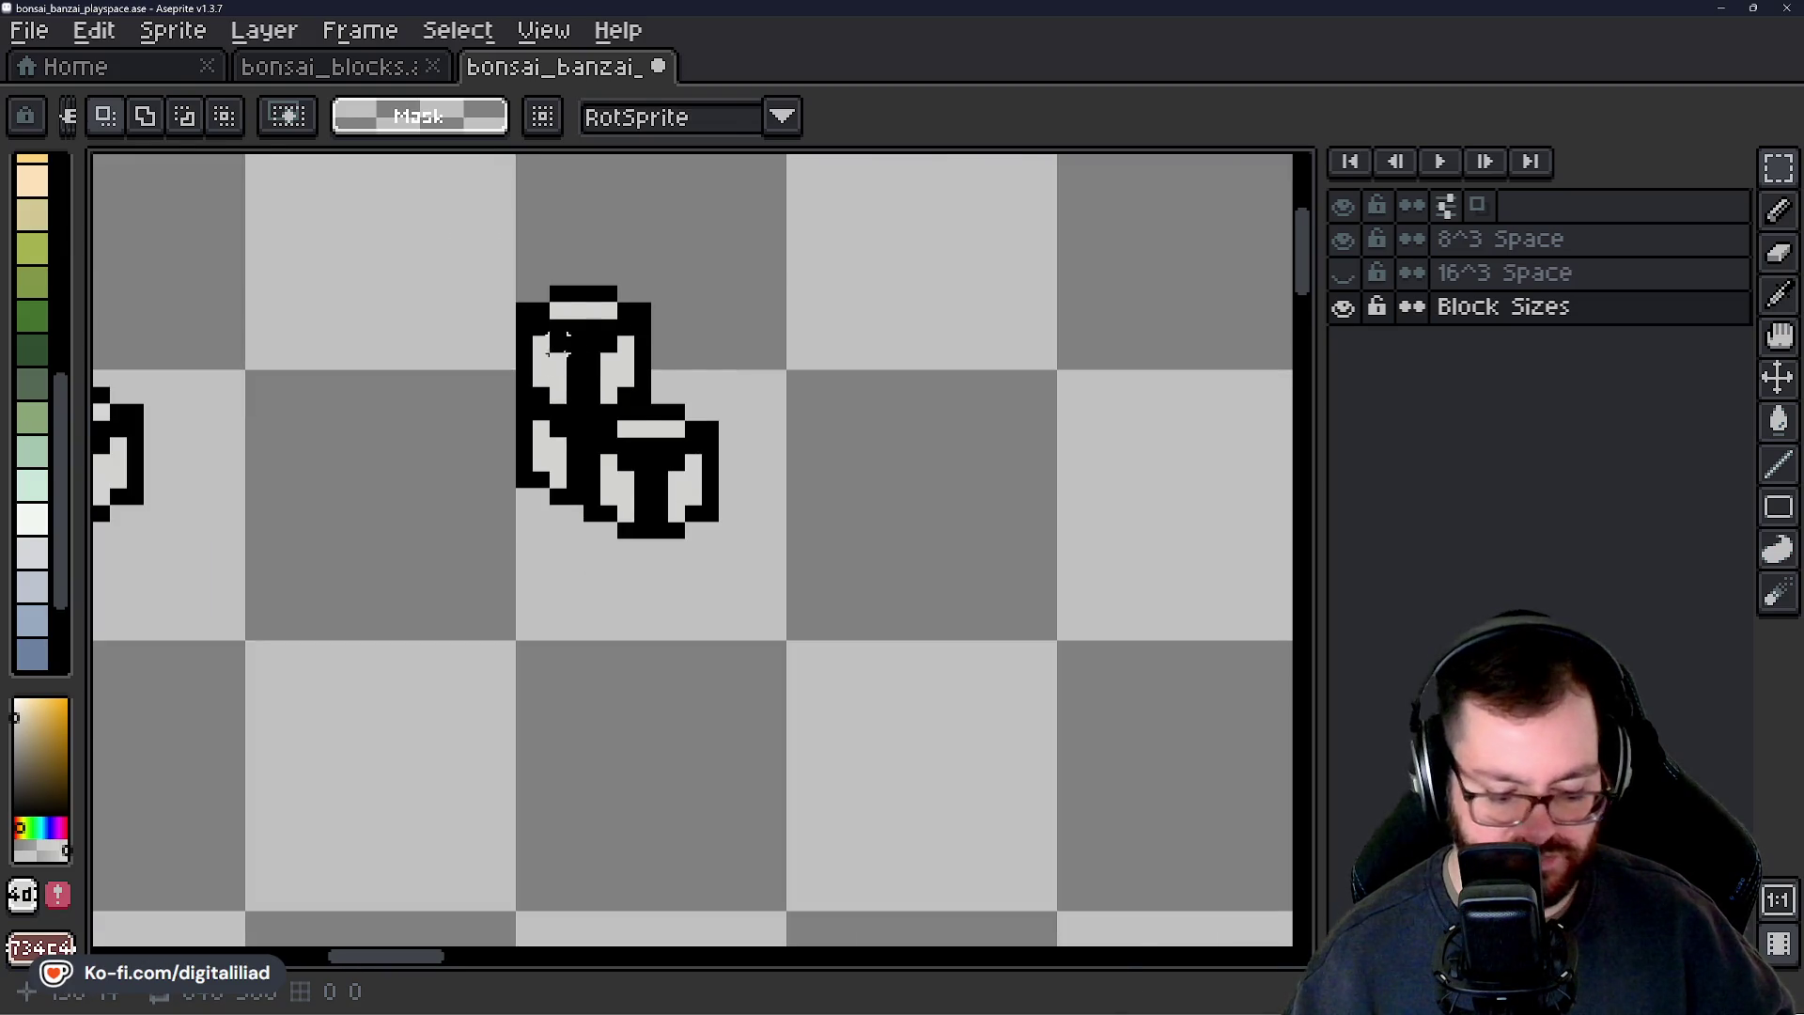
key(ctrl+v)
mouse_move(601, 404)
mouse_down()
mouse_move(777, 419)
mouse_move(661, 534)
mouse_move(507, 487)
mouse_move(587, 429)
mouse_up()
click(895, 479)
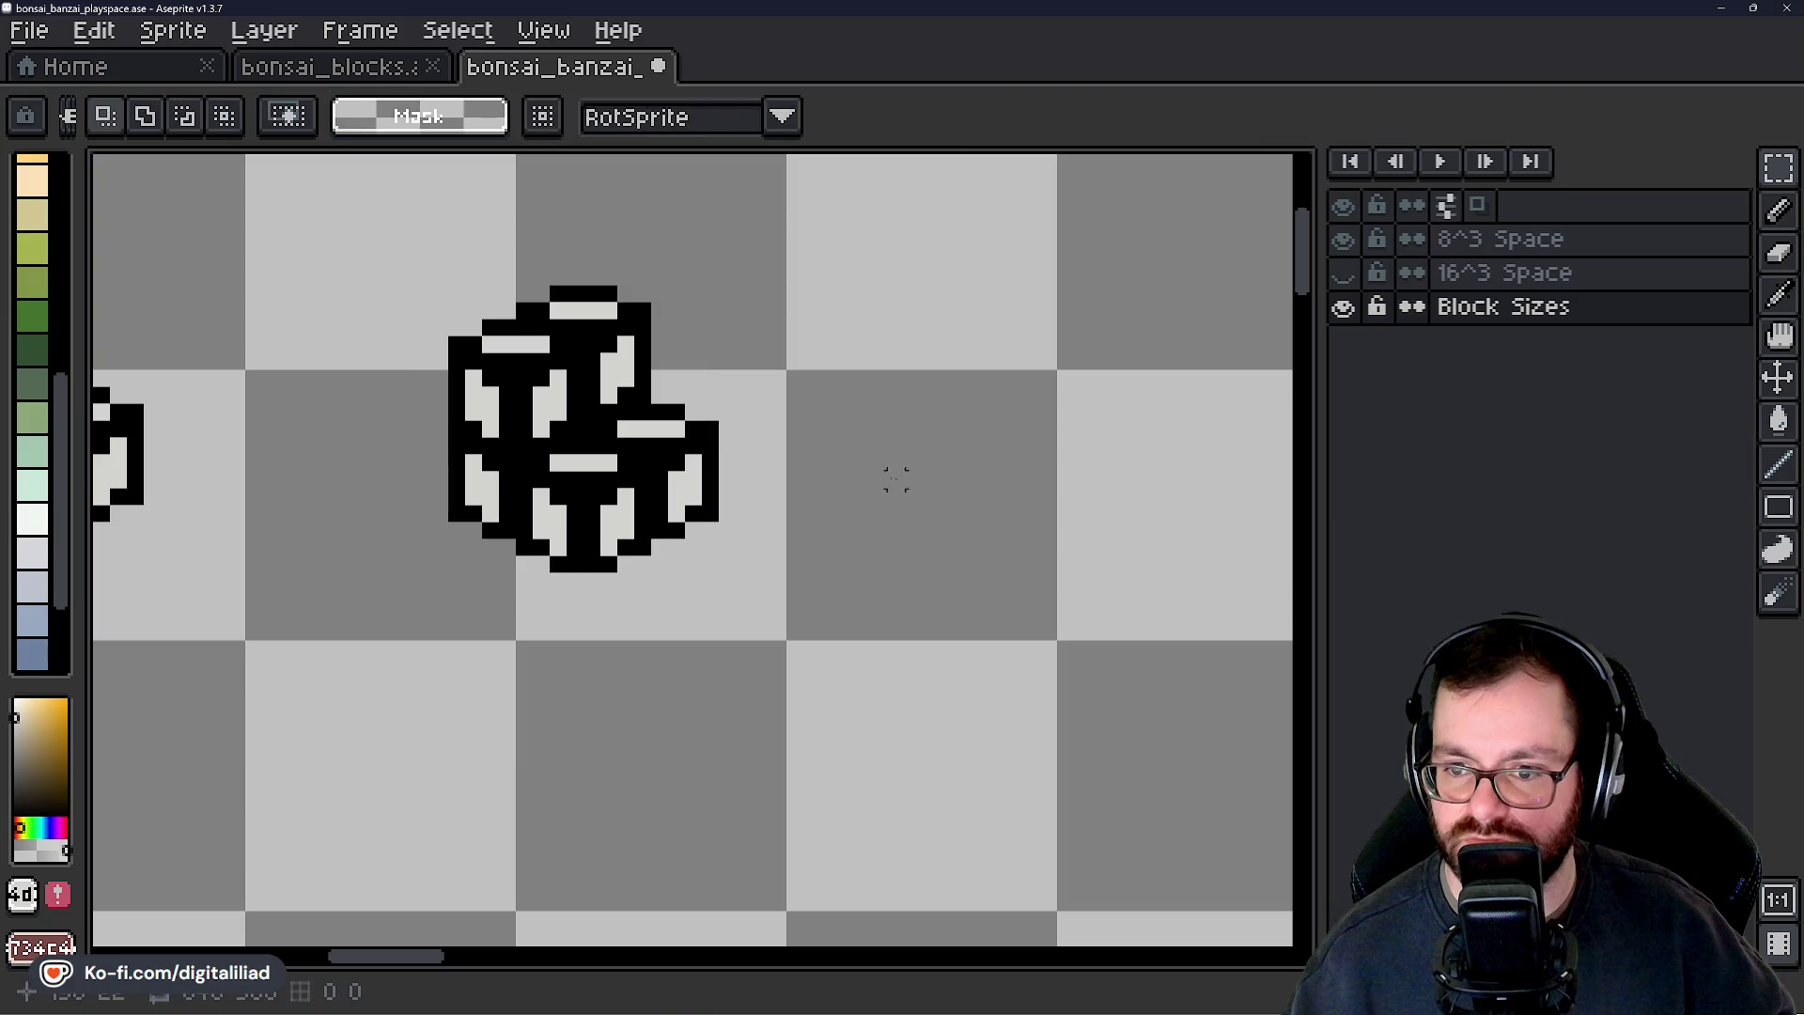
Undo the stacking back to a single cube and save bonsai_banzai_playspace.ase.
scroll(576, 414, up, 2)
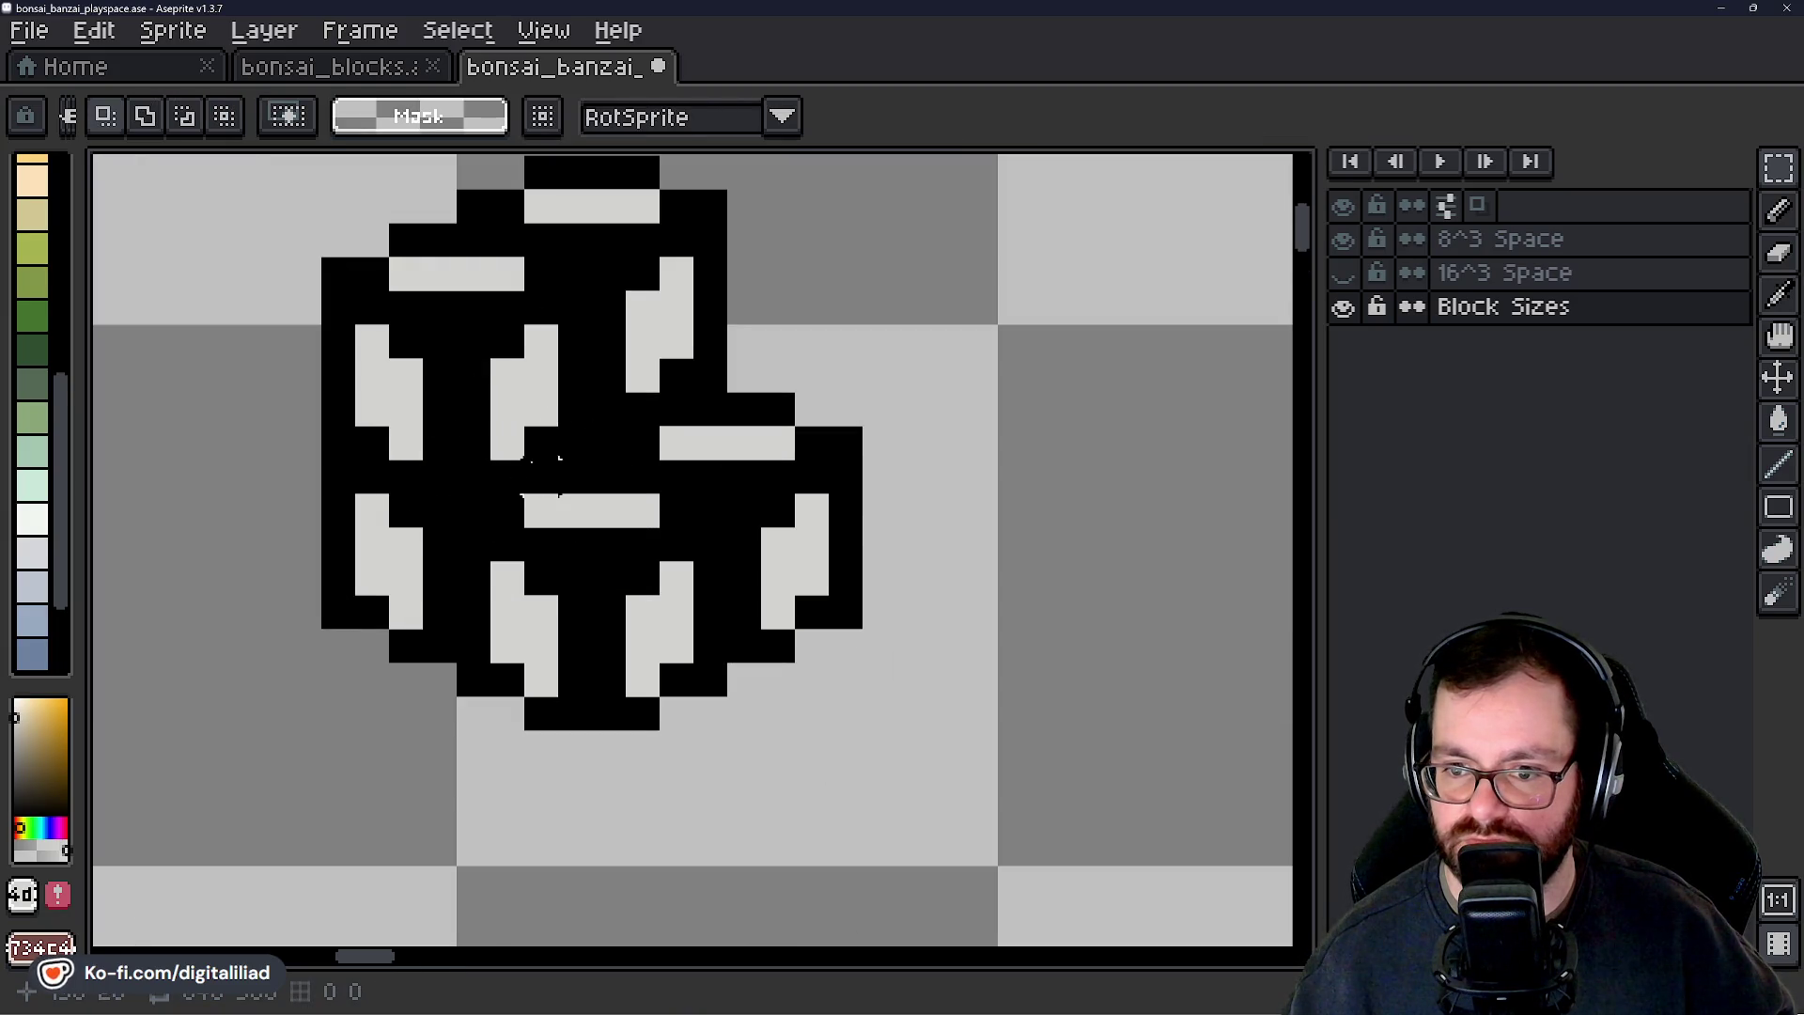
scroll(760, 424, down, 6)
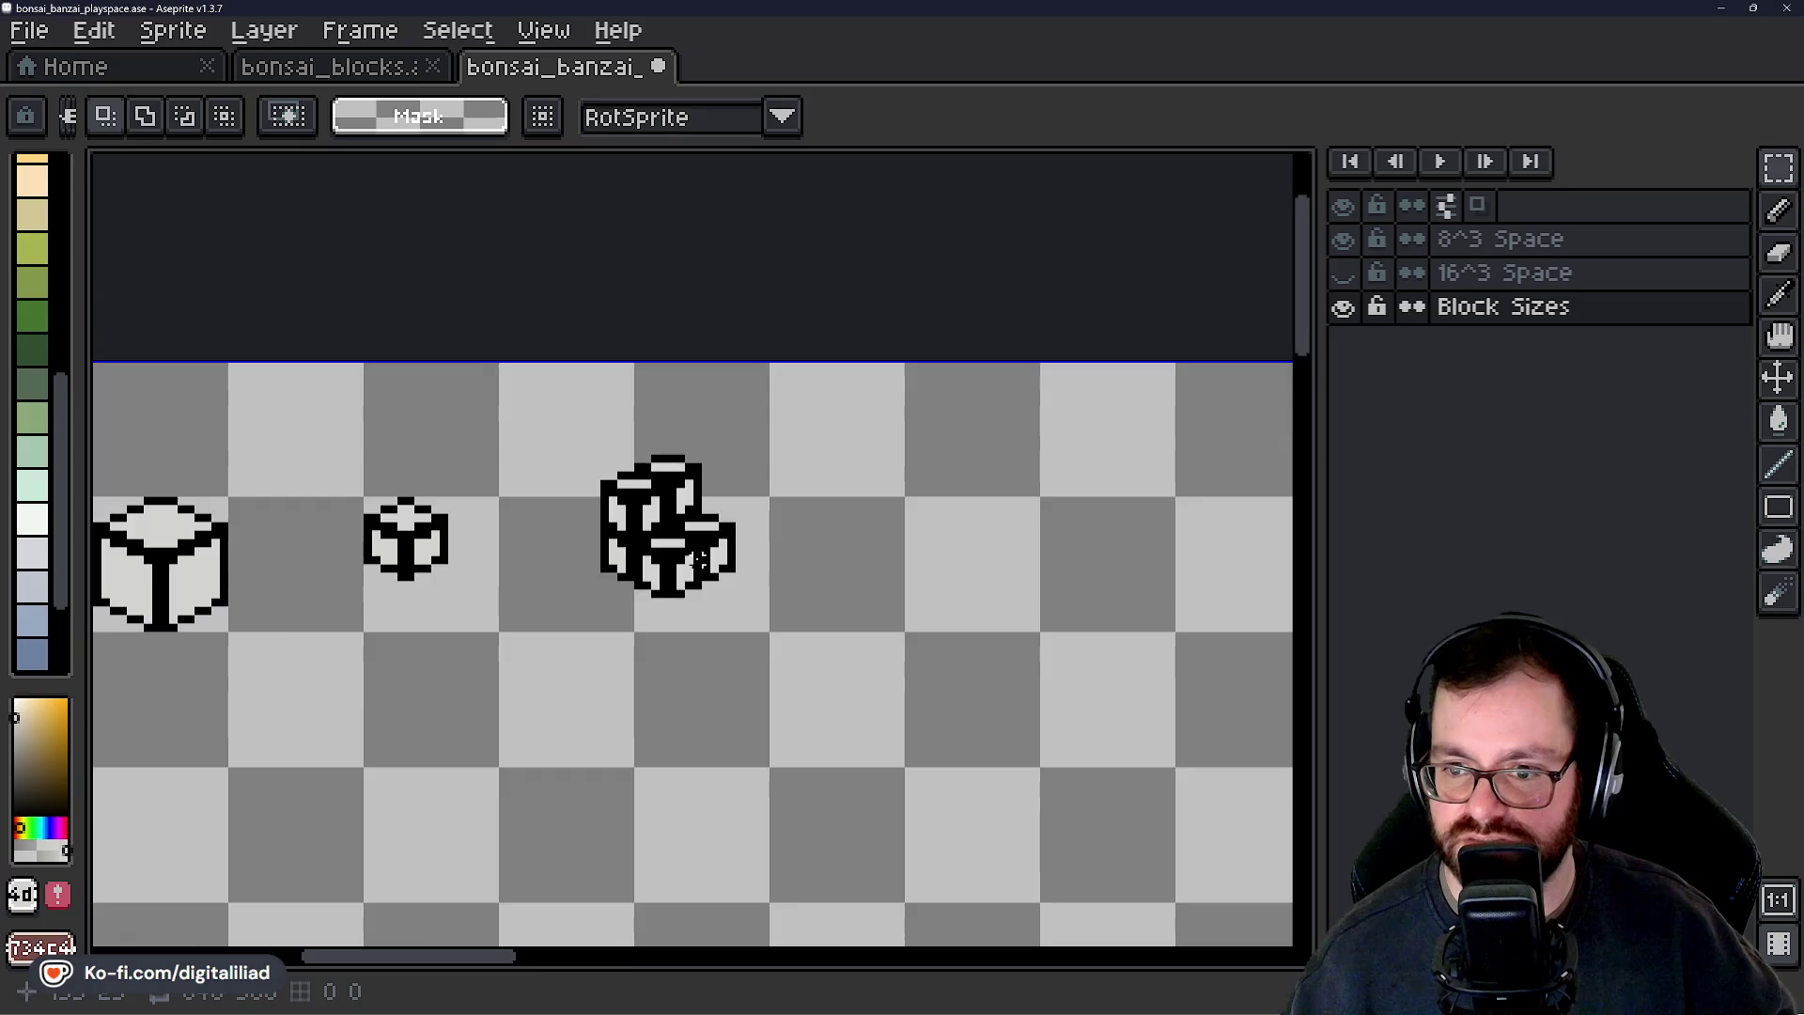
scroll(697, 575, up, 4)
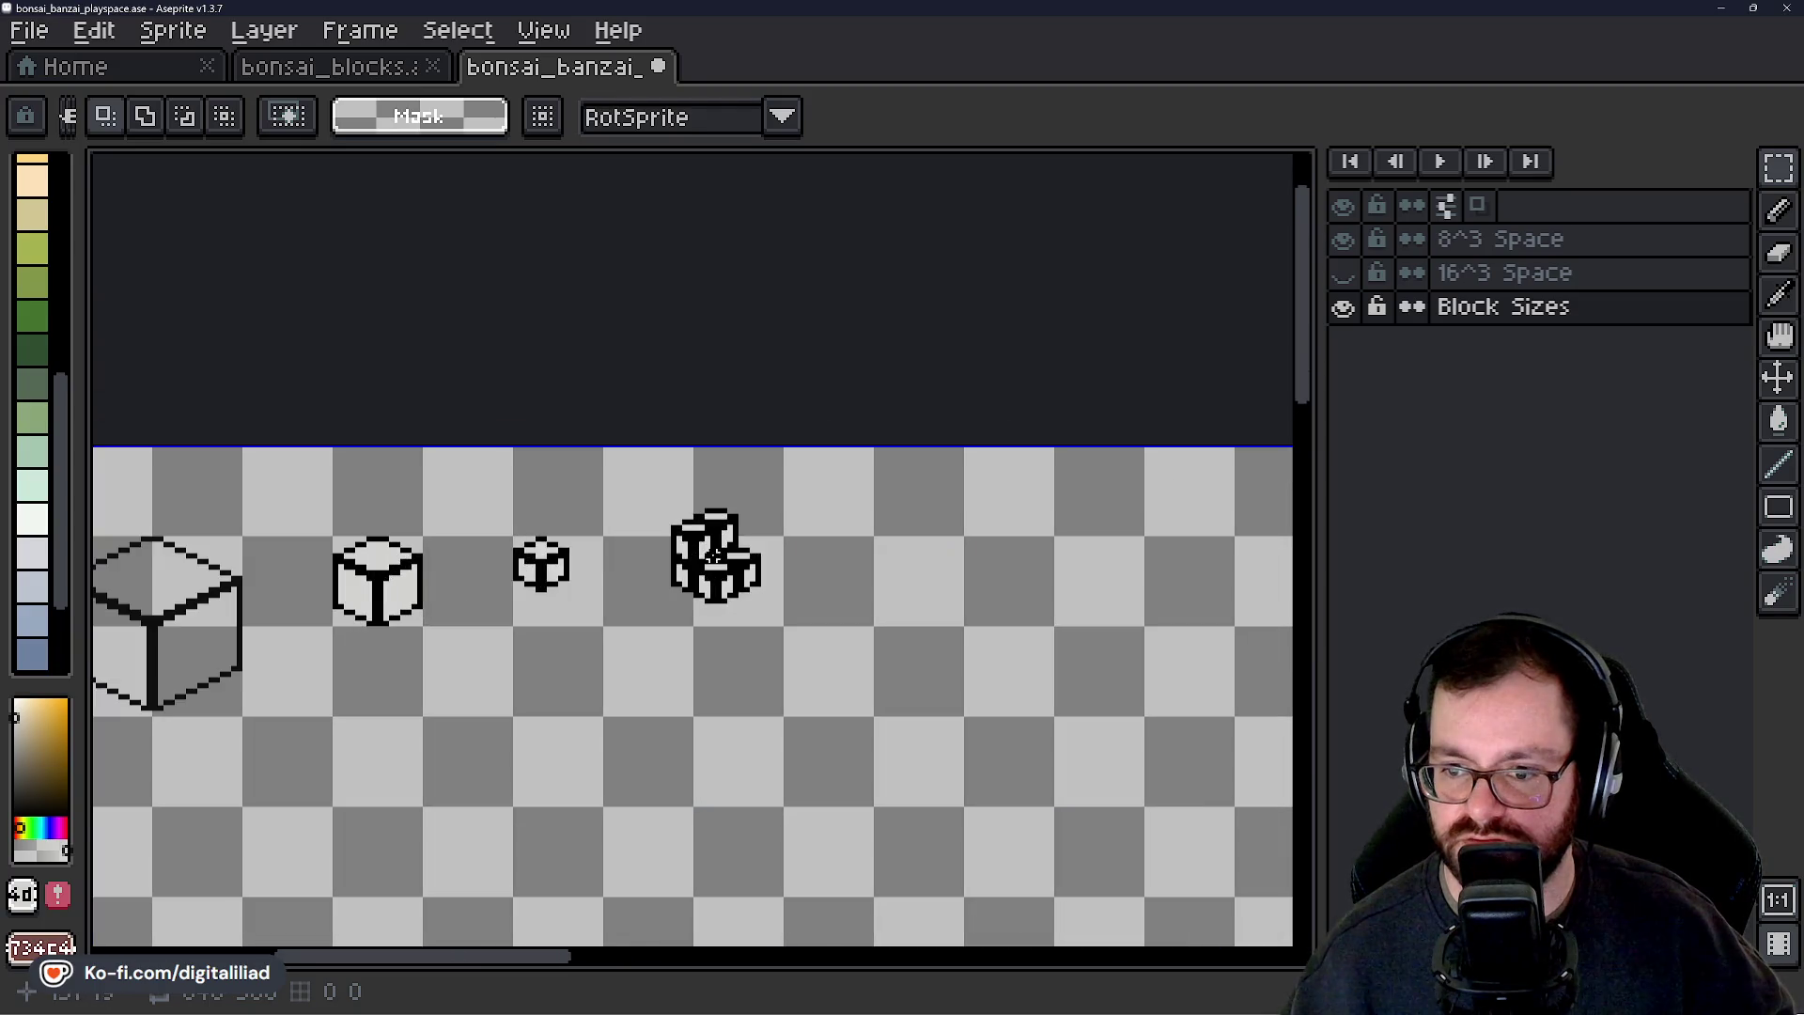
key(ctrl+z)
key(ctrl+z)
key(ctrl+z)
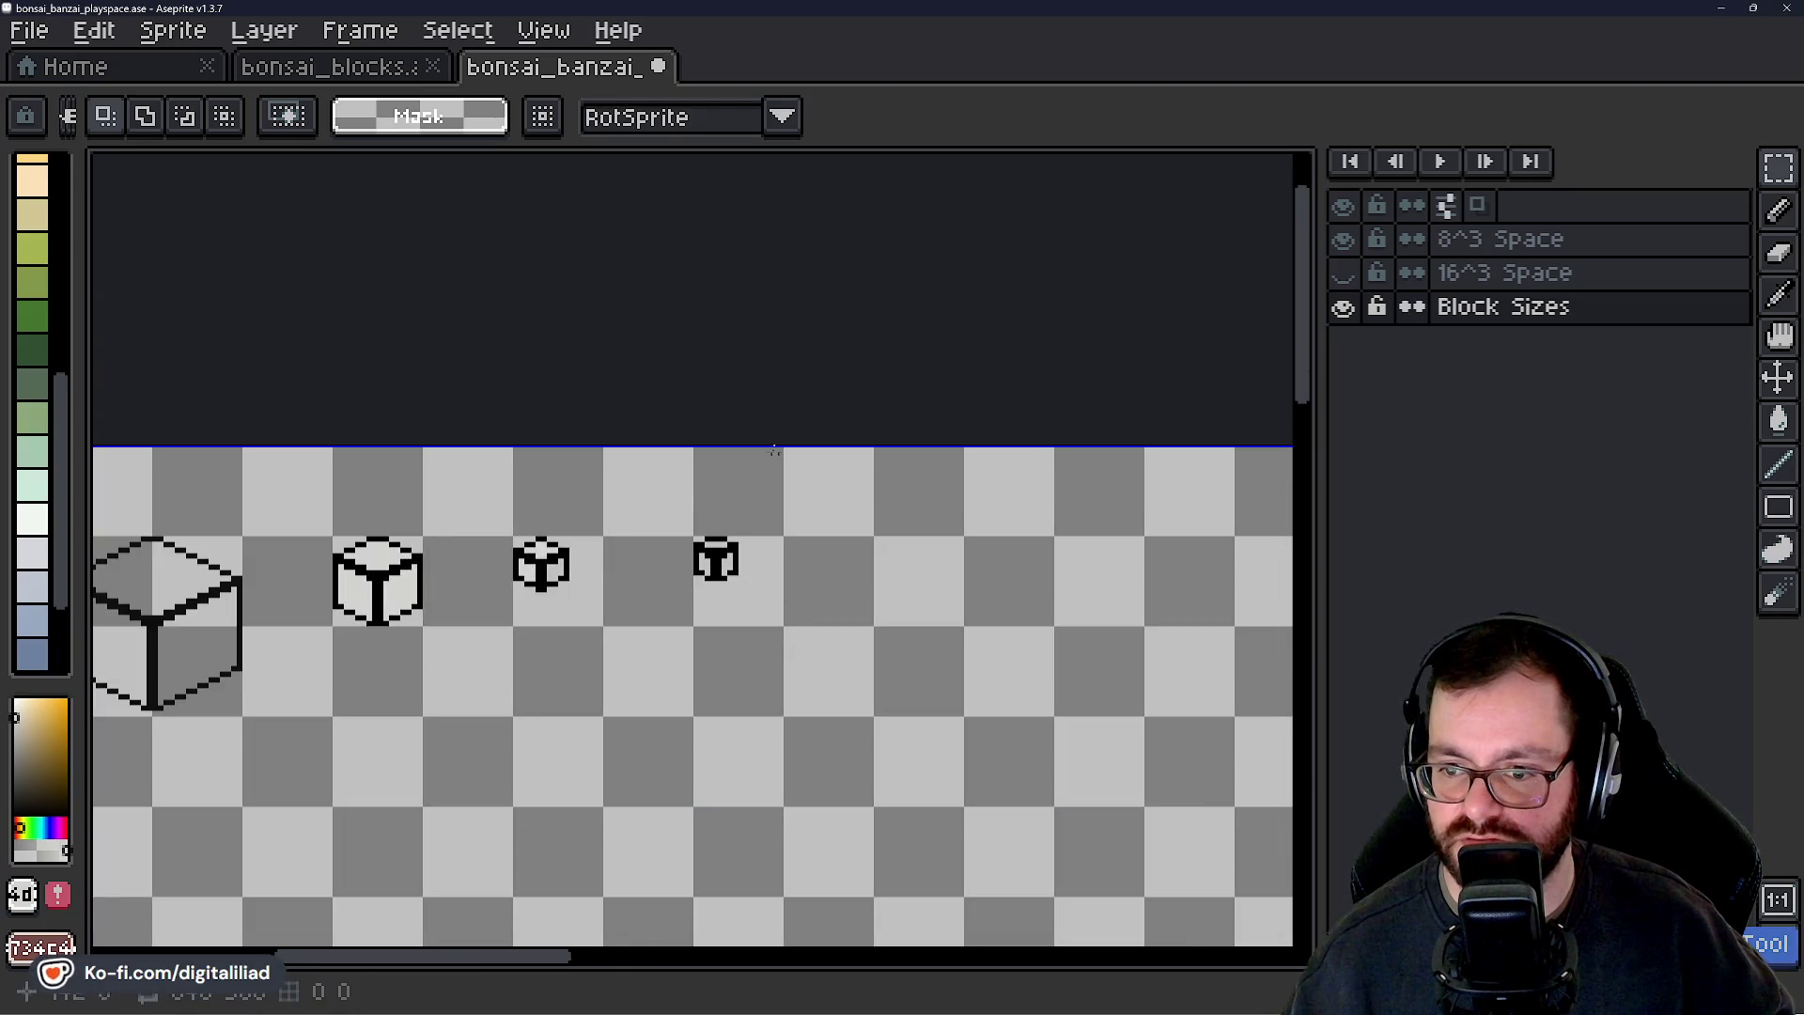
key(ctrl+s)
scroll(733, 507, up, 4)
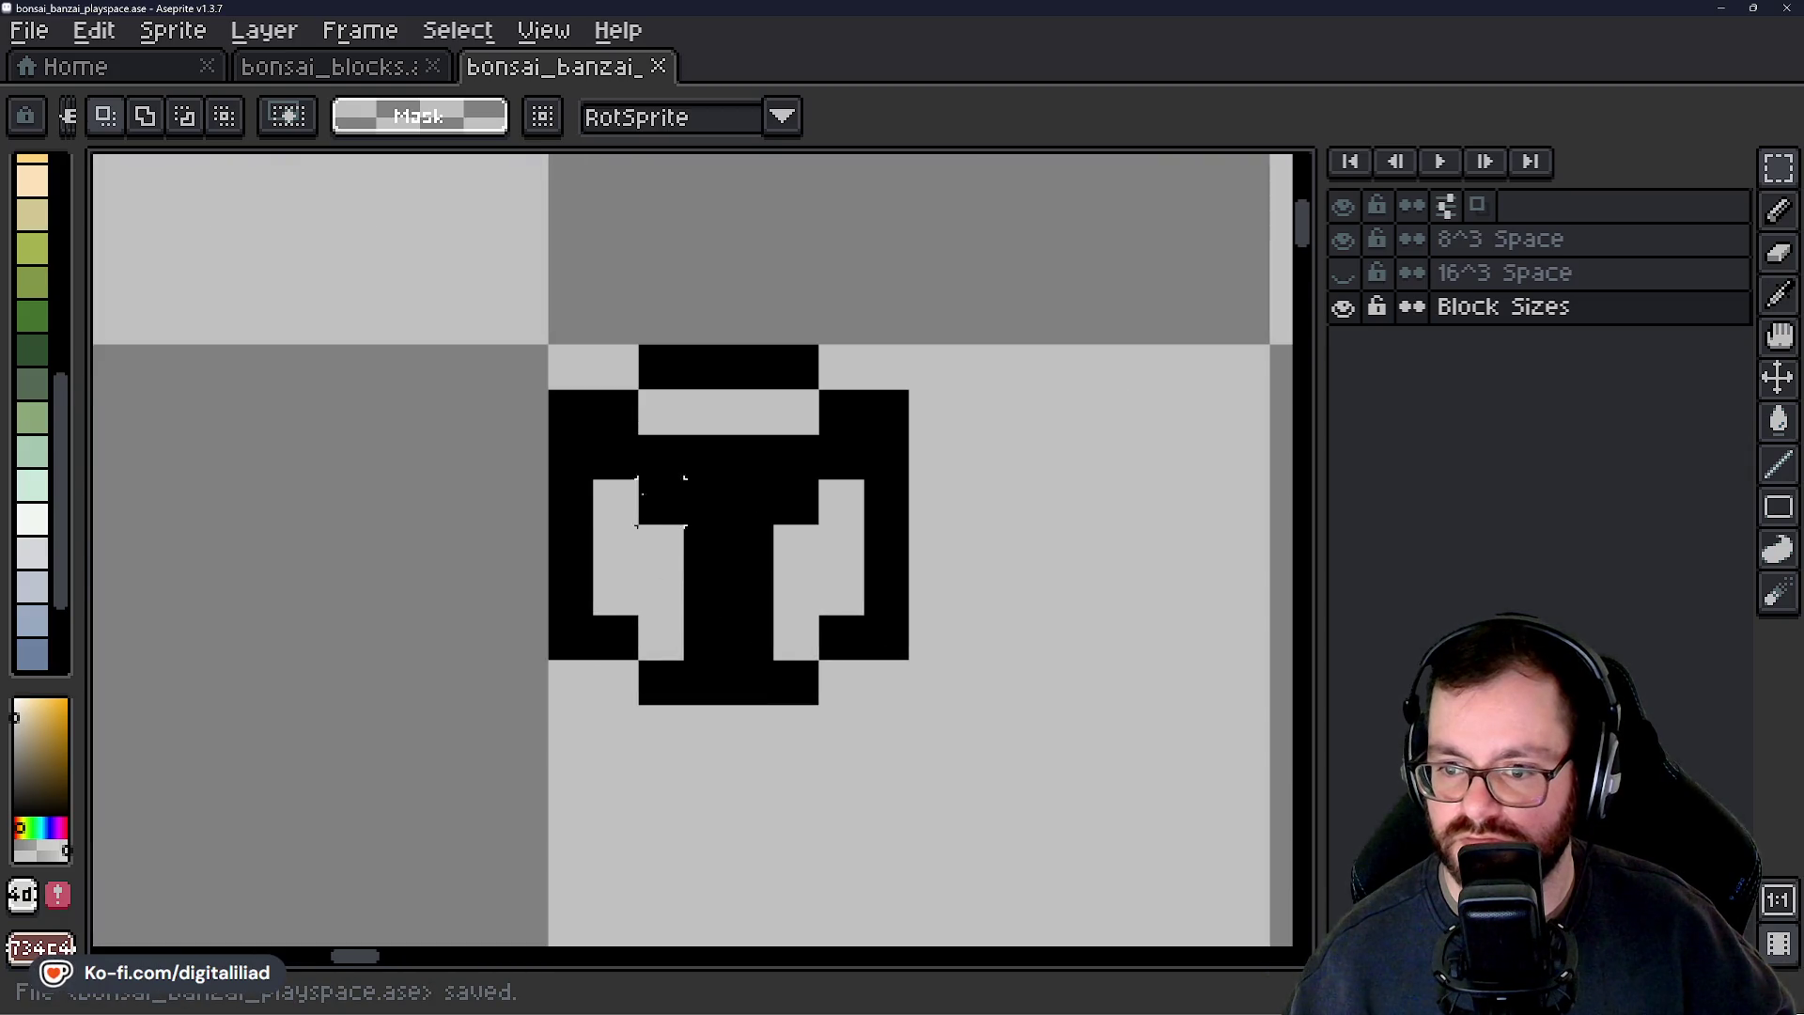
Fill the T cube's left, right and top faces pale grey and save the sketch.
drag(481, 276, 1022, 728)
mouse_move(751, 512)
mouse_down()
mouse_move(527, 507)
mouse_move(451, 556)
mouse_move(761, 531)
mouse_up()
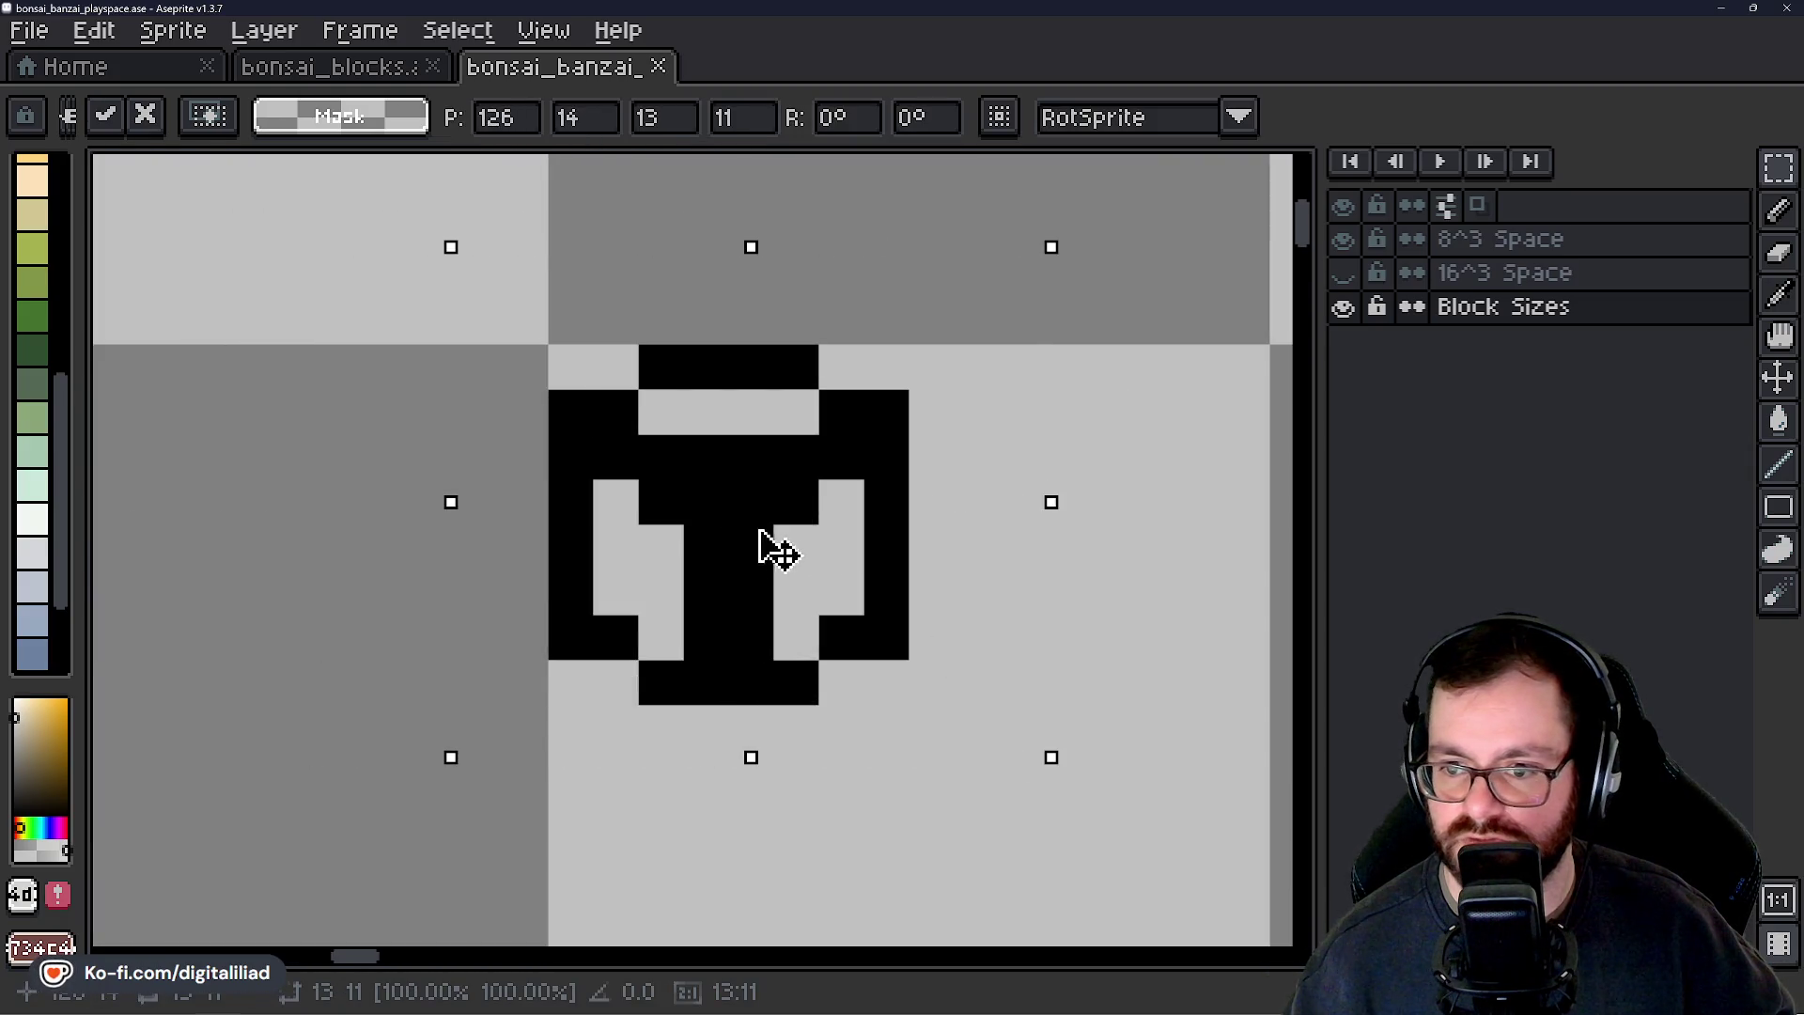
key(ctrl+d)
key(g)
click(638, 563)
click(817, 564)
click(719, 391)
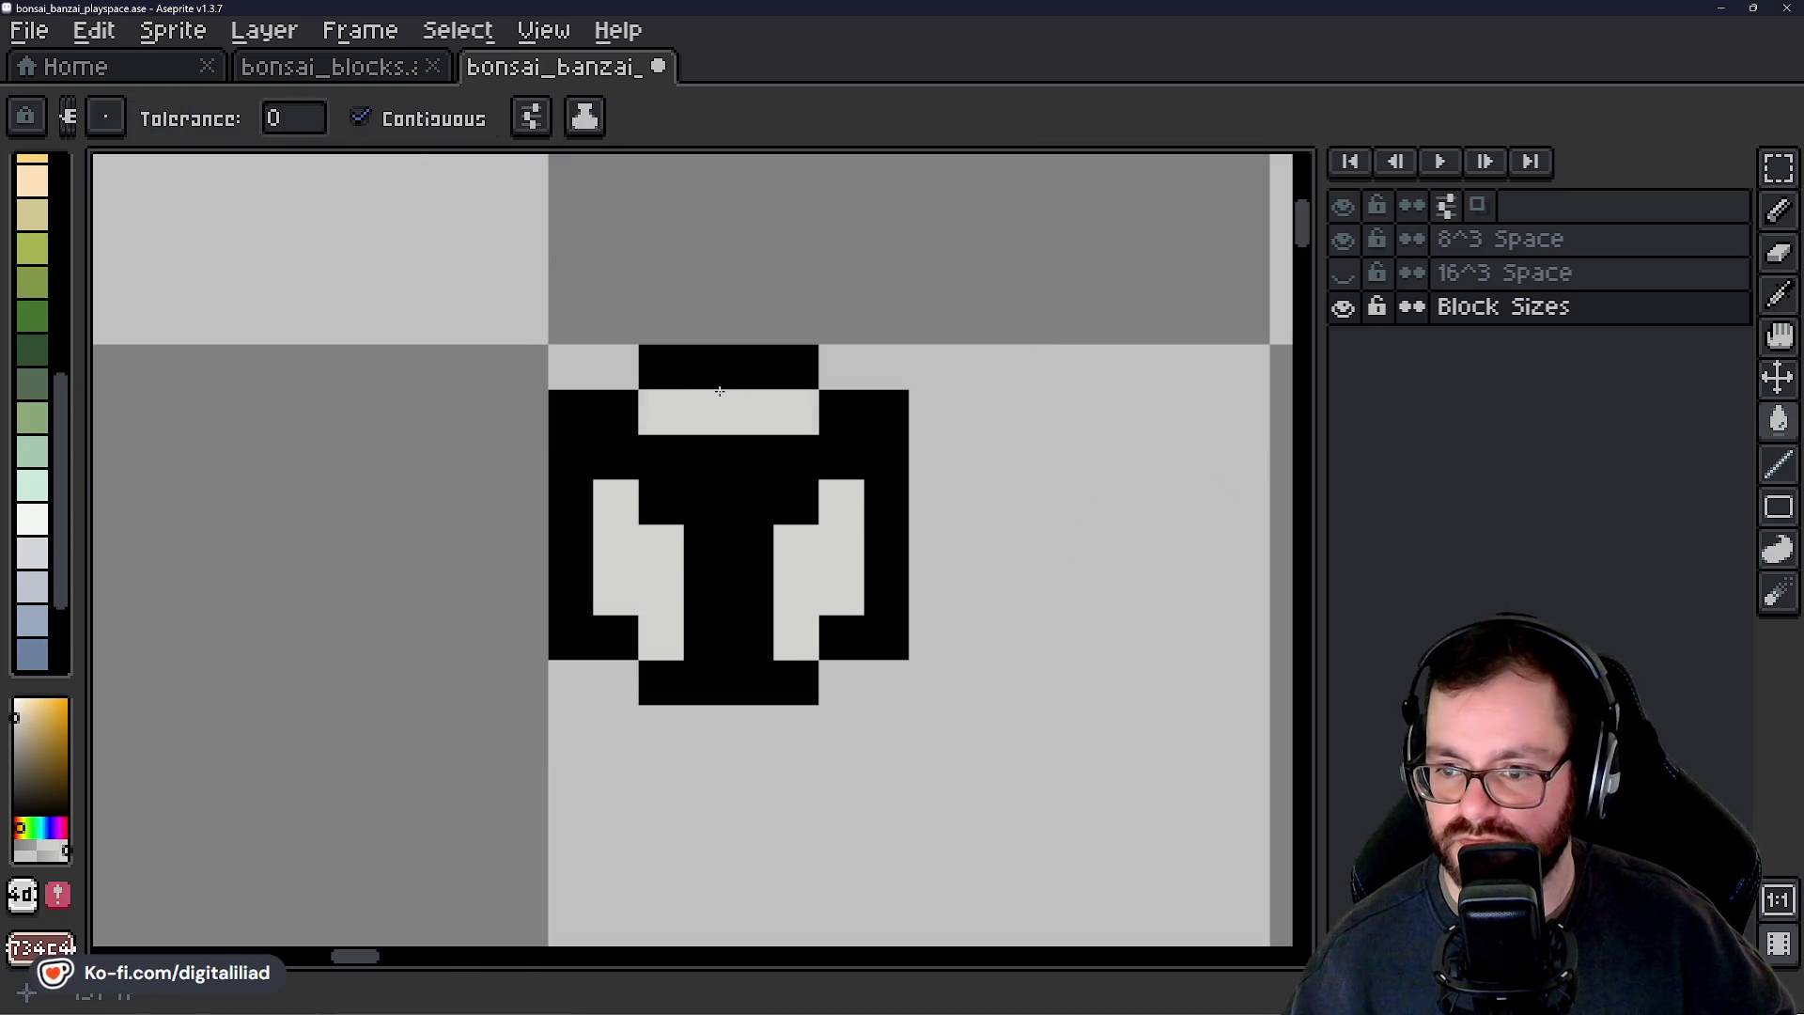
scroll(720, 391, down, 6)
key(ctrl+s)
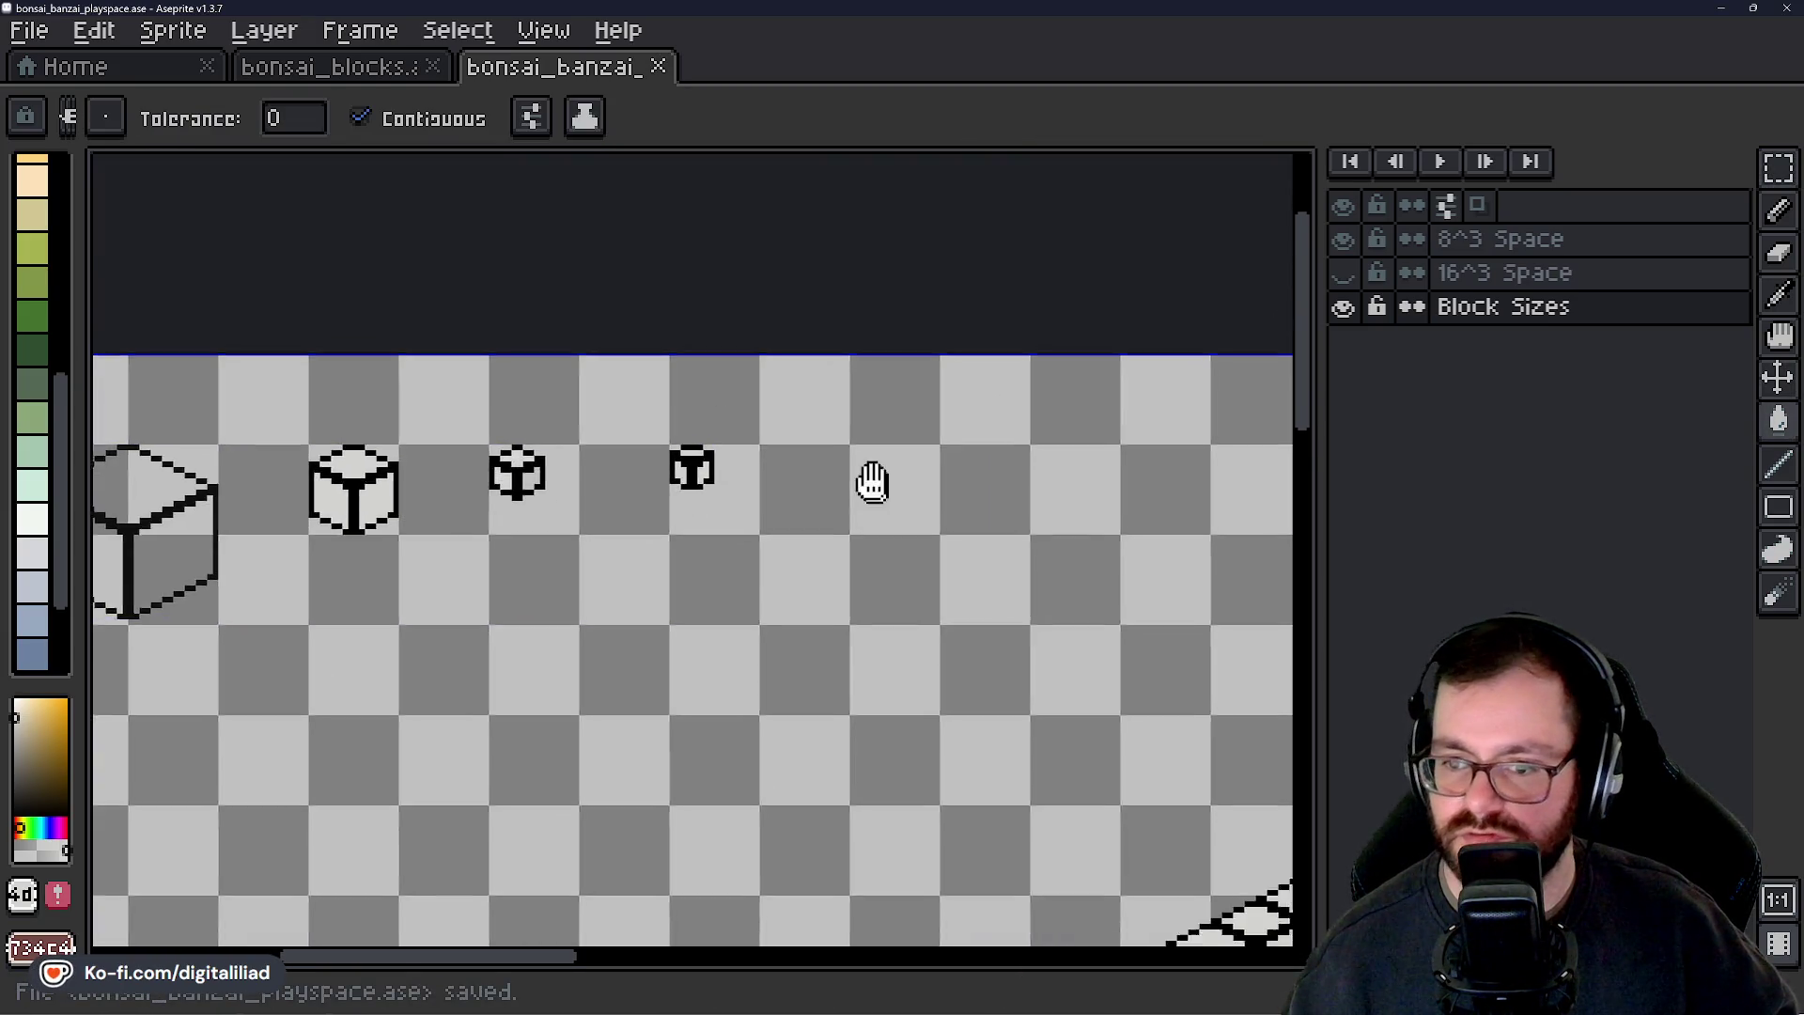
Review the coloured block columns in the bonsai_blocks atlas, then return to Godot.
scroll(872, 483, down, 2)
click(394, 68)
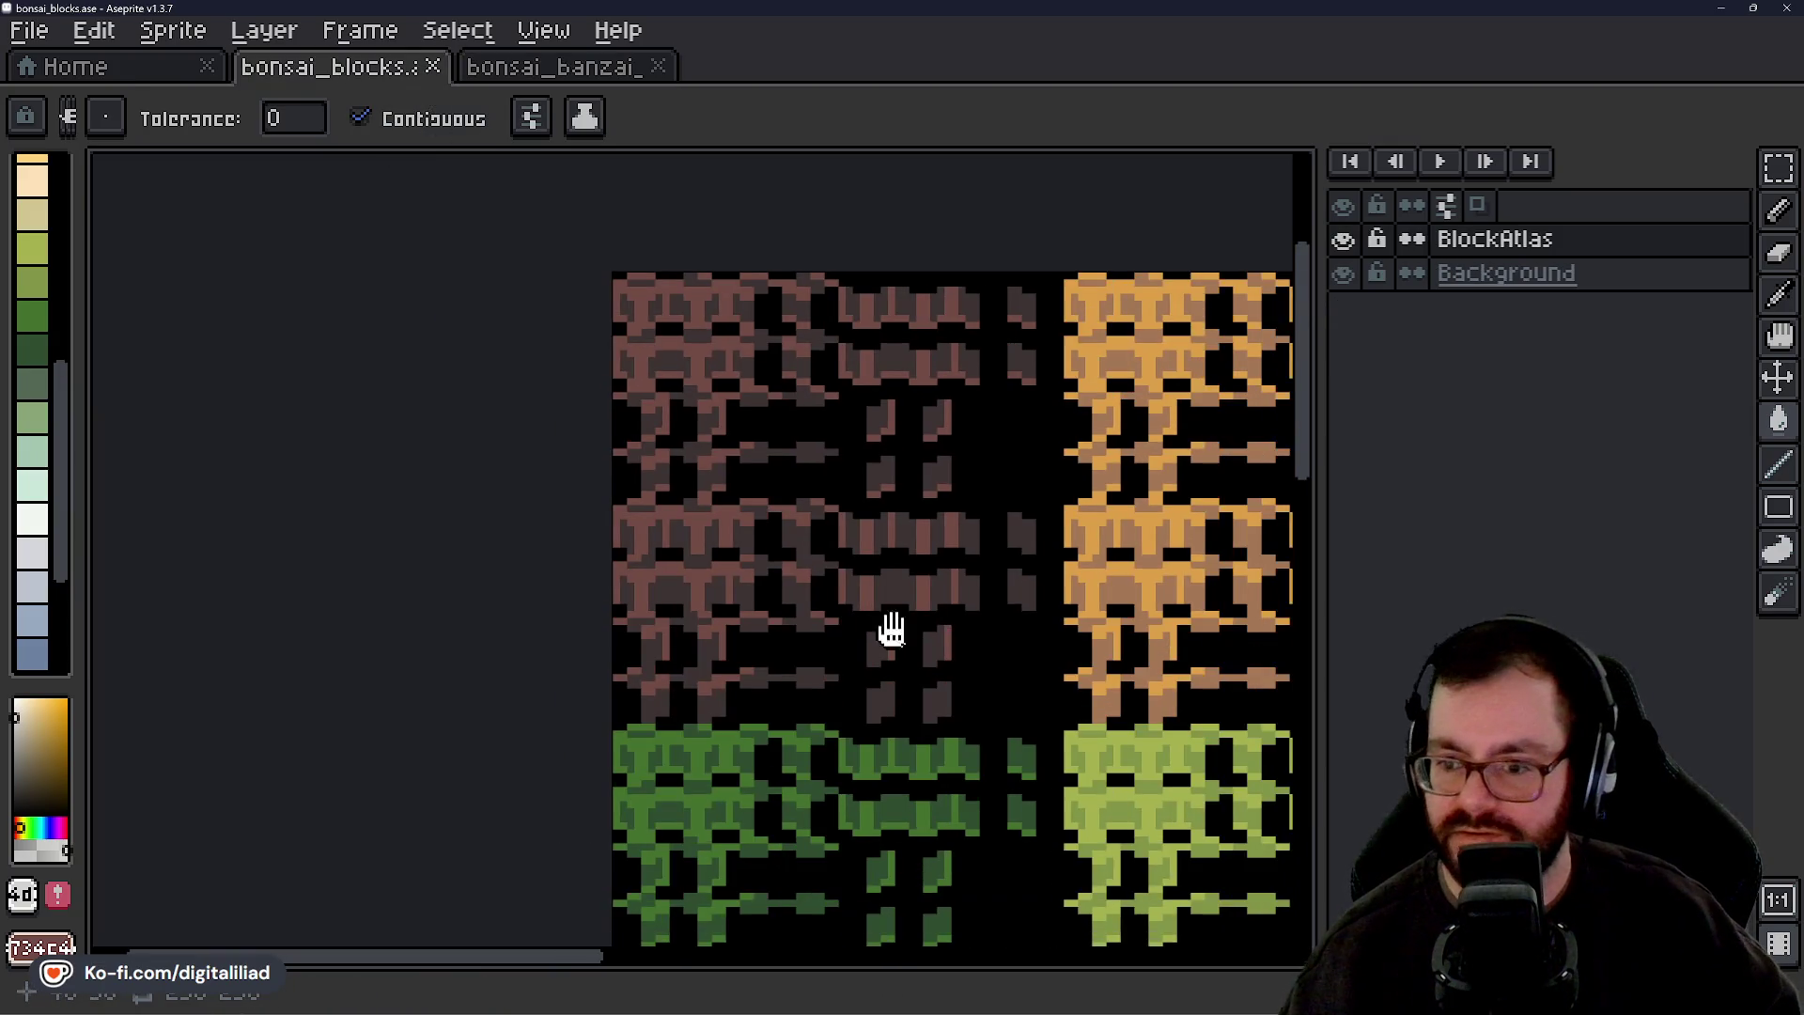
scroll(891, 630, down, 2)
mouse_move(891, 630)
mouse_down()
mouse_move(733, 489)
mouse_move(818, 489)
mouse_move(624, 471)
mouse_up()
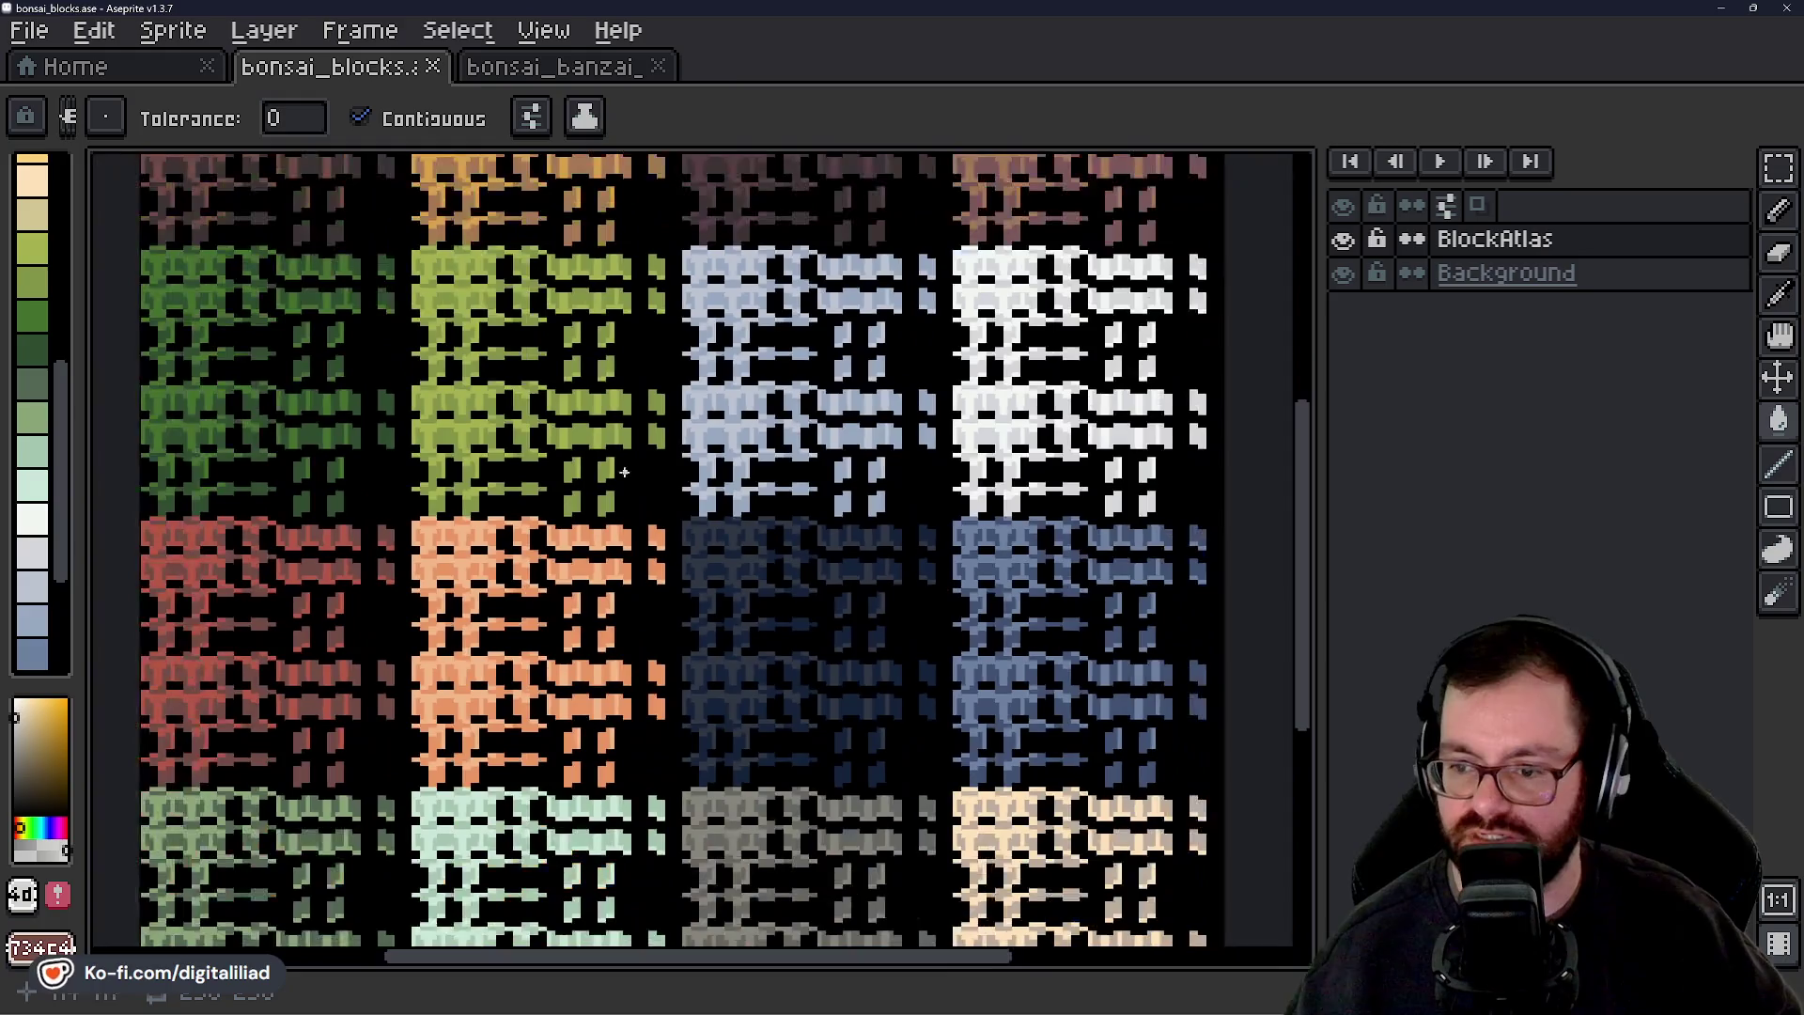
scroll(786, 556, down, 3)
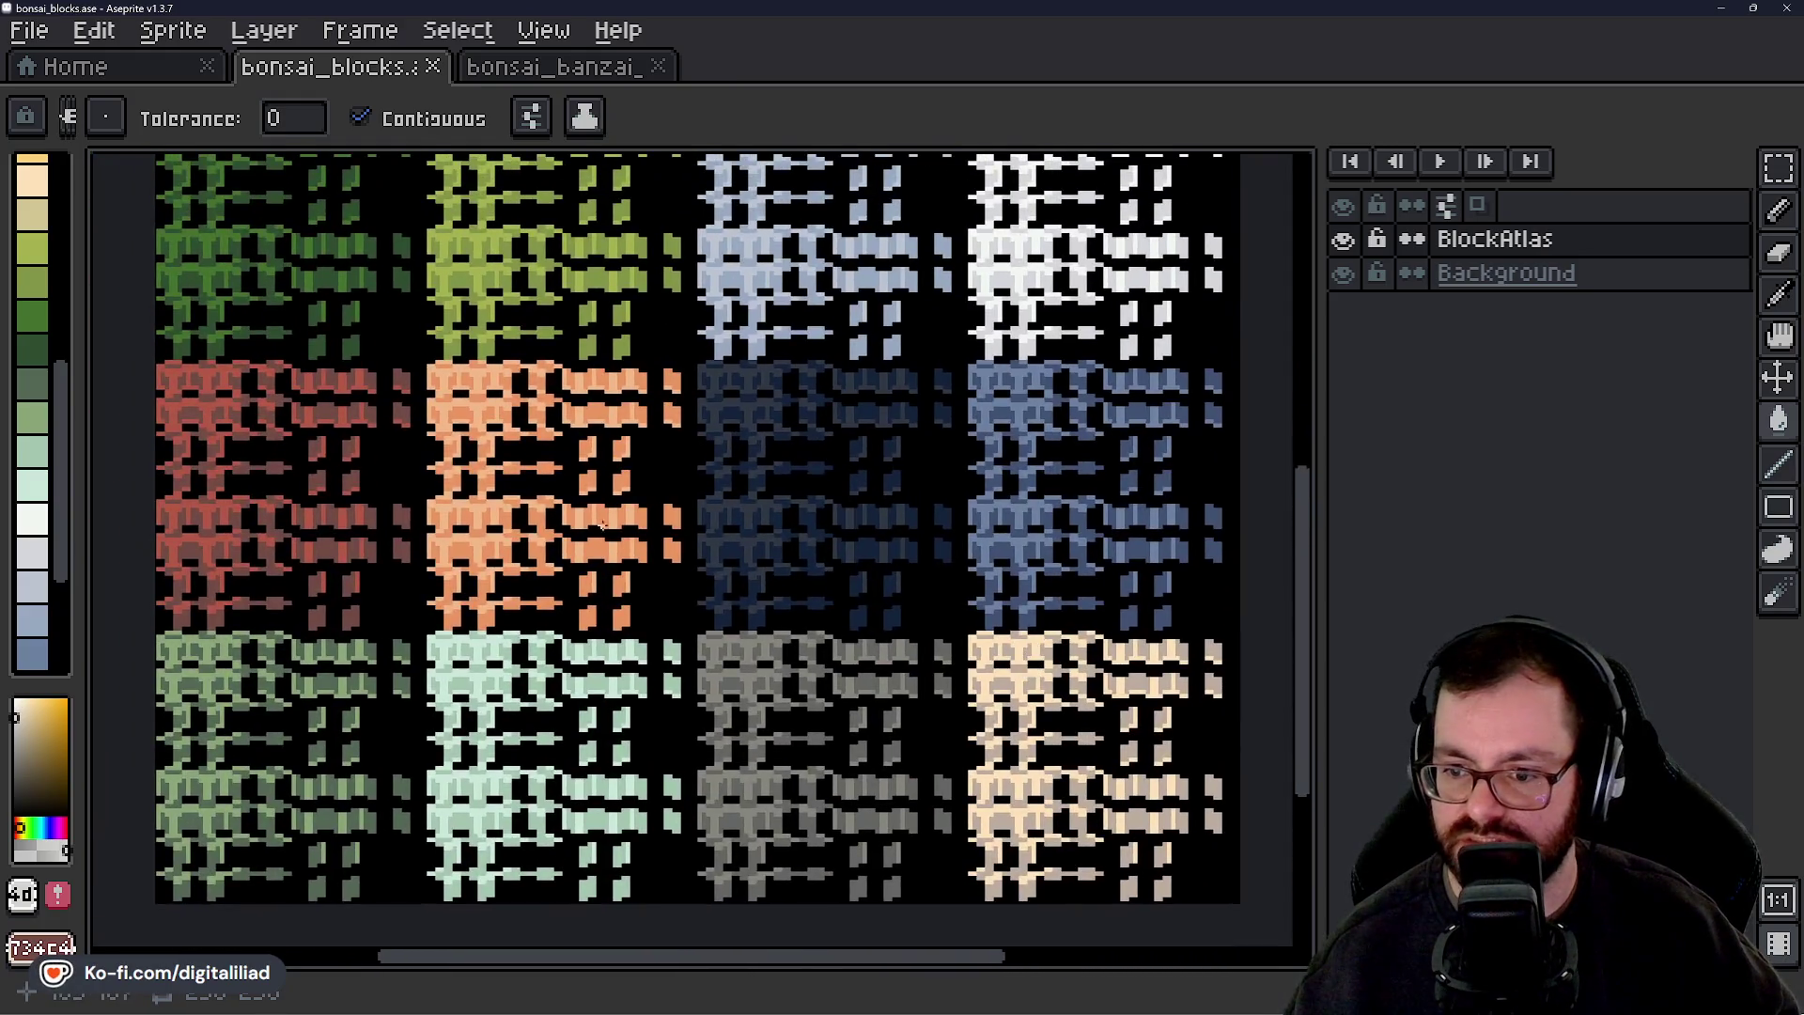
scroll(602, 523, up, 6)
scroll(580, 516, down, 2)
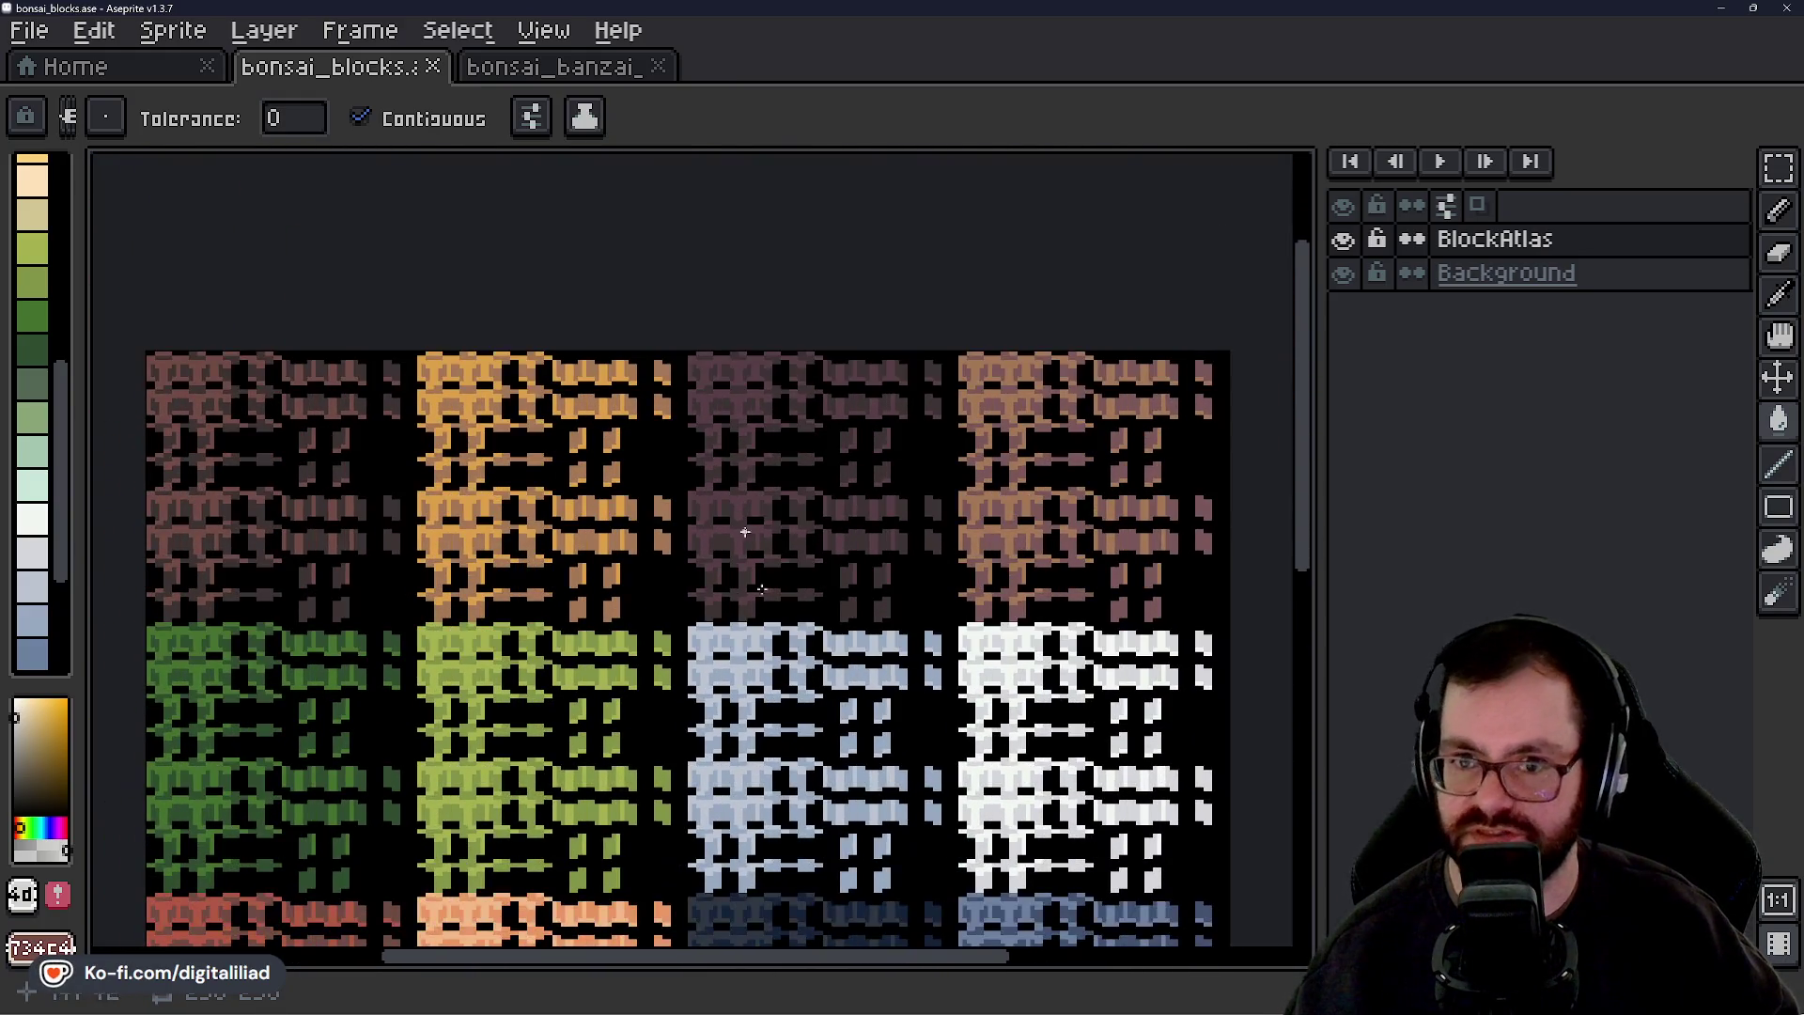
click(1151, 998)
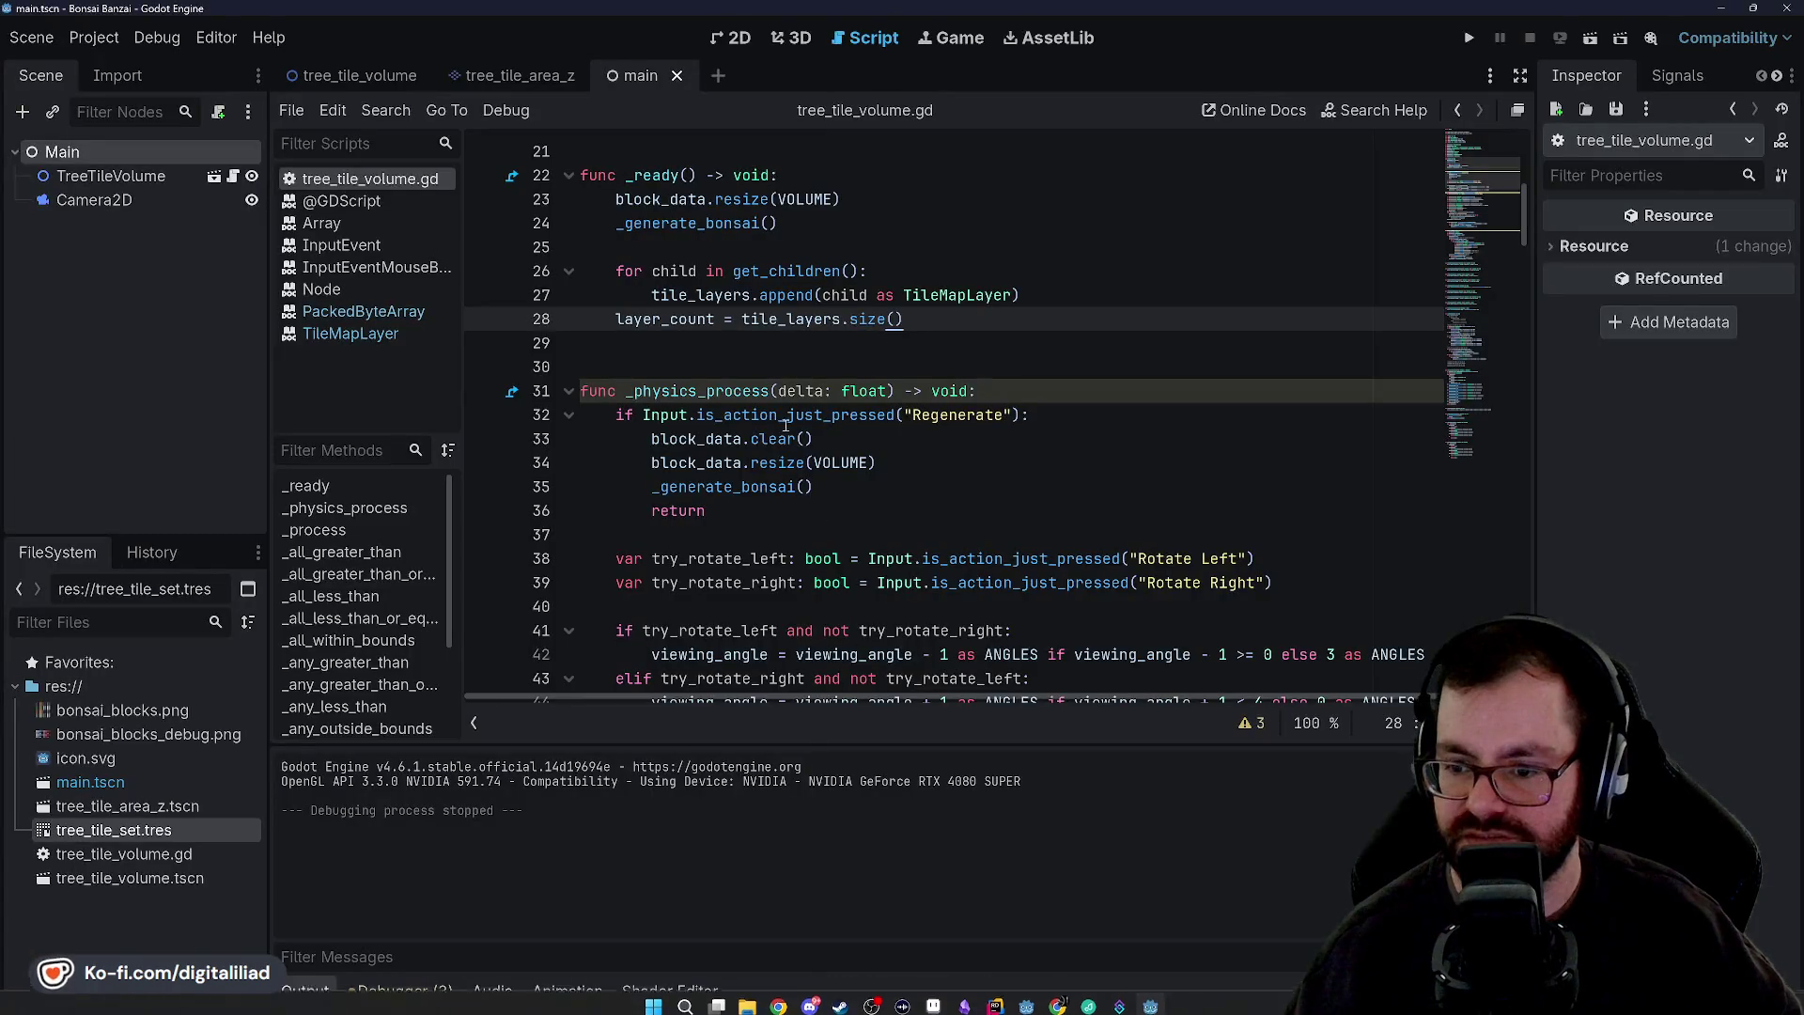
Scroll down to _generate_bonsai in tree_tile_volume.gd and collapse the Output panel.
scroll(827, 465, down, 8)
scroll(827, 465, down, 15)
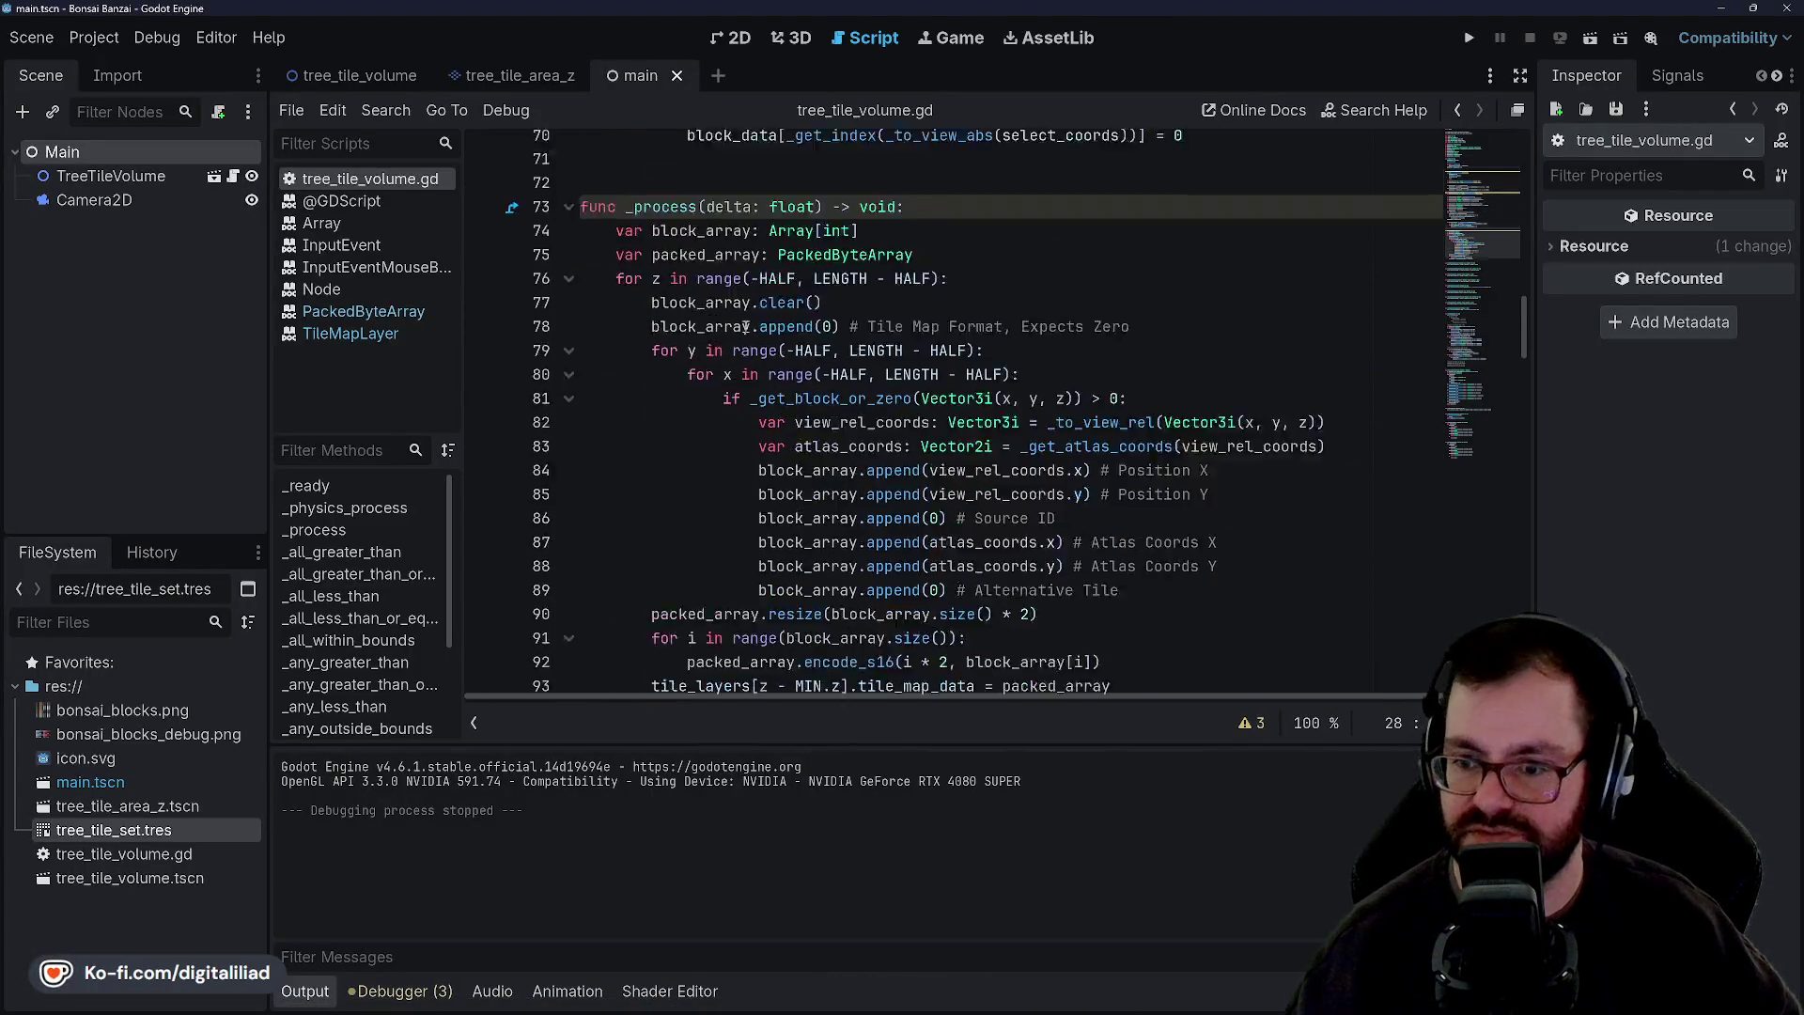
scroll(755, 332, down, 4)
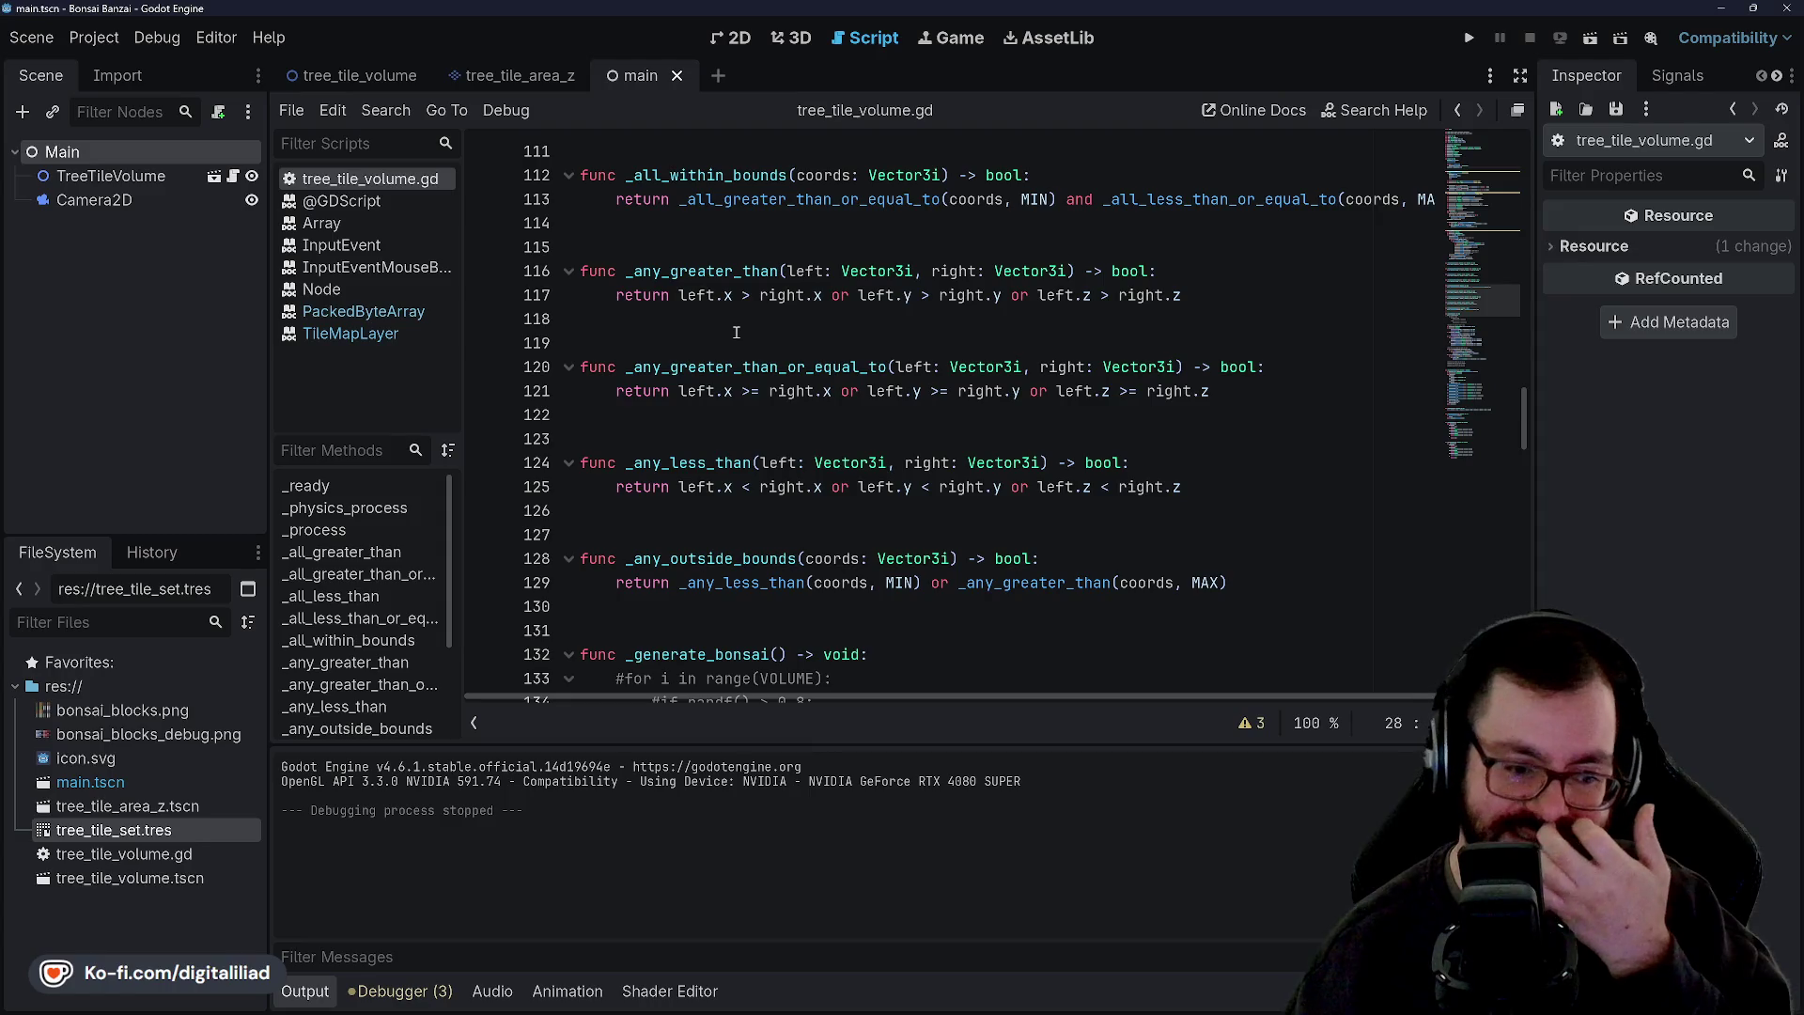
scroll(773, 416, down, 4)
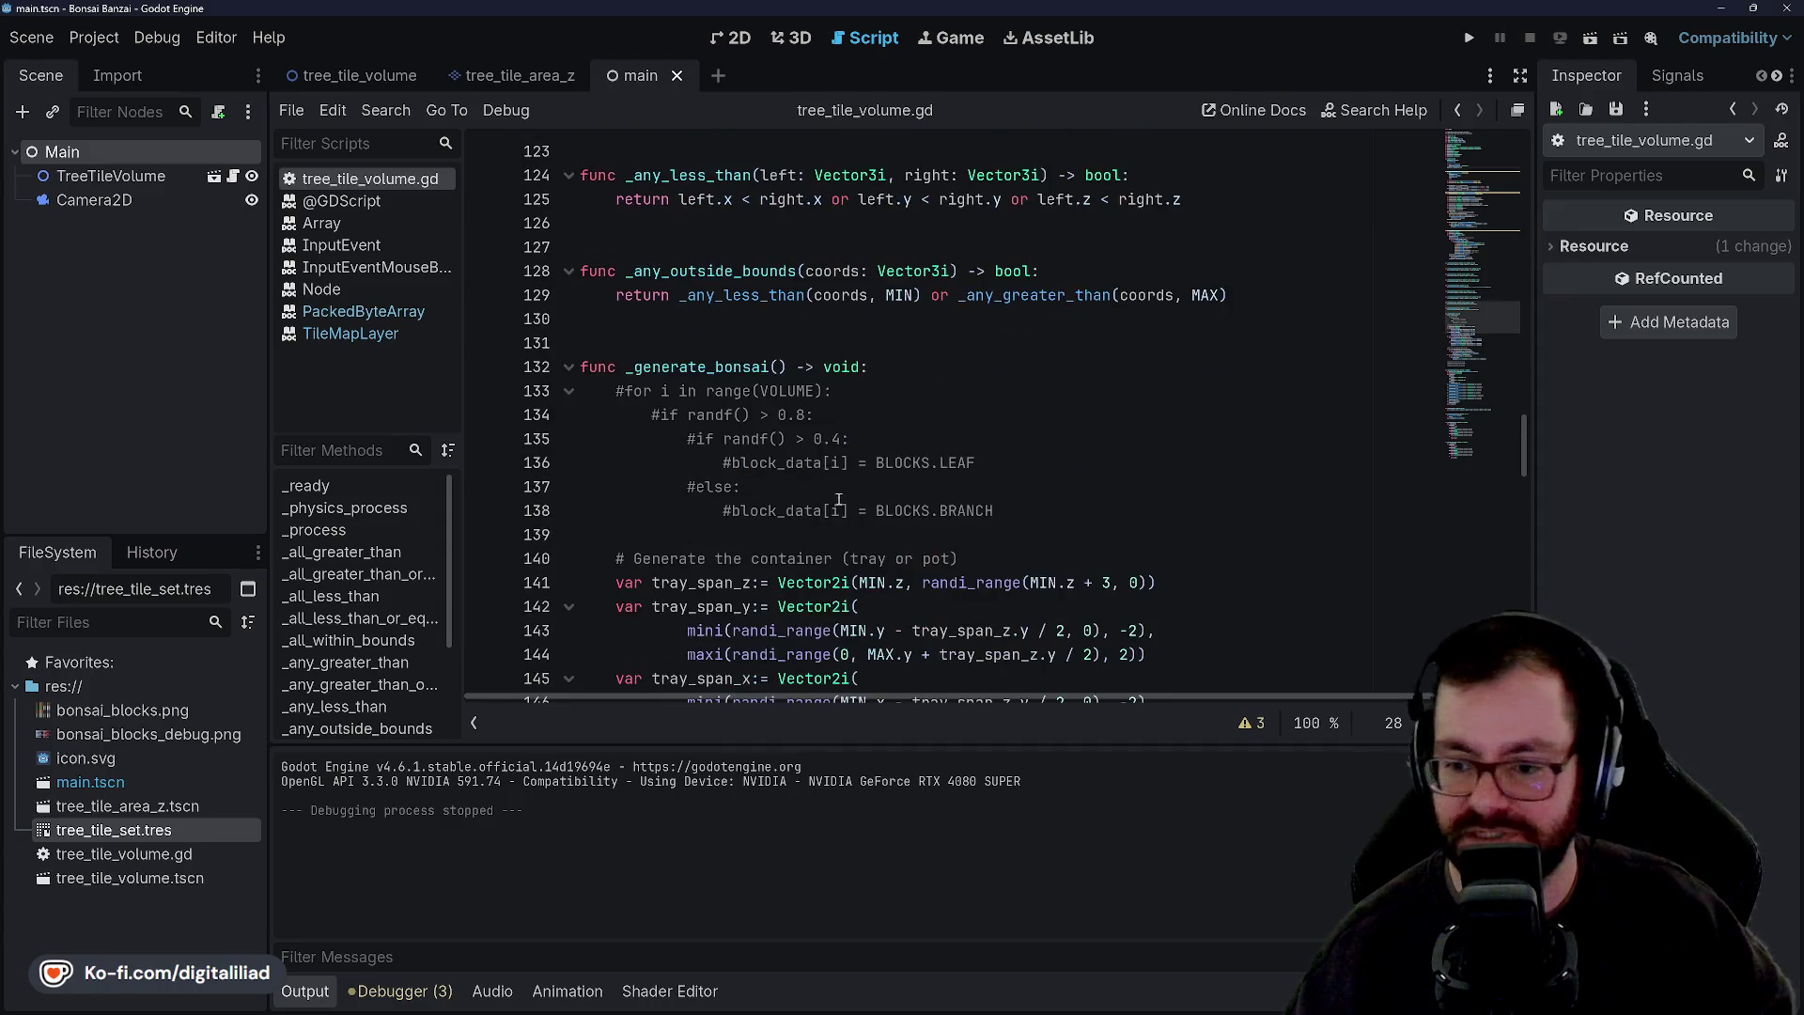
click(304, 991)
click(846, 533)
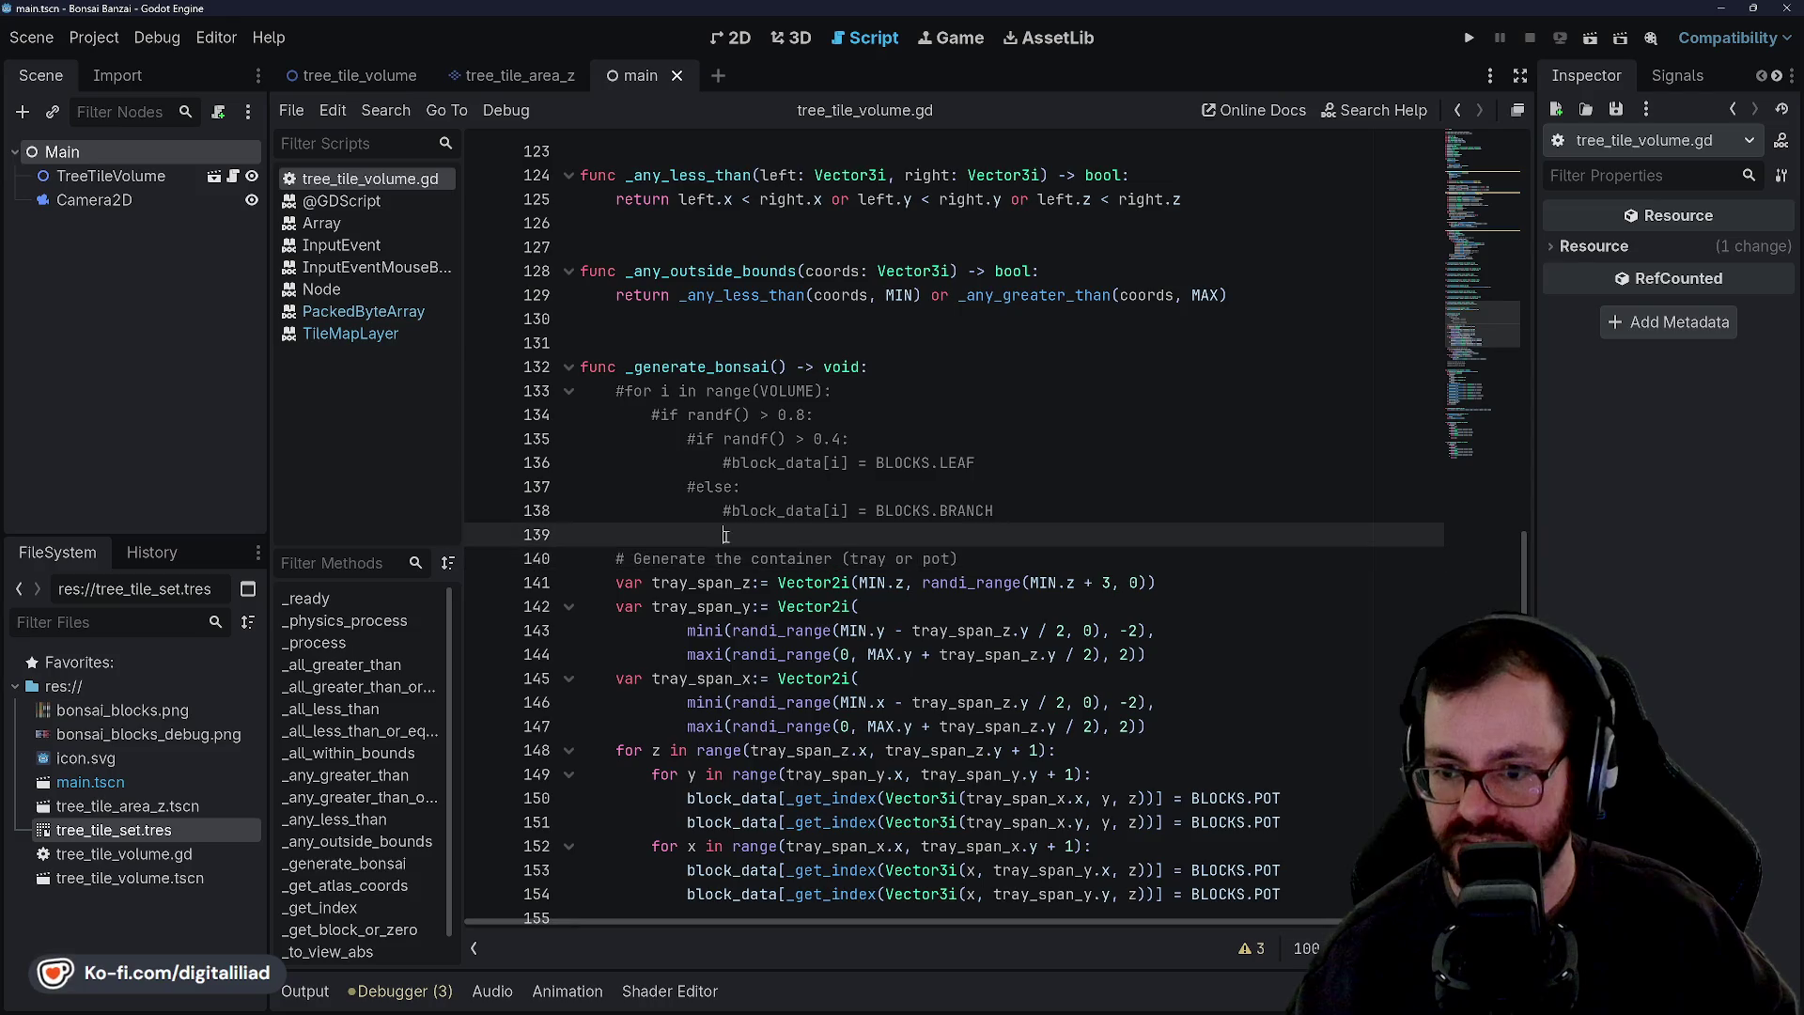
scroll(872, 458, down, 3)
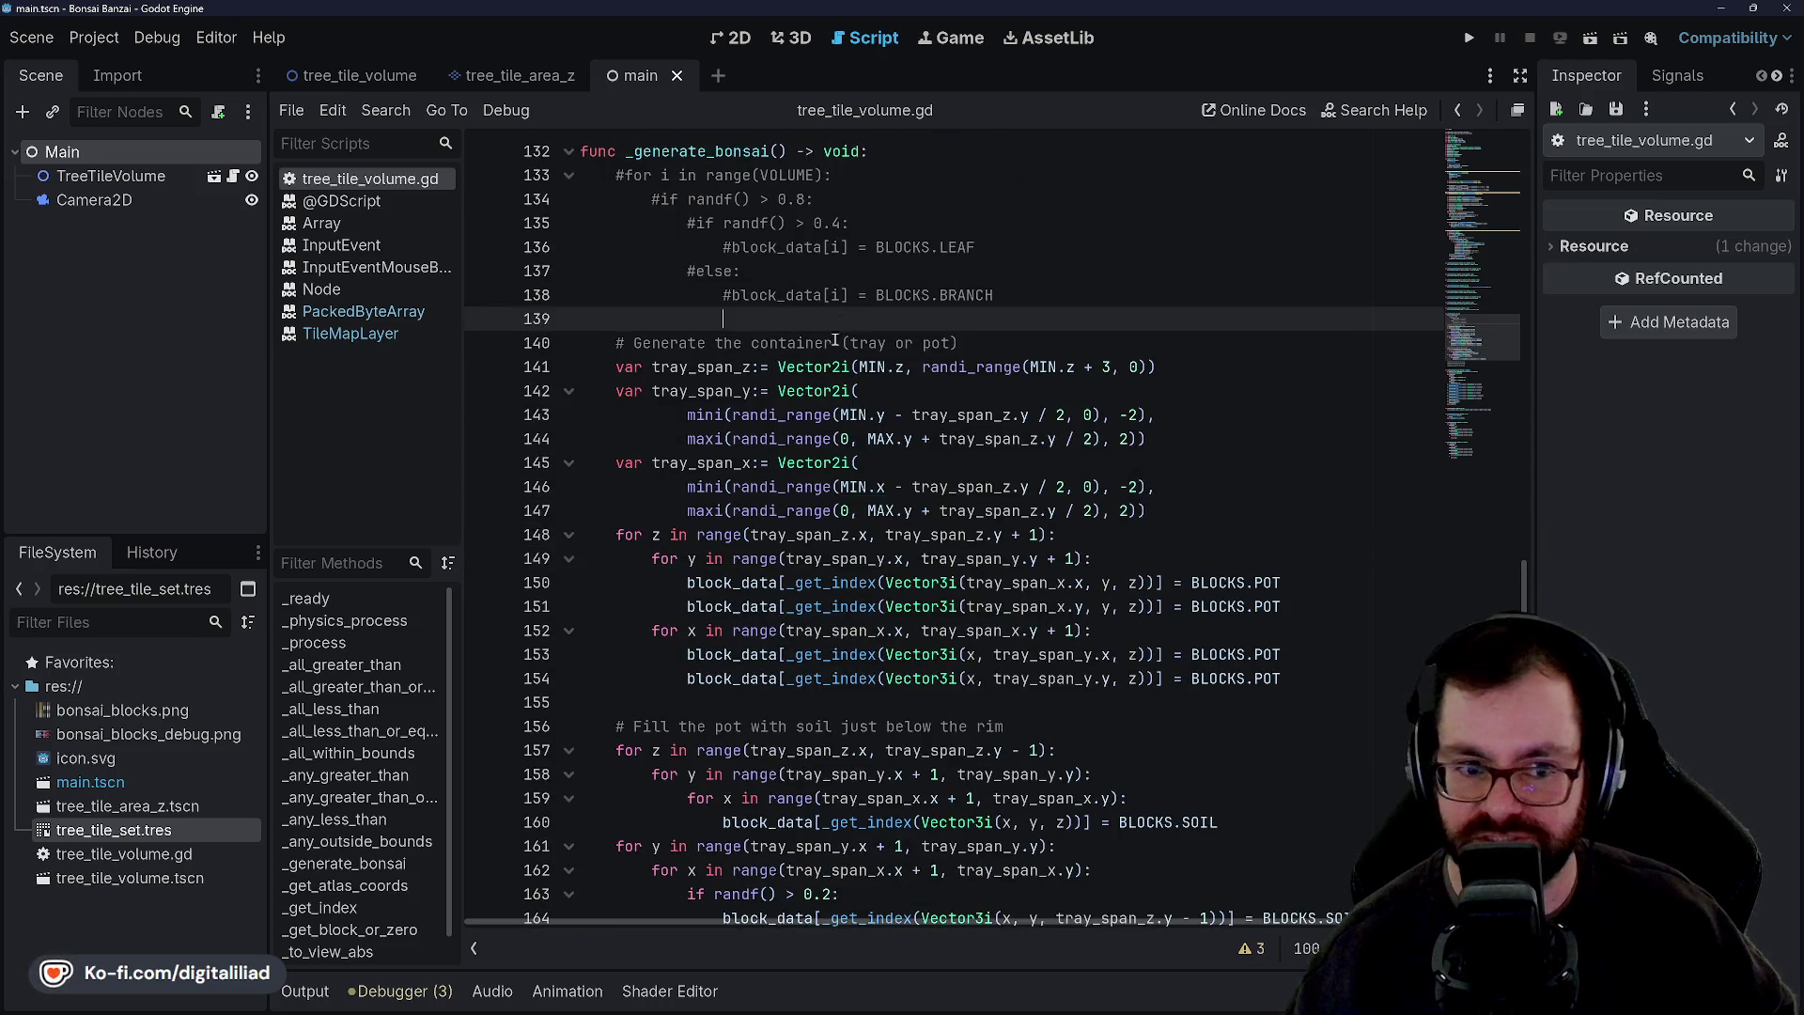
scroll(782, 463, down, 2)
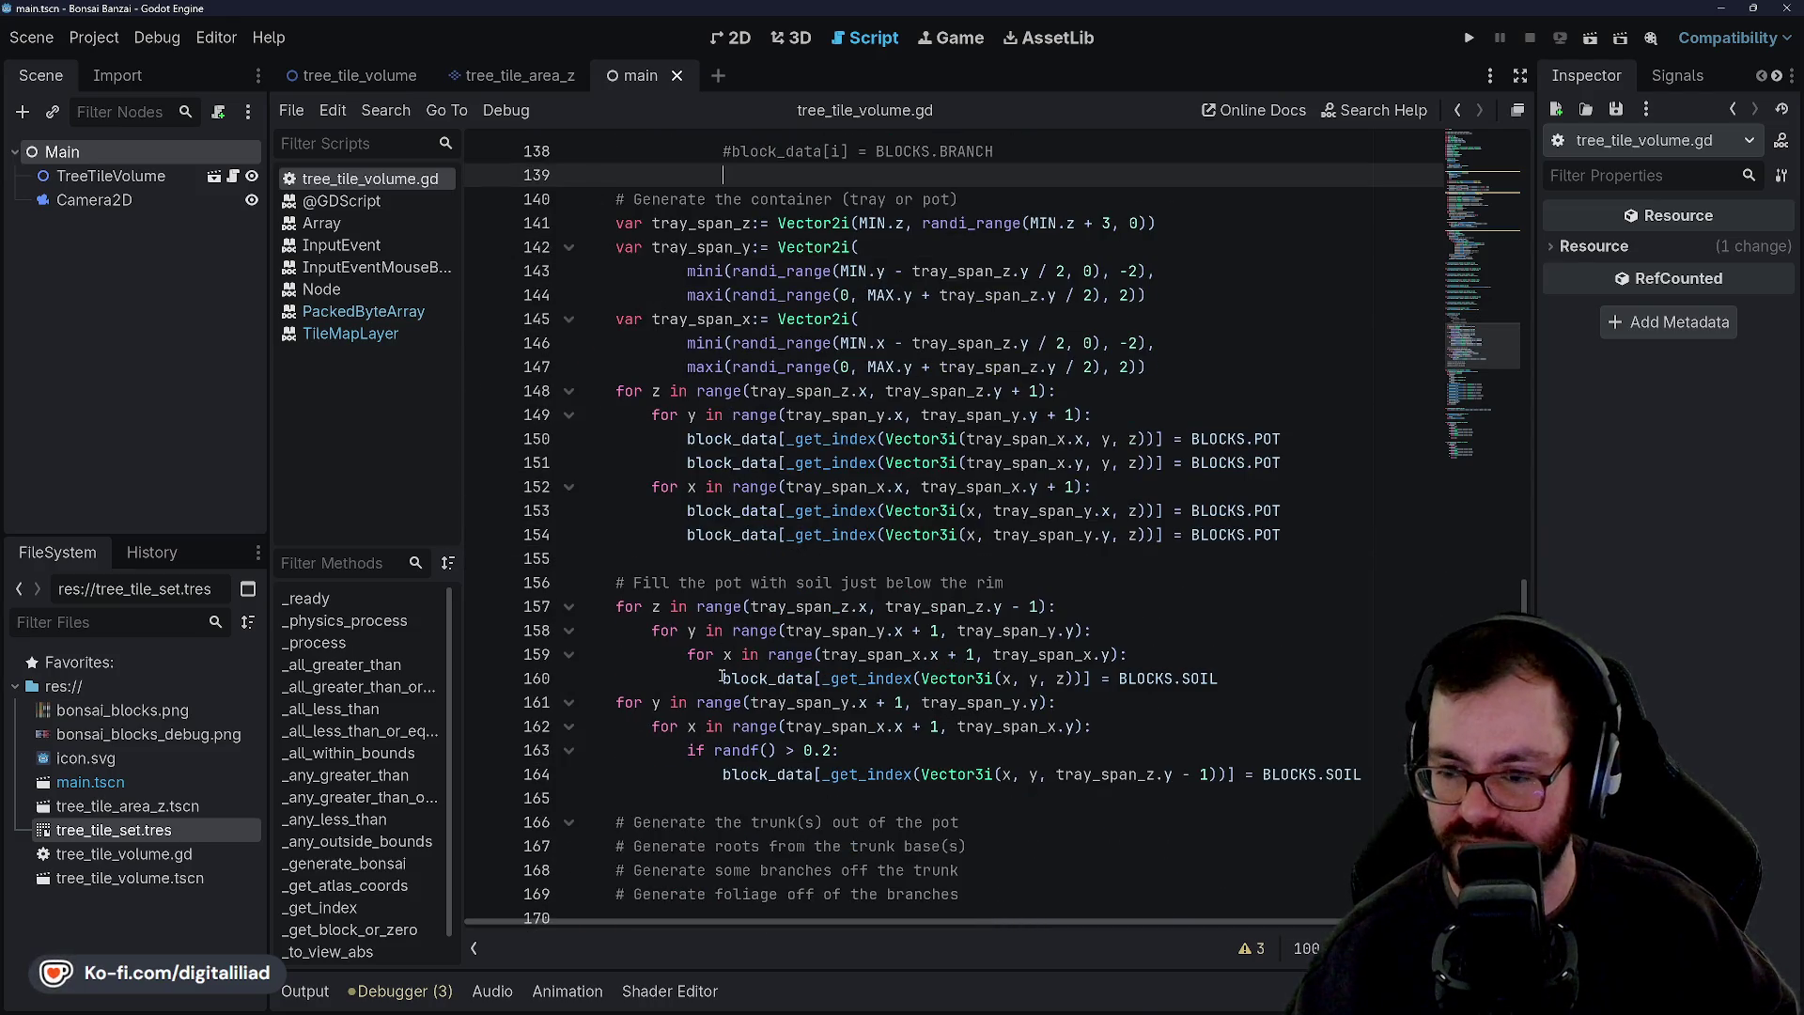
scroll(786, 385, up, 3)
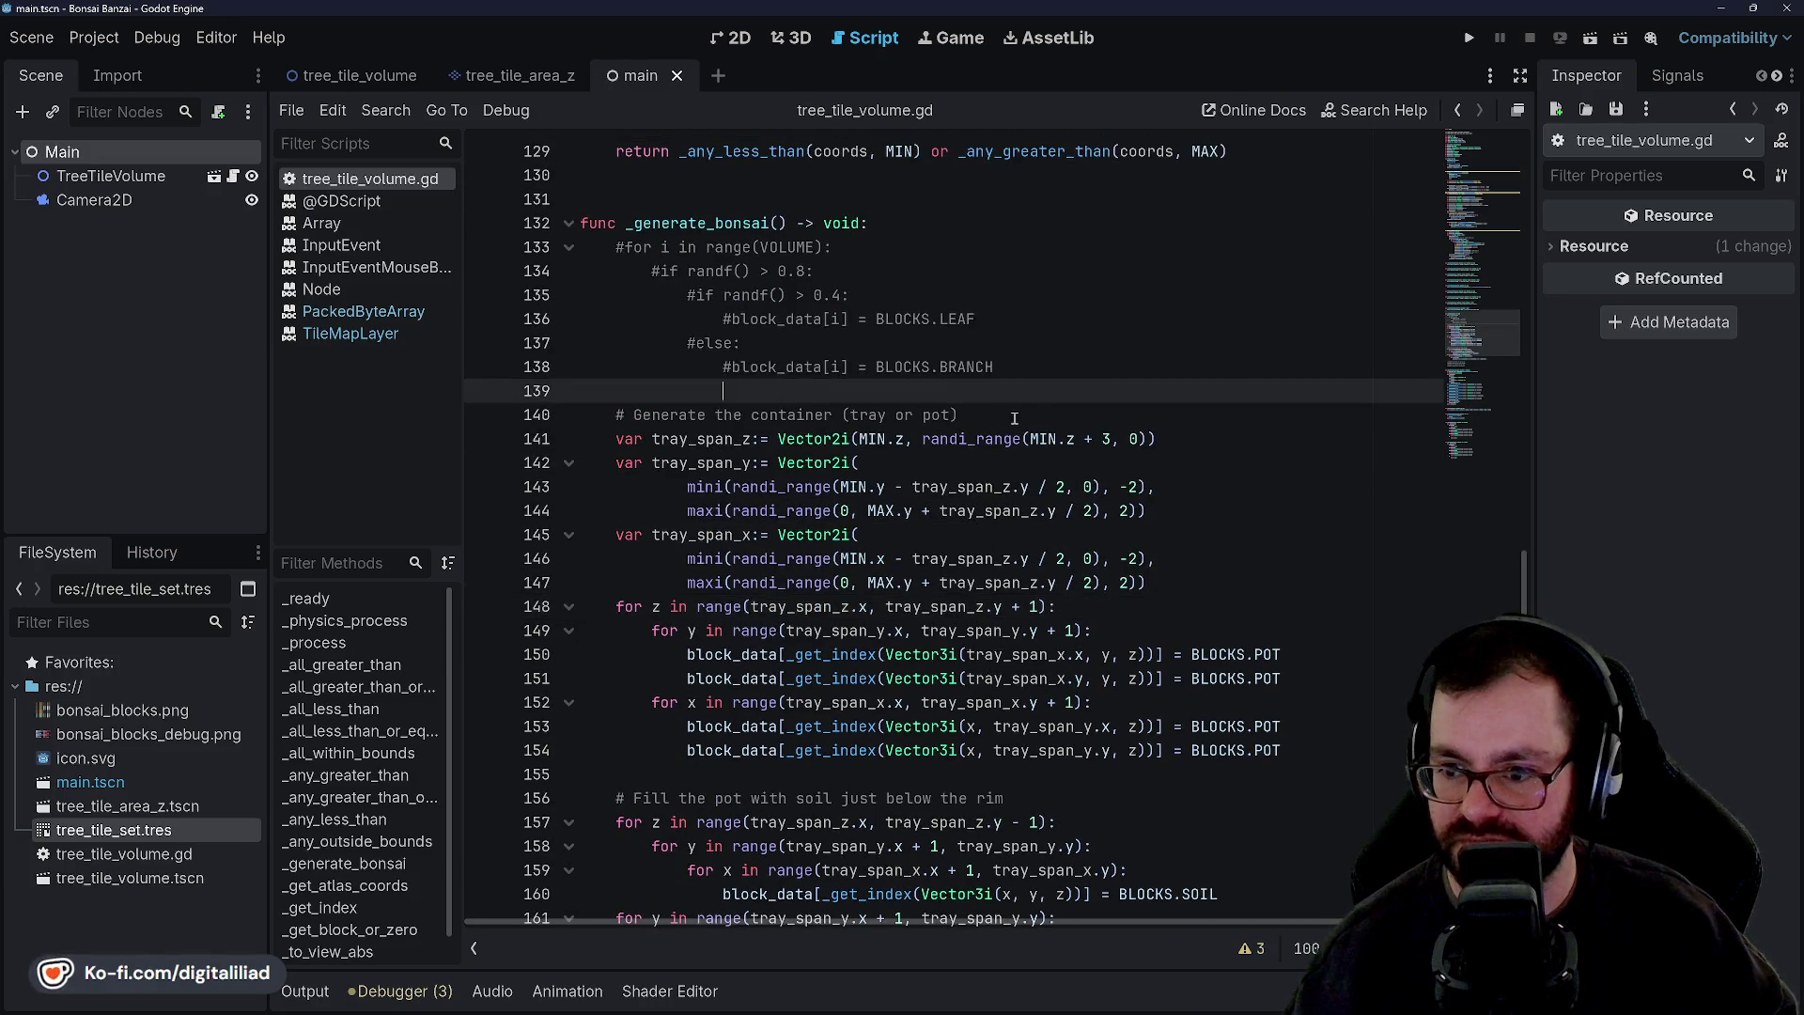
Inspect the tray_span lines, highlighting where randi_range and mini are used.
click(922, 366)
key(Down)
key(Down)
key(Down)
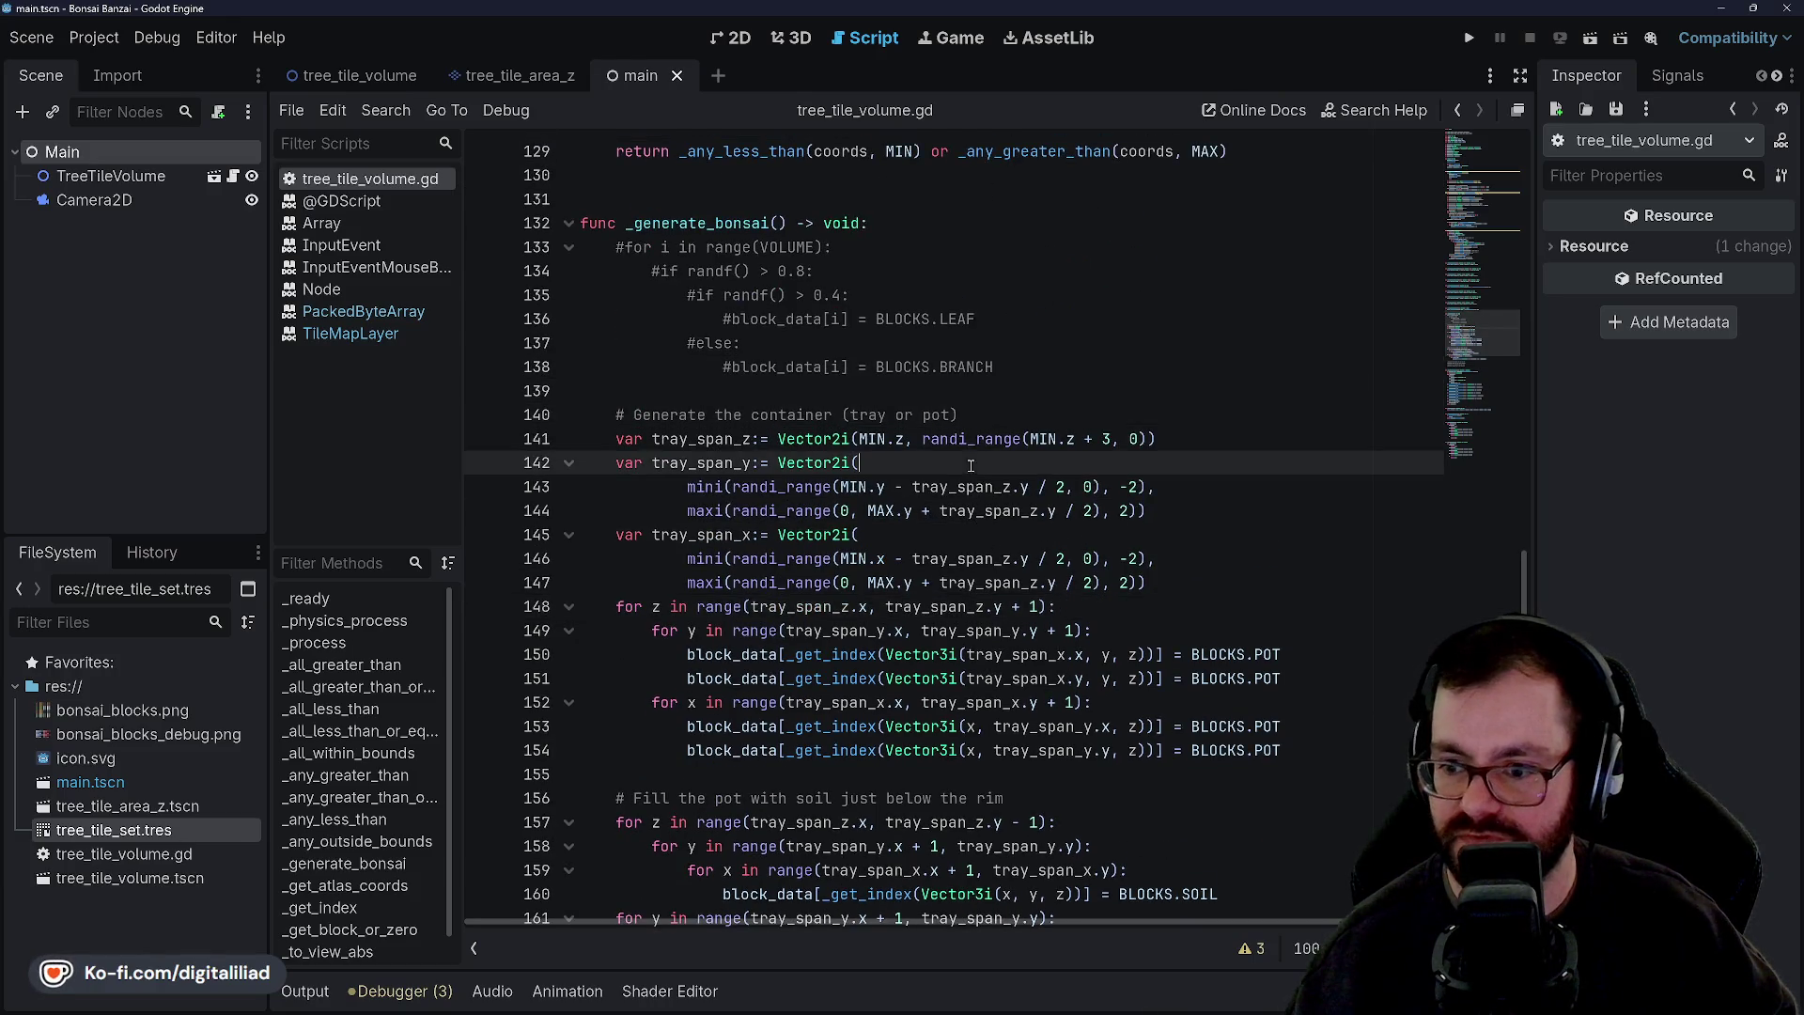
key(Down)
click(885, 462)
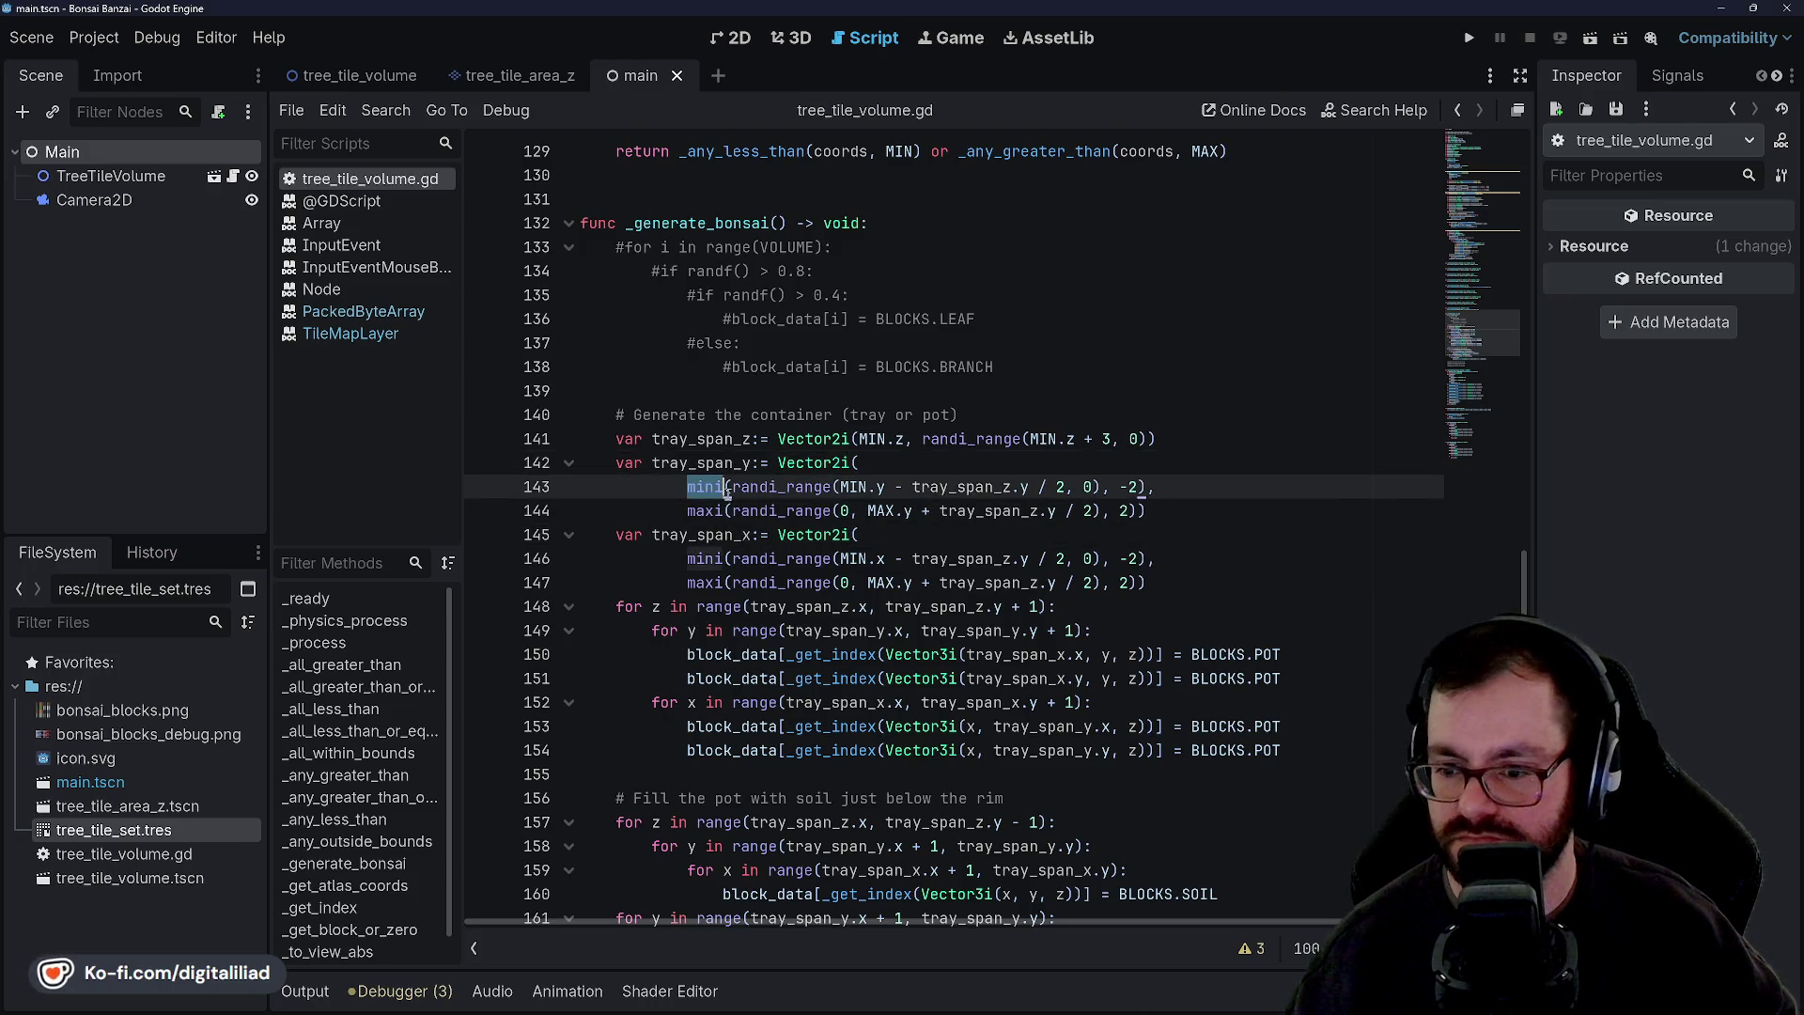
double_click(782, 487)
click(786, 463)
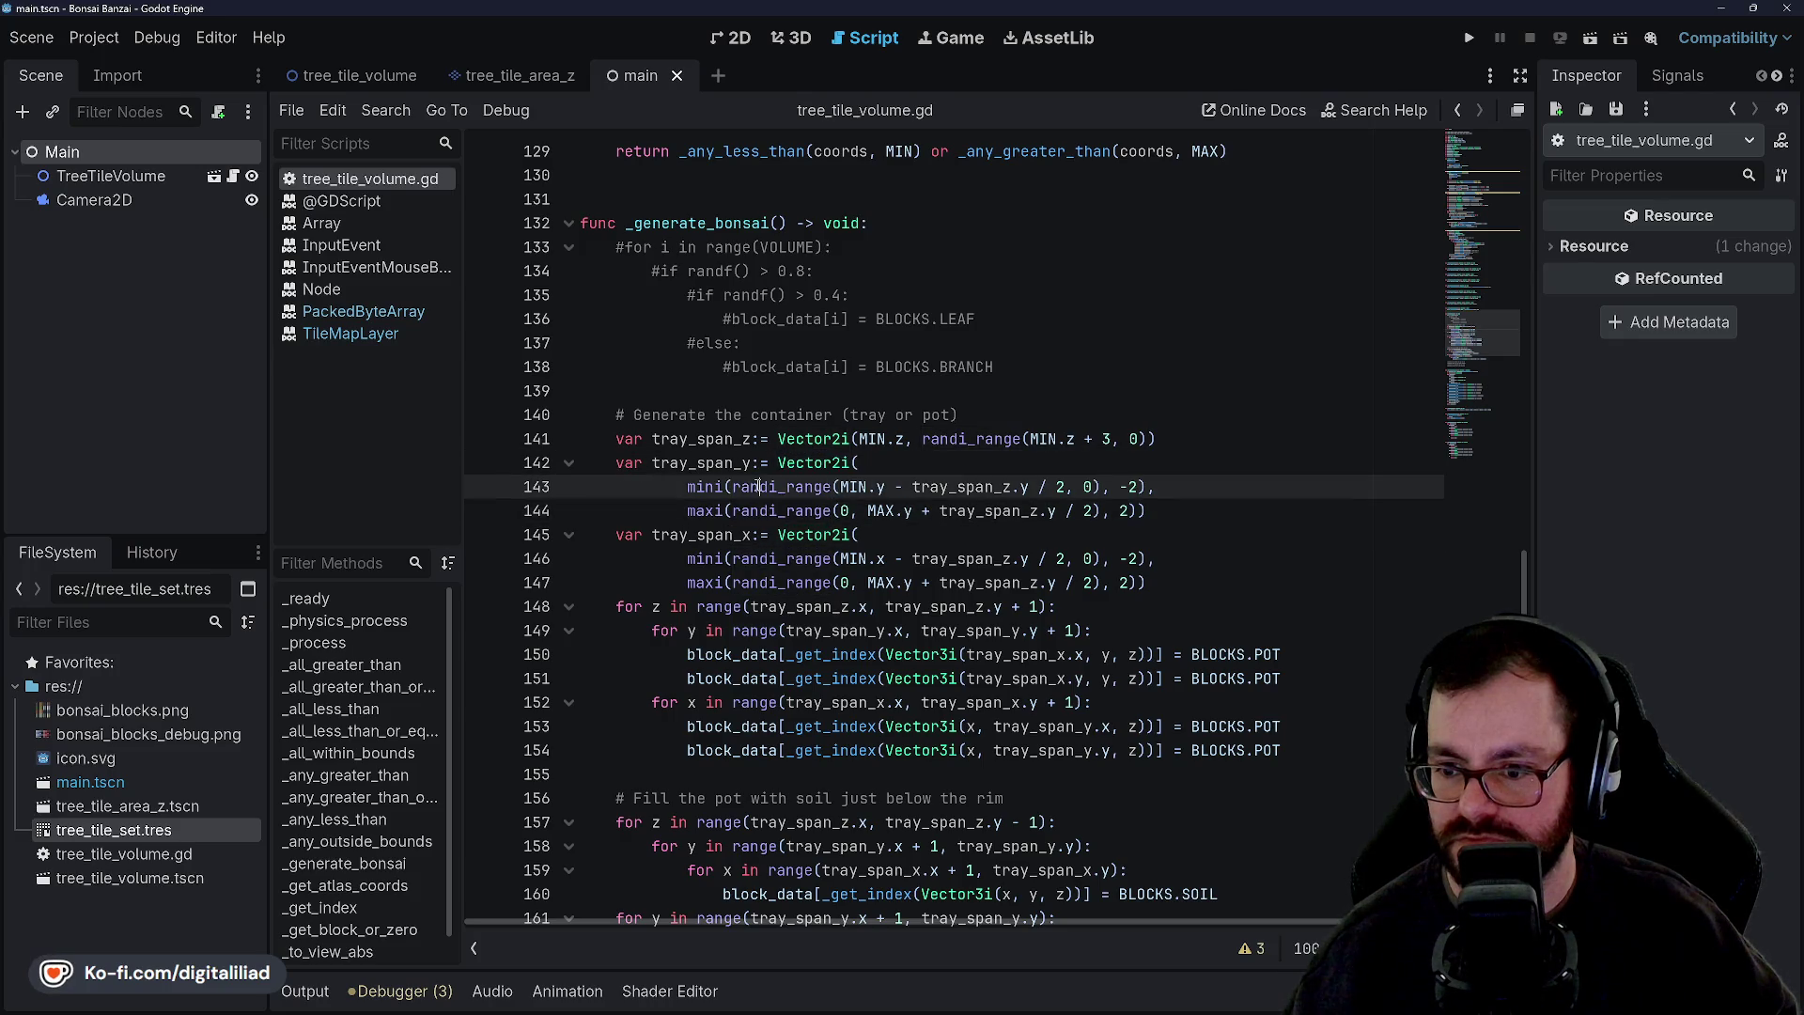
double_click(705, 487)
Recheck the randi_range calls on lines 143–144, then run the project to view the pot.
scroll(768, 482, up, 4)
scroll(810, 481, down, 5)
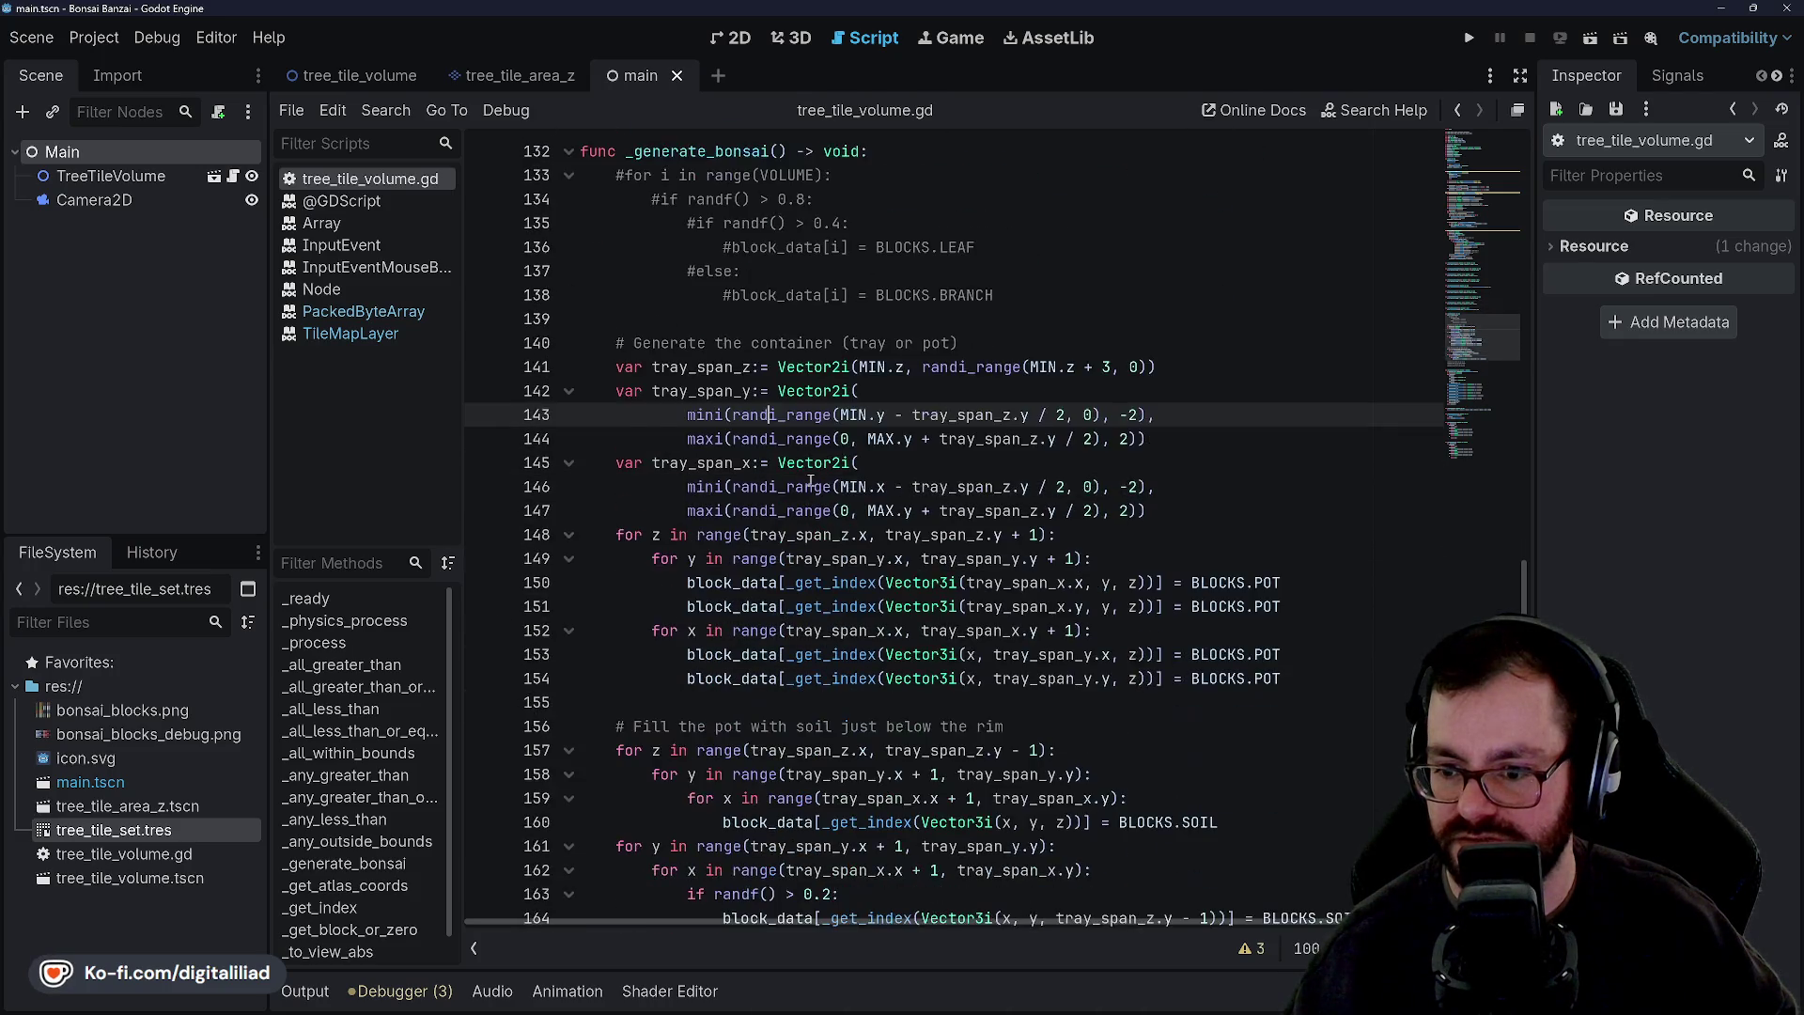
double_click(781, 414)
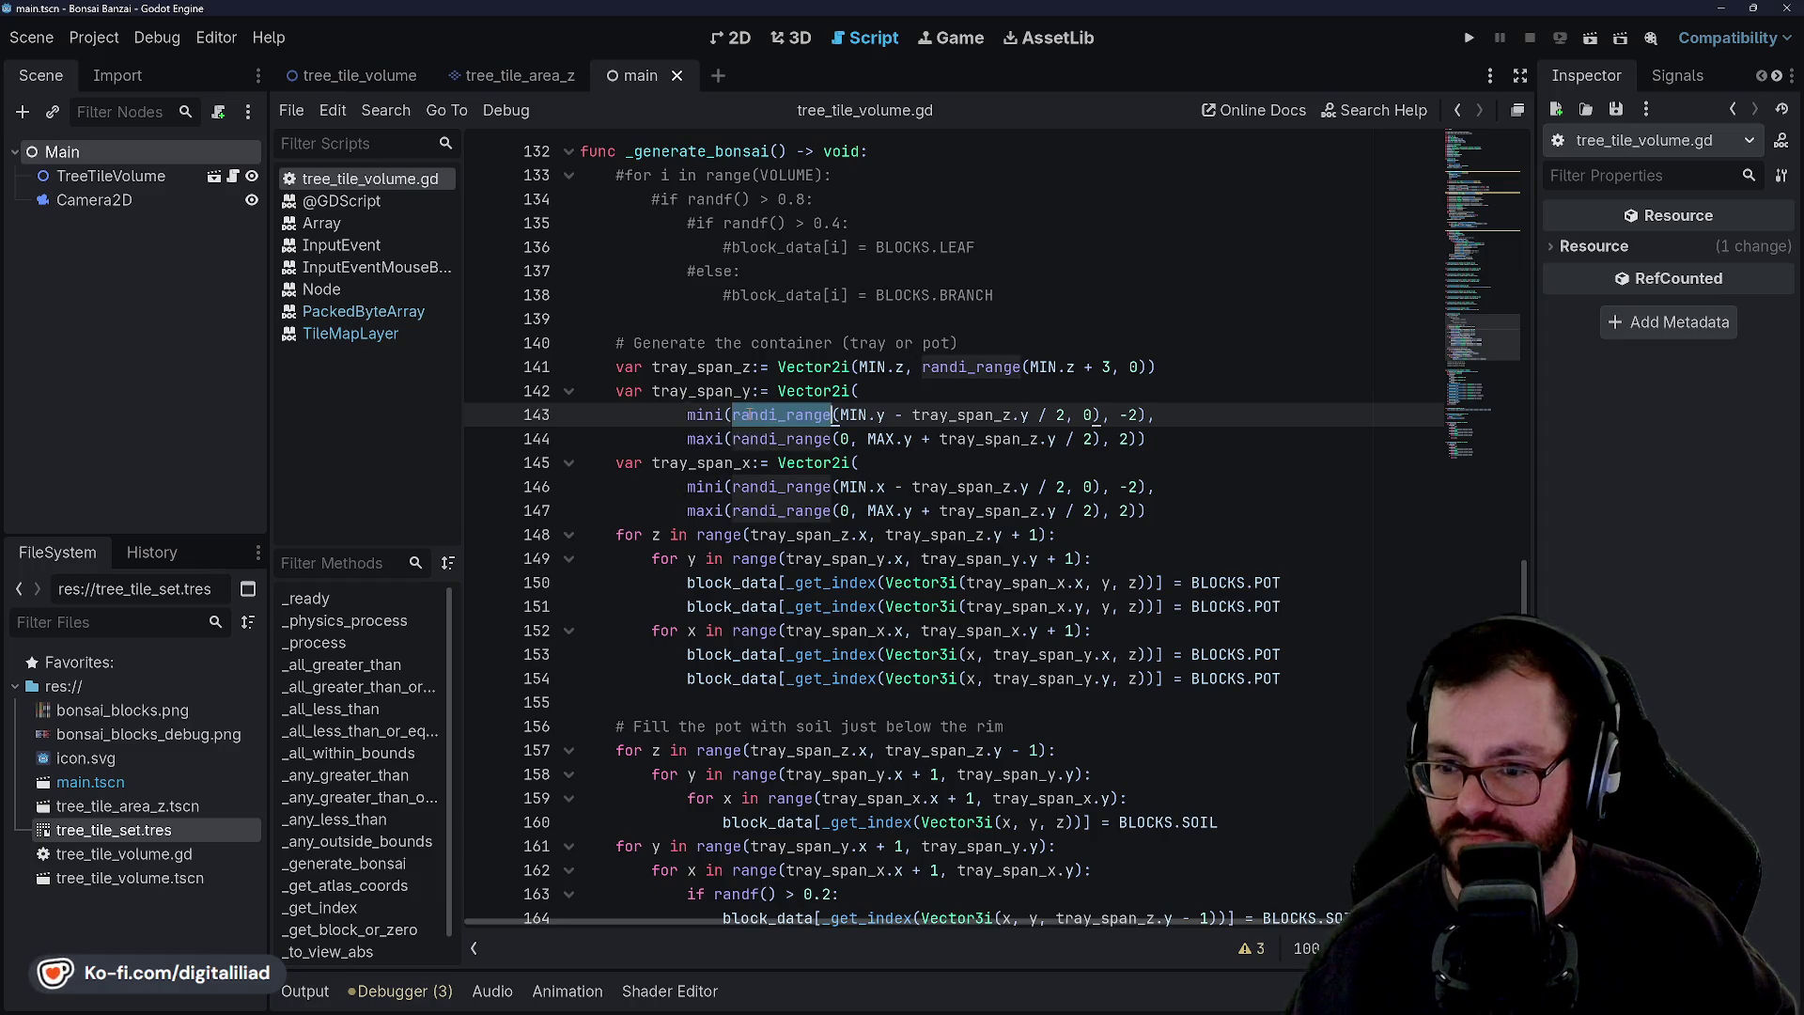
double_click(781, 439)
double_click(781, 414)
click(792, 391)
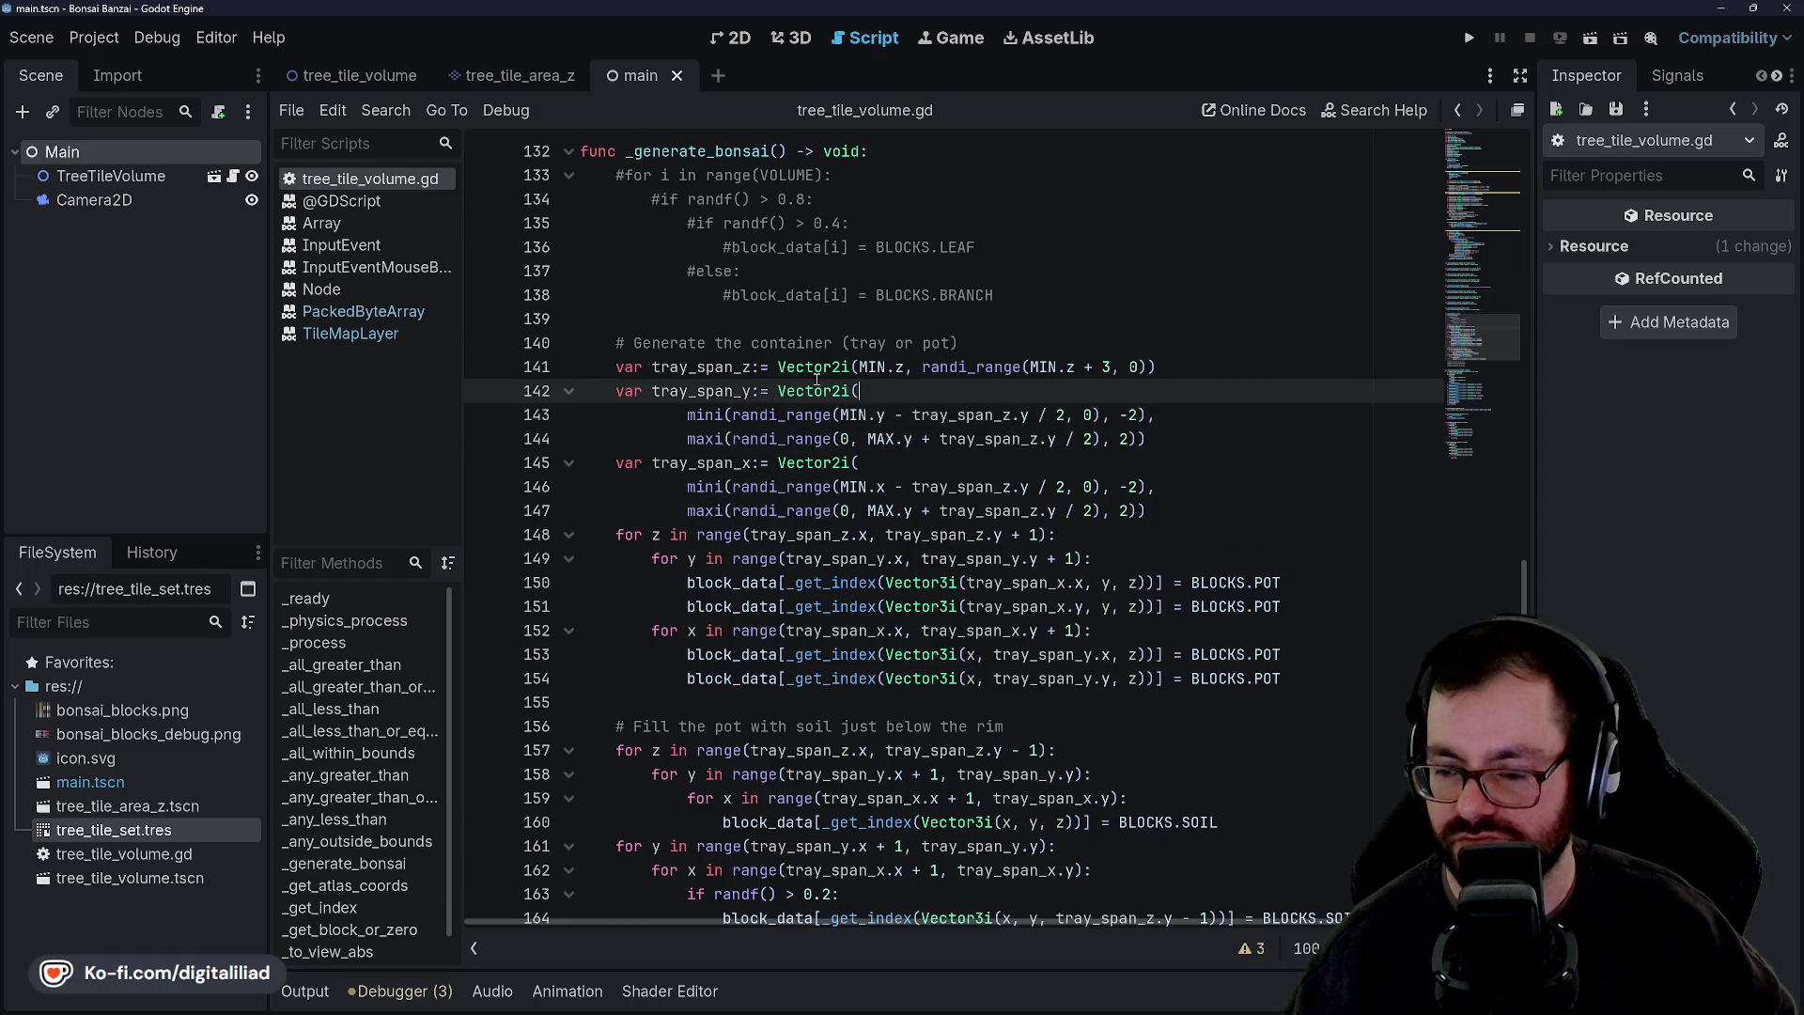
click(1466, 39)
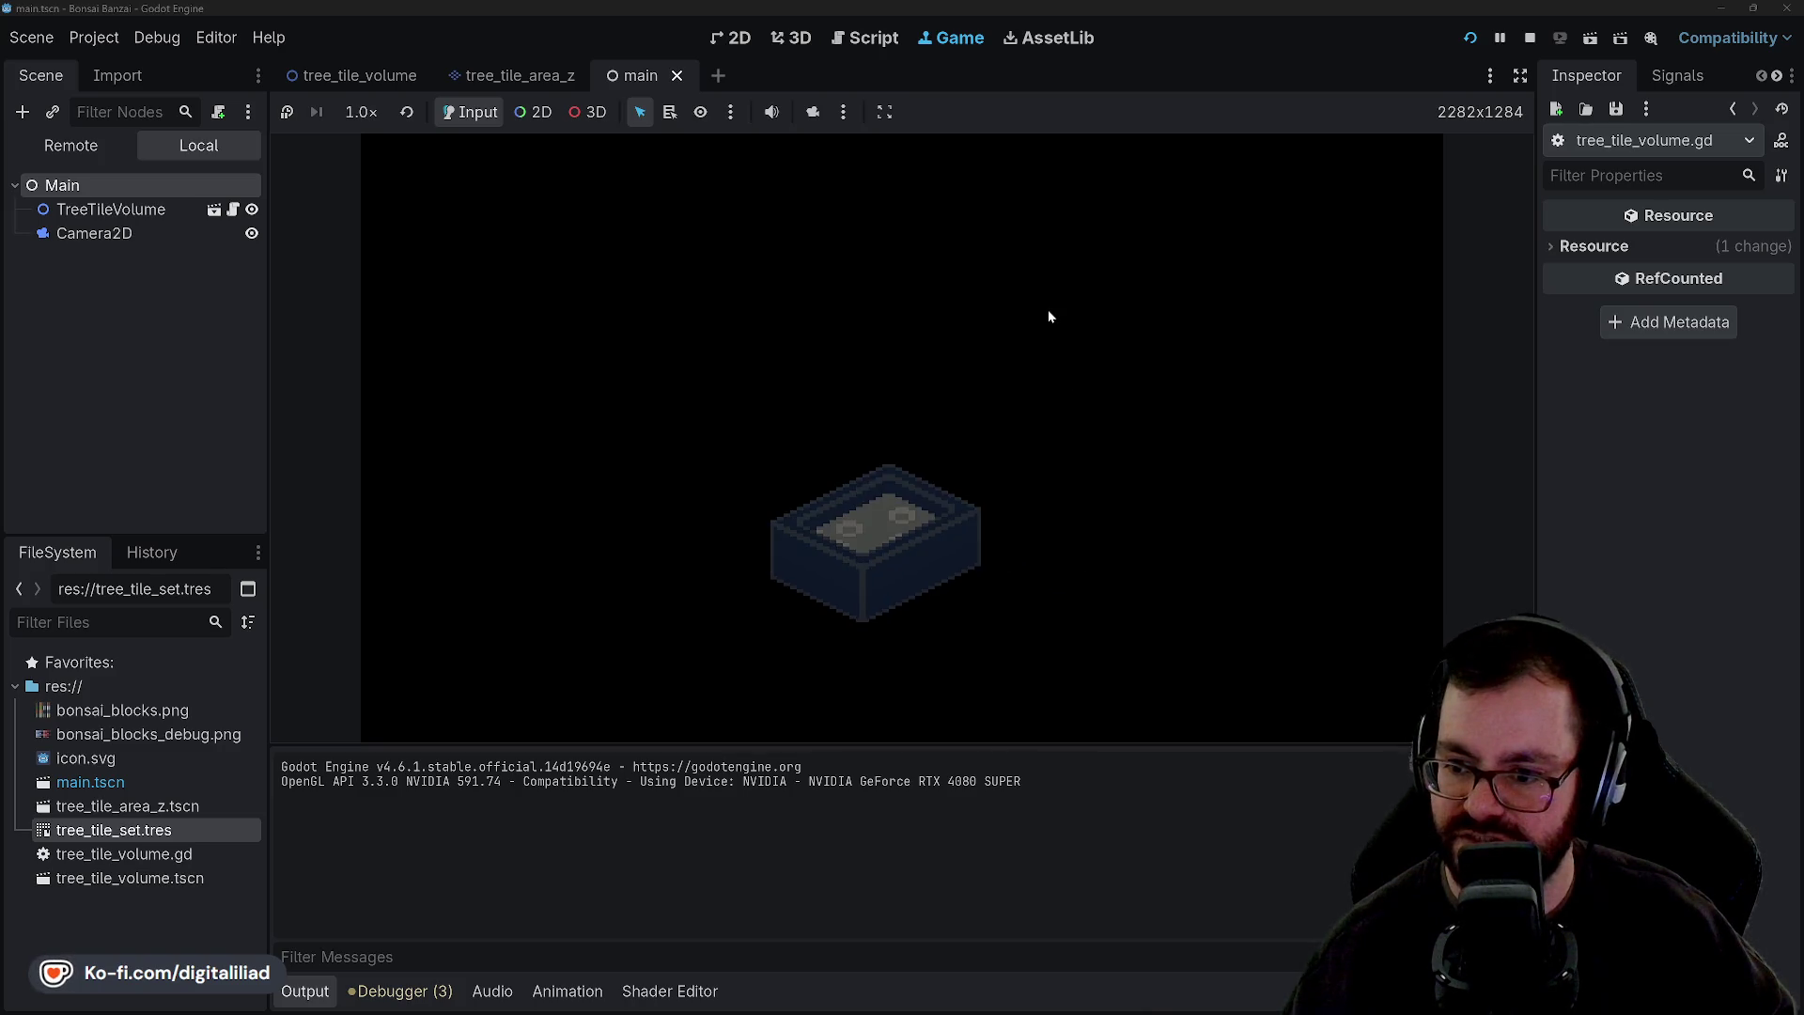
Stop the game and change the tray spans to MIN.z + 2 with -4/4 limits on lines 141–147.
key(F8)
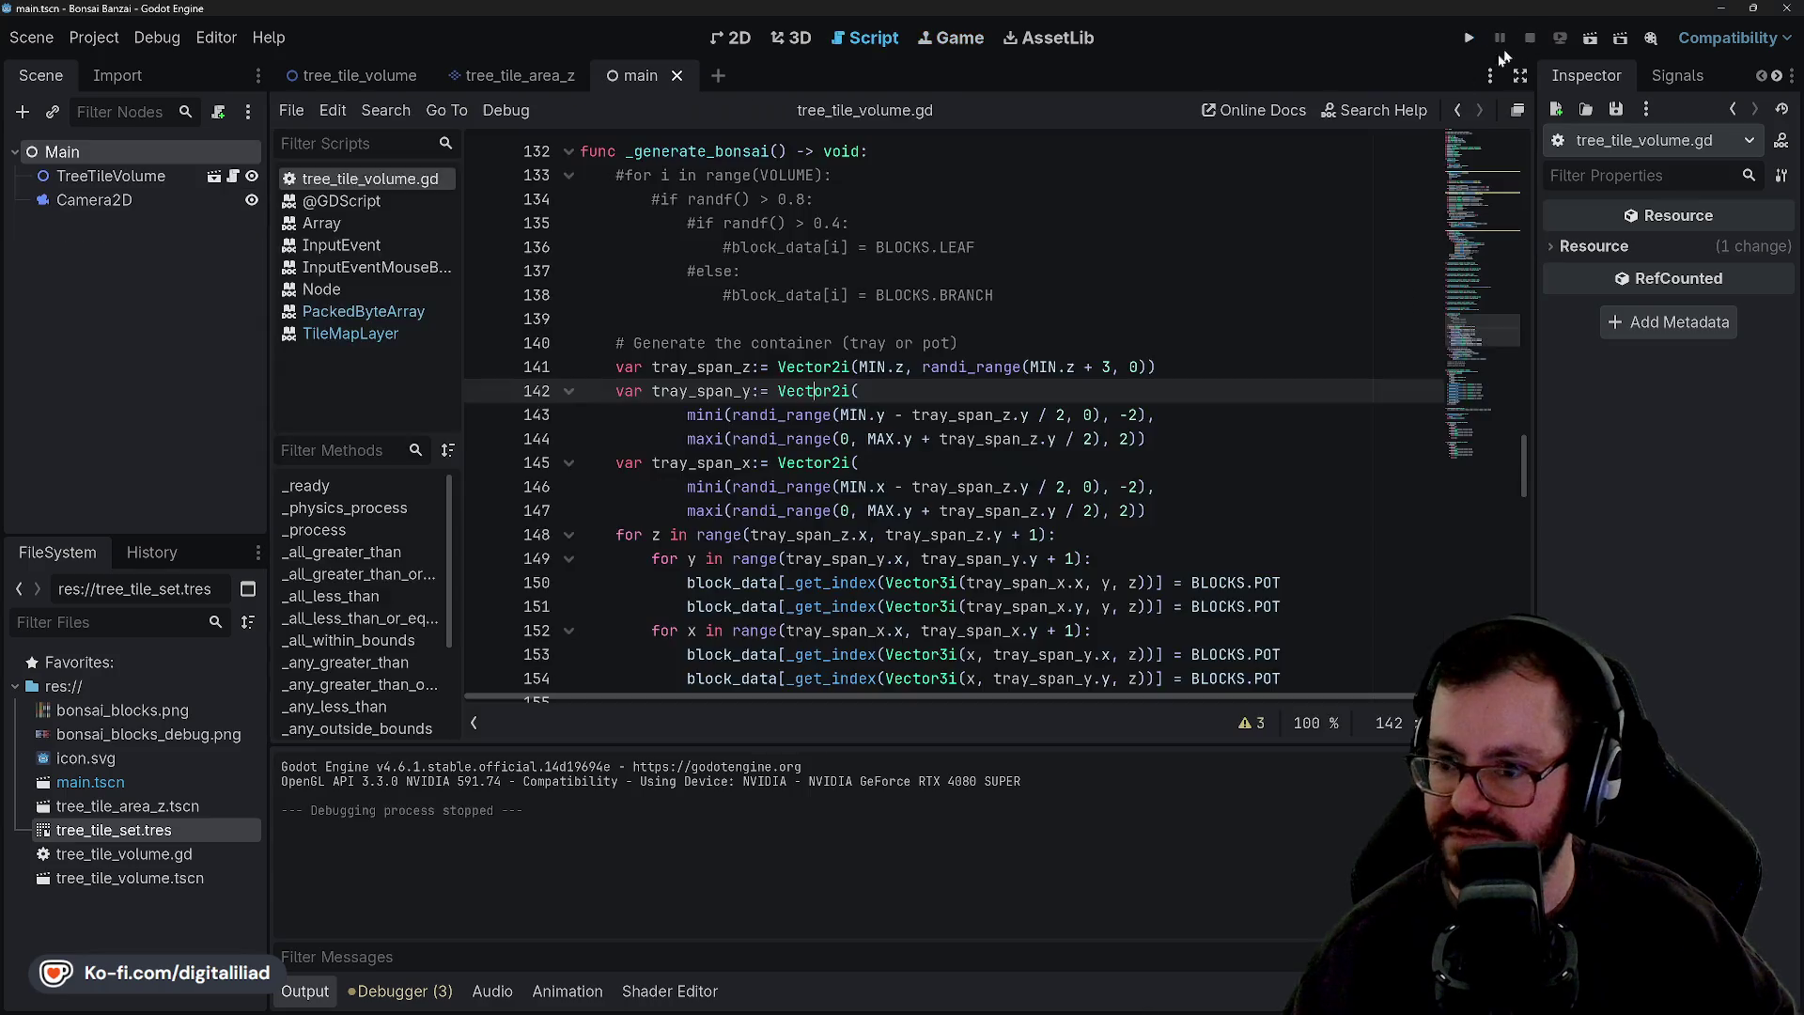
click(1039, 366)
text(2)
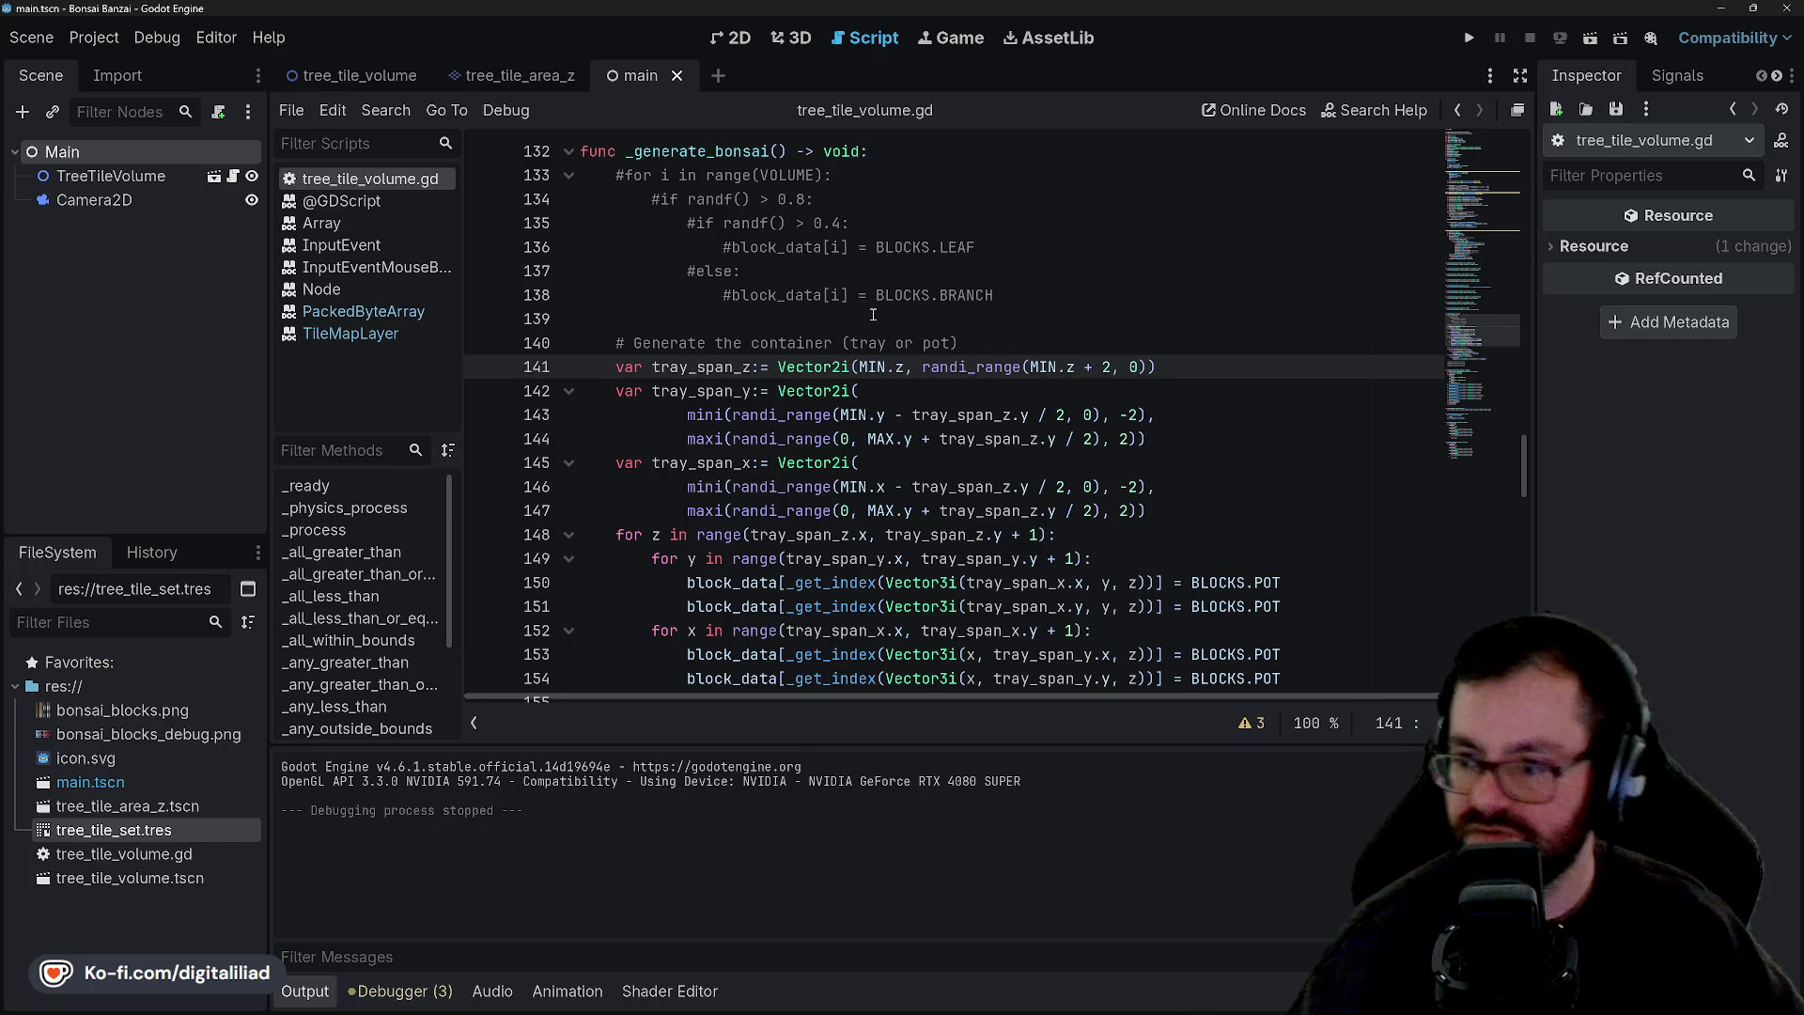
click(1128, 414)
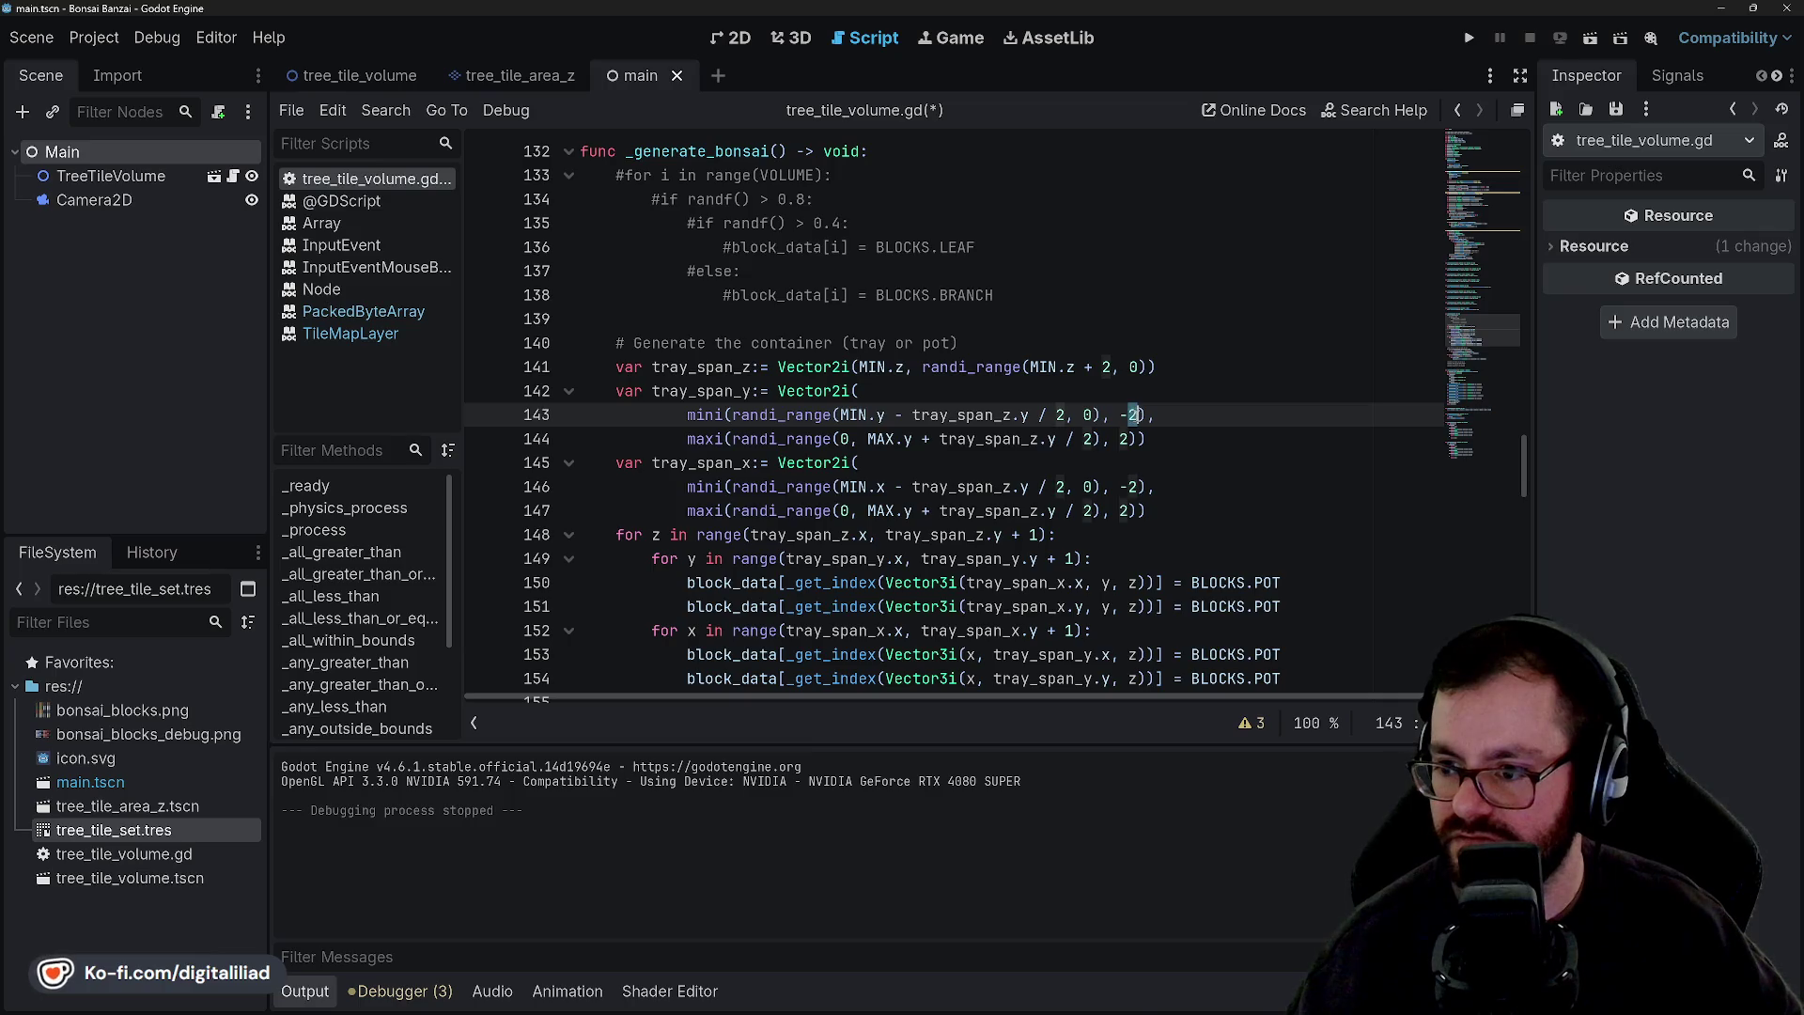
text(4)
click(1122, 439)
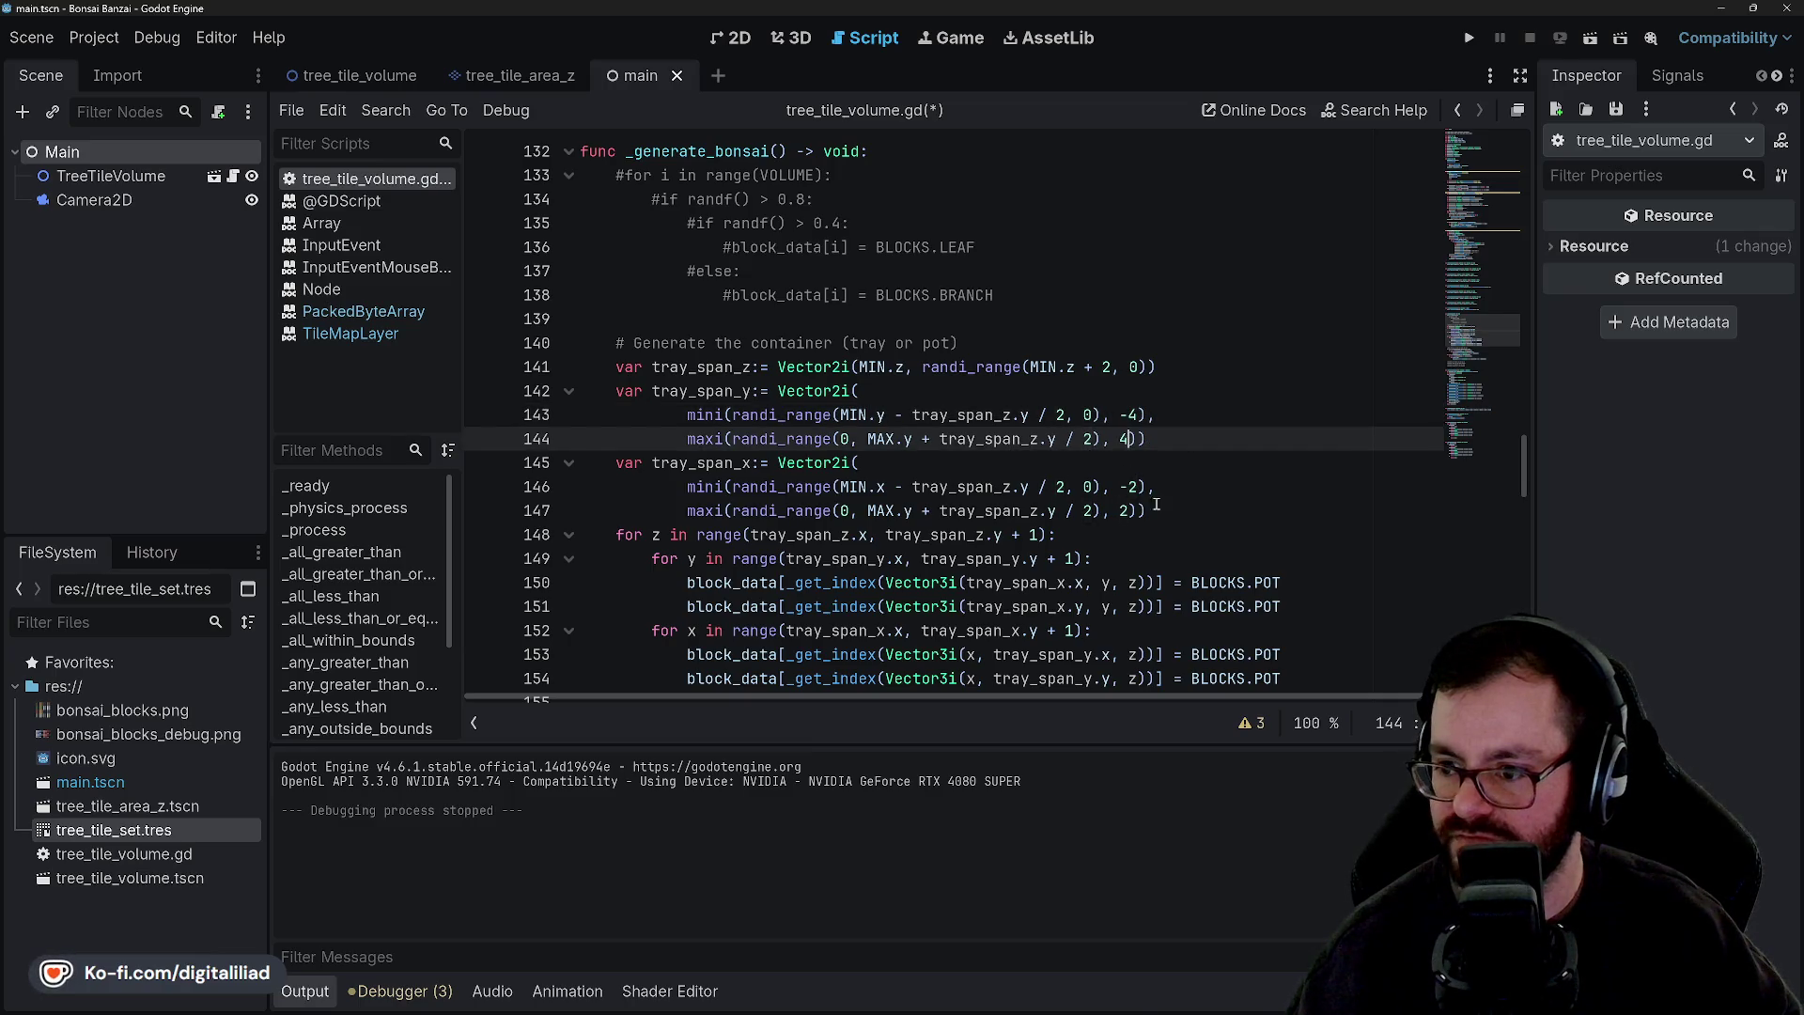
click(1152, 488)
double_click(1131, 486)
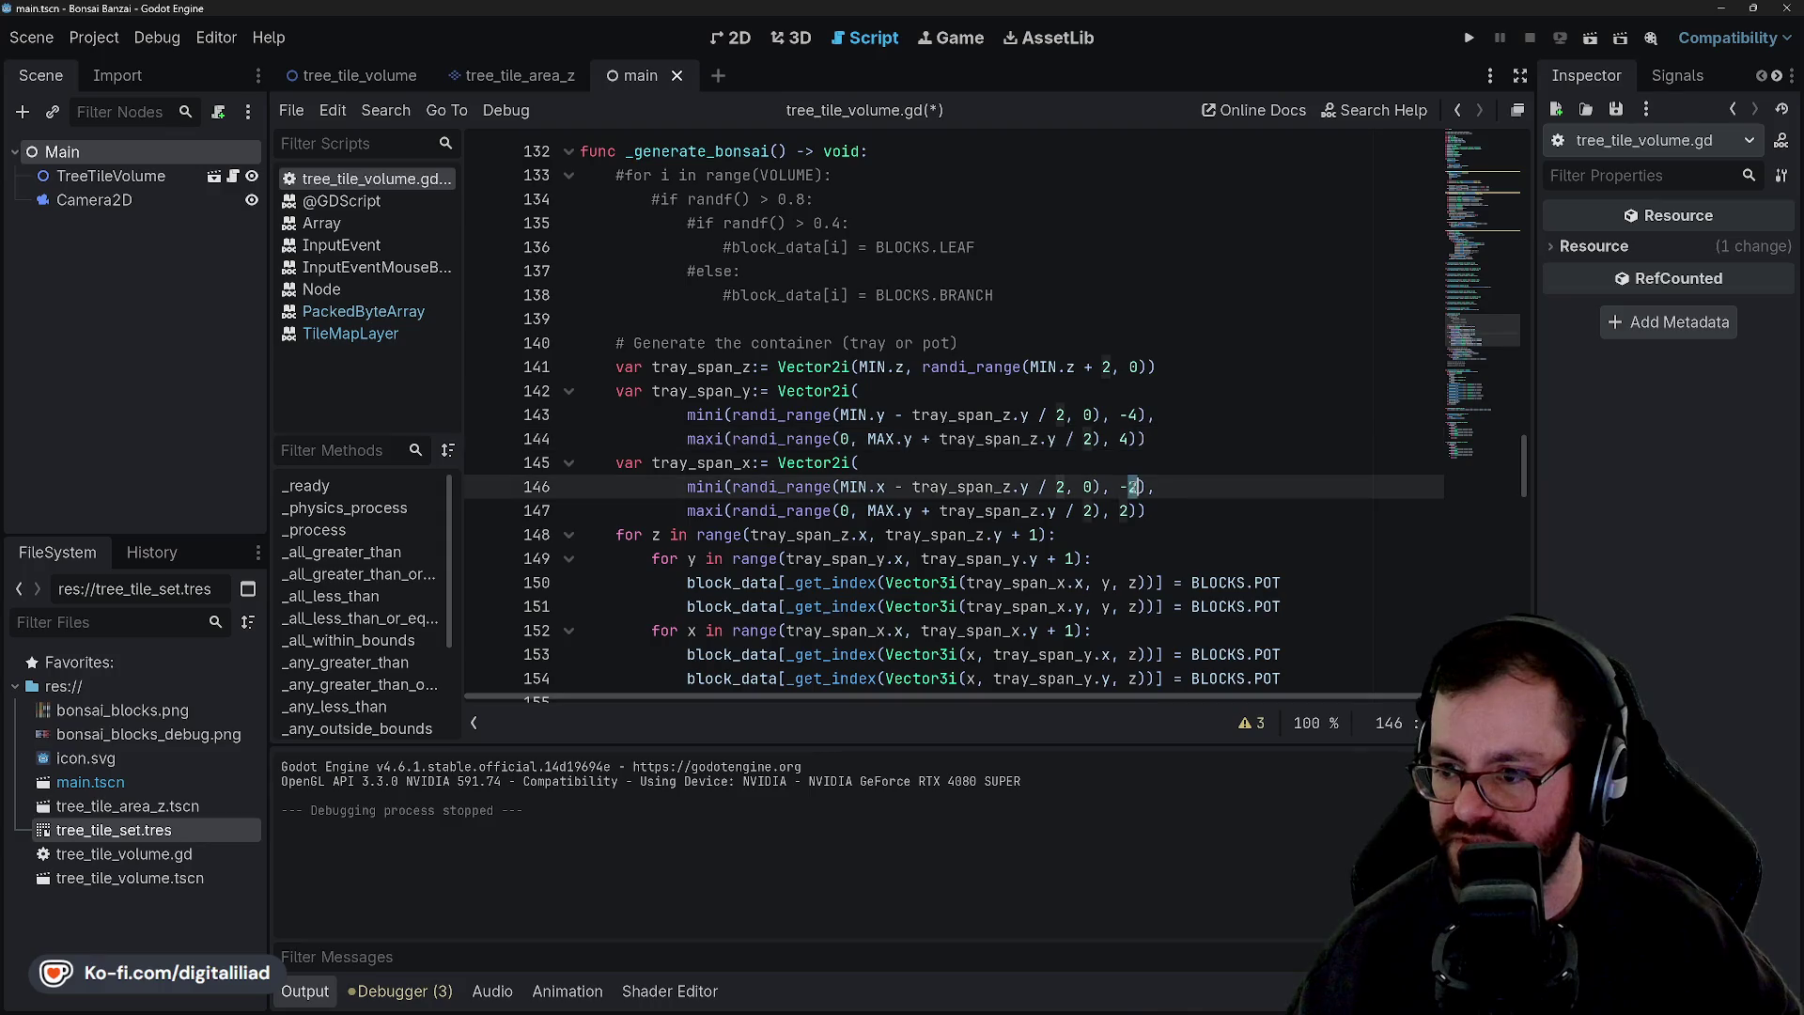
text(4)
click(1120, 509)
text(4)
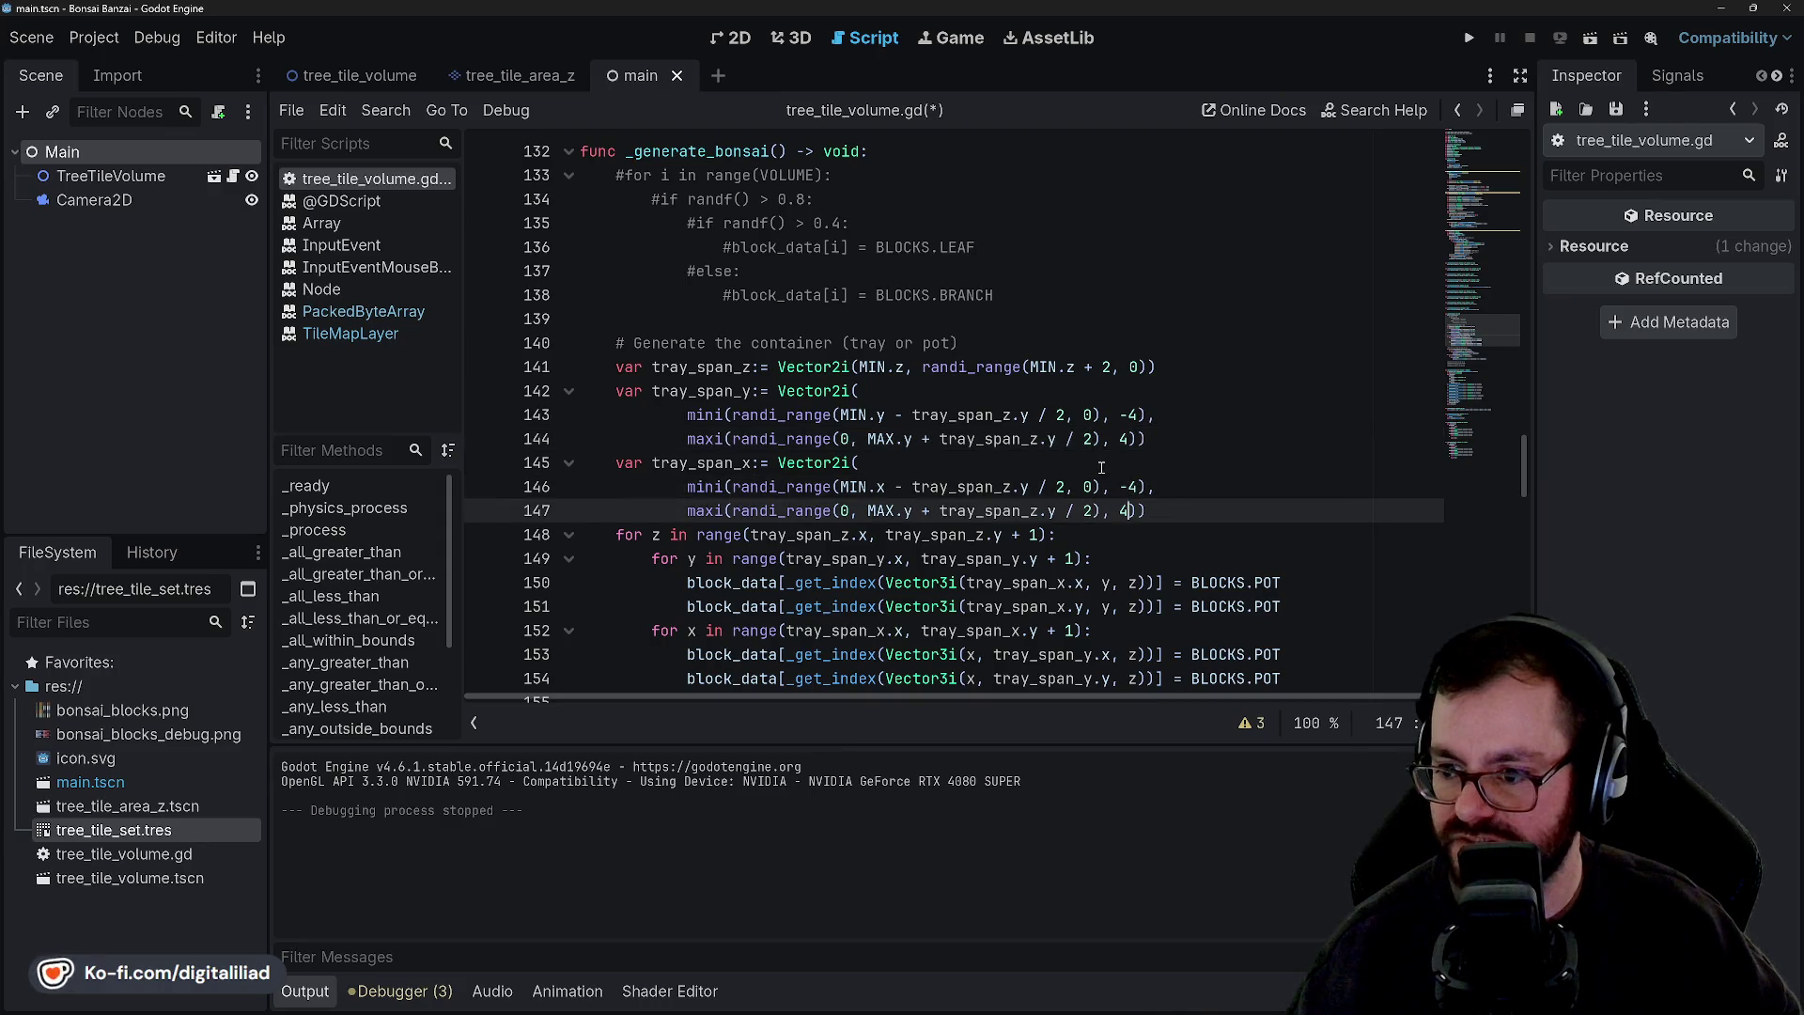
Review the edited x and y span lines, save the script, and relaunch the game.
click(1102, 467)
click(1219, 413)
key(ctrl+s)
click(1153, 390)
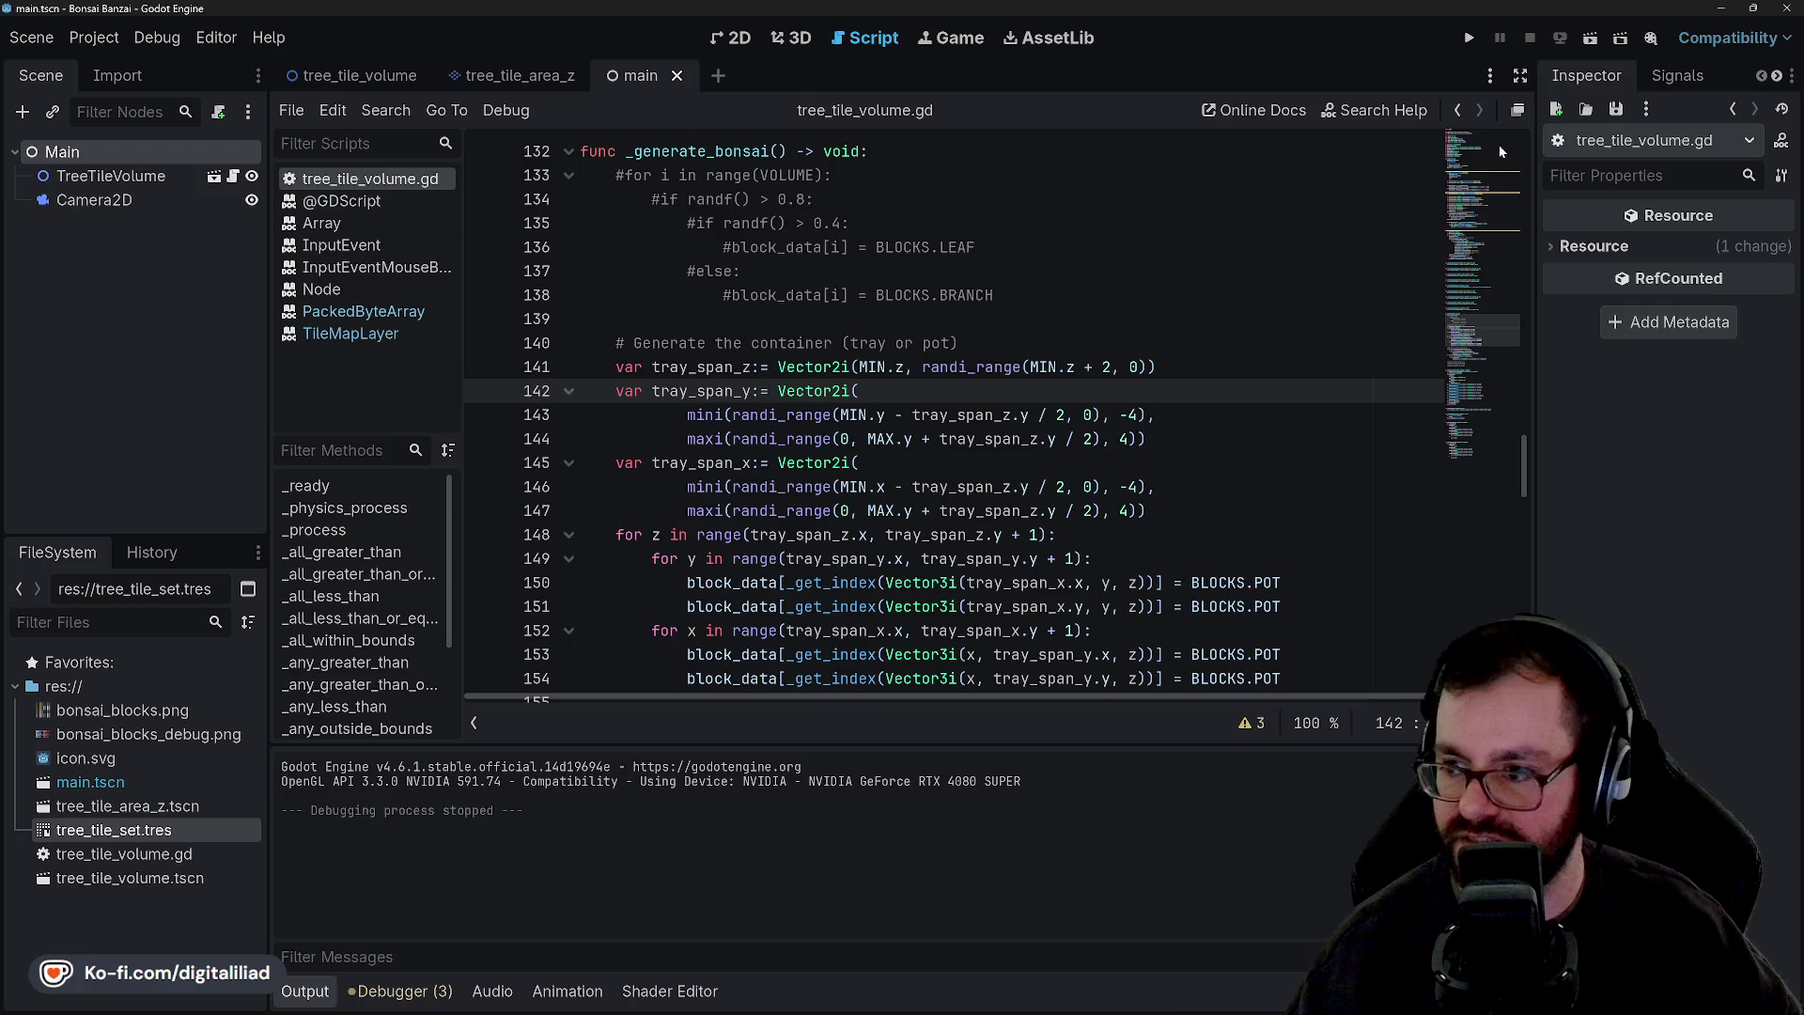
click(1472, 40)
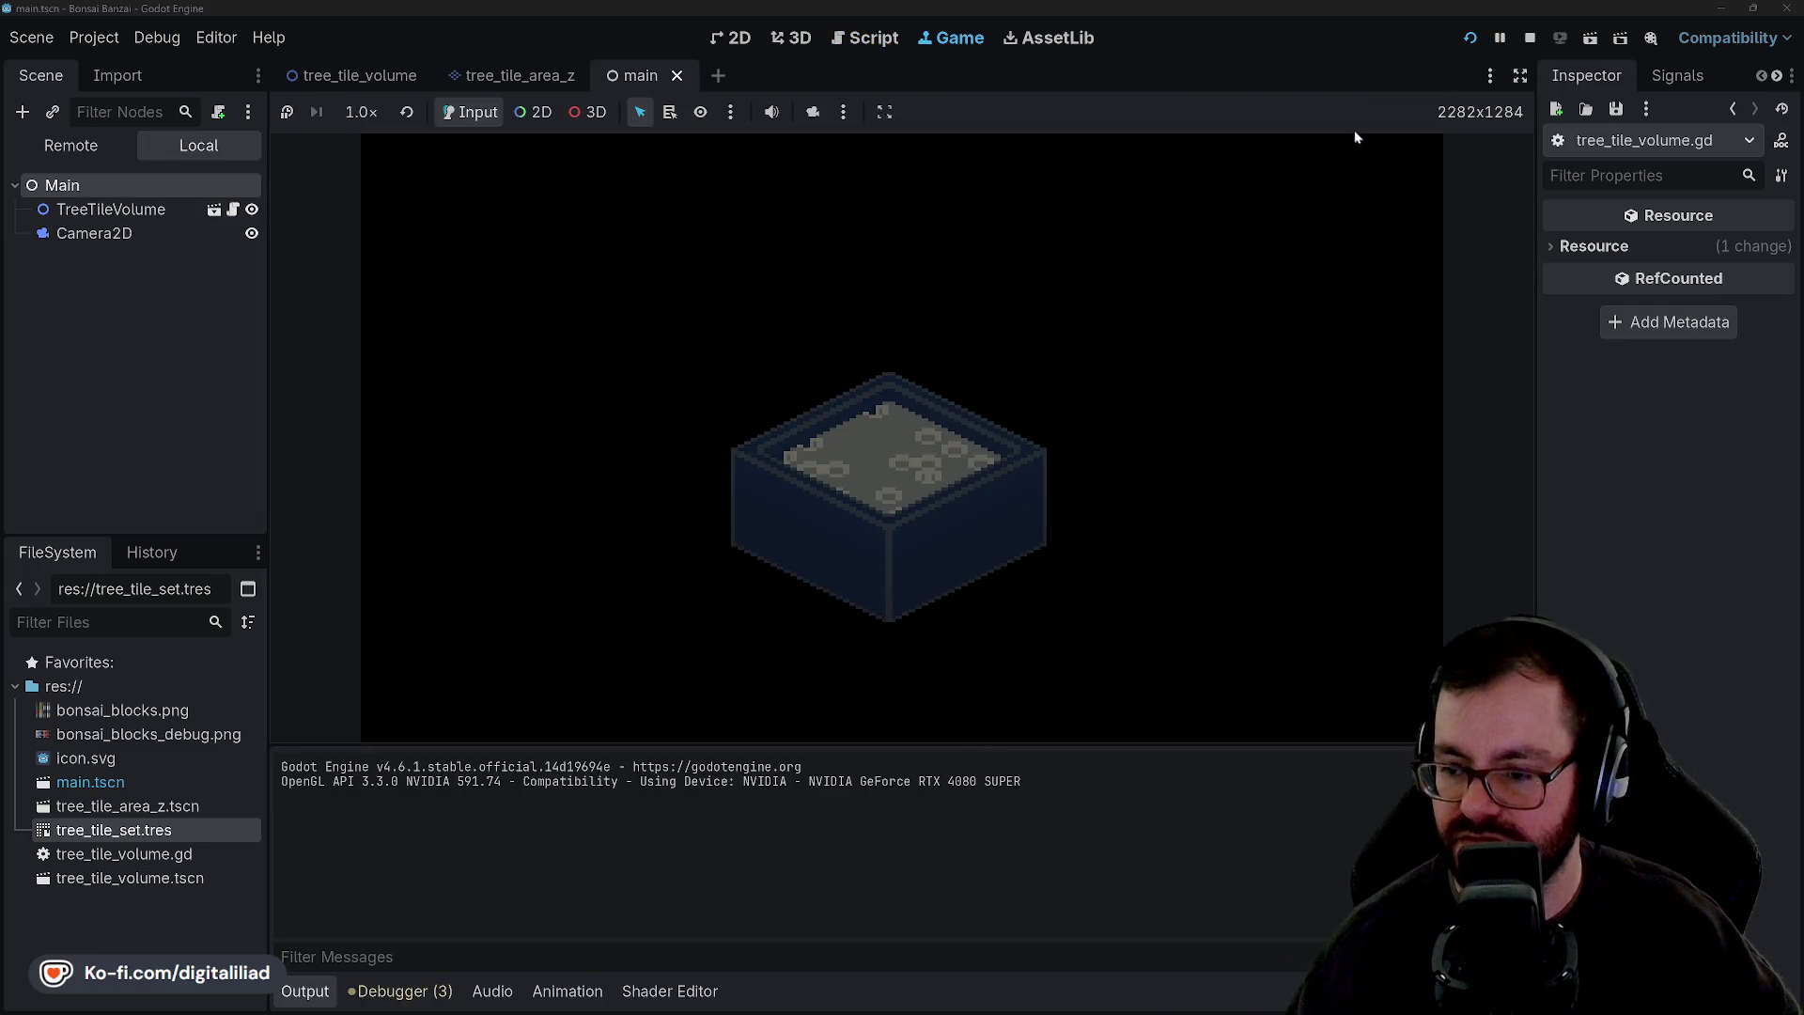
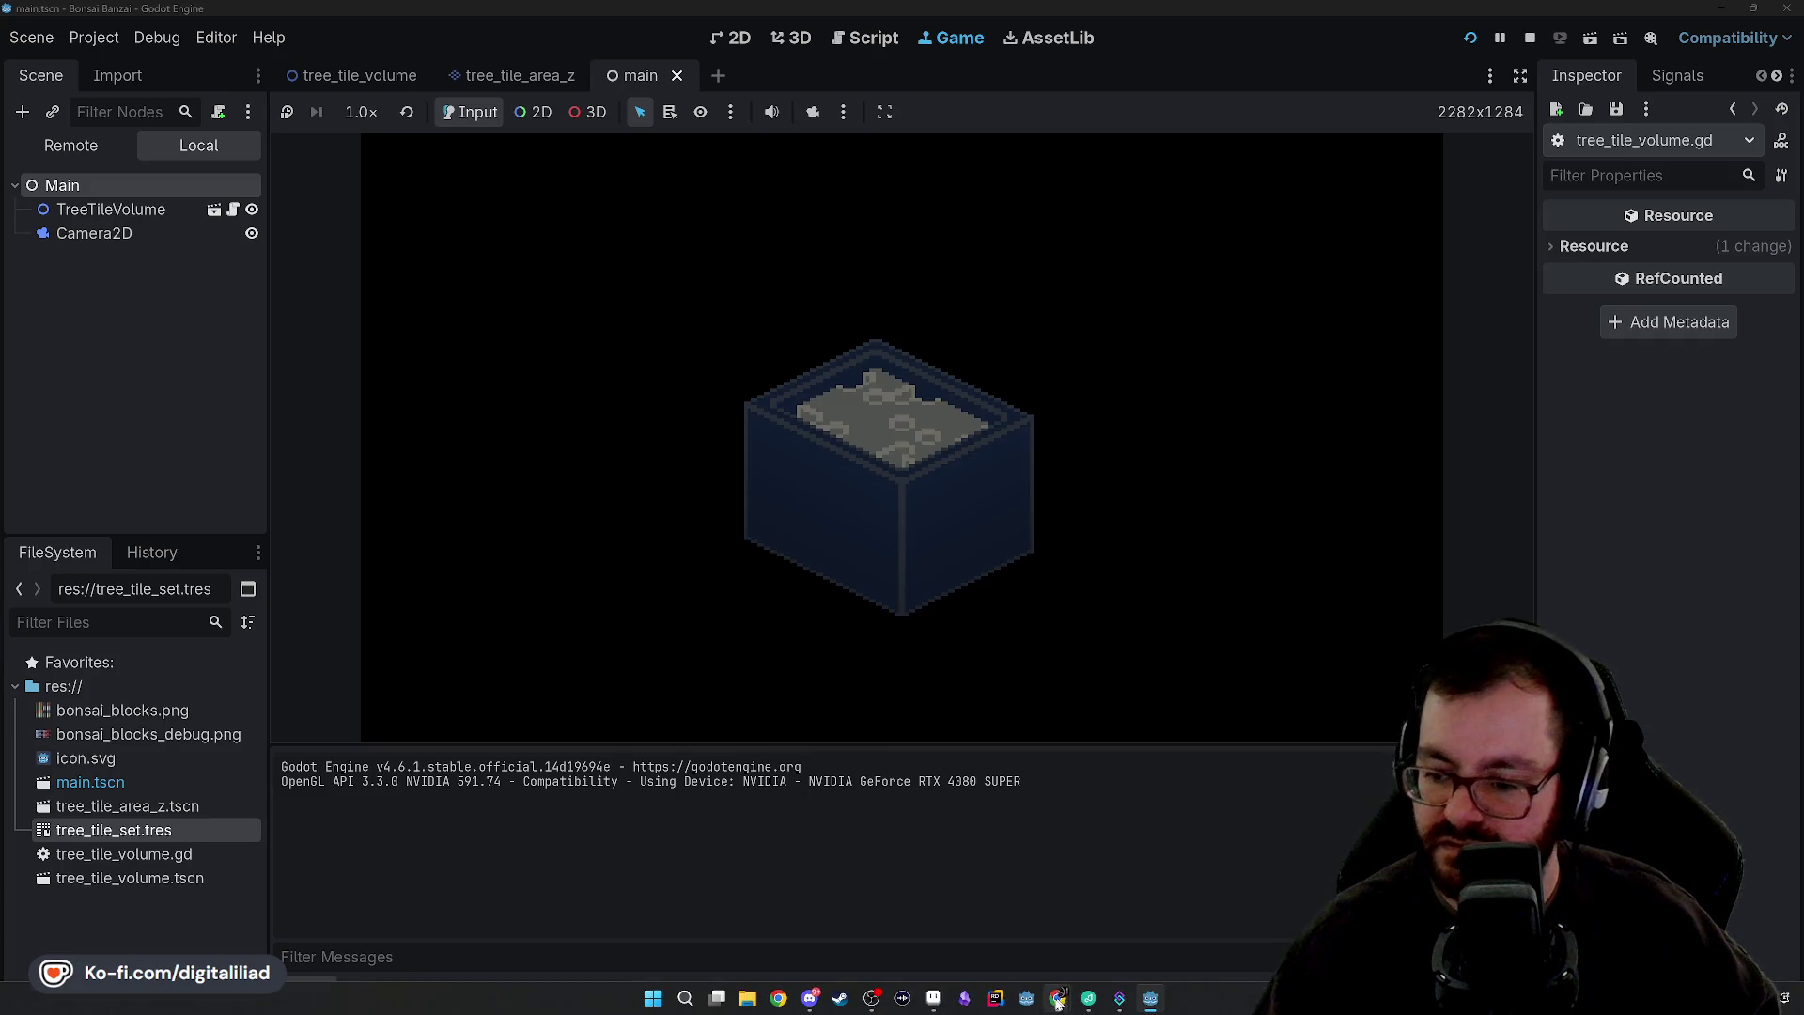
Bring the Chrome ThemeReveal3 window with the 'Plants' jam theme to the front.
mouse_move(1057, 1003)
click(1137, 926)
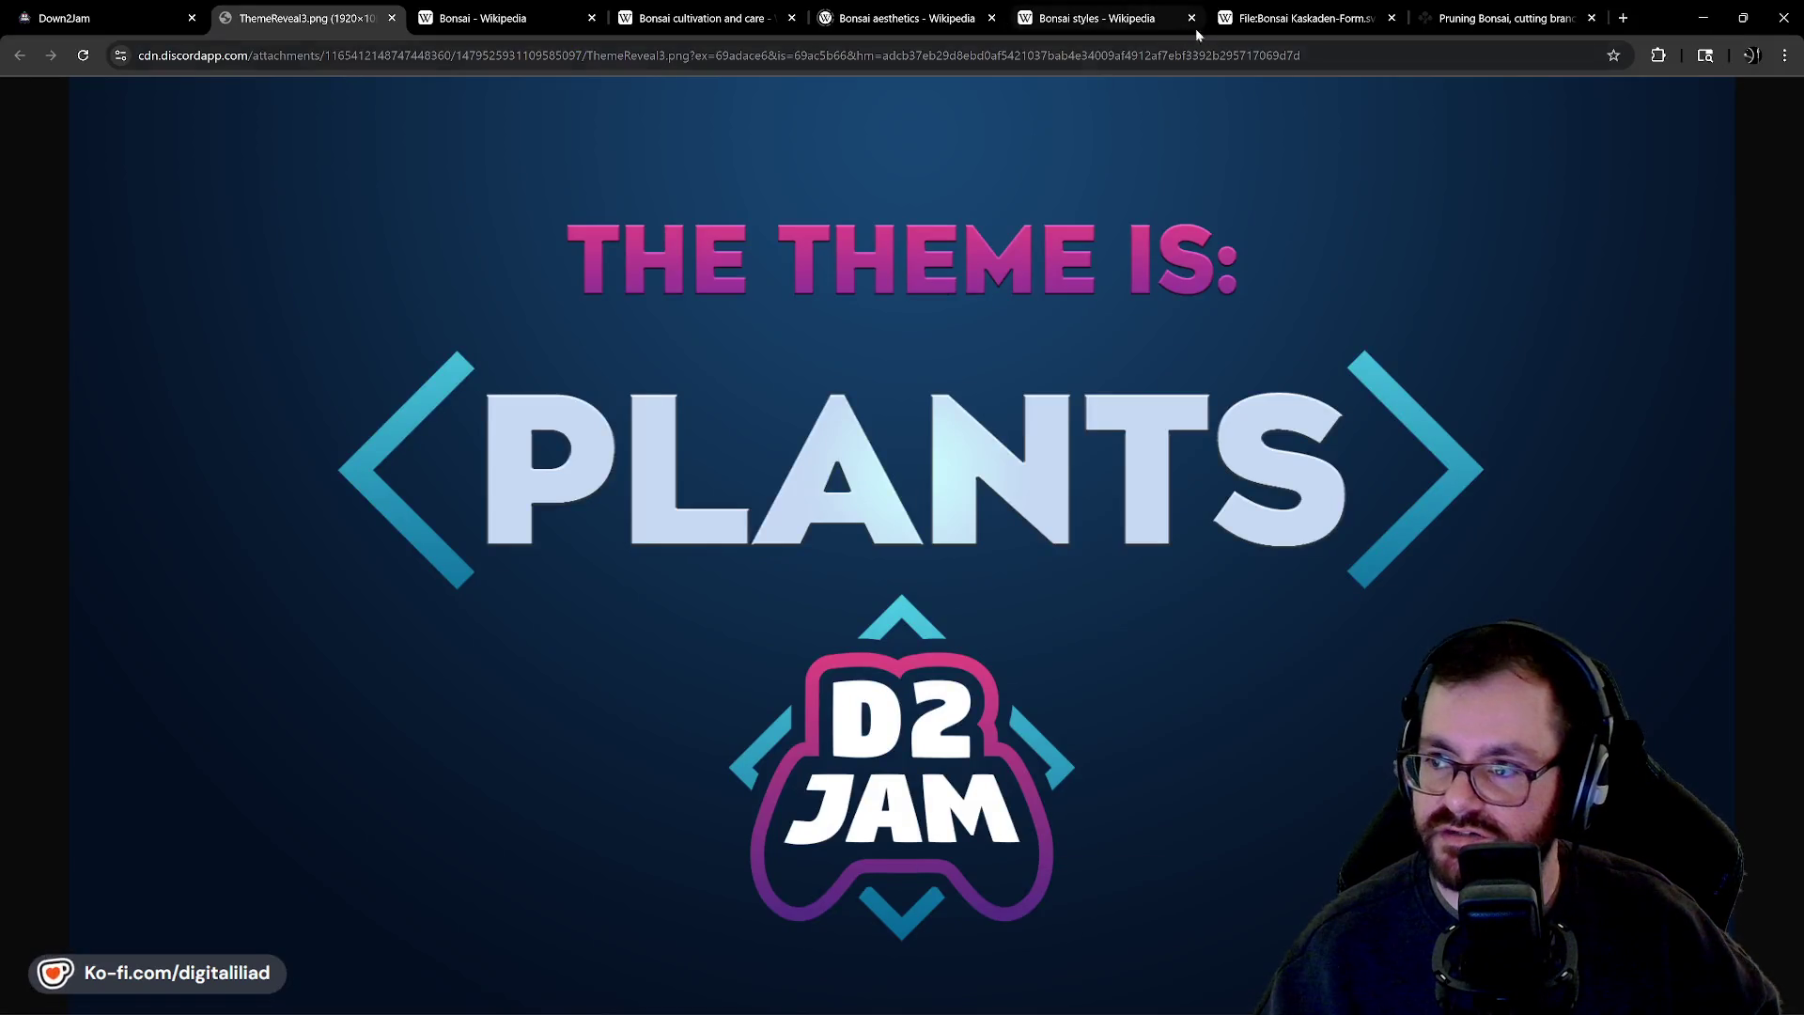
Switch to the 'Bonsai styles - Wikipedia' tab and browse the Common styles image gallery.
click(1090, 27)
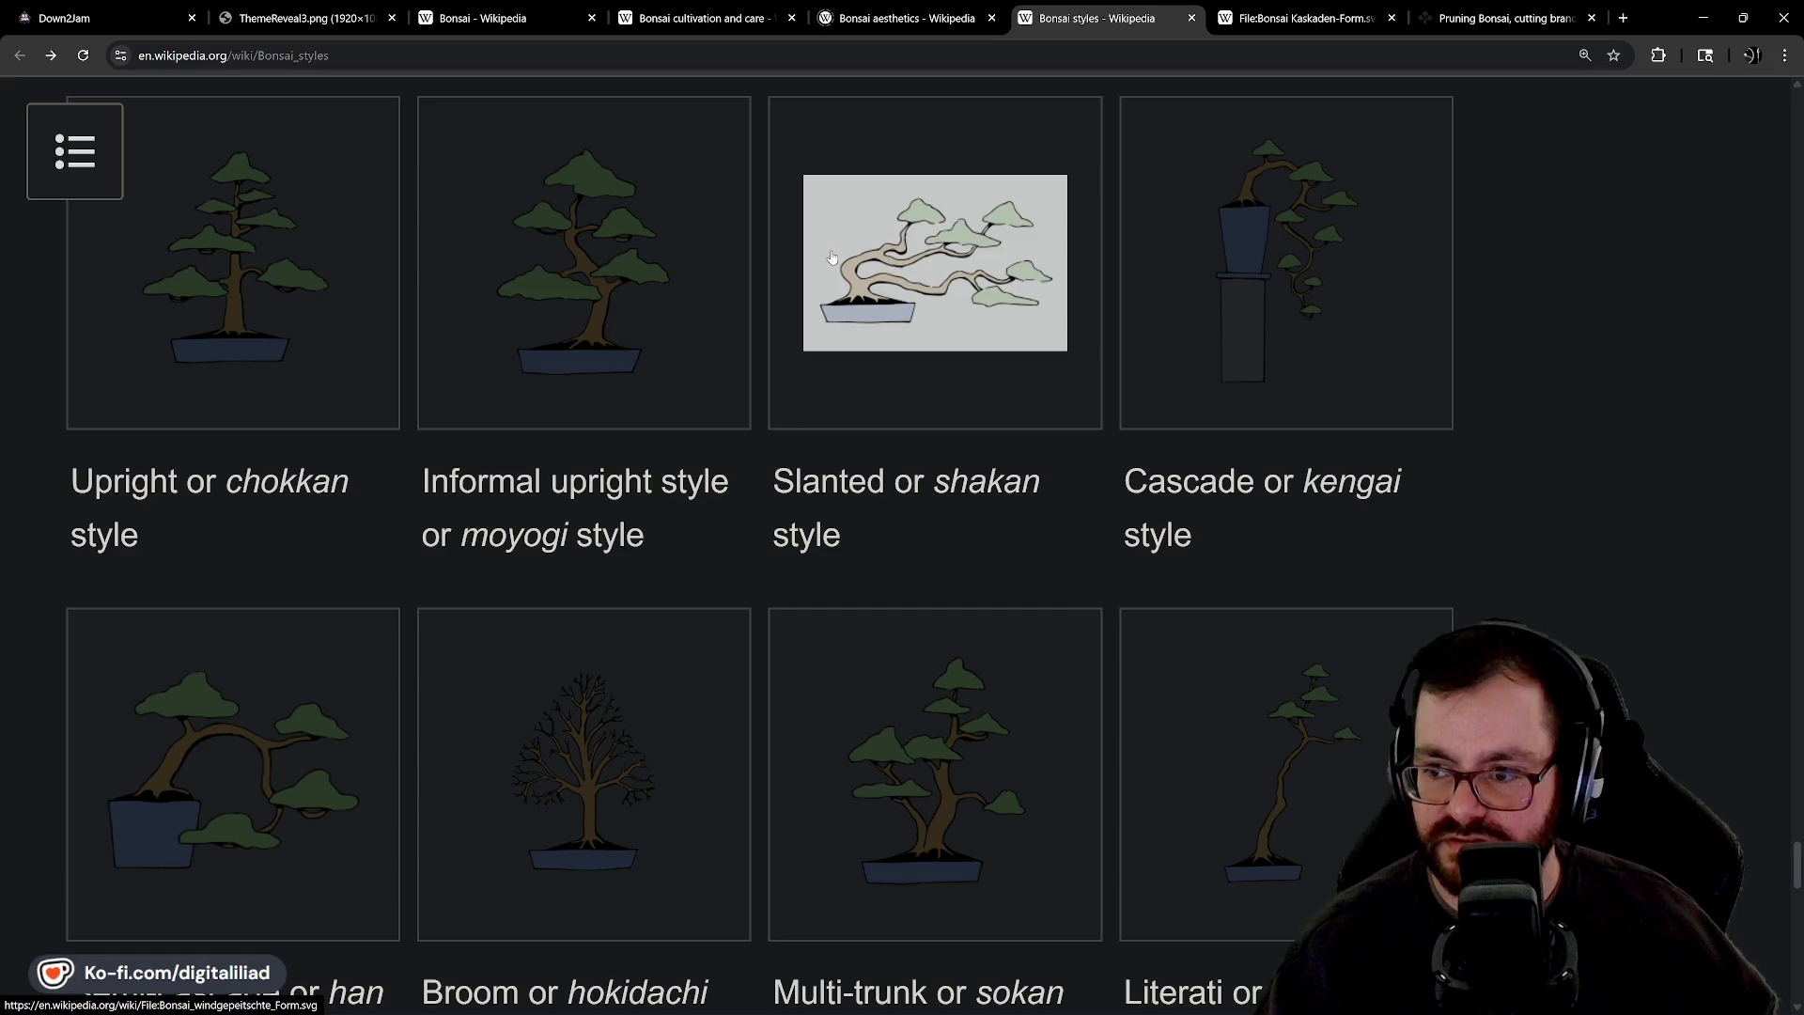
scroll(611, 435, down, 4)
scroll(229, 527, up, 3)
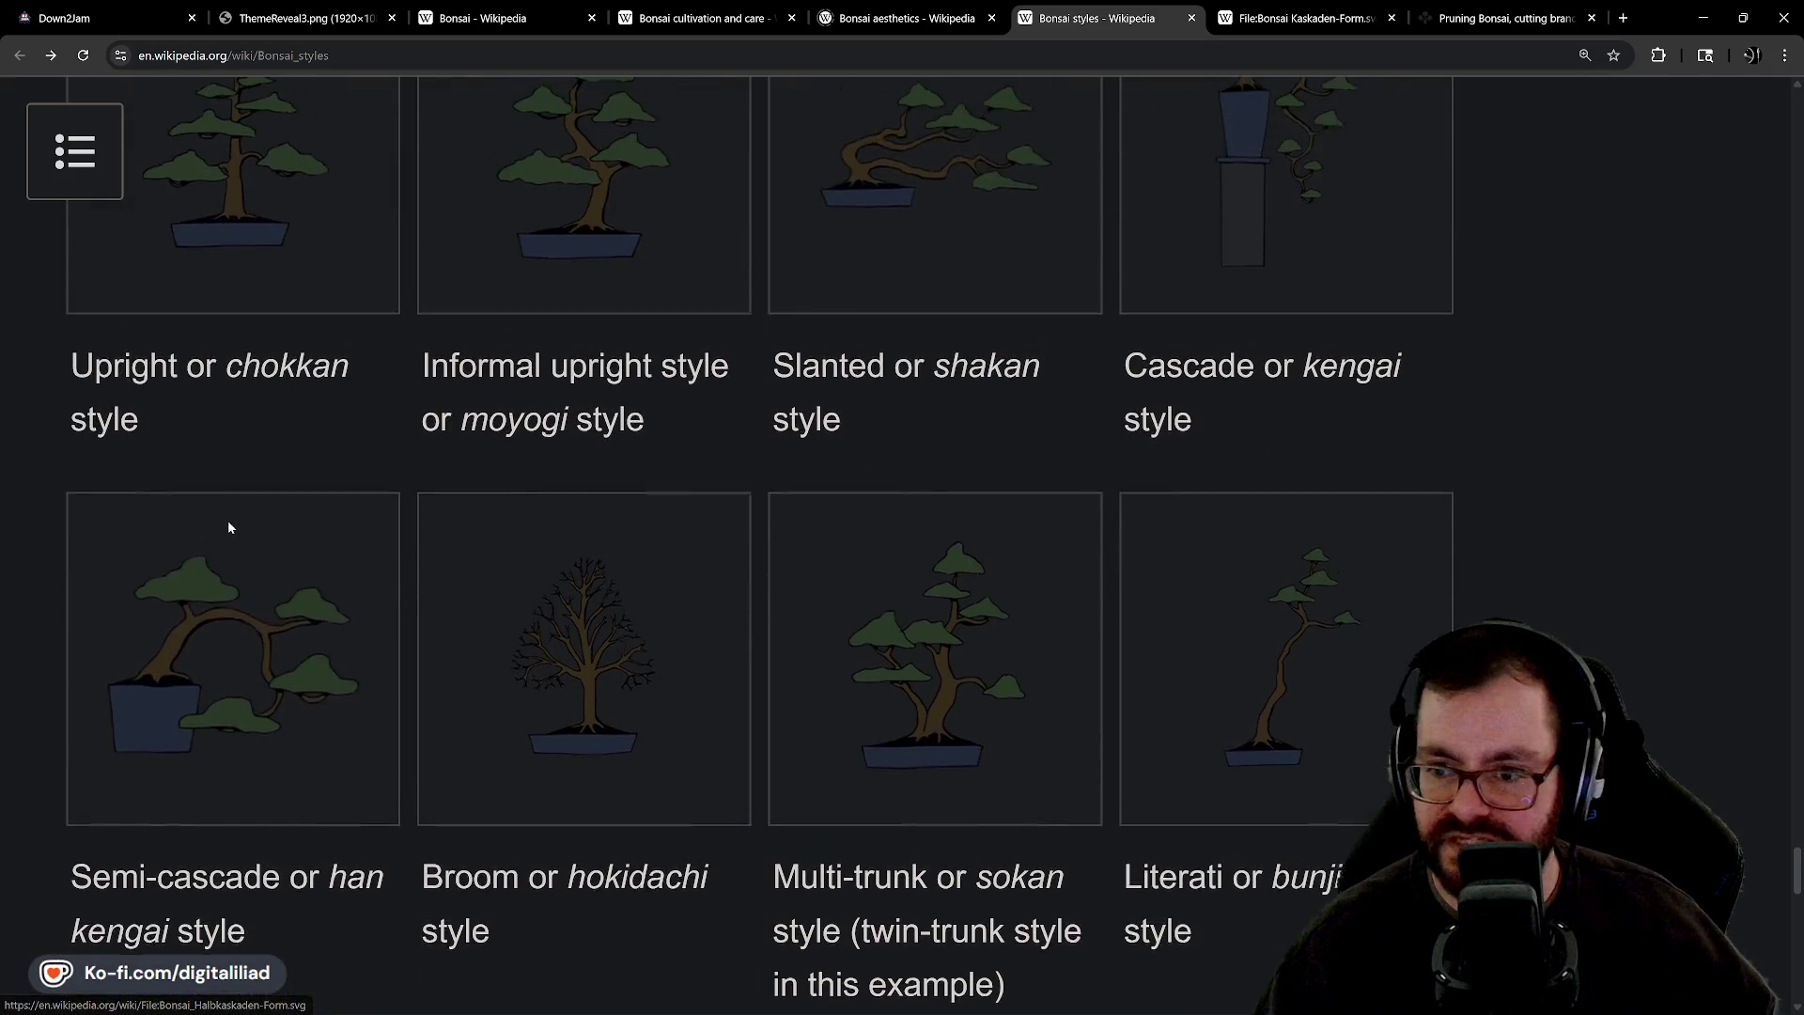
scroll(1230, 342, up, 2)
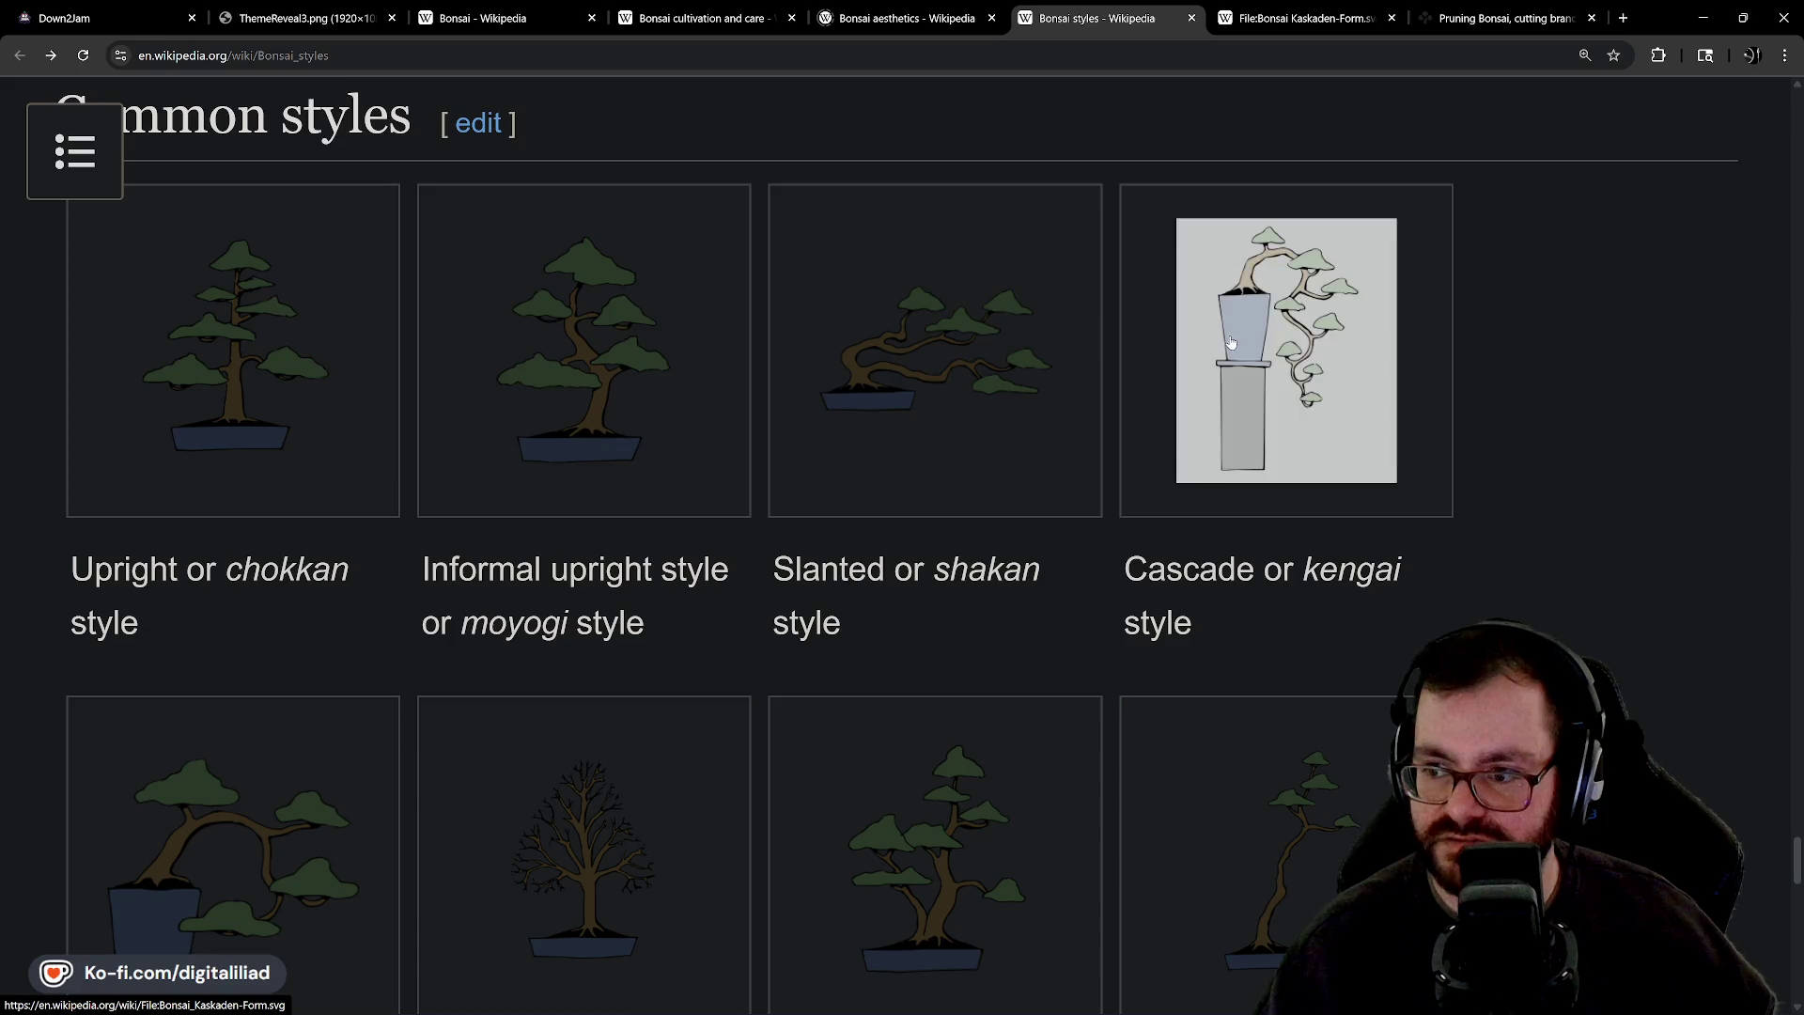
scroll(1230, 342, down, 2)
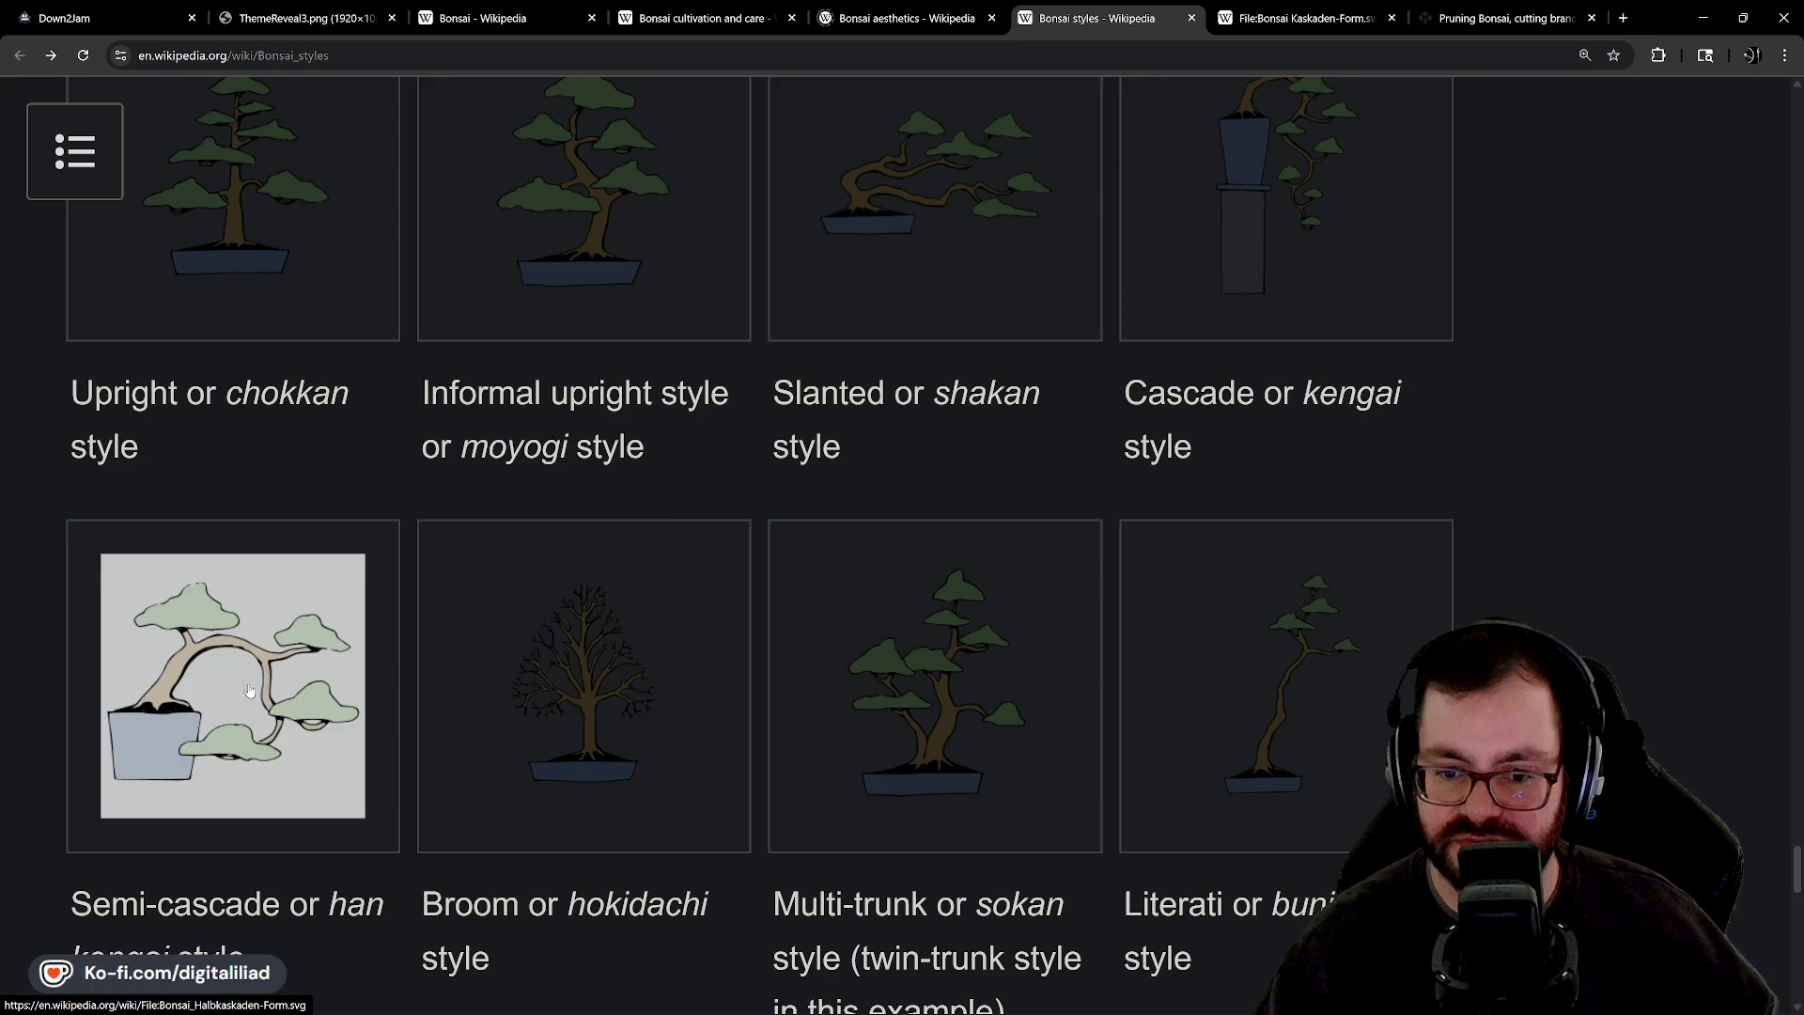
scroll(965, 460, up, 2)
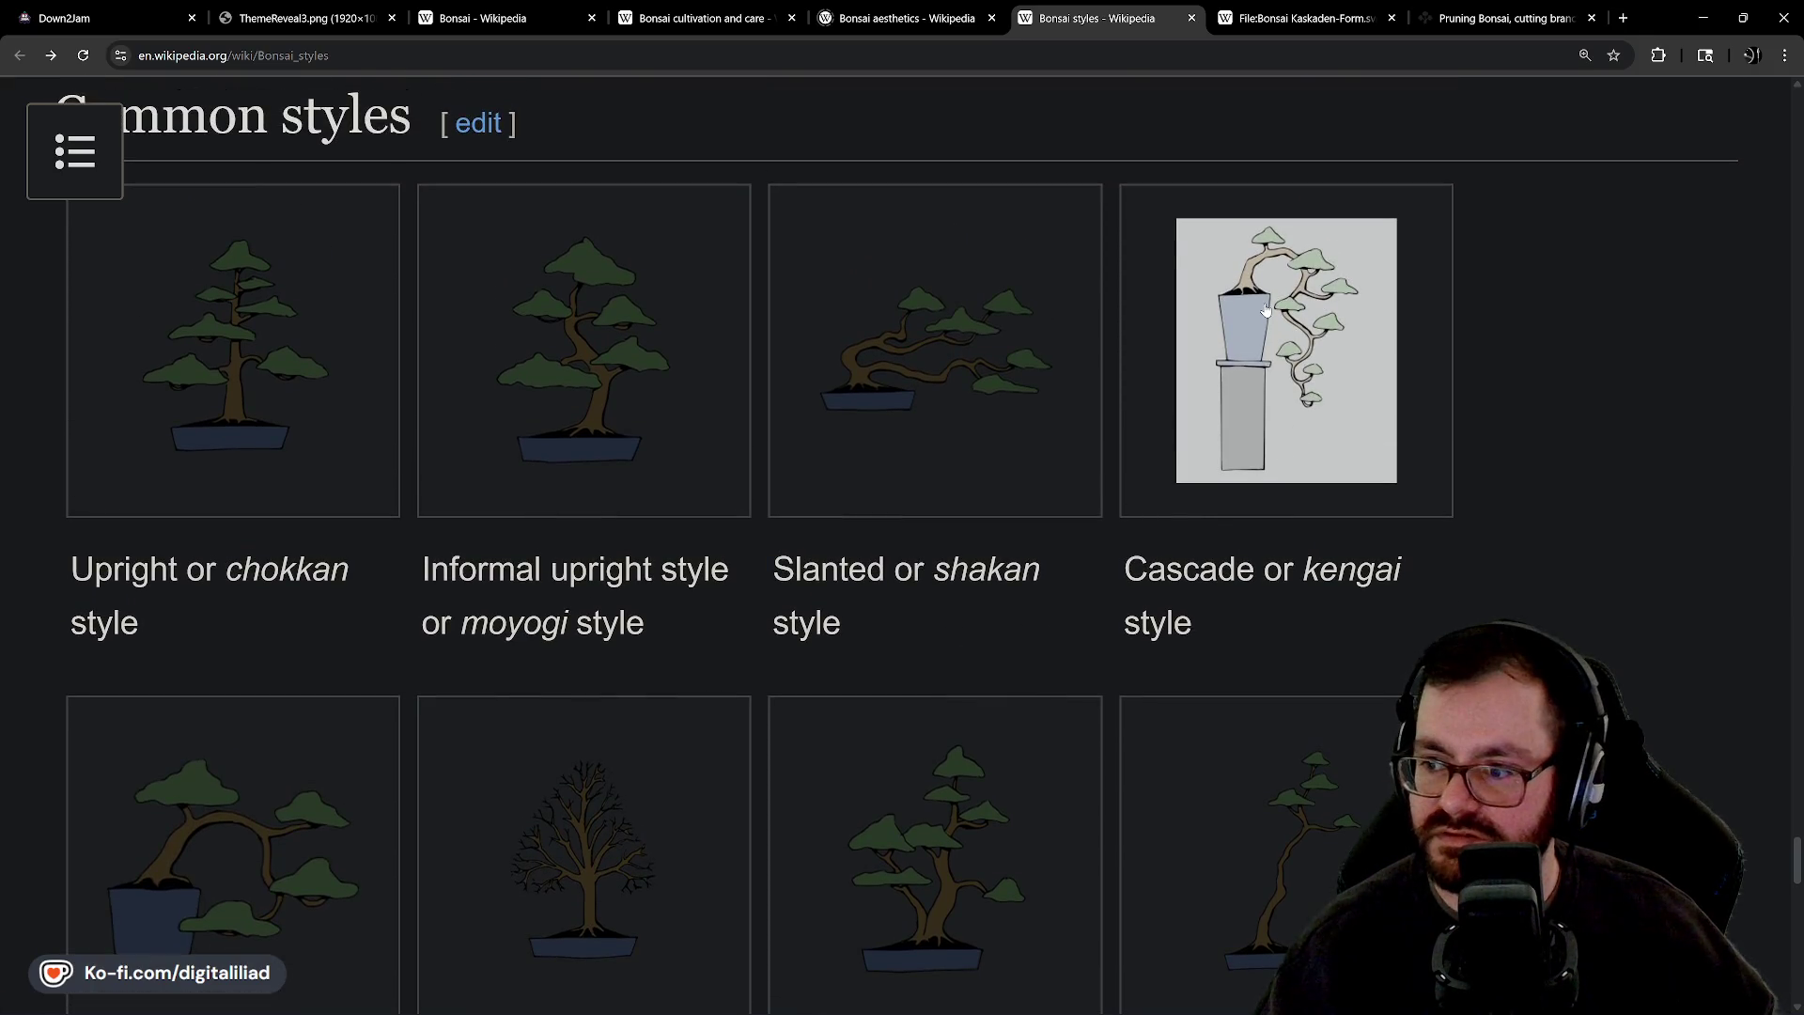
scroll(1269, 390, down, 1)
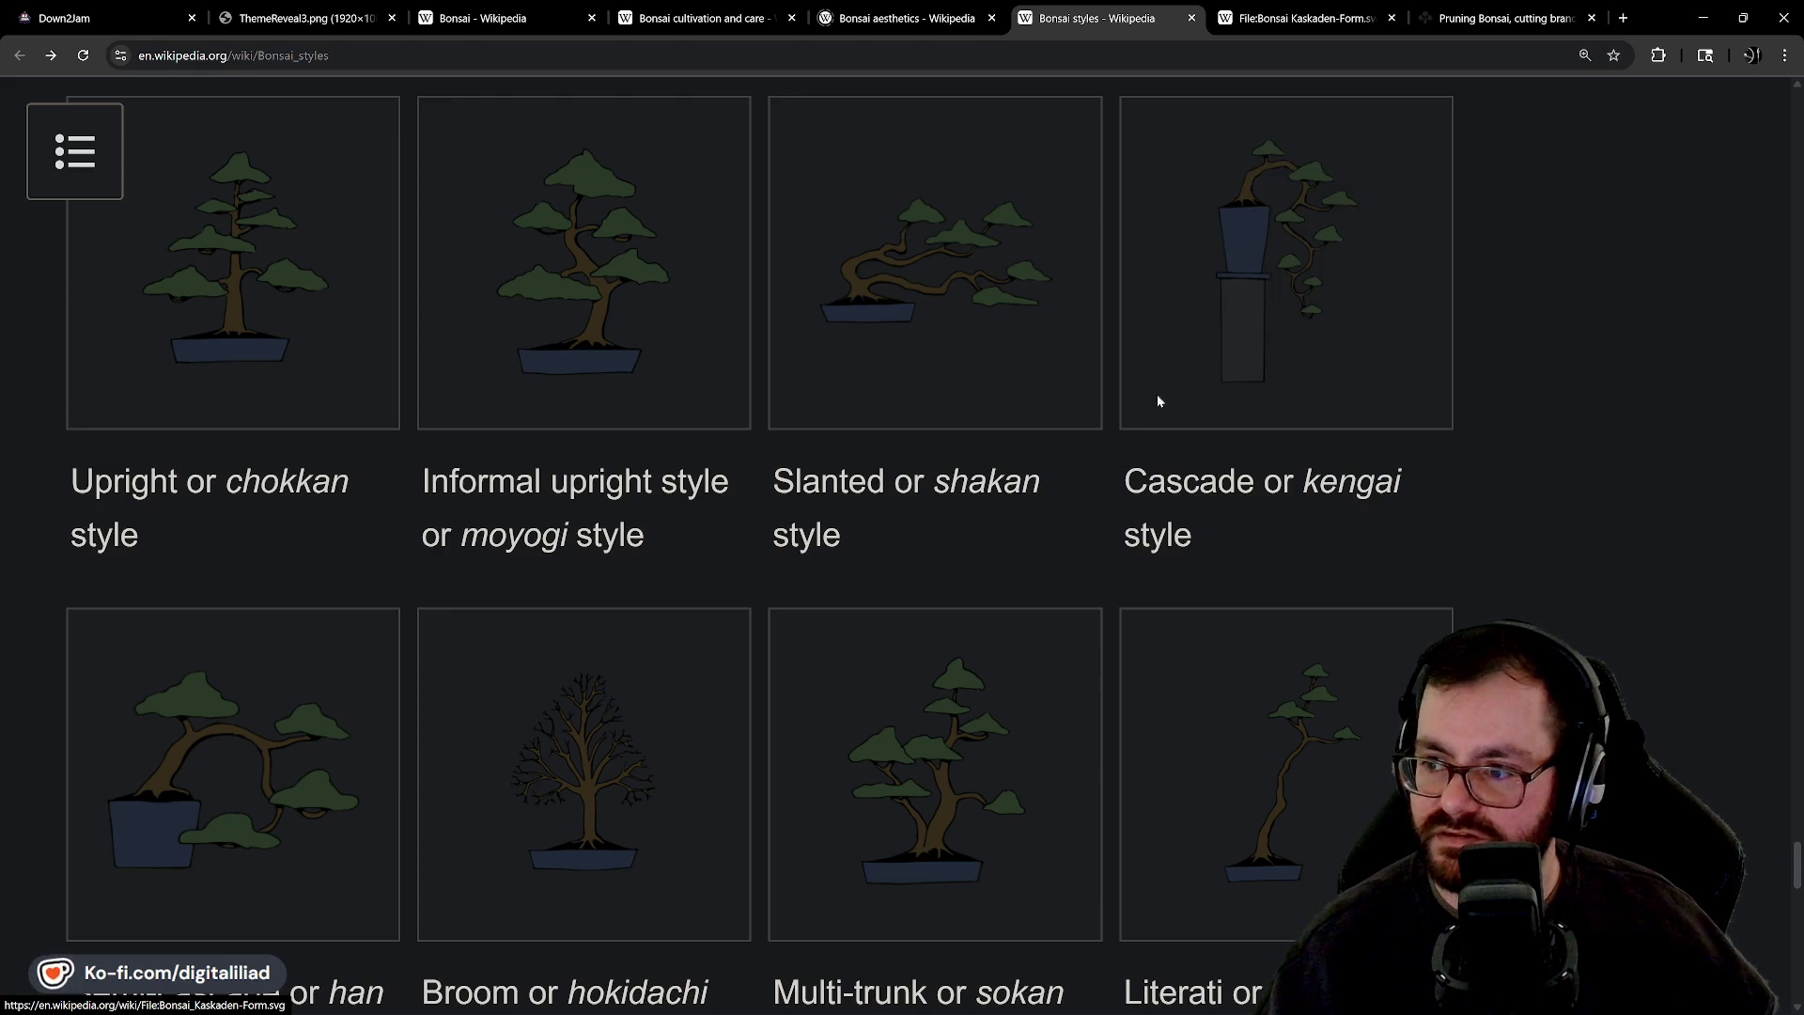
scroll(76, 592, down, 2)
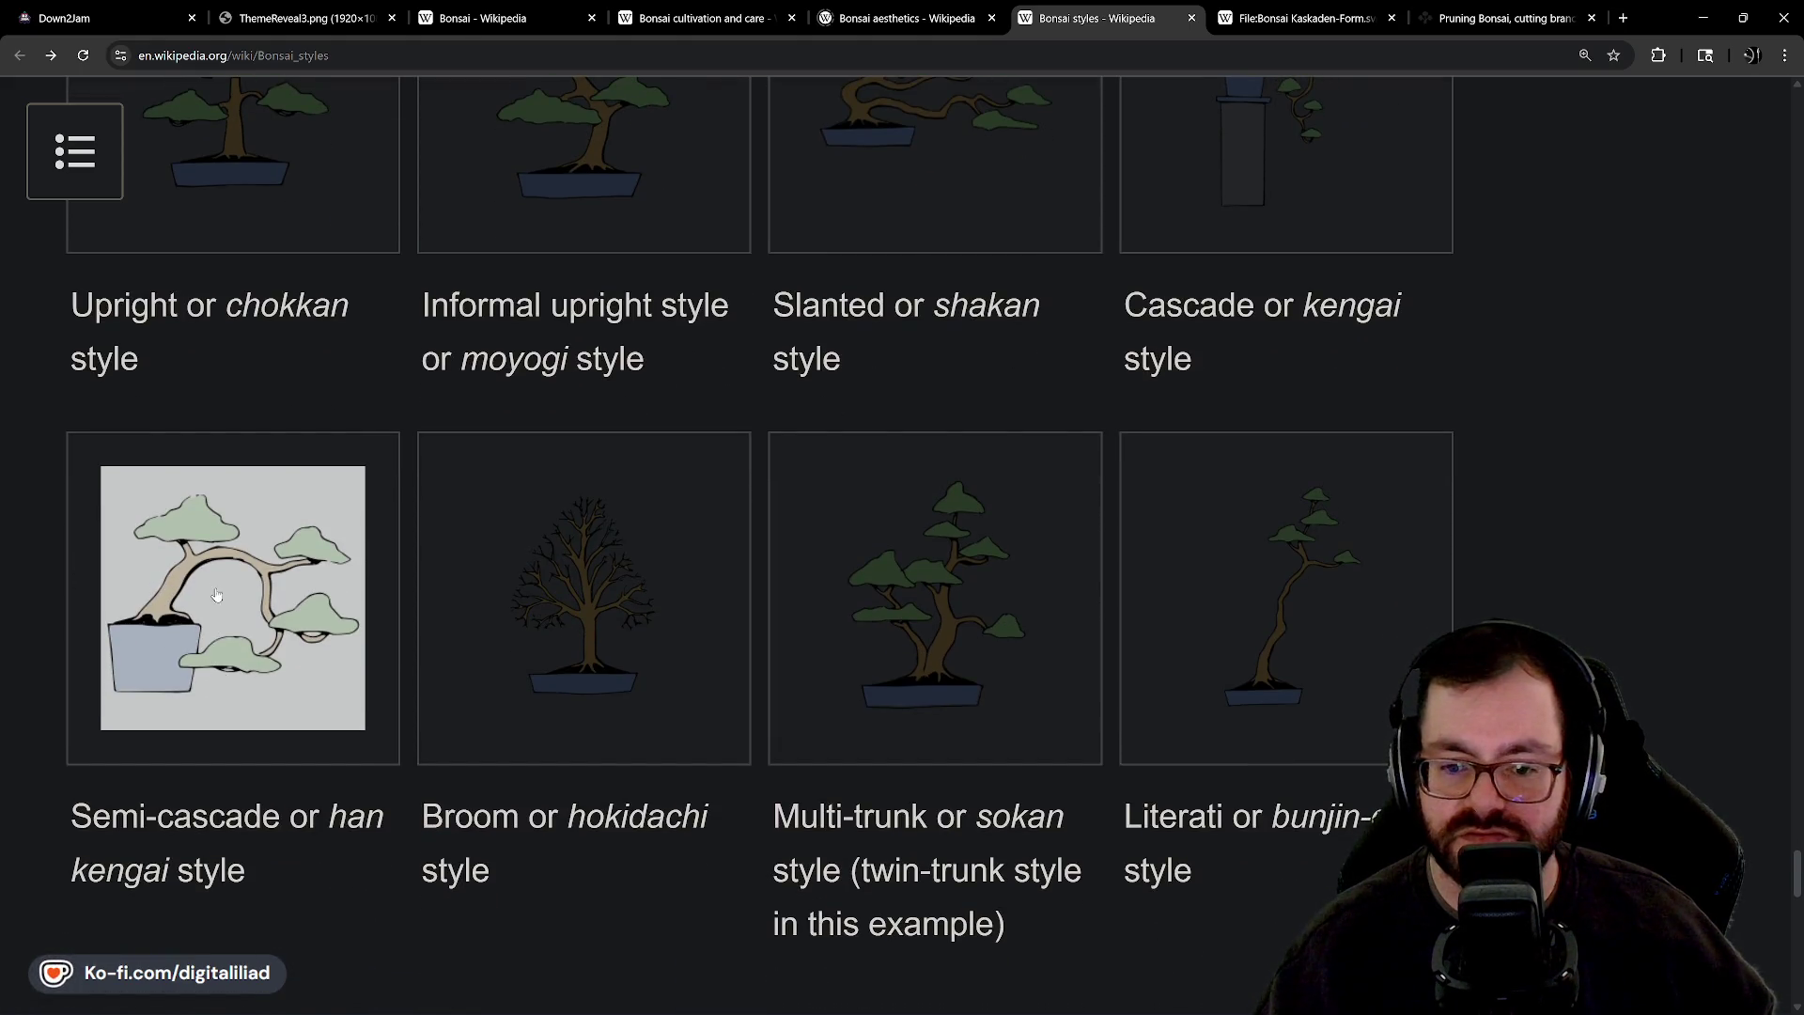
scroll(218, 595, up, 2)
scroll(263, 594, down, 2)
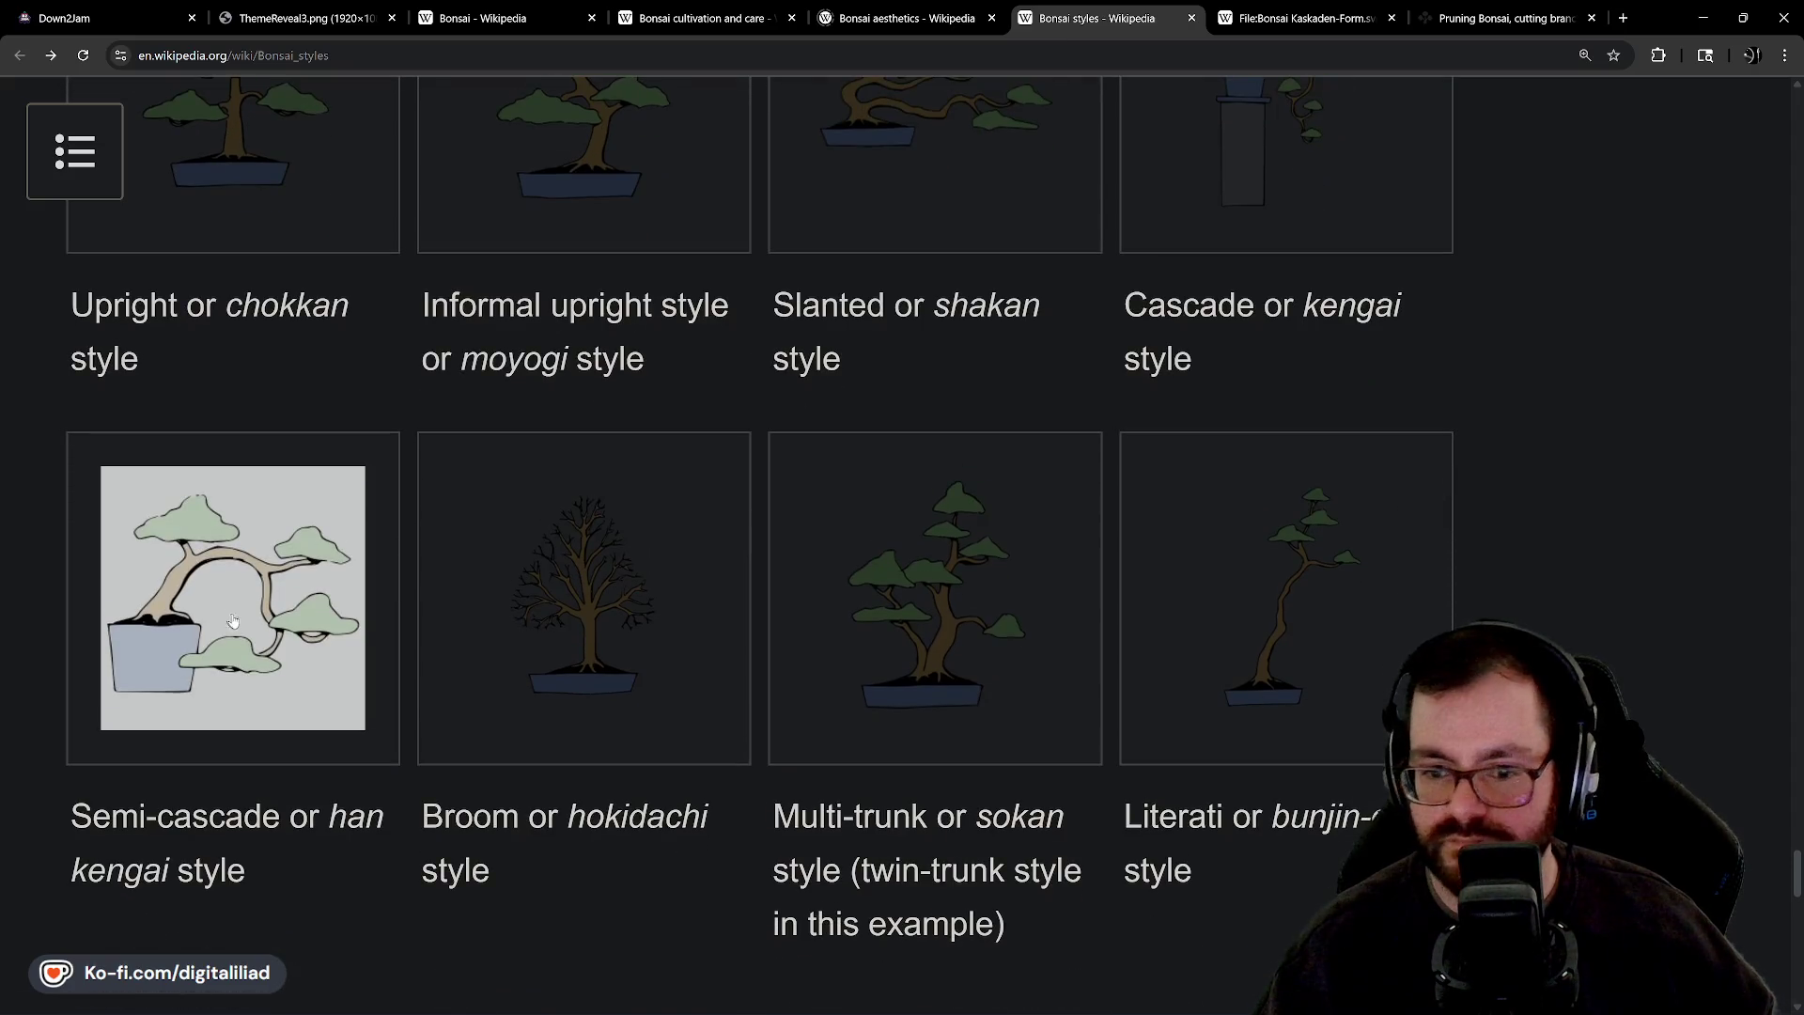
scroll(233, 620, up, 2)
scroll(258, 563, down, 2)
scroll(268, 569, up, 2)
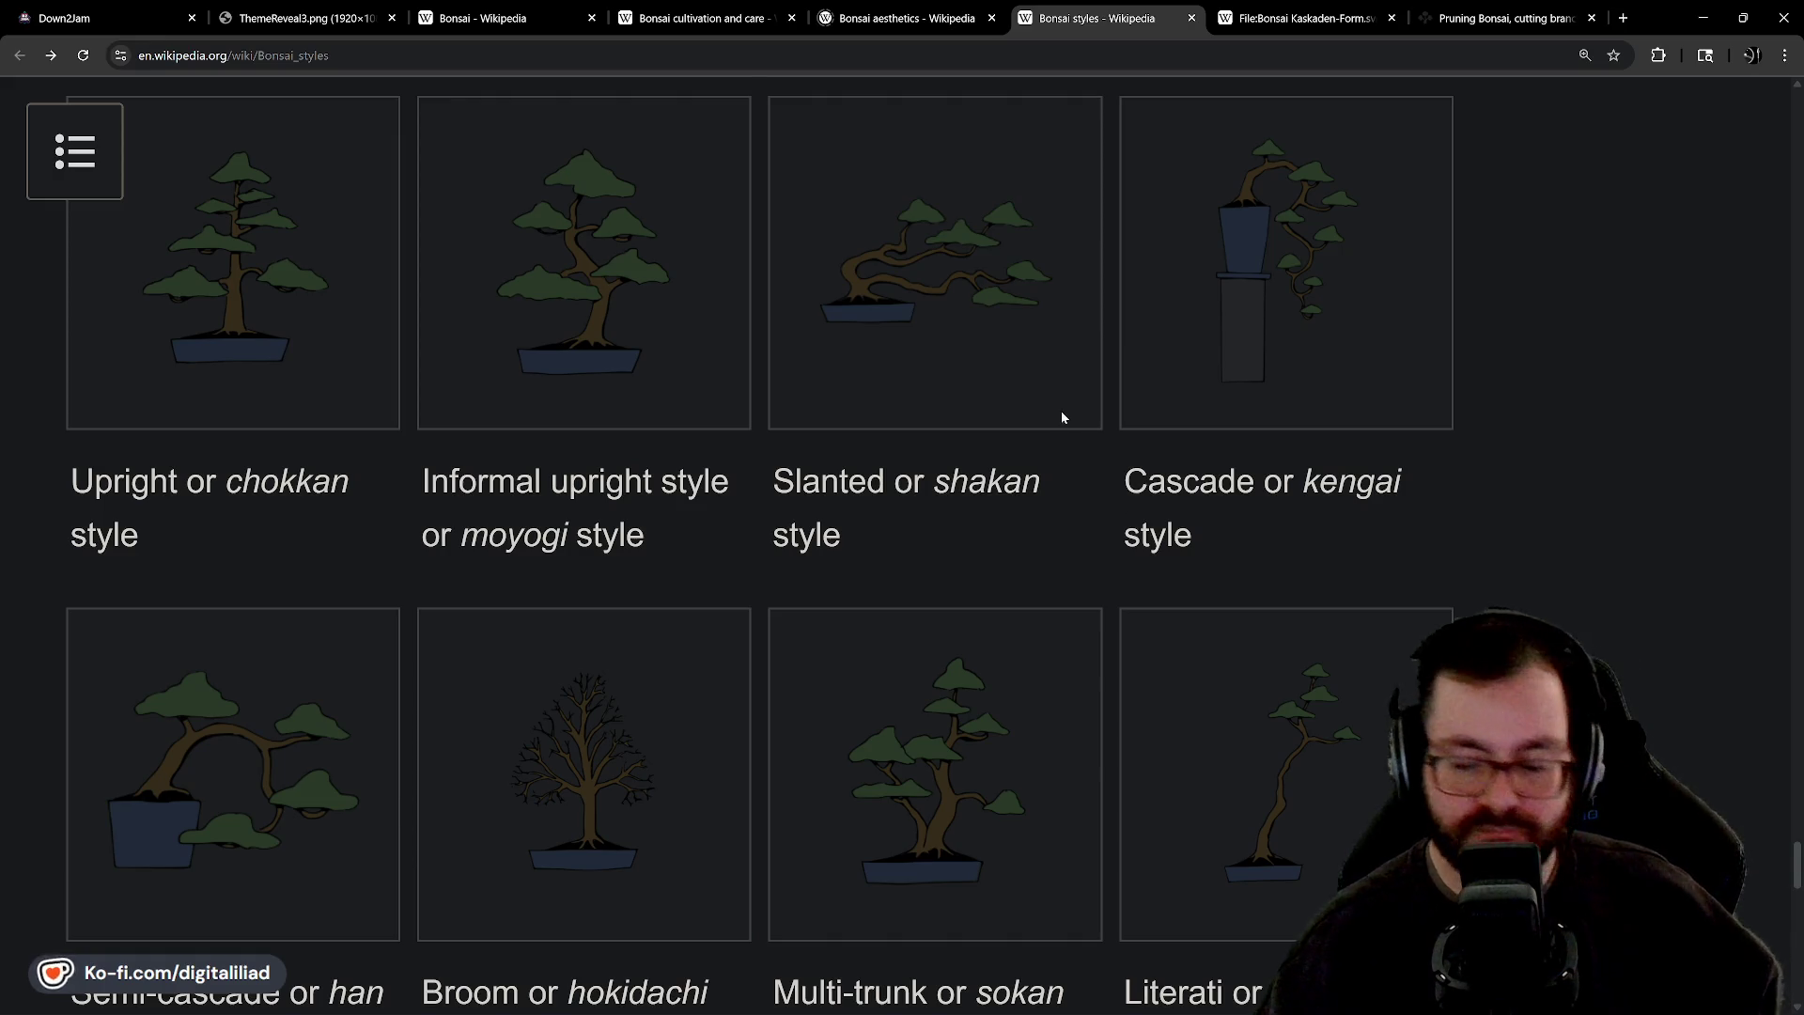
scroll(1079, 395, down, 1)
scroll(1075, 395, up, 1)
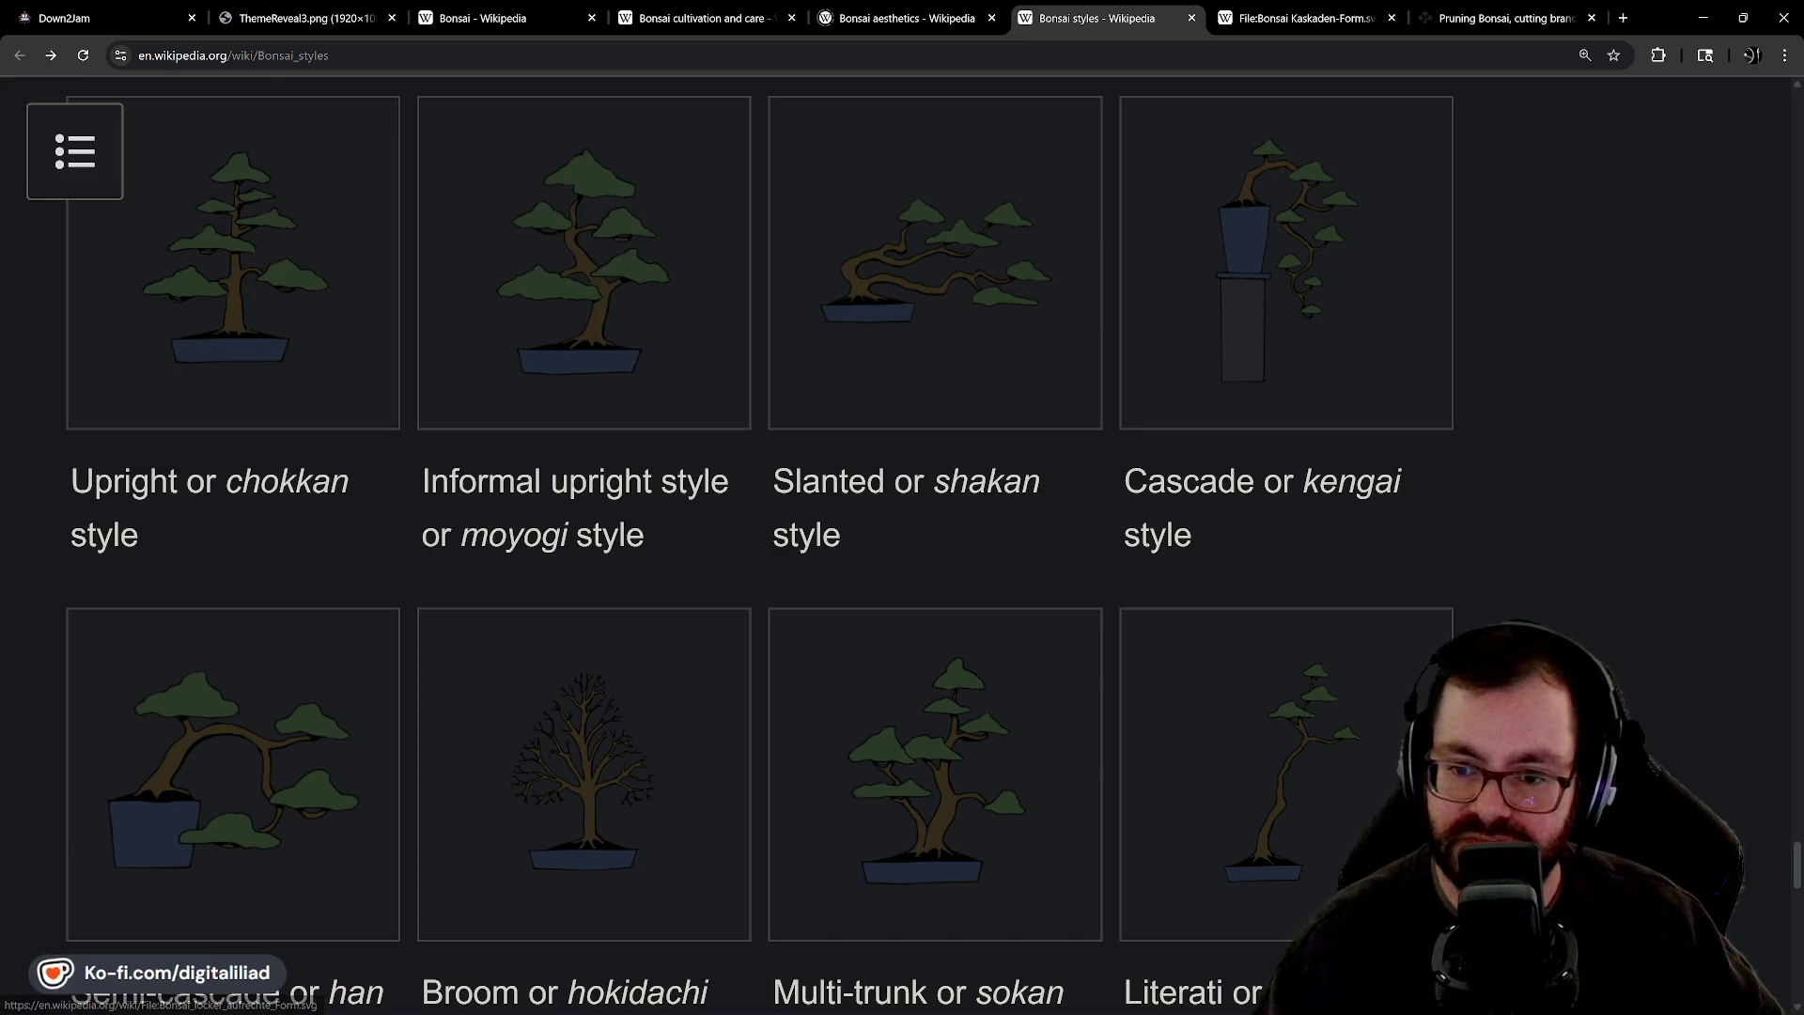
Highlight the Upright style caption, deselect it, and keep browsing the style illustrations.
drag(72, 482, 568, 484)
click(635, 518)
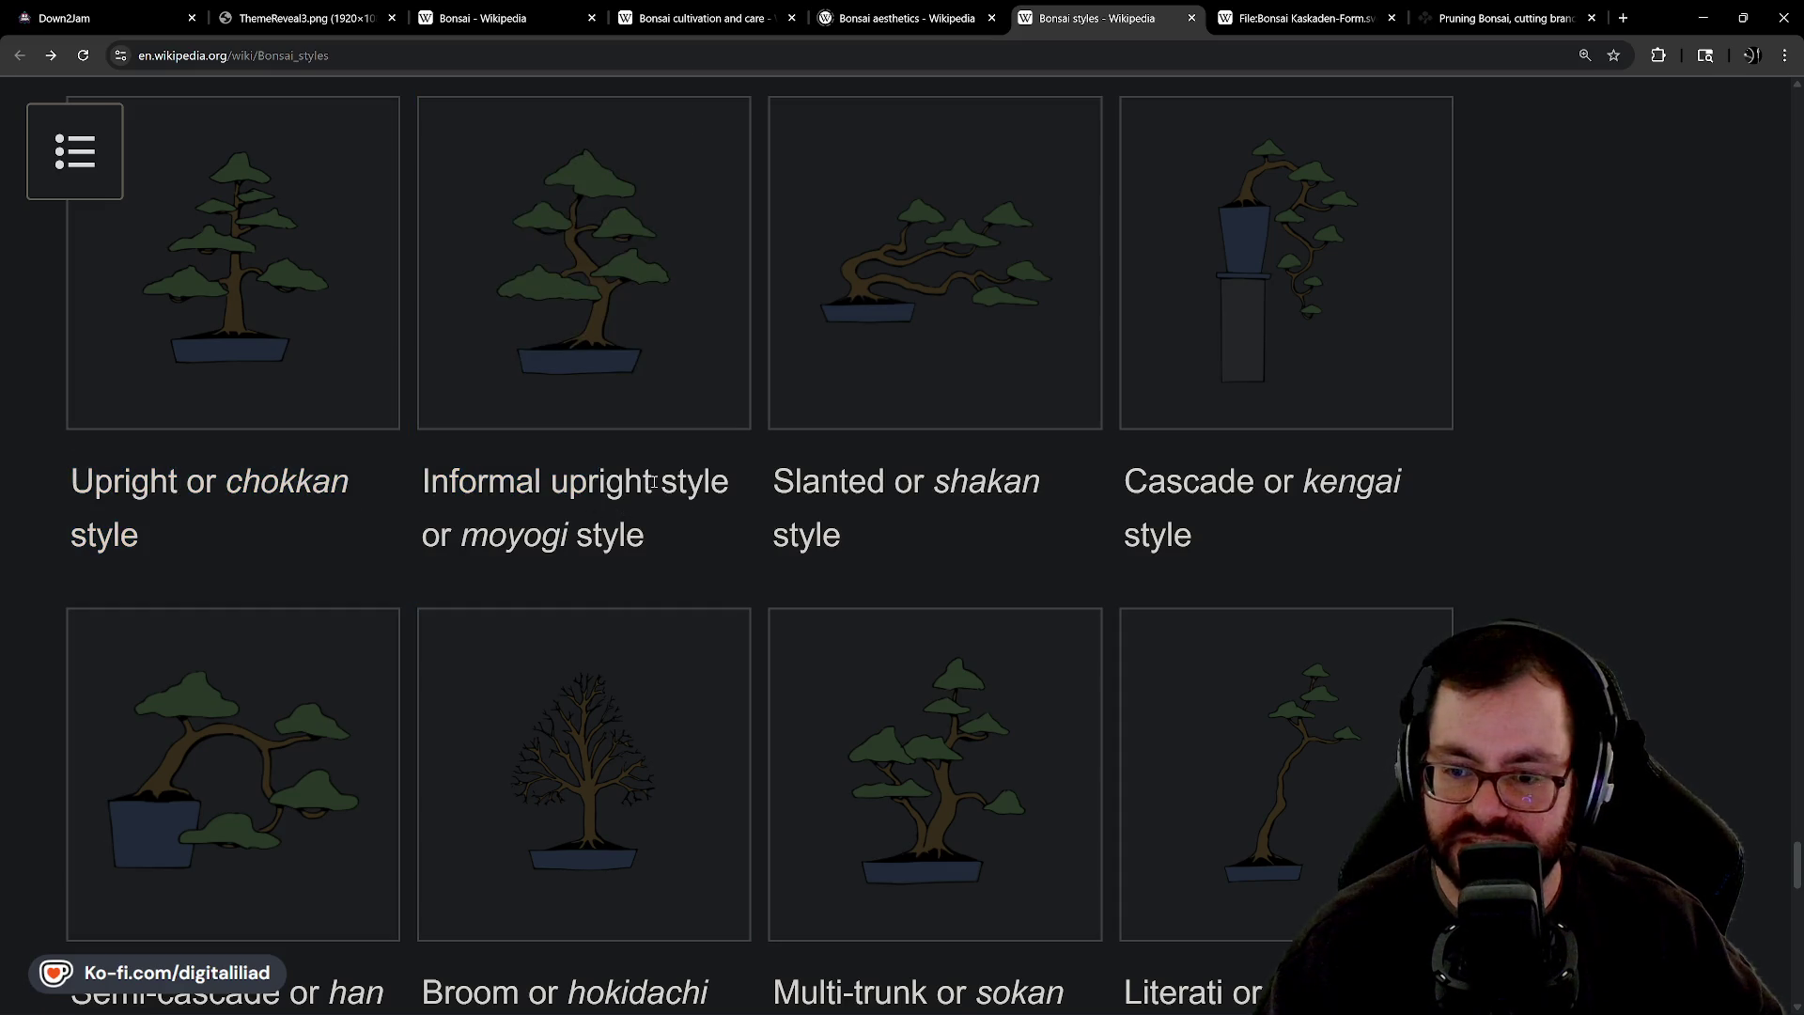
scroll(1177, 429, down, 1)
scroll(234, 686, down, 1)
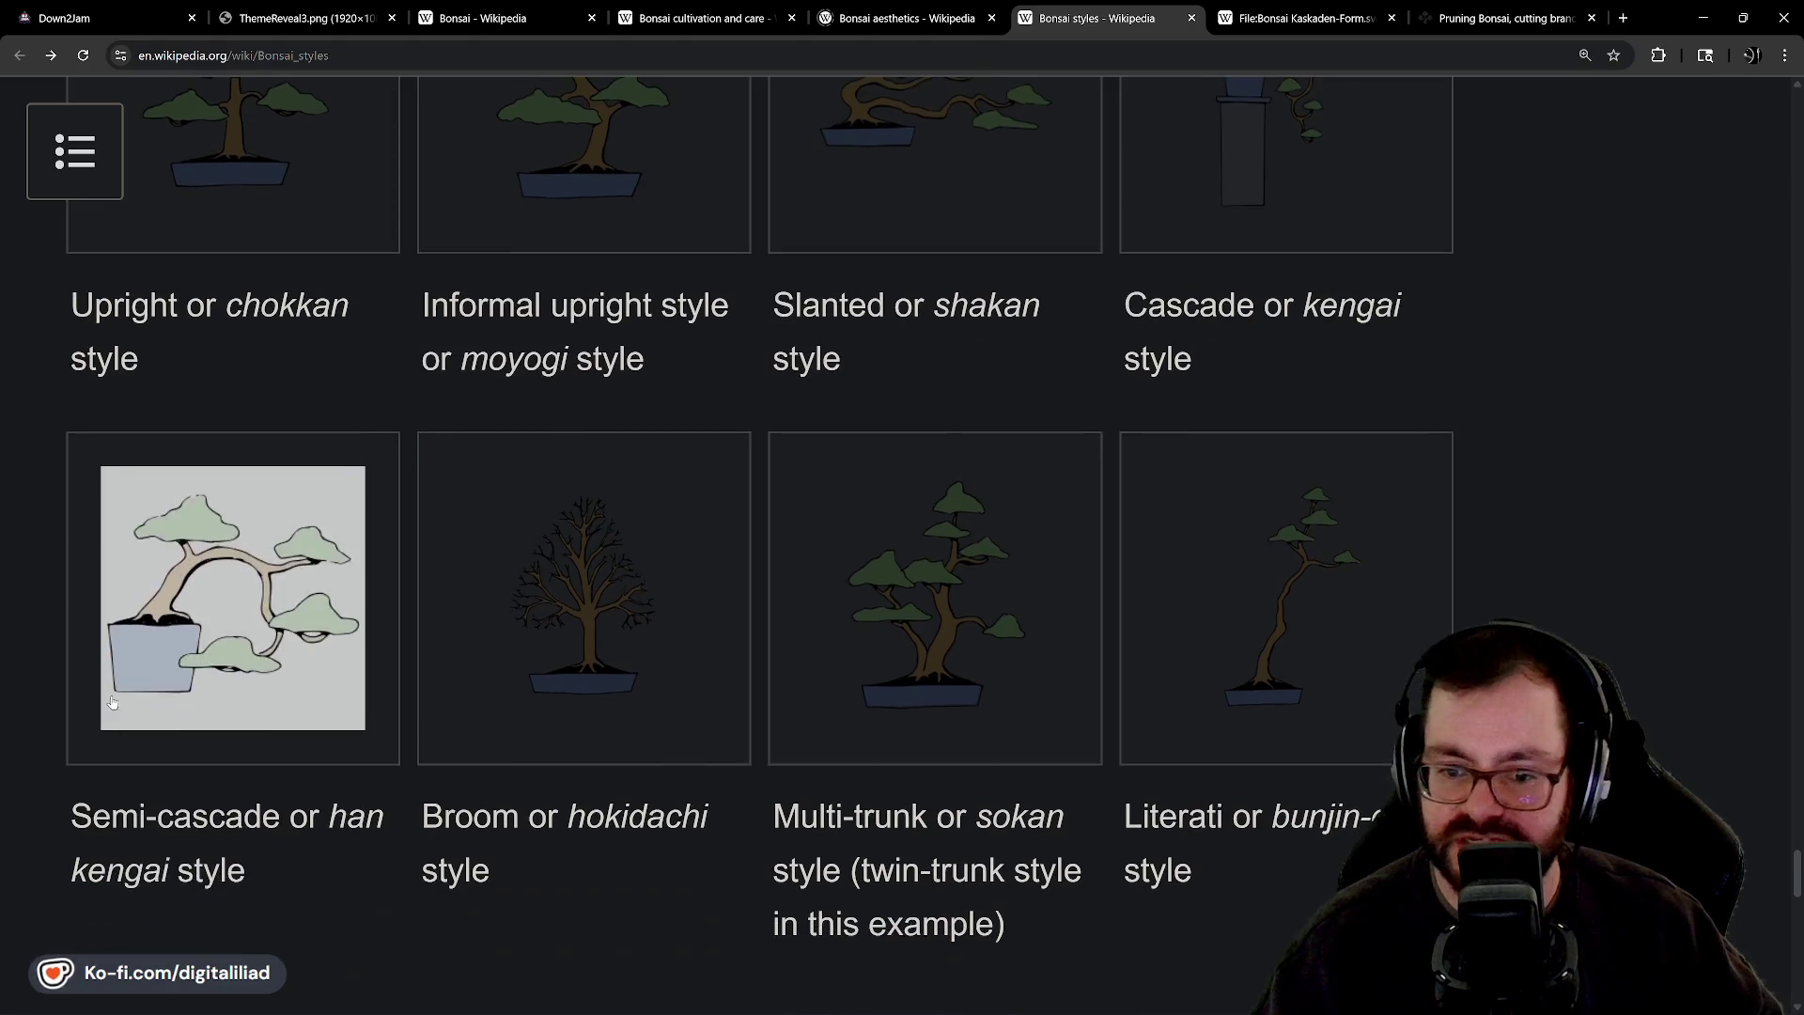
scroll(899, 516, up, 2)
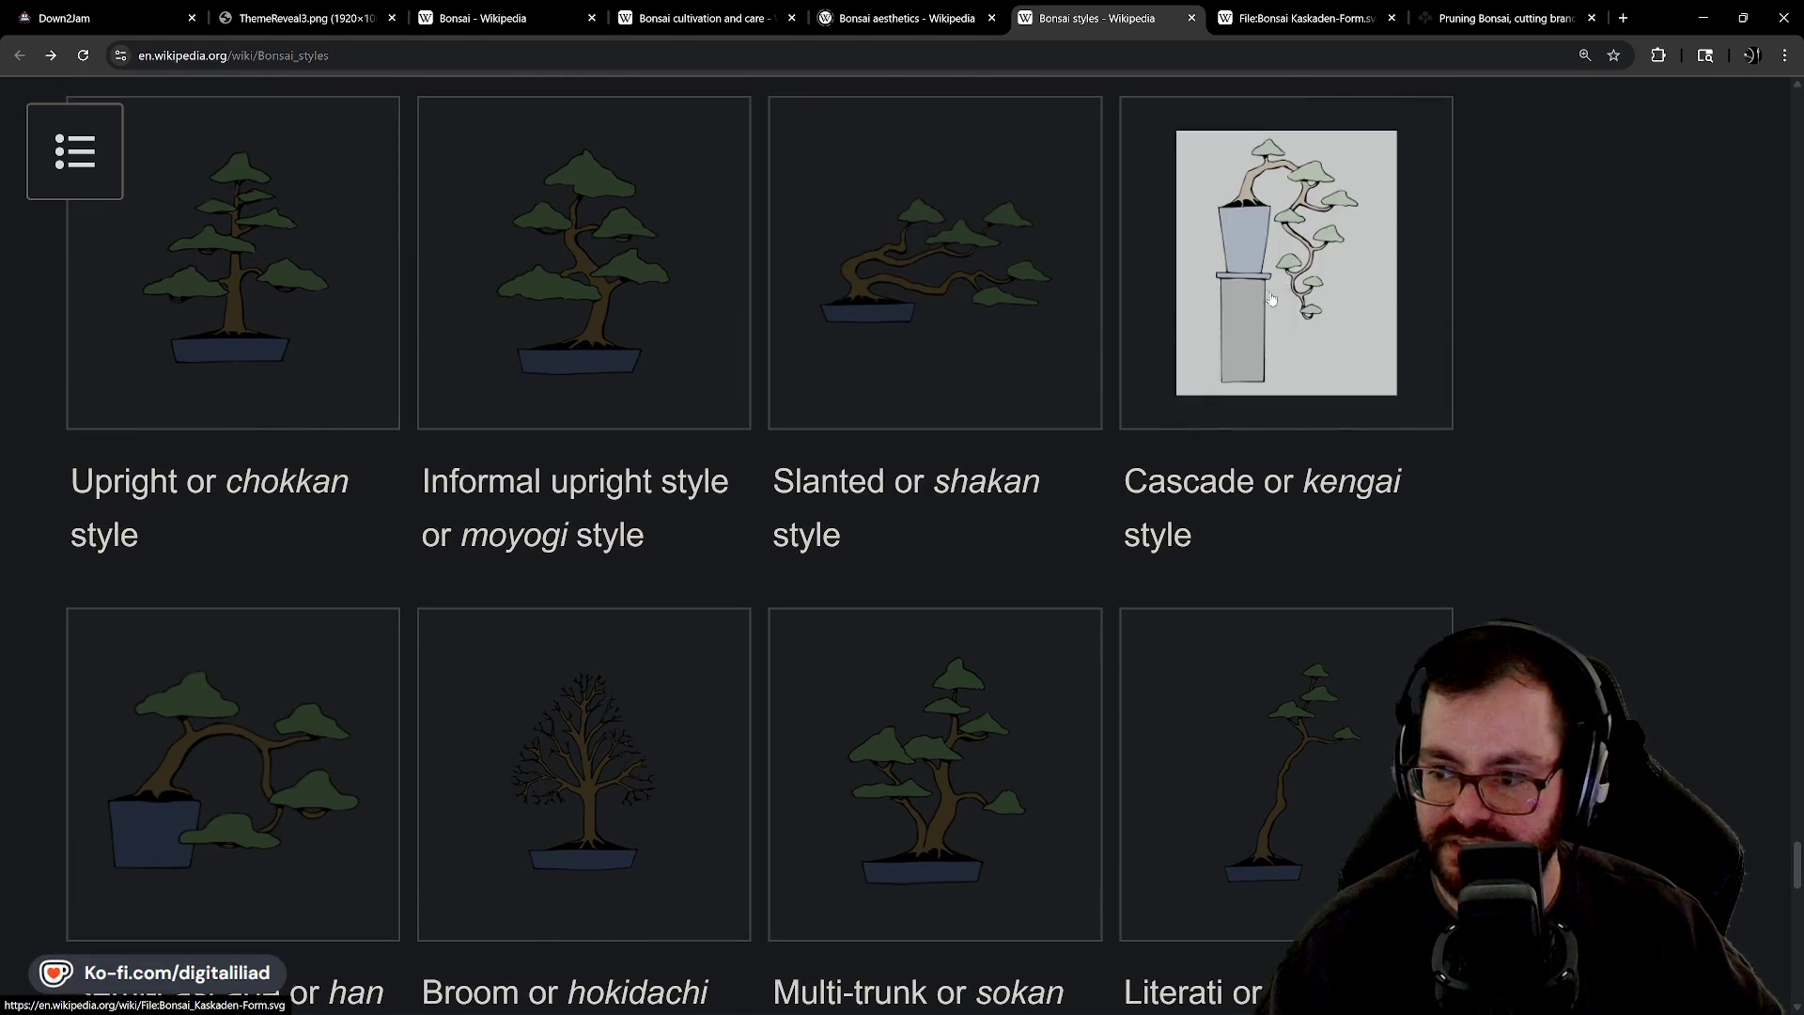
scroll(64, 612, down, 2)
scroll(201, 593, up, 2)
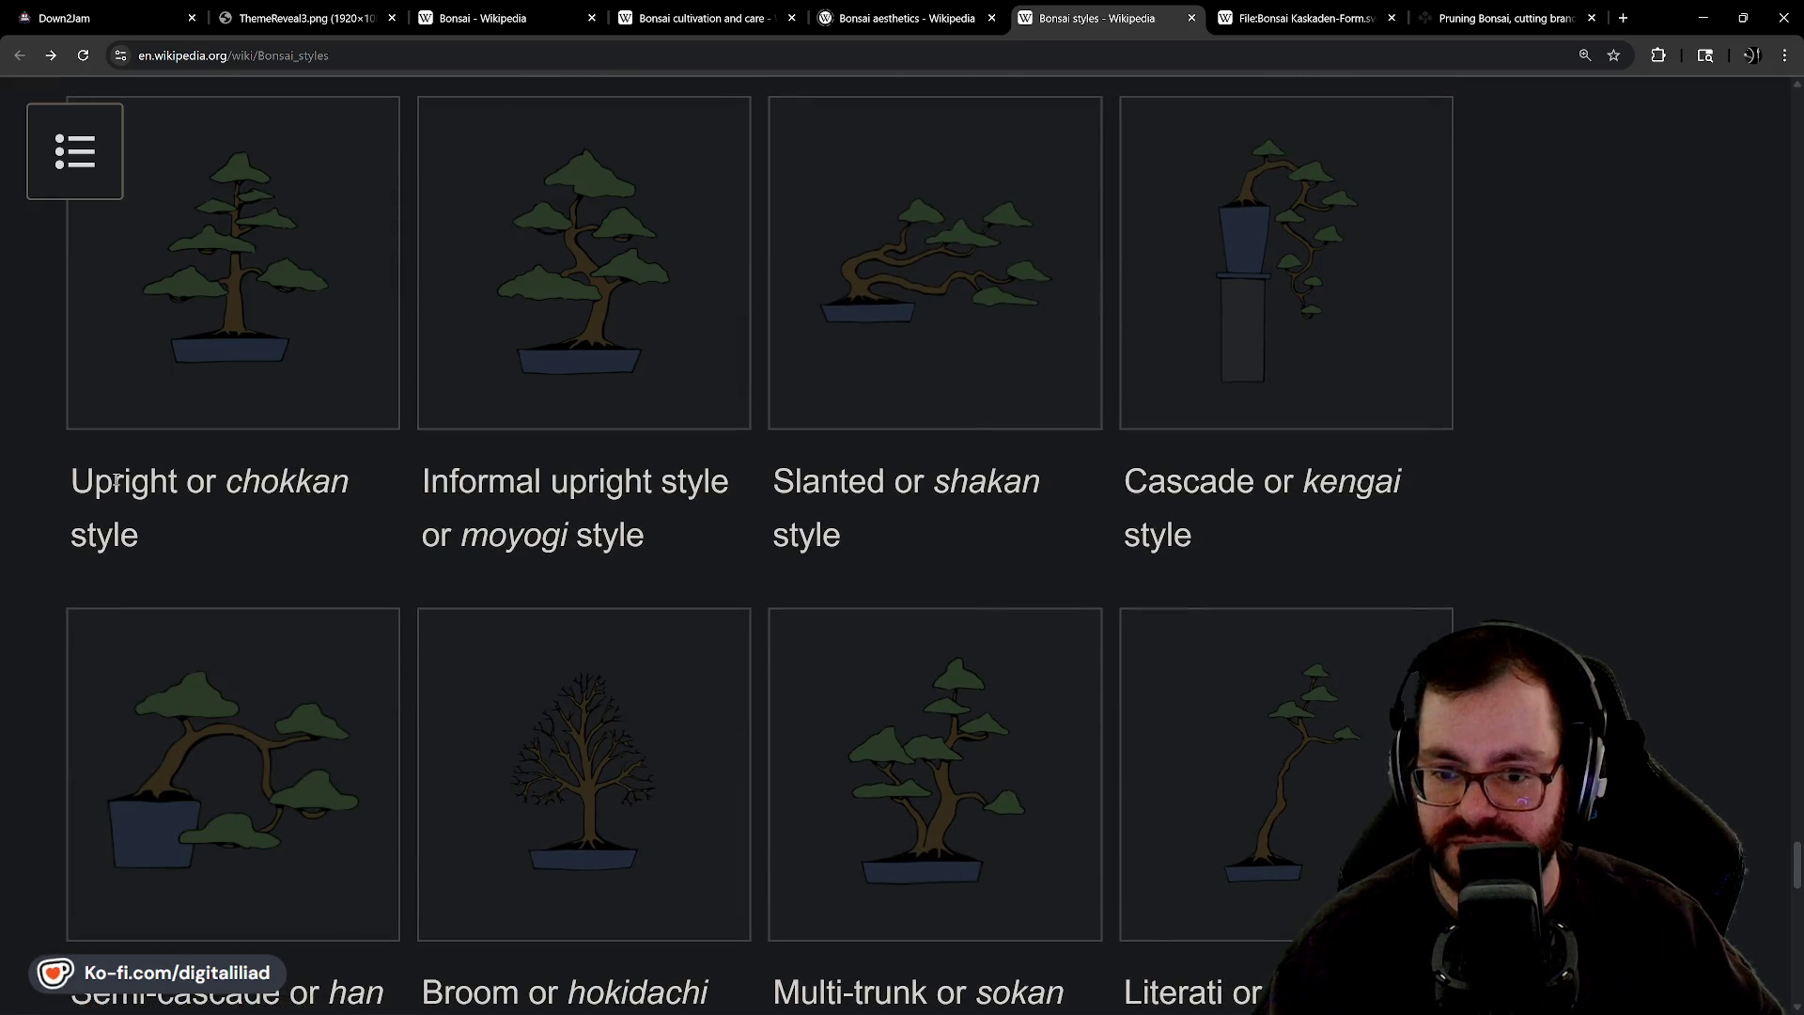
Highlight the captions from Upright to Slanted, deselect them, and scroll the gallery.
mouse_move(114, 481)
mouse_down()
mouse_move(846, 524)
mouse_move(933, 486)
mouse_up()
click(857, 512)
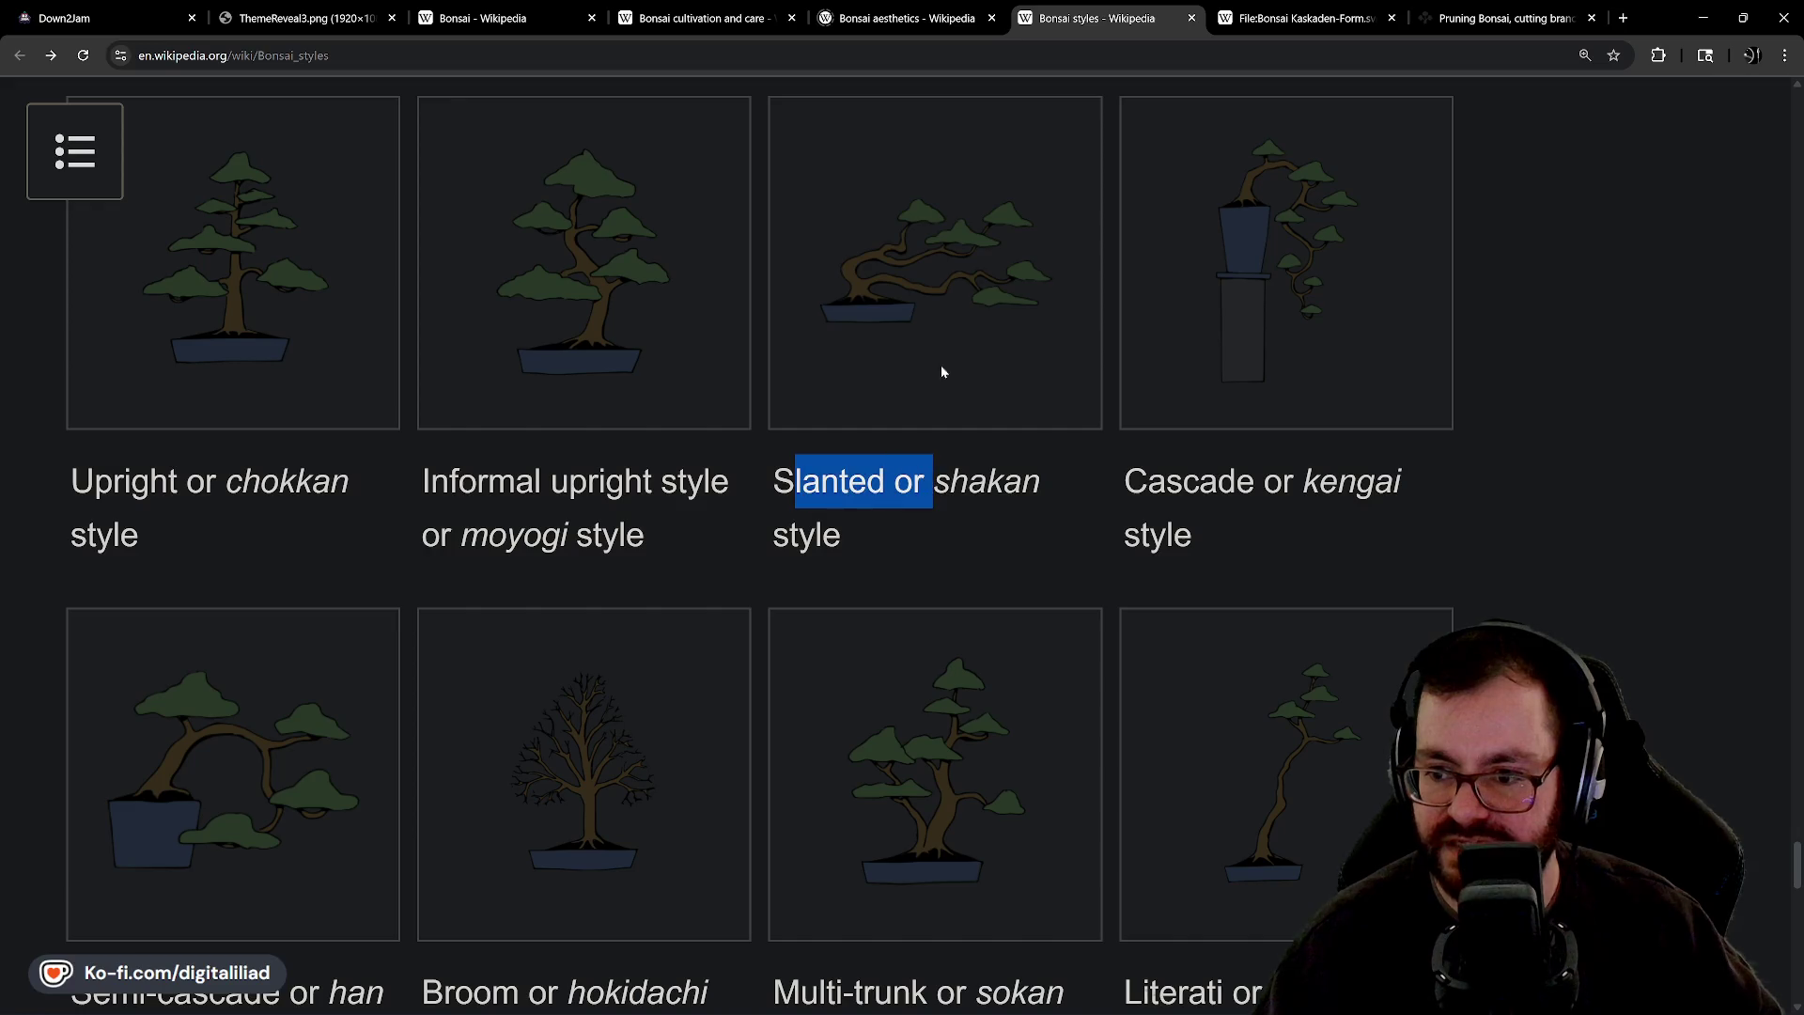
click(960, 506)
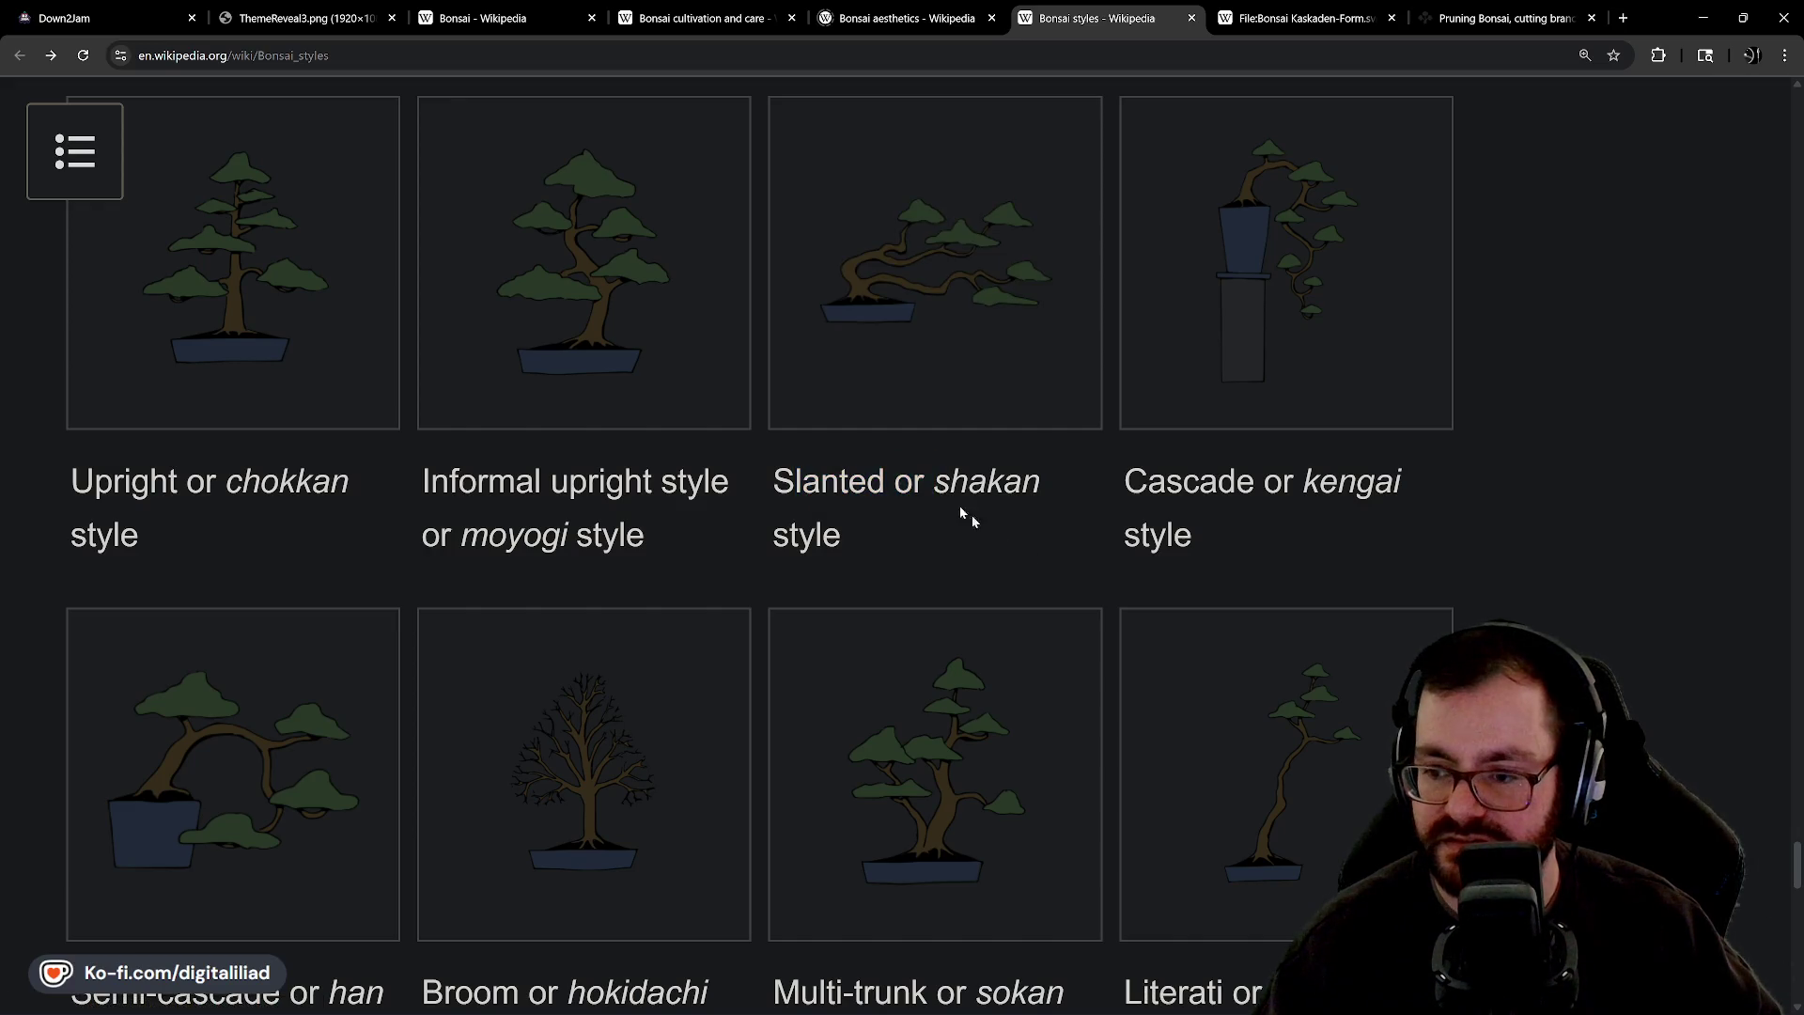
scroll(915, 272, down, 1)
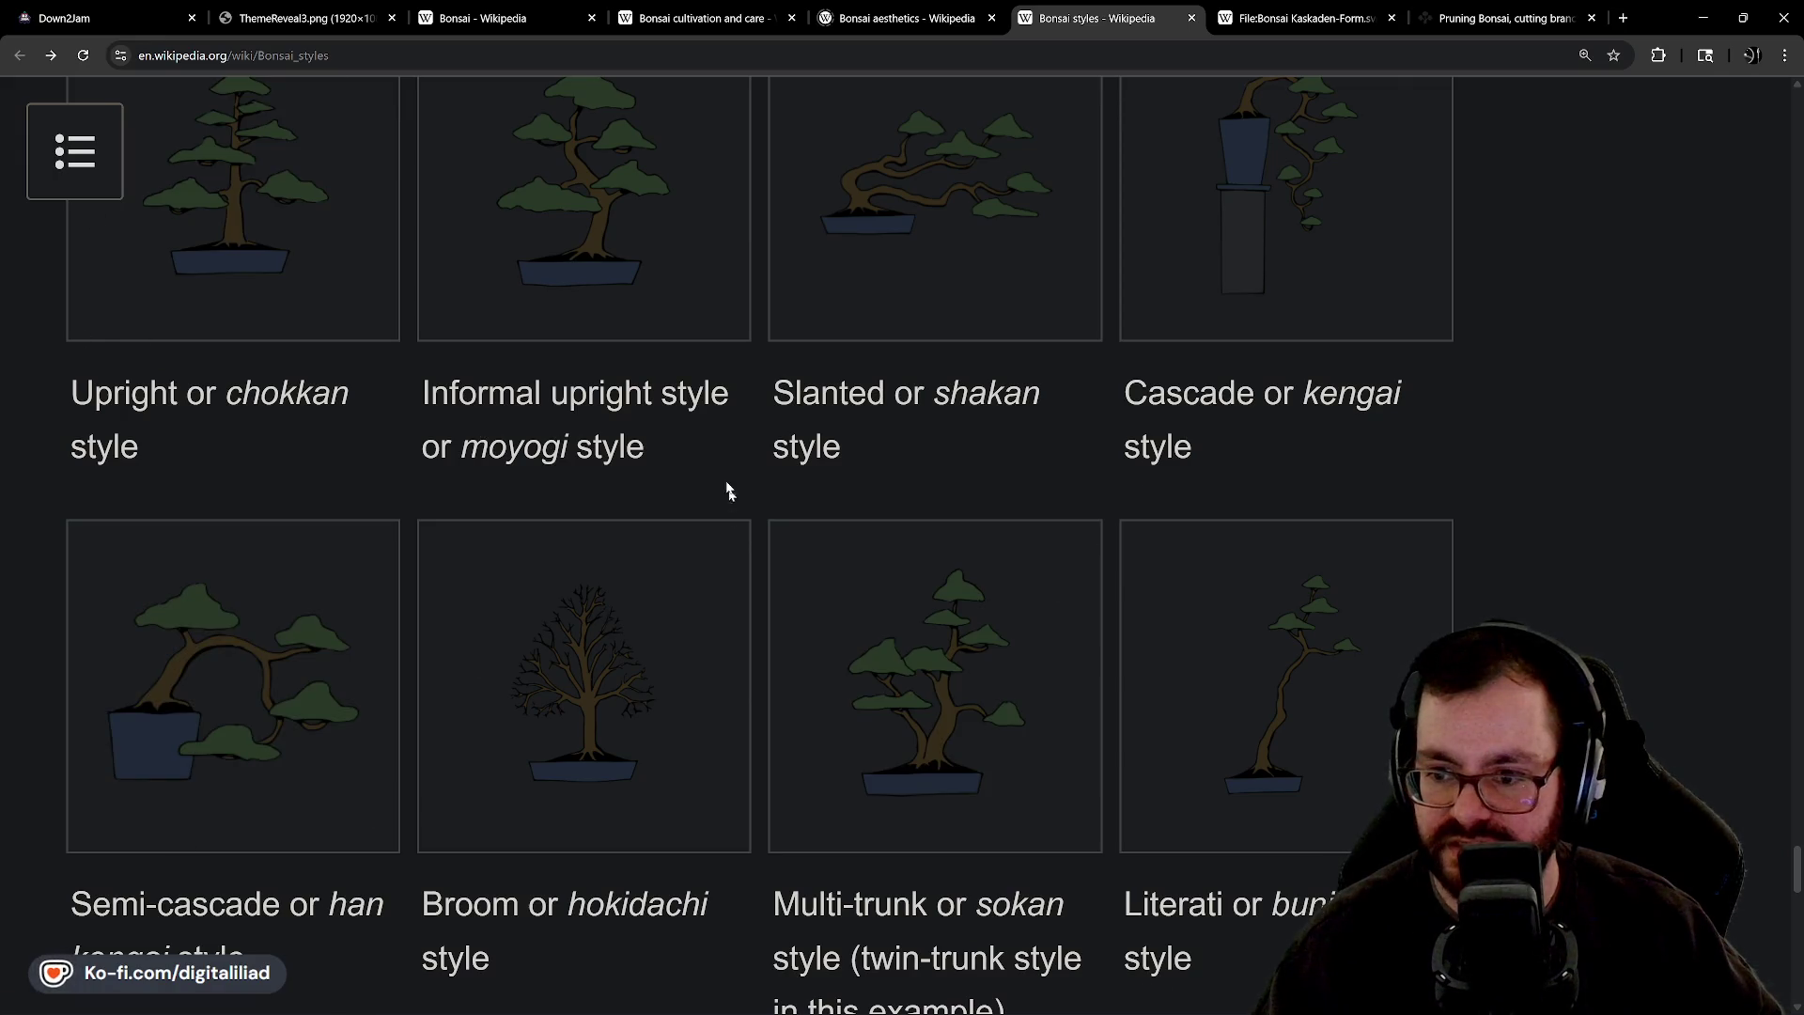
scroll(958, 464, down, 1)
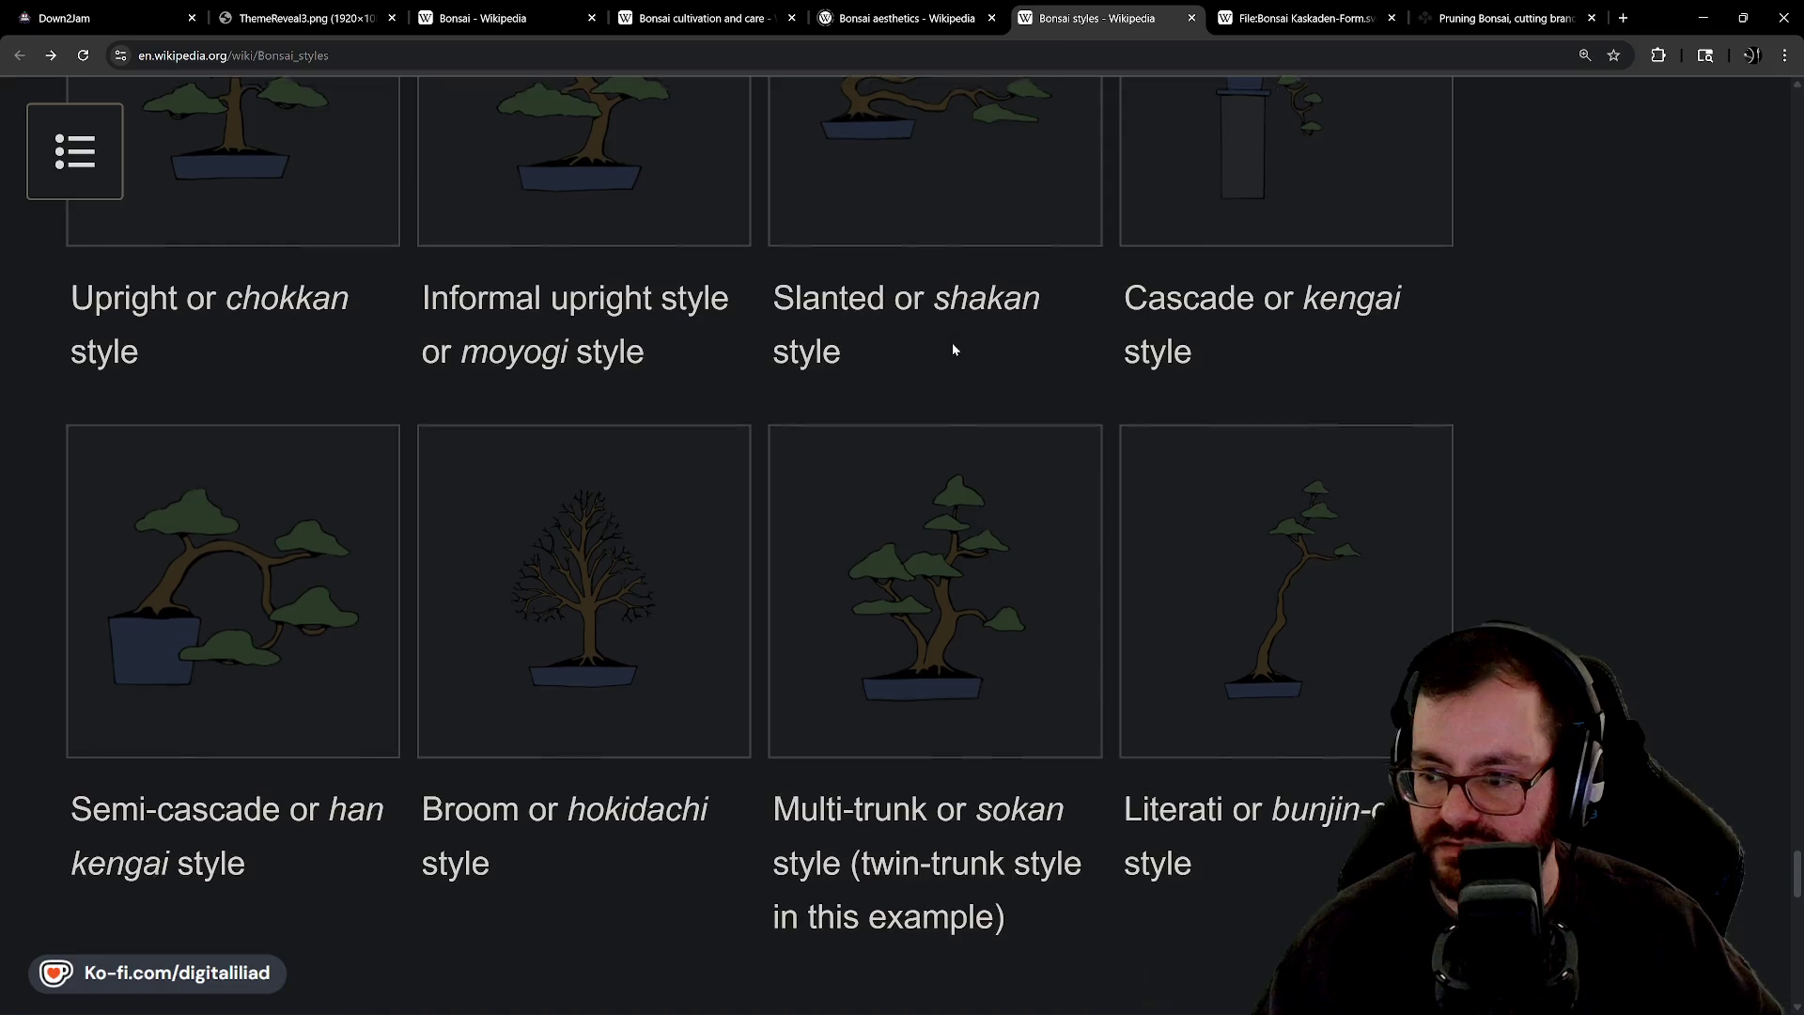
scroll(1222, 516, down, 1)
scroll(1334, 599, up, 1)
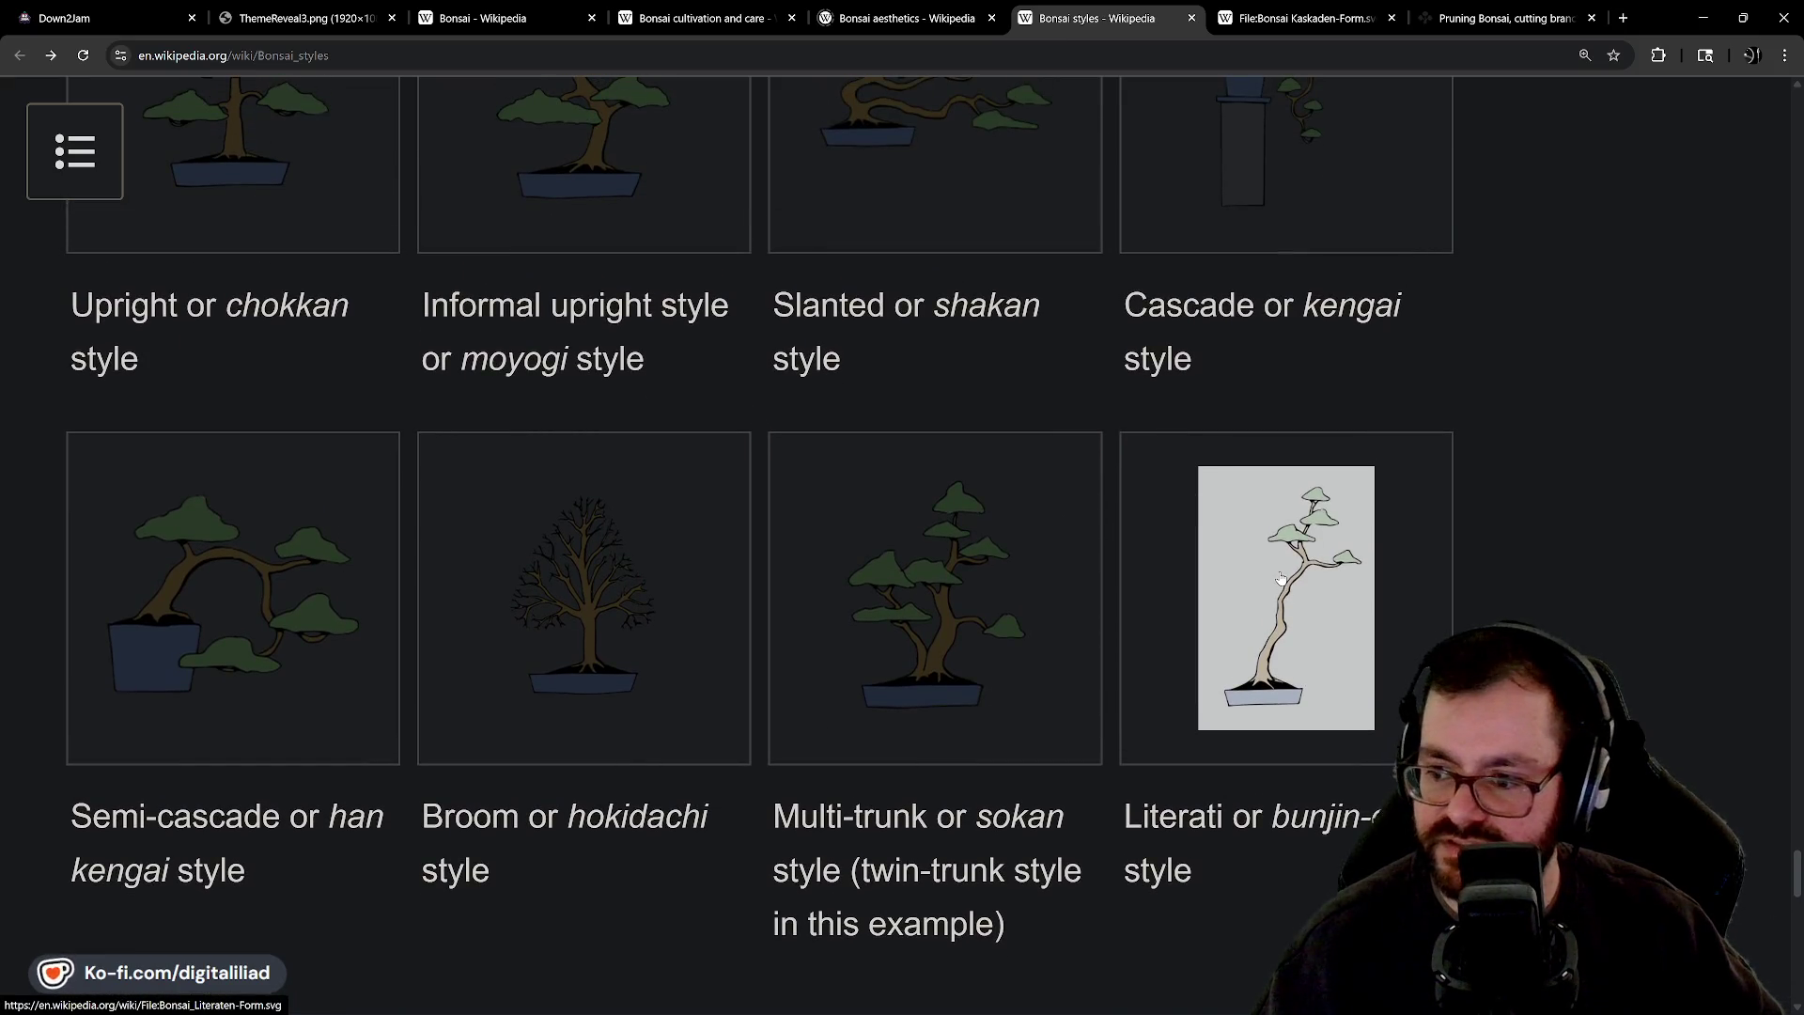
scroll(1281, 579, up, 2)
scroll(1271, 658, down, 2)
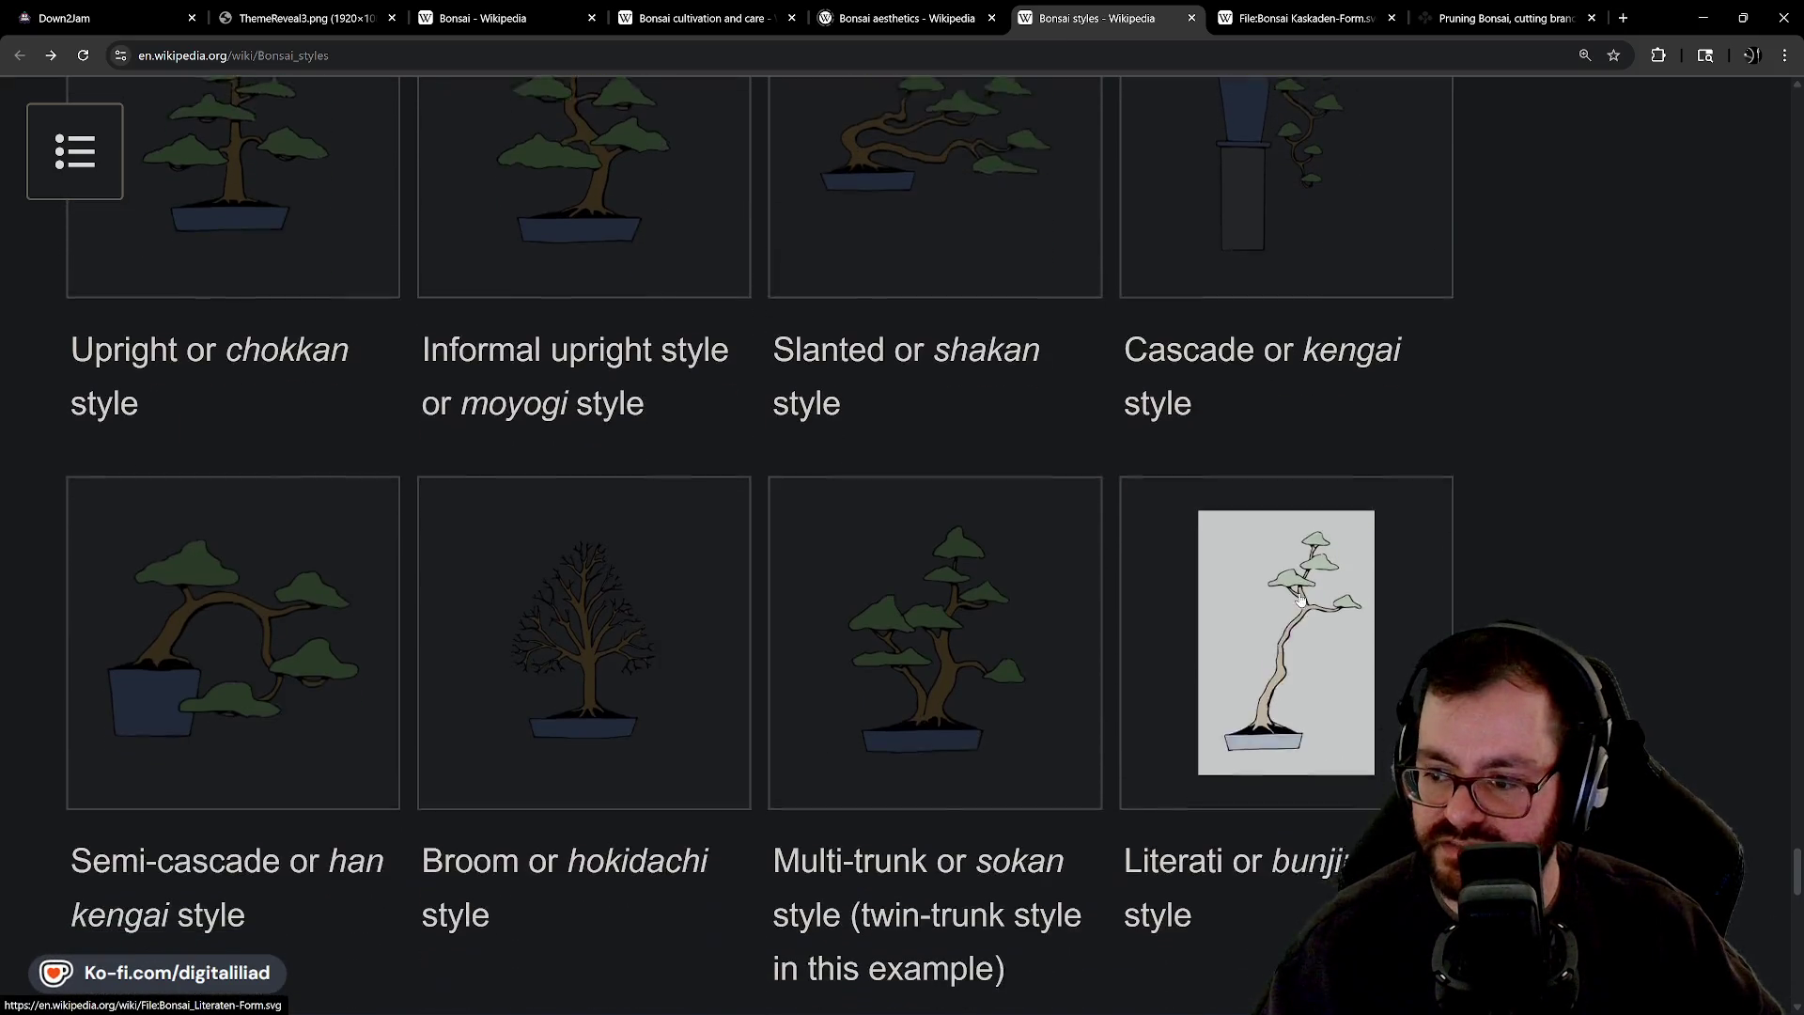
scroll(1262, 637, up, 2)
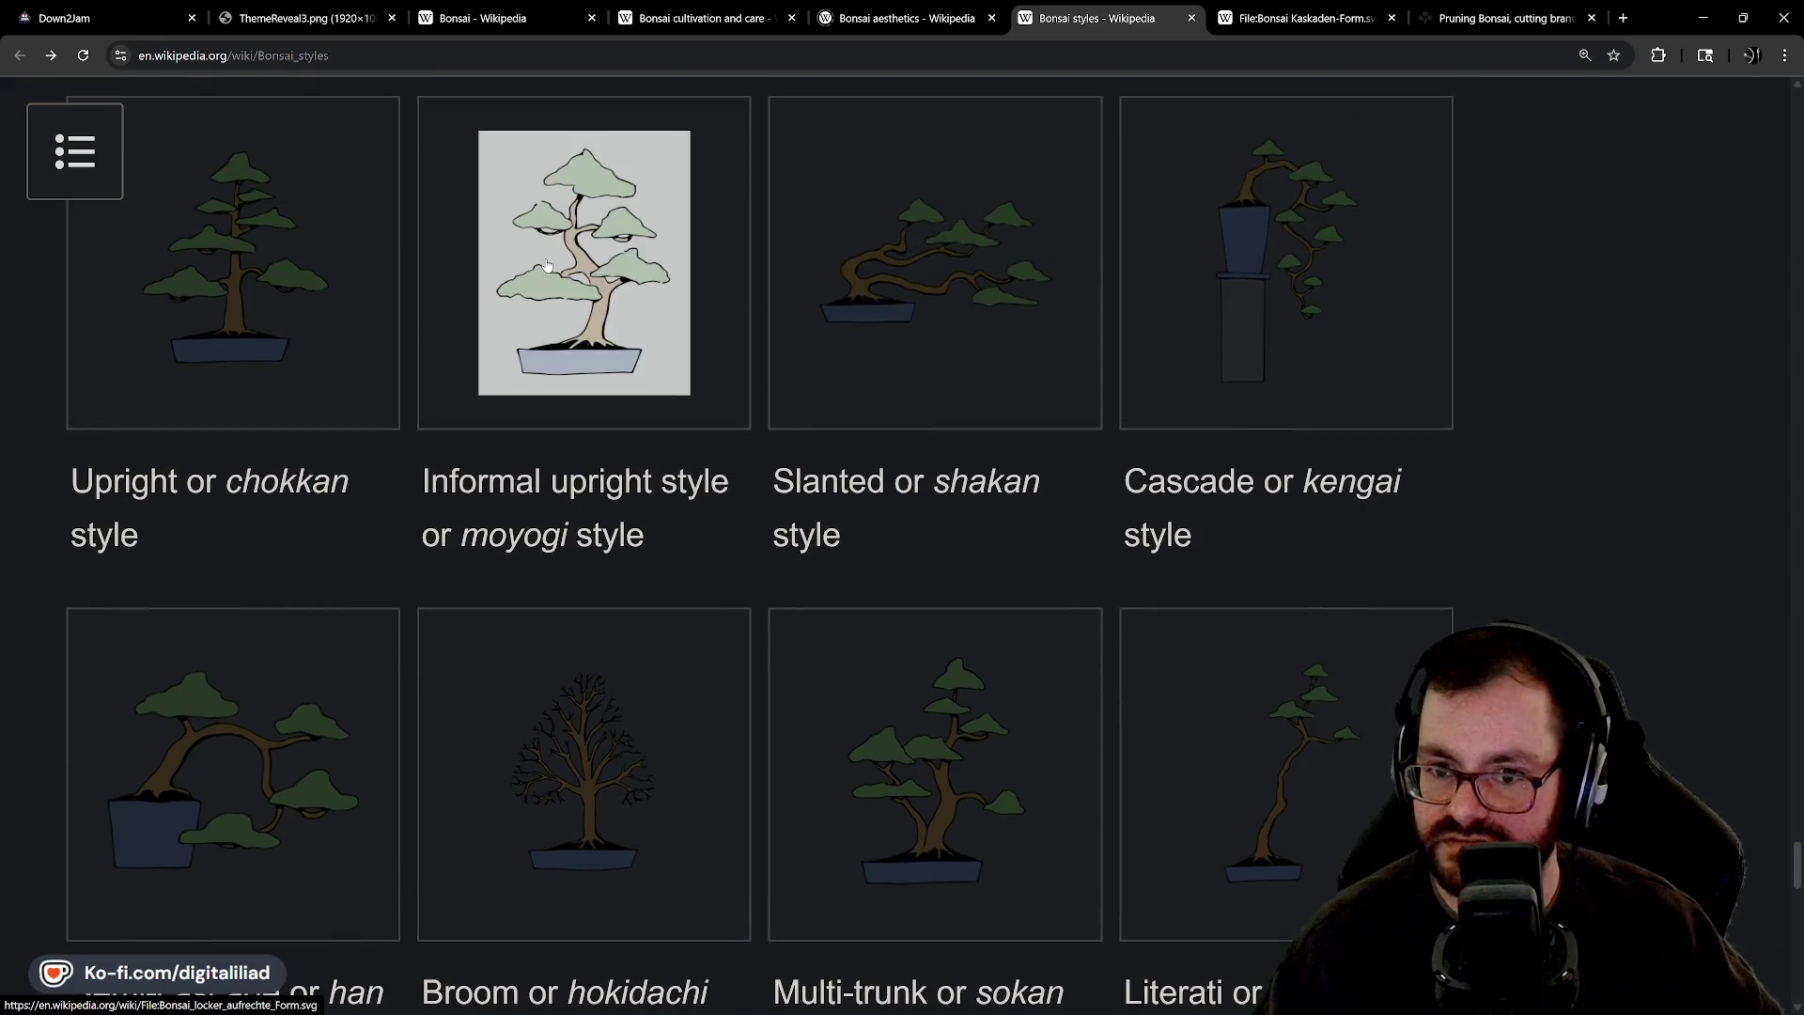
Study the chokkan, moyogi, shakan and kengai illustrations, then return to the Godot editor.
scroll(1080, 658, down, 1)
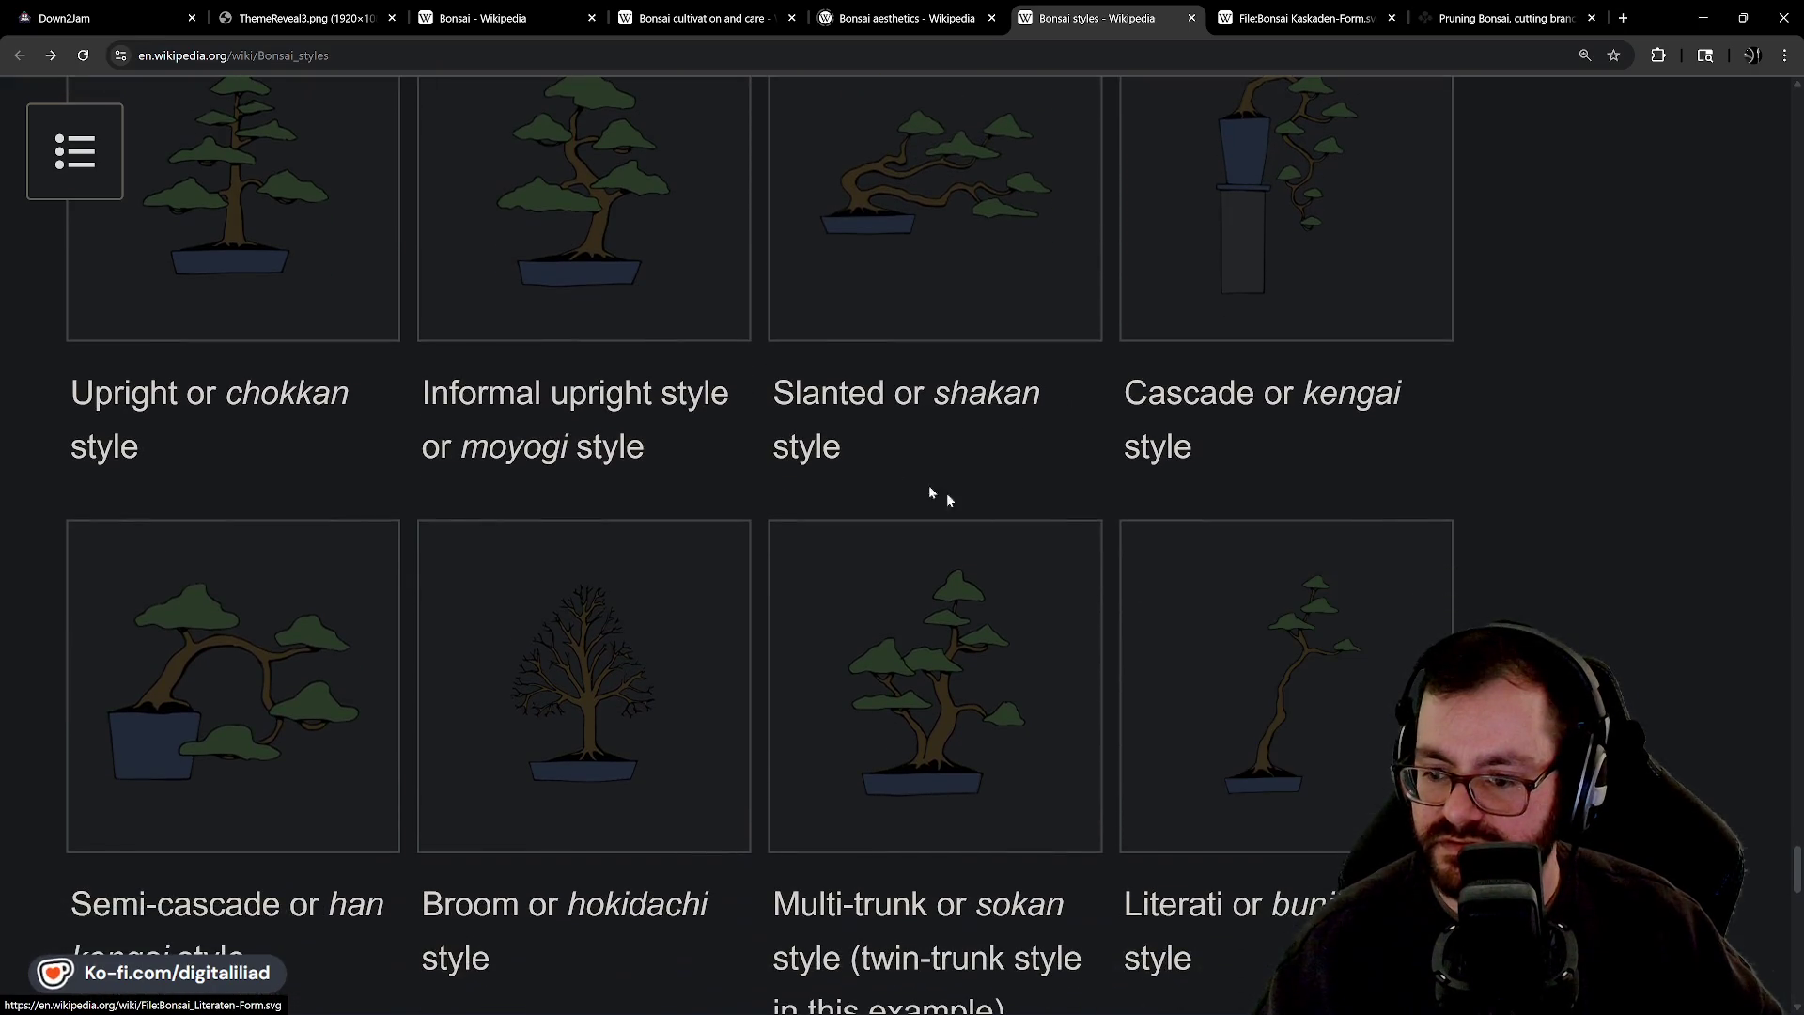
scroll(989, 559, down, 1)
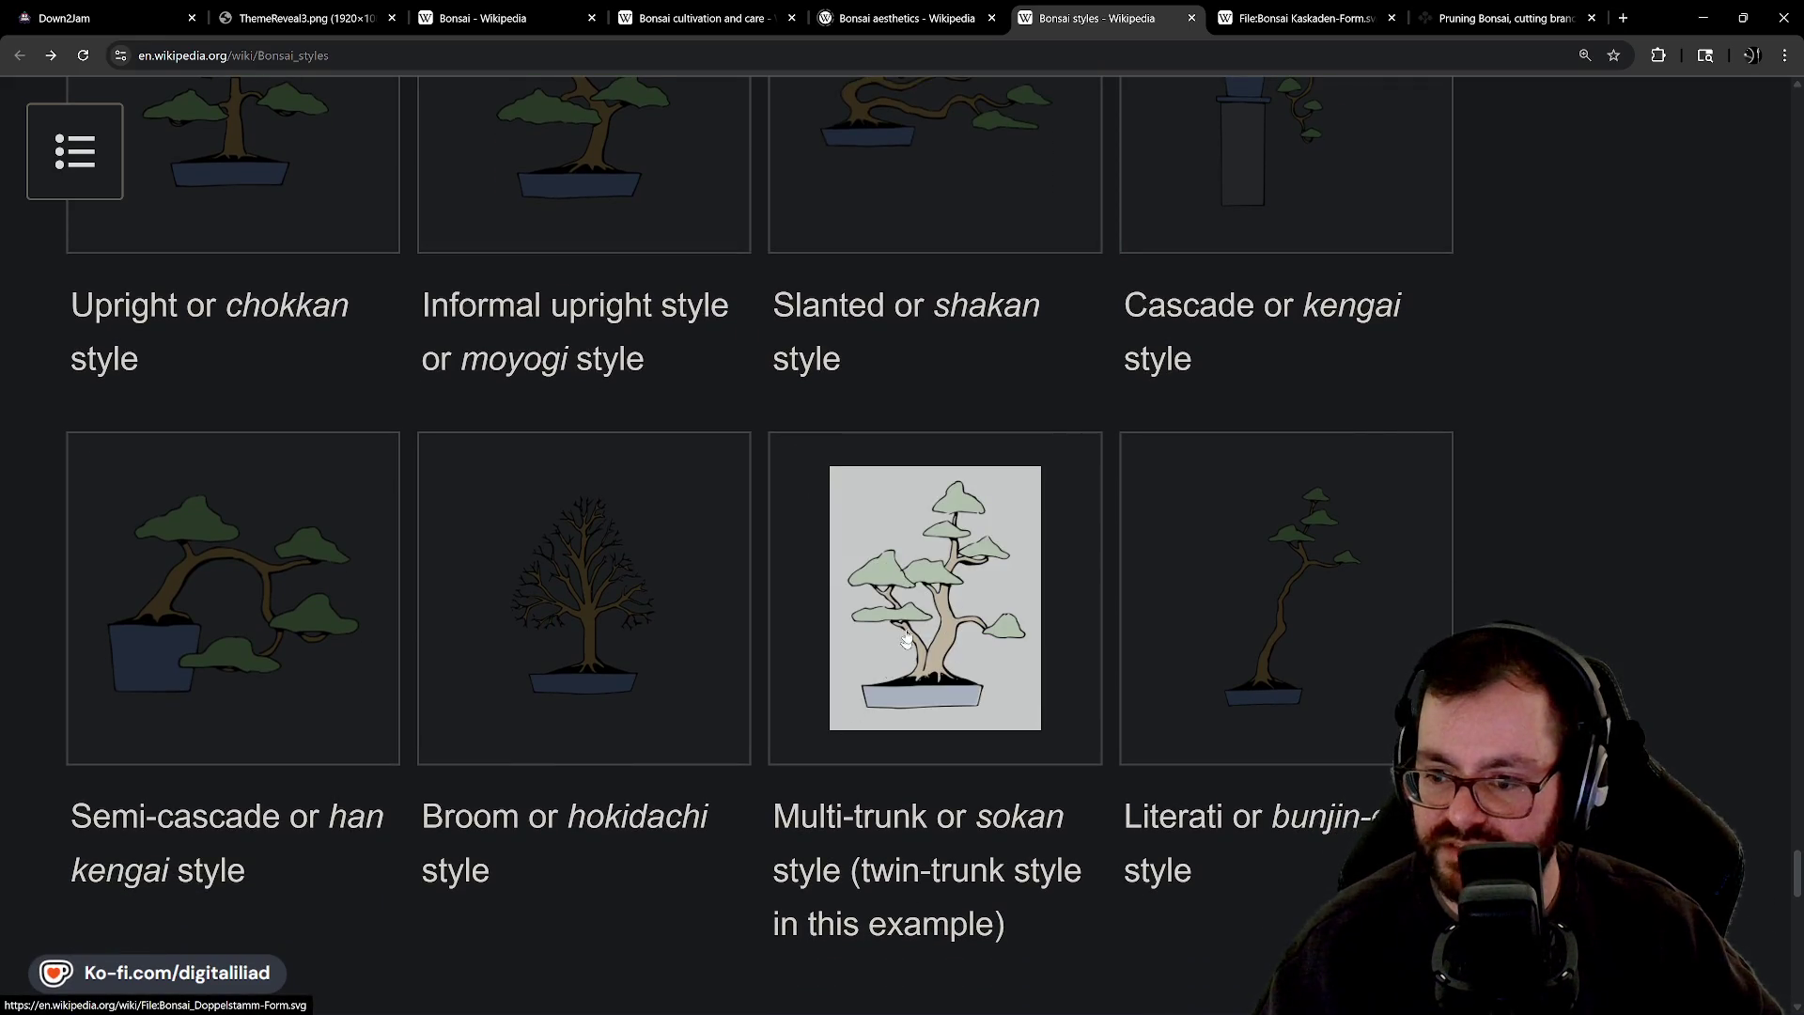
scroll(940, 657, up, 2)
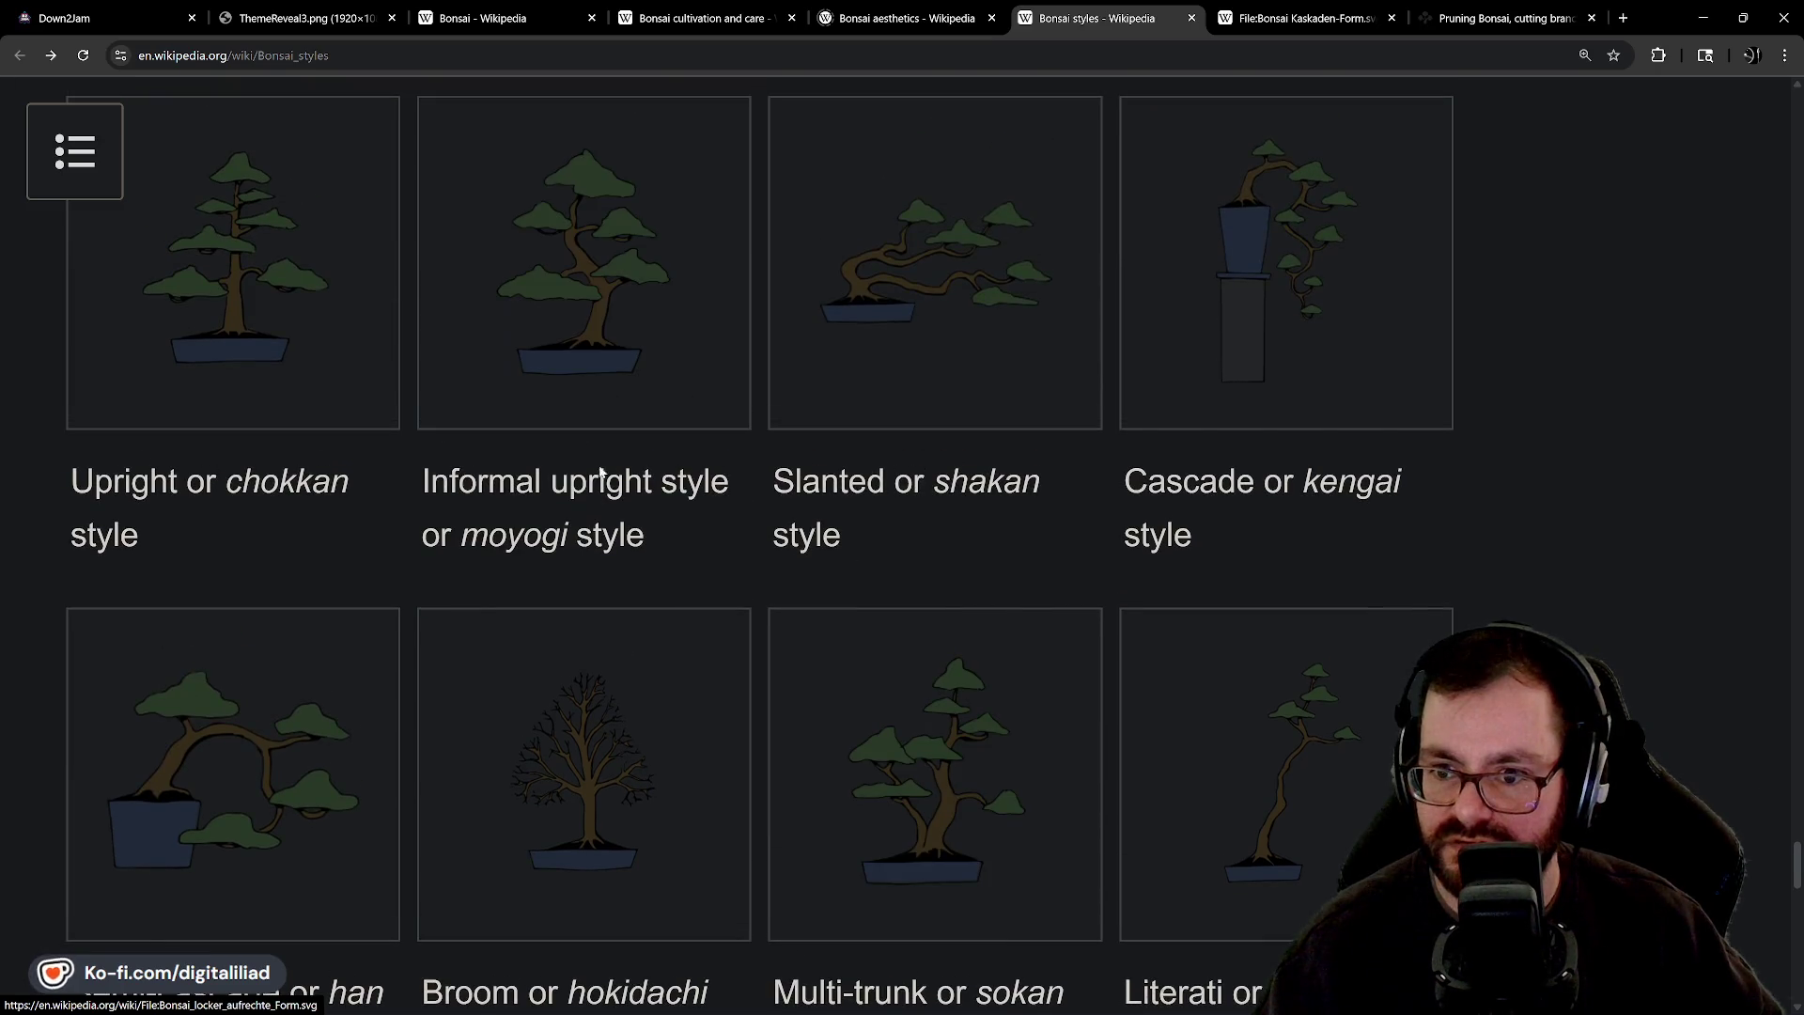
scroll(908, 666, down, 1)
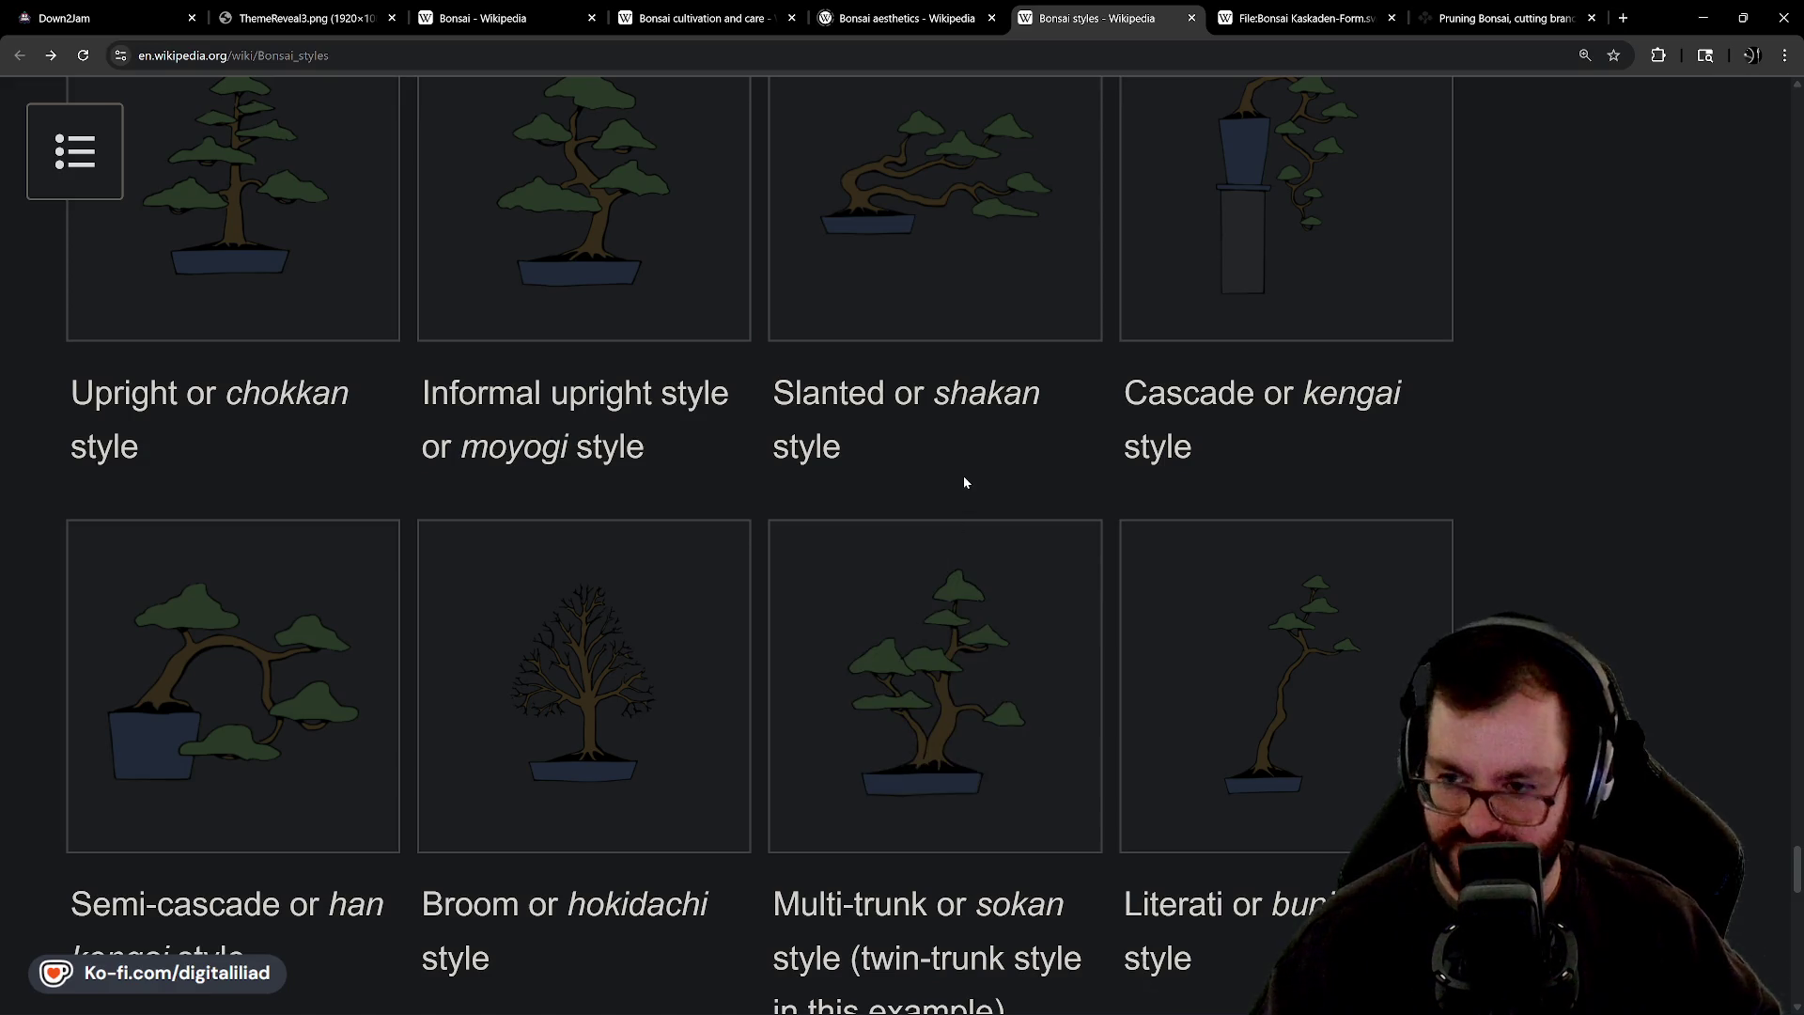
scroll(962, 477, down, 1)
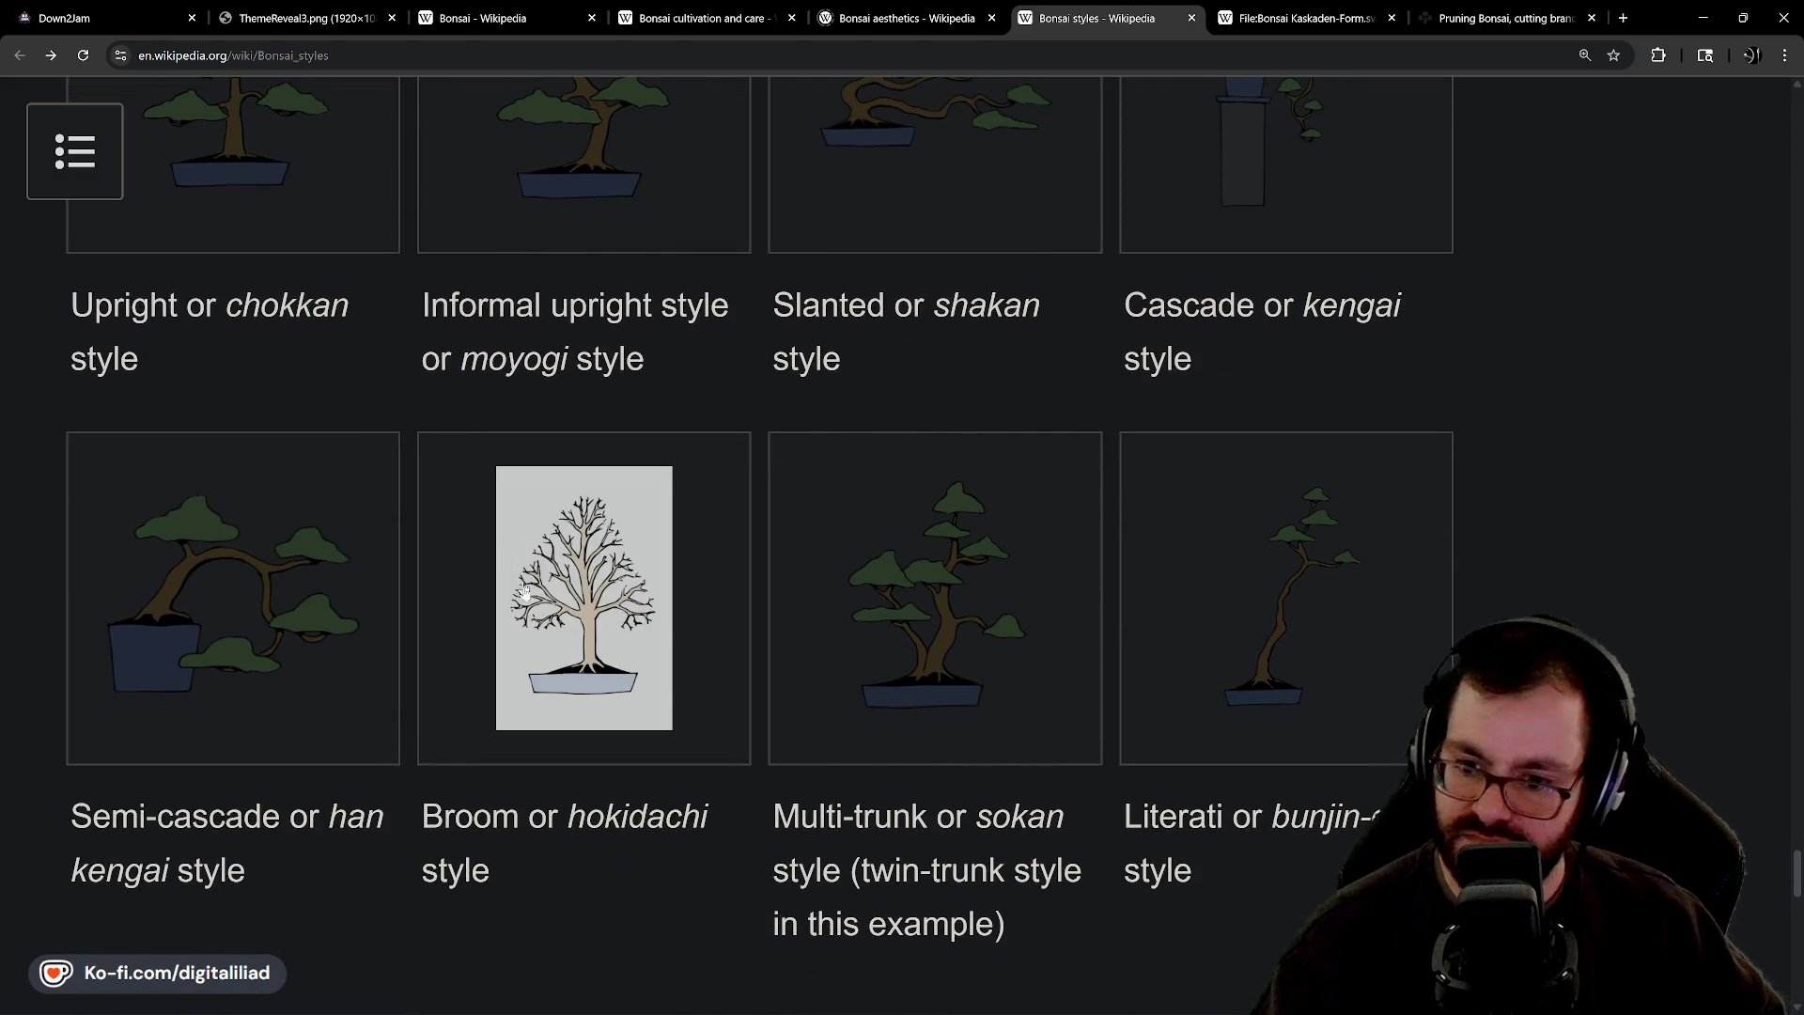
scroll(980, 637, up, 2)
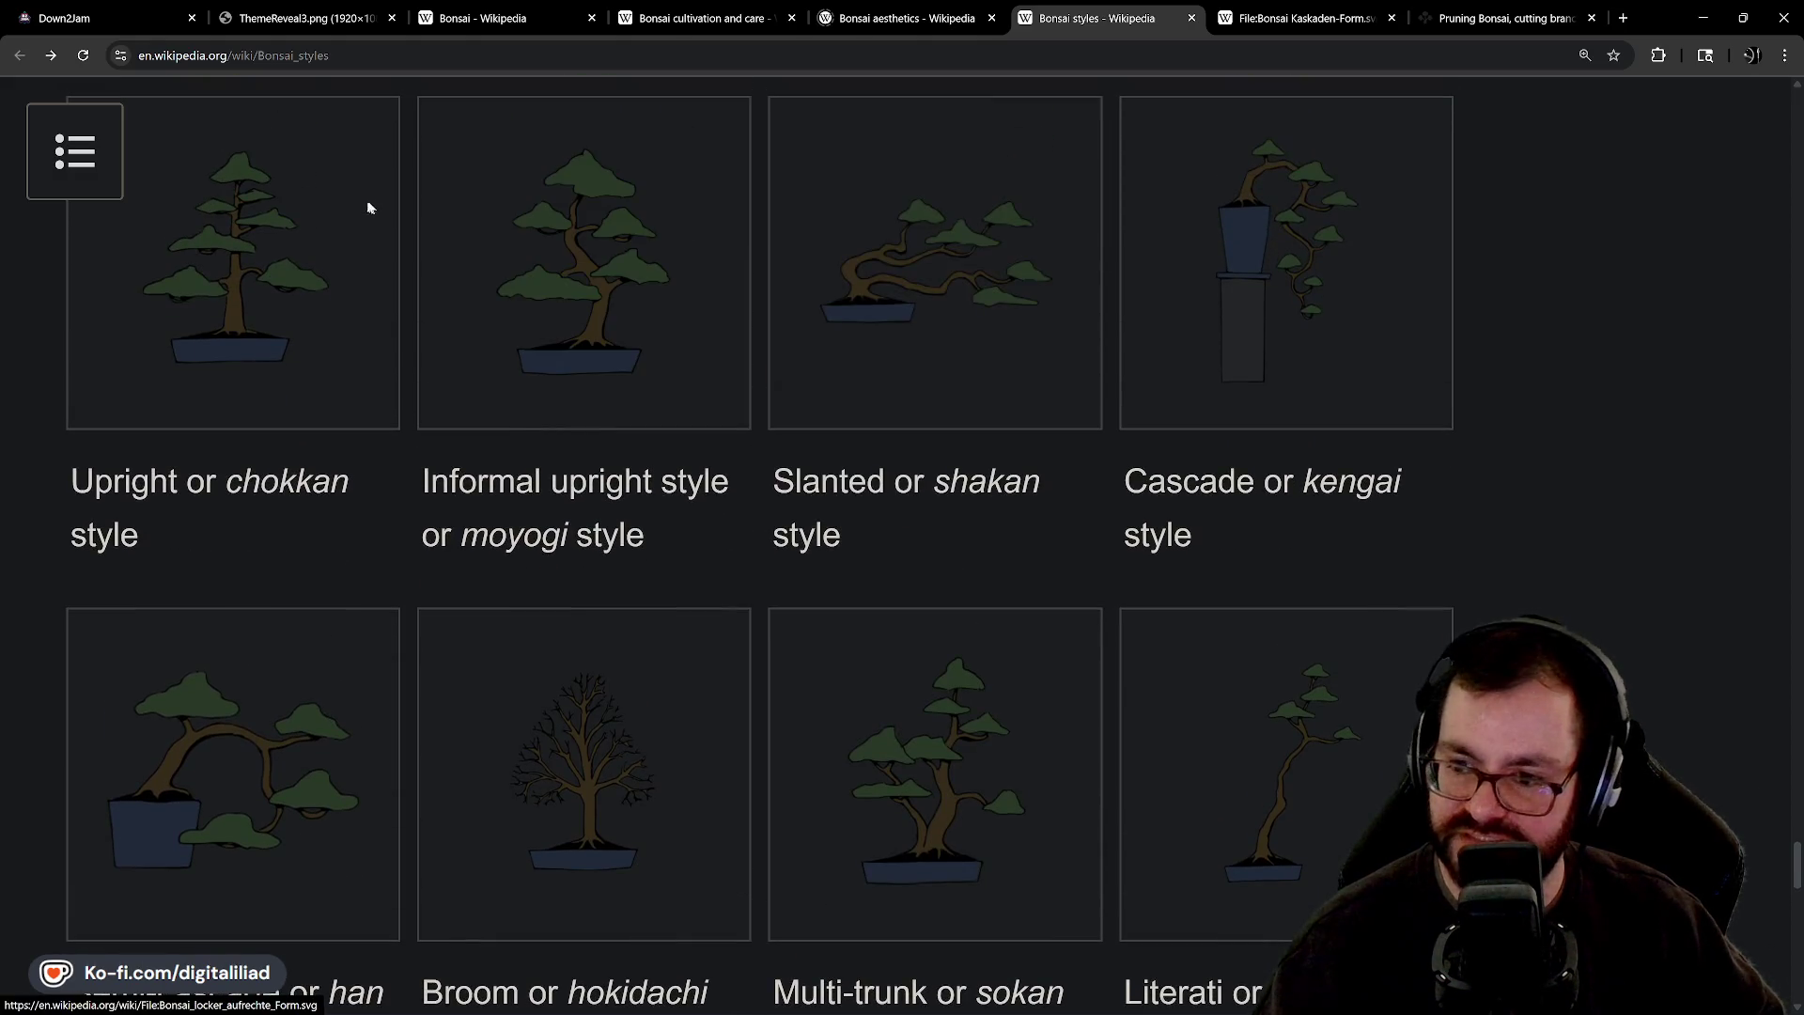
scroll(498, 529, down, 2)
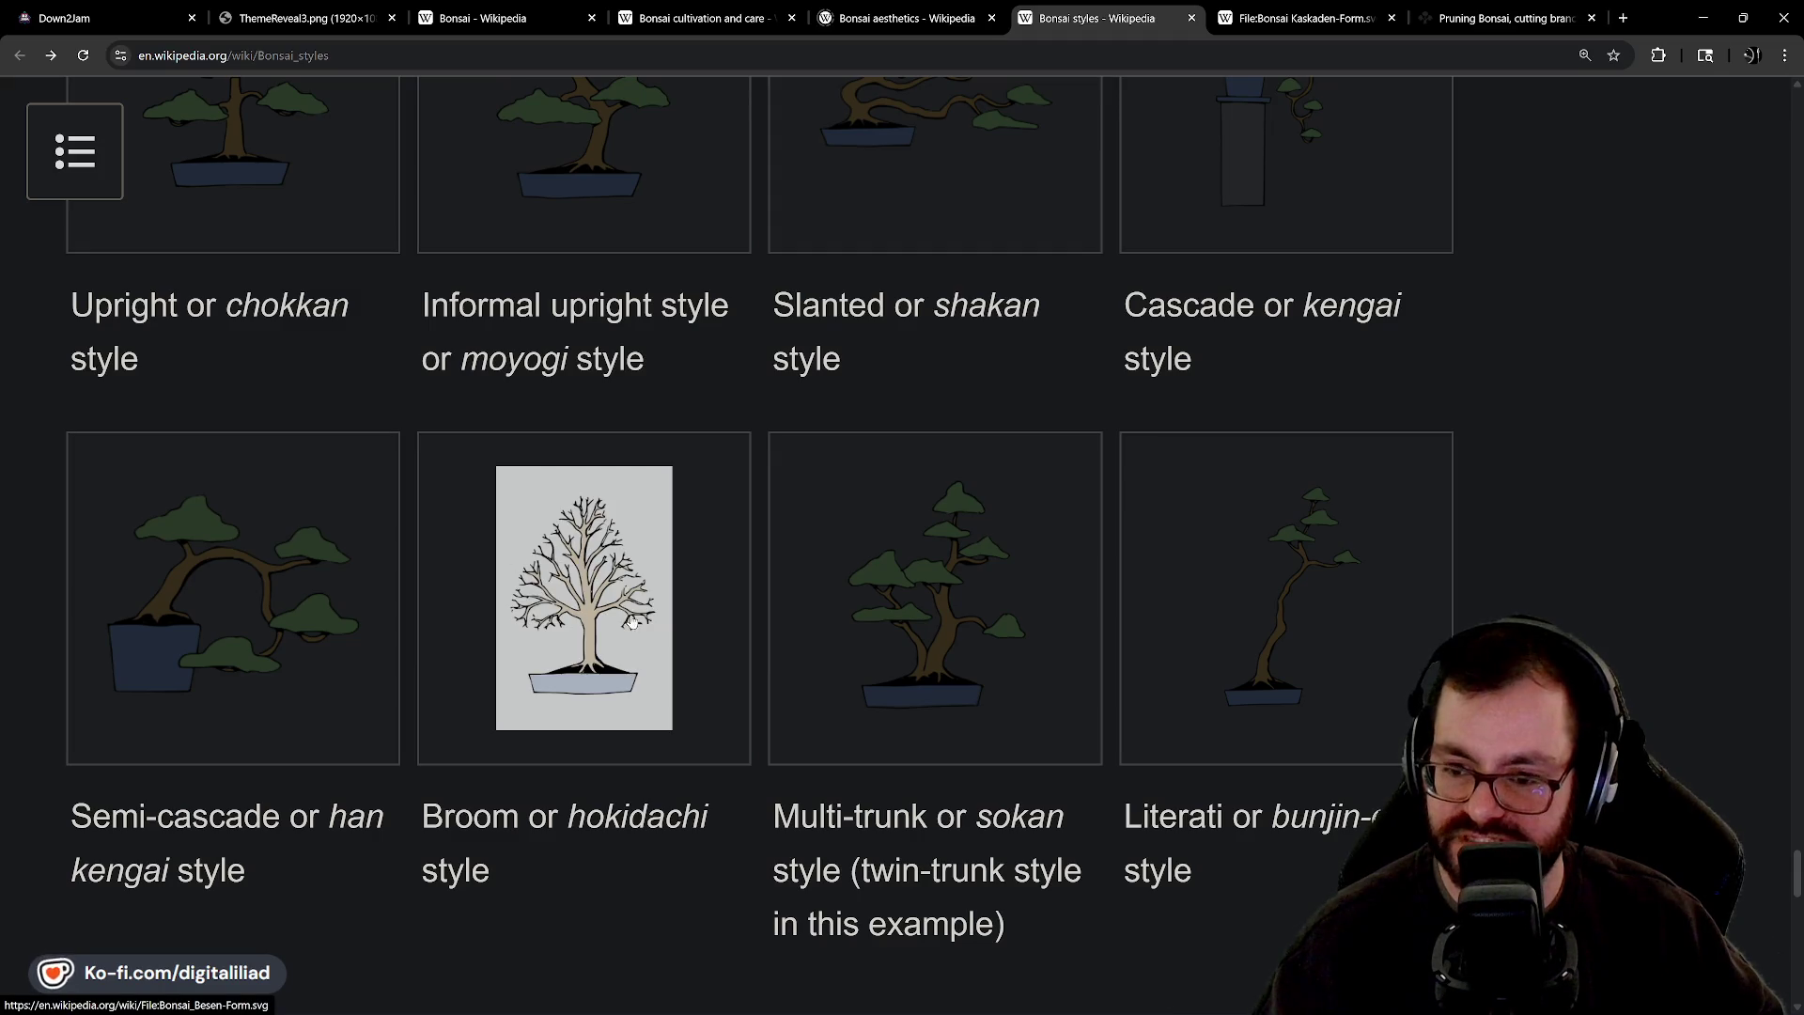
scroll(601, 623, up, 2)
scroll(560, 479, down, 3)
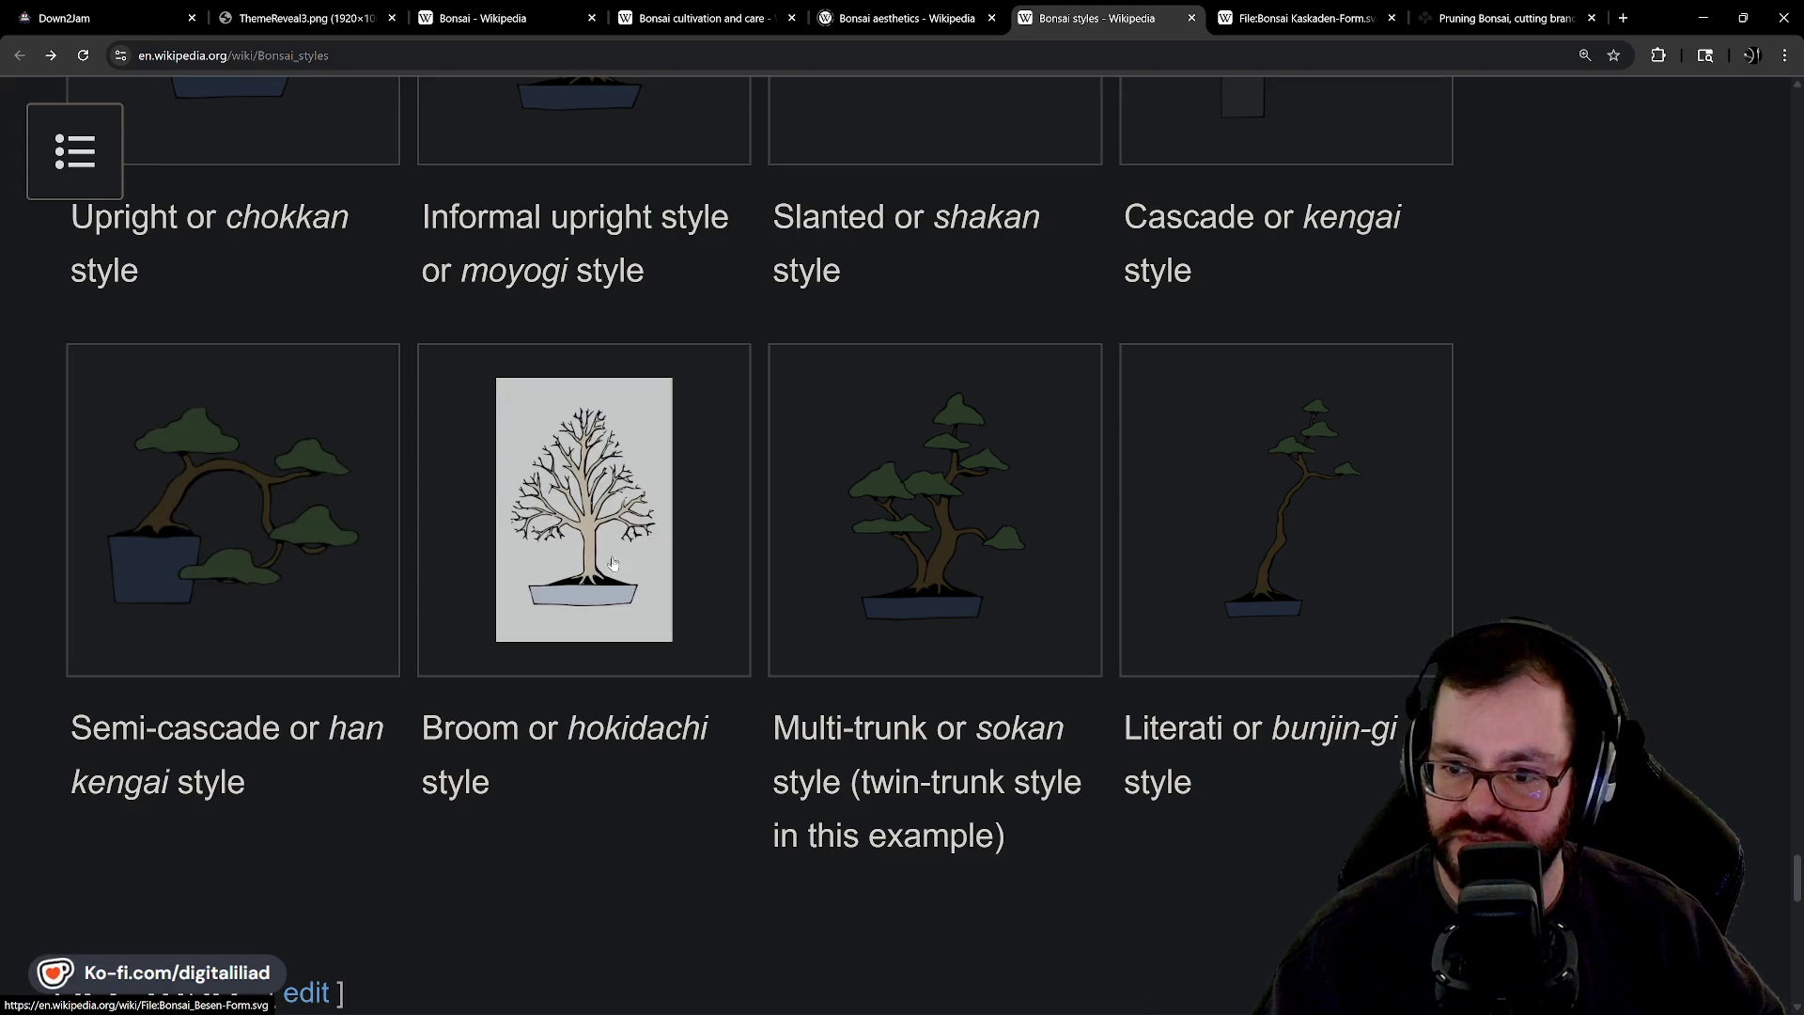
scroll(592, 527, up, 3)
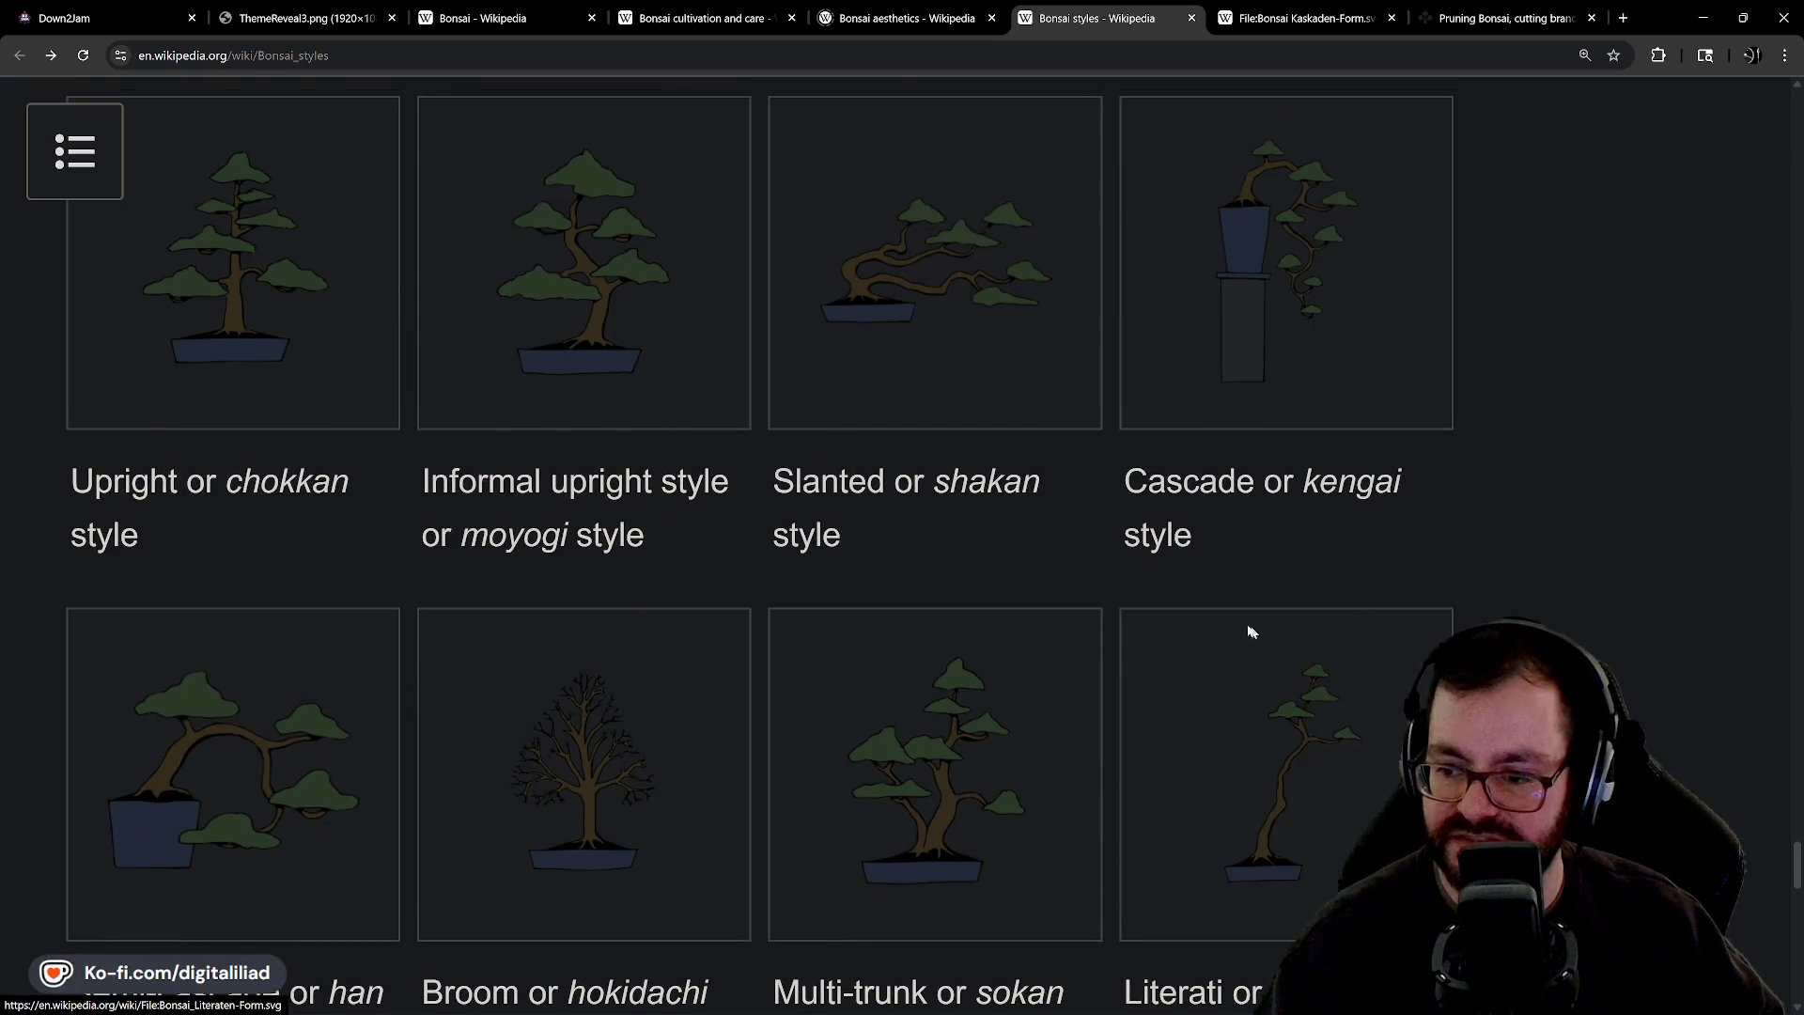
scroll(799, 465, down, 2)
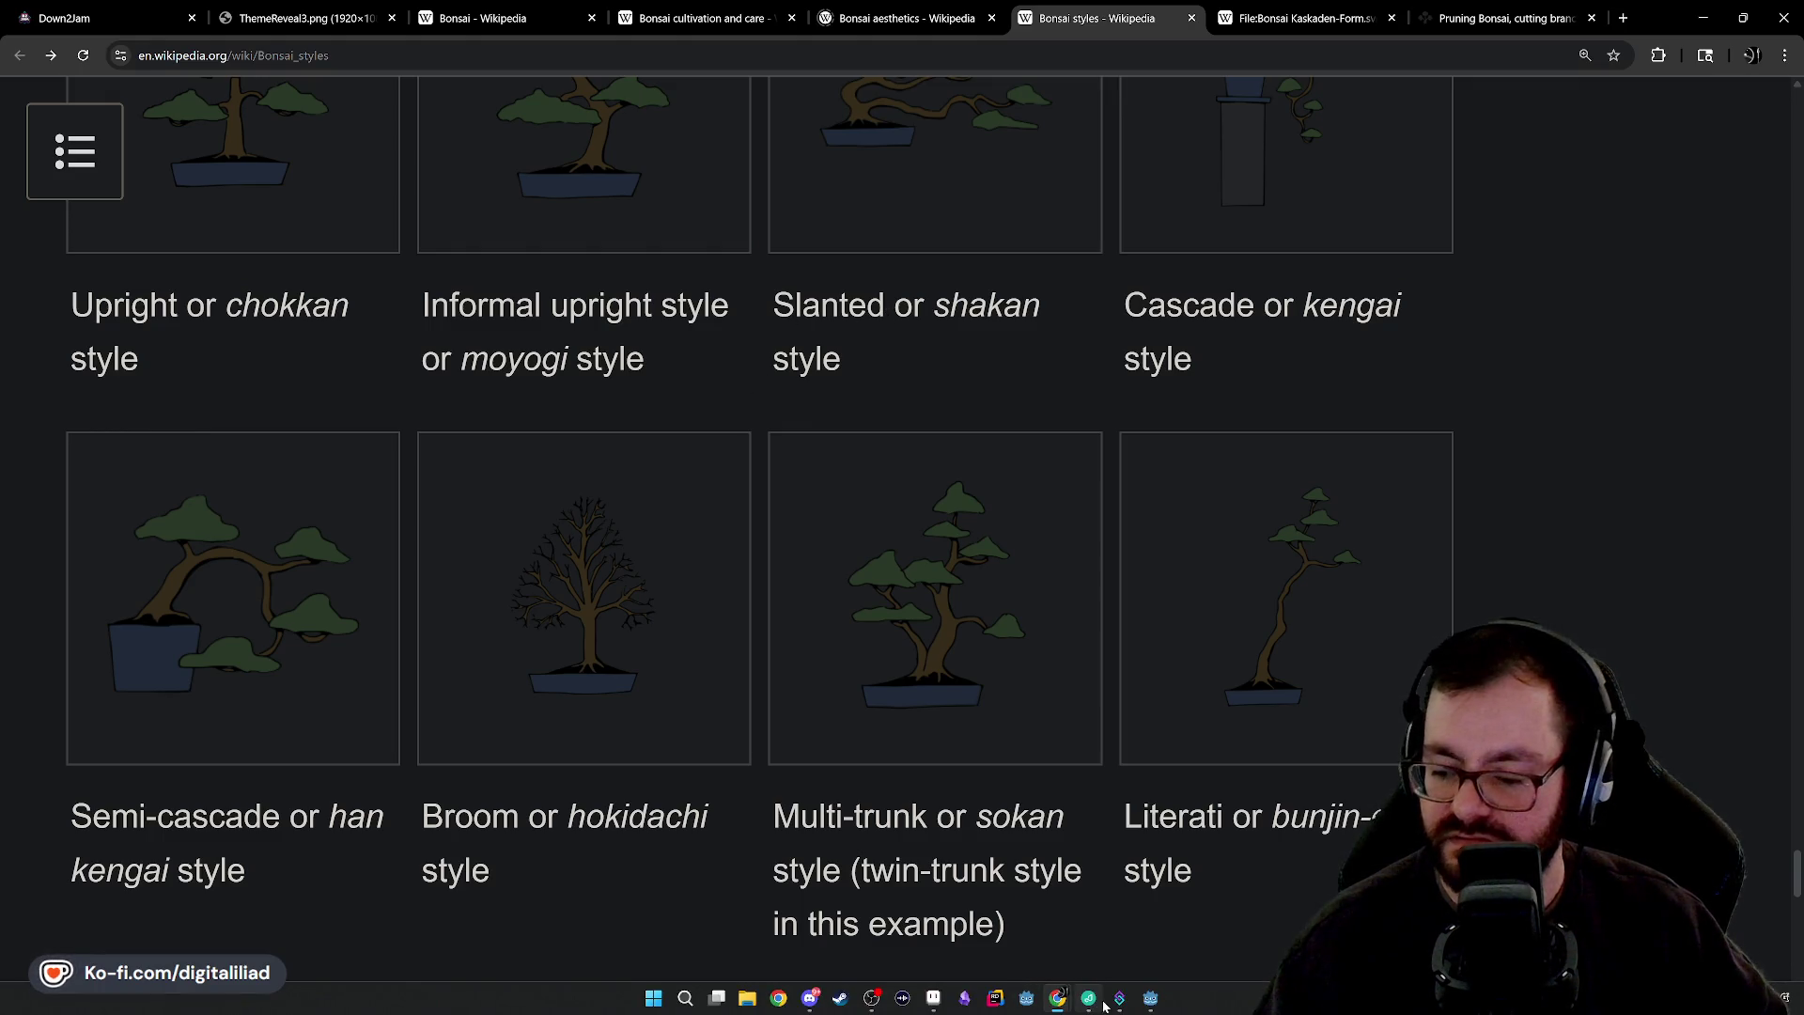
click(1092, 998)
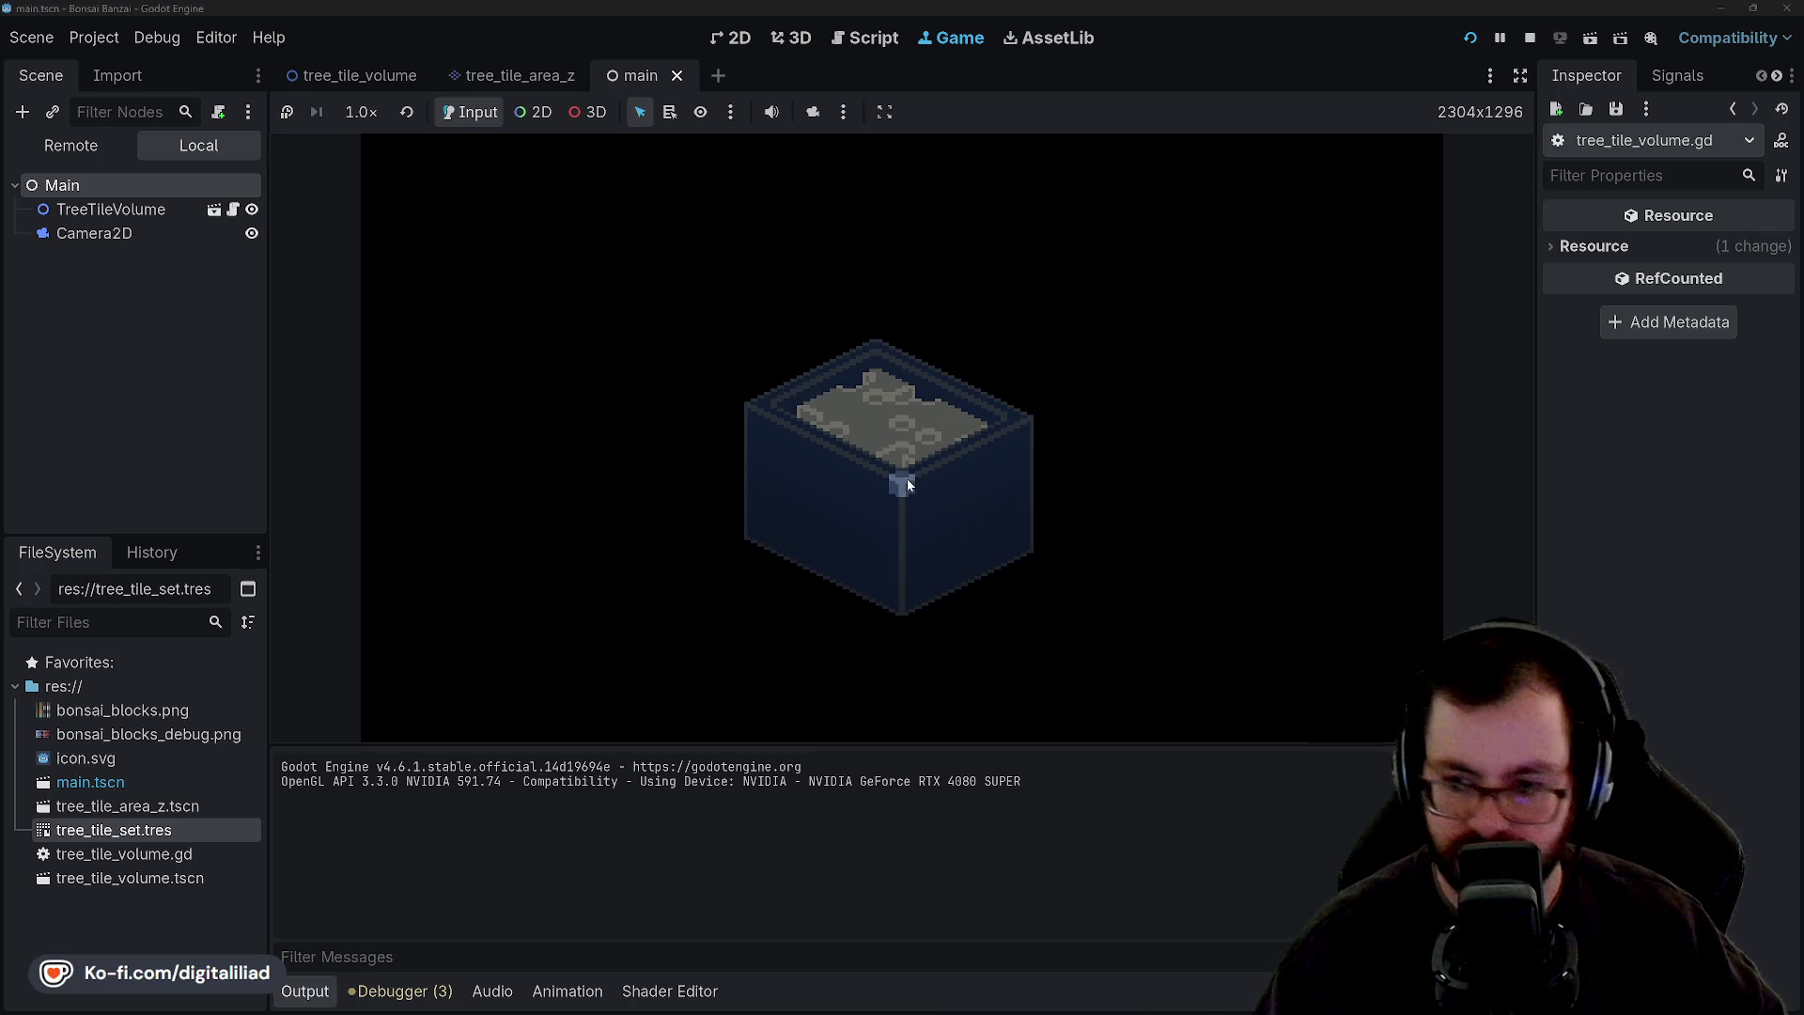
Regenerate the tray in the Game view about 27 times to preview random sizes and soil patterns.
click(999, 461)
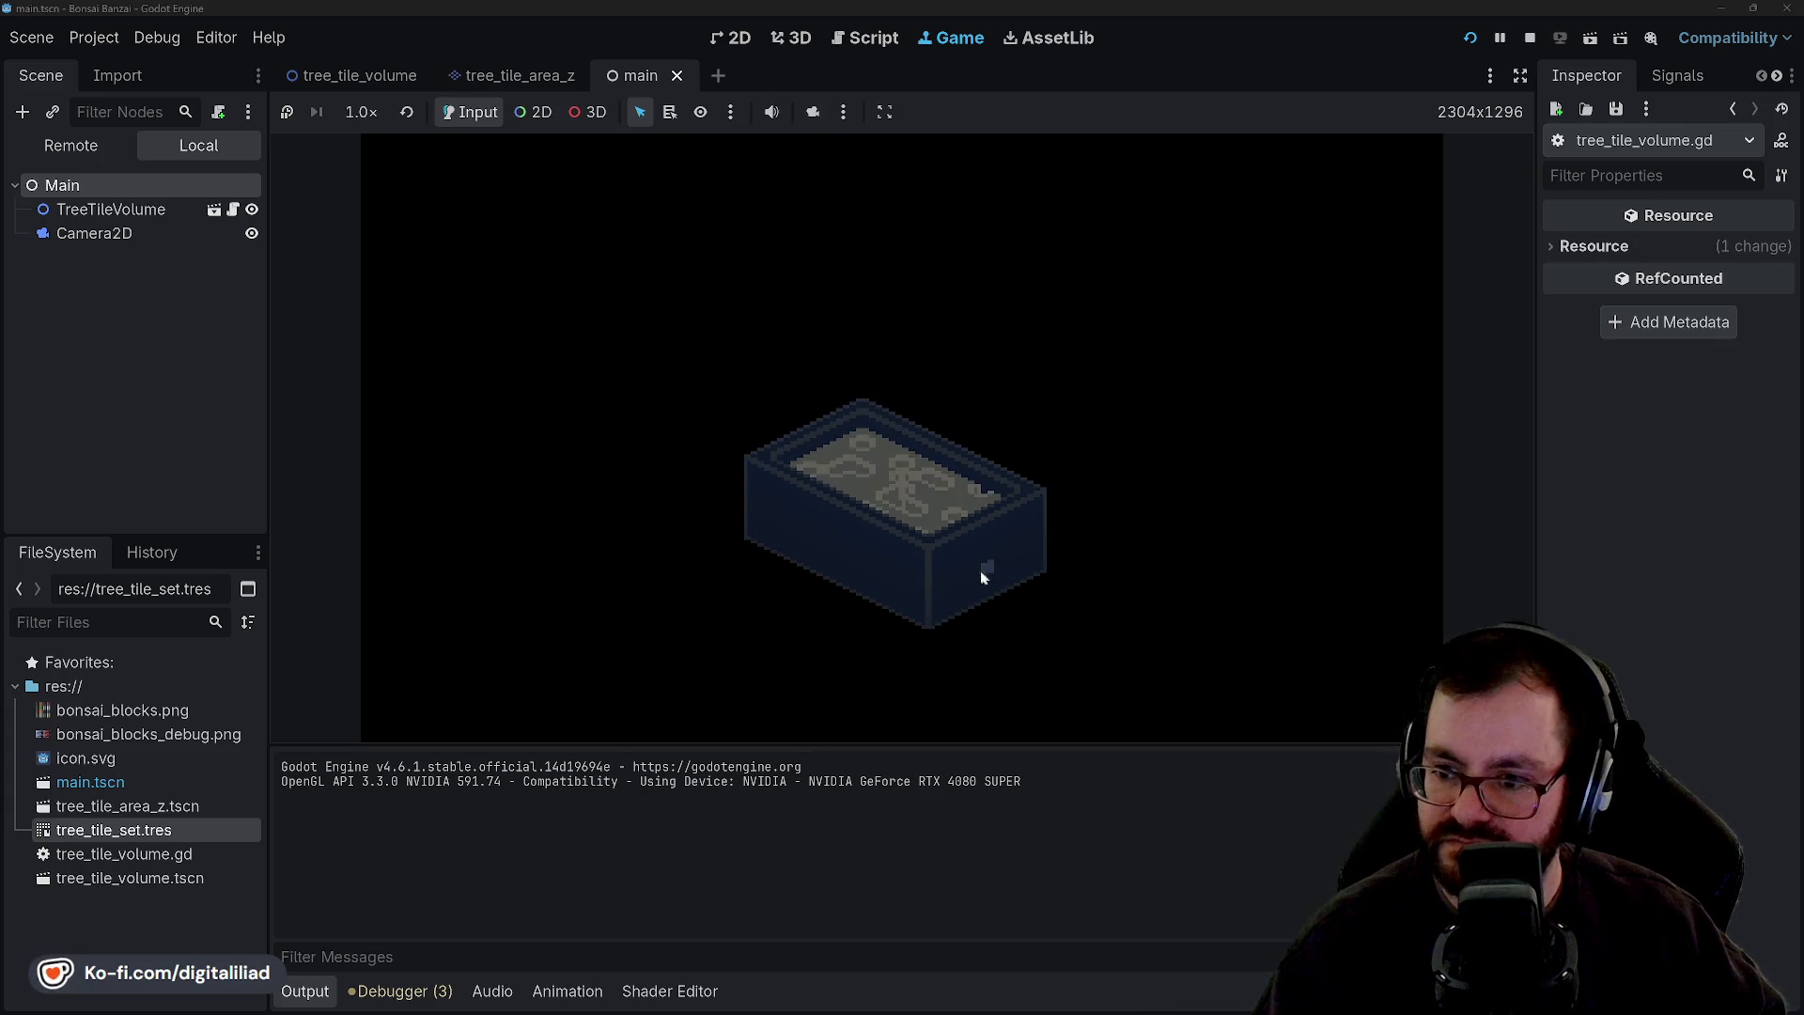
click(967, 566)
click(960, 560)
click(960, 582)
click(958, 606)
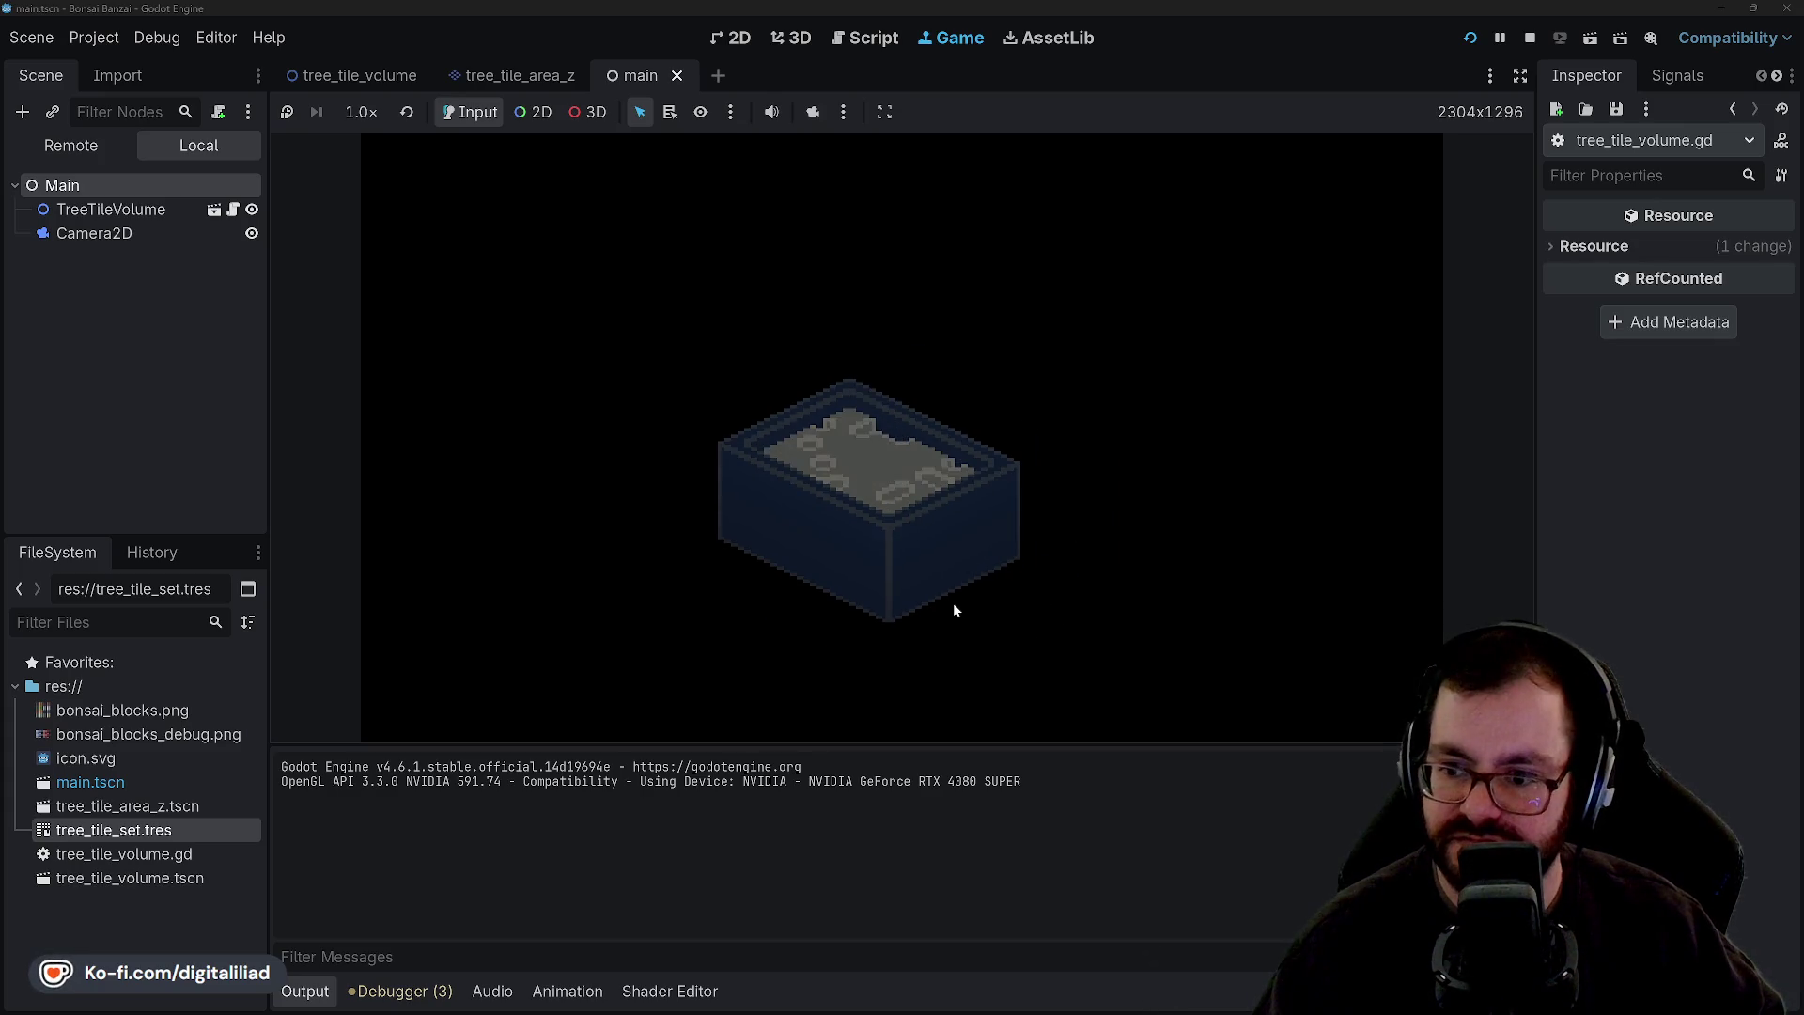
click(953, 601)
click(951, 601)
click(851, 399)
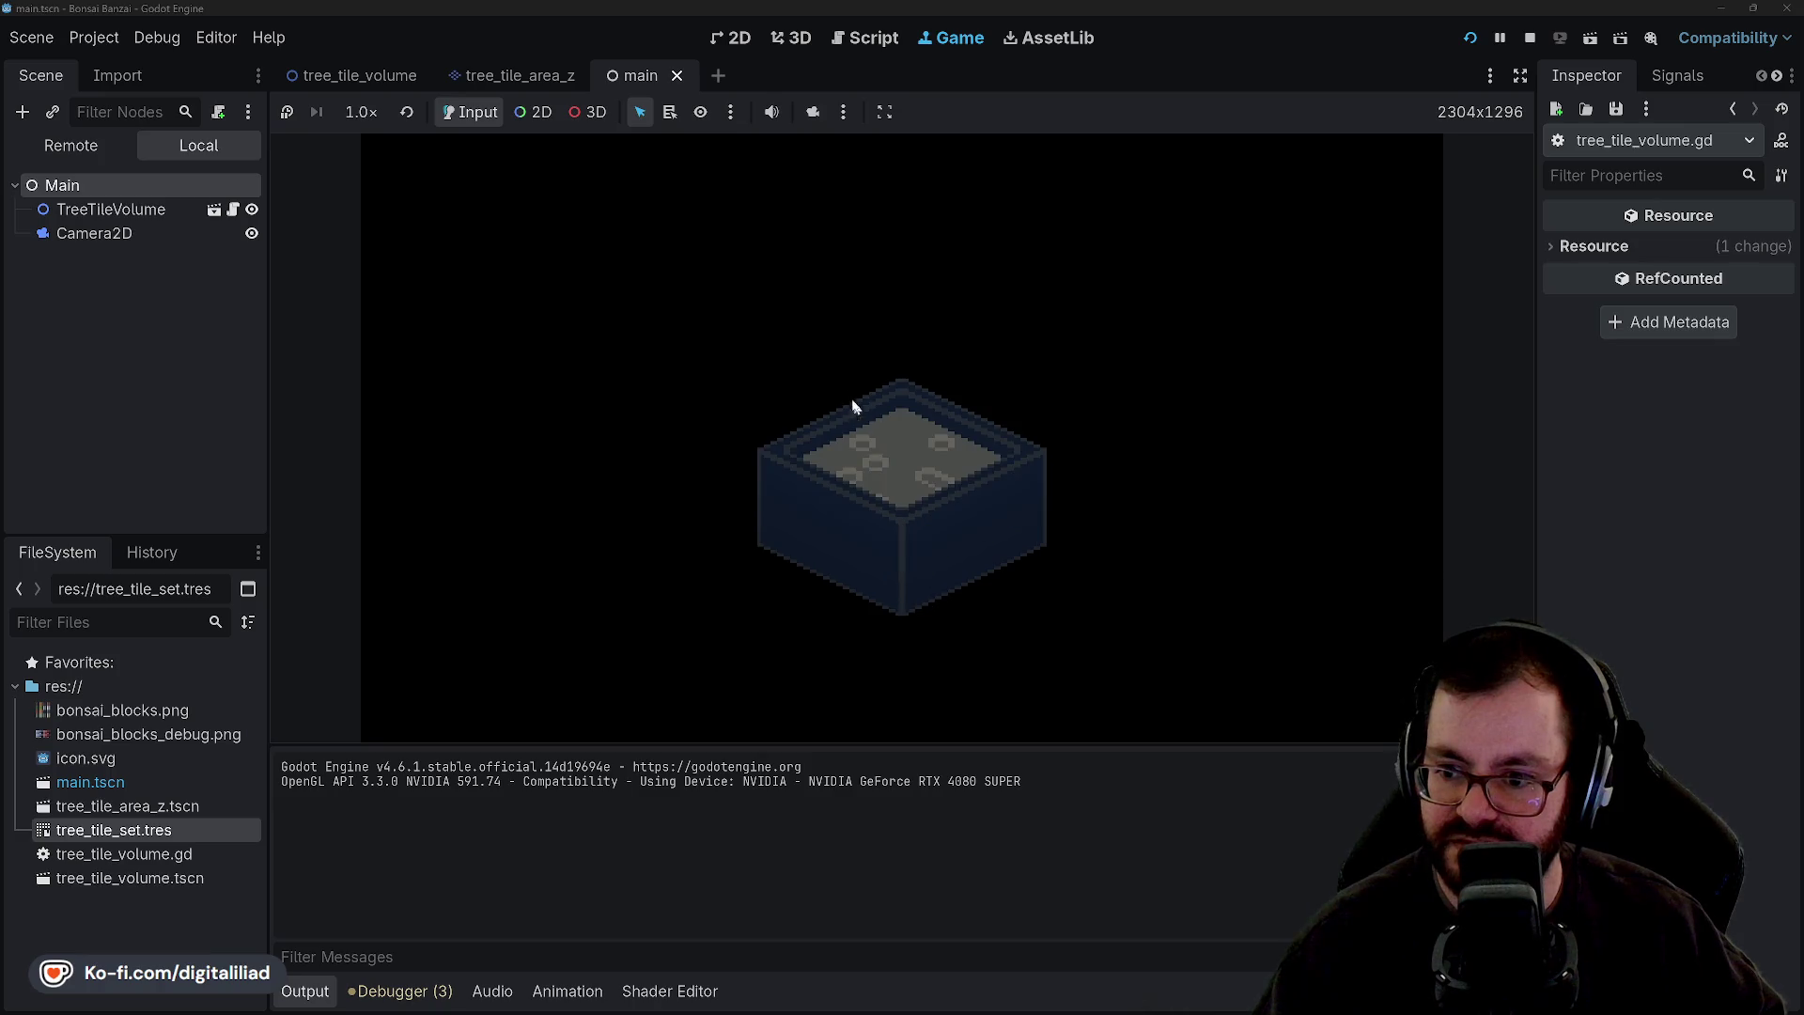
click(816, 361)
click(814, 357)
click(804, 348)
click(797, 342)
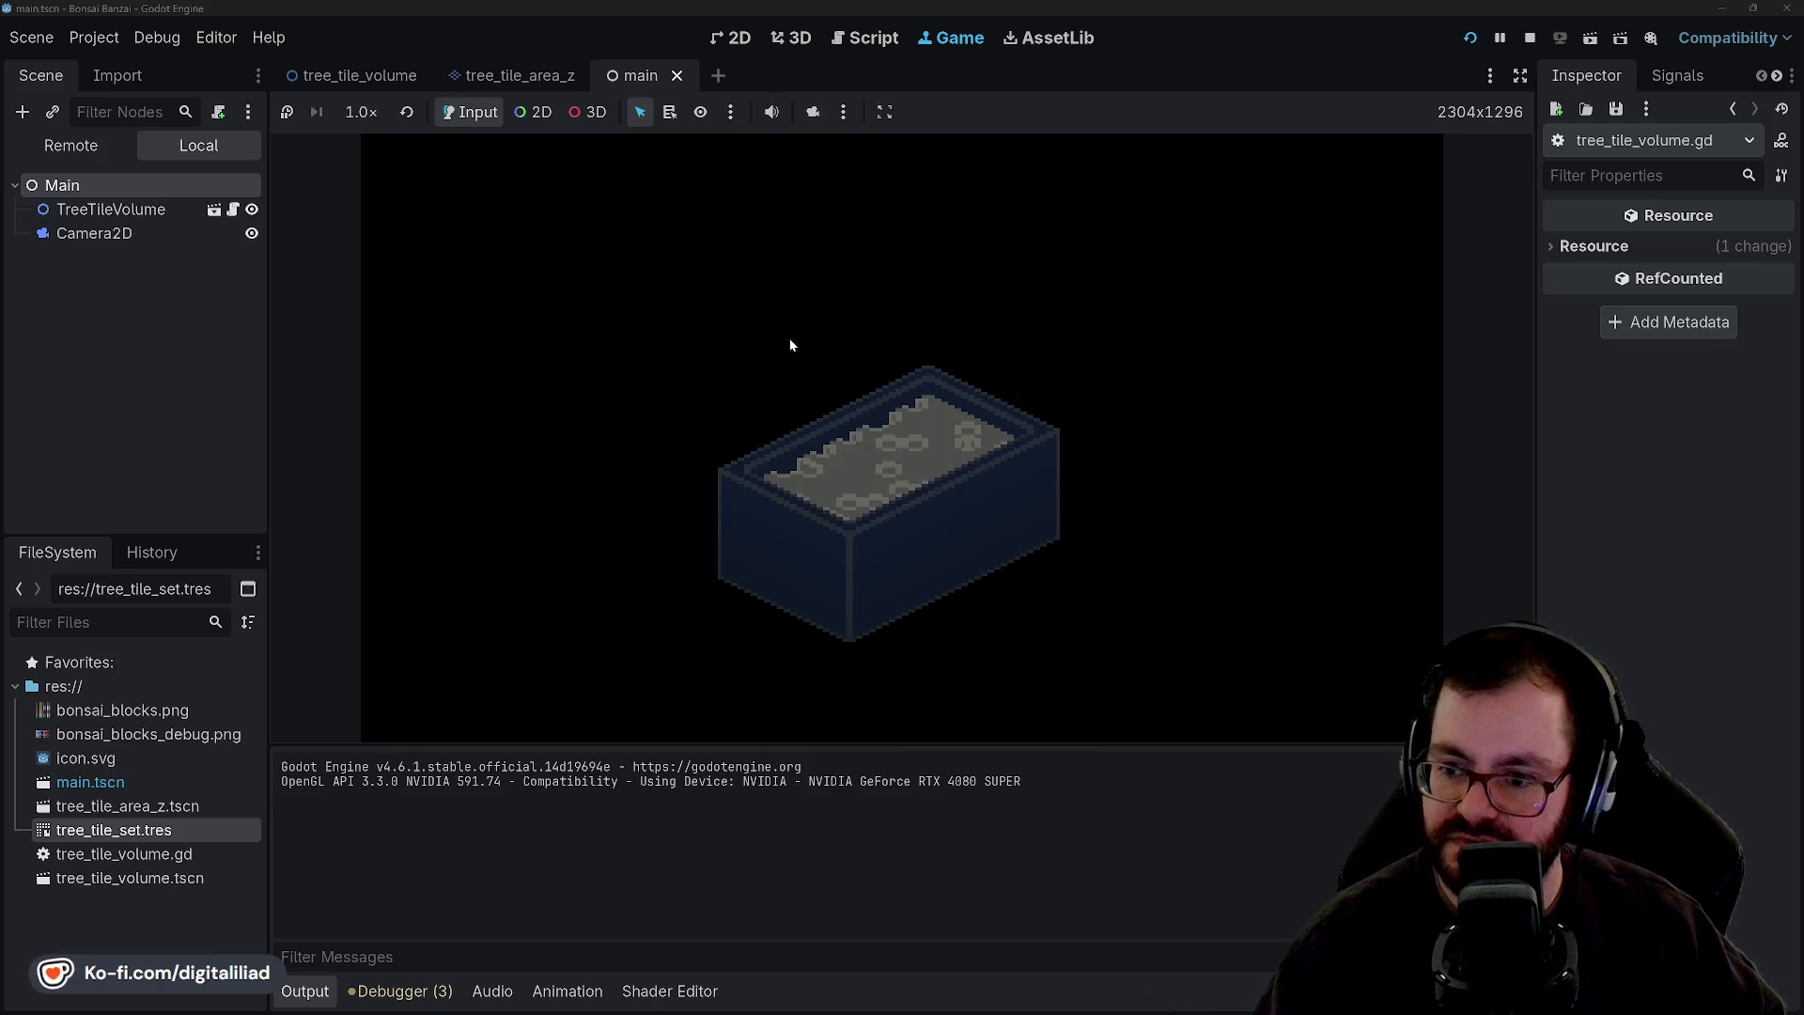
click(789, 343)
click(772, 343)
click(751, 338)
click(735, 334)
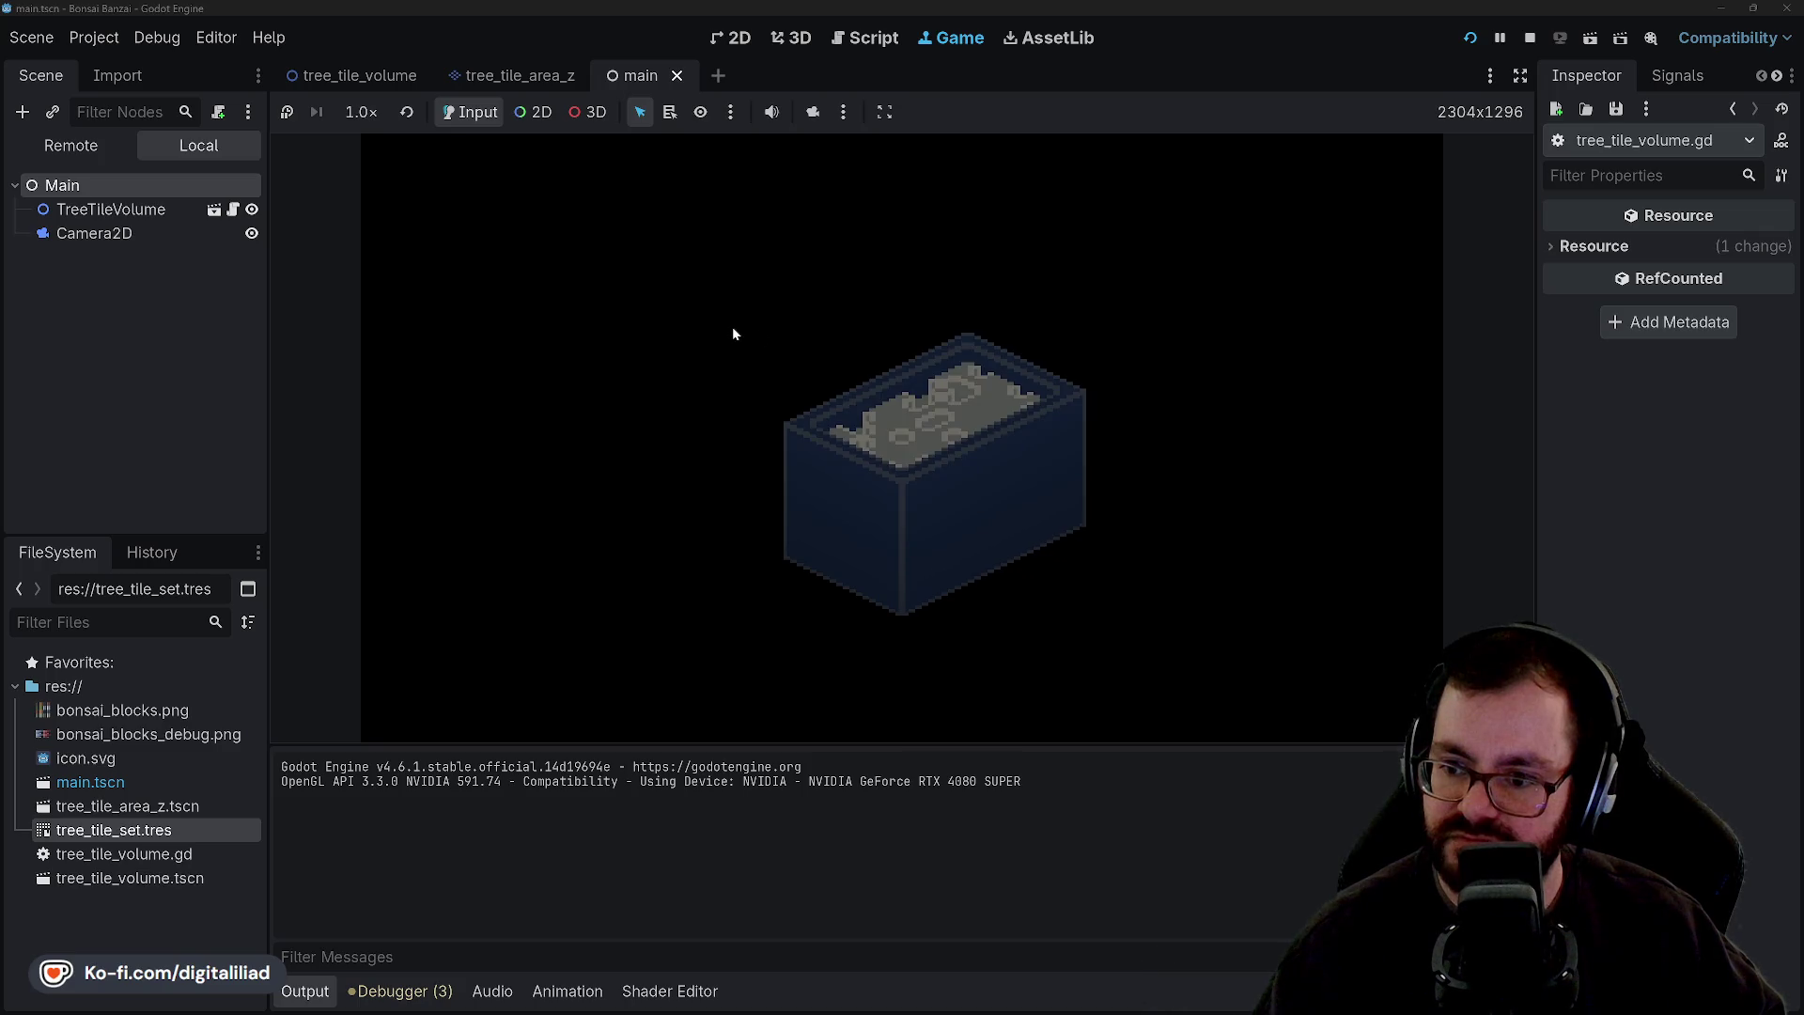
click(733, 333)
click(731, 331)
click(731, 331)
click(720, 326)
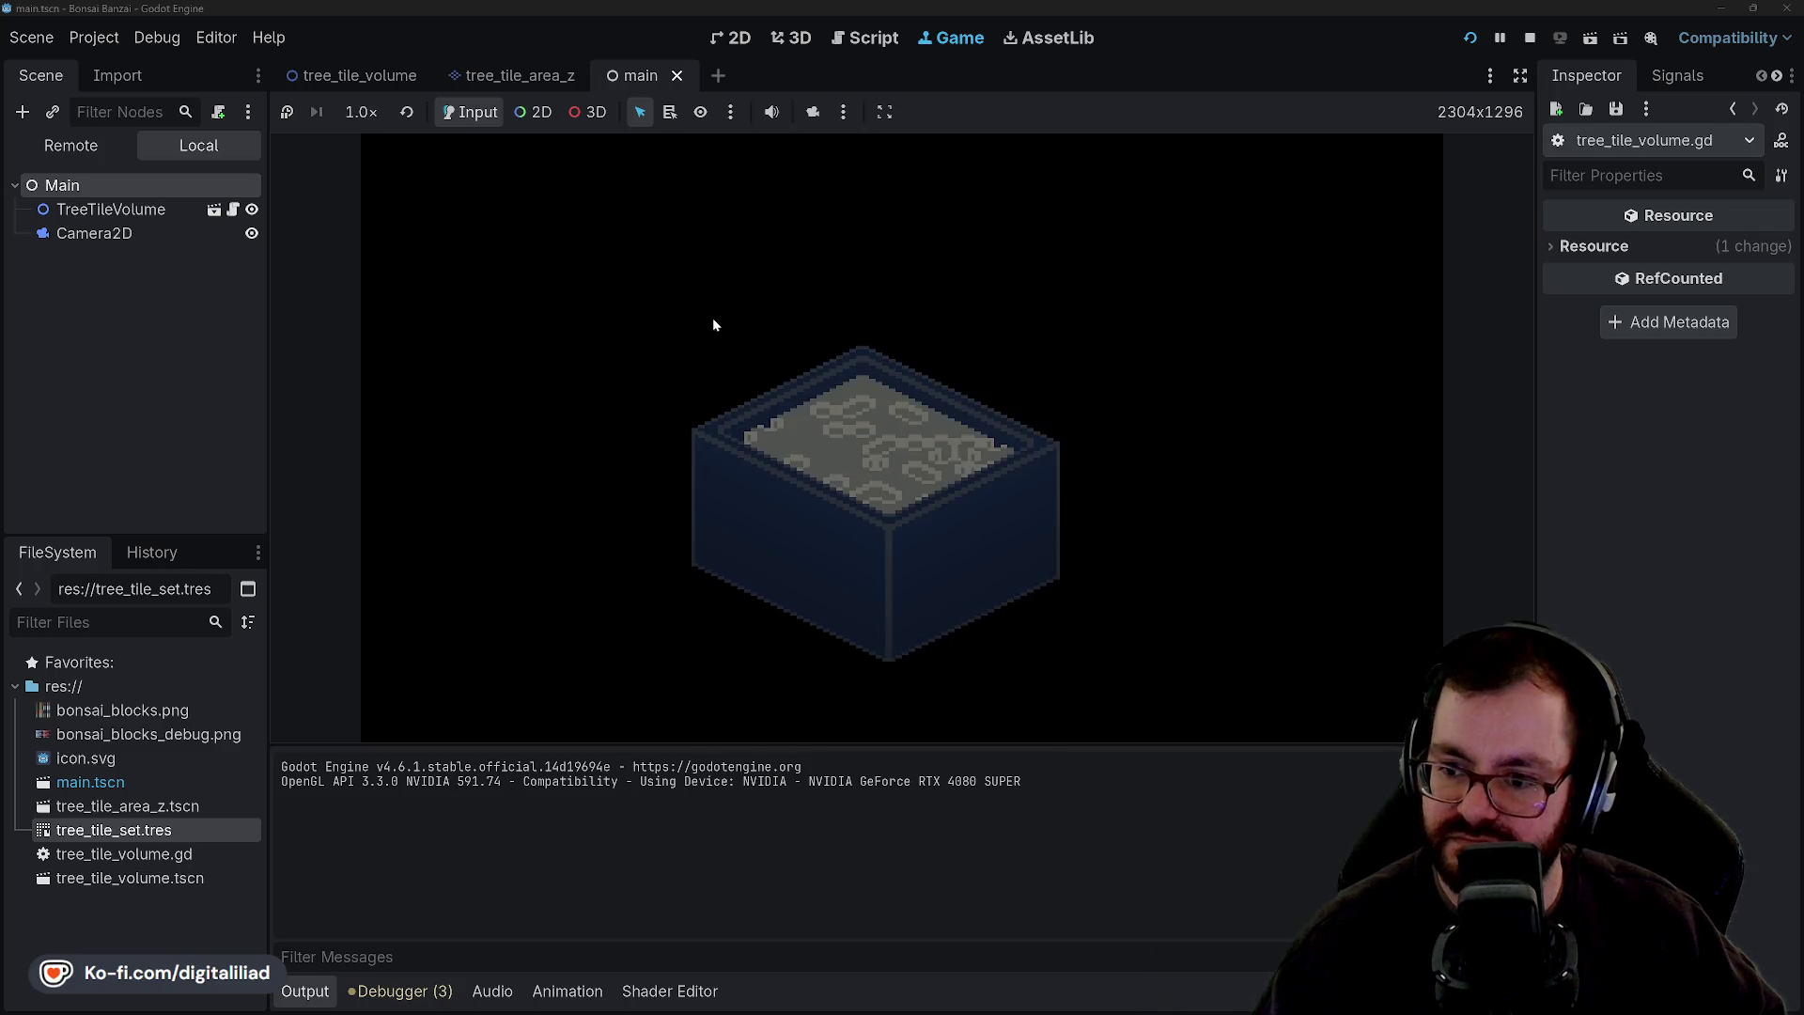
click(713, 324)
click(712, 324)
click(712, 324)
click(705, 323)
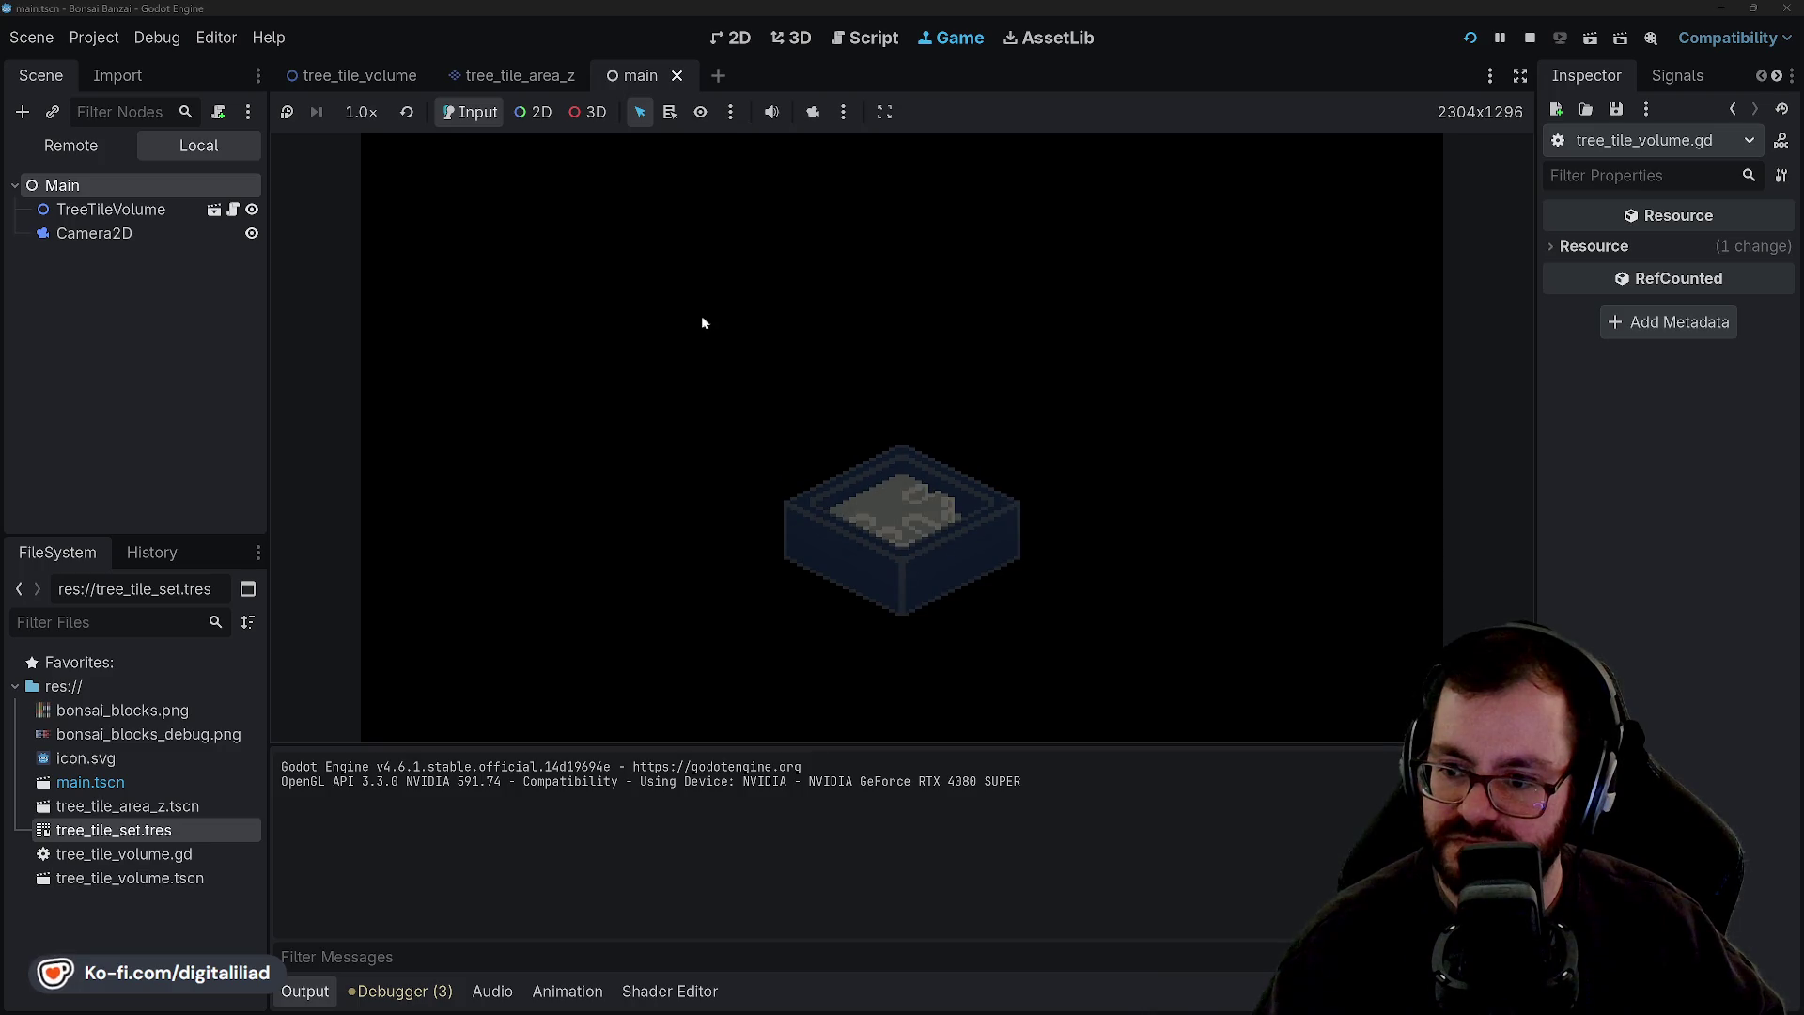
click(699, 314)
click(699, 314)
click(699, 314)
click(699, 314)
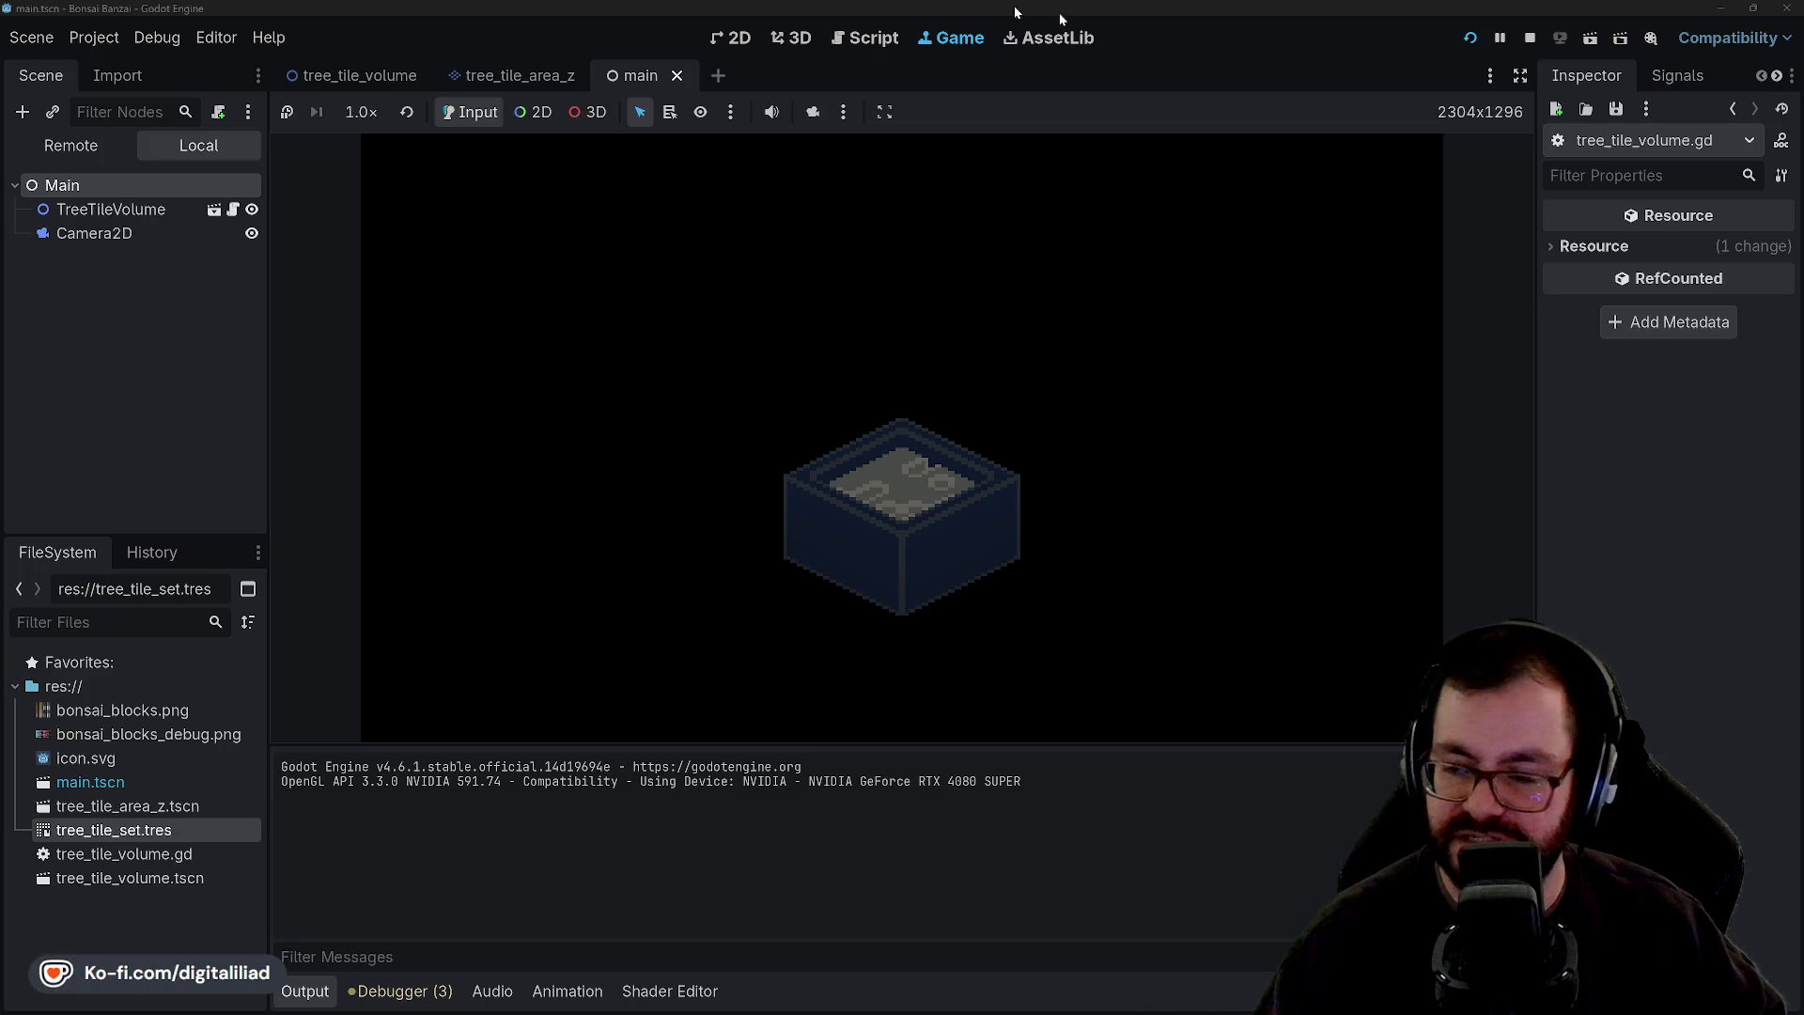
Stop the game, move the caret up to line 140, and run the project again.
click(1530, 38)
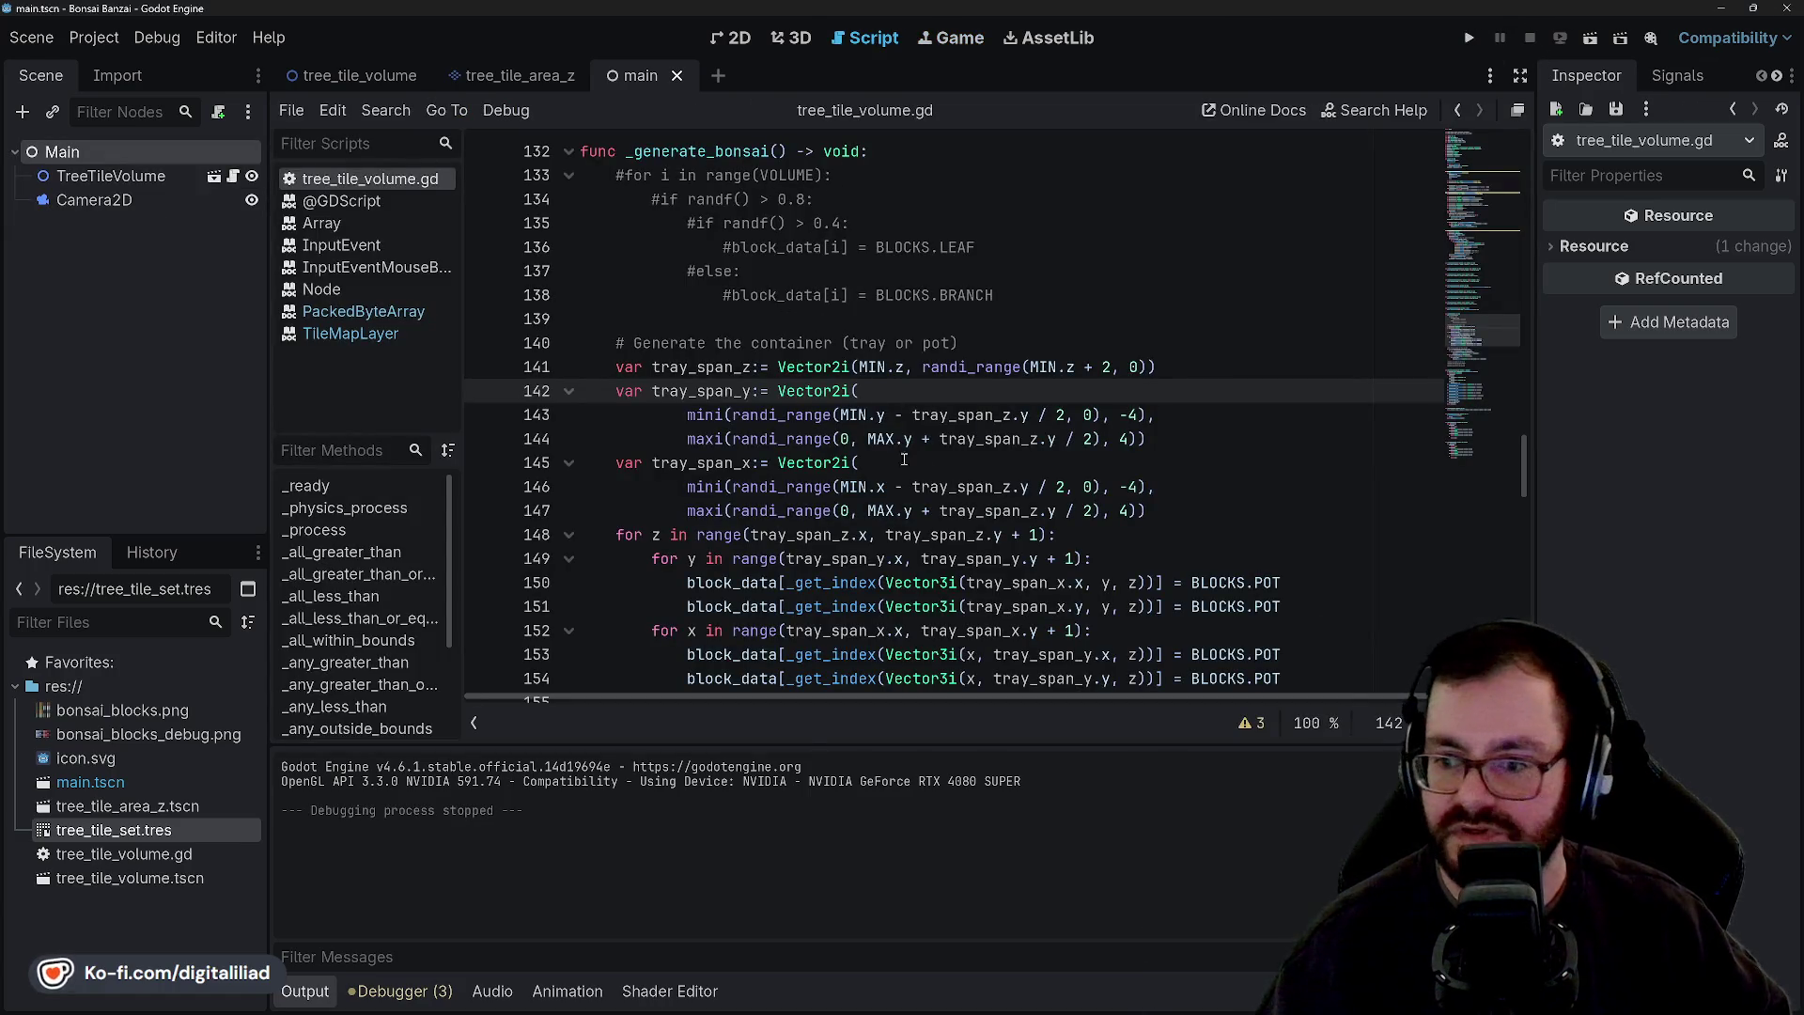
key(Up)
key(Up)
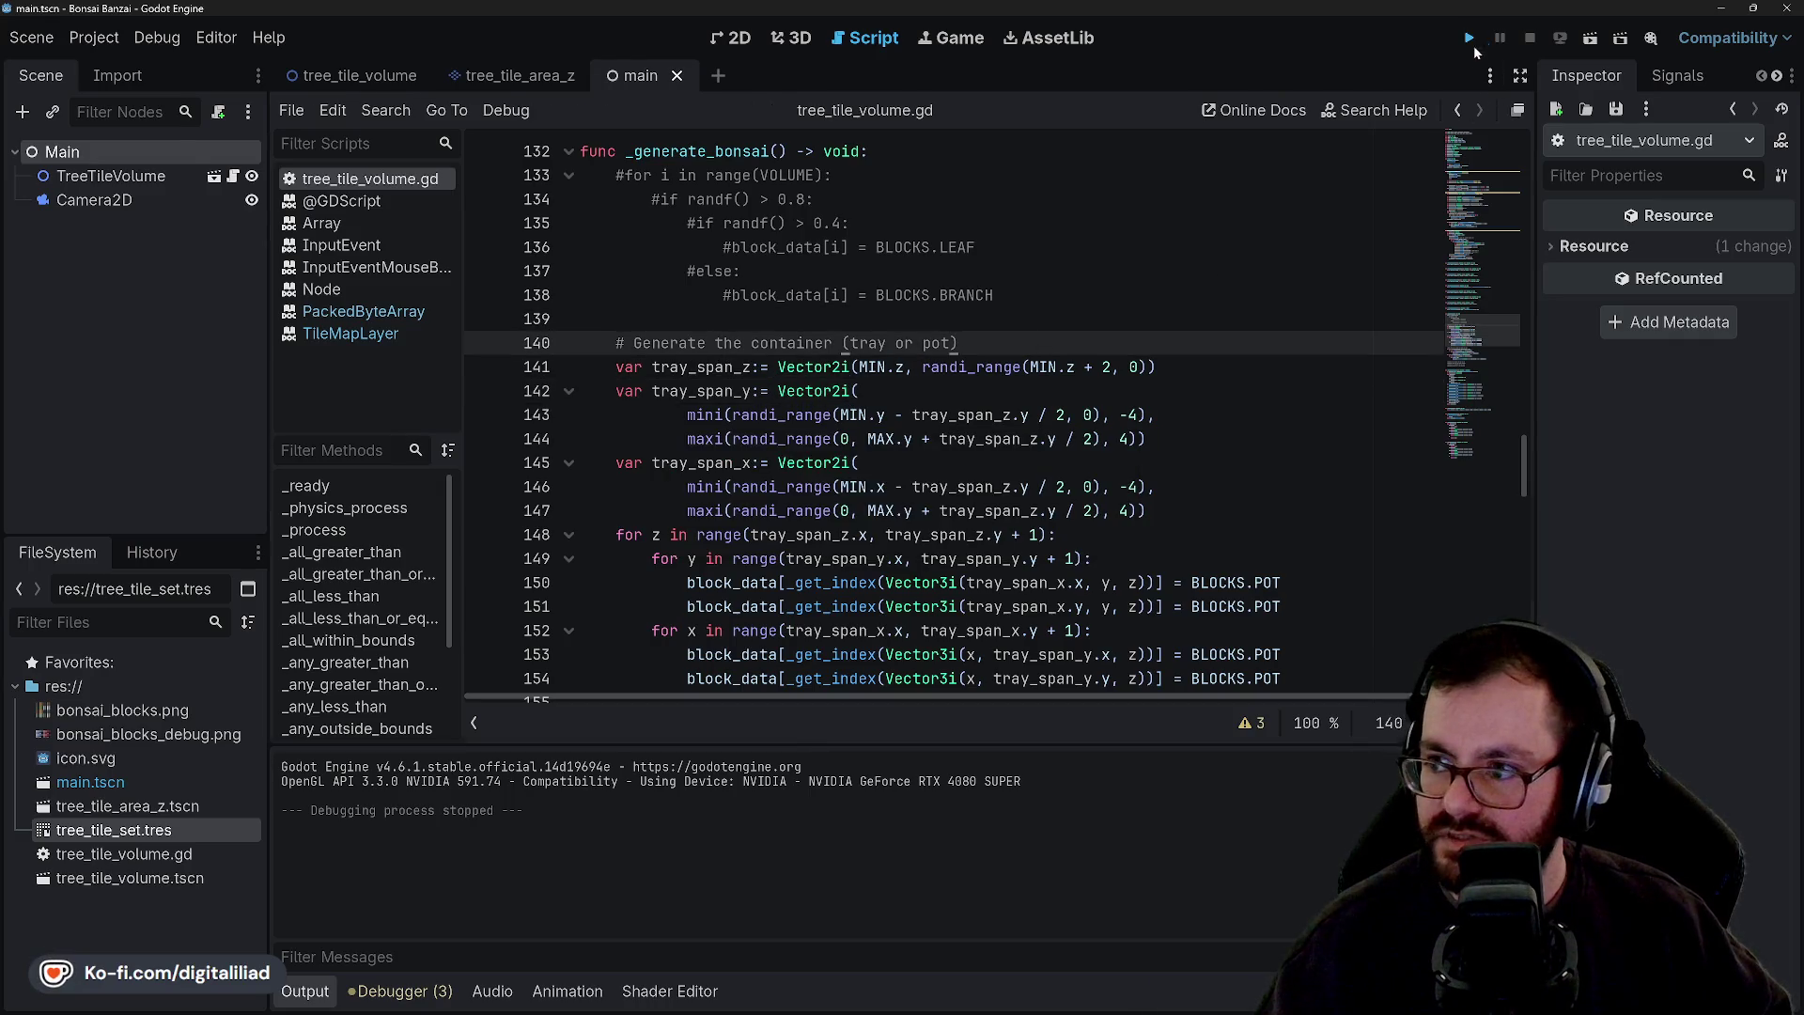
click(1469, 39)
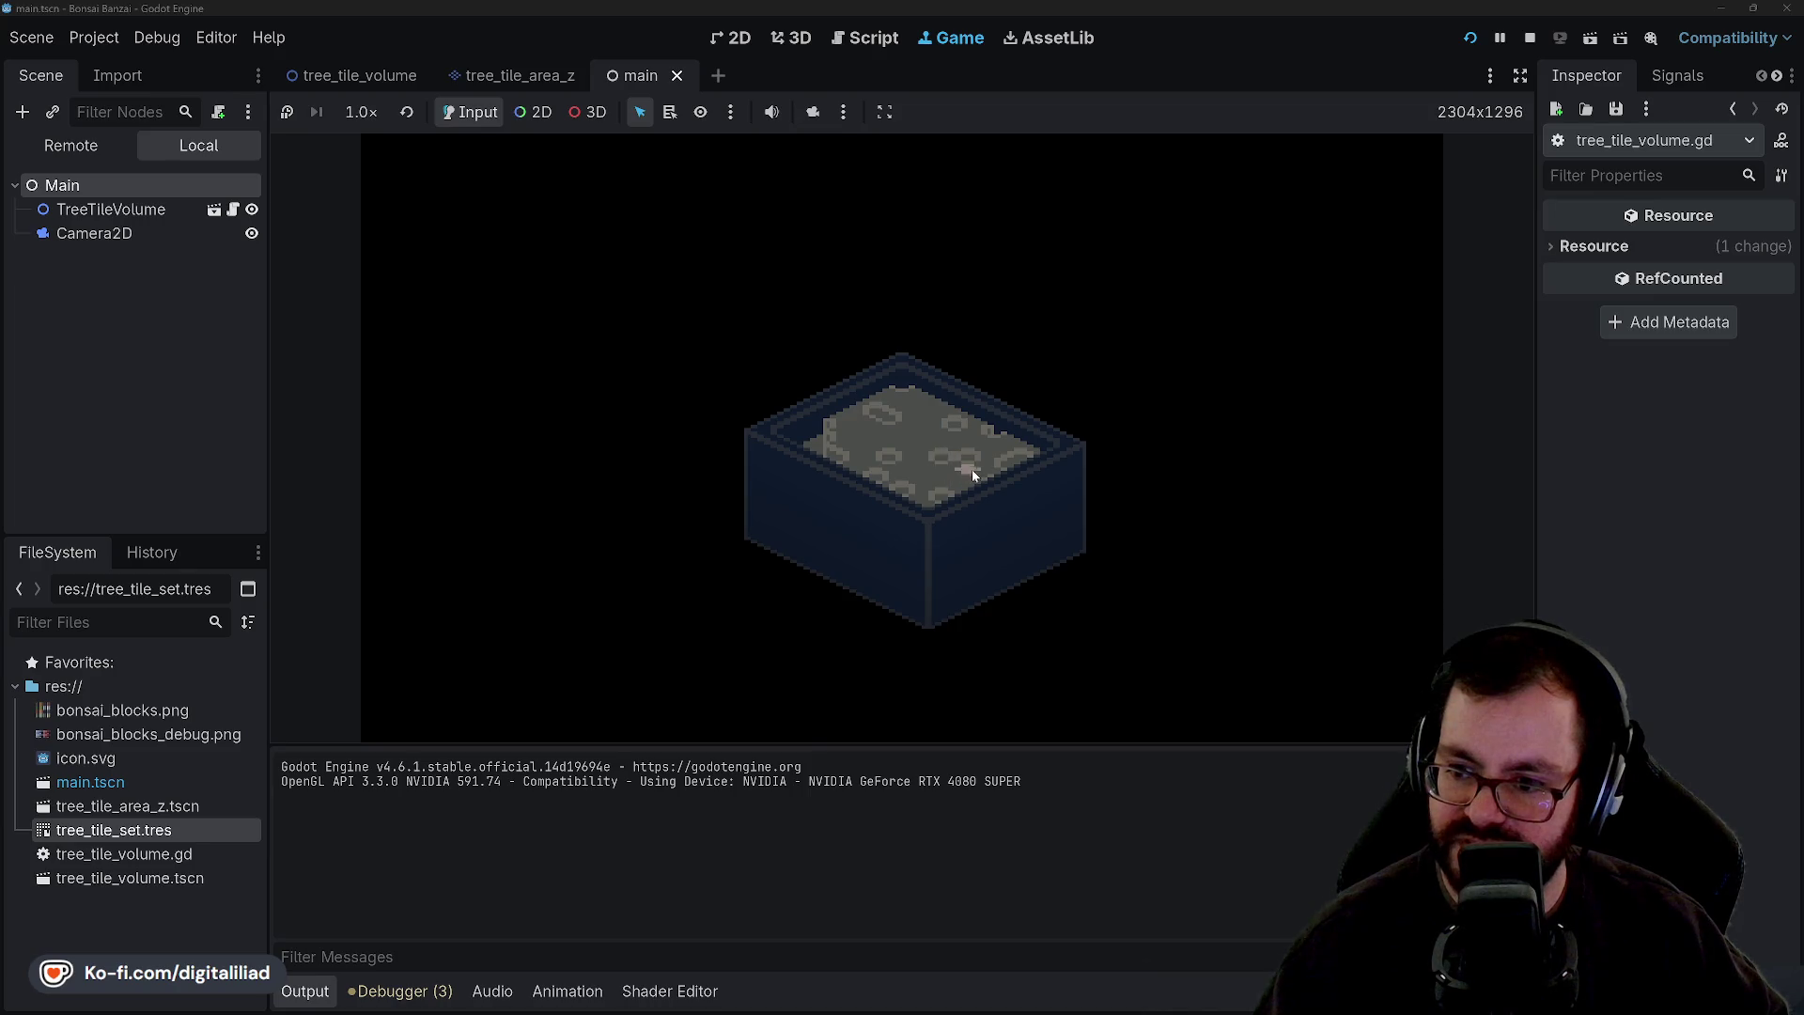
Regenerate the pot repeatedly to preview many random shapes, then go back to script line 141.
click(913, 479)
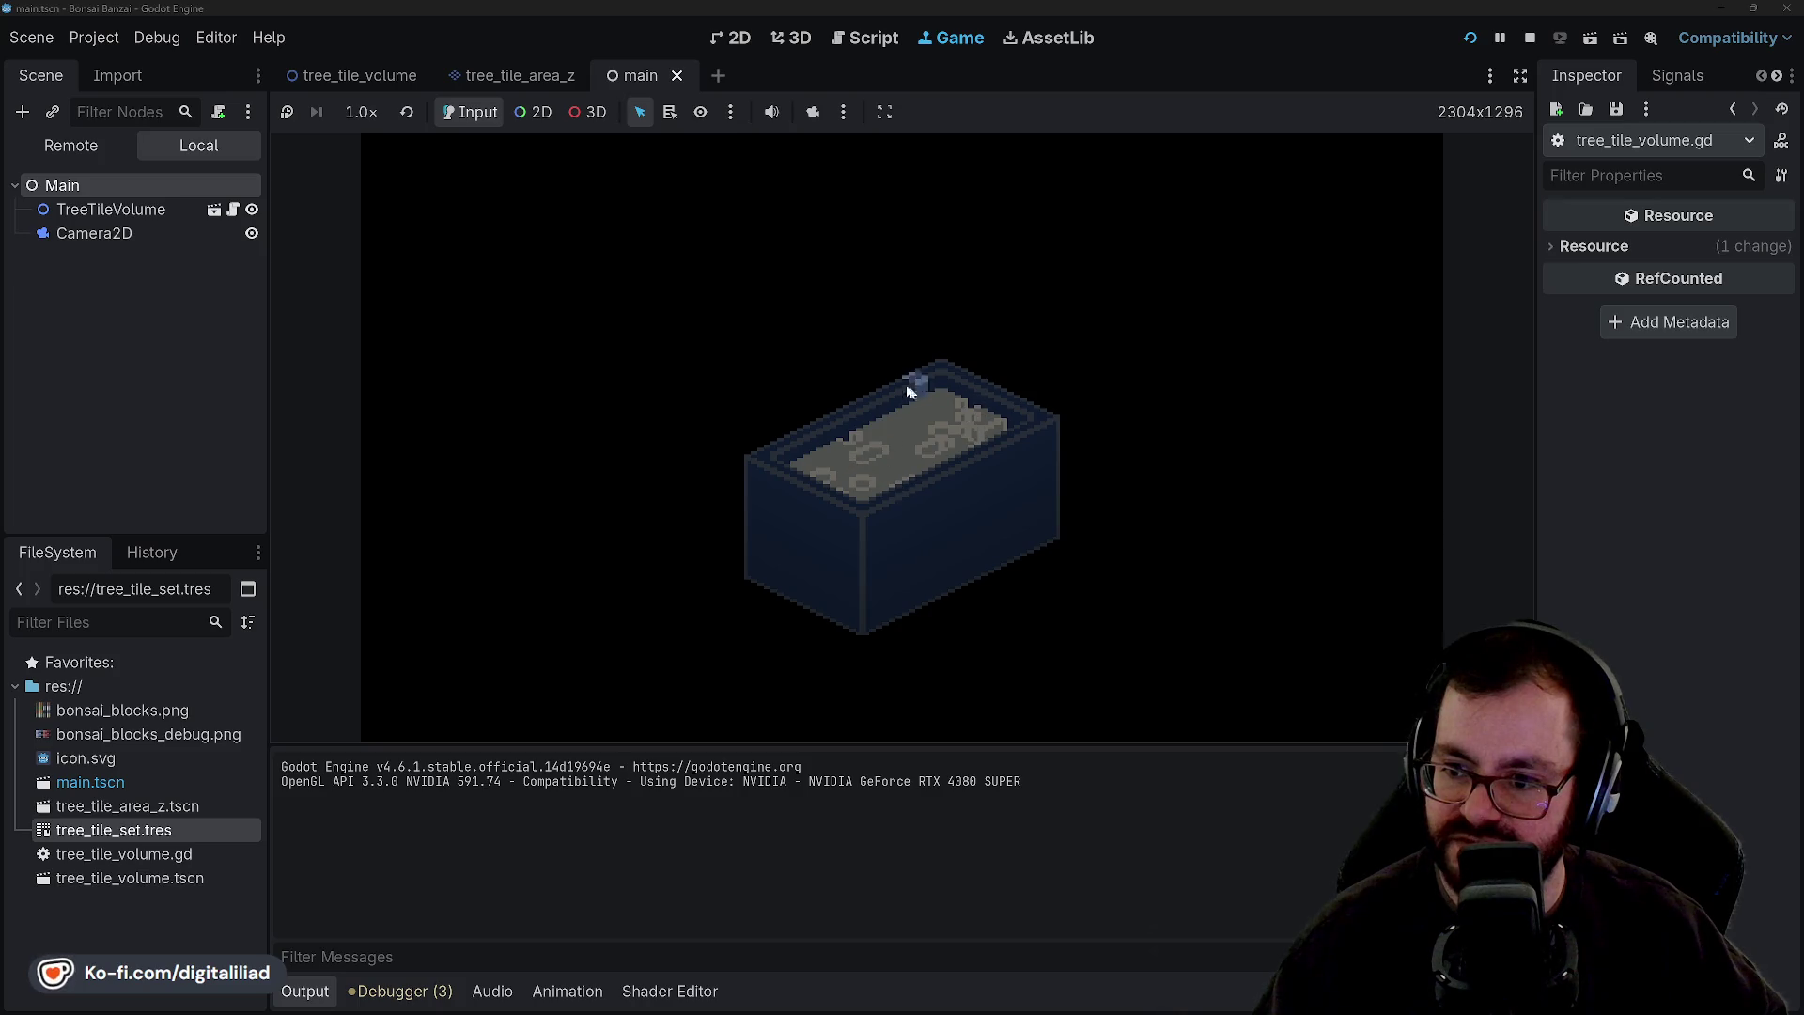
click(983, 485)
click(865, 496)
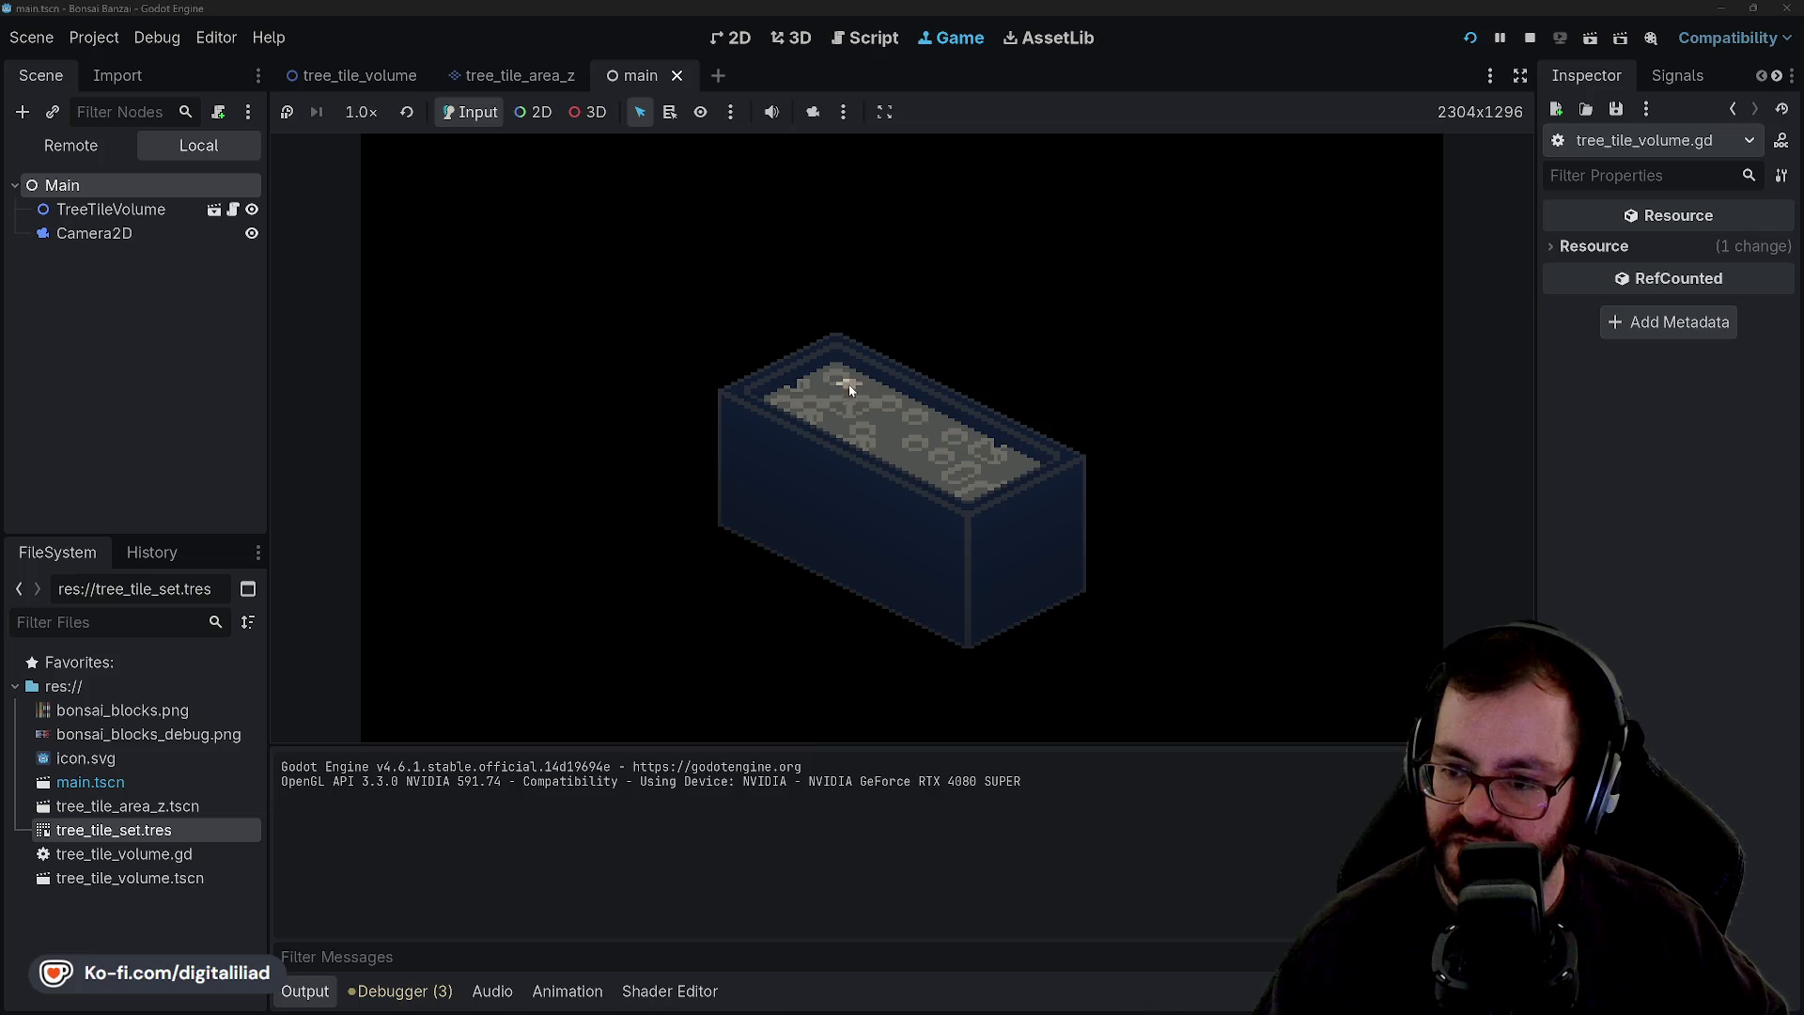
click(967, 456)
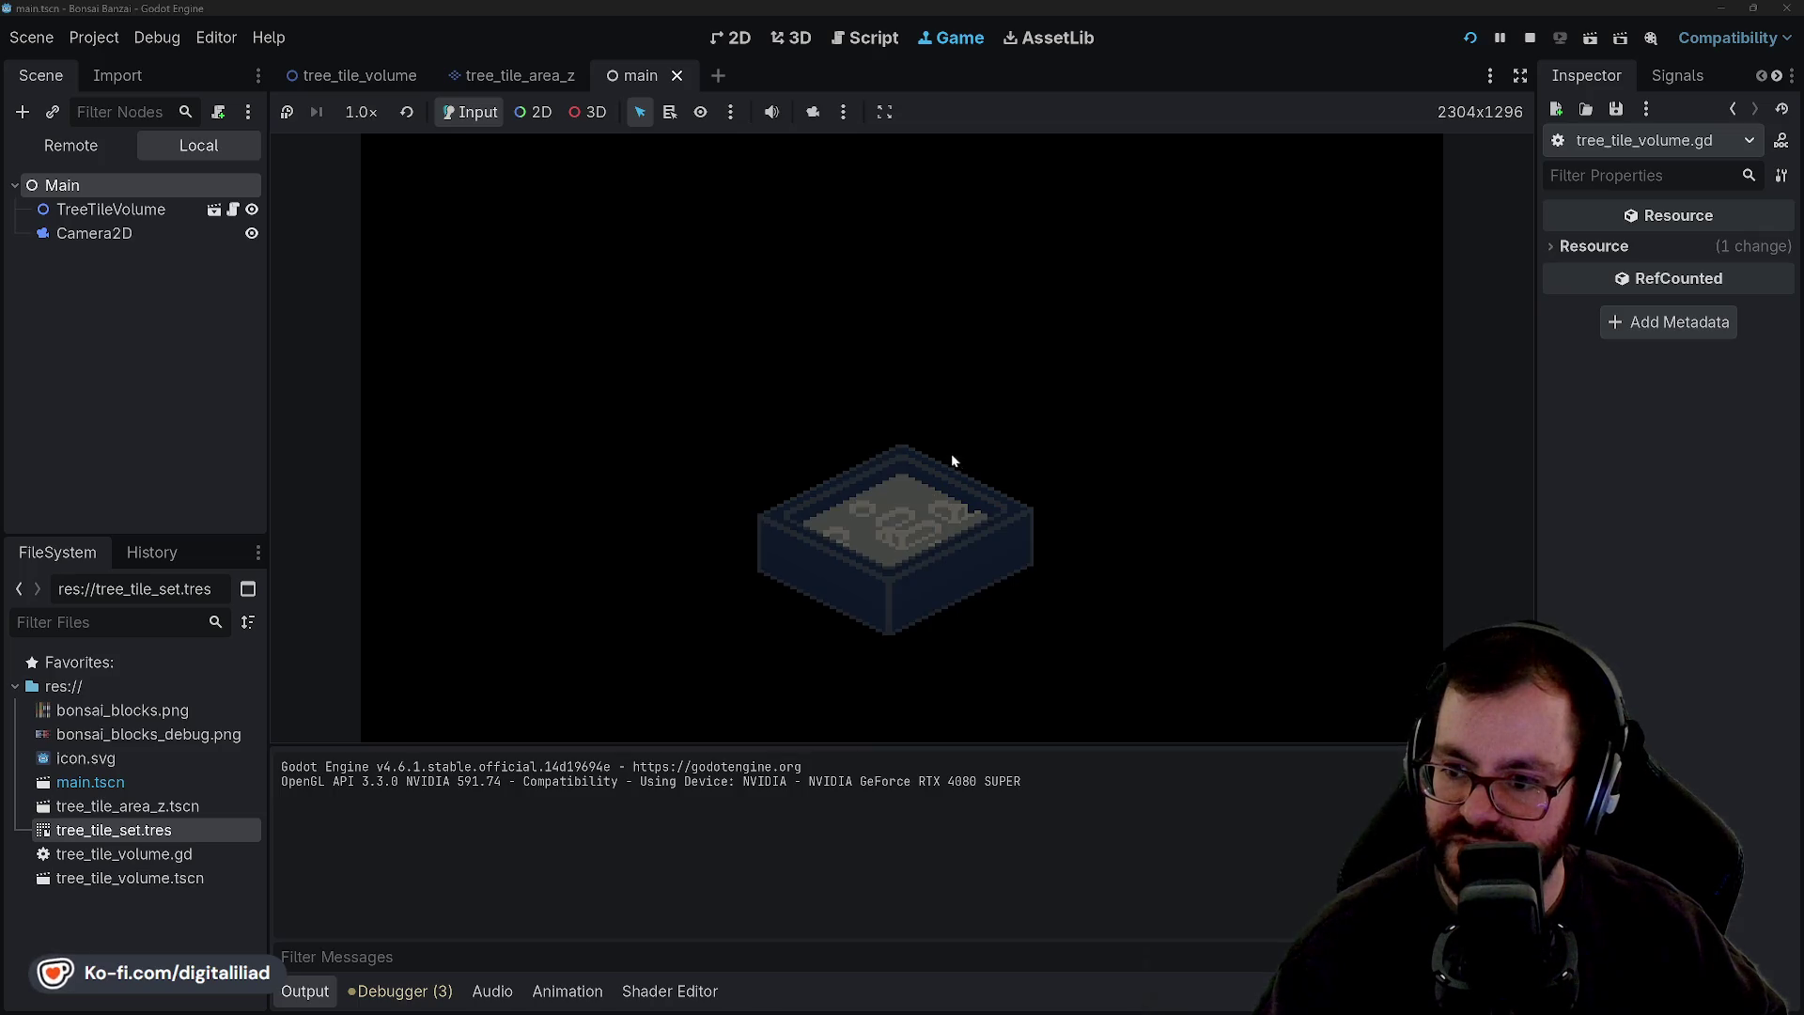
click(943, 451)
click(930, 455)
click(962, 592)
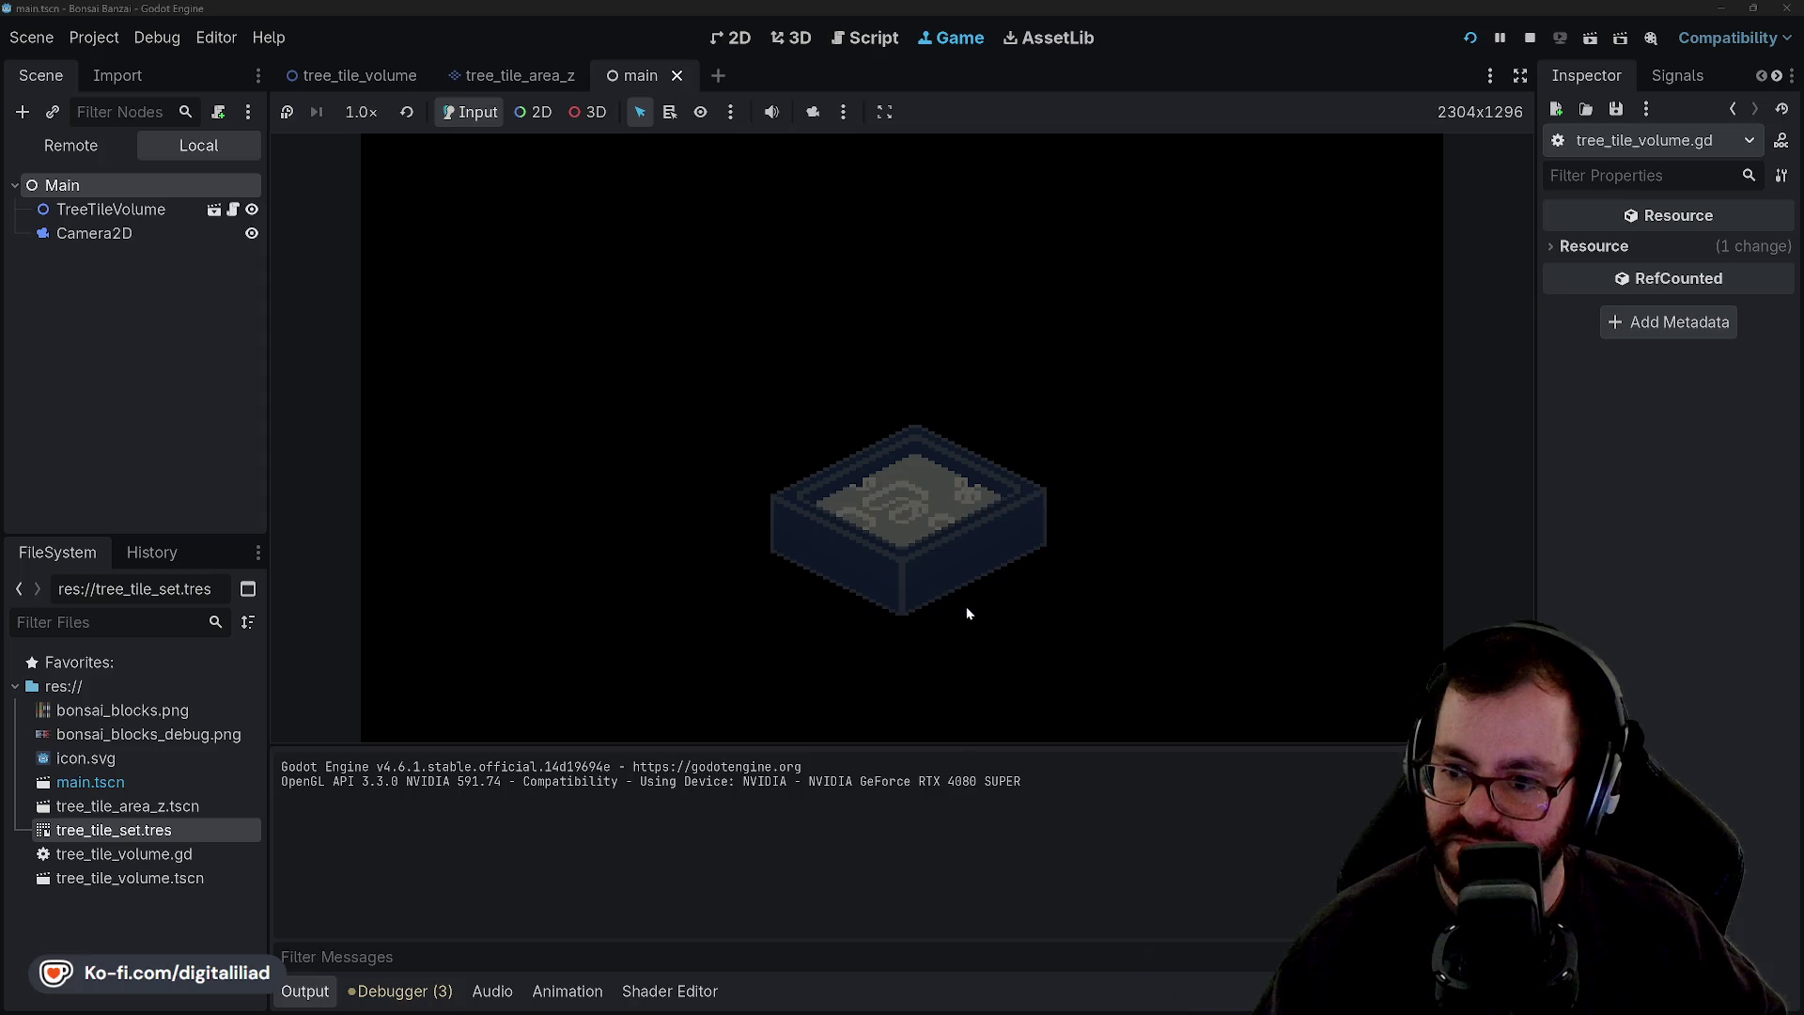
click(966, 608)
click(956, 604)
click(956, 602)
click(936, 585)
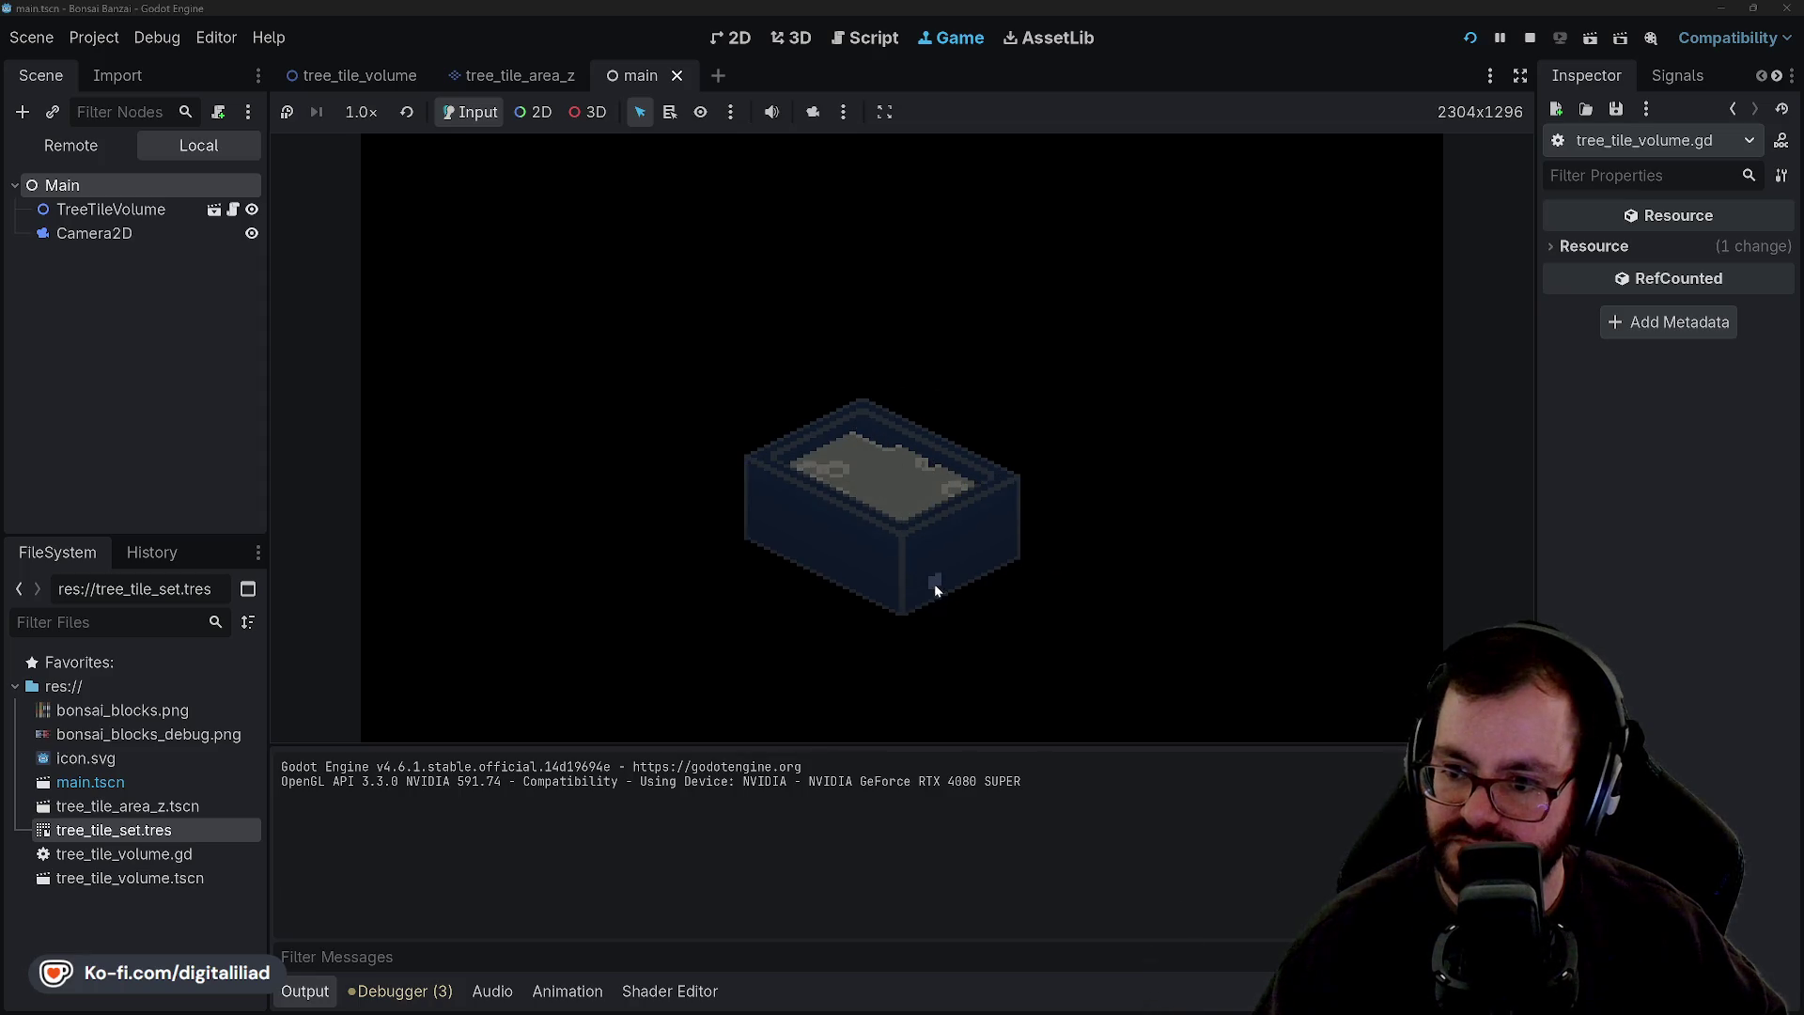
click(931, 580)
click(931, 583)
click(930, 583)
click(924, 581)
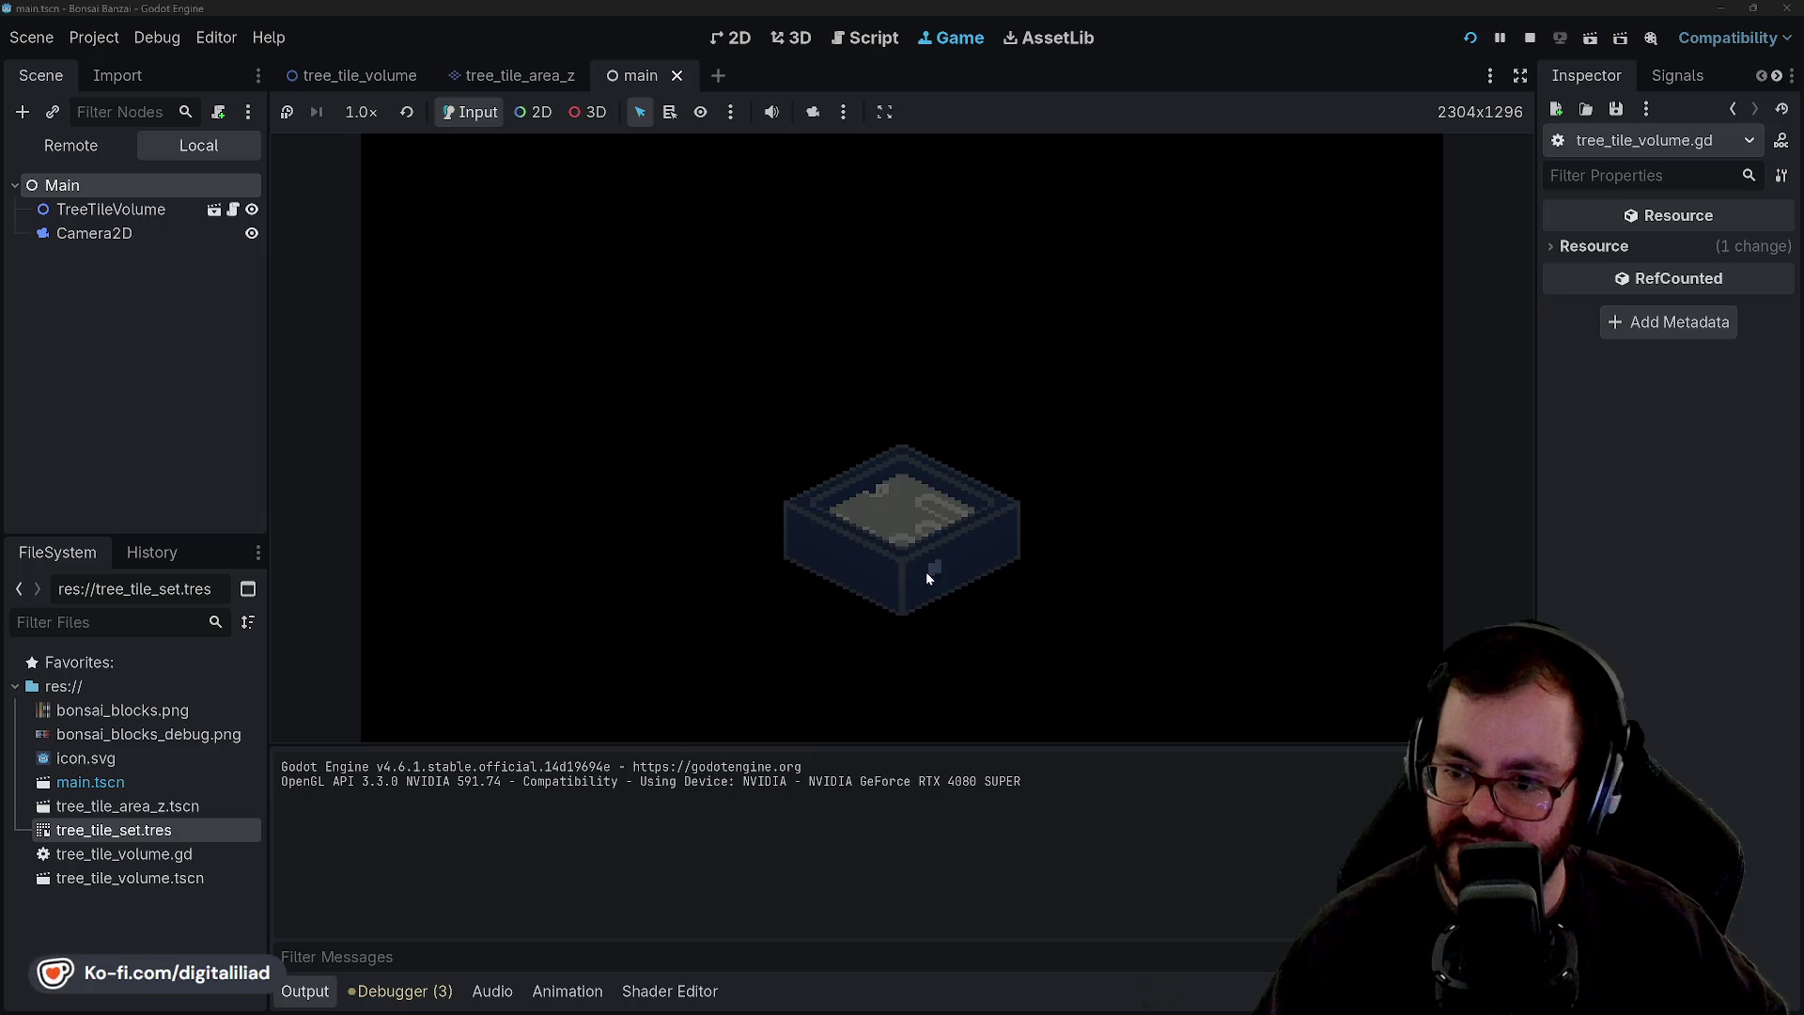
click(925, 574)
click(924, 571)
click(920, 564)
click(918, 560)
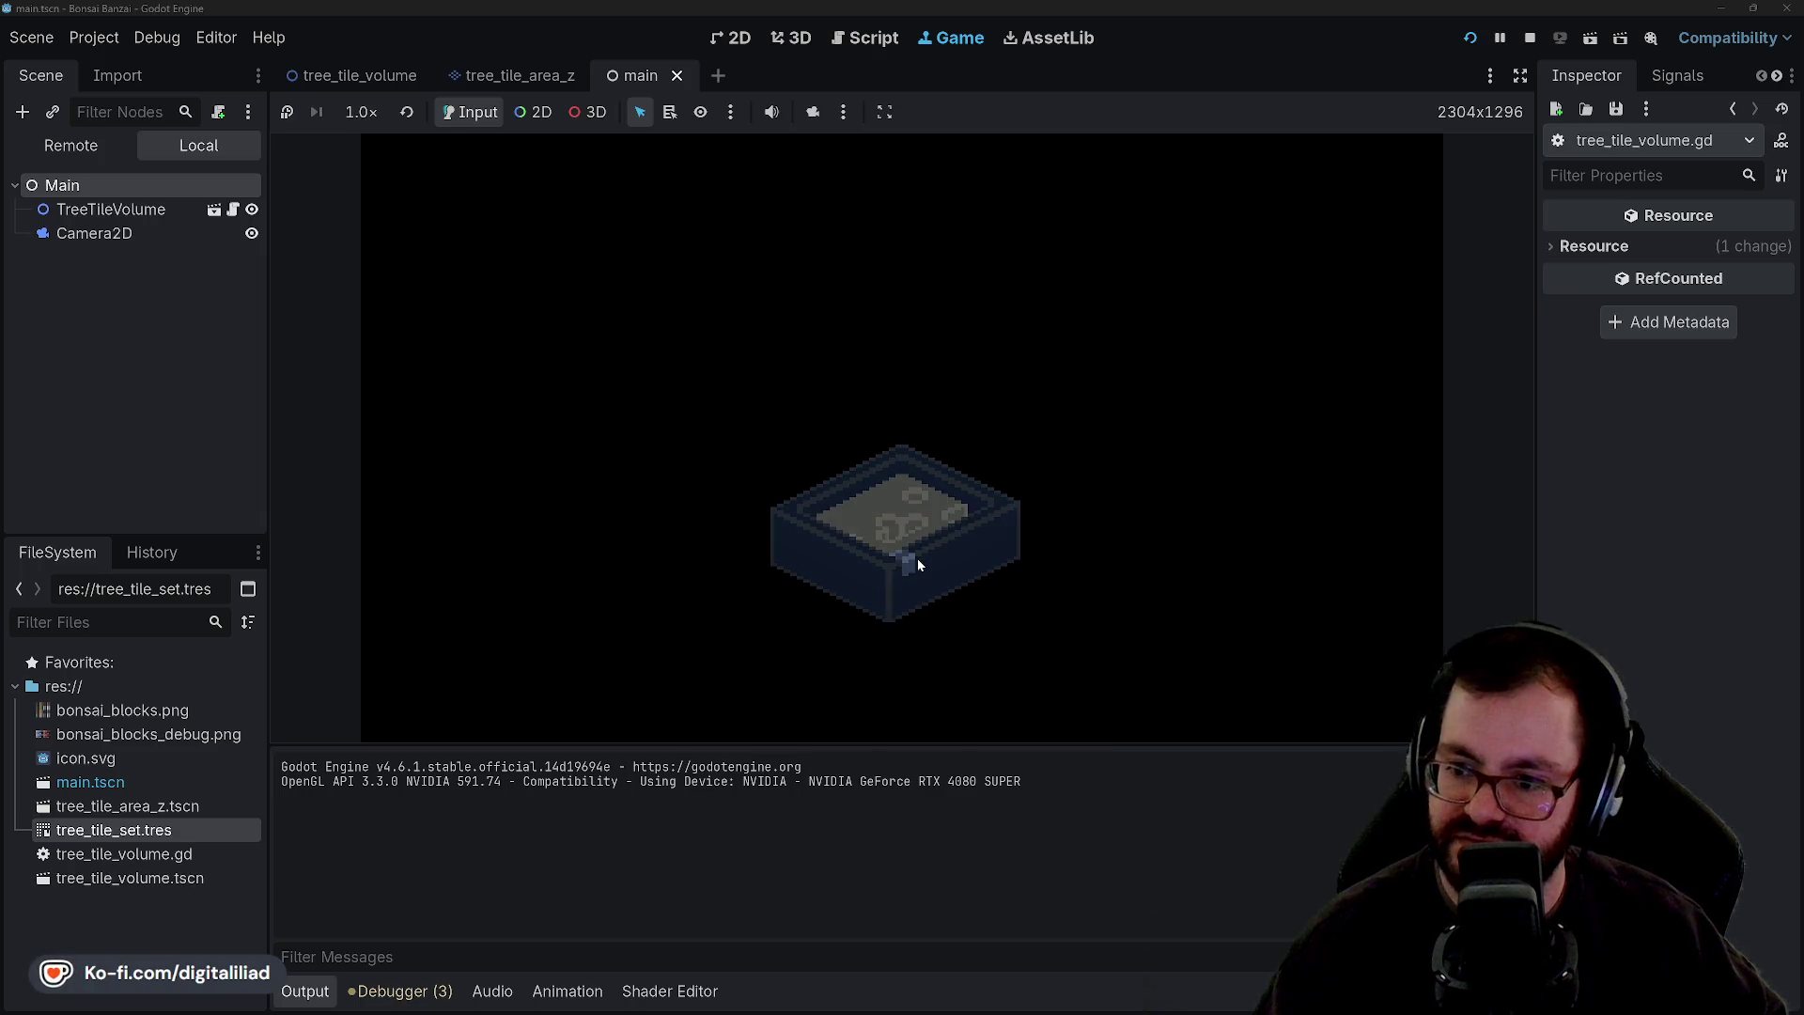
click(917, 558)
click(916, 556)
click(916, 557)
click(917, 558)
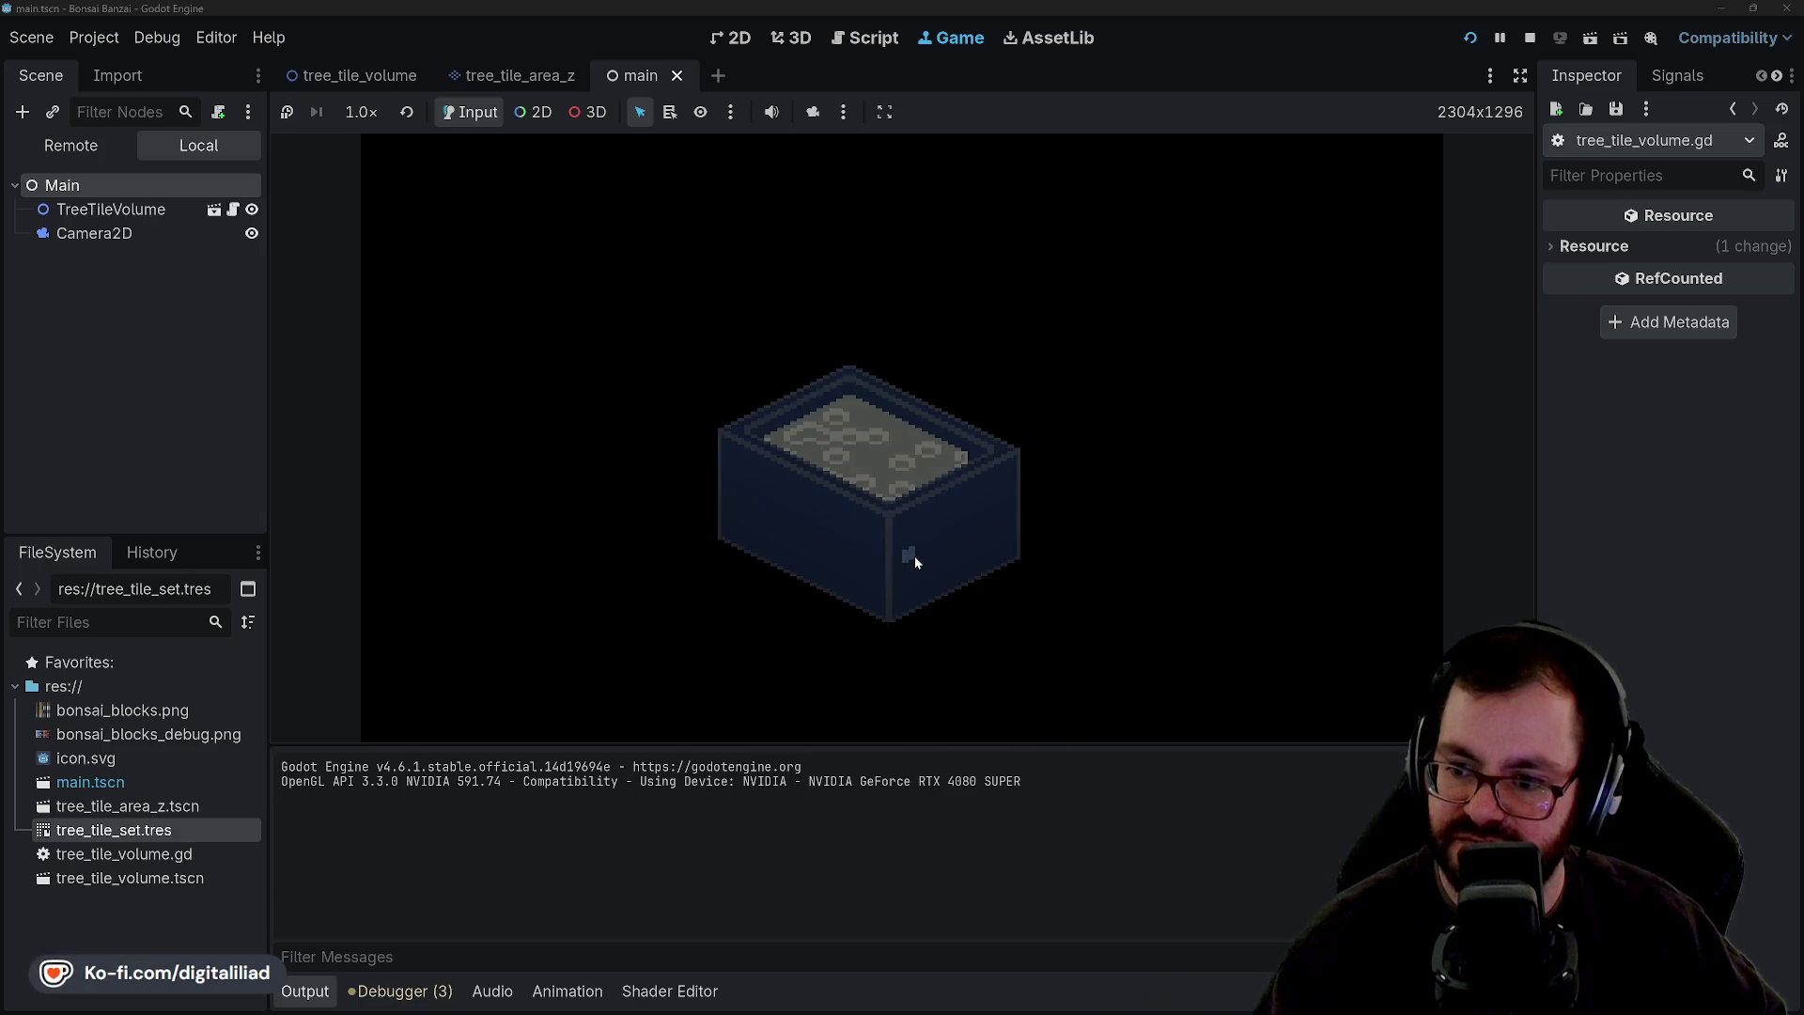
click(915, 555)
click(913, 559)
click(910, 556)
click(900, 551)
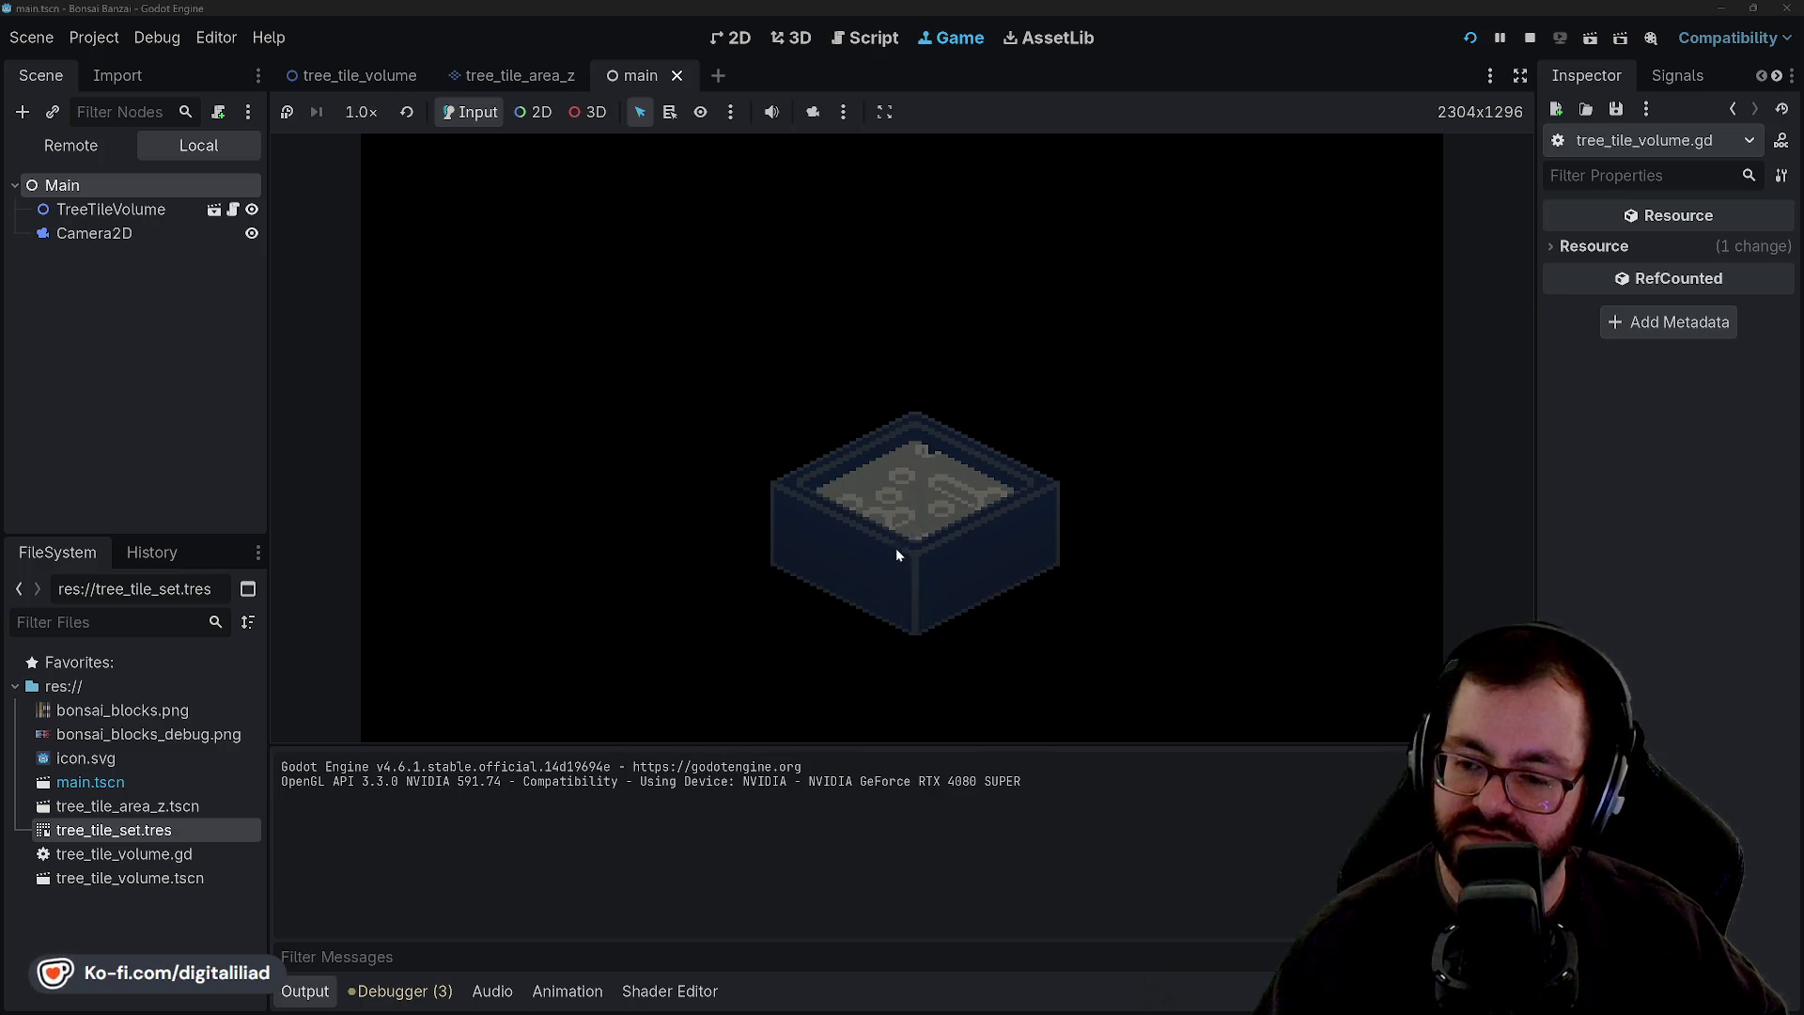
click(911, 548)
click(925, 545)
click(928, 545)
click(865, 414)
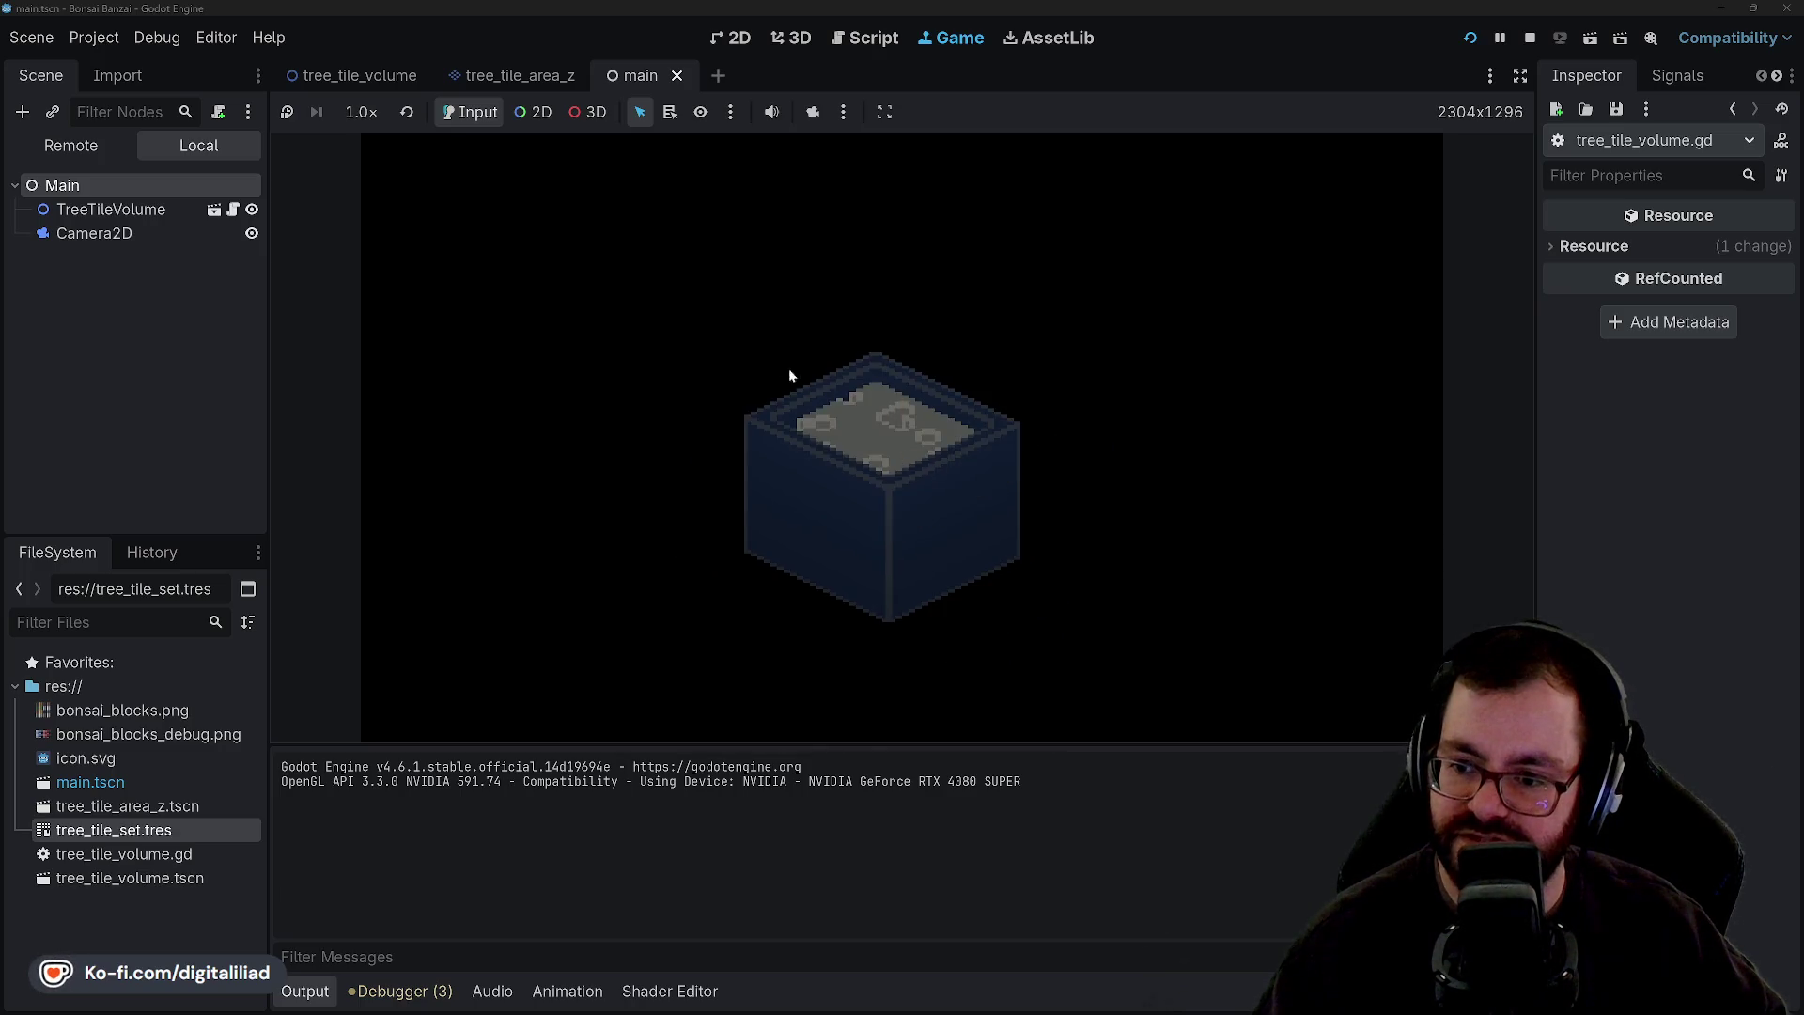
click(846, 470)
click(986, 556)
click(1076, 550)
click(1091, 562)
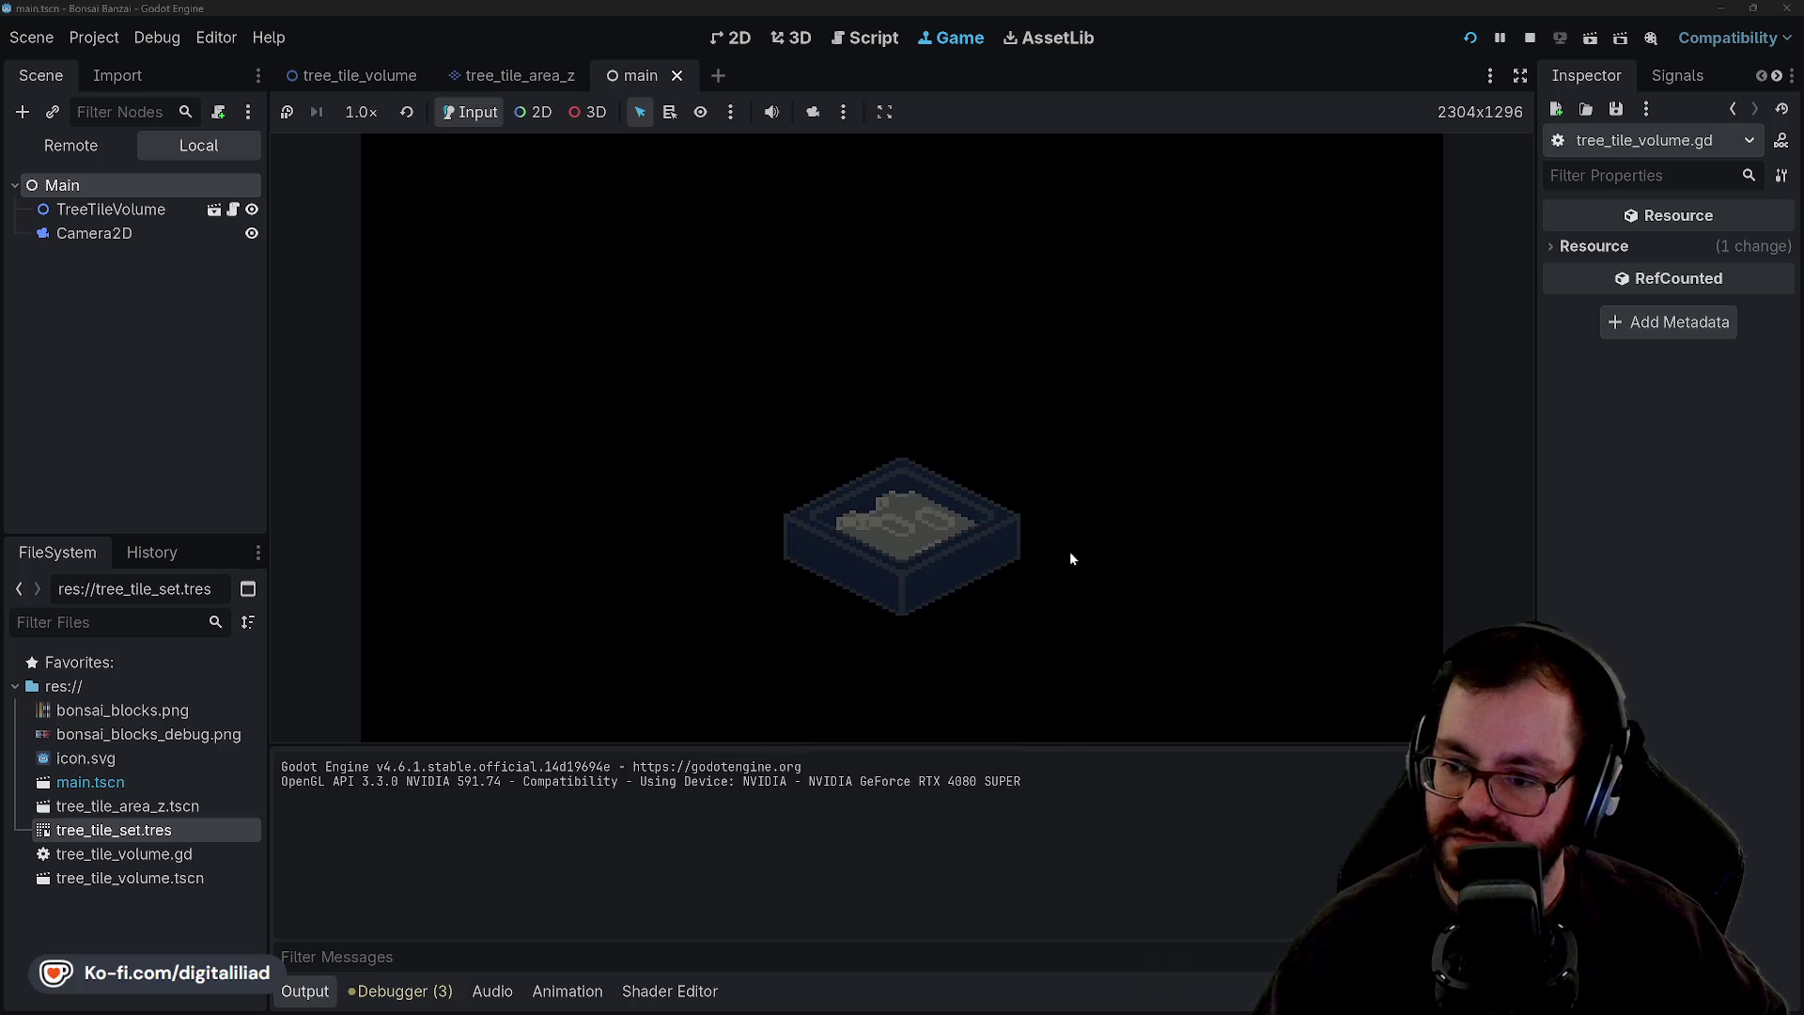
click(1069, 550)
click(712, 367)
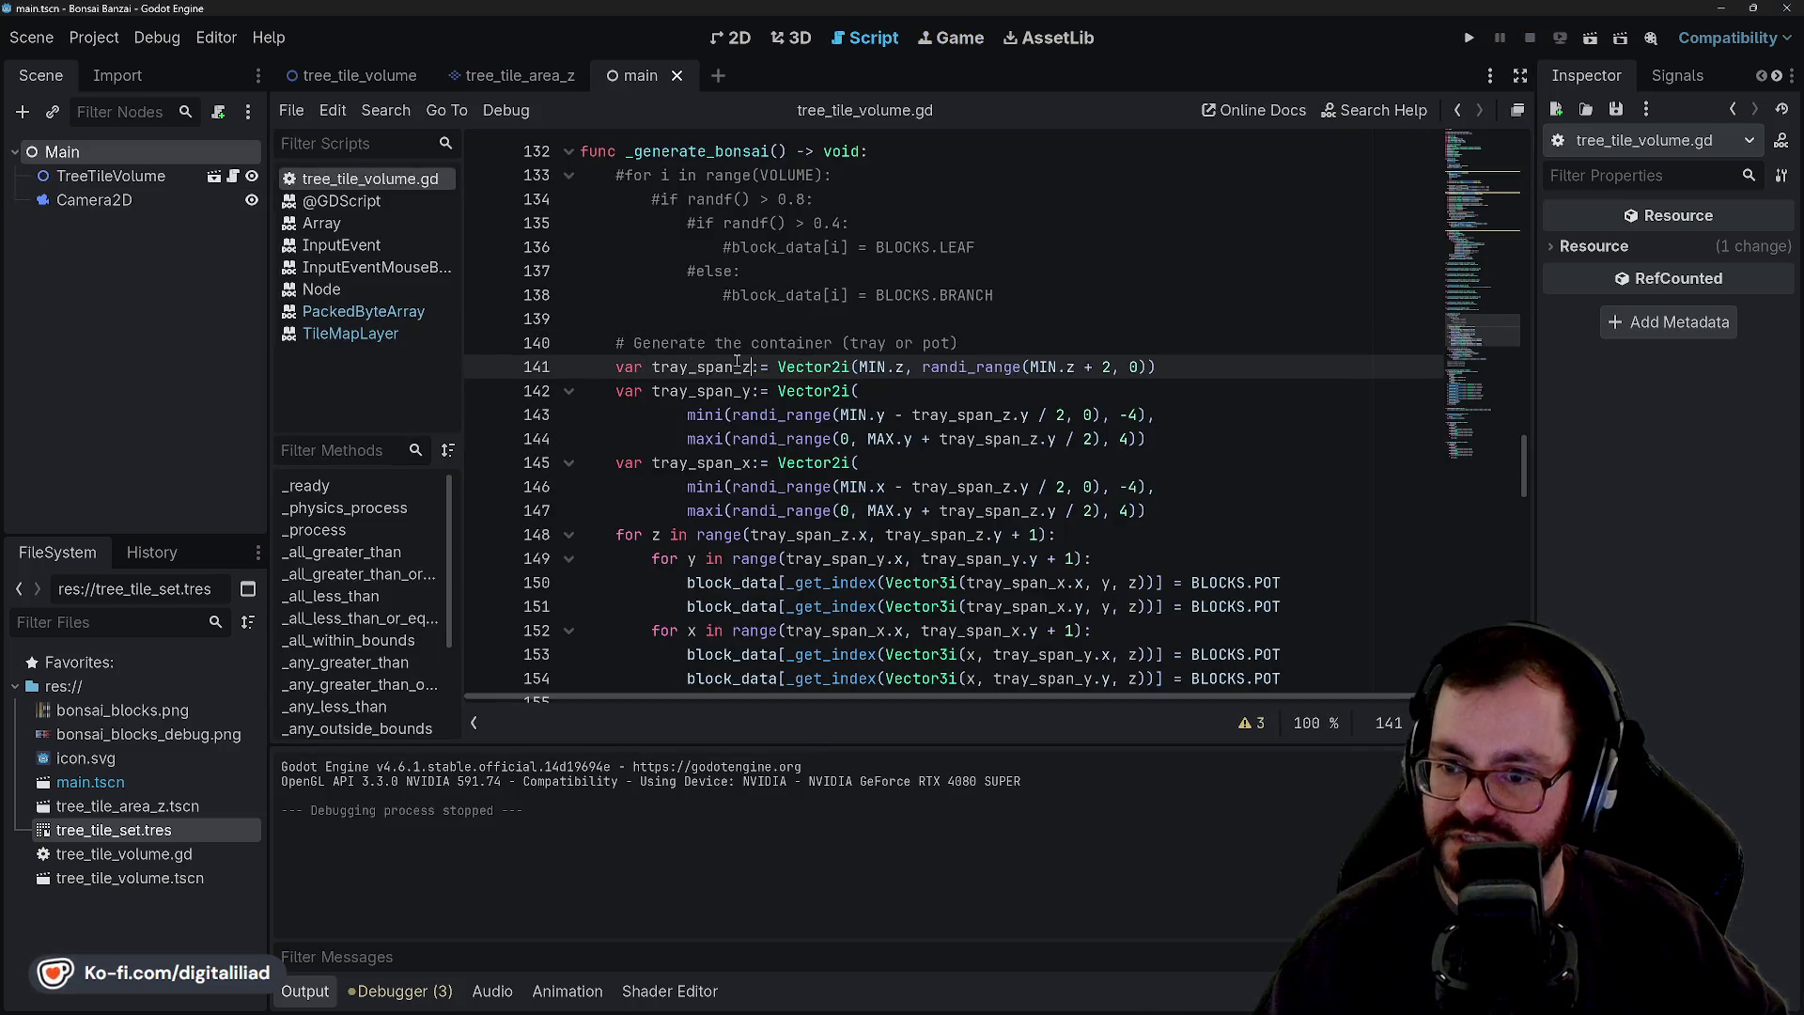
Edit the tray_span_z random upper bound on line 141, then briefly run and stop the game.
click(731, 343)
click(875, 368)
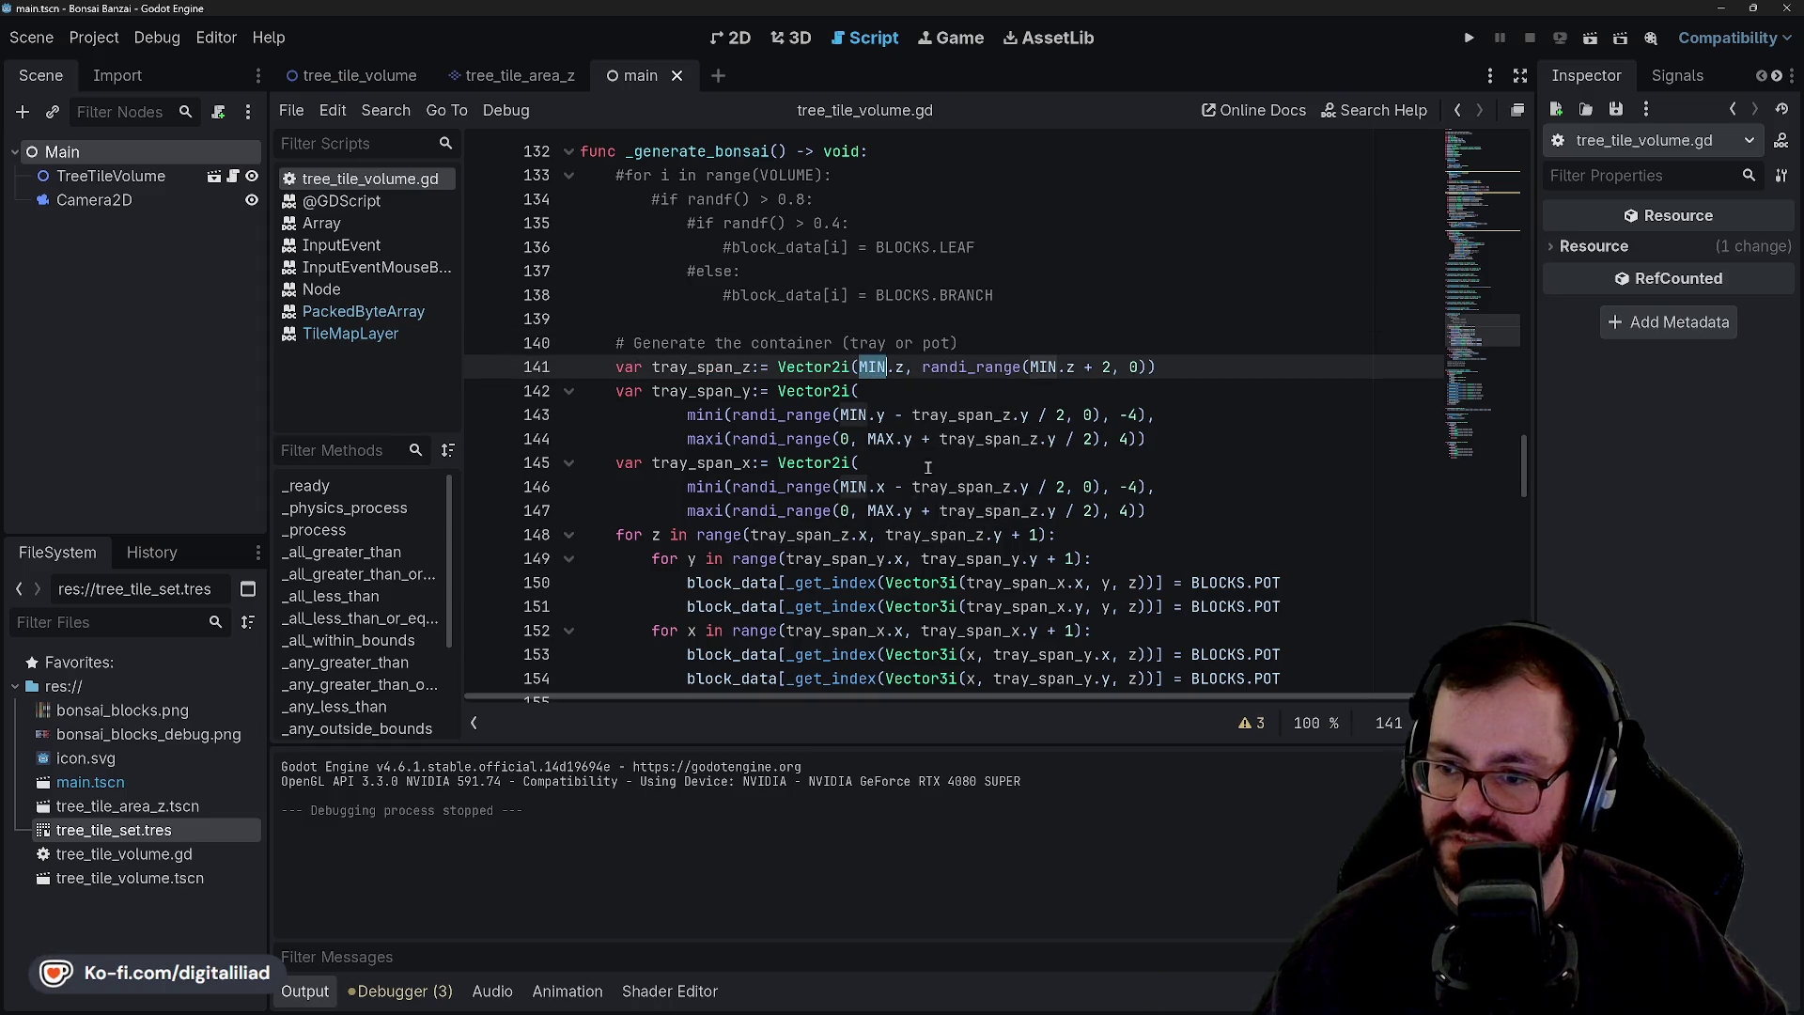
click(1060, 369)
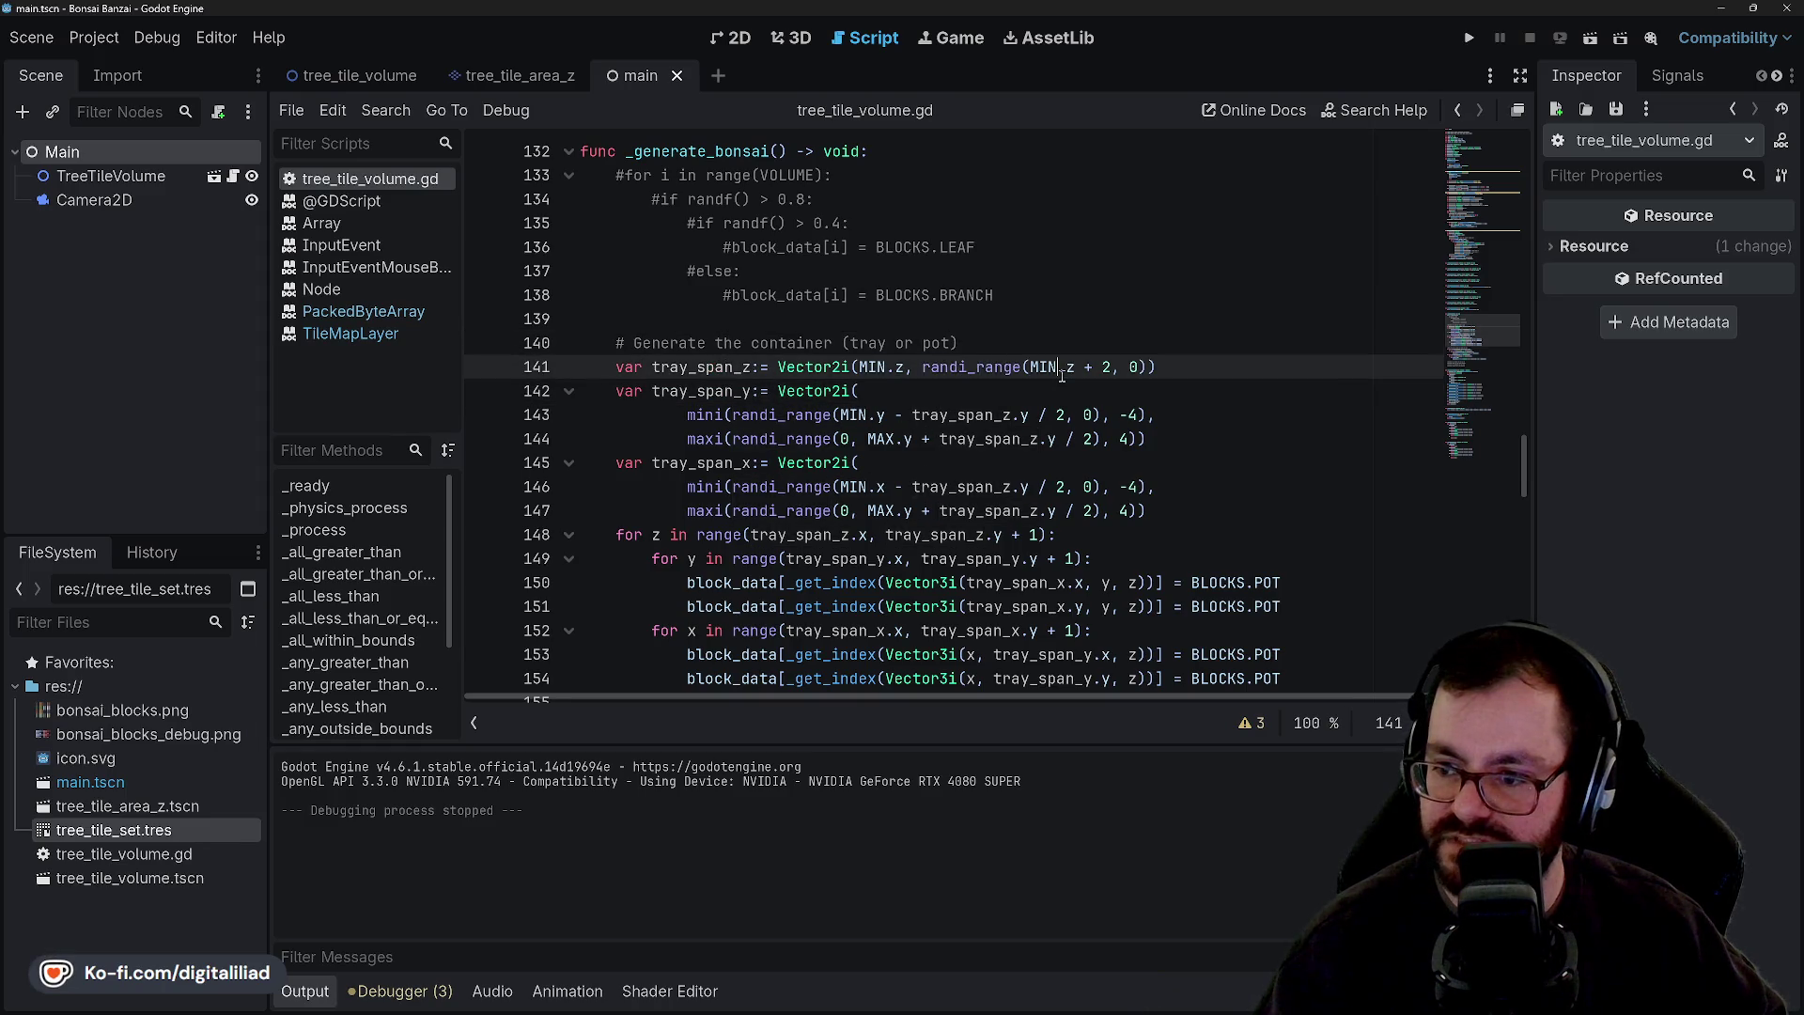
click(1137, 368)
key(BackSpace)
text(-1)
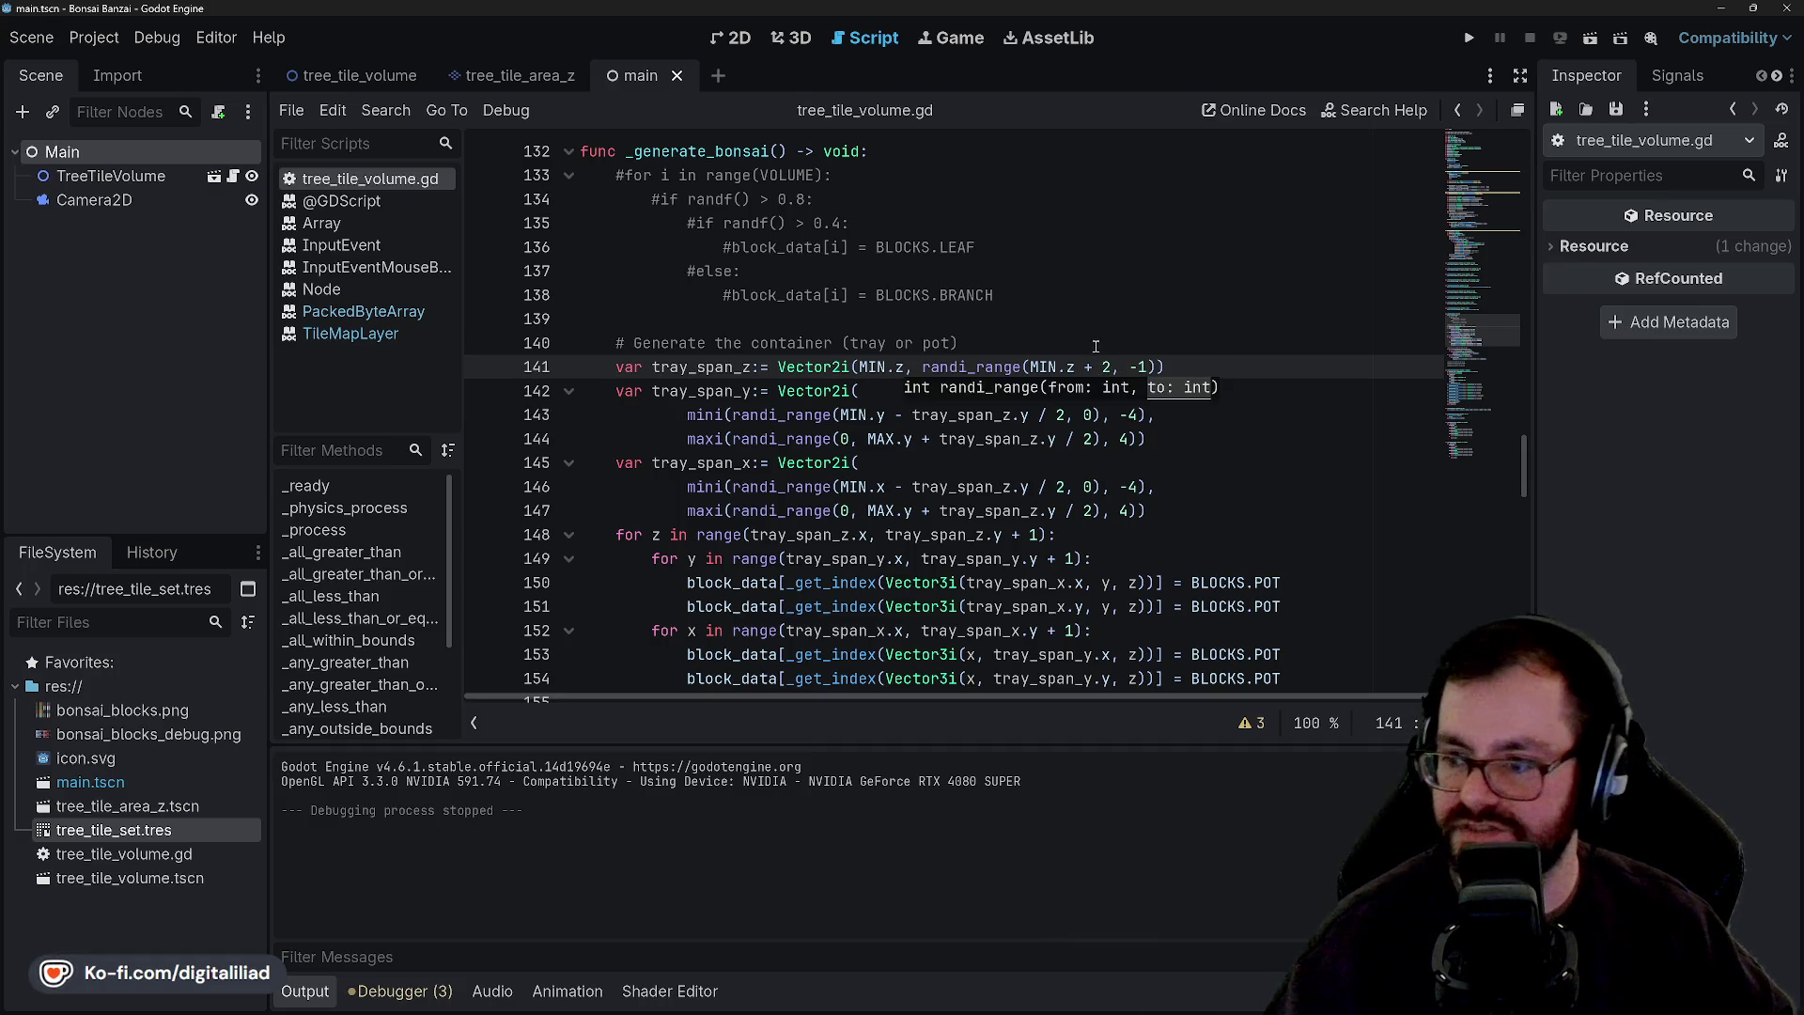
key(Up)
click(1482, 31)
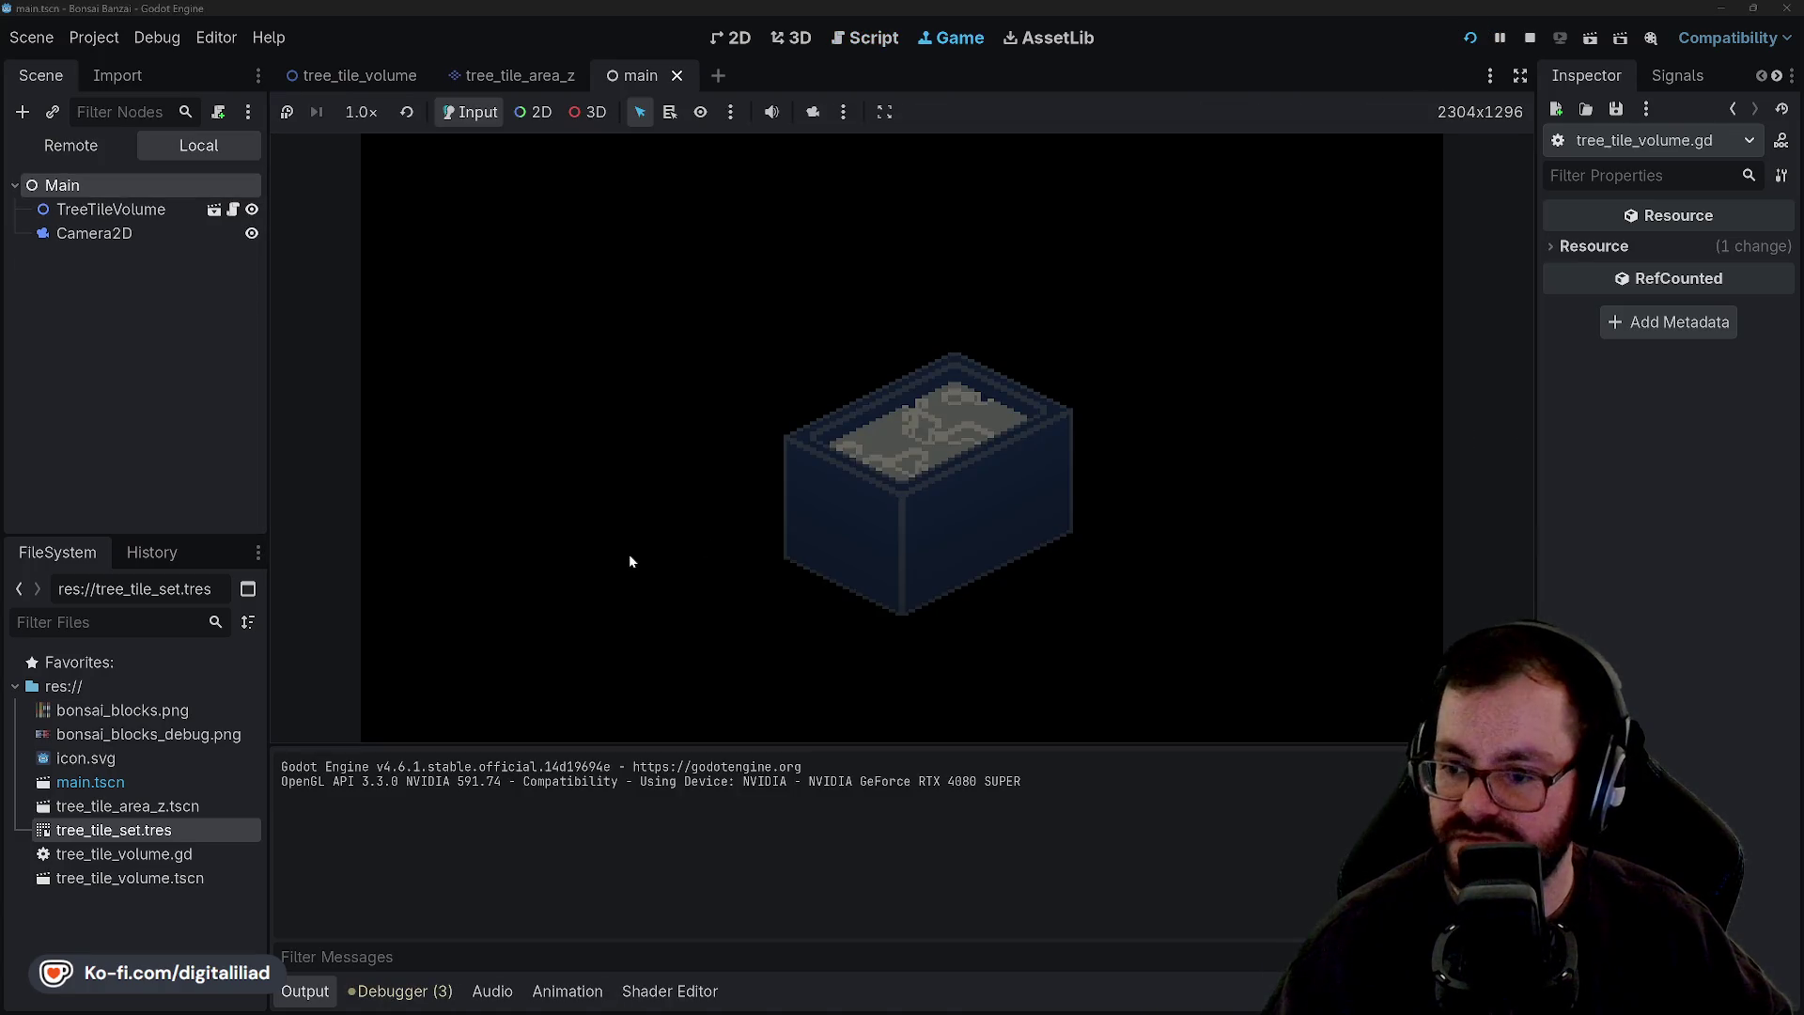
click(1531, 38)
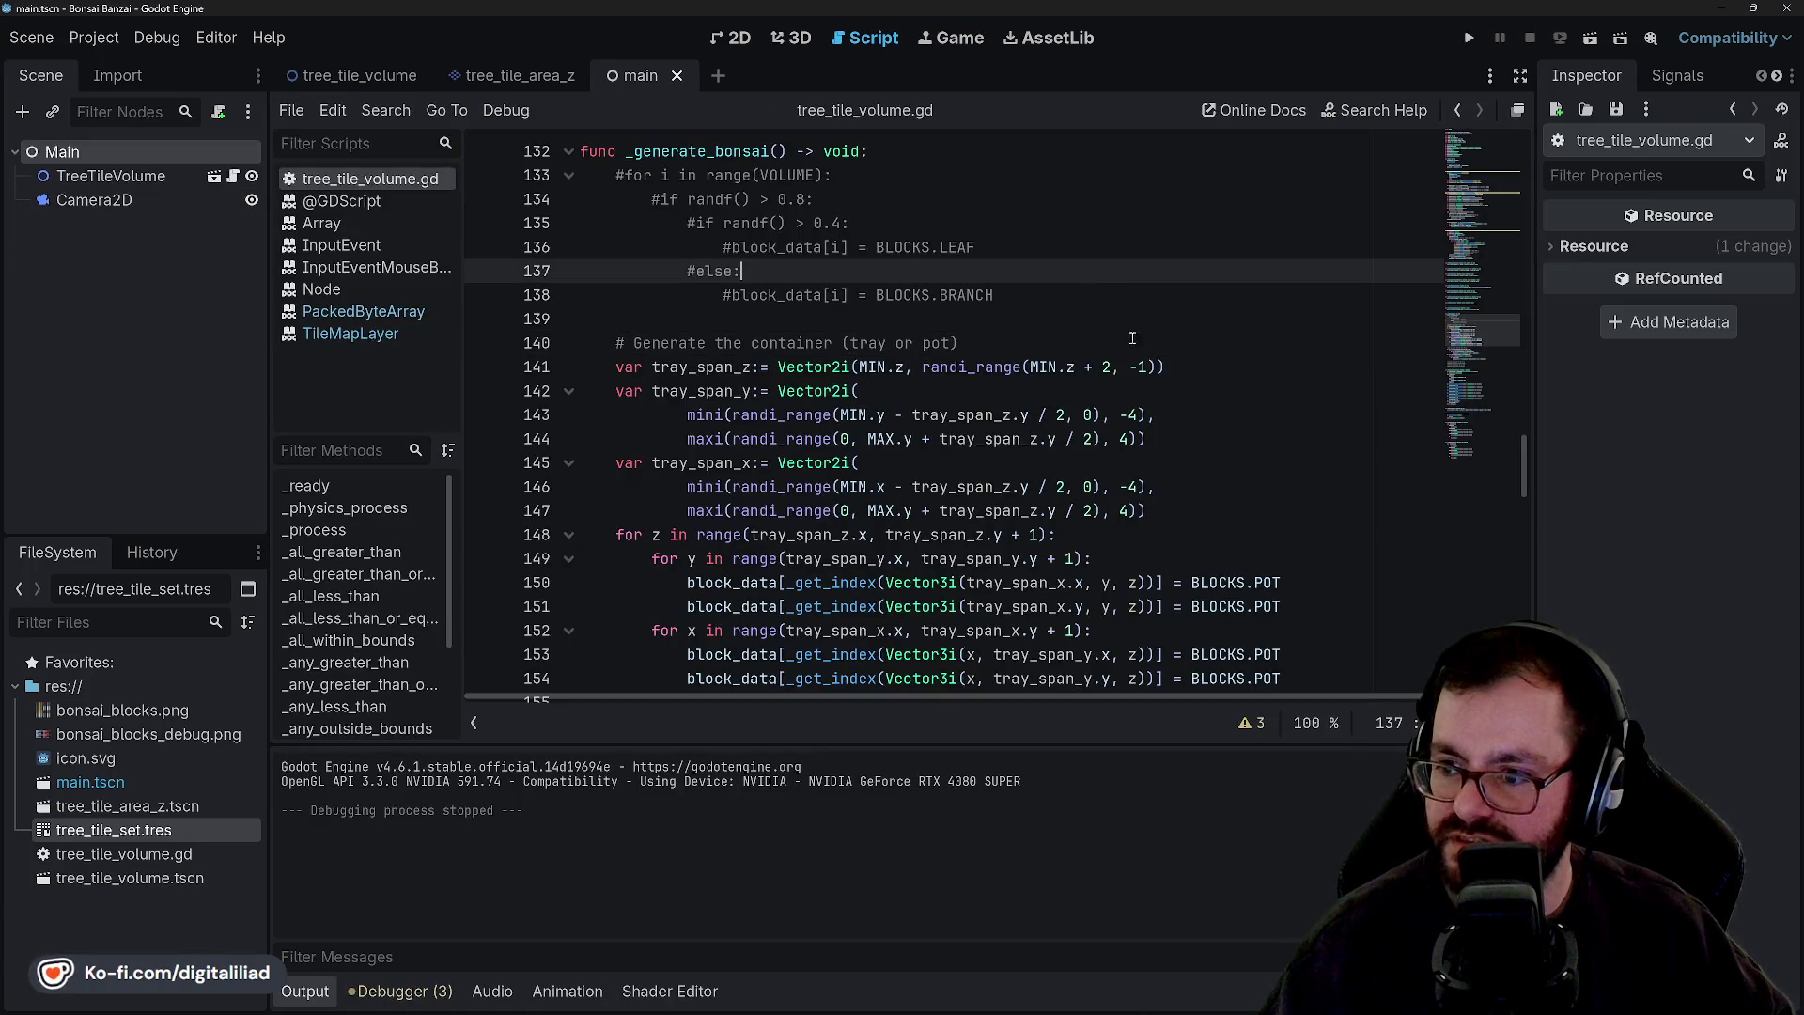
click(1139, 366)
text(-4)
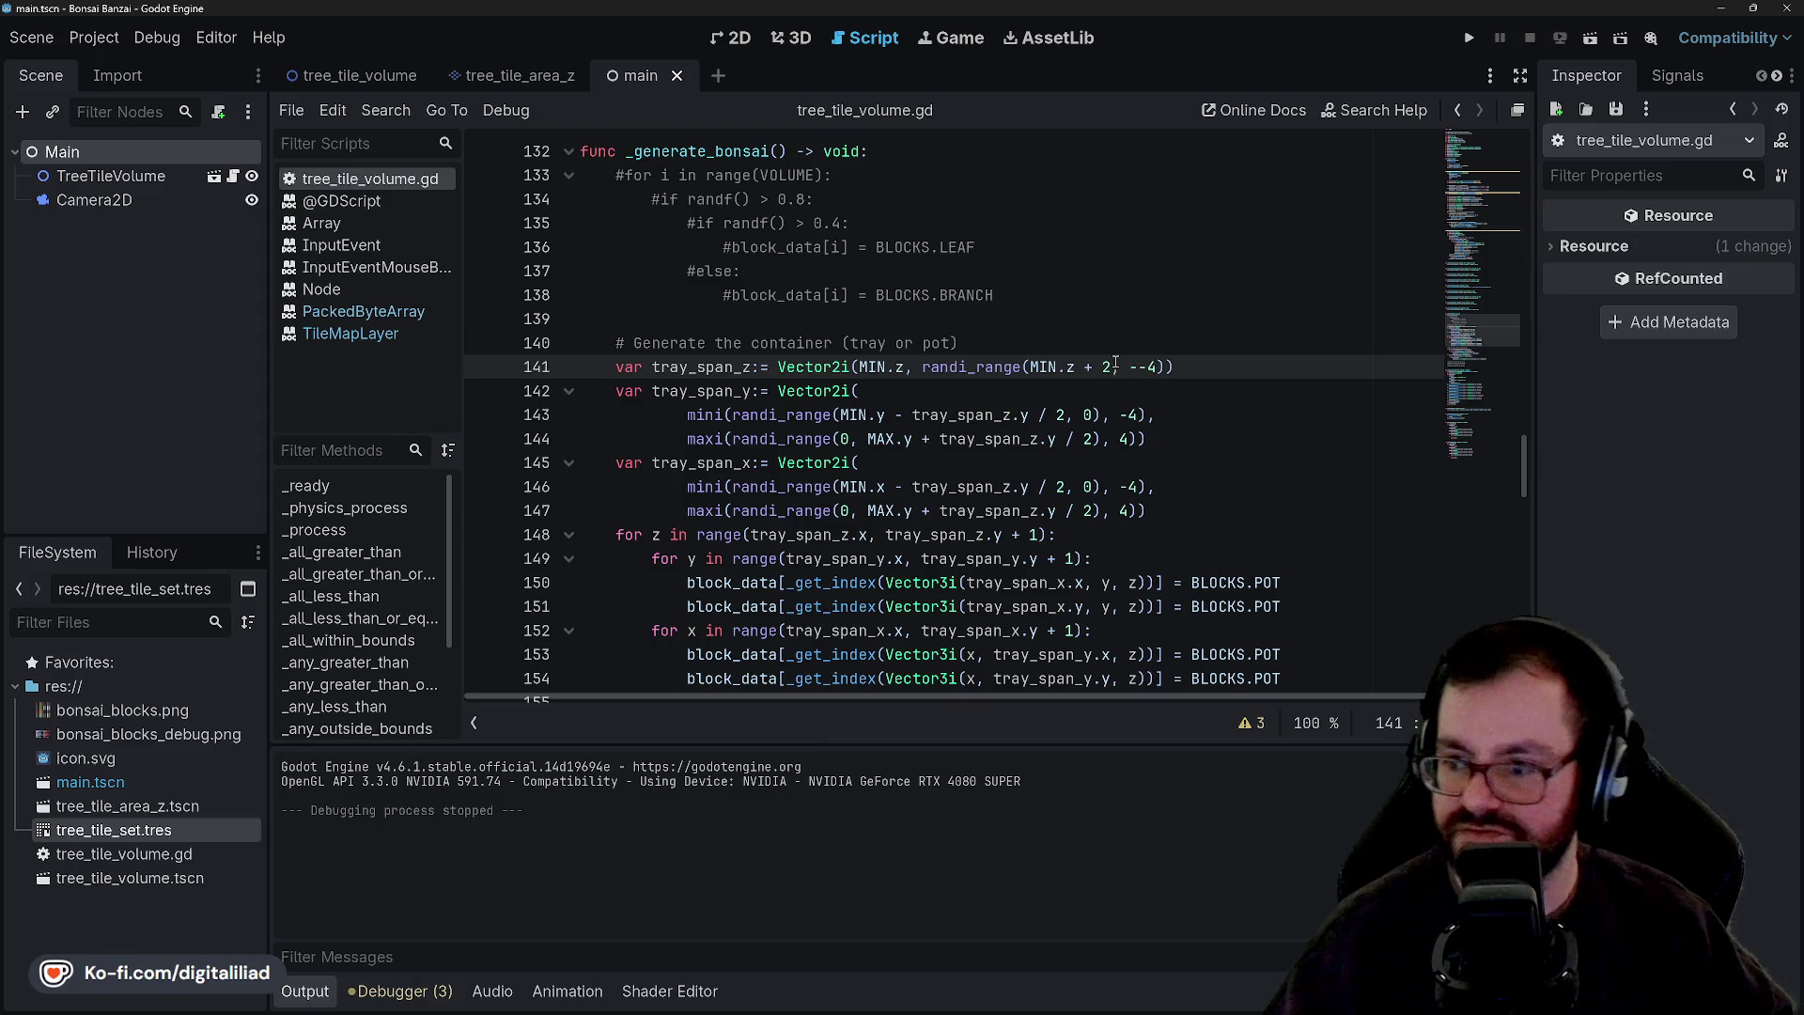
Finish setting the tray_span_z upper bound to -2, save tree_tile_volume.gd, and rerun the game.
key(BackSpace)
text(2)
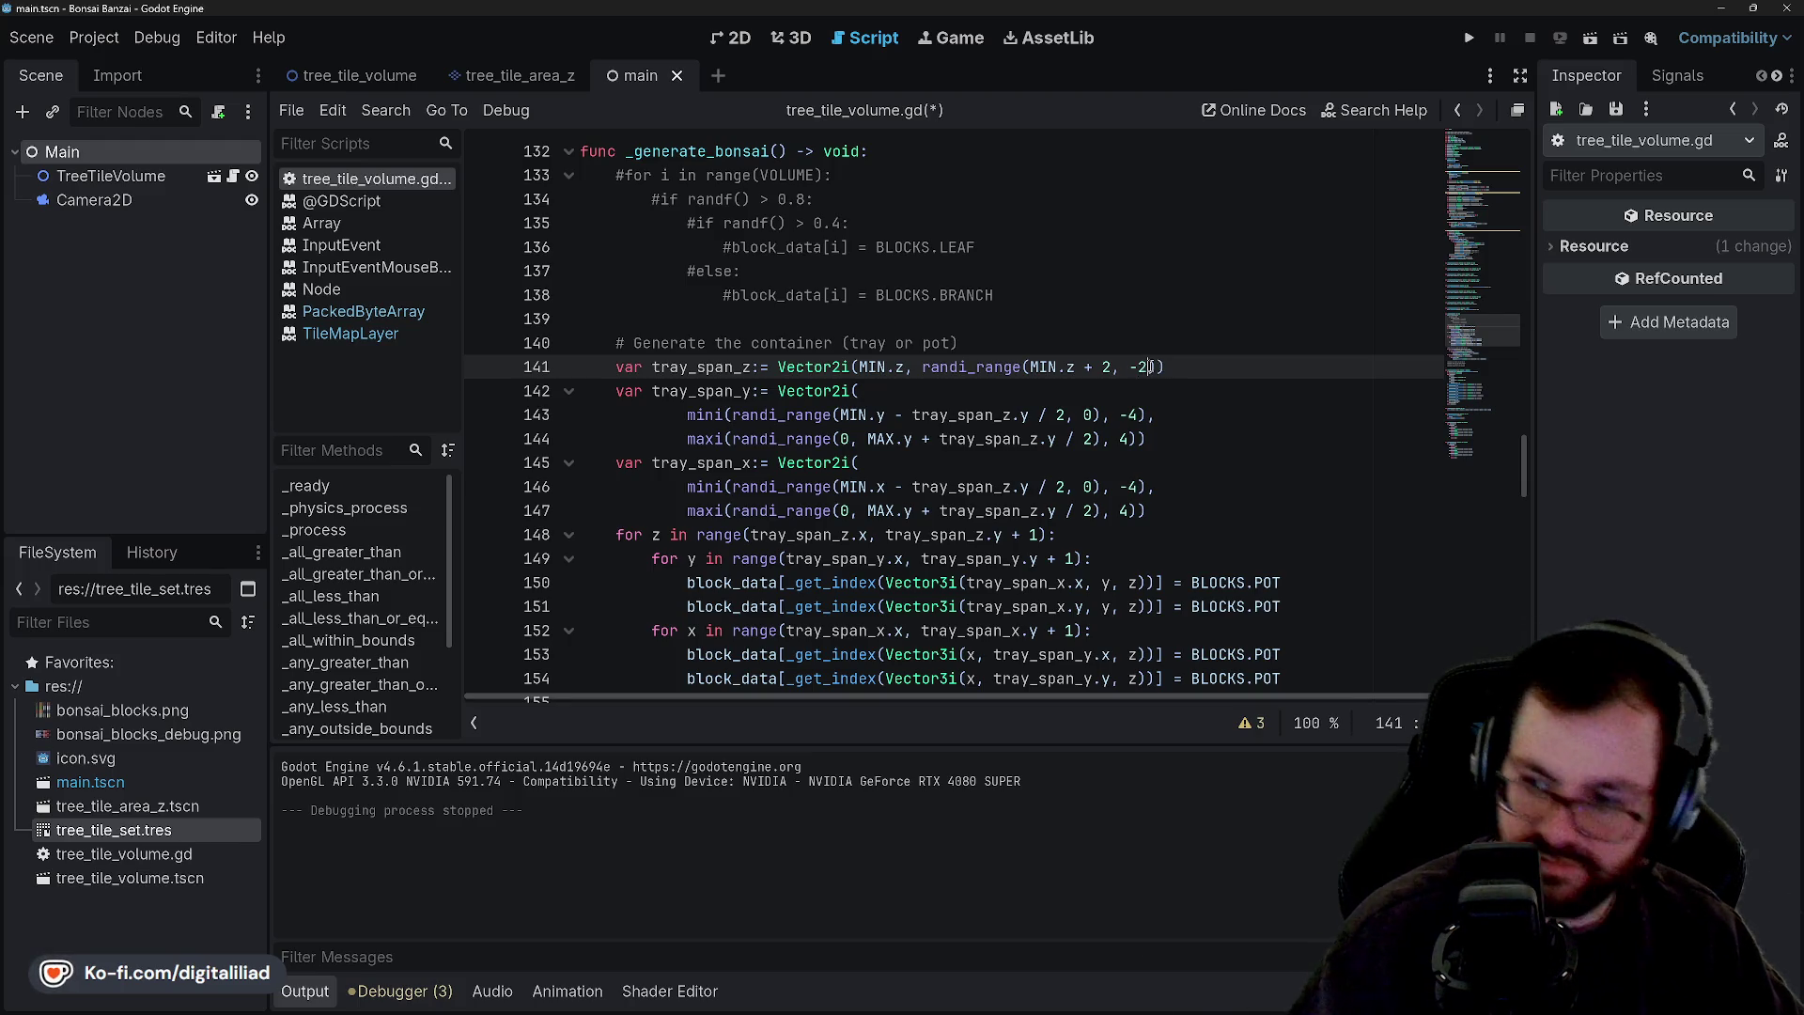
click(956, 228)
key(ctrl+s)
click(1003, 319)
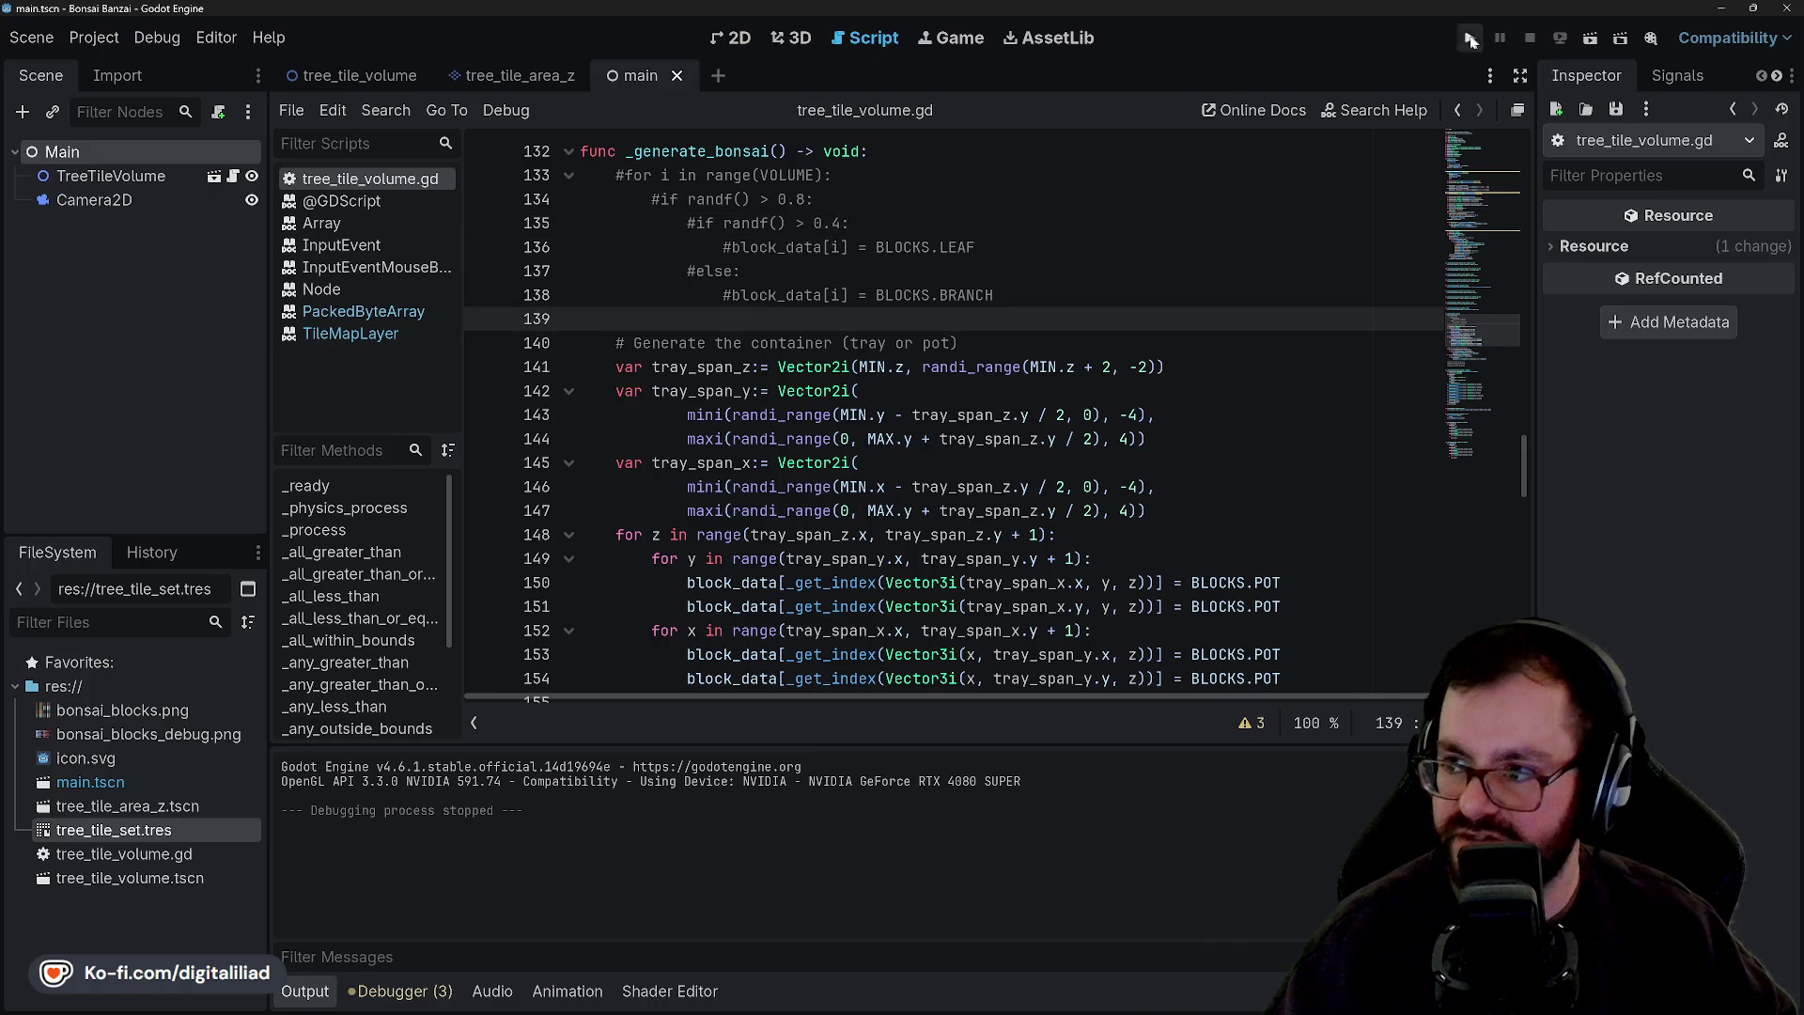
click(1470, 40)
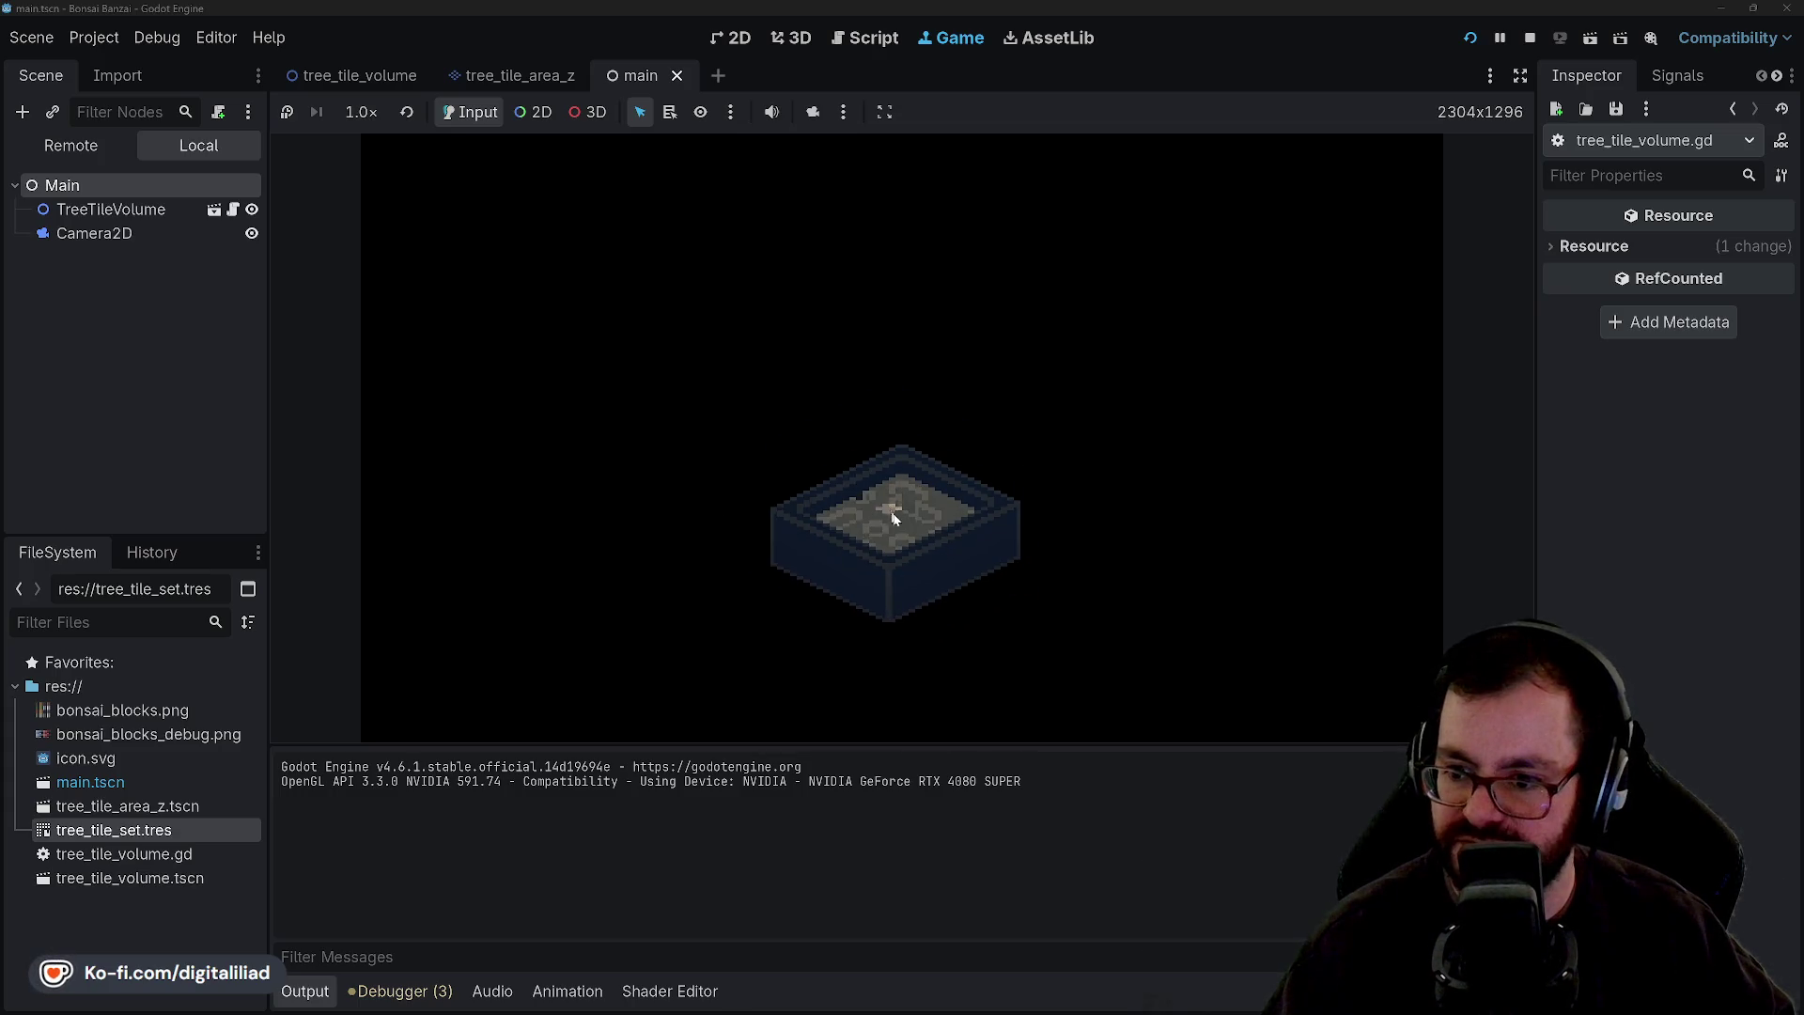
Stop the game and delete ' - 1' after tray_span_z.y on line 157 so soil reaches the rim.
click(1529, 36)
scroll(776, 390, down, 6)
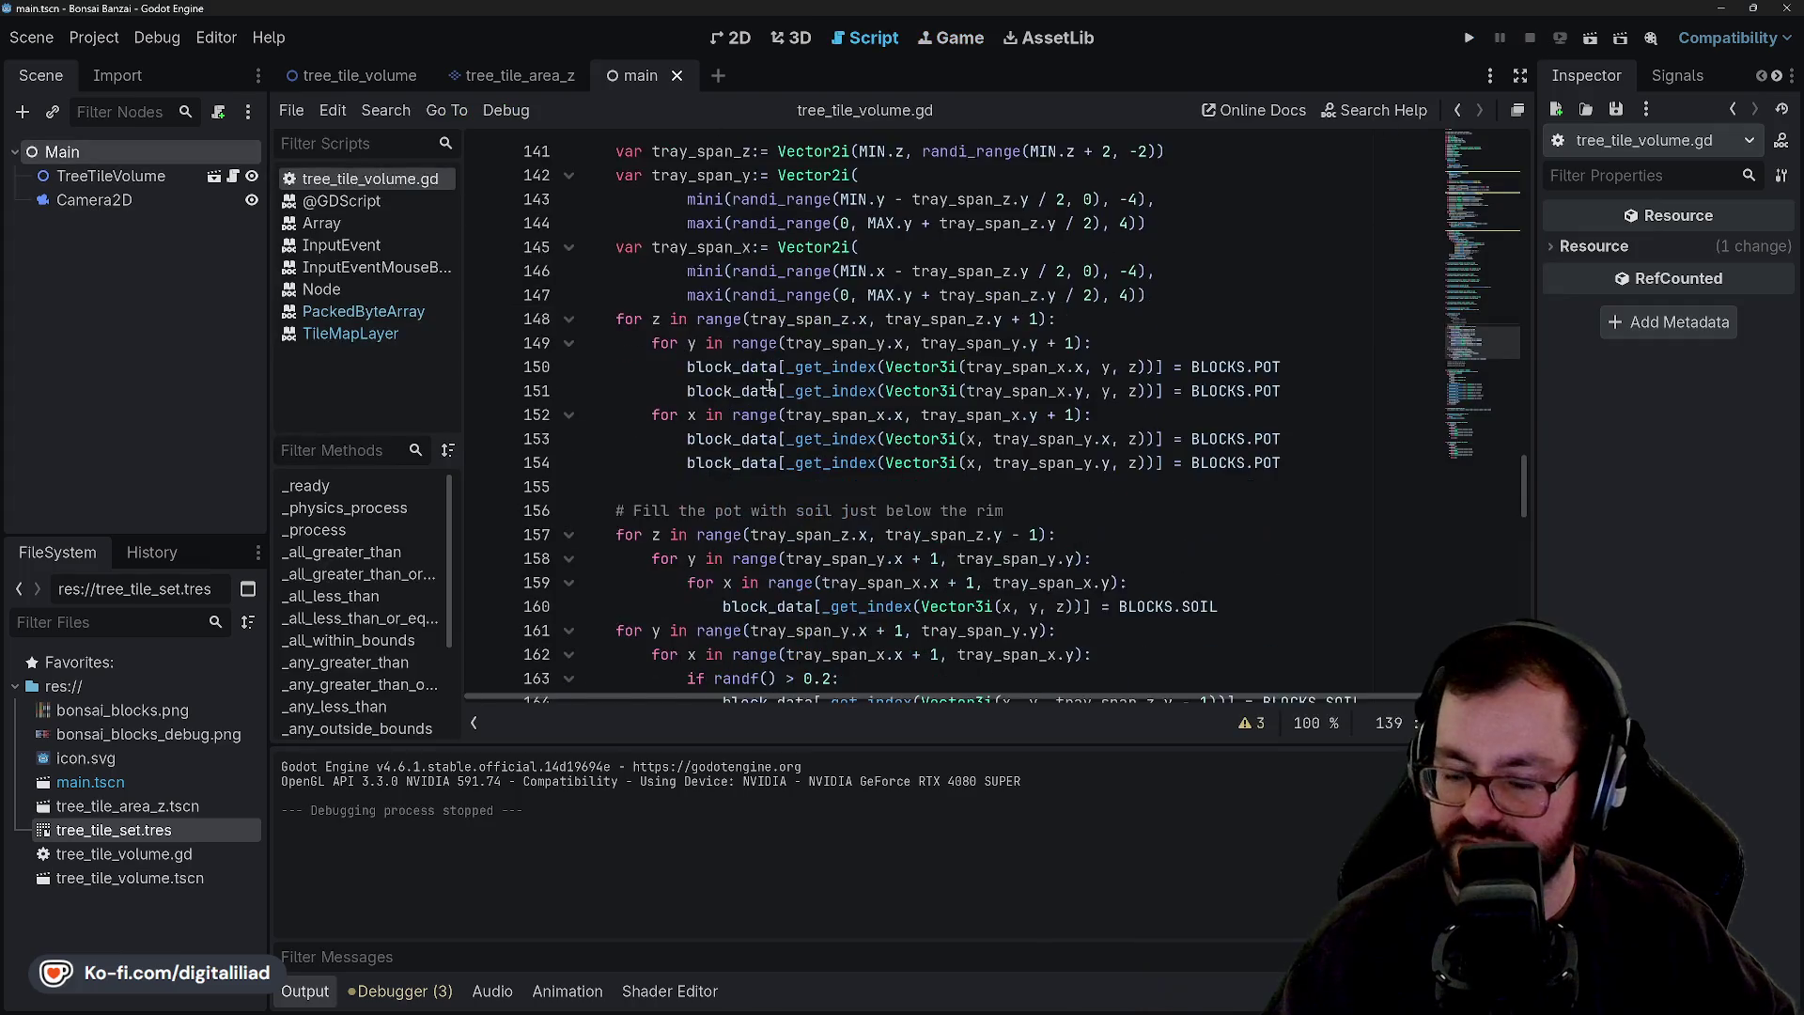
scroll(786, 414, up, 2)
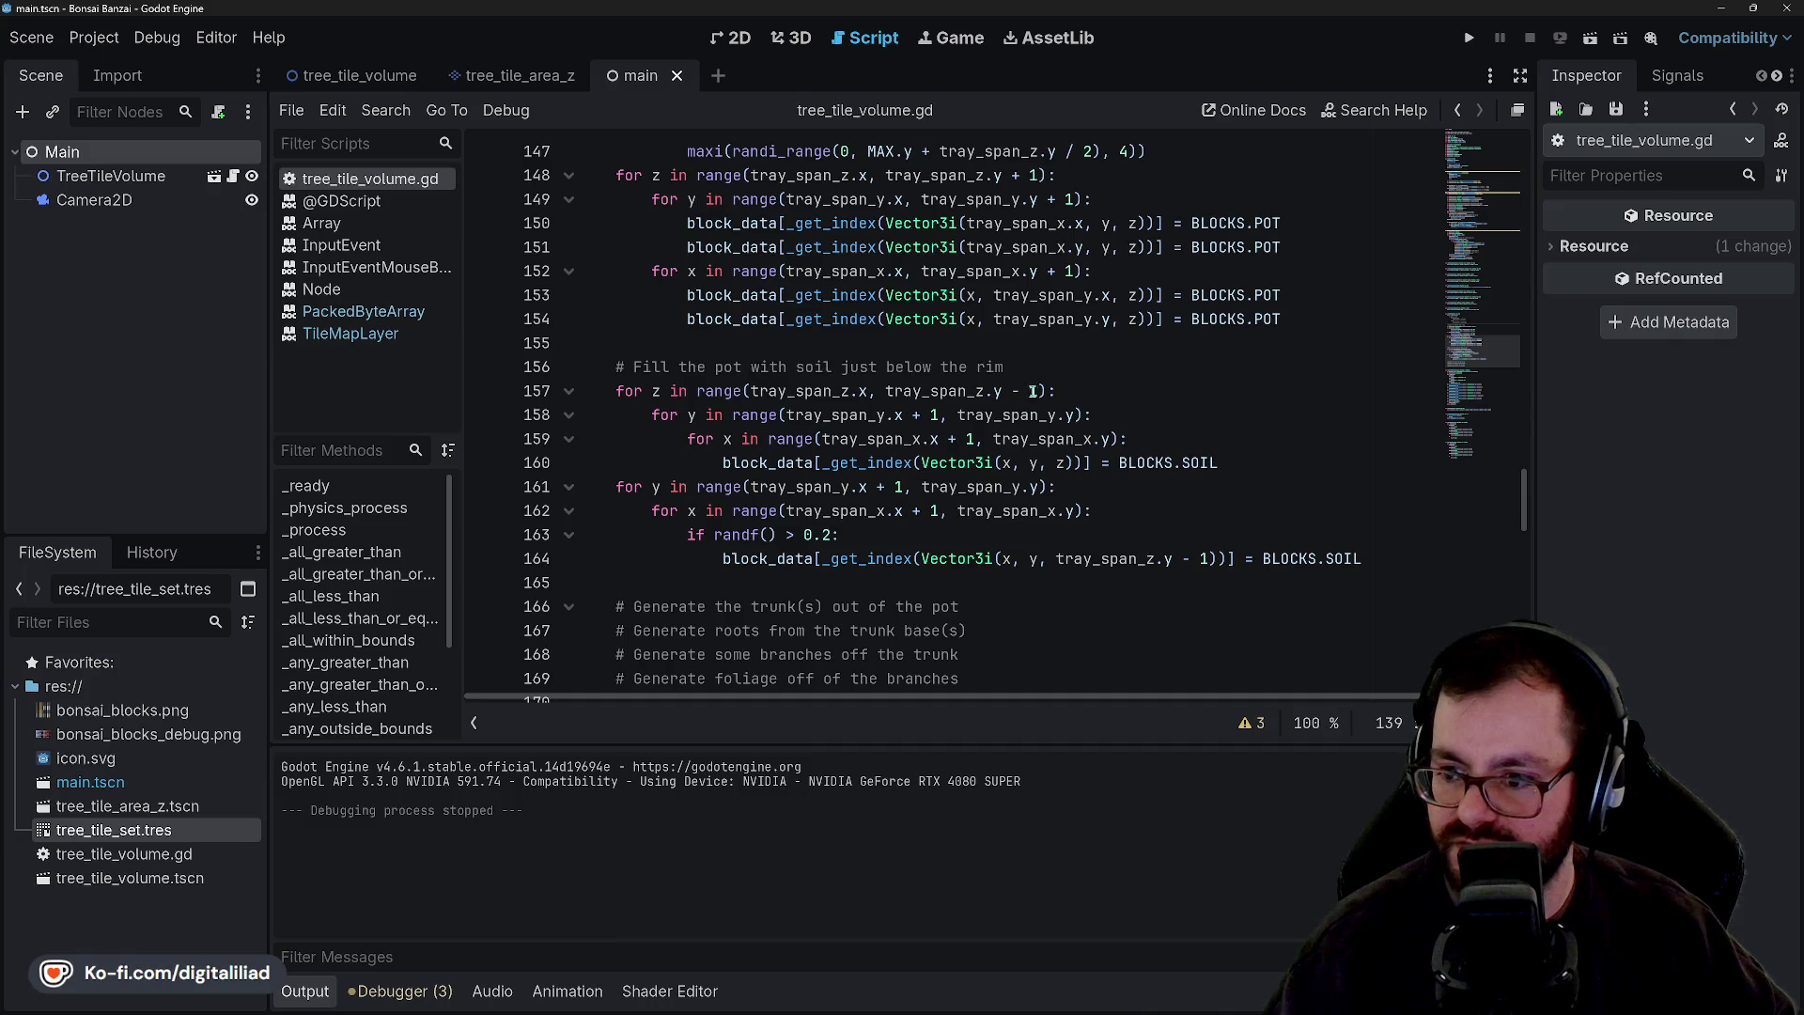
drag(1039, 391, 1003, 391)
key(BackSpace)
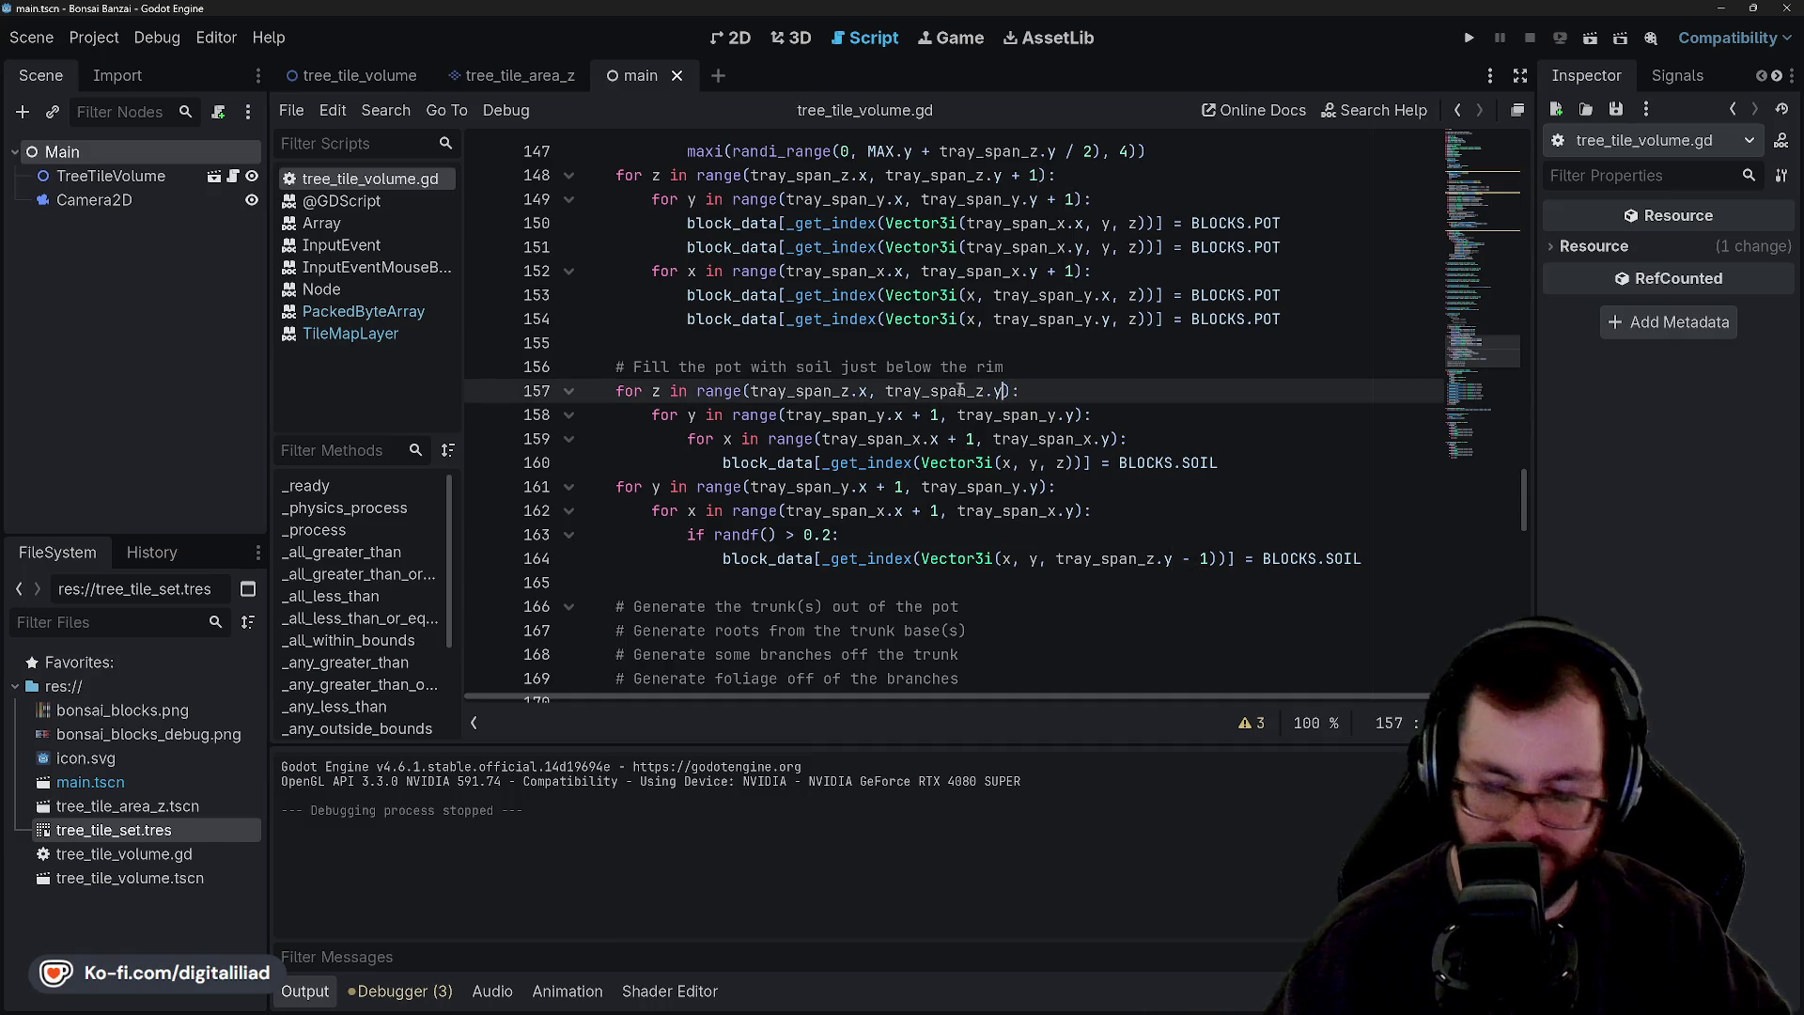
Delete the random top-soil loop on lines 161–164 and rerun the game to check the soil fill.
drag(1347, 564, 1334, 469)
key(BackSpace)
click(1136, 398)
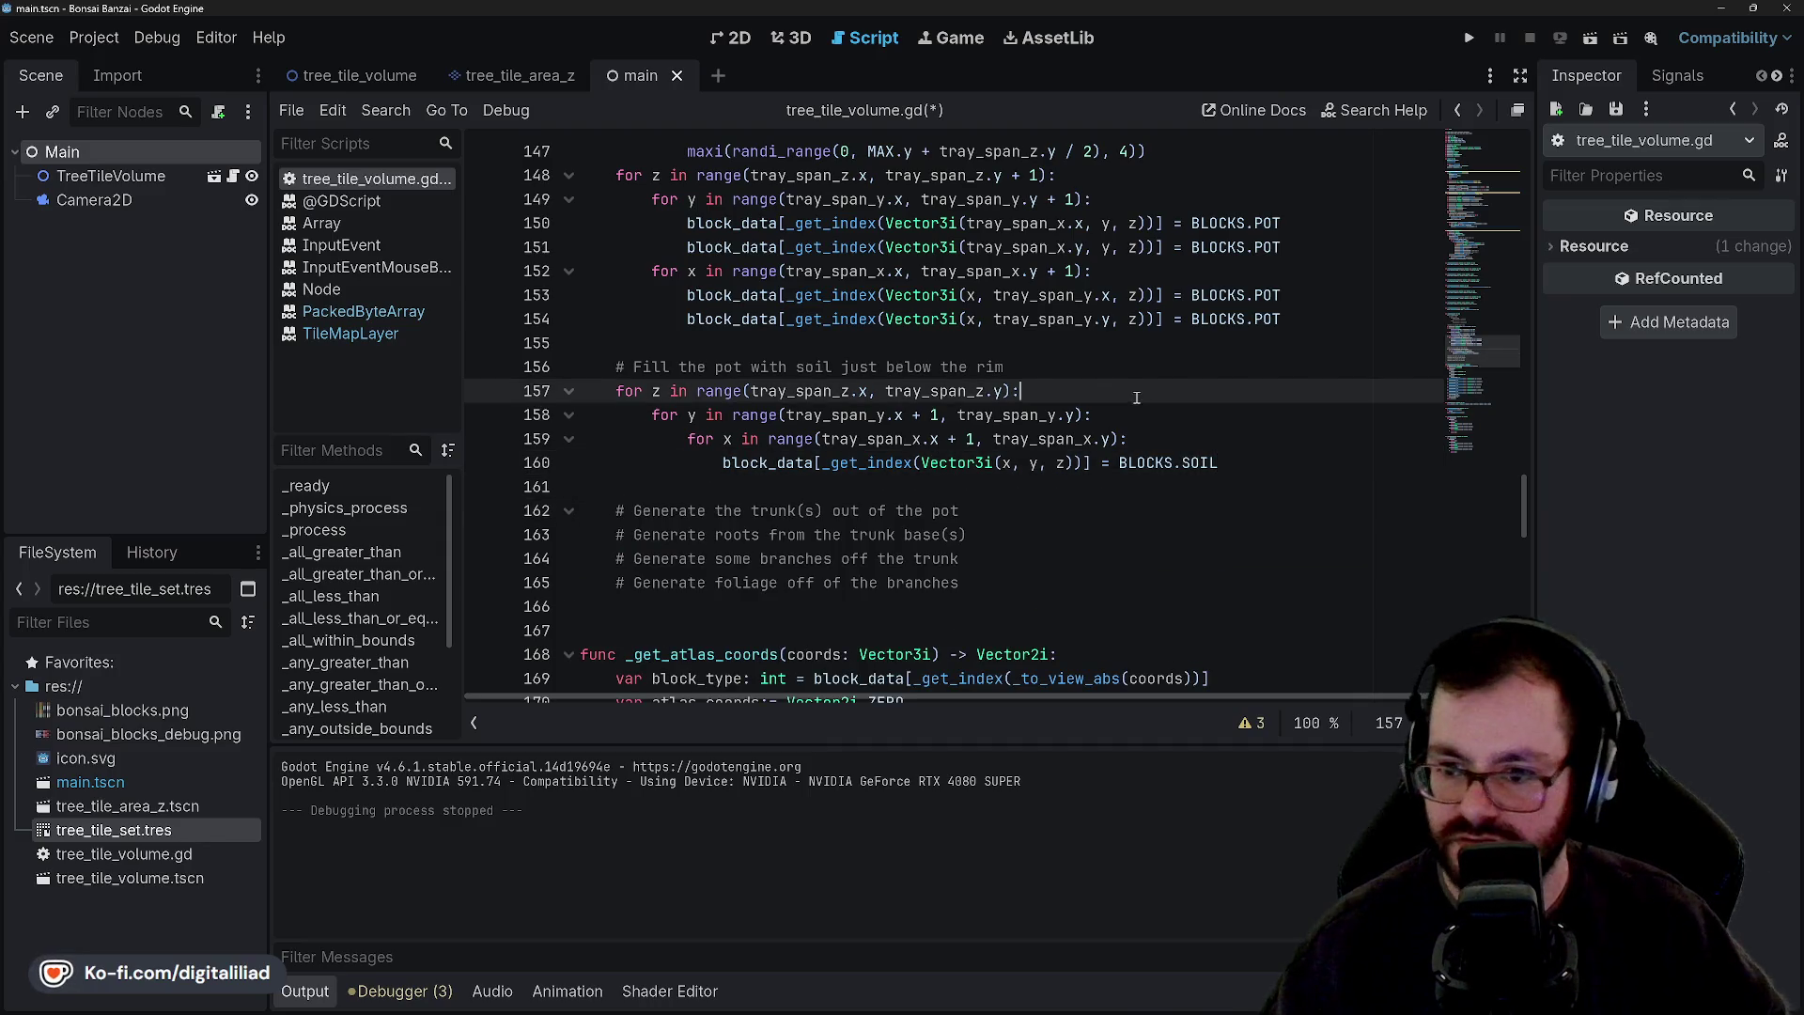
click(1471, 38)
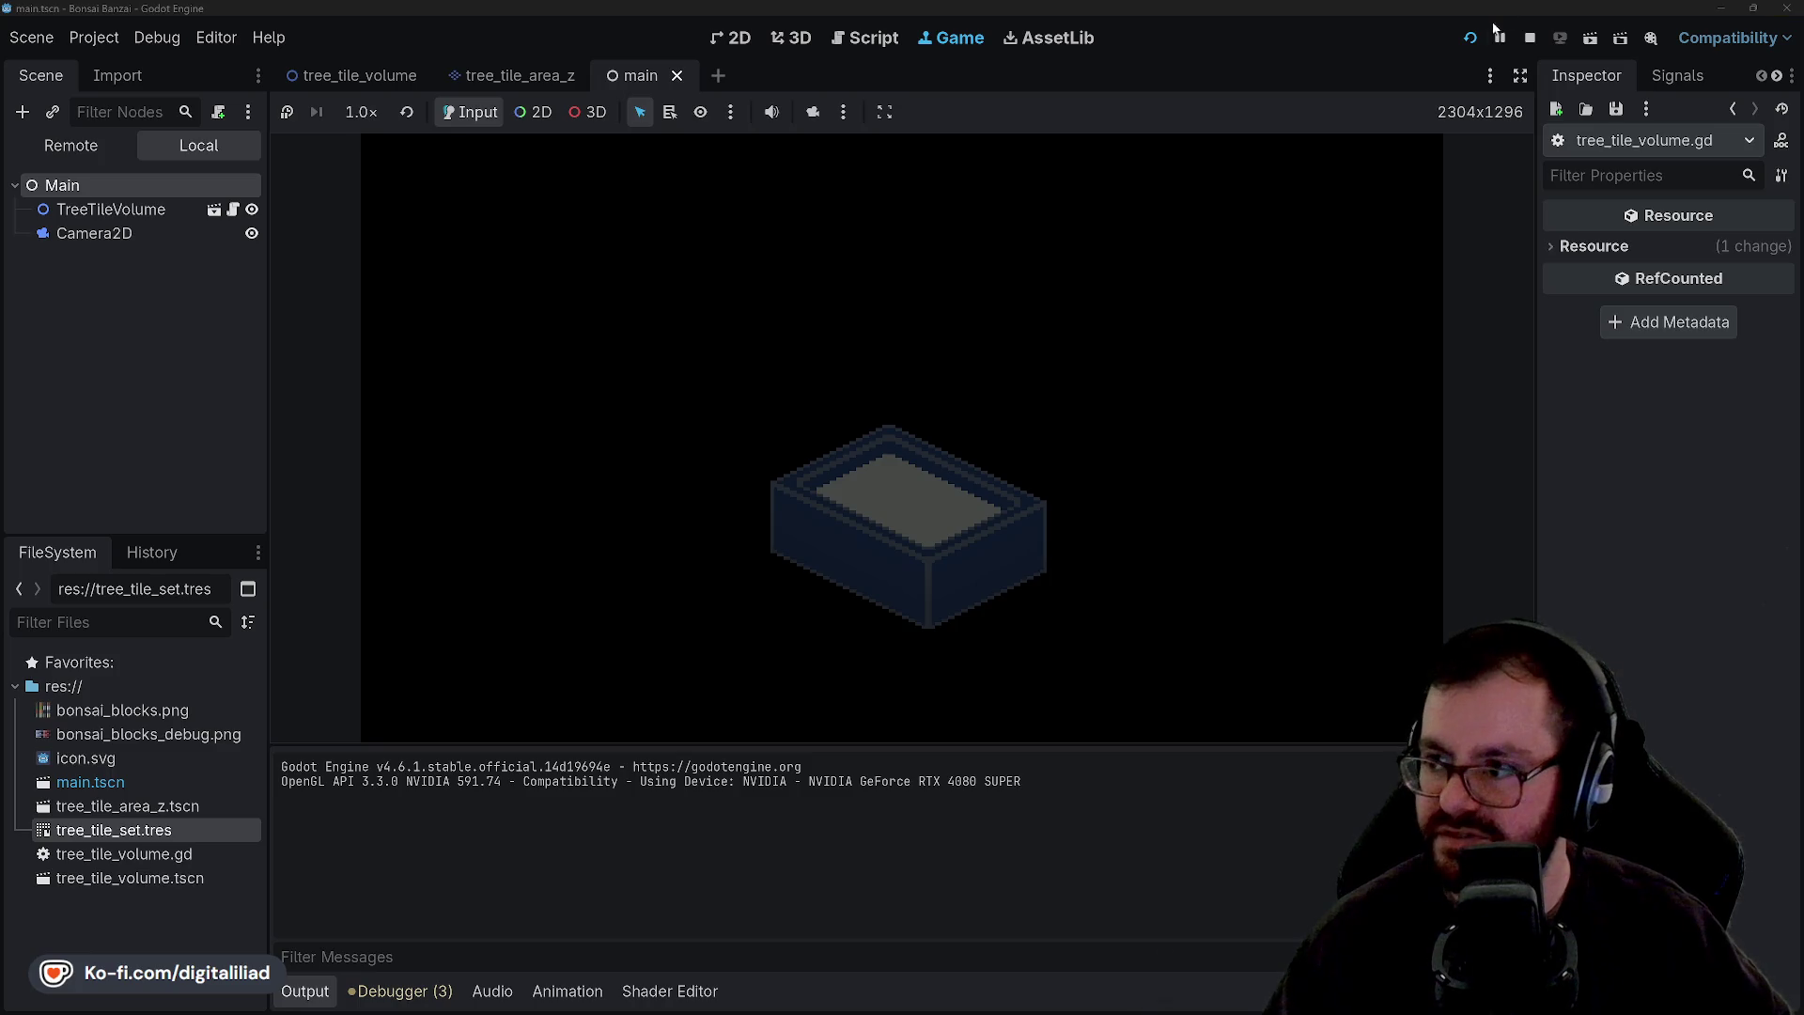
Remove ' / 2' after tray_span_z.y on line 143, save the script, and run the game.
click(1529, 38)
click(993, 439)
scroll(1026, 237, up, 3)
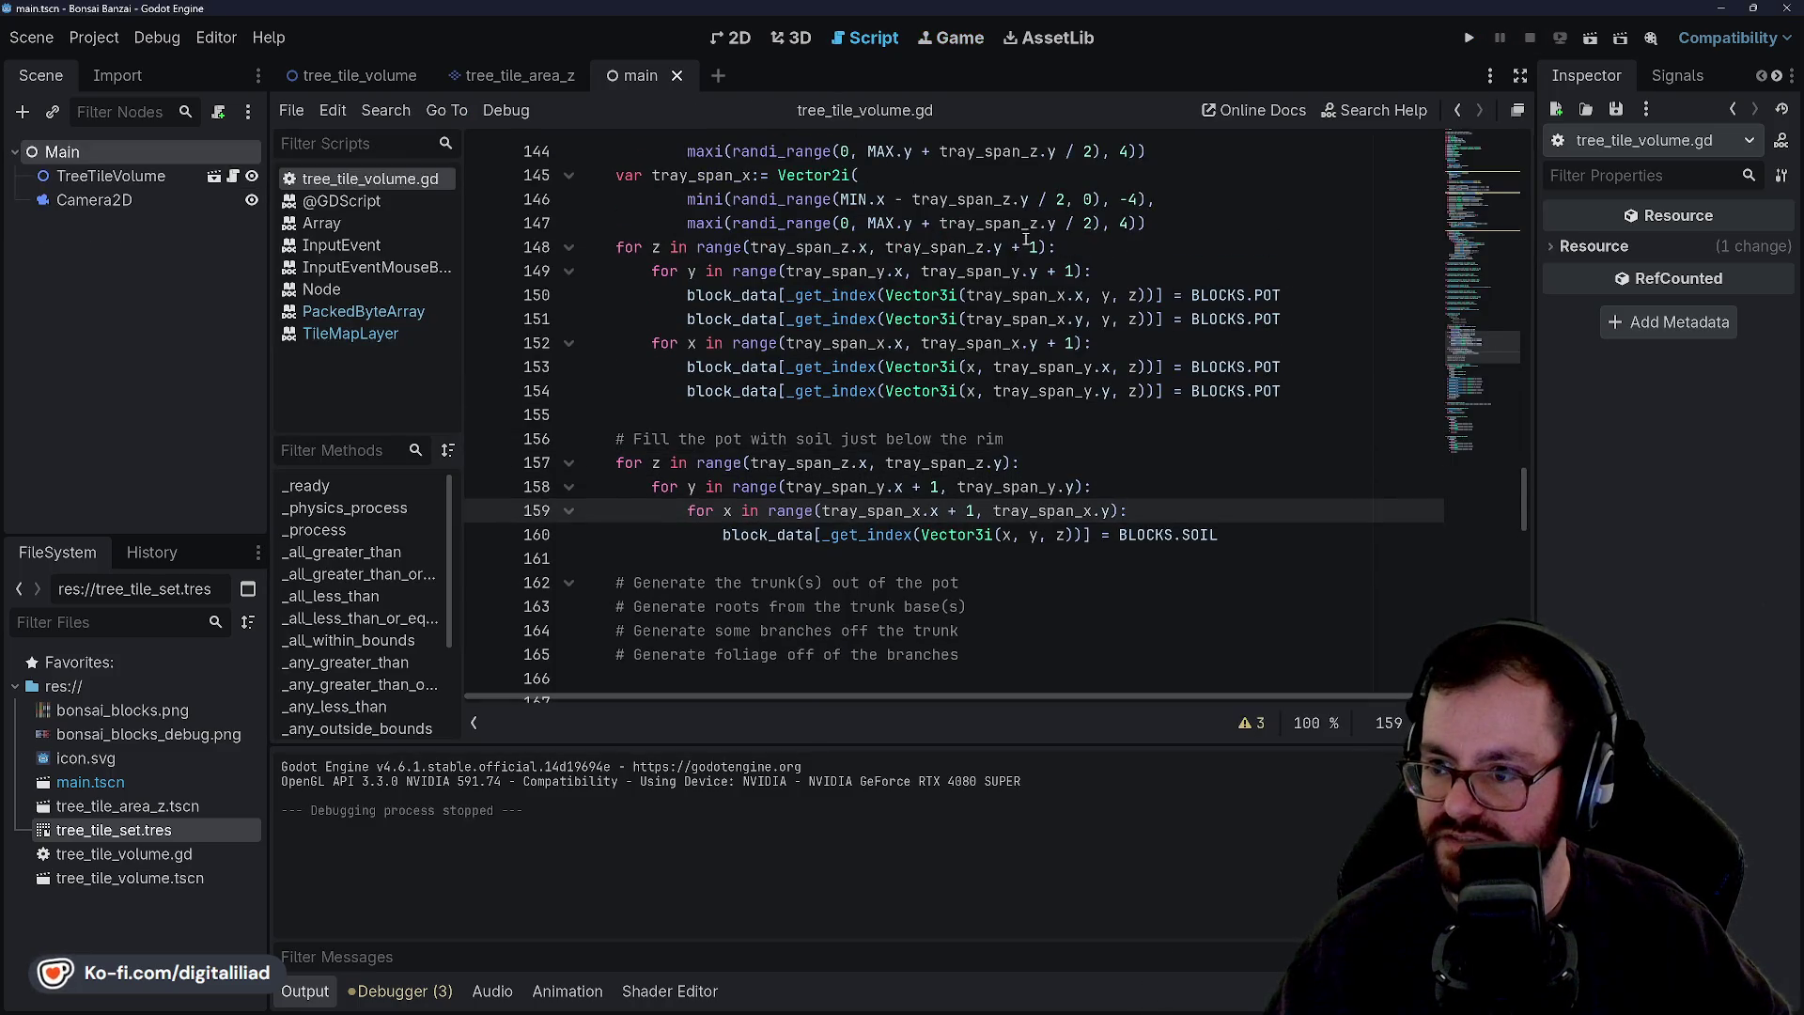
mouse_move(1031, 270)
mouse_down()
mouse_move(1069, 295)
mouse_move(1051, 296)
mouse_move(1045, 343)
mouse_move(1066, 366)
mouse_up()
key(BackSpace)
key(BackSpace)
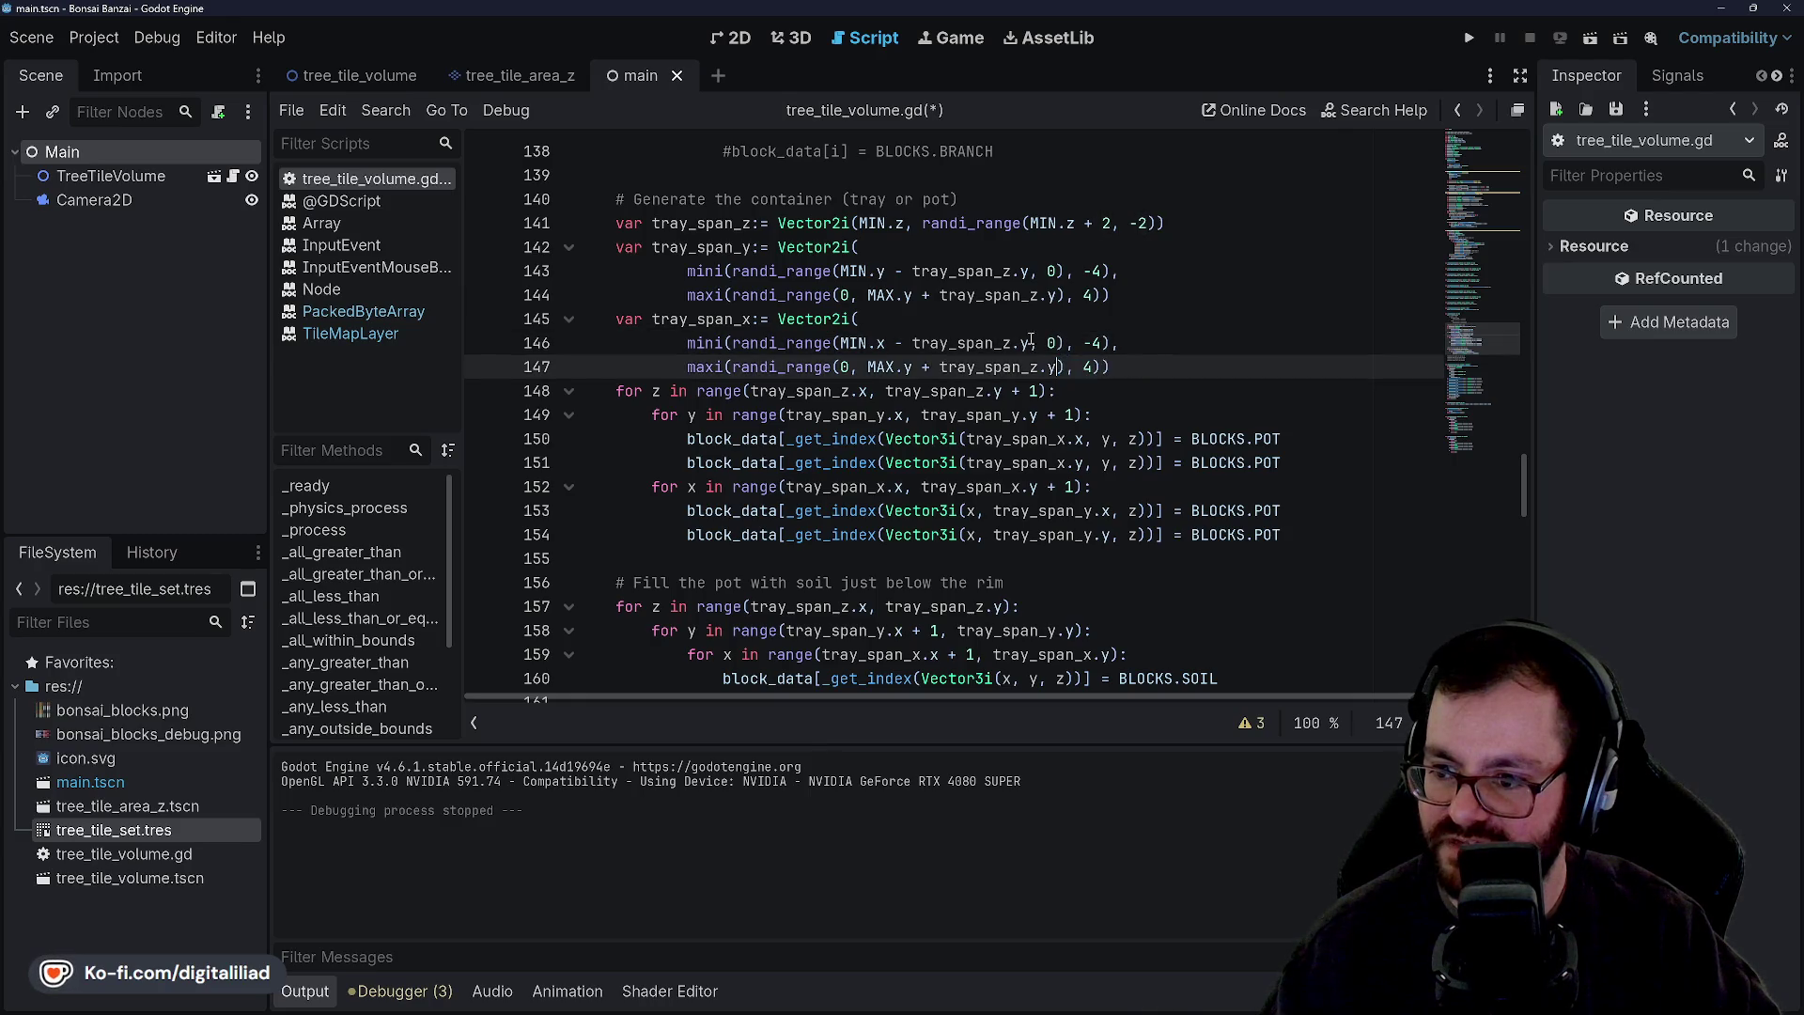
click(1093, 320)
key(ctrl+s)
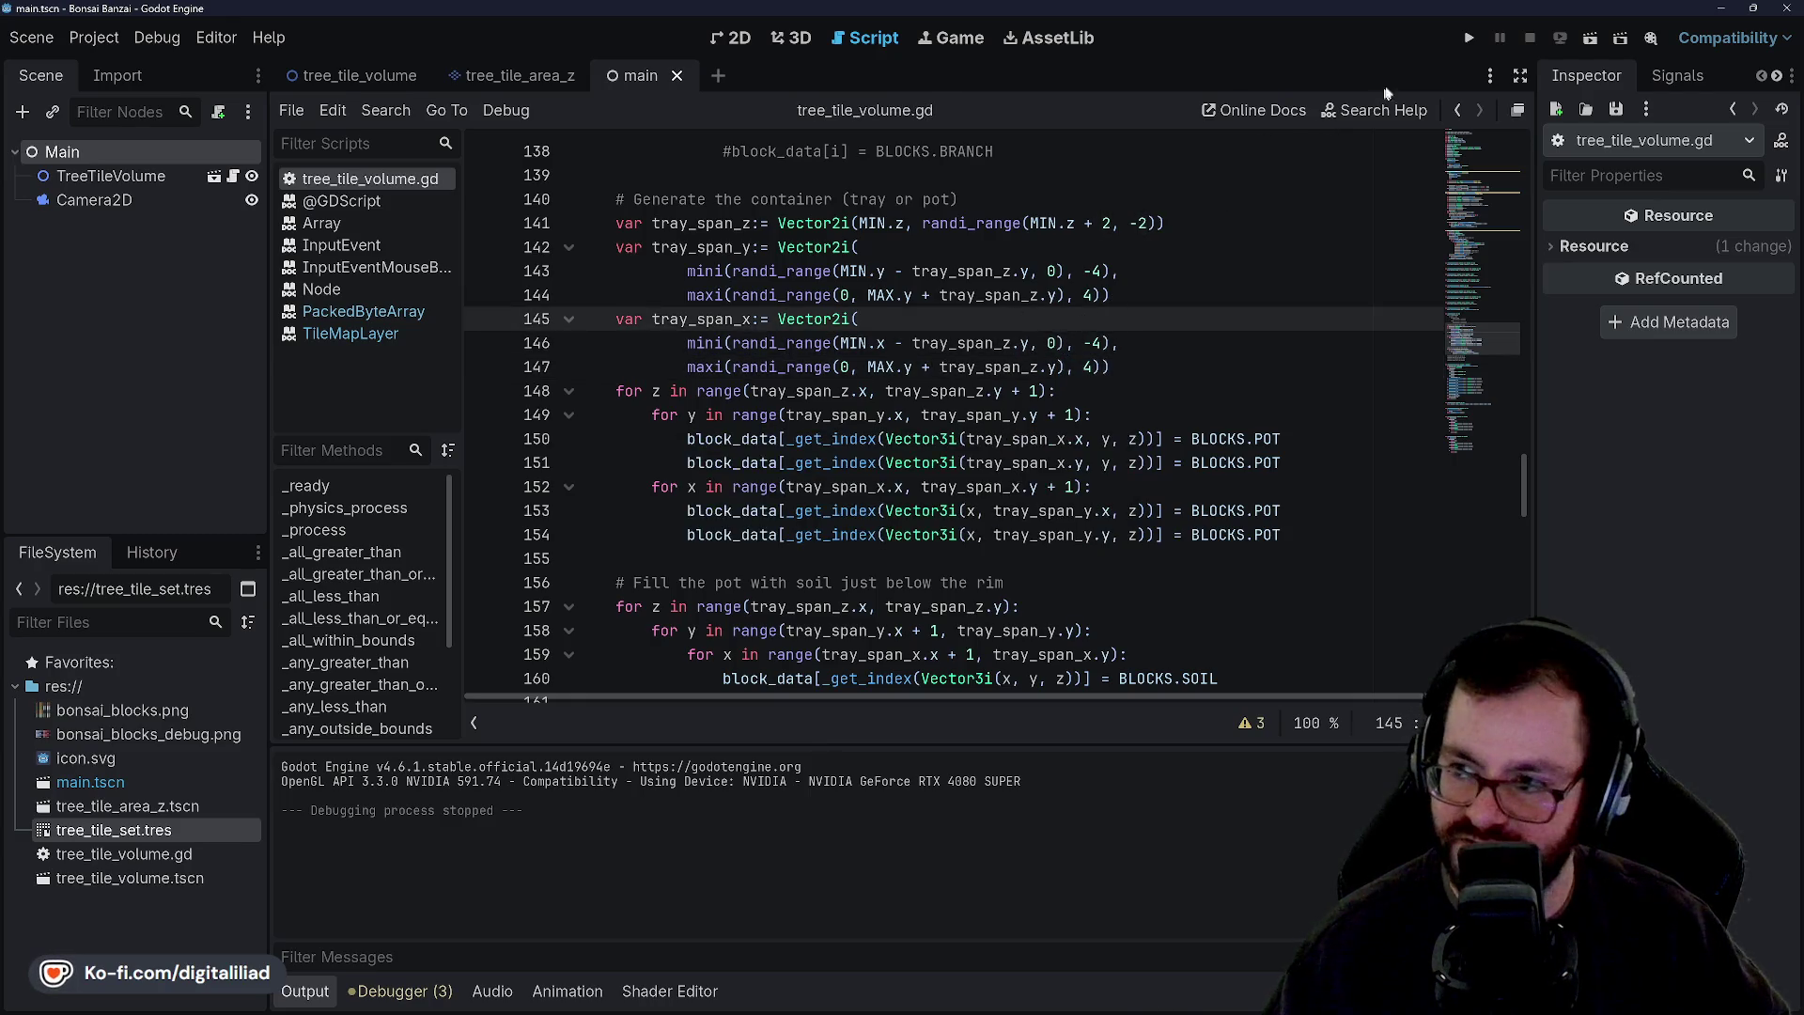
click(1471, 39)
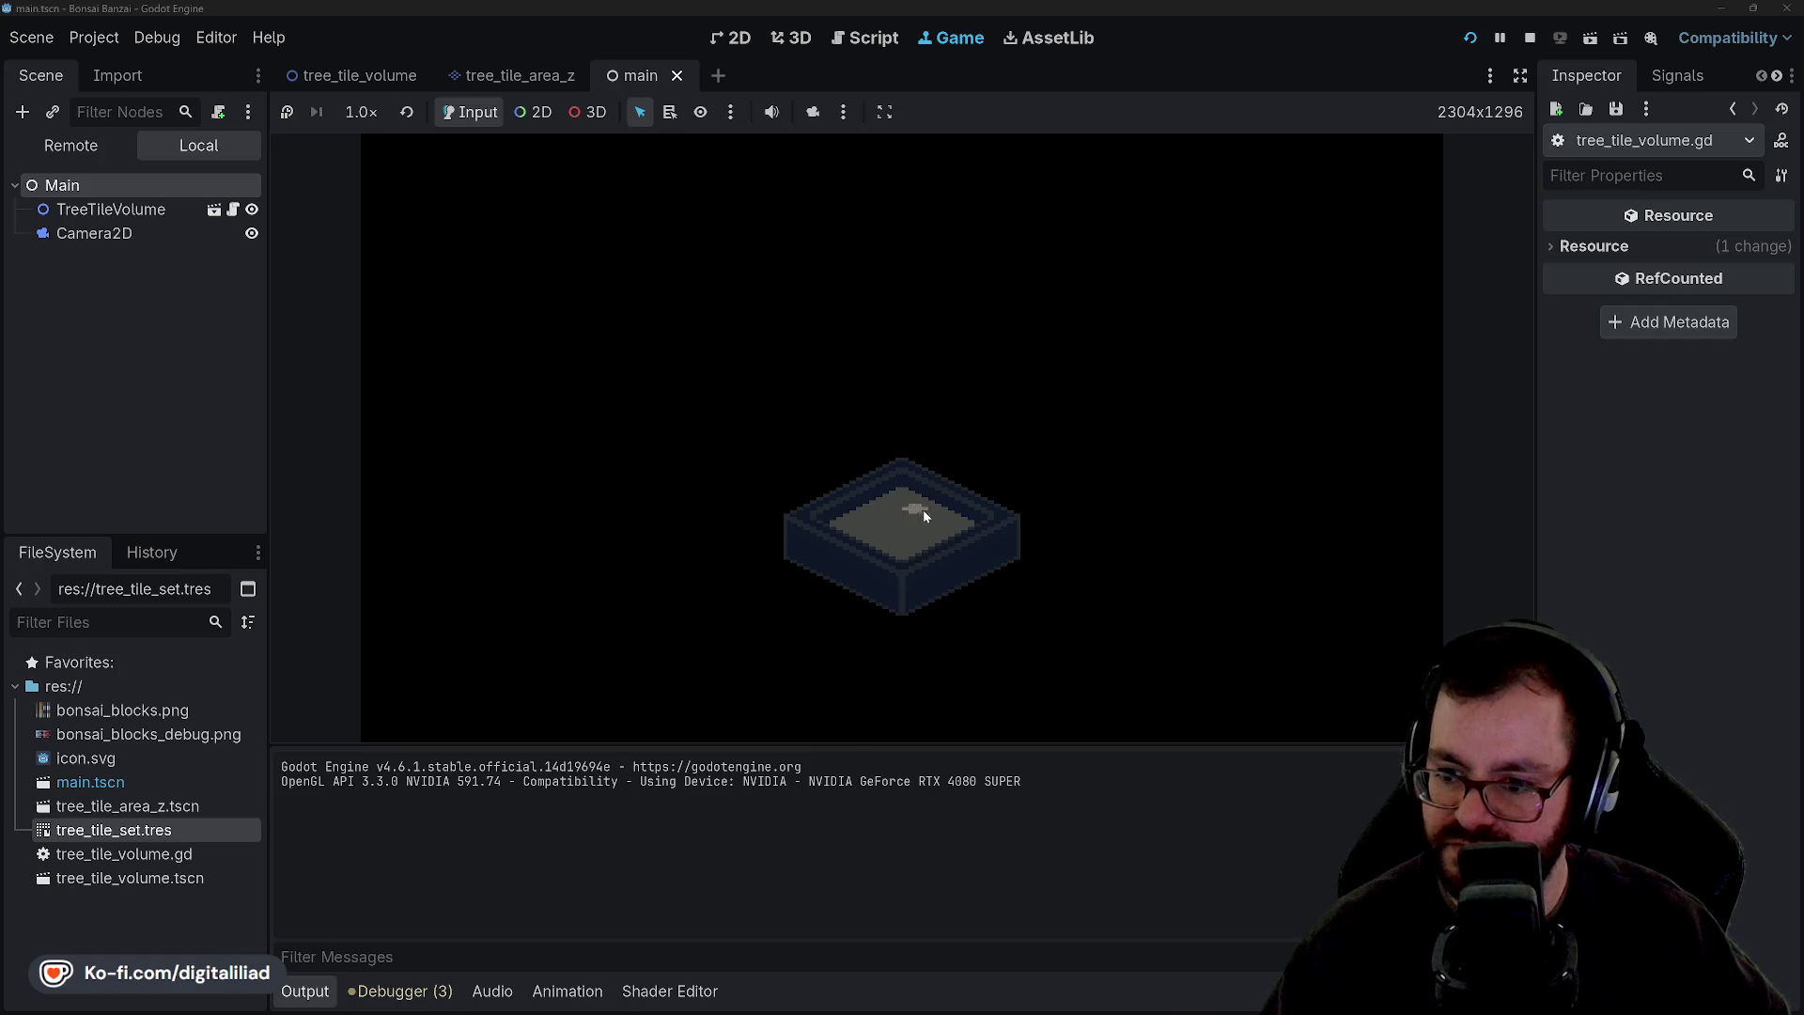
Paste ' / 2' back onto the tray_span_z.y lines and rerun the game to see a deep pot.
click(1530, 38)
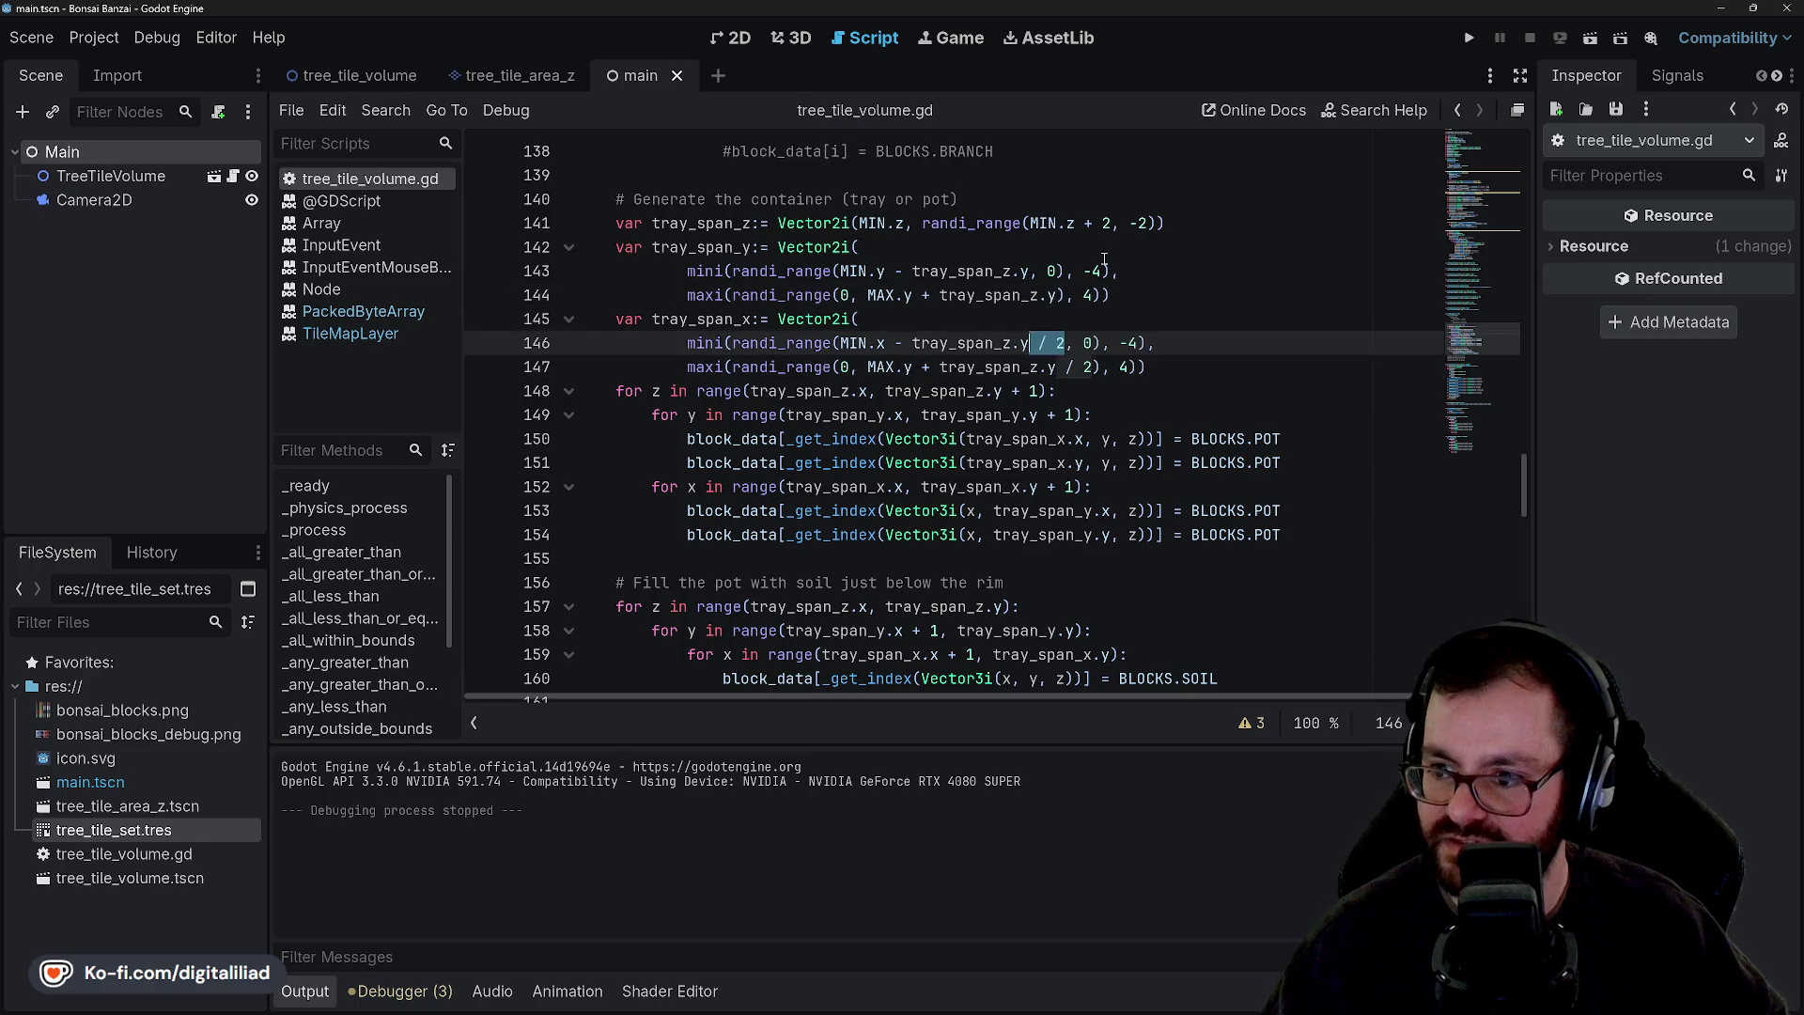
key(ctrl+c)
click(1057, 295)
key(ctrl+v)
click(1030, 271)
key(ctrl+v)
click(1188, 350)
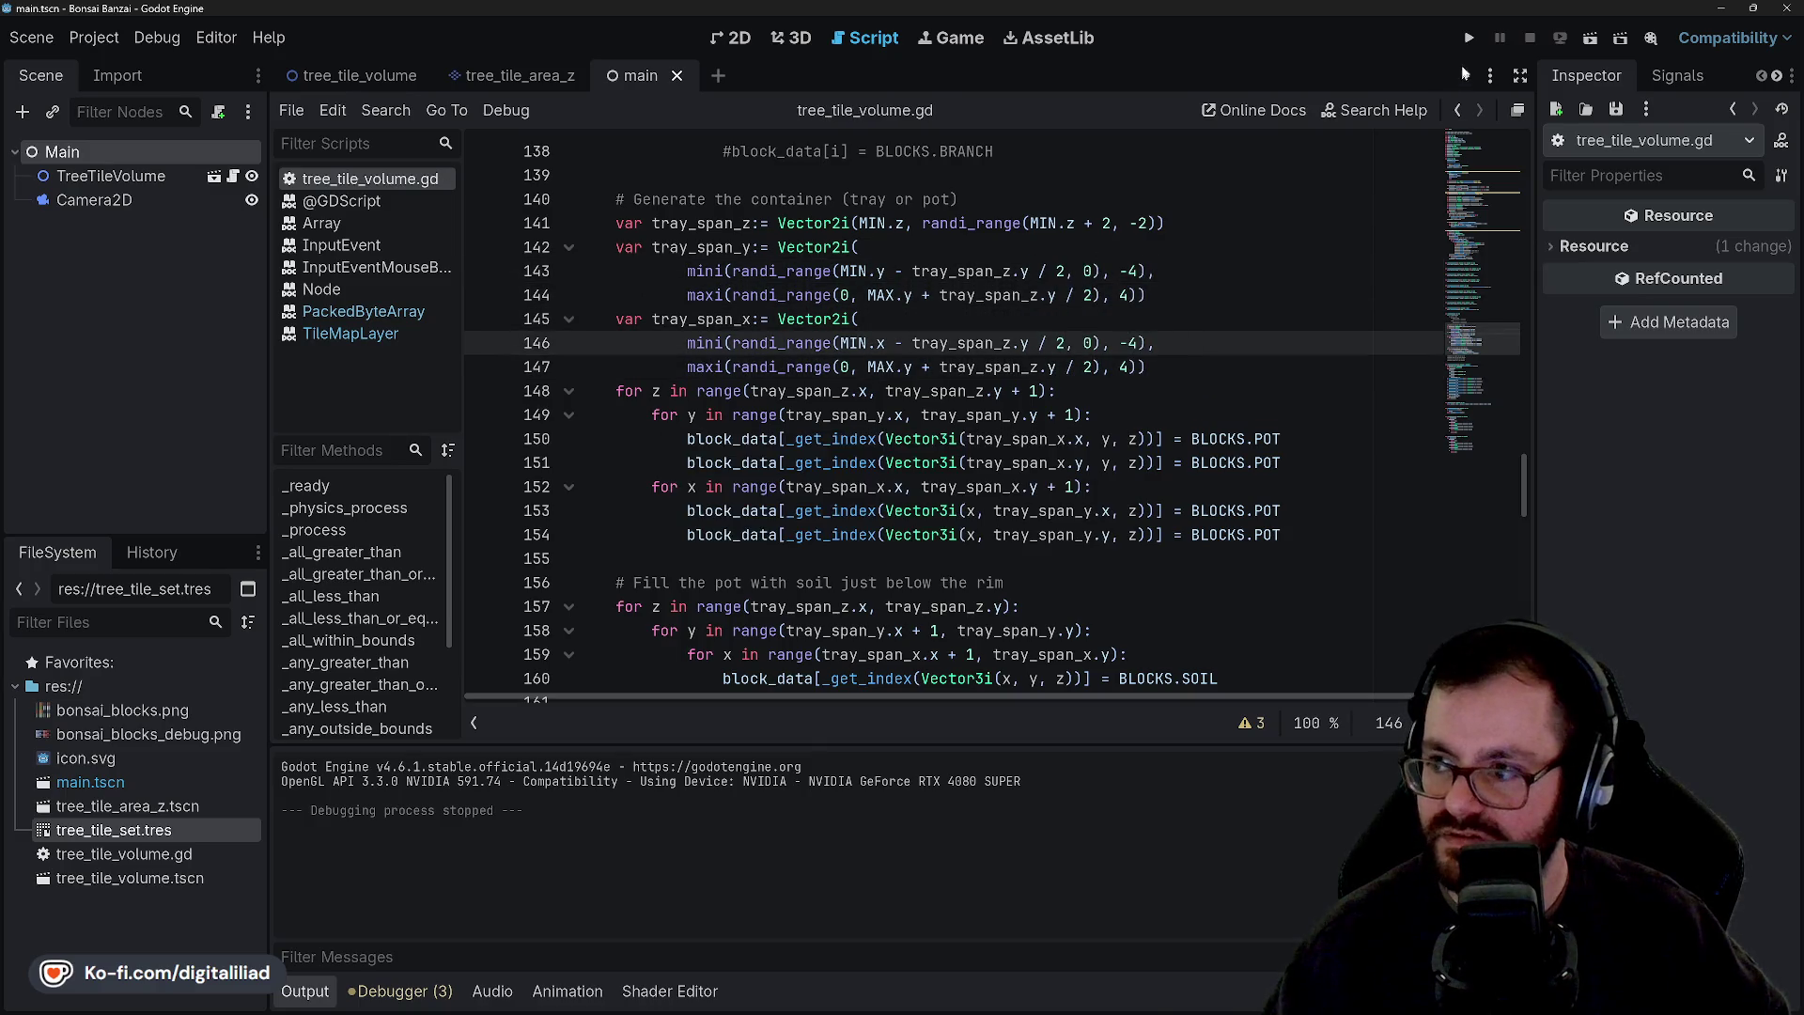
click(1469, 37)
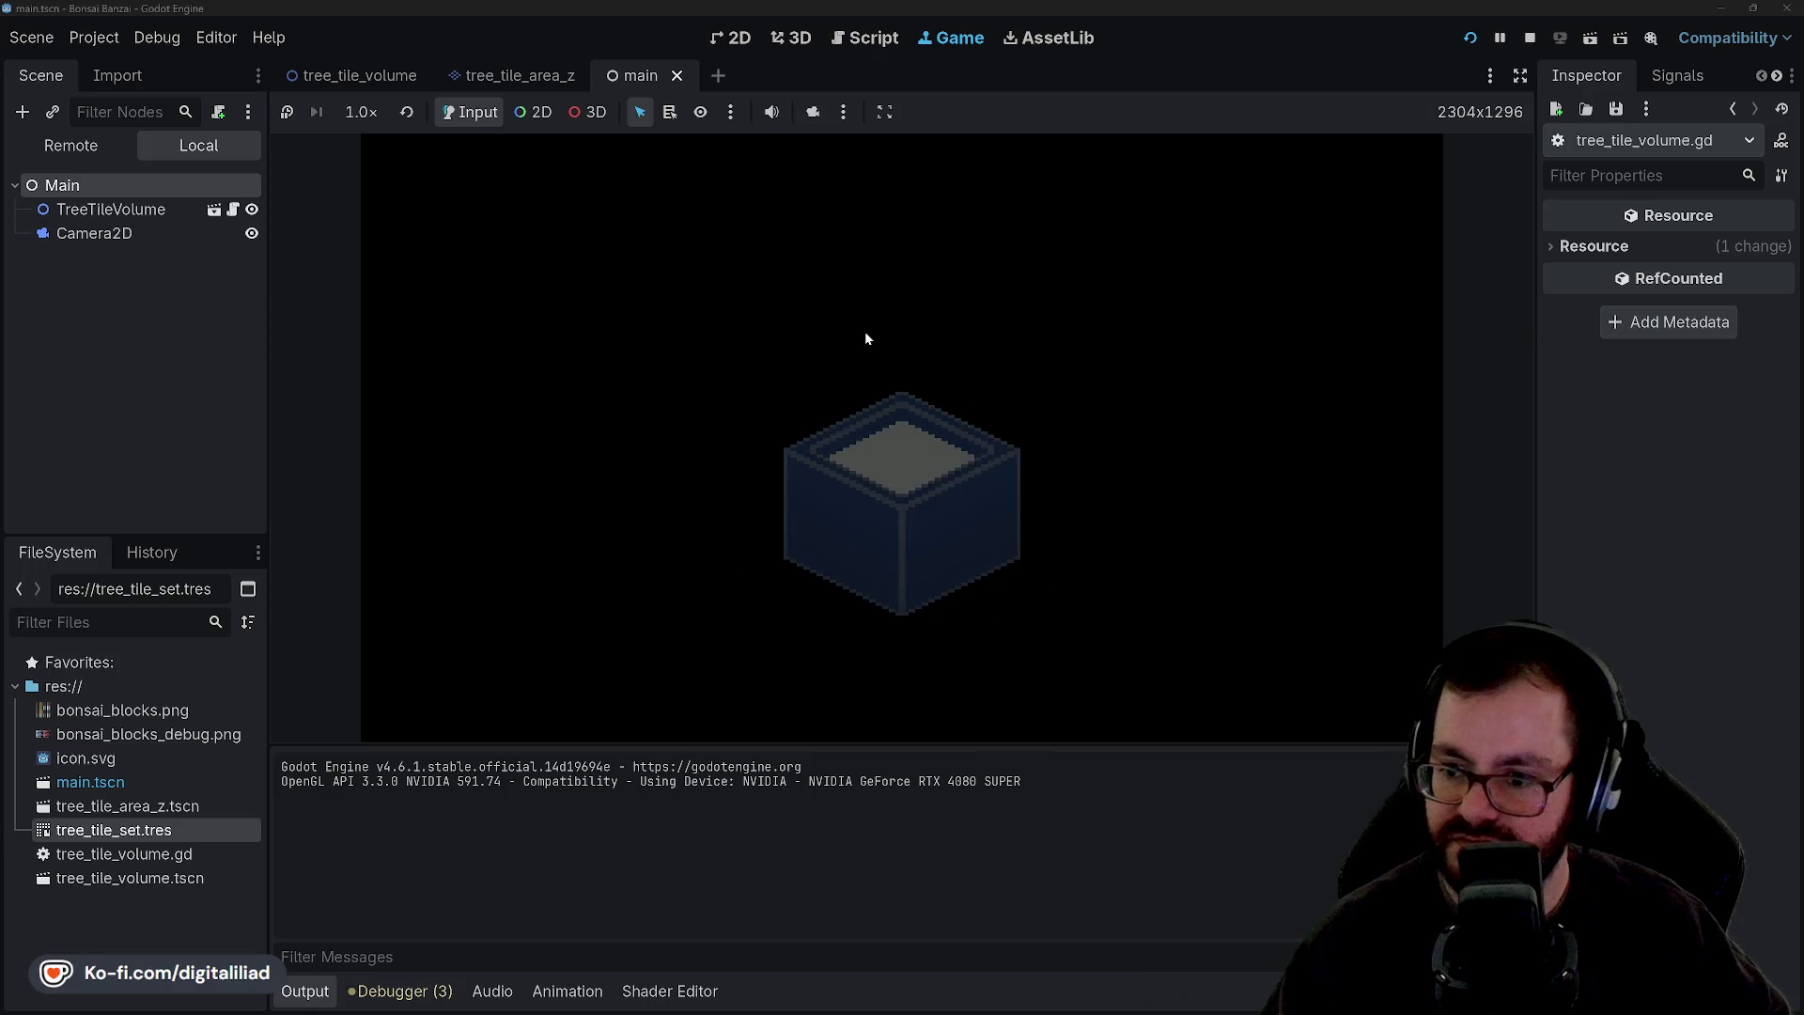
click(1531, 37)
Scroll the Wikipedia bonsai styles gallery to its top row, then move to the Down2Jam tab.
key(alt+Tab)
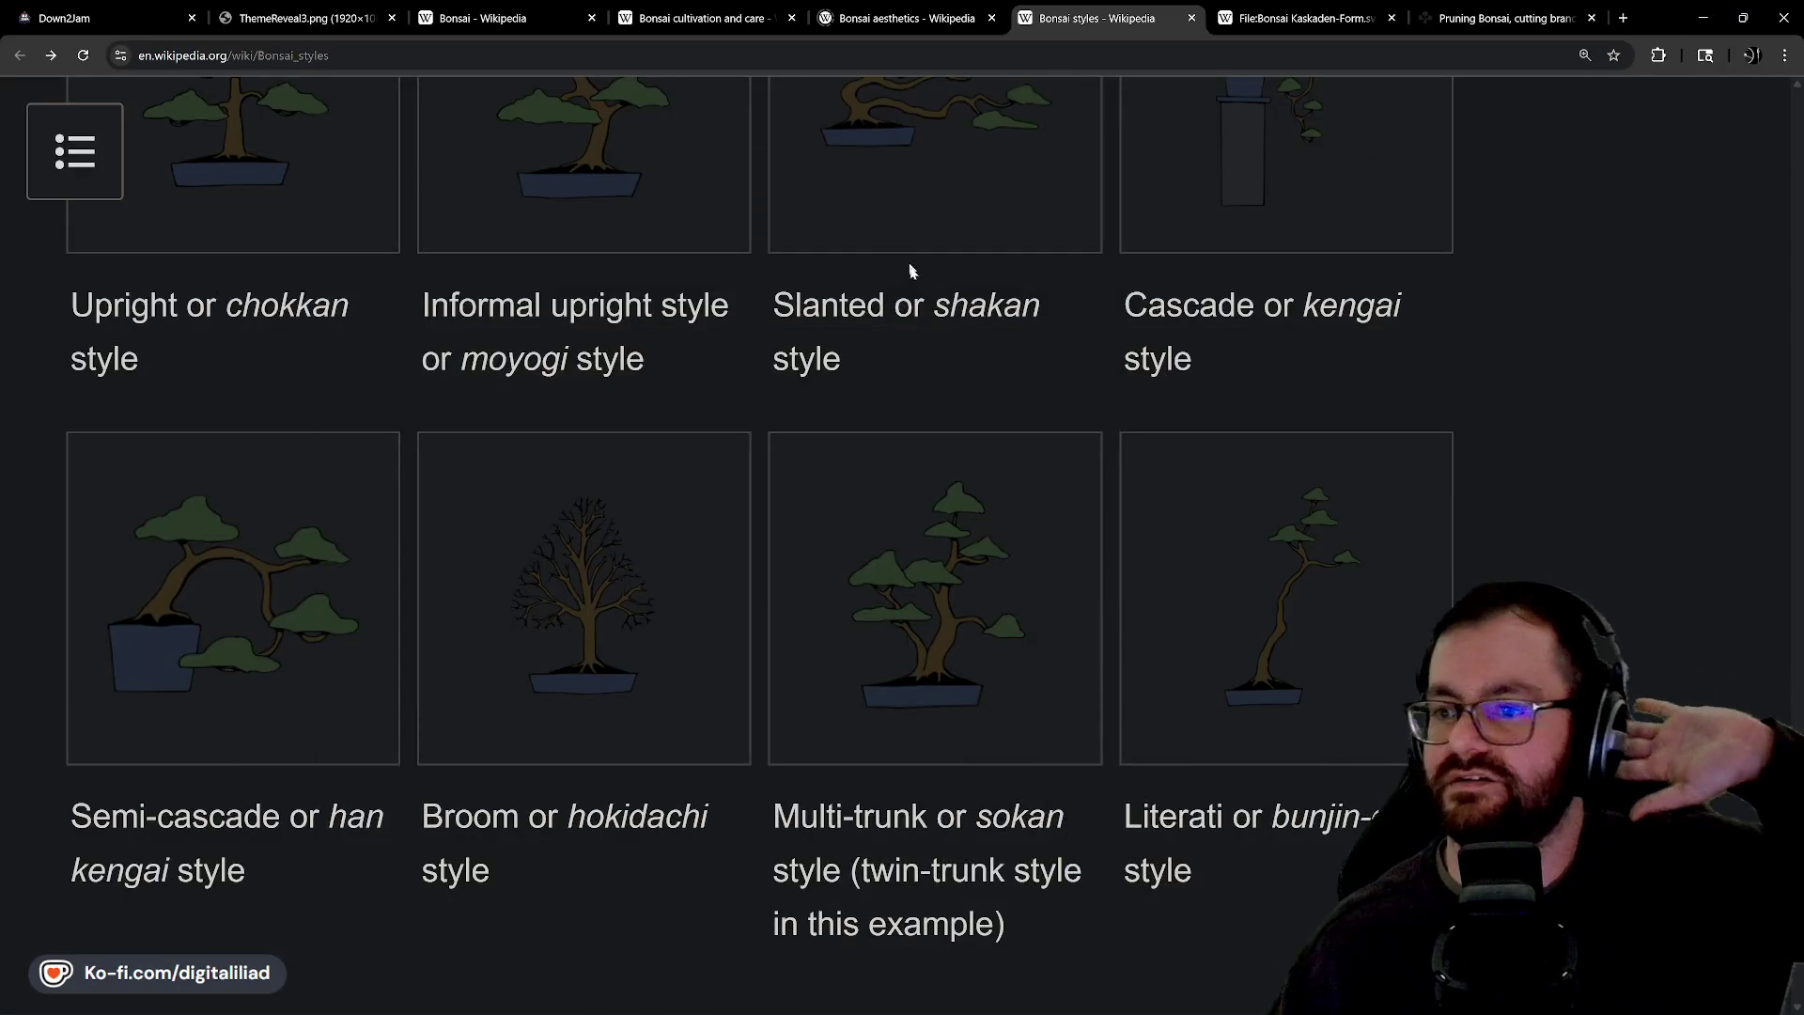
scroll(906, 278, up, 2)
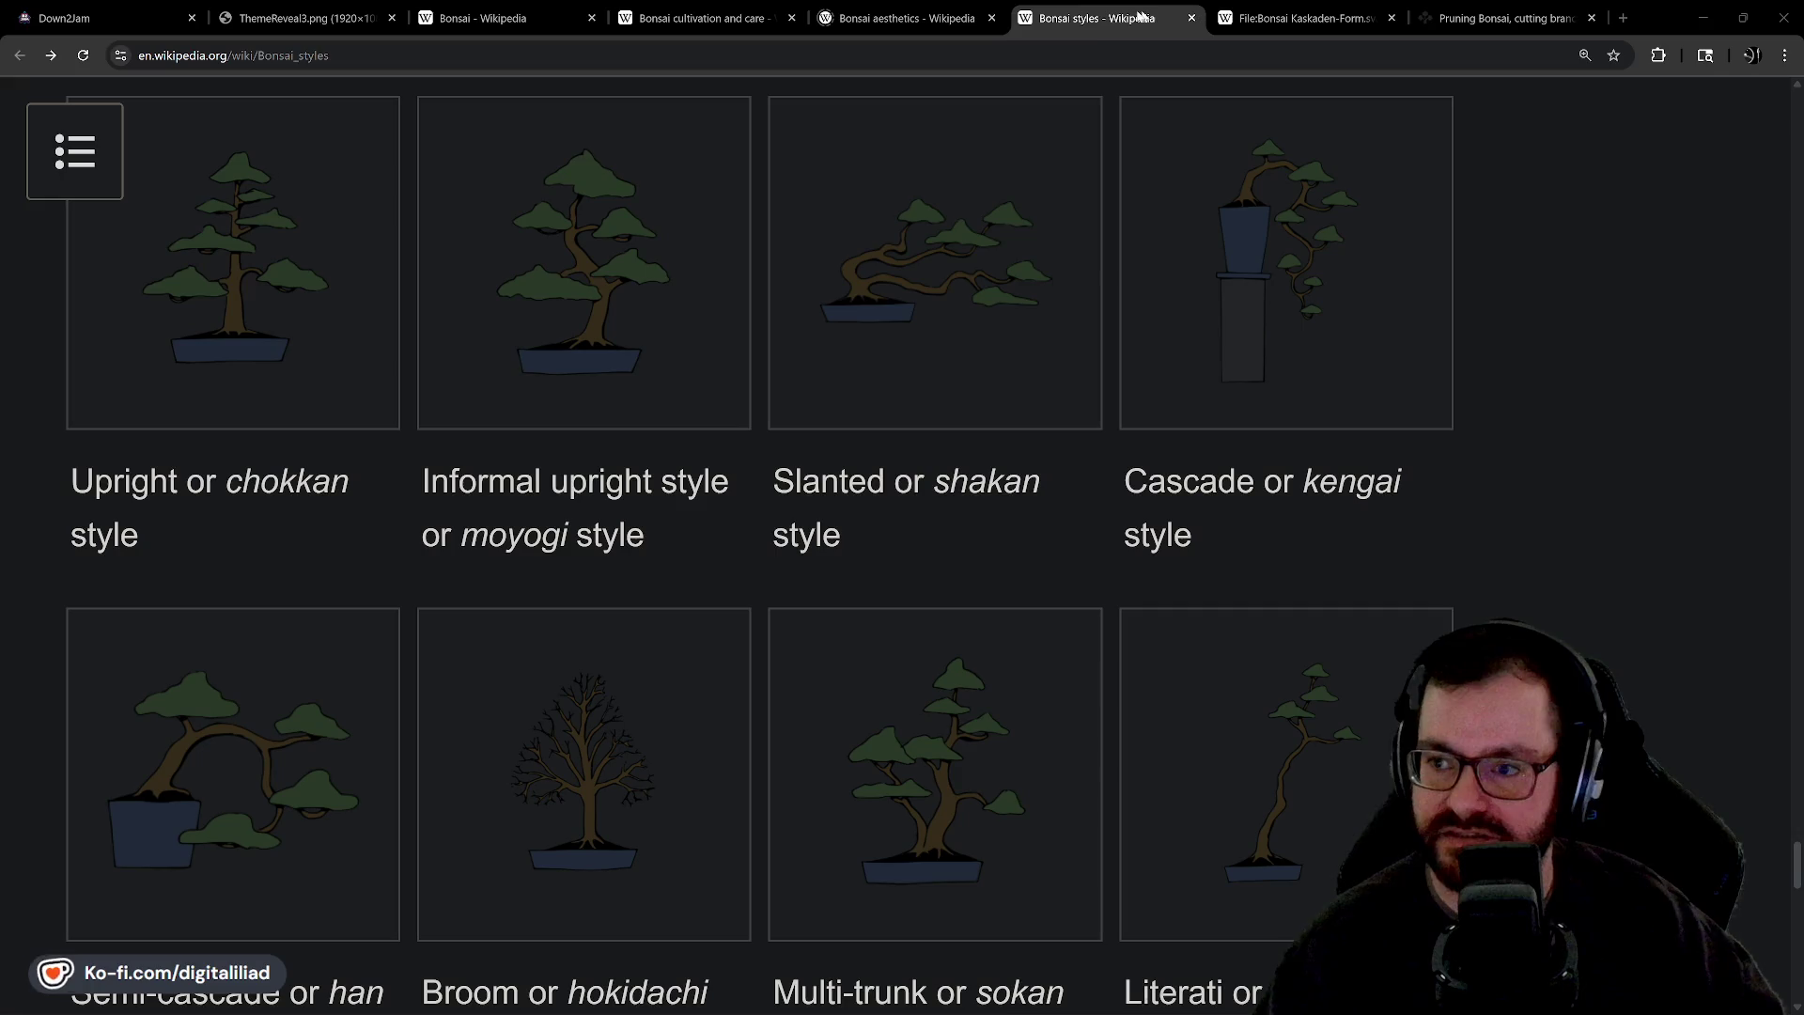
mouse_move(1058, 1011)
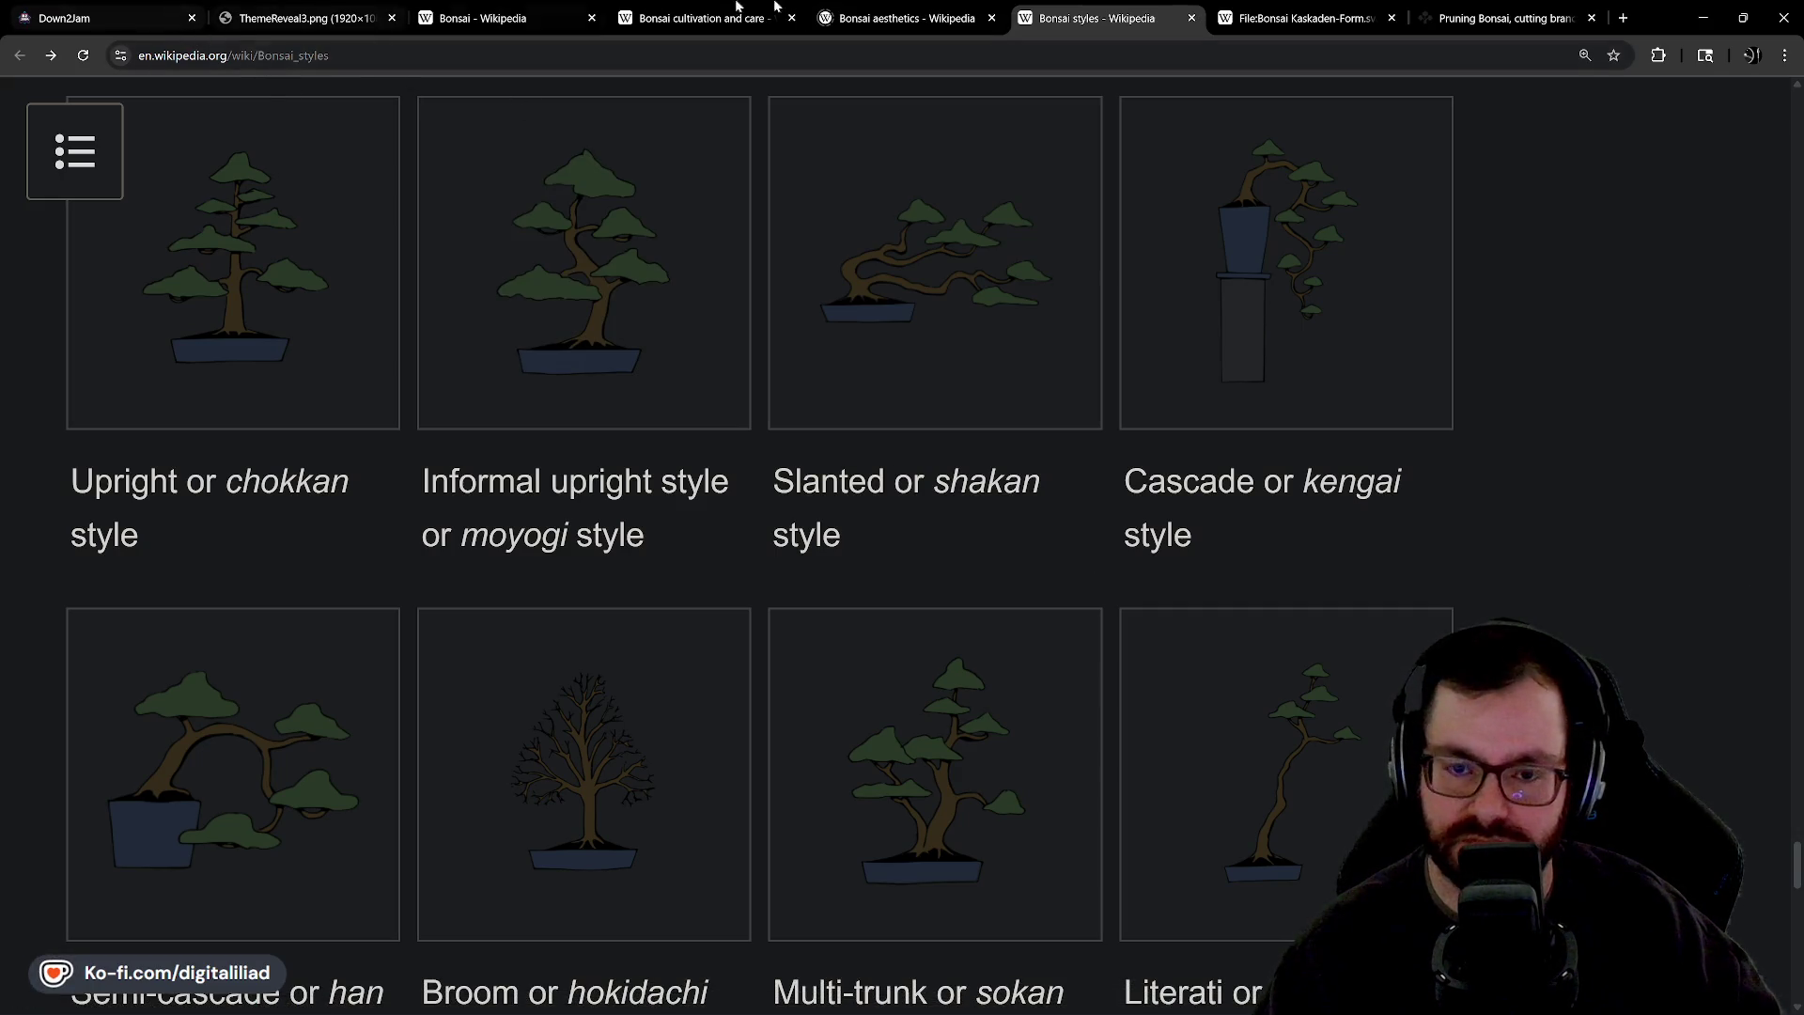
click(66, 8)
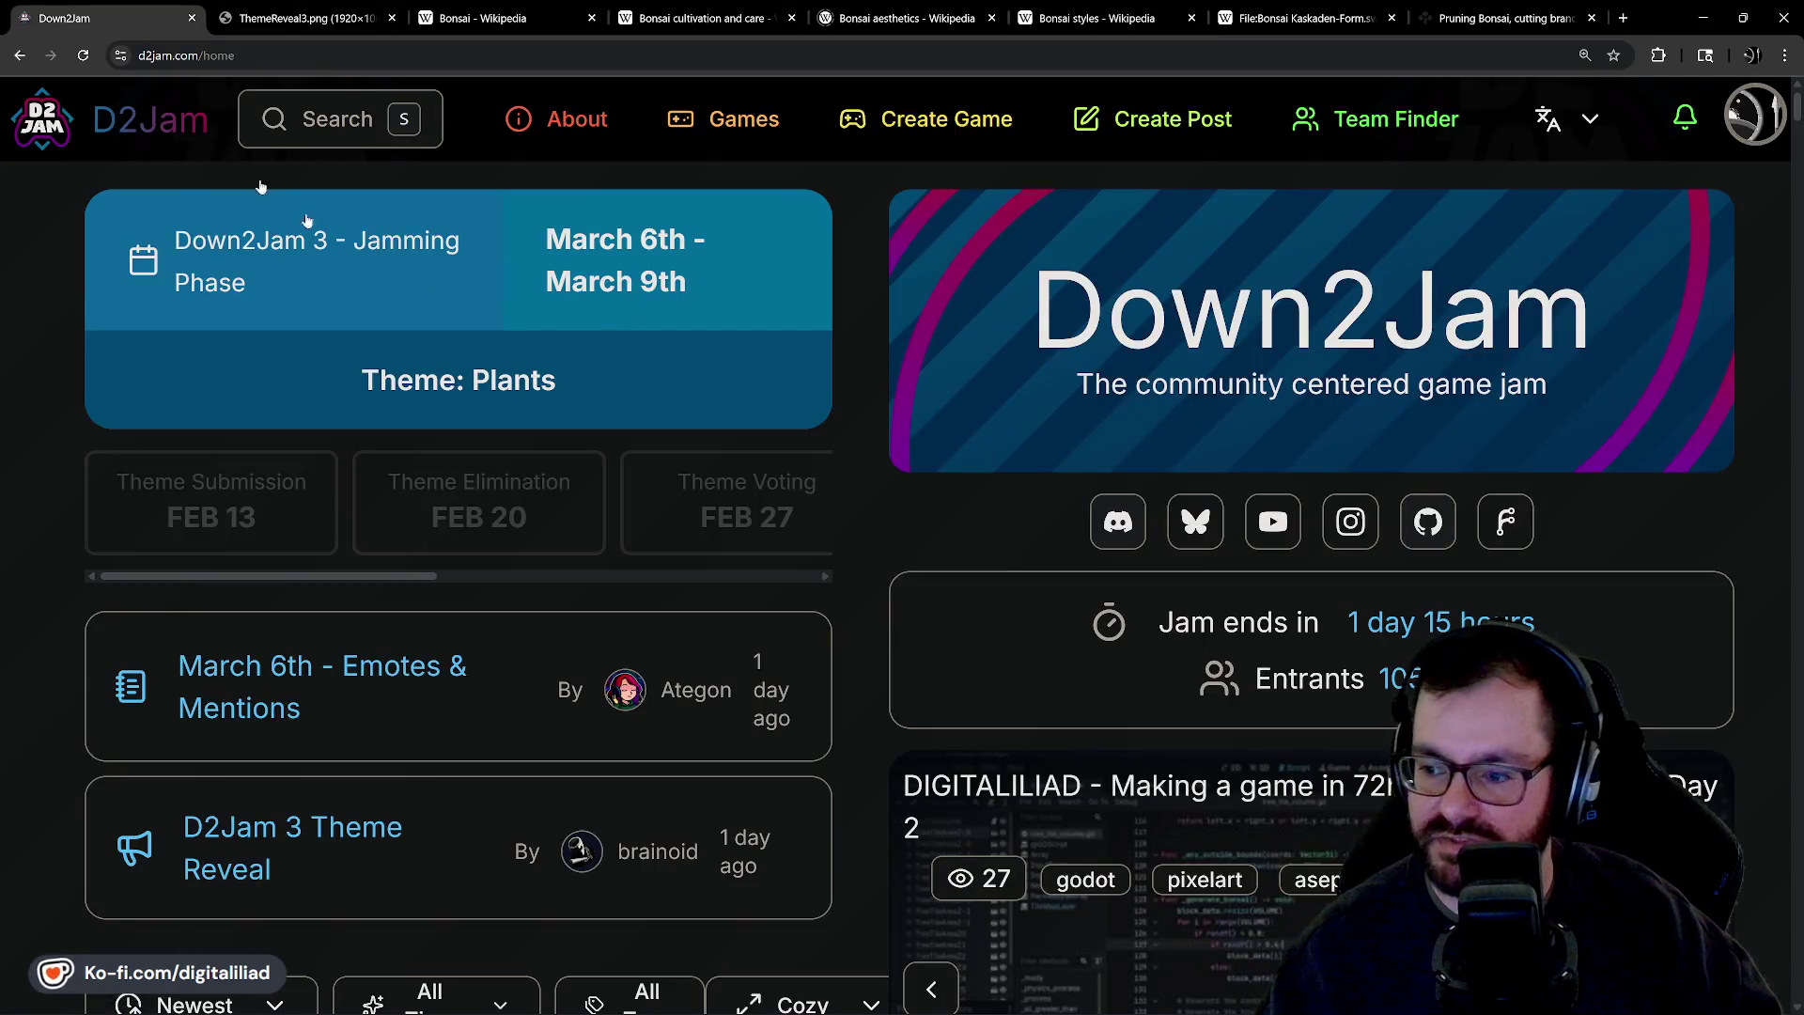
Reload d2jam.com, view ThemeReveal3.png and the Bonsai Wikipedia article, then bring up bonsai_blocks in Aseprite.
click(86, 55)
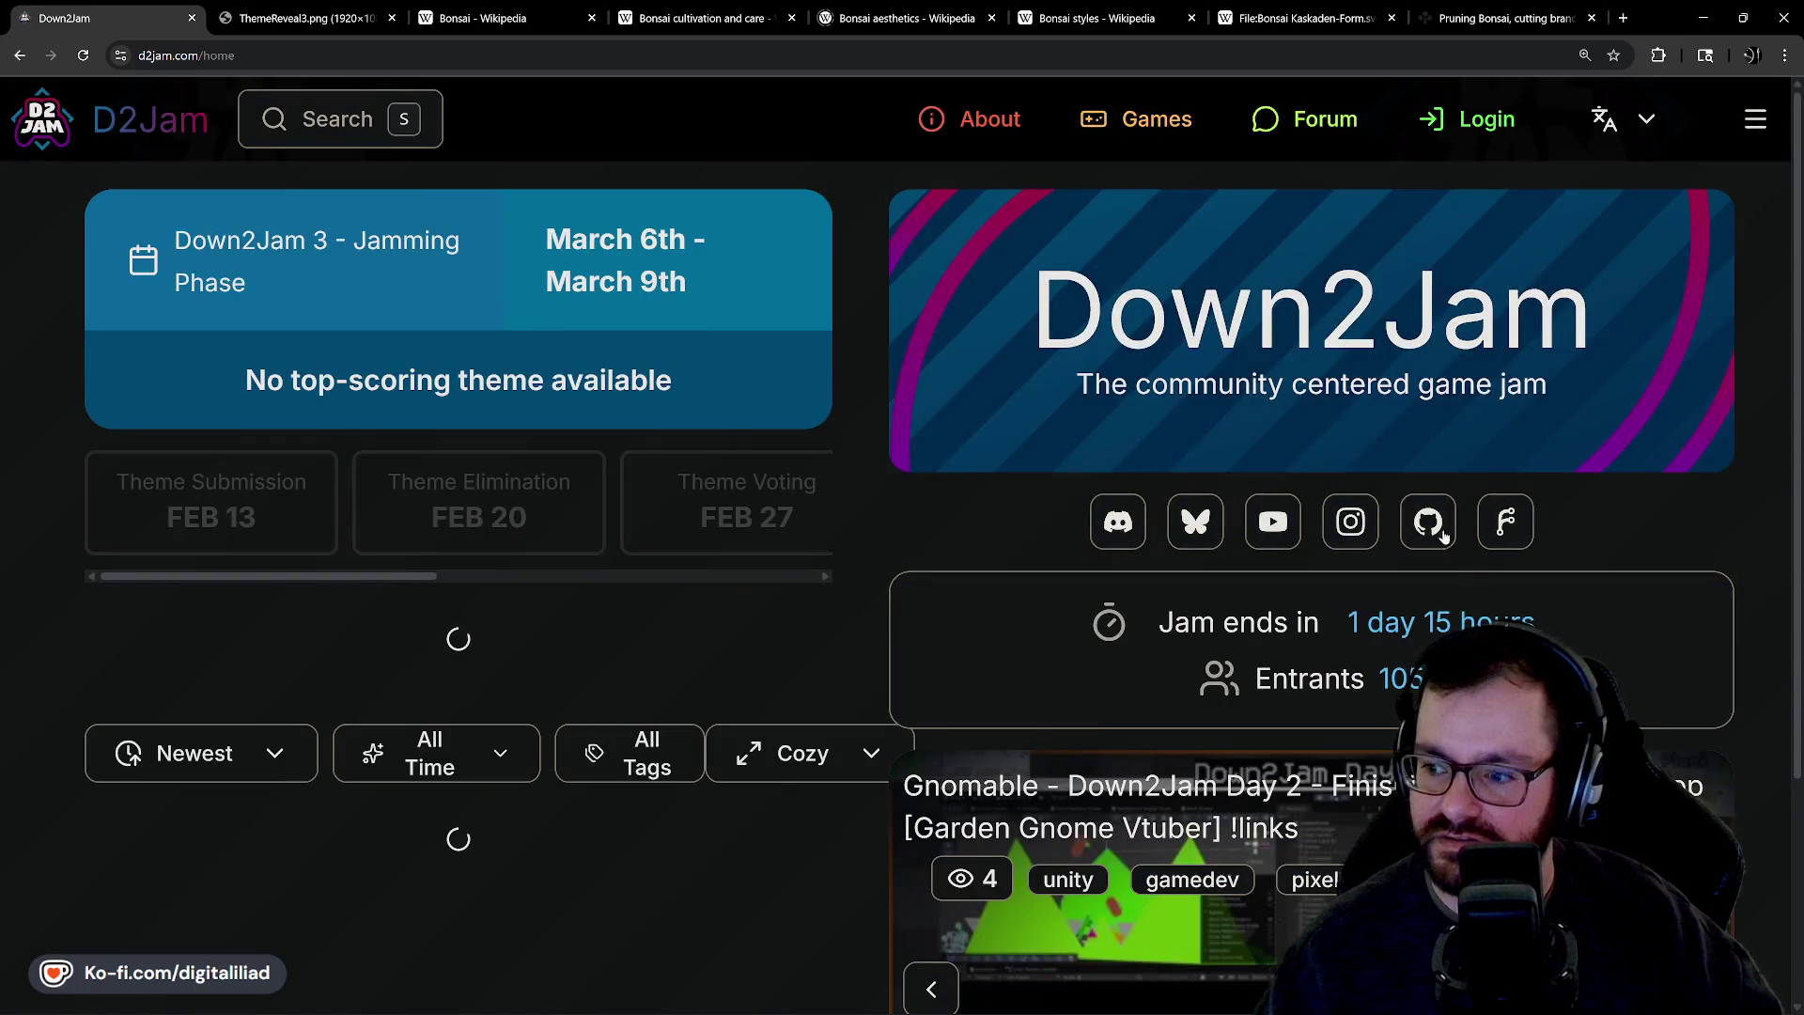
click(291, 5)
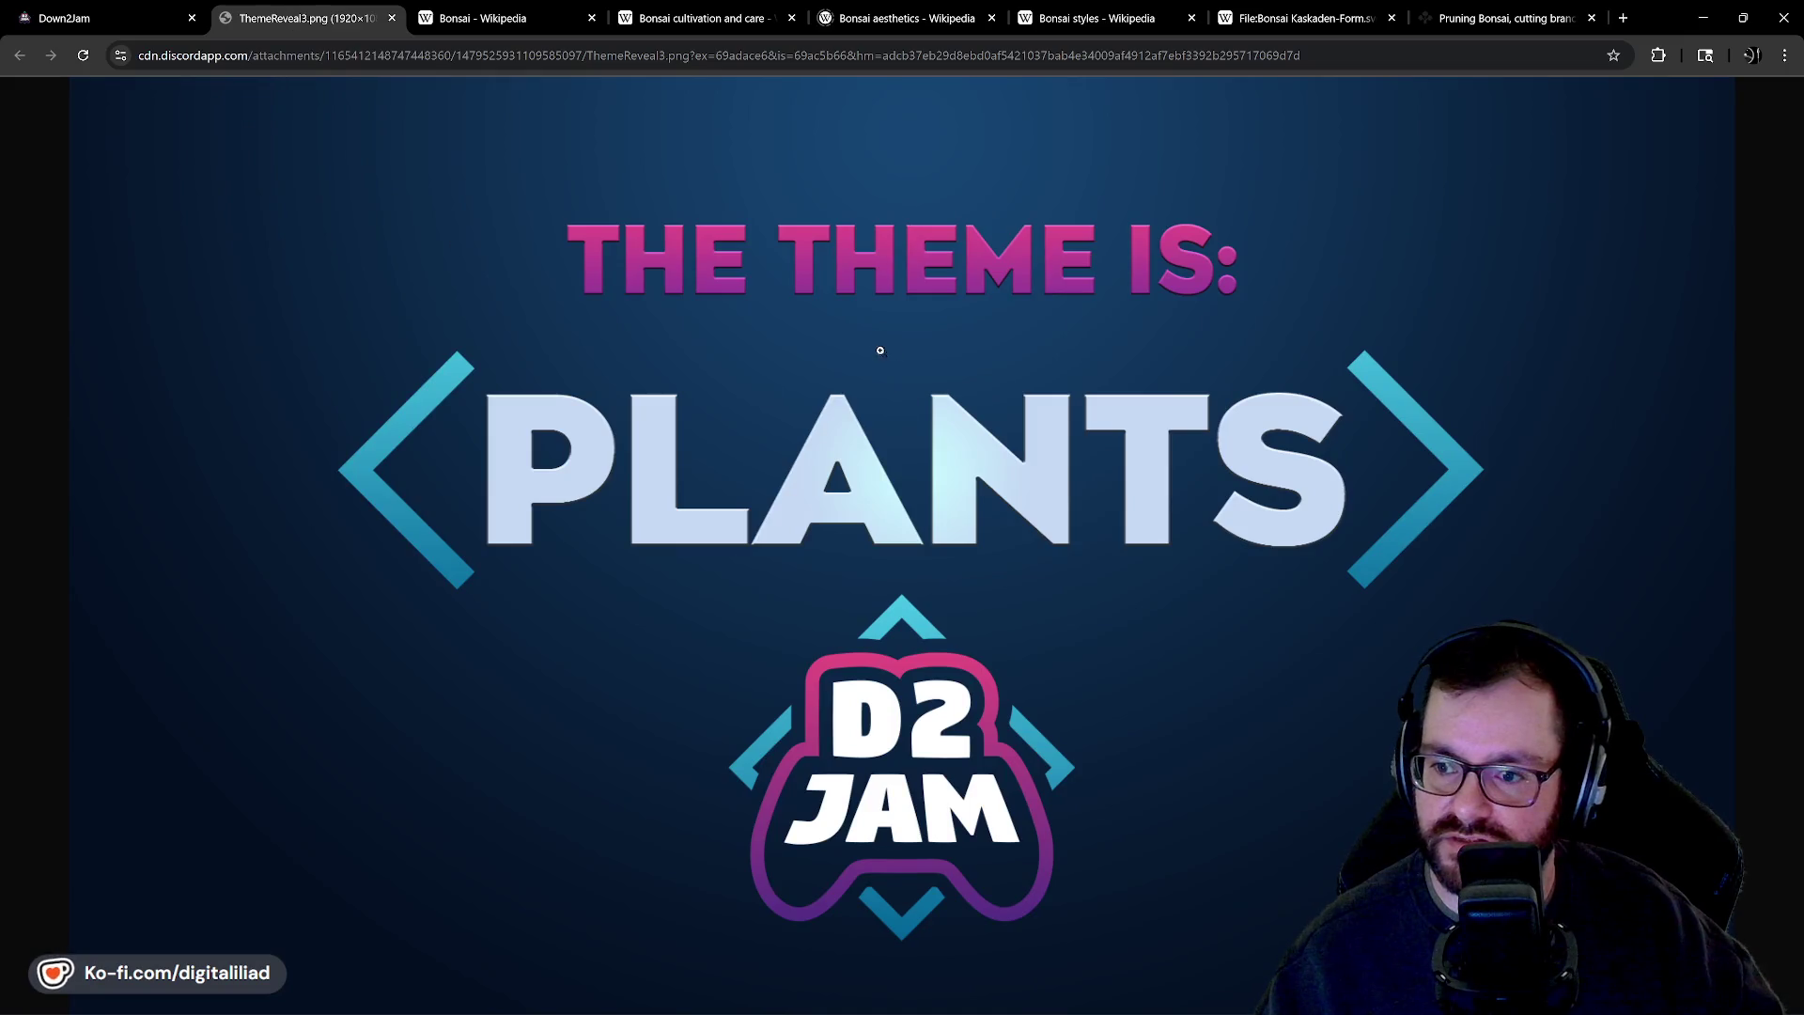
click(481, 27)
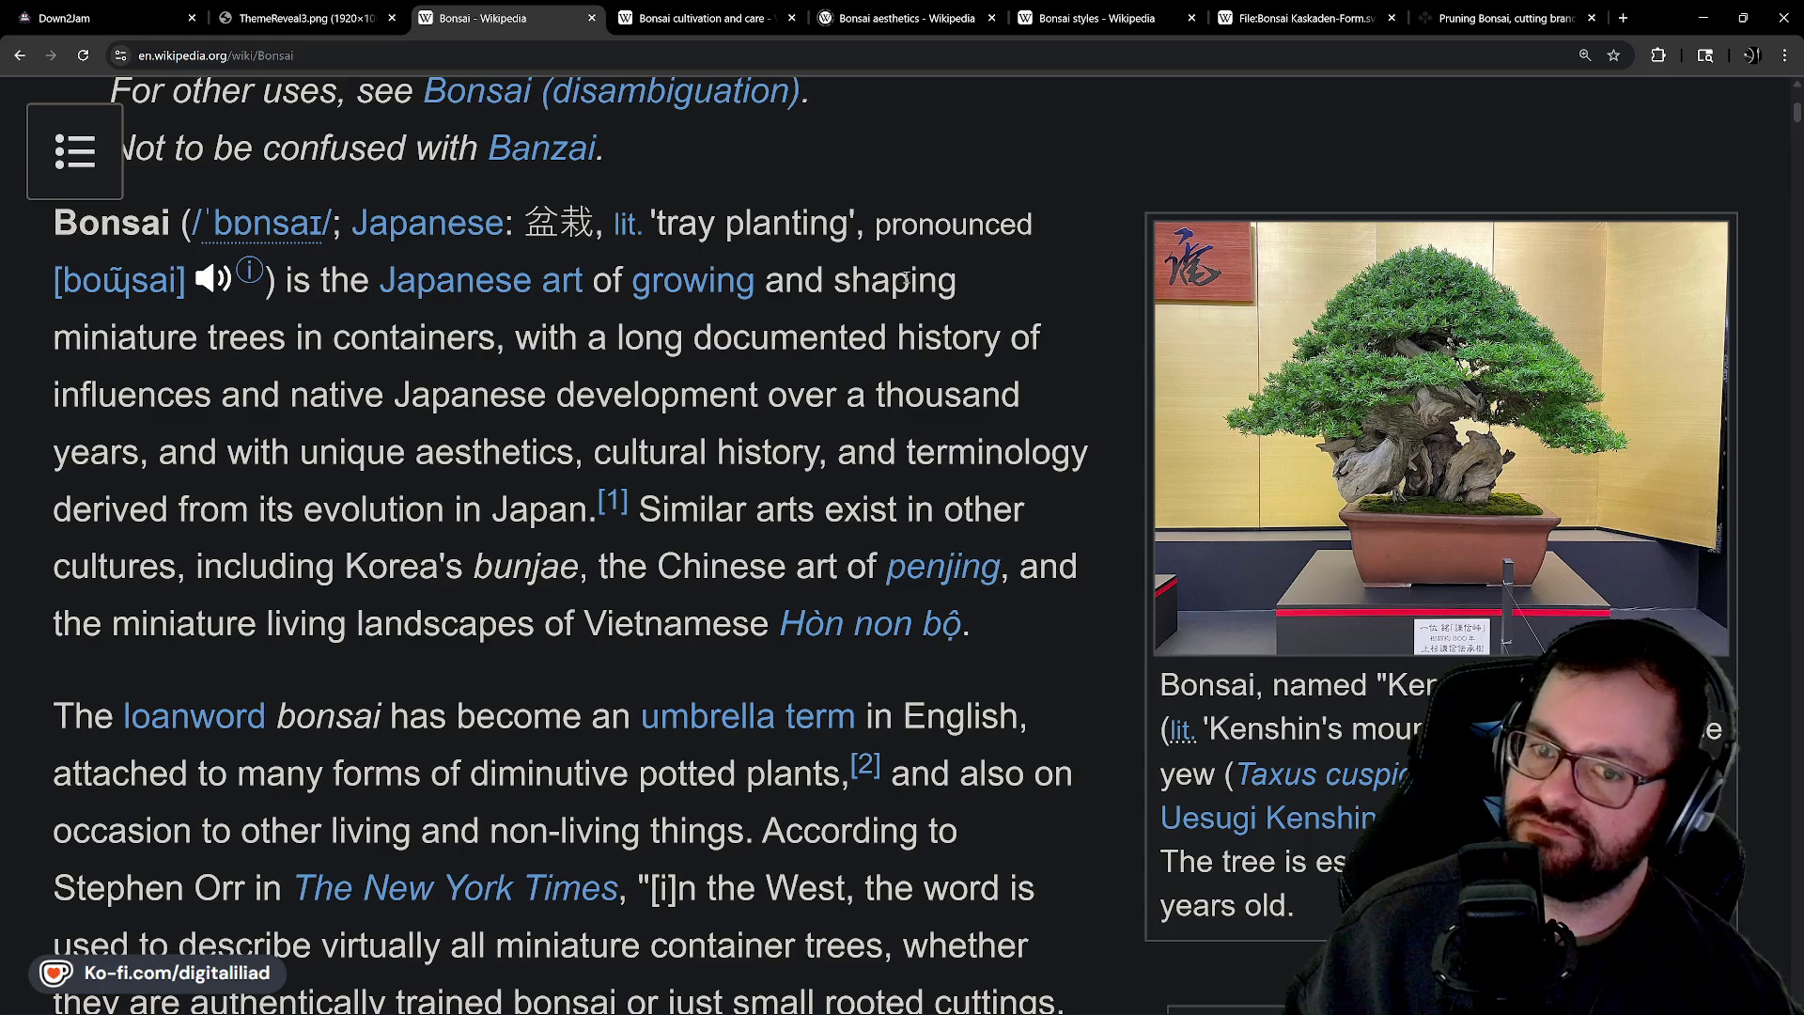
click(1702, 18)
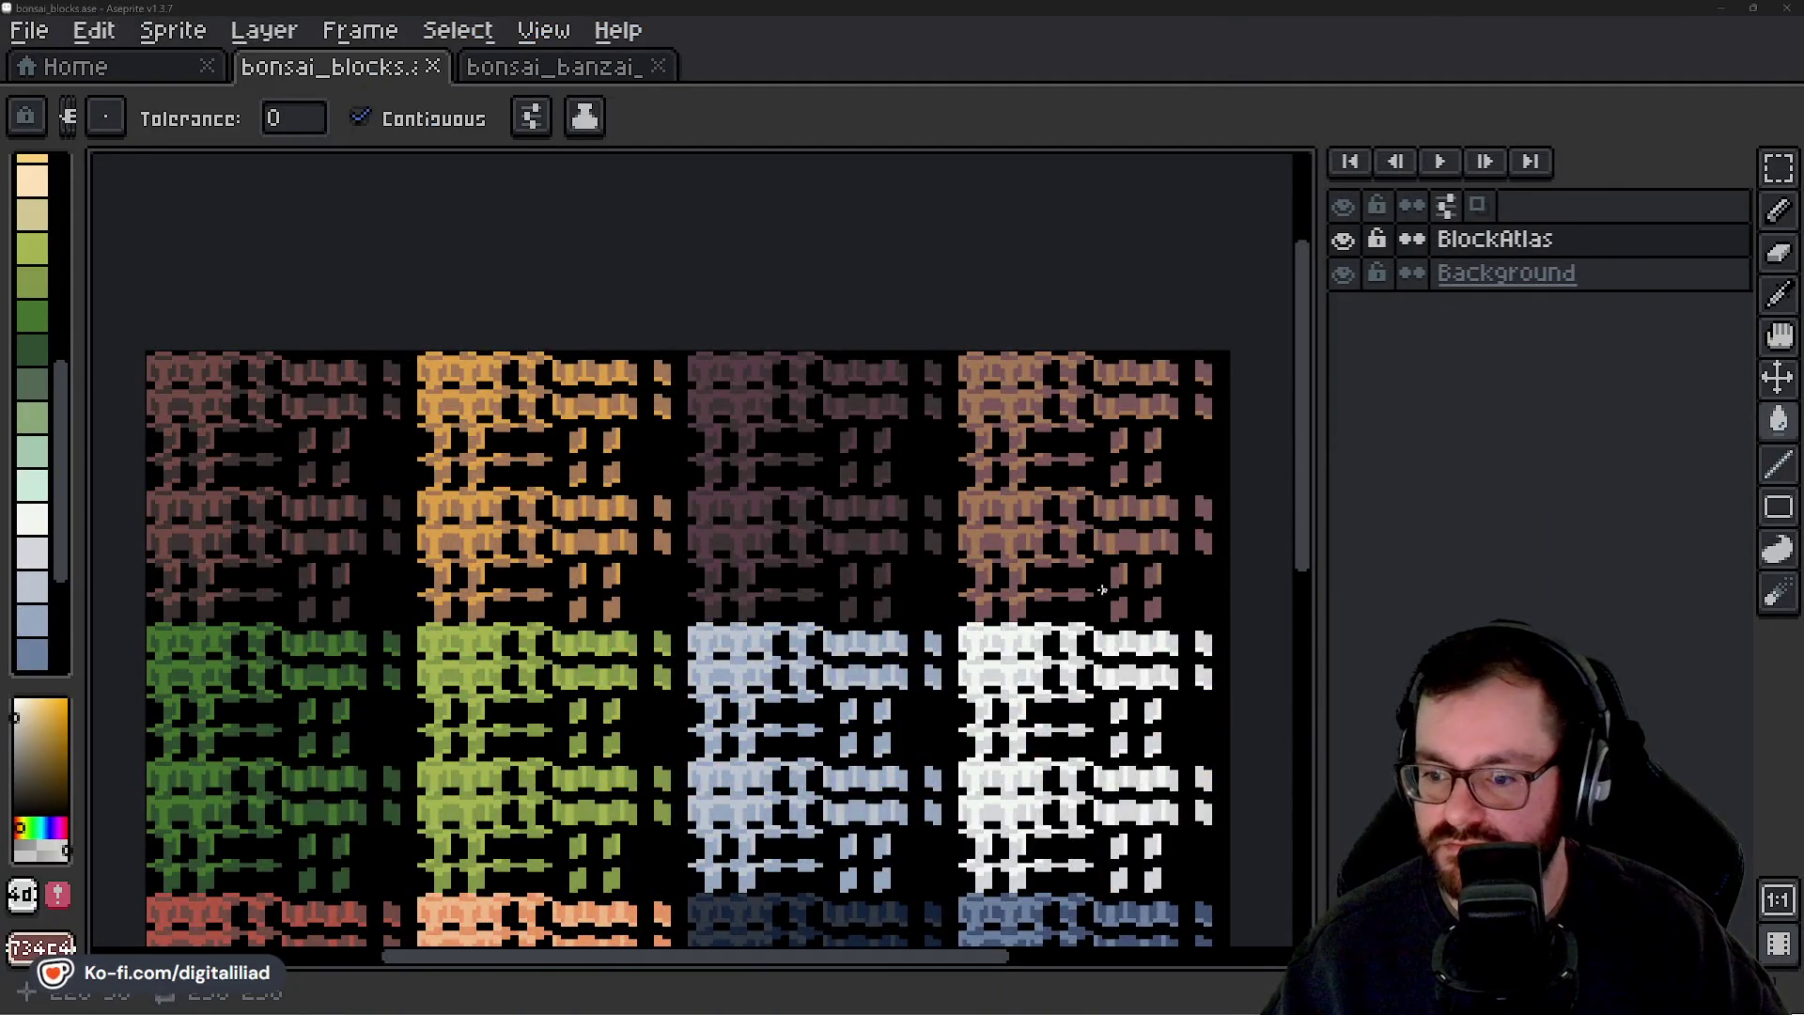
Pan the bonsai_blocks.ase canvas to inspect the coloured wood, leaf and stone block rows.
mouse_move(1104, 590)
mouse_down()
mouse_move(1135, 322)
mouse_move(1108, 178)
mouse_up()
drag(1115, 343, 1144, 70)
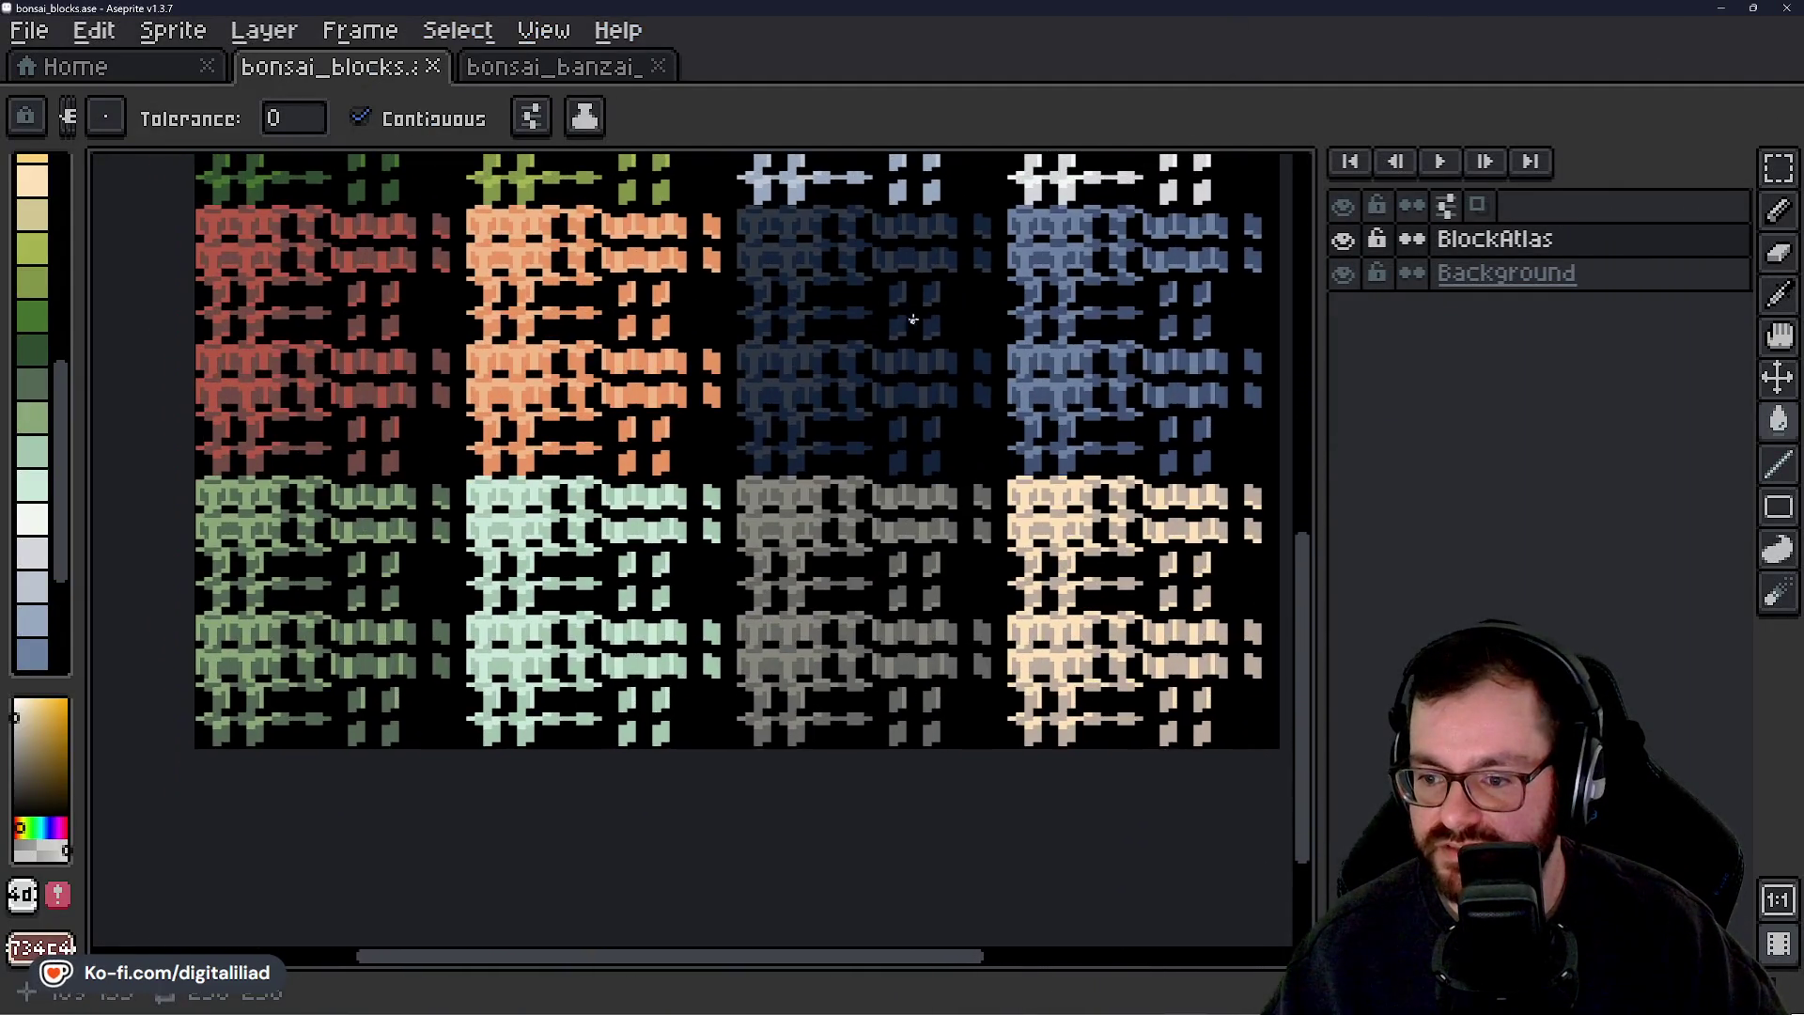
mouse_move(797, 337)
mouse_down()
mouse_move(918, 398)
mouse_move(934, 854)
mouse_move(820, 483)
mouse_move(818, 391)
mouse_move(837, 872)
mouse_move(857, 430)
mouse_up()
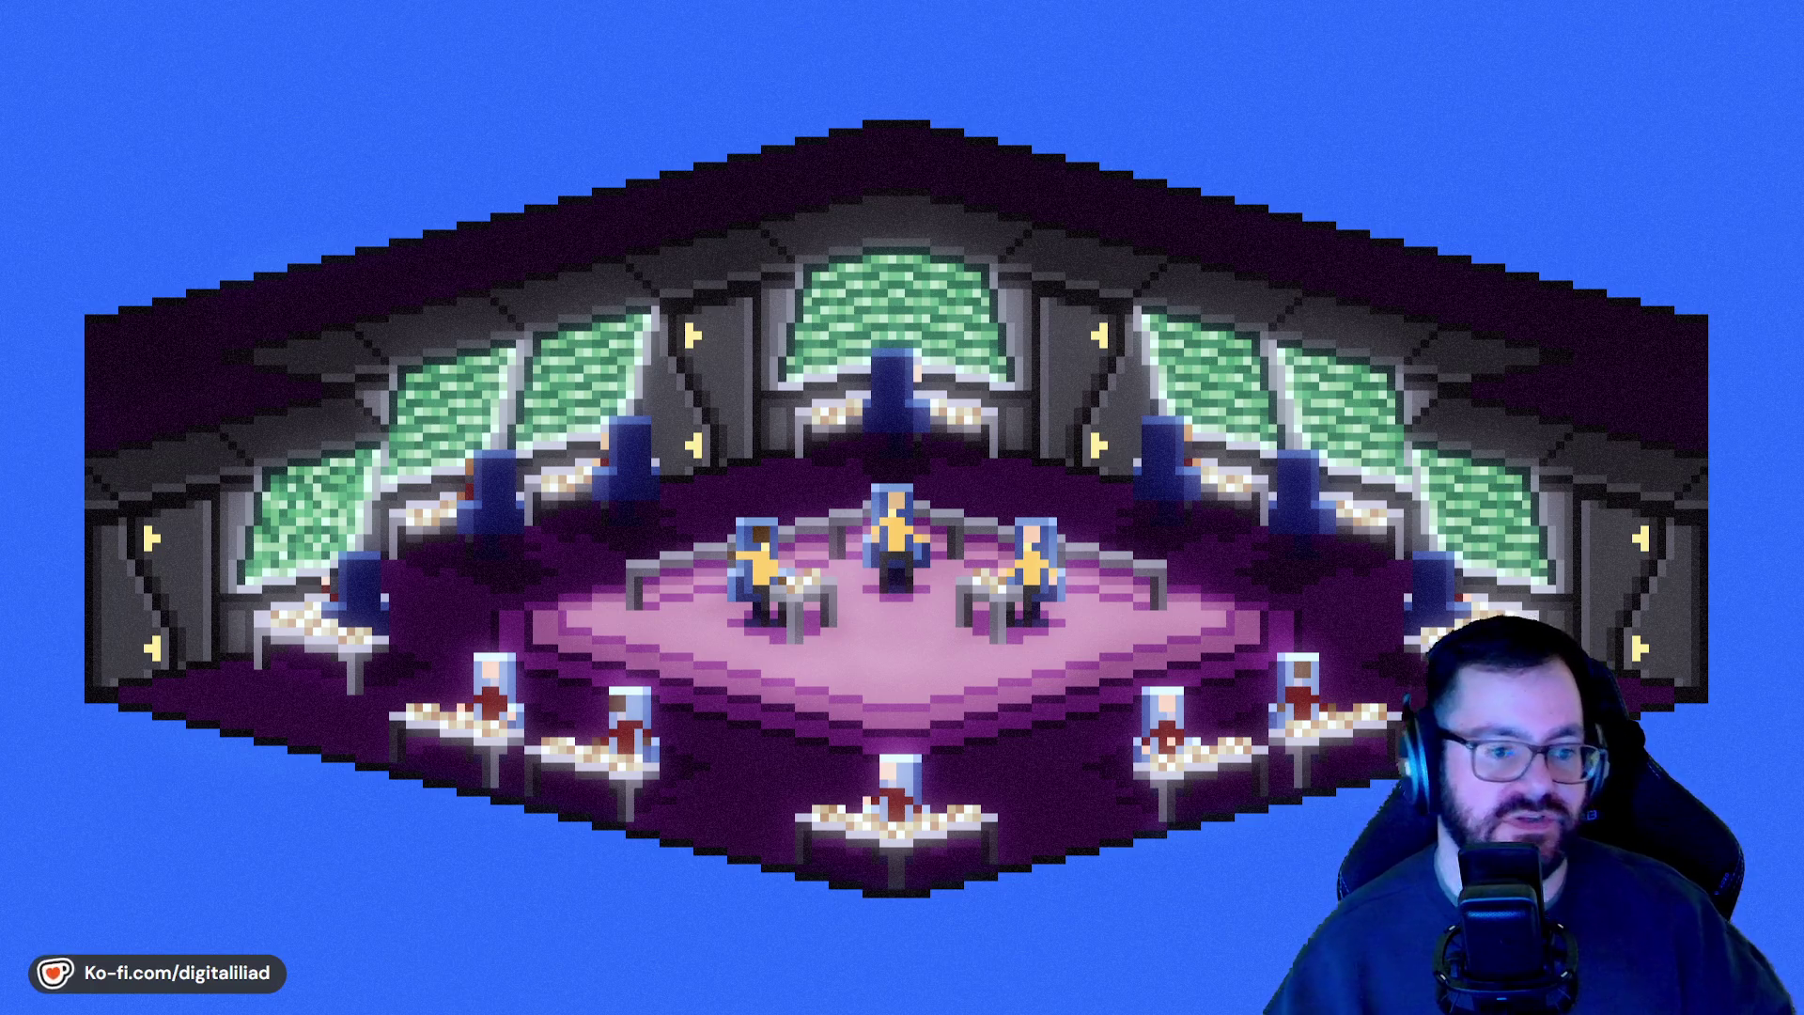
Bring Chrome back from the taskbar and look over the Down2Jam home page showing the Plants theme.
mouse_move(1092, 972)
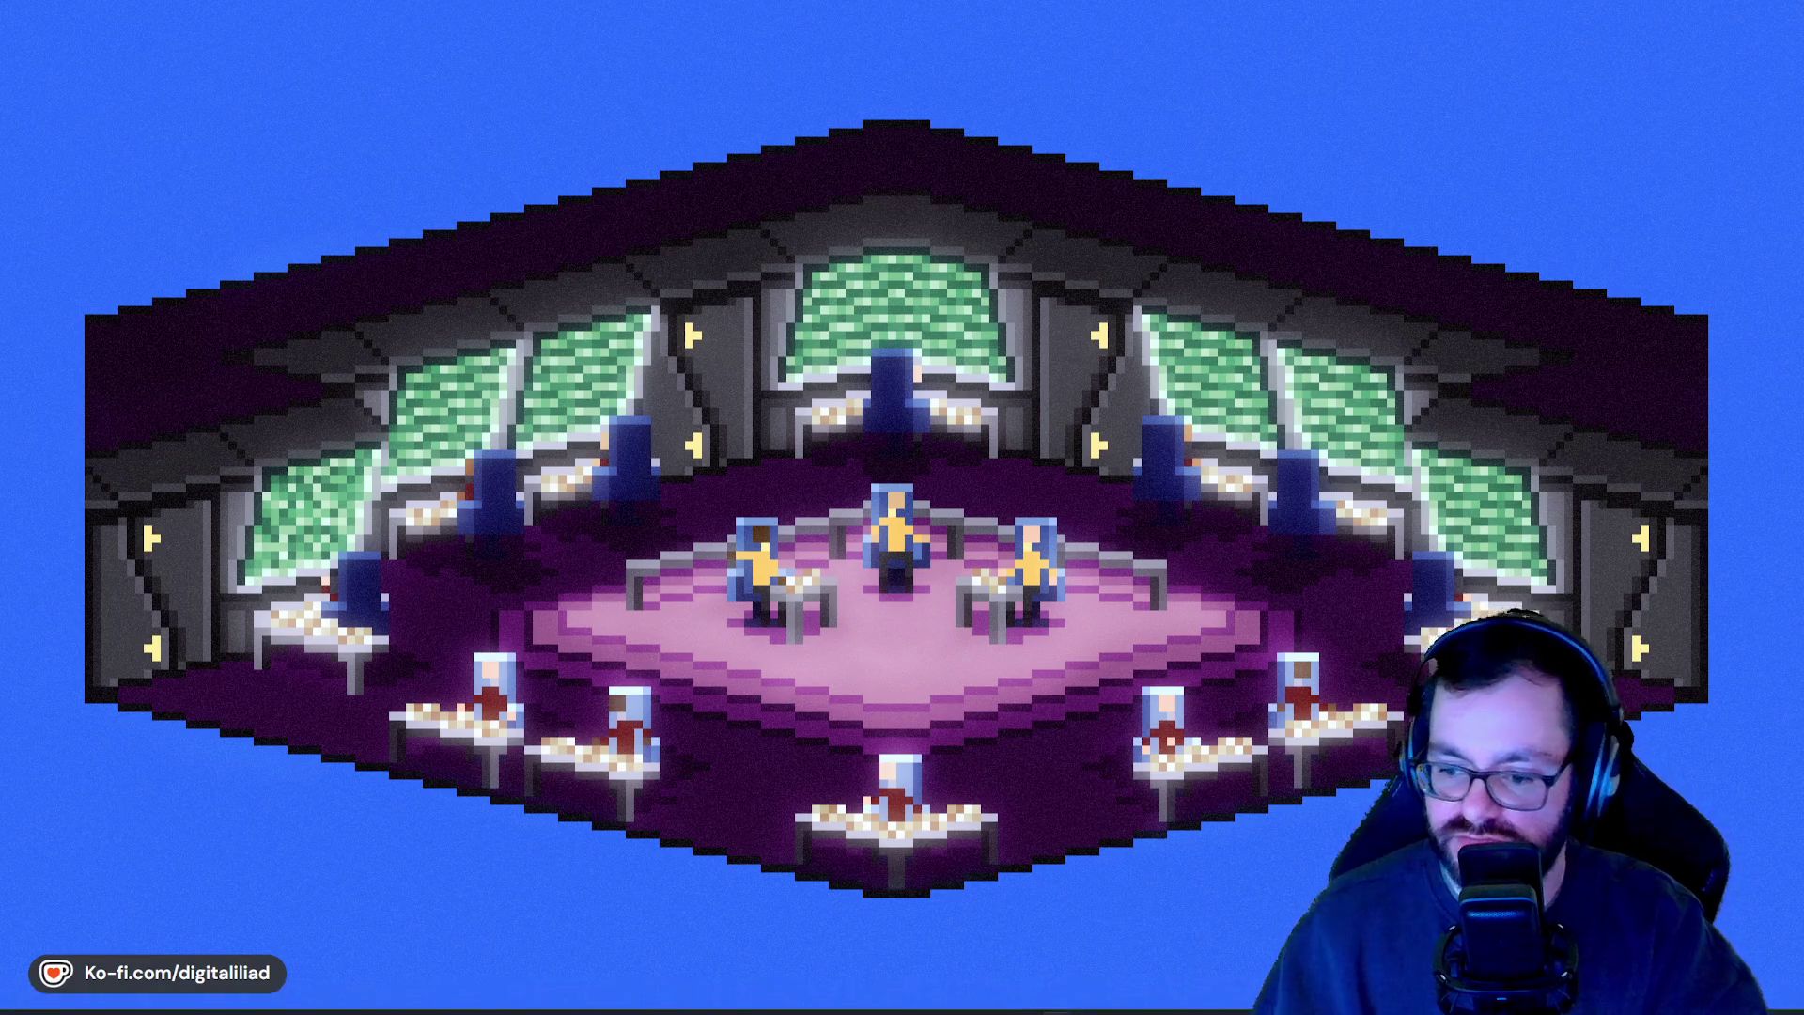
mouse_move(1057, 996)
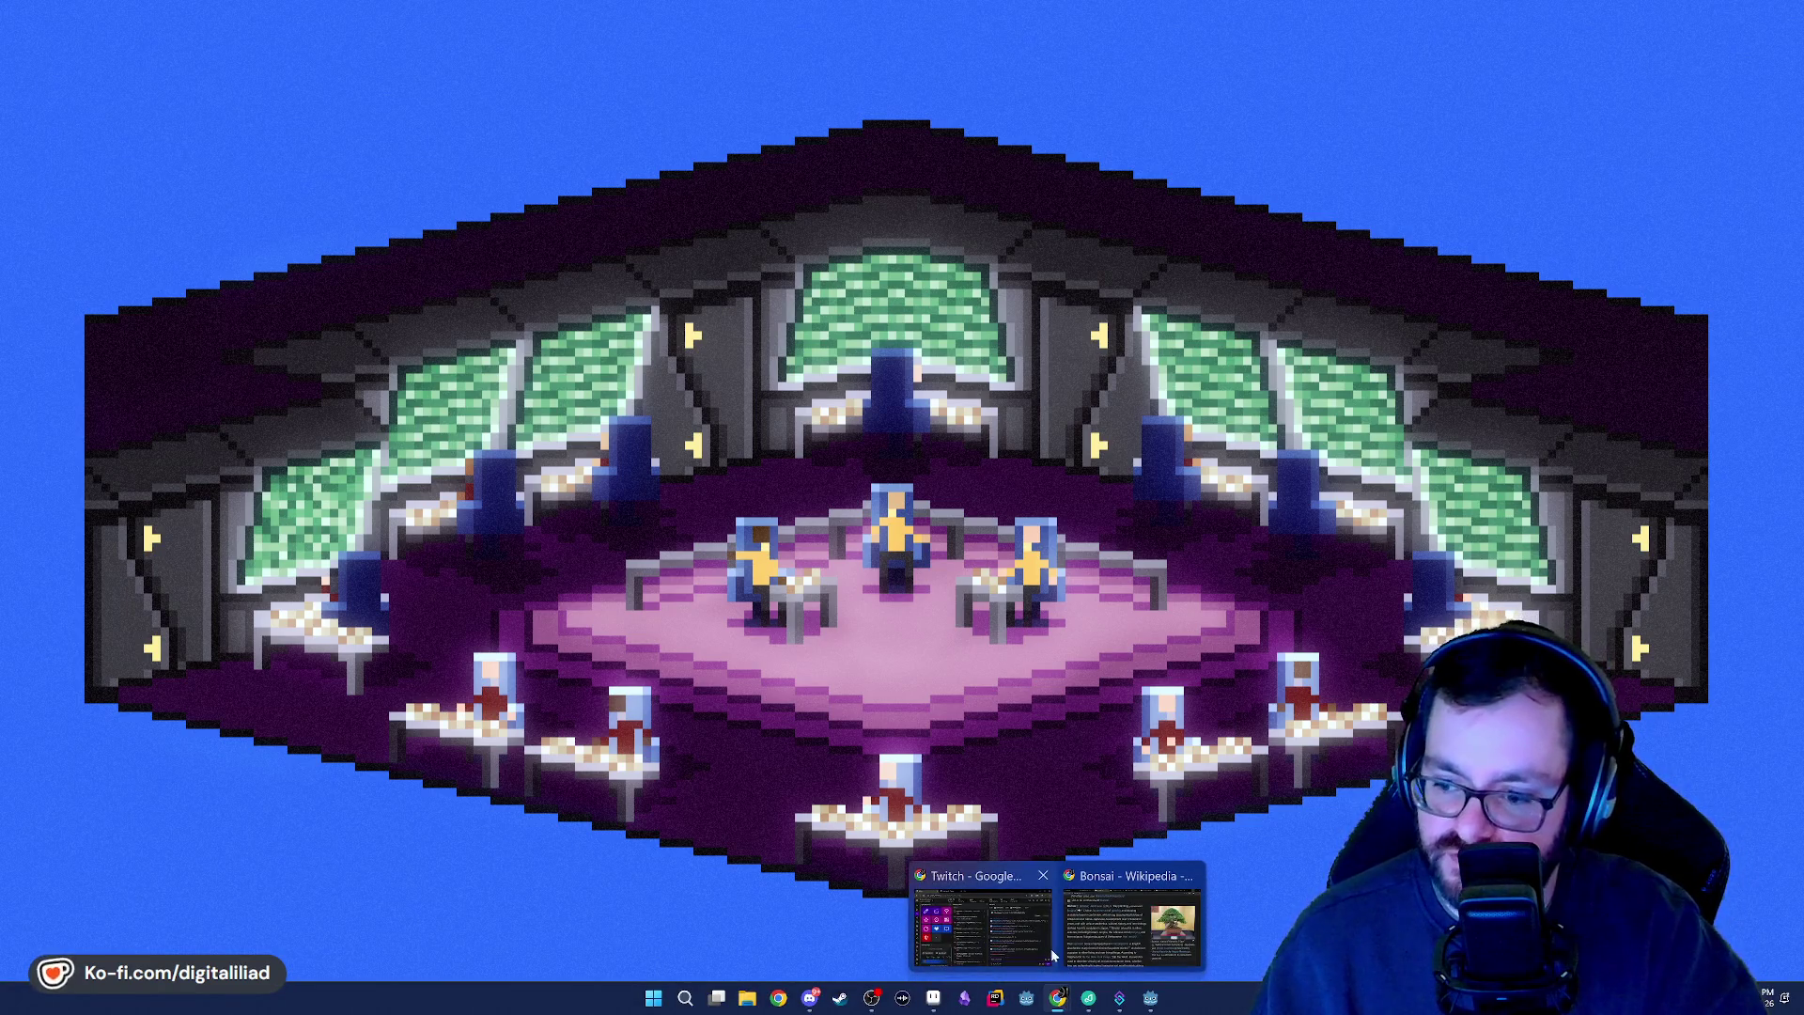
click(1118, 930)
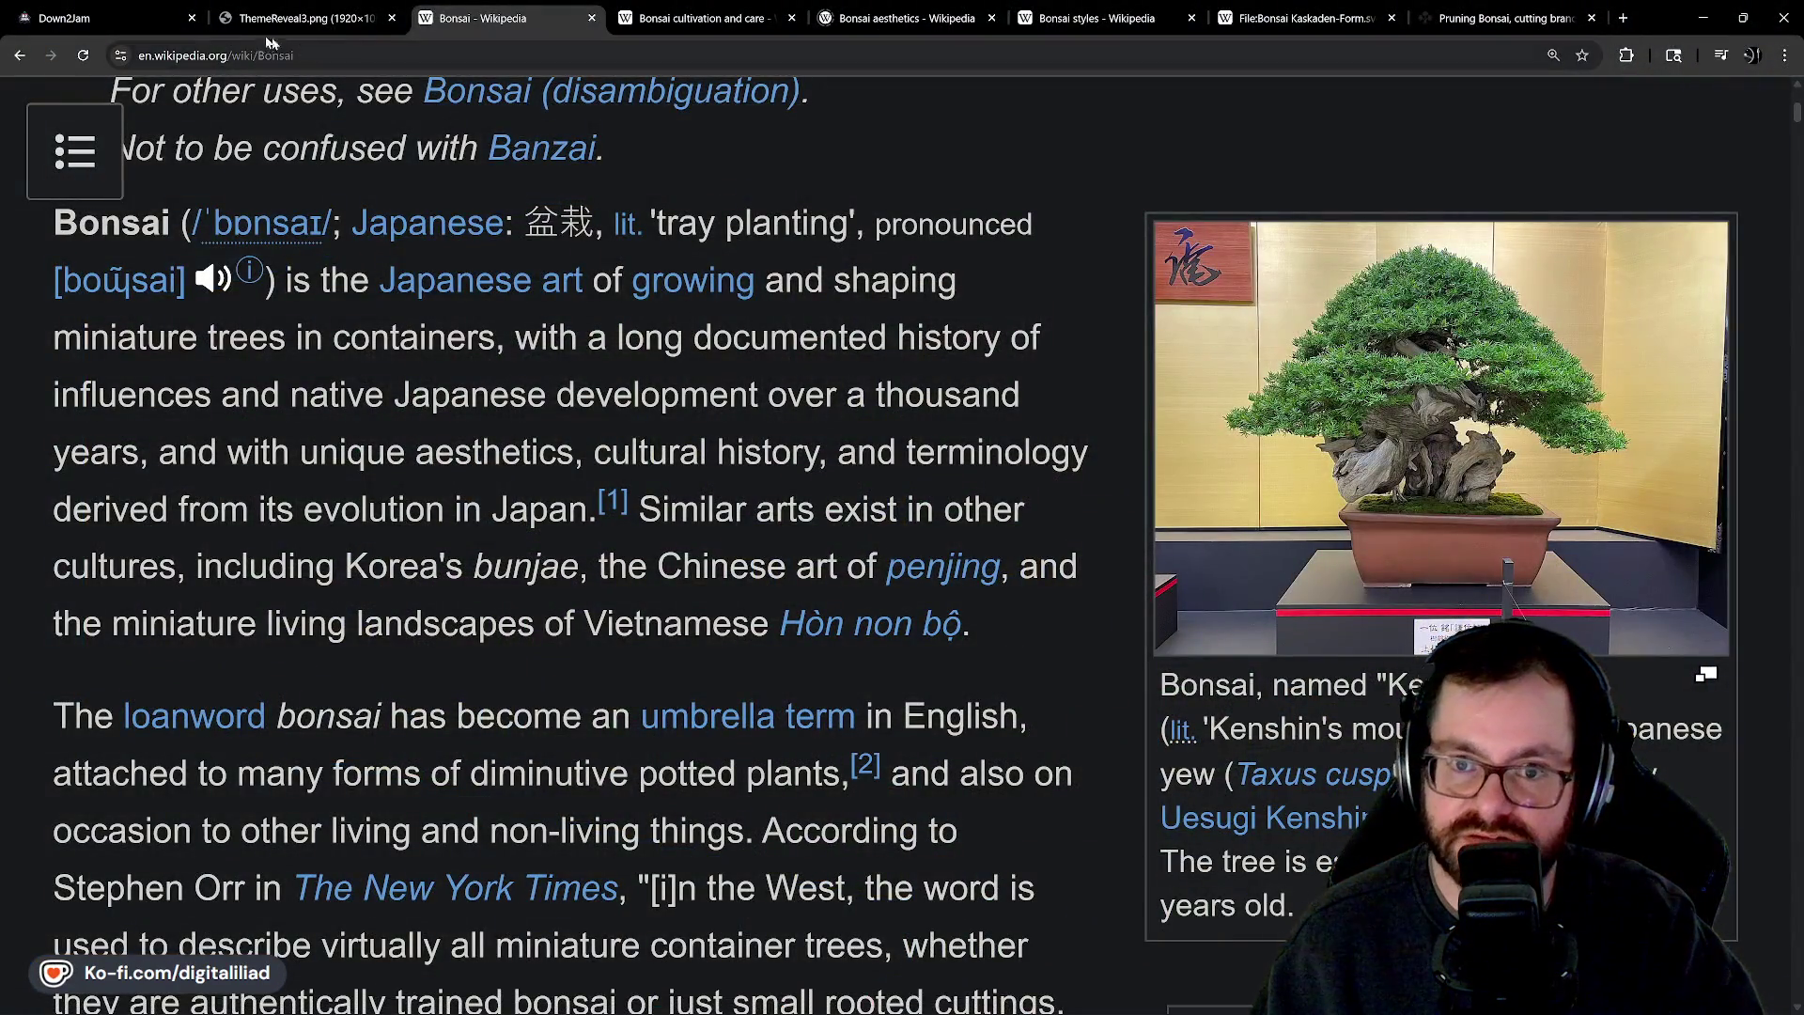
click(141, 19)
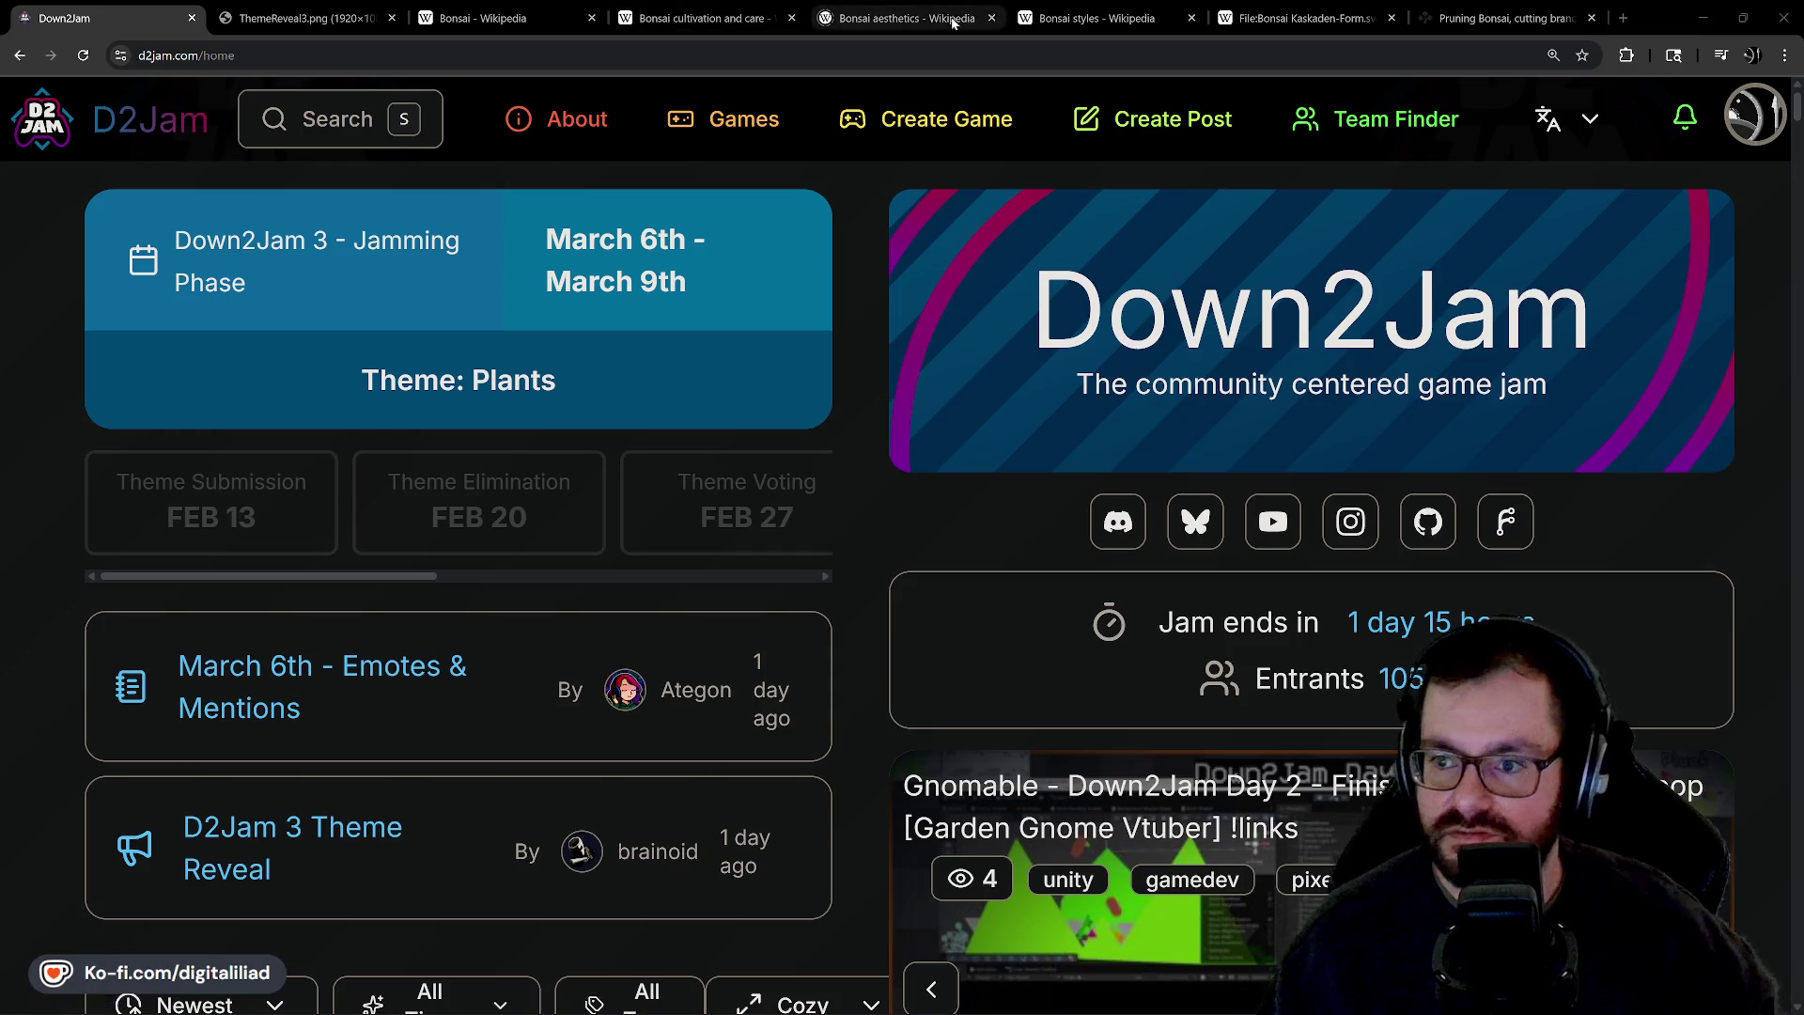
scroll(1340, 835, down, 5)
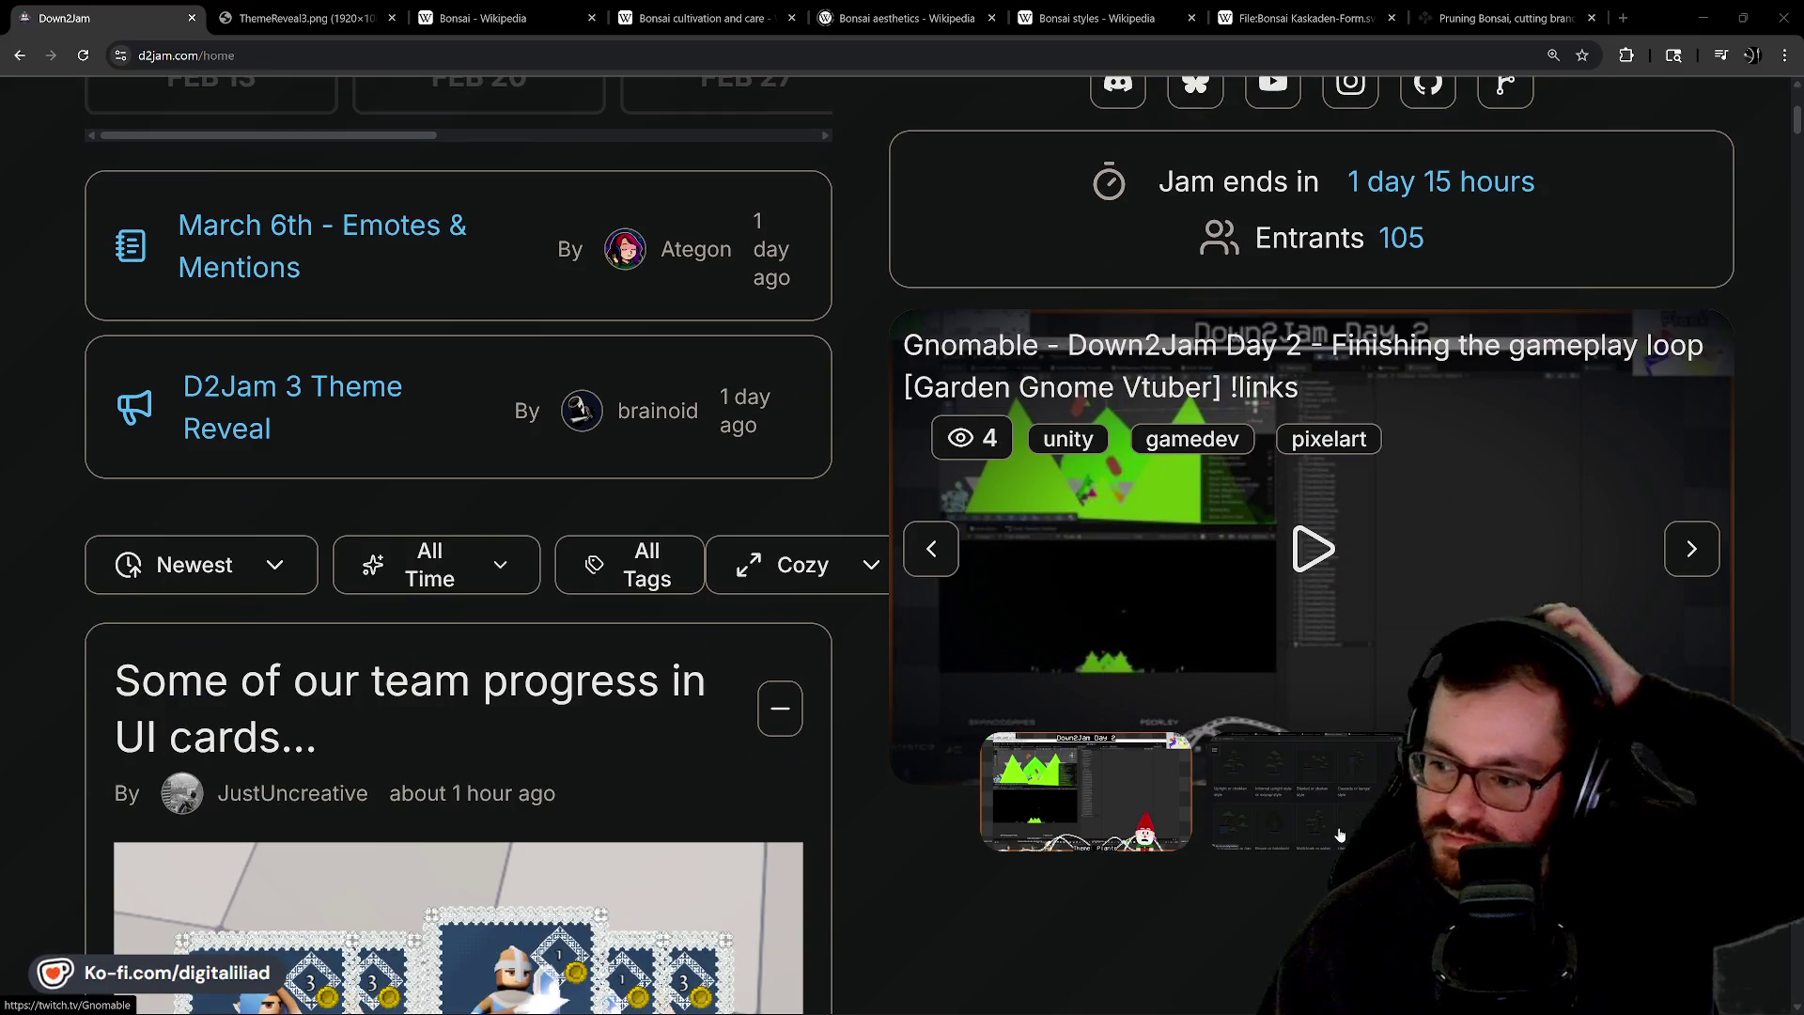
scroll(1330, 821, up, 5)
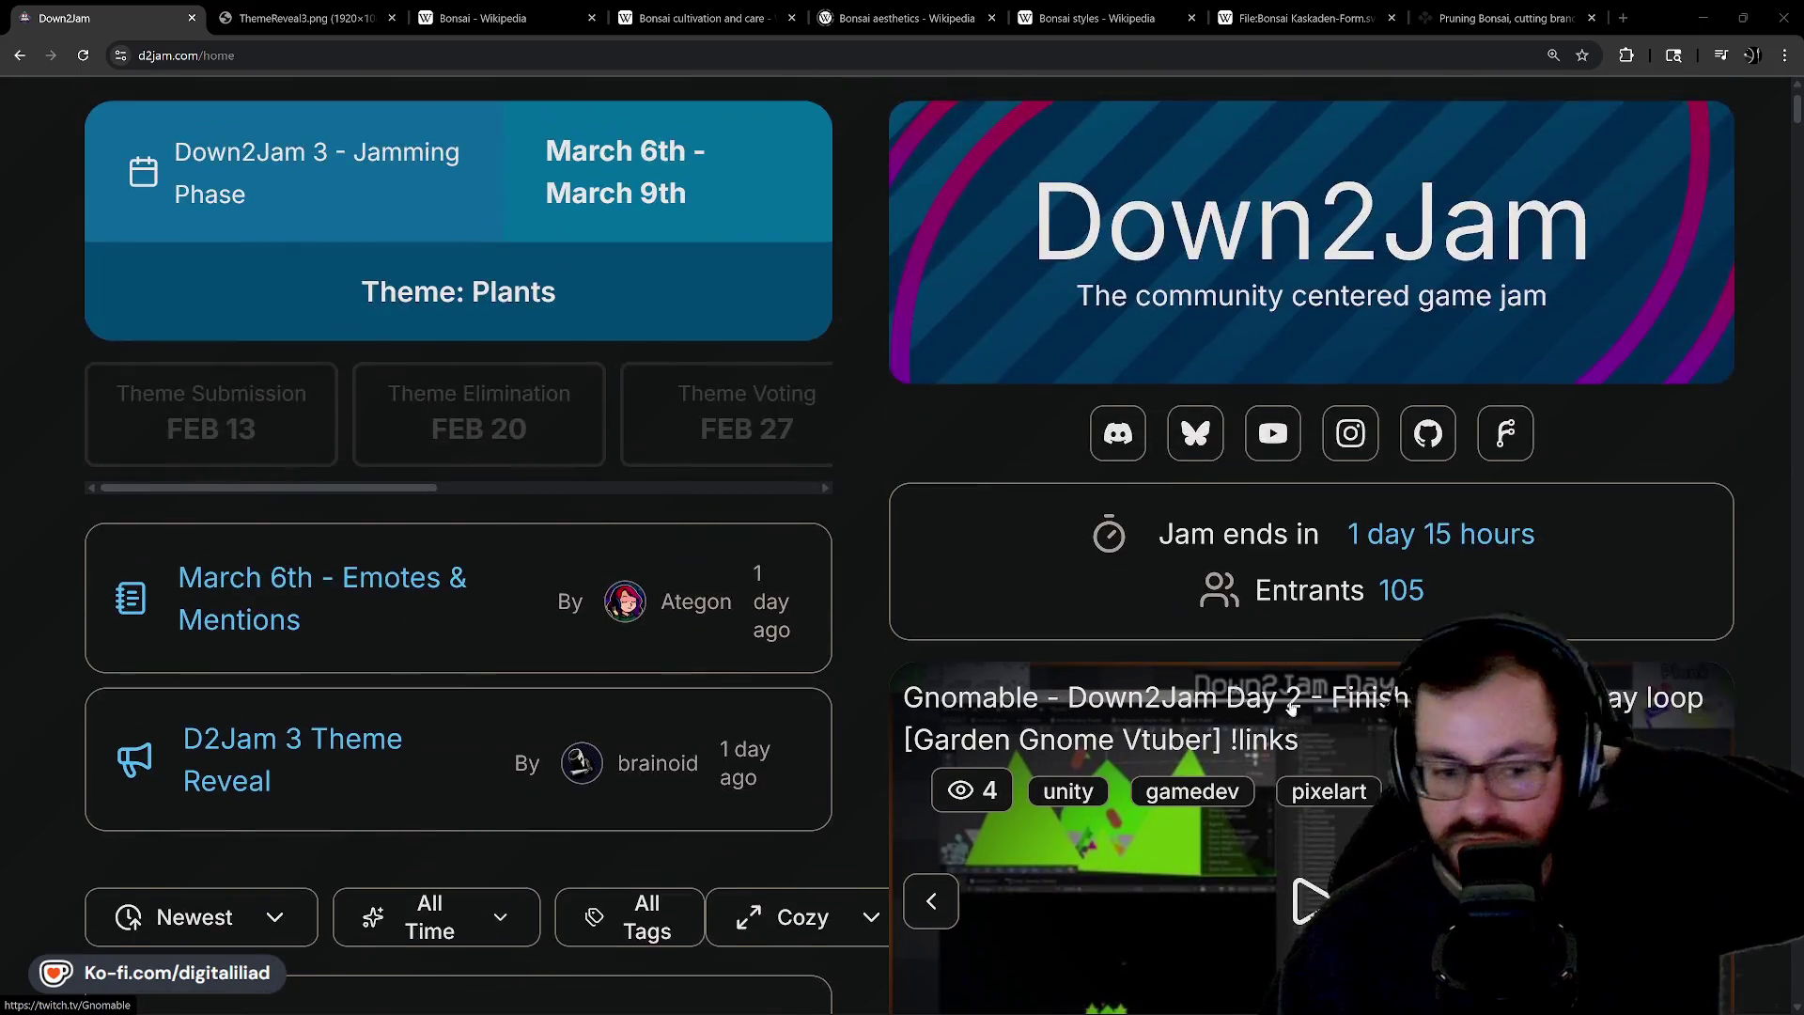